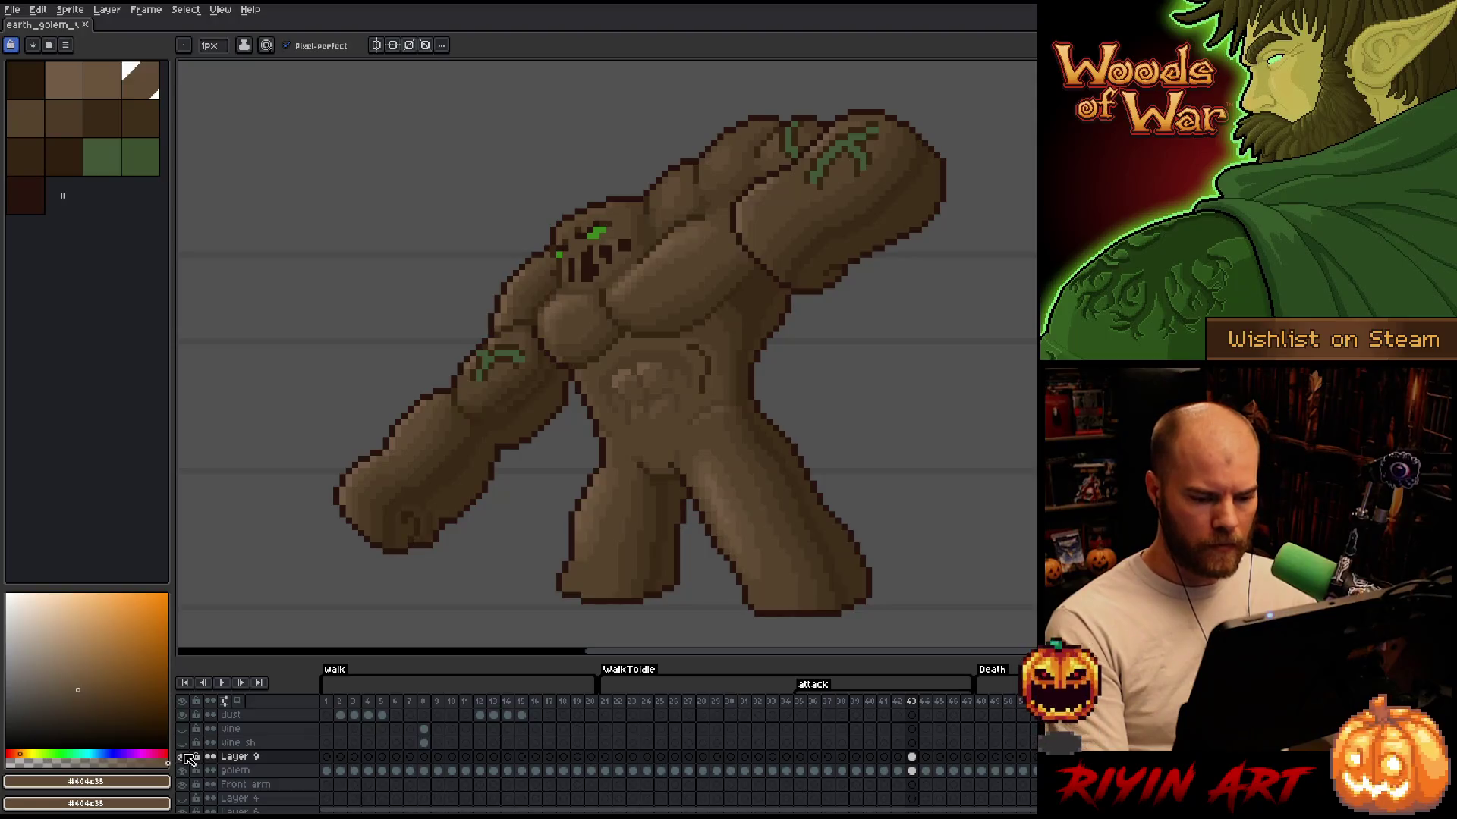
Step forward a frame, sample the vine green, and return to the previous frame
key("Right")
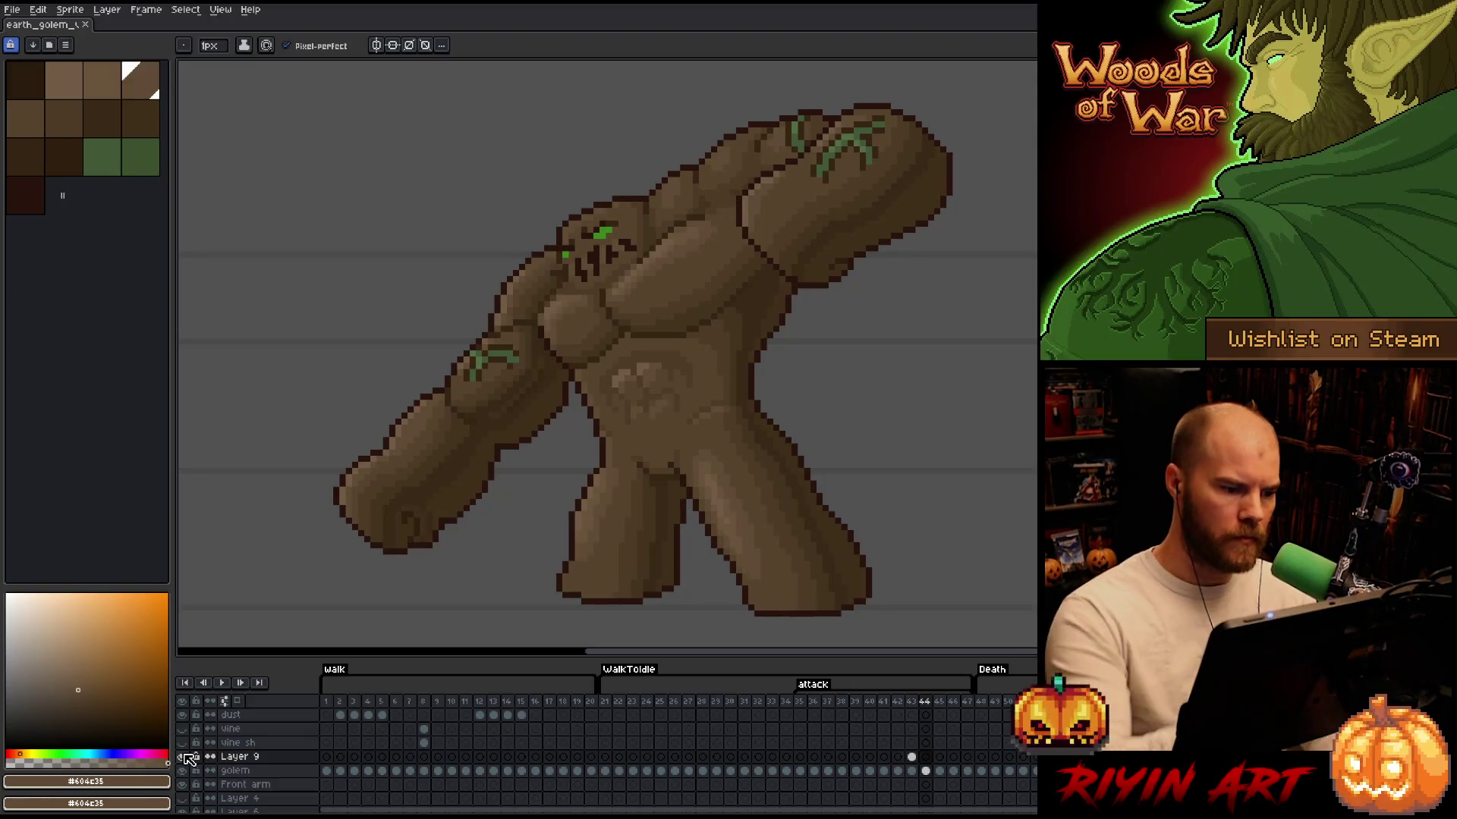
left_click(185, 756)
left_click(485, 355, "alt")
key("Left")
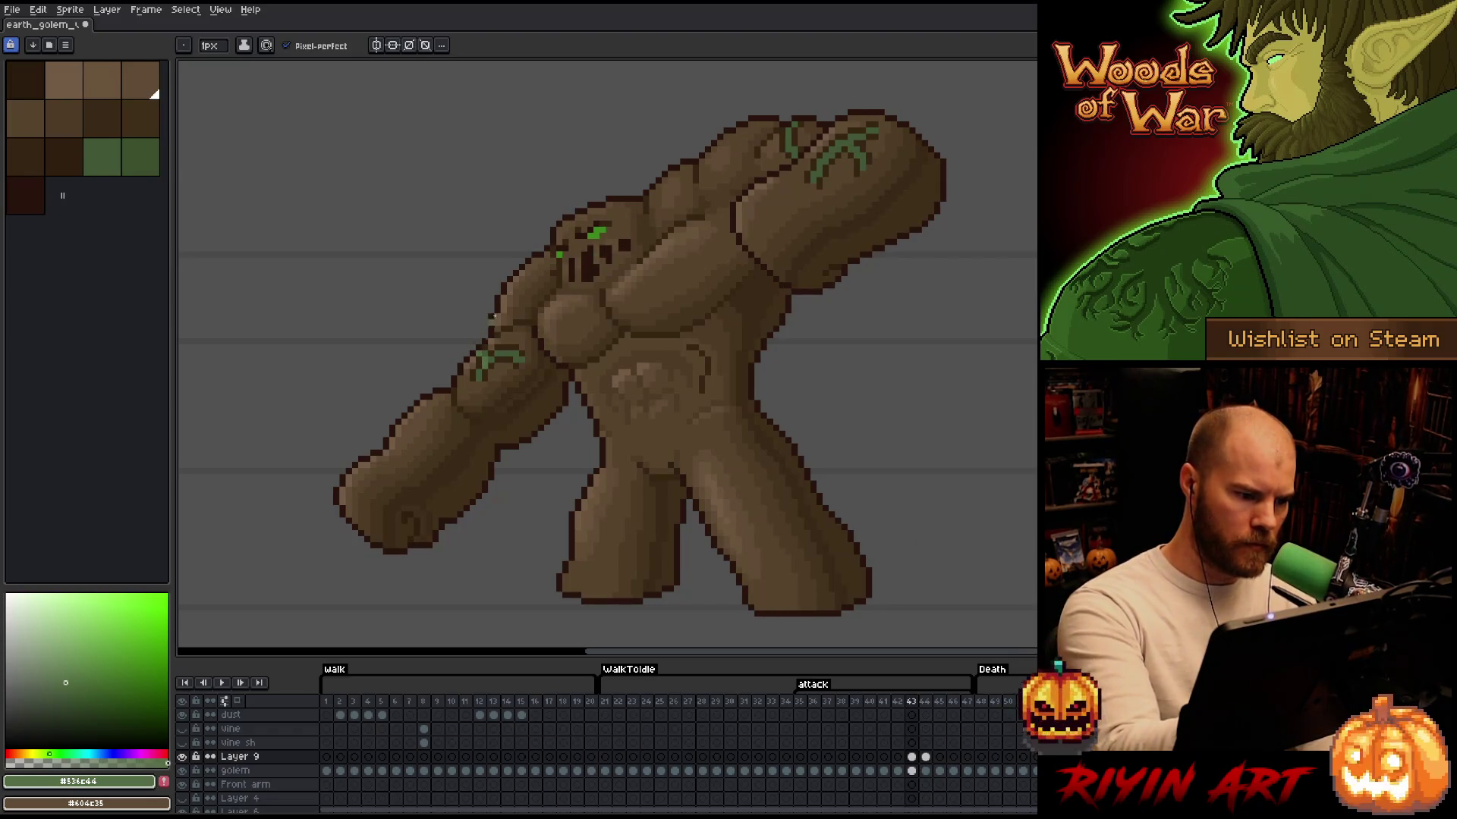
Flip back and forth between frames 43 and 44 to compare the golem's poses
key("Right")
key("Left")
key("Right")
key("Left")
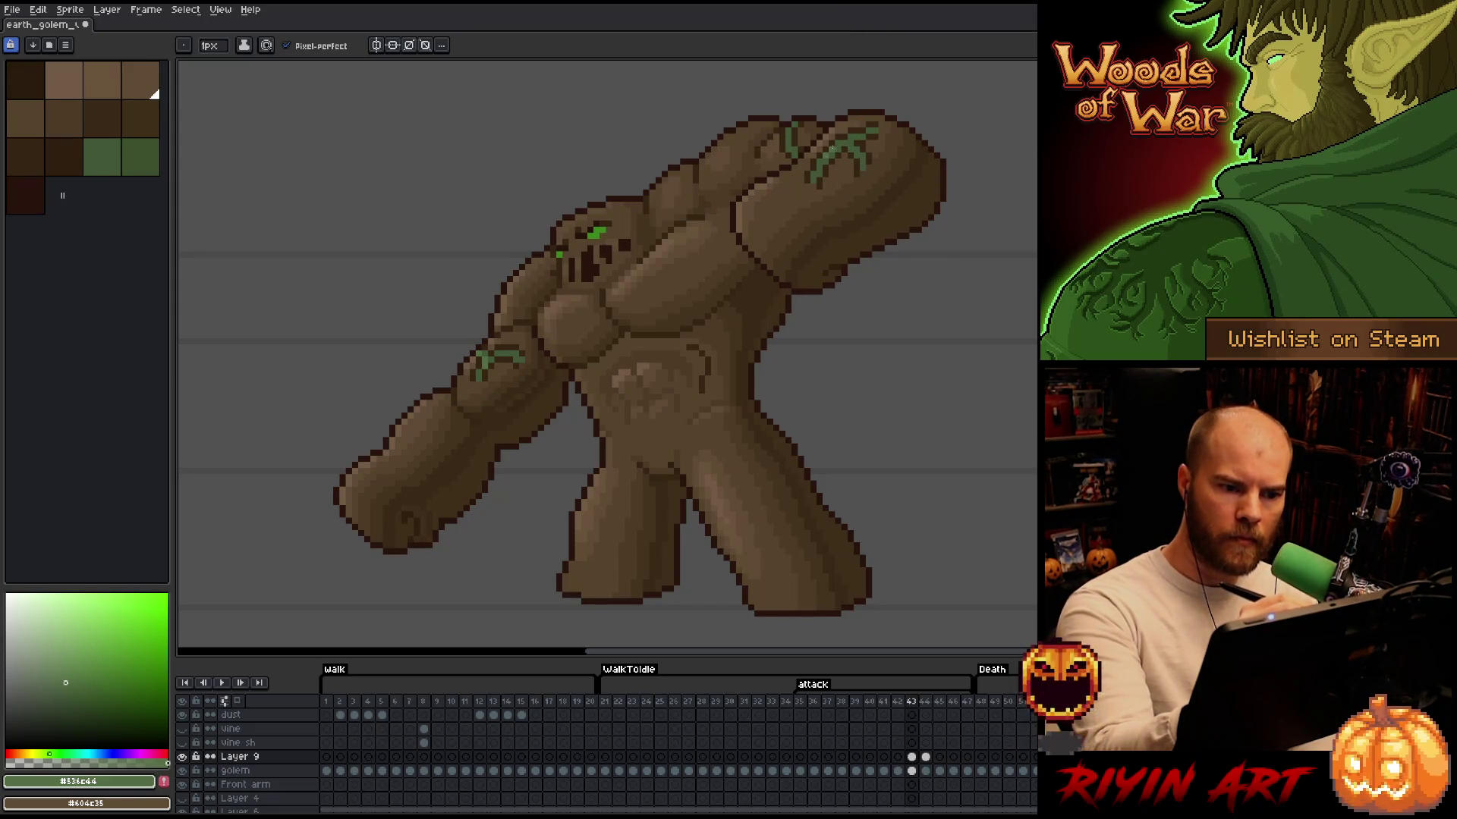
key("Left")
key("Right")
key("Right")
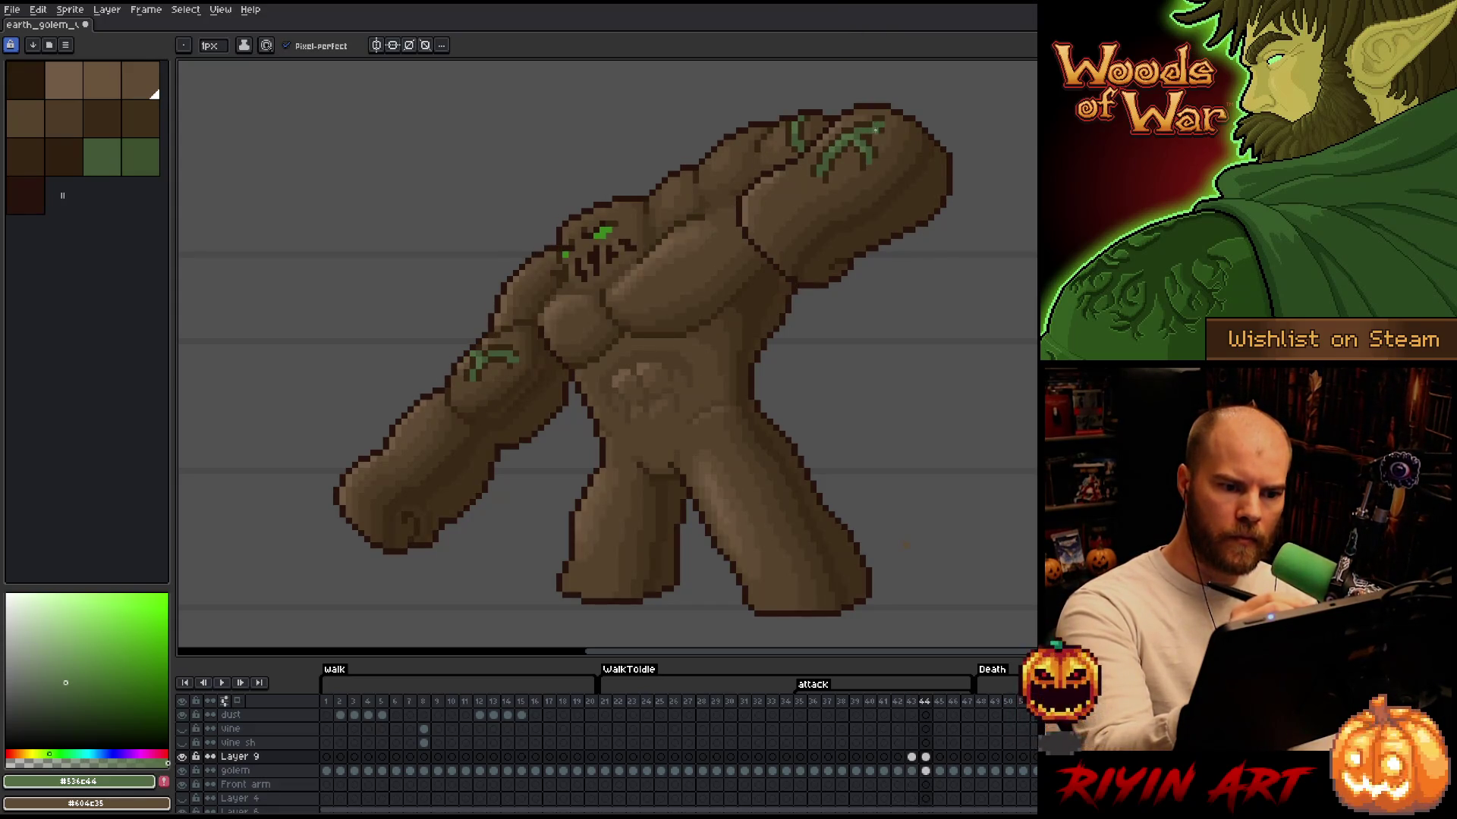
key("Left")
key("Right")
key("Left")
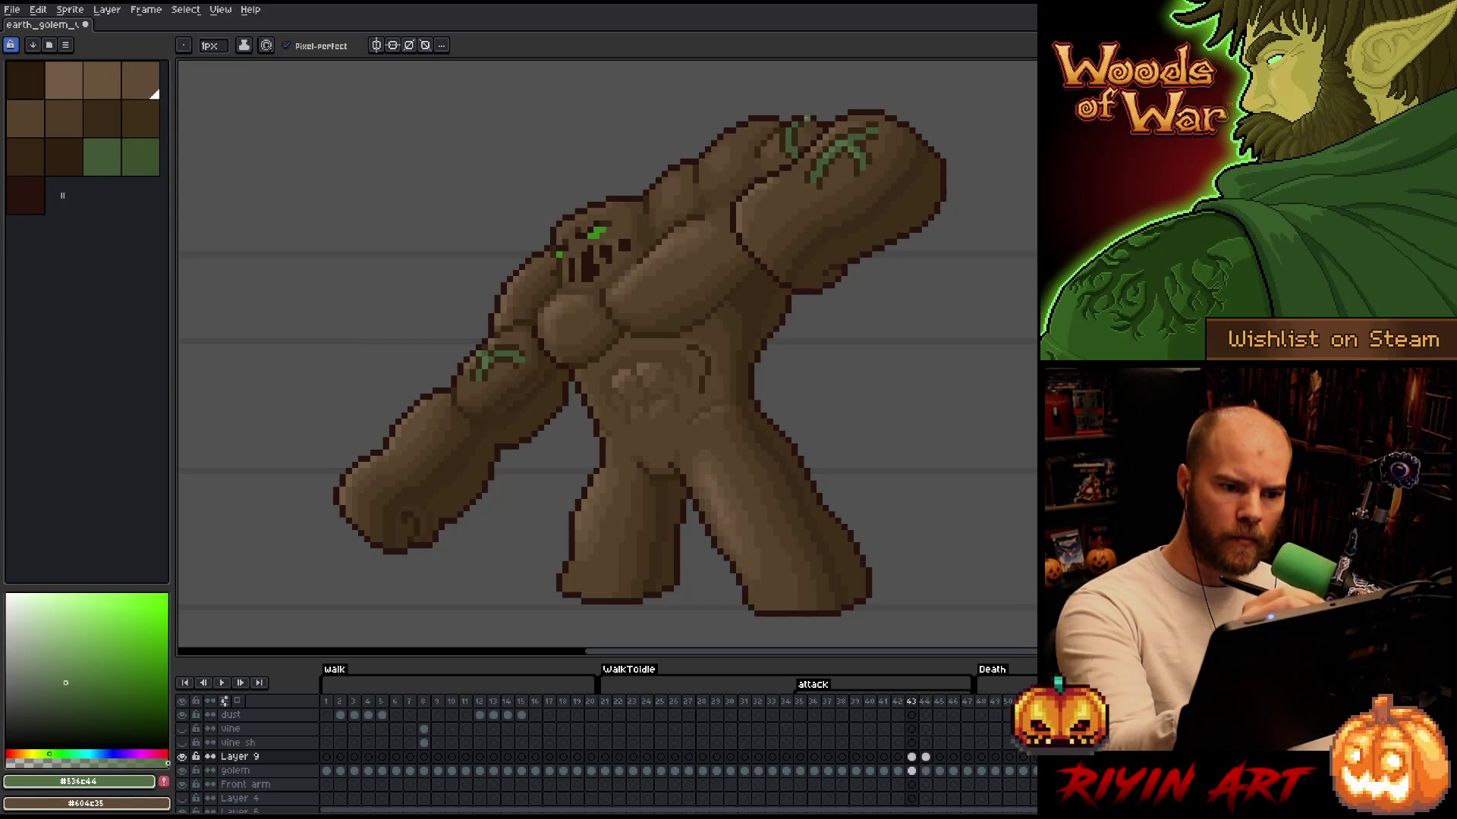
key("Left")
key("Right")
key("Right")
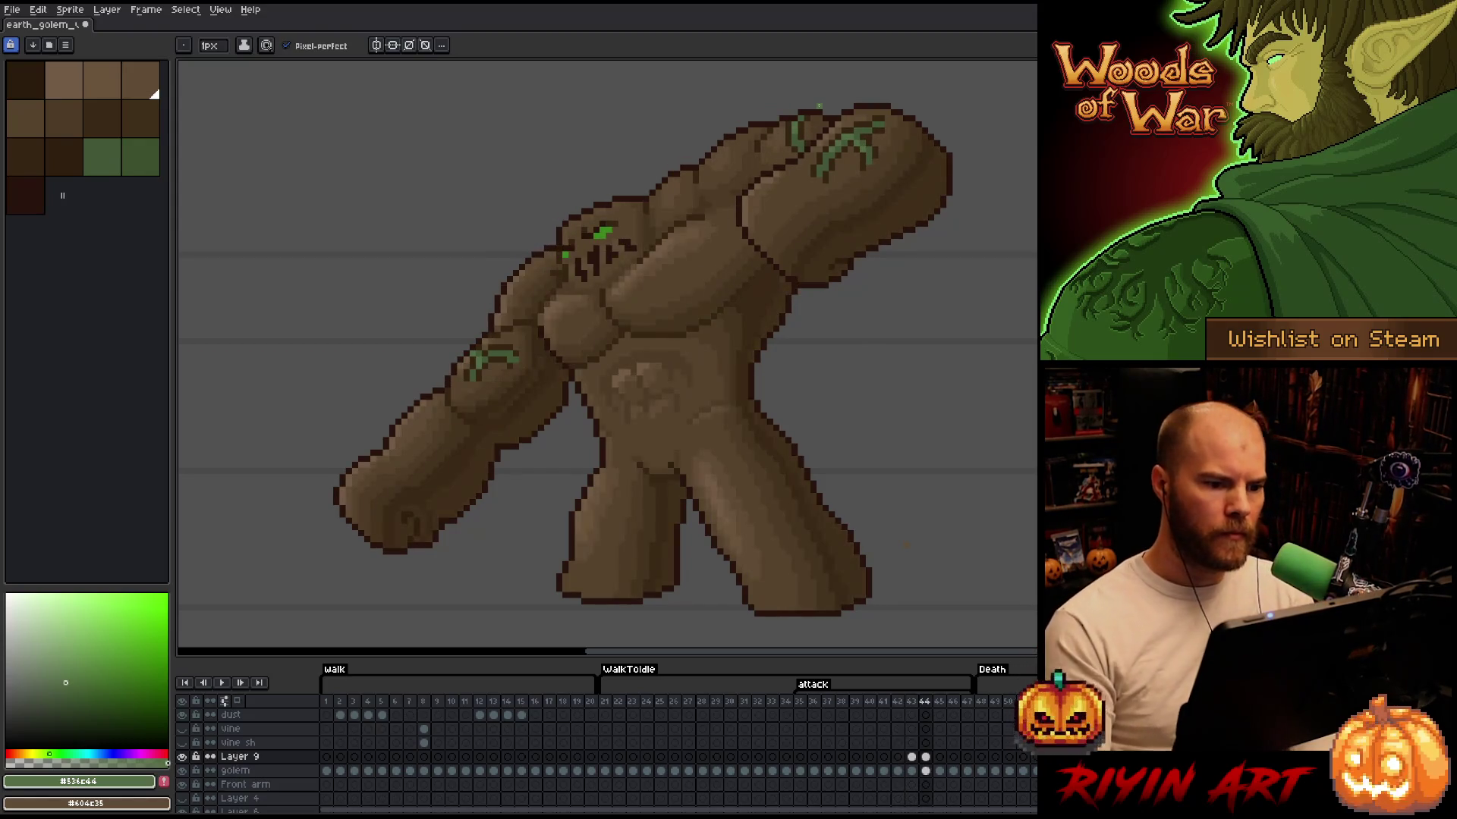
key("Left")
key("Right")
key("Left")
key("Right")
key("Left")
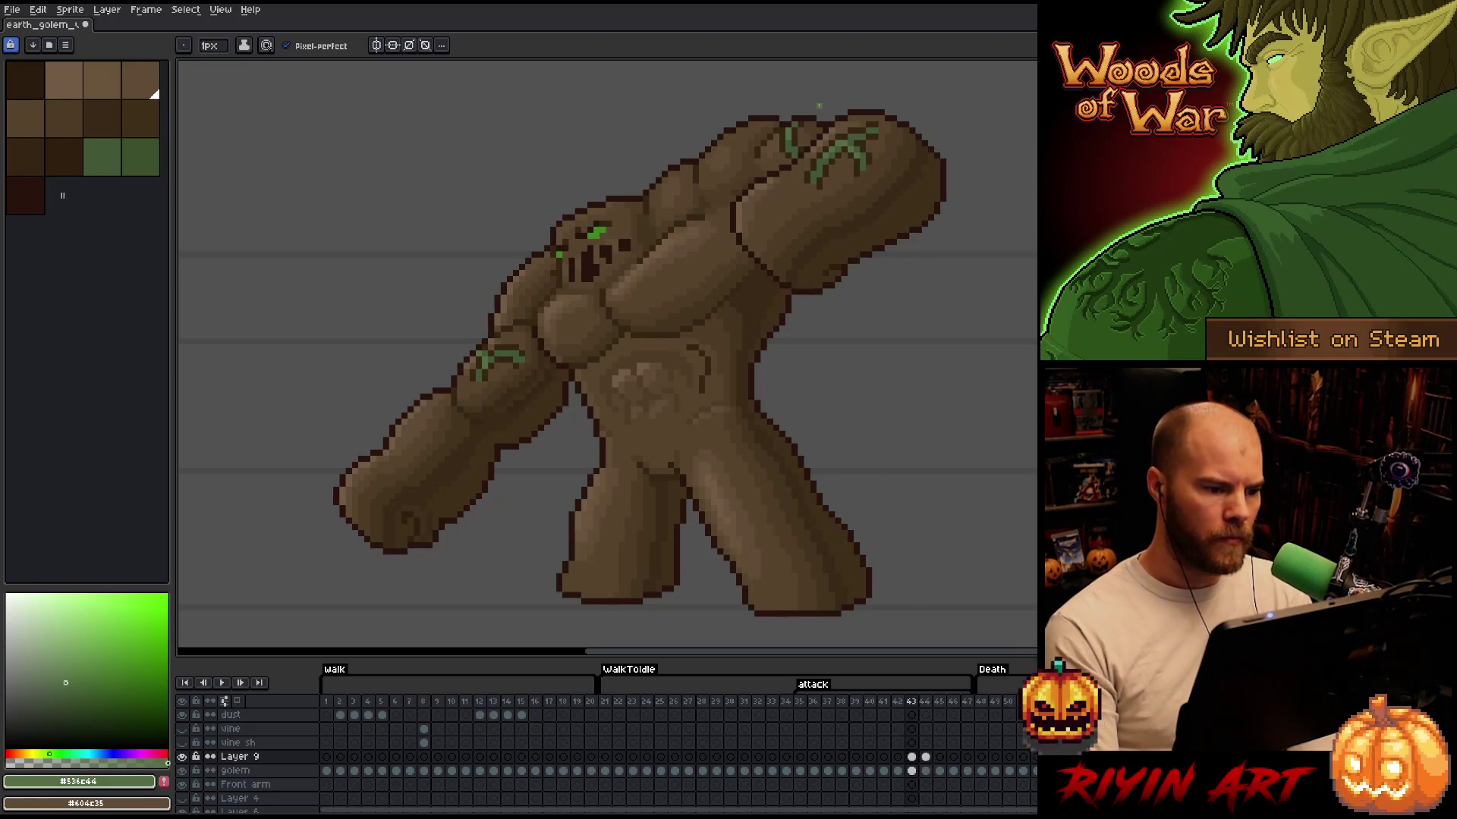
key("Left")
key("Right")
key("Right")
key("Left")
key("Left")
key("Right")
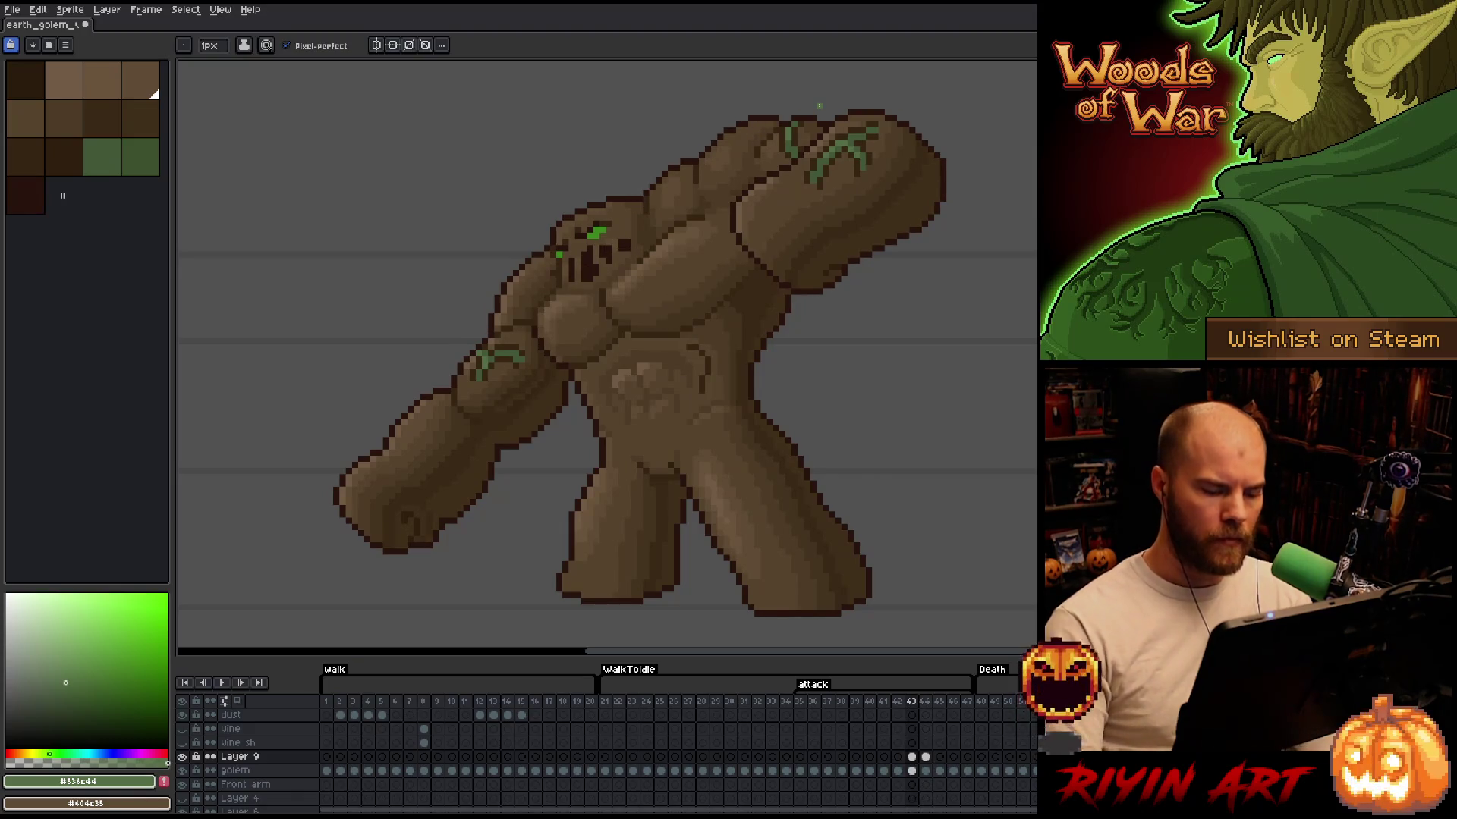
Pick up the brown body colour, then compare frames 43 and 44 again
left_click(696, 379, "alt")
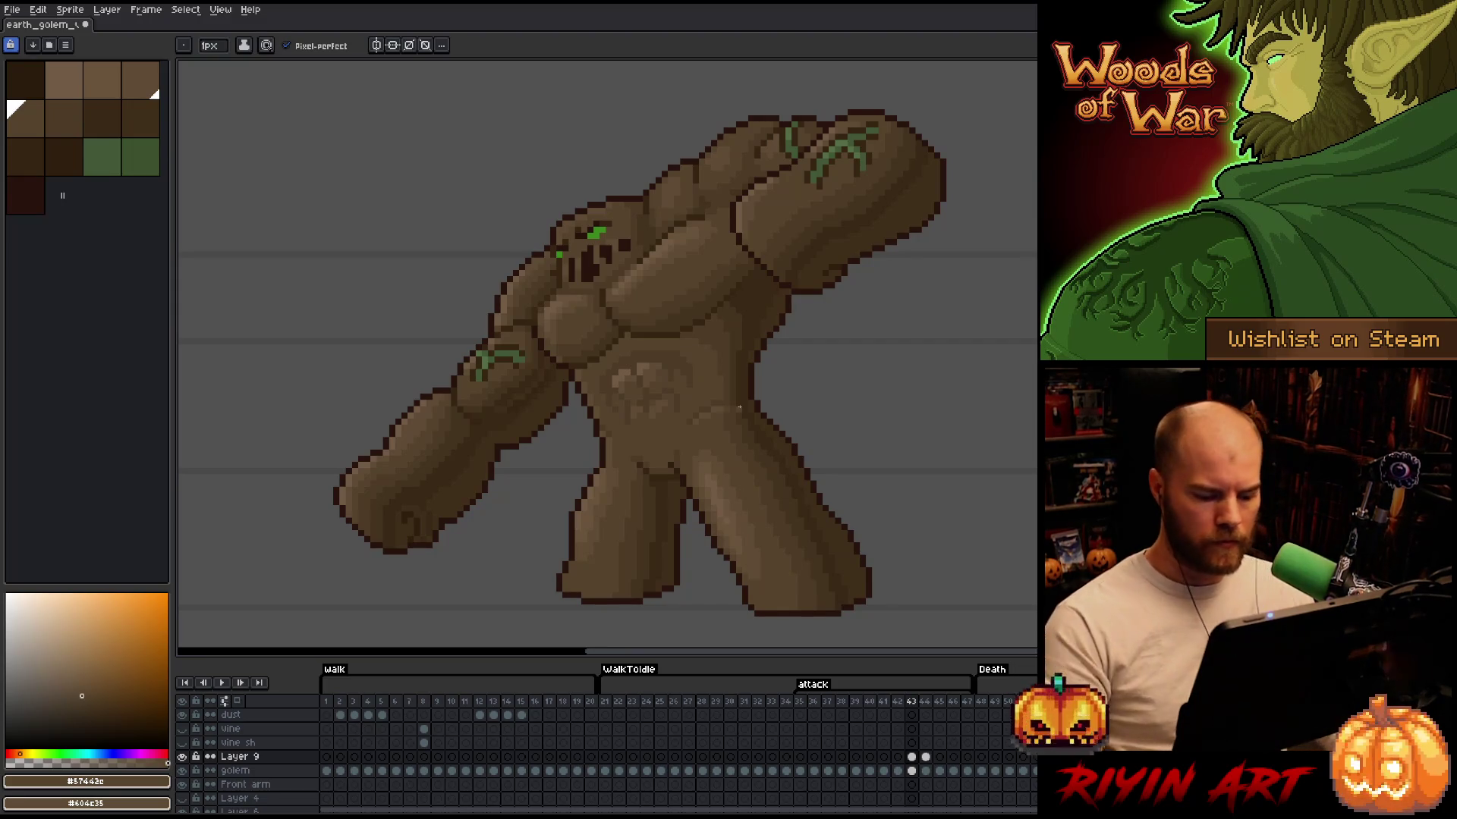
key("Right")
key("Left")
key("Right")
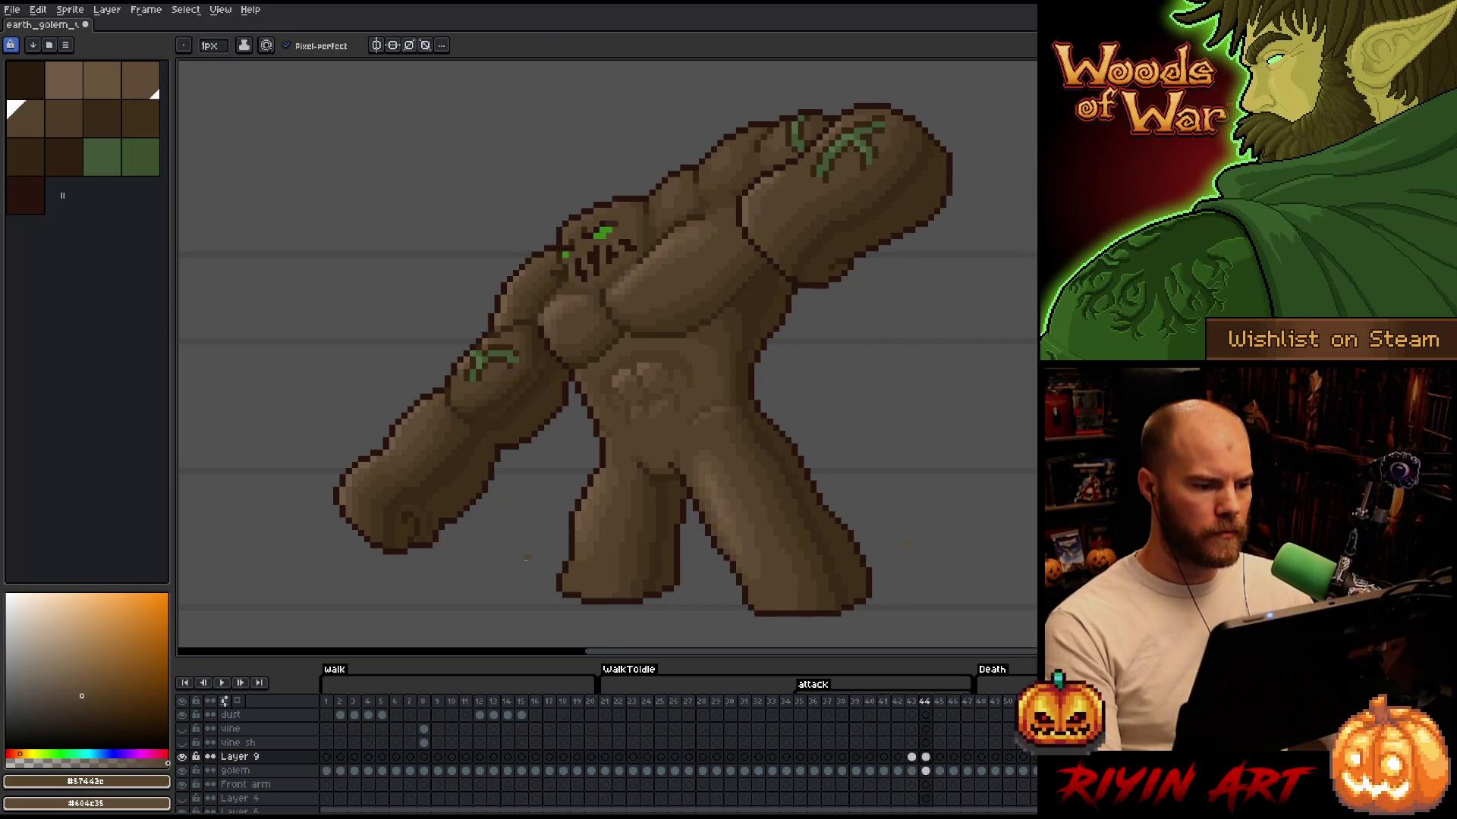
key("Left")
key("Right")
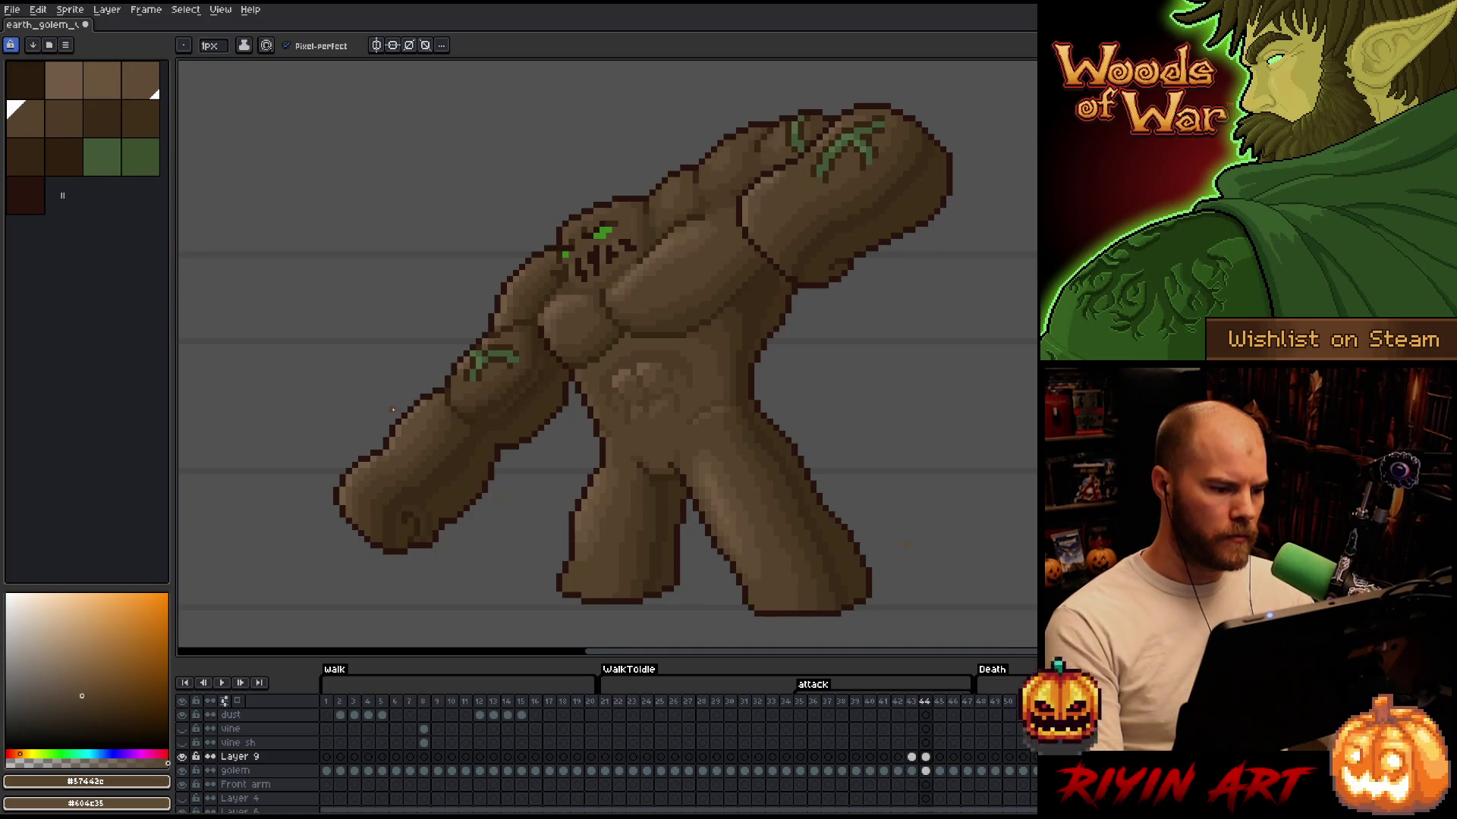
key("Left")
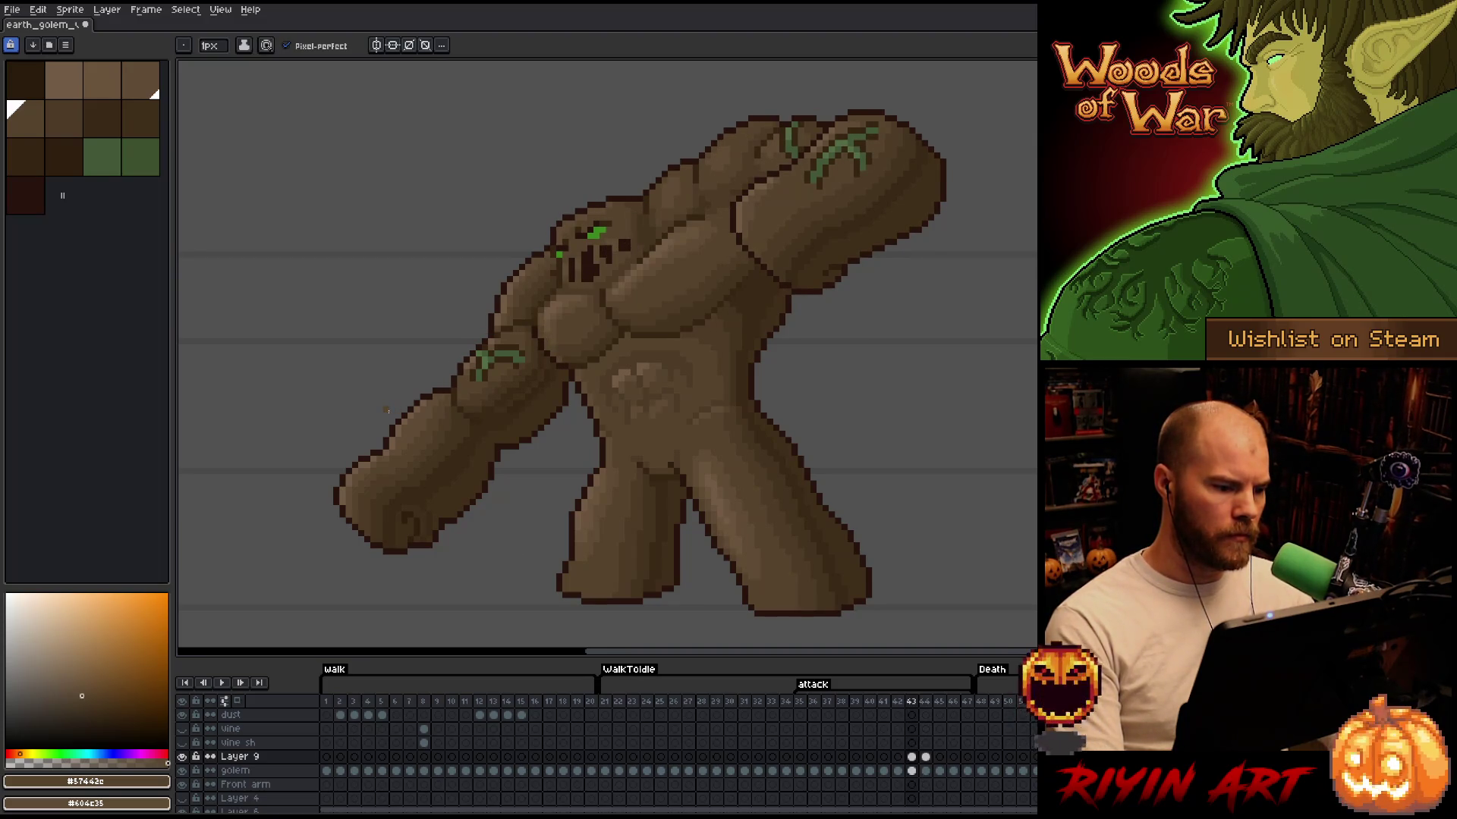
Step through frames 43 to 45 to check the arm swinging fully overhead
key("Right")
key("Right")
key("Left")
key("Left")
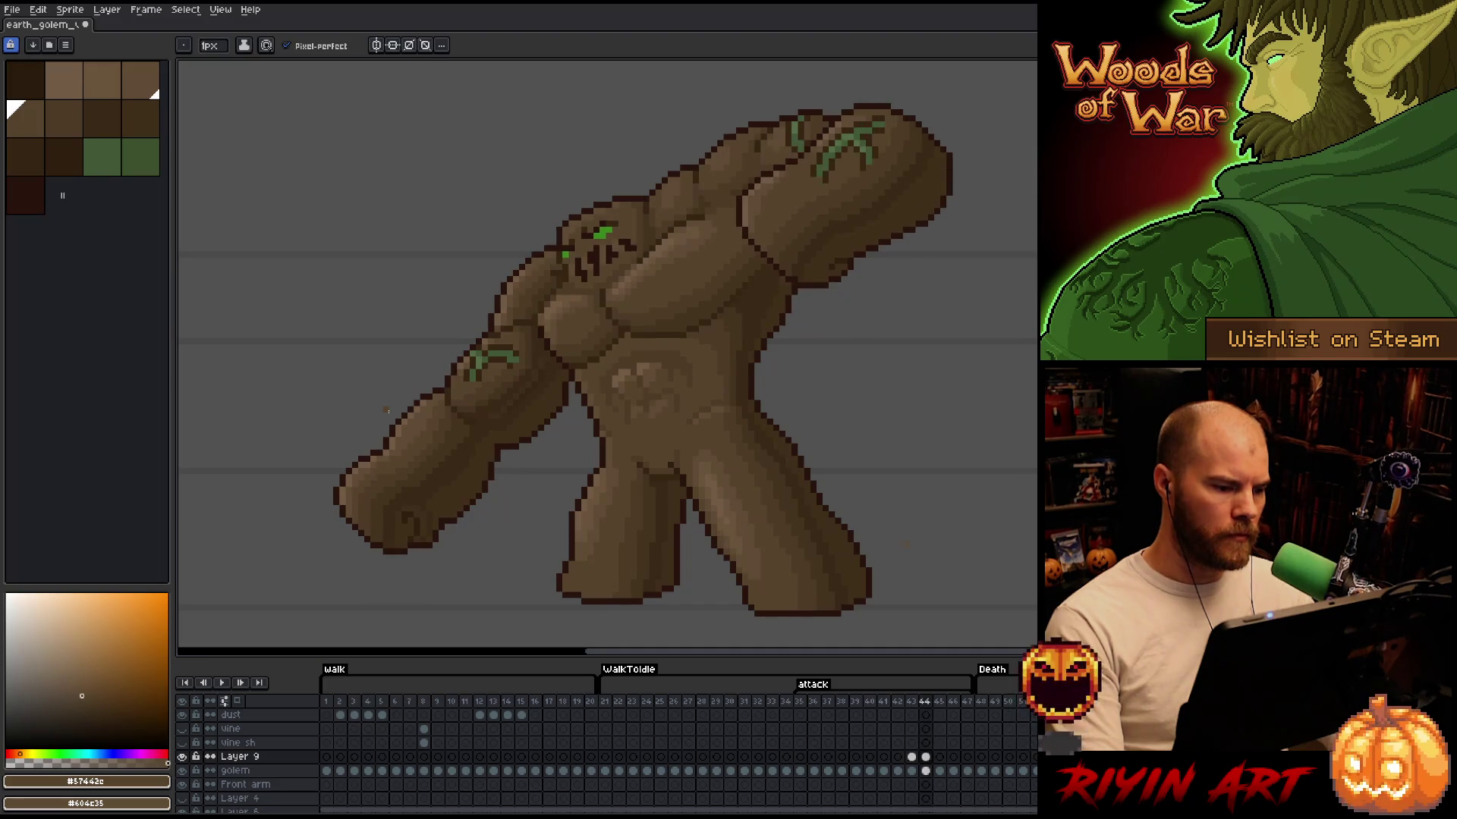
key("Right")
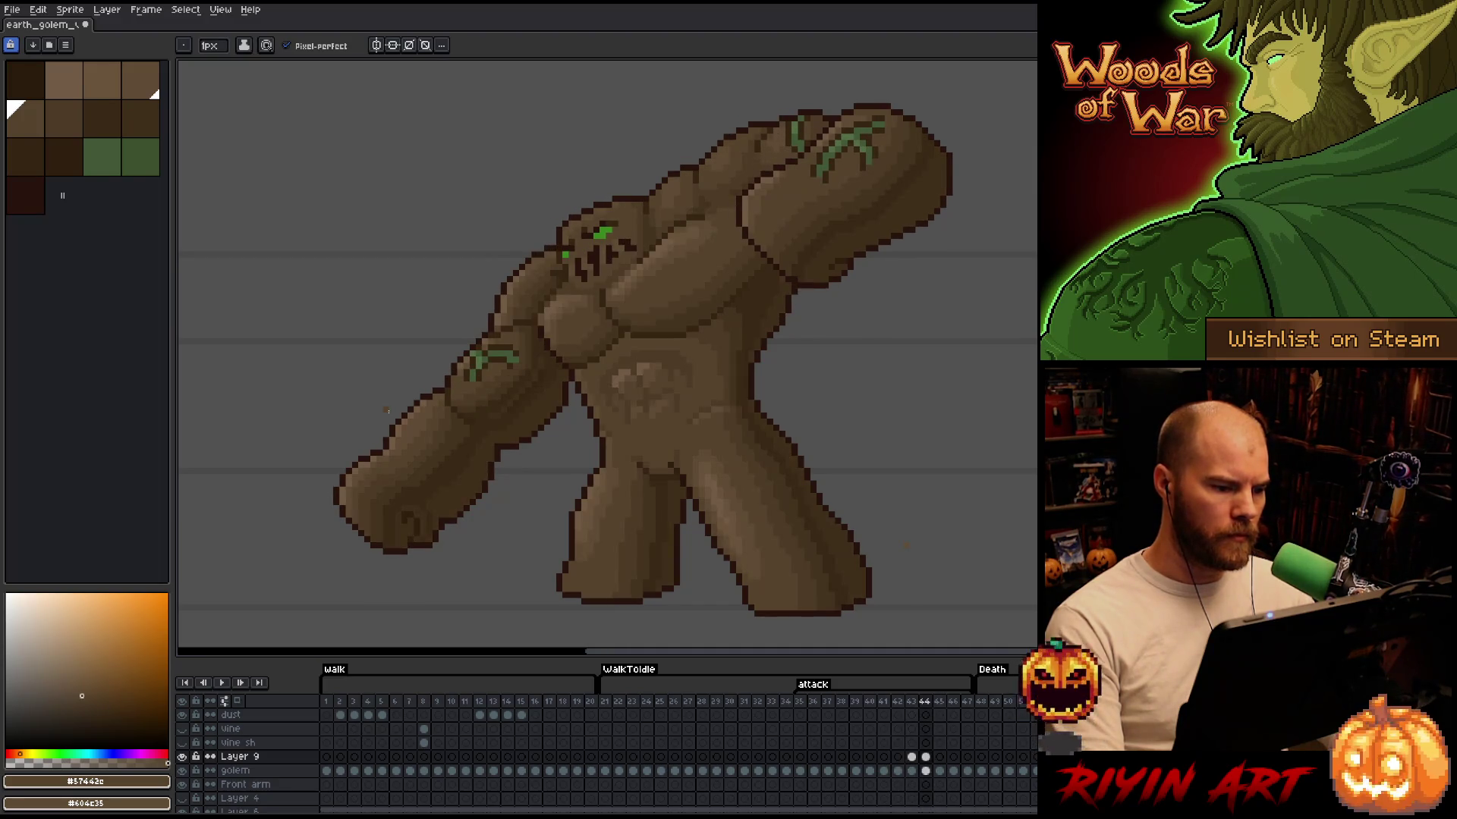
key("Right")
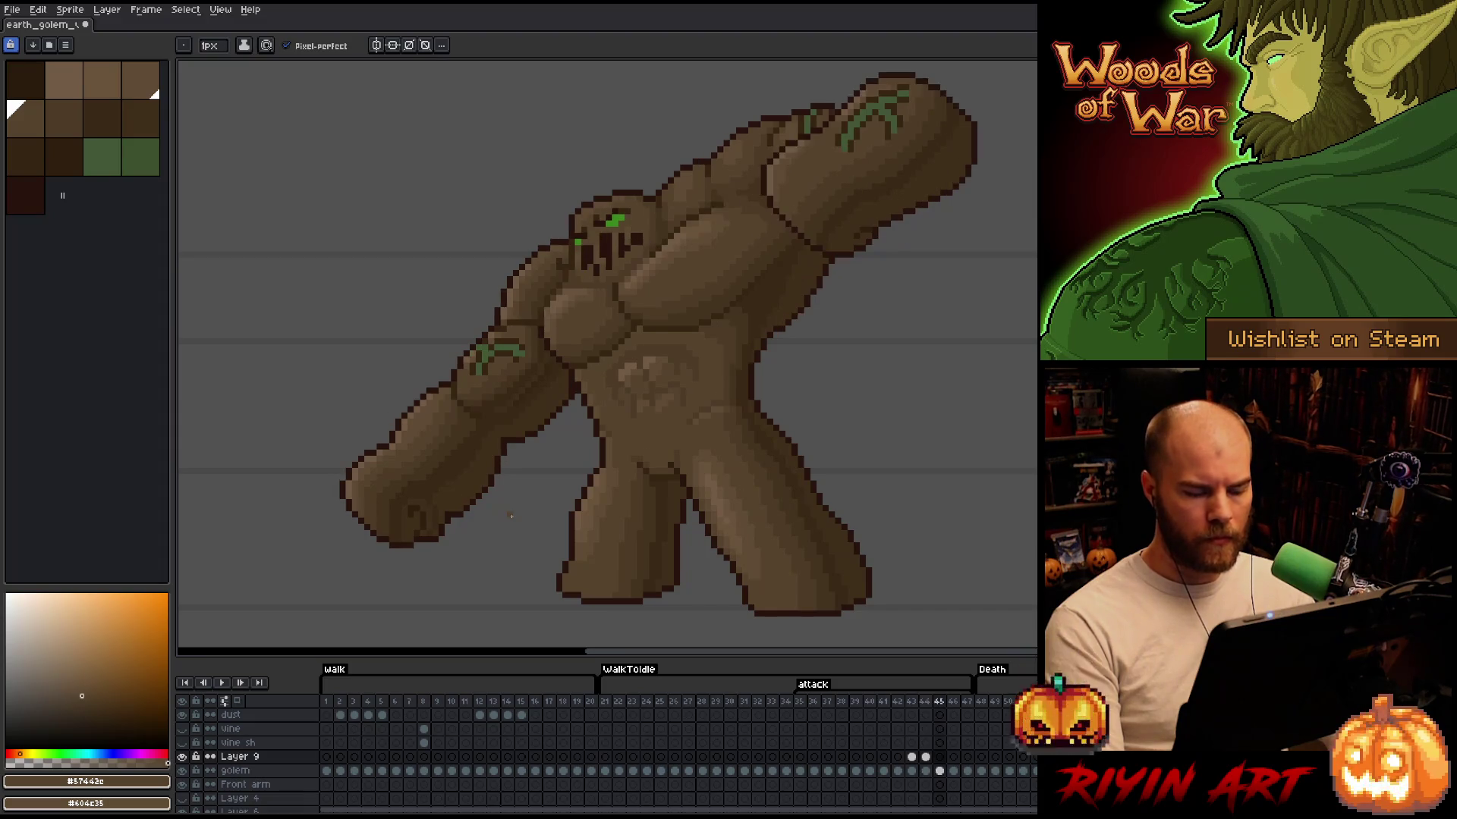
key("Left")
key("Left")
key("Right")
key("Right")
key("Left")
key("Left")
key("Right")
key("Right")
key("Left")
key("Left")
key("Right")
key("Right")
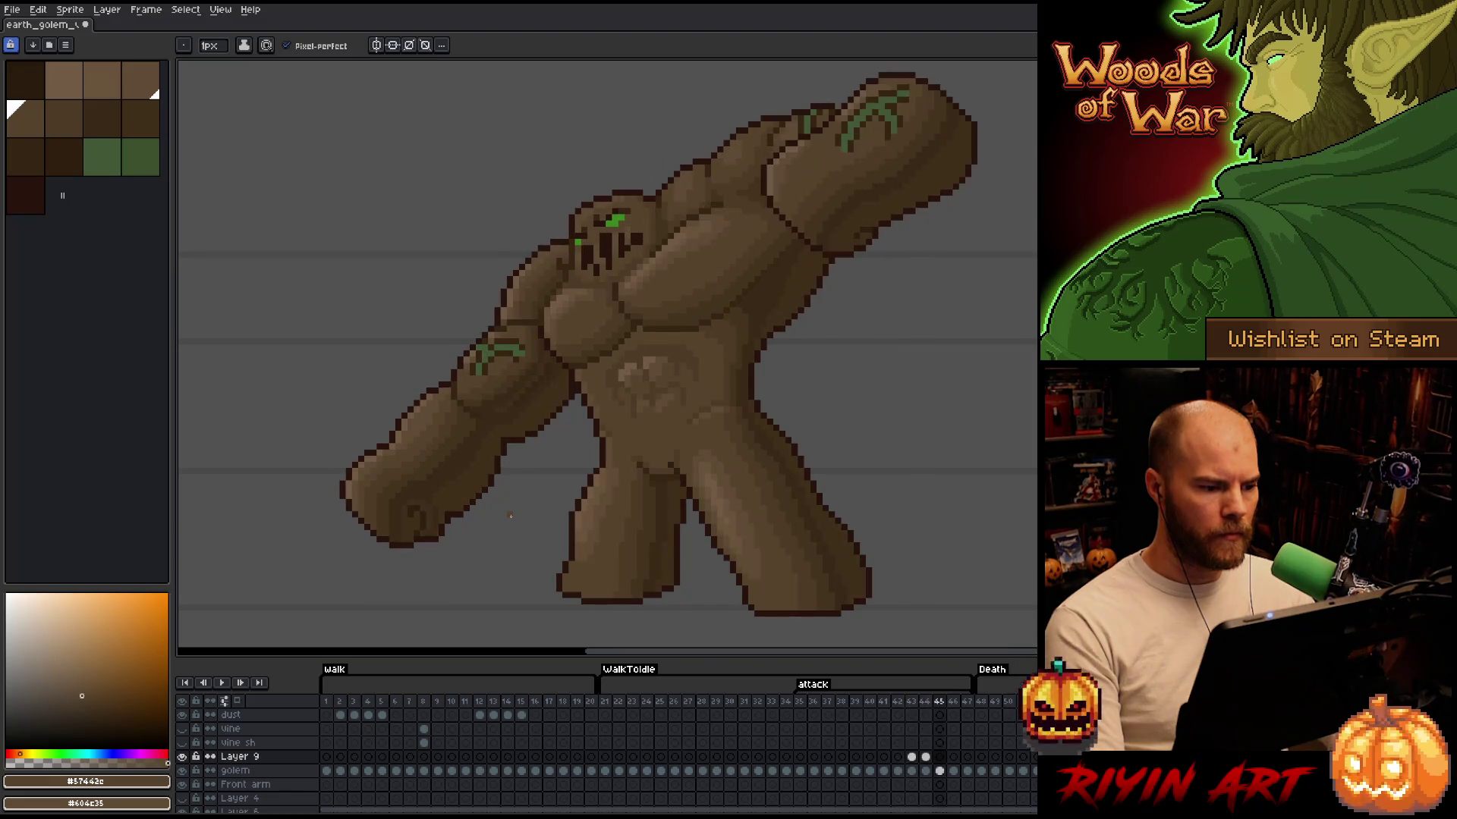
key("Left")
key("Left")
Recentre the golem in the view and scrub the timeline back to frame 42
scroll(510, 516, "down", 3)
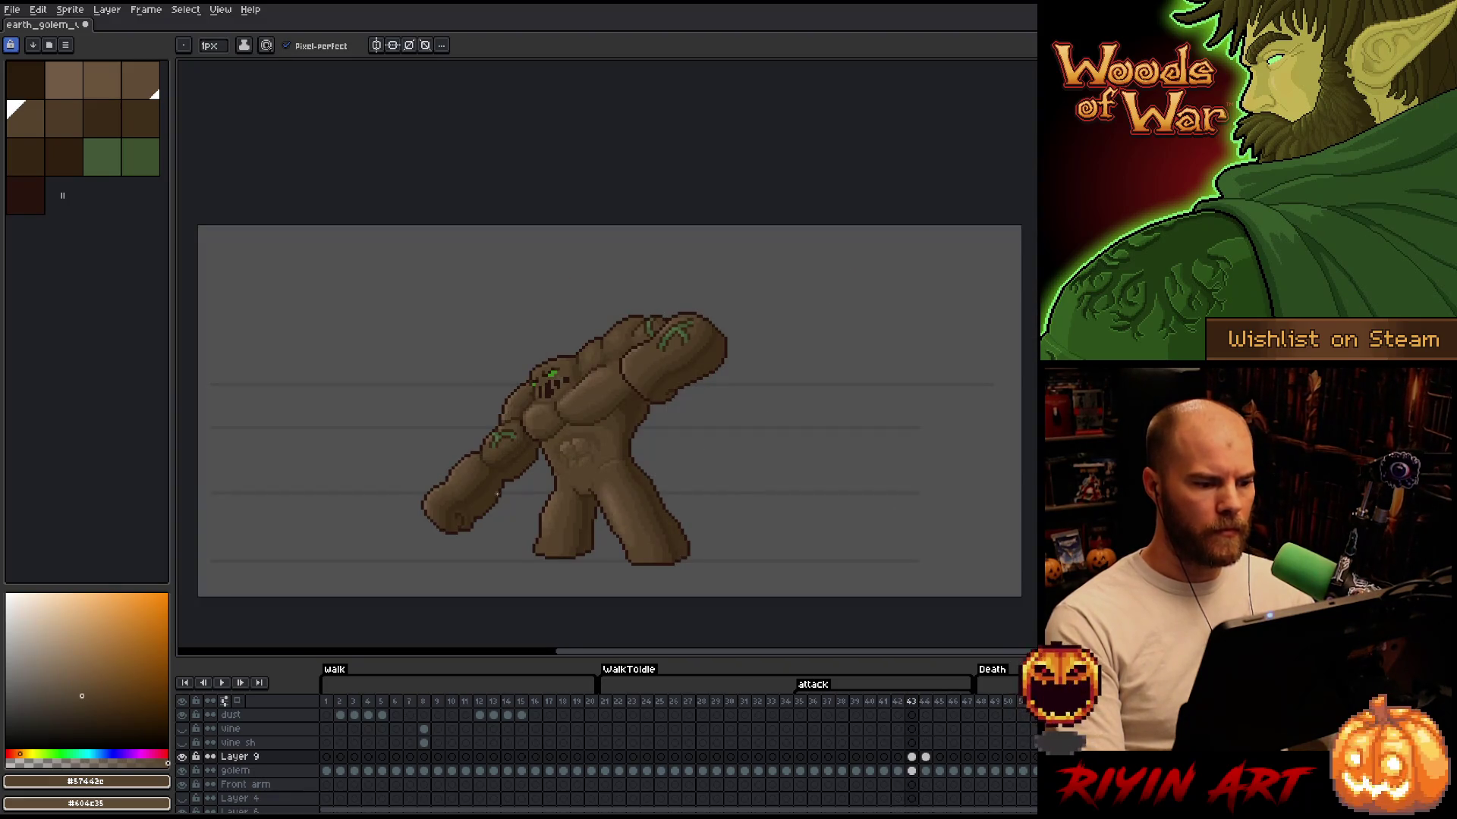
scroll(559, 516, "up", 2)
left_click_drag(559, 515, 582, 455)
key("Left")
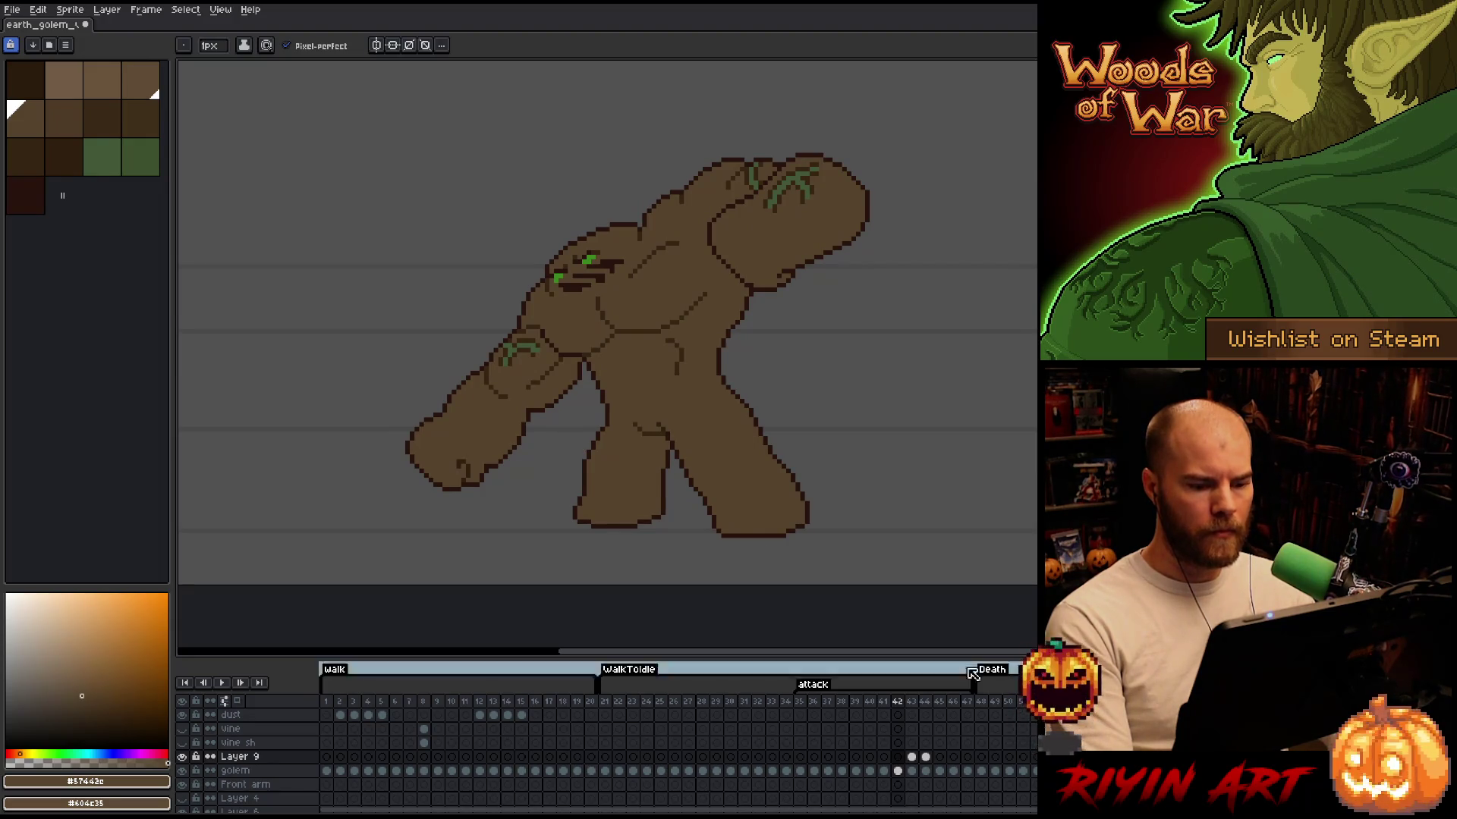
left_click(942, 703)
left_click_drag(944, 708, 899, 702)
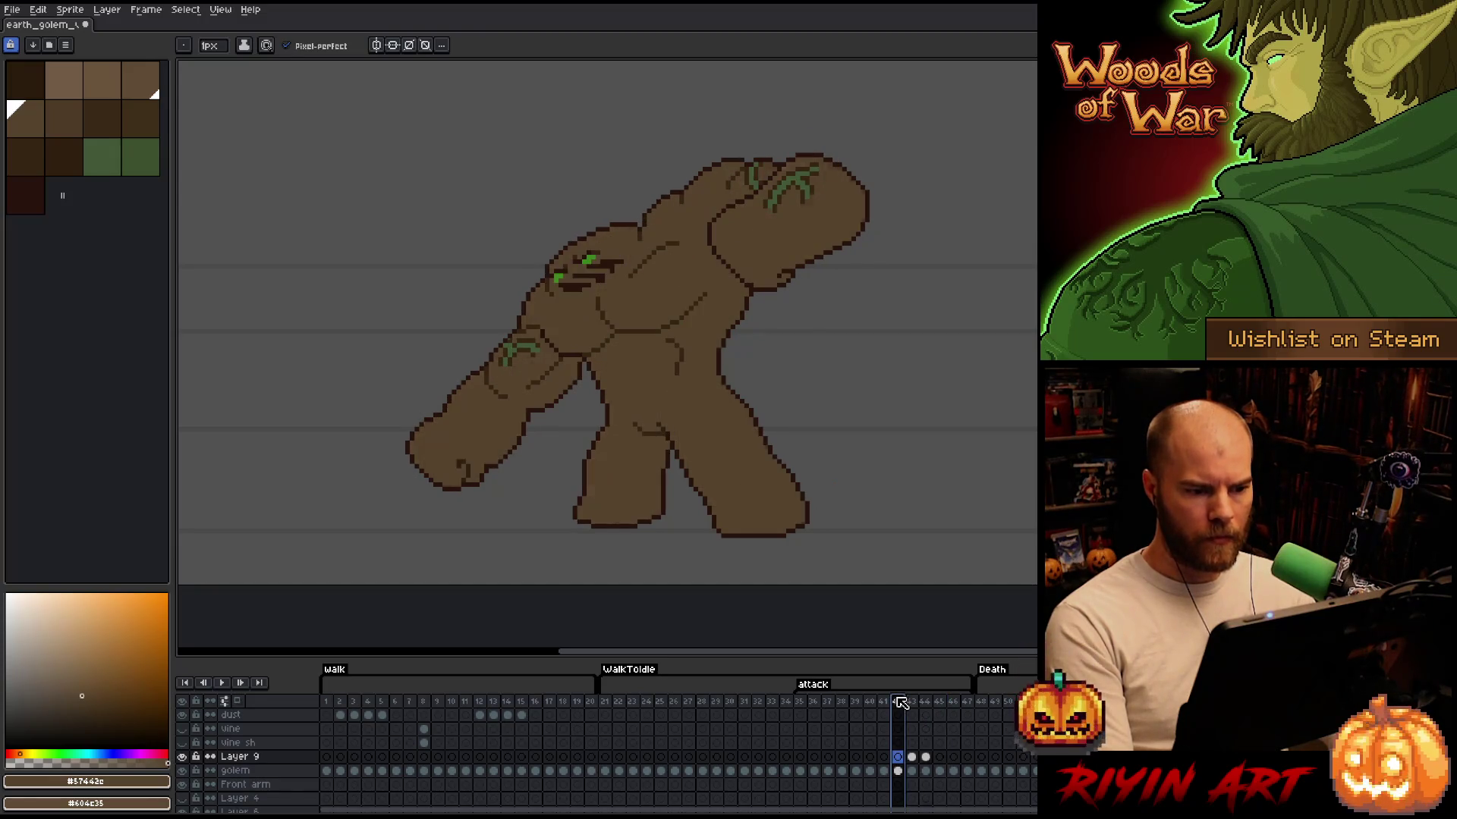
Jump to Layer 9's cel at frame 44, solo Layer 9 briefly, and change painting tool
left_click(925, 757)
left_click(183, 757, "alt")
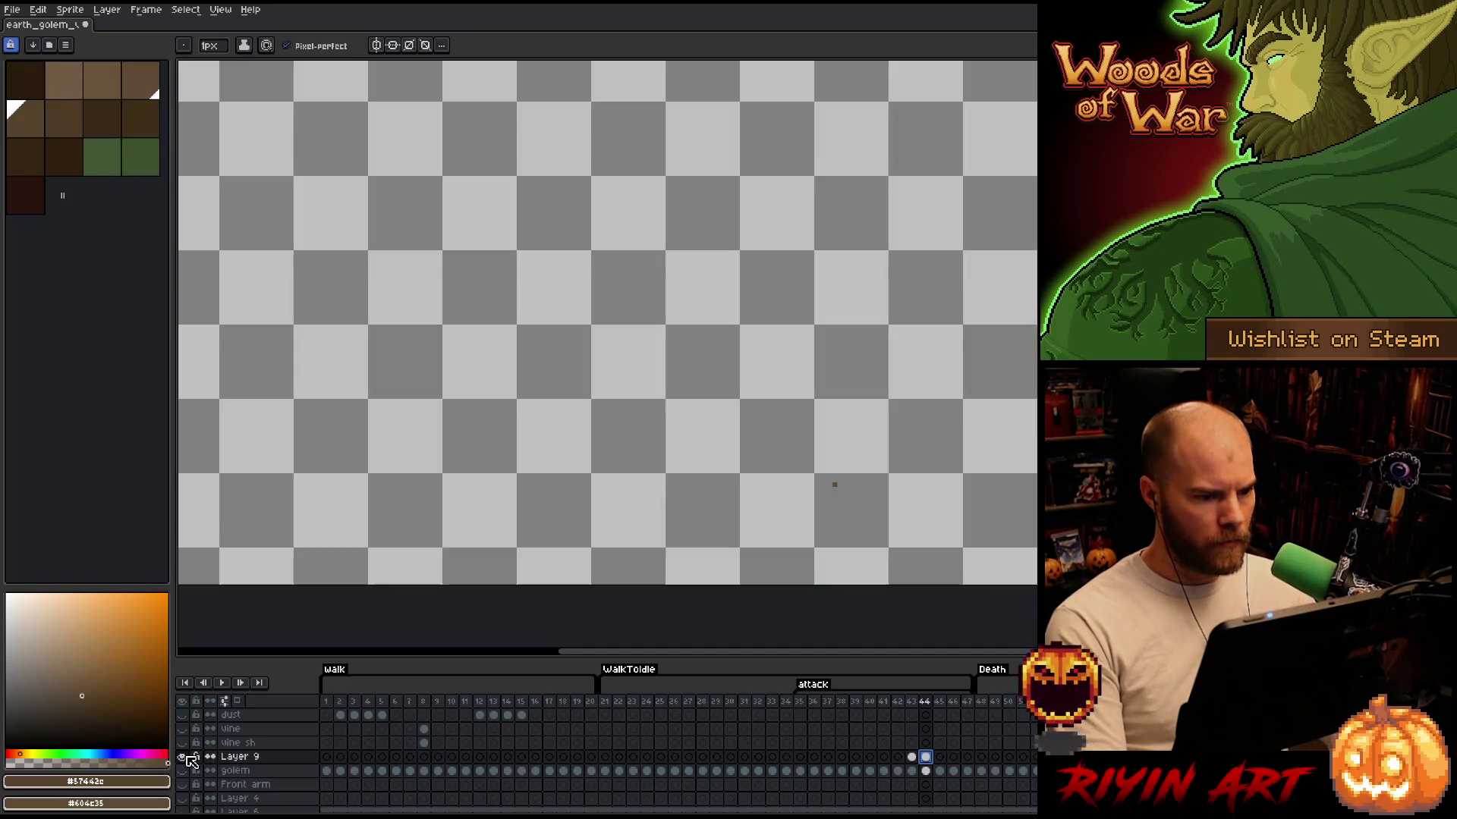
left_click(183, 757, "alt")
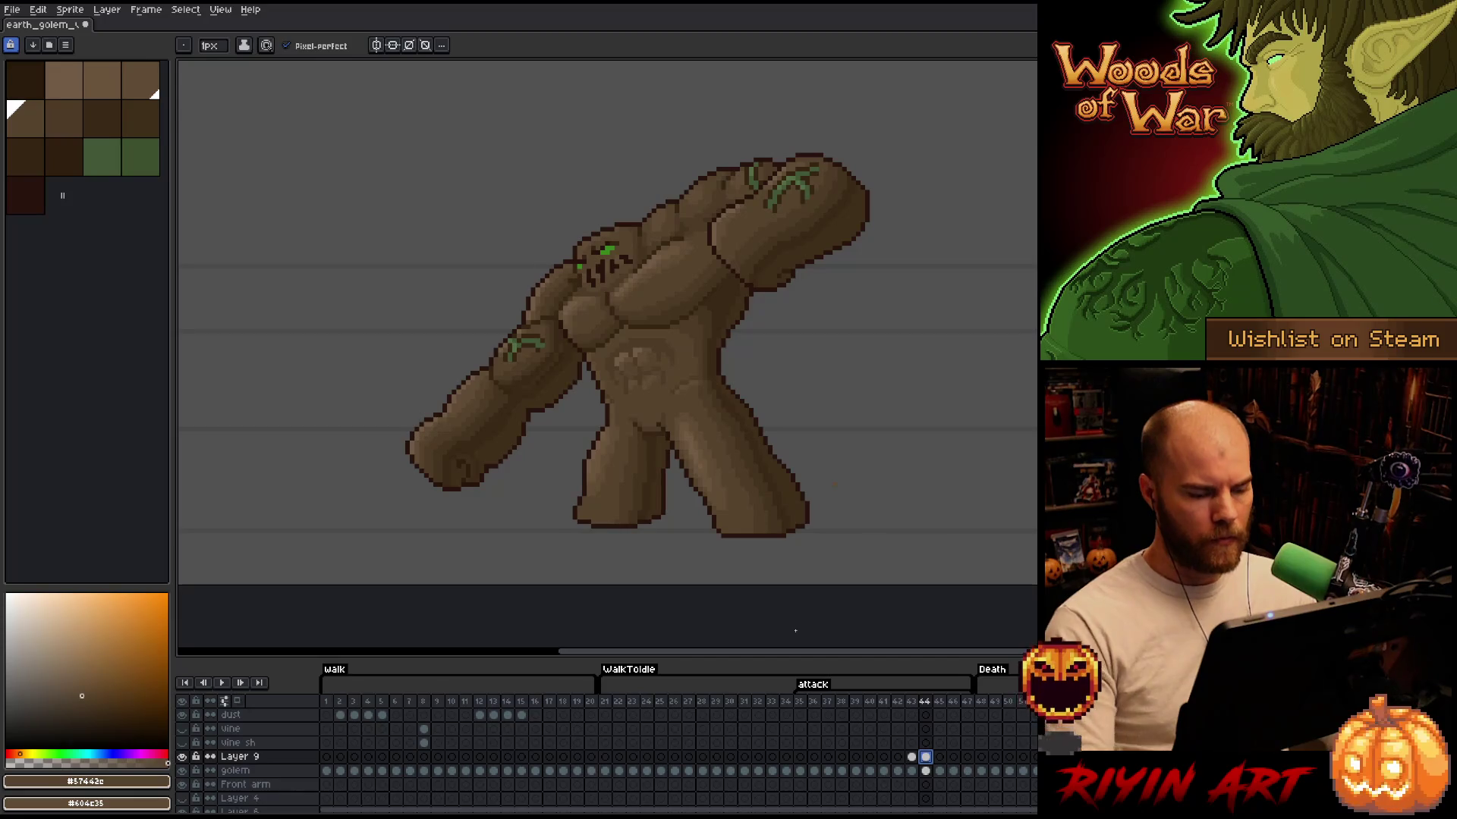
key("e")
left_click(836, 403)
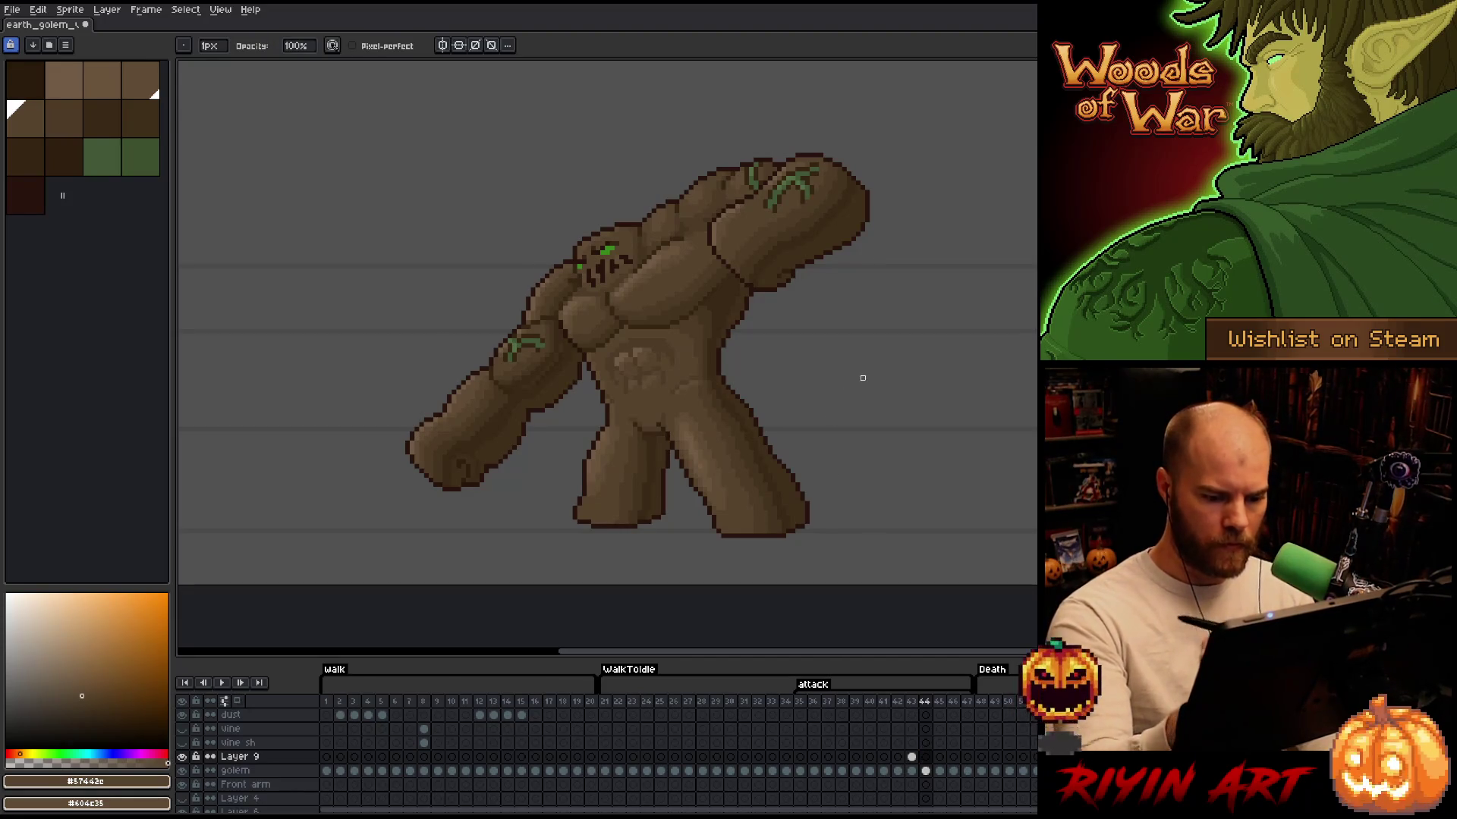
Select Layer 9's cel at frame 42 and open Replace Color, sampling the leg colour
left_click(927, 770)
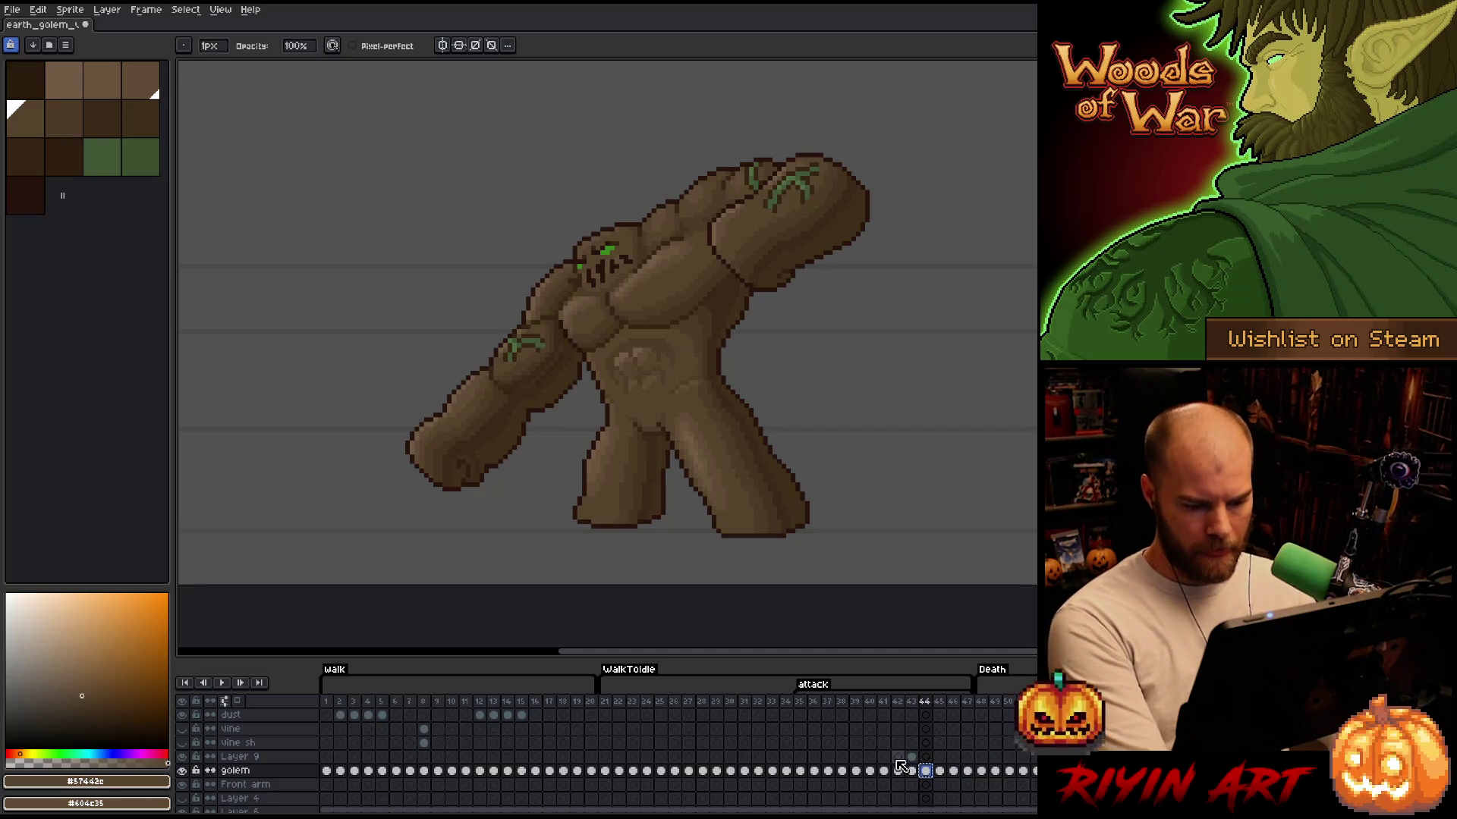
left_click(897, 757)
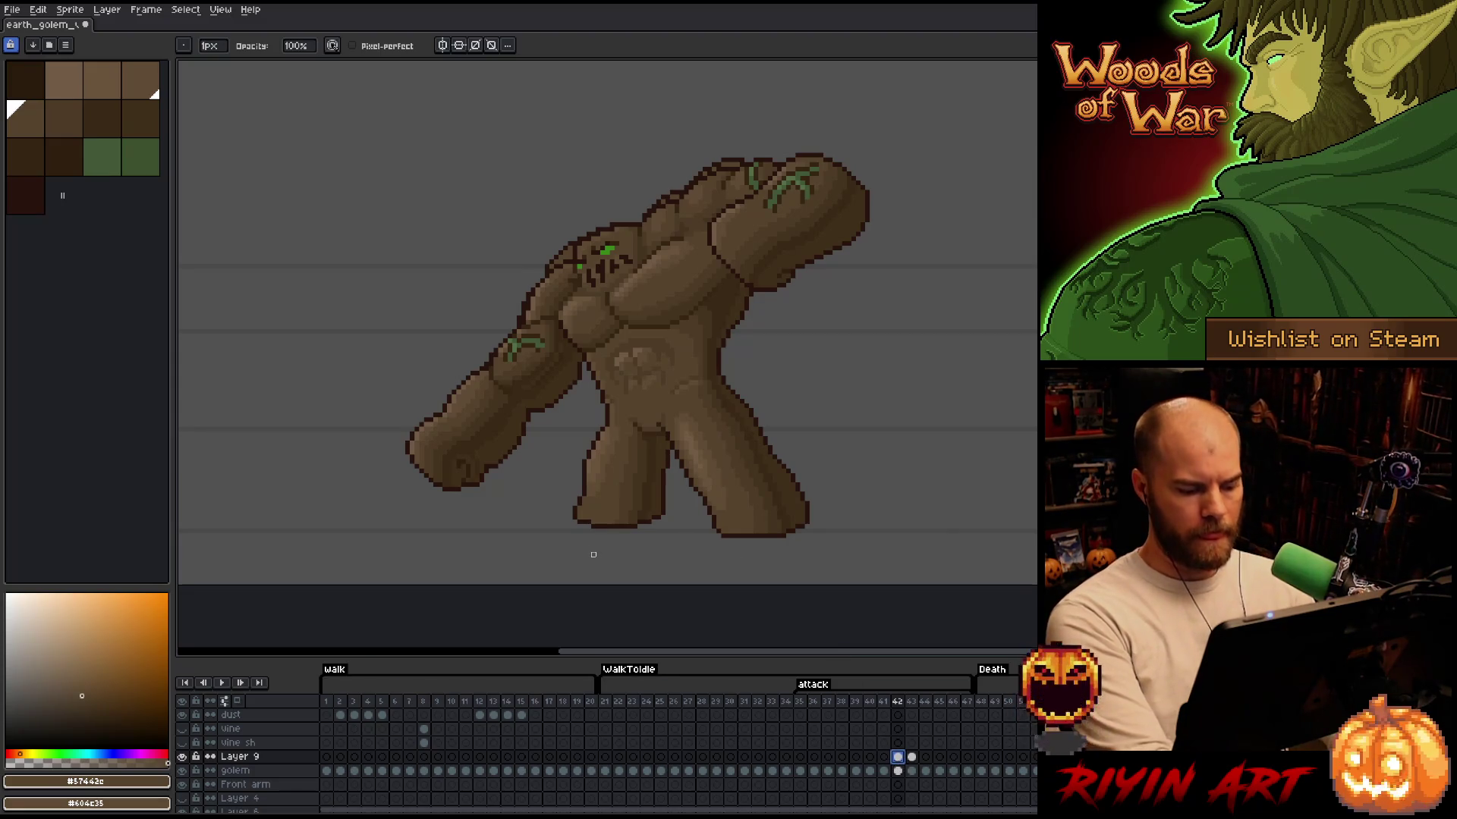
key("shift+r")
left_click(710, 461)
left_click(692, 478)
left_click(451, 637)
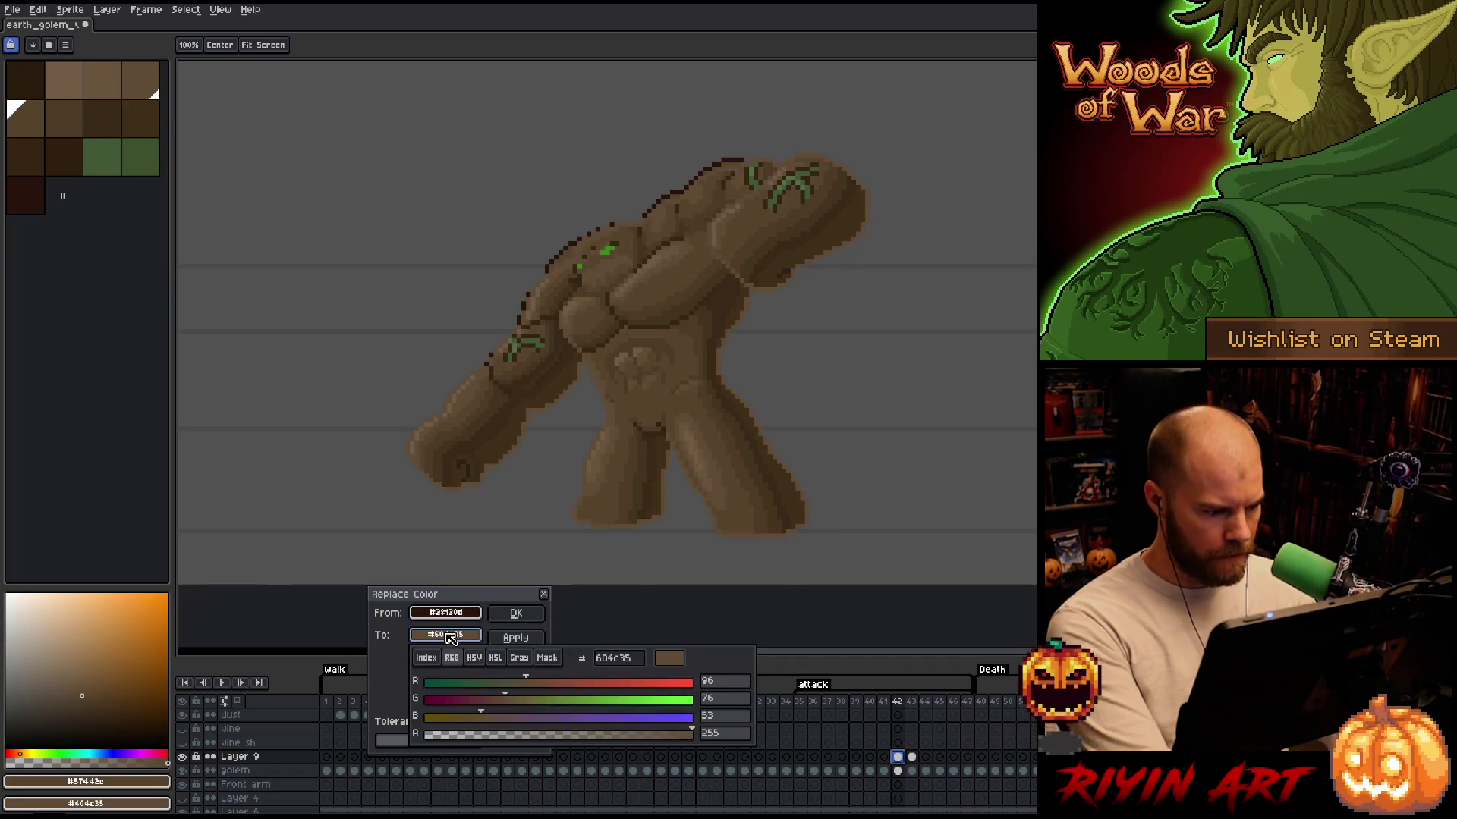
left_click(510, 620)
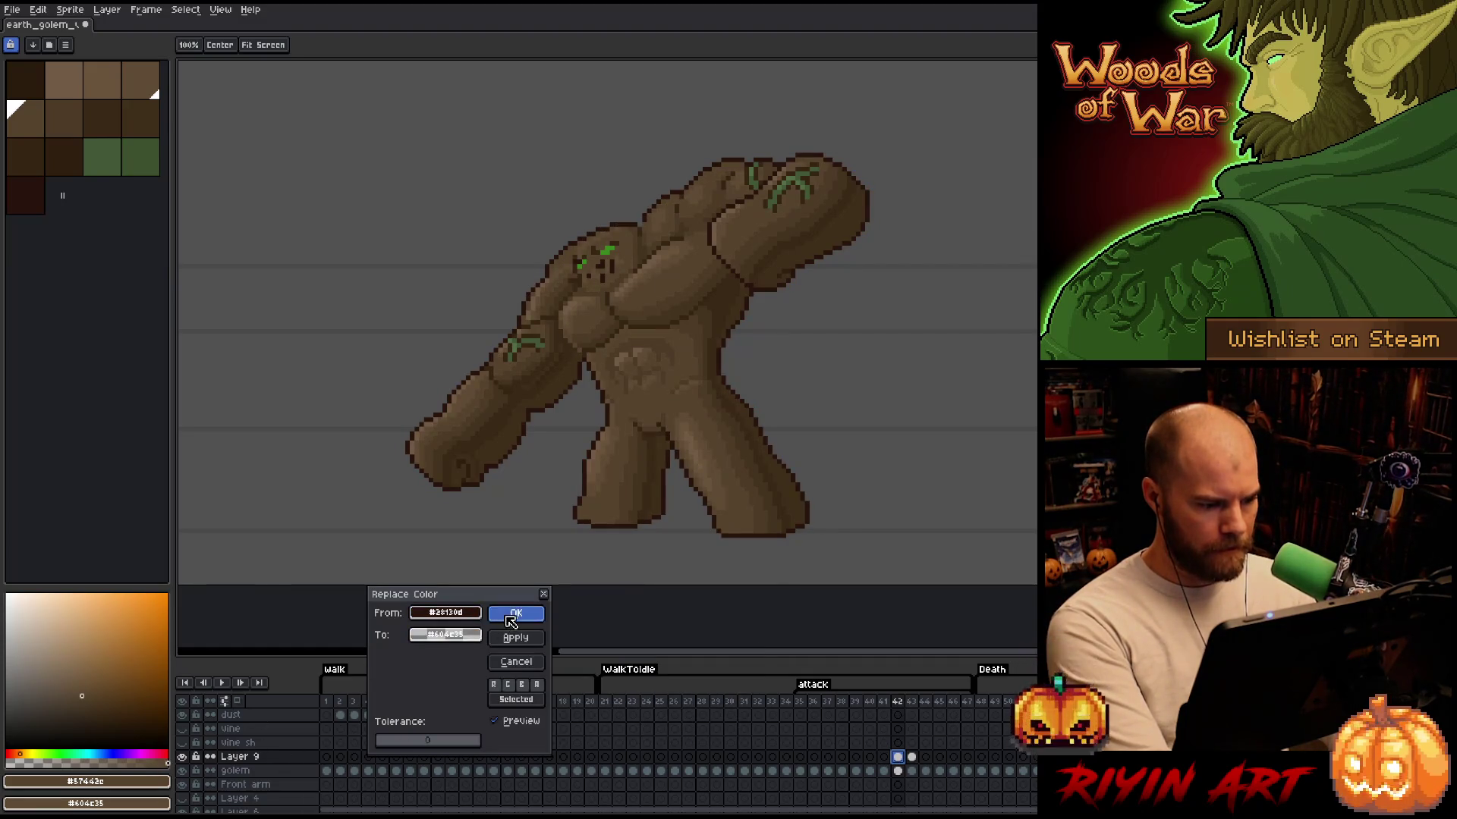
left_click(183, 757)
left_click(183, 757)
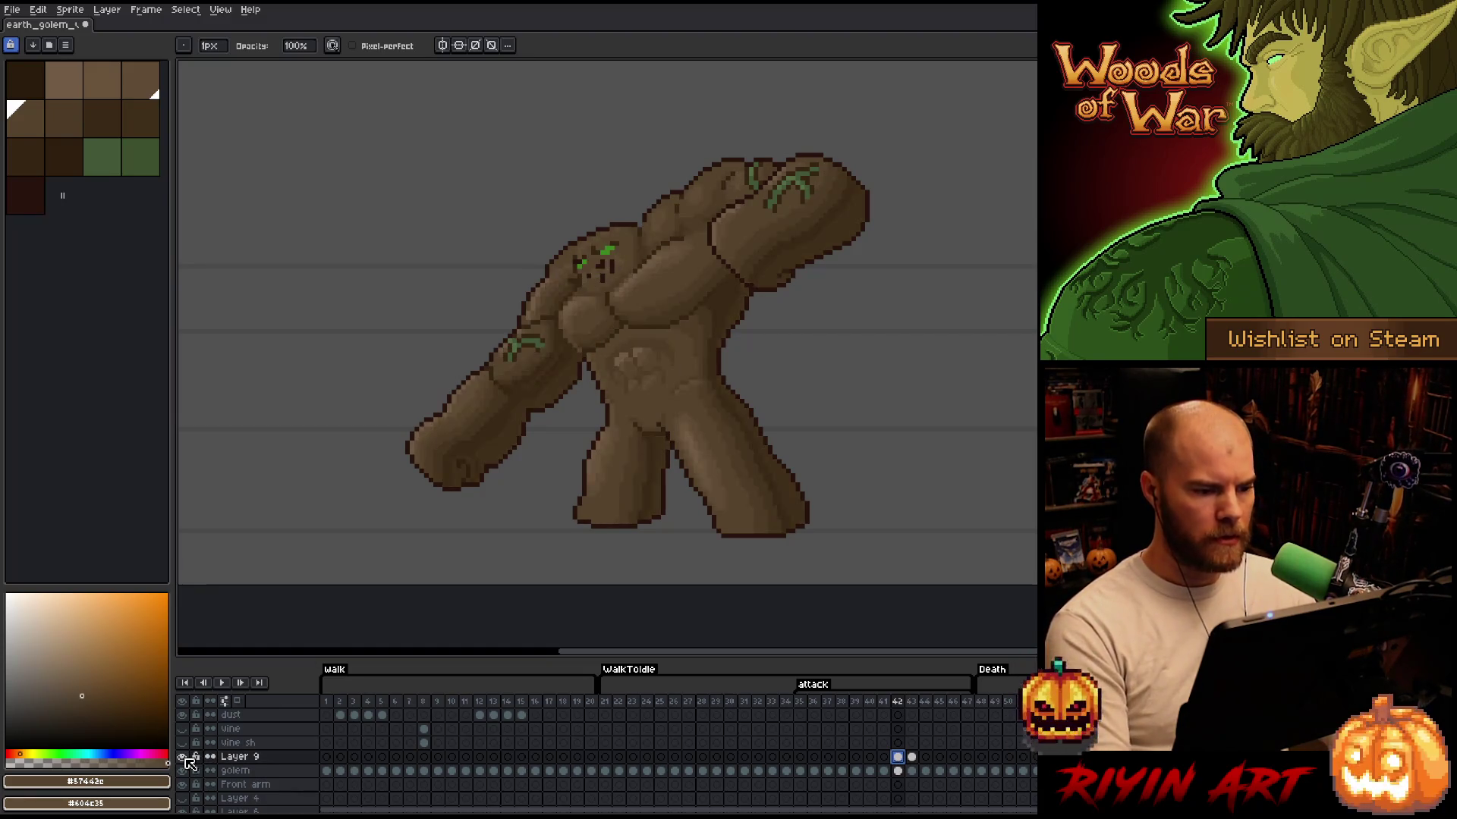
left_click(183, 757)
left_click(183, 757)
left_click(183, 757)
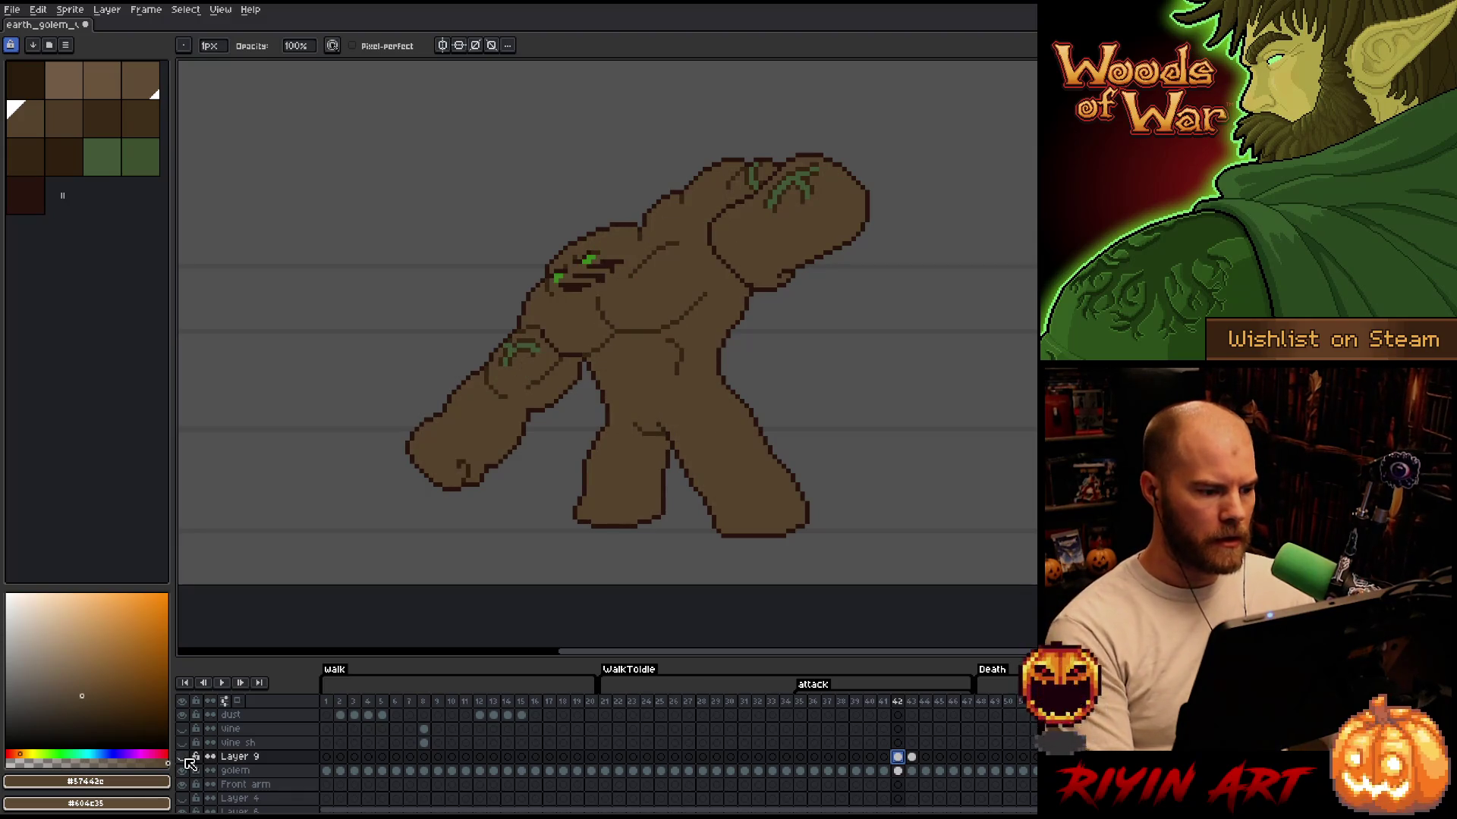
left_click(182, 757)
left_click(183, 757)
left_click(183, 757)
left_click(182, 757)
left_click(183, 758)
left_click(183, 757)
left_click(183, 757)
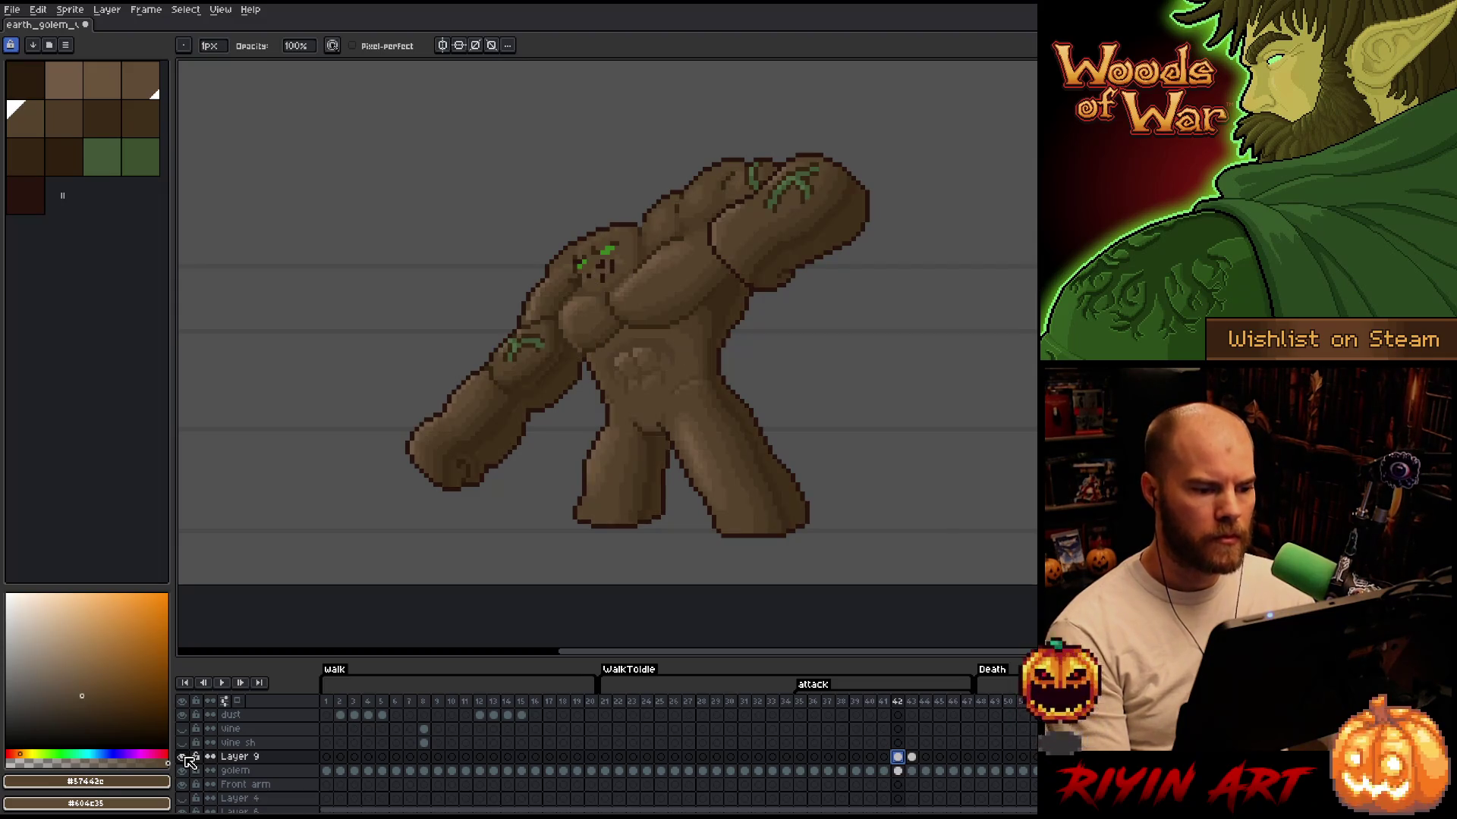
left_click(183, 757)
left_click(183, 757)
left_click(182, 757)
left_click(183, 757)
left_click(183, 757)
left_click(183, 757)
left_click(183, 757)
left_click(183, 757)
left_click(183, 757)
left_click(185, 758)
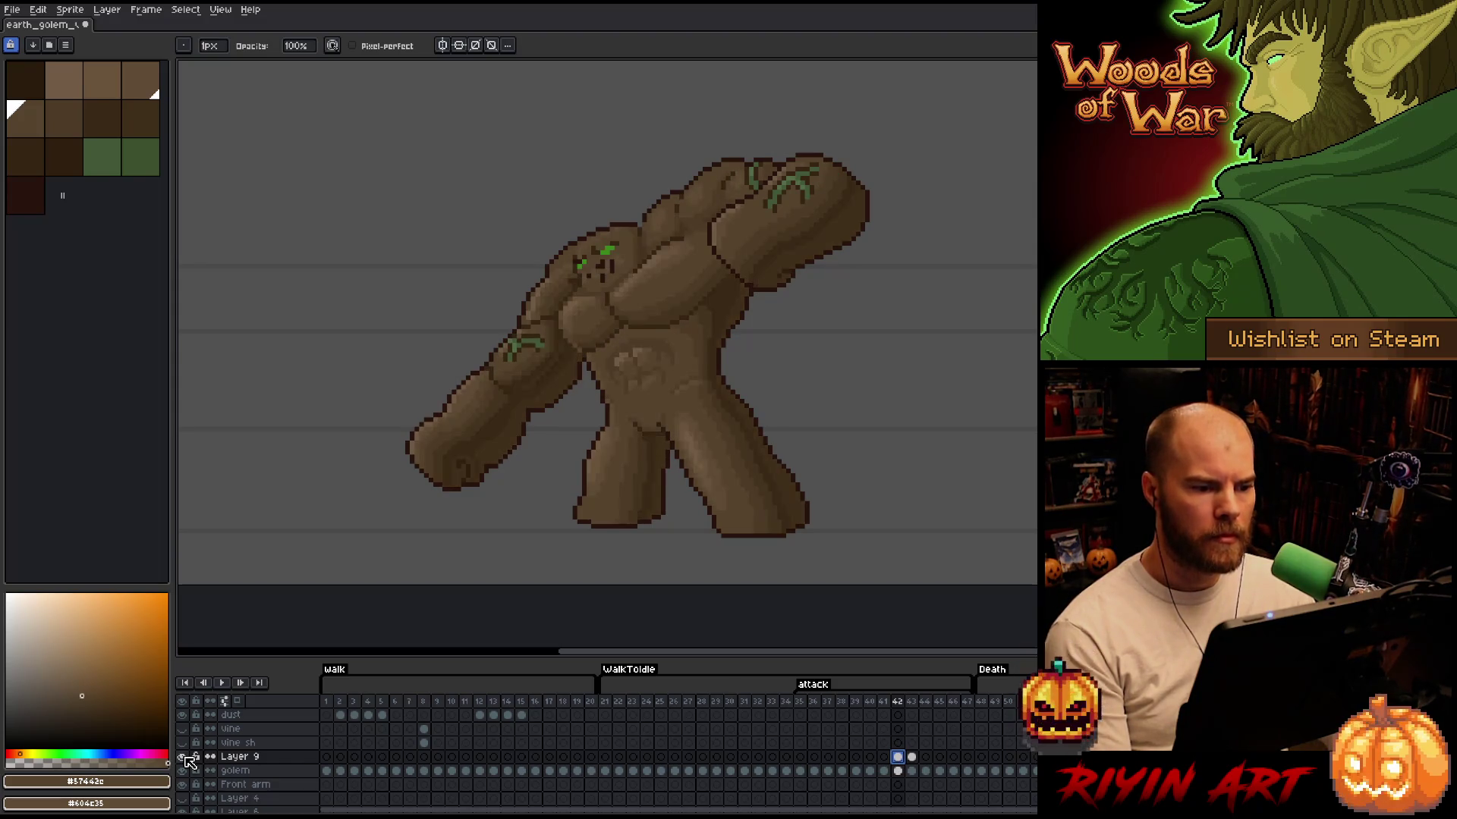
left_click(185, 758)
left_click(185, 758)
left_click(185, 757)
left_click(186, 758)
left_click(185, 758)
left_click(185, 757)
left_click(185, 758)
left_click(185, 758)
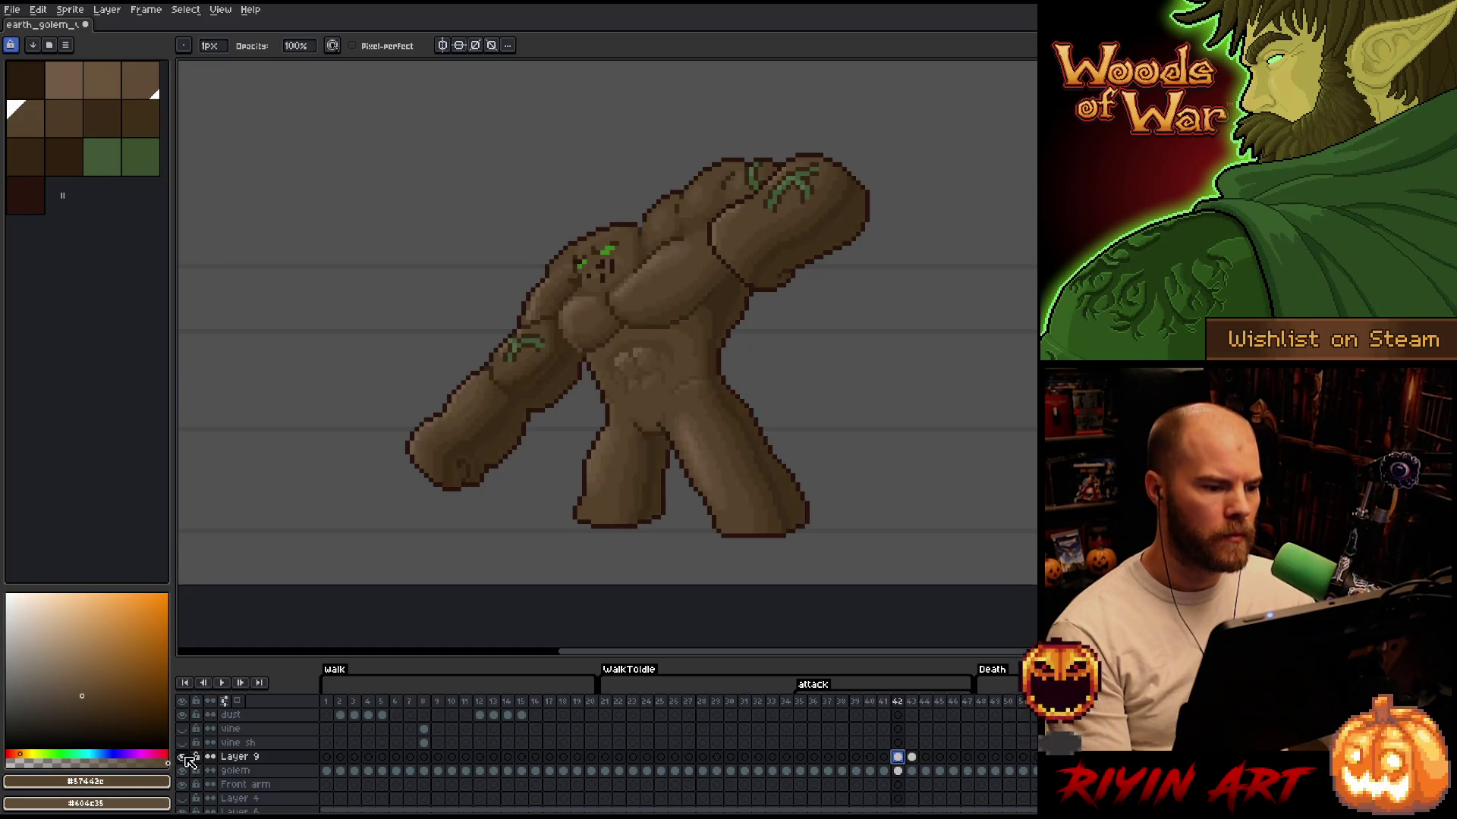
Lasso a shaded piece near the head and drag it up-left, then toggle Layer 9 to check
scroll(380, 298, "up", 1)
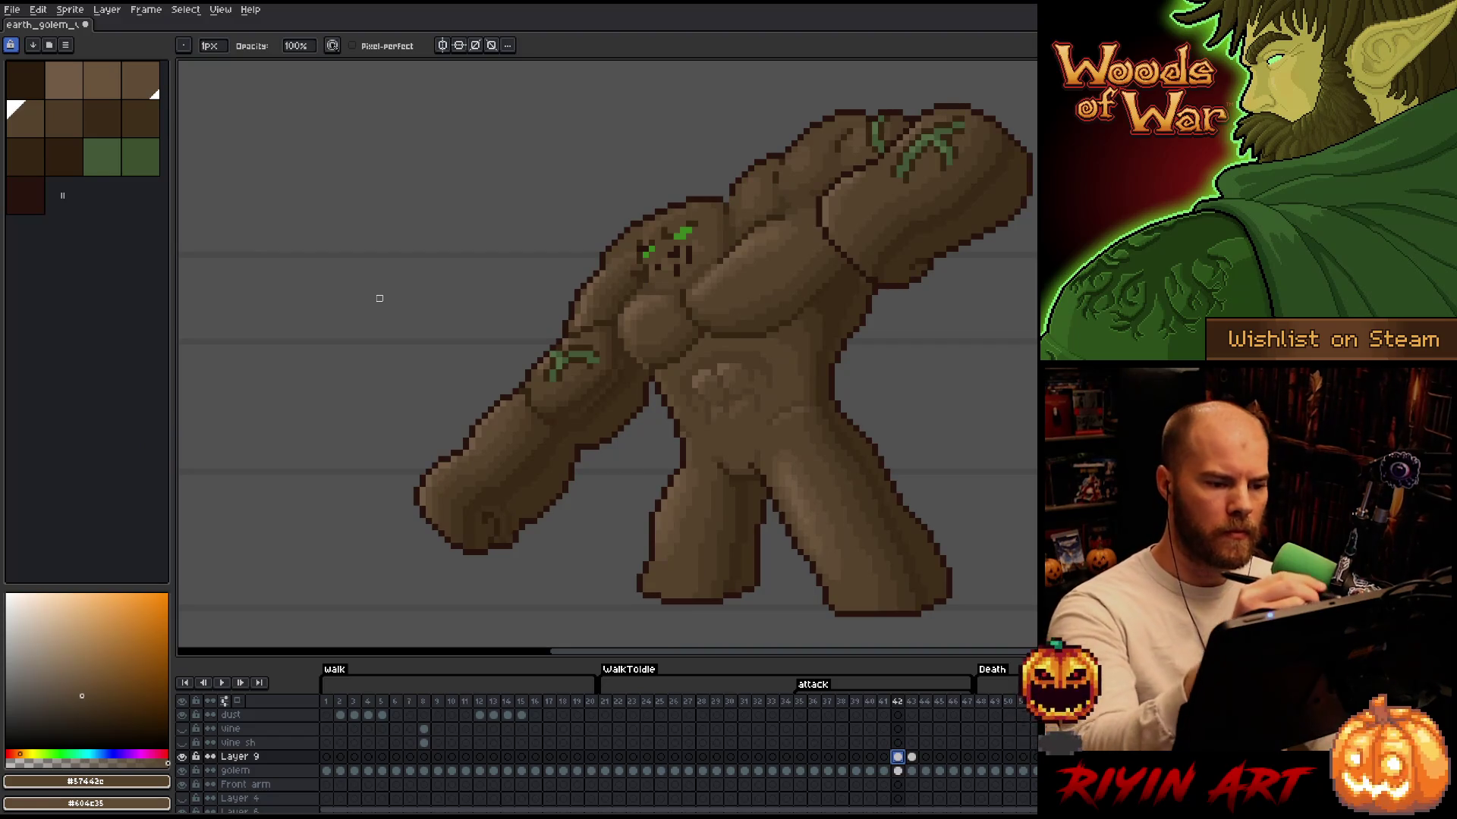
key("q")
mouse_move(725, 205)
left_mouse_down()
mouse_move(724, 254)
mouse_move(686, 274)
mouse_move(649, 284)
mouse_move(593, 267)
mouse_move(713, 167)
left_mouse_up()
left_click_drag(721, 237, 448, 211)
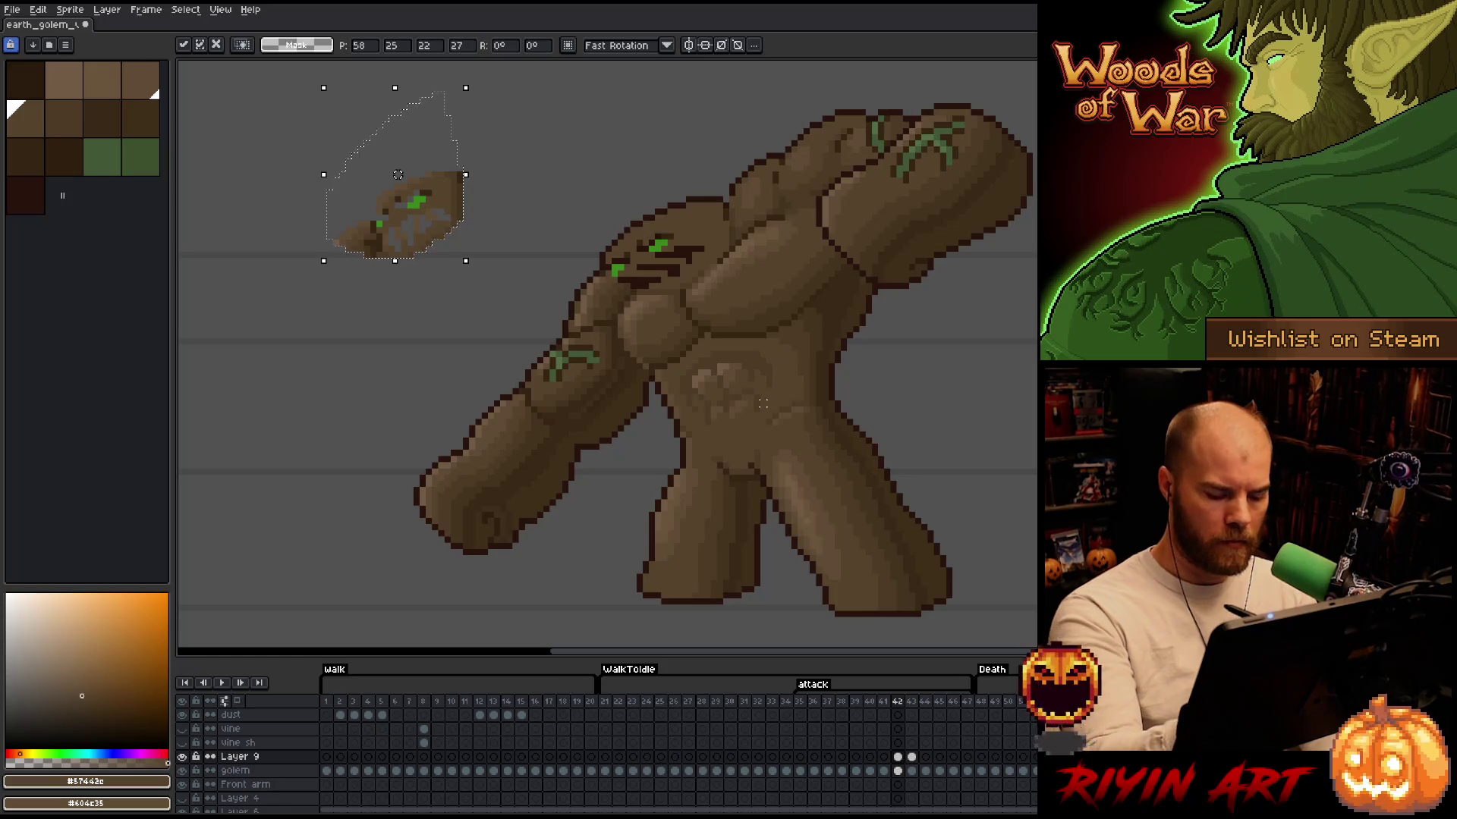
left_click(181, 757)
left_click(181, 756)
left_click(182, 756)
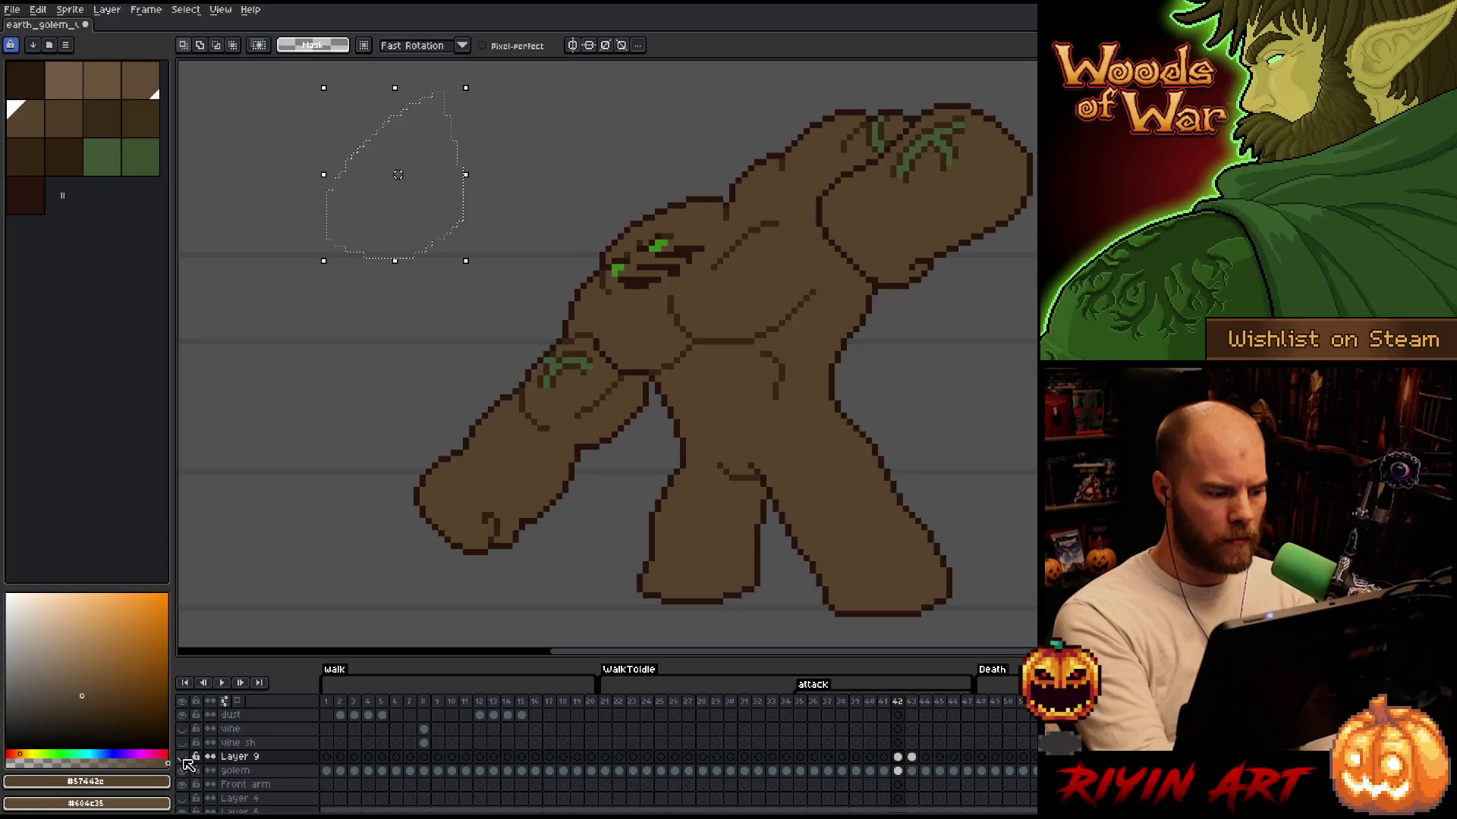
left_click(182, 756)
left_click(181, 757)
left_click(181, 757)
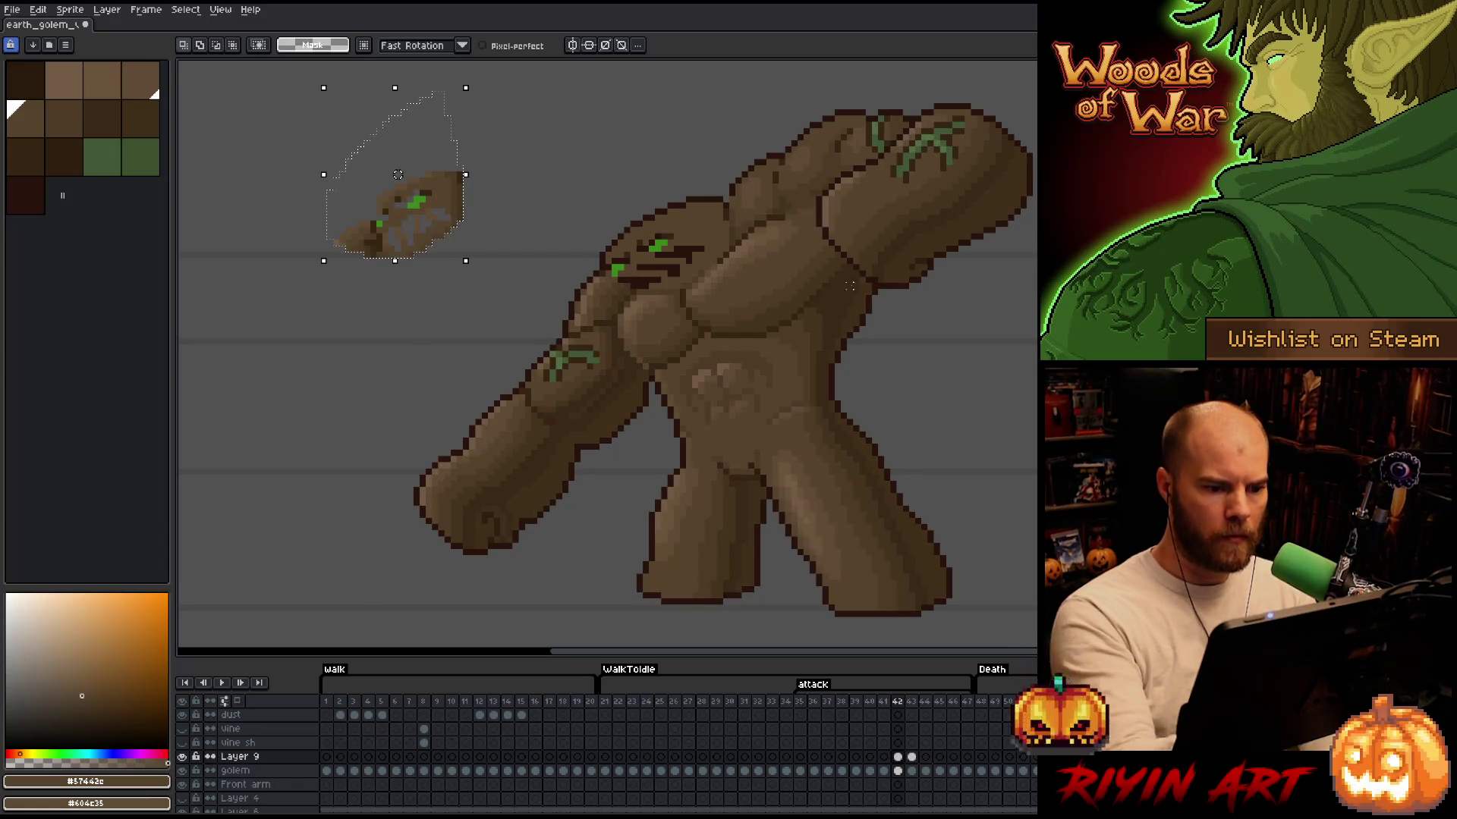
Lasso the front upper arm and forearm and shift them slightly left and down
left_click_drag(769, 334, 825, 299)
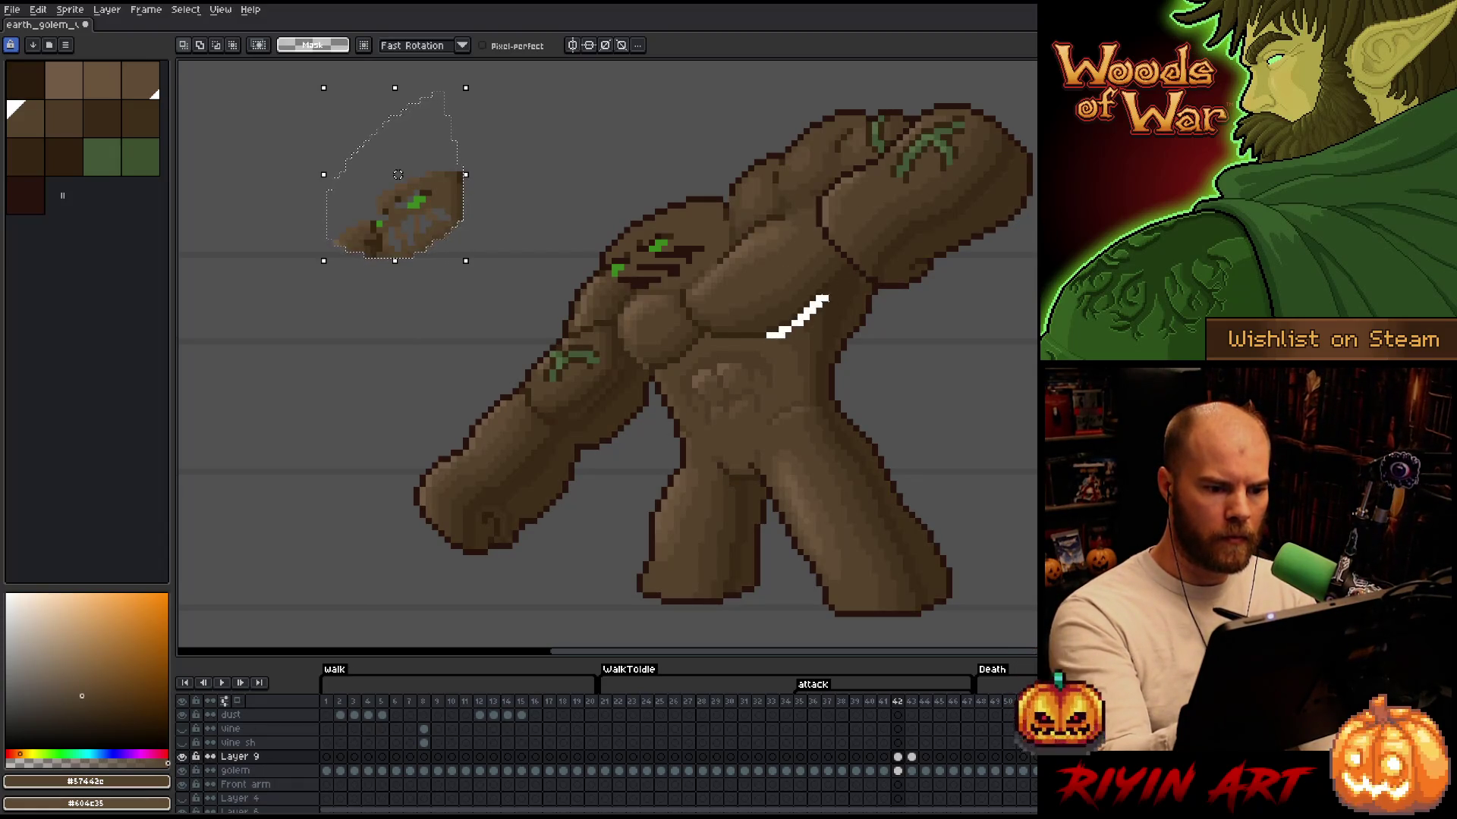
key("ctrl+z")
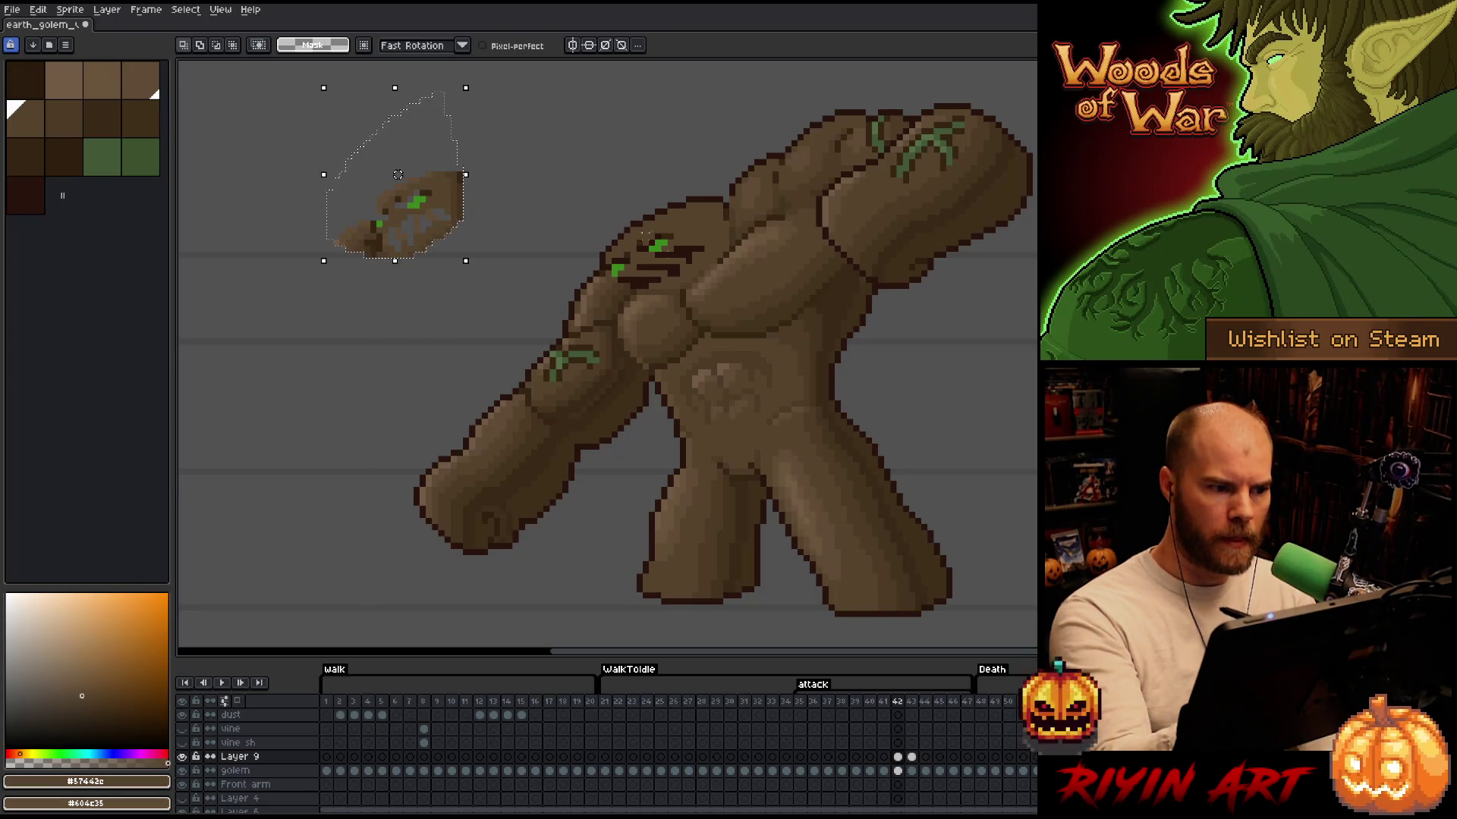
left_click(483, 46)
left_click_drag(756, 335, 838, 274)
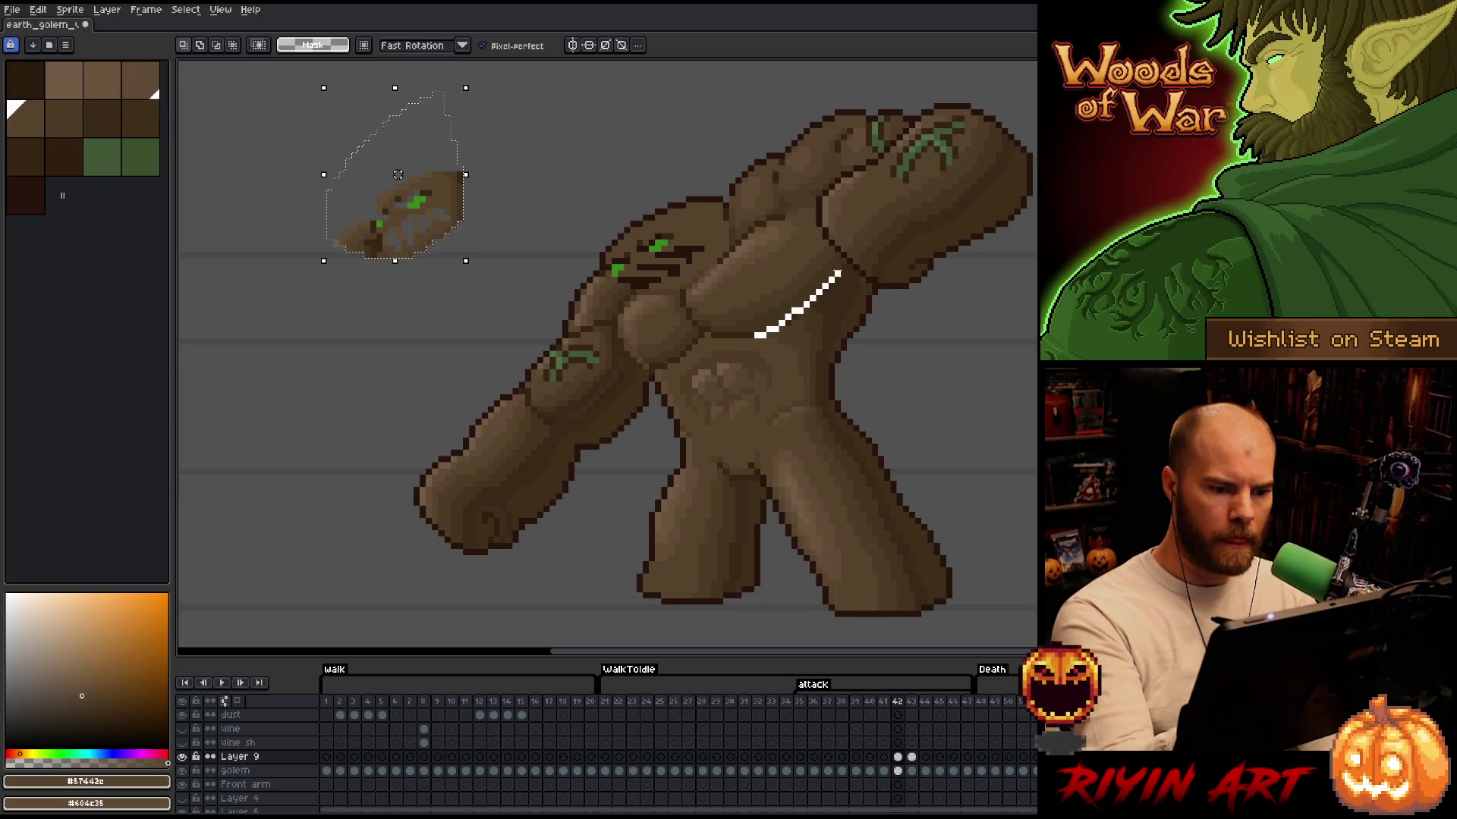
left_click_drag(775, 212, 668, 287)
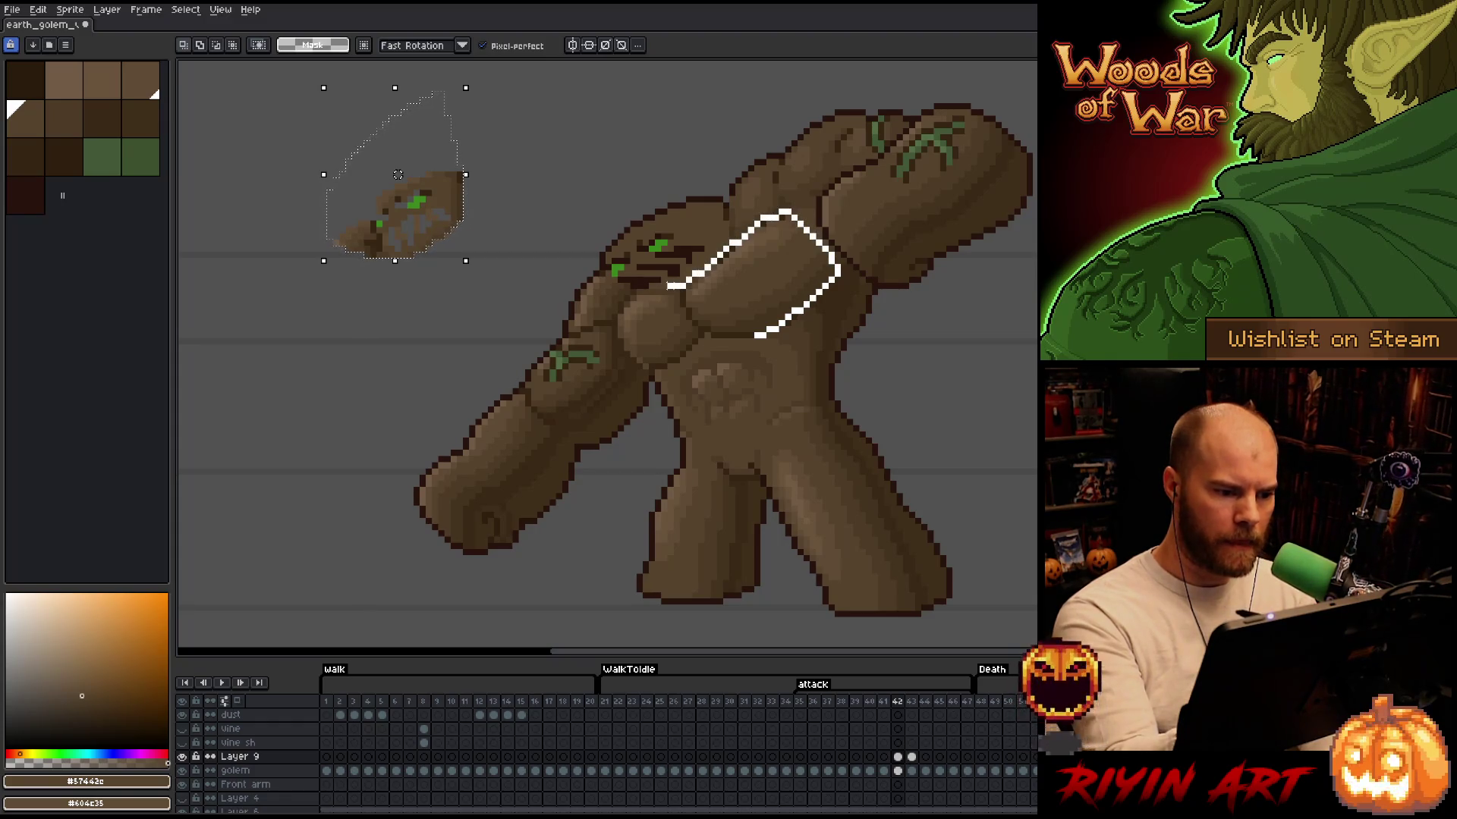
mouse_move(557, 343)
left_mouse_down()
mouse_move(531, 383)
mouse_move(550, 432)
mouse_move(599, 445)
mouse_move(645, 402)
left_mouse_up()
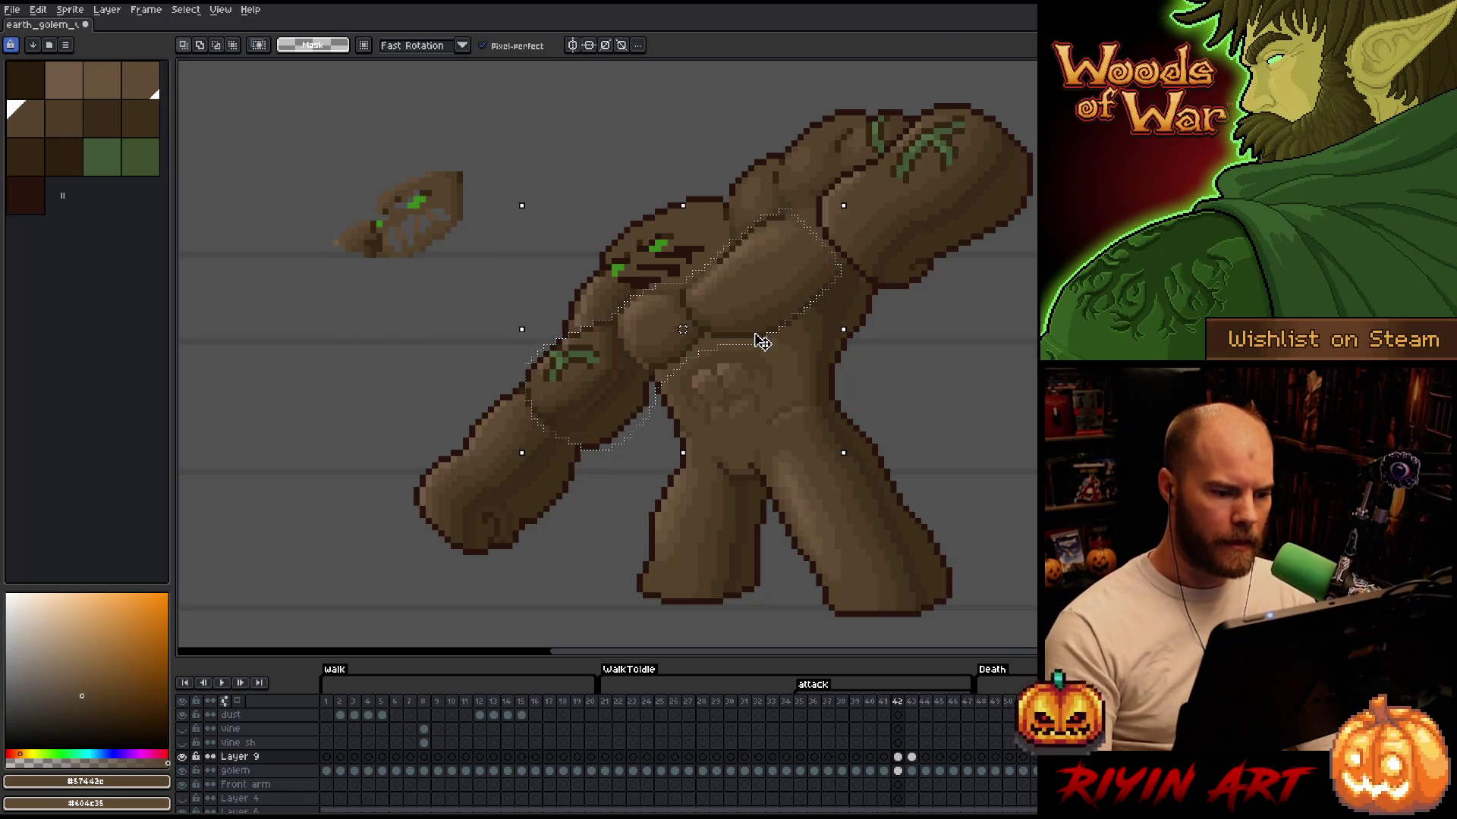
left_click_drag(762, 341, 756, 347)
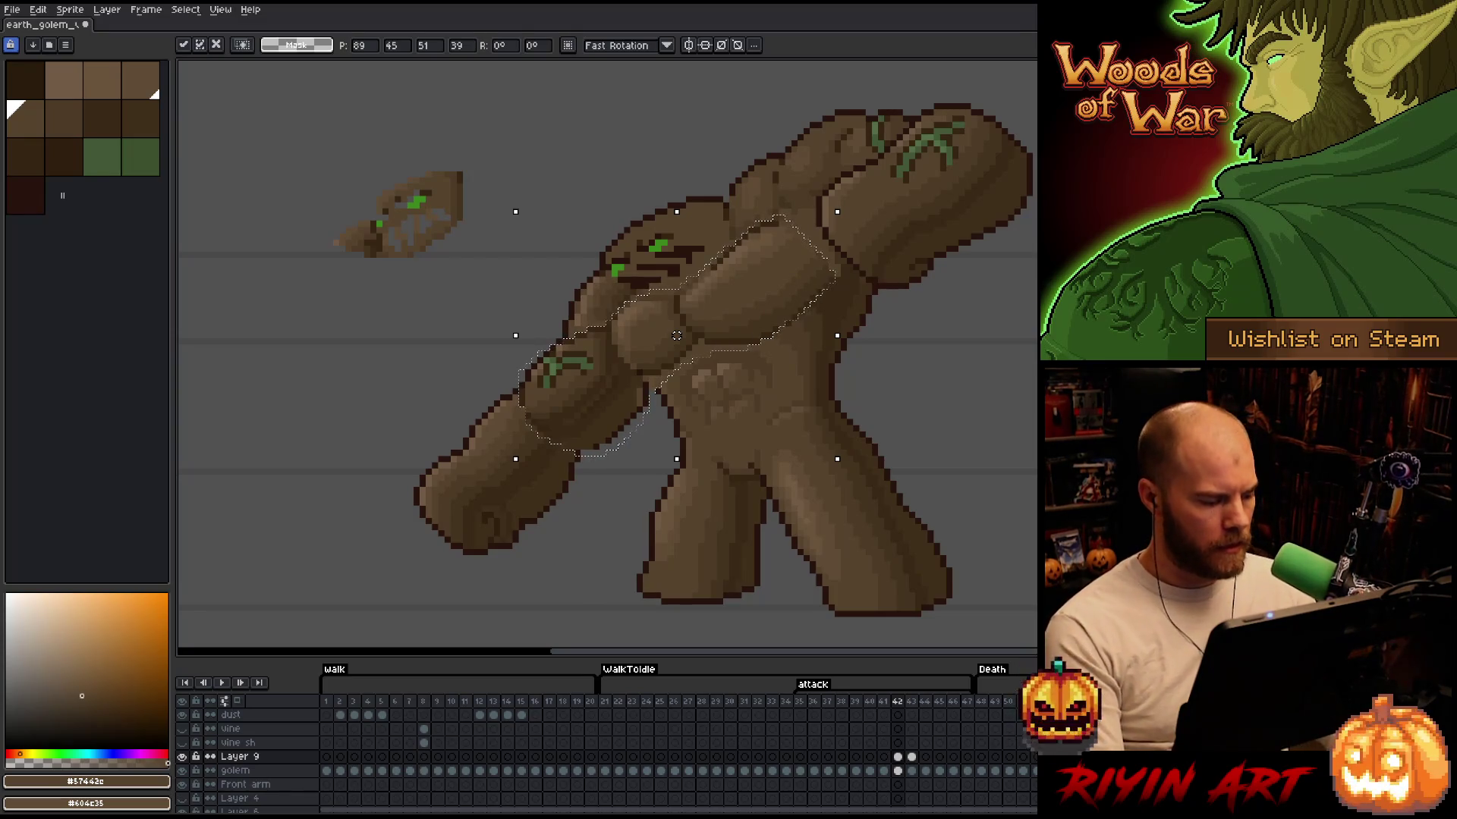
key("Return")
Compare the moved arm across neighbouring frames and with Layer 9 shading on and off
key("Right")
key("Left")
key("Right")
key("Left")
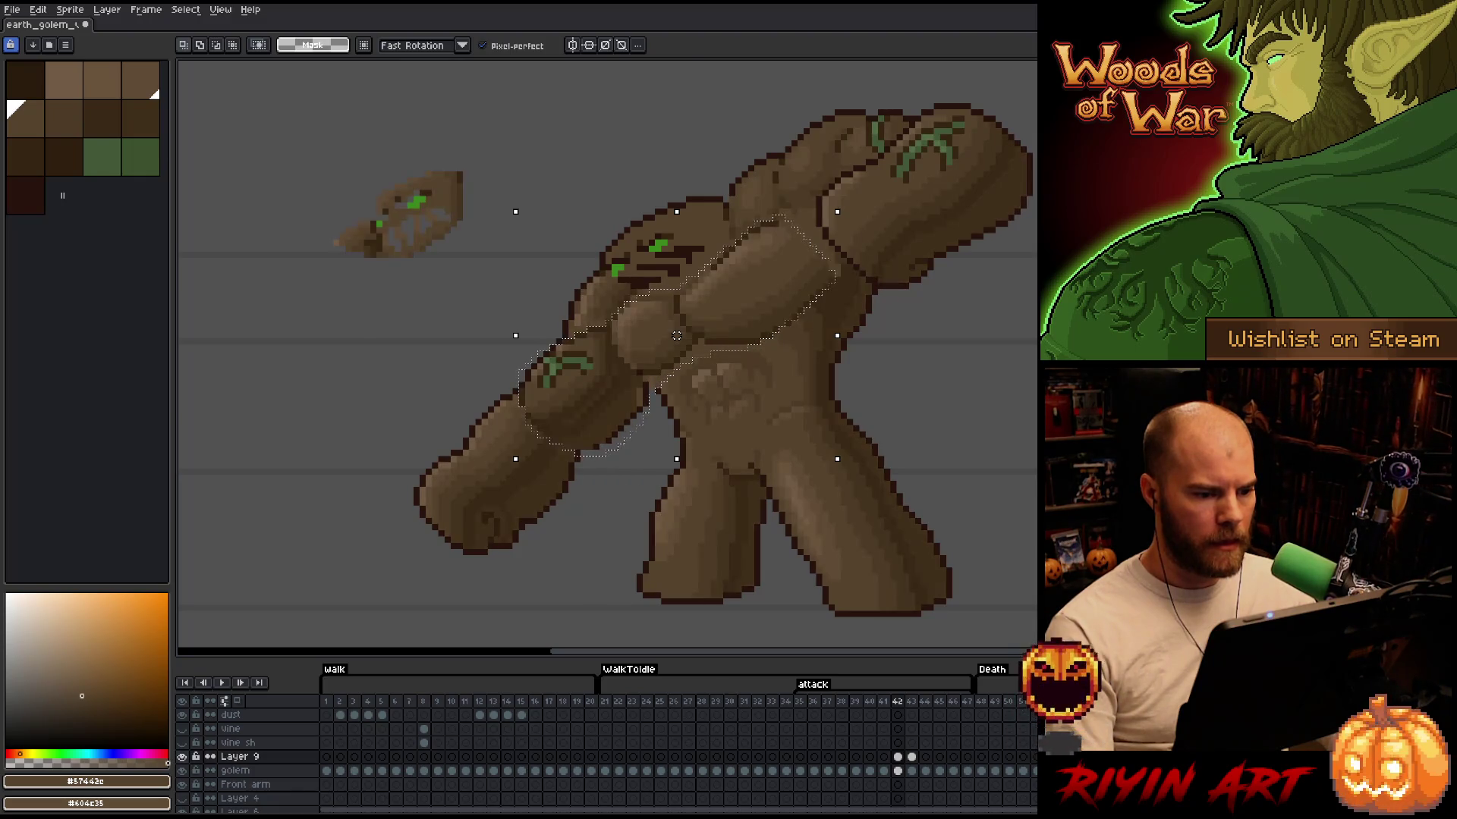
left_click(182, 757)
left_click(182, 756)
left_click(183, 756)
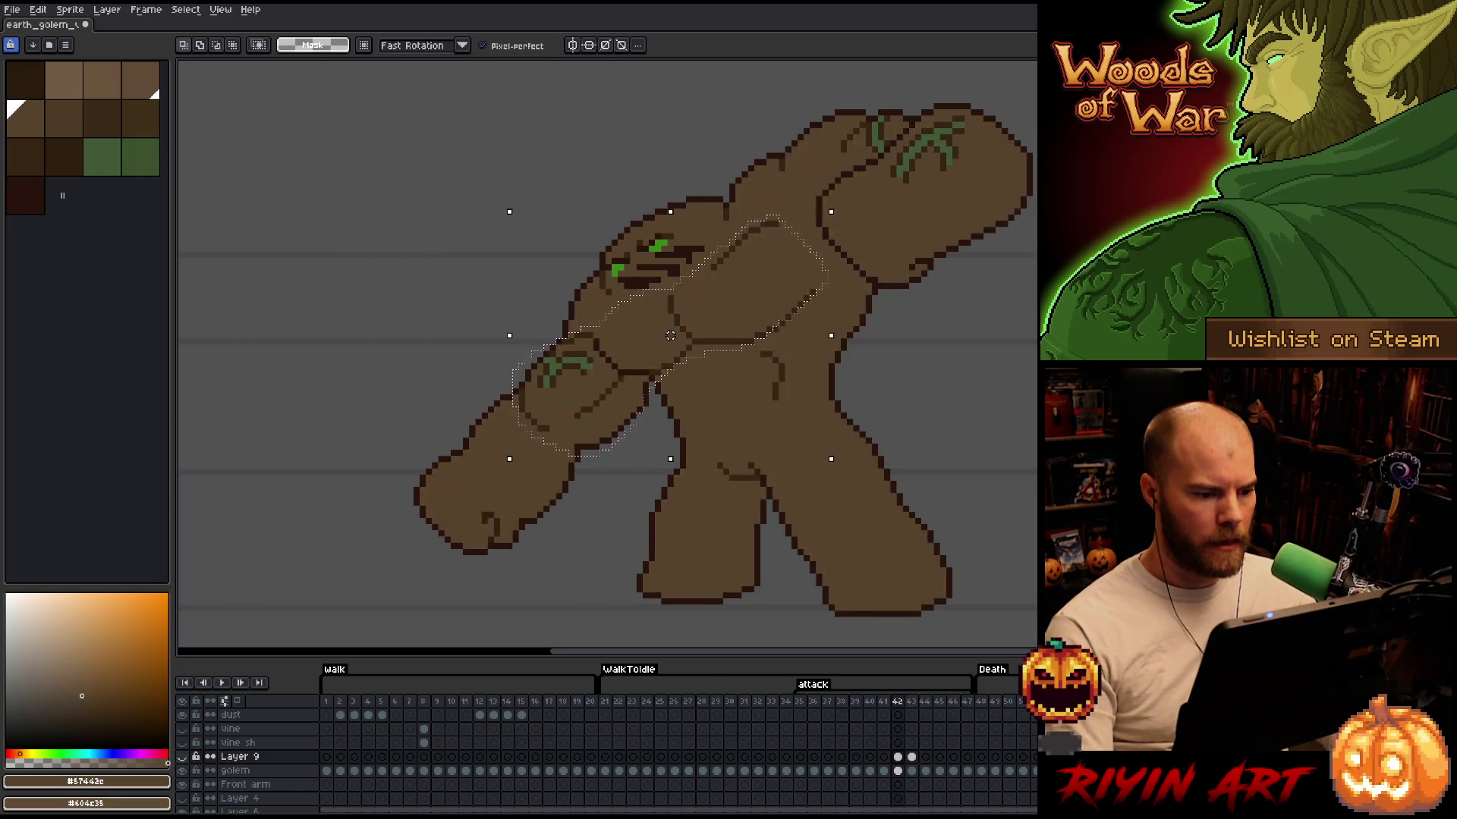
left_click(182, 757)
left_click(182, 757)
left_click(182, 756)
left_click(182, 756)
left_click(182, 756)
left_click(183, 756)
left_click(182, 756)
left_click(182, 757)
left_click(182, 756)
left_click(182, 756)
left_click(182, 757)
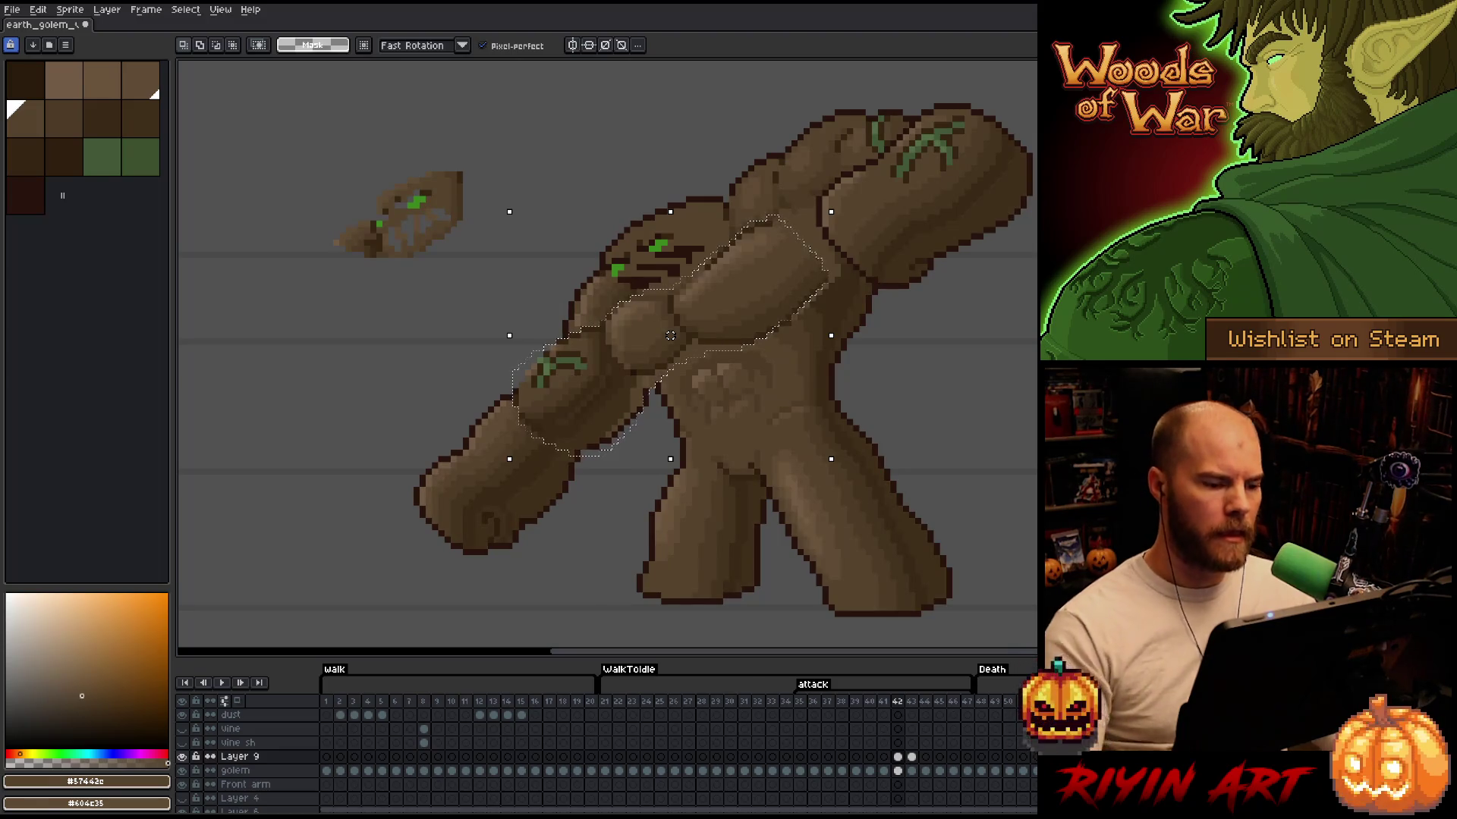
Lasso the shoulder and forearm, nudge the forearm down one pixel, and compare with Layer 9 toggled
mouse_move(842, 191)
left_mouse_down()
mouse_move(732, 189)
mouse_move(599, 330)
left_mouse_up()
left_click_drag(626, 377, 846, 193)
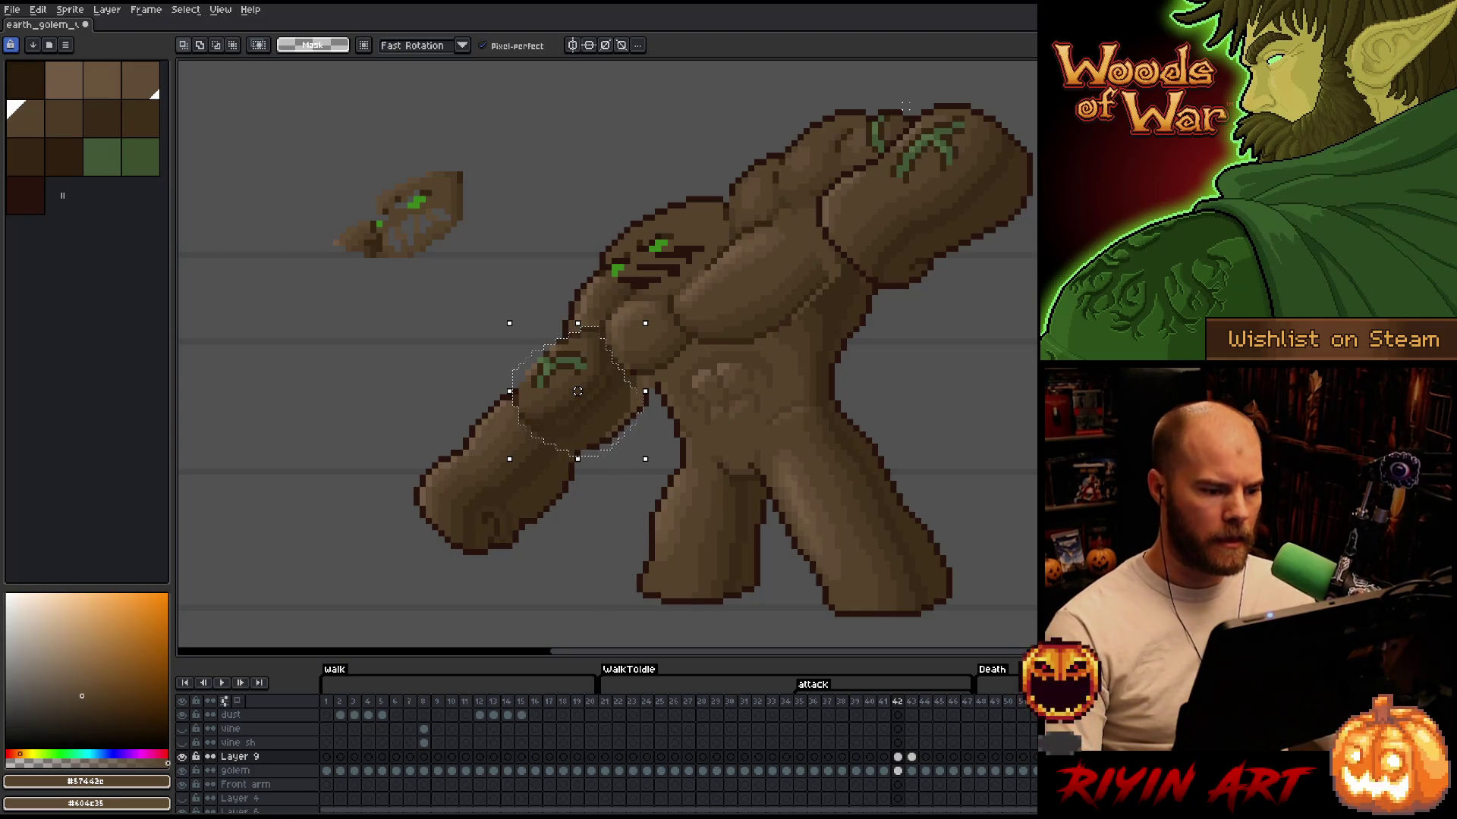
left_click_drag(577, 391, 577, 397)
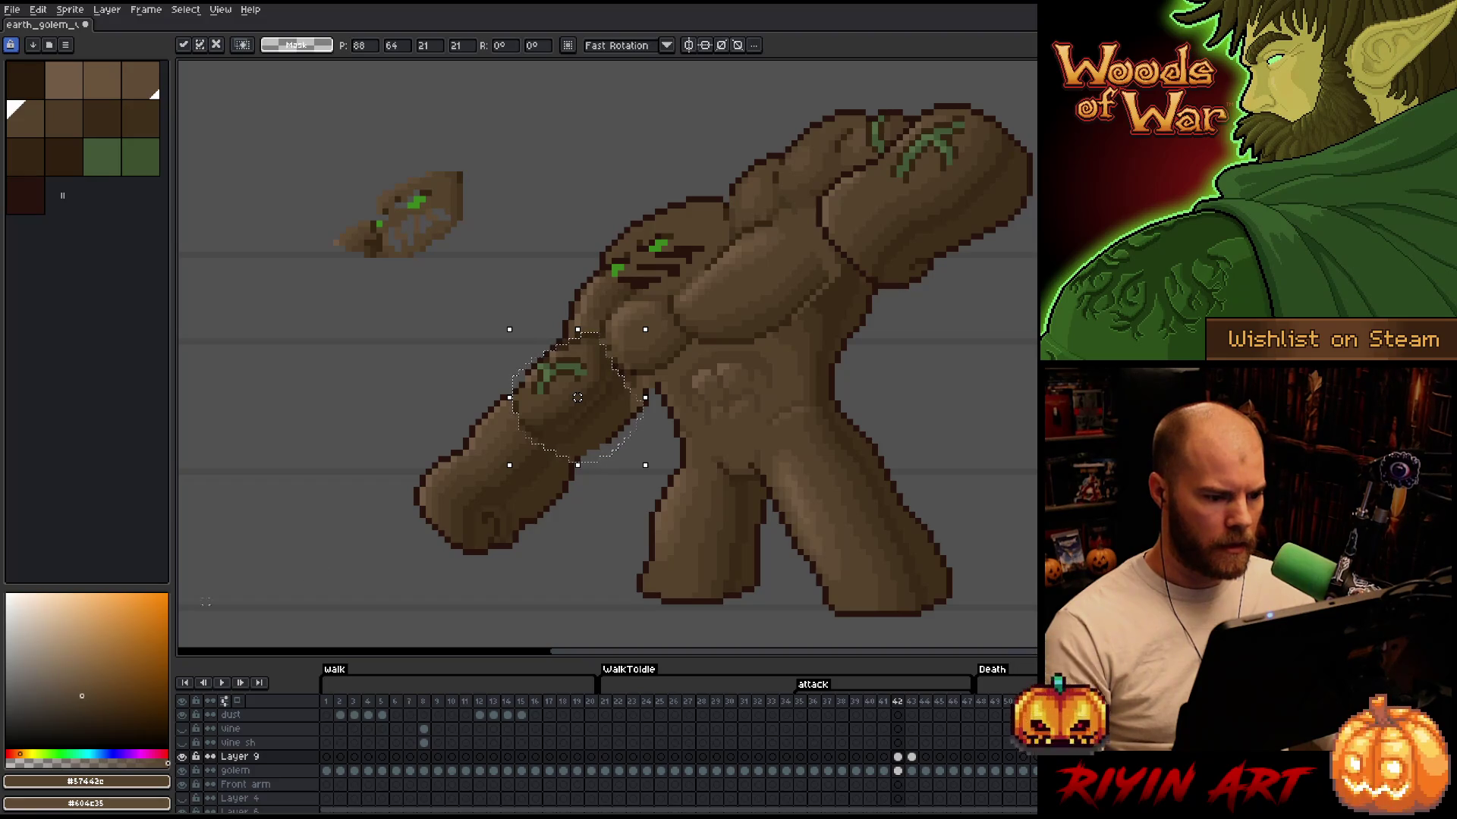
left_click(187, 757)
left_click(188, 757)
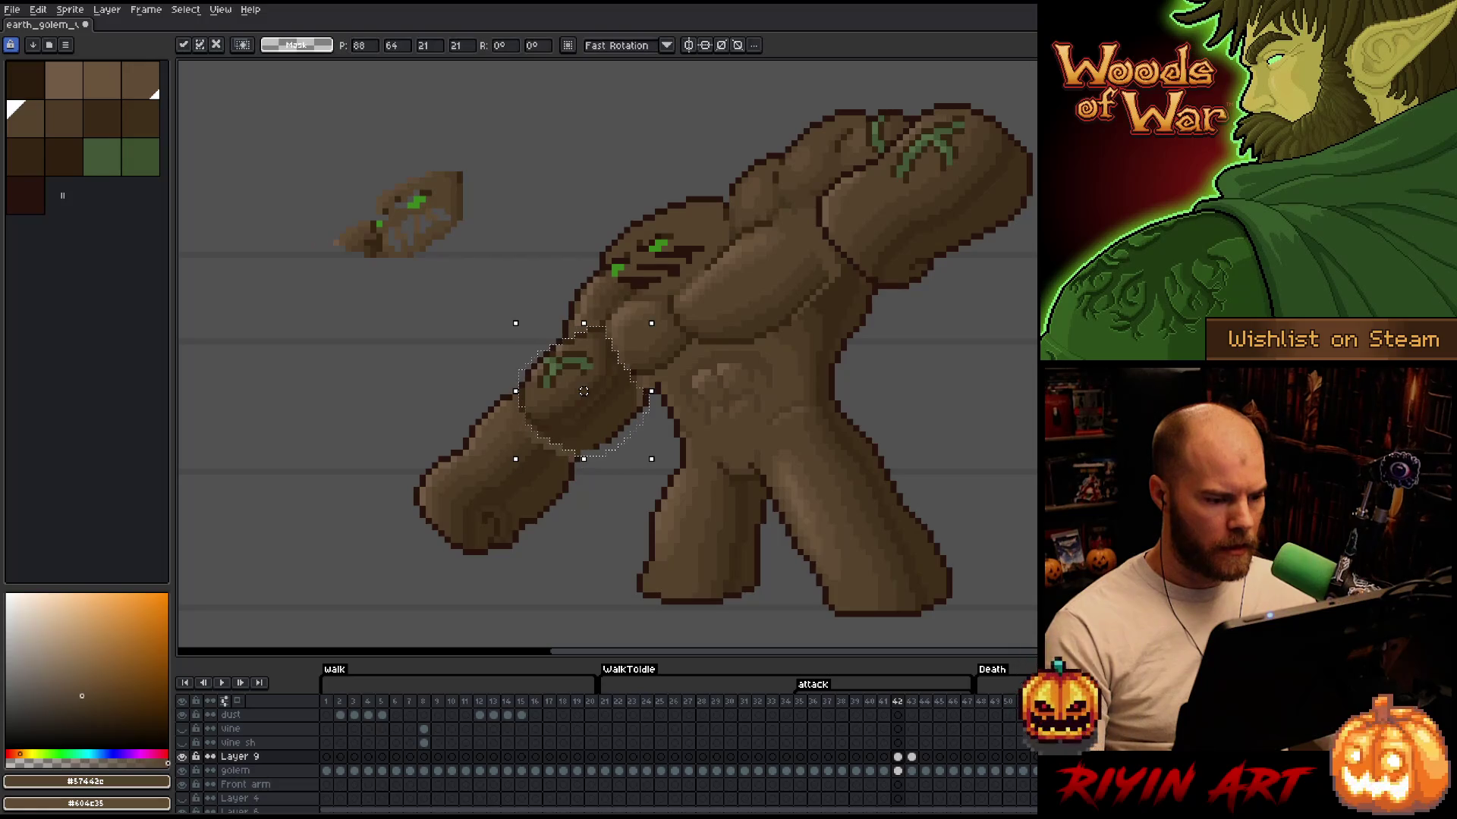
left_click(182, 758)
left_click(182, 757)
left_click(182, 757)
left_click(183, 757)
left_click(182, 757)
left_click(182, 757)
left_click(183, 757)
left_click(182, 757)
left_click(182, 757)
left_click(182, 757)
left_click(182, 757)
left_click(182, 757)
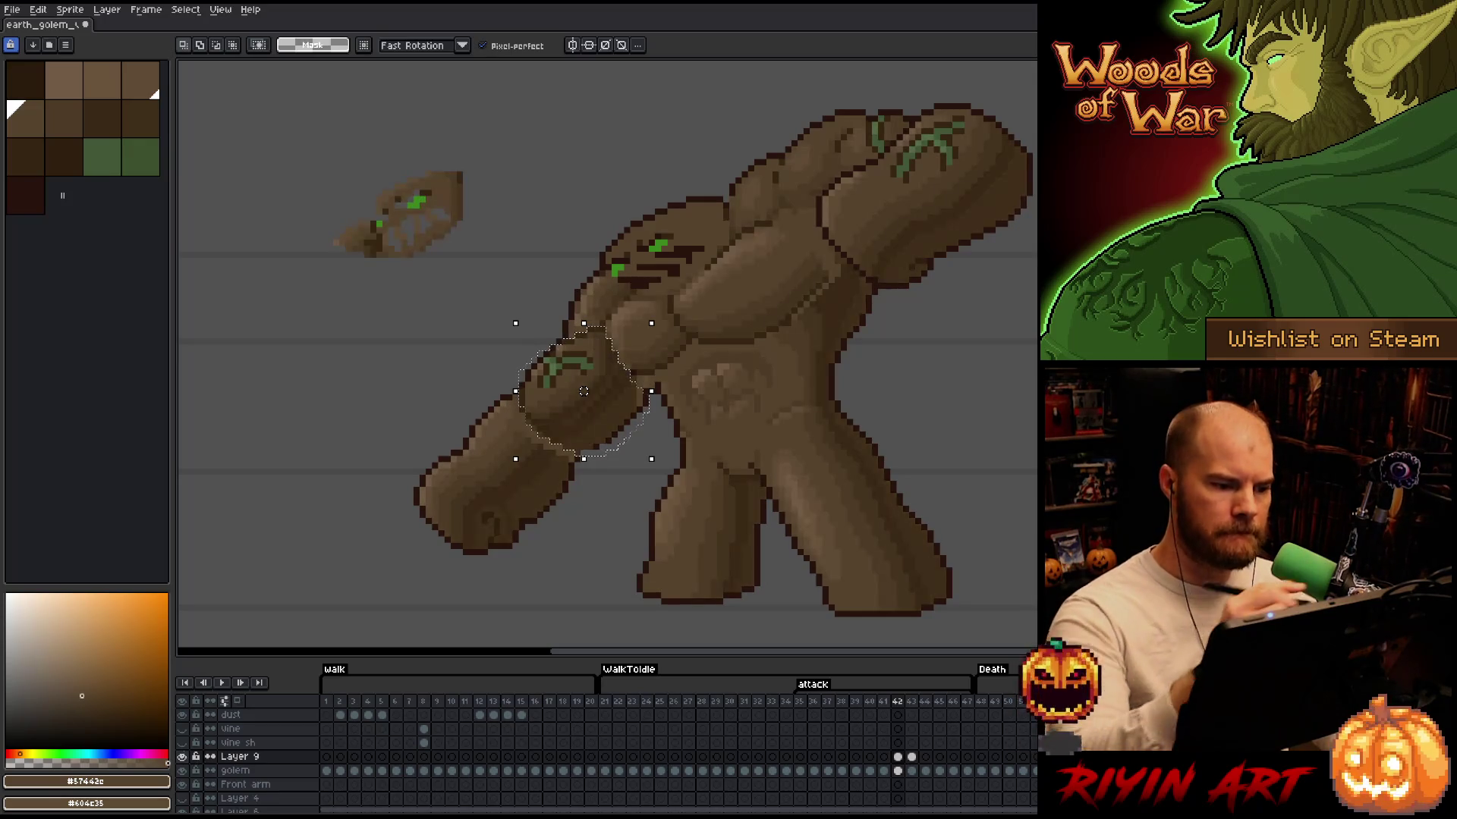
Drop the front-arm selection and save the sprite
key("b")
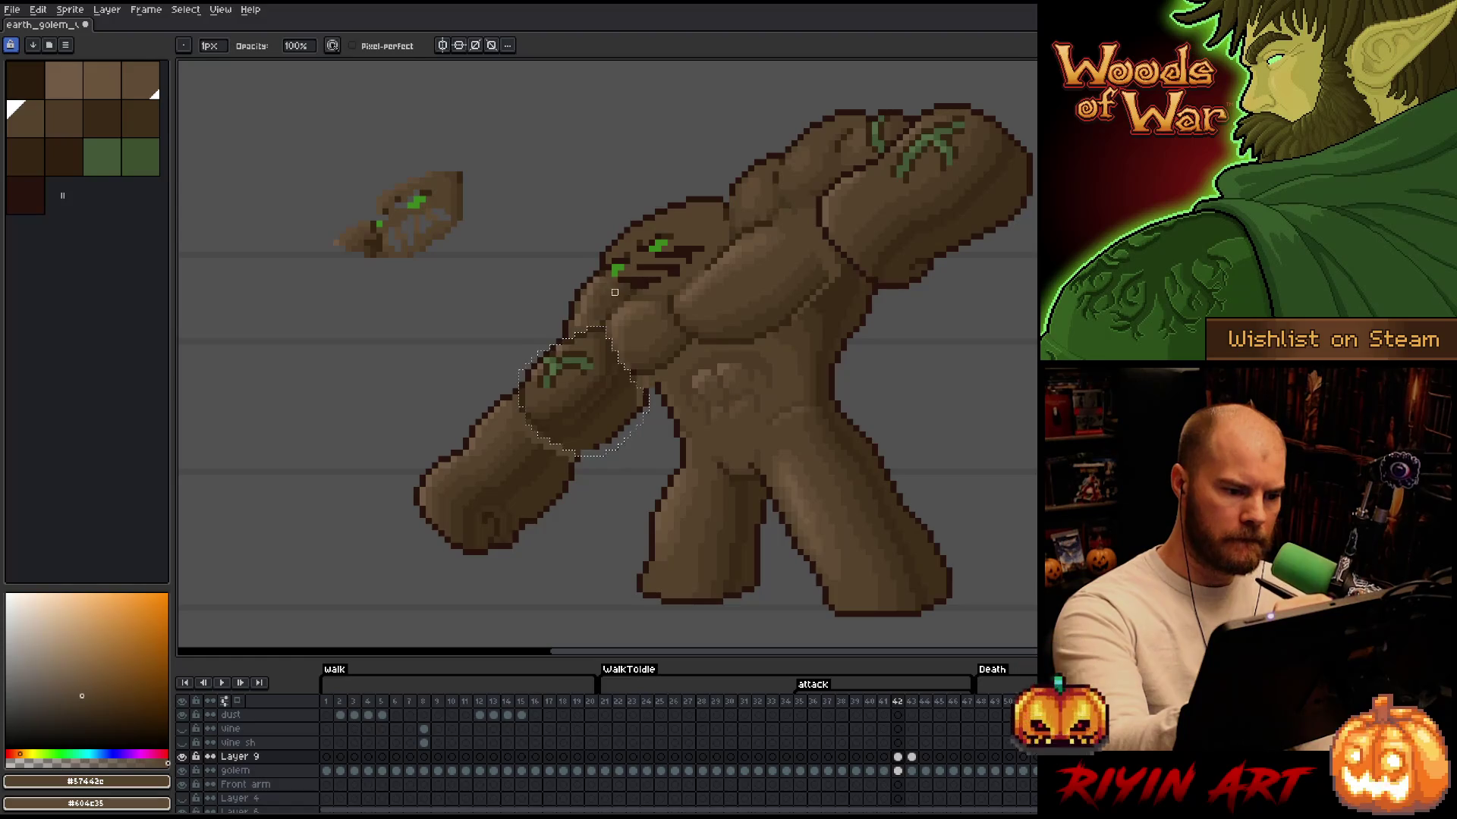
key("ctrl+d")
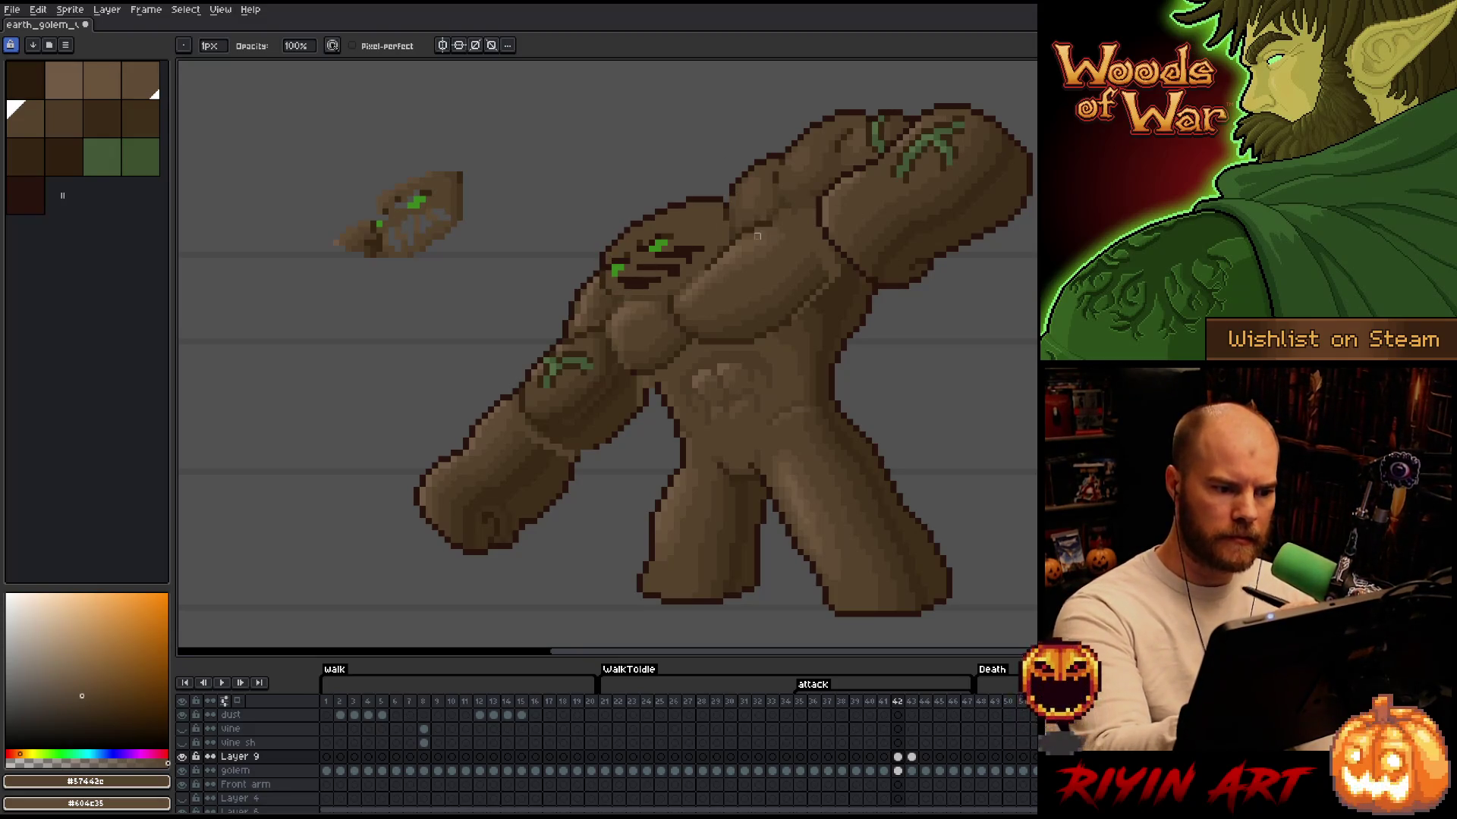
key("ctrl+s")
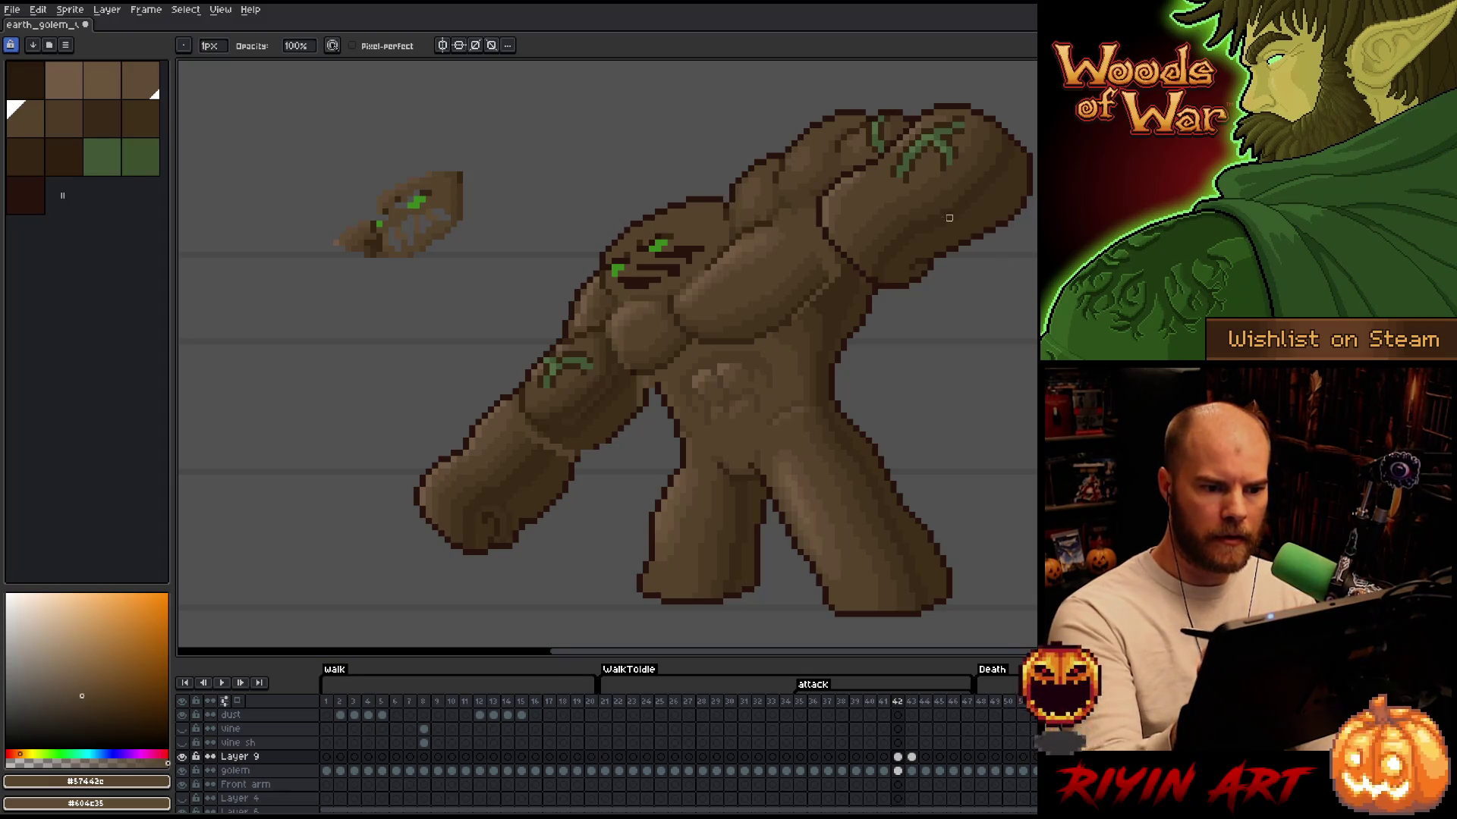
Compare Layer 9 shading, then eyedrop the darker brown #4d3b26 from the artwork
left_click(182, 757)
left_click(182, 758)
left_click(182, 757)
left_click(182, 757)
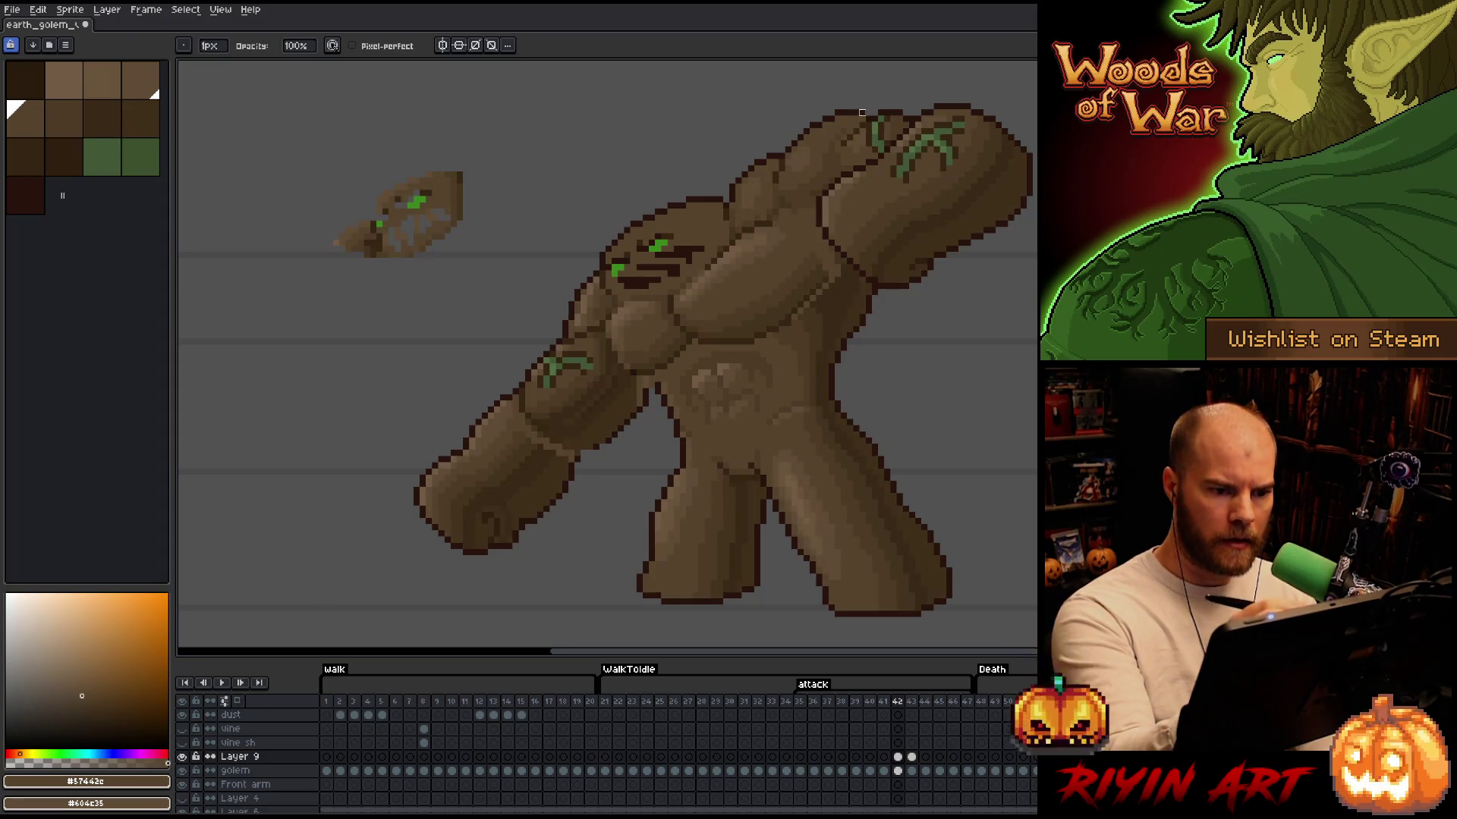
left_click(832, 174, "alt")
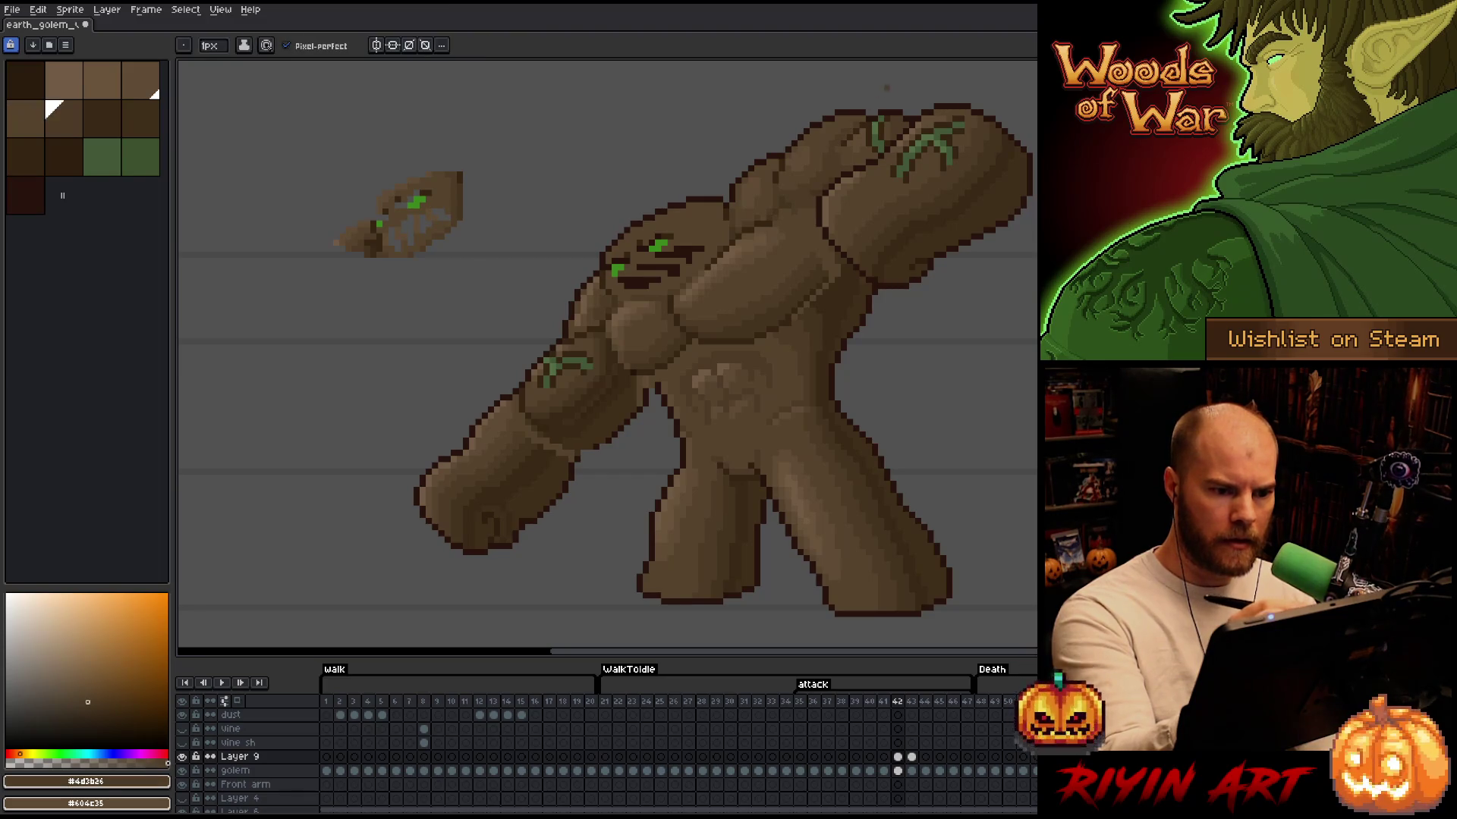
Toggle Layer 9 shading repeatedly to compare the shaded and flat golem
left_click(182, 758)
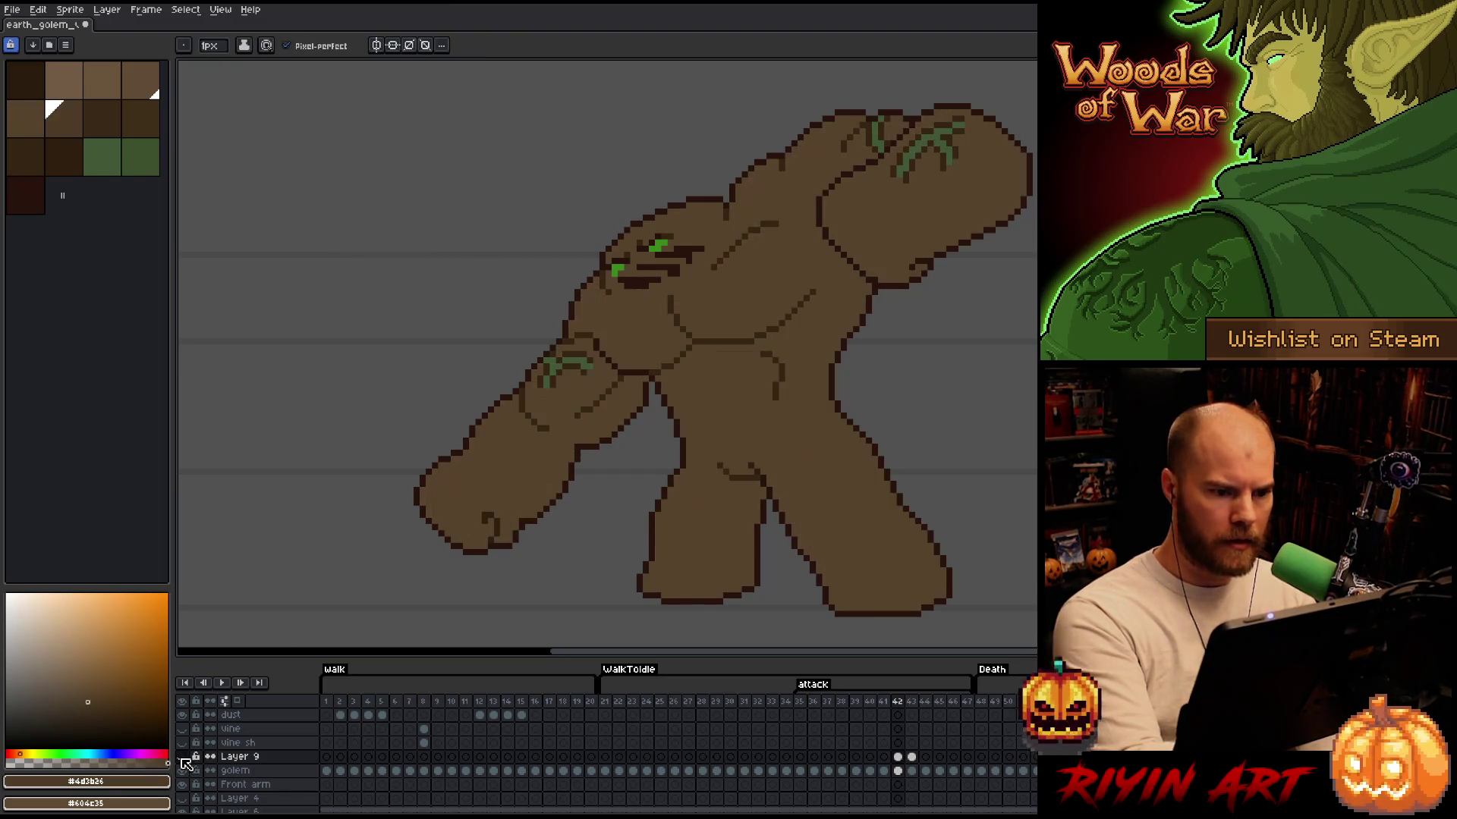
left_click(182, 758)
left_click(182, 757)
left_click(182, 757)
left_click(182, 758)
left_click(183, 758)
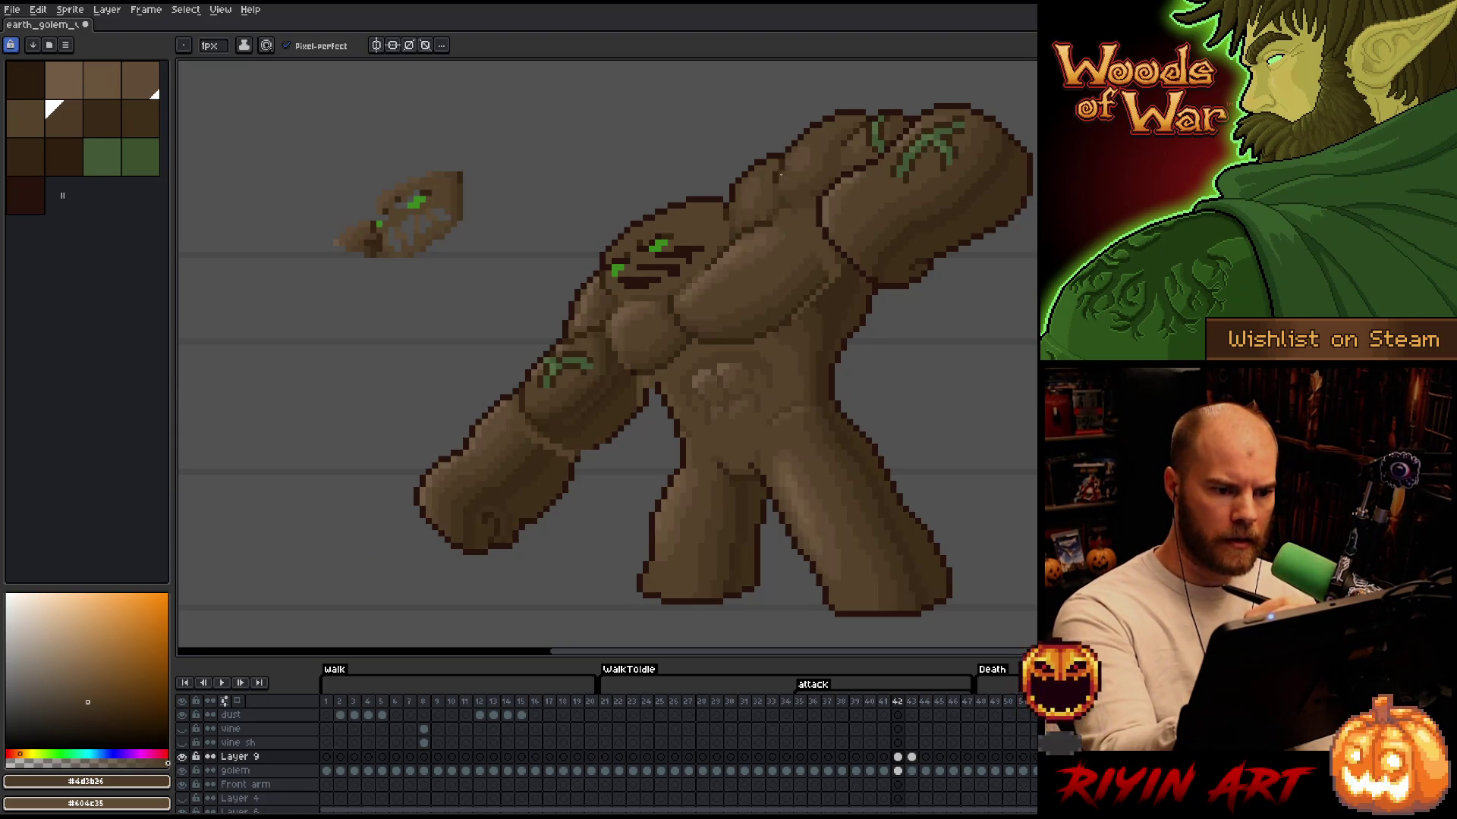
left_click(182, 757)
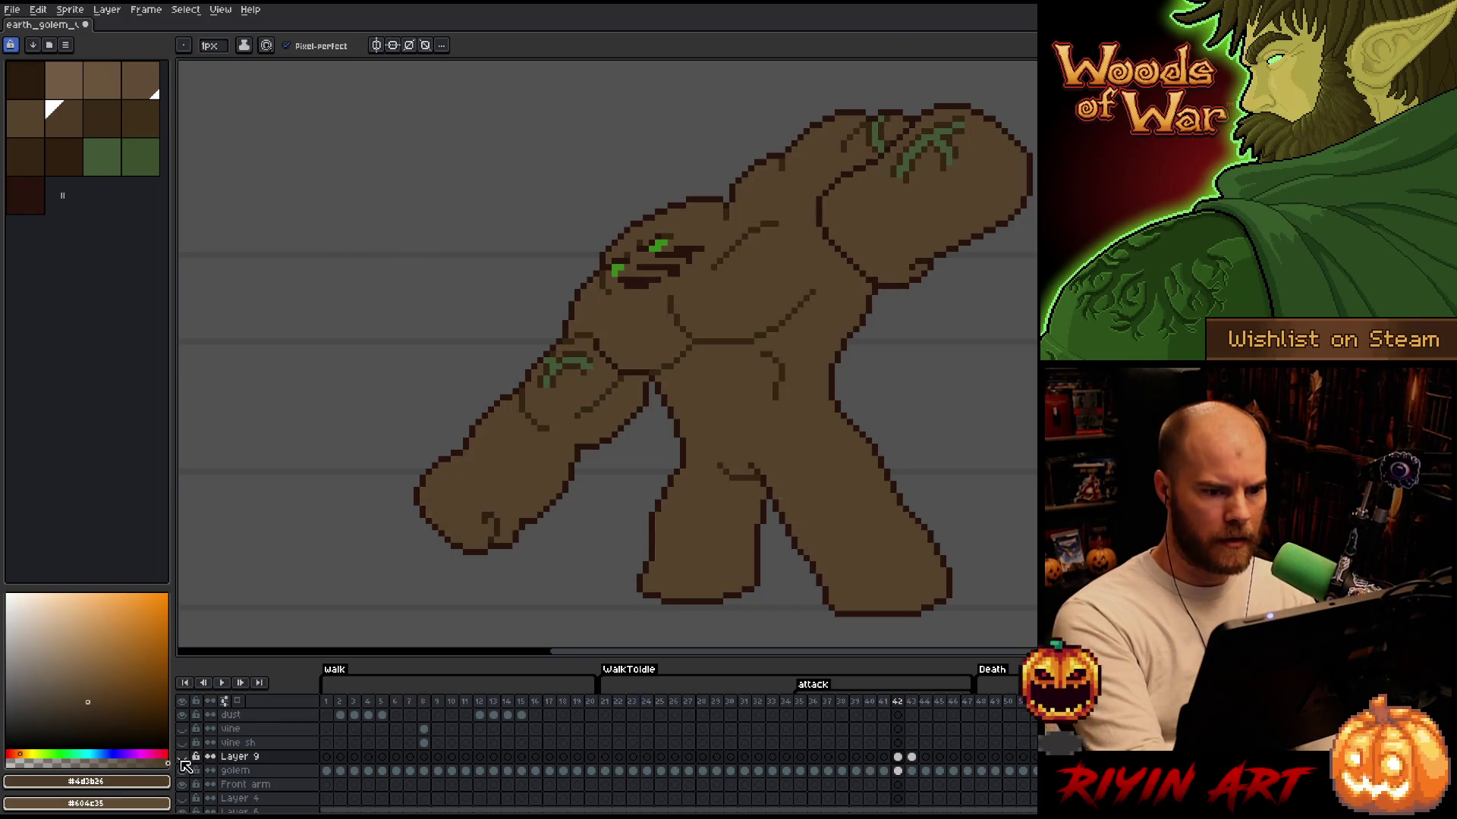
left_click(182, 758)
left_click(181, 760)
left_click(182, 758)
left_click(182, 758)
left_click(182, 758)
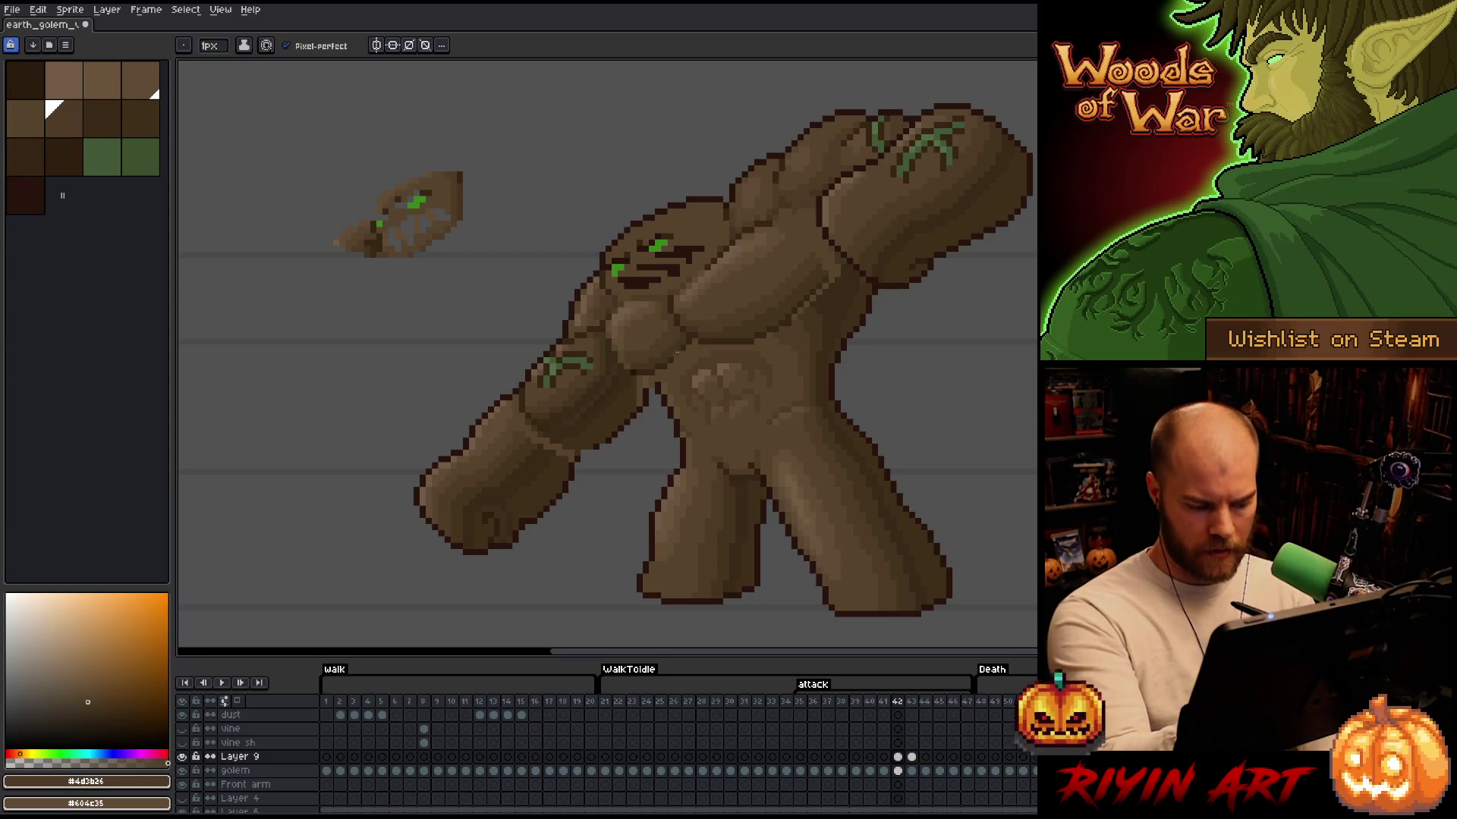
Draw a Lasso selection around the golem's chest
key("m")
mouse_move(656, 328)
left_mouse_down()
mouse_move(687, 349)
mouse_move(660, 371)
mouse_move(631, 368)
left_mouse_up()
left_click_drag(638, 337, 638, 336)
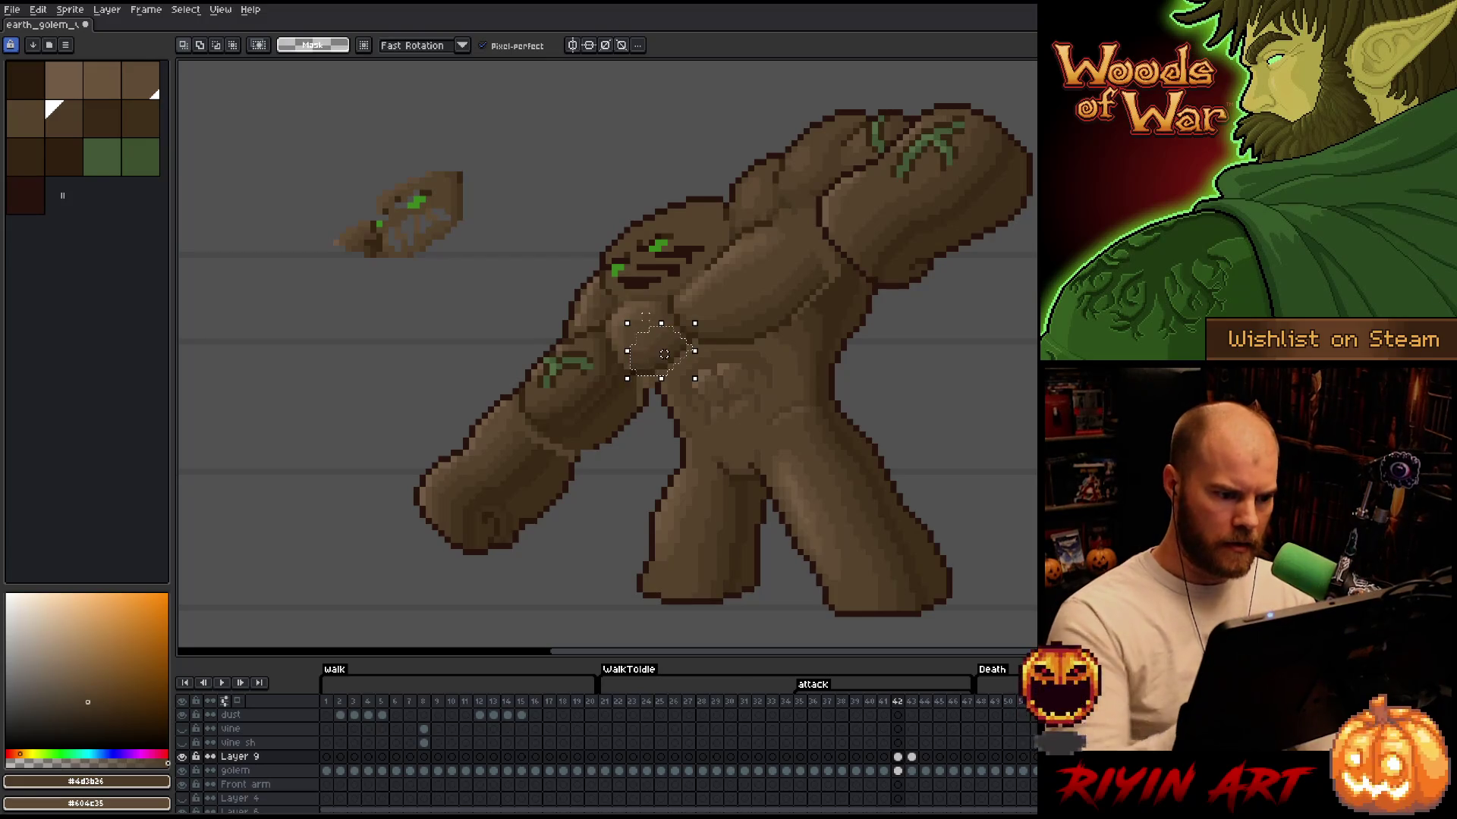
Try the chest shading patch one pixel lower, flick Layer 9's visibility to compare, then deselect
left_click(663, 354)
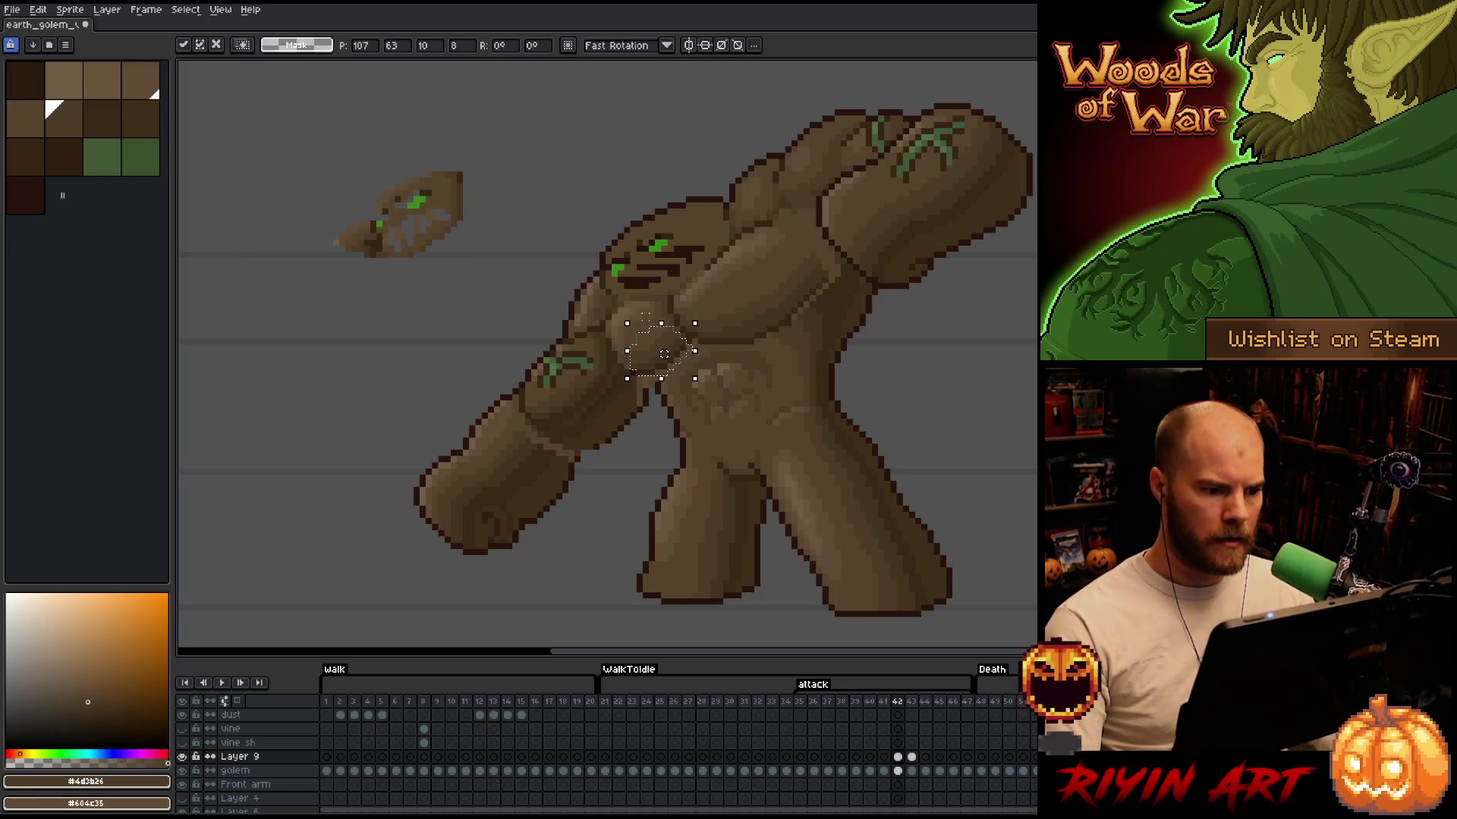
key("Down")
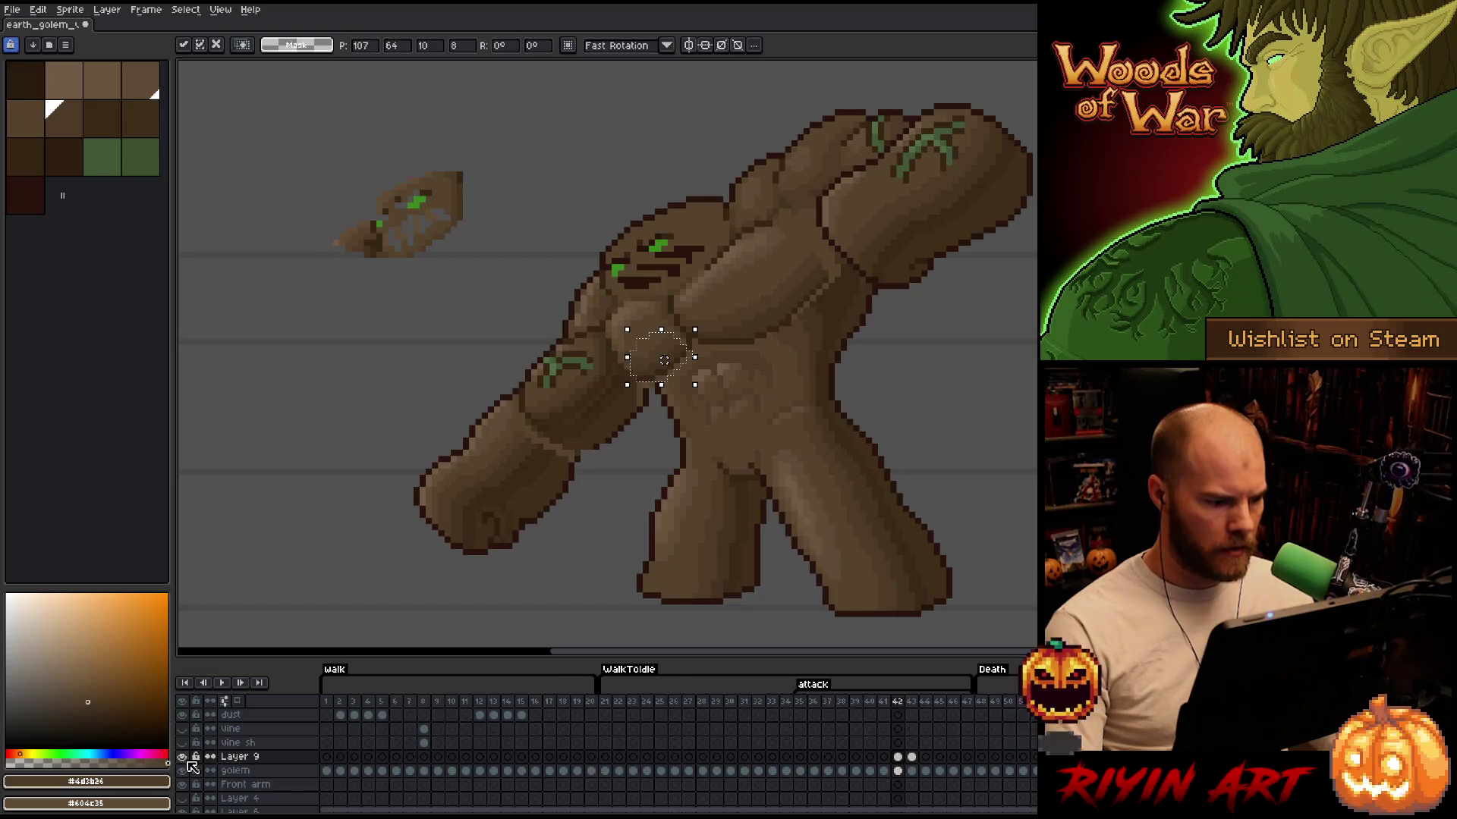
left_click(183, 757)
left_click(183, 757)
left_click(183, 757)
left_click(183, 757)
left_click(183, 757)
left_click(183, 757)
left_click(911, 381)
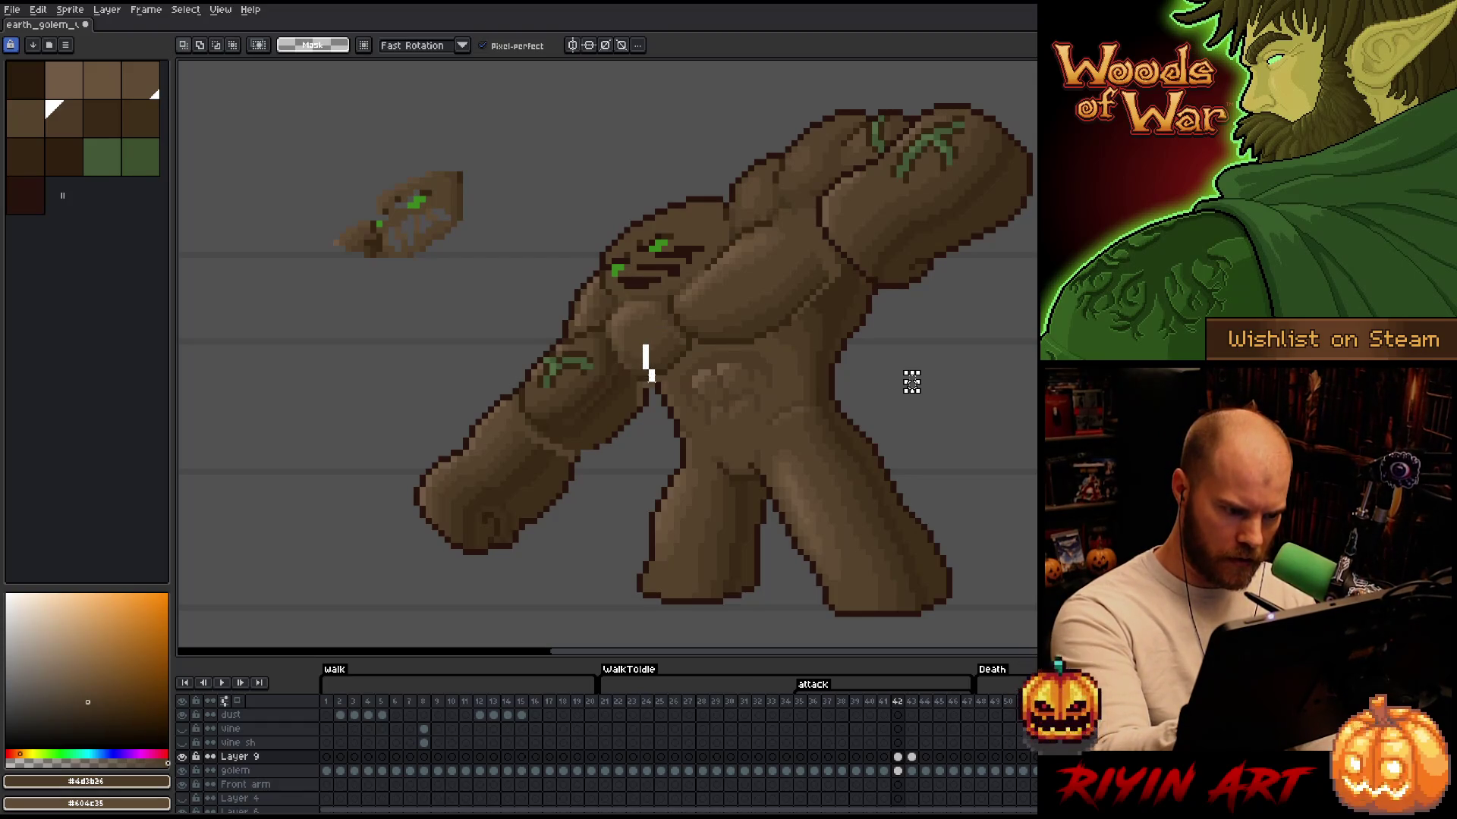
Reselect the chest patch, nudge it up one pixel instead, and deselect
key("ctrl+z")
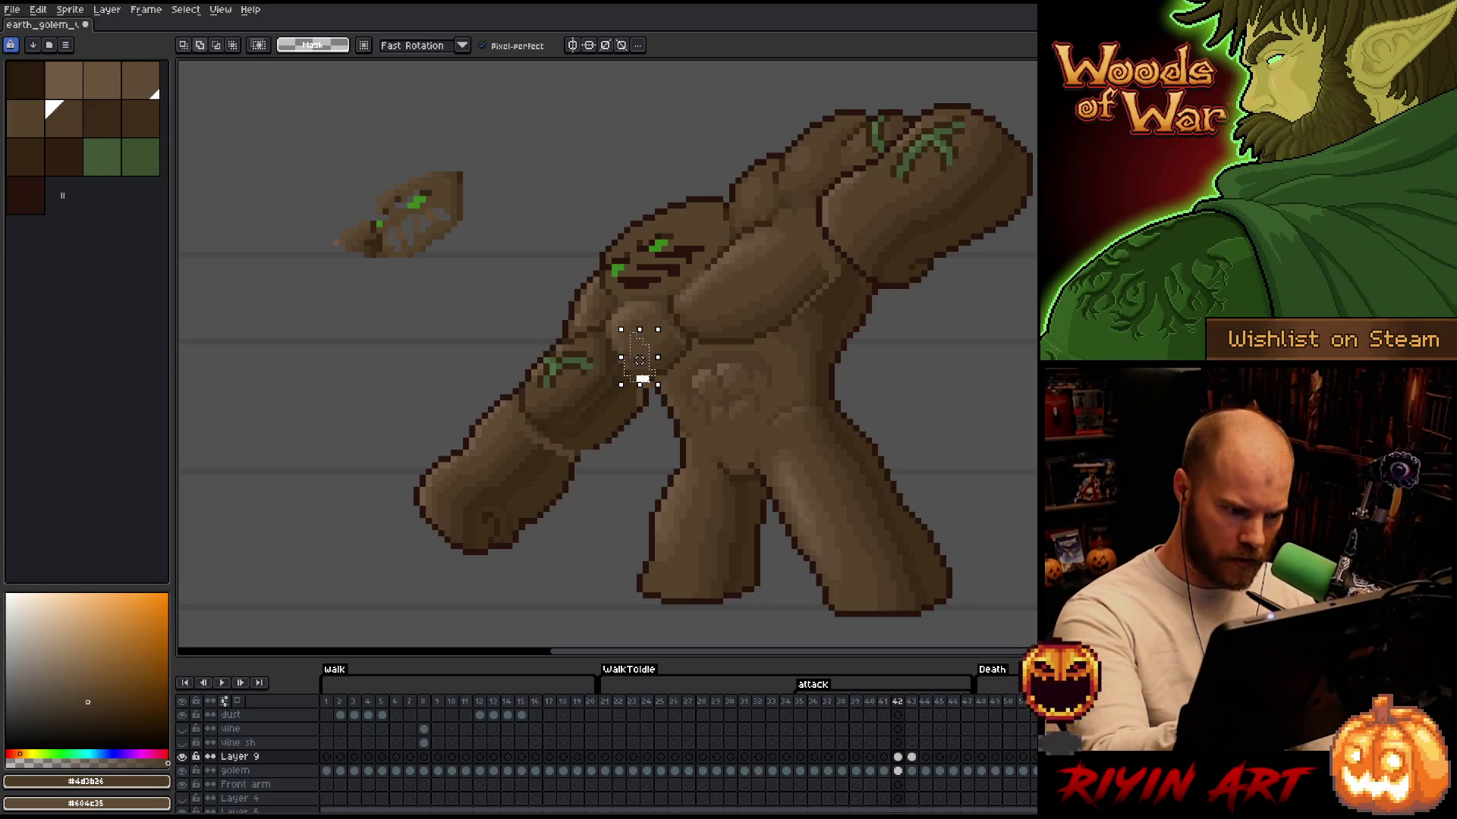
key("Up")
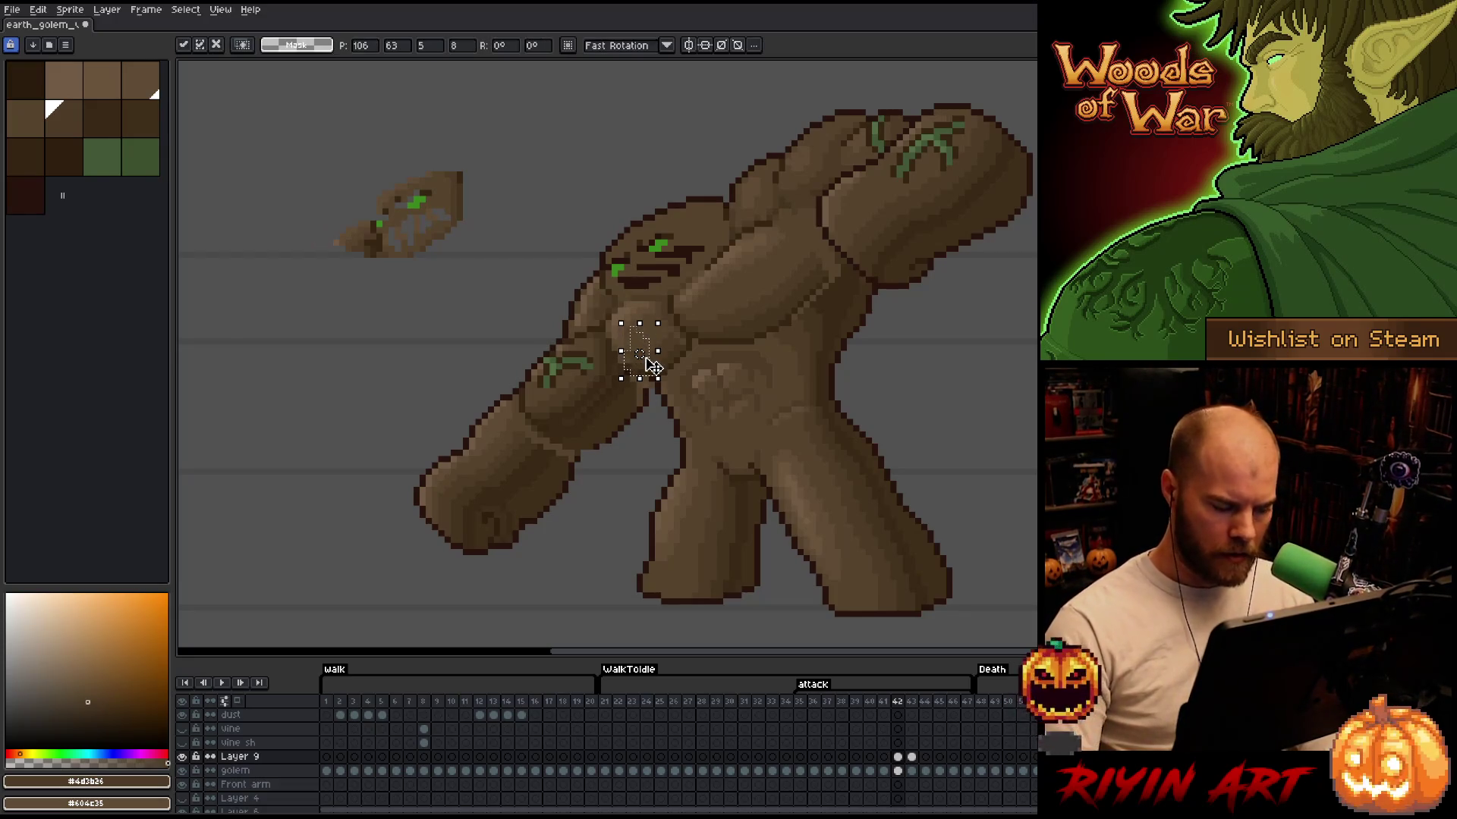
key("ctrl+d")
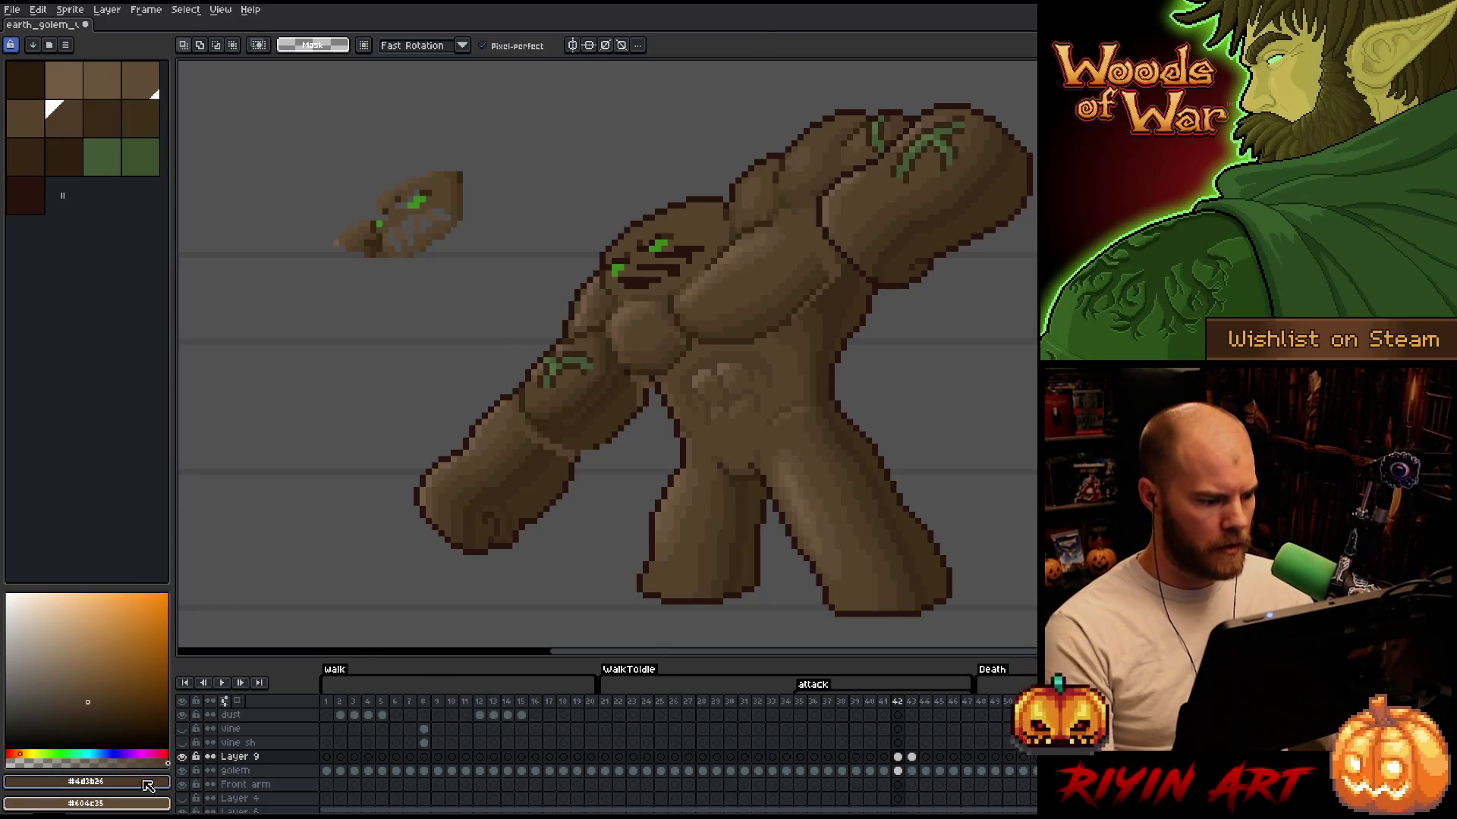
Flash Layer 9's shading on and off repeatedly to compare, leaving it visible
left_click(183, 757)
left_click(182, 756)
left_click(183, 756)
left_click(183, 756)
left_click(182, 757)
left_click(182, 756)
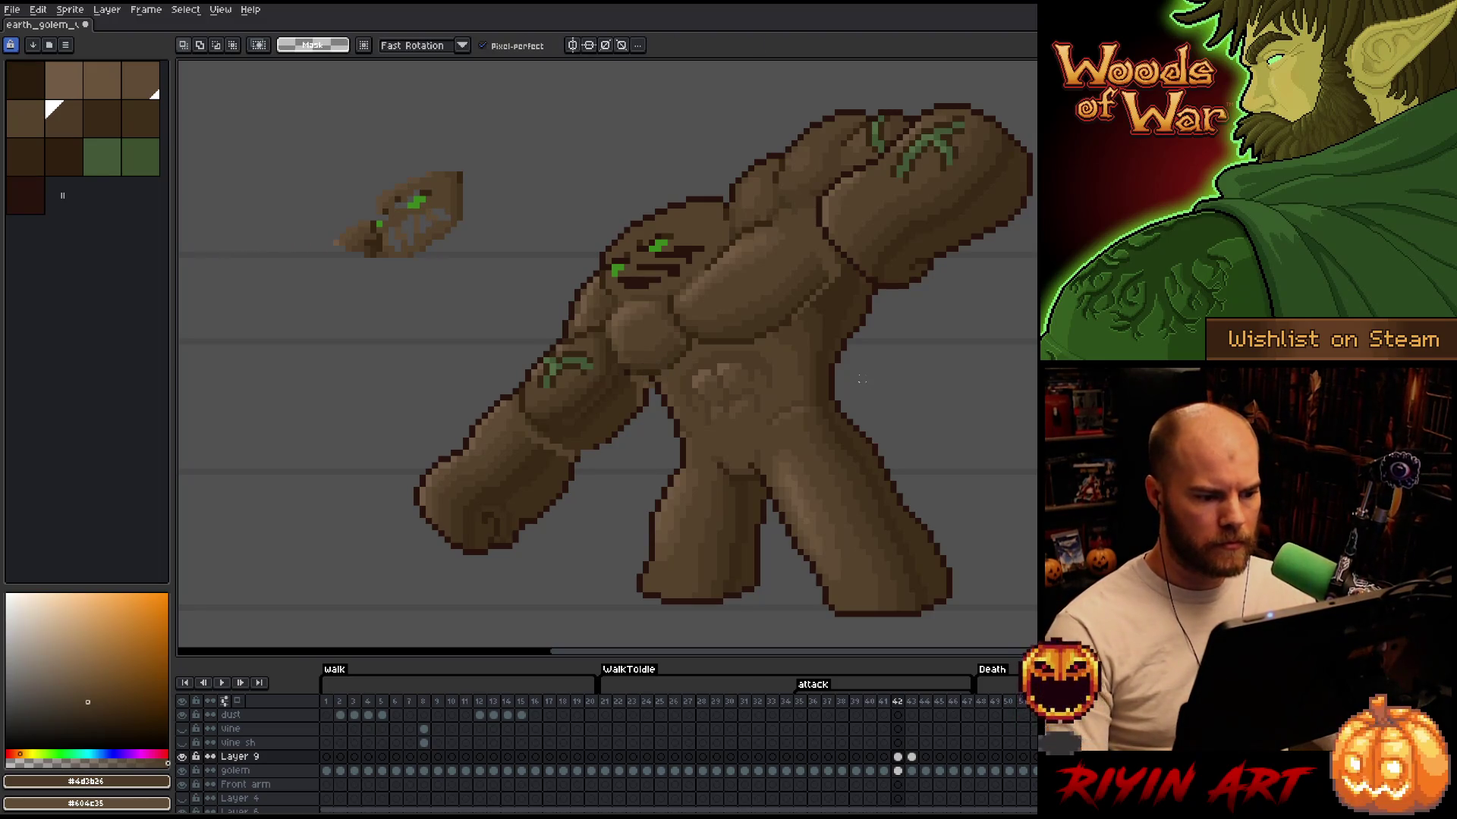
left_click(182, 757)
left_click(182, 757)
left_click(182, 756)
left_click(182, 757)
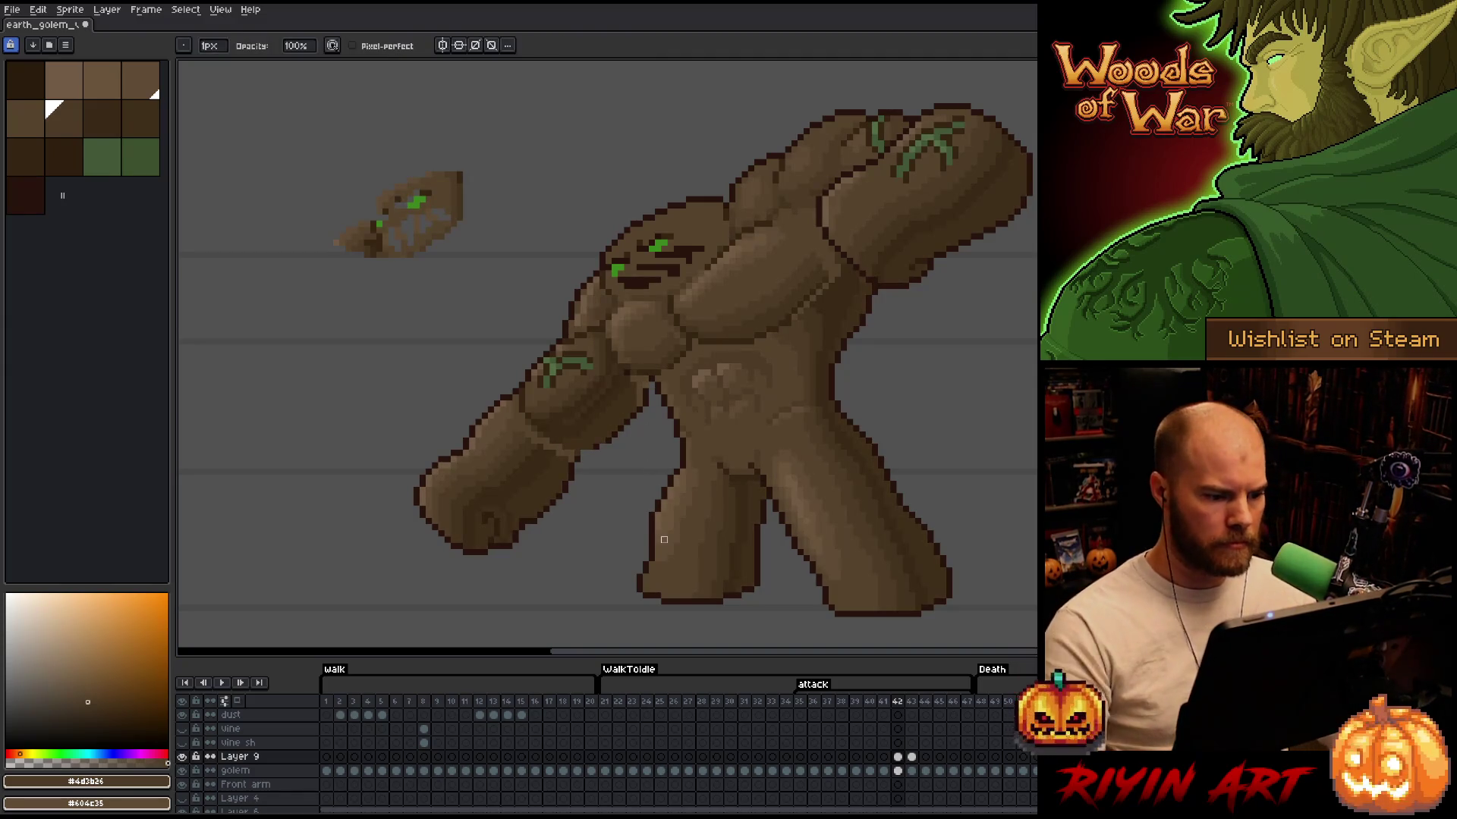
left_click(182, 756)
left_click(182, 756)
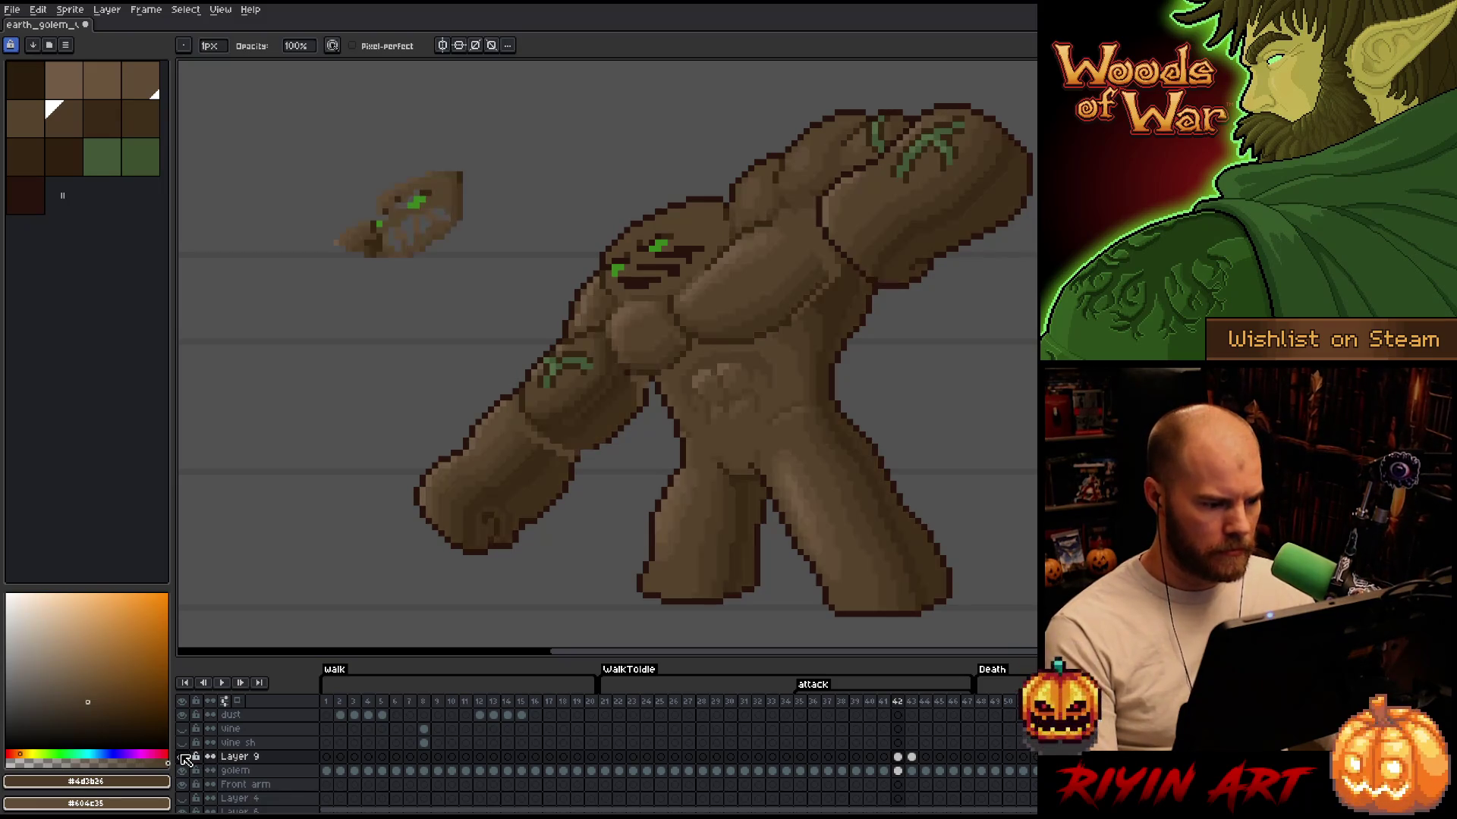
left_click(182, 756)
left_click(182, 756)
left_click(183, 757)
left_click(182, 756)
left_click(182, 757)
left_click(182, 757)
left_click(182, 756)
left_click(182, 756)
left_click(182, 756)
left_click(182, 756)
left_click(182, 757)
left_click(182, 756)
left_click(182, 757)
left_click(182, 756)
left_click(182, 756)
left_click(182, 756)
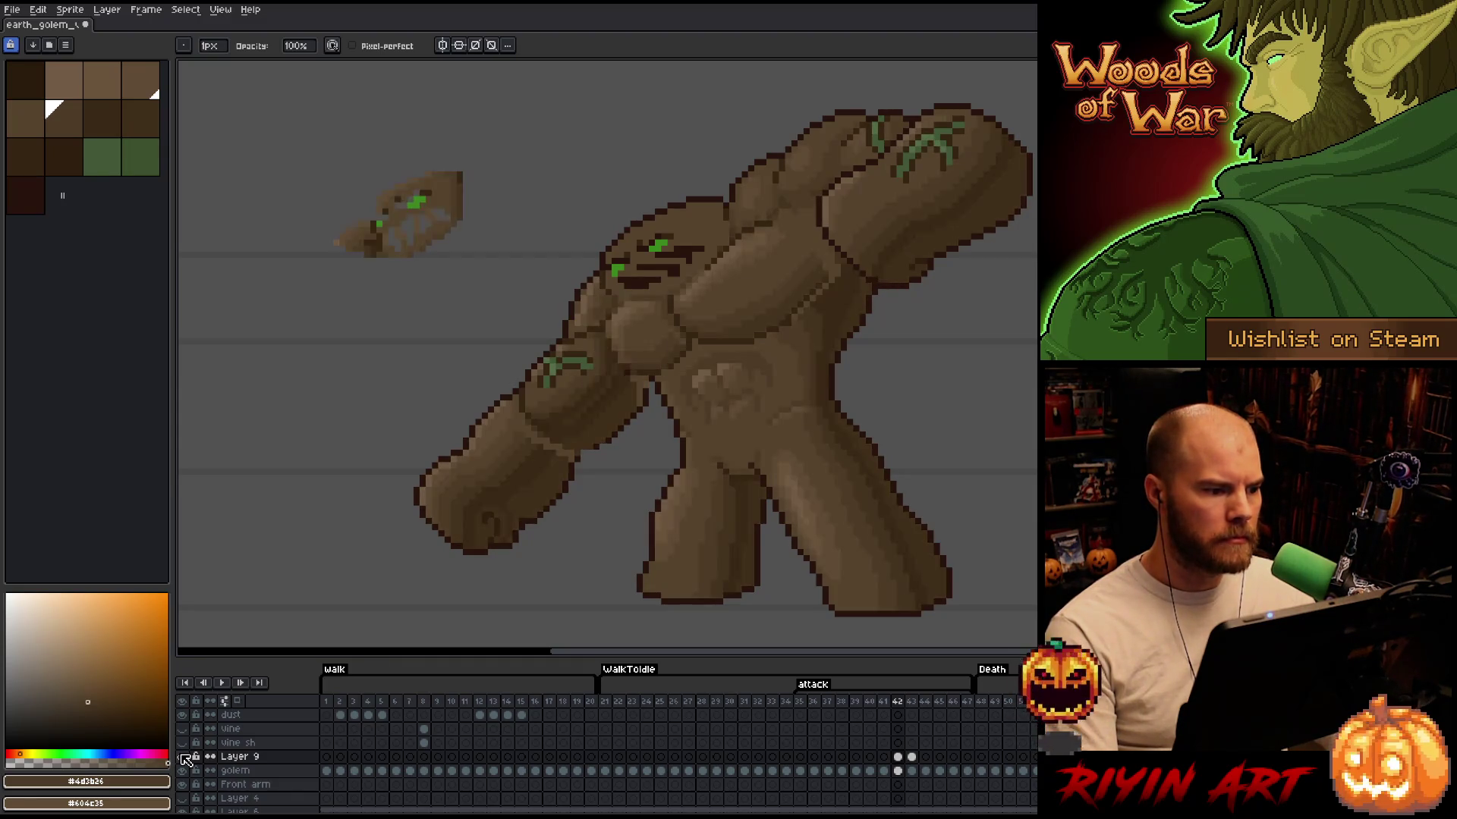
left_click(182, 757)
left_click(182, 757)
left_click(182, 757)
left_click(182, 756)
left_click(182, 757)
left_click(182, 756)
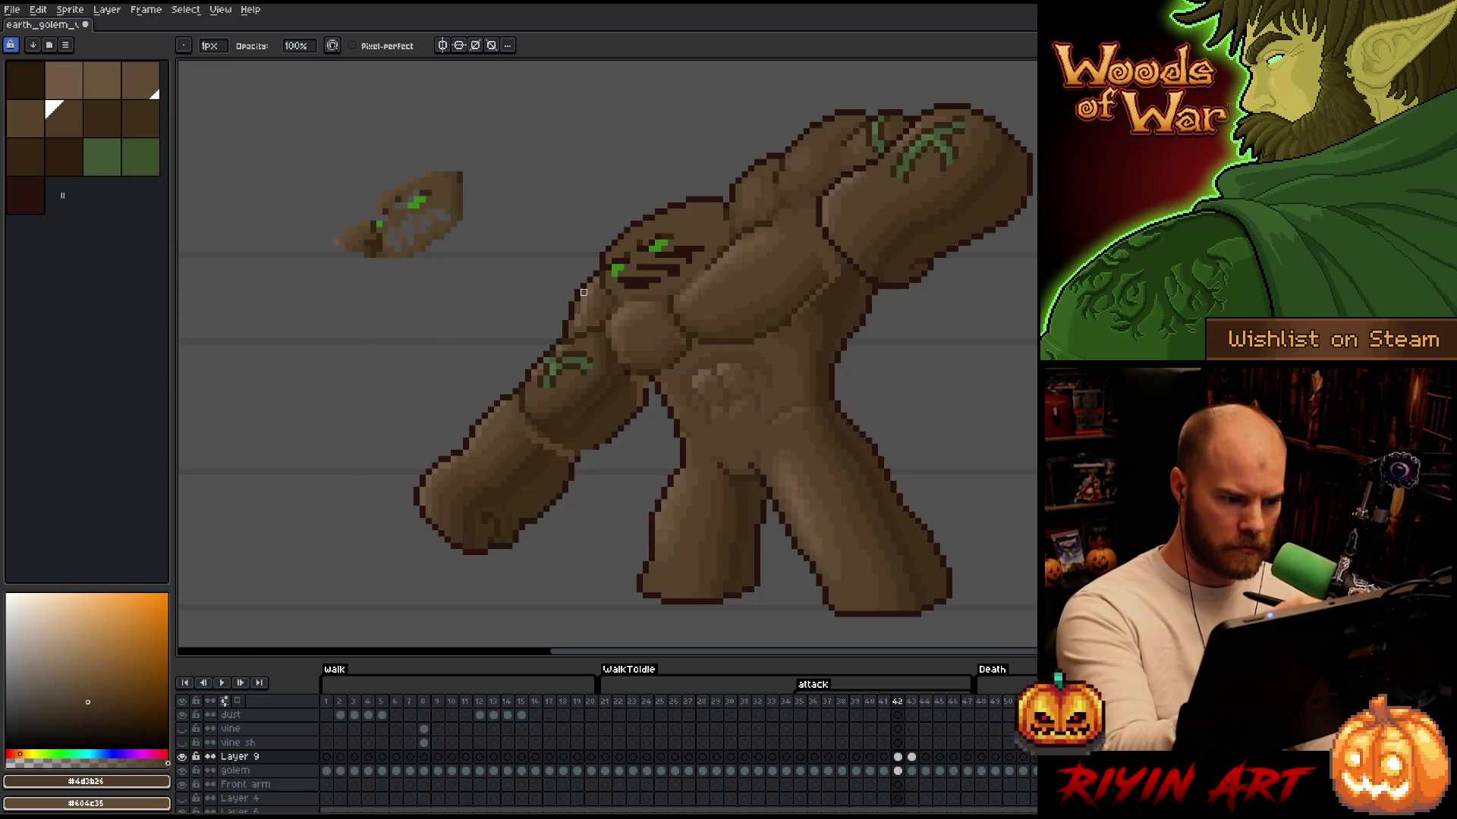
key("m")
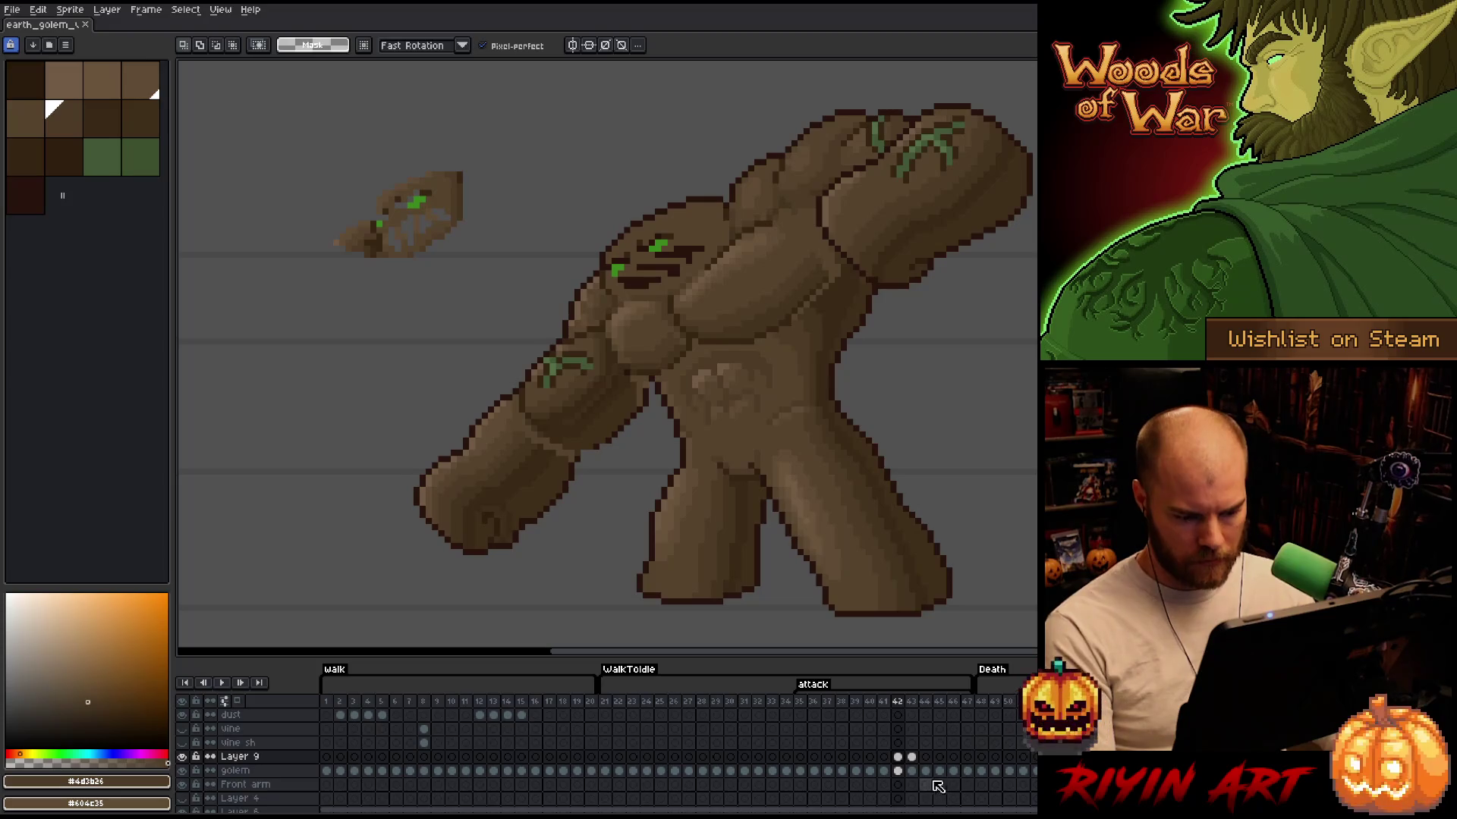
Color-range select the golem's body colour, add the torso and legs rectangle, then switch to Layer 9's frame 42
left_click(900, 772)
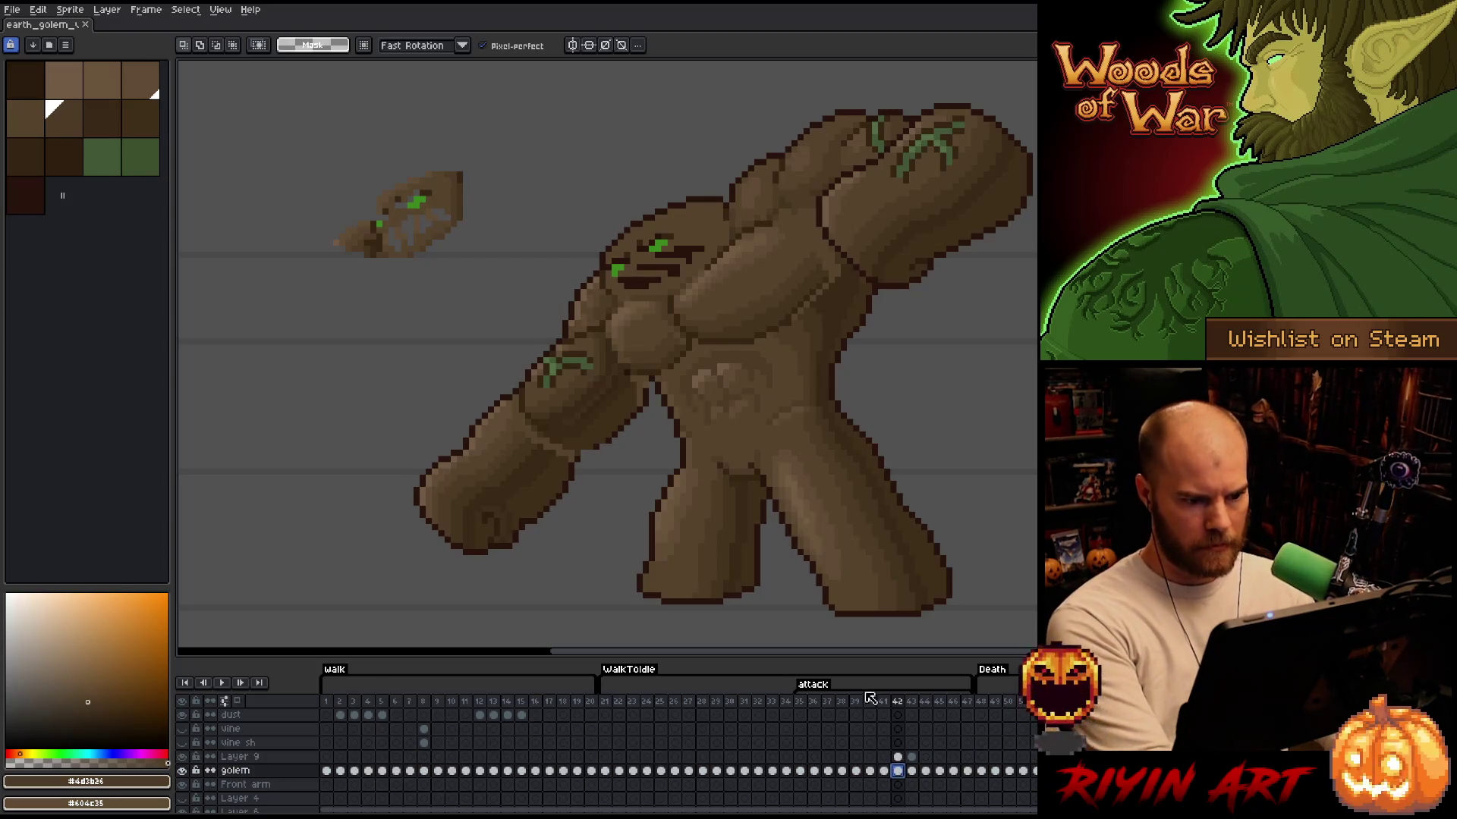
key("shift+c")
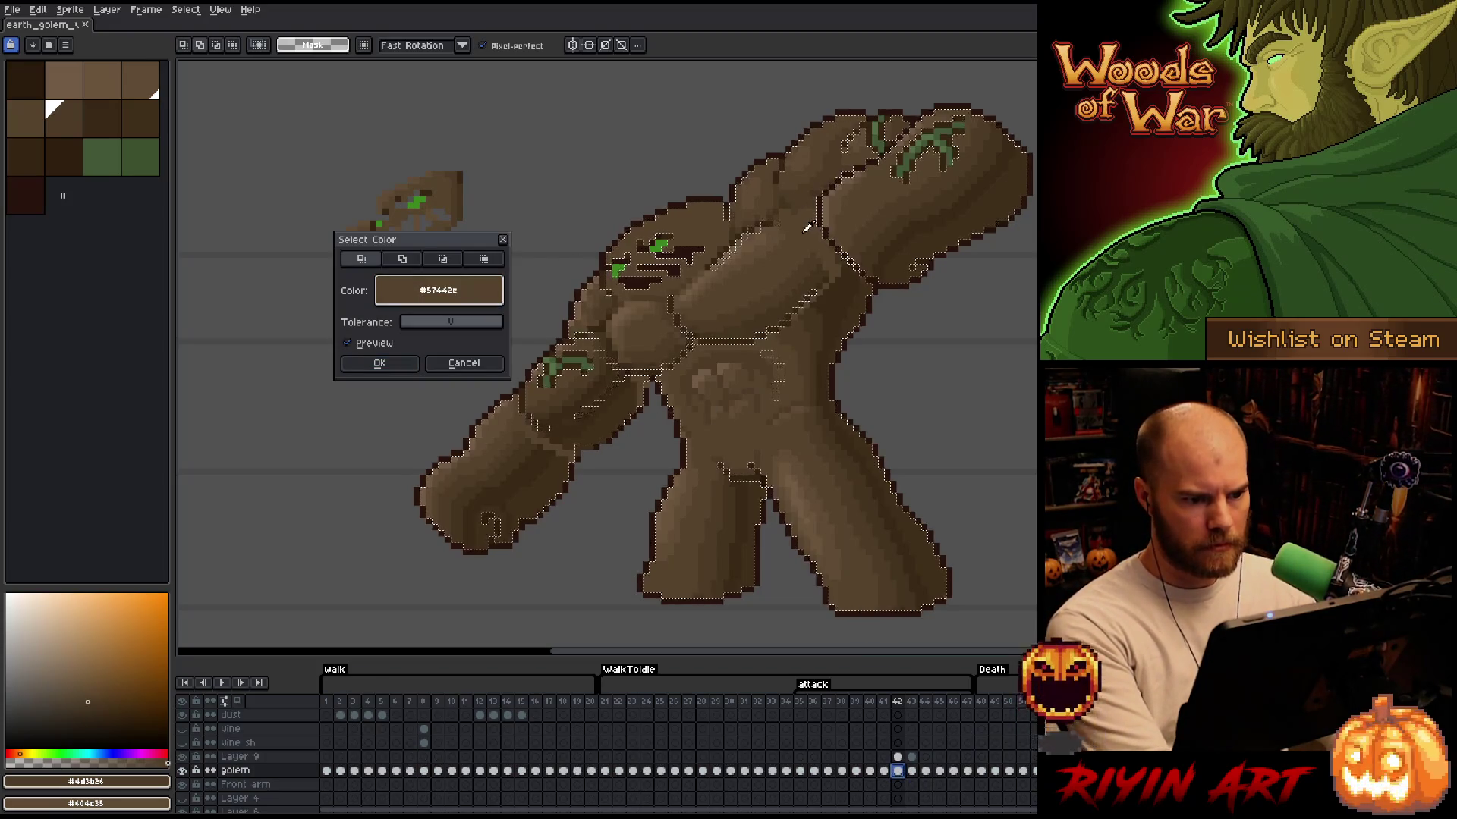
left_click(407, 363)
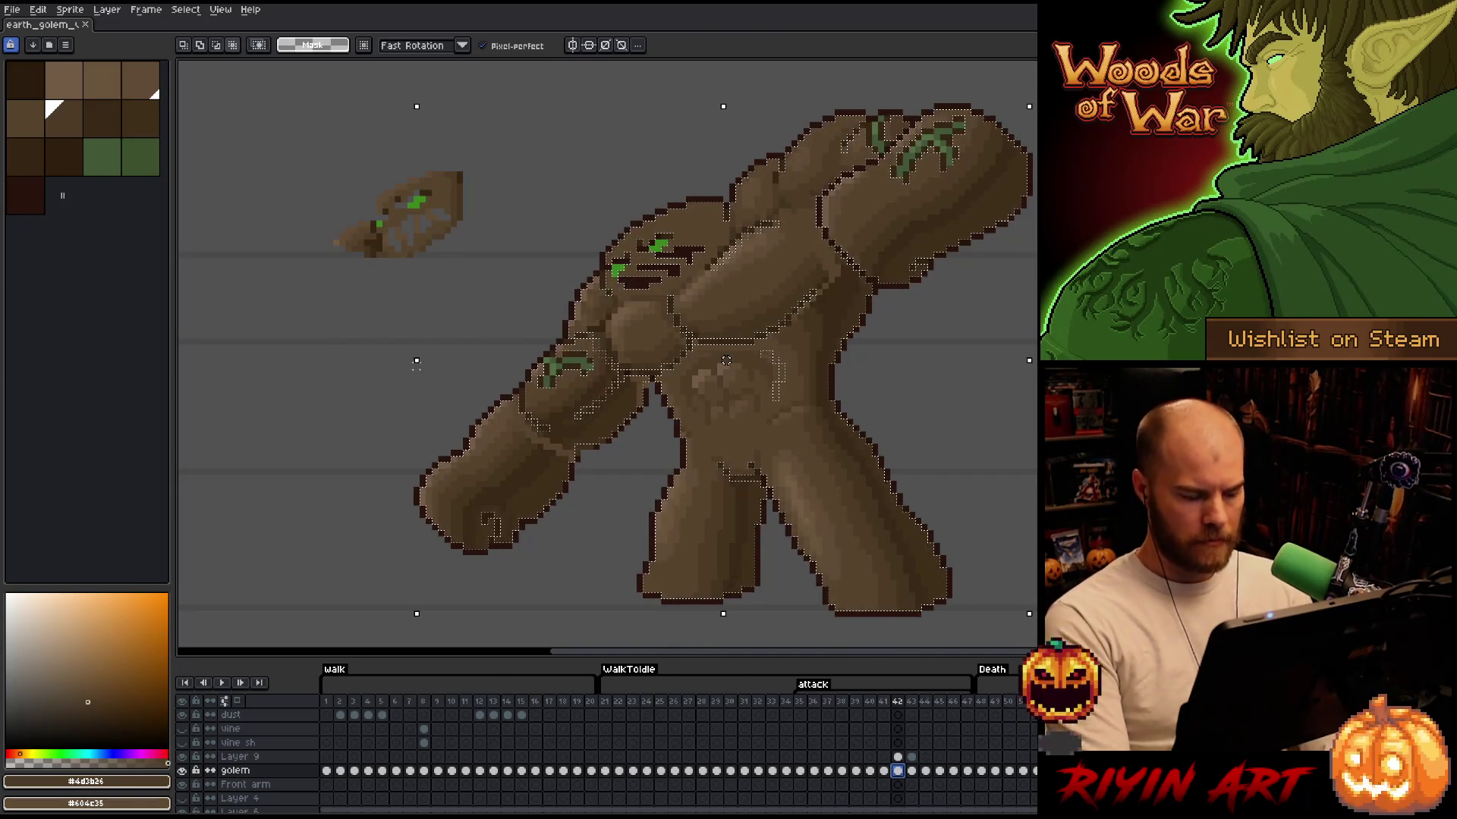
key("v")
mouse_move(276, 136)
left_mouse_down()
mouse_move(433, 302)
mouse_move(507, 319)
left_mouse_up()
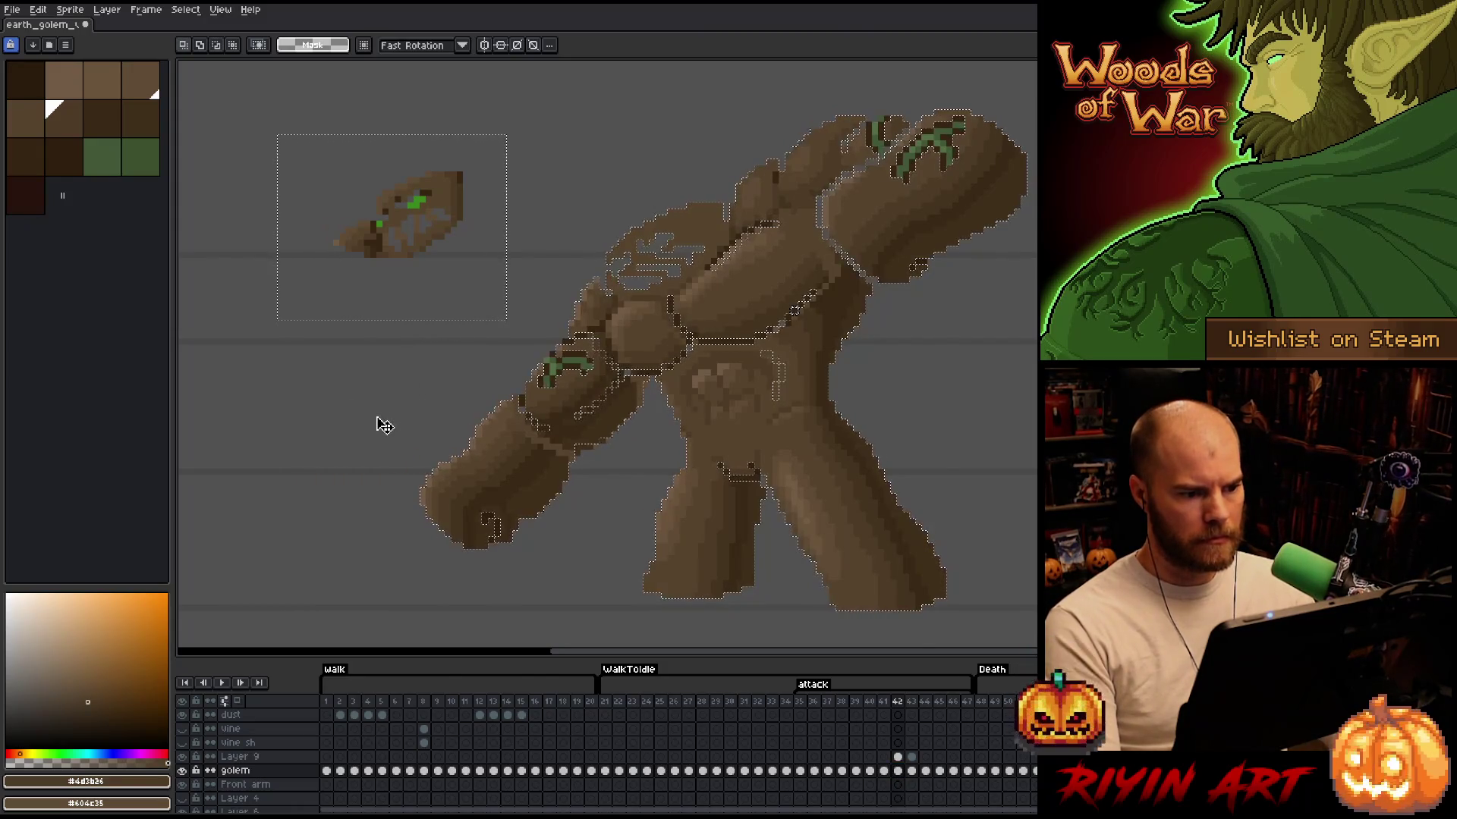
left_click(897, 756)
key("ctrl+t")
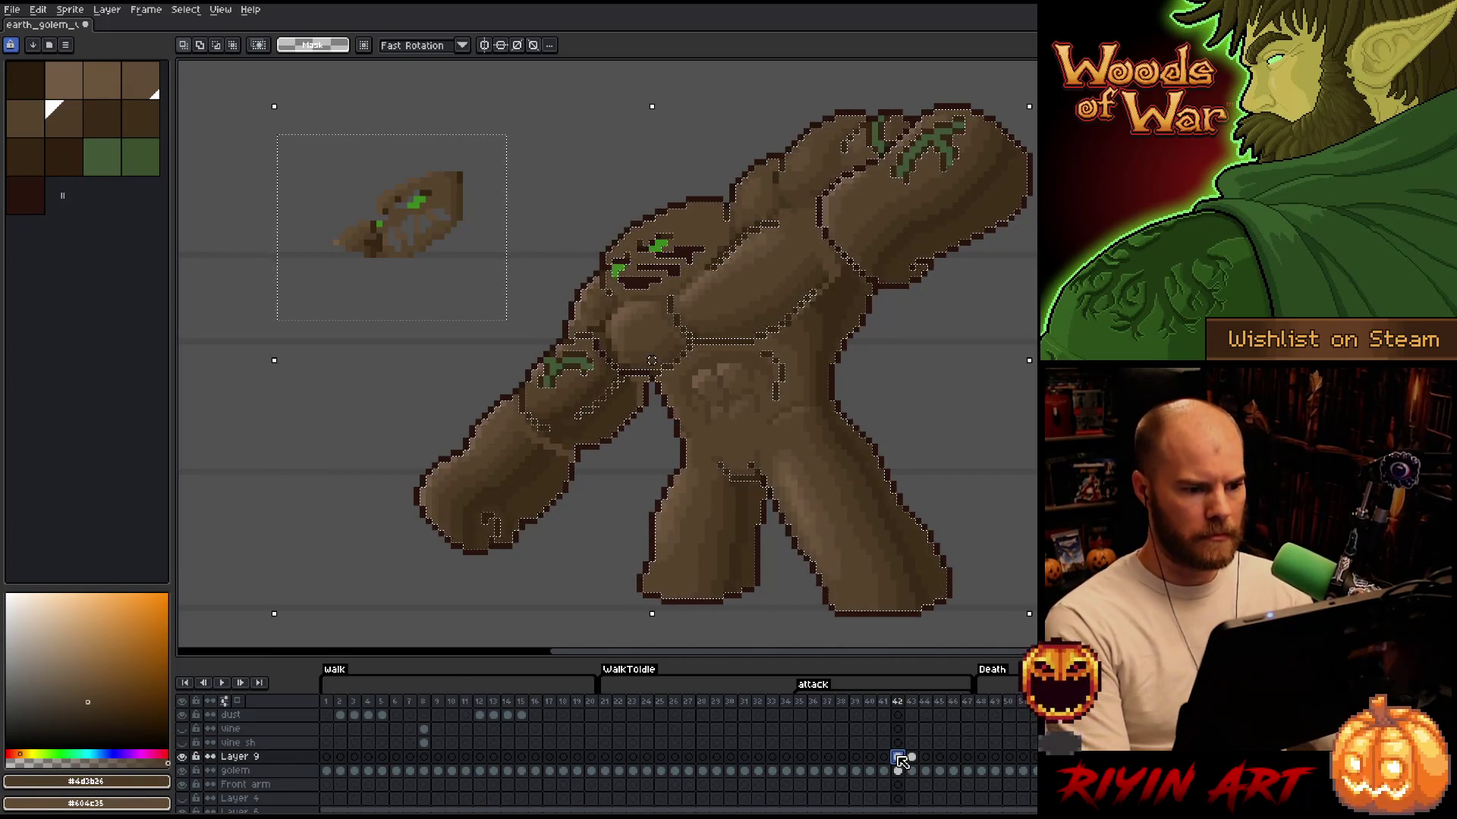
scroll(822, 303, "up", 2)
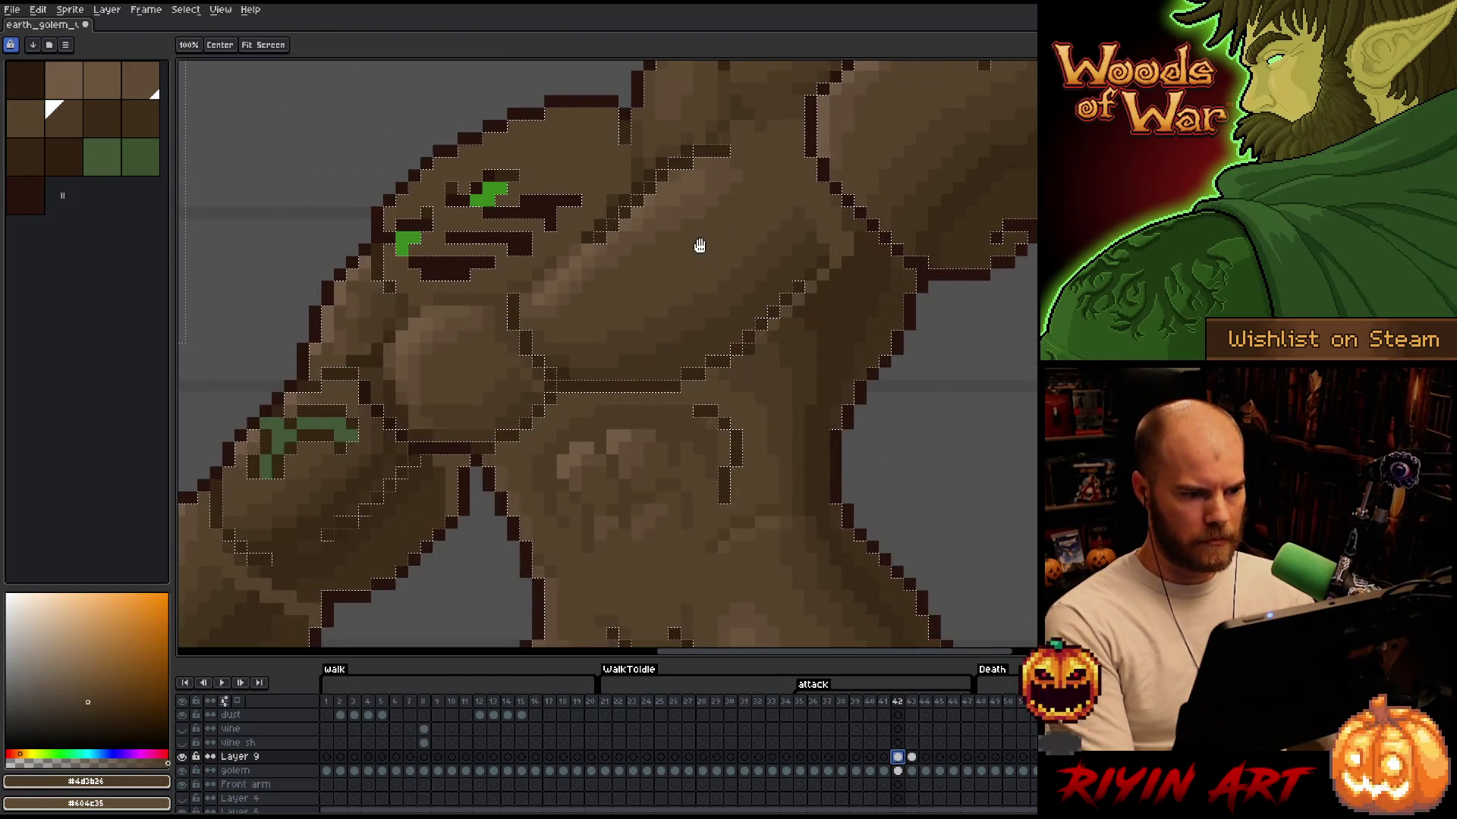
Switch to the pencil and shade the chest with dark brown #44331f and mid brown #4d3b26
left_click_drag(699, 243, 804, 338)
key("b")
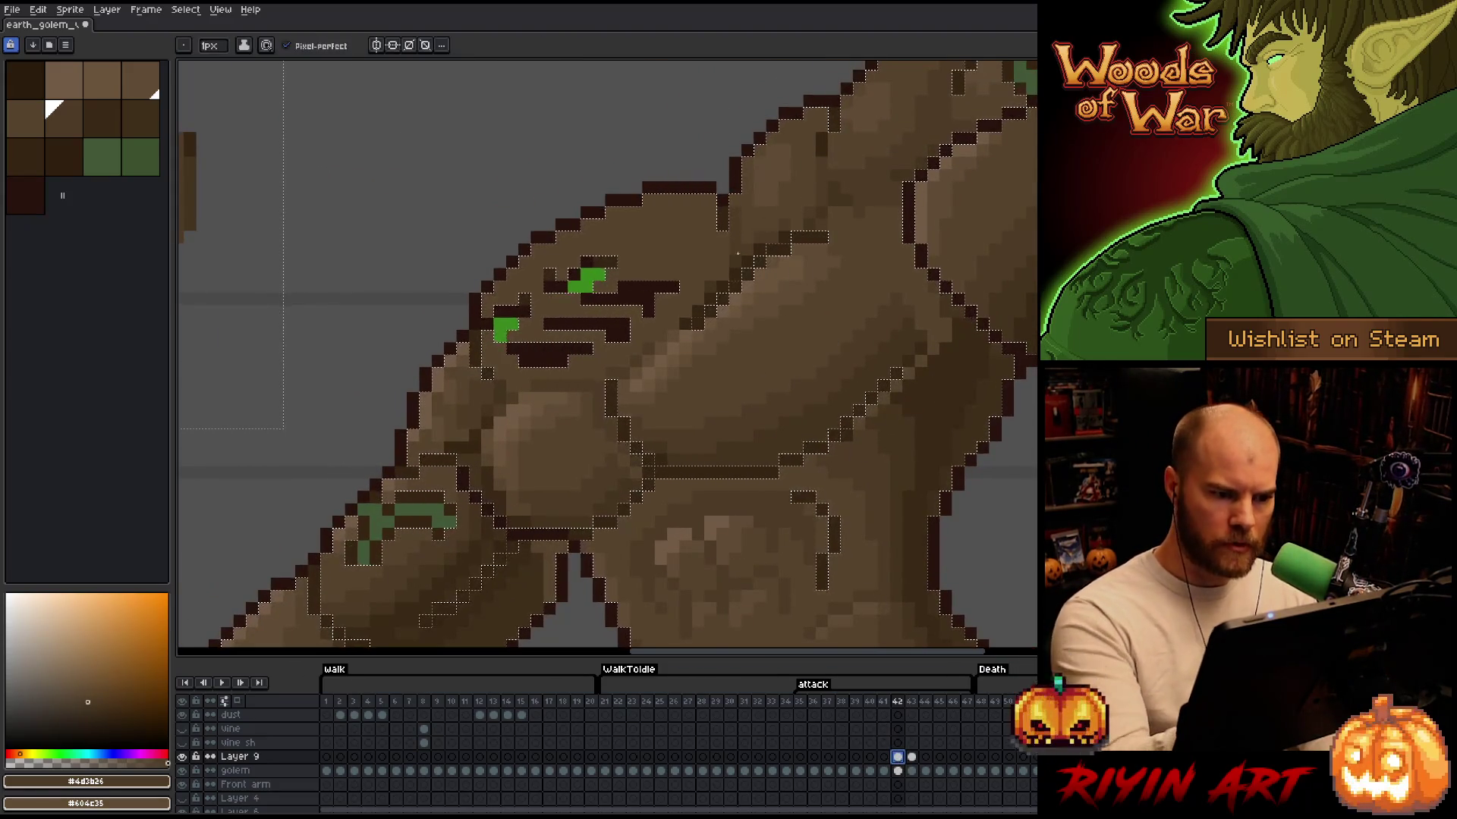
left_click(728, 283)
left_click(94, 707)
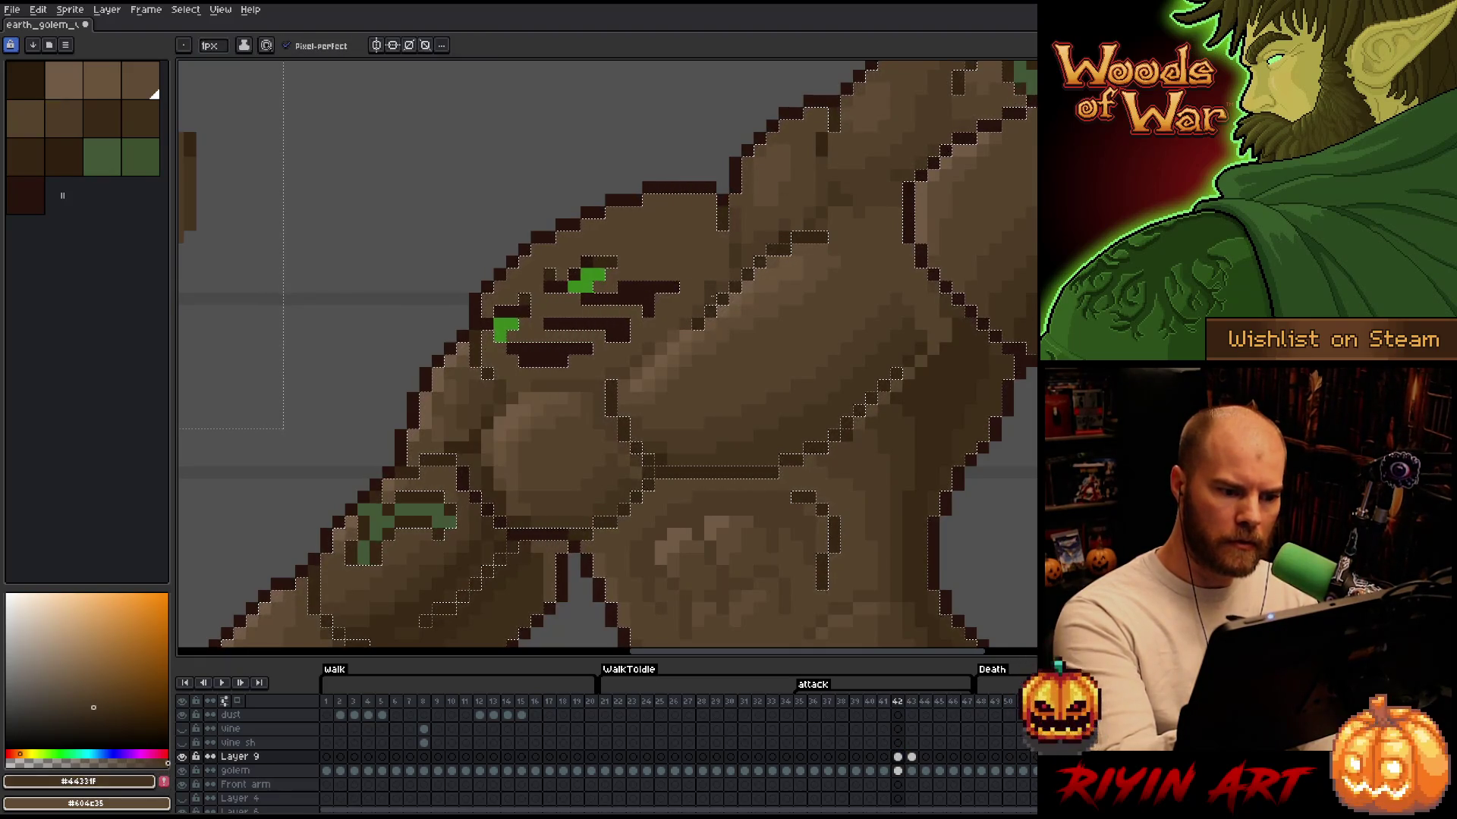
left_click(711, 288, "alt")
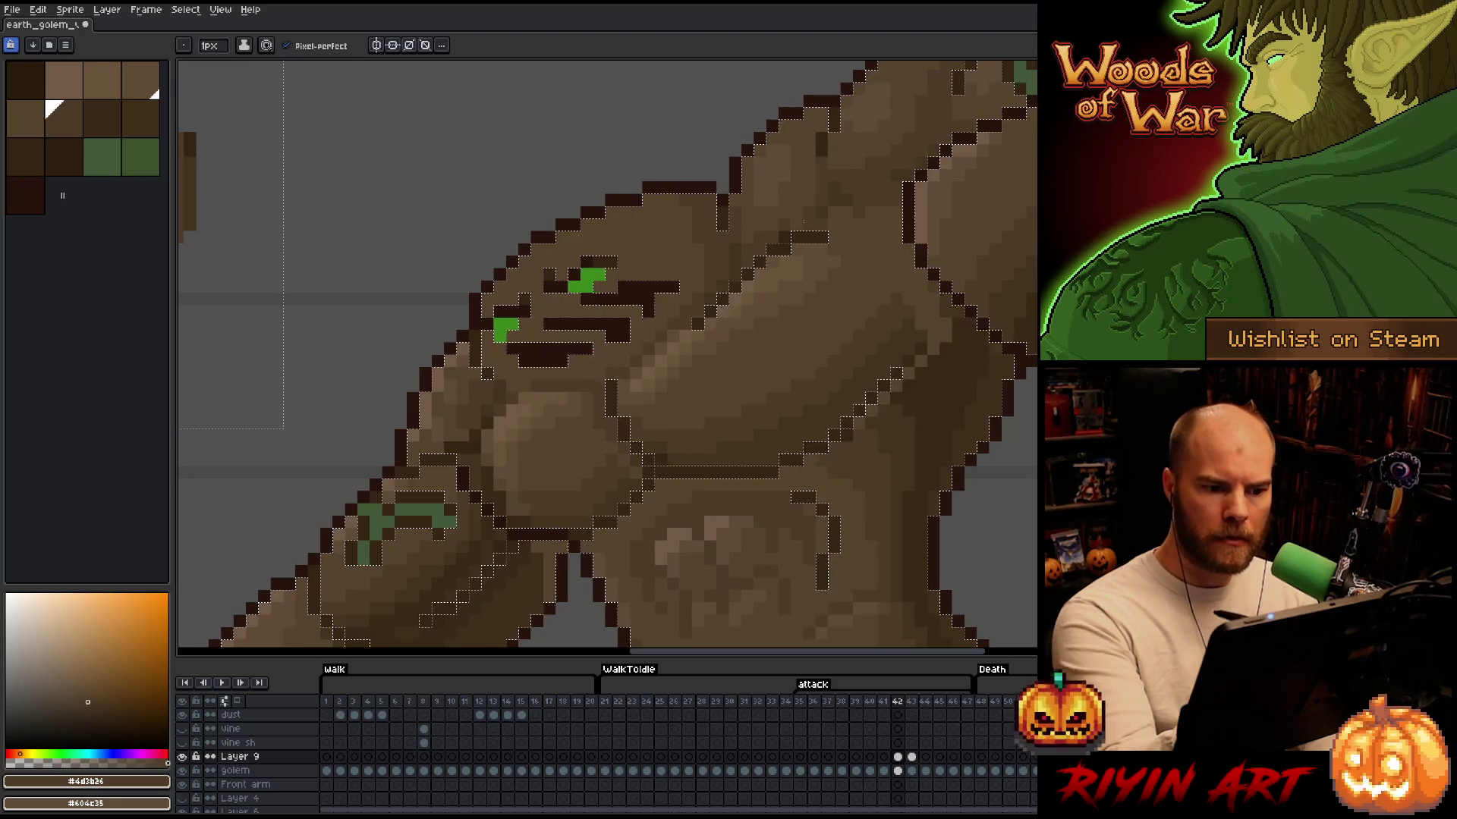
mouse_move(867, 316)
left_mouse_down()
mouse_move(658, 471)
mouse_move(849, 332)
left_mouse_up()
left_click_drag(633, 309, 676, 266)
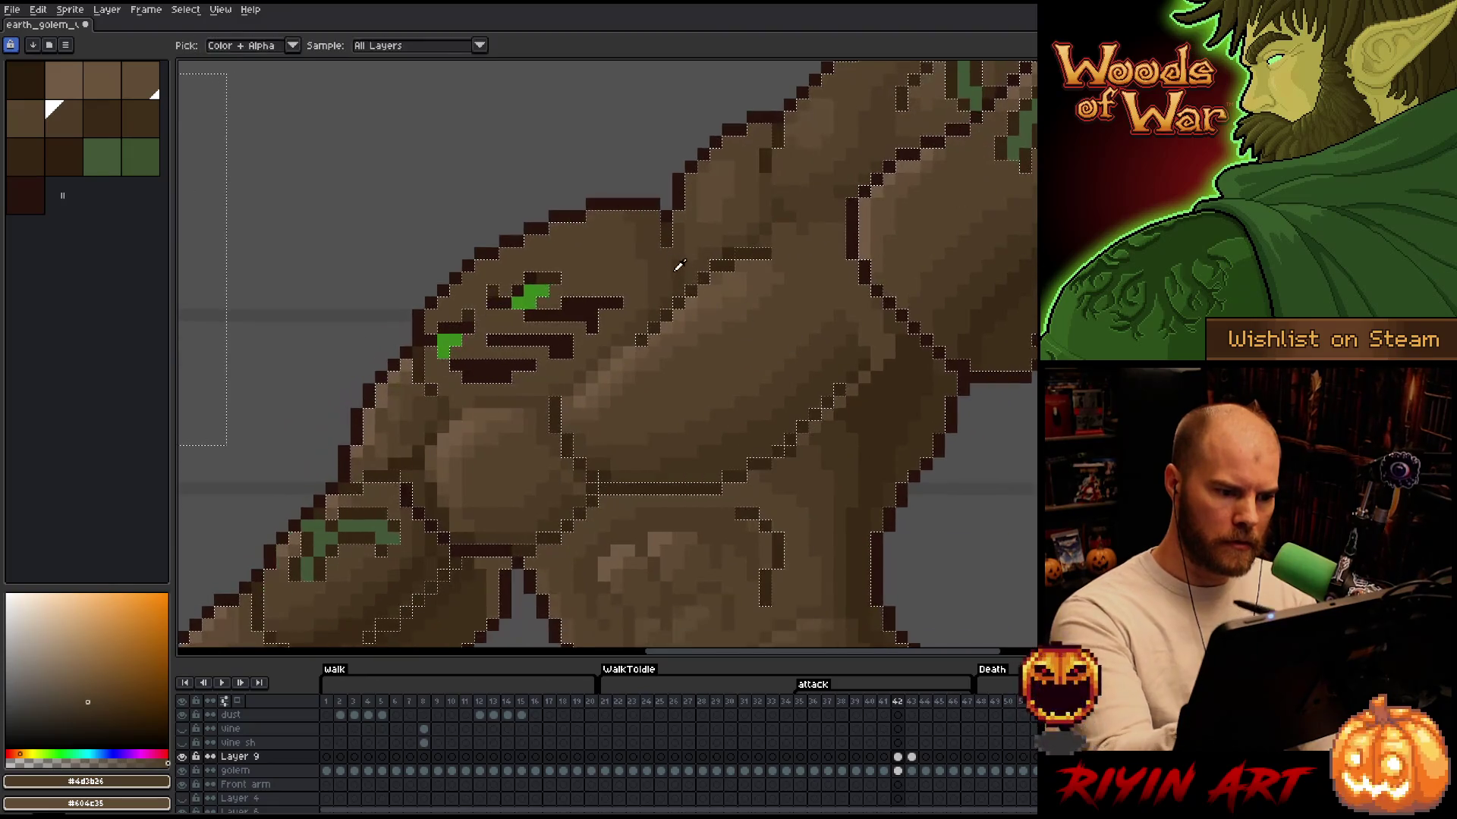
left_click_drag(834, 434, 911, 380)
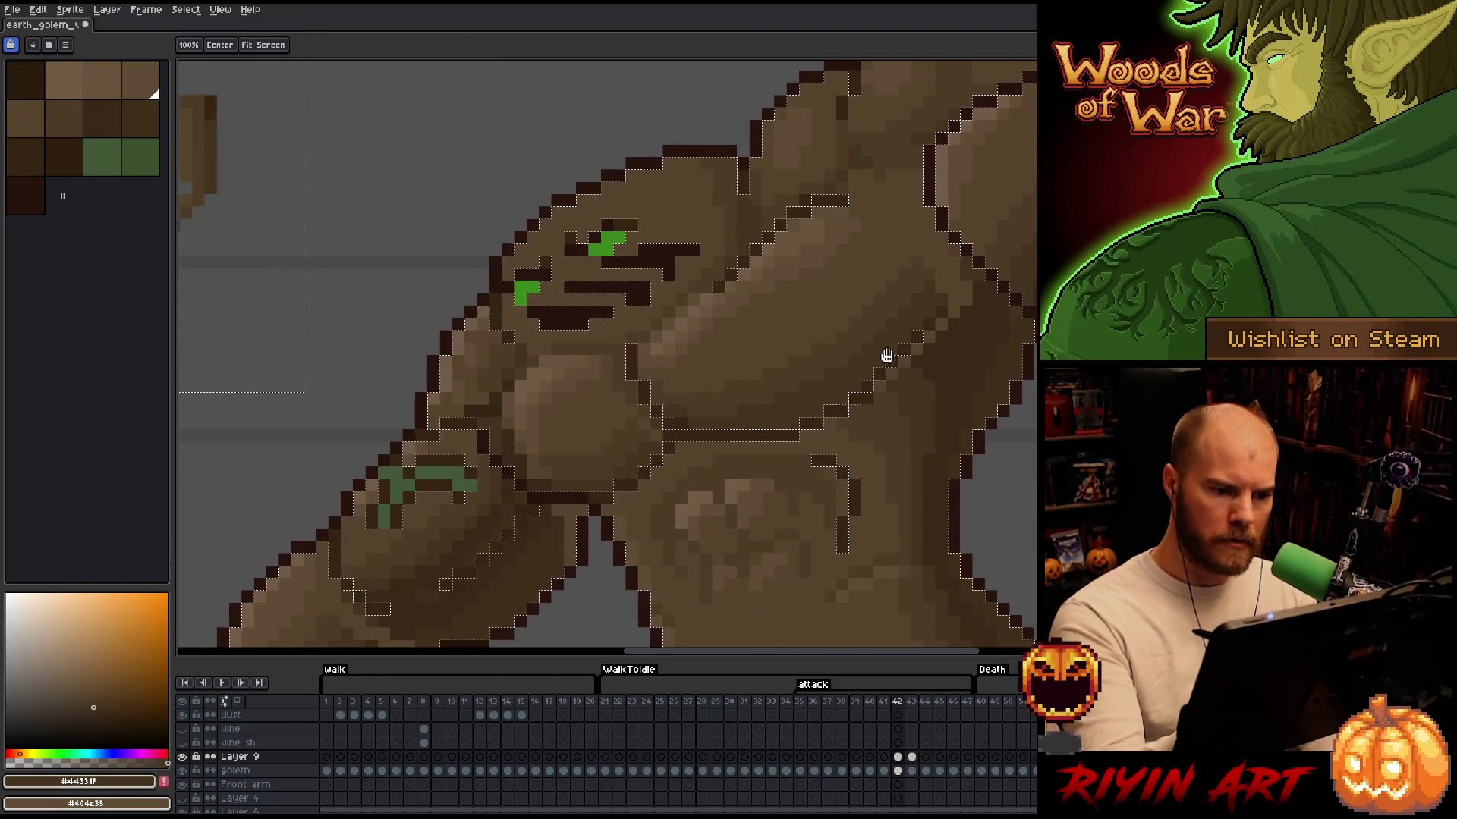
Eyedrop browns #4d3b26 and #57442c, and try darkening a pixel beside the eye, then undo it
key("alt")
left_click(797, 195)
left_click_drag(766, 380, 869, 349)
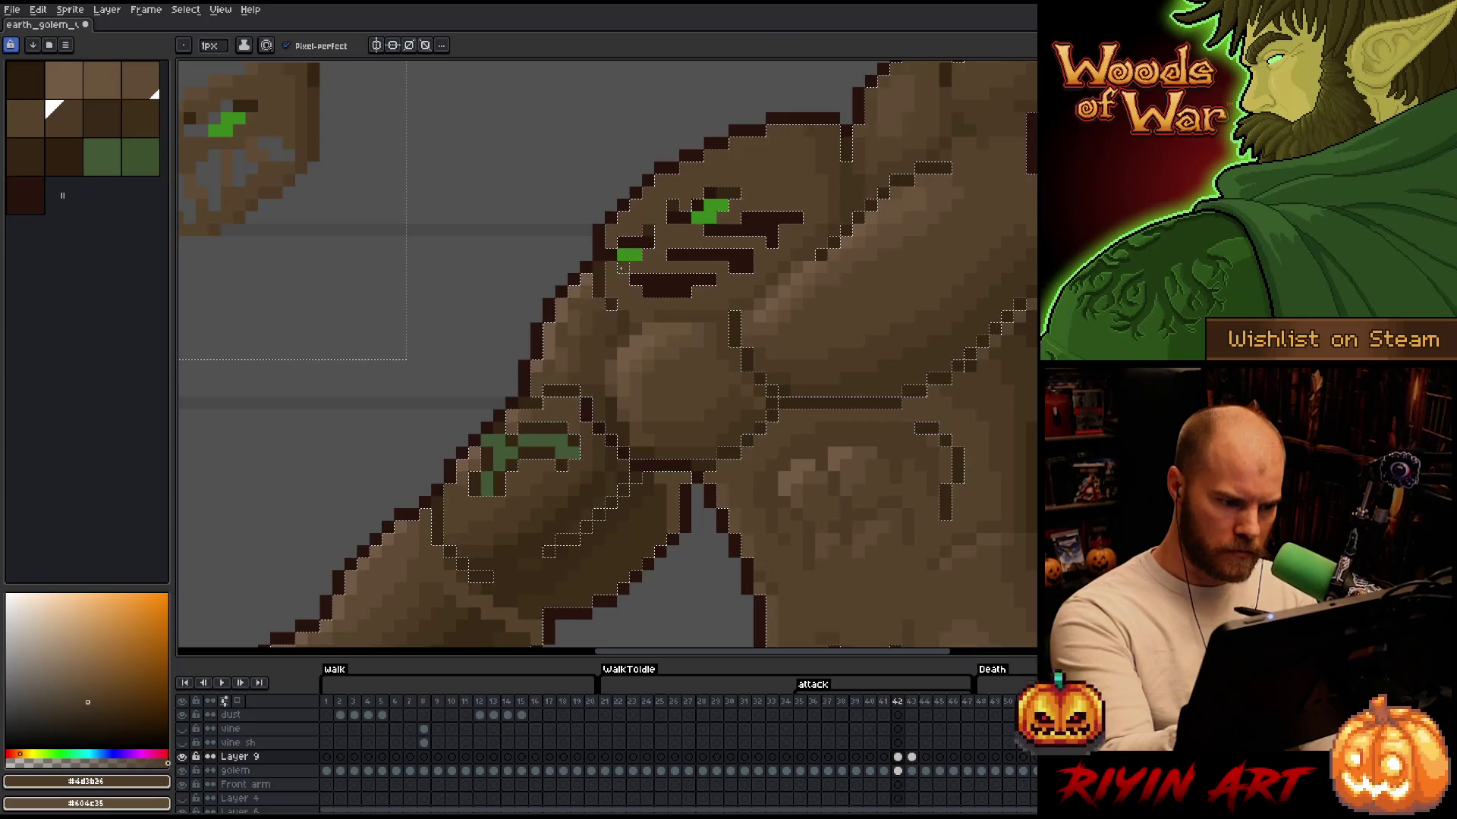
left_click(599, 394, "alt")
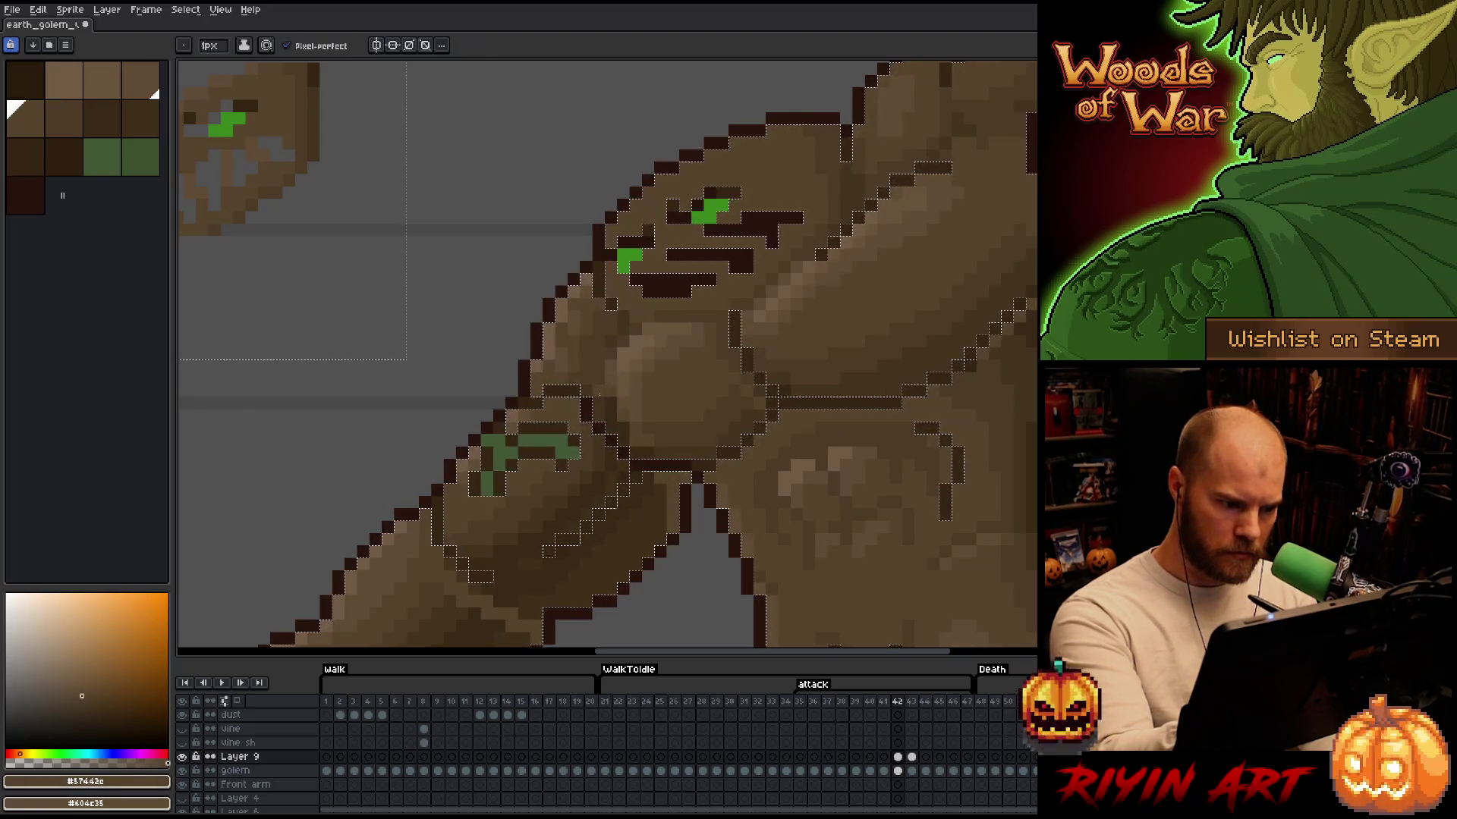
left_click(628, 439, "alt")
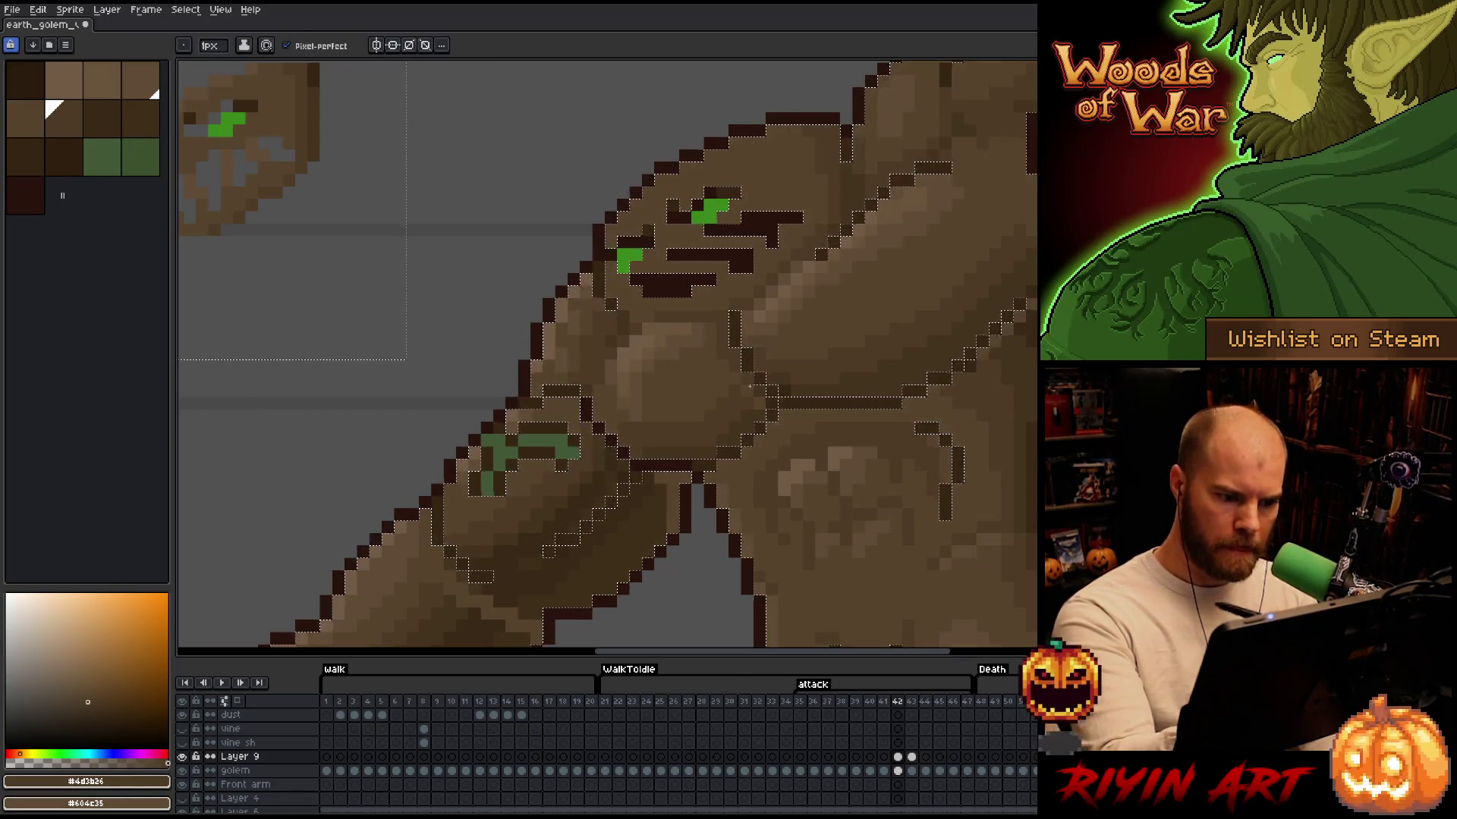
left_click(683, 217, "alt")
left_click(698, 209)
key("ctrl+z")
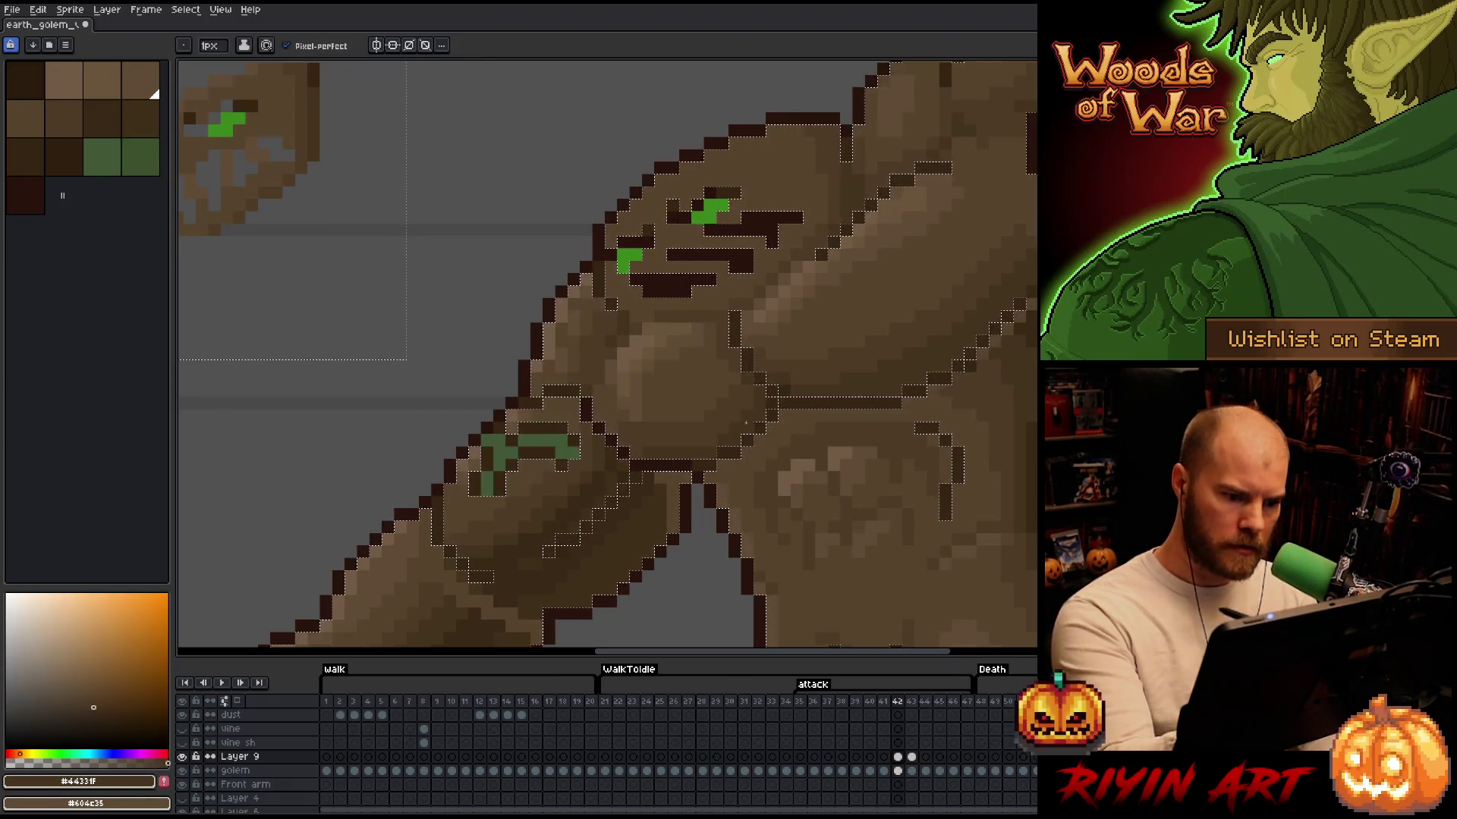
Shade the chest and upper arm with browns #604c35, #57442c, #69533b and #44331f picked from the golem
key("alt")
left_click(640, 402, "alt")
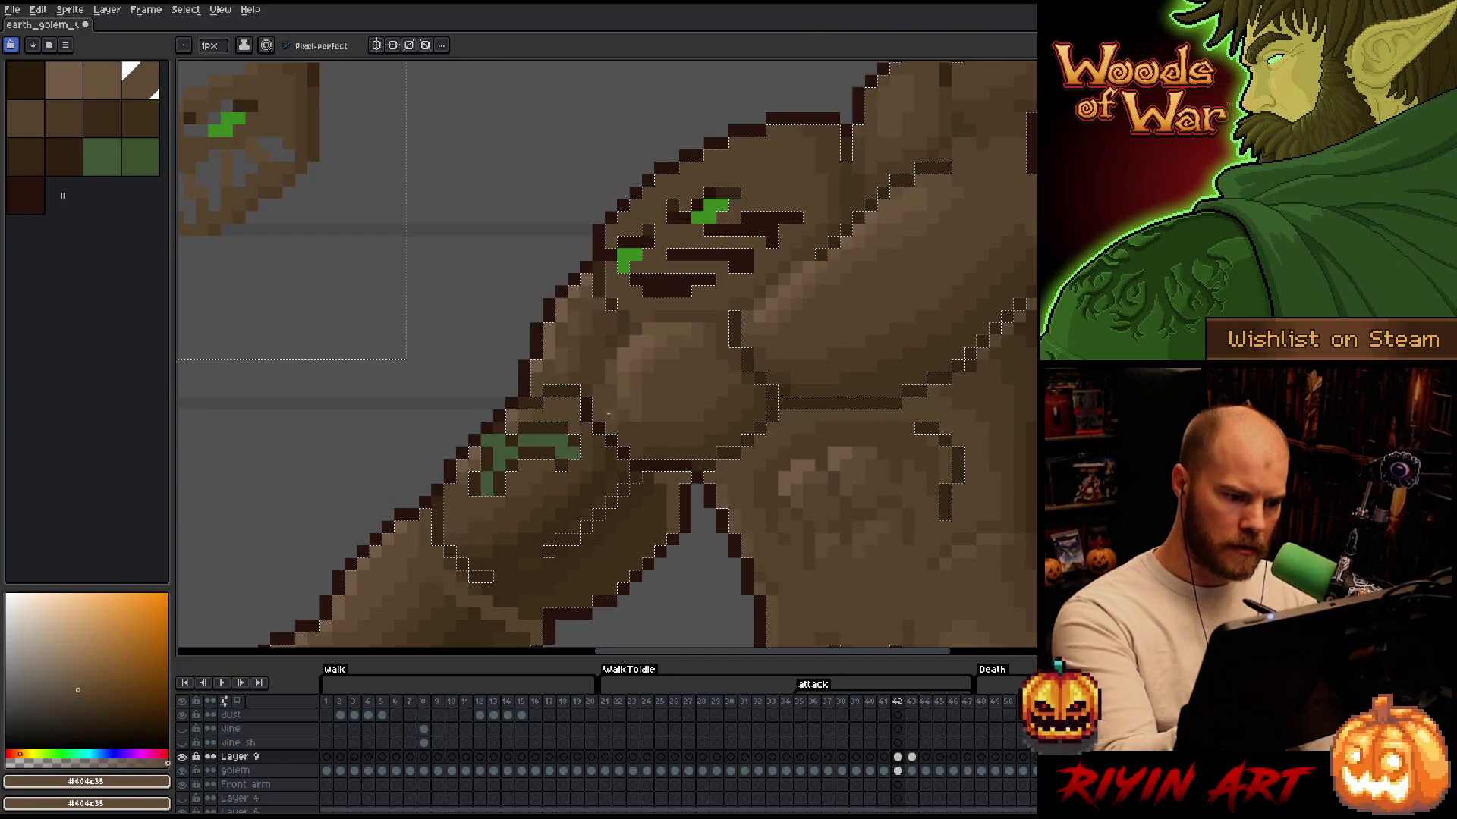
left_click(633, 413, "alt")
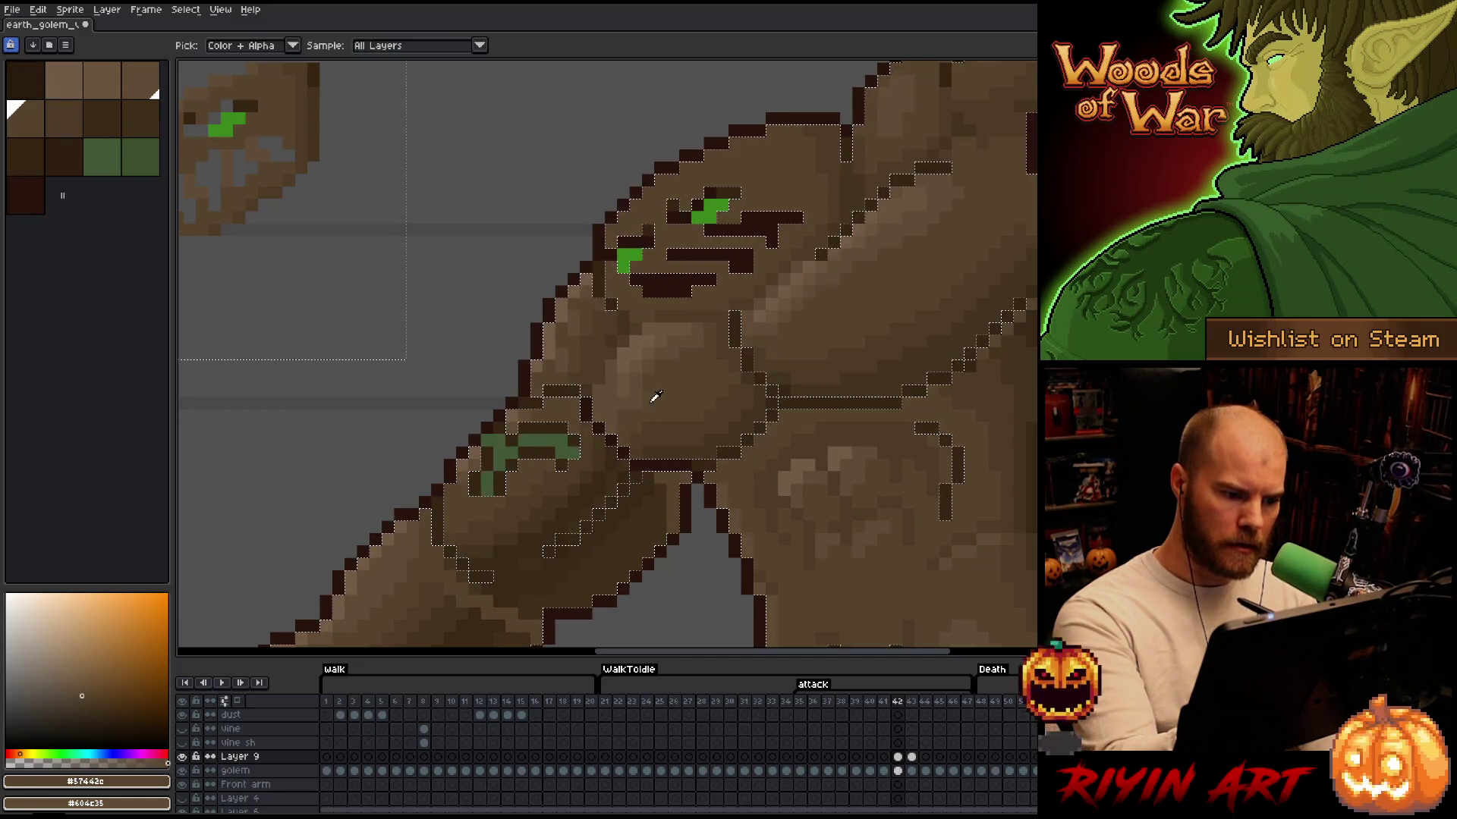
left_click(612, 379, "alt")
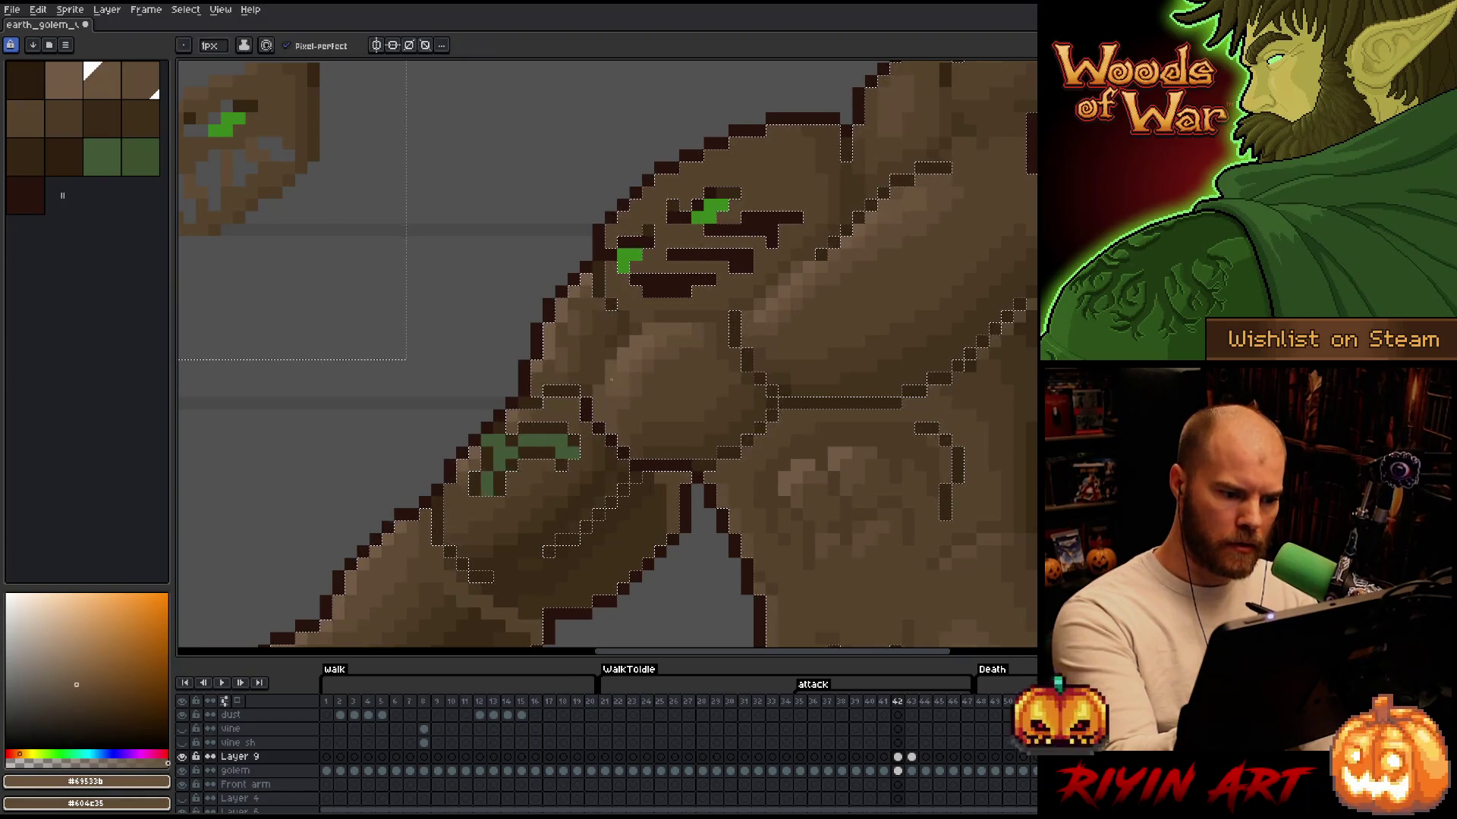
left_click(627, 387, "alt")
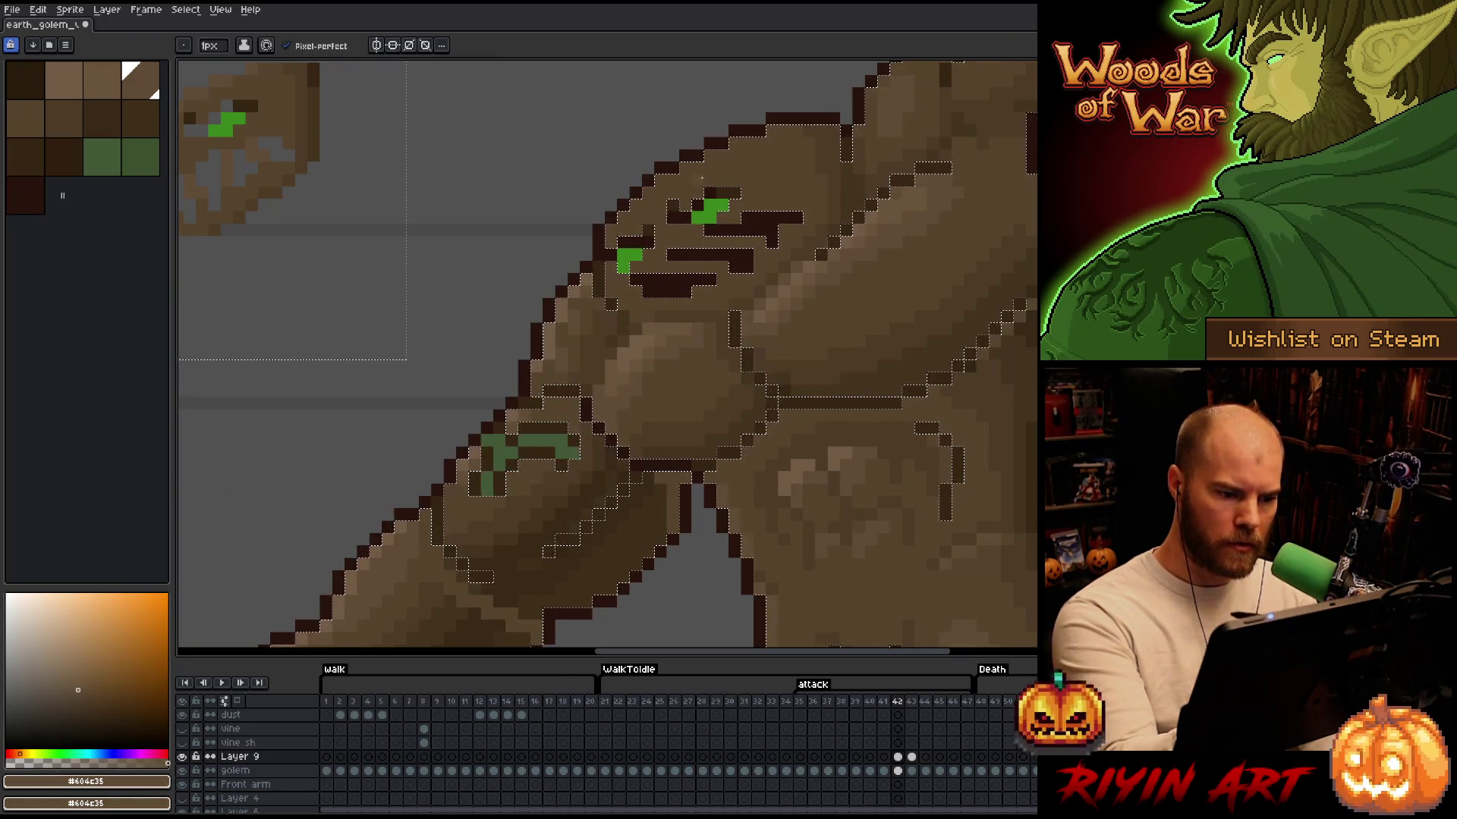
left_click(610, 327, "alt")
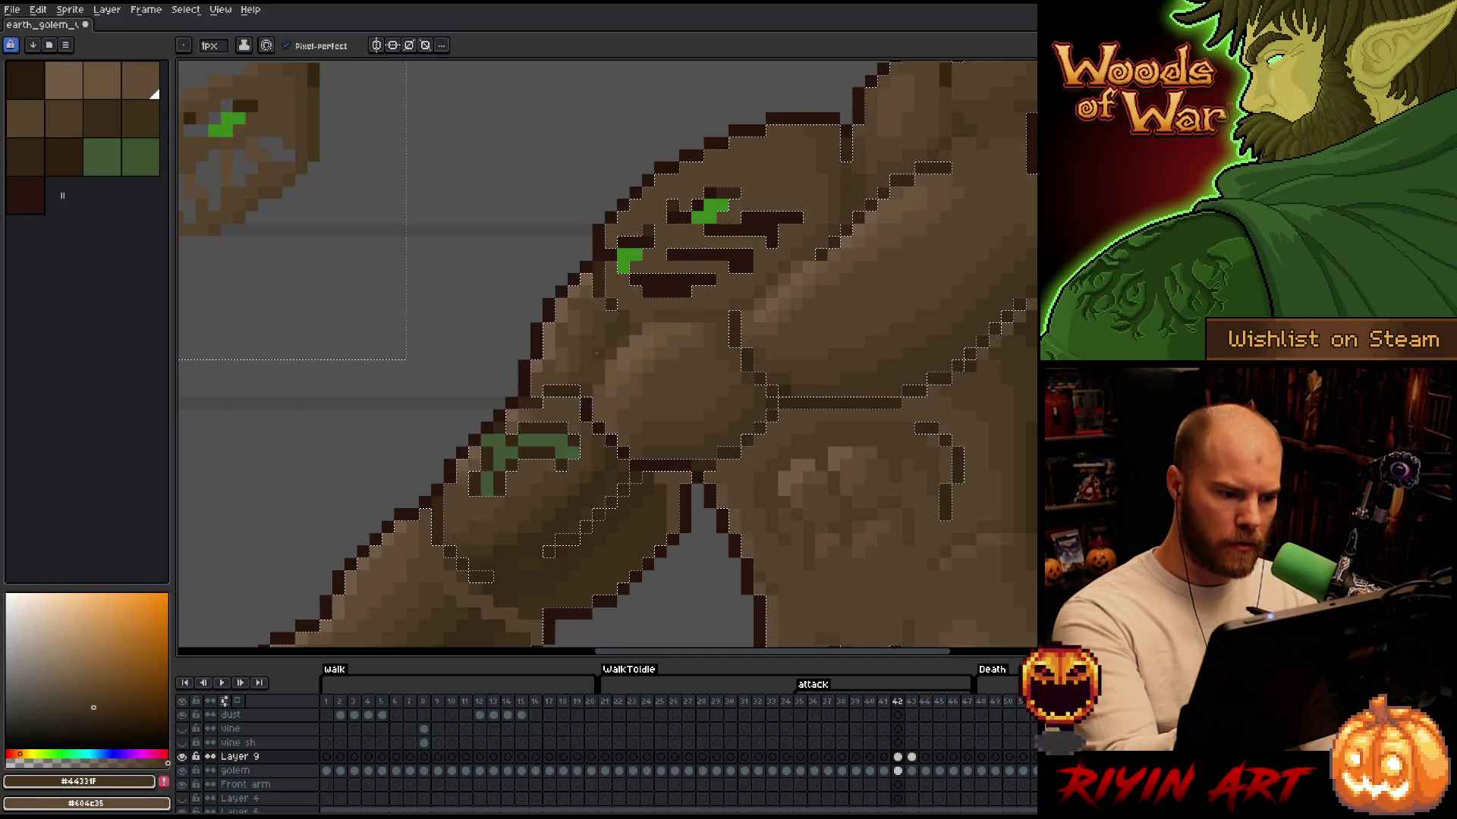
left_click(575, 368, "alt")
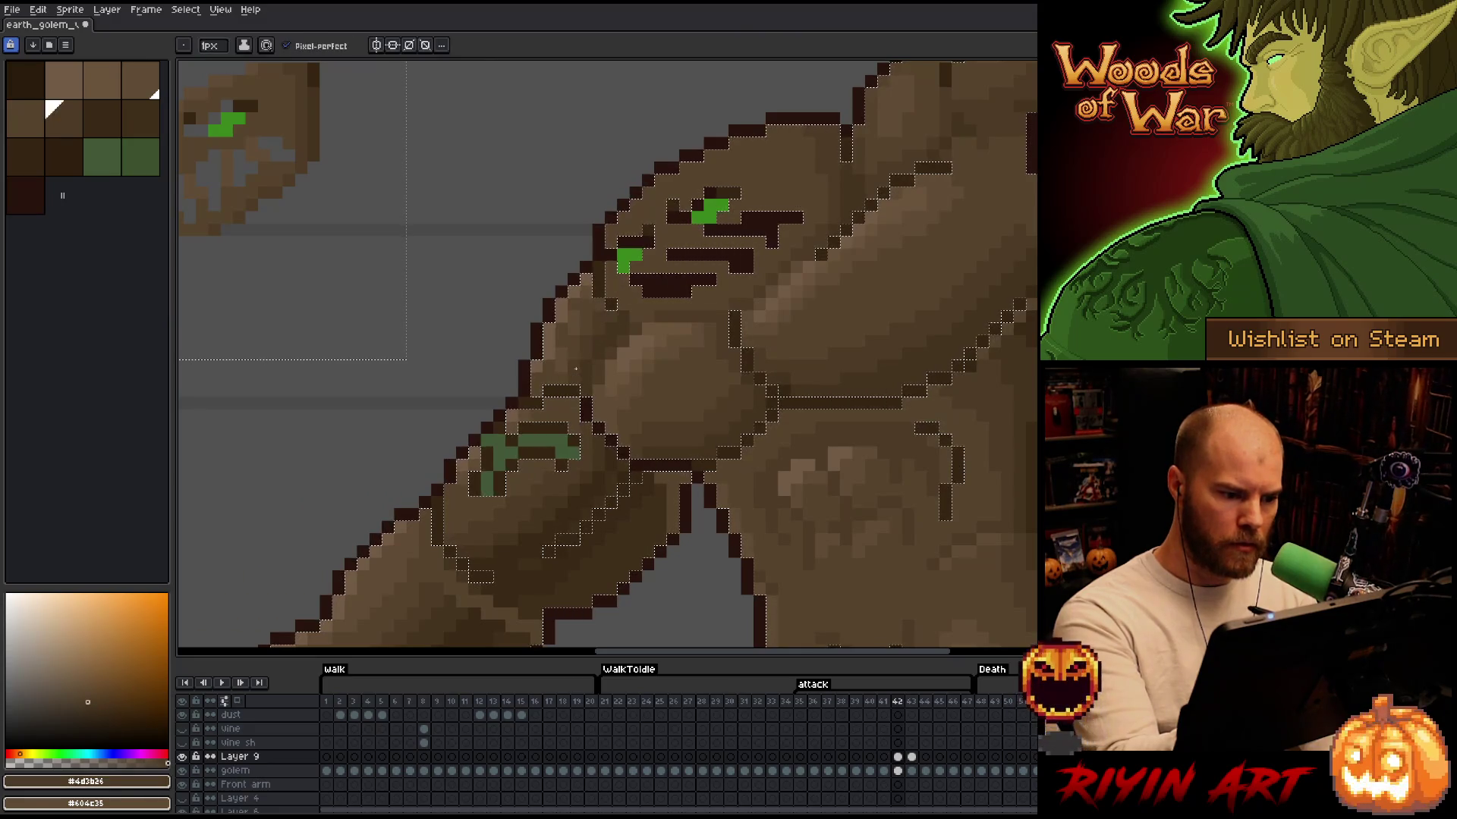
left_click(560, 349, "alt")
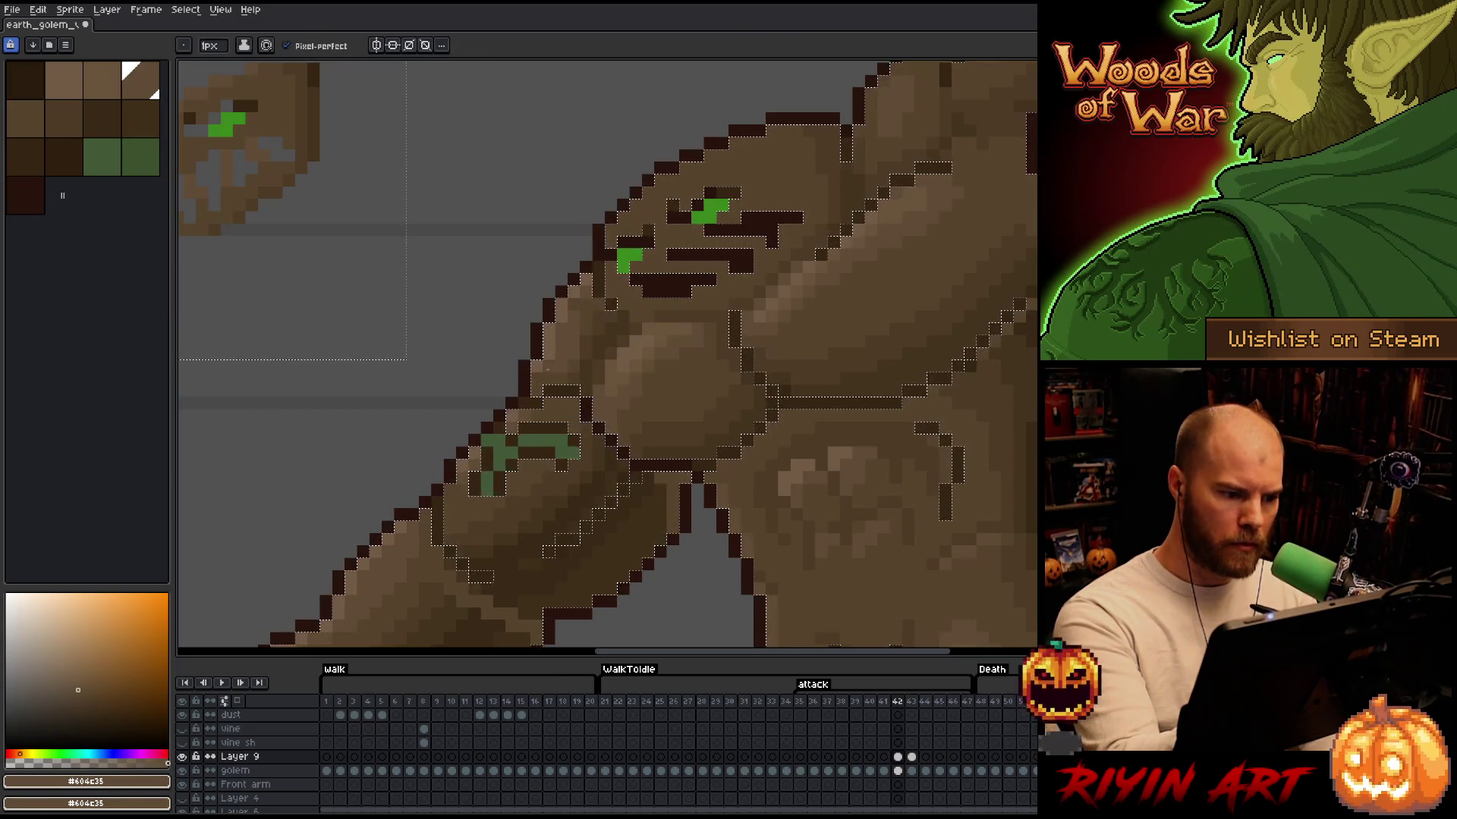
left_click(568, 366, "alt")
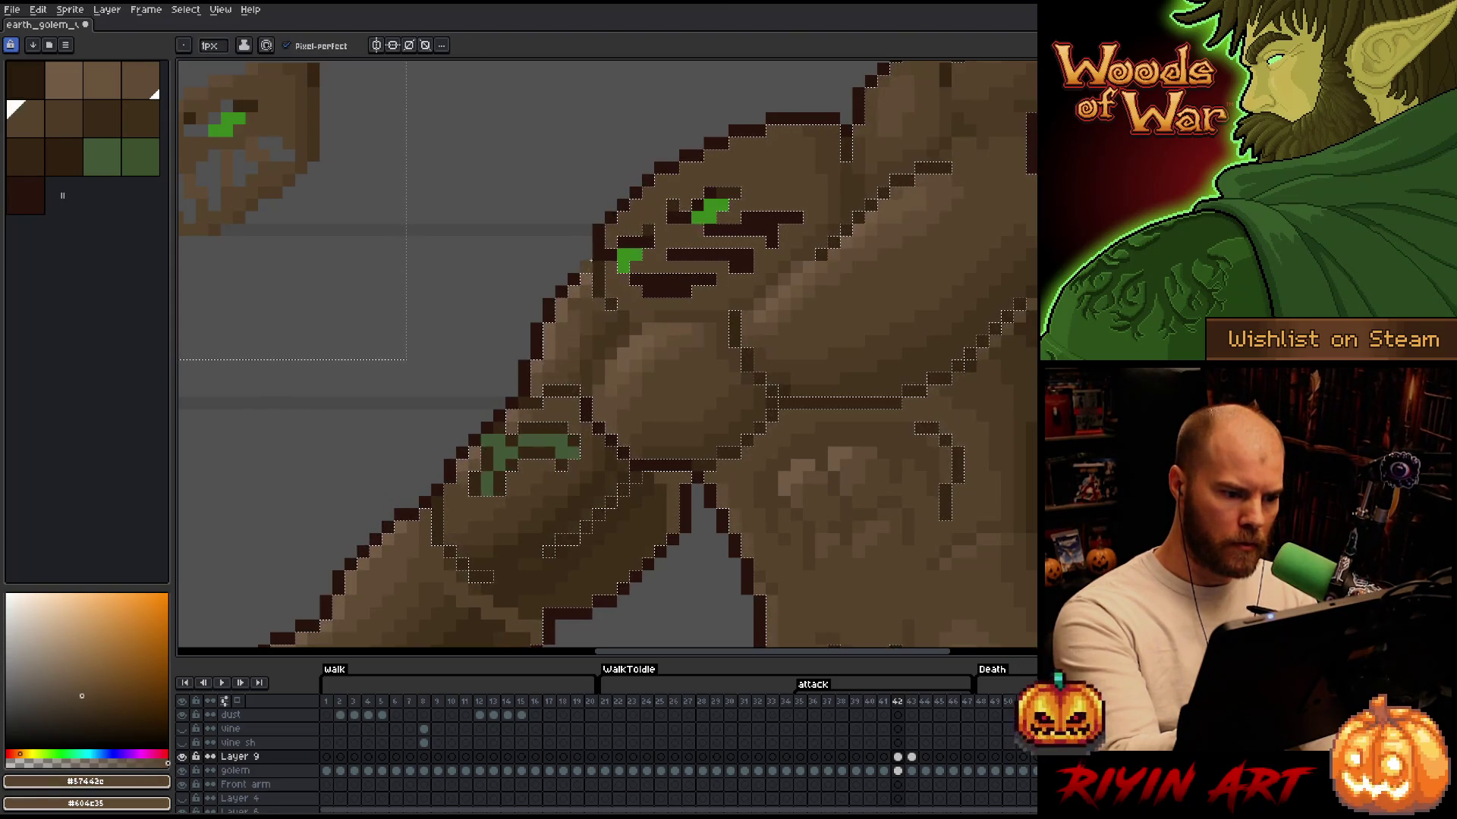
left_click(579, 319, "alt")
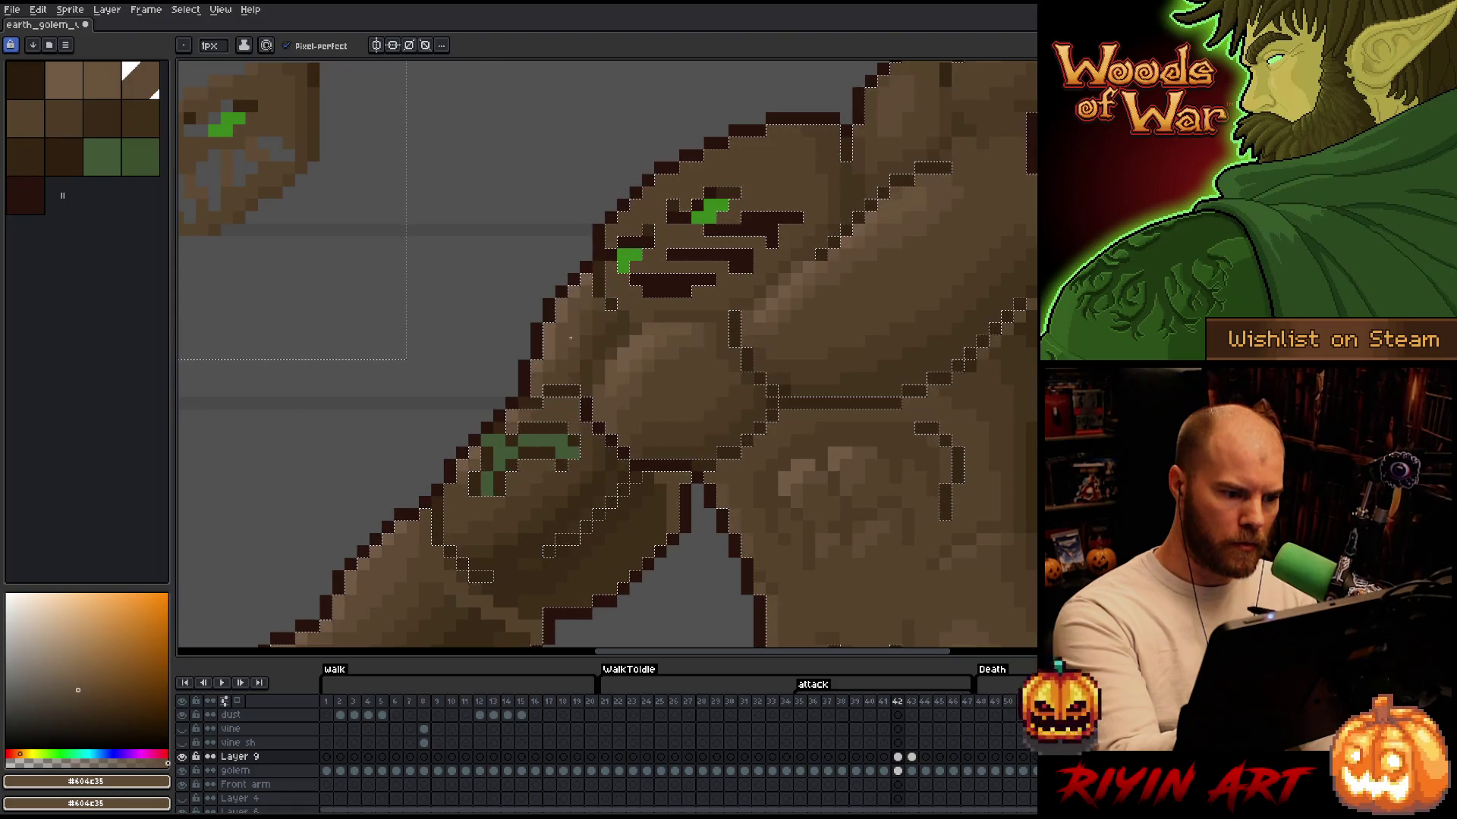
scroll(565, 336, "down", 5)
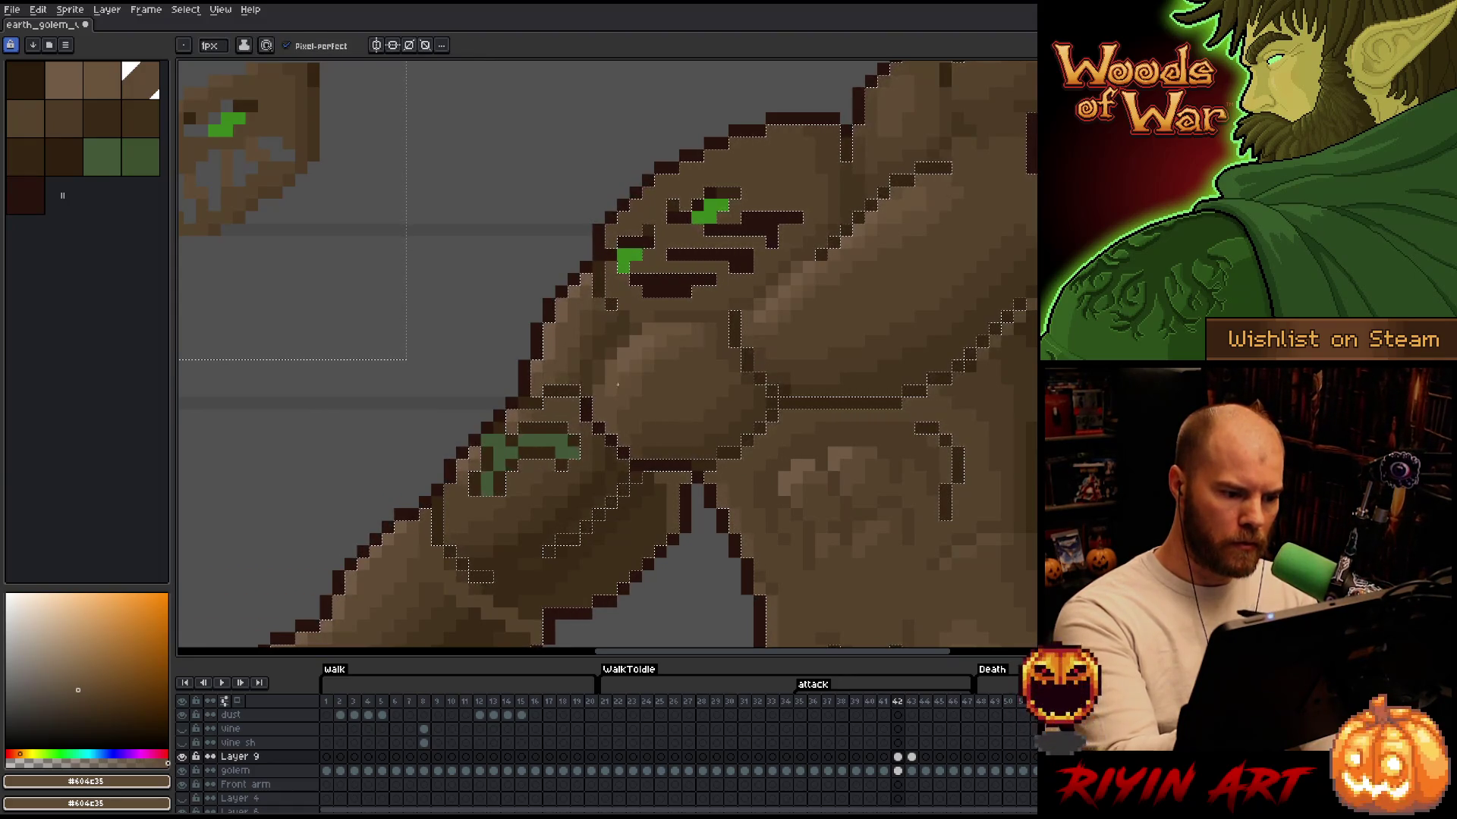
Shade the forearm and fist with dark browns picked from the arm, briefly dropping and restoring the selection
scroll(725, 348, "left", 3)
left_click(620, 493, "alt")
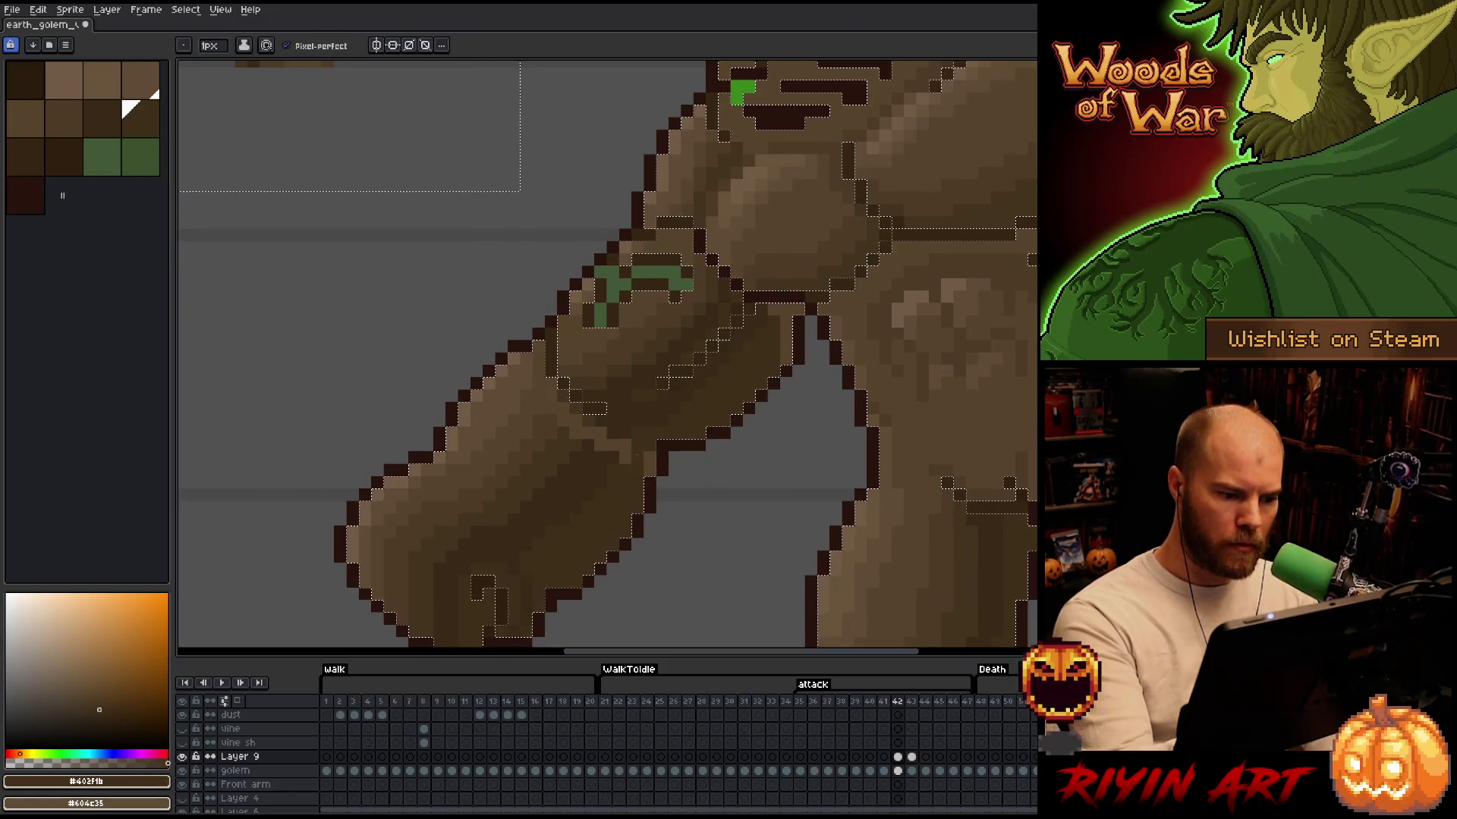
key("ctrl+d")
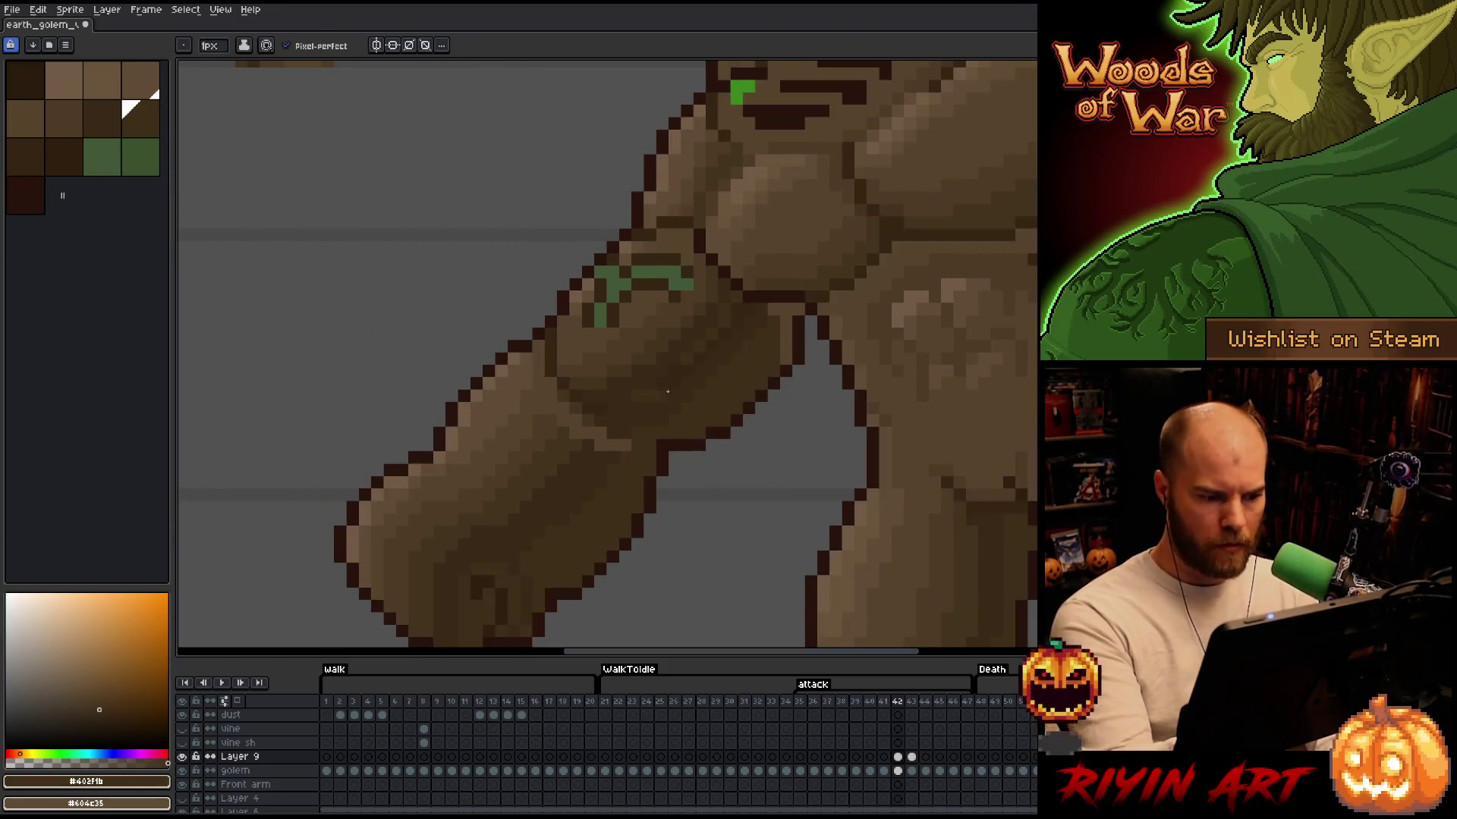
left_click(611, 451, "alt")
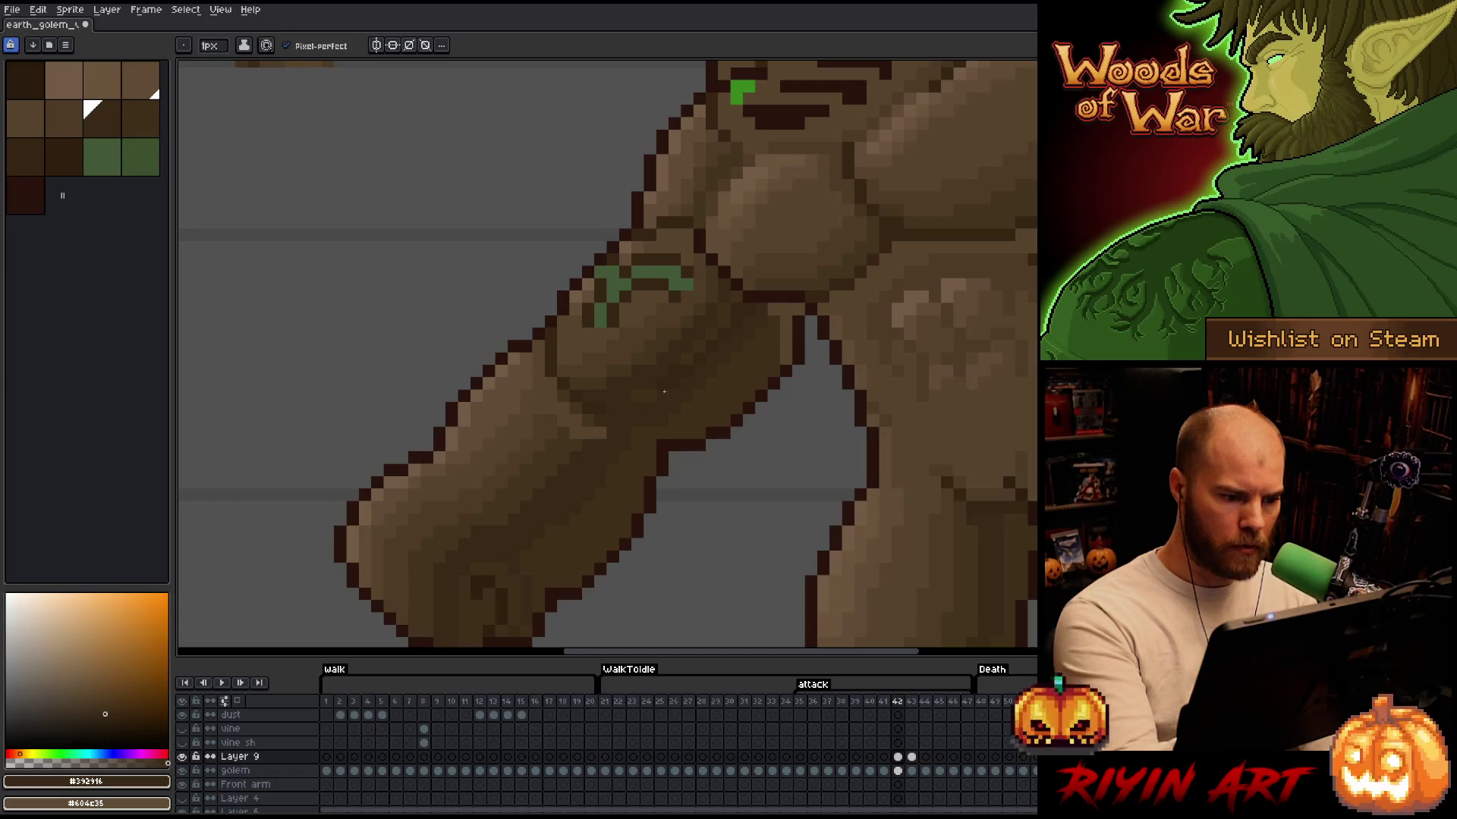
key("ctrl+shift+d")
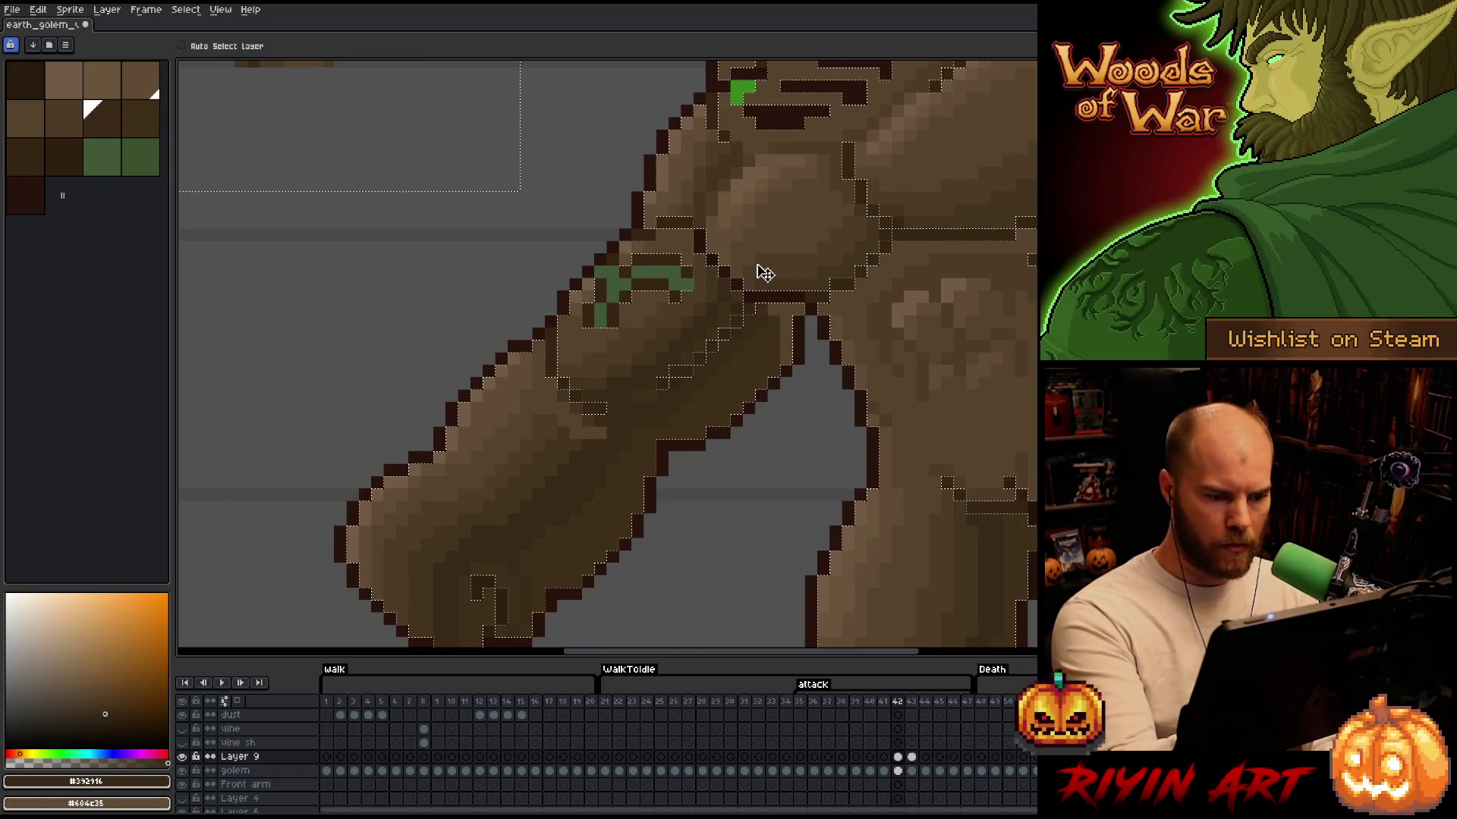
left_click(683, 333, "alt")
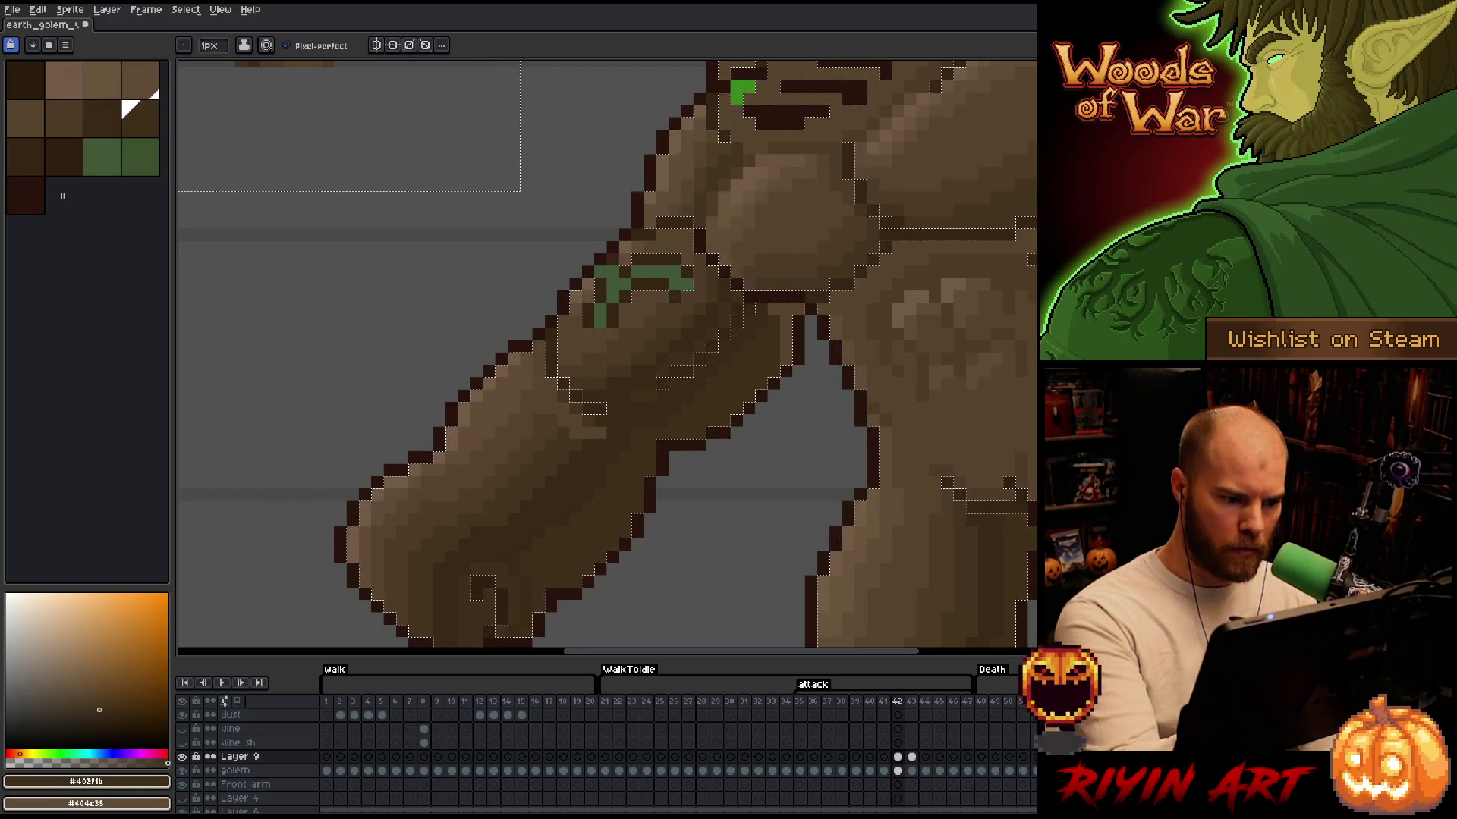
left_click(734, 307, "alt")
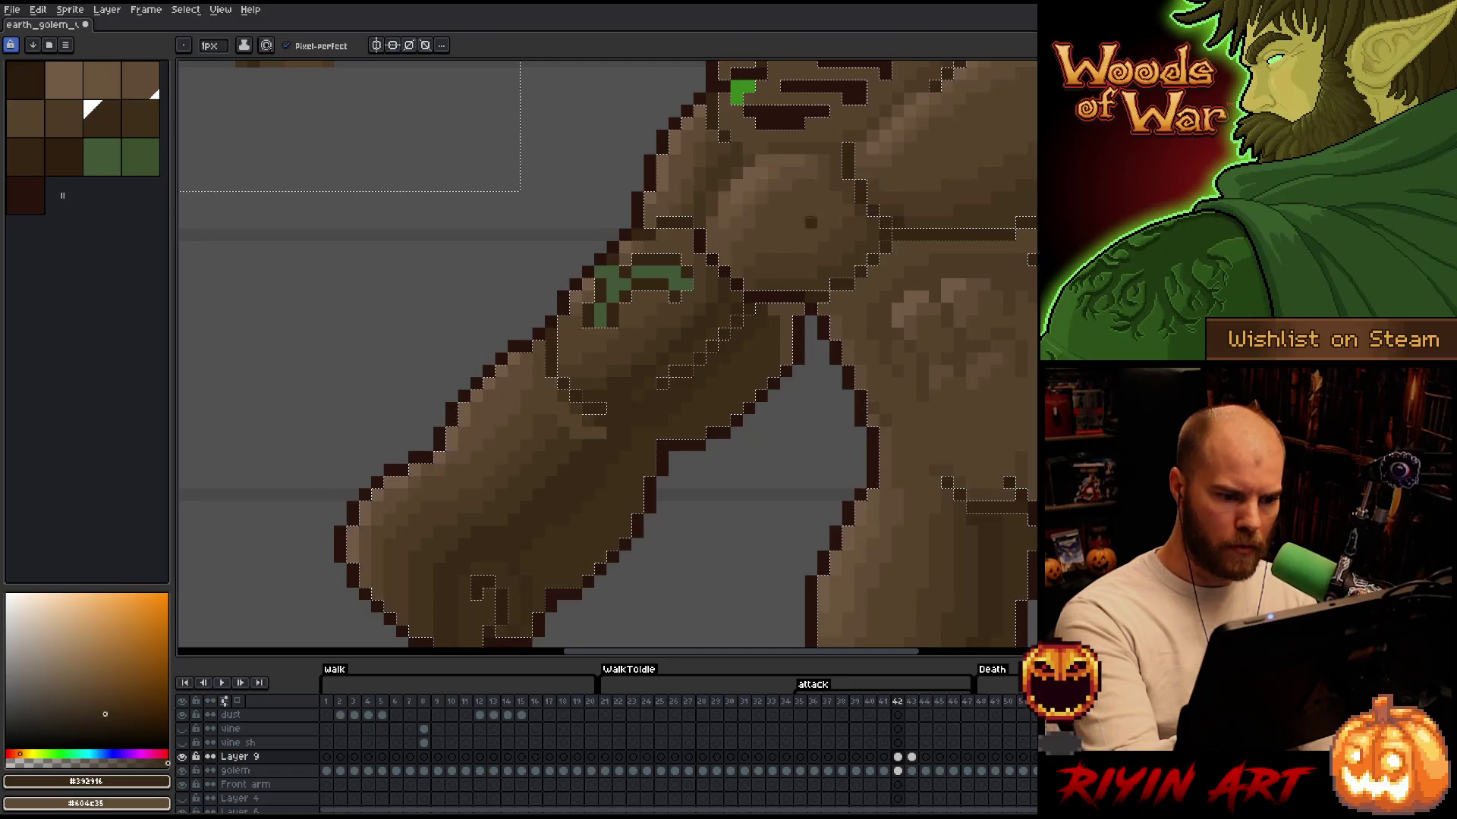
left_click(777, 310, "alt")
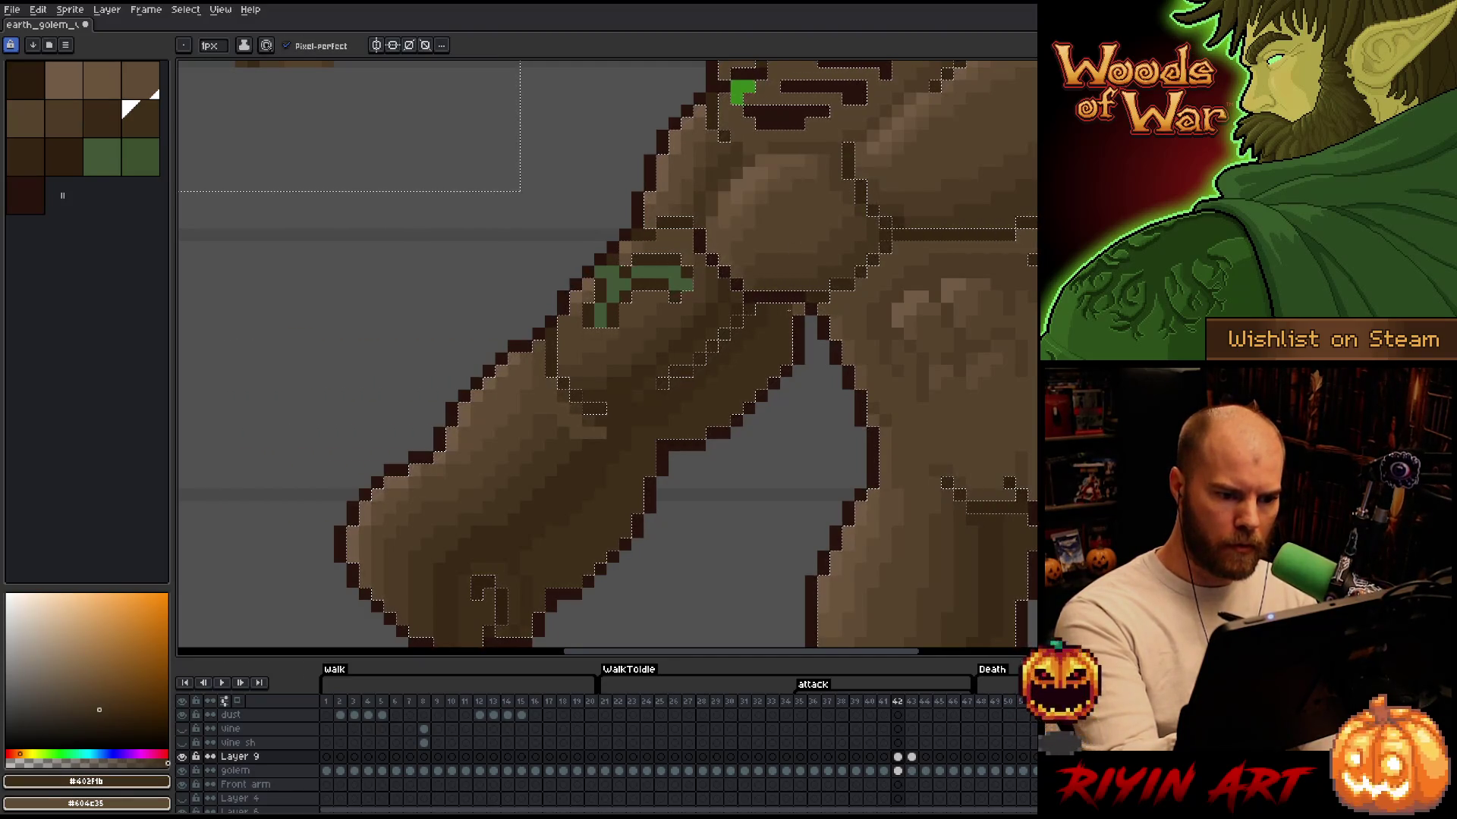
left_click(584, 428, "alt")
left_click(566, 411, "alt")
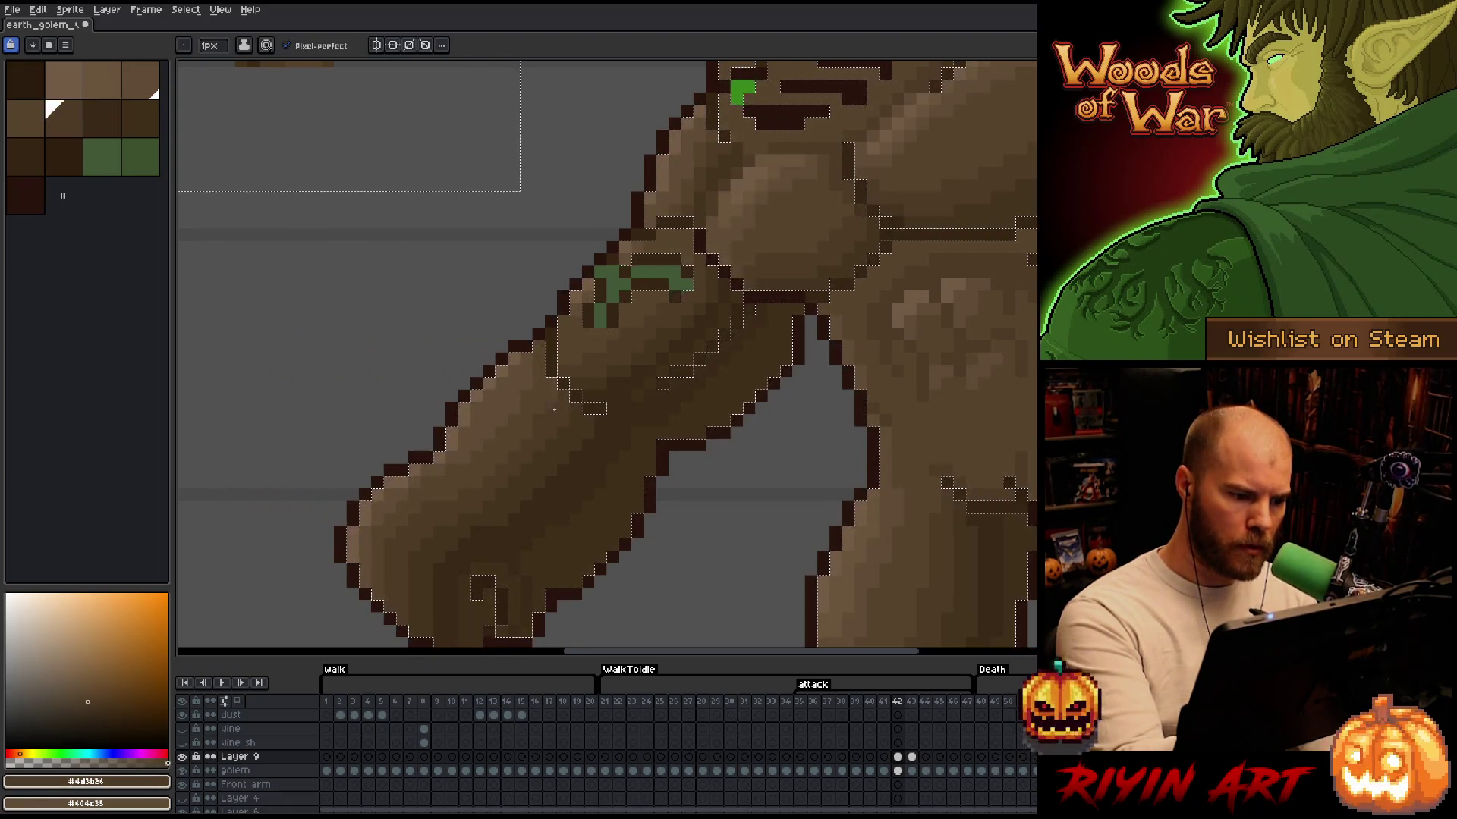
mouse_move(799, 432)
left_mouse_down()
mouse_move(769, 501)
mouse_move(607, 621)
left_mouse_up()
left_click_drag(917, 374, 899, 389)
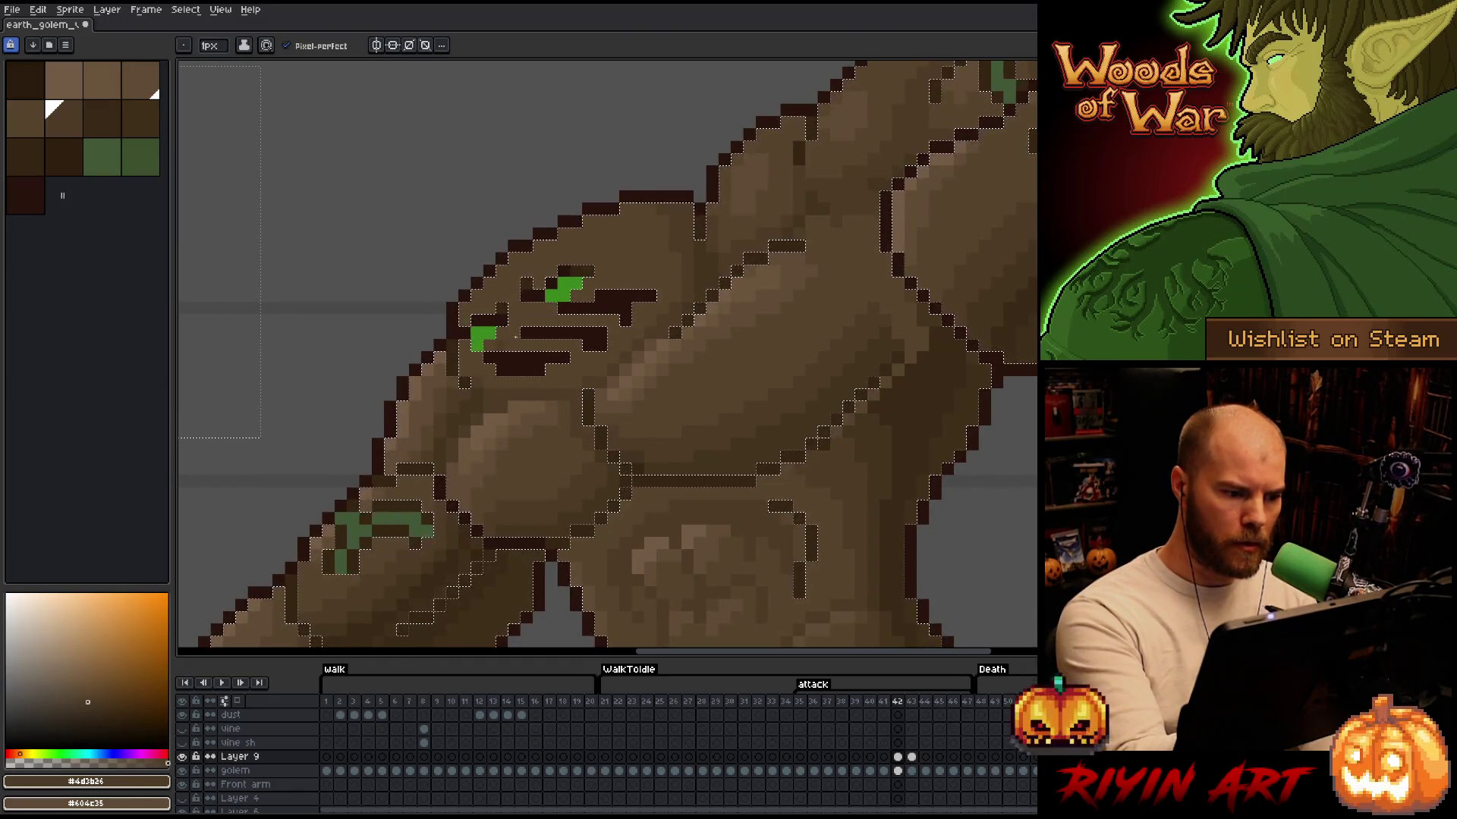
Paint the green eye pixel dark brown, compare against frame 43, then recolour a shoulder outline pixel
left_click(564, 285)
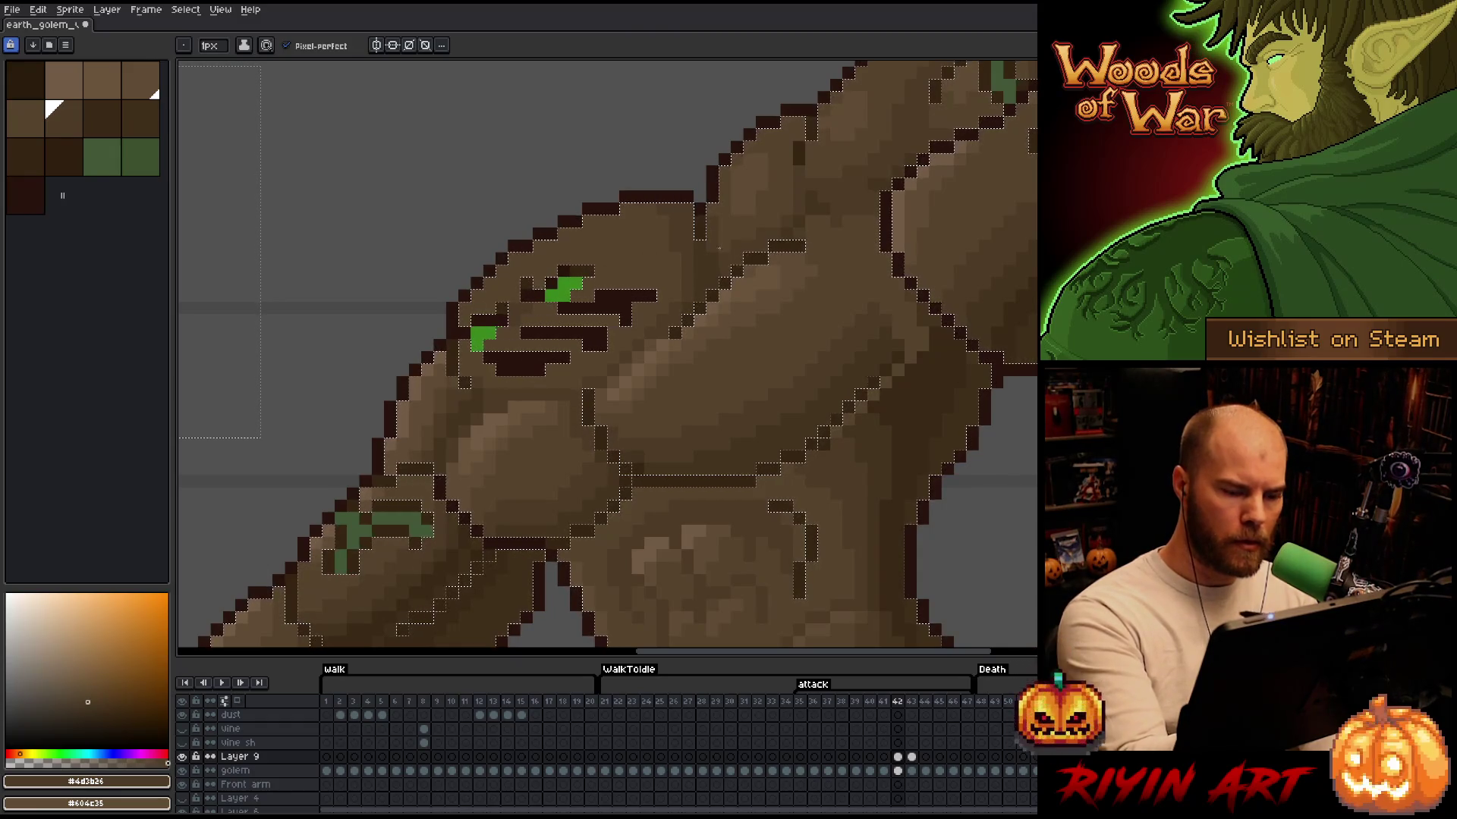
left_click_drag(764, 312, 729, 377)
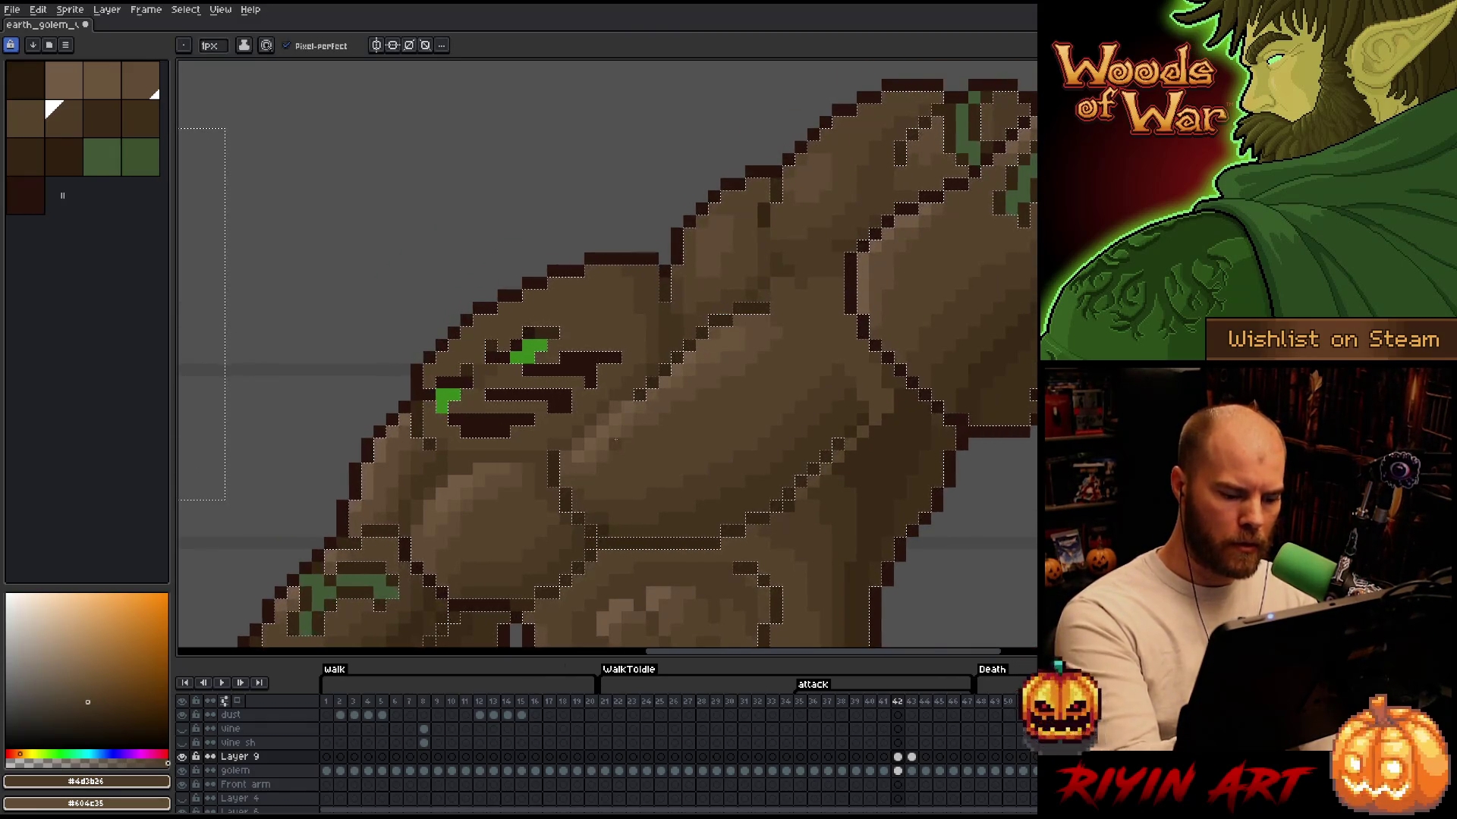
key("Right")
left_click(556, 271, "alt")
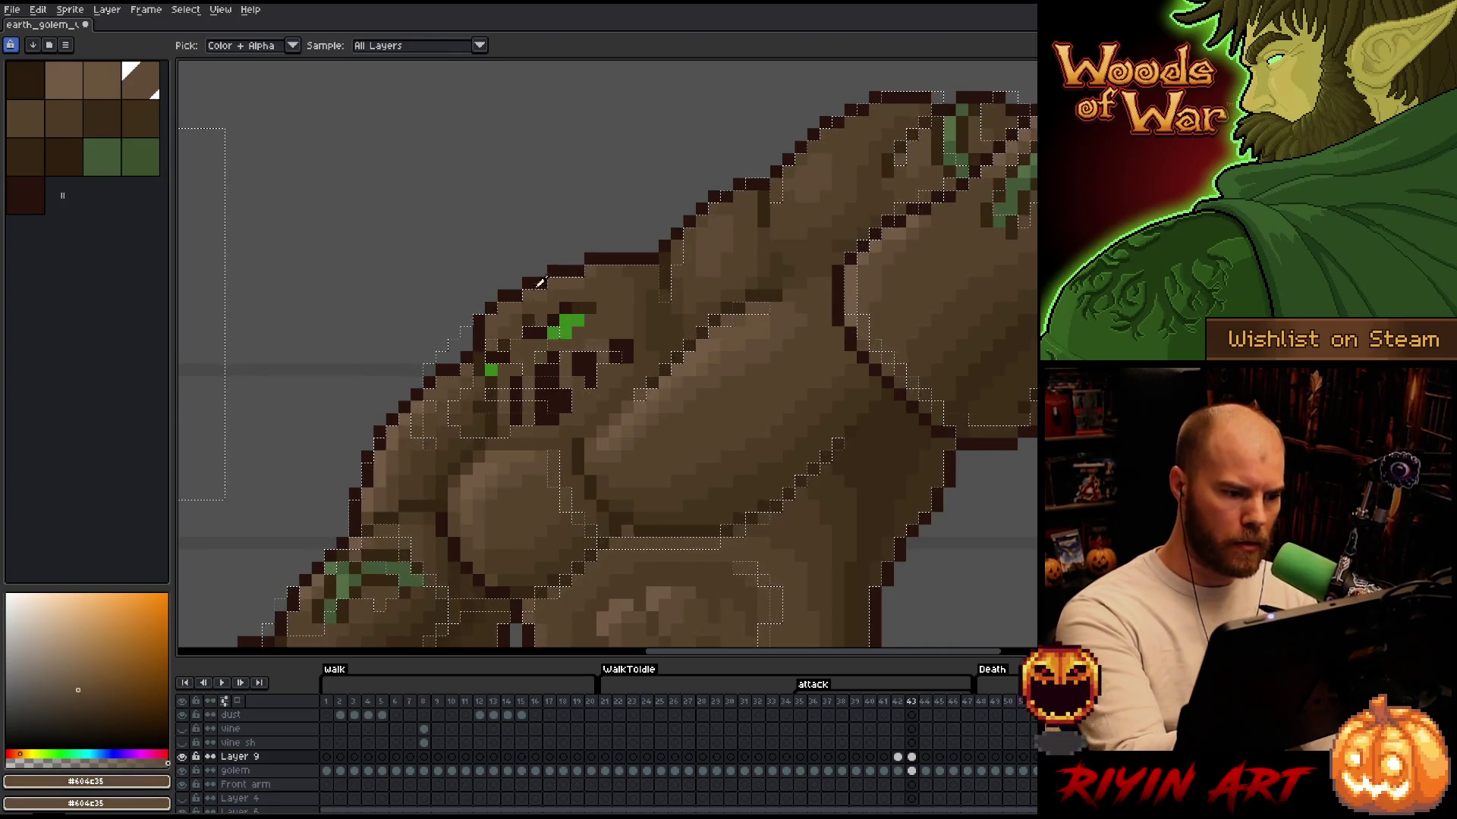
key("Left")
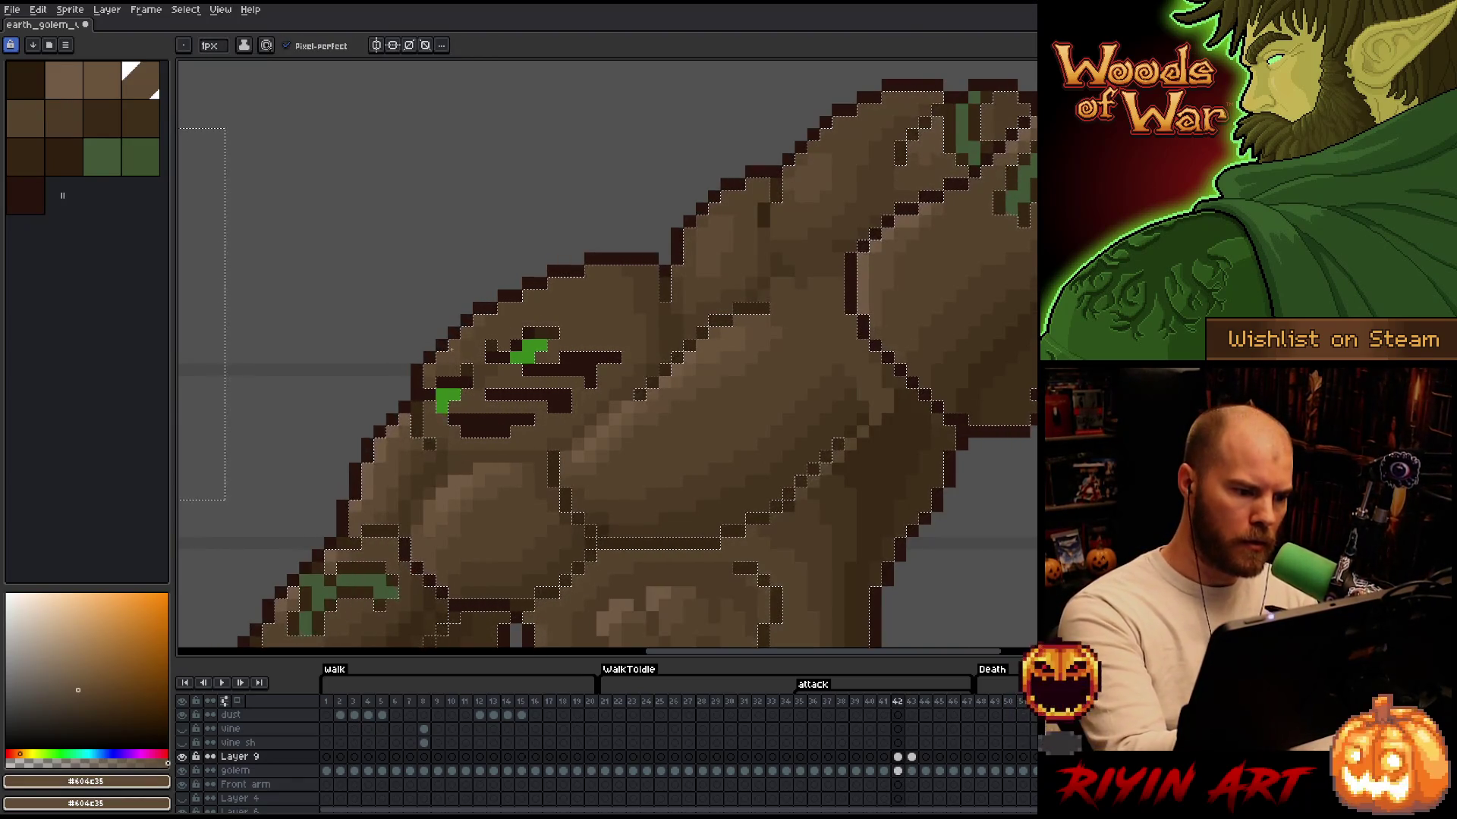
left_click(566, 272)
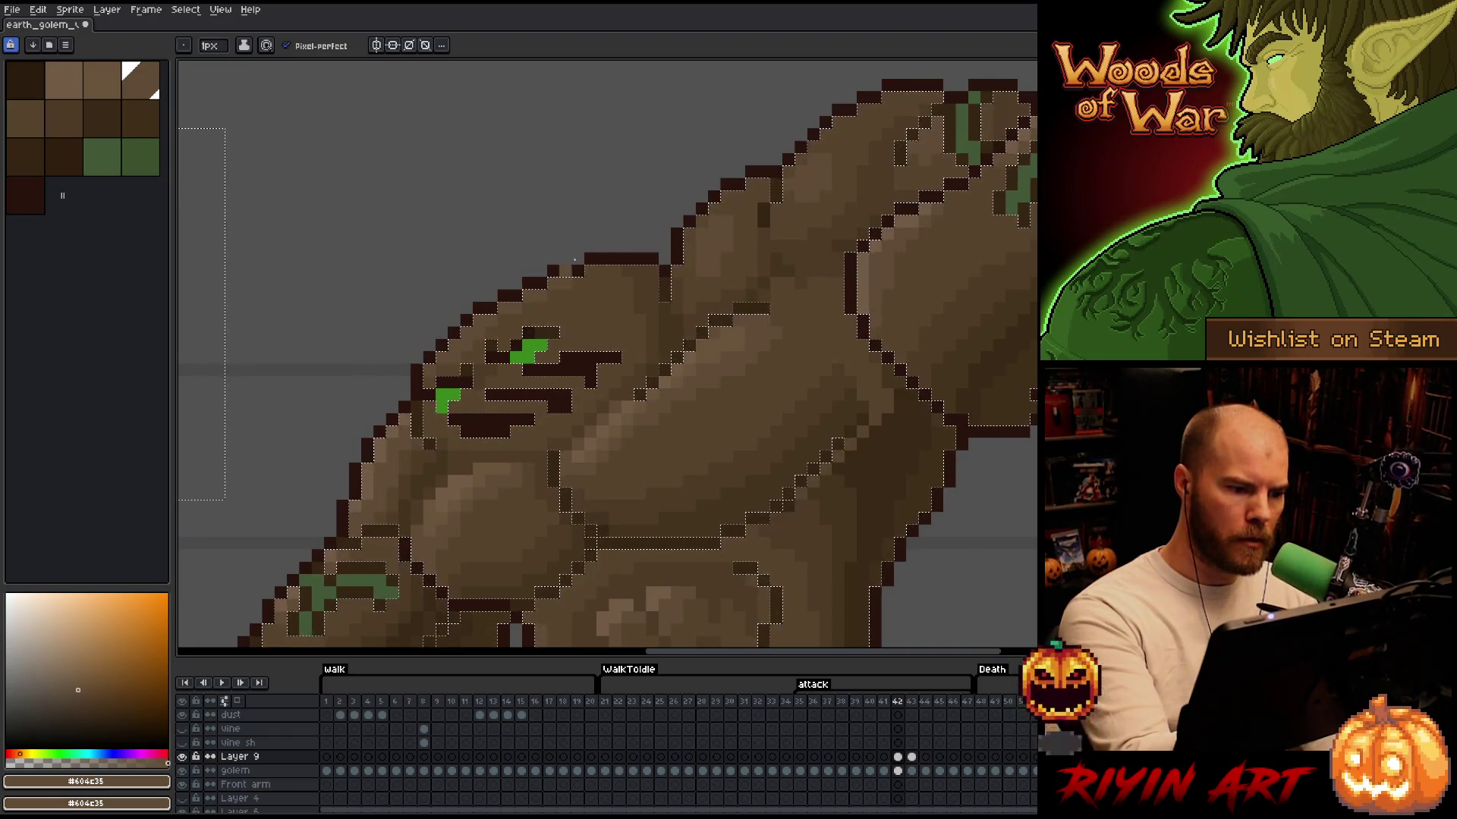
Touch up the head and shoulder with alternating mid and lighter browns from the golem
left_click(455, 355, "alt")
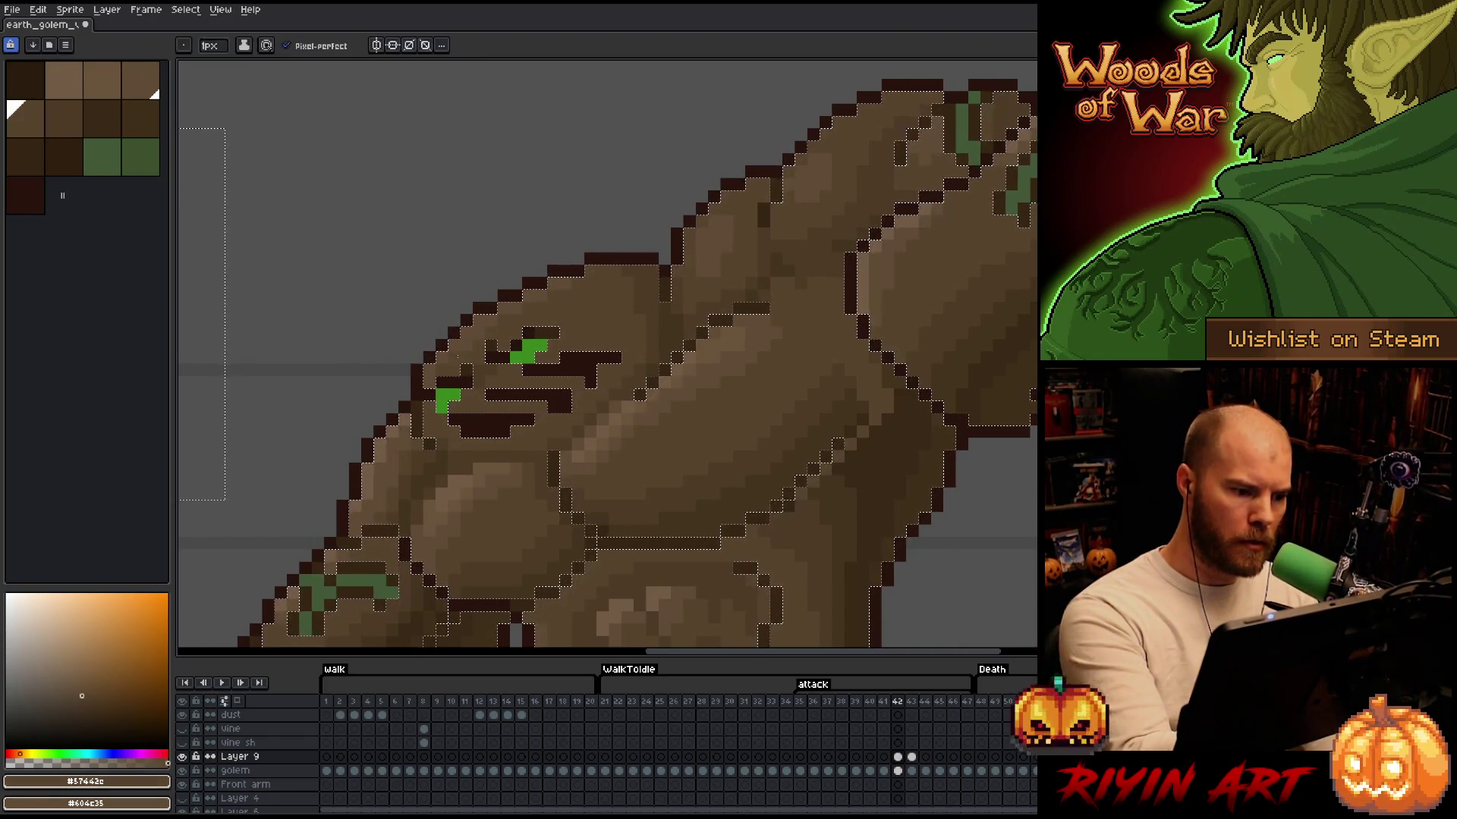
left_click(476, 337, "alt")
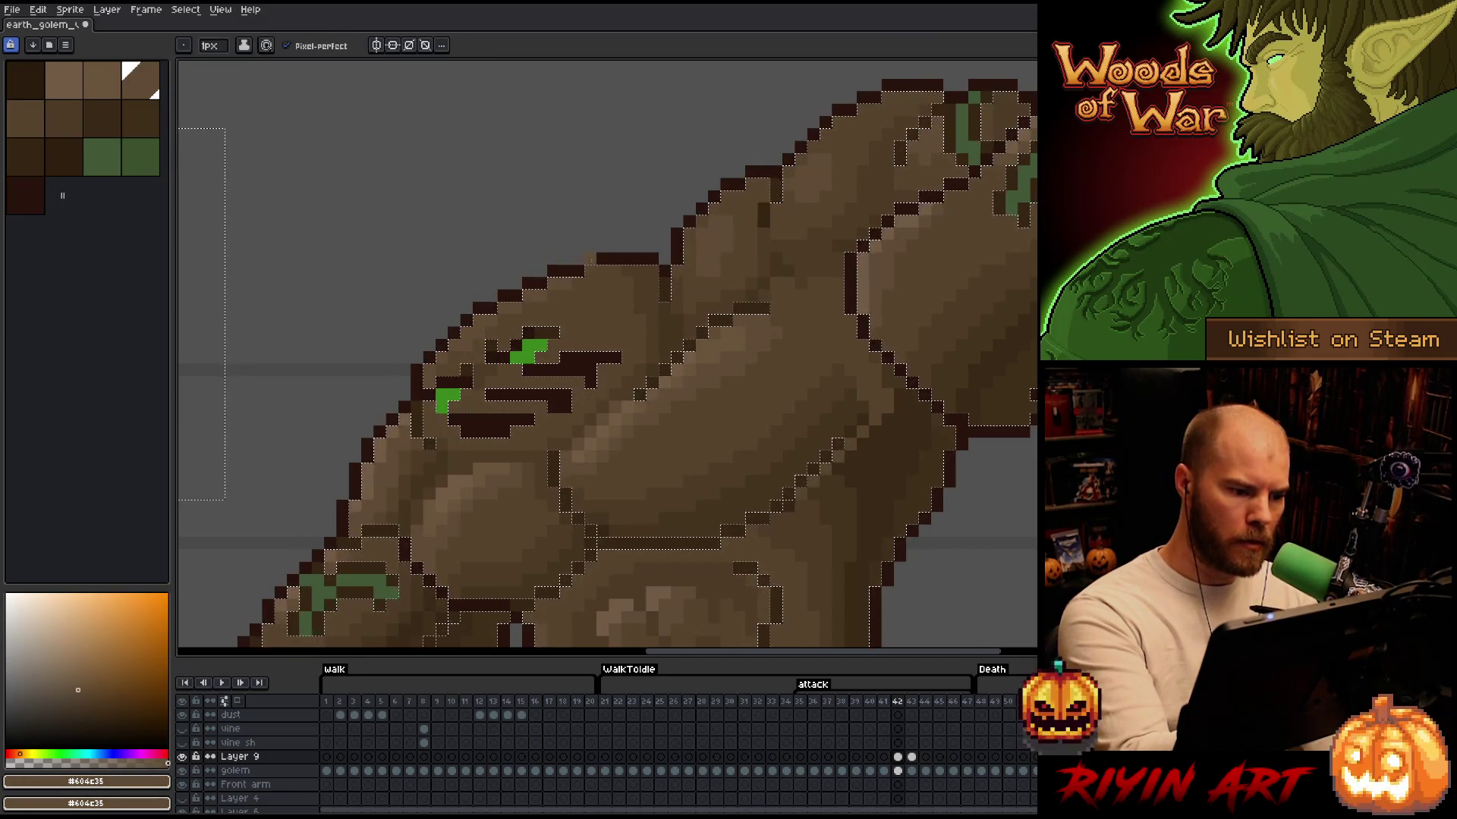
left_click(489, 327, "alt")
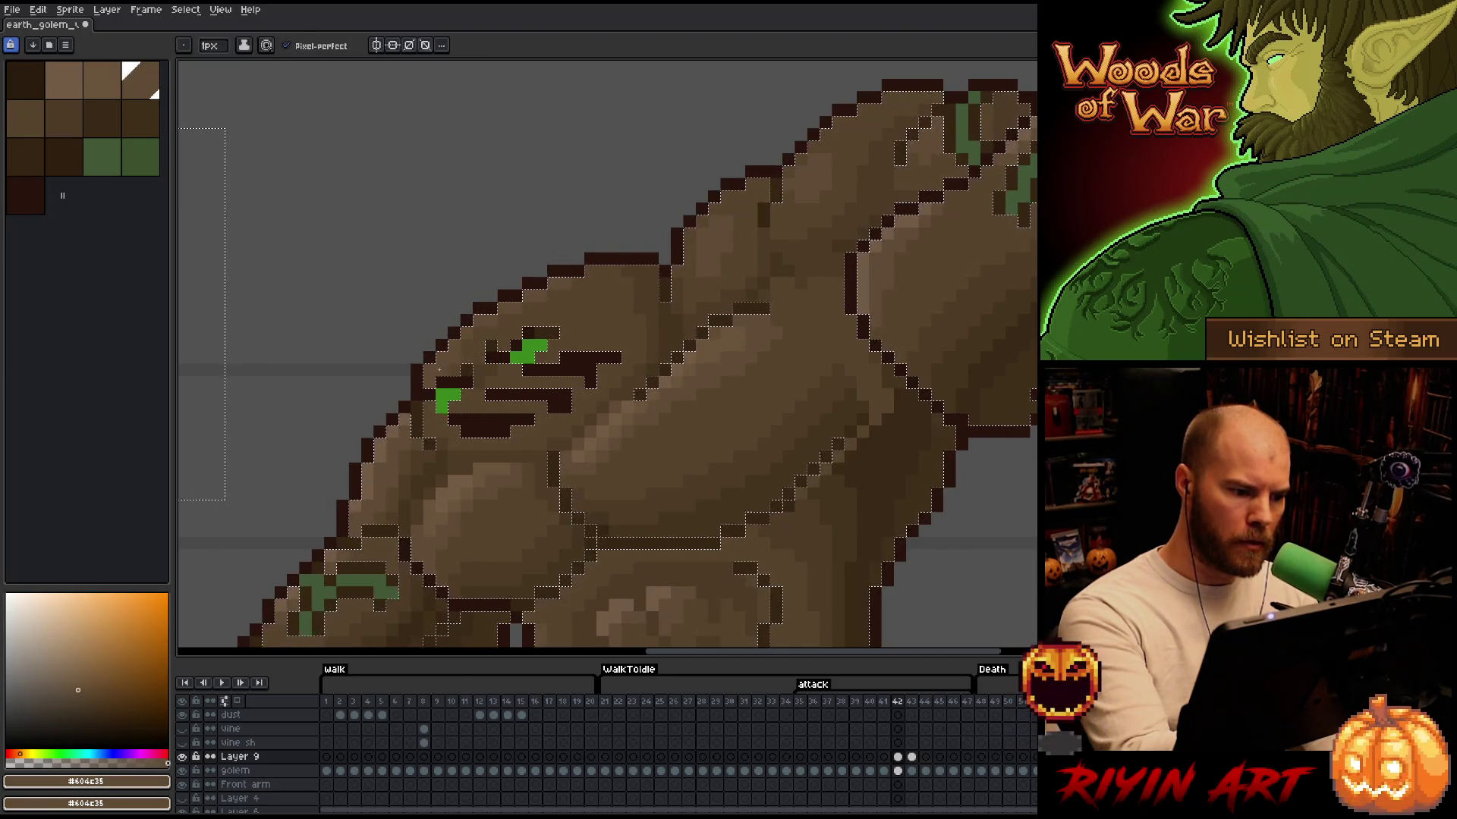
left_click(755, 393, "alt")
left_click_drag(755, 394, 617, 488)
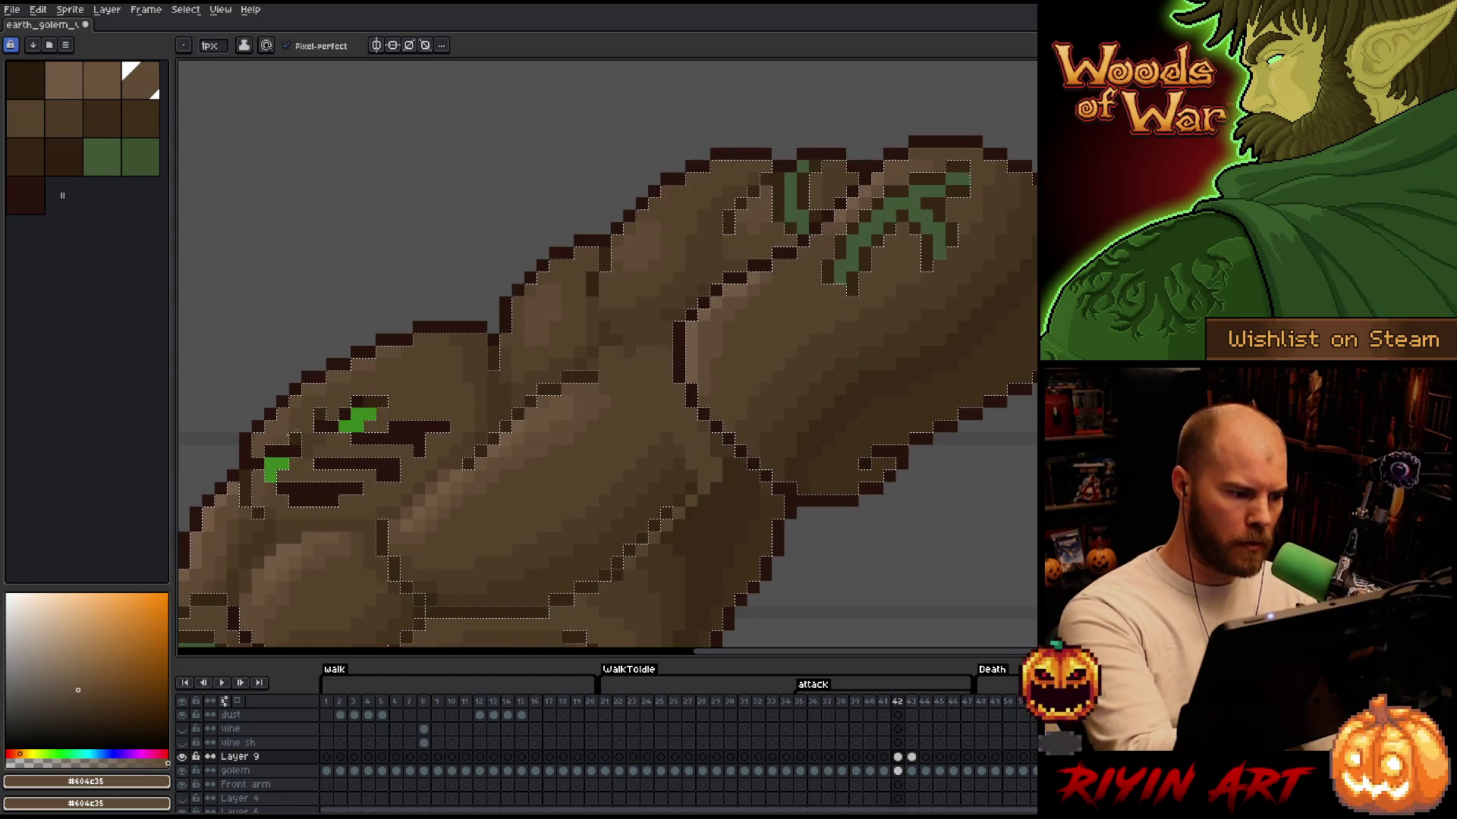
Line the crease between chest and raised upper arm with darker browns, down to #44331f
left_click(637, 321, "alt")
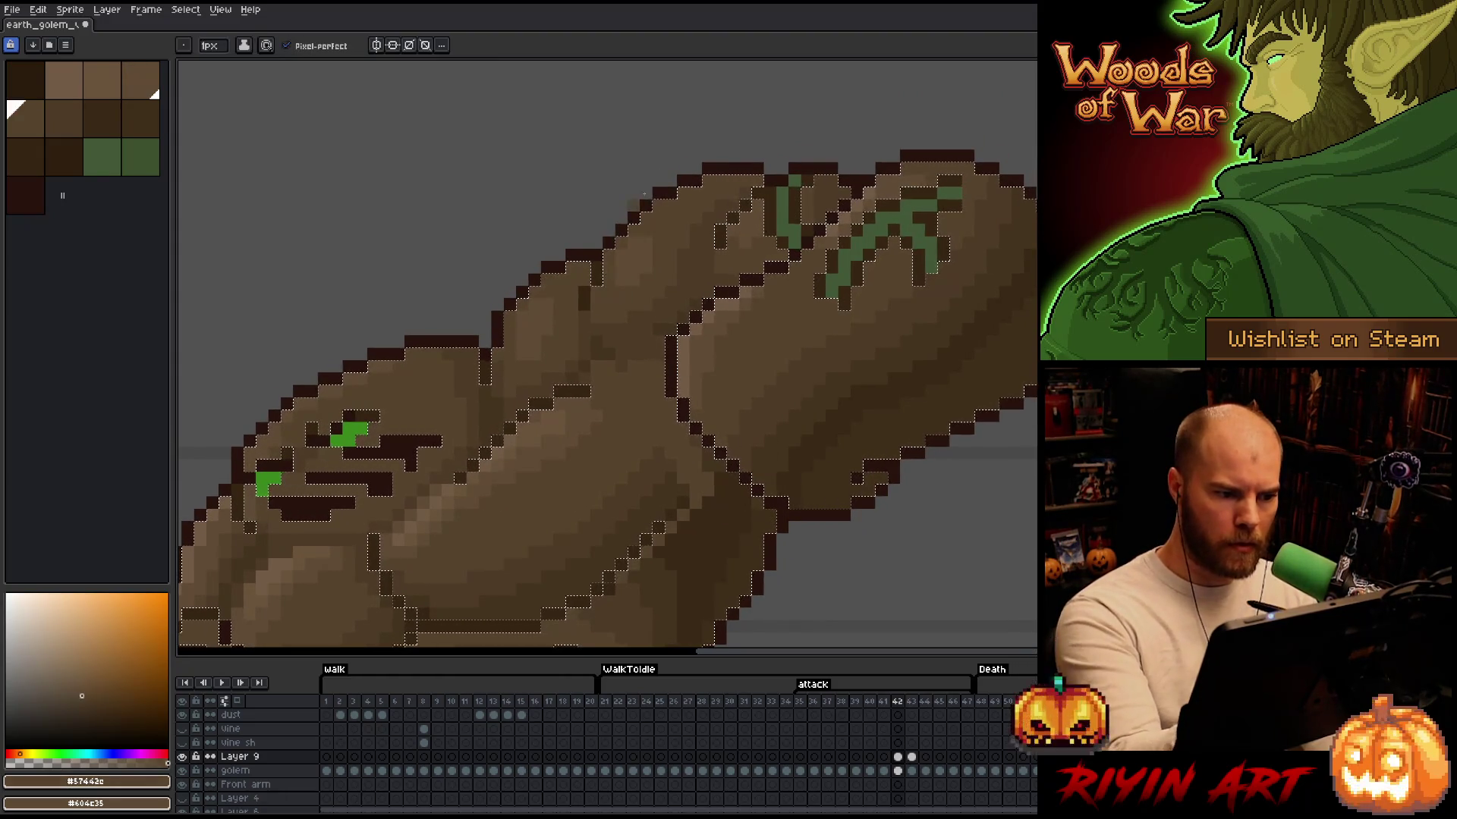
left_click_drag(913, 481, 912, 471)
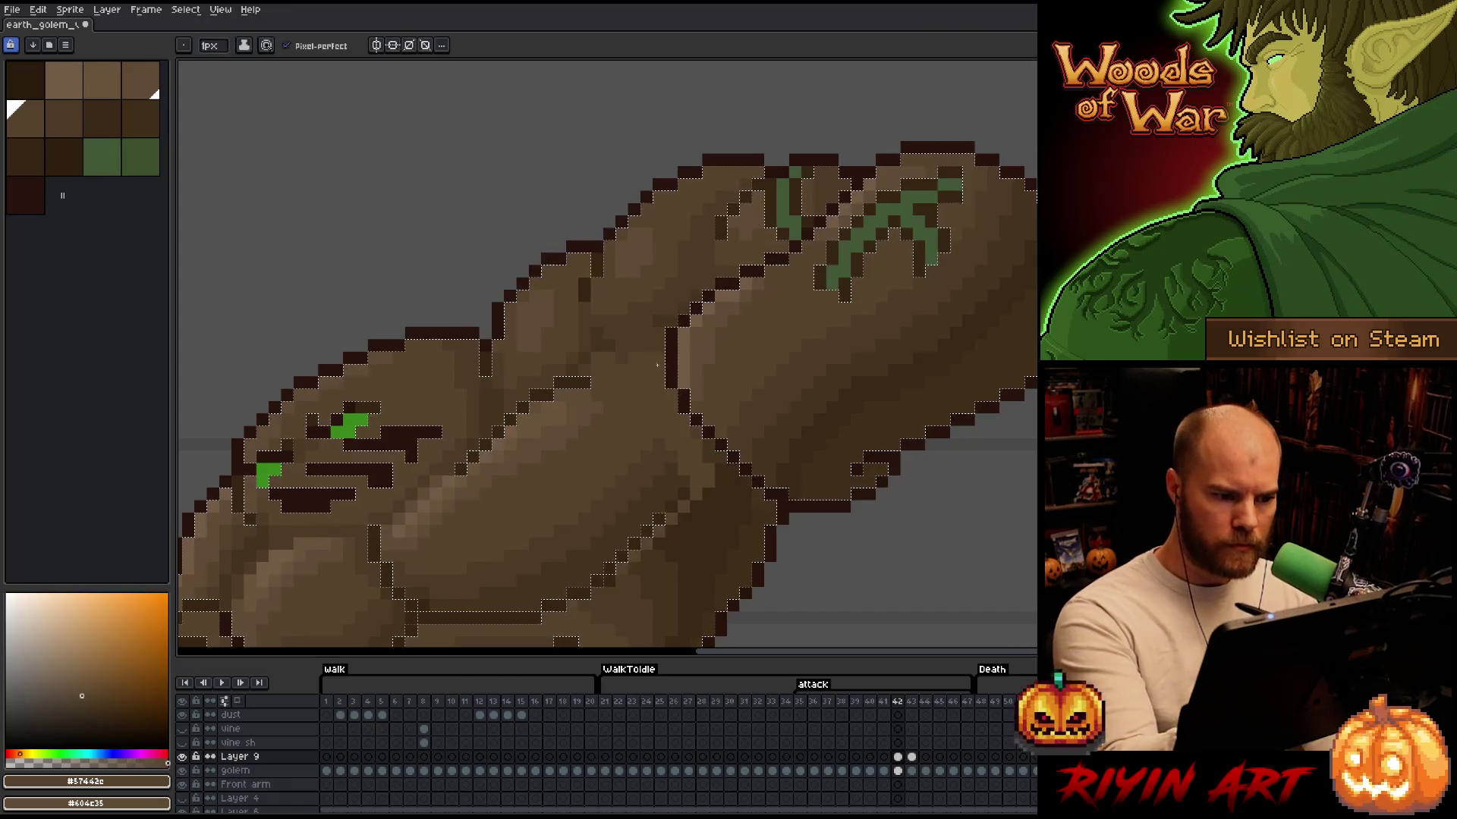
left_click(601, 358, "alt")
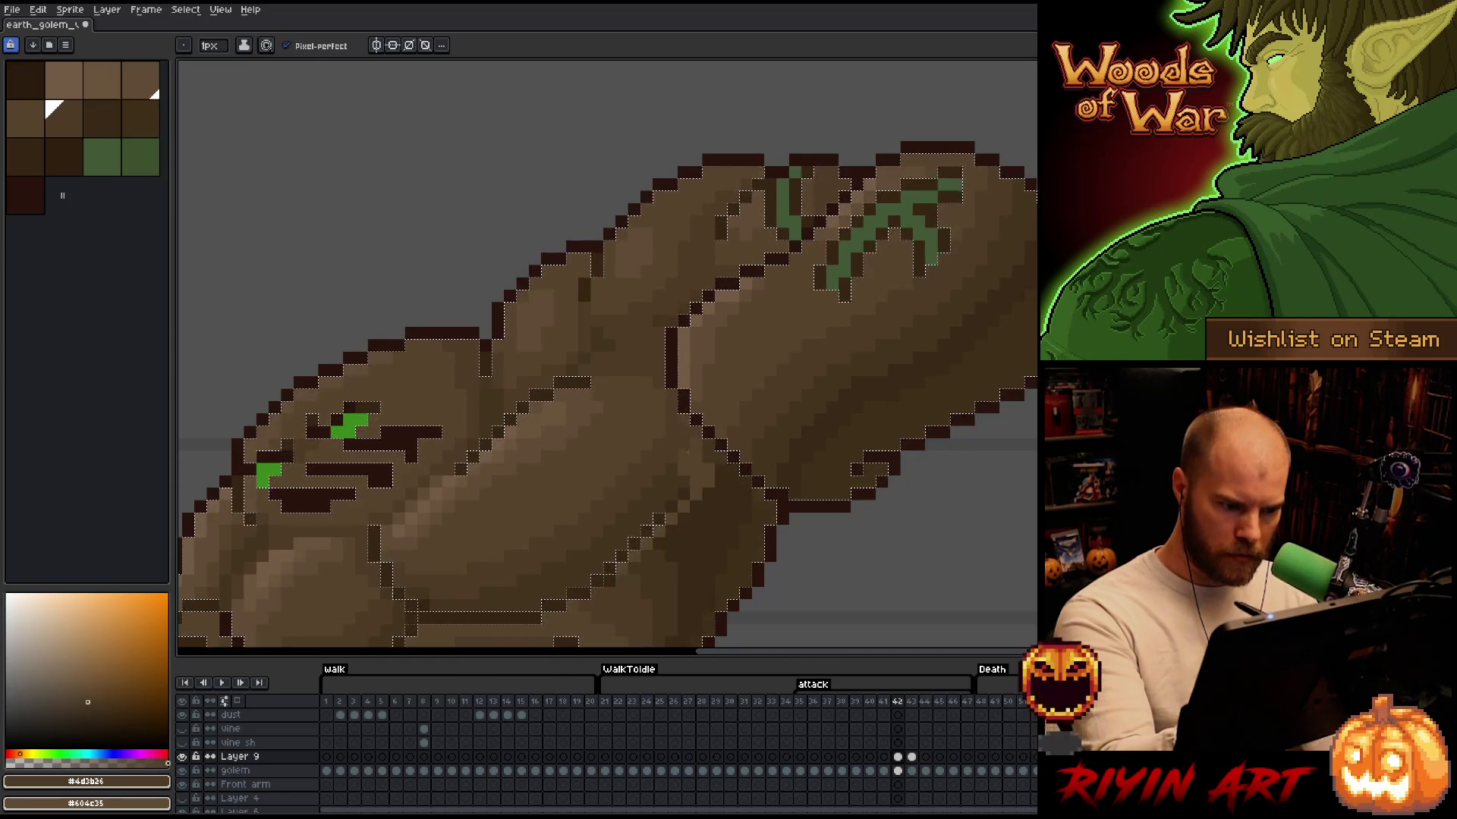
left_click(684, 467, "alt")
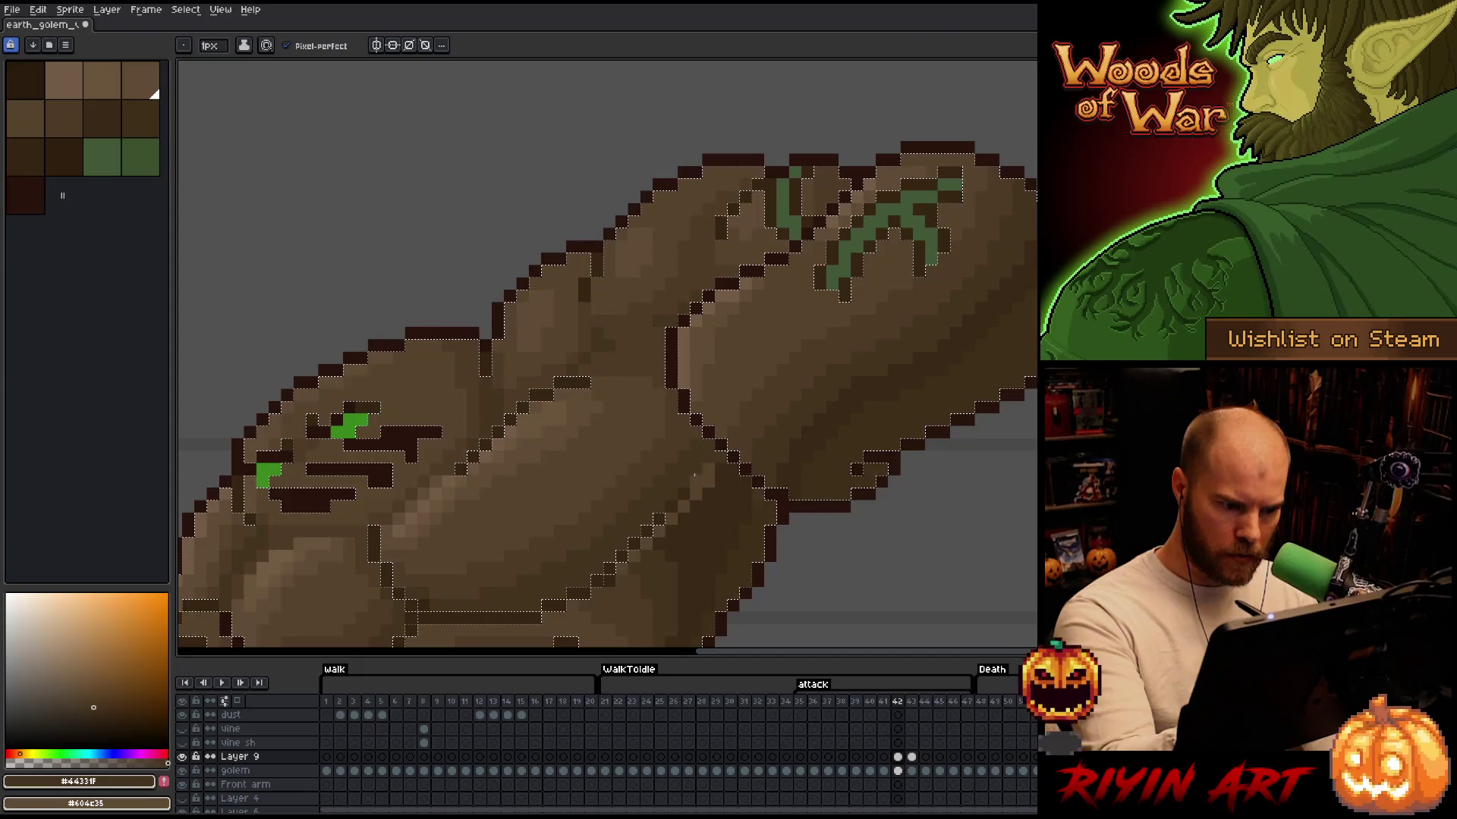
left_click(701, 494, "alt")
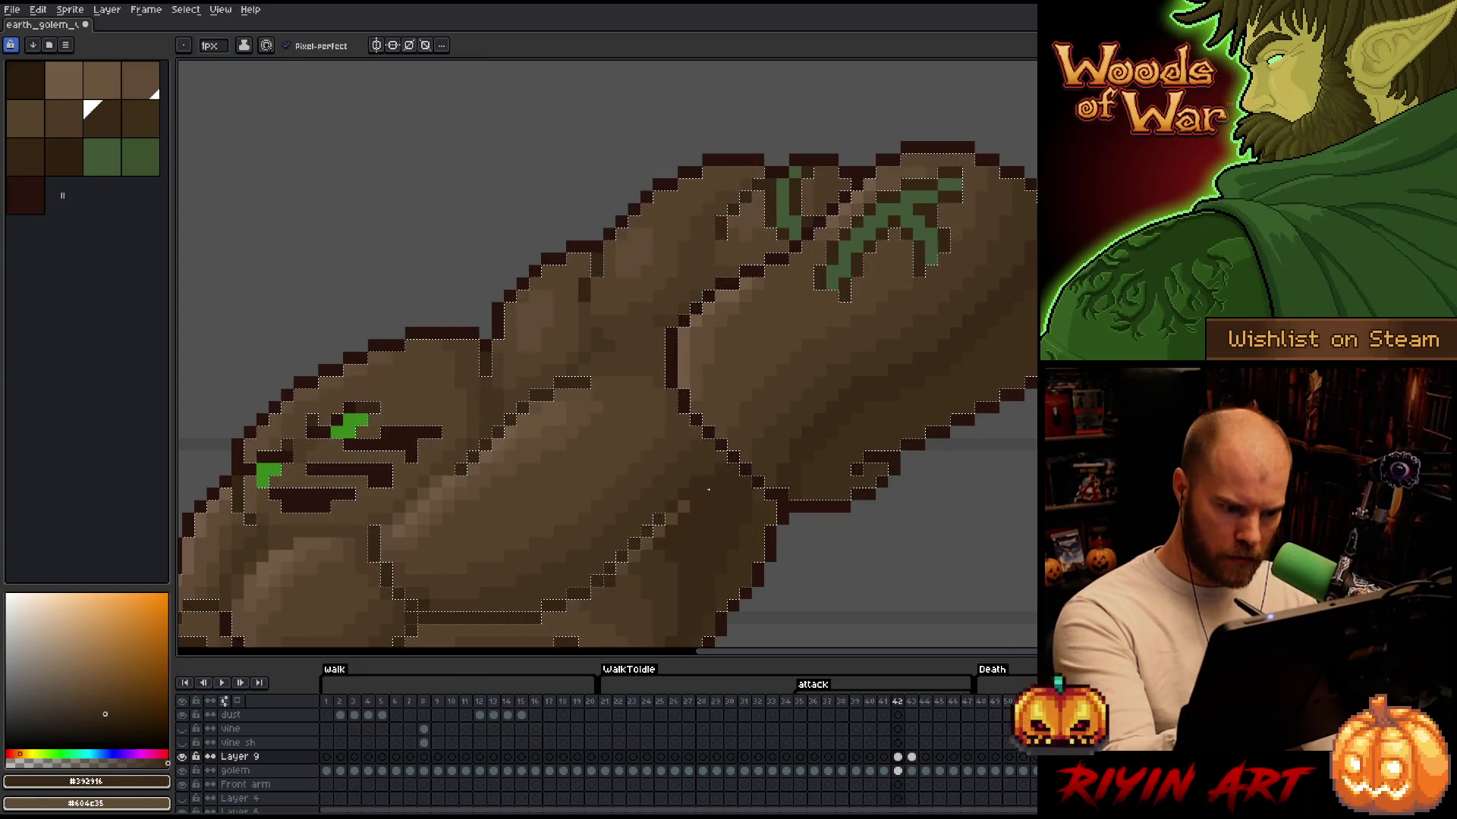
left_click_drag(735, 500, 791, 231)
left_click(696, 416, "alt")
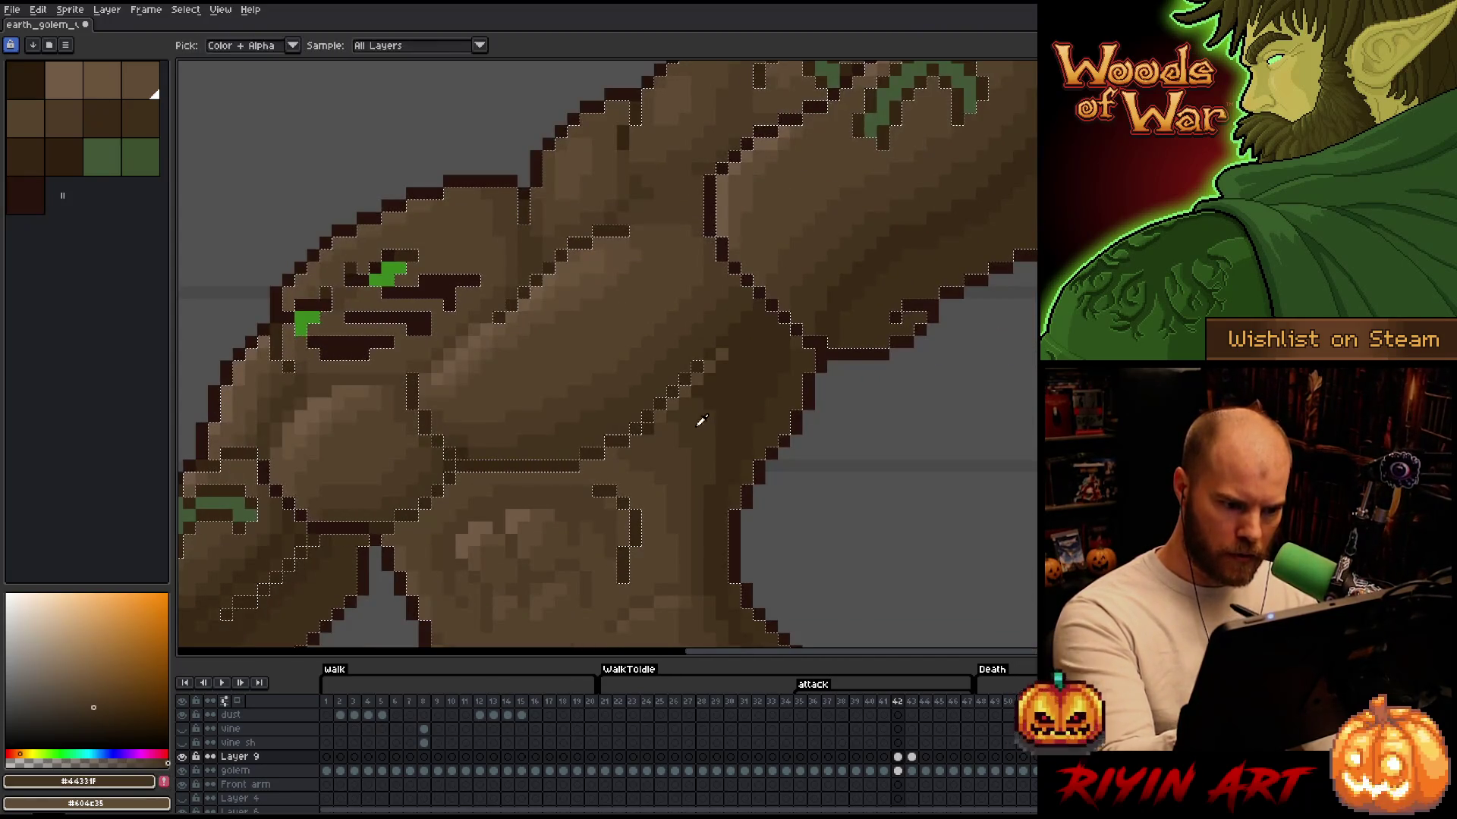
left_click(706, 386, "alt")
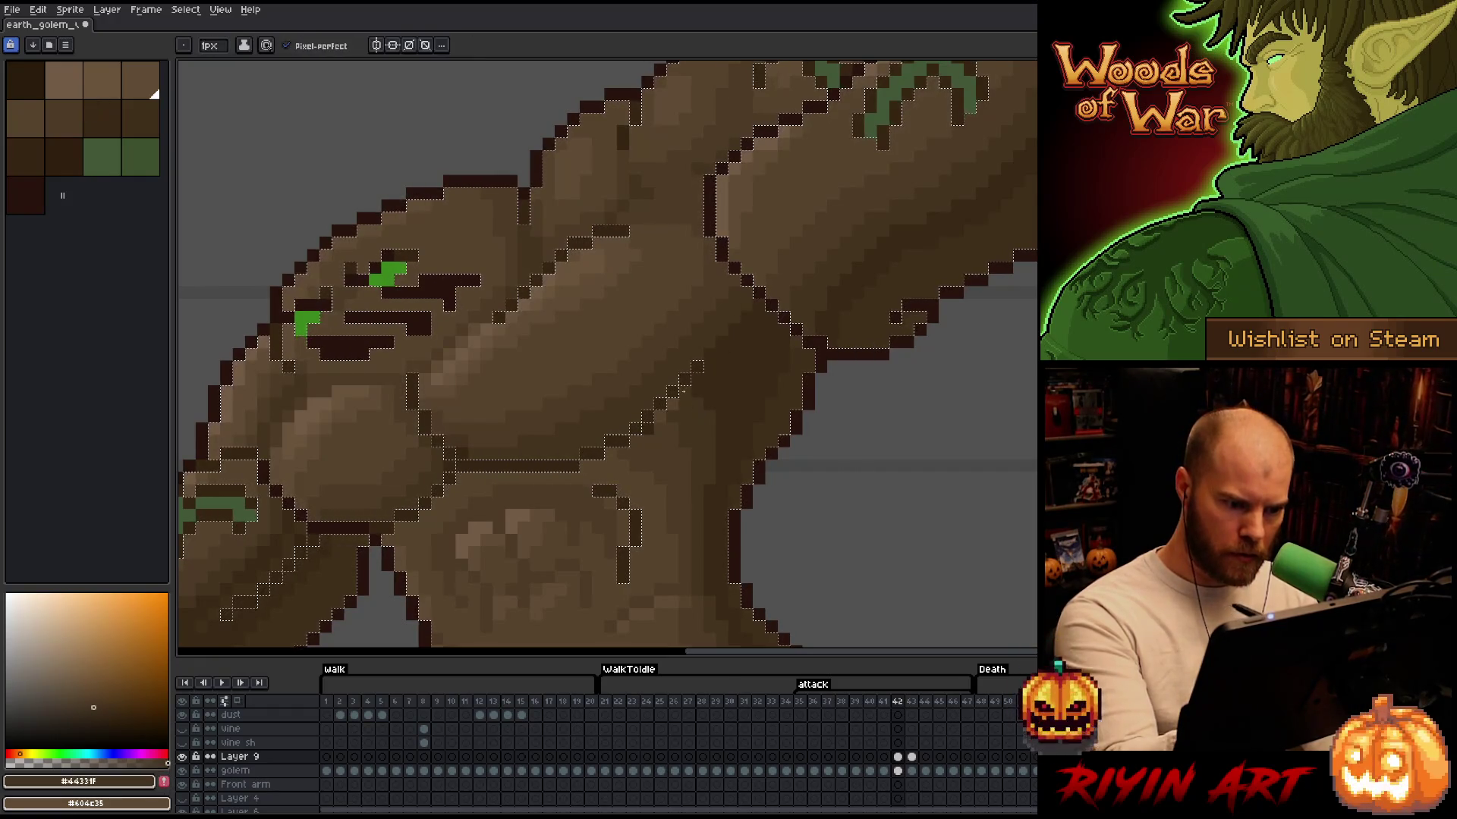
left_click(693, 406, "alt")
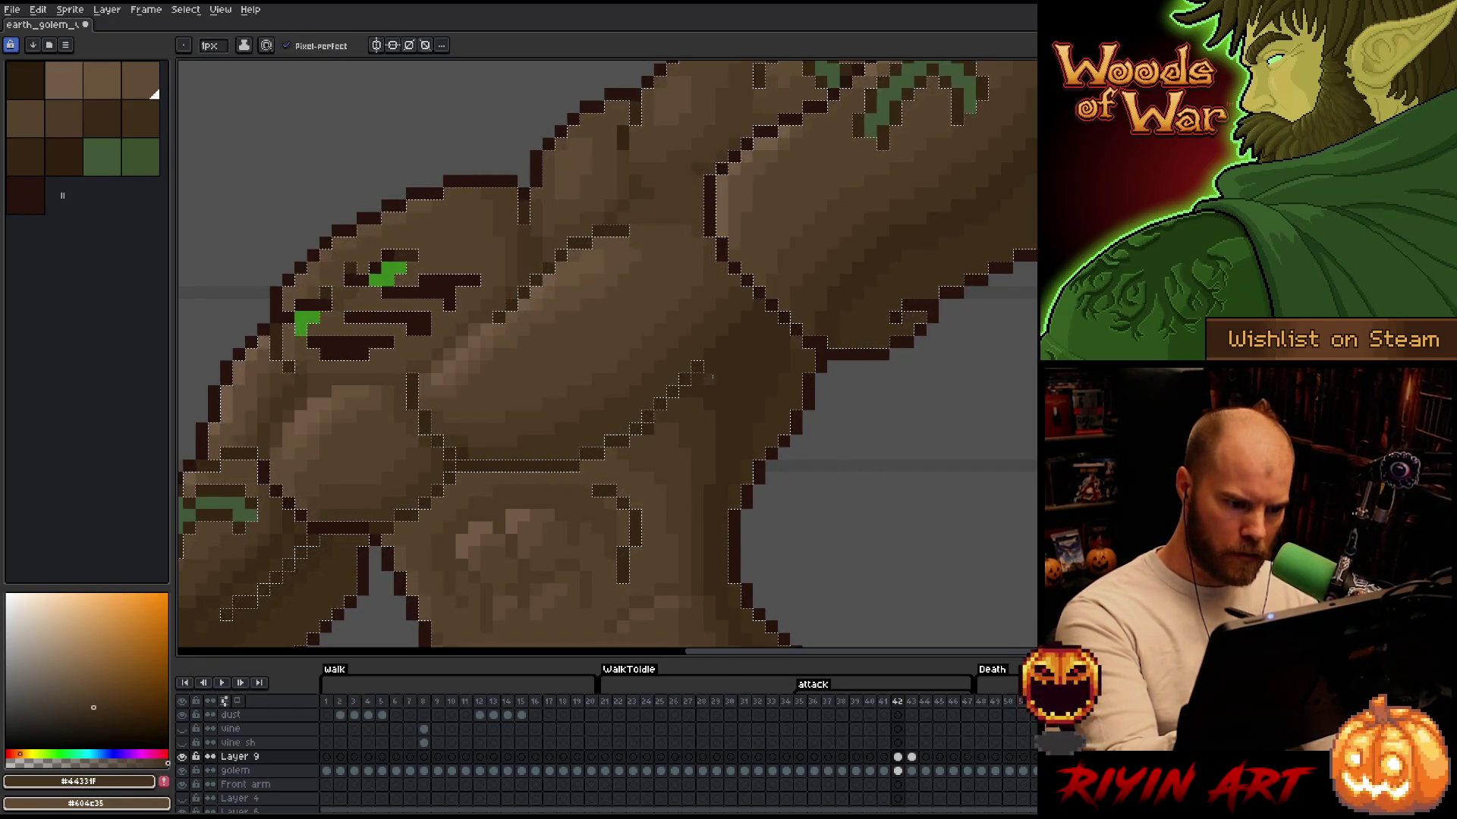
left_click_drag(761, 391, 822, 190)
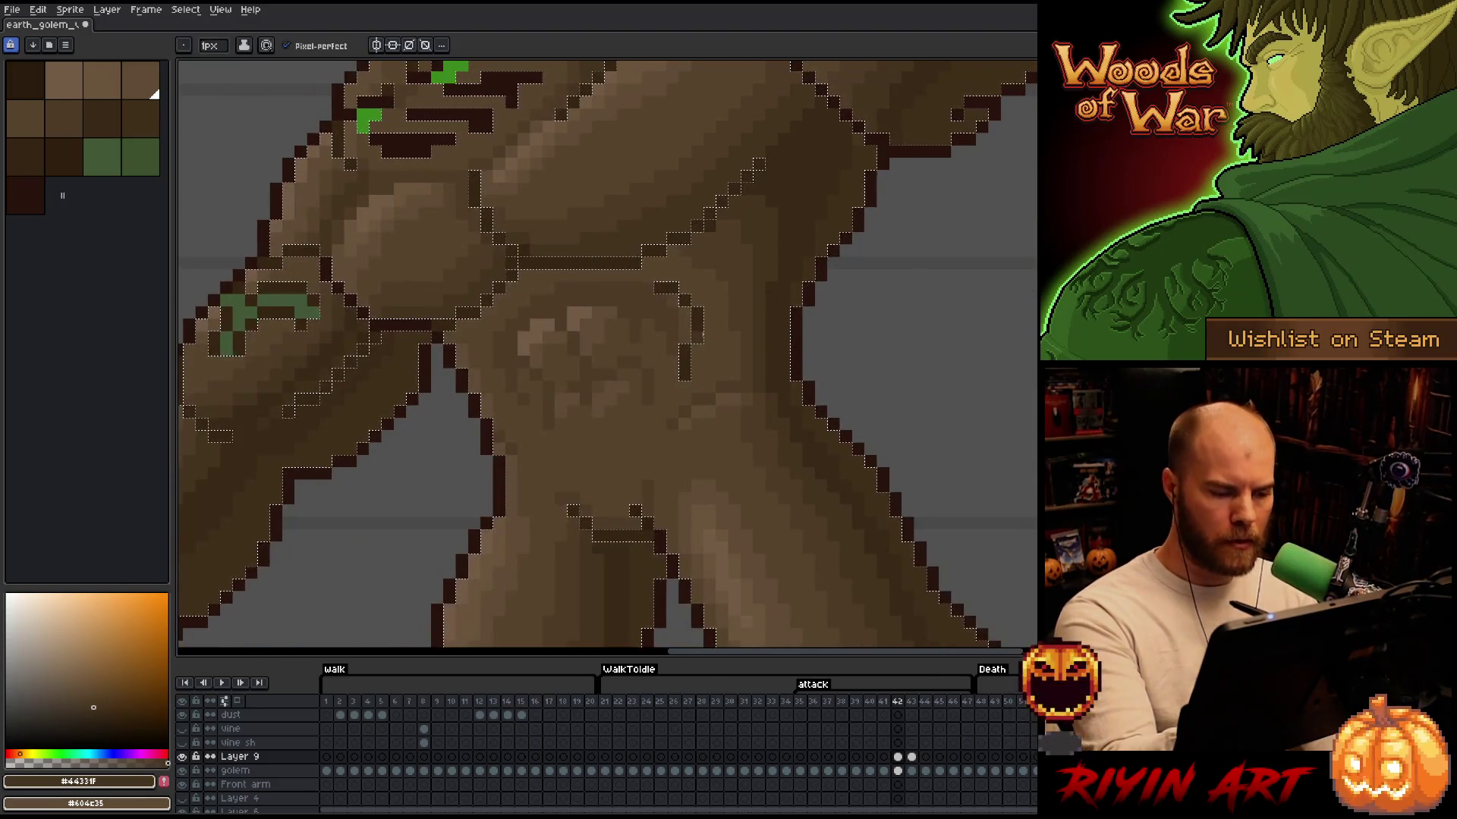
Drop the selection, pick a lighter mid-brown and save the sprite
key("ctrl+d")
scroll(773, 465, "up", 1)
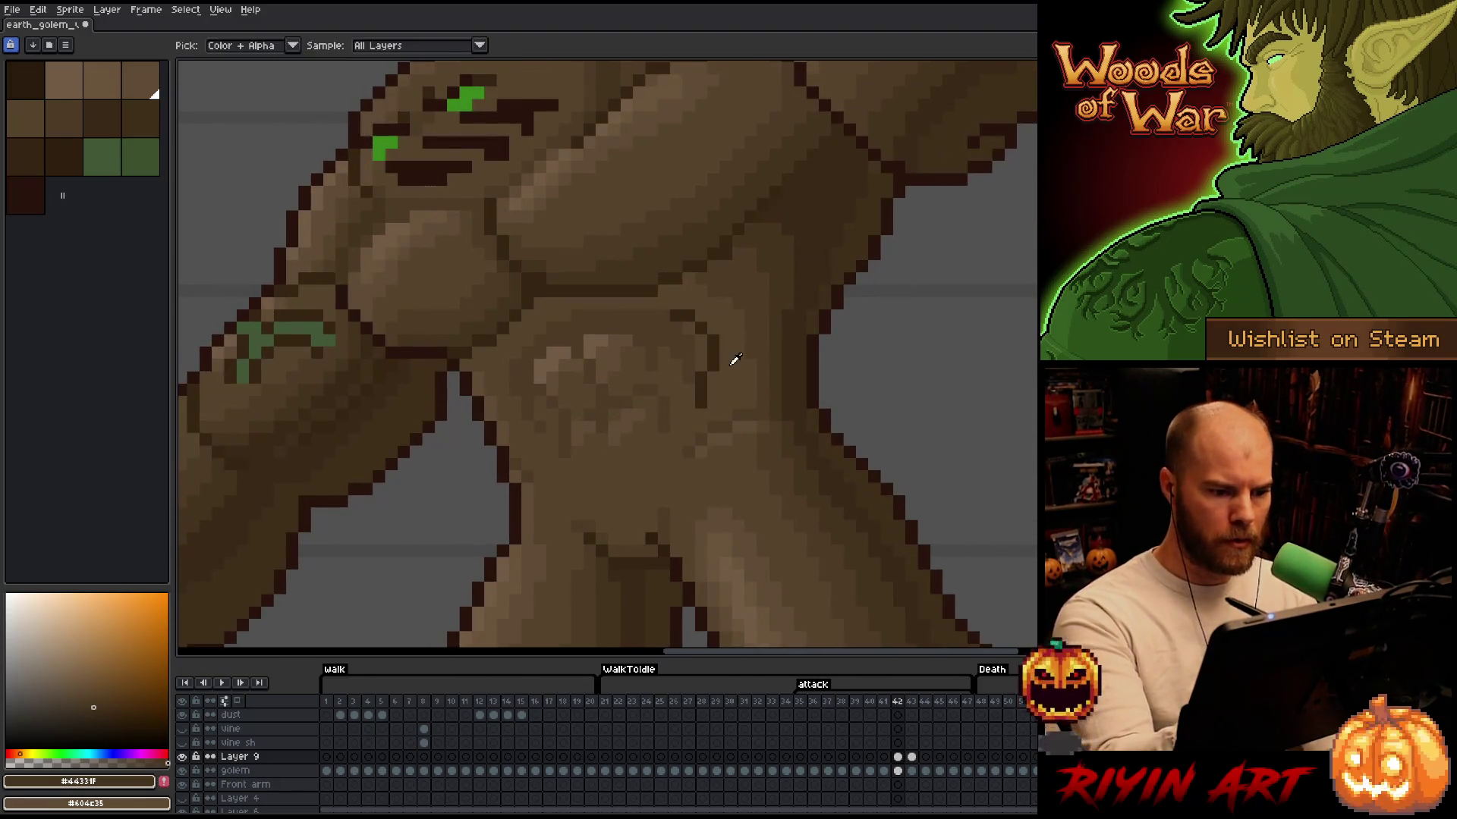
left_click(705, 387, "alt")
key("ctrl+s")
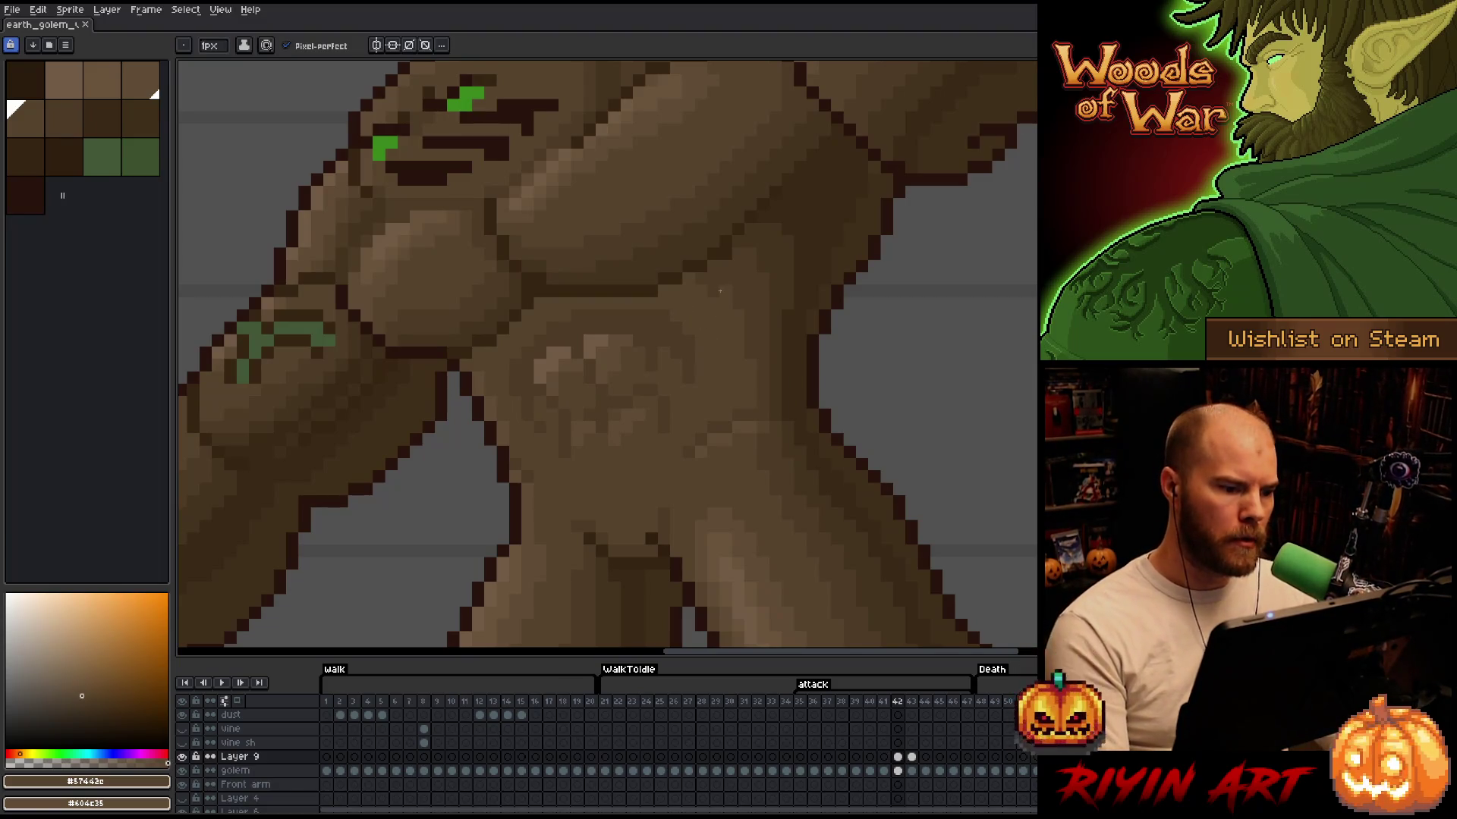
Add dark brown shading pixels on the chest and toggle Layer 9 to compare
left_click(526, 287, "alt")
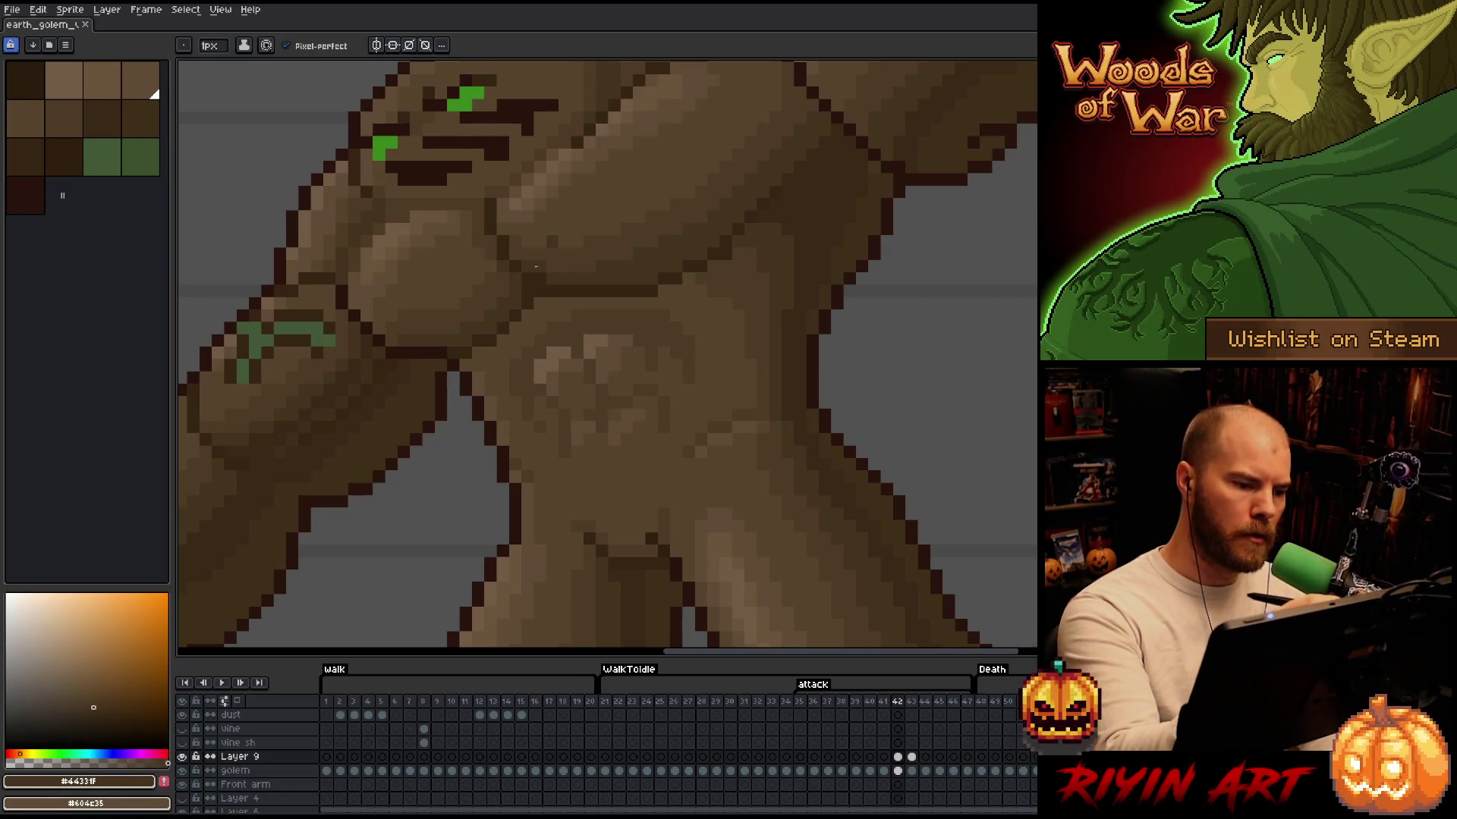
left_click(564, 203)
left_click(182, 756)
left_click(183, 756)
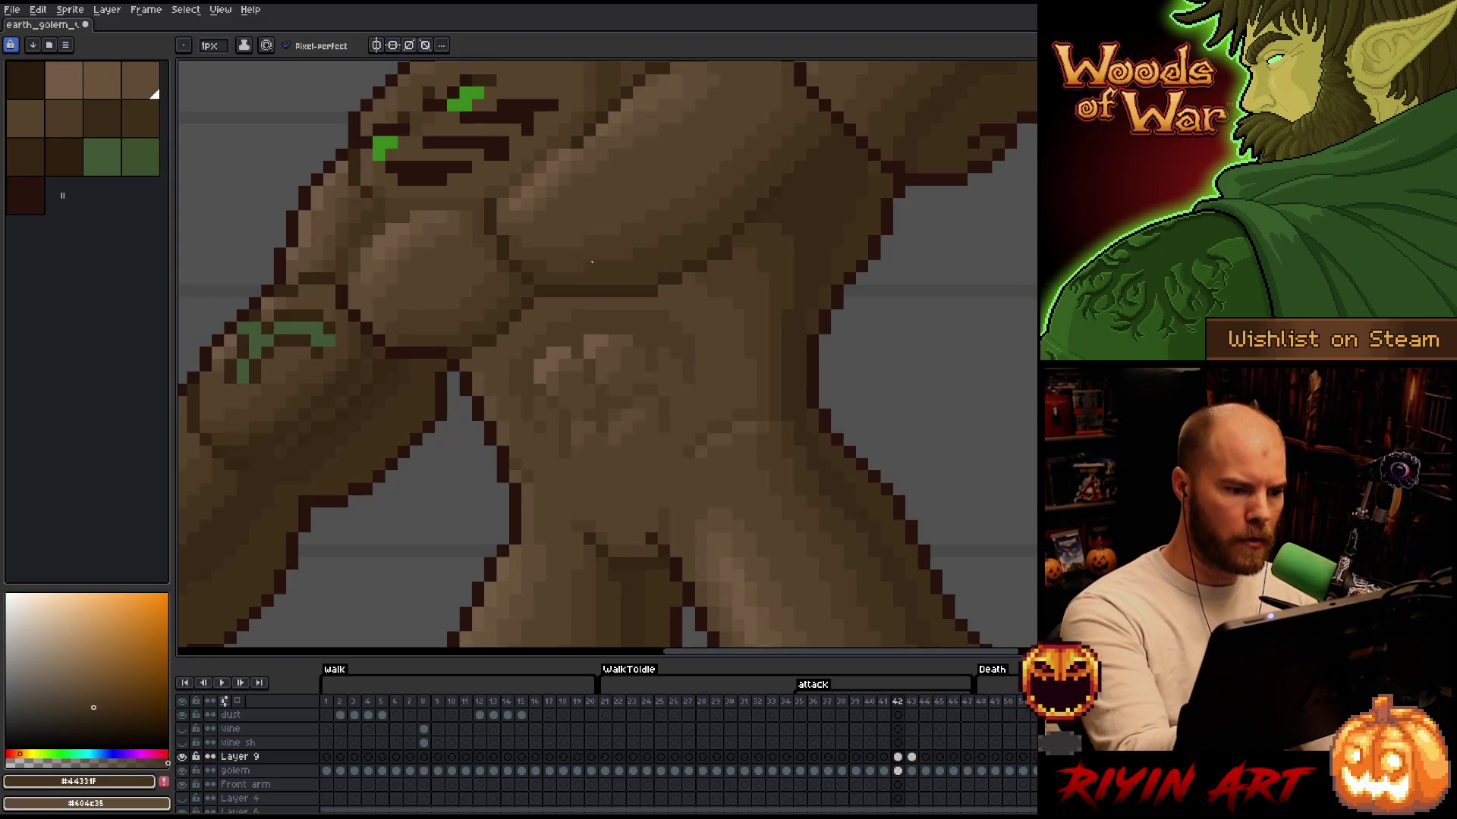
Choose a mid-brown shading colour and save the sprite
scroll(708, 324, "down", 4)
scroll(694, 317, "up", 2)
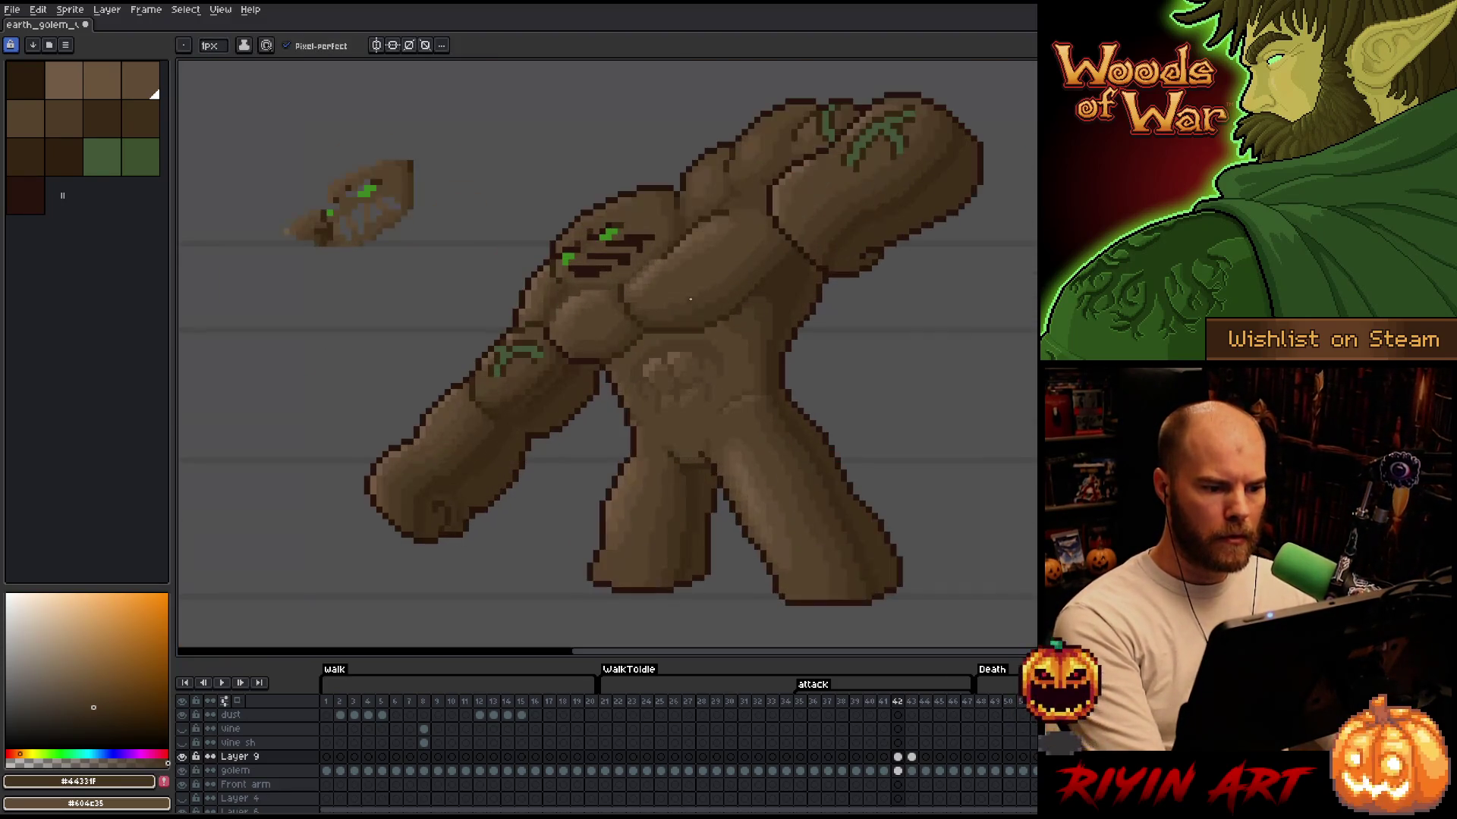
scroll(799, 342, "up", 2)
left_click(712, 305, "alt")
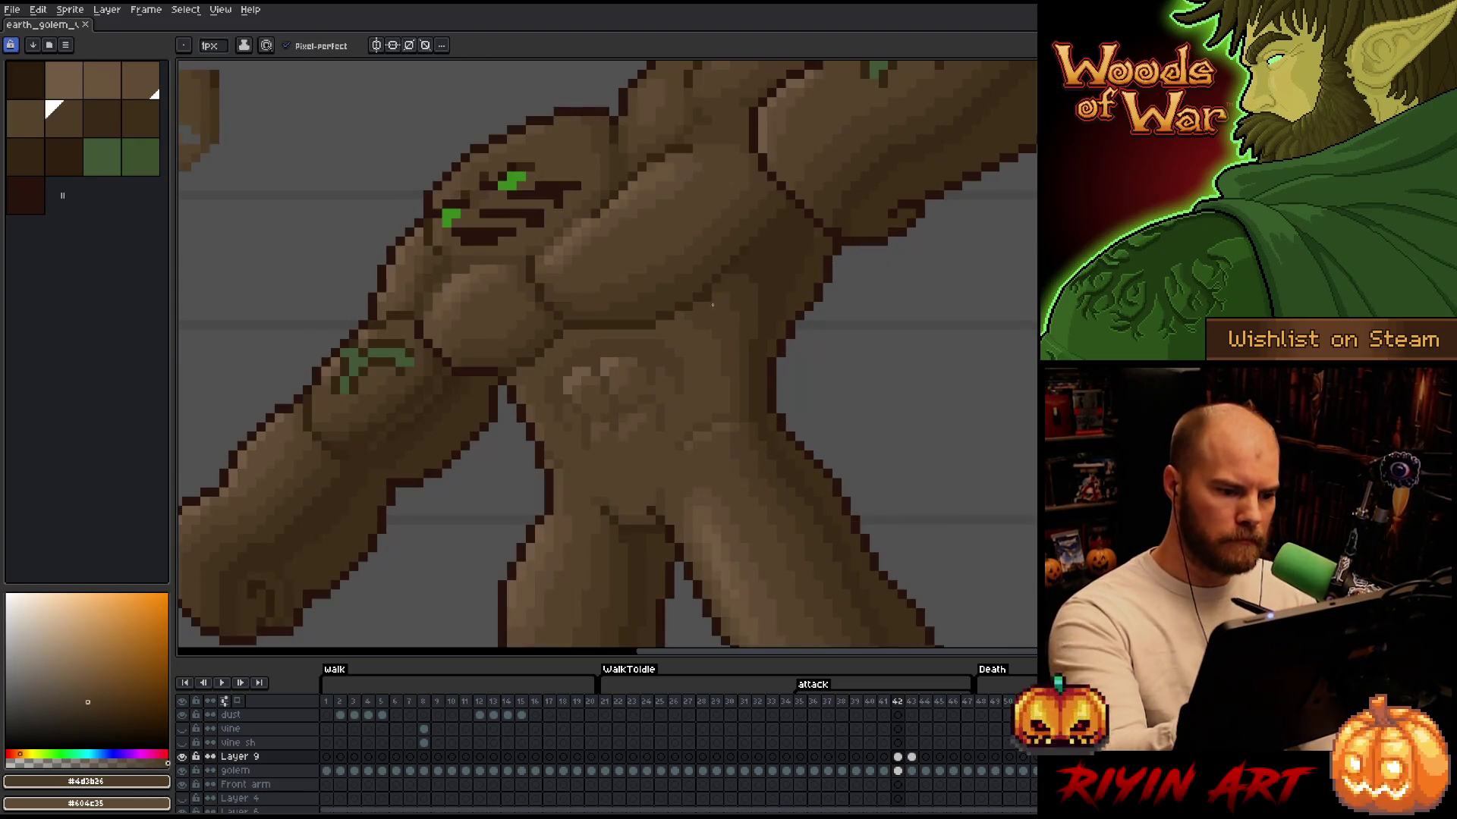
scroll(770, 364, "down", 2)
key("ctrl+s")
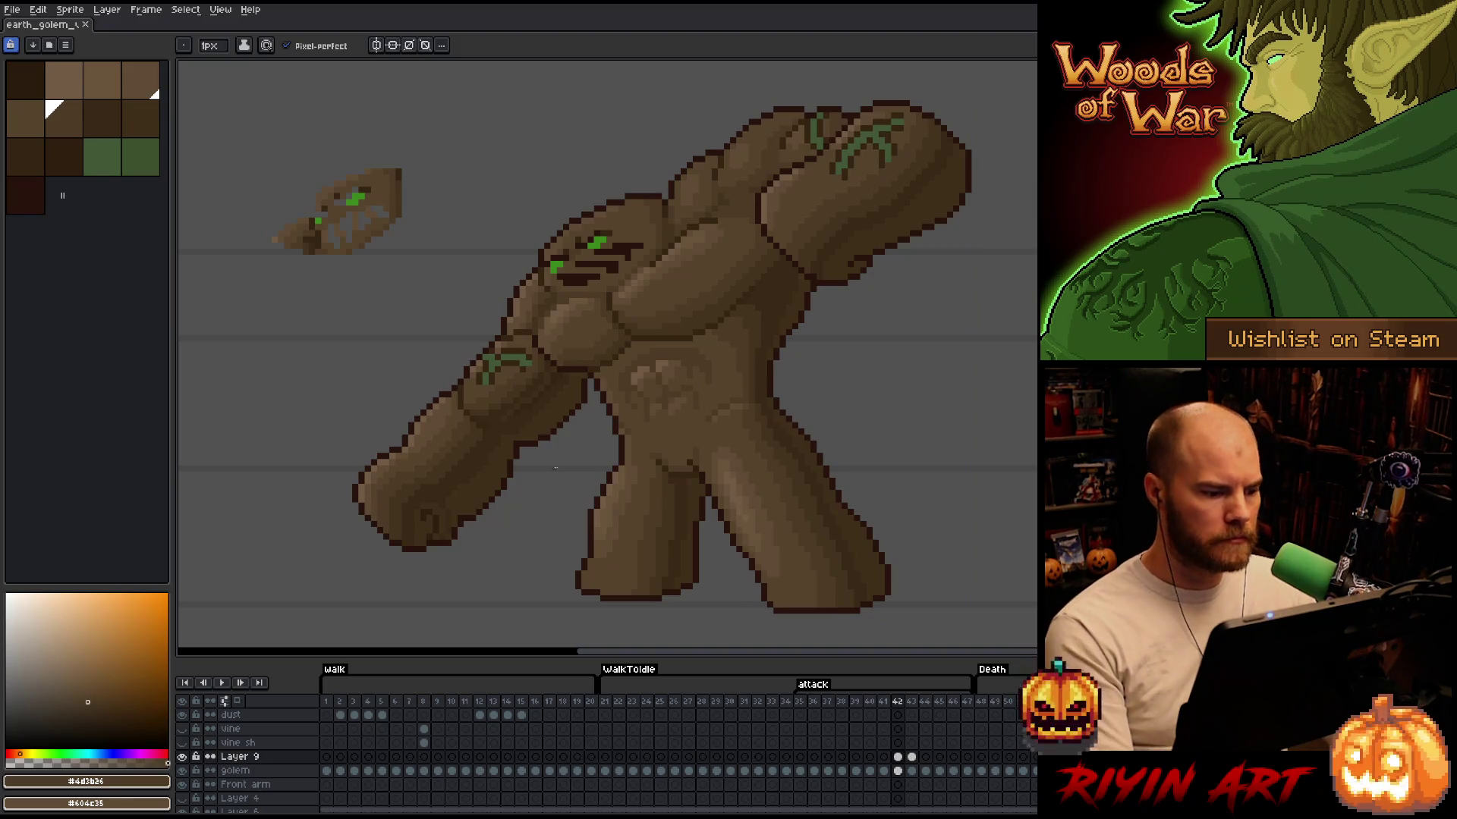
Toggle Layer 9 on and off to compare the shading with the flat colours
left_click(184, 756)
left_click(184, 756)
left_click(184, 756)
left_click(184, 757)
left_click(183, 756)
left_click(183, 757)
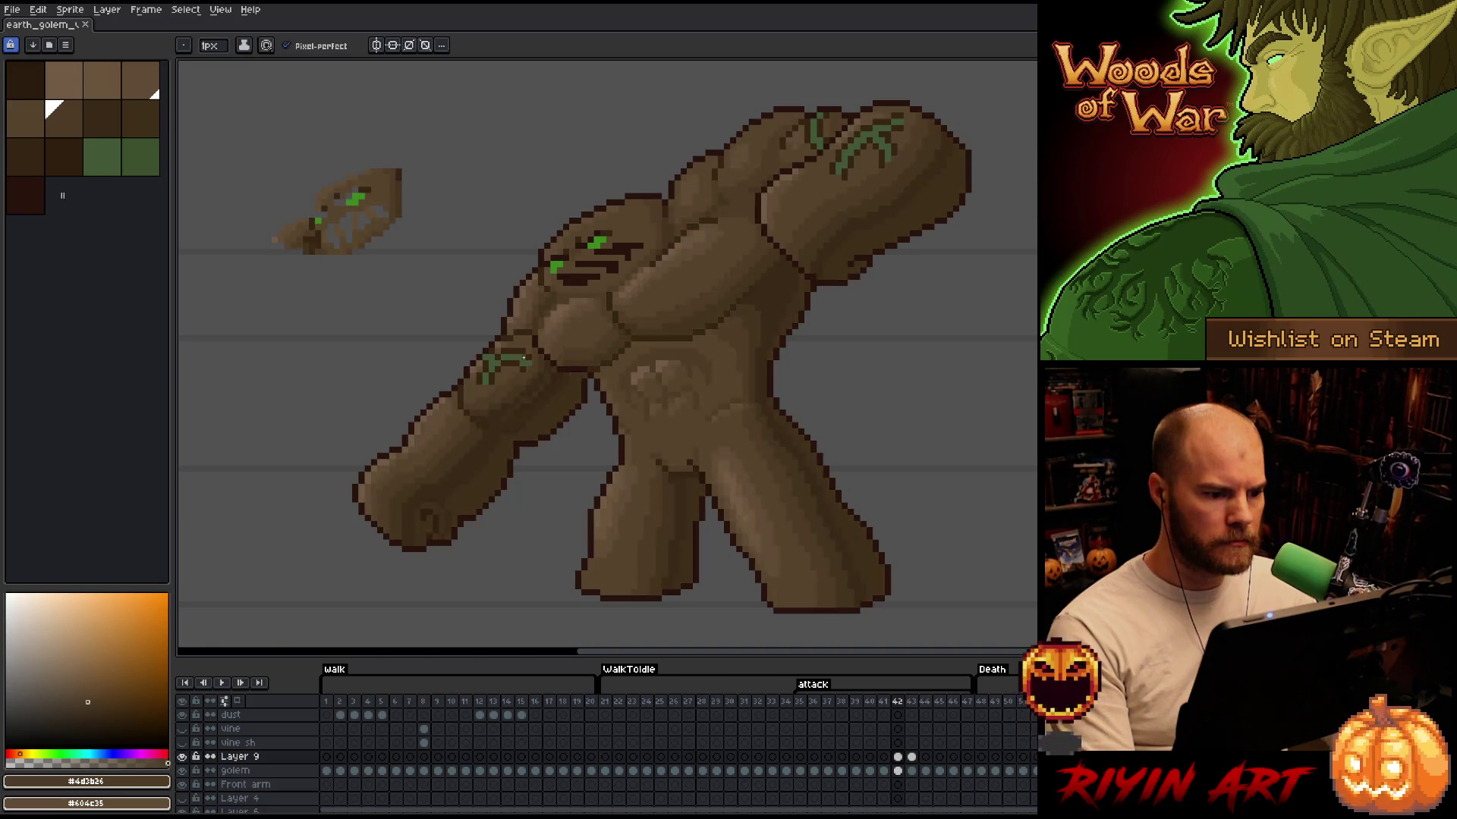
scroll(617, 261, "up", 2)
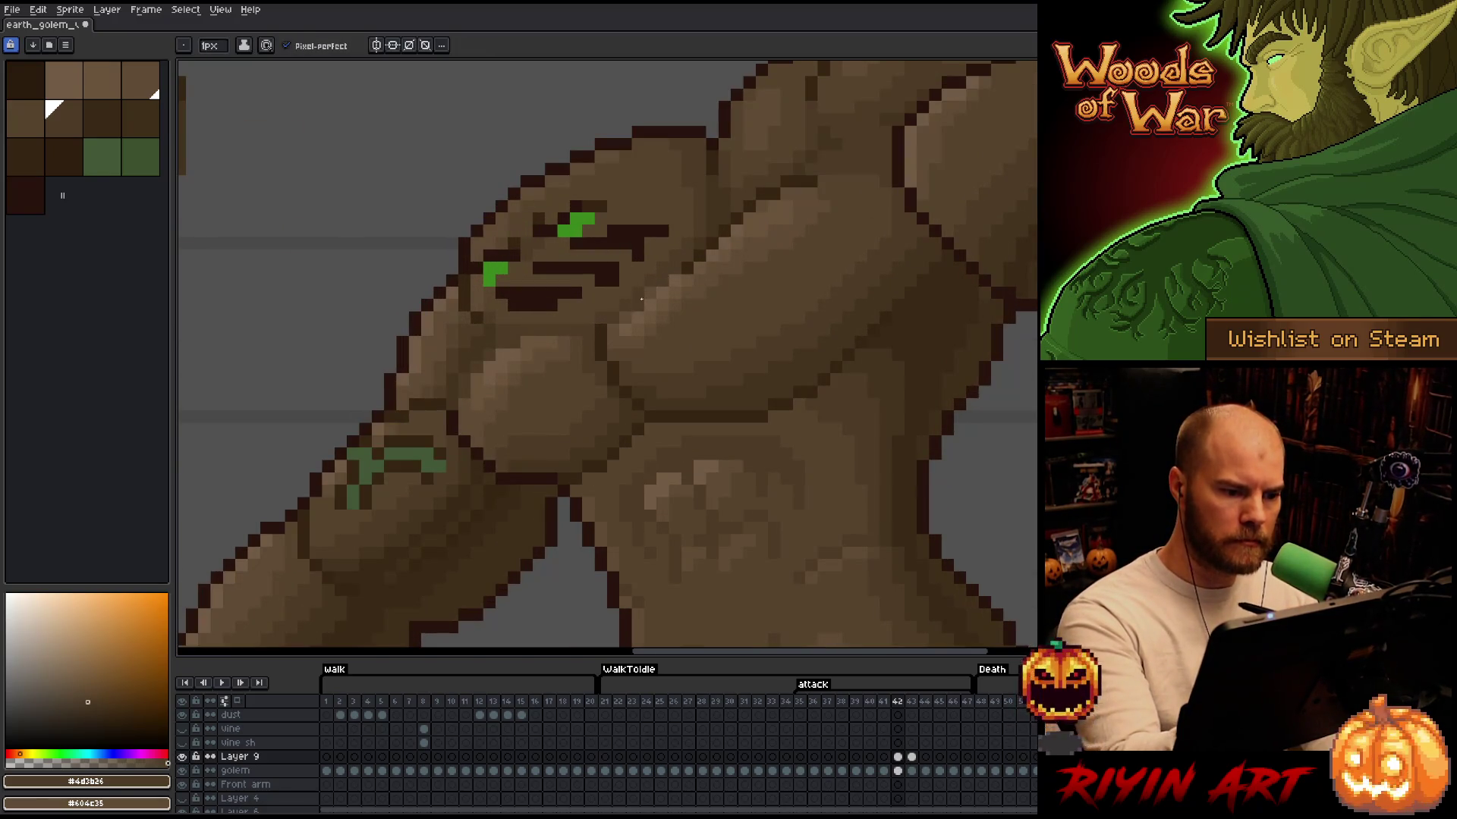
scroll(650, 278, "down", 3)
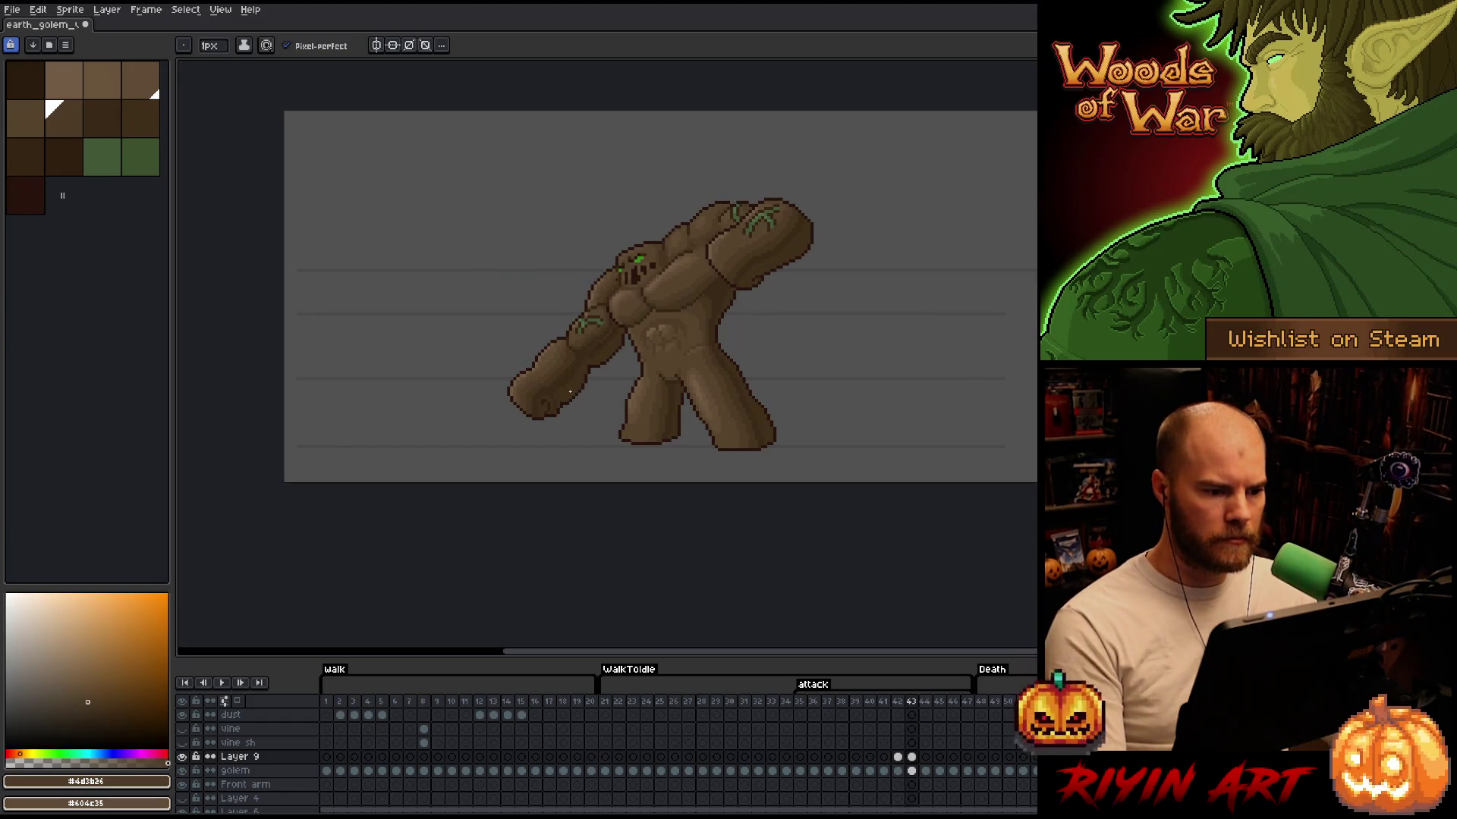
Sample the lighter brown from the golem with the eyedropper and return to the pencil
key("v")
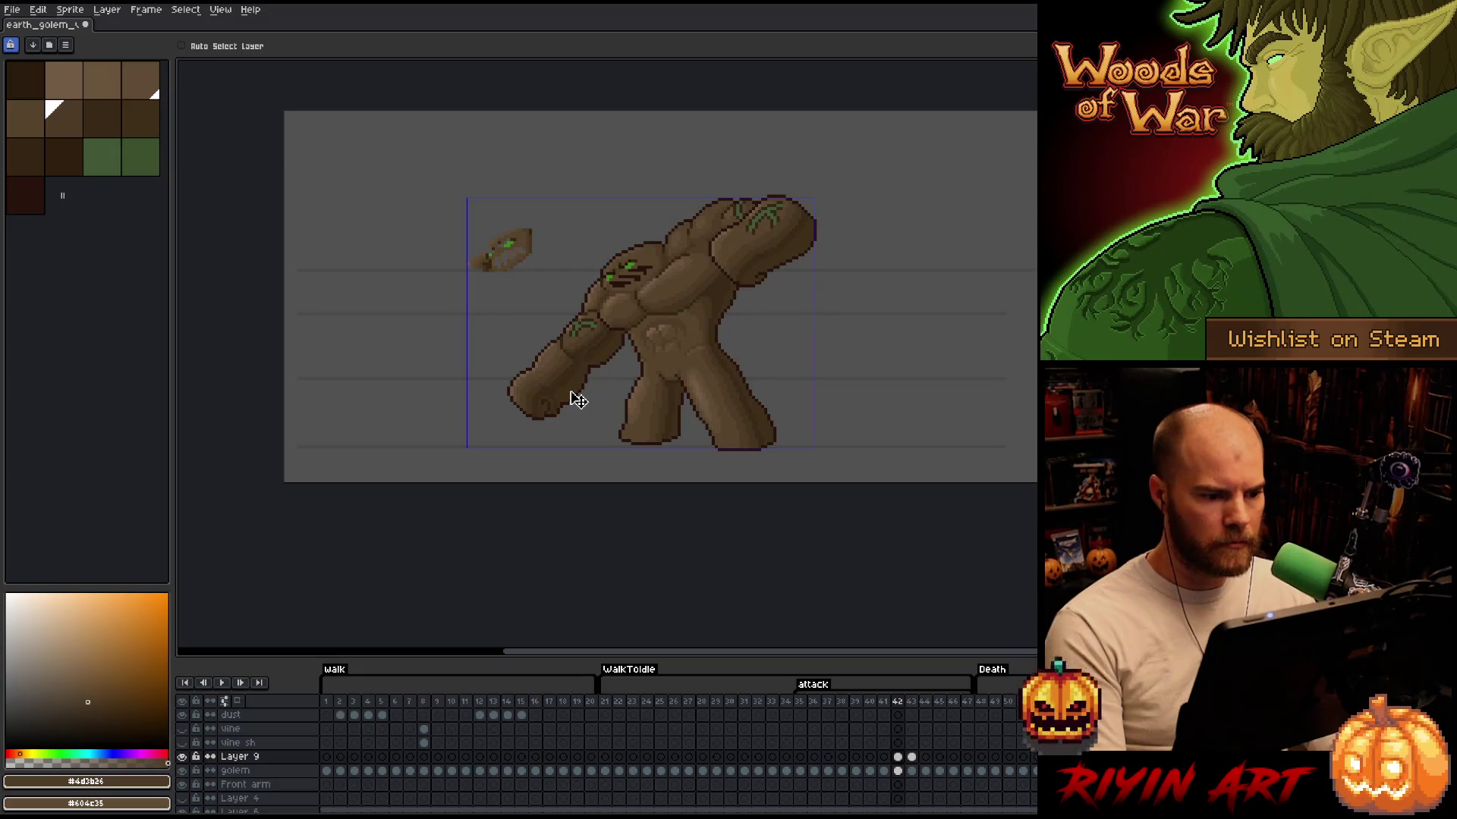
key("b")
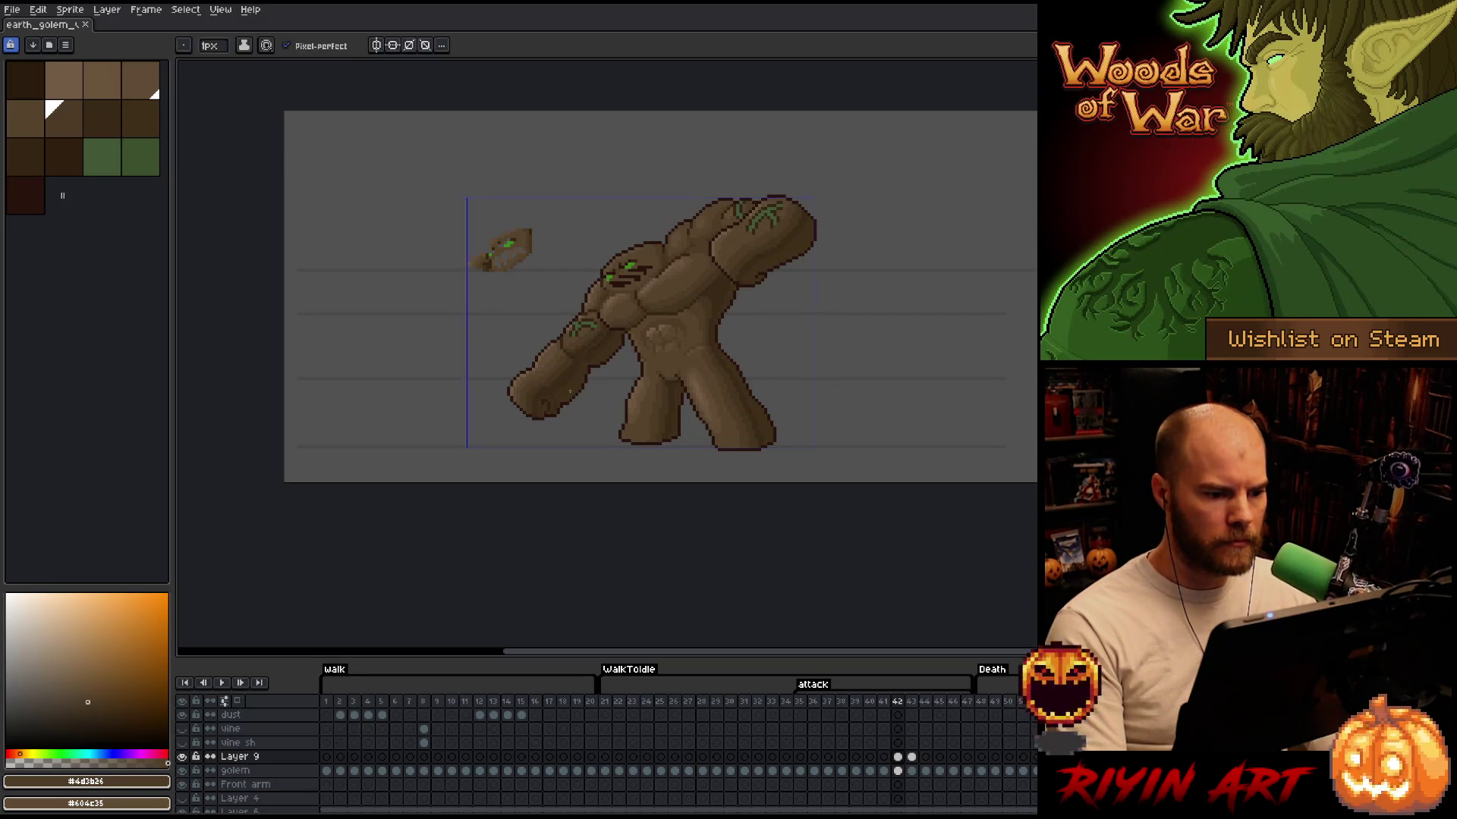
scroll(570, 391, "up", 2)
scroll(573, 348, "up", 2)
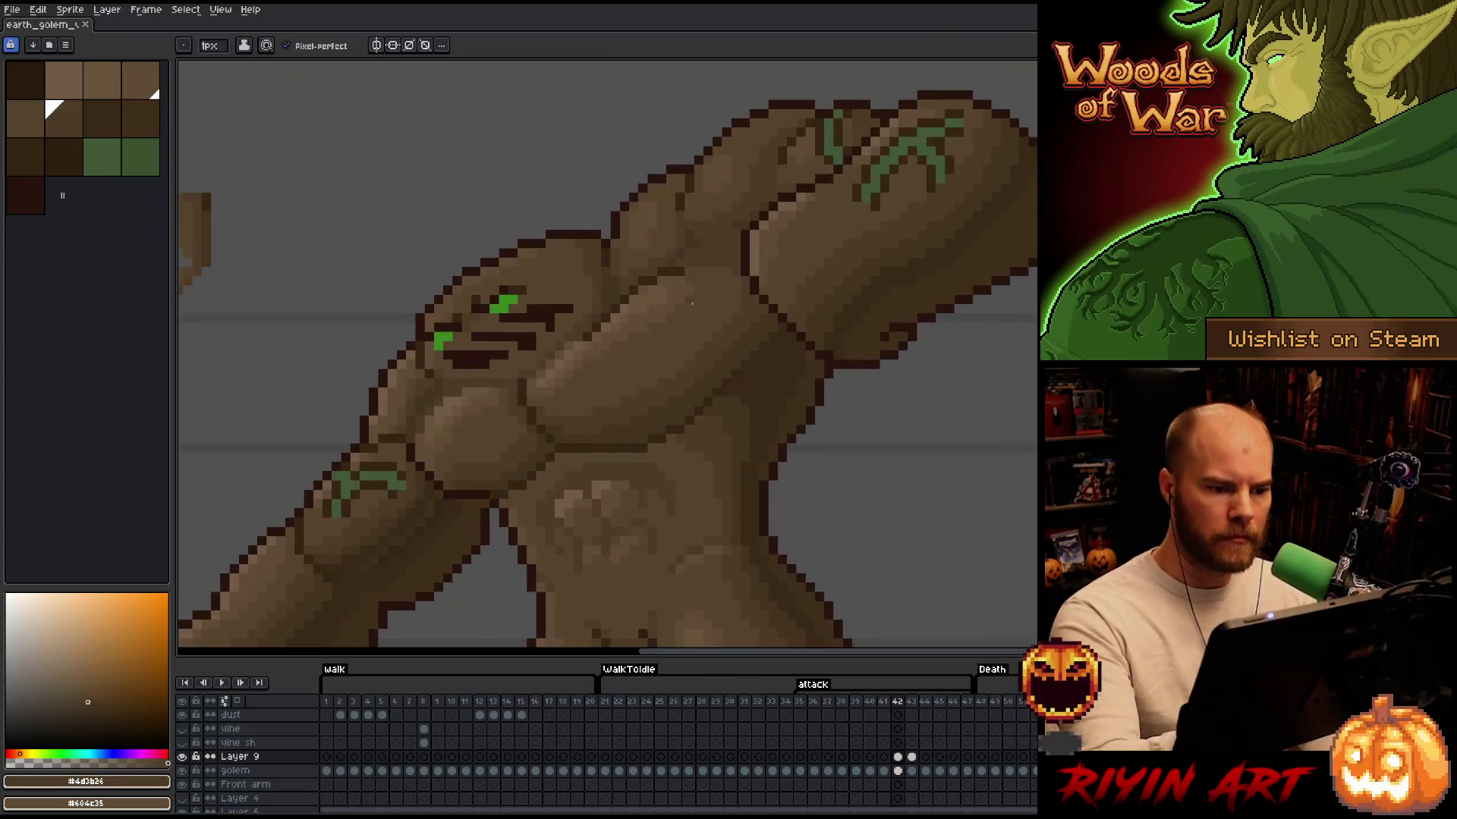
key("i")
left_click(589, 354)
key("b")
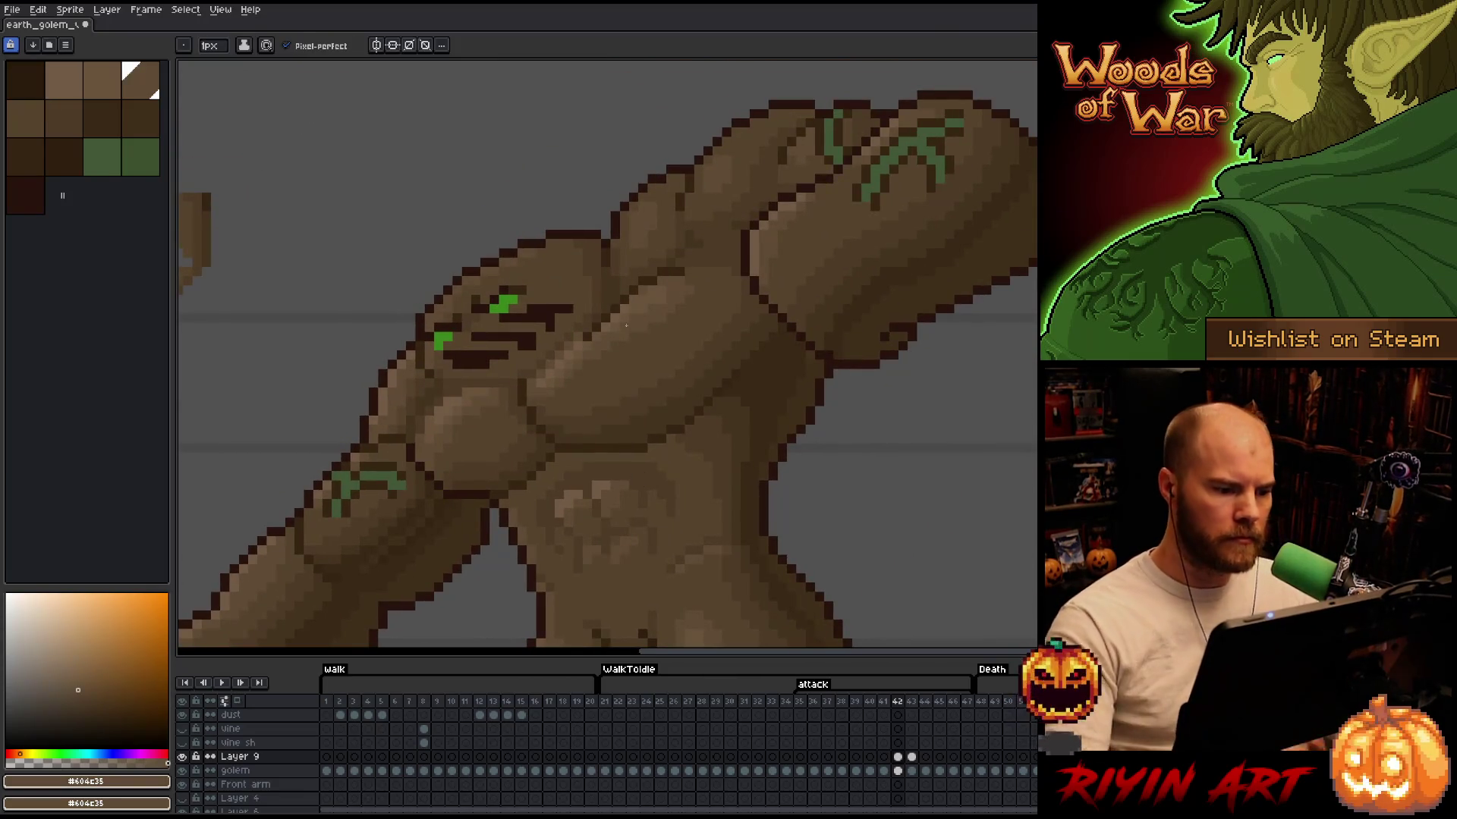
scroll(589, 354, "down", 4)
Play through the neighbouring frames and return to frame 42
key("Return")
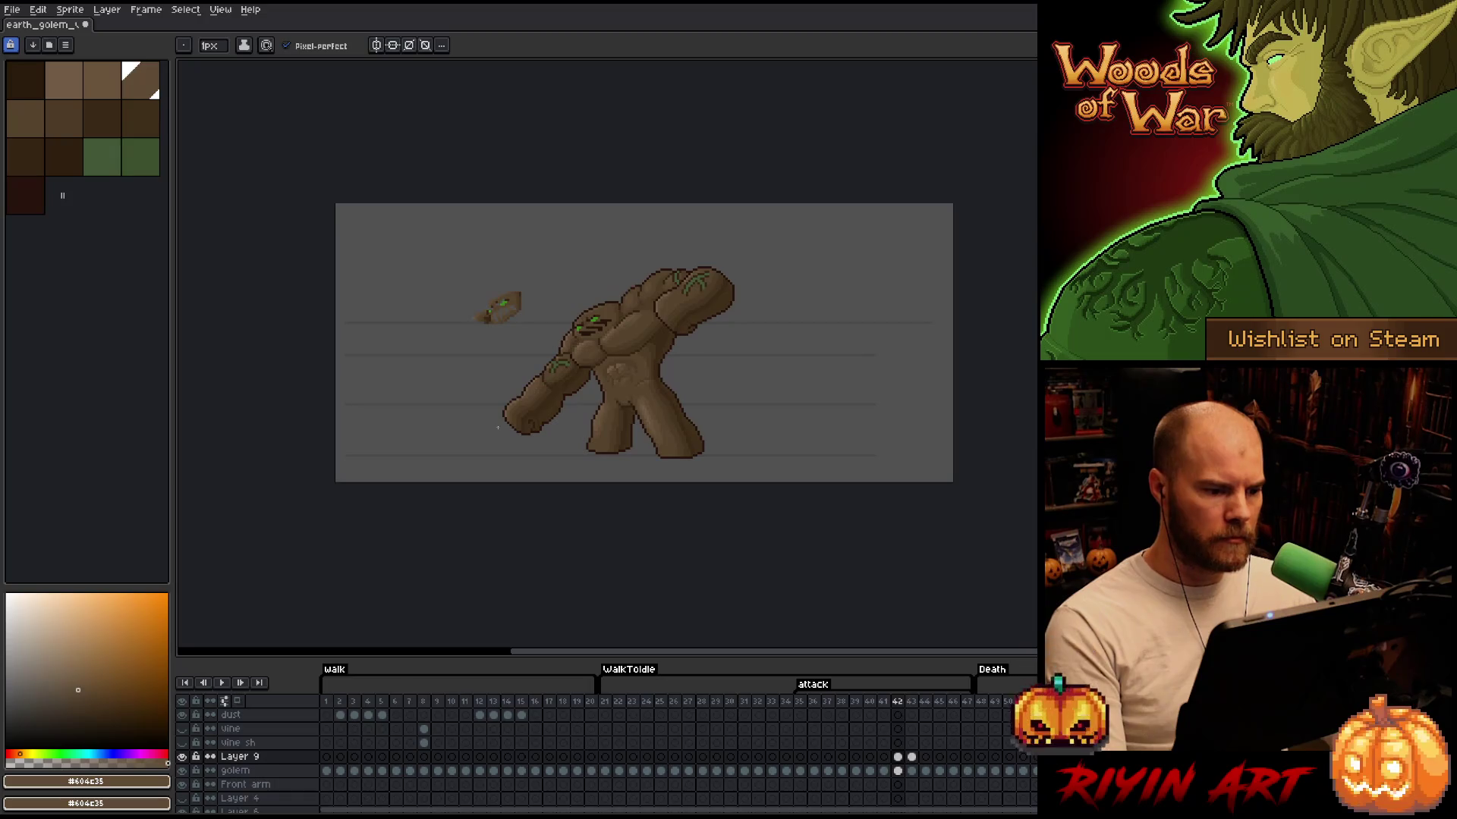
key("Return")
key("Return")
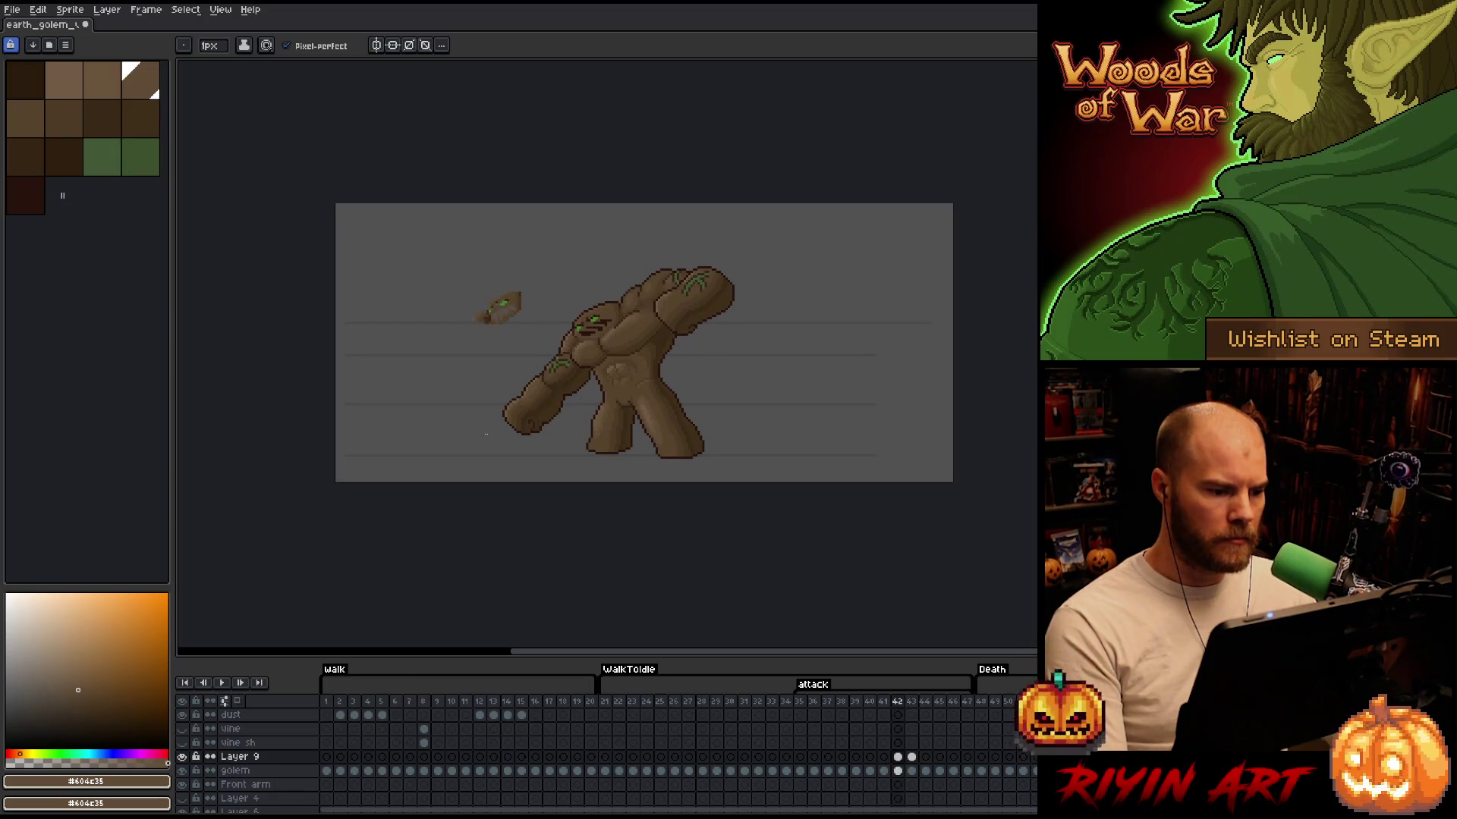
scroll(541, 402, "up", 3)
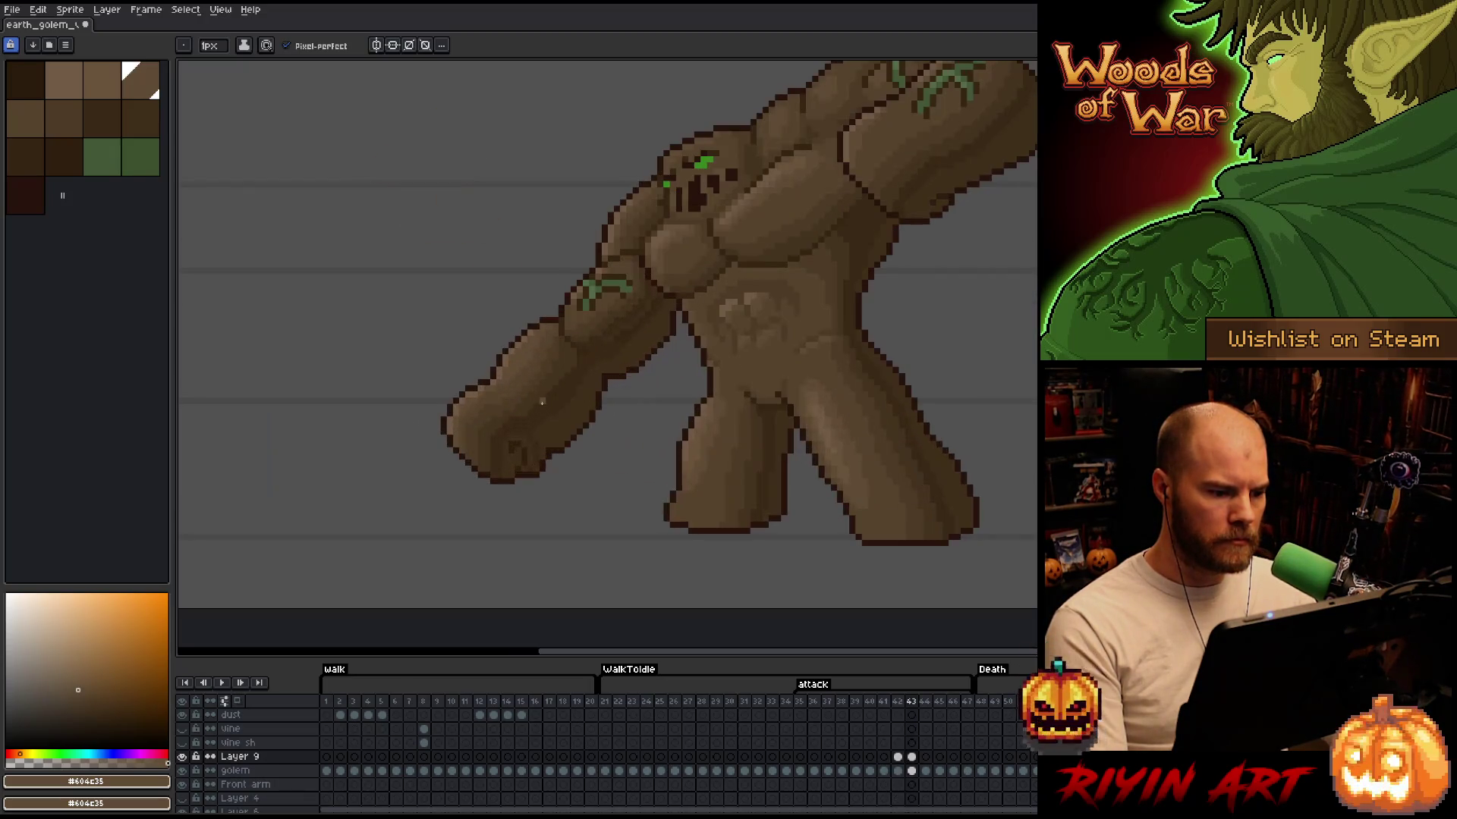
key("Left")
Toggle Layer 9 visibility on frame 42, then advance to frame 43
left_click(182, 756)
left_click(182, 756)
left_click(182, 756)
left_click(182, 756)
scroll(395, 589, "down", 3)
key("Return")
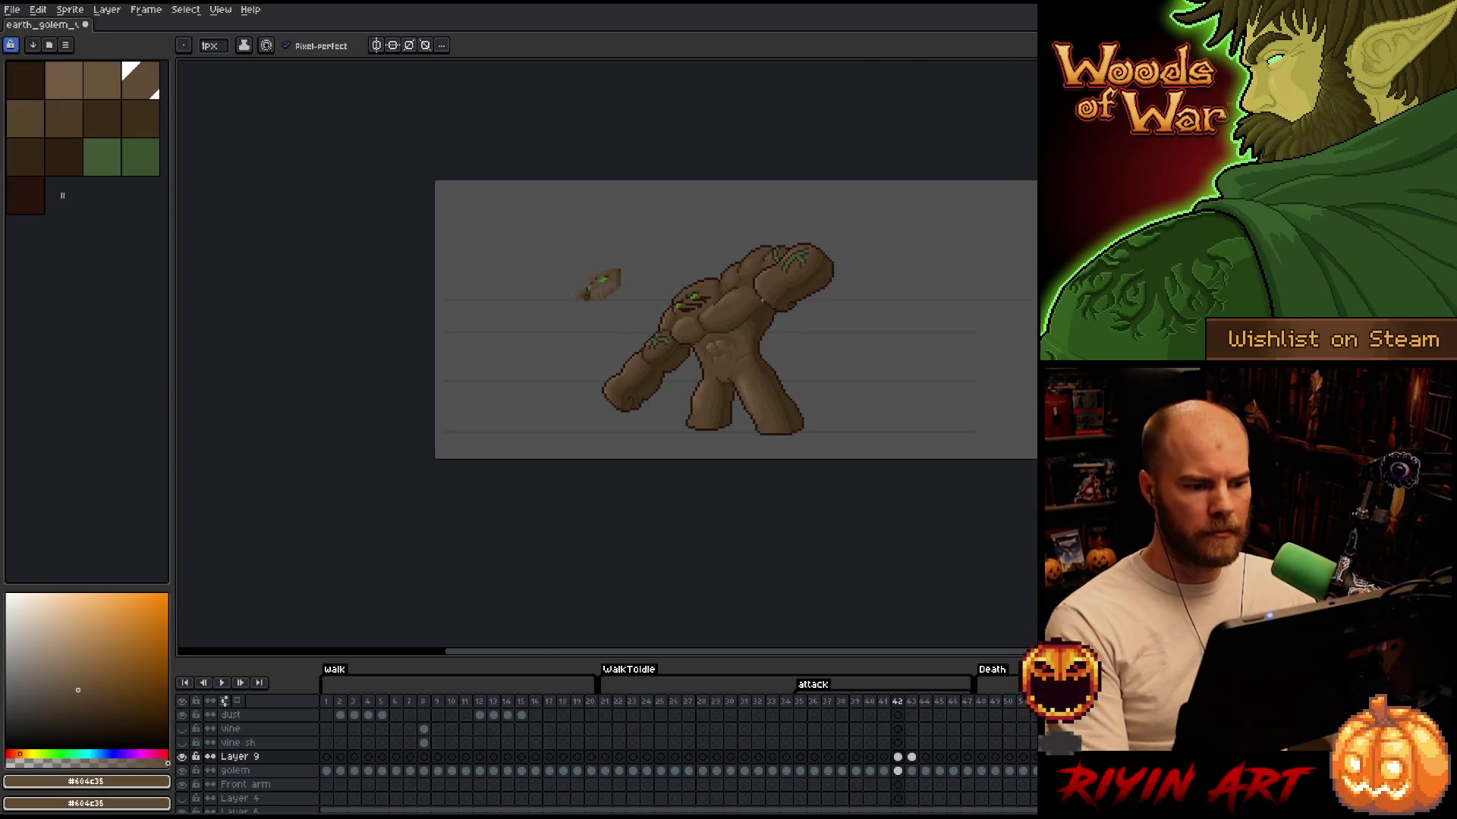
scroll(691, 361, "up", 5)
scroll(619, 369, "up", 1)
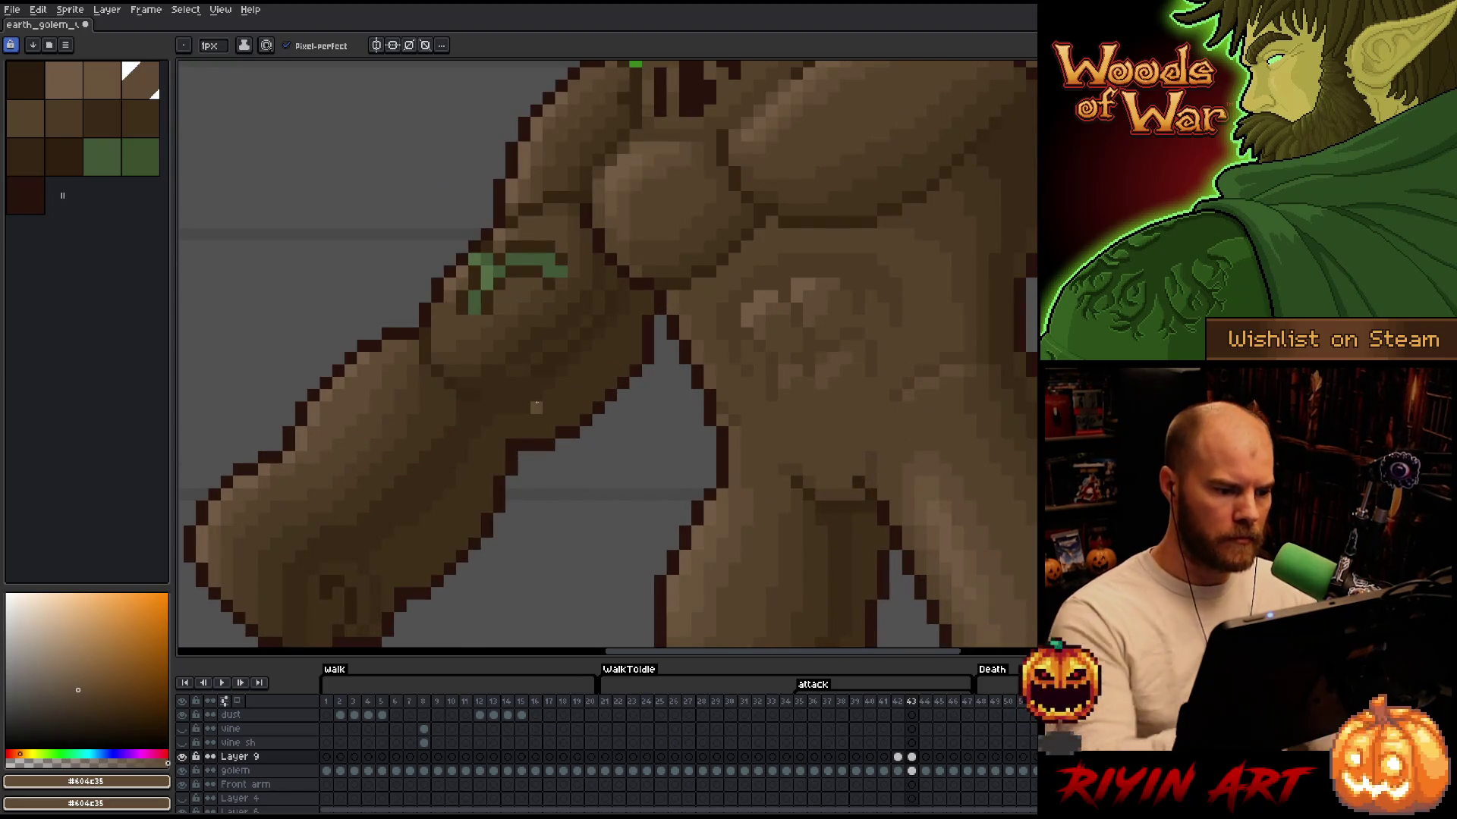
Sample the dark brown from the golem and dismiss the canvas context menu
left_click(523, 380, "alt")
scroll(624, 361, "down", 3)
right_click(702, 372)
key("Escape")
Flip between frames 42 and 43 to compare, centre the golem, and return to frame 42
key("Left")
key("Right")
key("Left")
key("Right")
key("Left")
key("Right")
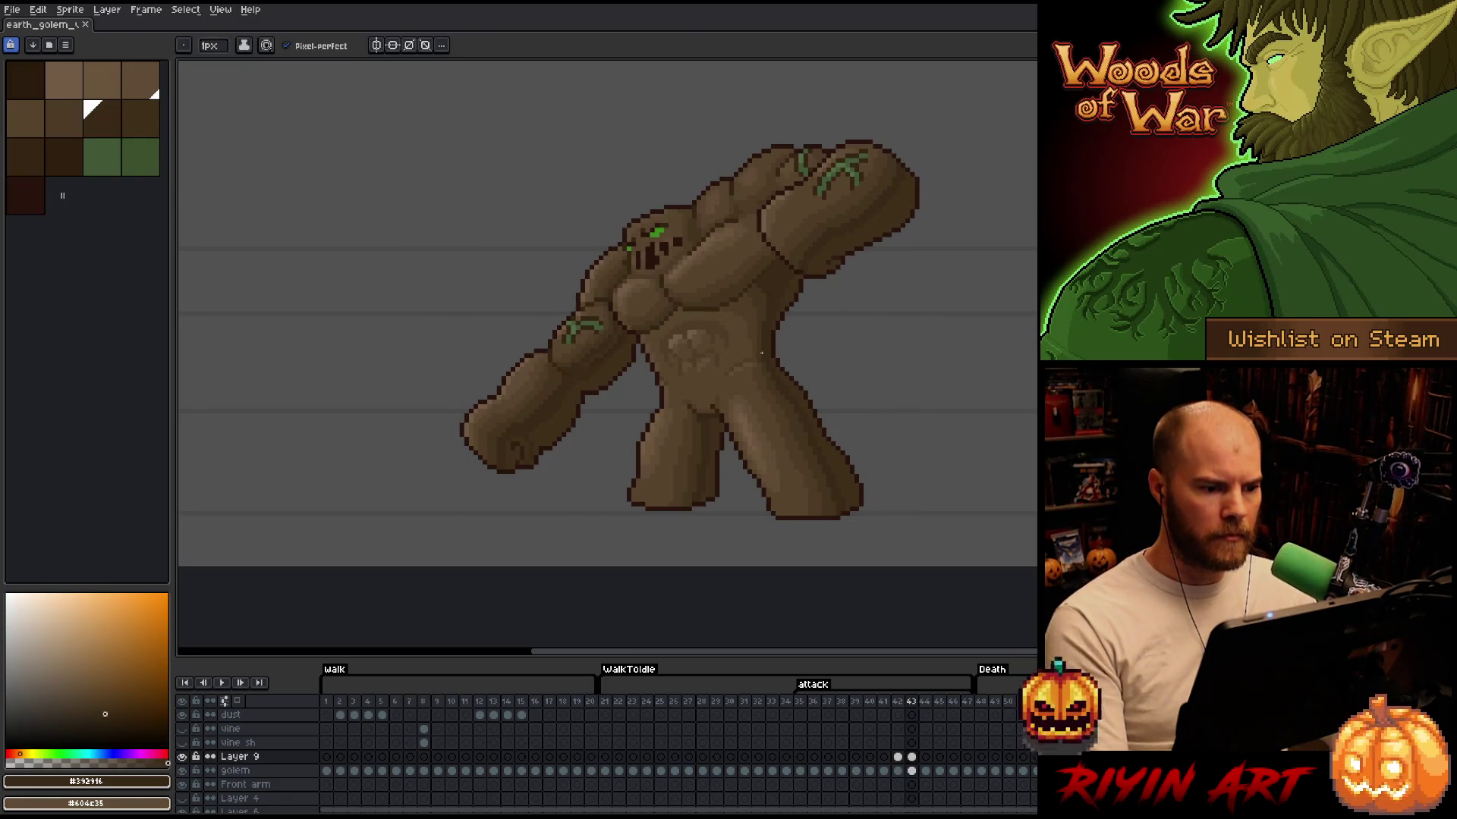
left_click_drag(774, 351, 694, 381)
key("Left")
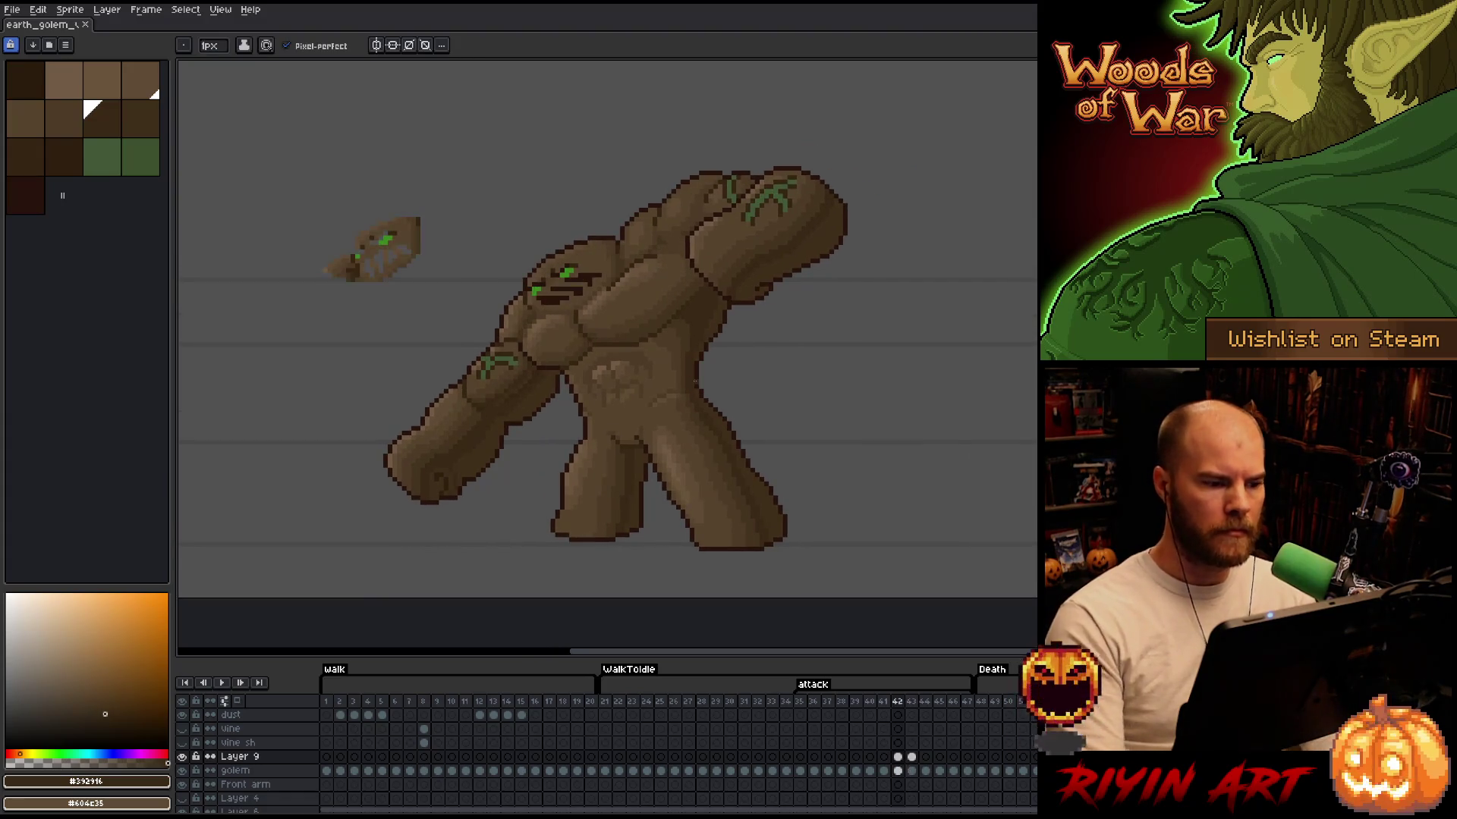
Lasso and delete the floating rock fragment left of the golem on frame 42
key("q")
mouse_move(315, 319)
left_mouse_down()
mouse_move(493, 220)
mouse_move(334, 333)
left_mouse_up()
key("Delete")
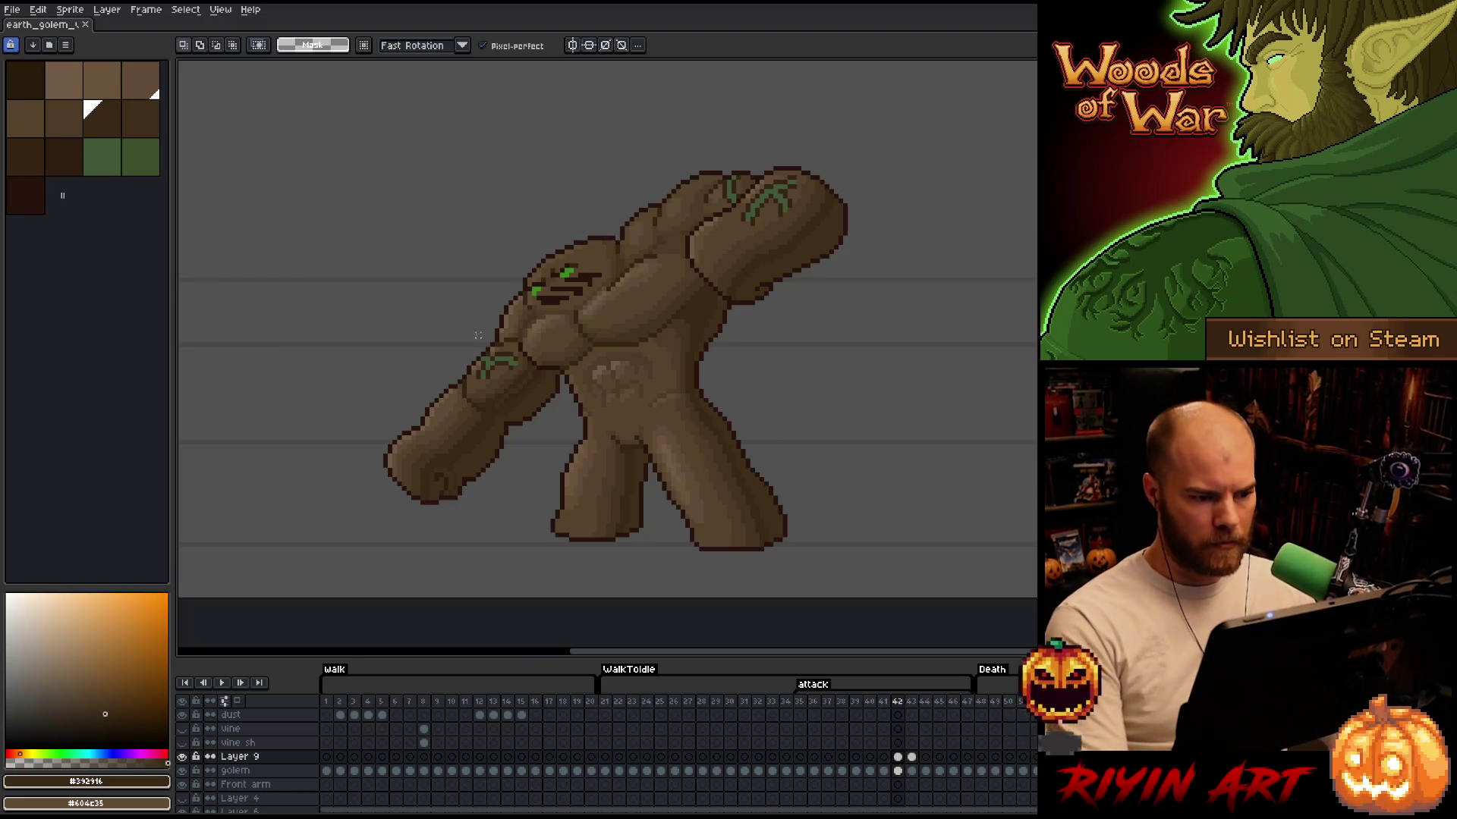
Flip between frames 43 and 44 to compare, settling on frame 44
scroll(501, 363, "down", 3)
scroll(573, 354, "up", 4)
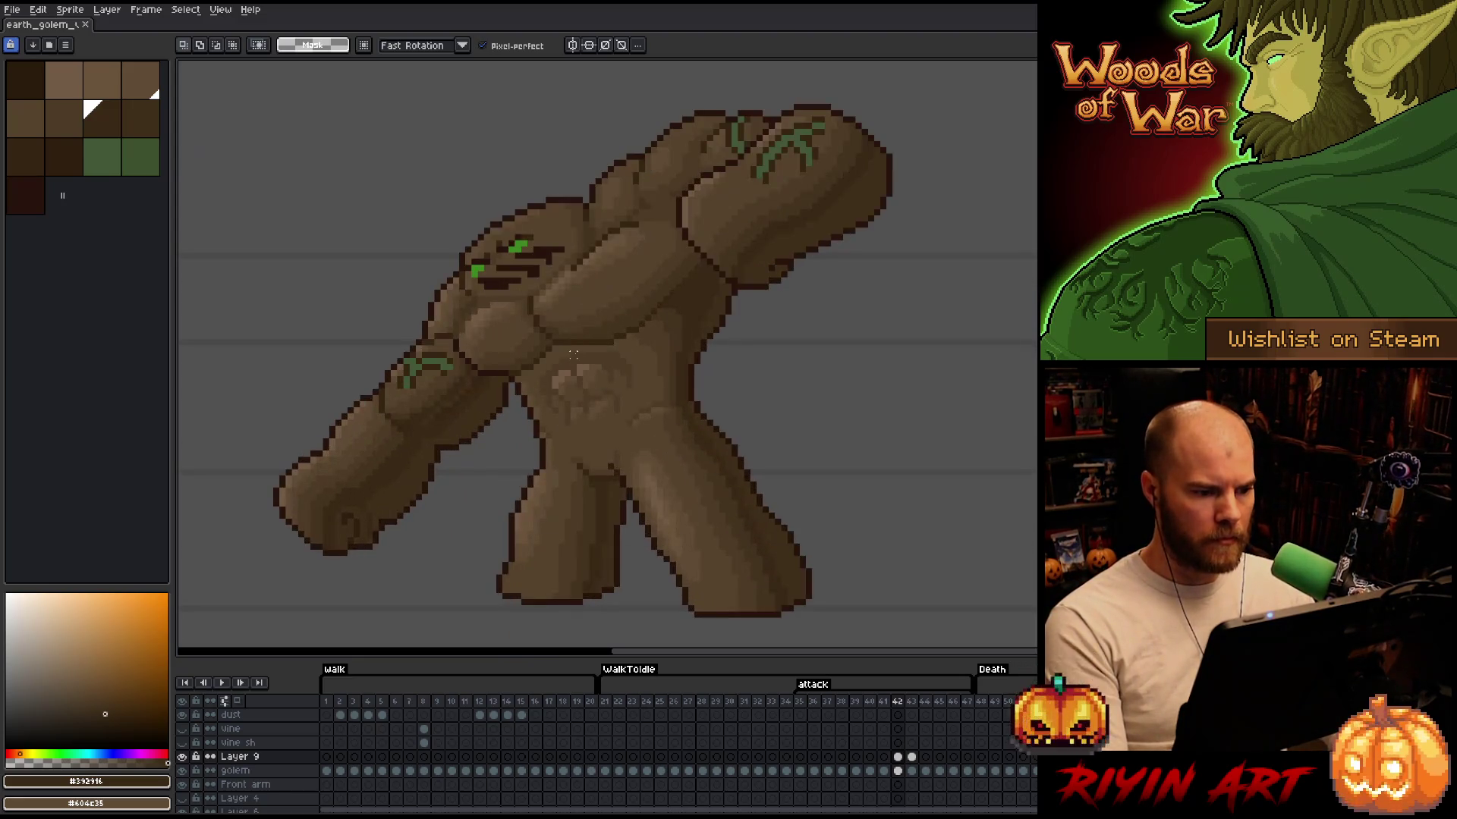
key("Right")
key("Left")
key("Right")
key("Right")
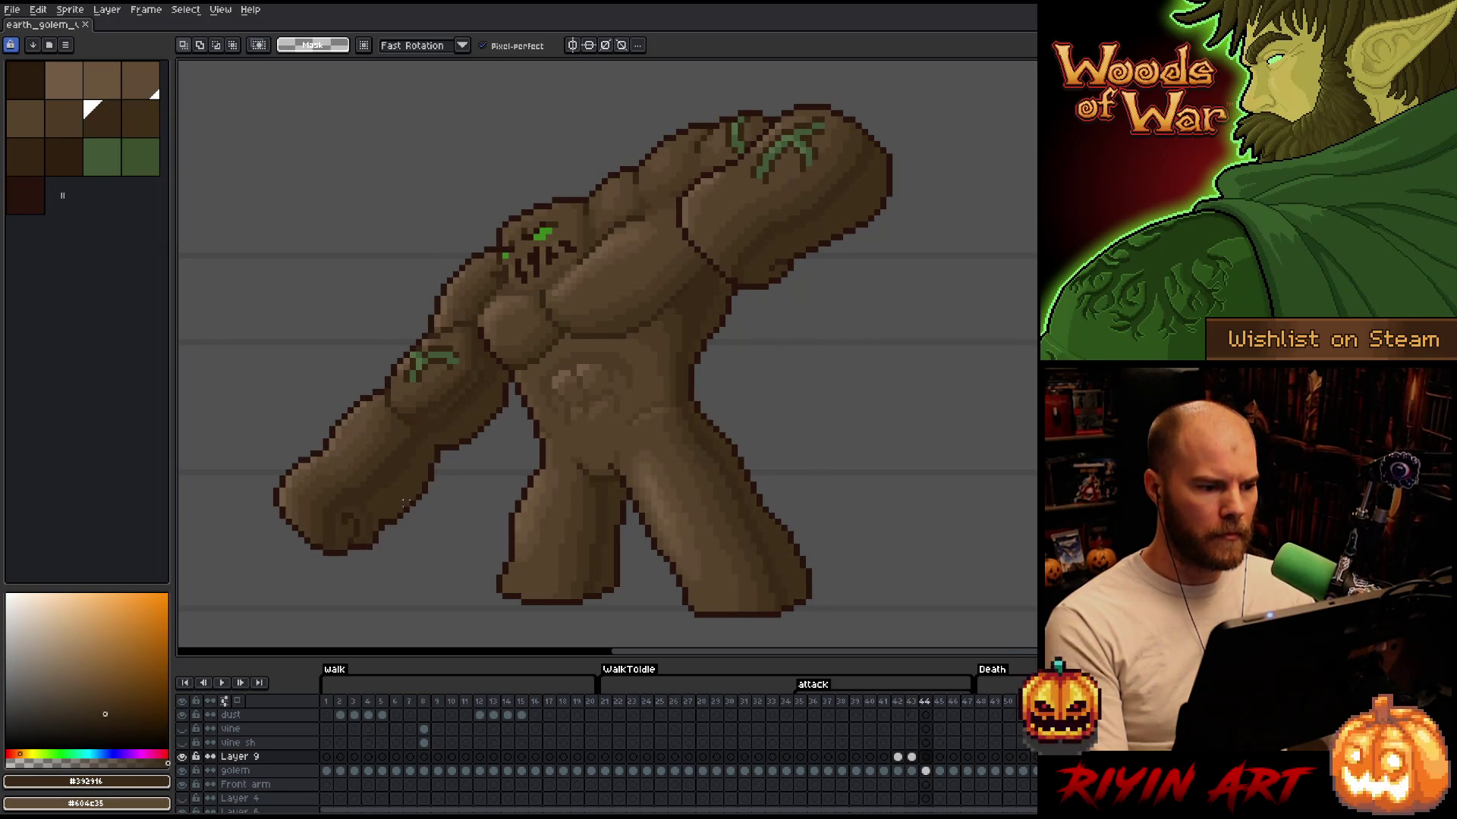
key("Left")
key("Right")
key("Left")
key("Left")
key("Right")
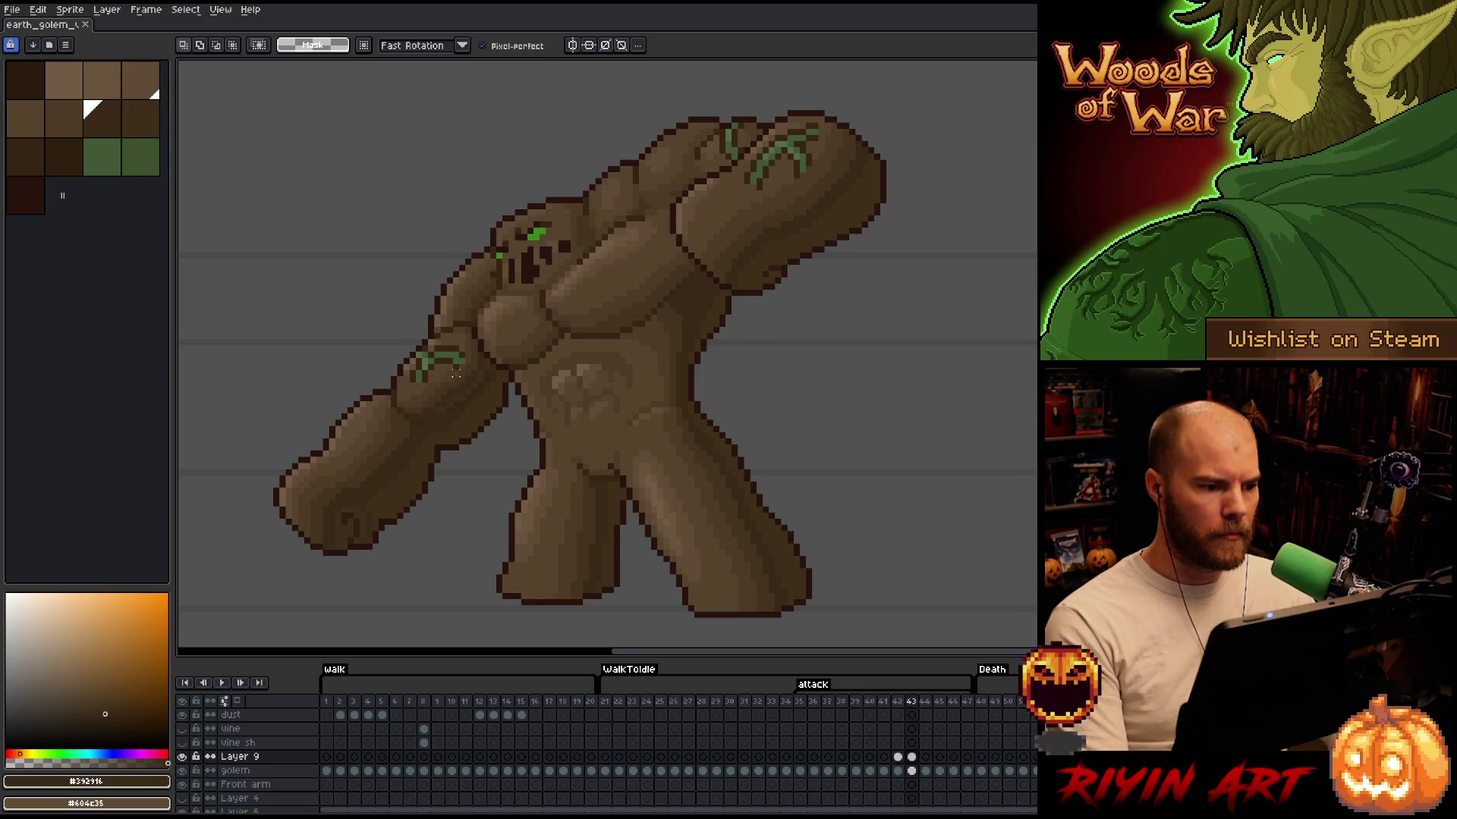
key("Right")
key("Left")
key("Right")
scroll(493, 227, "up", 2)
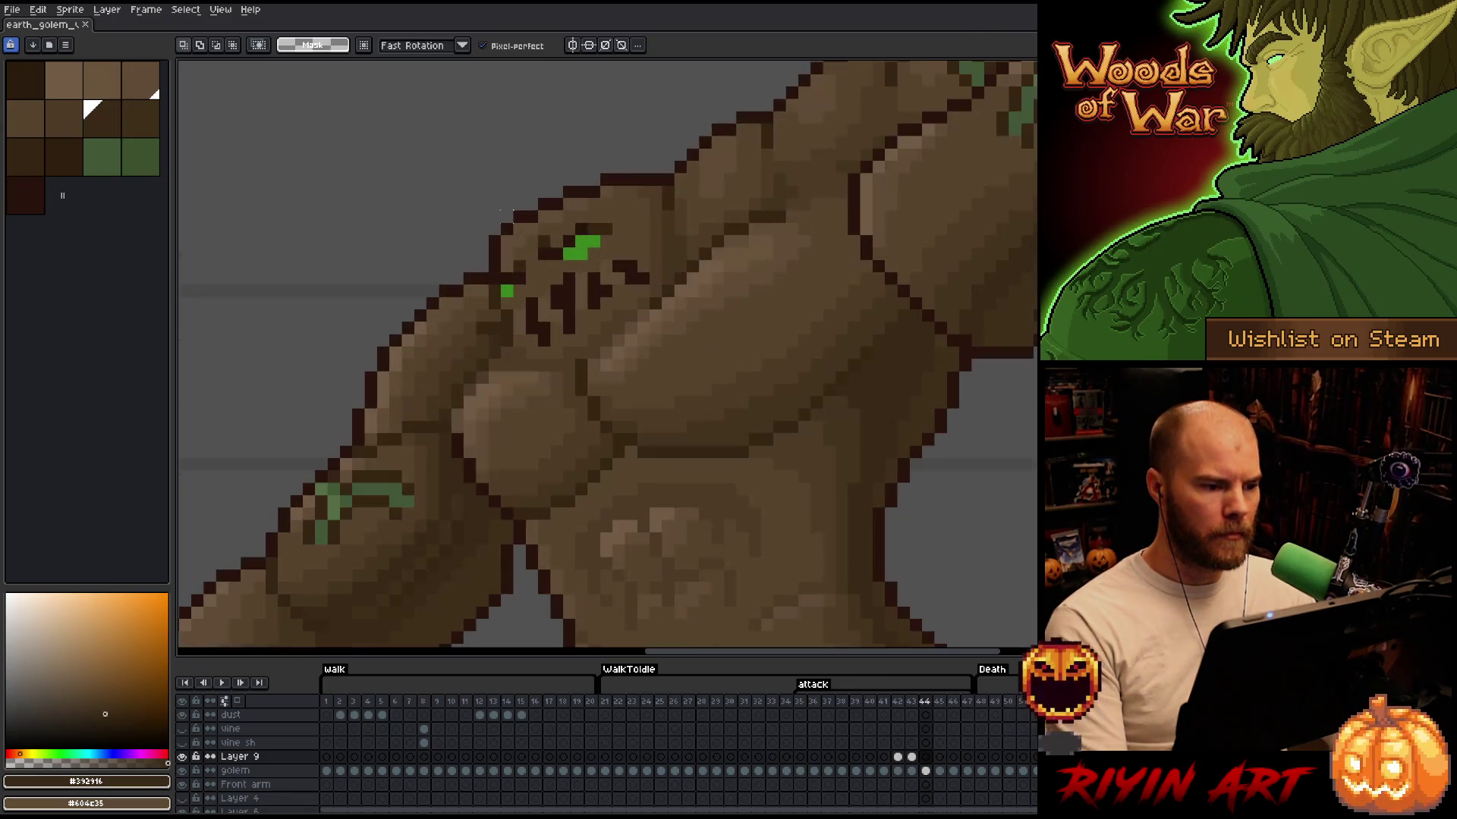
Switch back to the pencil with the lighter brown colour
key("b")
left_click(662, 207, "alt")
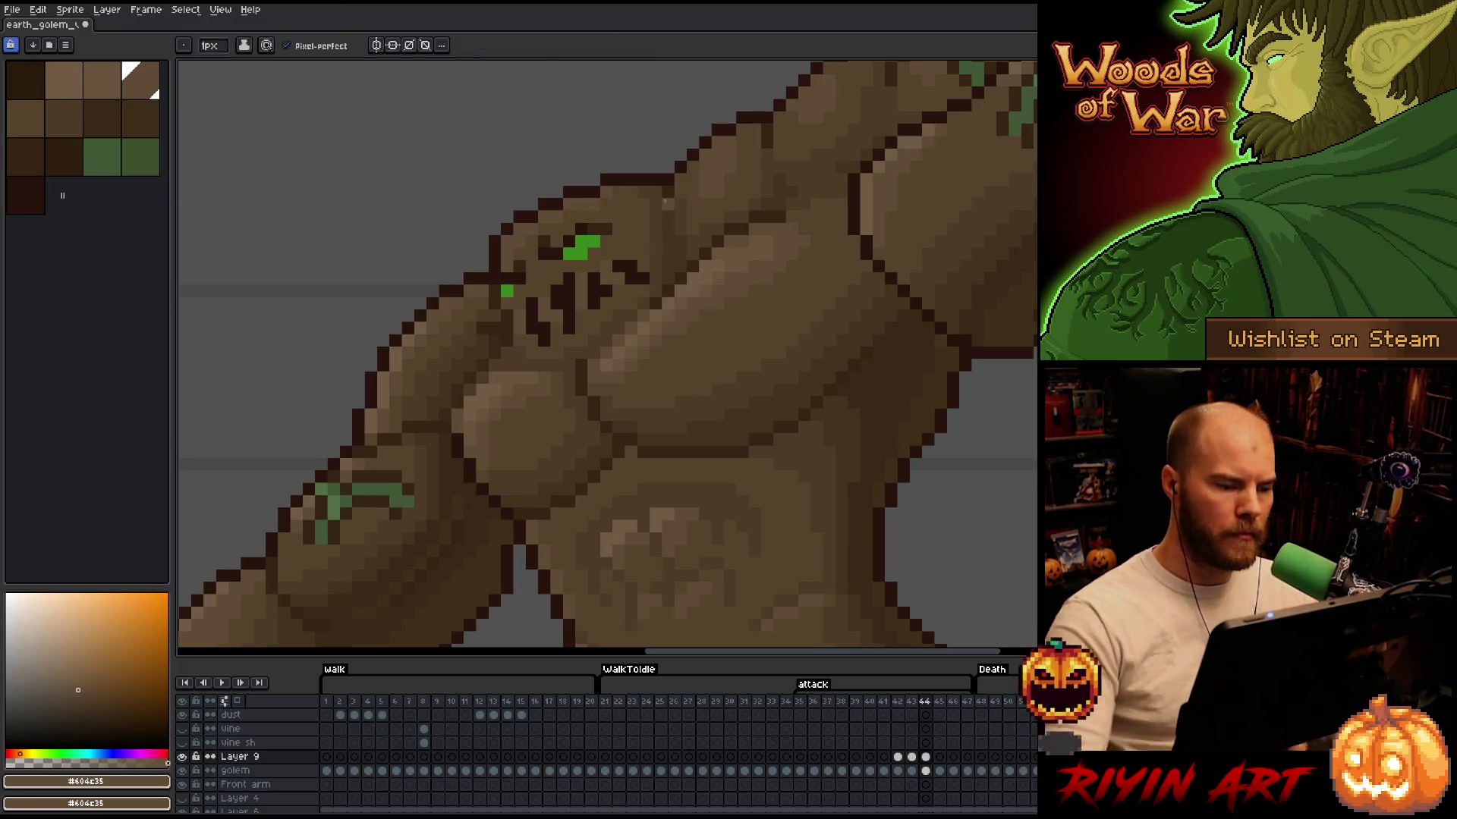
scroll(661, 207, "down", 3)
scroll(651, 254, "up", 1)
Compare the shaded attack poses with flat frame 46 and stop on shaded frame 45
key("Left")
key("Left")
key("Left")
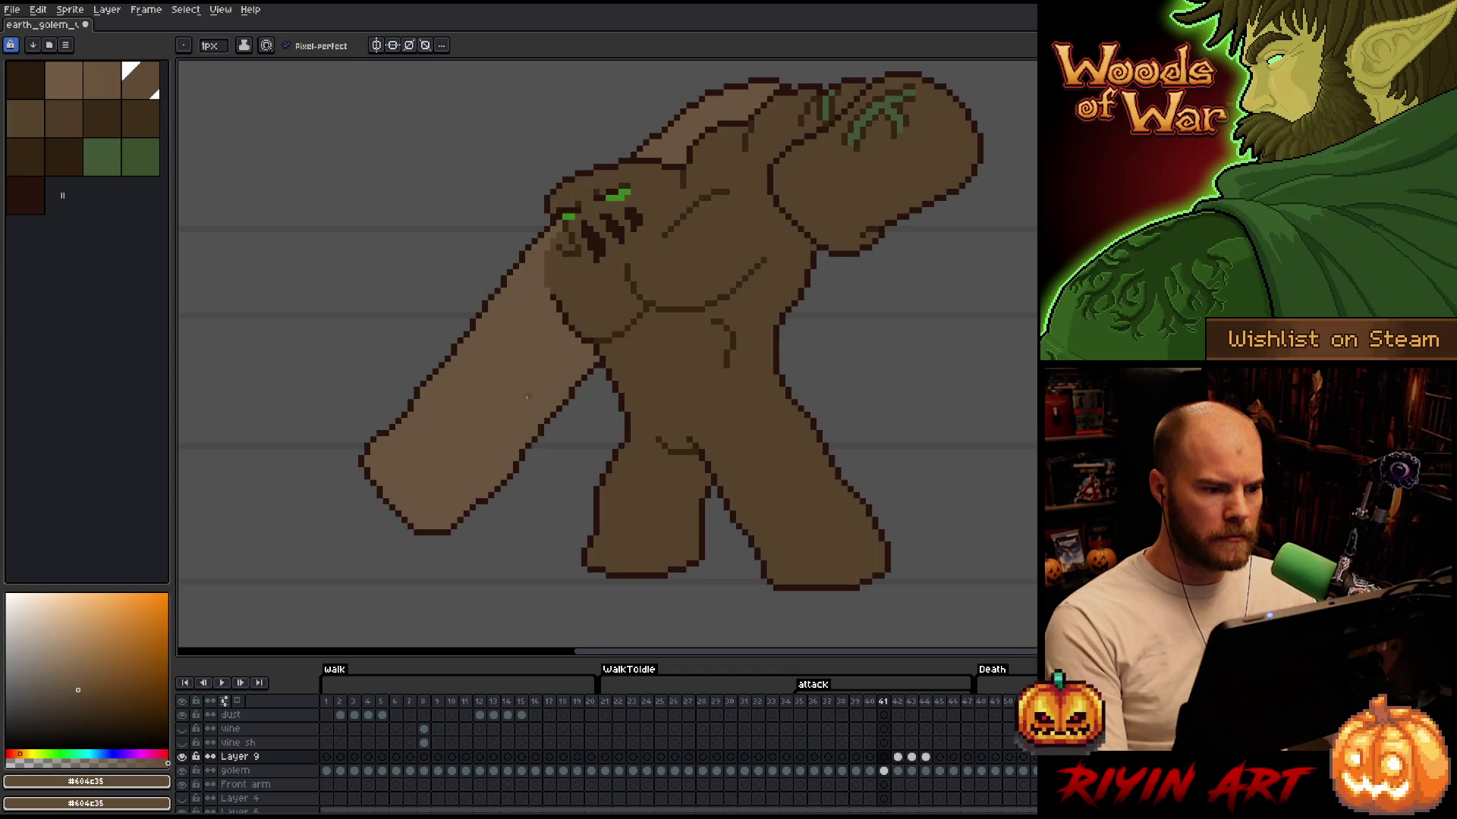
key("Right")
key("Right")
key("Right")
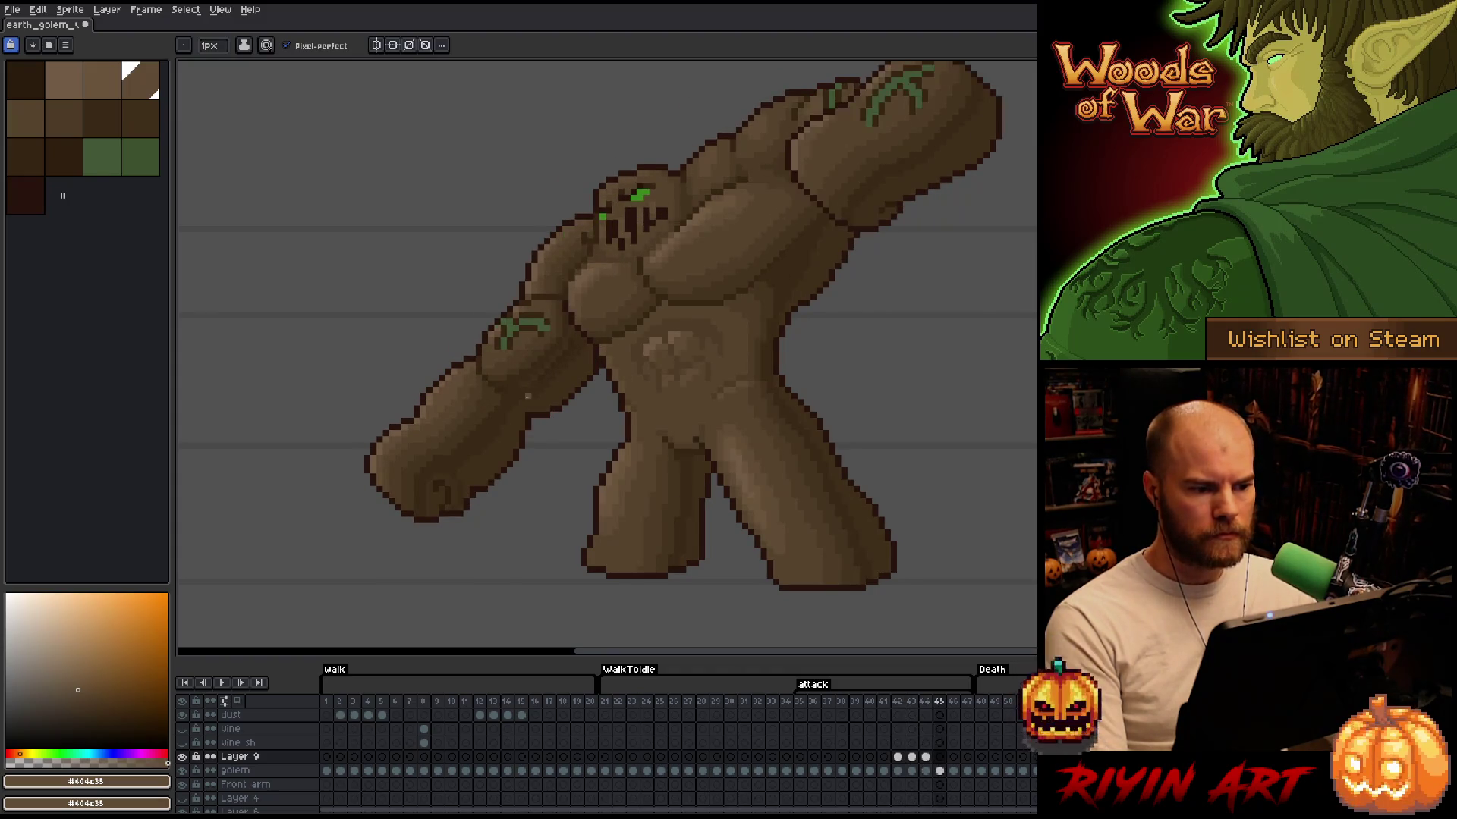
key("Left")
key("Left")
key("Right")
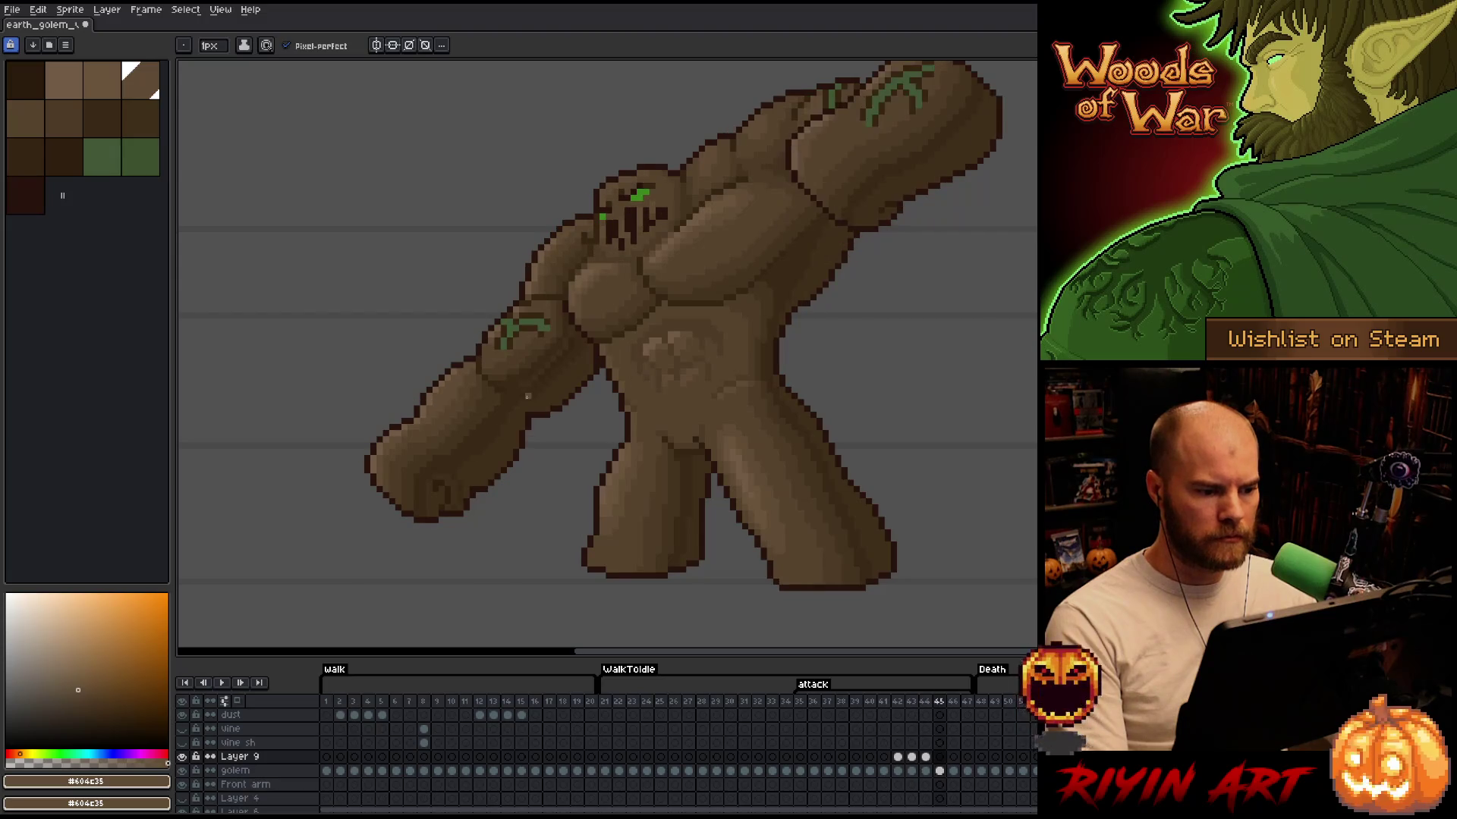
key("Right")
key("Left")
key("Left")
key("Right")
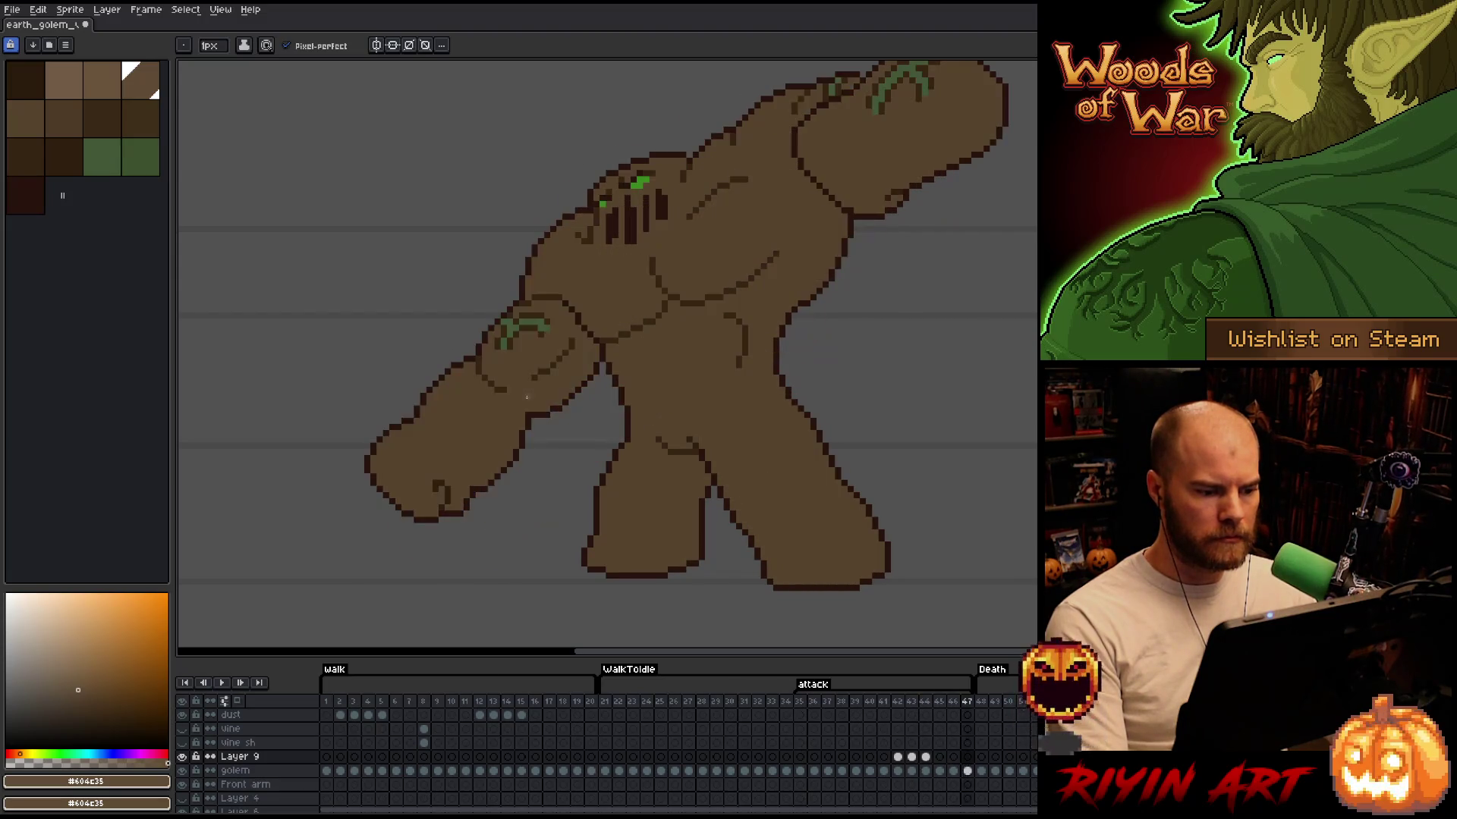
key("Right")
key("Left")
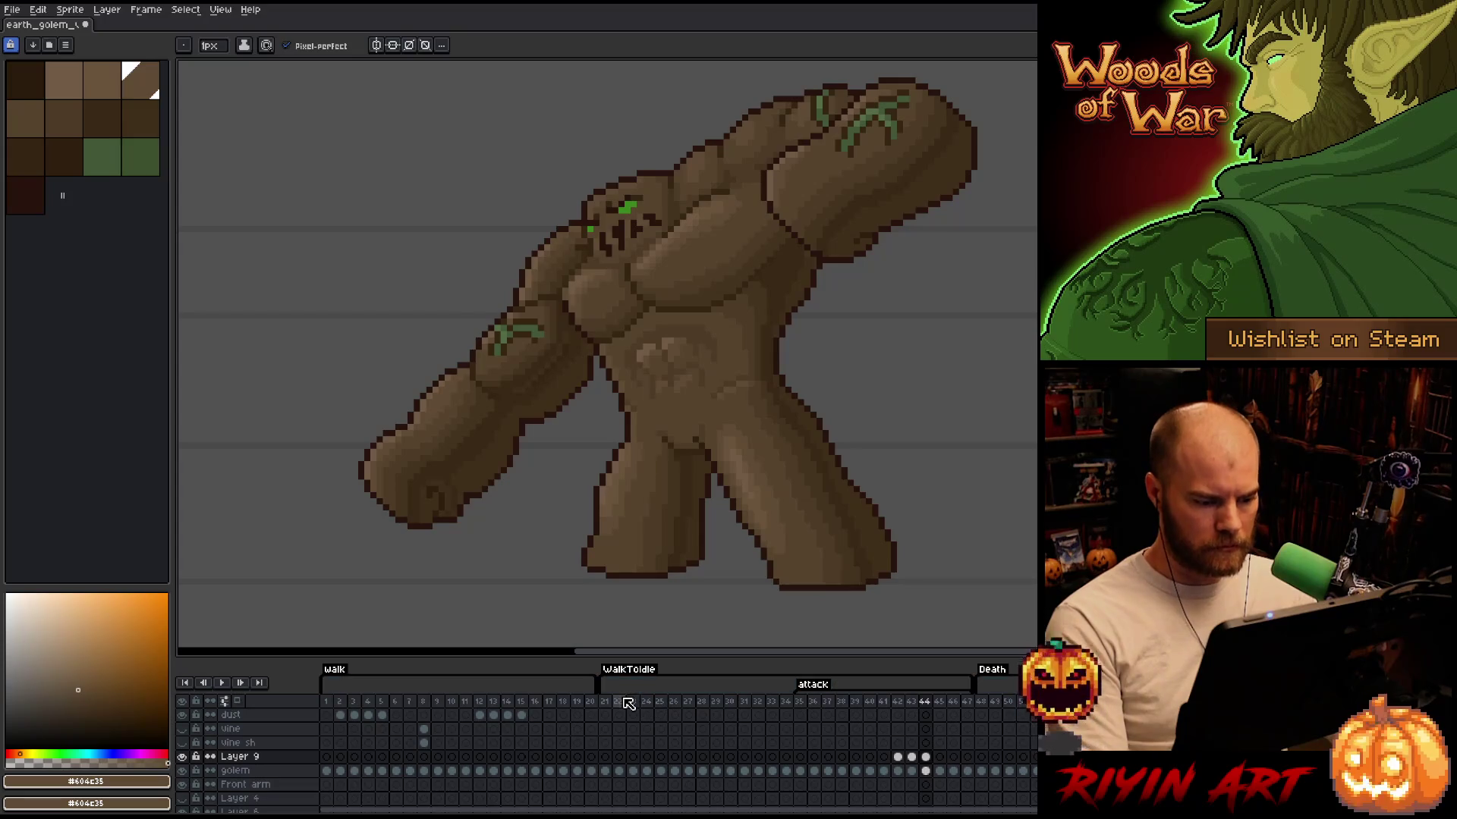
Review the walk-to-idle frames and set the drawing colour to darkest brown #302010
left_click(623, 701)
key("Right")
key("Right")
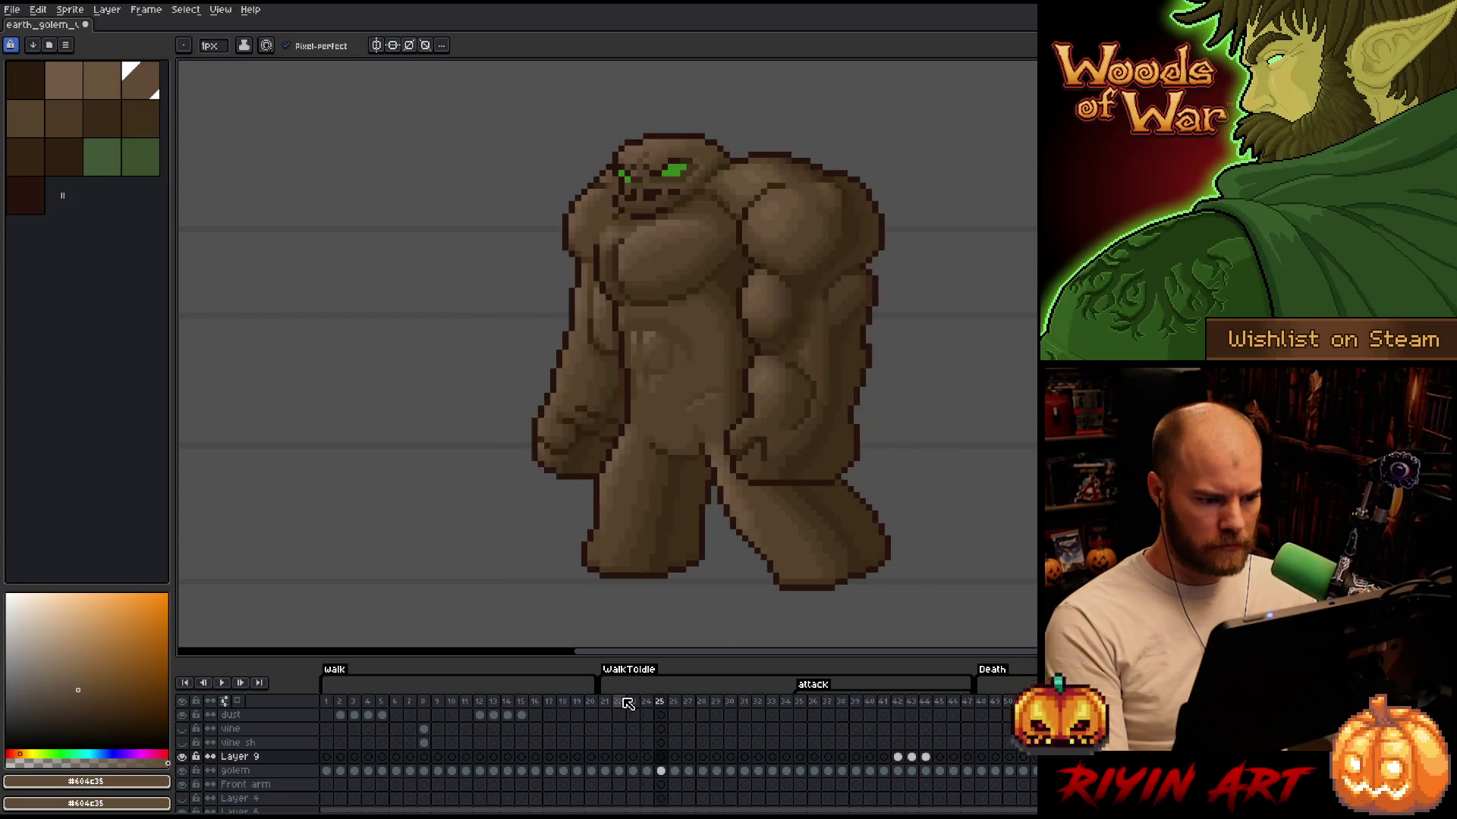
key("Left")
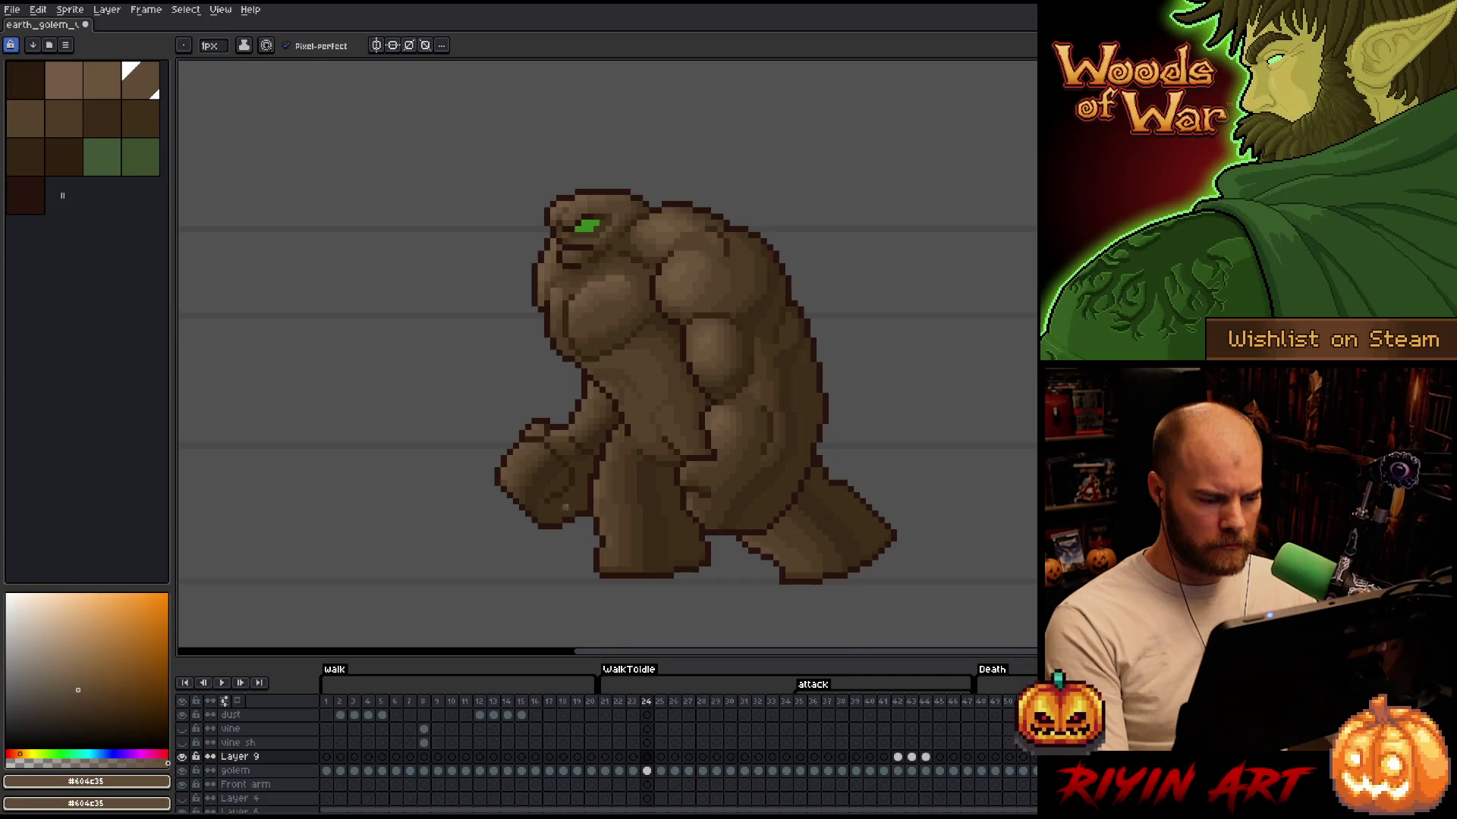
scroll(571, 483, "up", 3)
left_click(606, 468, "alt")
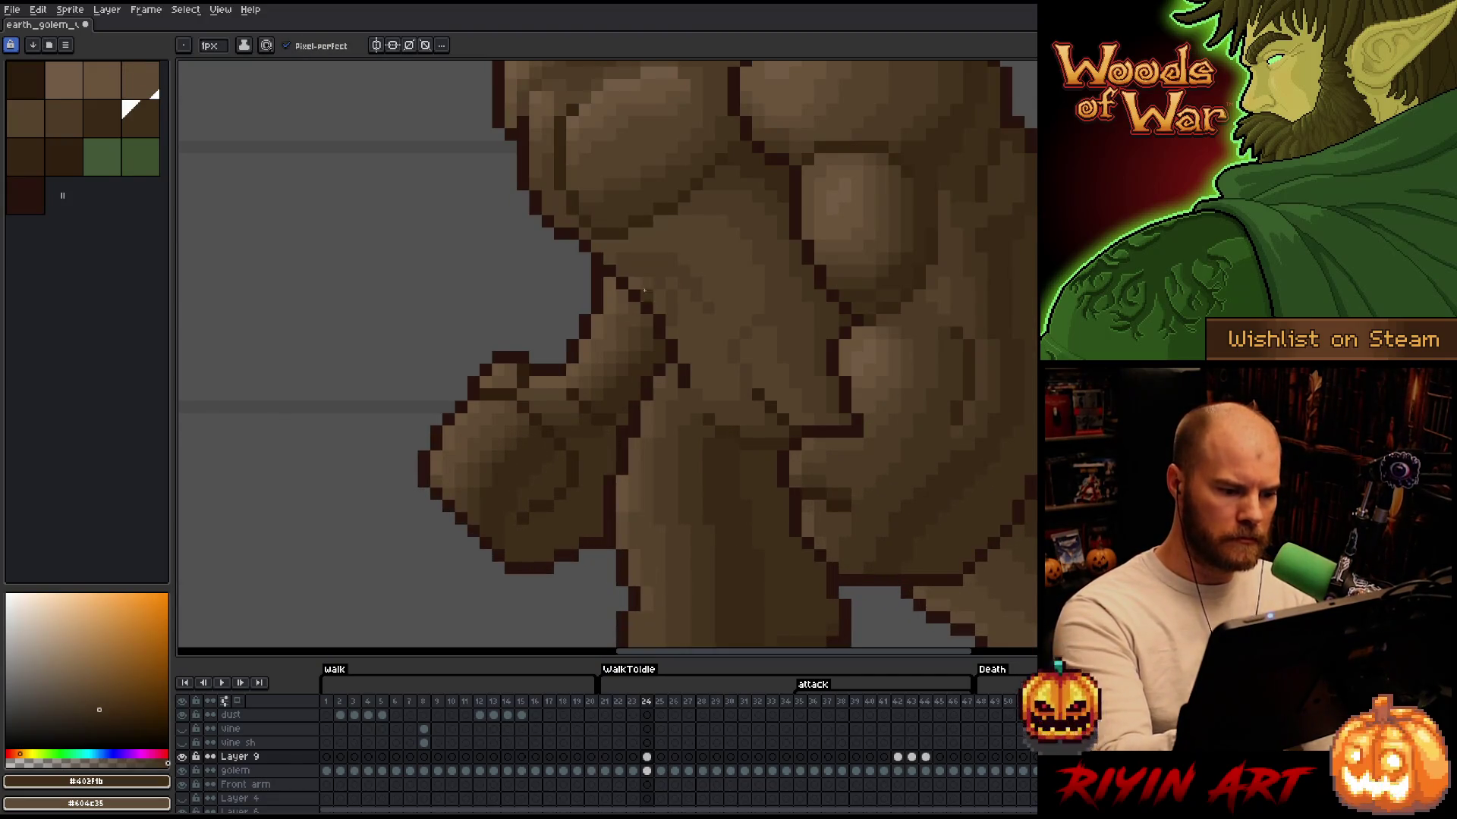
left_click(621, 433, "alt")
left_click(758, 296)
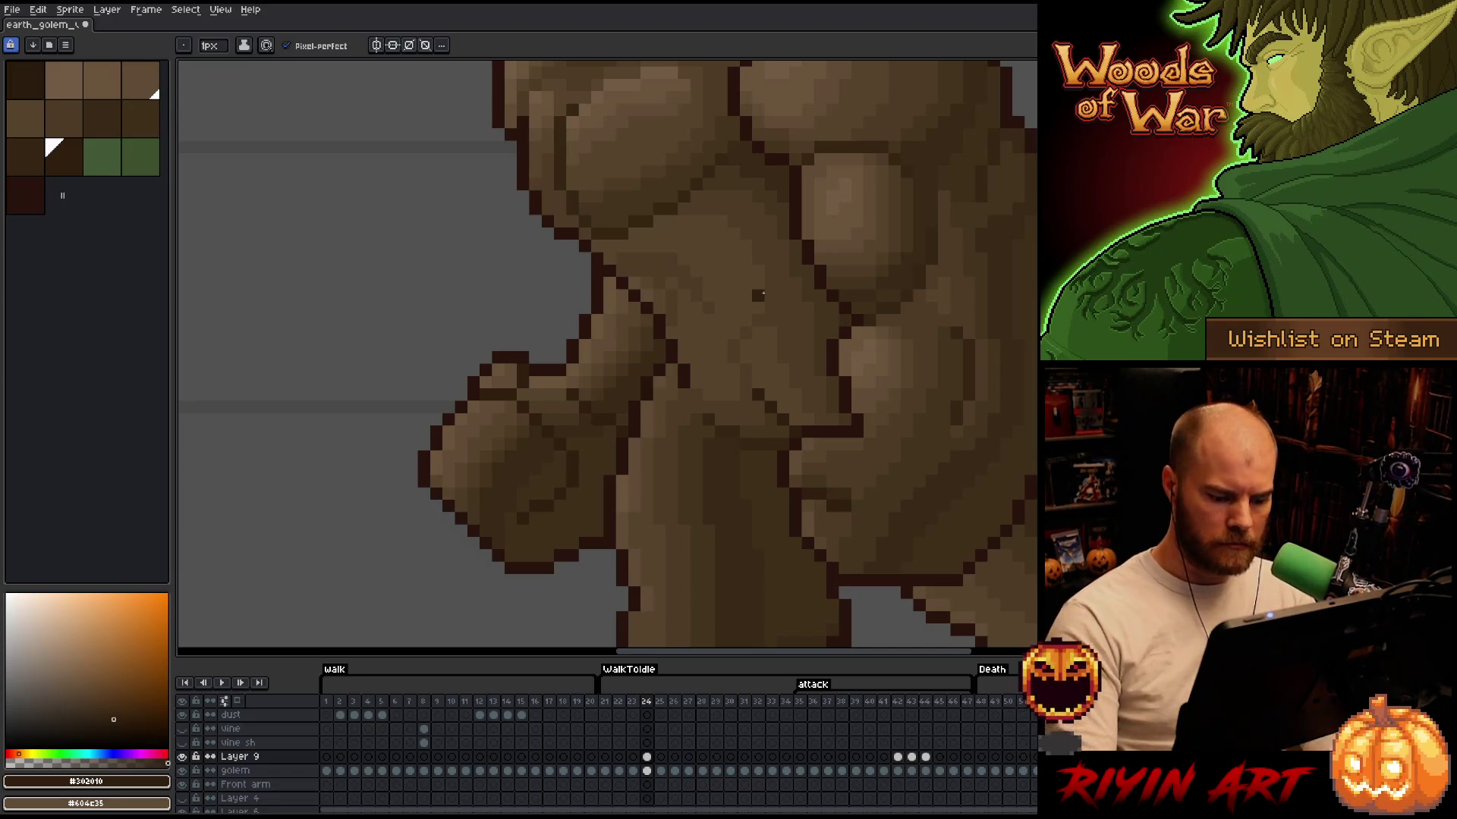
Step through frames to the attack poses, then return to frame 28
key("period")
key("period")
key("period")
key("period")
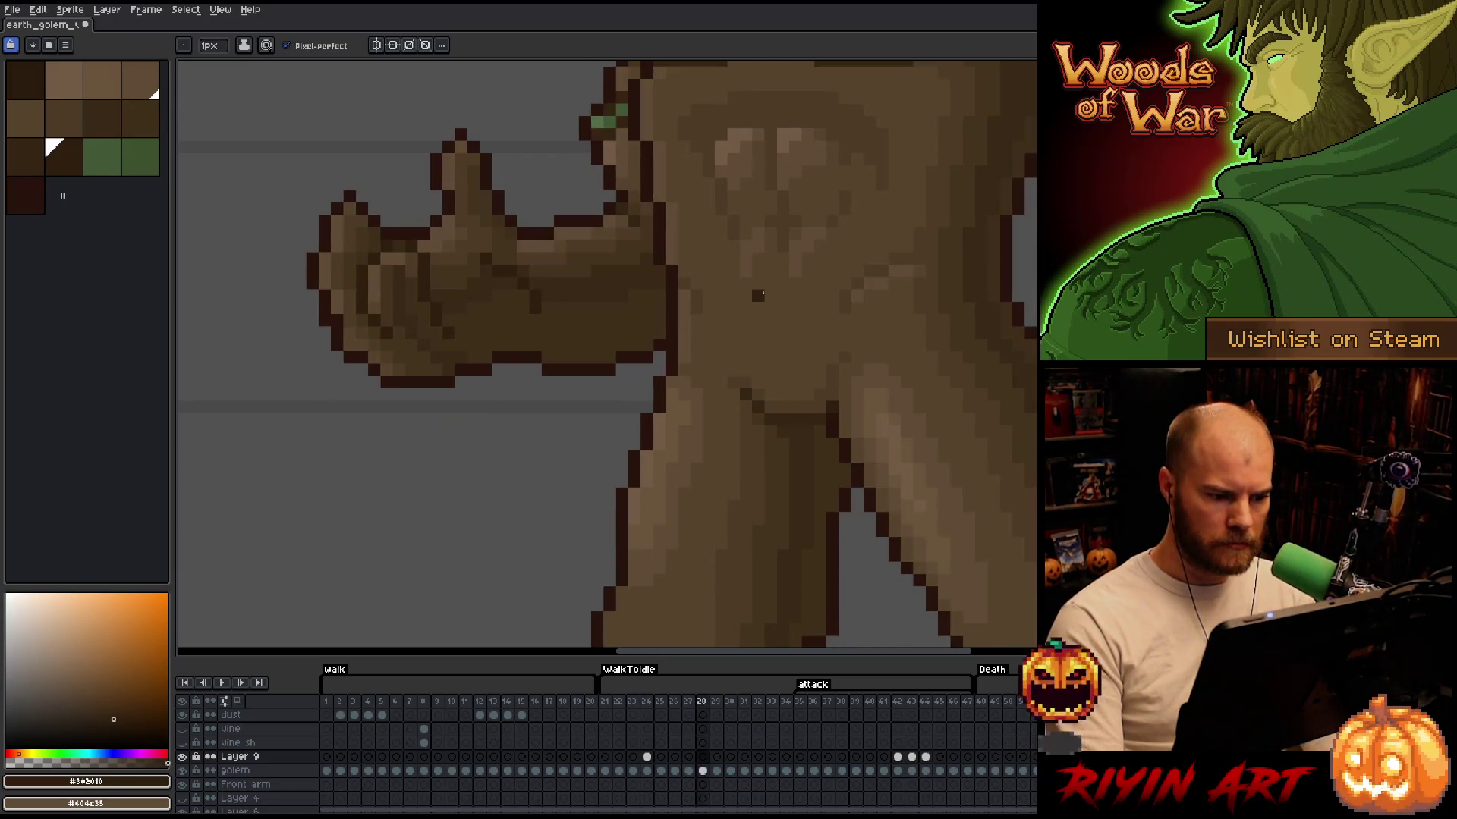
key("period")
key("period")
key("period")
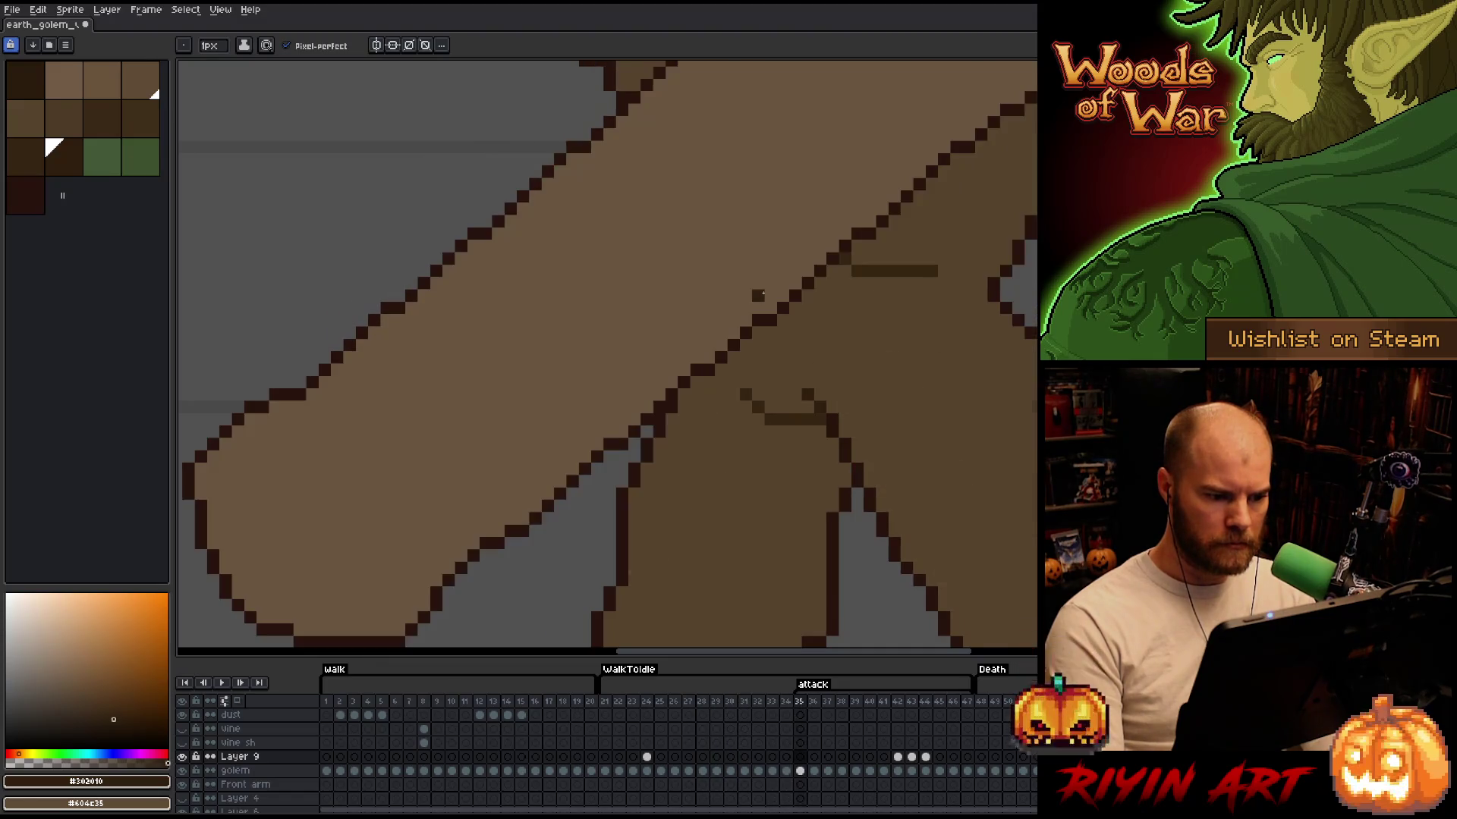
key("comma")
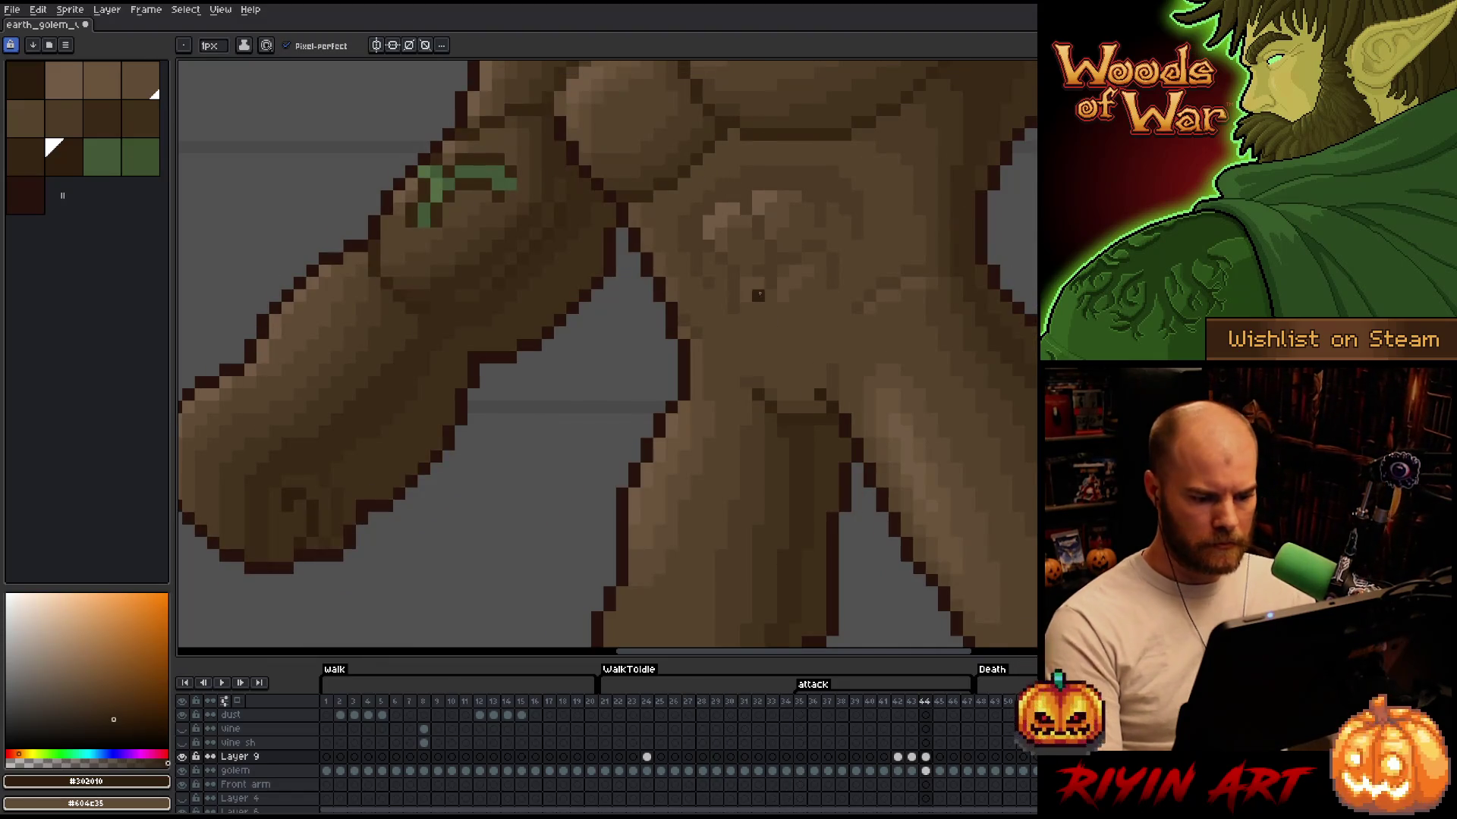
left_click(703, 702)
key("period")
key("period")
key("period")
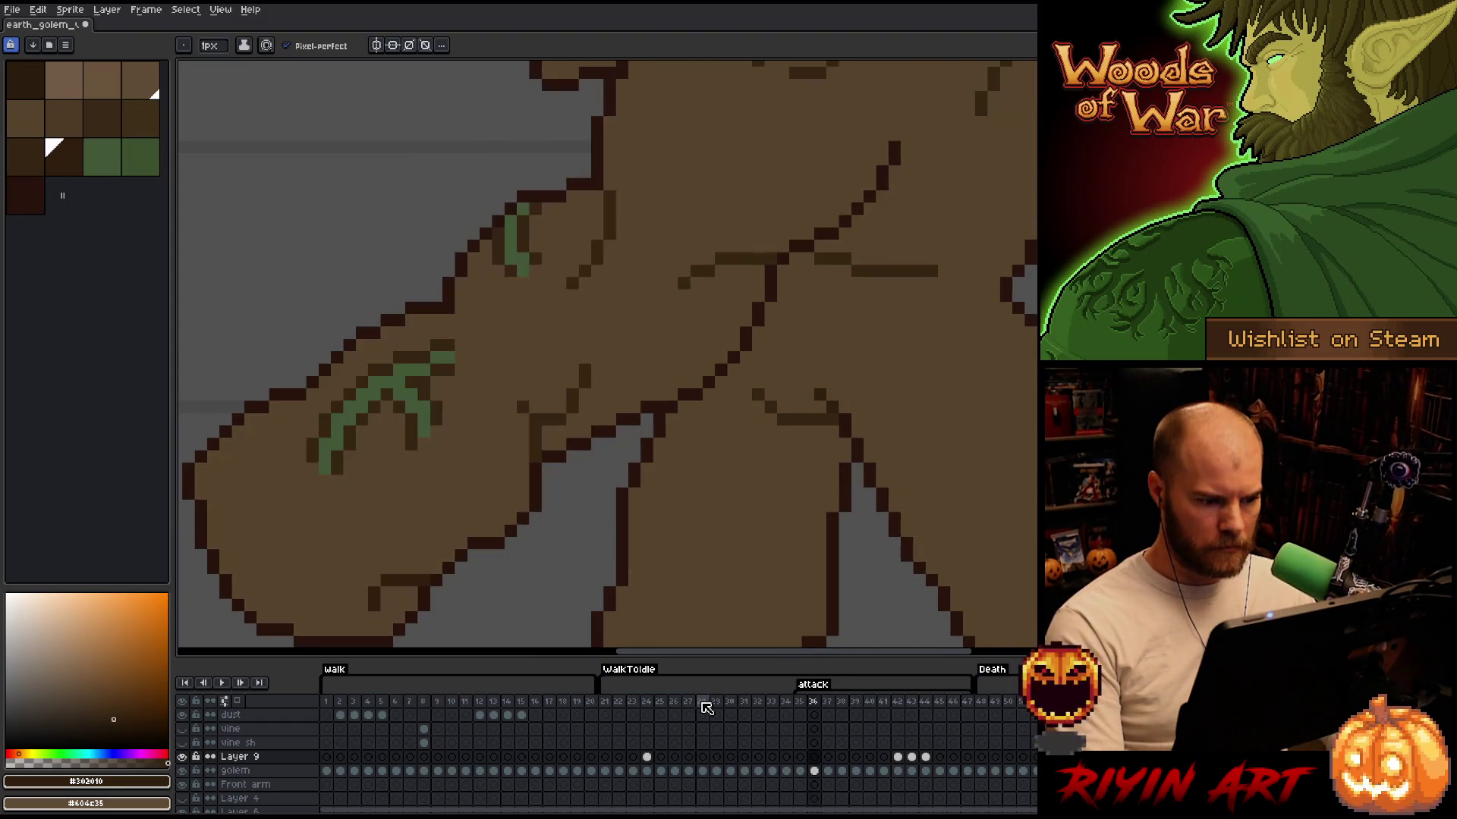
left_click(703, 703)
Play the animation from frames 28, 21 and 43 to preview the attack
key("Return")
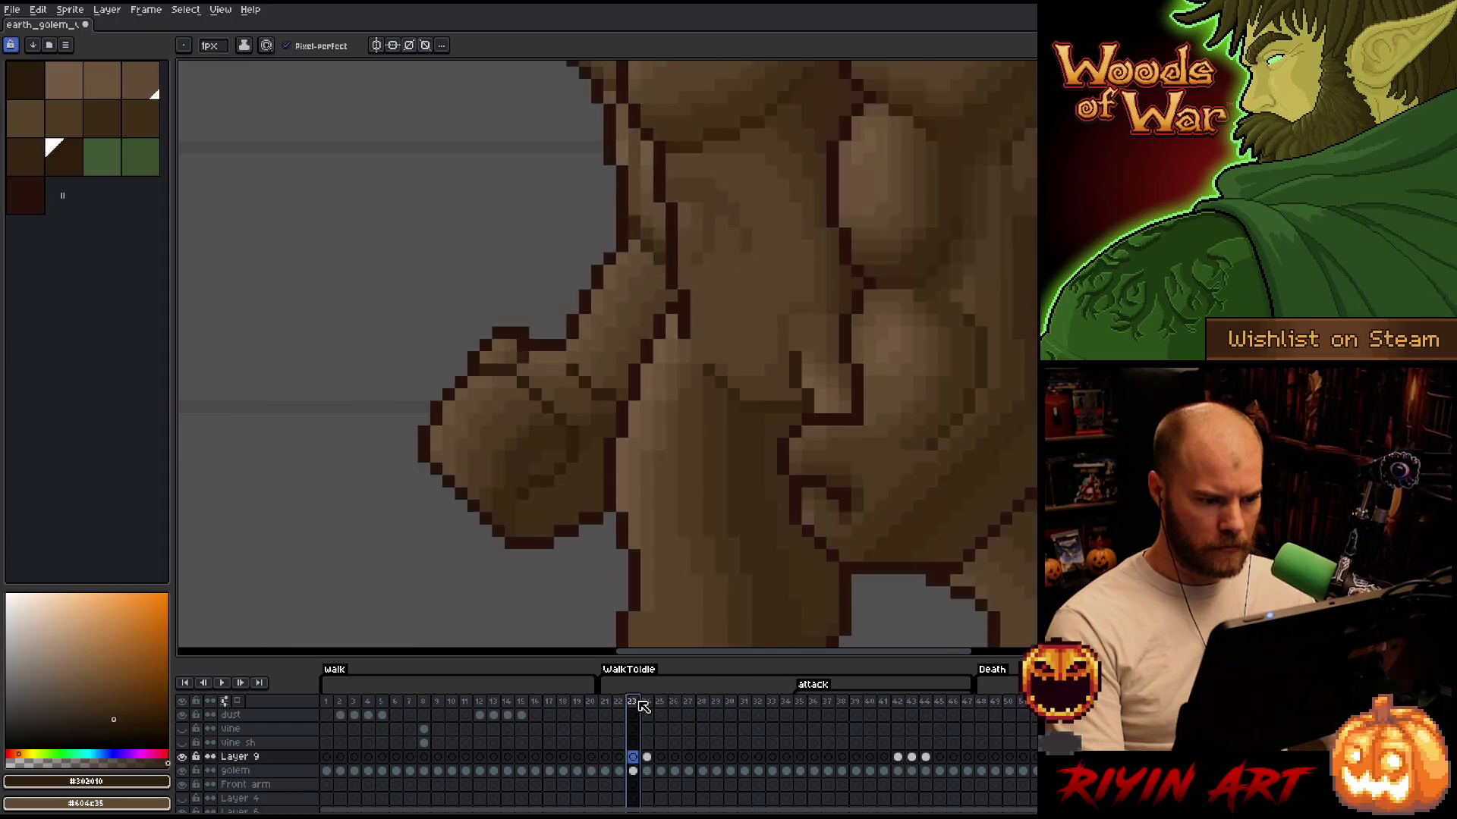
key("Return")
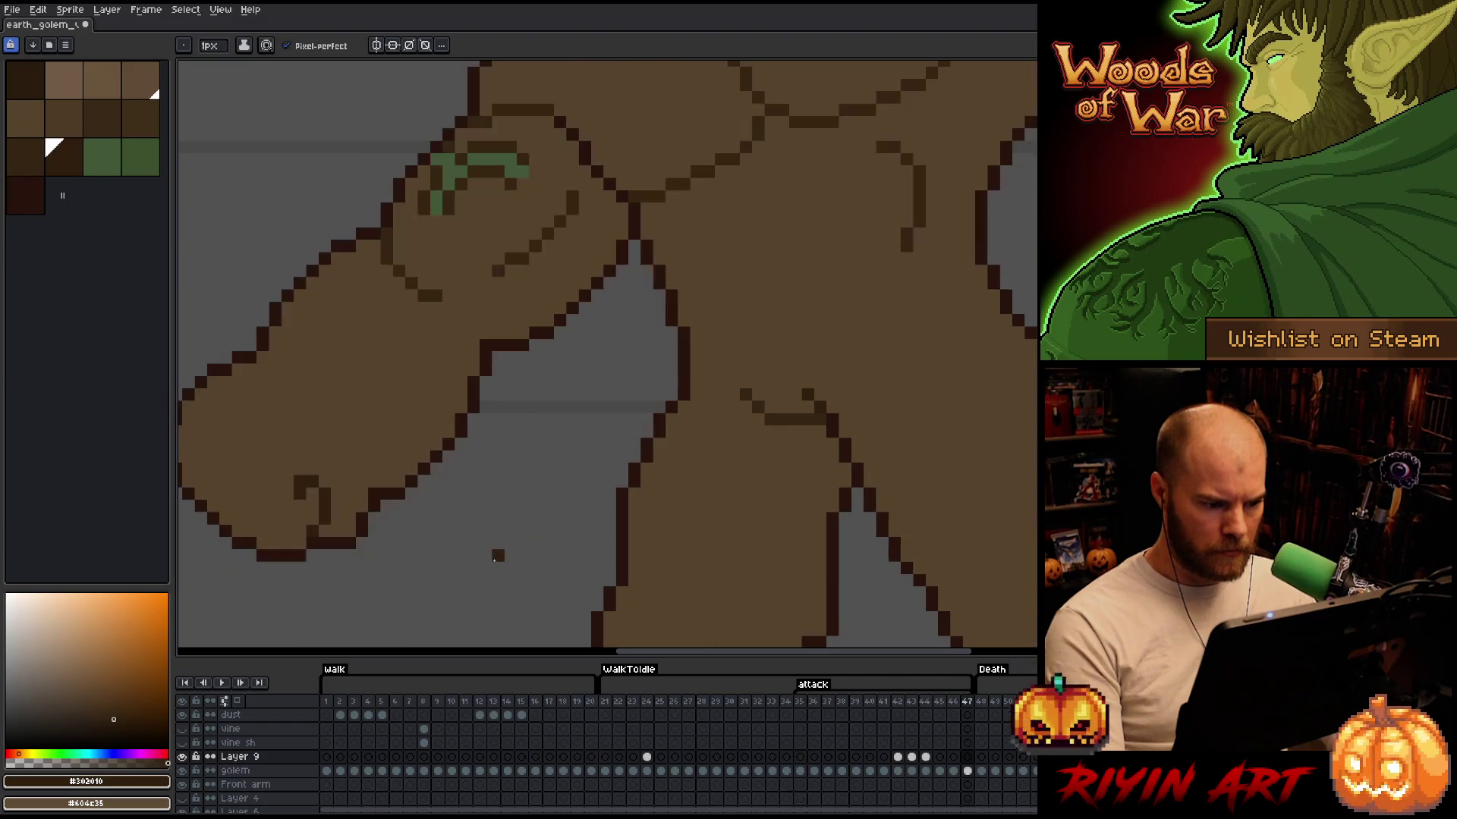
key("Return")
left_click(604, 702)
key("Return")
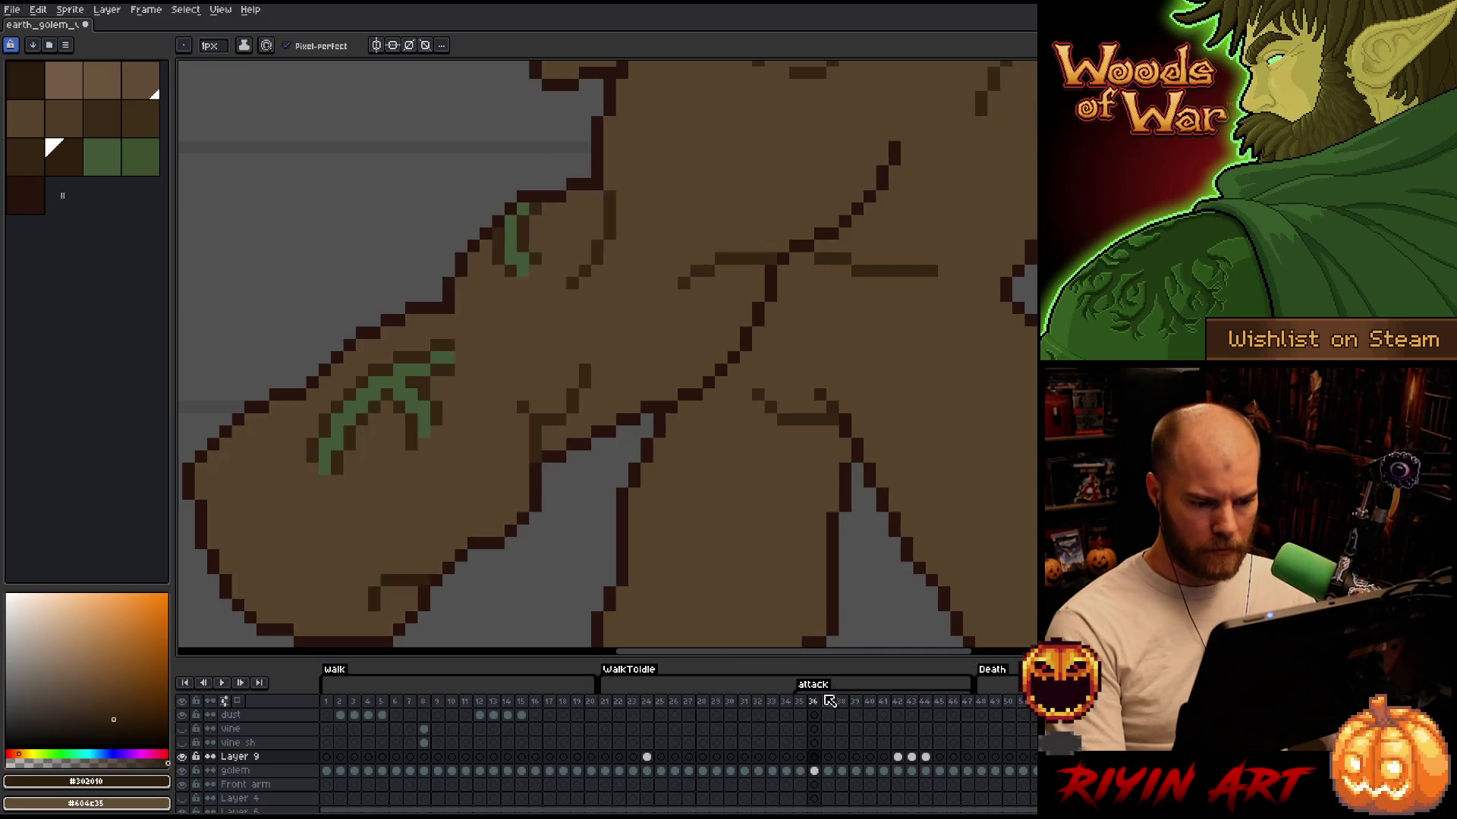
left_click(899, 702)
scroll(714, 482, "down", 3)
key("Return")
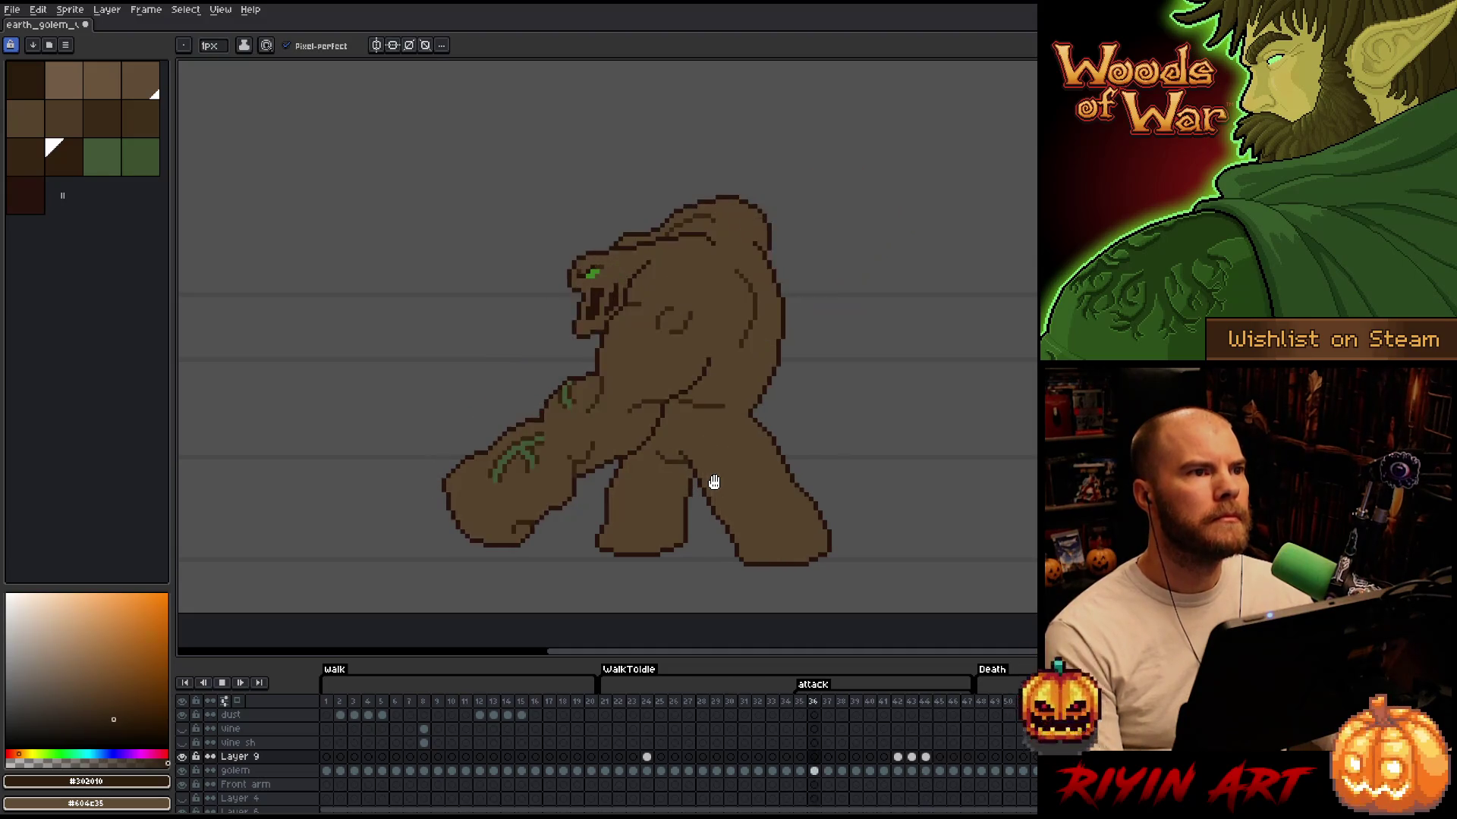
Save the golem file and flip between shaded frame 45 and flat frames 46–47
key("ctrl+s")
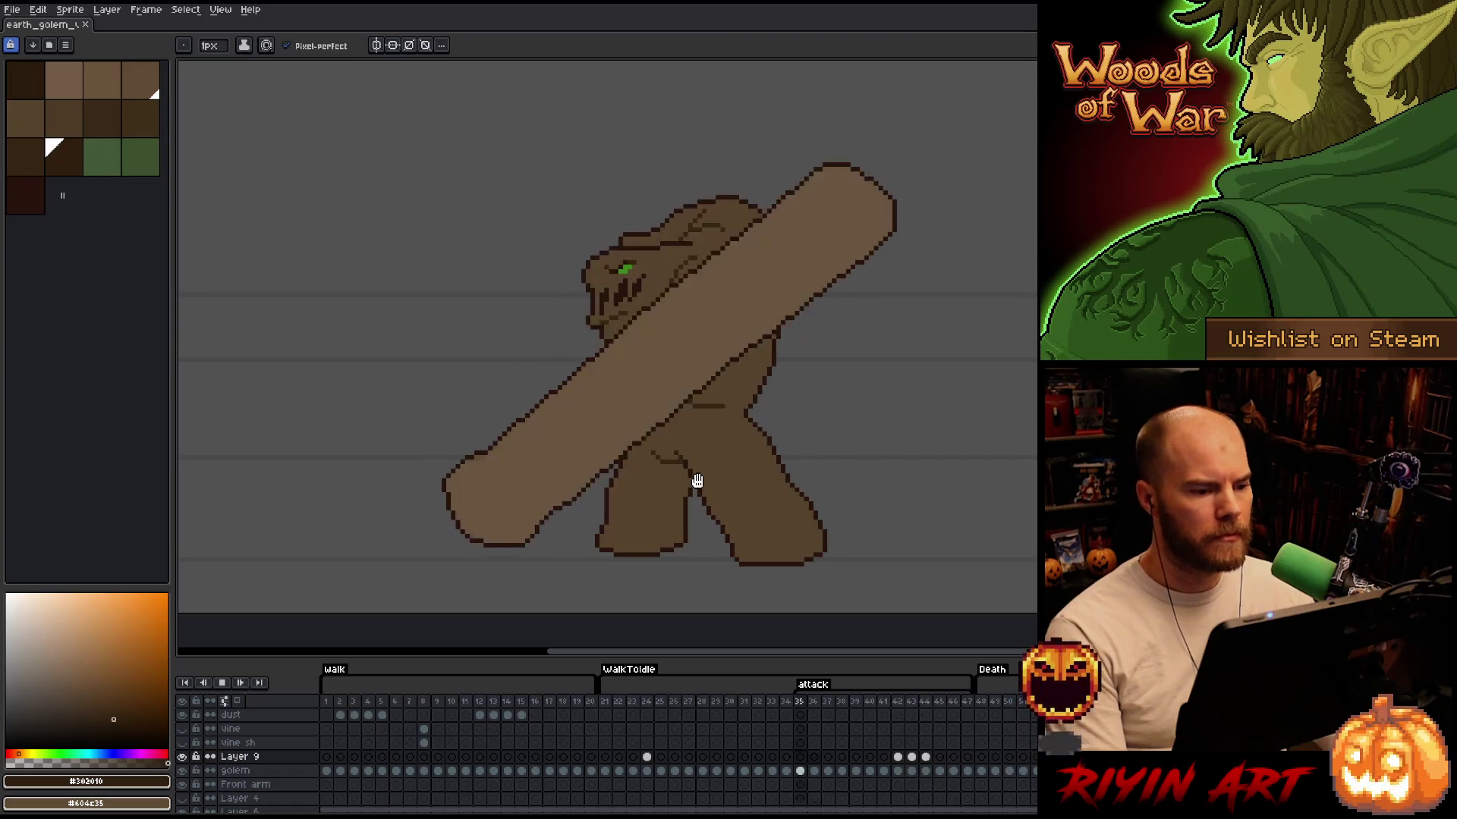
scroll(683, 459, "up", 1)
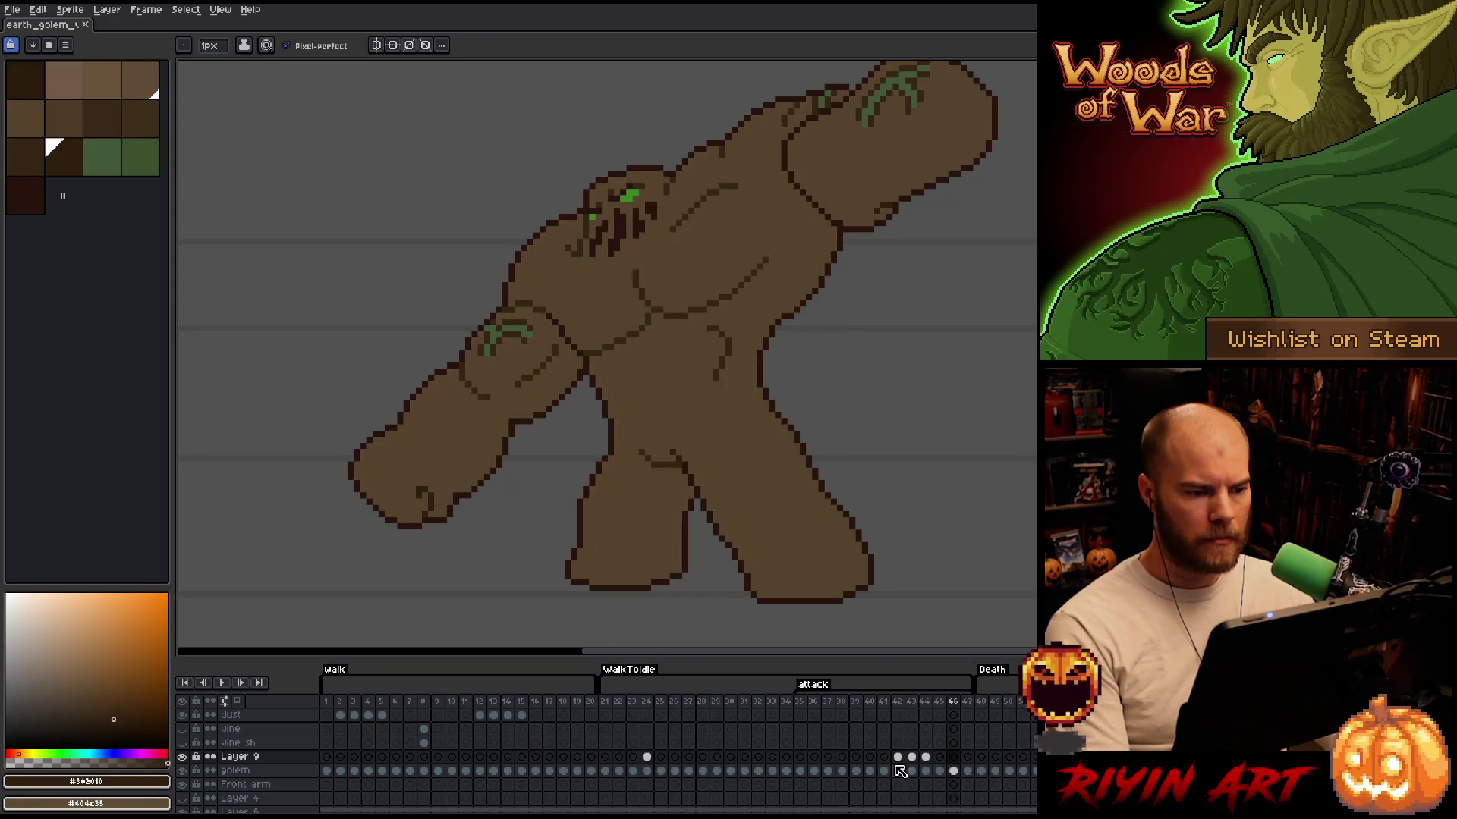
key("Left")
key("Right")
key("Left")
key("Right")
key("Left")
key("Right")
key("Left")
key("Right")
key("Right")
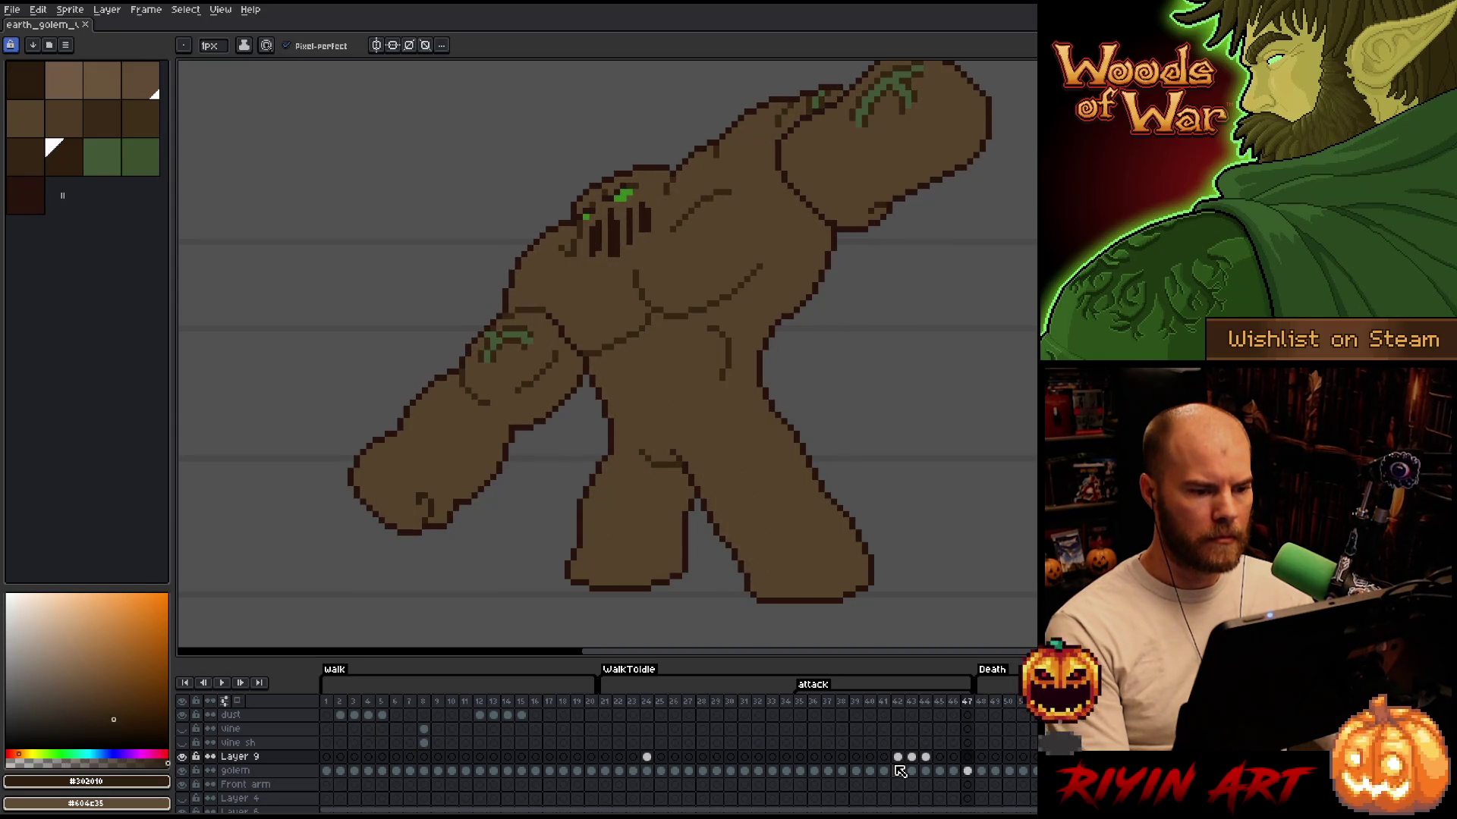
key("Left")
key("Left")
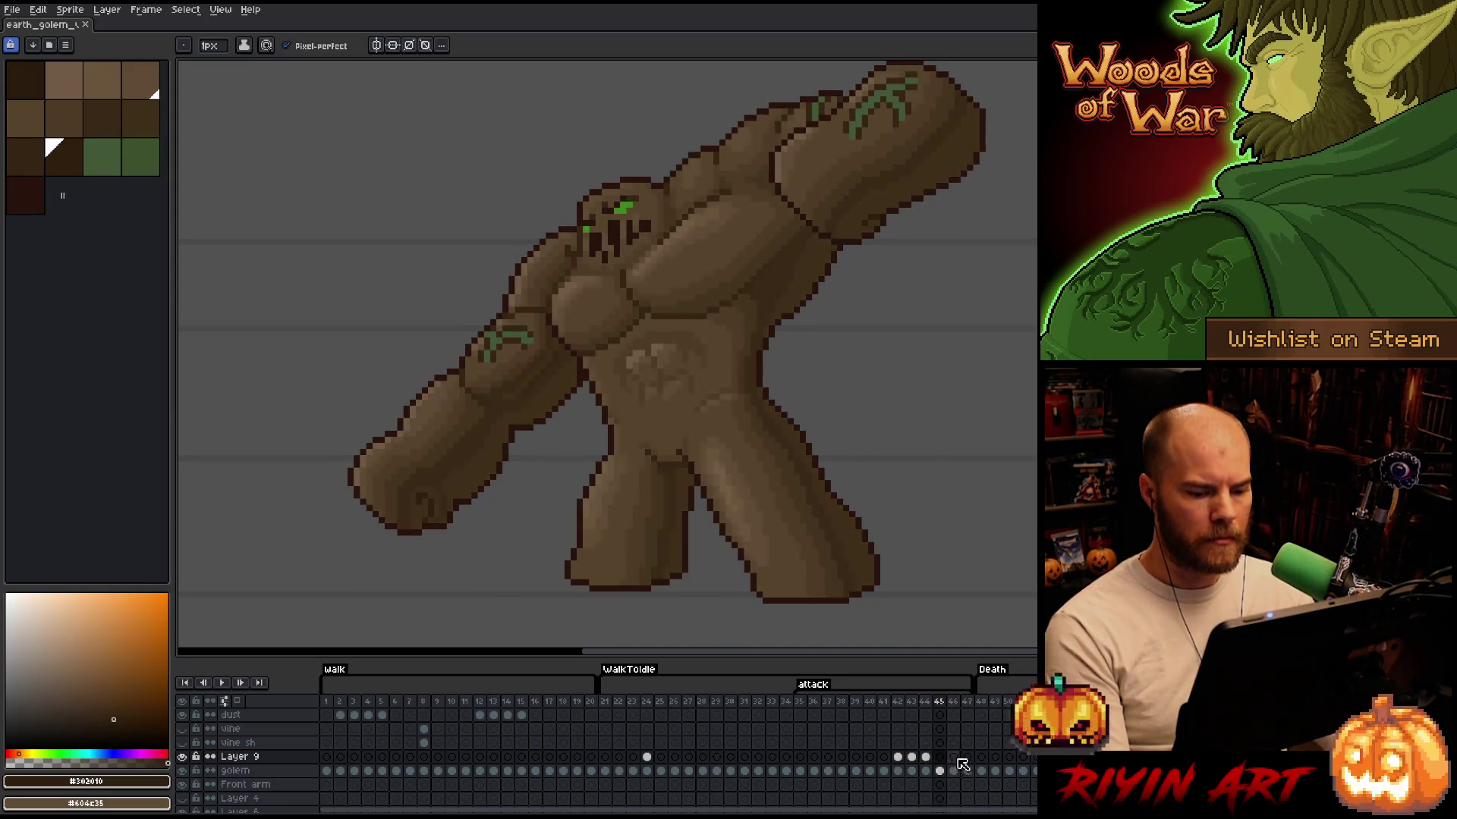
Select the Layer 9 cels at frames 47 and 45, then the golem layer
left_click(969, 759)
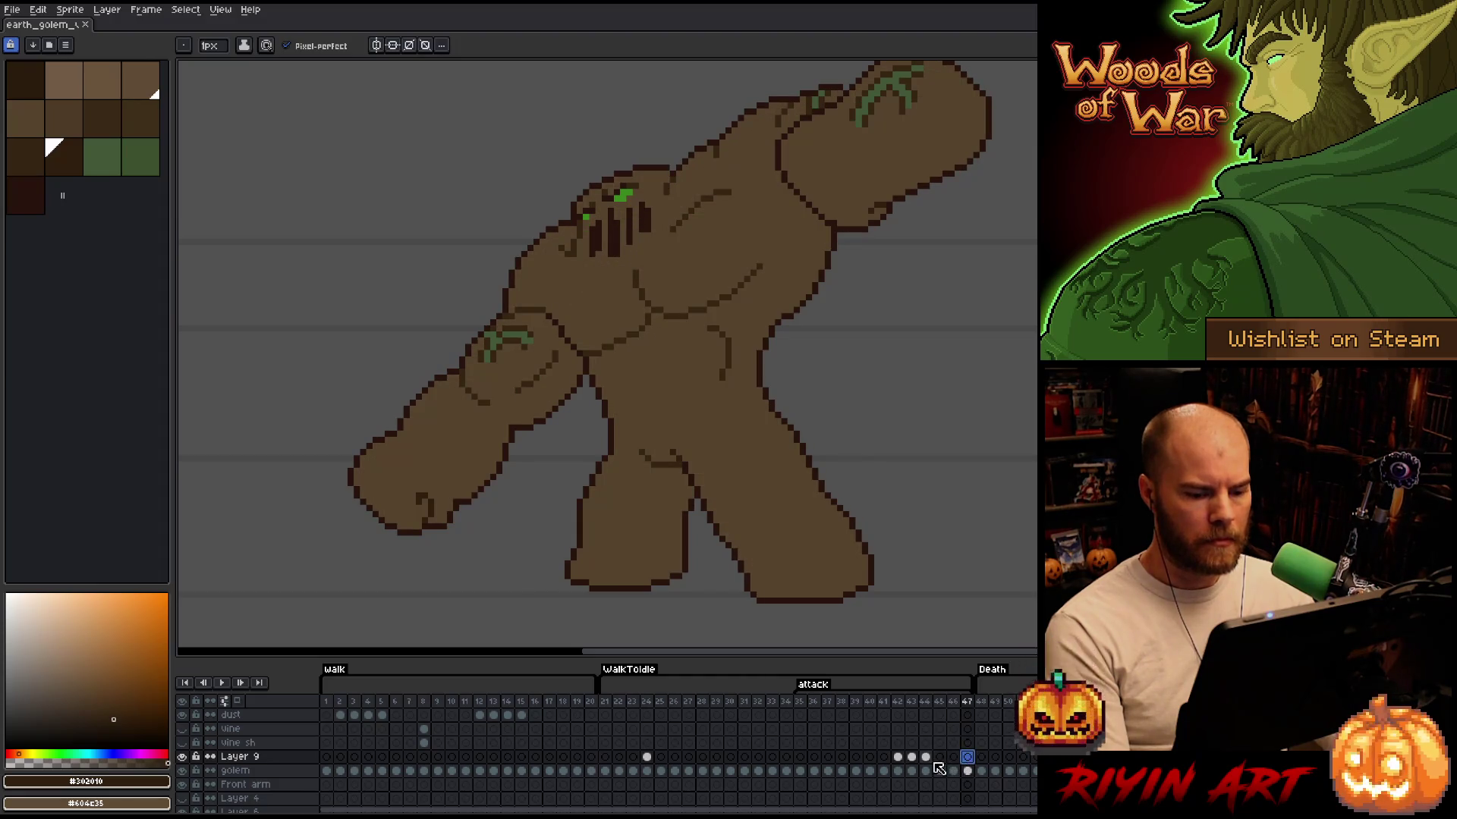
left_click(940, 758)
left_click(940, 771)
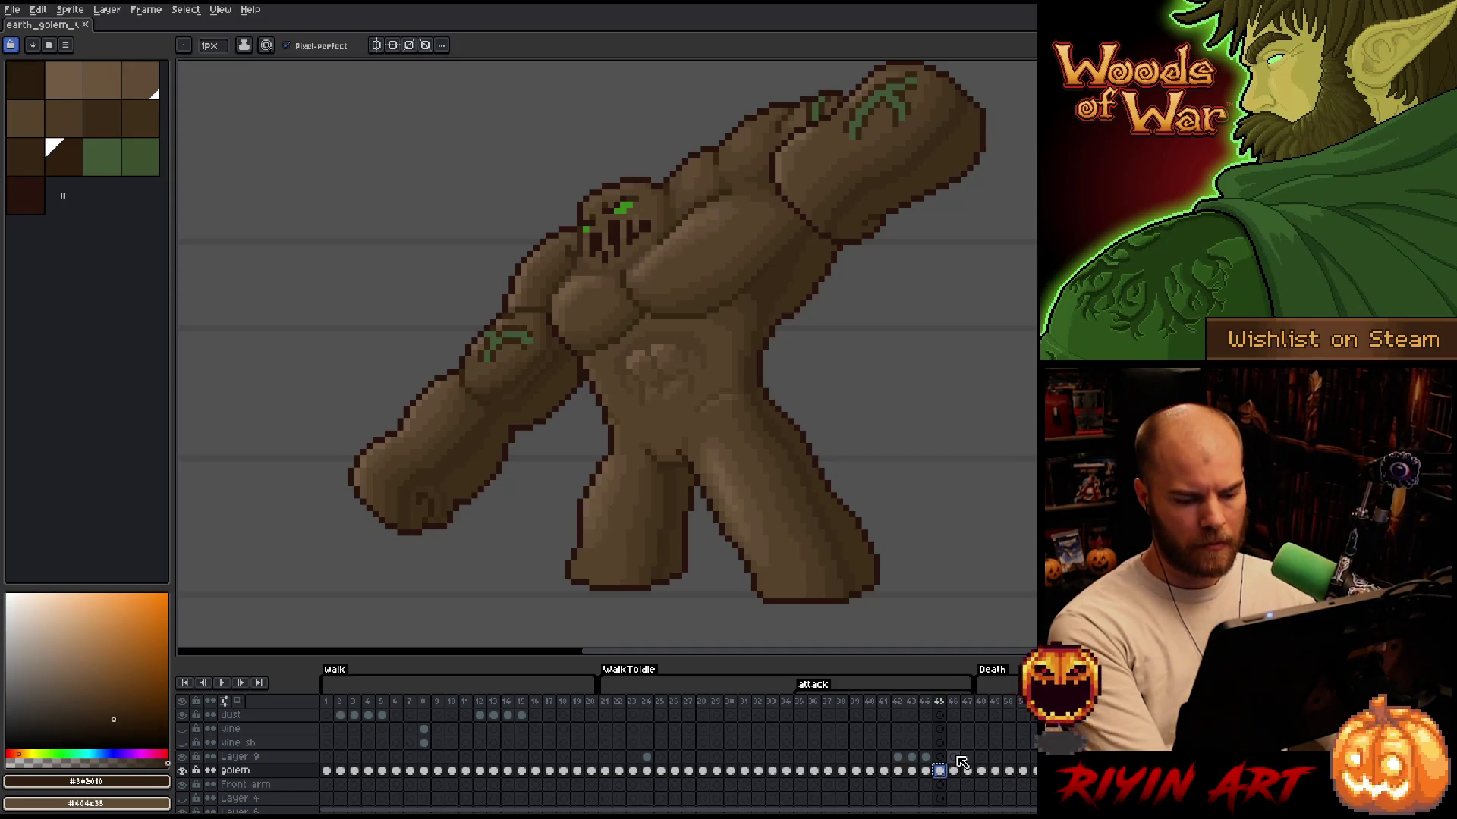
Replace colour #28130d with #604c35 in Layer 9's frame 46 cel
left_click(955, 758)
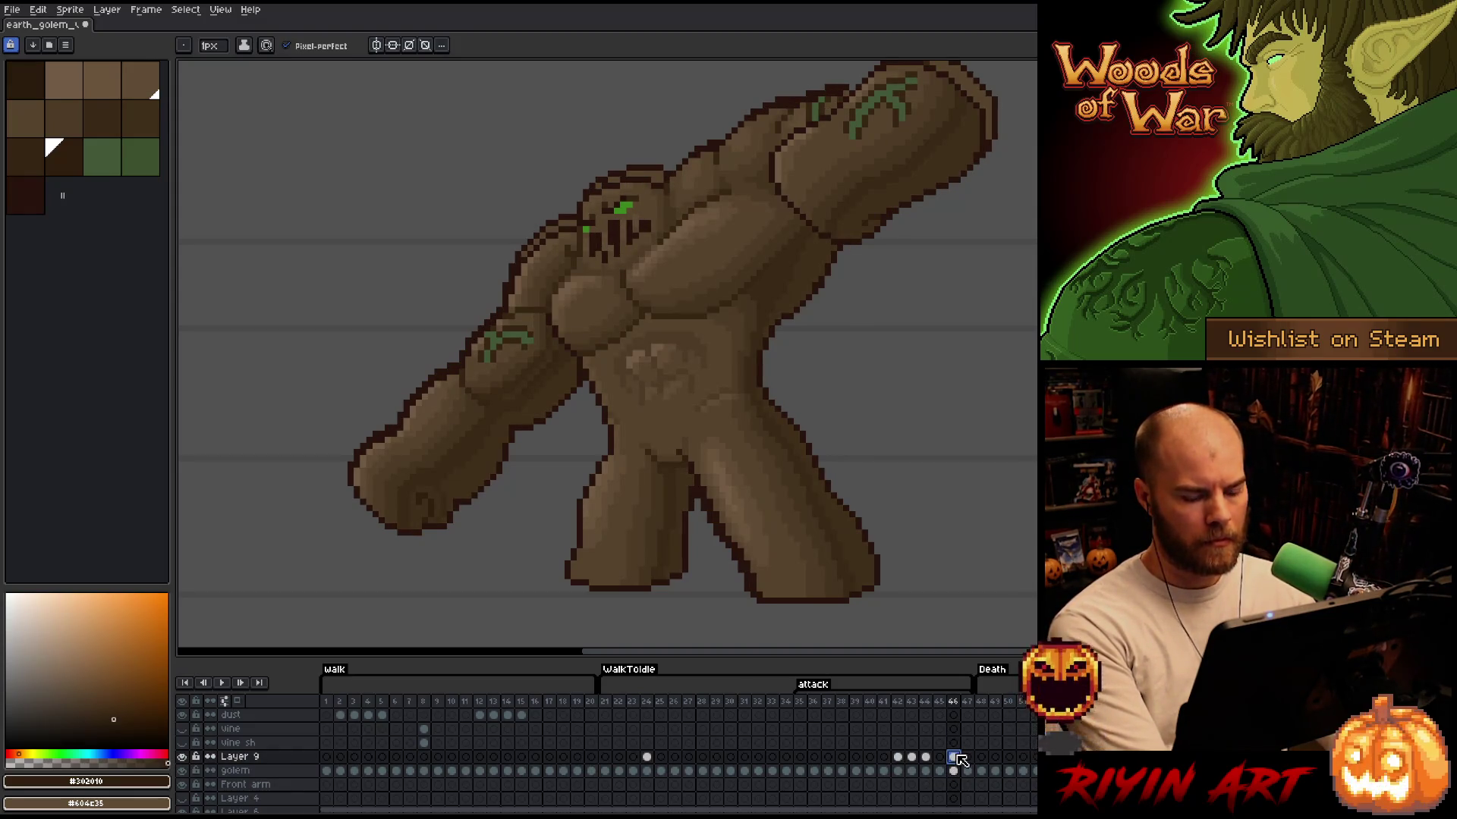
key("shift+r")
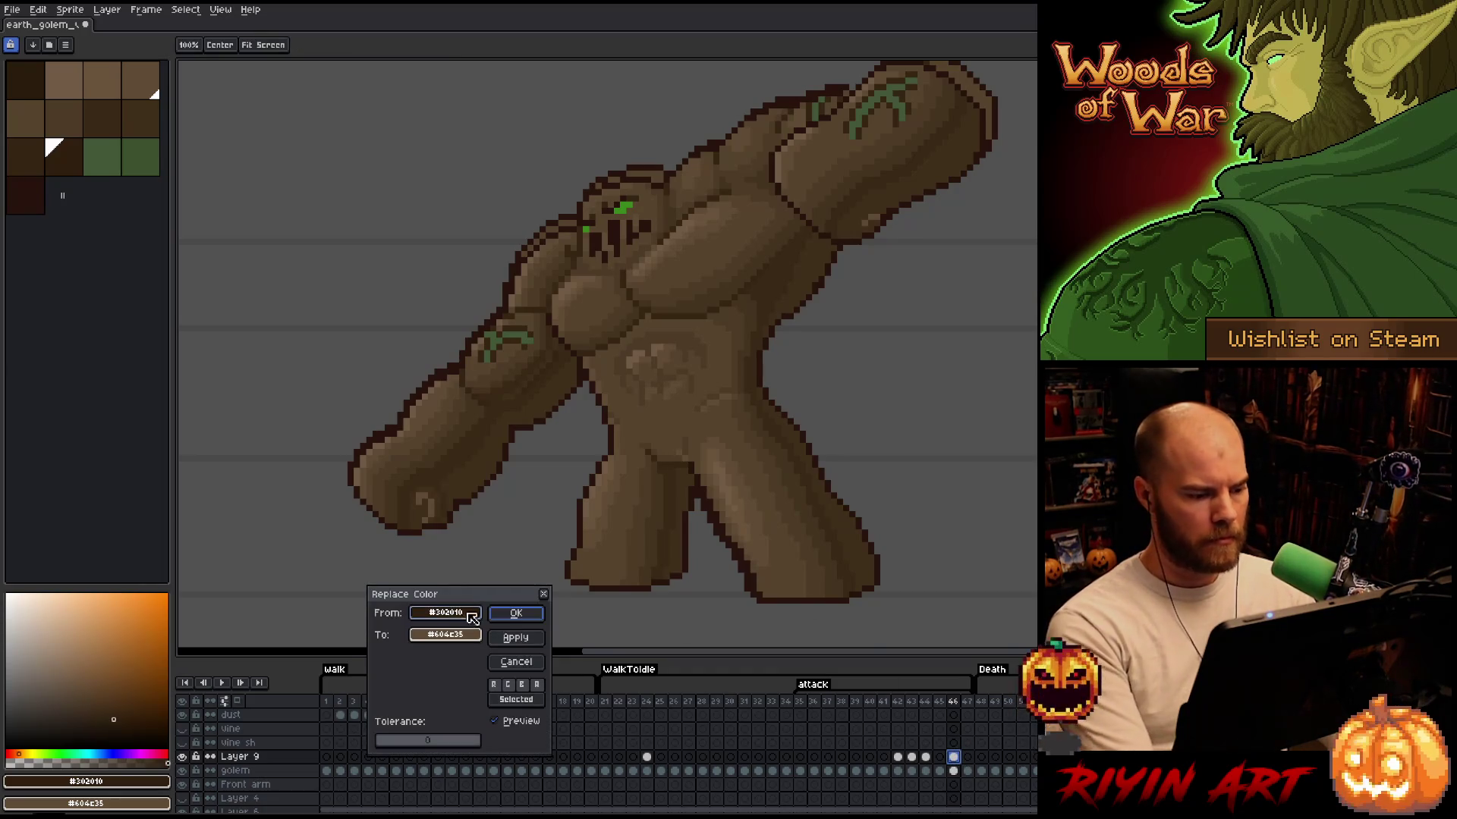
left_click(737, 561)
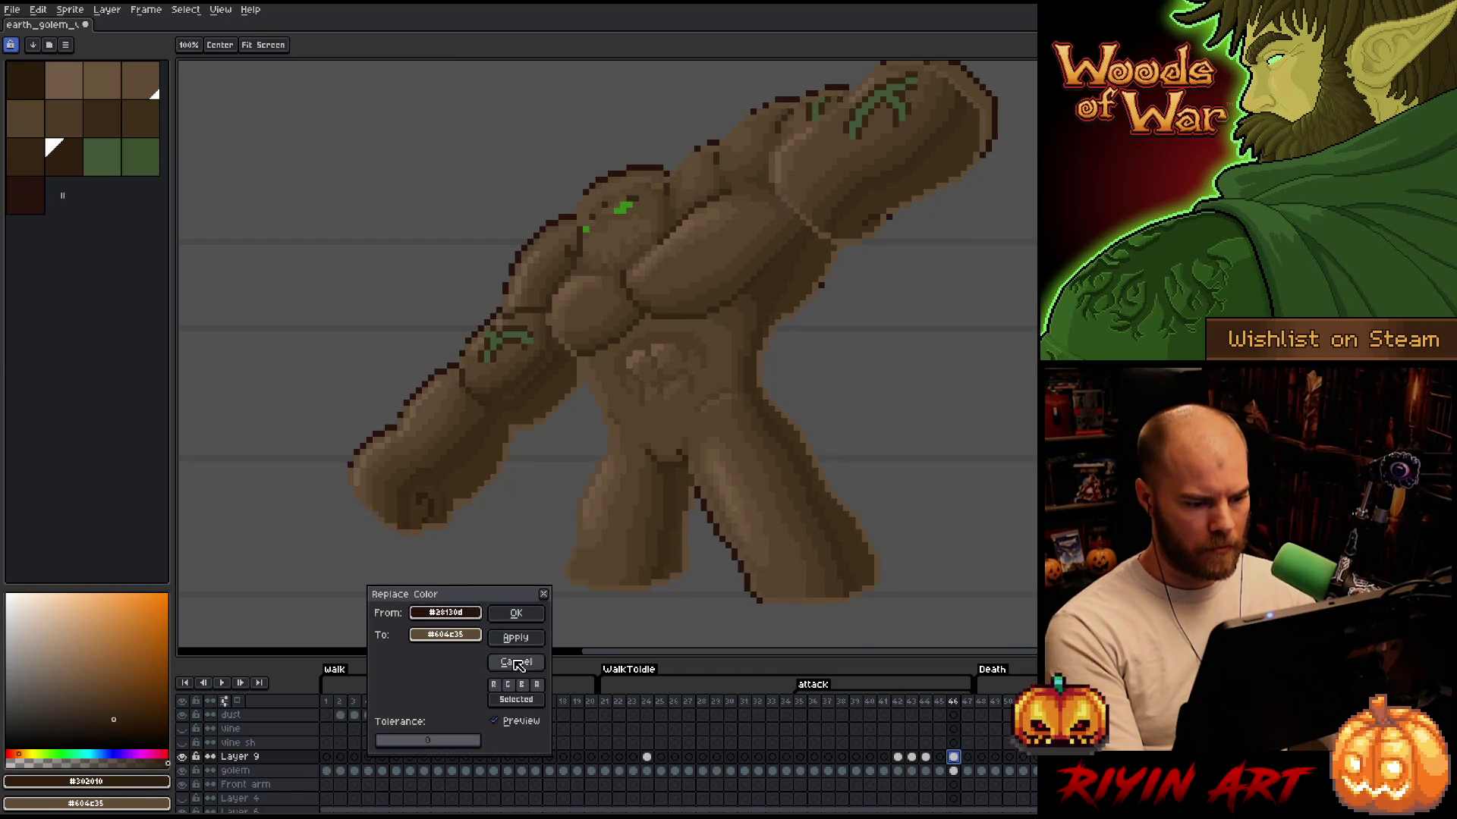
left_click(459, 635)
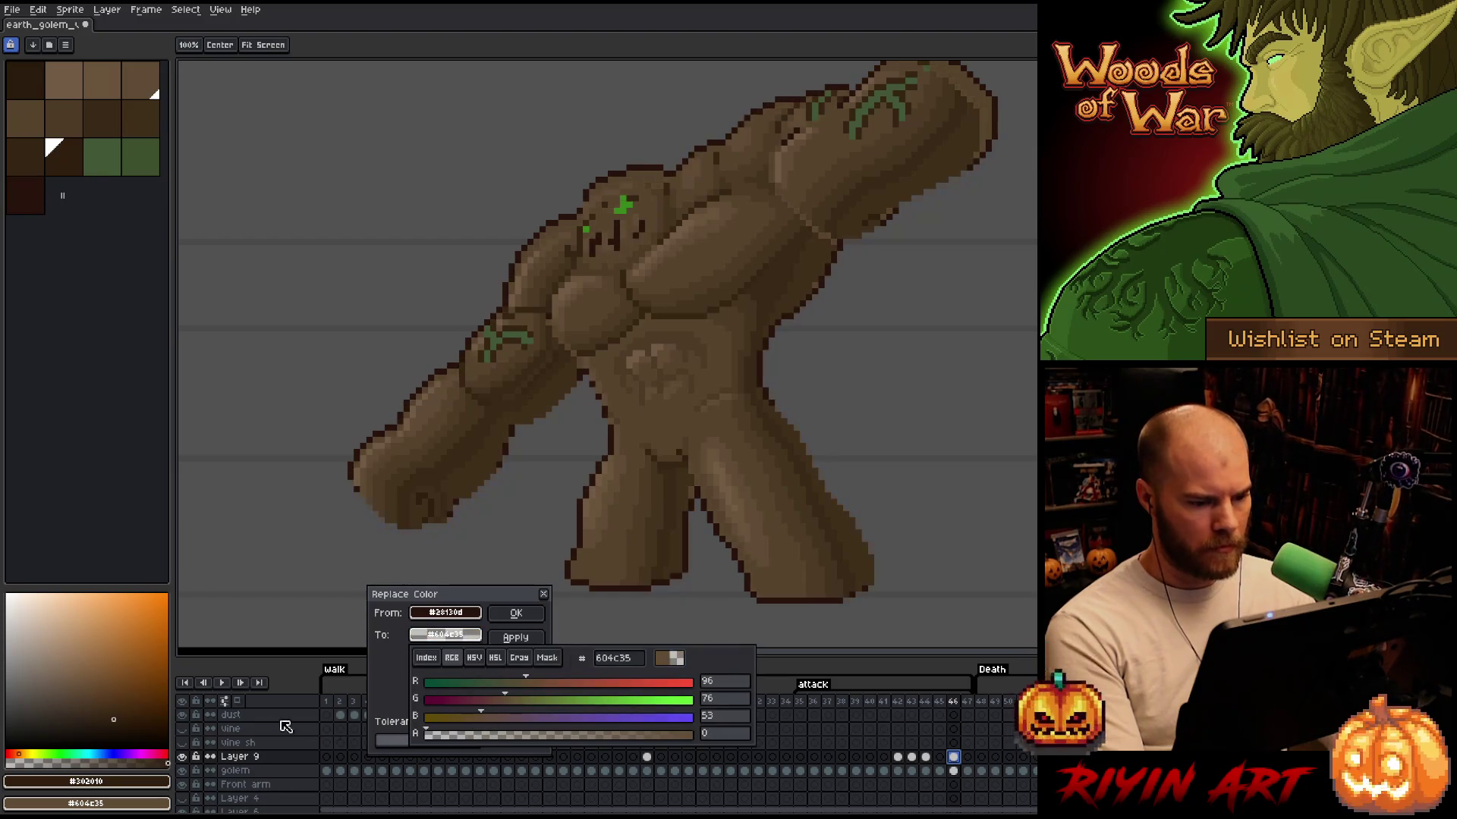
left_click(445, 635)
left_click(512, 618)
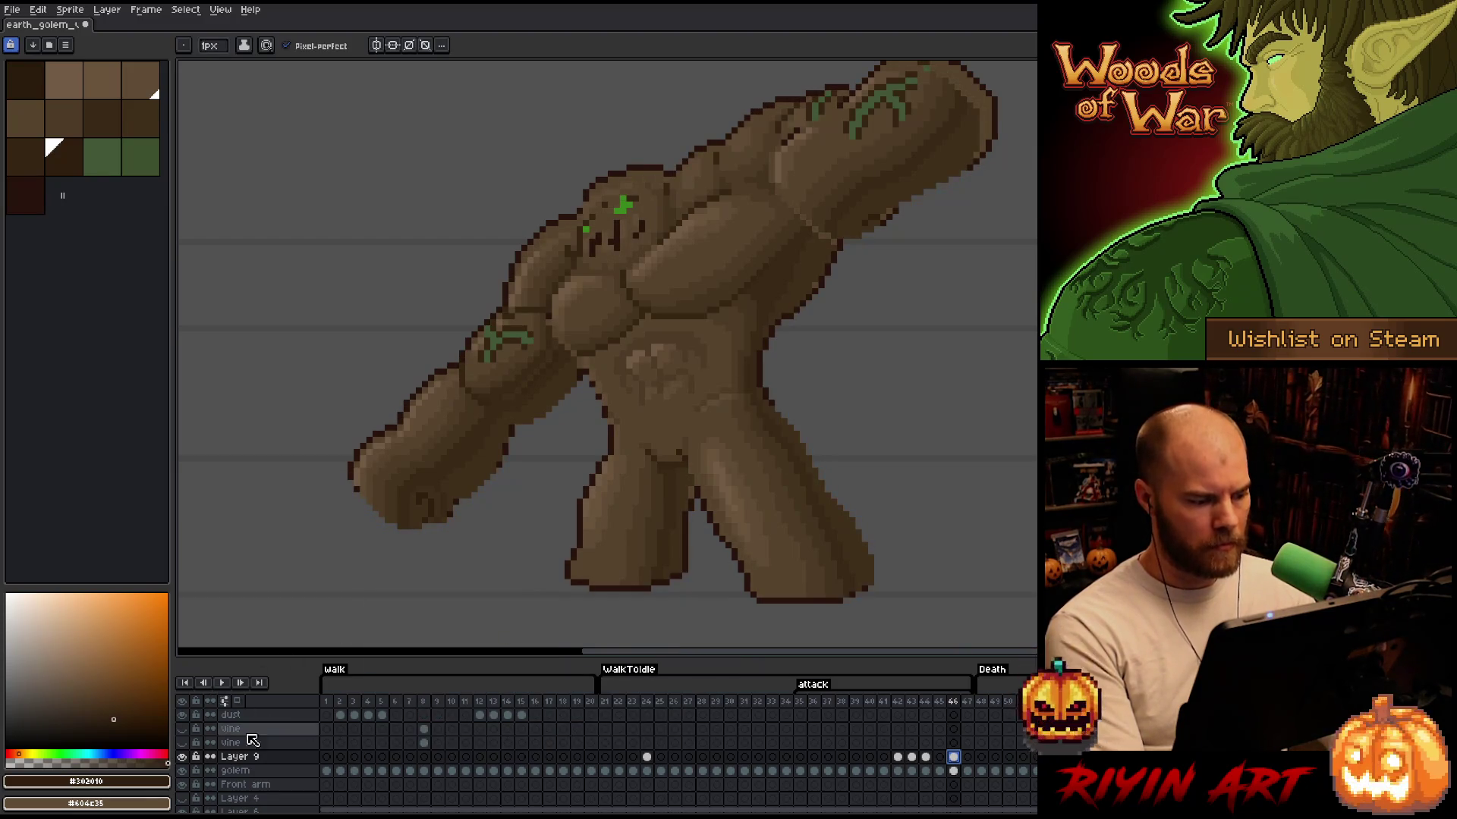
Toggle Layer 9 visibility repeatedly to check the recoloured outline
left_click(185, 757)
left_click(185, 757)
left_click(184, 757)
left_click(185, 757)
left_click(184, 757)
left_click(184, 757)
left_click(184, 757)
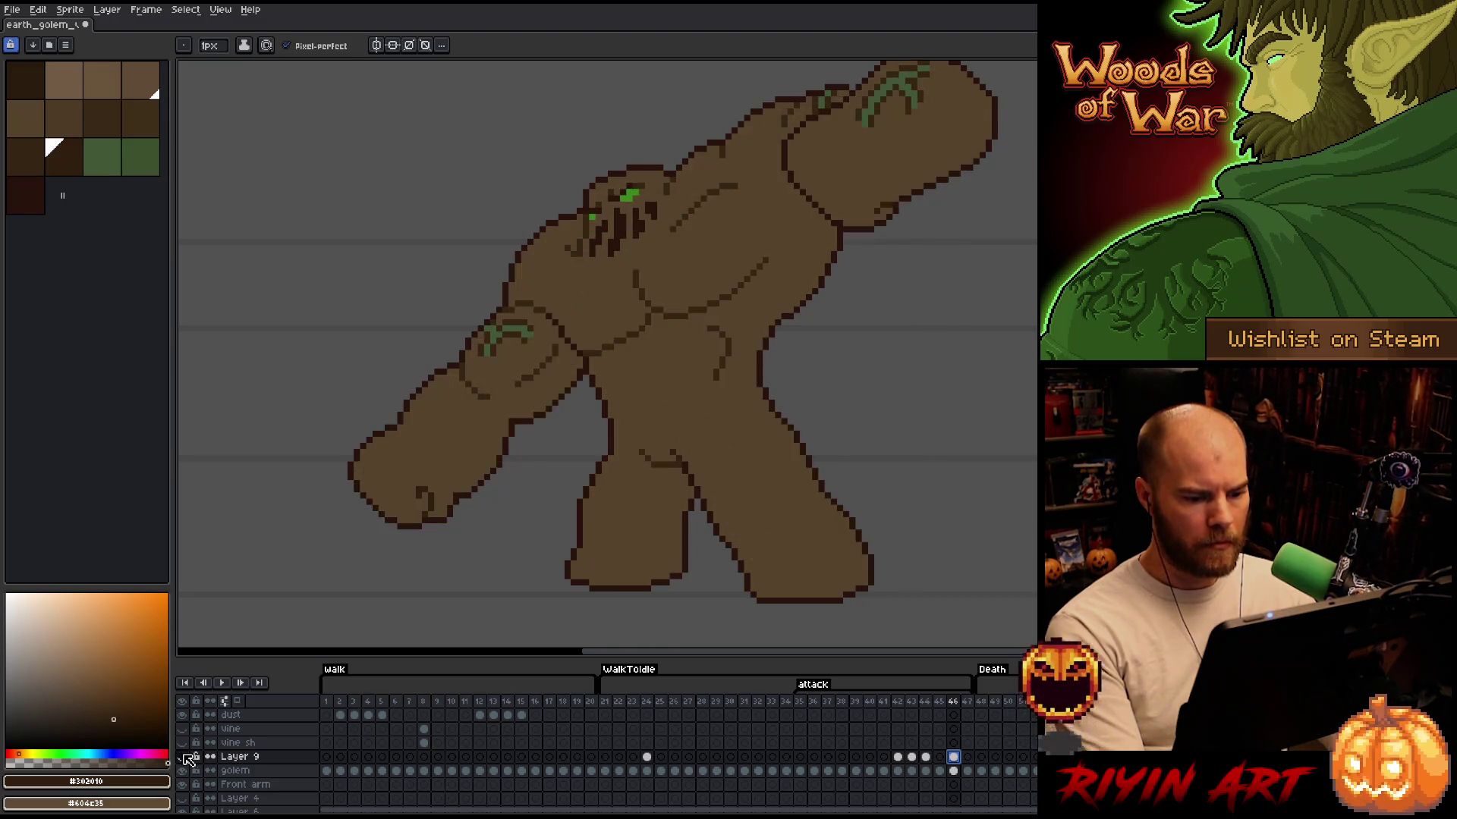
left_click(184, 757)
left_click(184, 757)
left_click(184, 757)
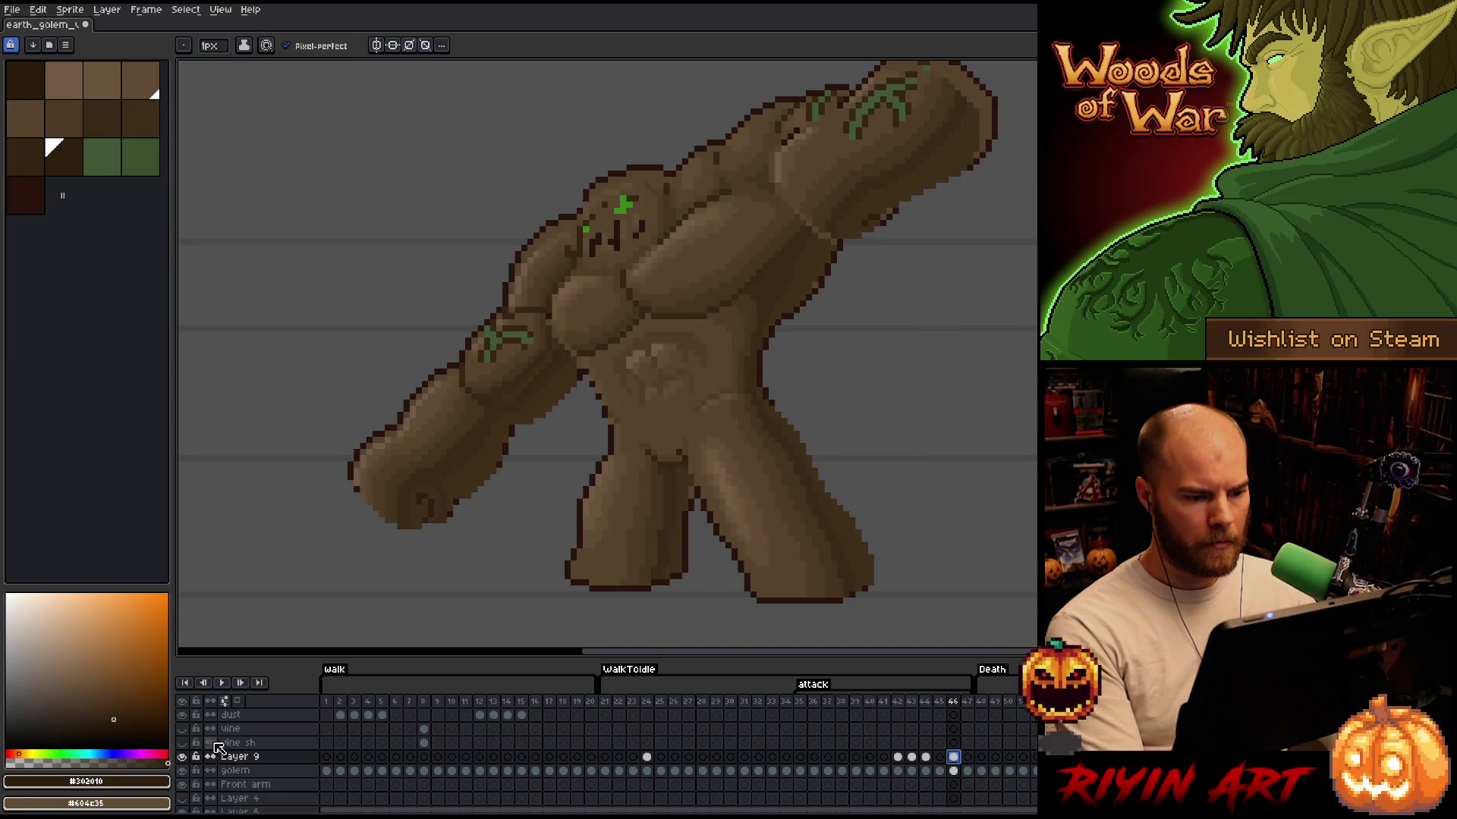
Lasso the golem's right-hand leg, nudge it one pixel left, deselect and save
key("q")
mouse_move(944, 589)
left_mouse_down()
mouse_move(855, 443)
mouse_move(788, 410)
left_mouse_up()
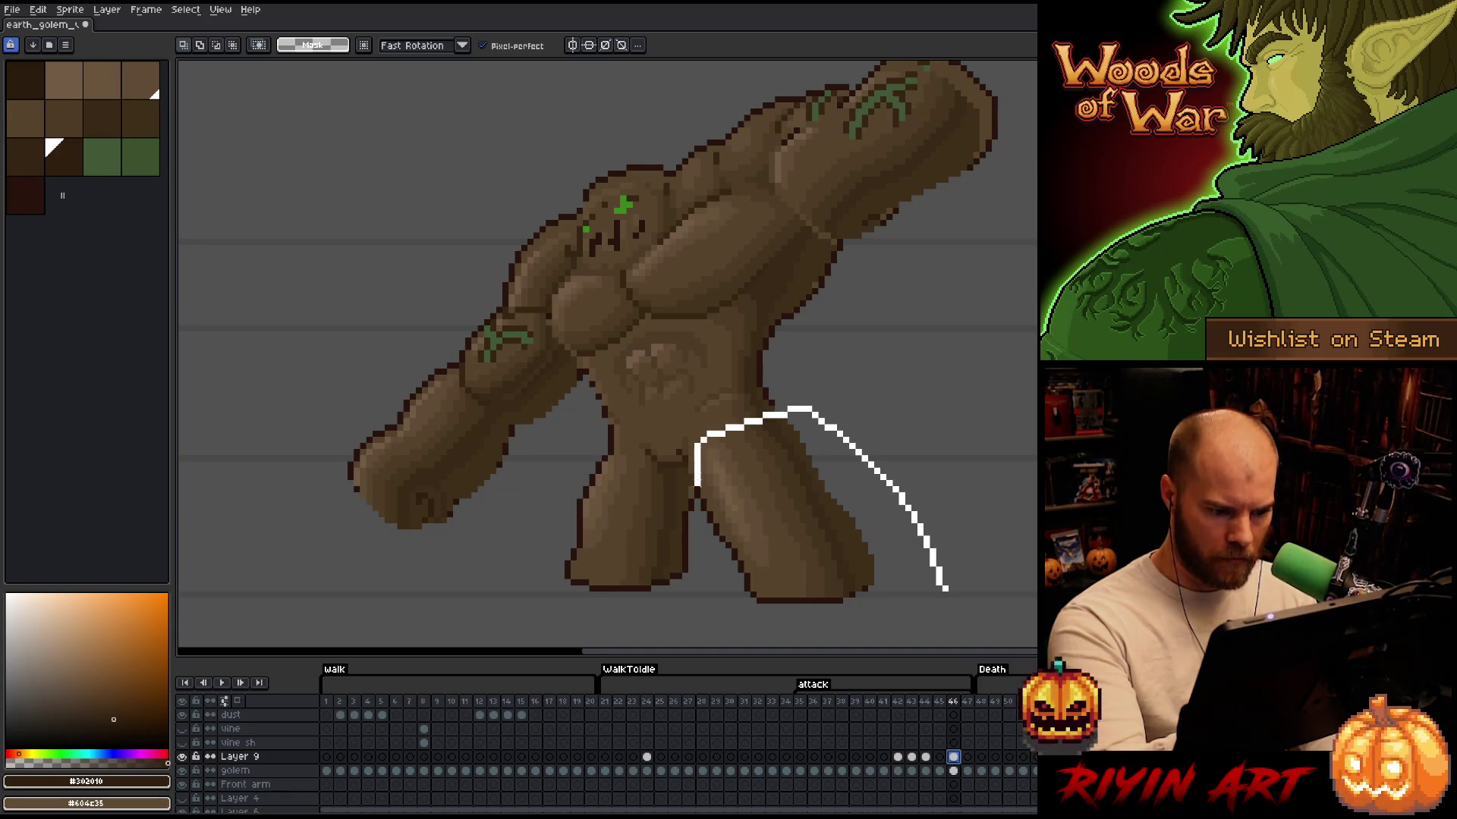
left_click_drag(753, 576, 793, 628)
mouse_move(686, 545)
left_mouse_down()
mouse_move(713, 417)
mouse_move(778, 547)
mouse_move(786, 641)
left_mouse_up()
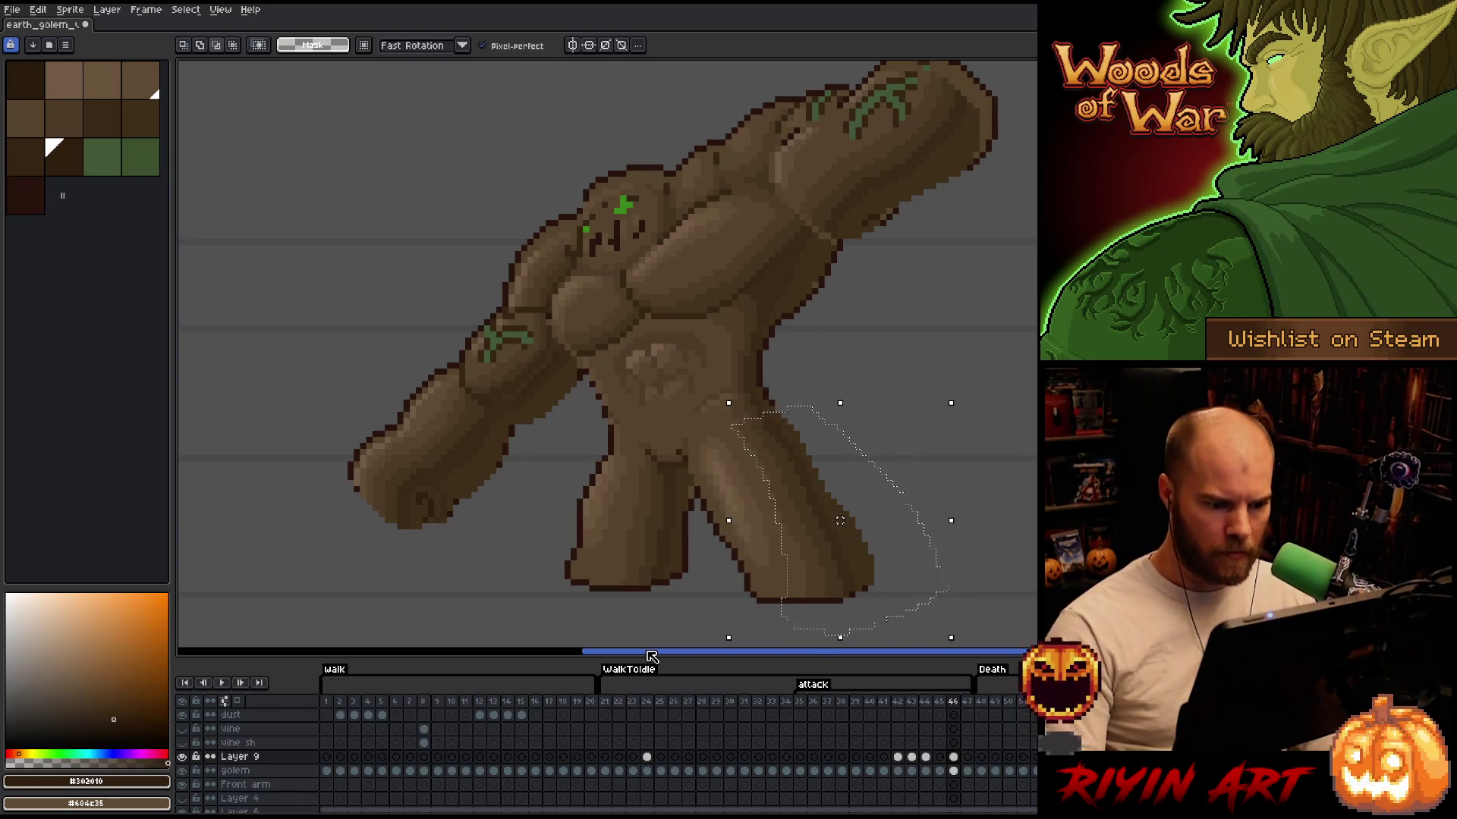
key("Left")
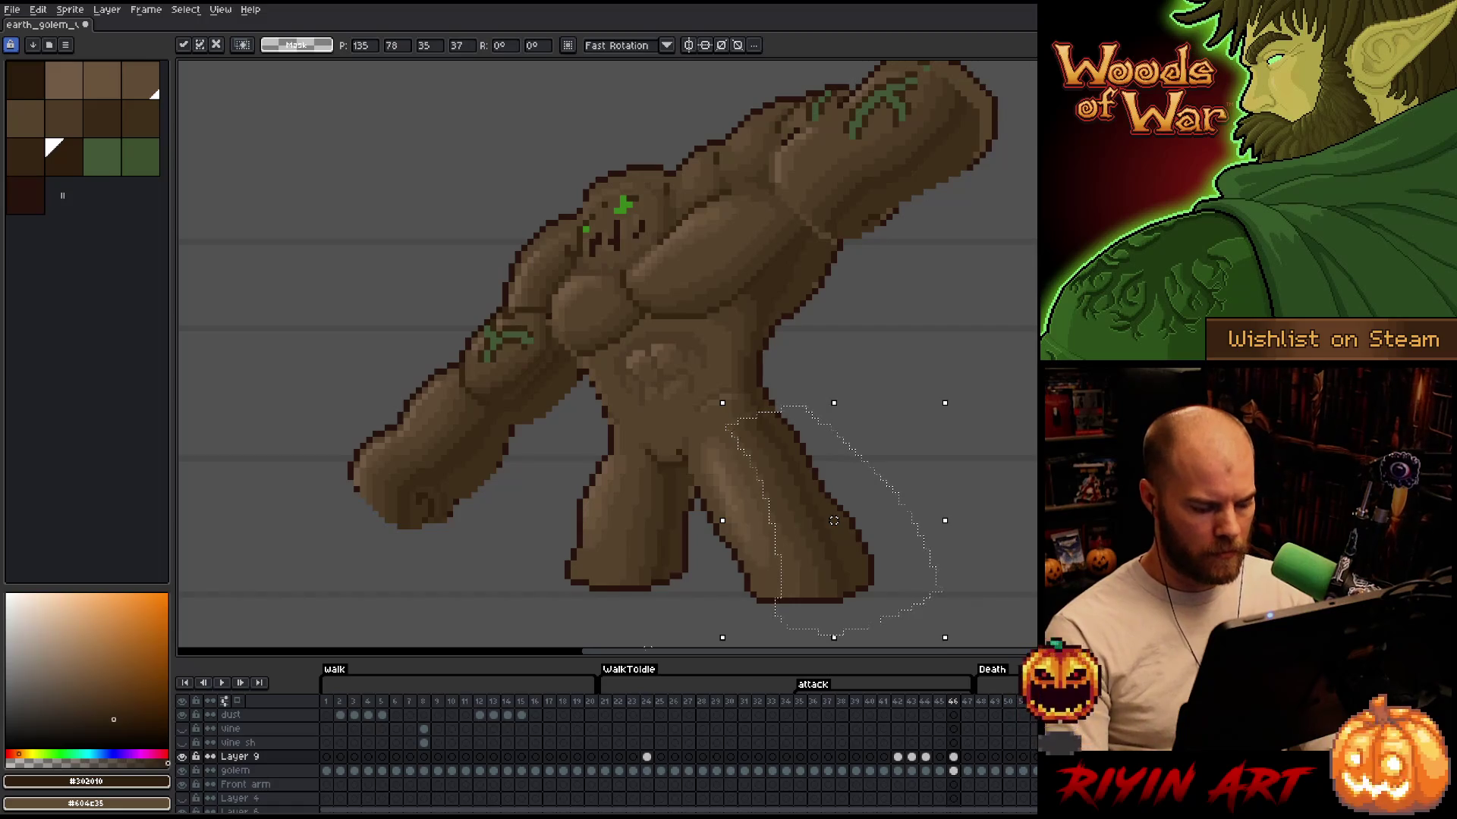
key("ctrl+d")
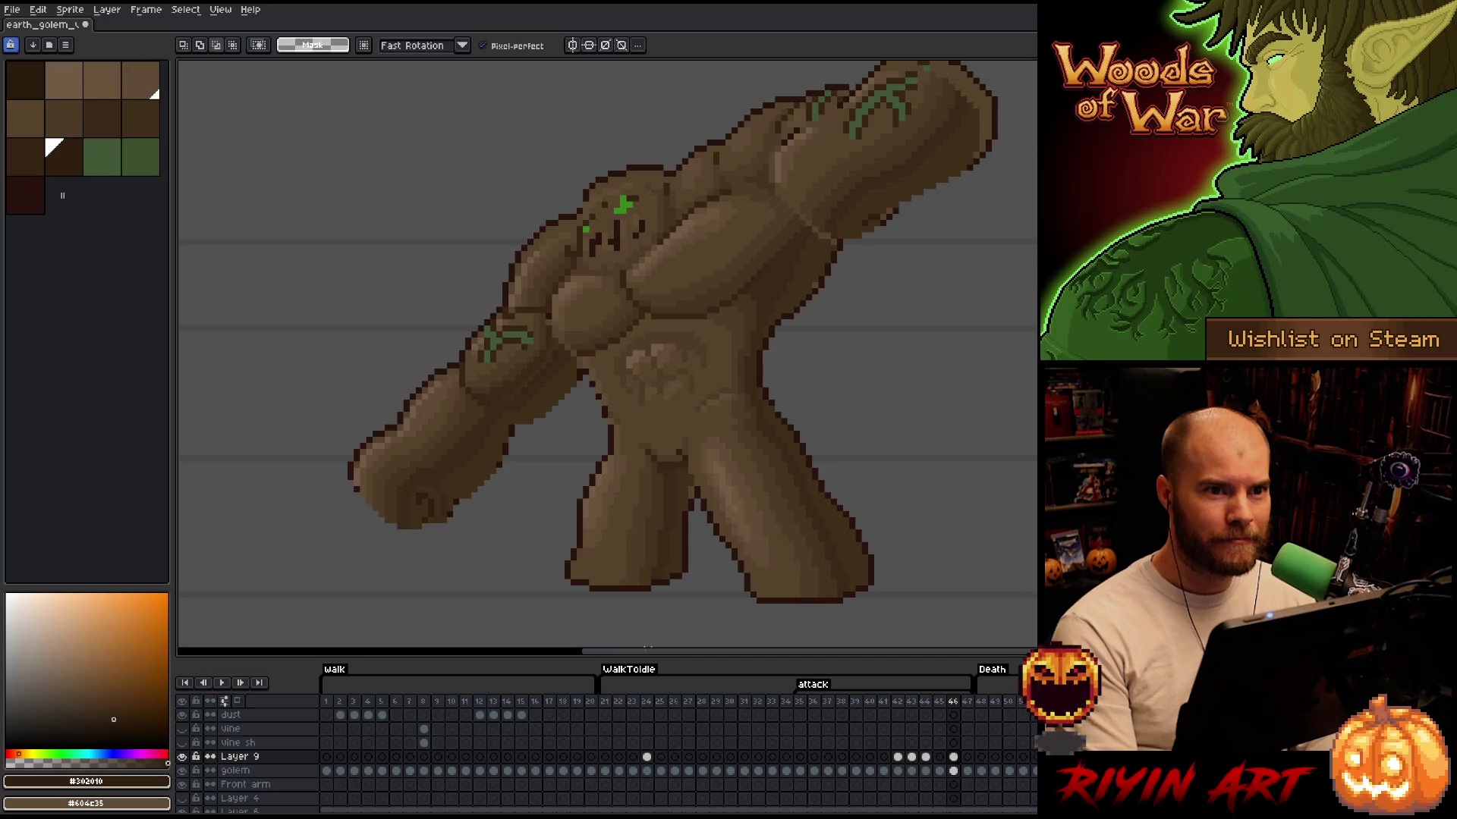
key("ctrl+s")
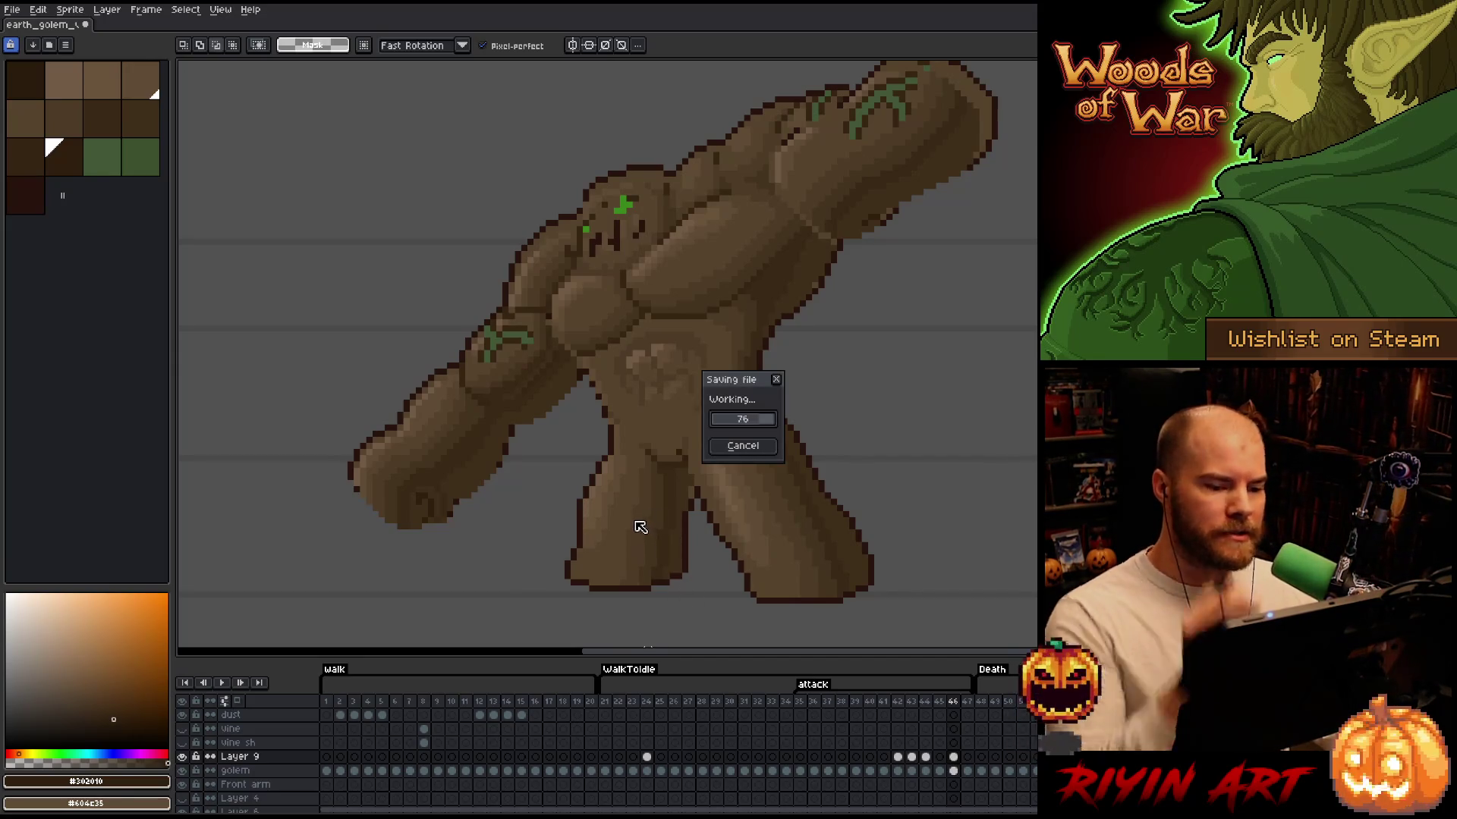
Play the golem's death animation starting from frame 48
scroll(625, 497, "down", 2)
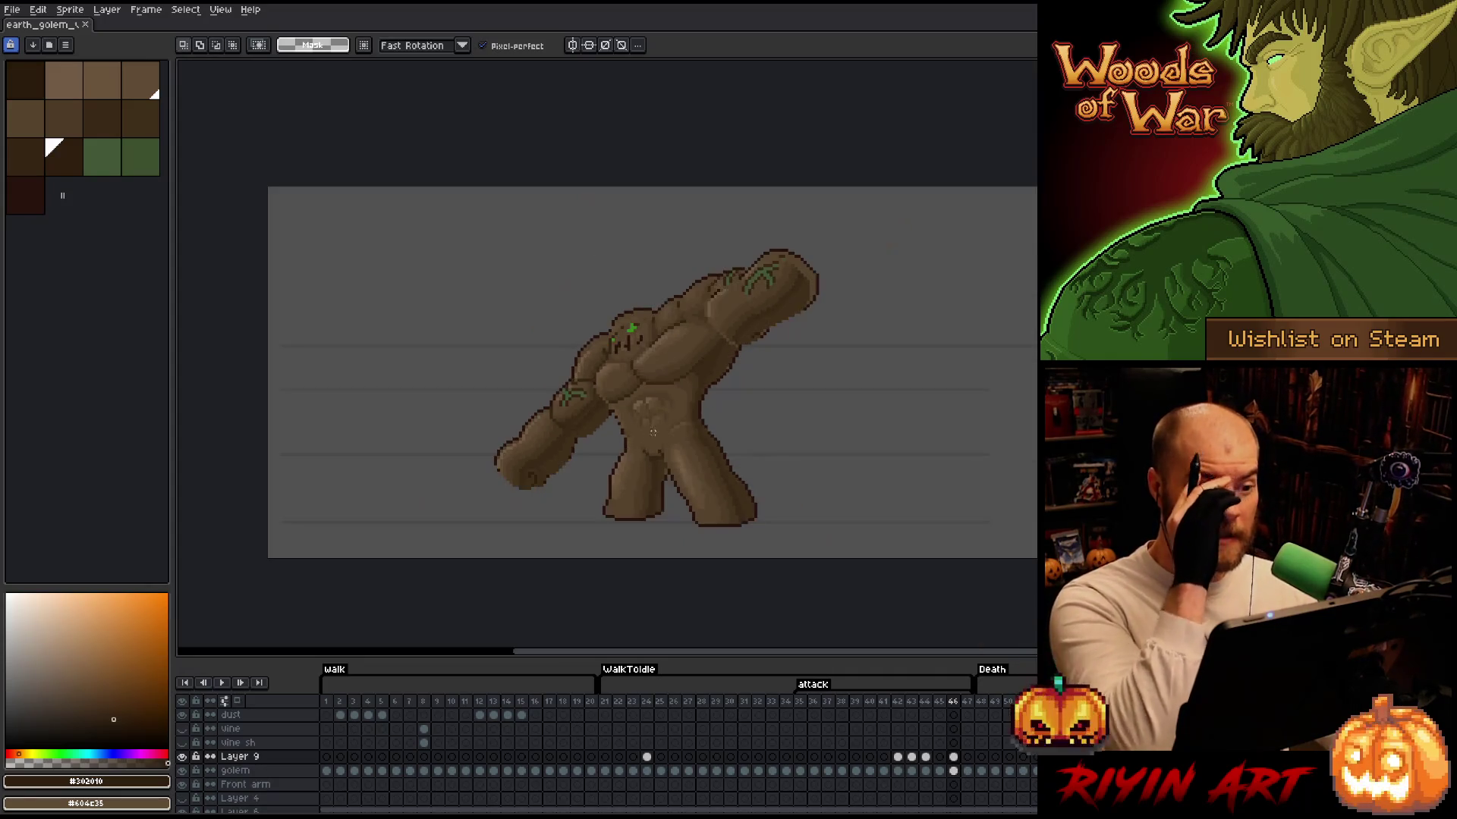
scroll(745, 365, "up", 1)
left_click(982, 702)
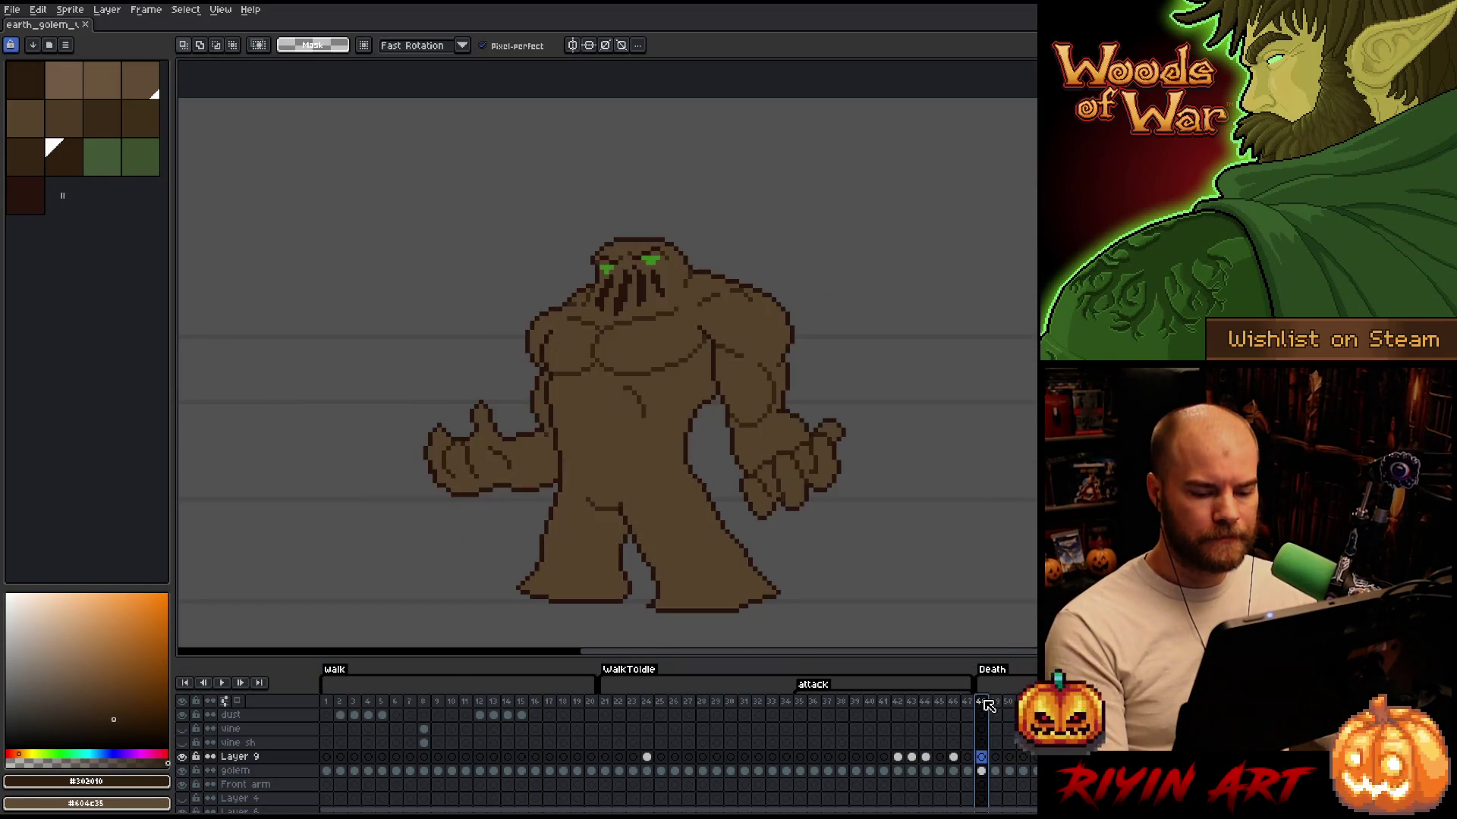
key("Return")
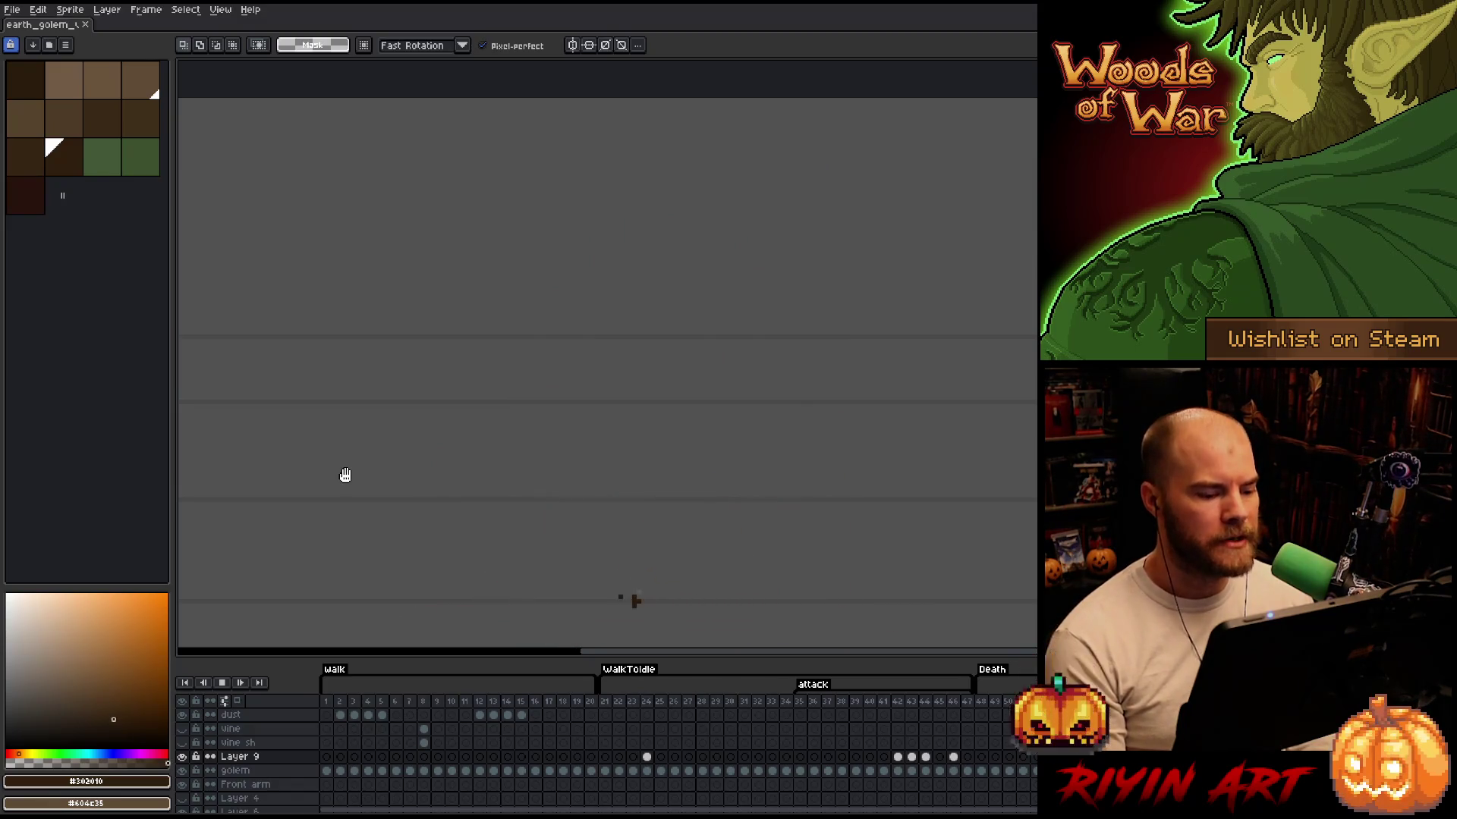
Play the walk loop from frame 2 to review its motion
left_click(342, 703)
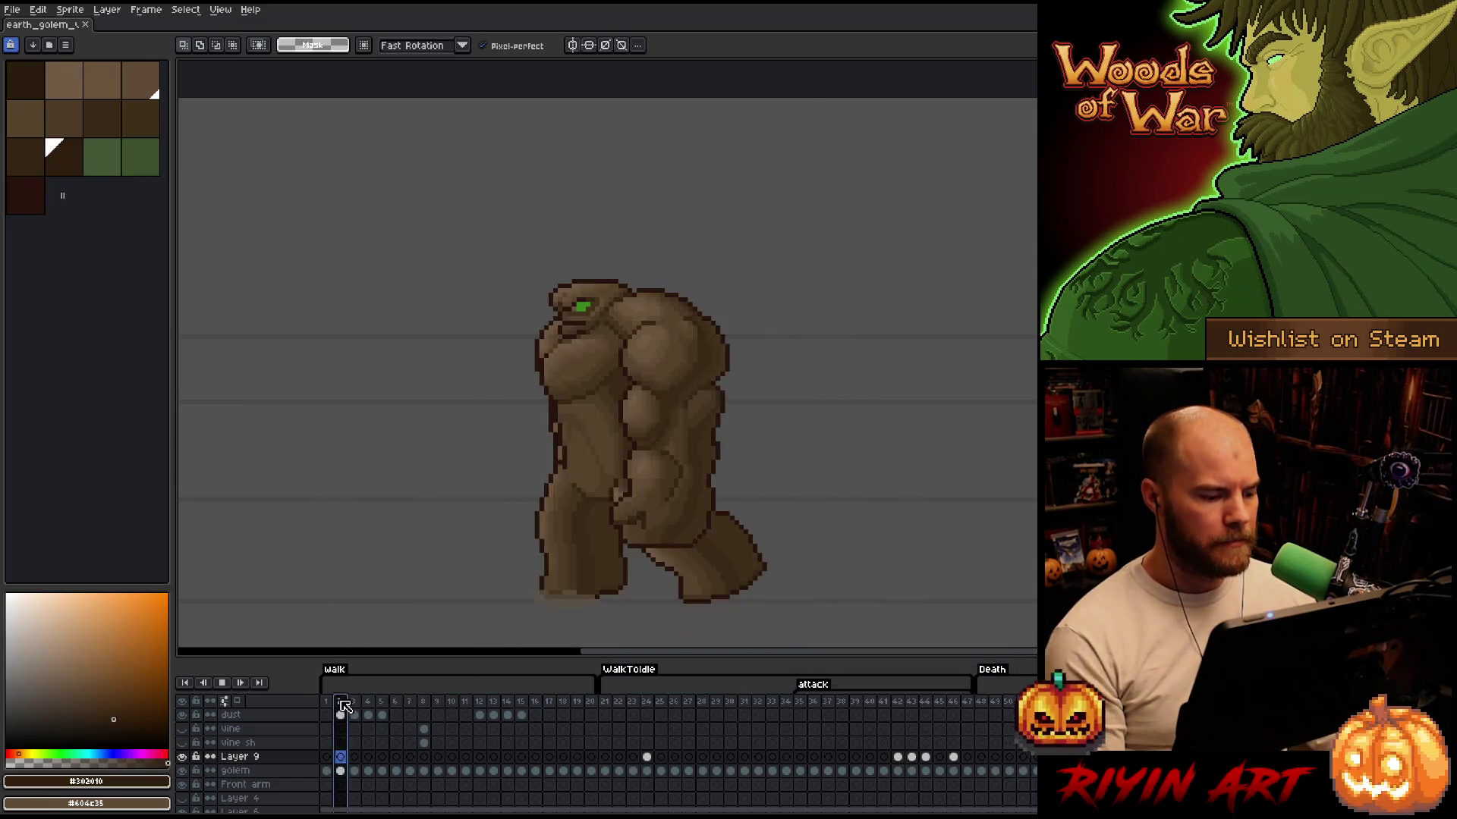
key("Return")
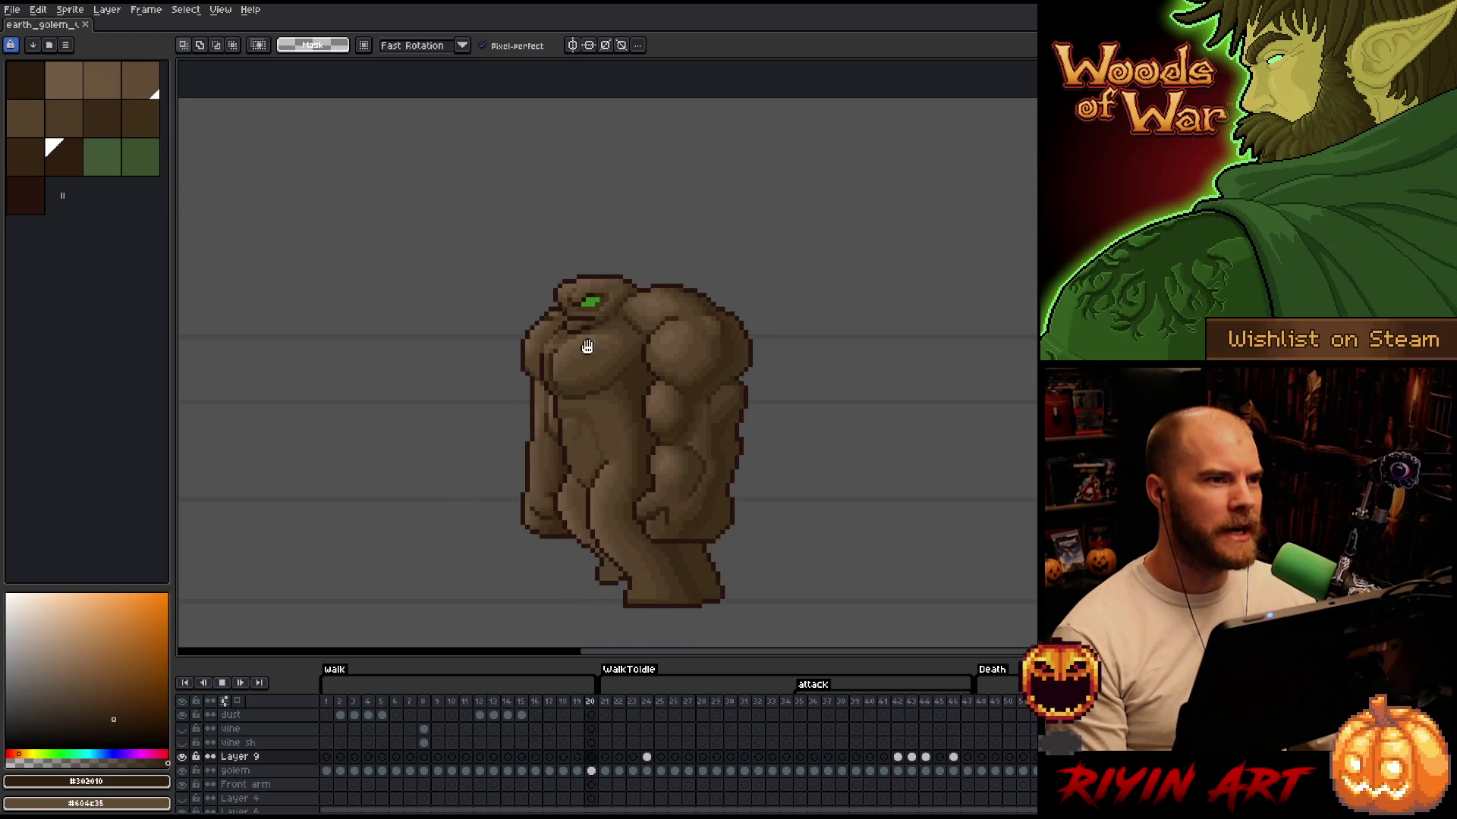
scroll(557, 350, "up", 2)
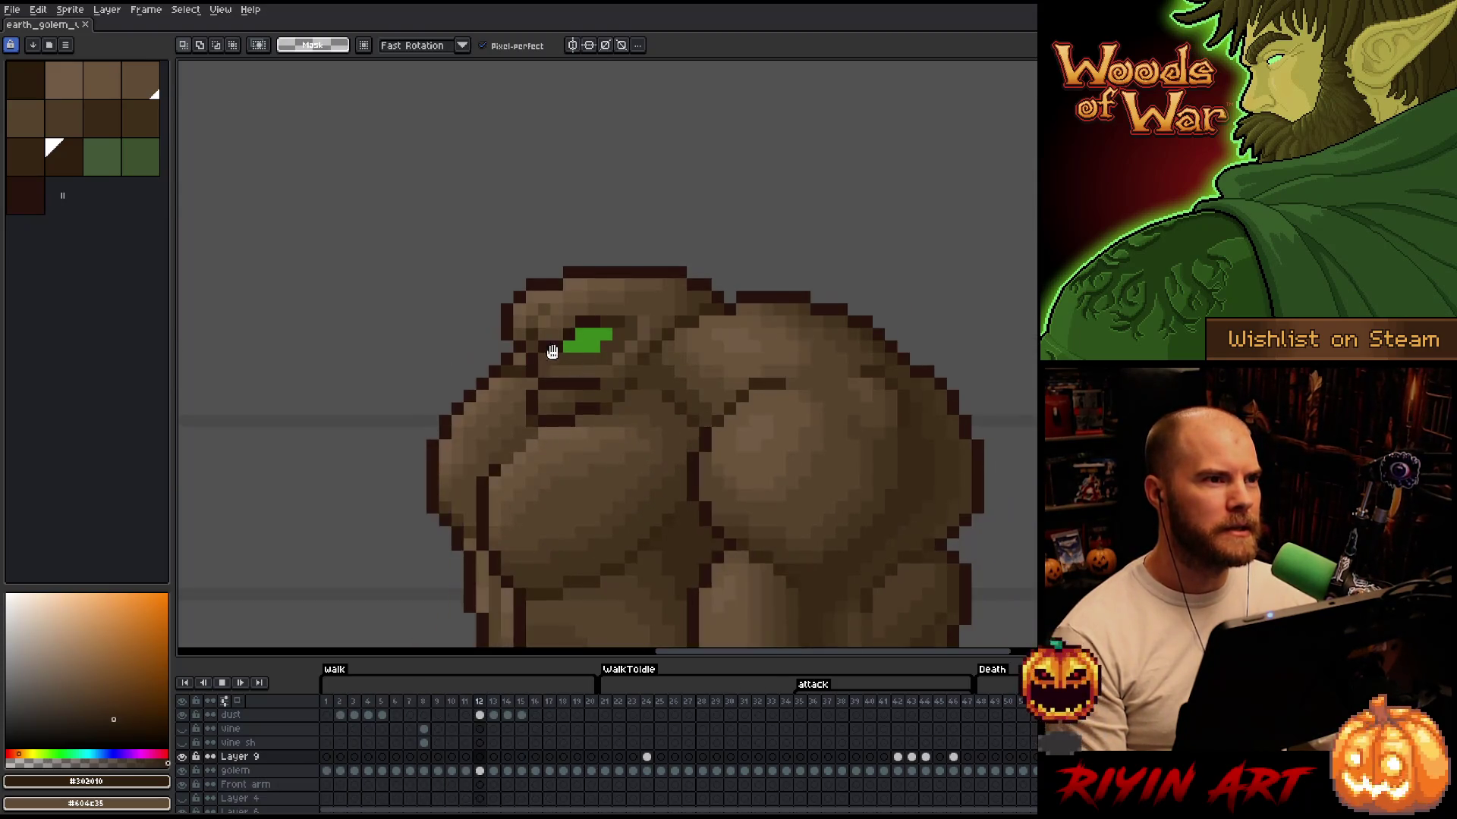
scroll(561, 364, "down", 2)
scroll(581, 383, "up", 2)
scroll(580, 417, "down", 2)
scroll(606, 480, "up", 1)
scroll(607, 490, "down", 1)
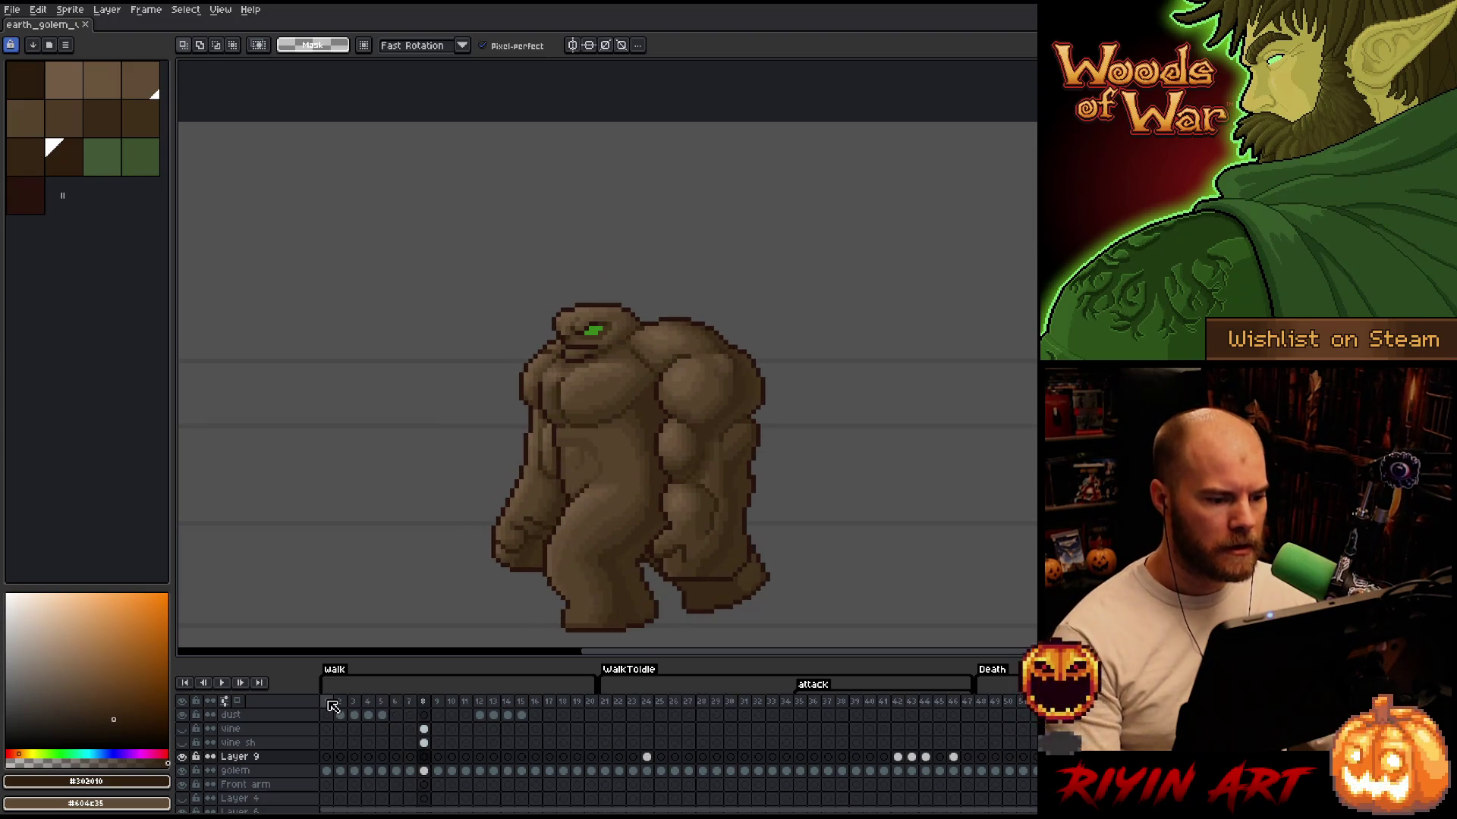
scroll(609, 282, "up", 2)
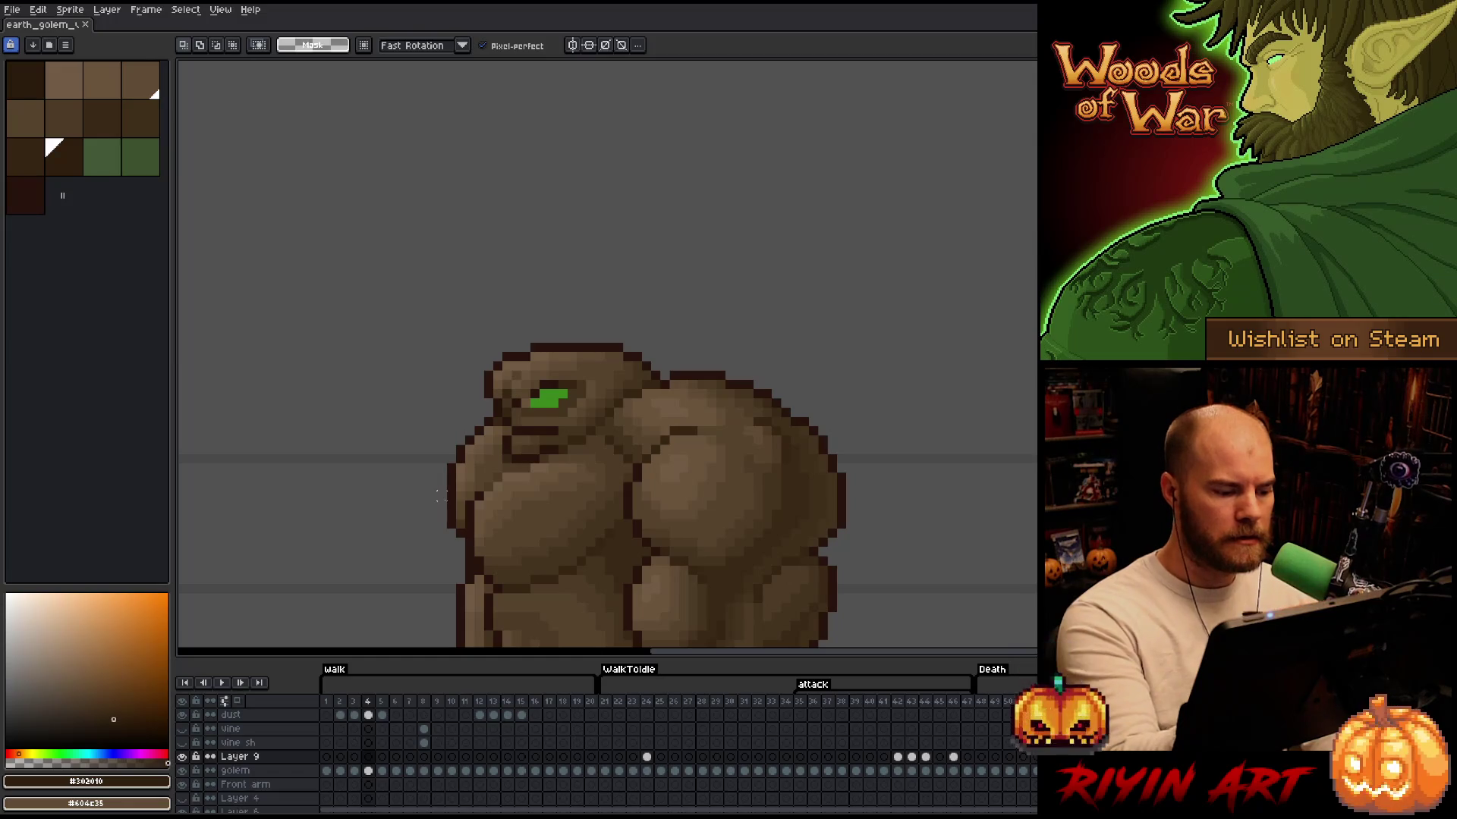
Pick the pencil with dark brown #28130d and restart animation playback
key("b")
left_click(523, 413, "alt")
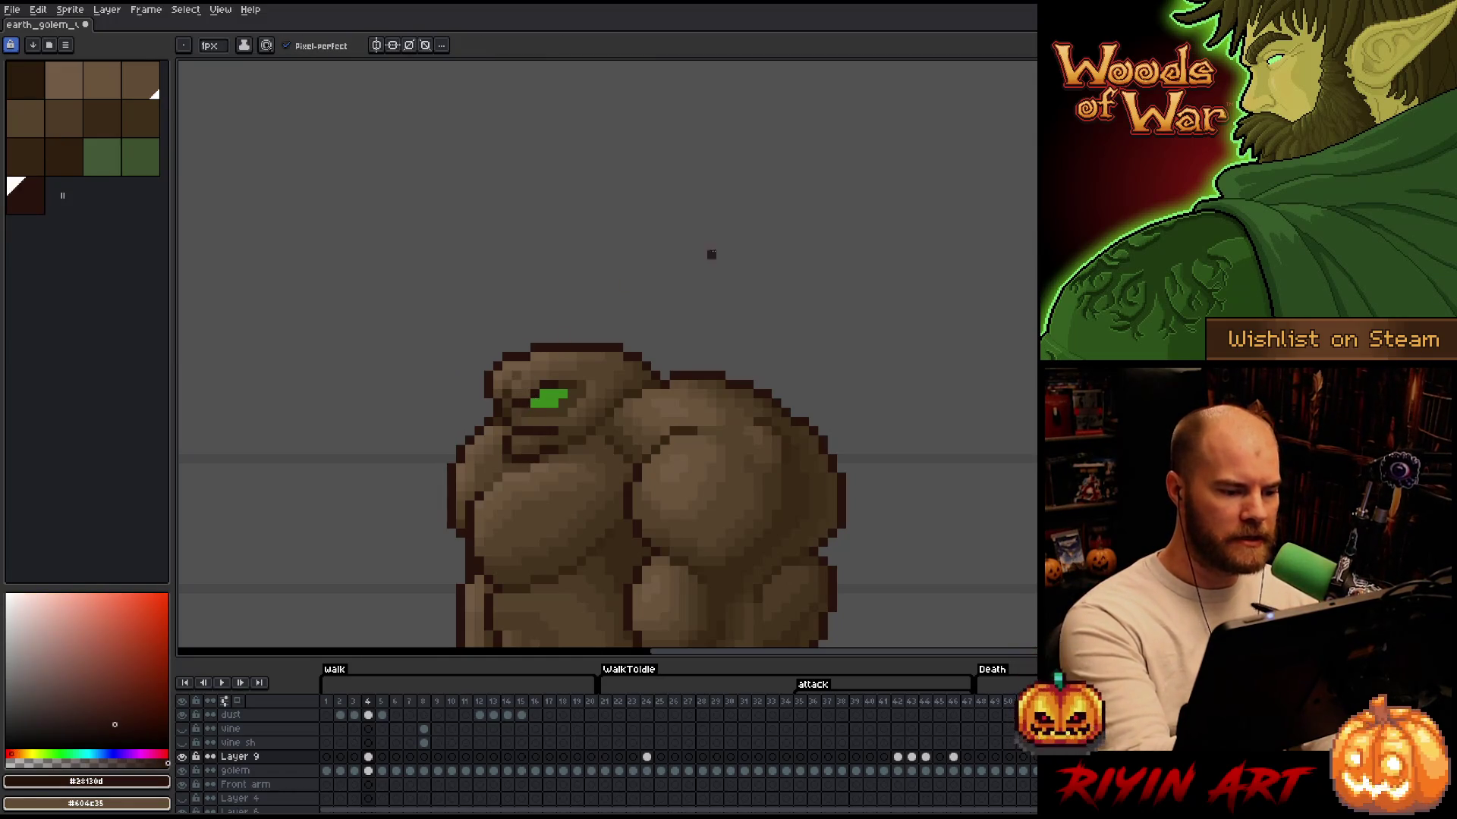
scroll(739, 254, "down", 2)
key("Return")
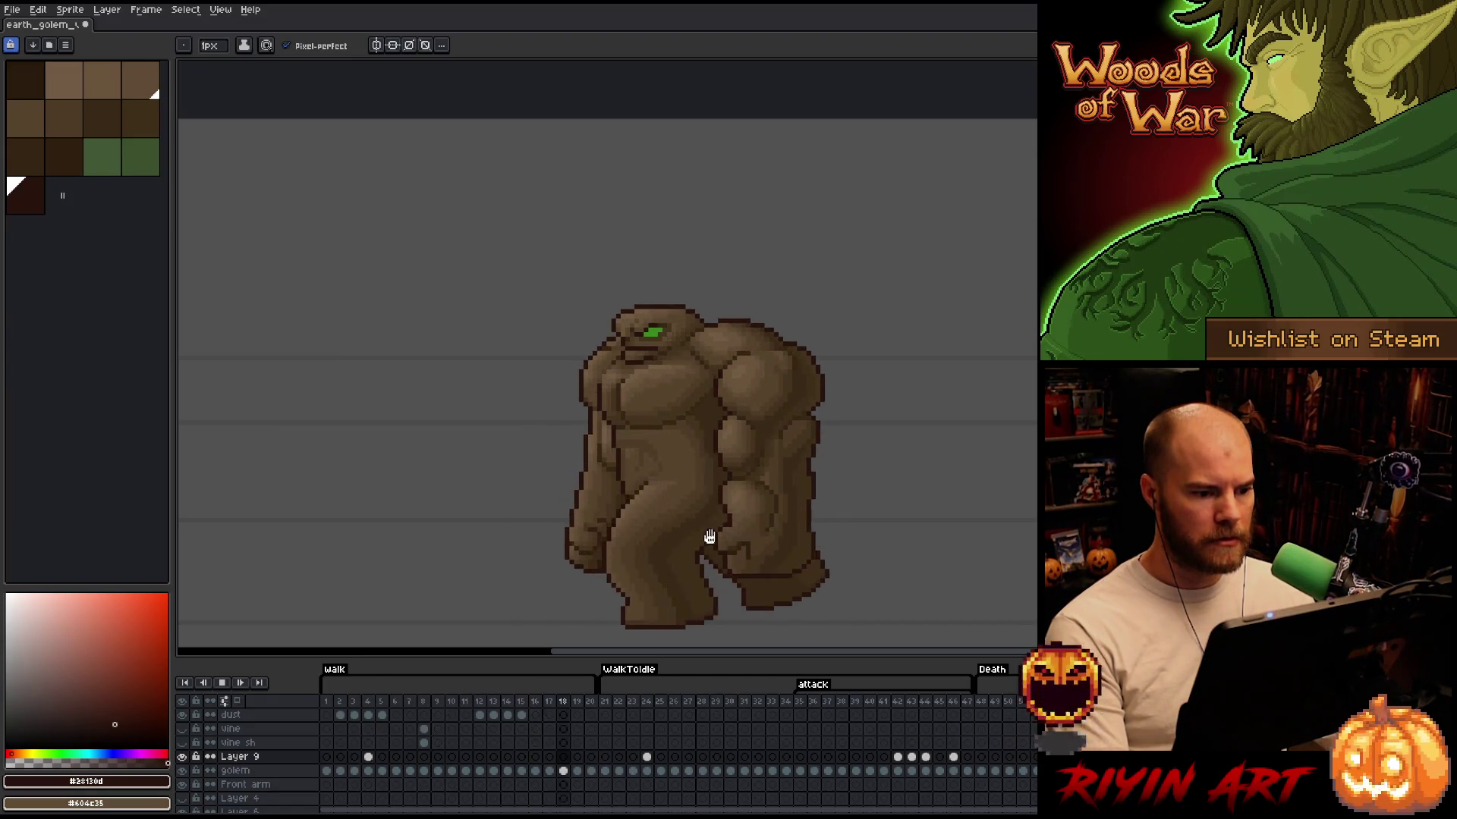
scroll(742, 439, "down", 2)
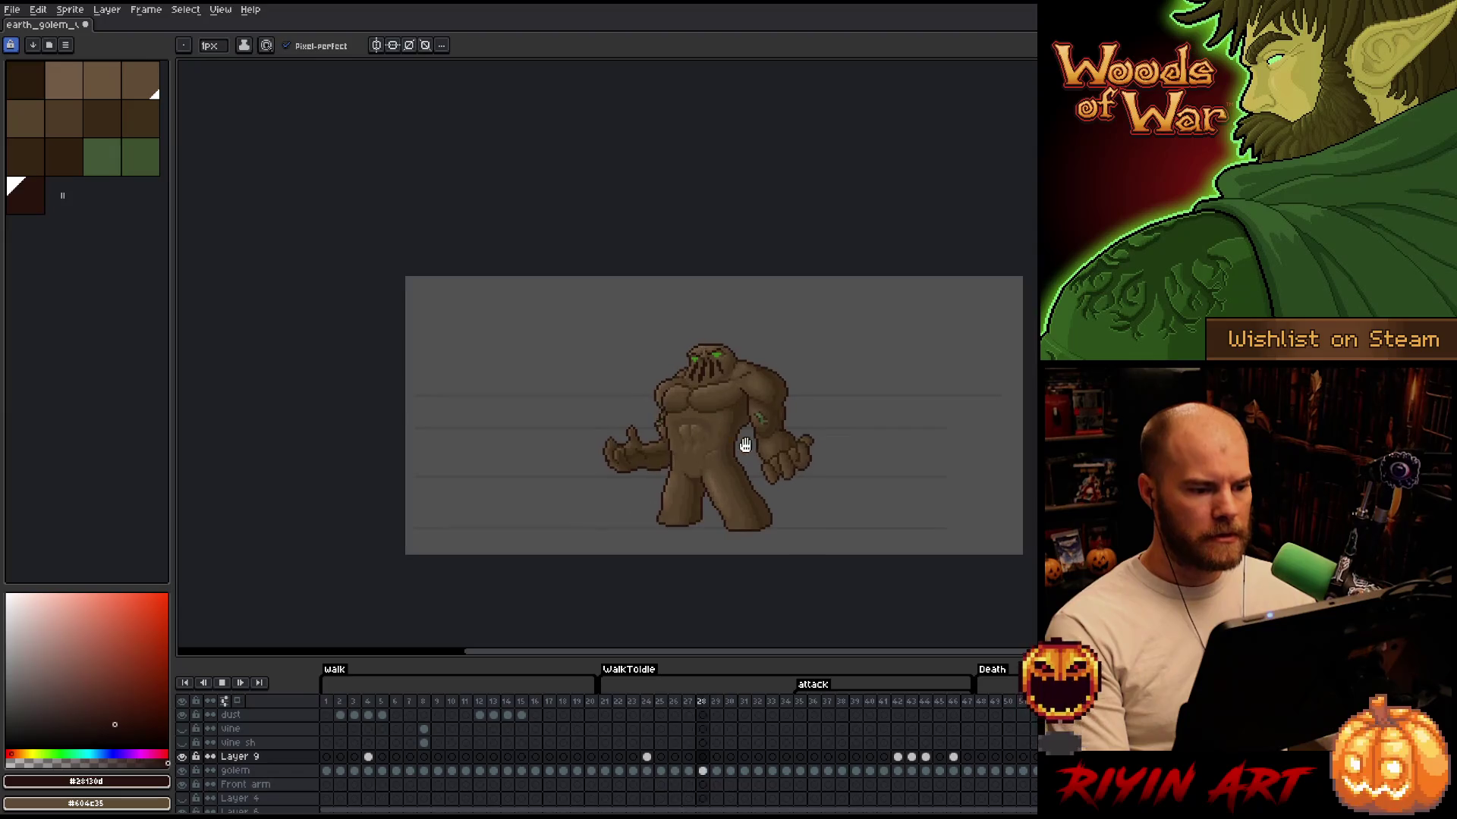
scroll(806, 466, "up", 1)
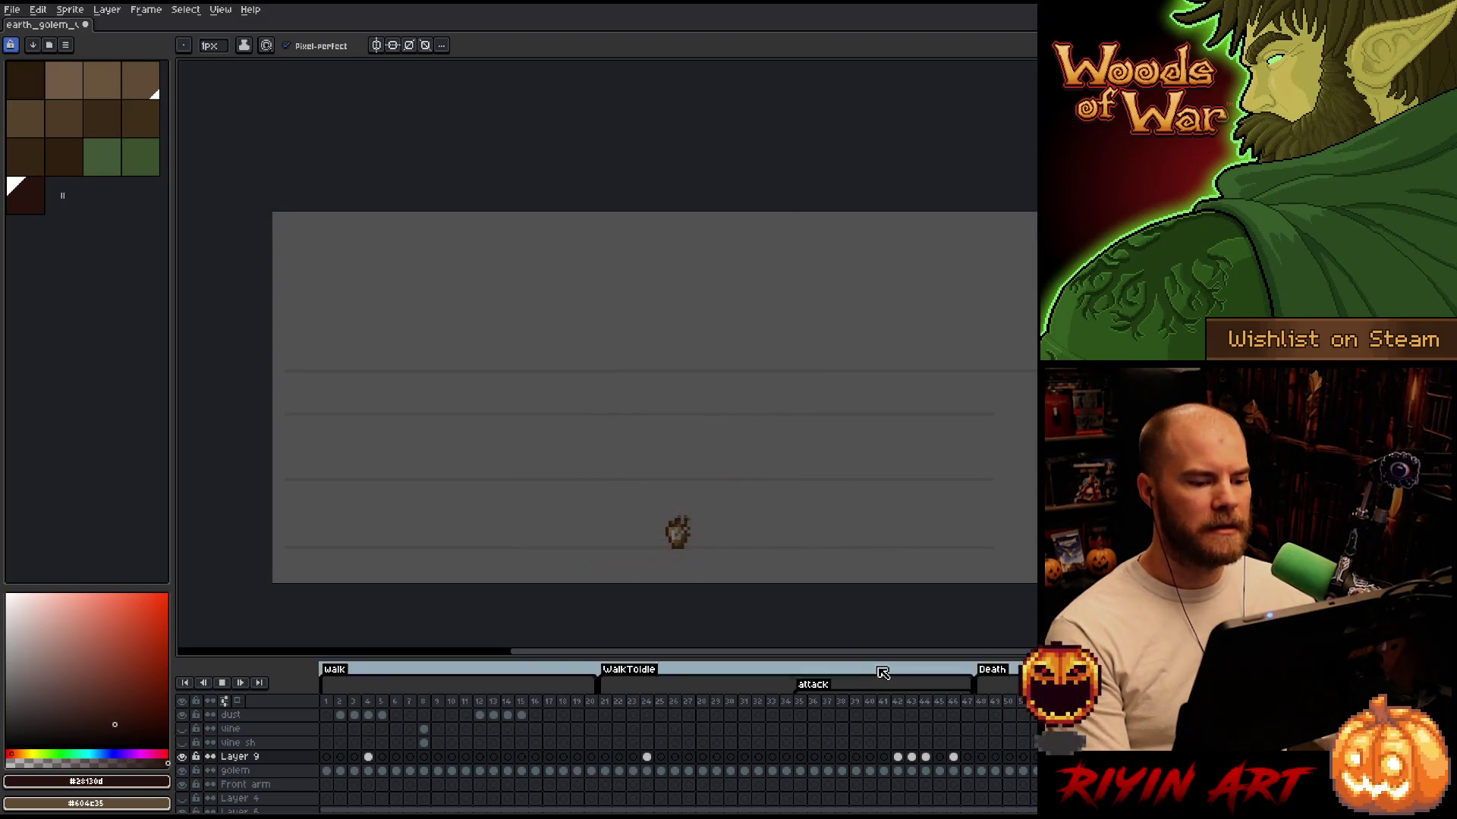
Recenter the golem, stop after the Death tag, and replay from attack frame 44
scroll(770, 559, "up", 1)
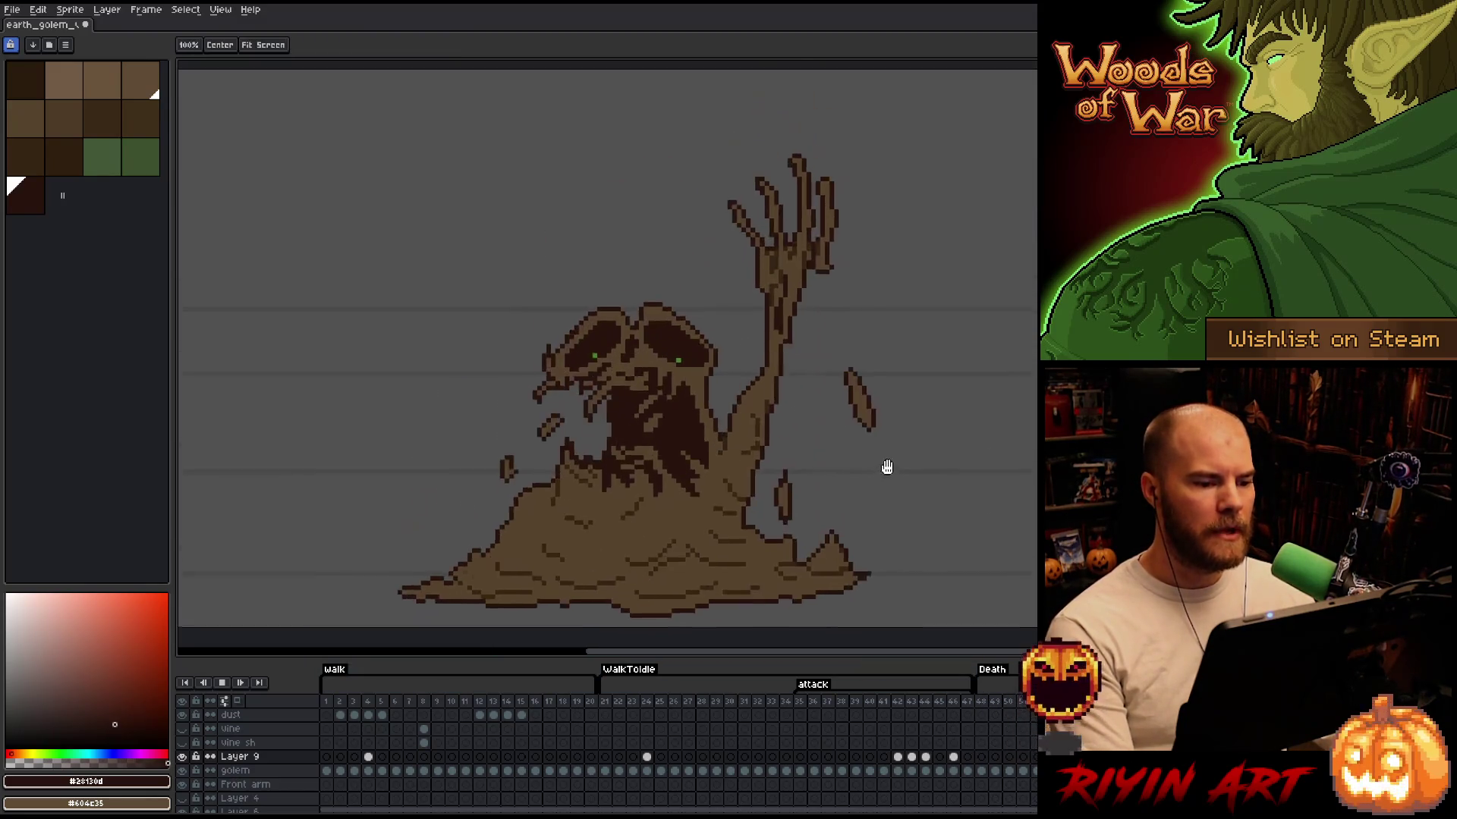
left_click_drag(872, 462, 860, 450)
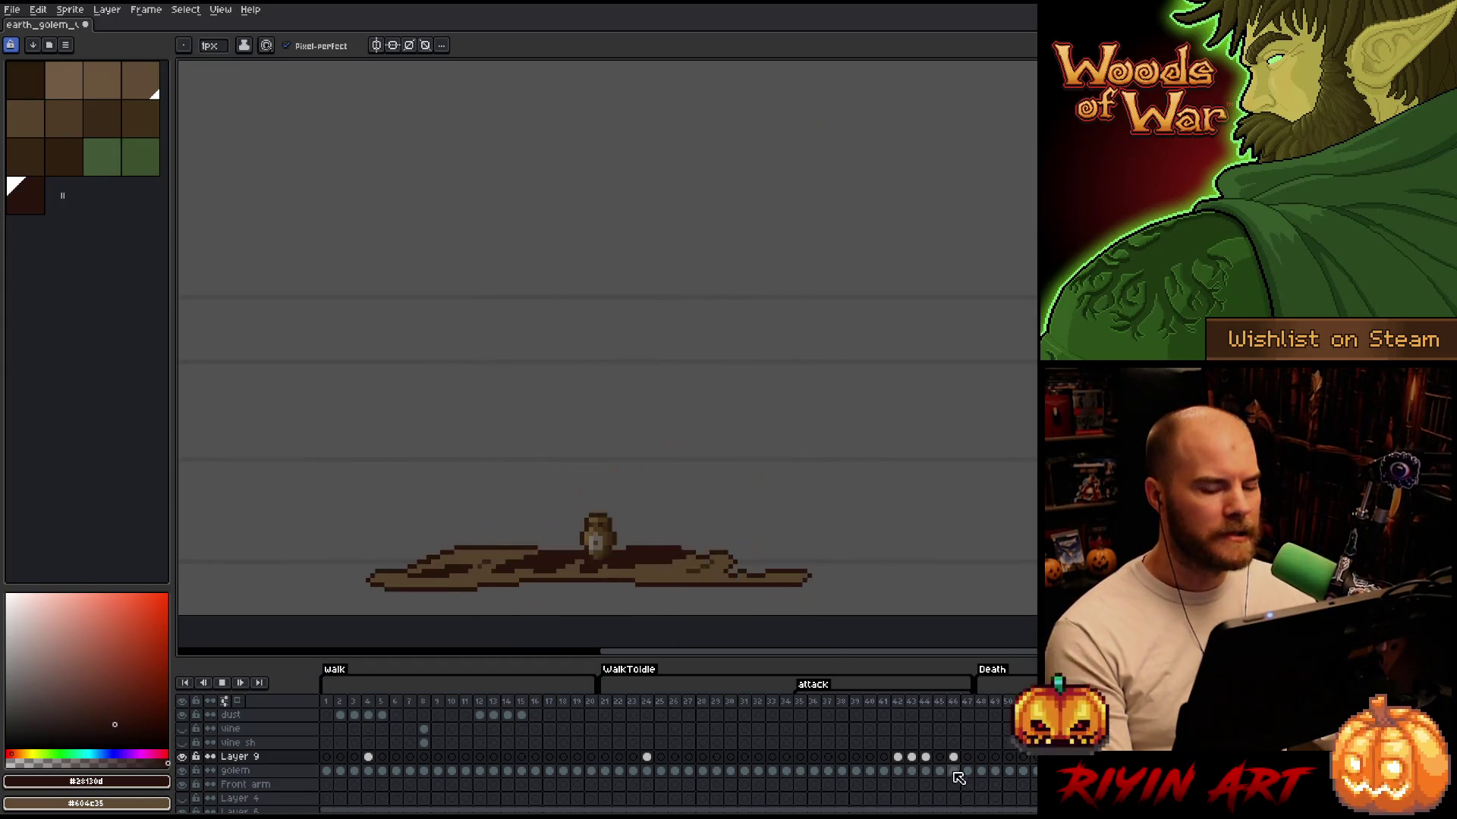
key("Return")
left_click(983, 704)
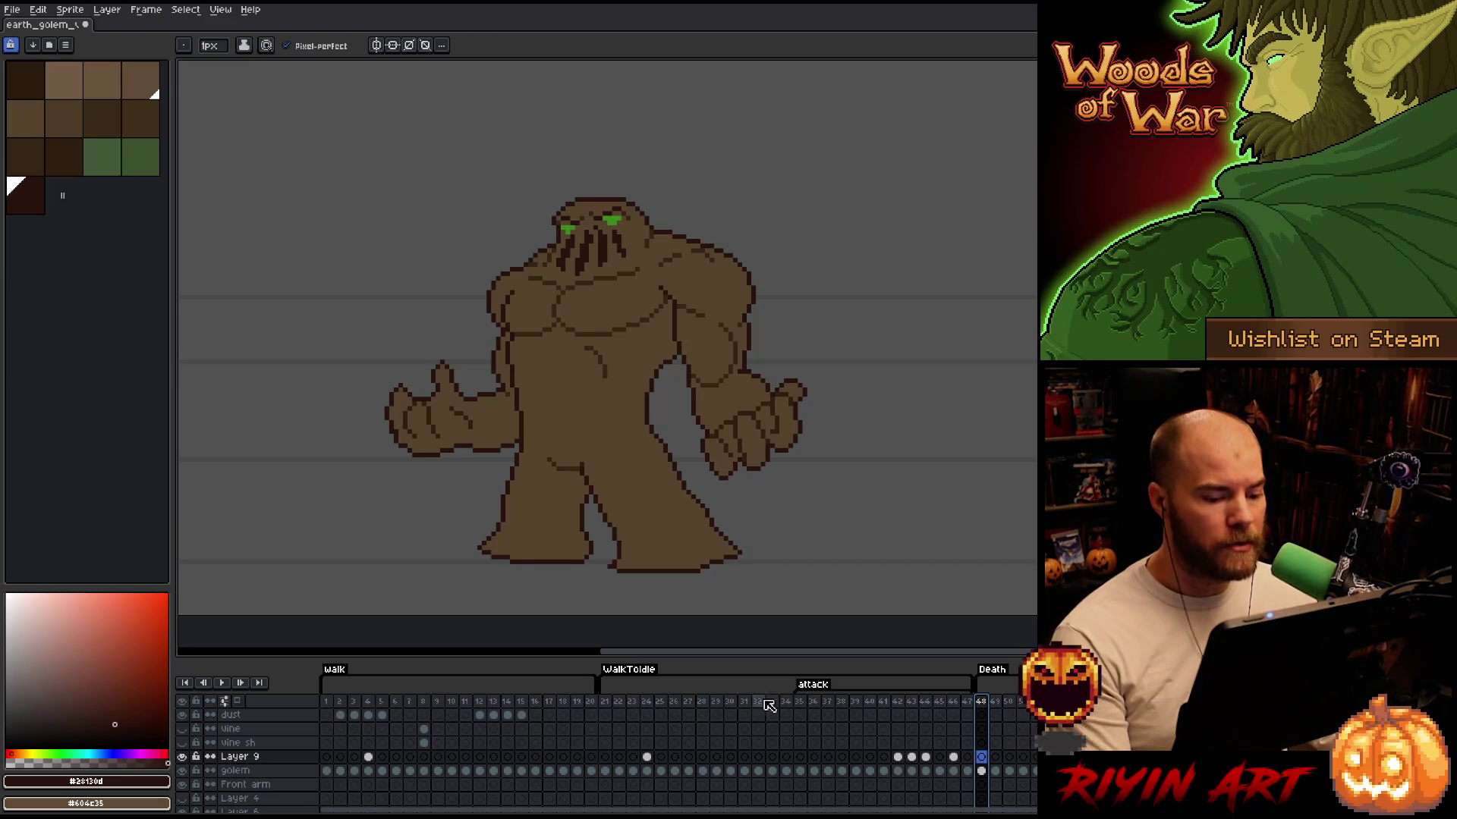
left_click(925, 705)
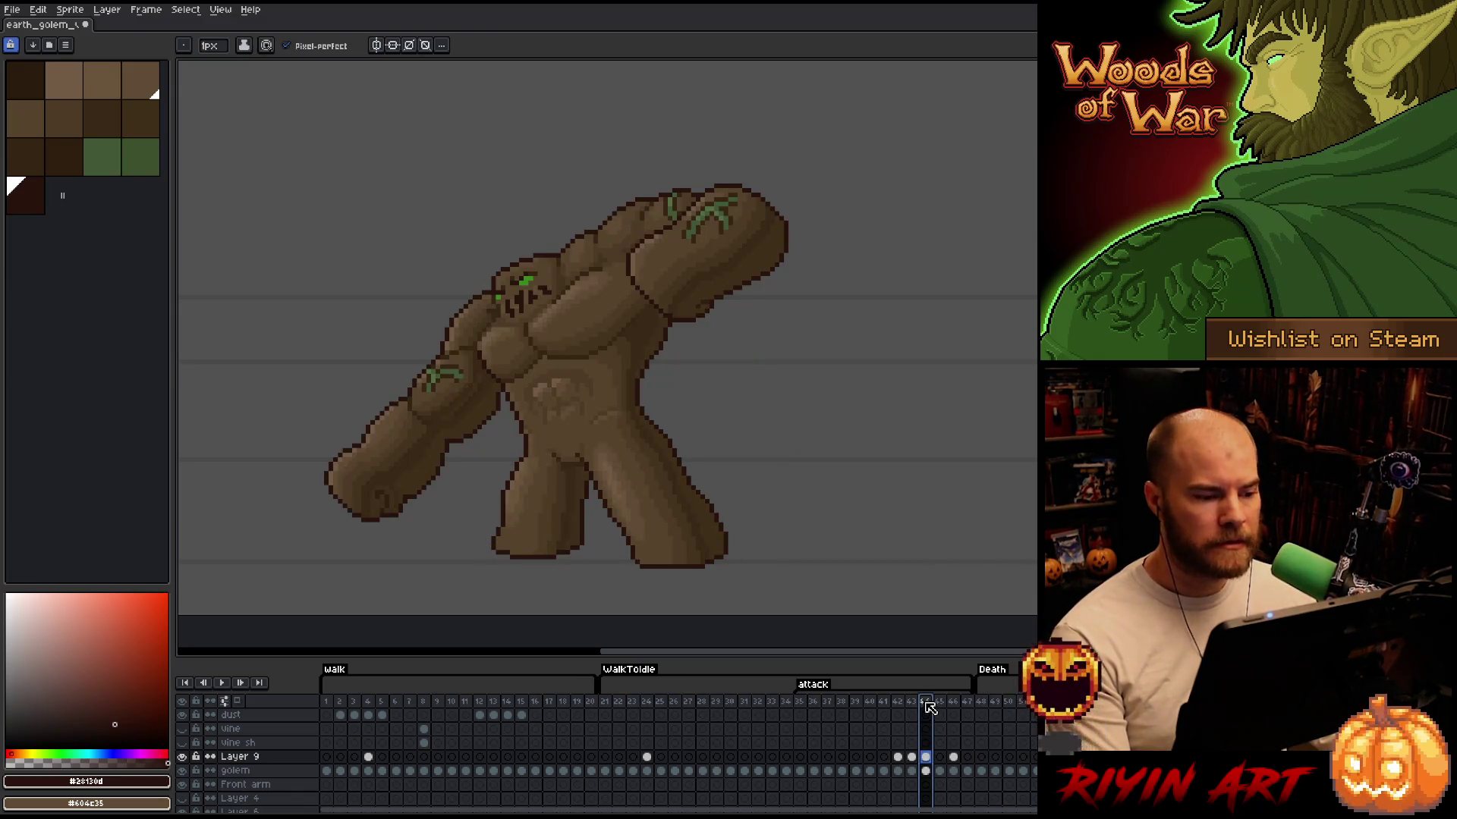
key("Return")
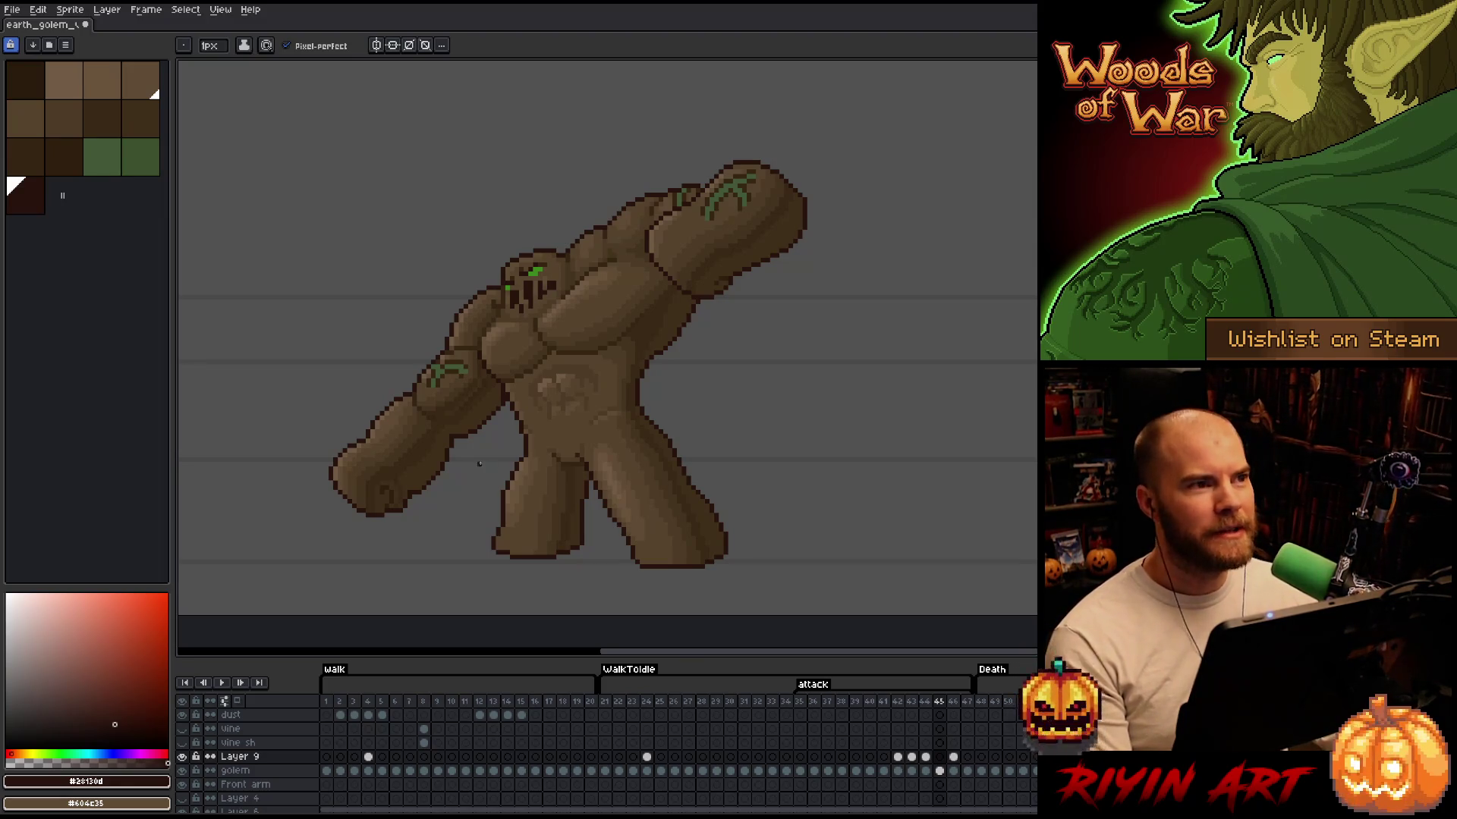
mouse_move(430, 429)
left_mouse_down()
mouse_move(526, 458)
mouse_move(514, 484)
left_mouse_up()
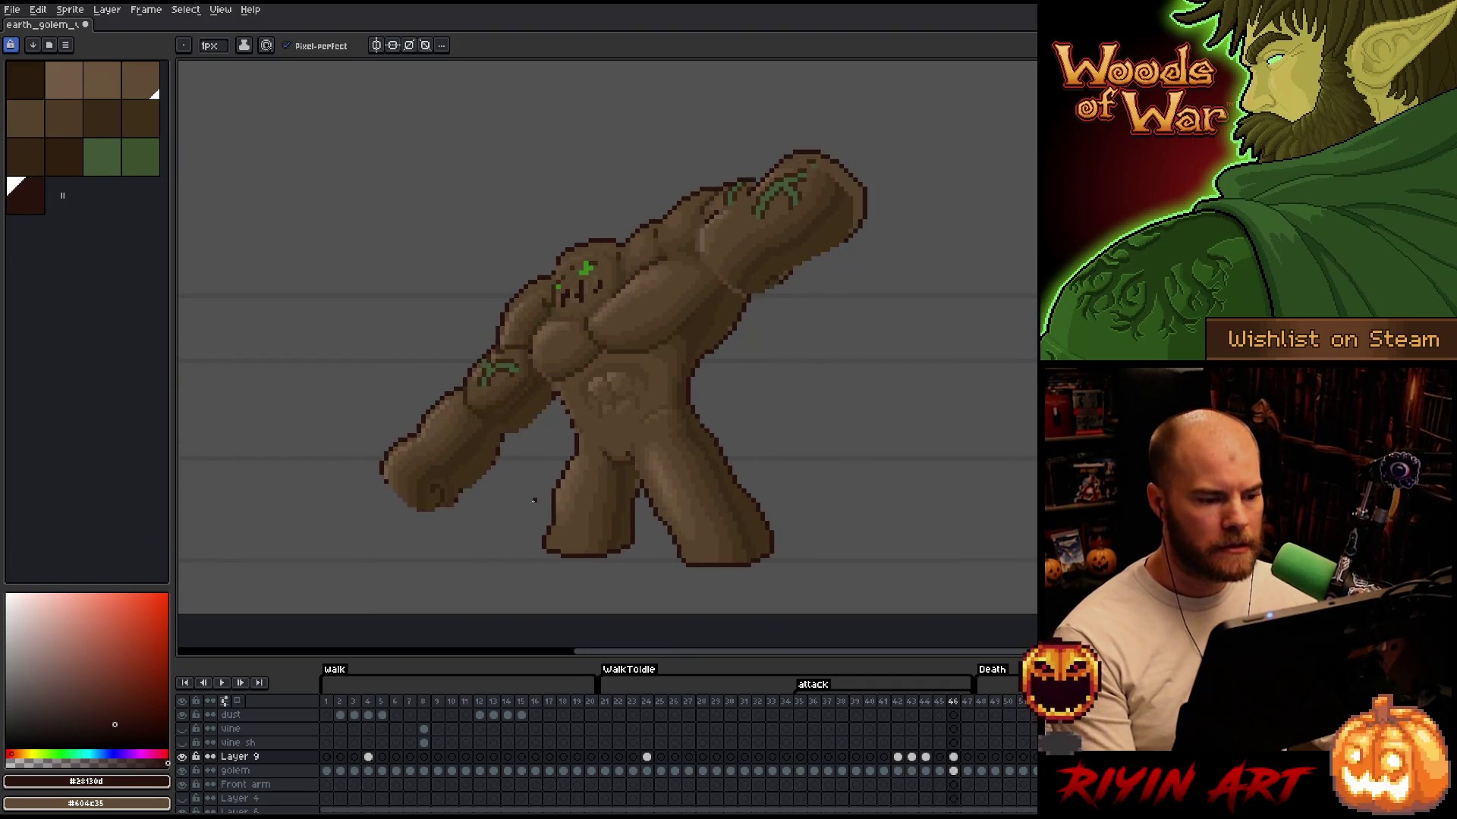
scroll(537, 502, "up", 1)
scroll(541, 483, "down", 3)
scroll(541, 482, "up", 2)
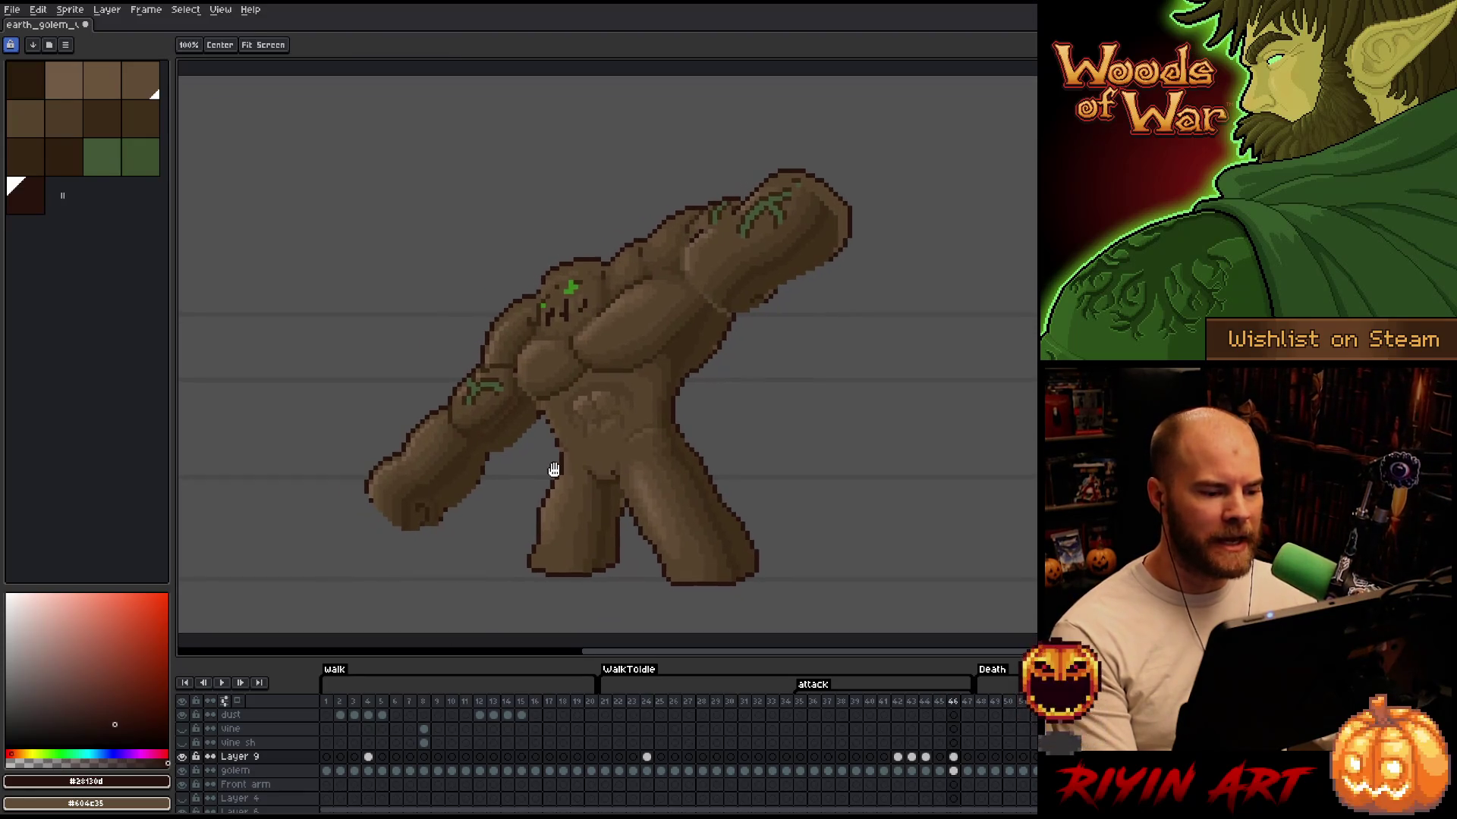
scroll(571, 468, "up", 1)
scroll(571, 468, "down", 1)
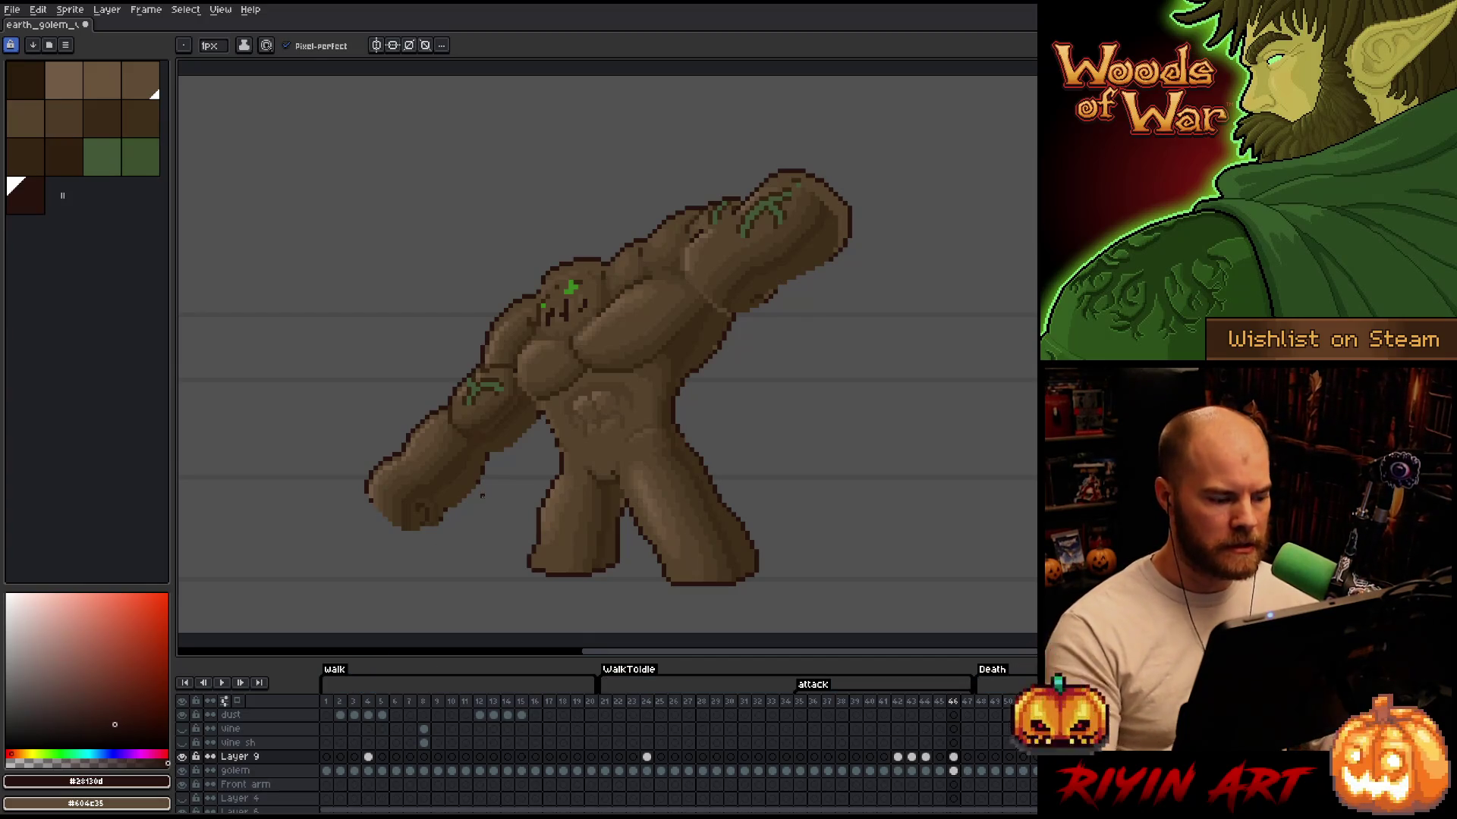
left_click(184, 758)
left_click(184, 758)
left_click(184, 757)
left_click(184, 758)
left_click(184, 758)
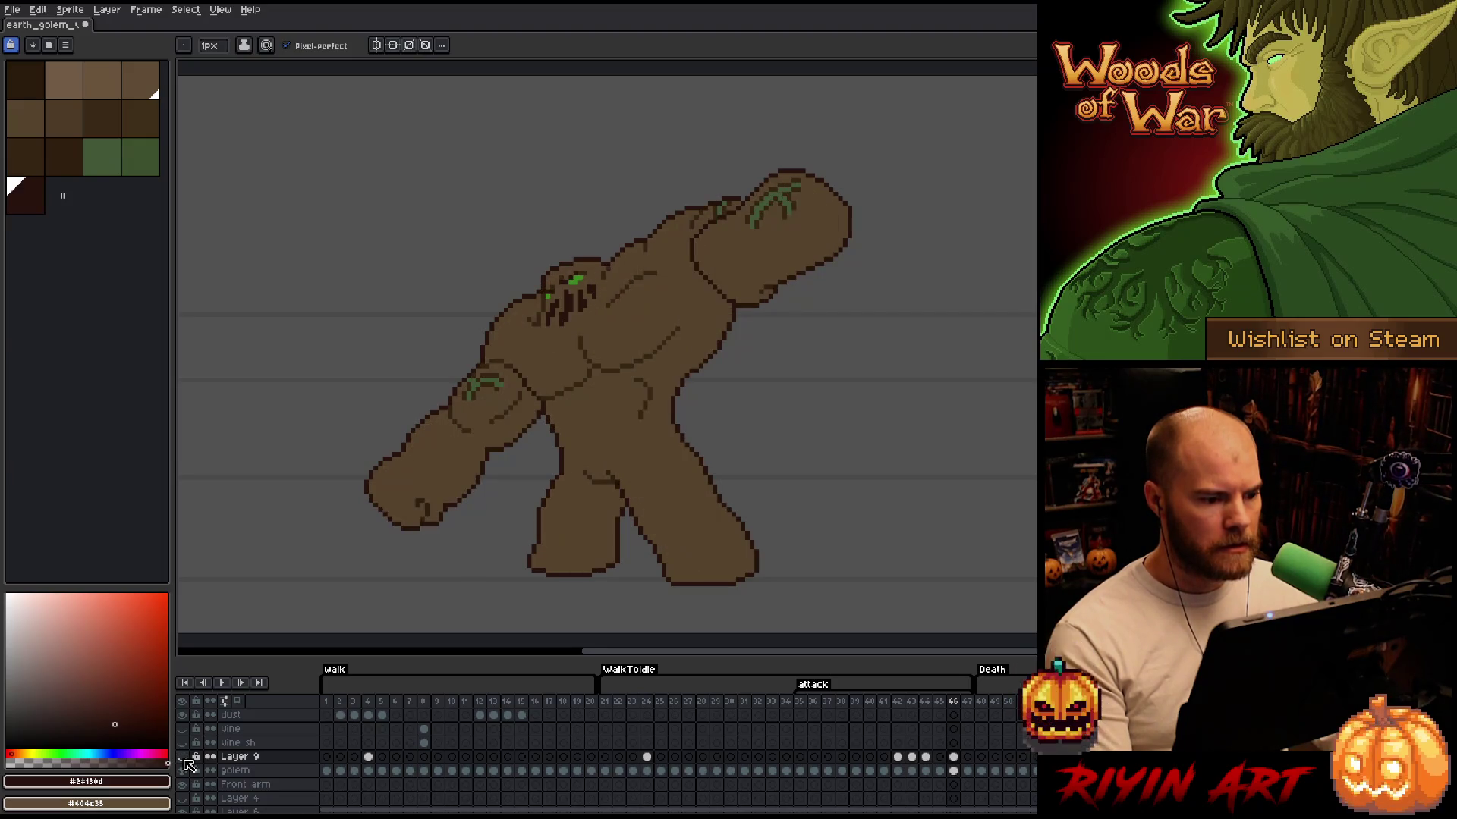
left_click(183, 758)
left_click(184, 758)
left_click(183, 758)
left_click(184, 757)
left_click(184, 758)
left_click(183, 757)
left_click(184, 758)
left_click(184, 758)
left_click(183, 757)
left_click(183, 758)
left_click(183, 758)
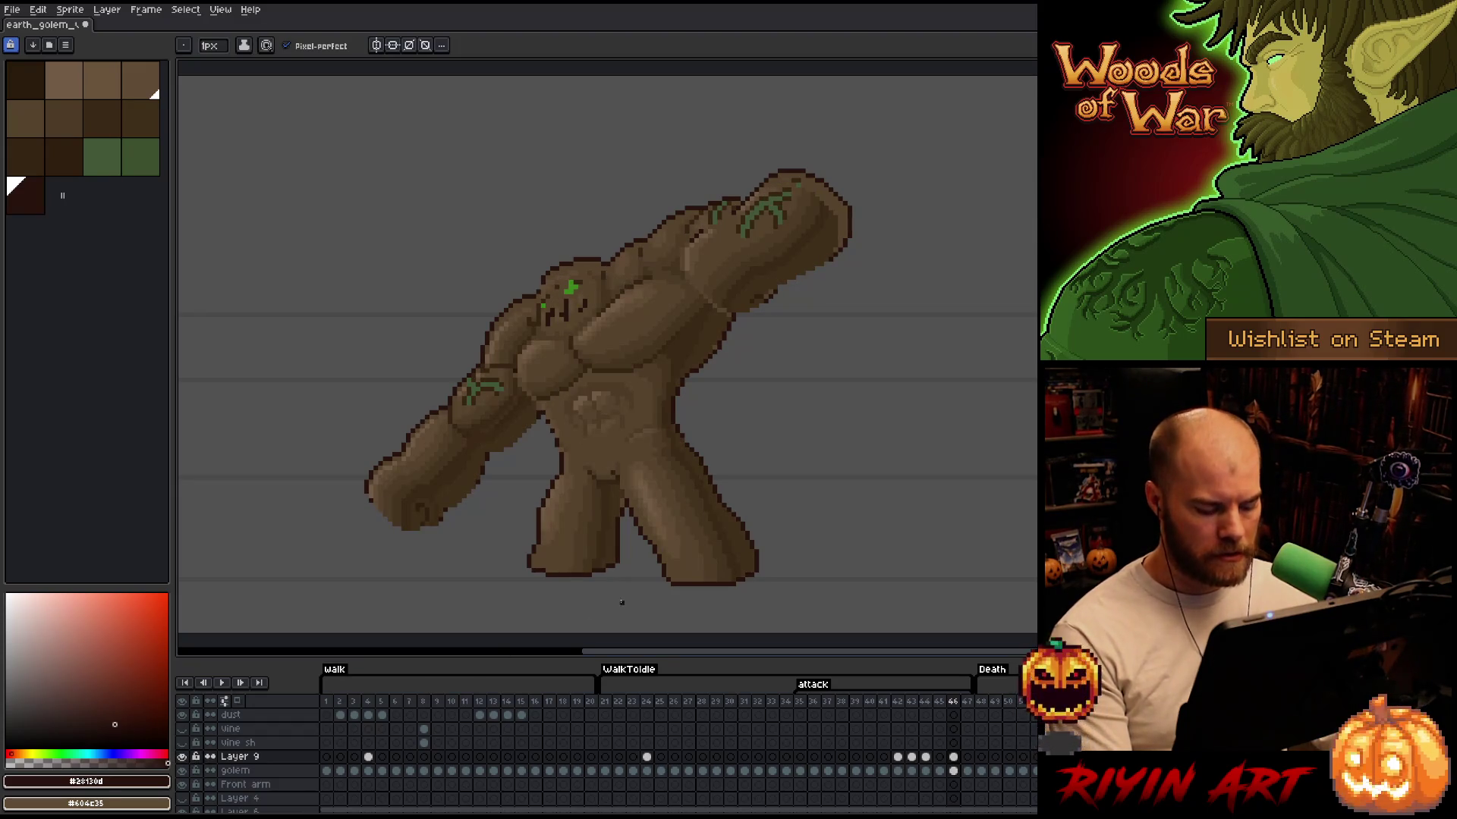
key("m")
left_click_drag(579, 455, 619, 483)
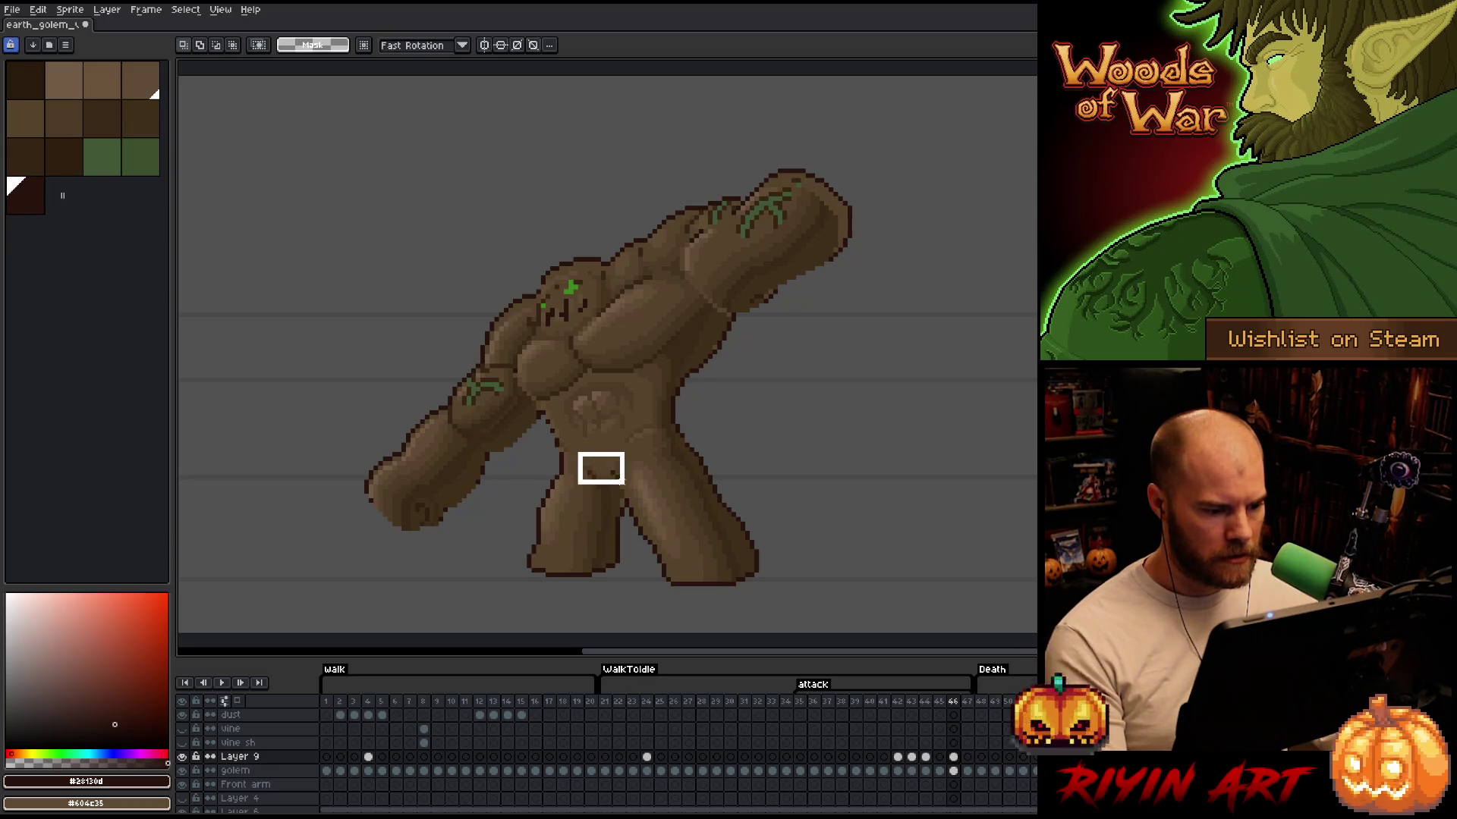
key("ctrl+d")
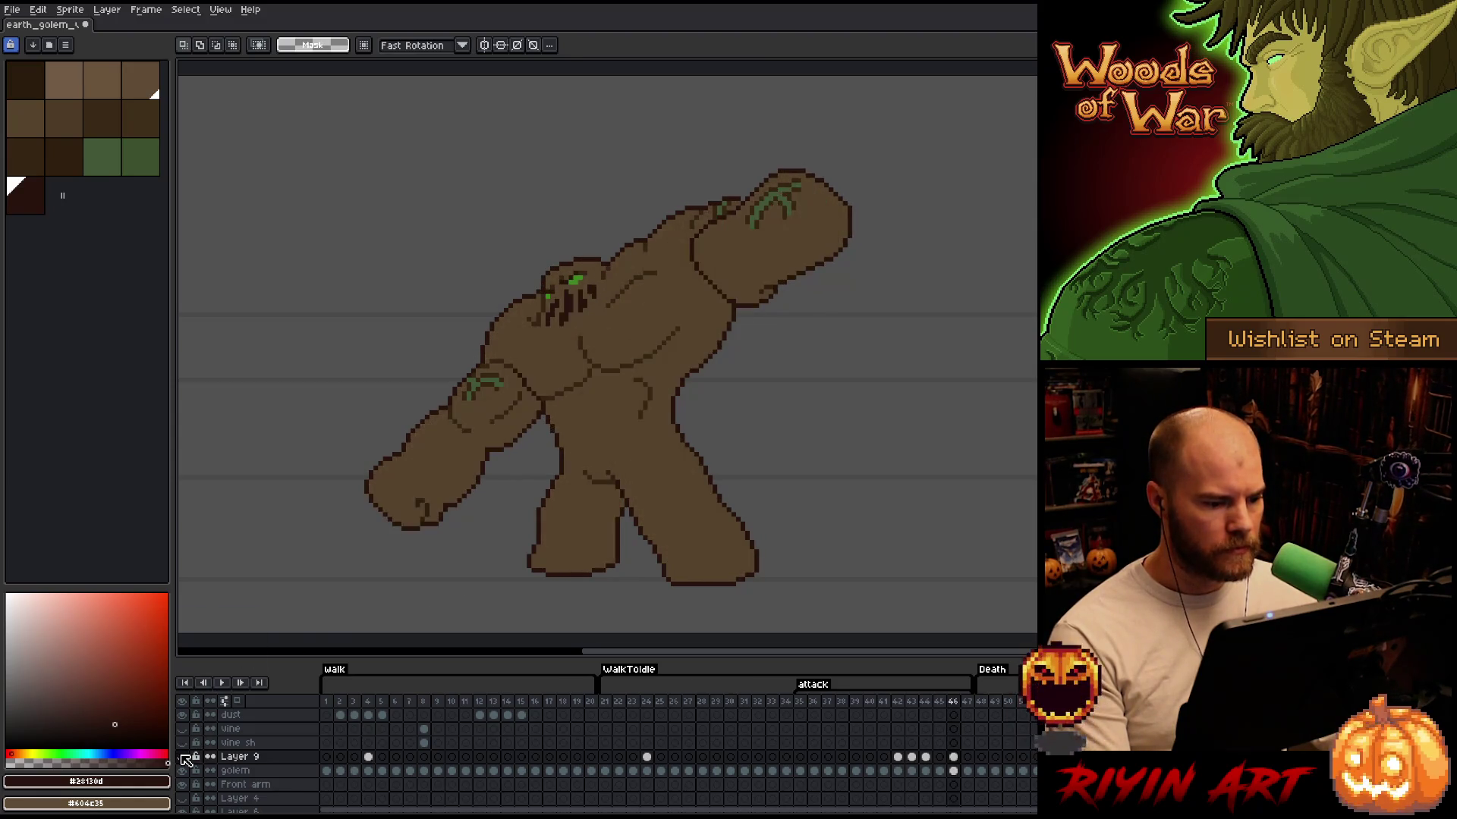
key("ctrl+s")
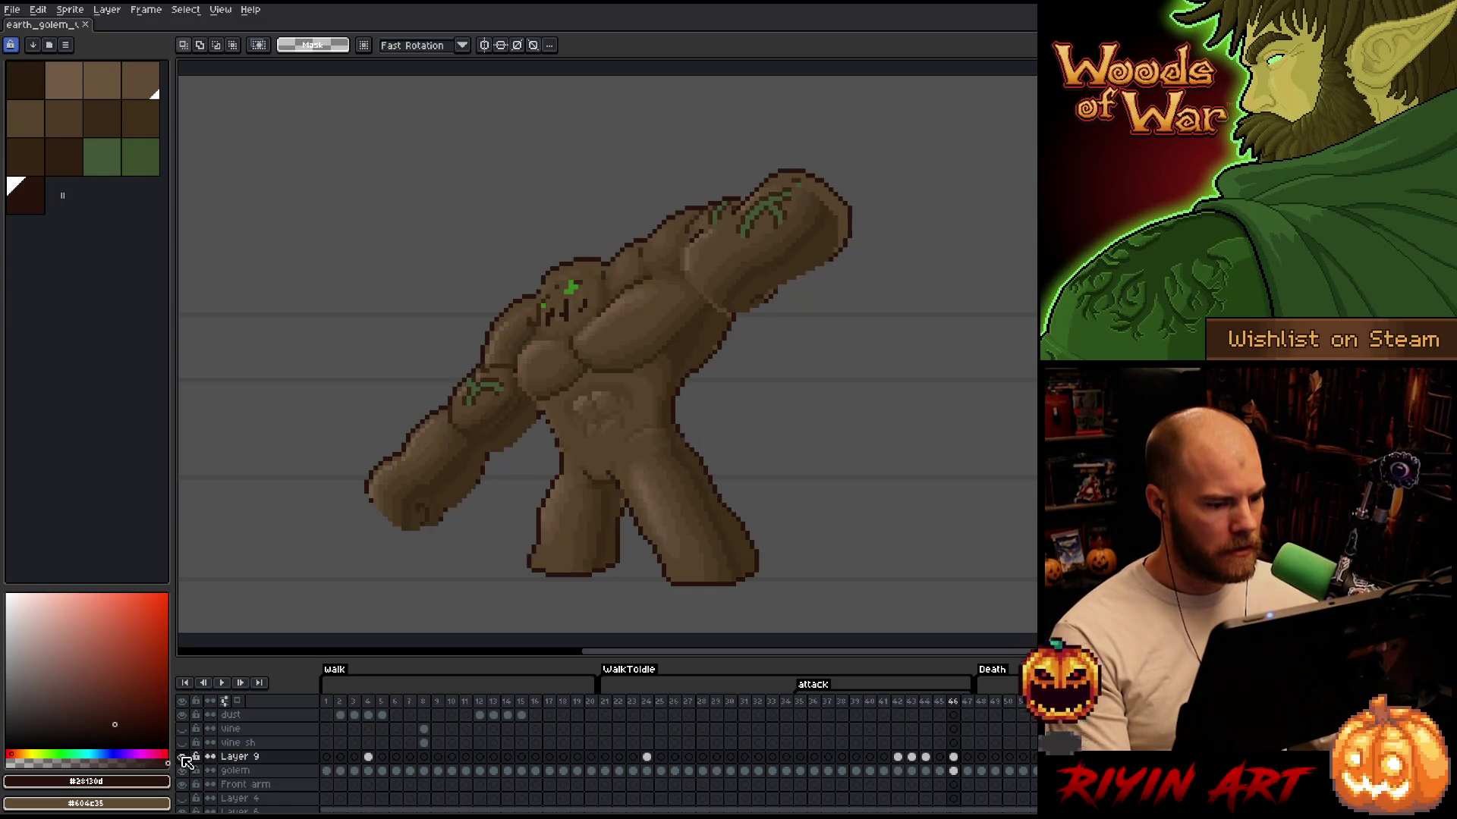
left_click(183, 757)
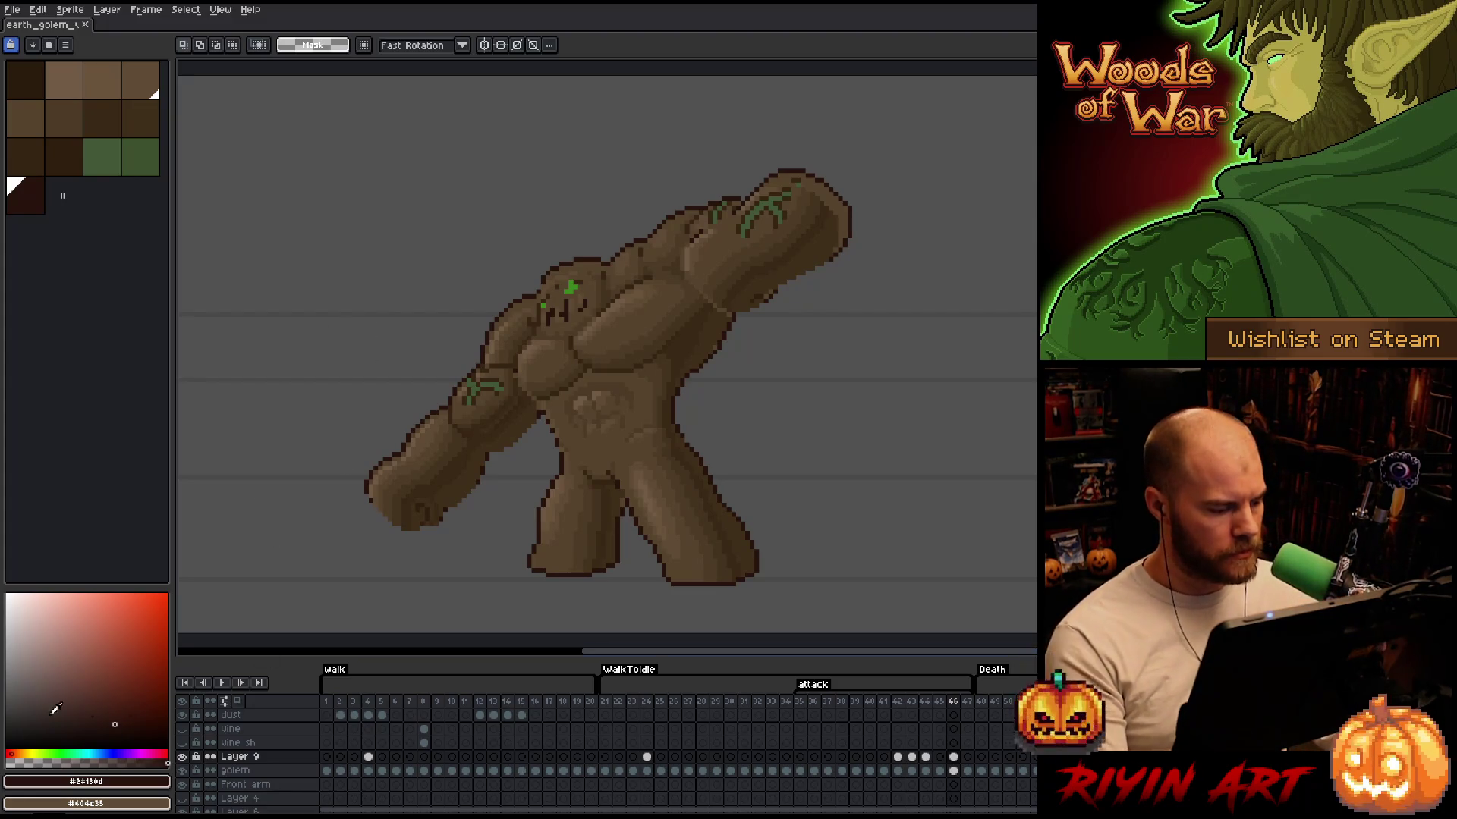
left_click(184, 756)
left_click(184, 757)
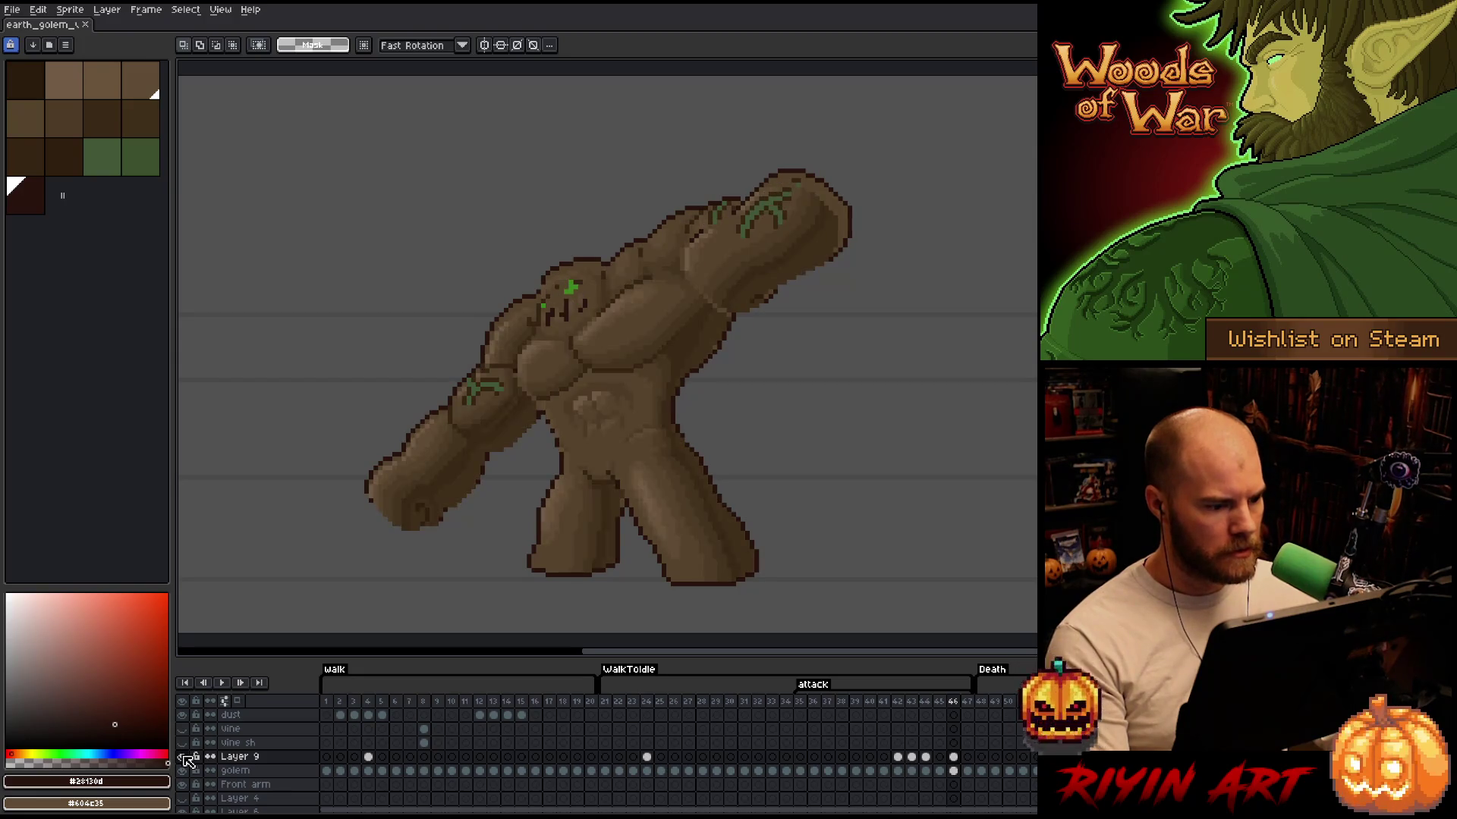
left_click(184, 756)
left_click(184, 757)
key("b")
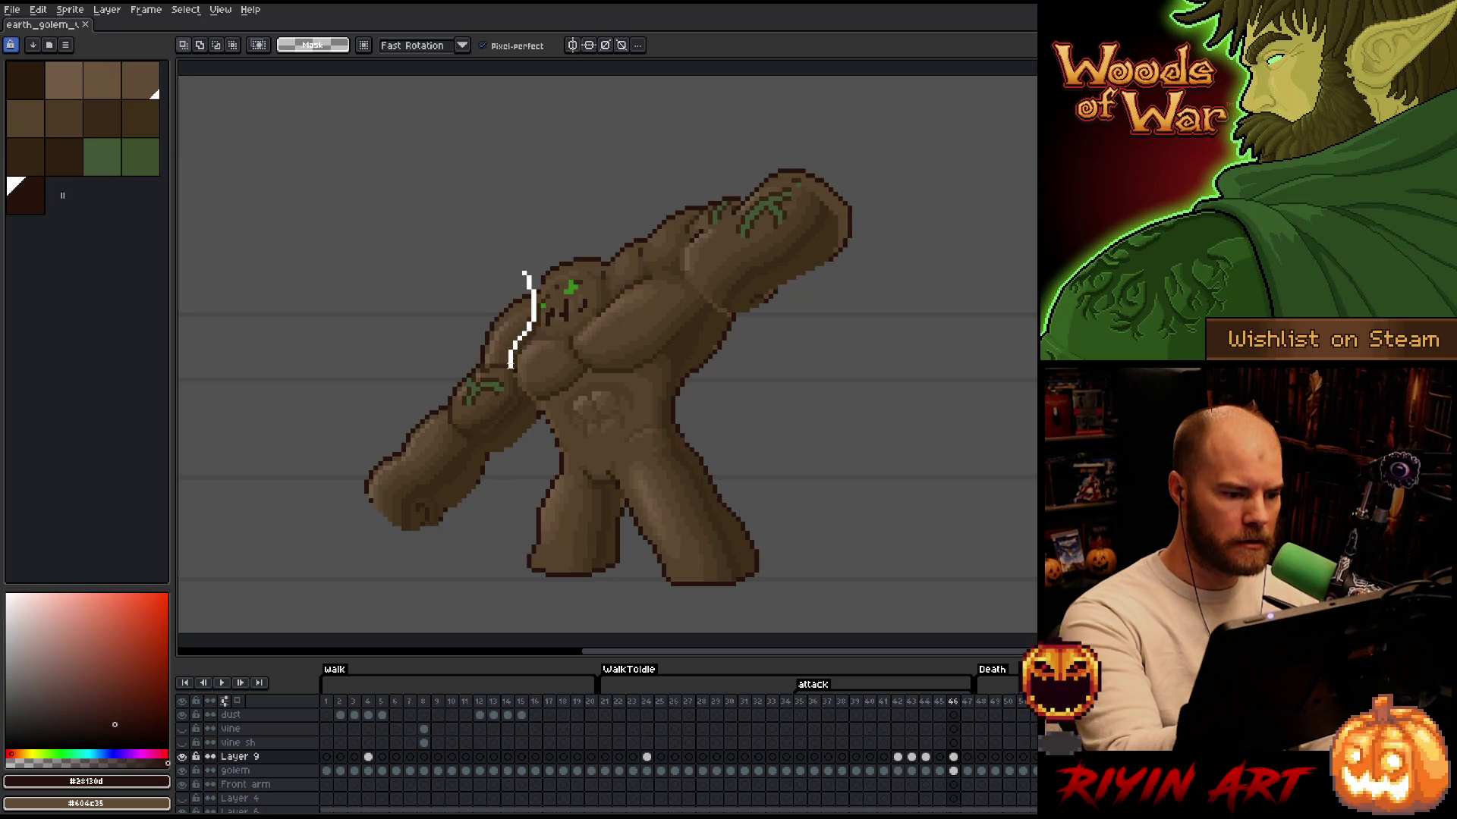
Shift the golem's left-side shading down a pixel, then nudge the shoulder part back up
mouse_move(543, 430)
left_mouse_down()
mouse_move(289, 510)
mouse_move(548, 150)
left_mouse_up()
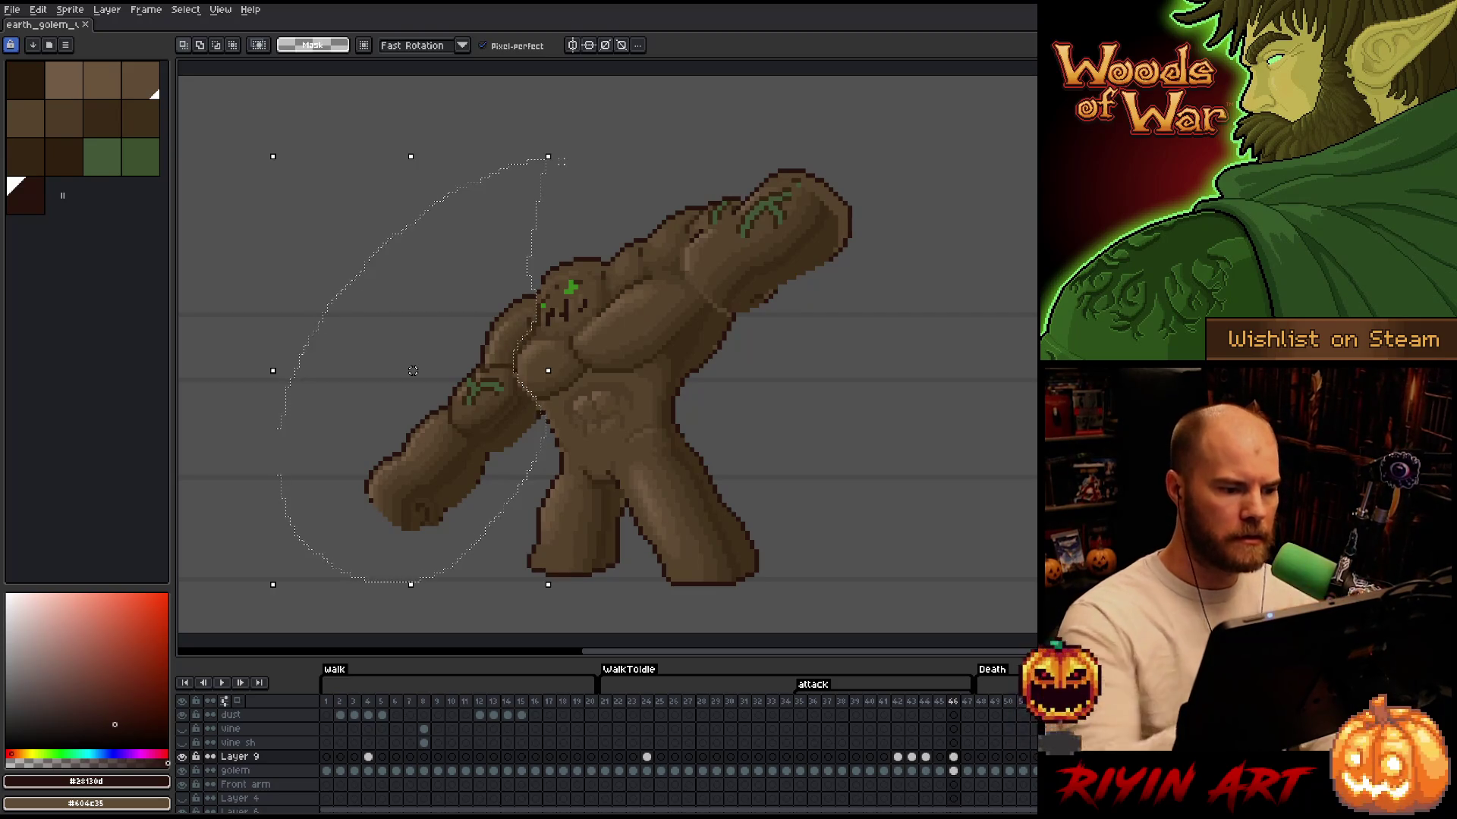
left_click_drag(413, 362, 412, 366)
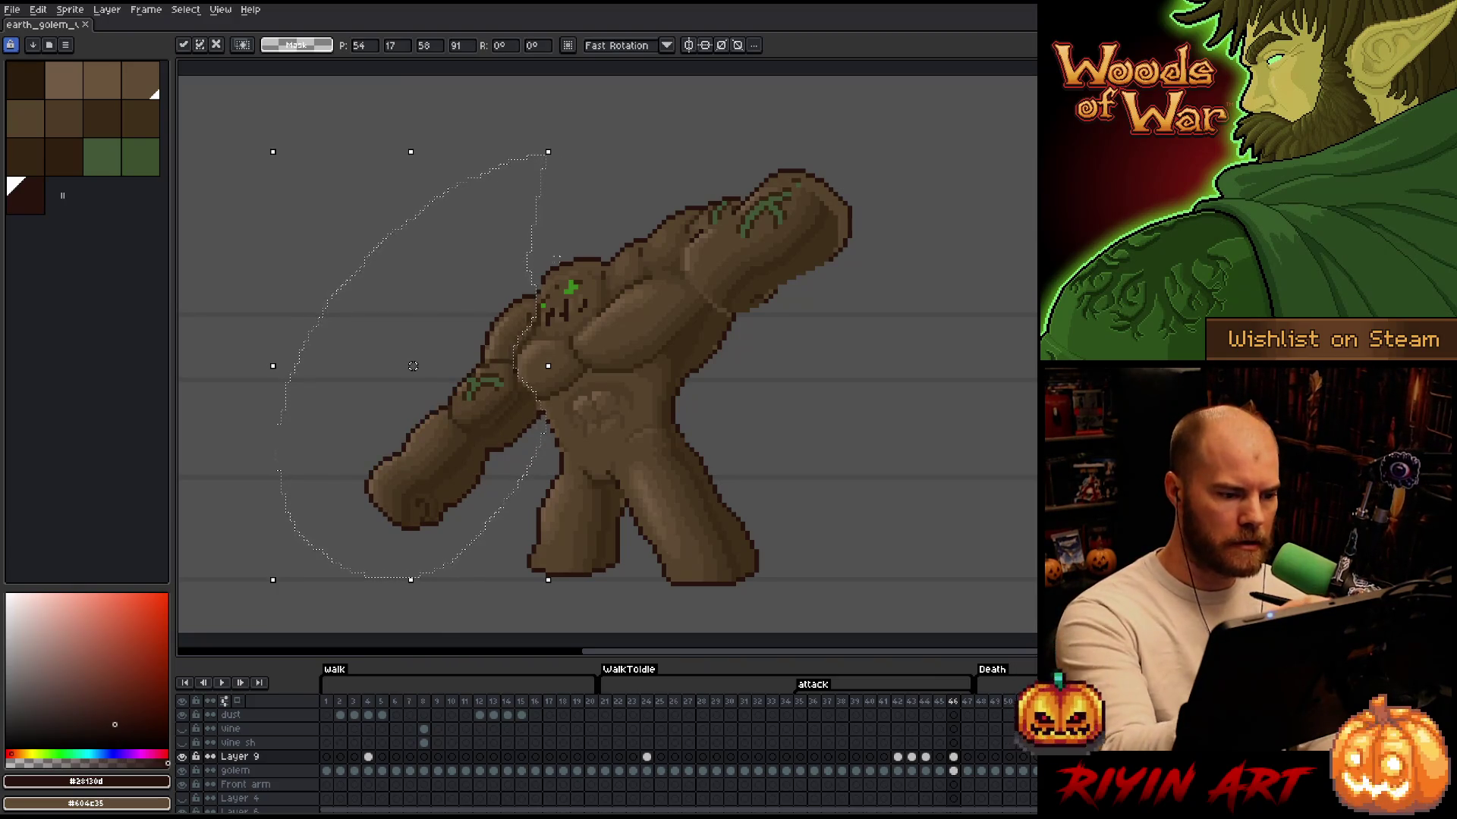
key("Return")
mouse_move(498, 366)
left_mouse_down()
mouse_move(455, 368)
mouse_move(595, 569)
left_mouse_up()
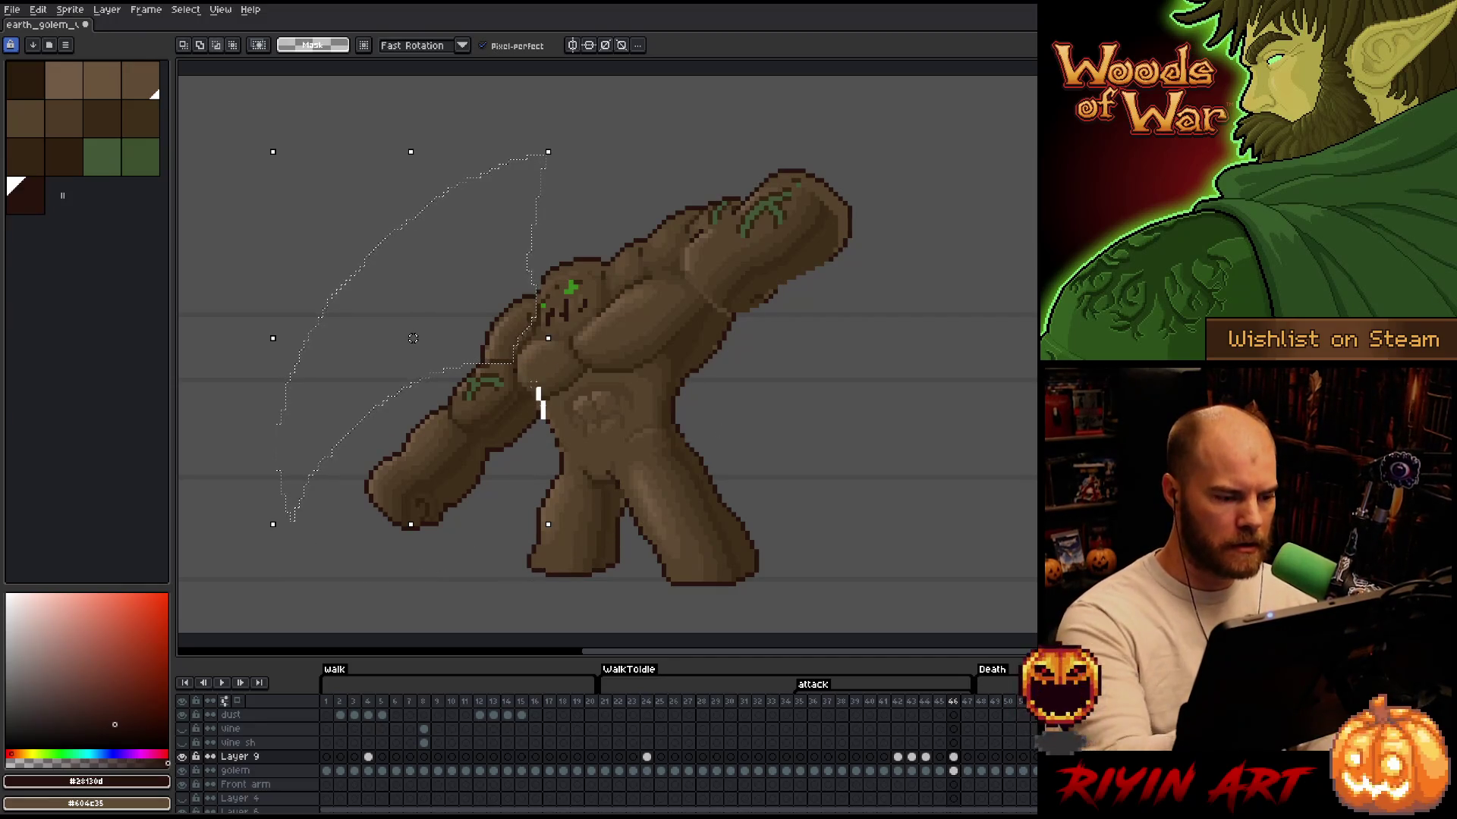
left_click_drag(543, 416, 543, 419)
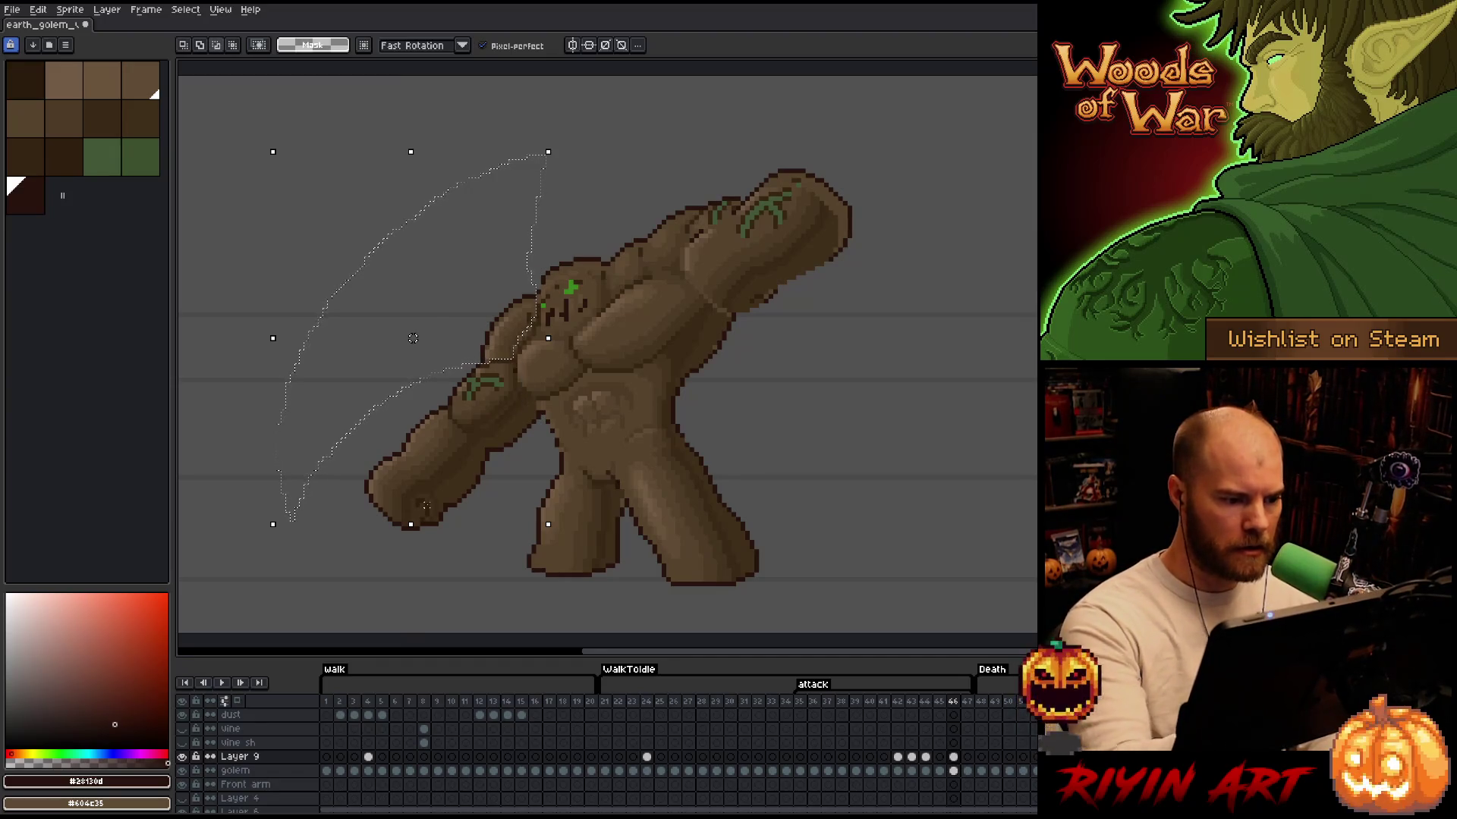
key("Up")
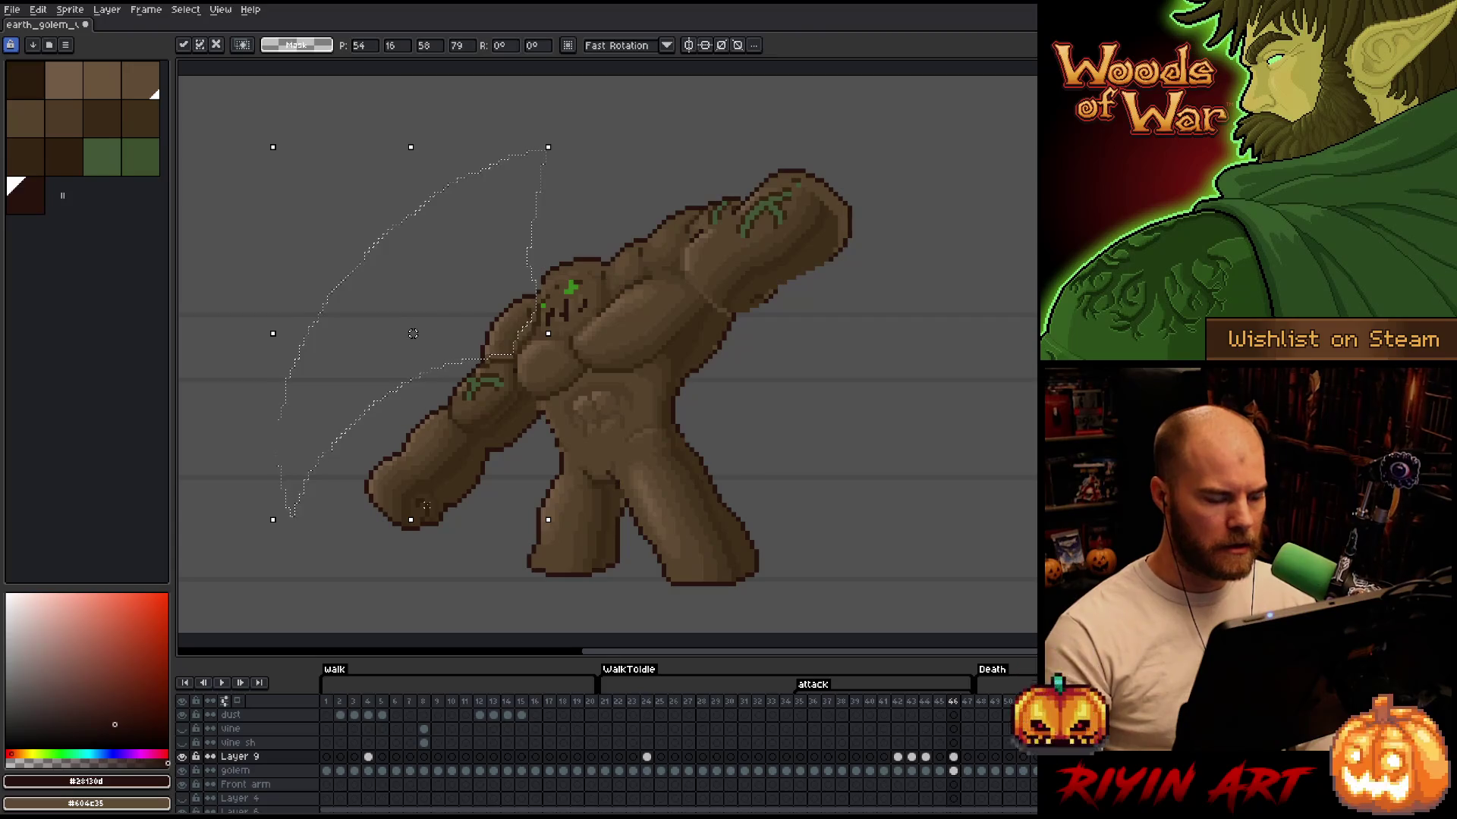
key("ctrl+d")
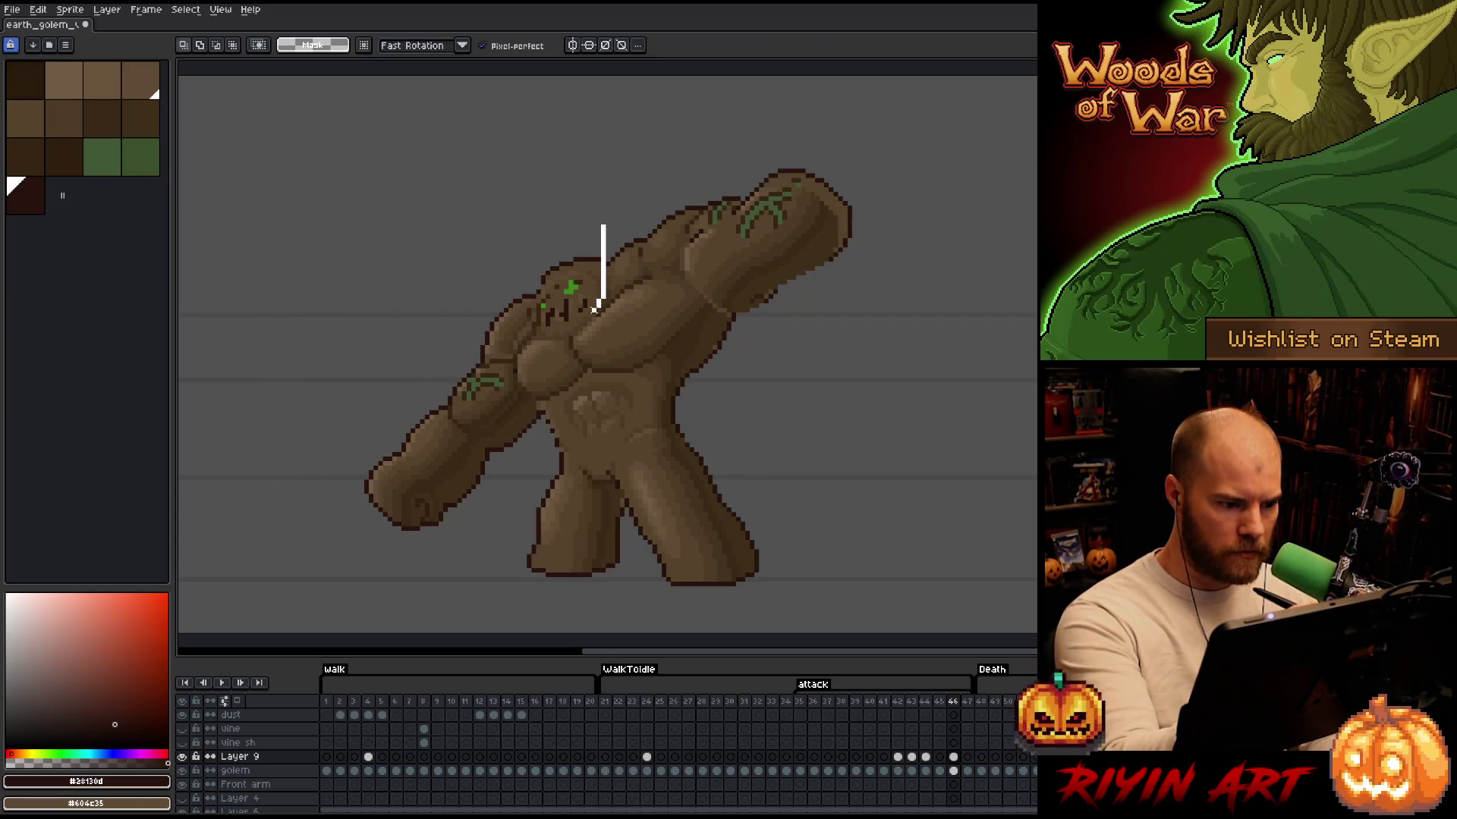
Move the shaded head piece out to float at the upper left
left_click_drag(603, 226, 531, 250)
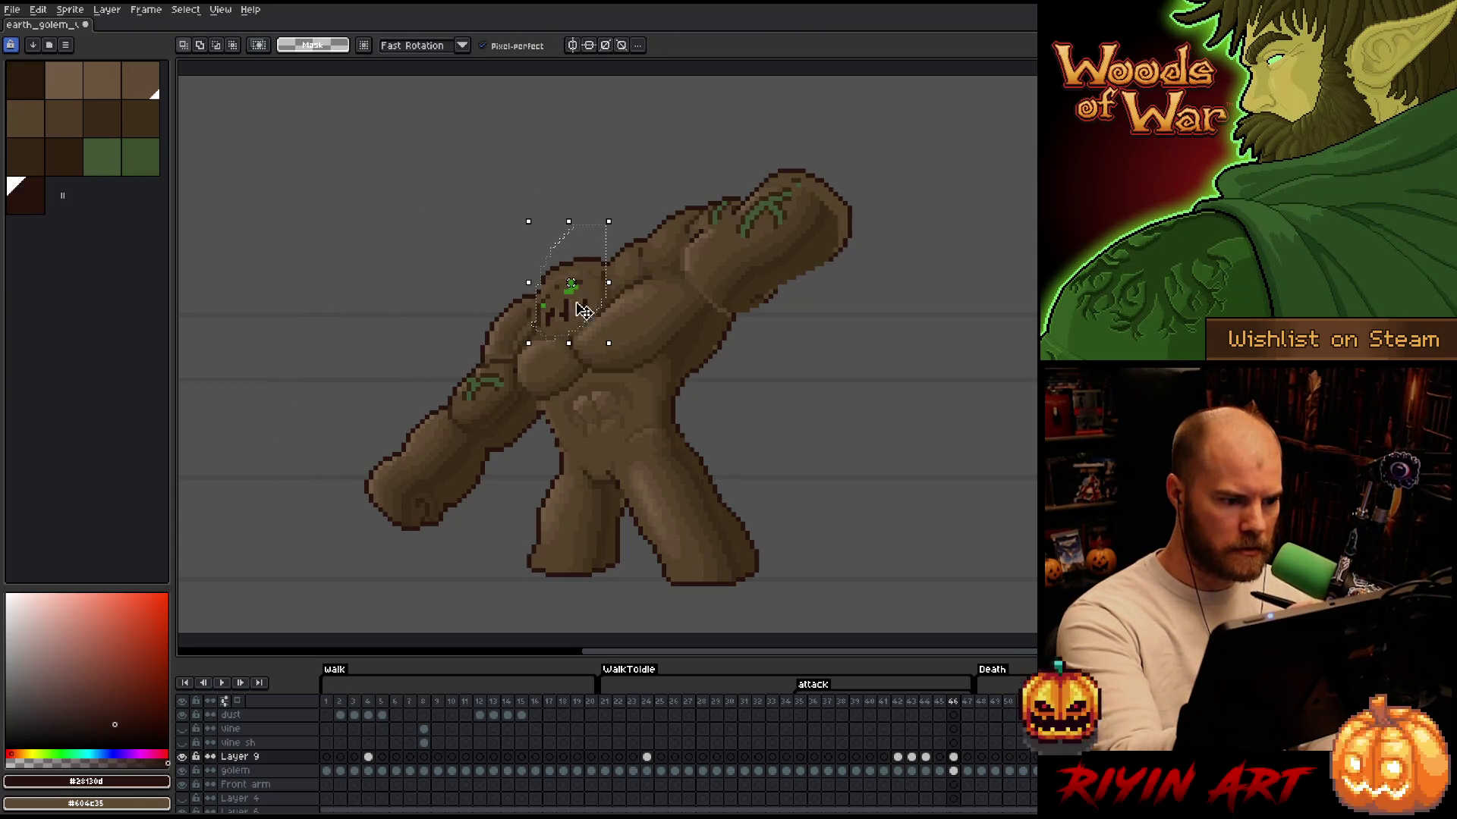
left_click_drag(569, 296, 333, 258)
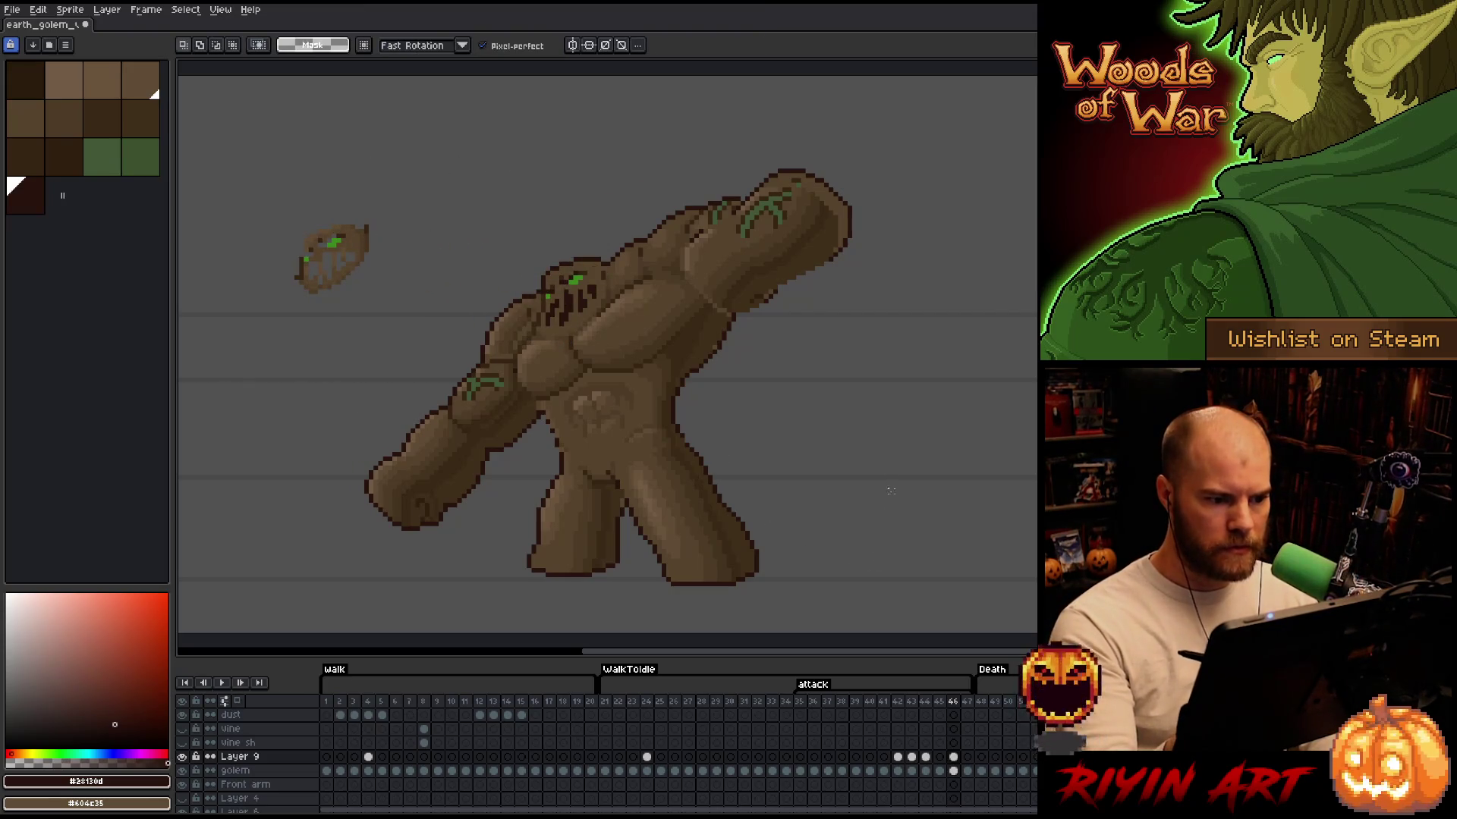
mouse_move(882, 216)
left_mouse_down()
mouse_move(790, 294)
mouse_move(729, 311)
left_mouse_up()
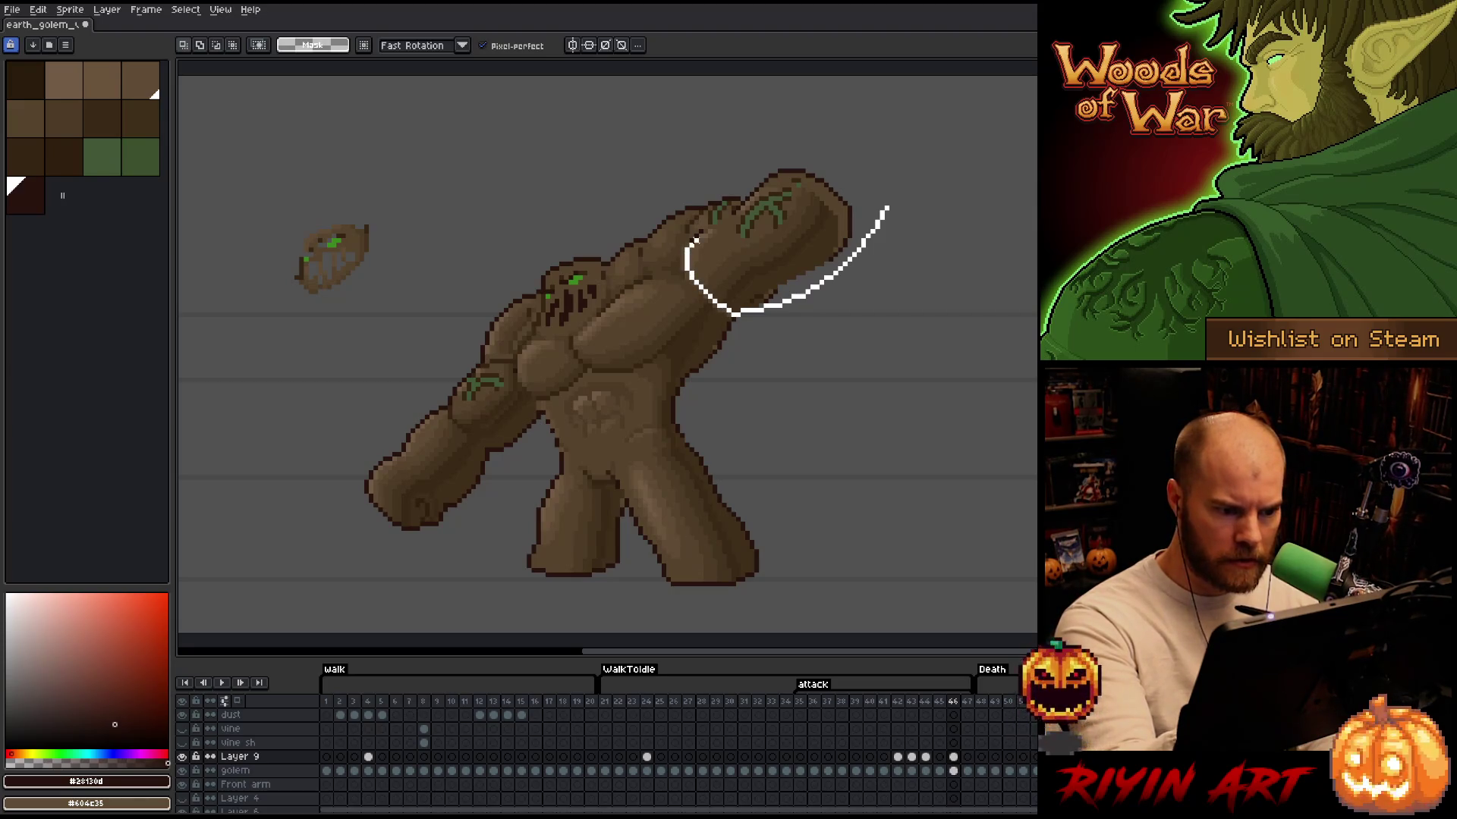
Reposition the shading on the raised club arm and deselect it
left_click_drag(747, 202, 753, 199)
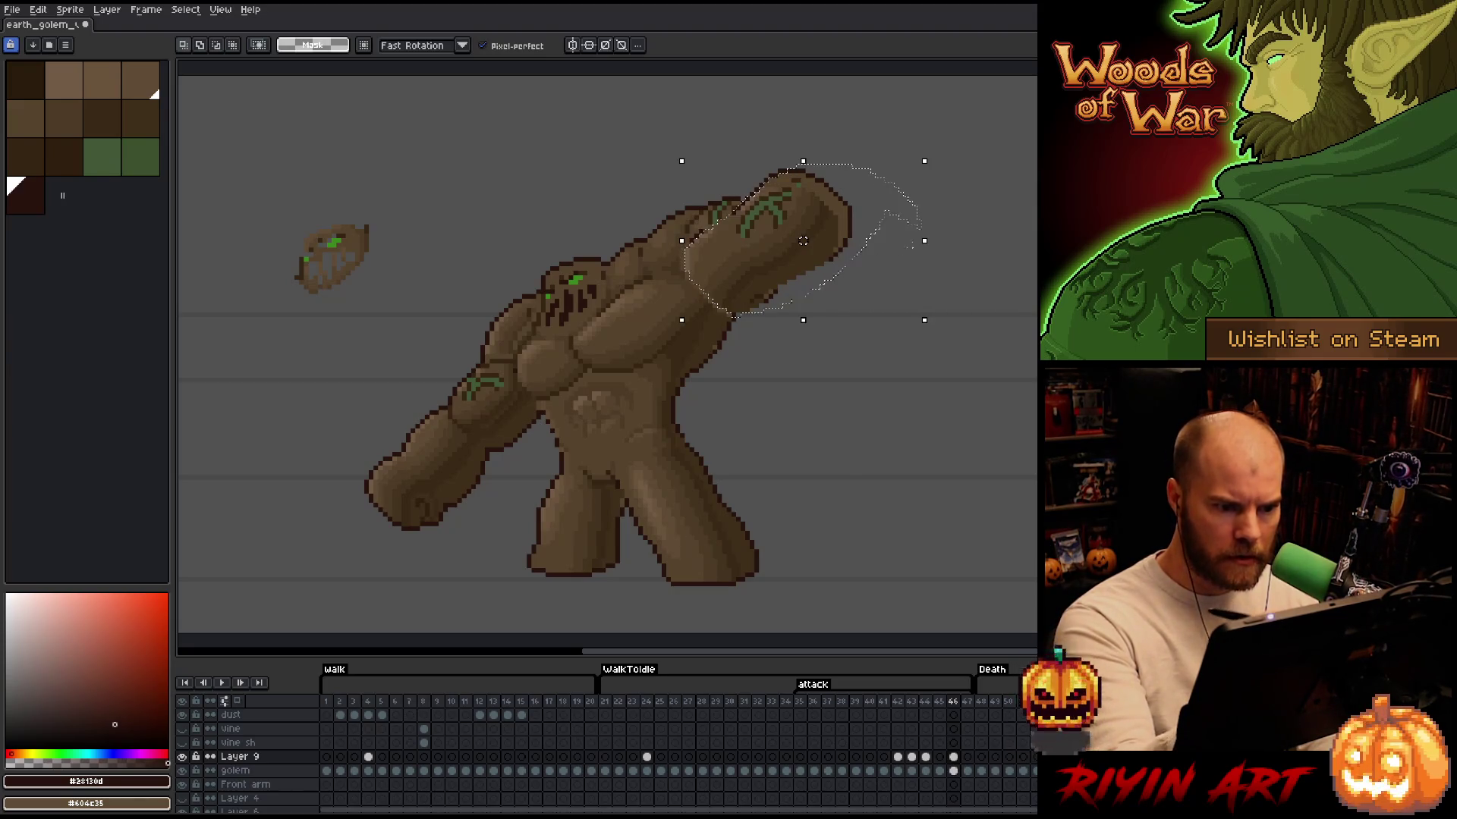
left_click(808, 235)
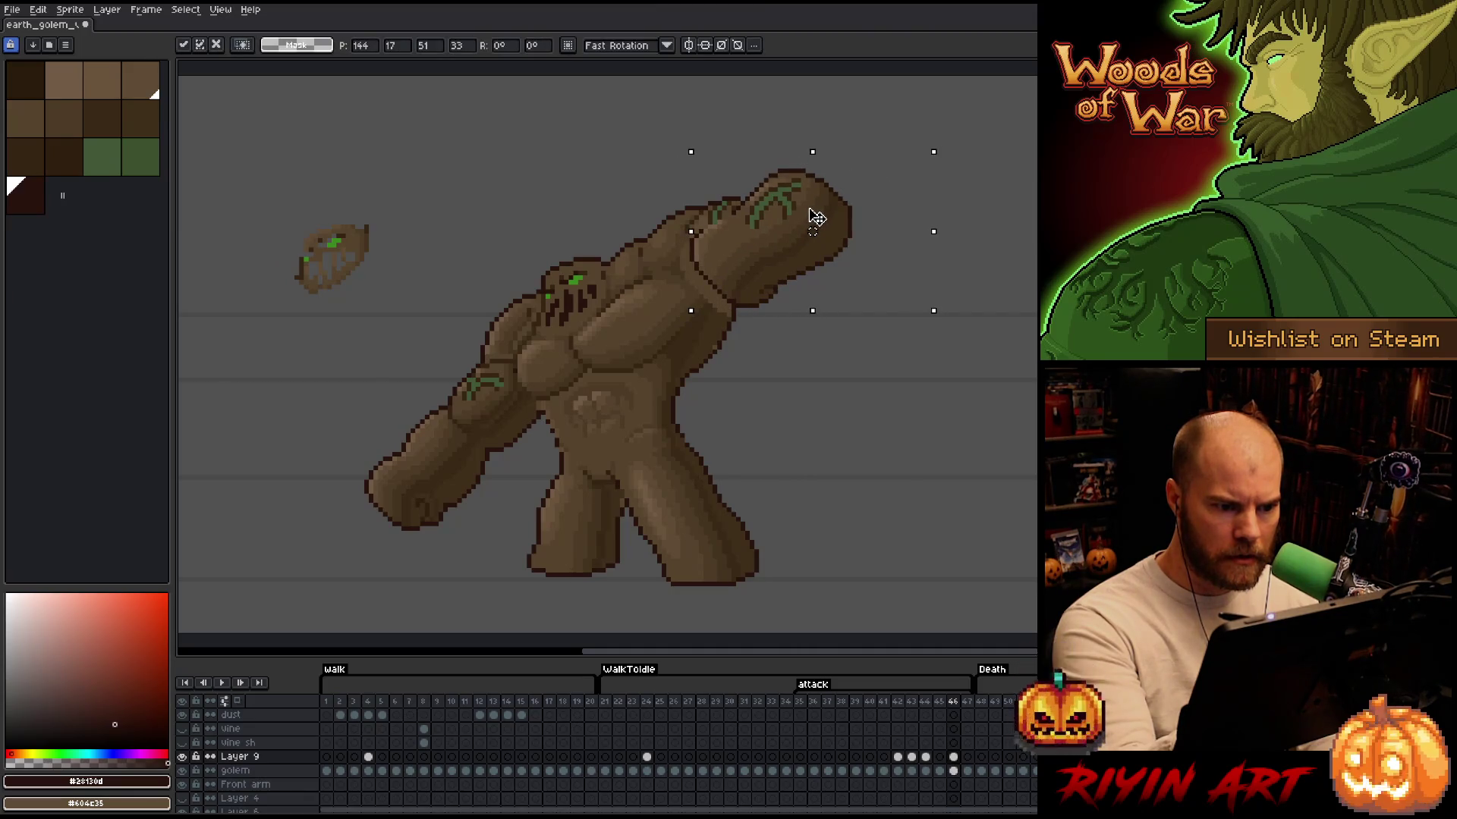
left_click(891, 222)
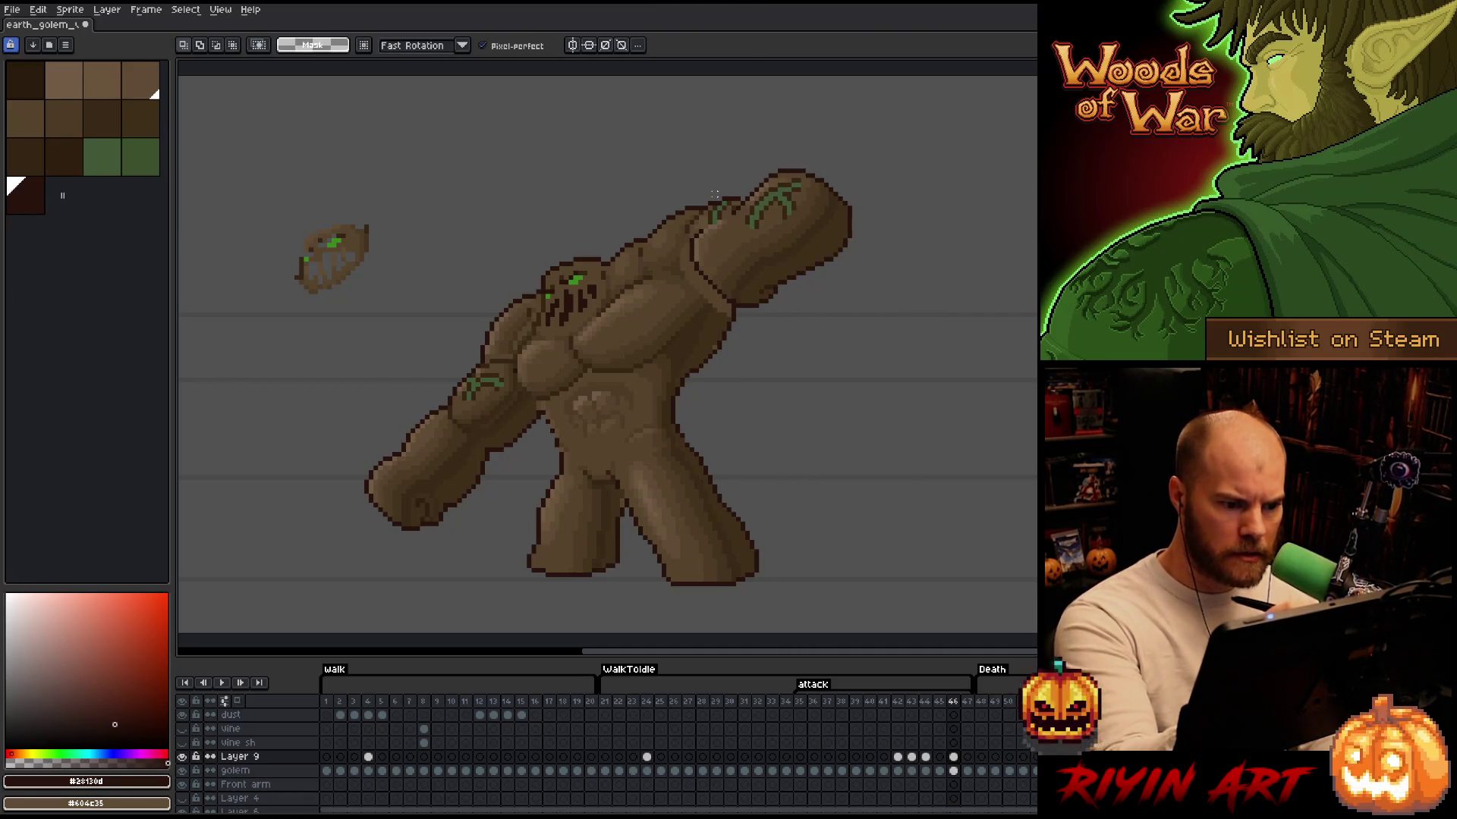
Toggle Layer 9 repeatedly to compare the frame with and without shading, ending visible
left_click(185, 758)
left_click(185, 759)
left_click(185, 759)
left_click(184, 760)
left_click(184, 760)
left_click(184, 760)
left_click(185, 760)
left_click(185, 761)
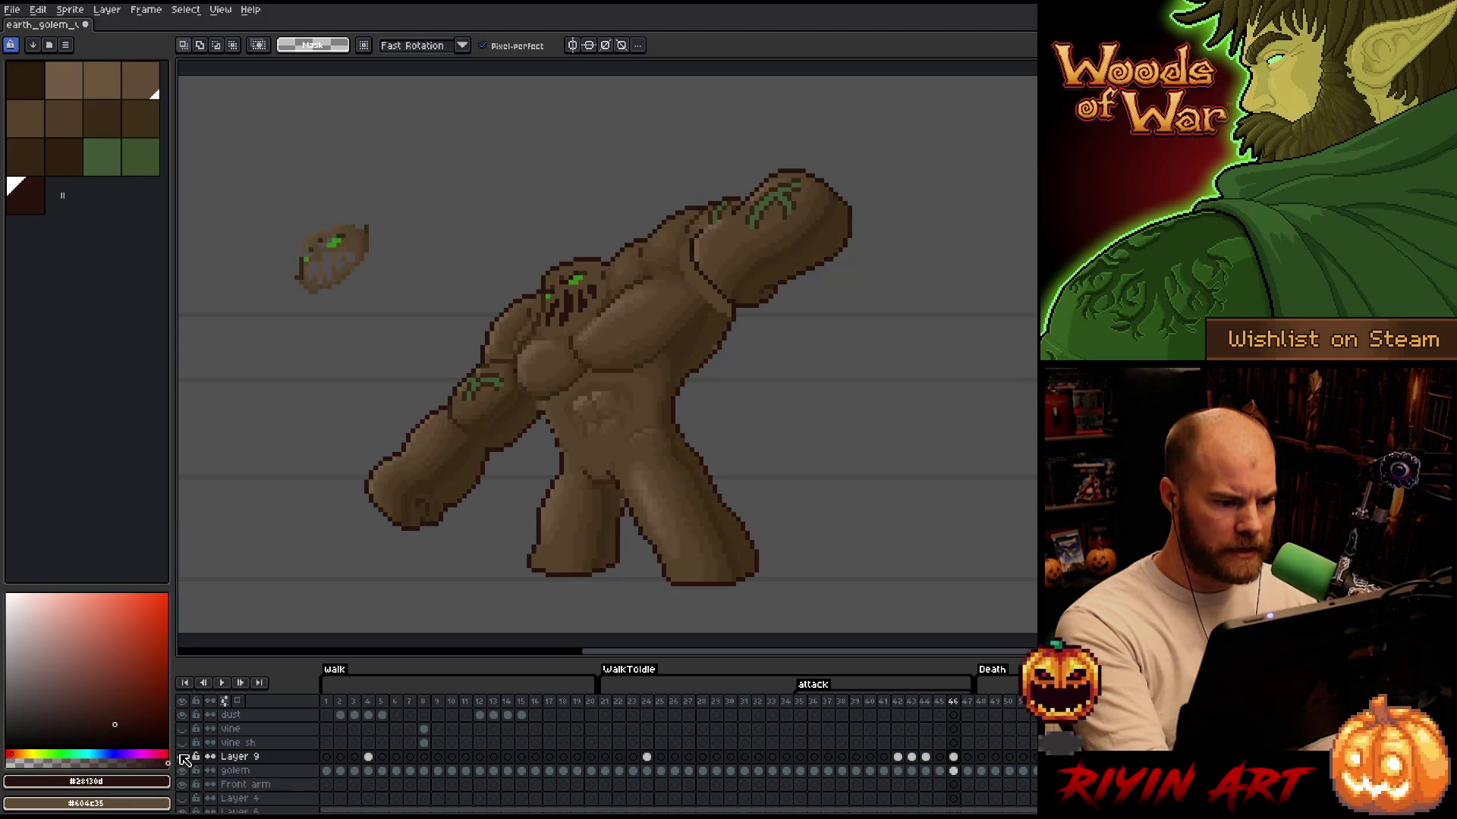
left_click(185, 761)
left_click(185, 759)
left_click(186, 760)
left_click(186, 759)
left_click(186, 759)
left_click(185, 760)
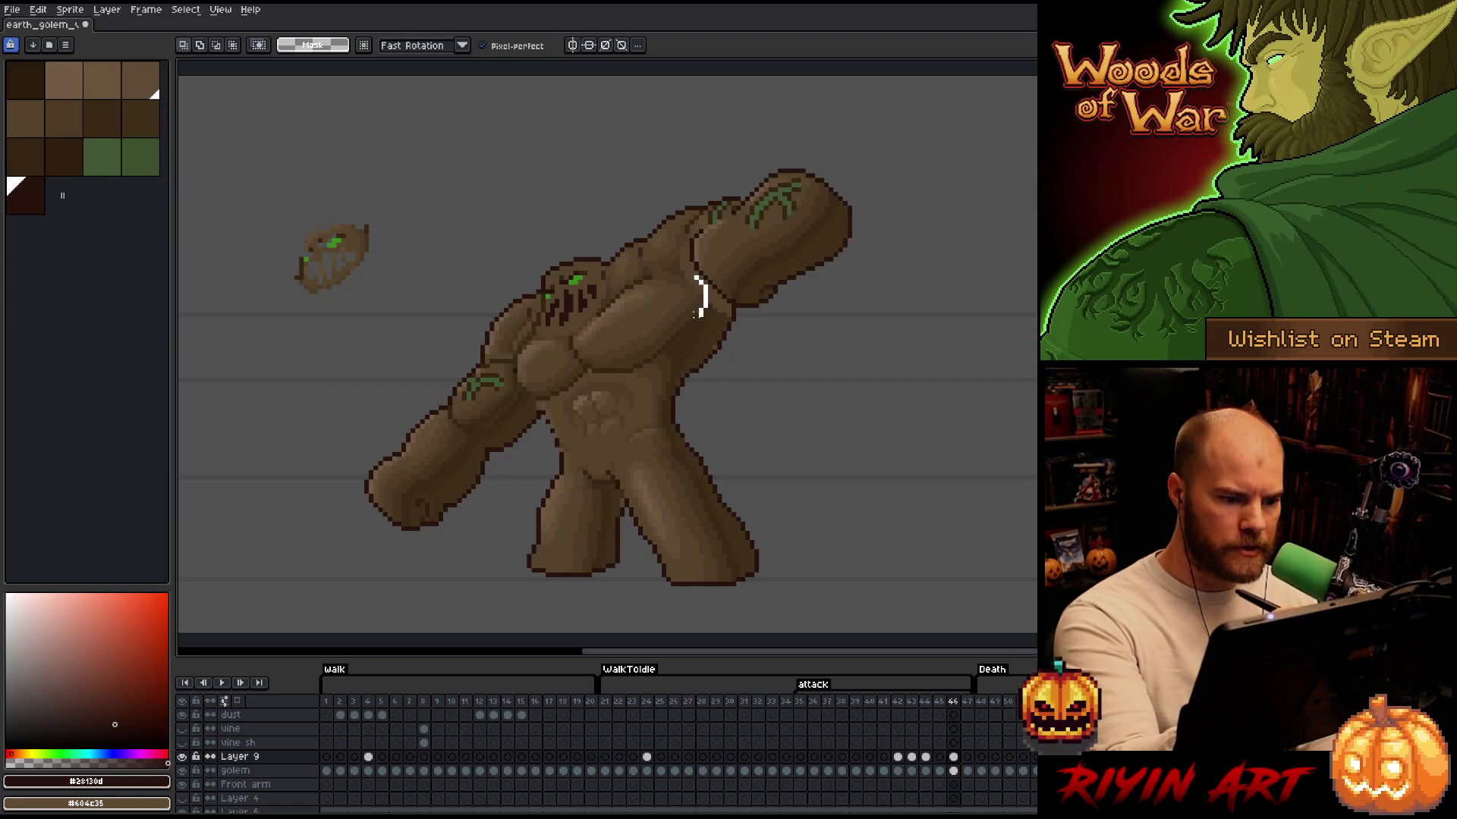
Lift the chest shading piece up above the golem and drop it there
left_click_drag(694, 313, 645, 366)
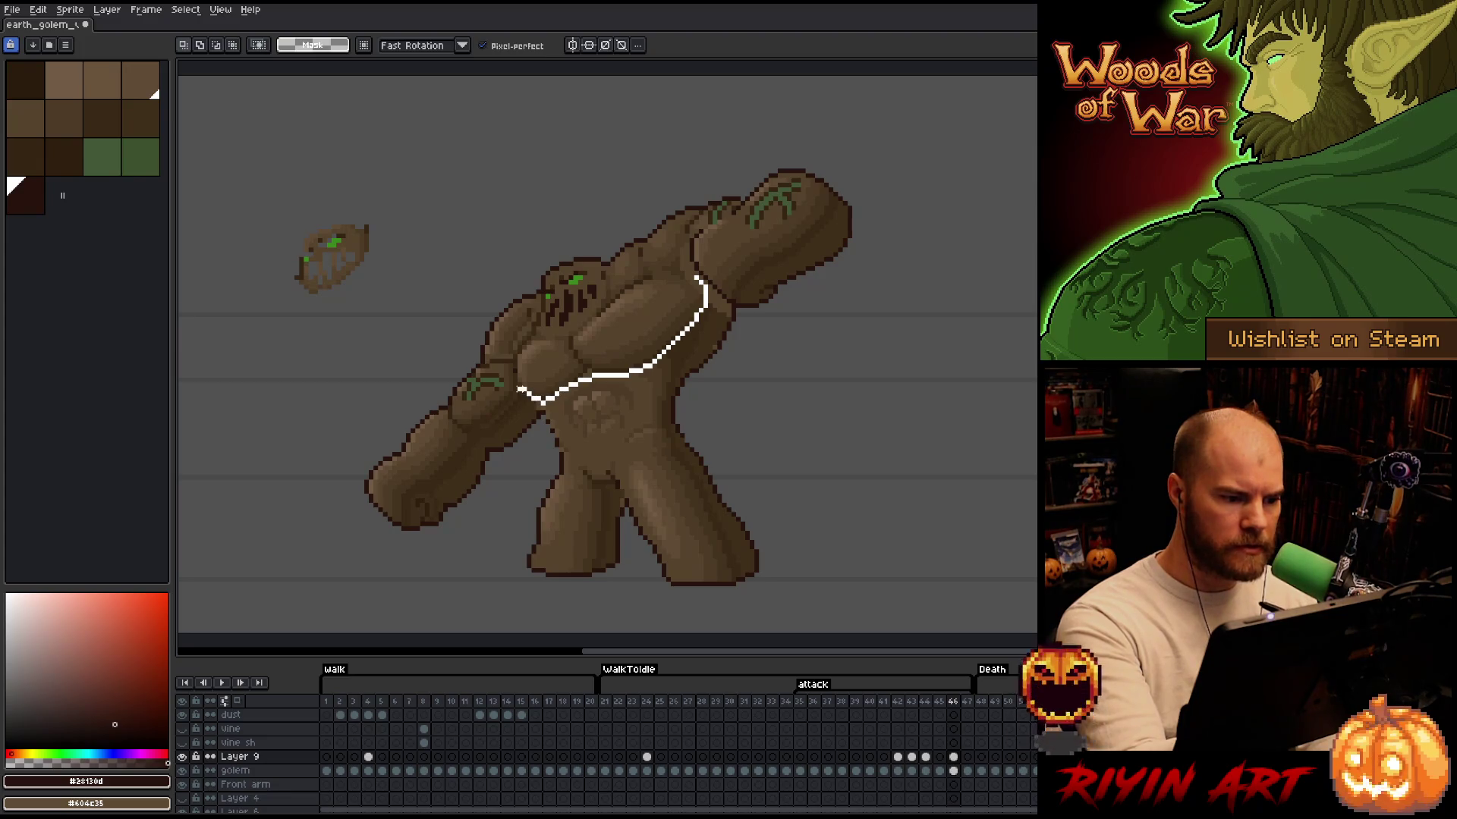
left_click_drag(641, 279, 643, 277)
mouse_move(660, 348)
left_mouse_down()
mouse_move(1009, 253)
mouse_move(920, 303)
mouse_move(573, 204)
left_mouse_up()
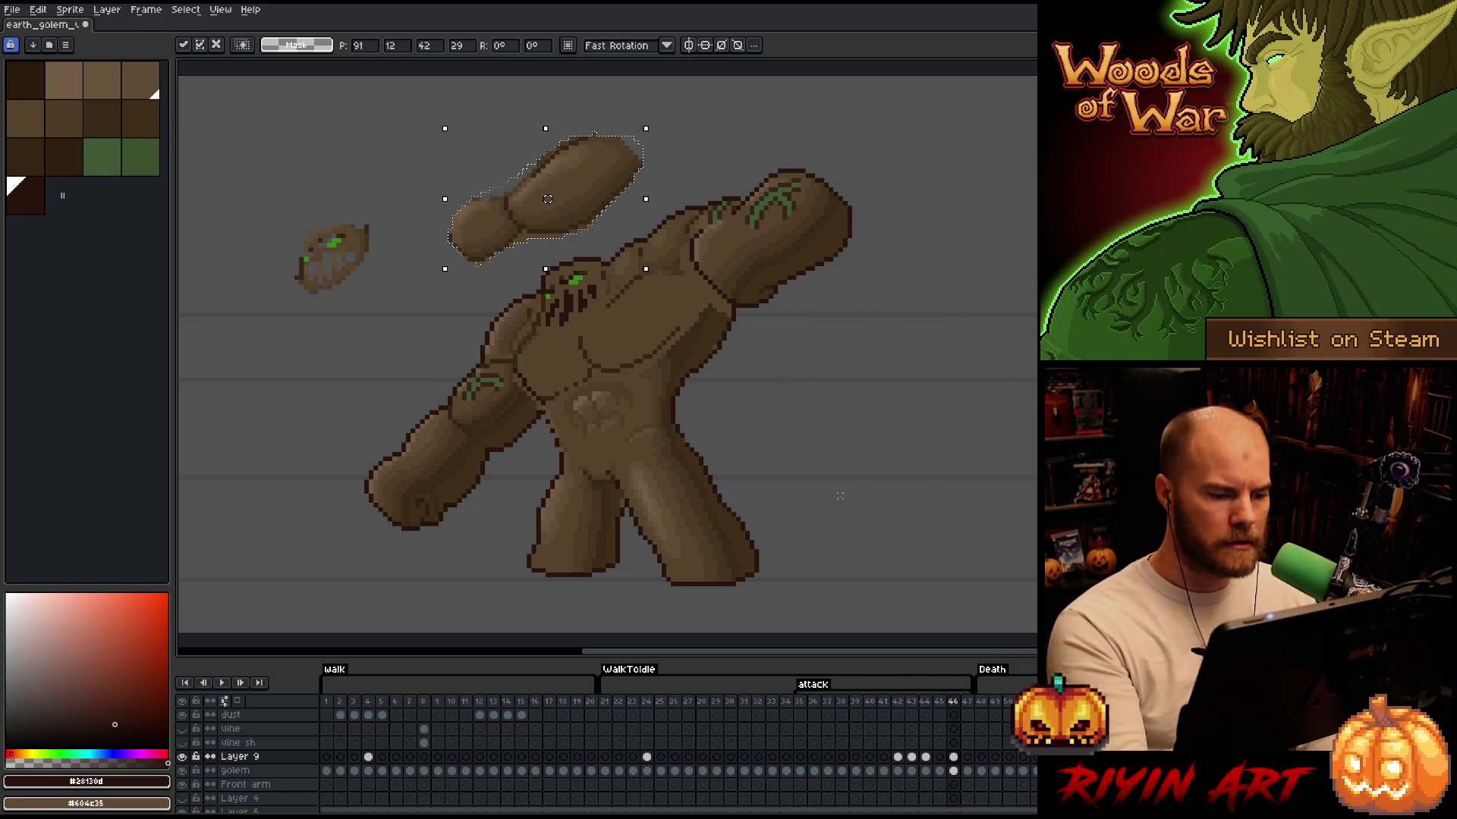
key("ctrl+d")
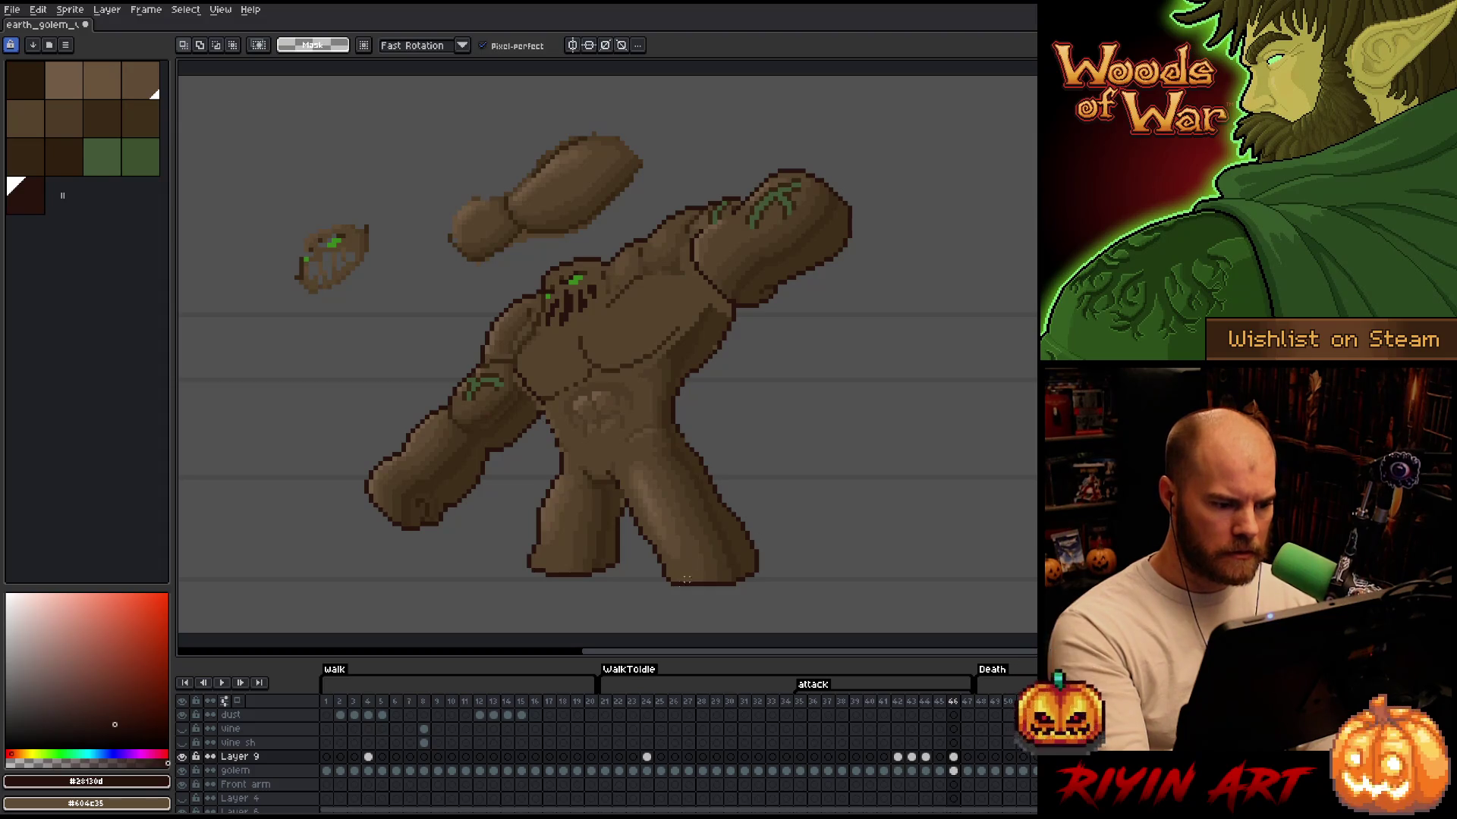
Compare against the previous frame, then outline and drop a selection on the belly shading
key("Left")
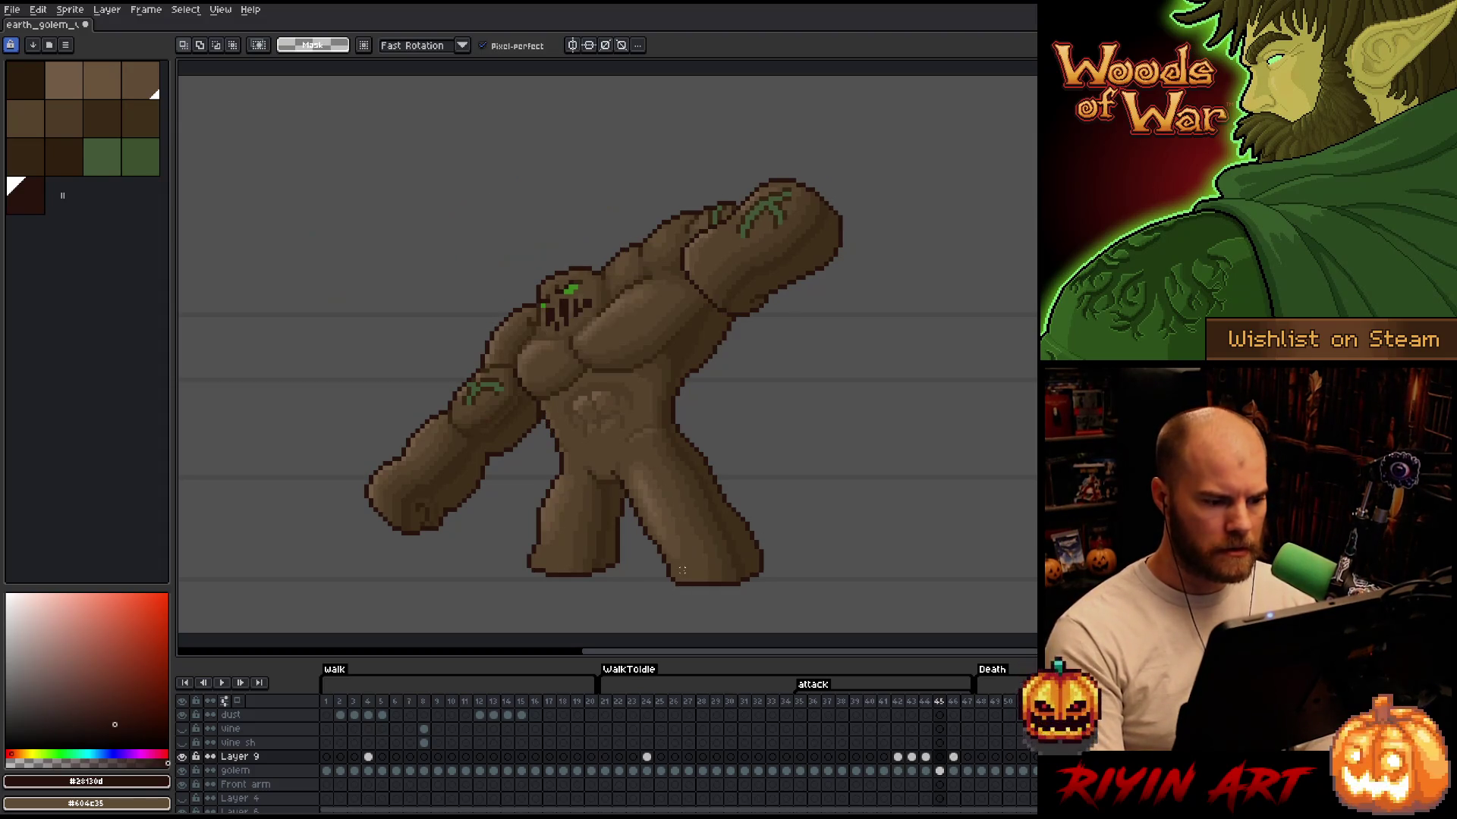
key("Right")
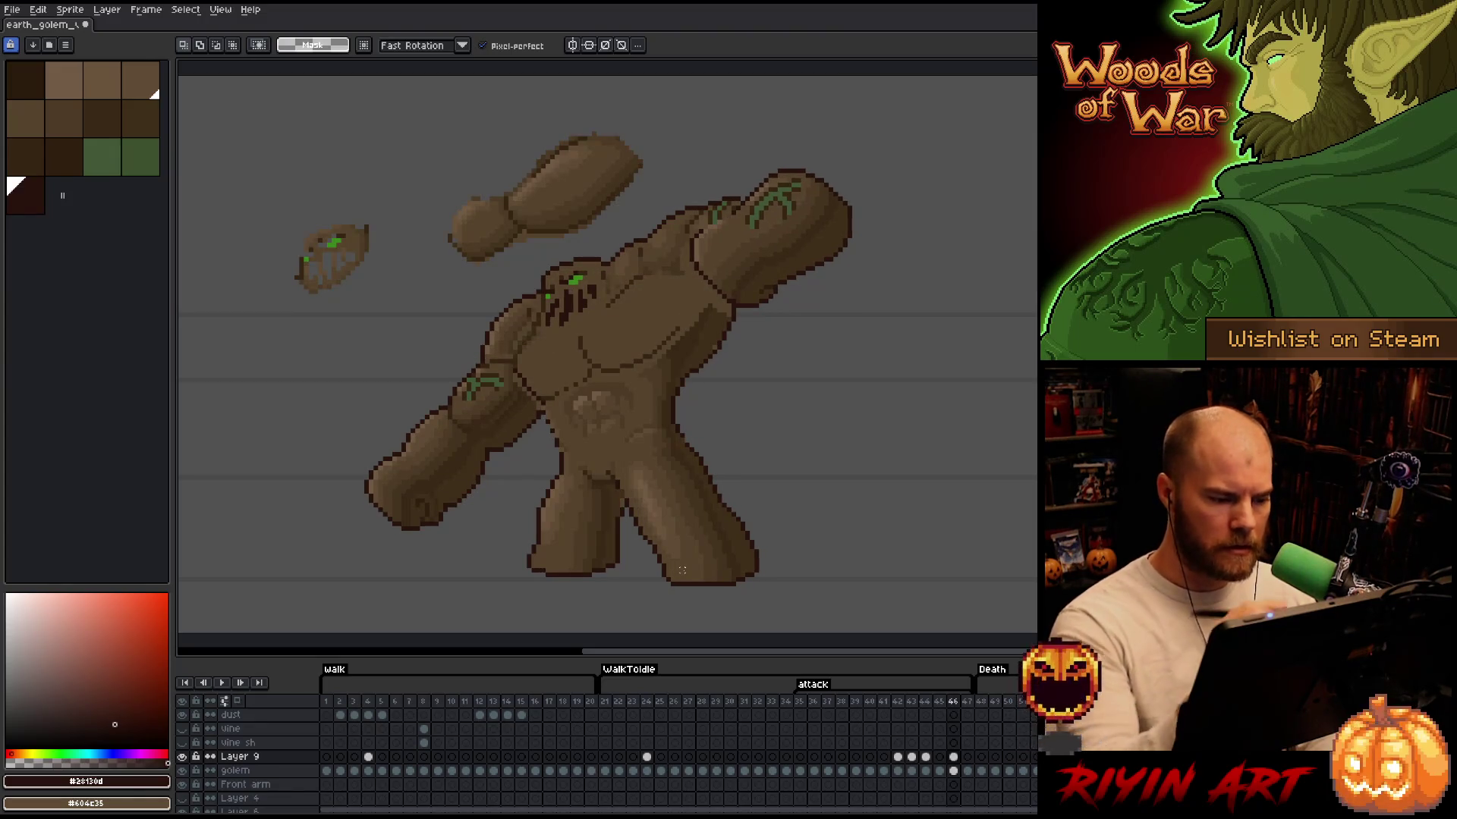
mouse_move(598, 450)
left_mouse_down()
mouse_move(640, 416)
mouse_move(626, 384)
mouse_move(559, 411)
mouse_move(584, 455)
left_mouse_up()
key("ctrl+t")
key("ctrl+d")
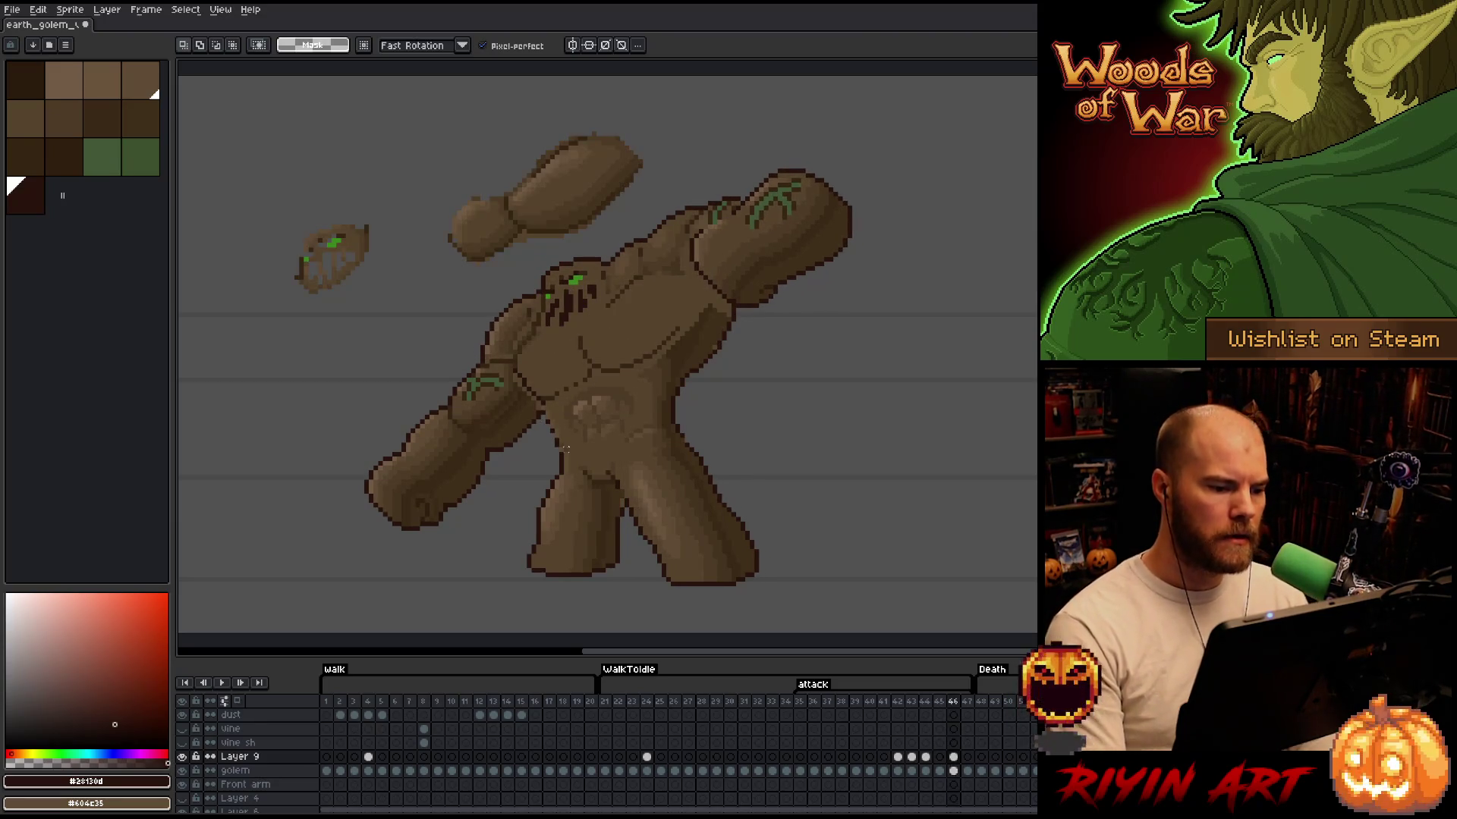
scroll(565, 449, "up", 2)
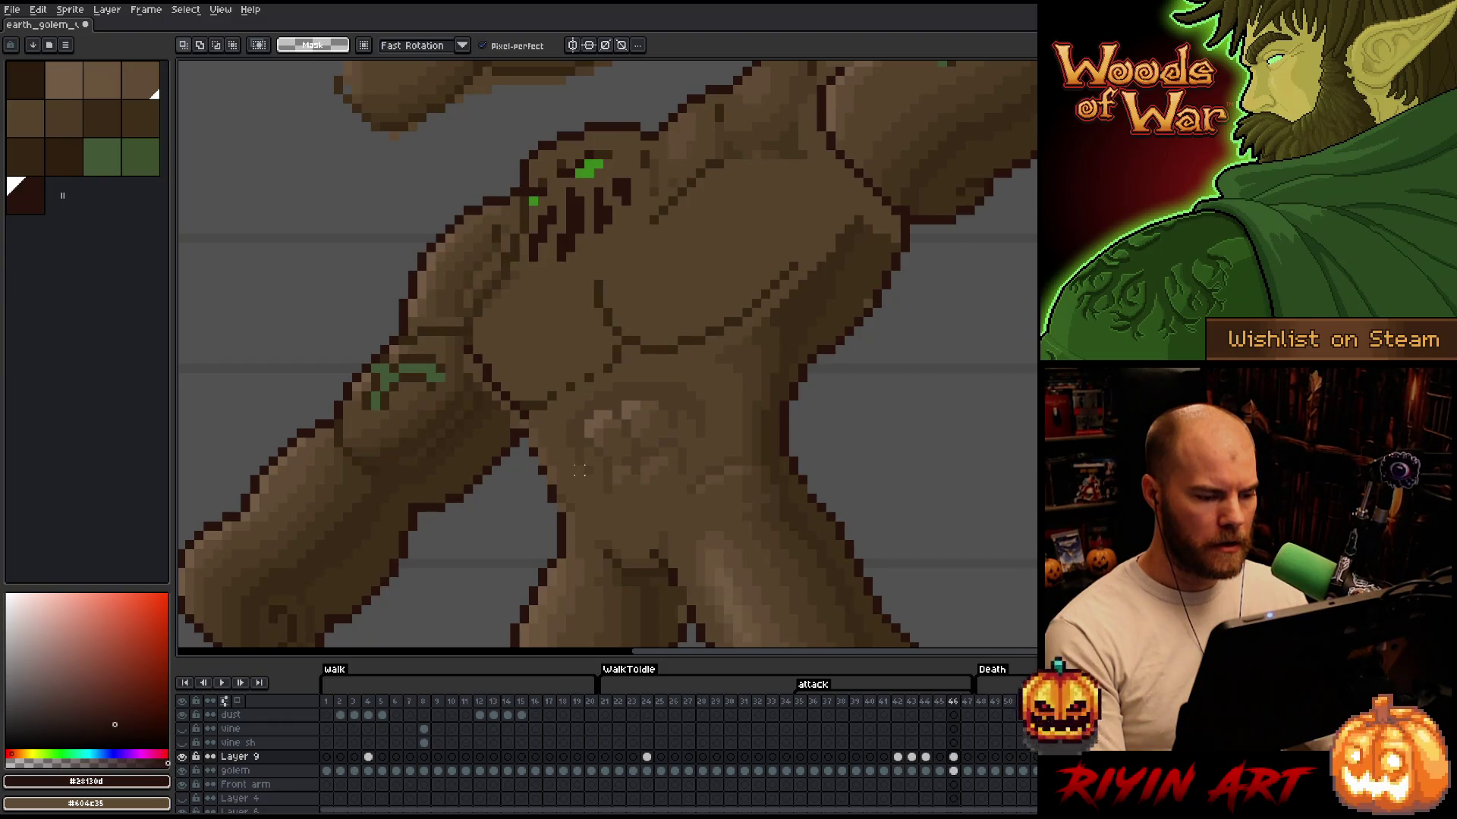
Lasso the belly's light patch and move it up and to the right
key("m")
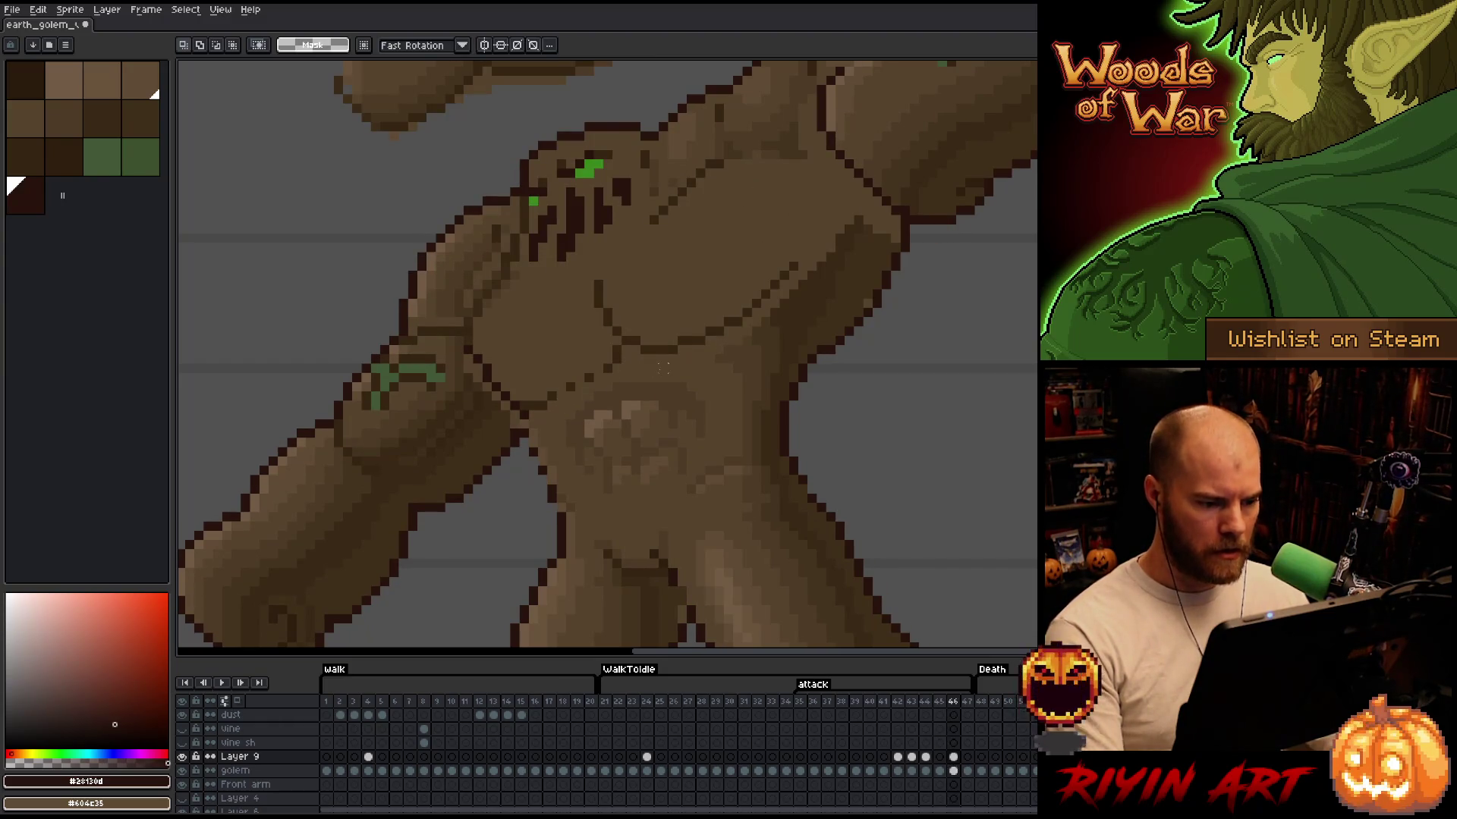
key("b")
mouse_move(698, 366)
left_mouse_down()
mouse_move(701, 446)
mouse_move(659, 423)
mouse_move(567, 462)
mouse_move(604, 383)
mouse_move(698, 366)
left_mouse_up()
left_click_drag(588, 501, 589, 467)
left_click_drag(636, 424, 645, 415)
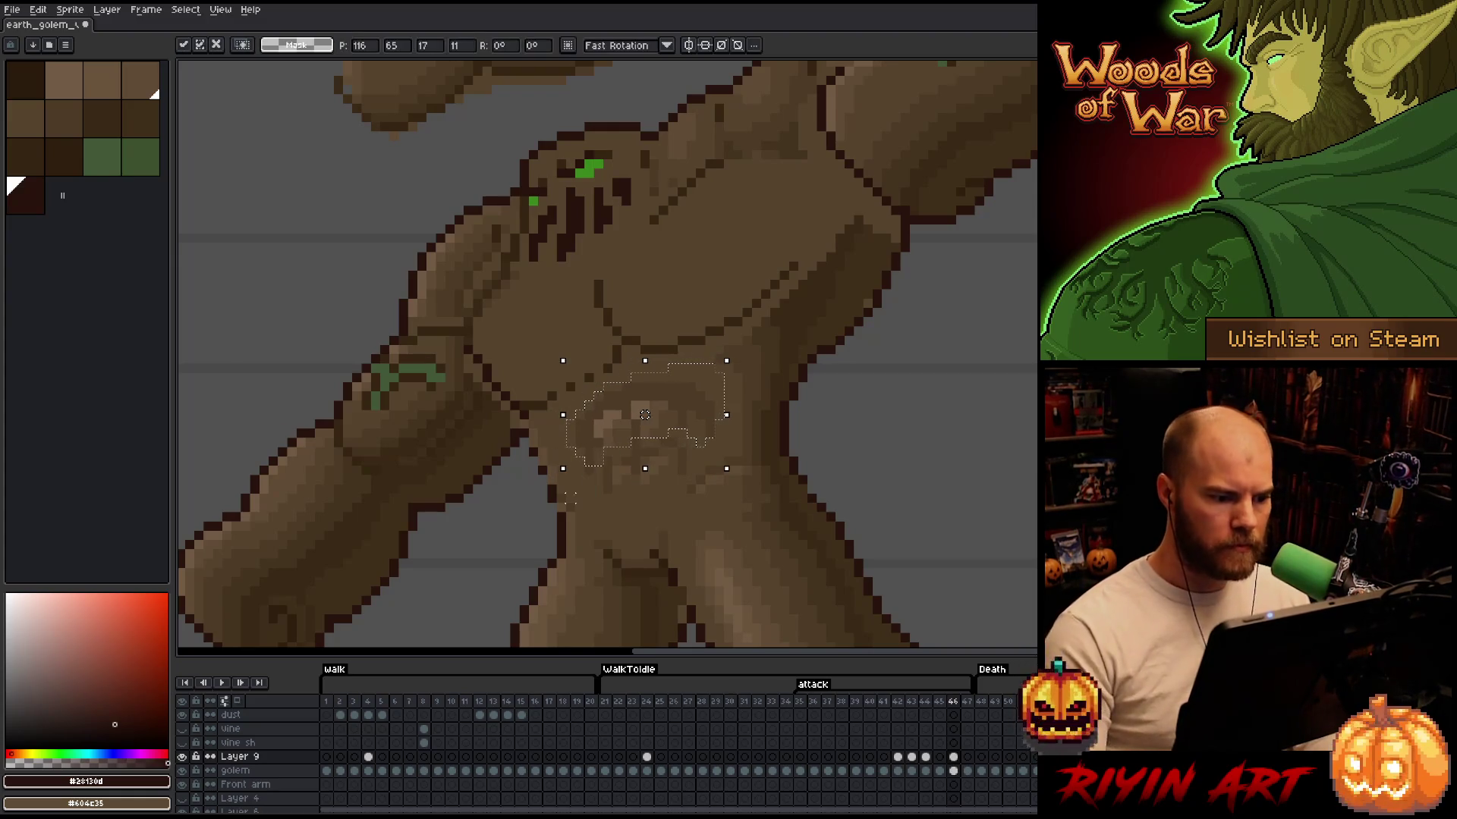
left_click(570, 498)
Deselect the belly shading and take the pencil with brown #57442c
mouse_move(721, 389)
left_mouse_down()
mouse_move(695, 464)
mouse_move(577, 499)
mouse_move(702, 374)
mouse_move(719, 387)
left_mouse_up()
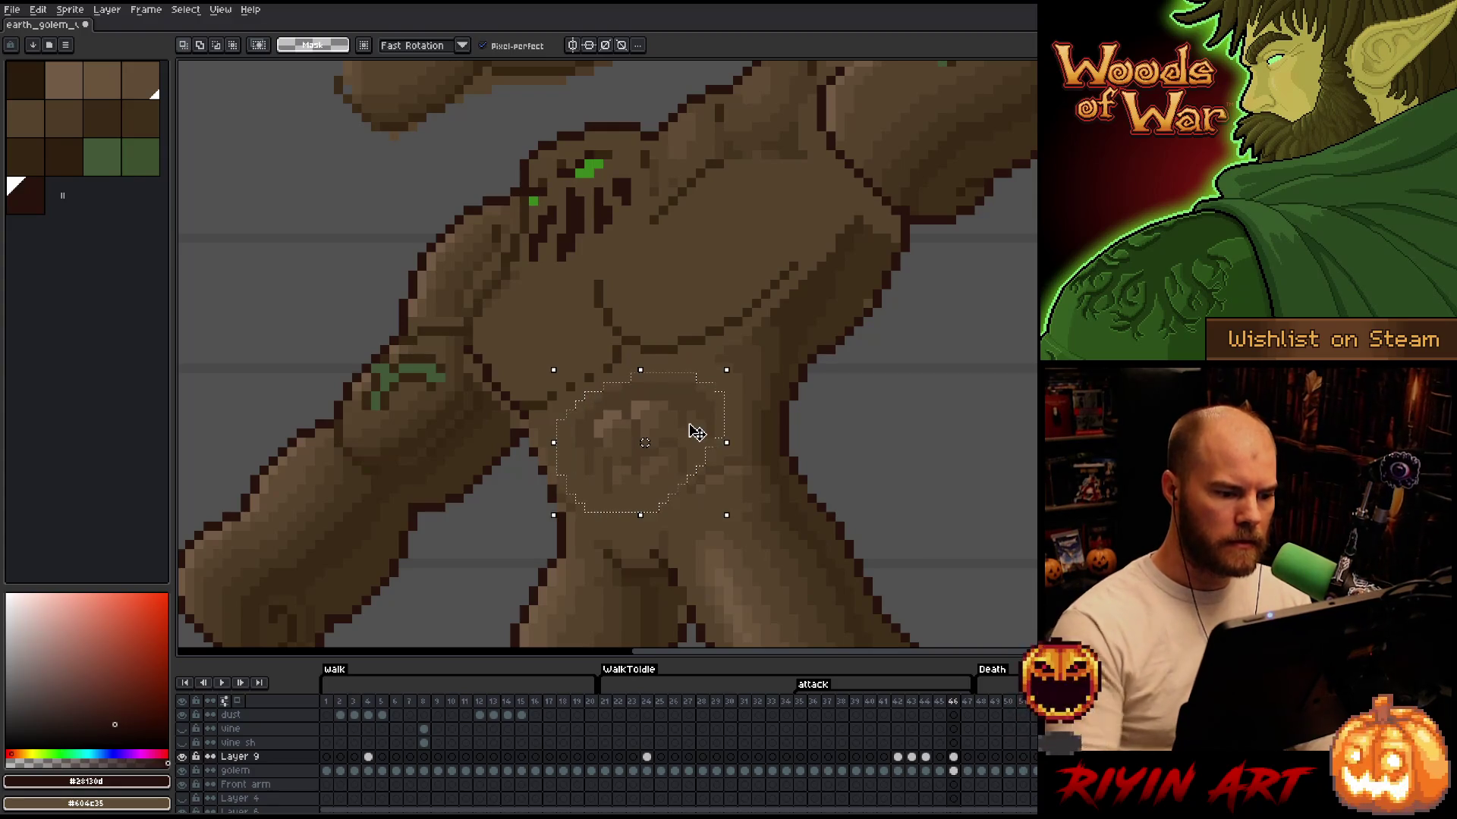
left_click(690, 425)
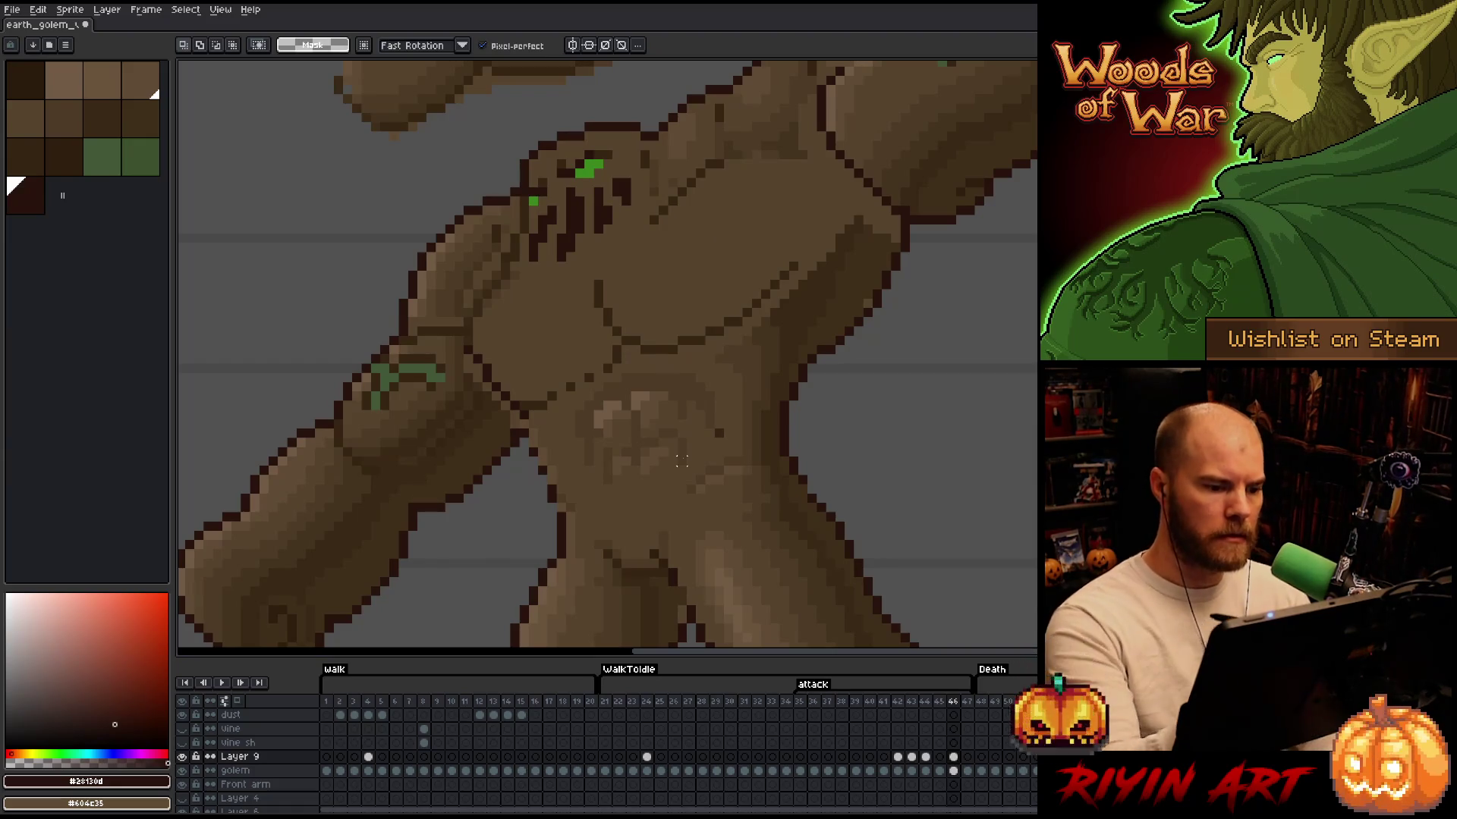
key("b")
left_click(727, 413, "alt")
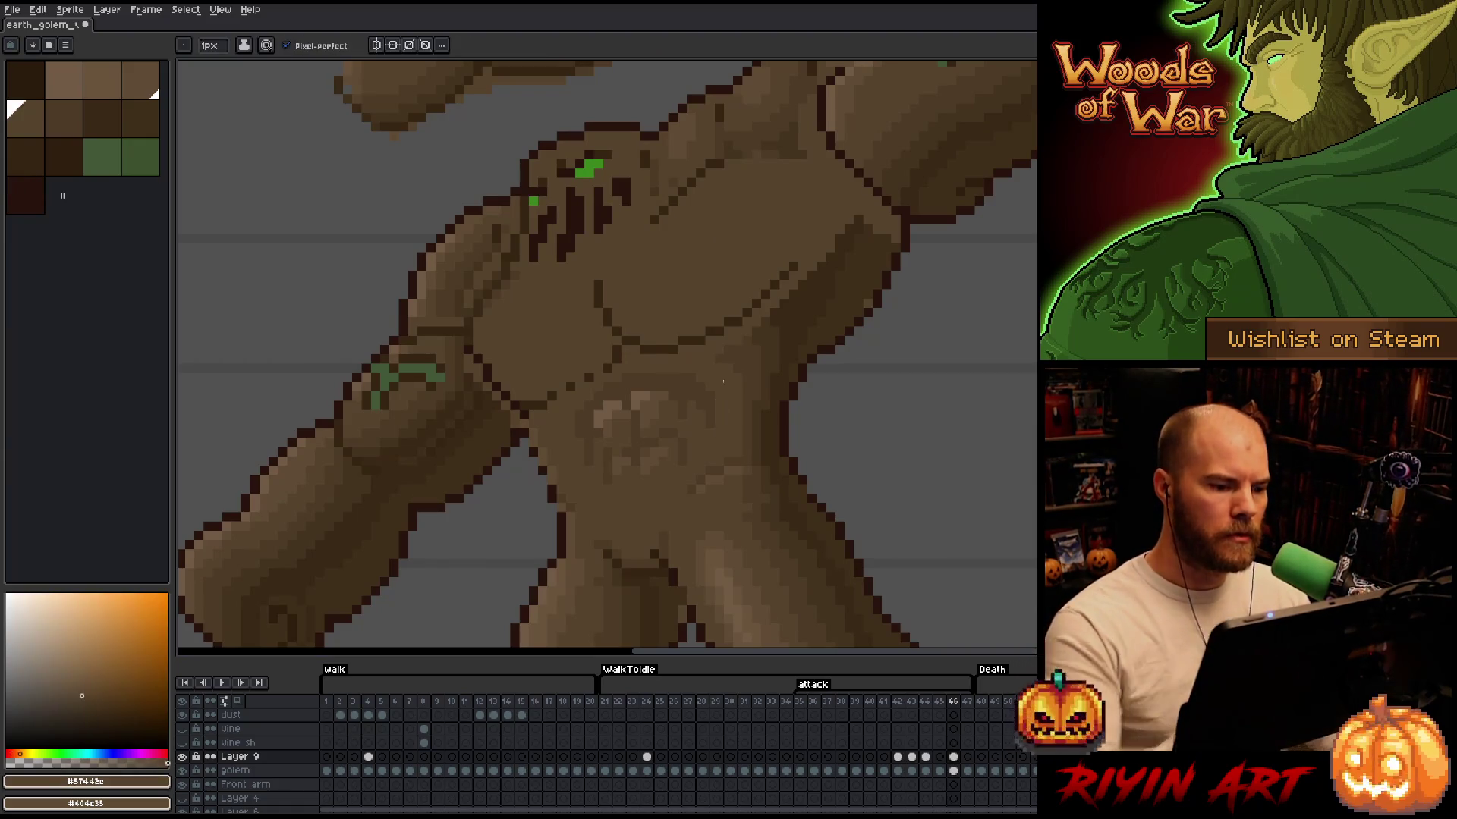
Flip back and forth between the previous attack pose and frame 46
scroll(732, 391, "down", 5)
scroll(734, 387, "up", 1)
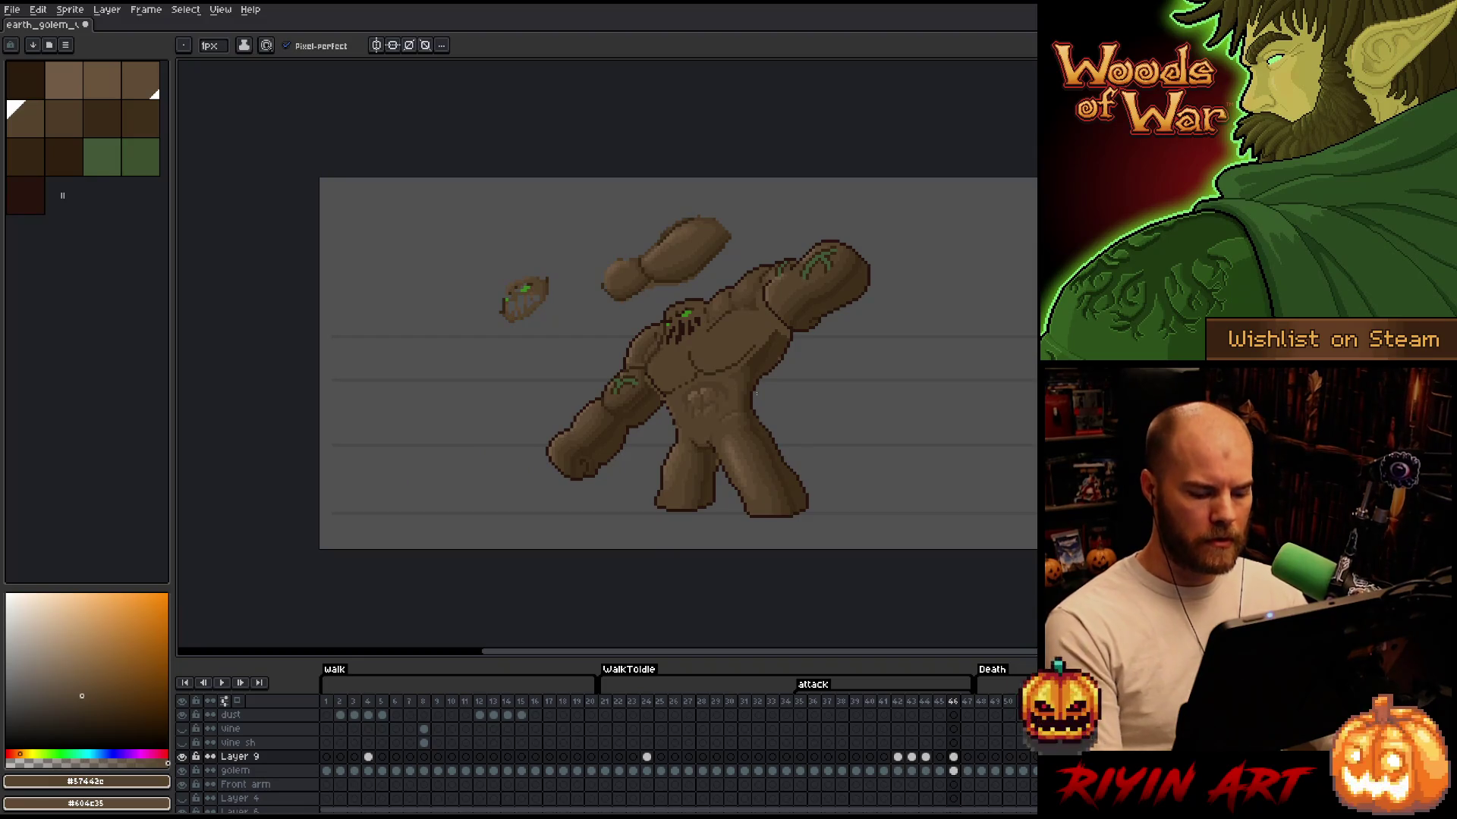
key("Left")
key("Right")
key("Left")
key("Right")
key("Left")
key("Right")
key("Left")
key("Right")
Toggle Layer 9 on and off and reframe the golem to check the base pose
scroll(543, 553, "up", 1)
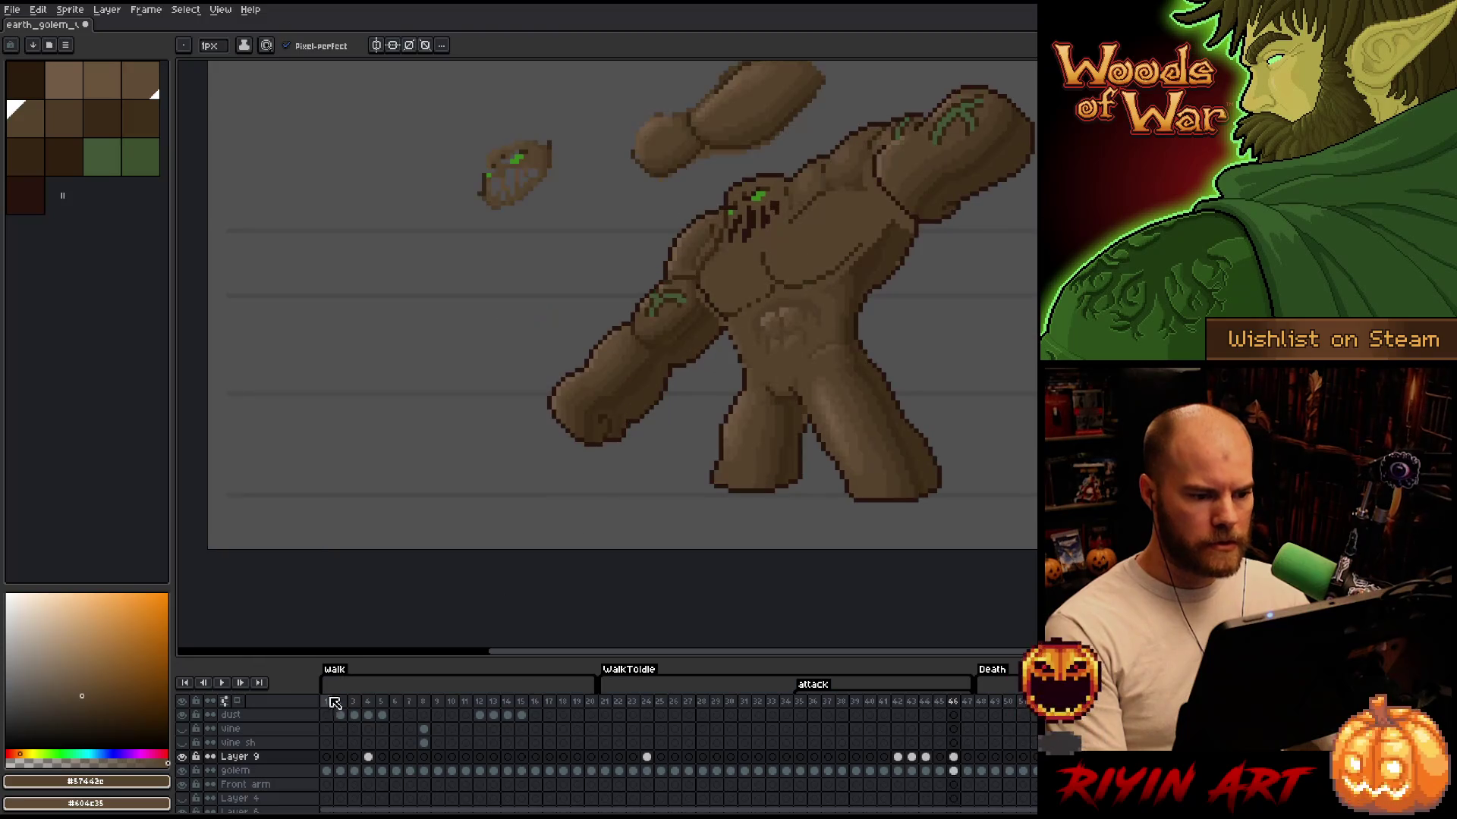
left_click(183, 757)
left_click(183, 757)
left_click(183, 757)
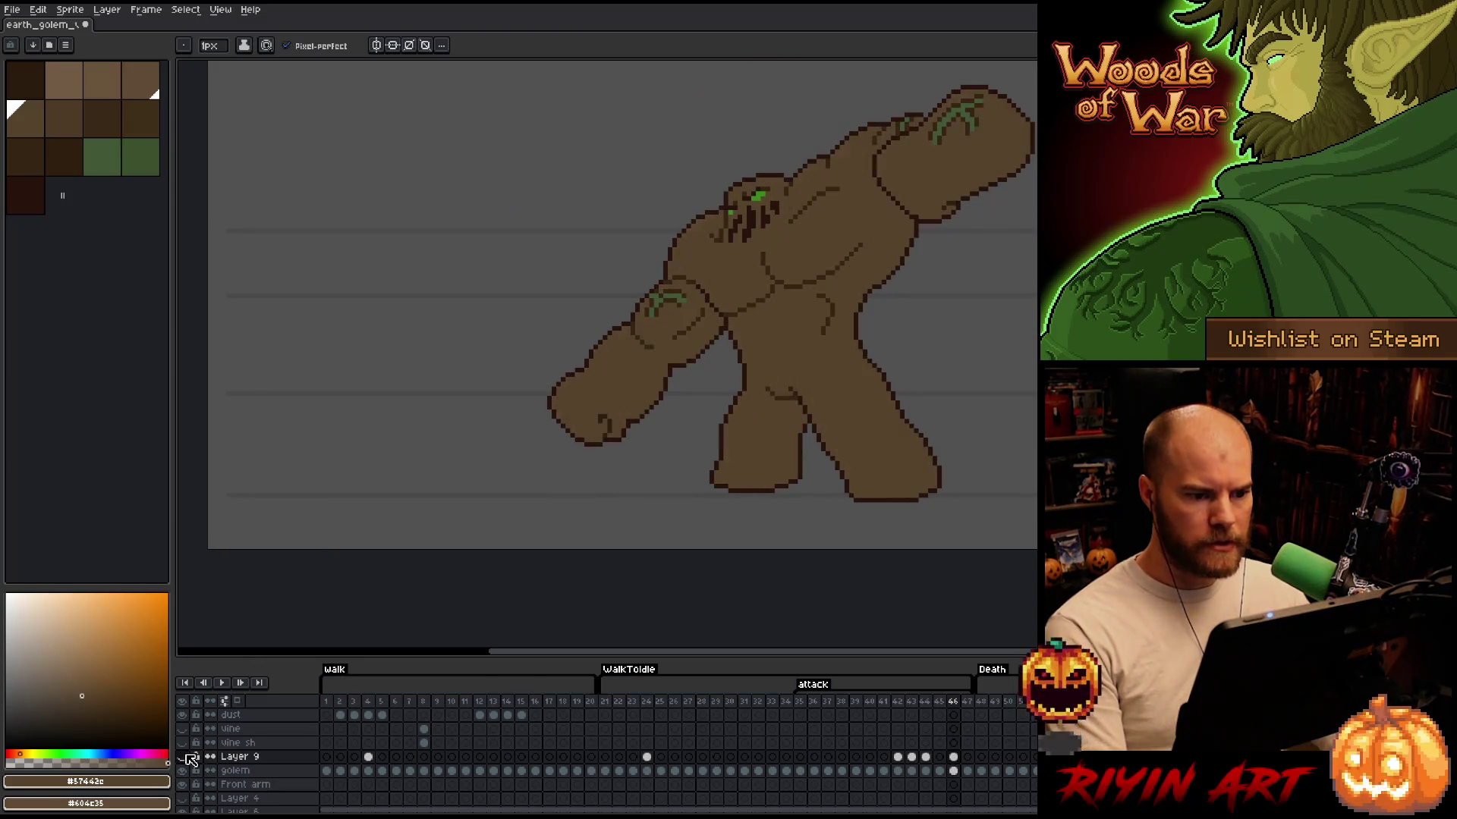
left_click(183, 757)
left_click_drag(943, 241, 785, 360)
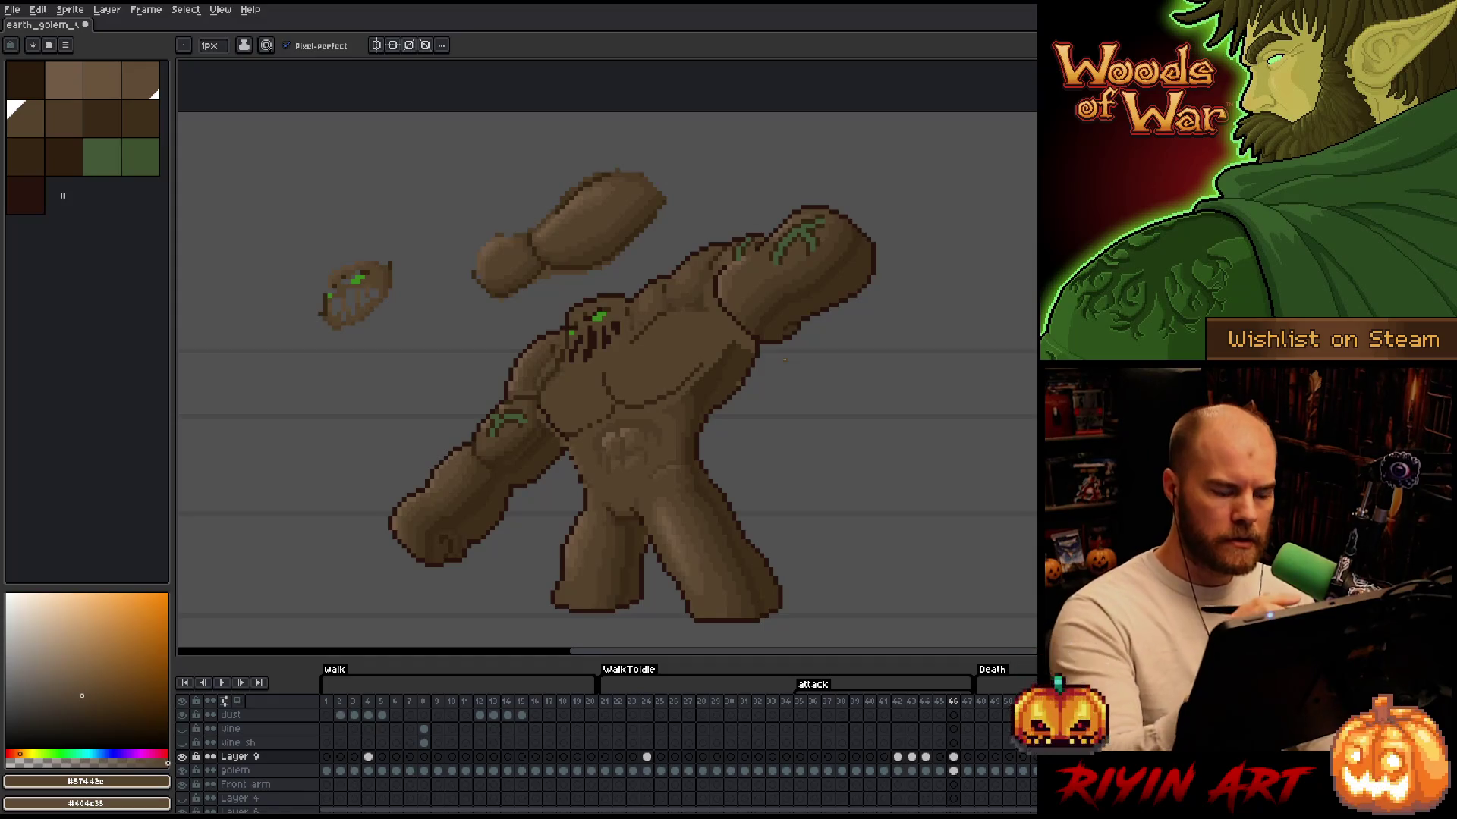
left_click(184, 757)
left_click(184, 757)
left_click(185, 757)
left_click(184, 757)
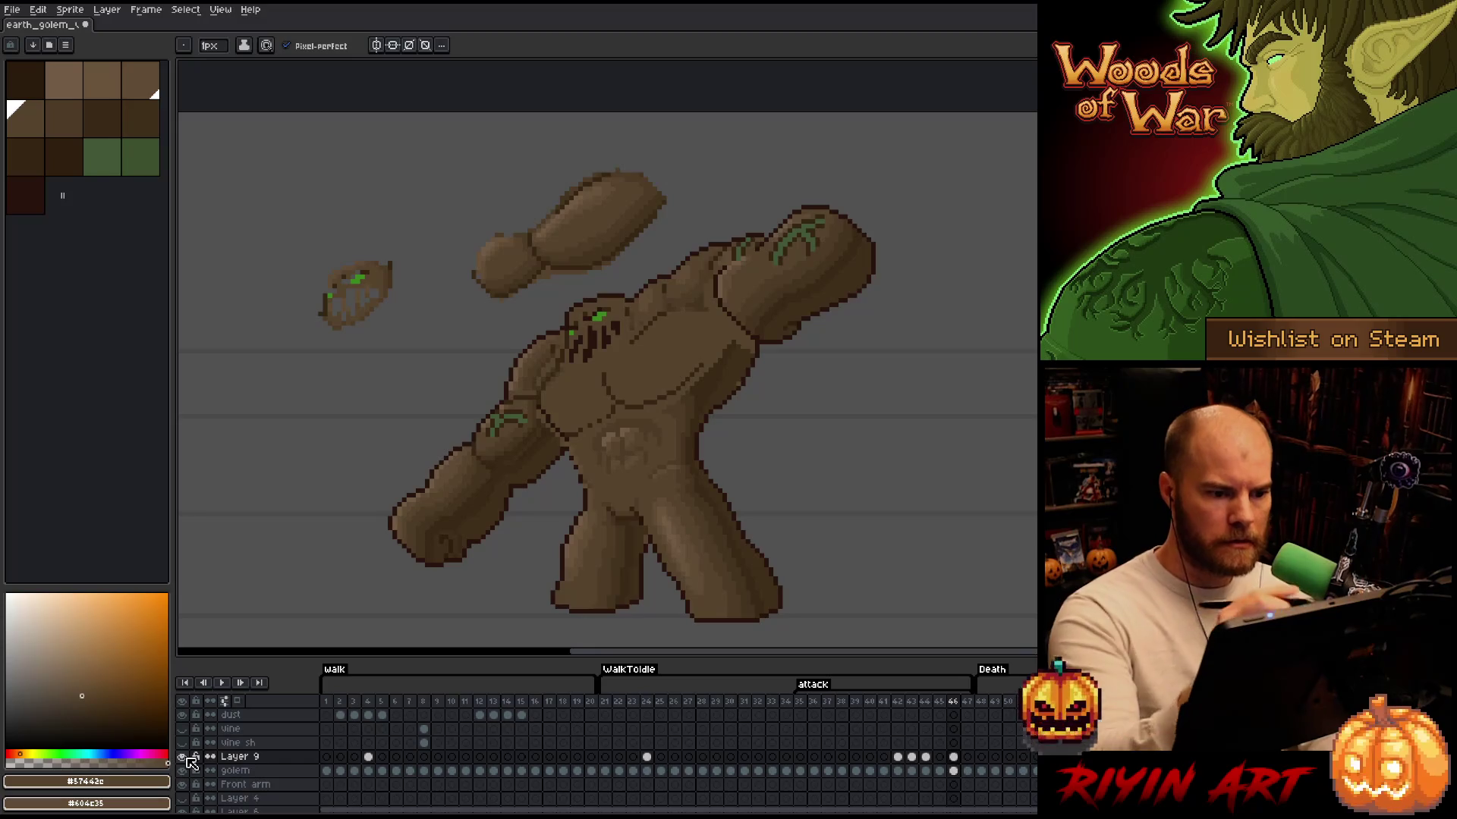
Lasso the raised shoulder and nudge it one pixel up and one pixel right
key("m")
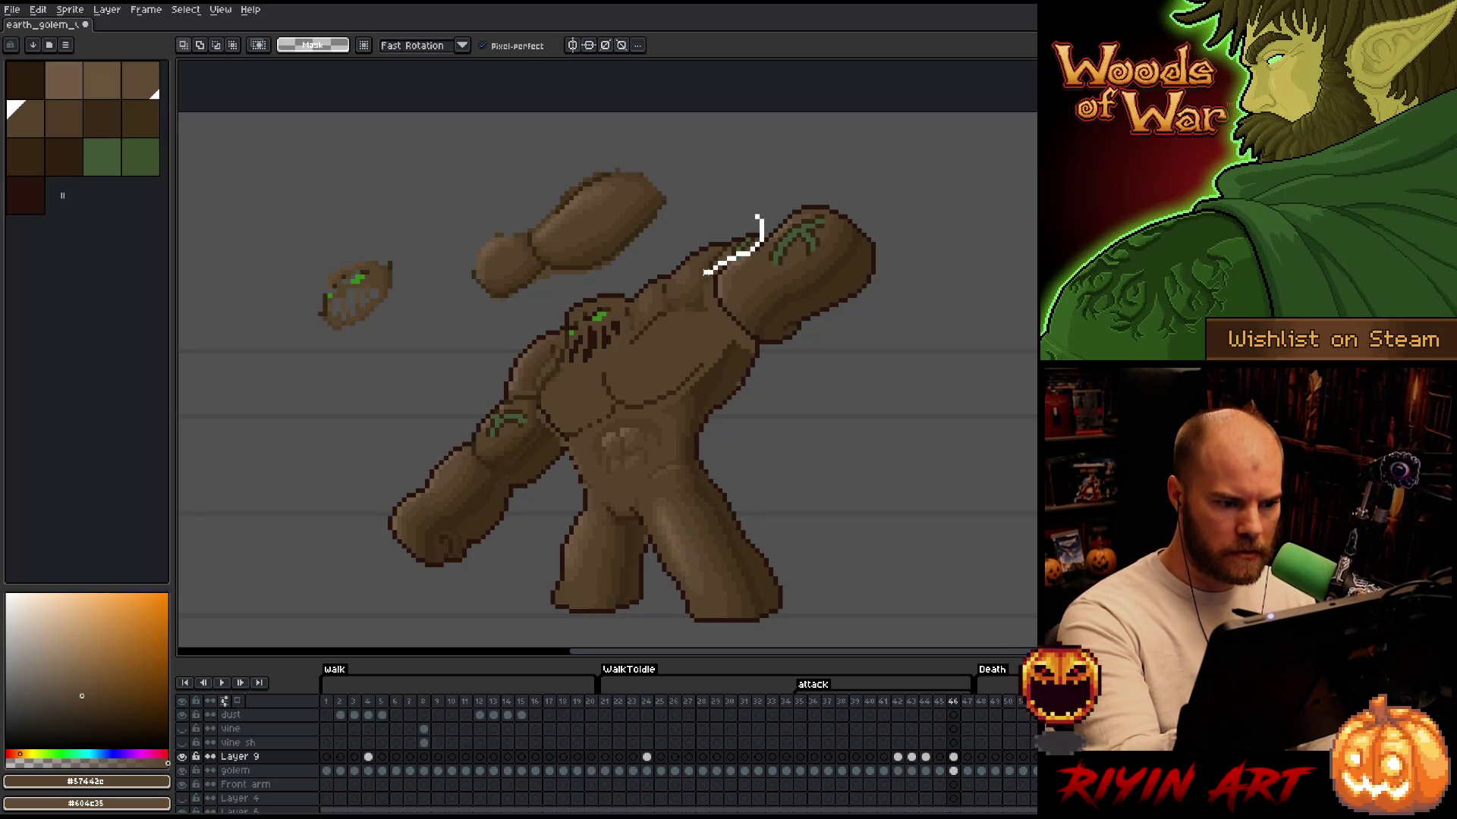
left_click_drag(759, 217, 732, 182)
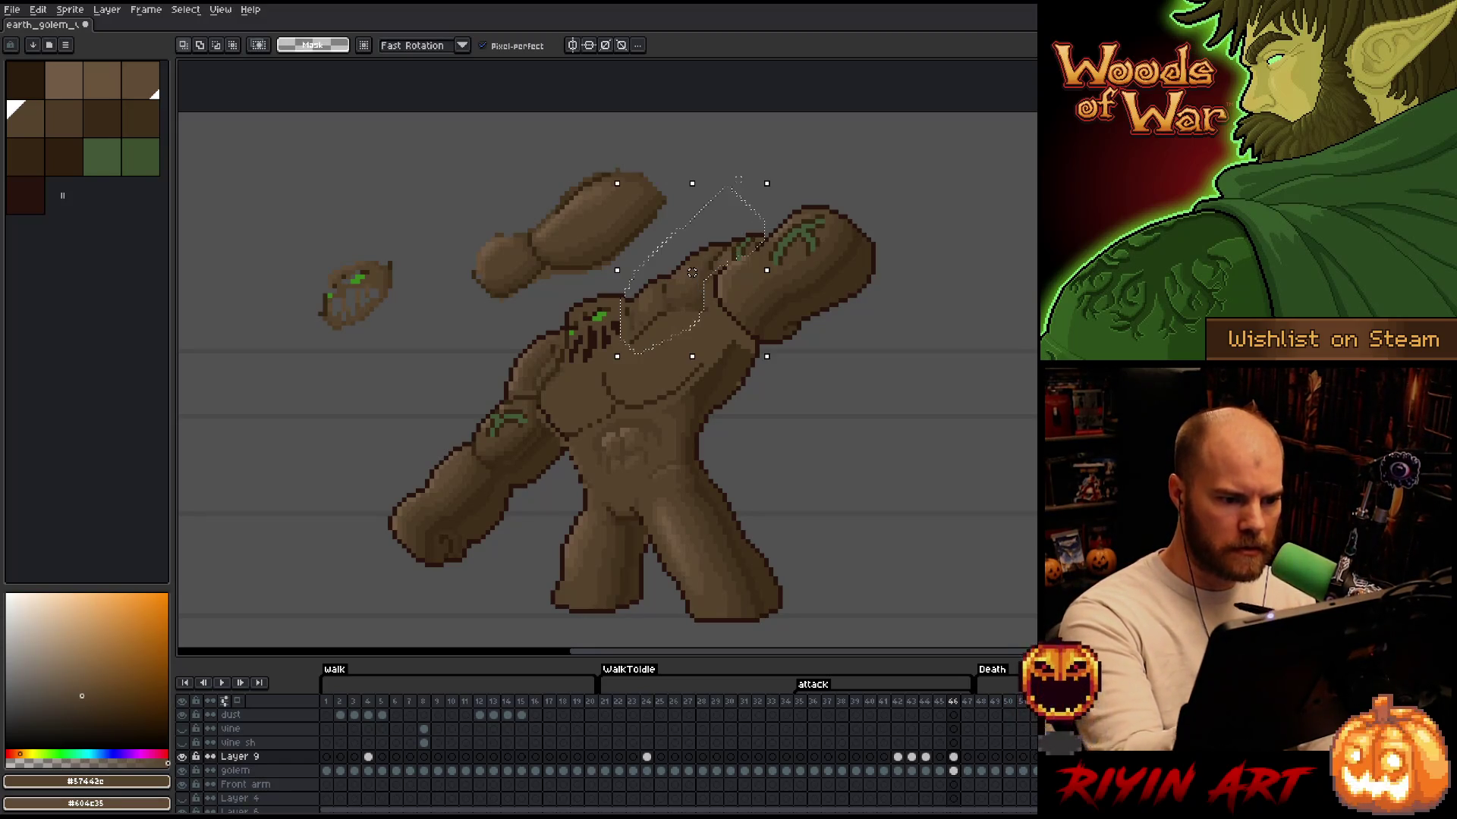
key("Up")
key("Right")
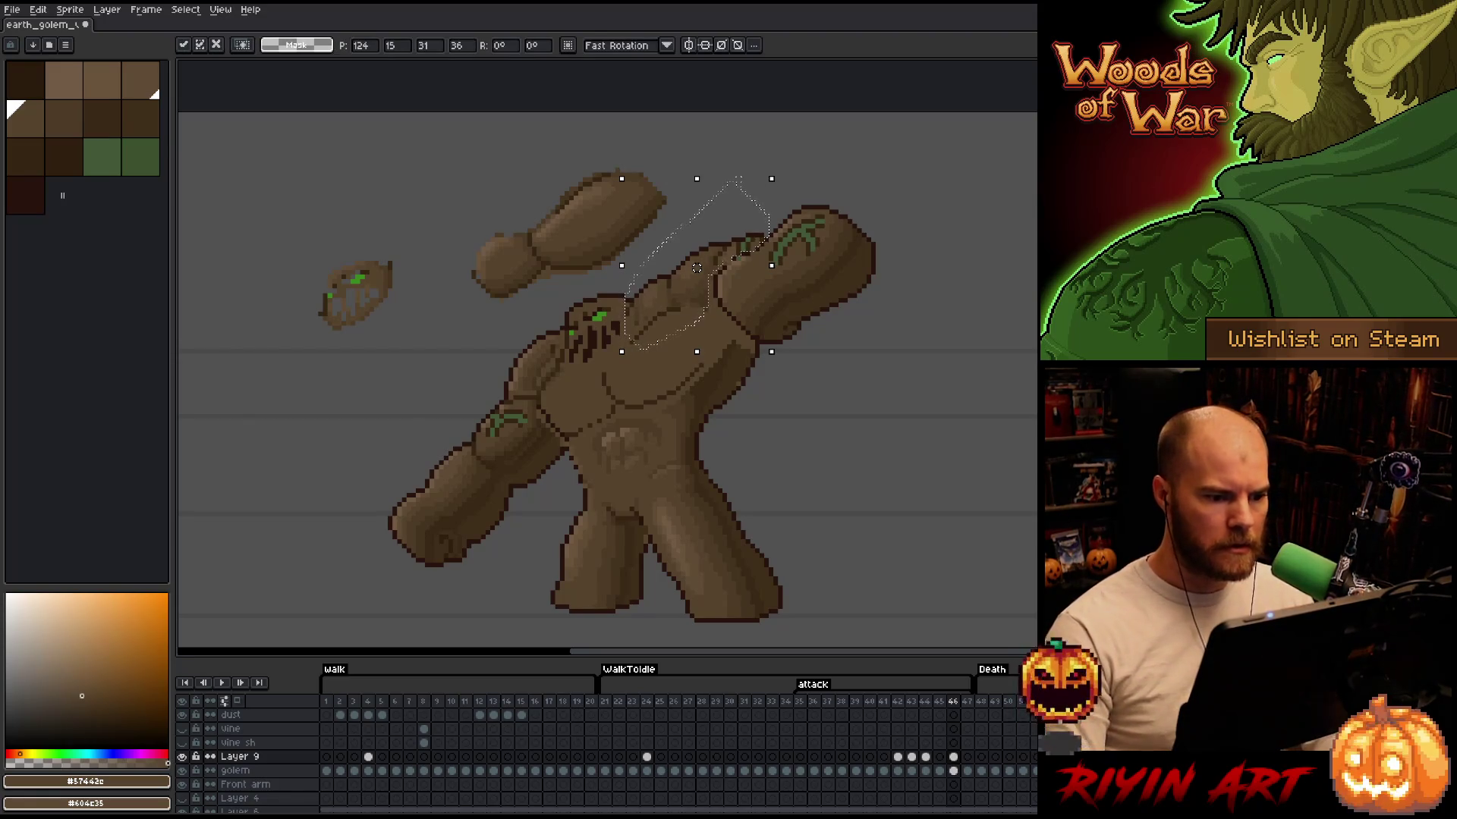
left_click(182, 784)
left_click(183, 784)
left_click(182, 785)
left_click(182, 784)
left_click(182, 784)
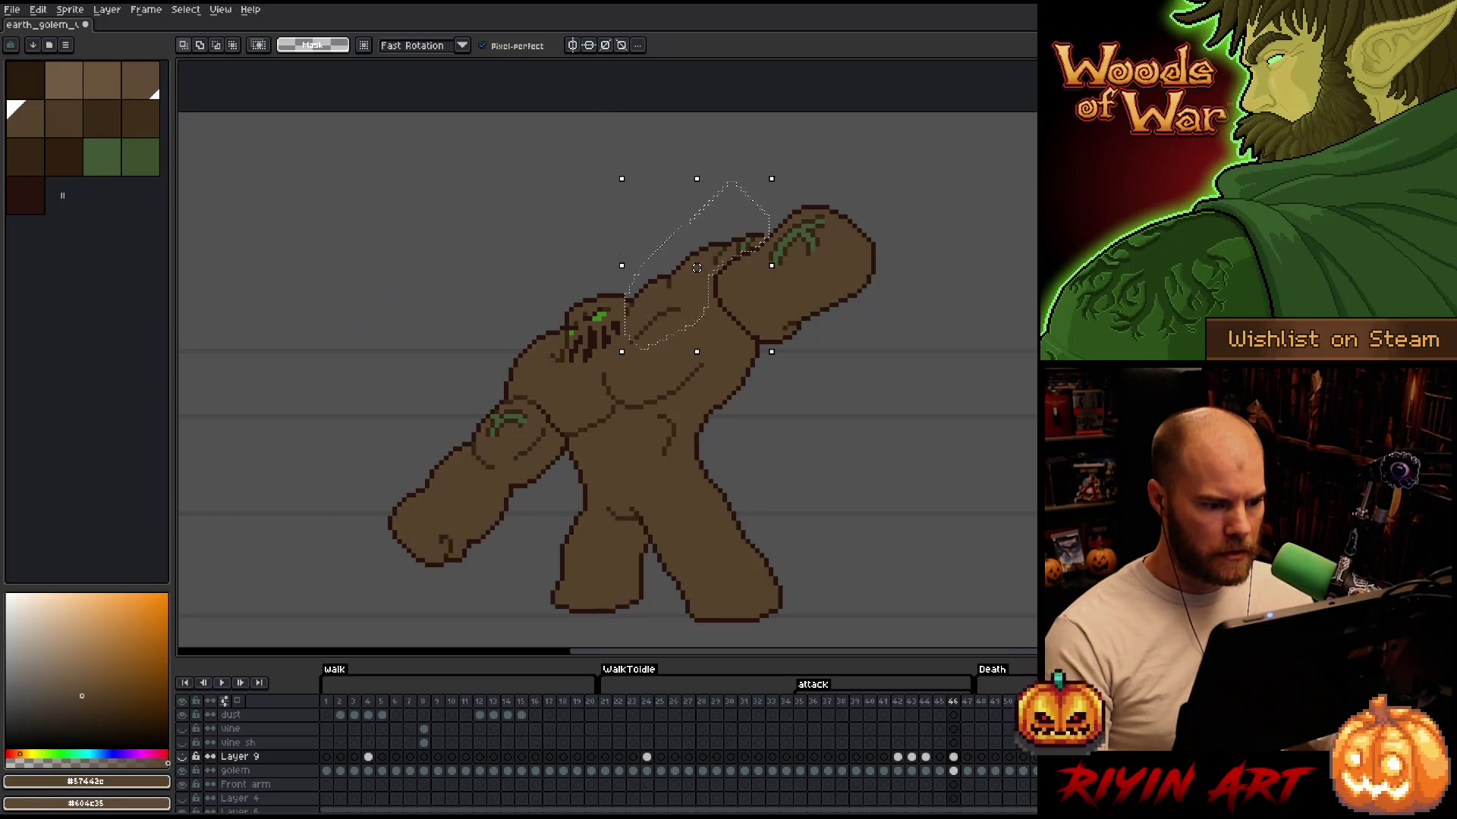
left_click(183, 784)
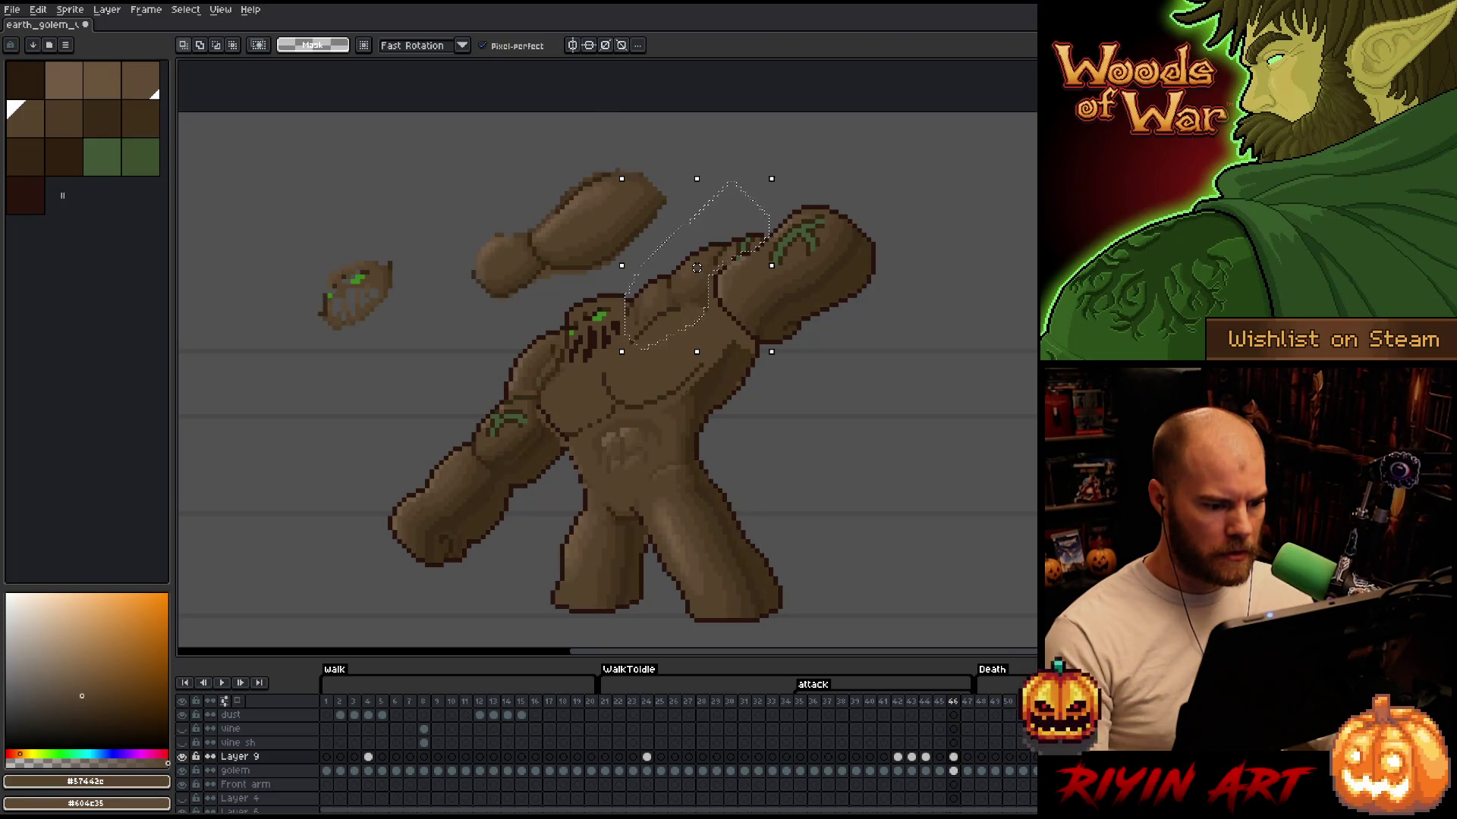
Compare with and without Layer 9, then open Select Color for the golem layer's #57442c pixels
left_click(182, 756)
left_click(182, 756)
left_click(182, 756)
left_click(182, 757)
left_click(182, 757)
left_click(182, 757)
left_click(182, 757)
left_click(182, 757)
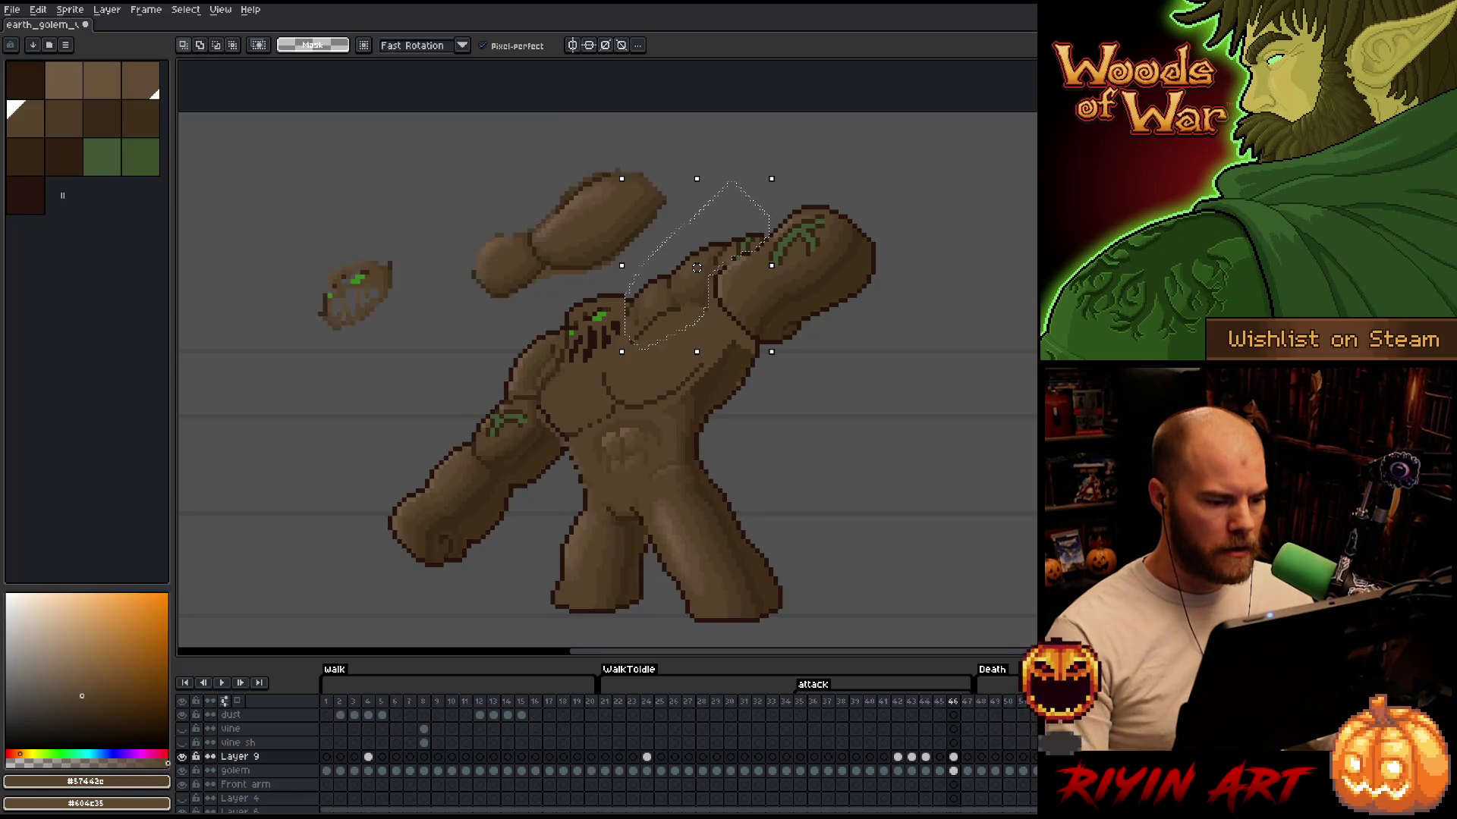
left_click(182, 756)
left_click(182, 756)
left_click(182, 756)
left_click(182, 757)
left_click(182, 756)
left_click(182, 756)
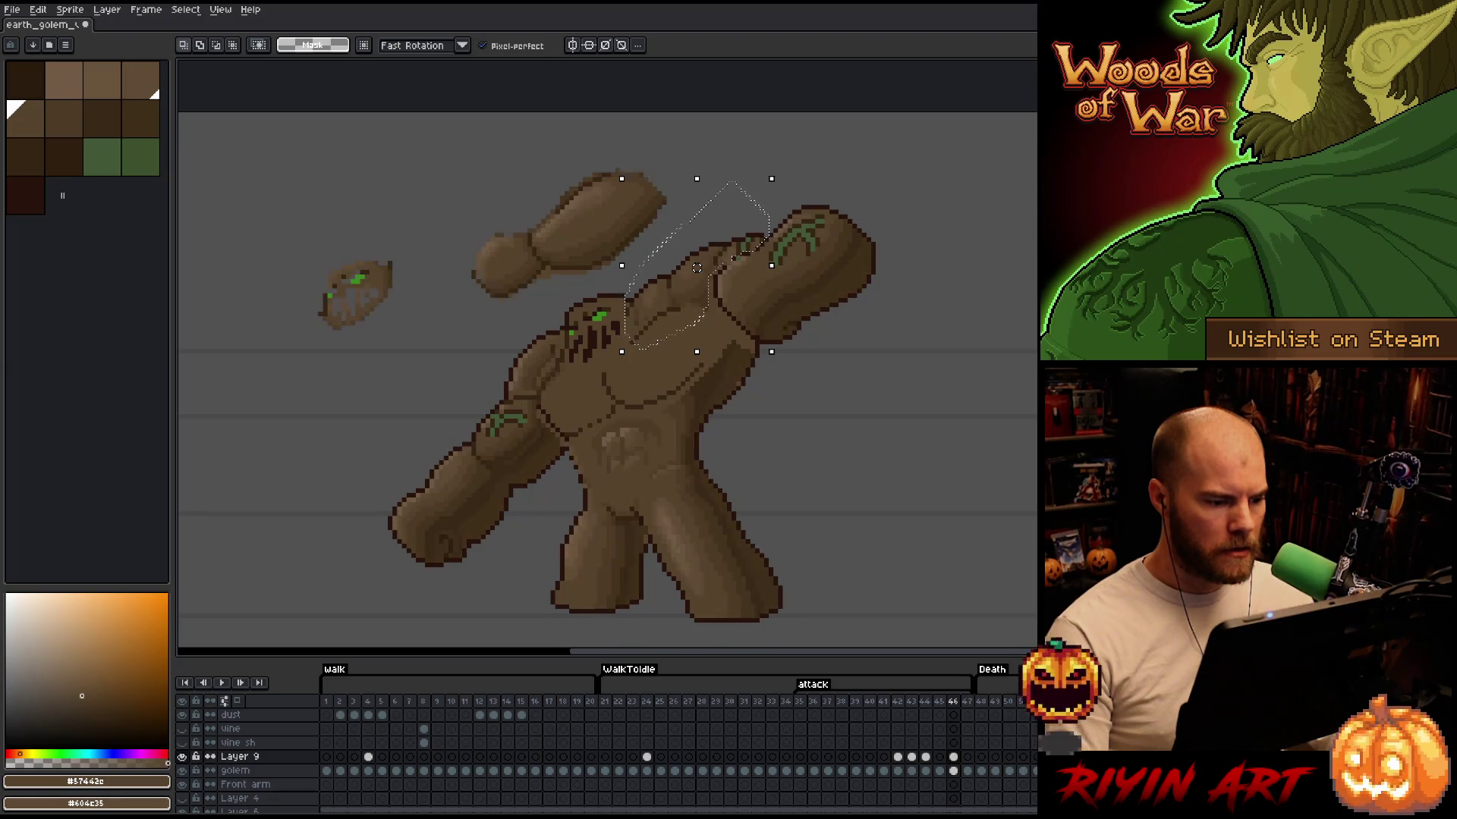
left_click(182, 757)
left_click(182, 756)
left_click(182, 756)
left_click(182, 757)
left_click(182, 756)
left_click(182, 756)
left_click(182, 756)
left_click(182, 757)
left_click(182, 757)
left_click(182, 756)
left_click(950, 772)
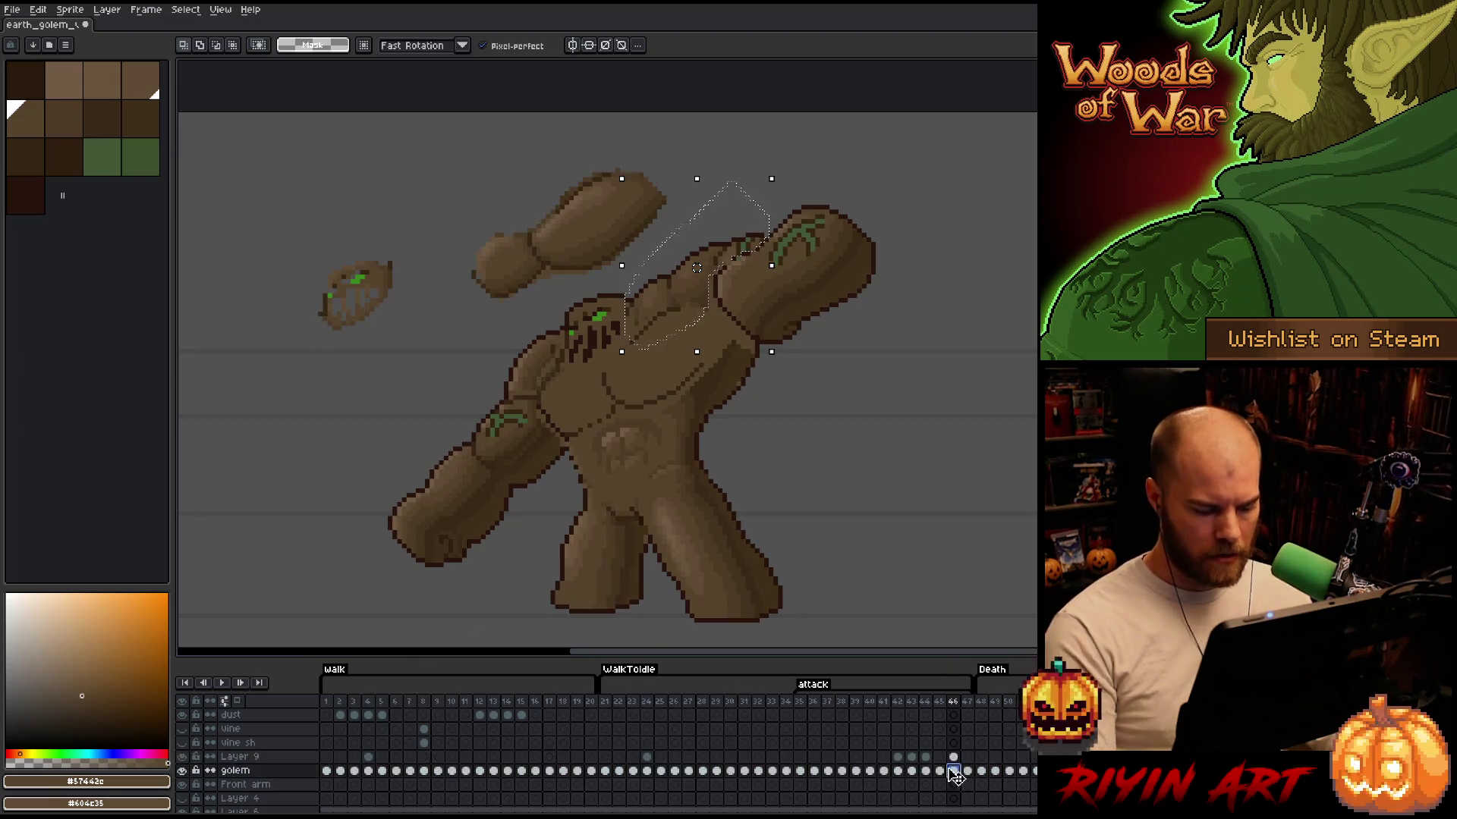
key("shift+c")
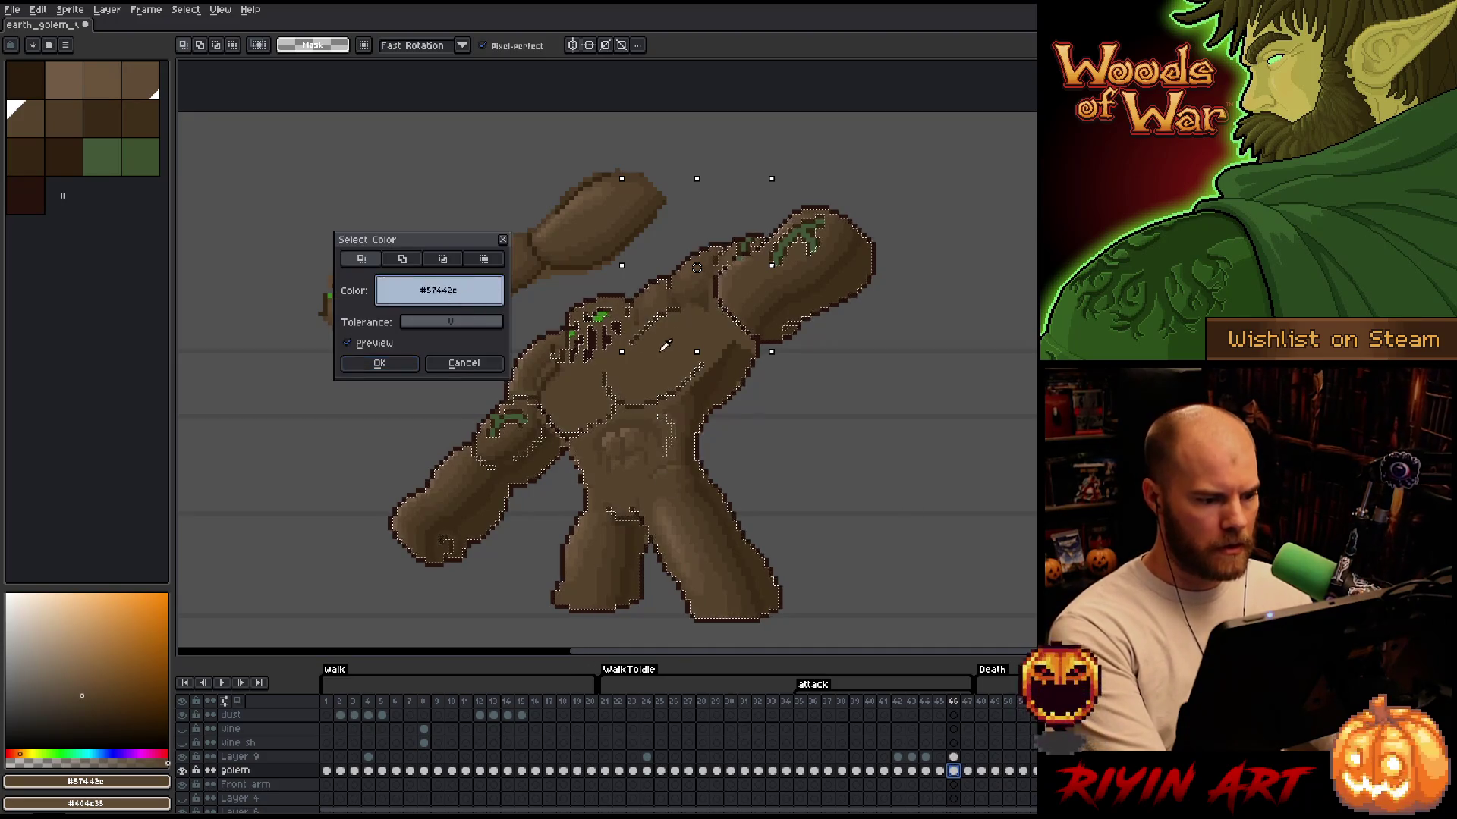
left_click(386, 364)
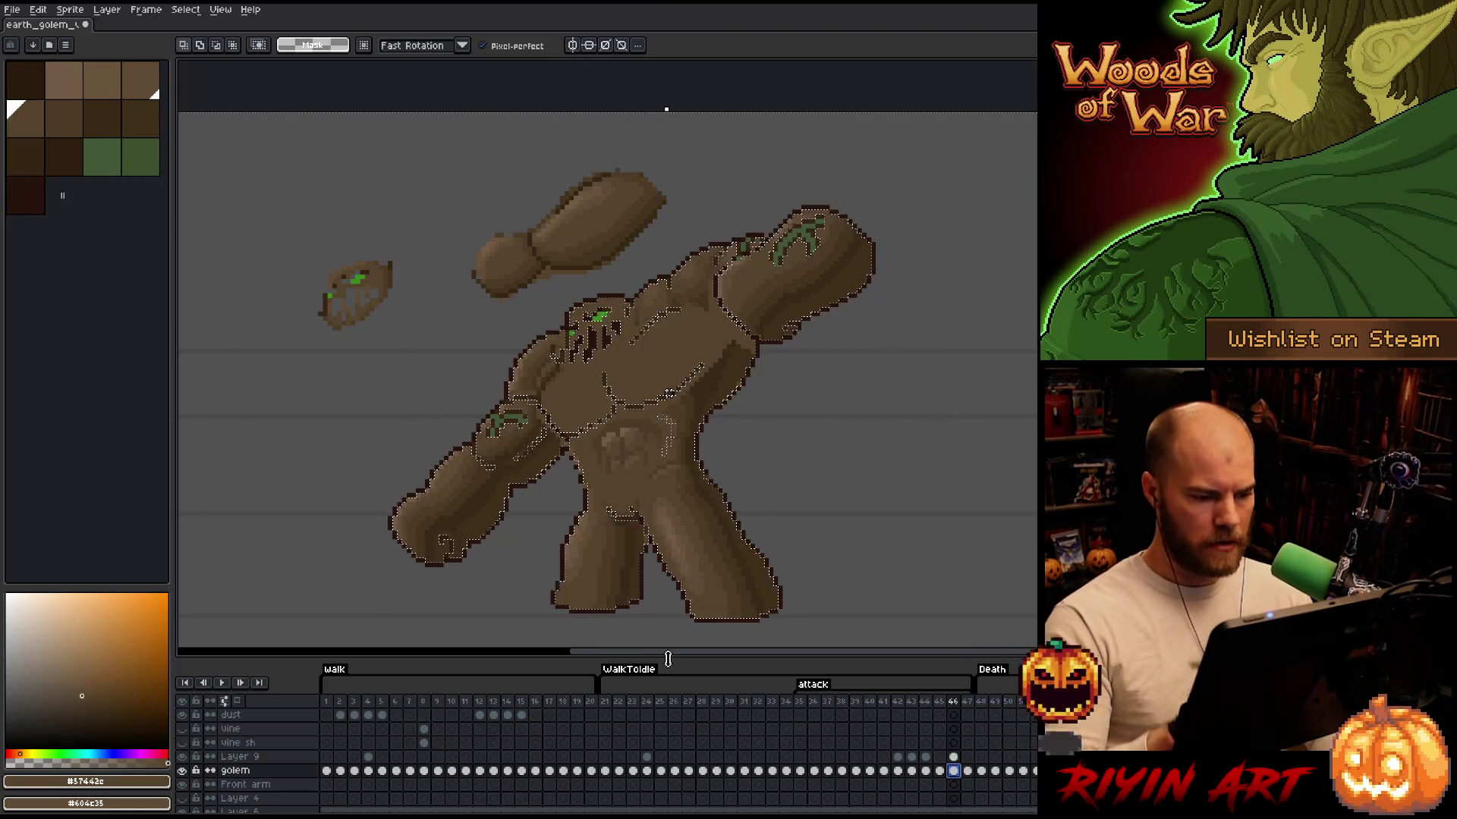
left_click_drag(699, 120, 678, 211)
mouse_move(566, 290)
left_mouse_down()
mouse_move(357, 370)
mouse_move(671, 125)
left_mouse_up()
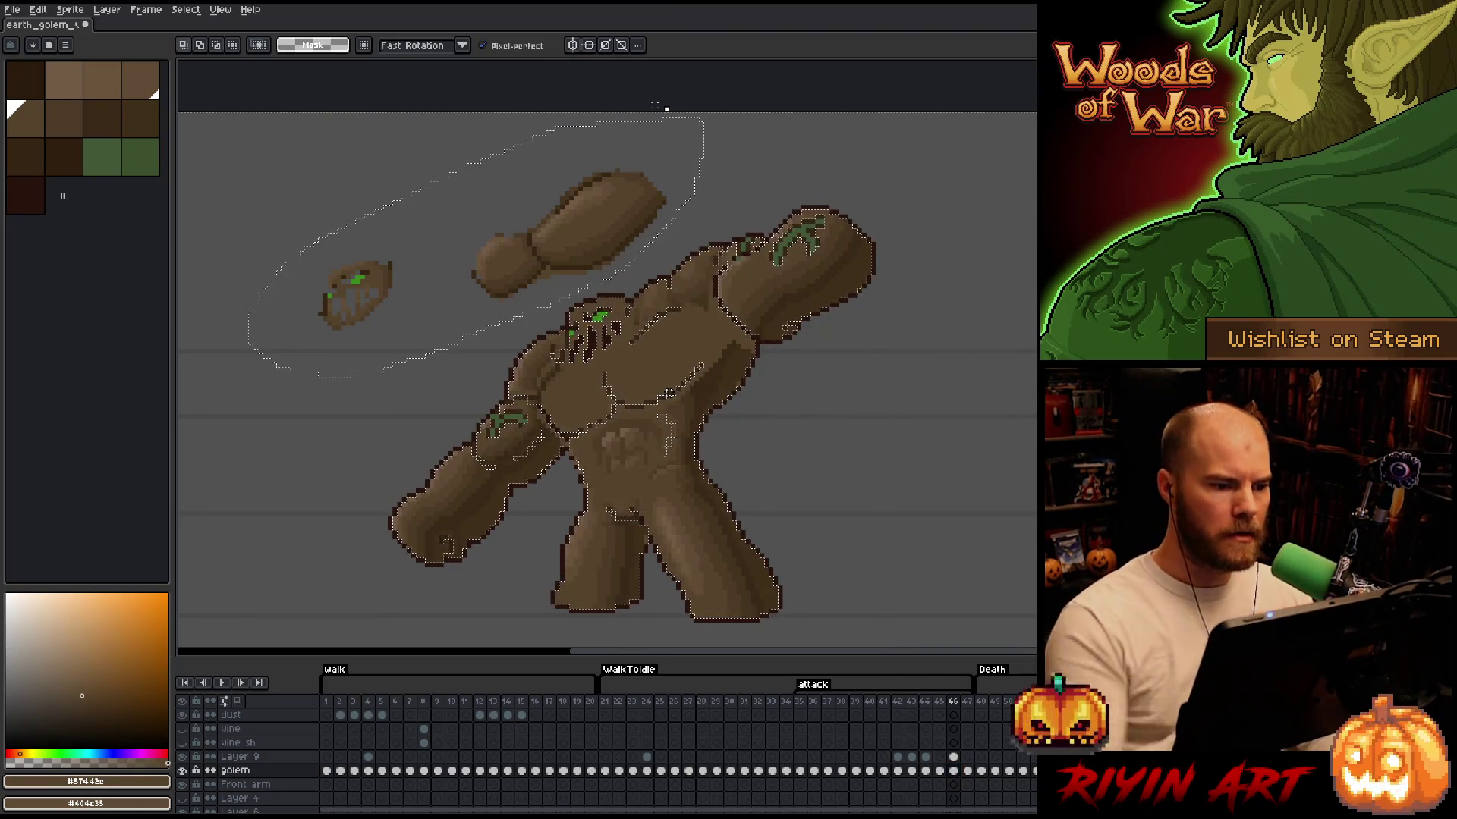
left_click(953, 757)
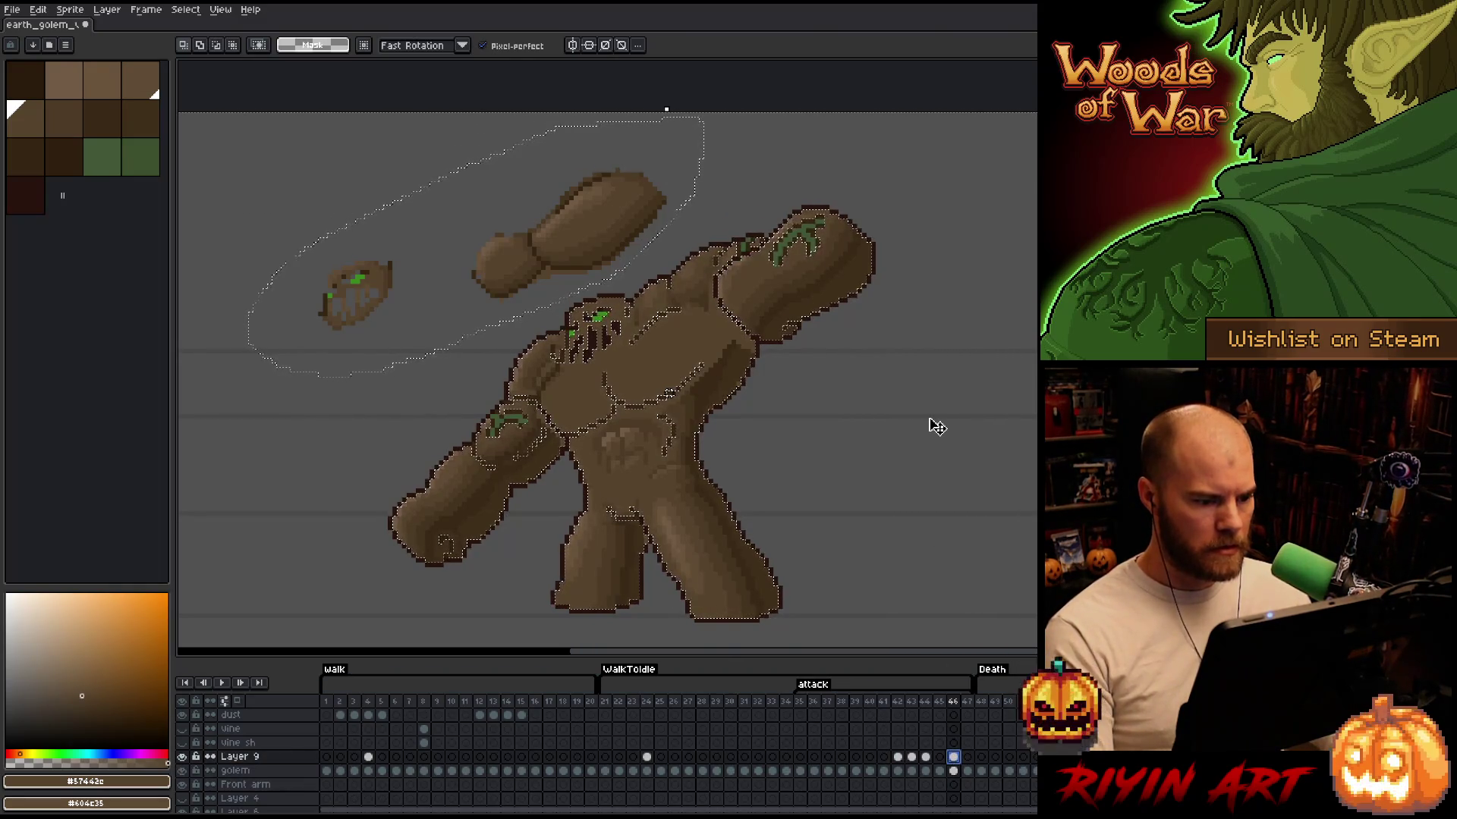
key("ctrl+d")
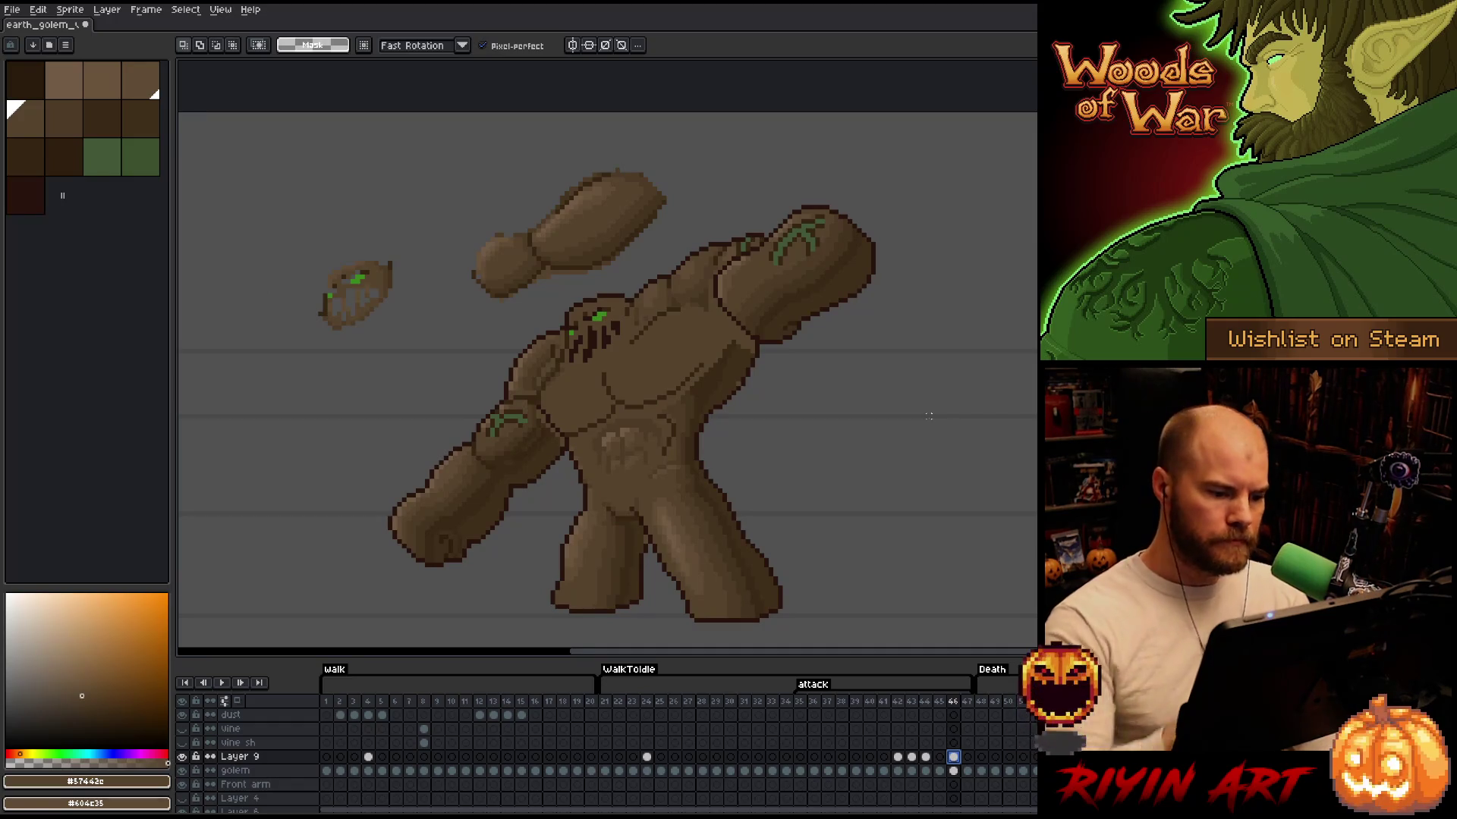
key("b")
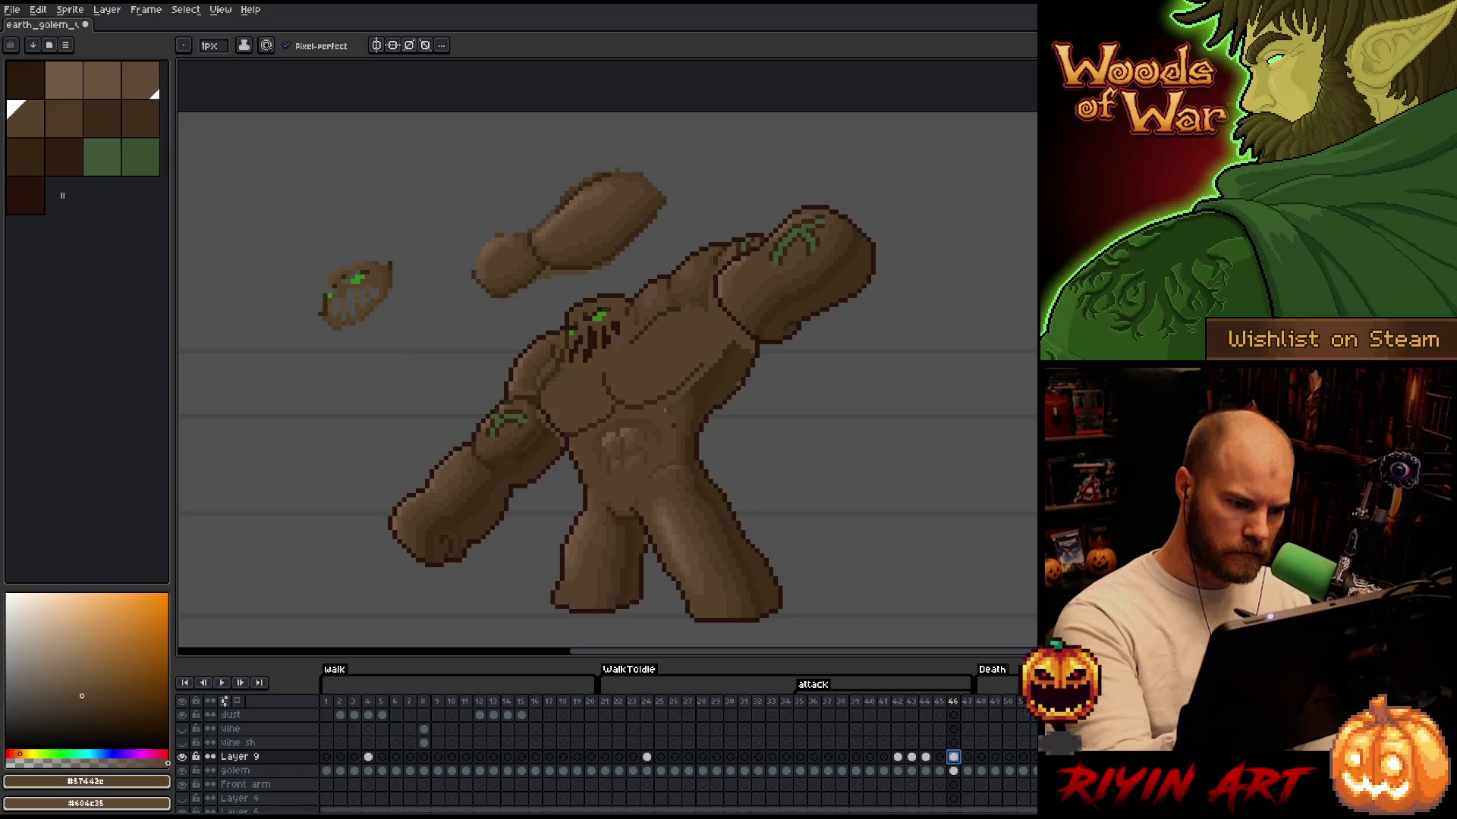
left_click(672, 404, "alt")
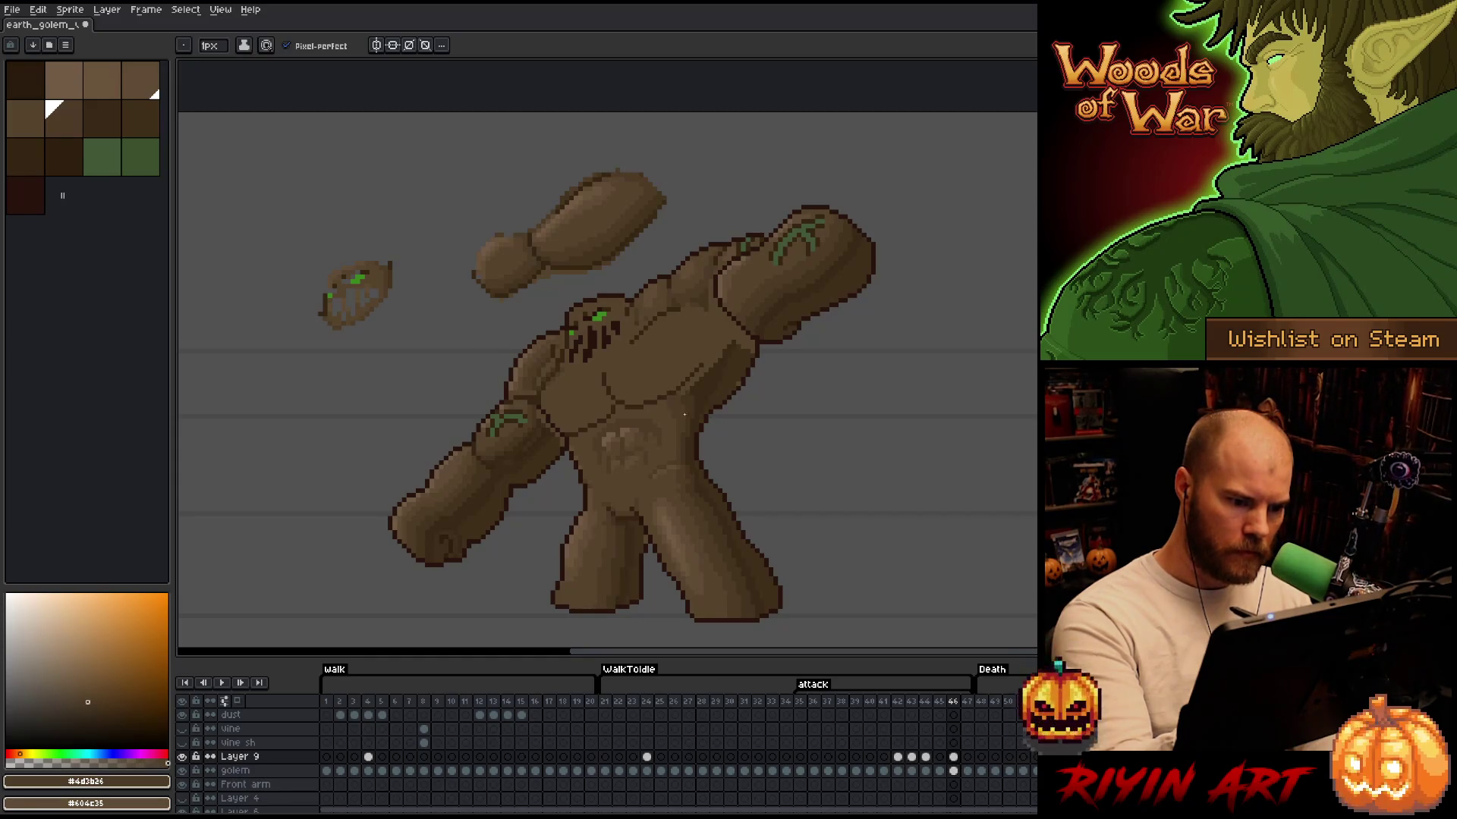
Sample dark browns from the golem and paint a dark shading stroke on its upper chest
left_click(688, 378, "alt")
left_click(695, 386, "alt")
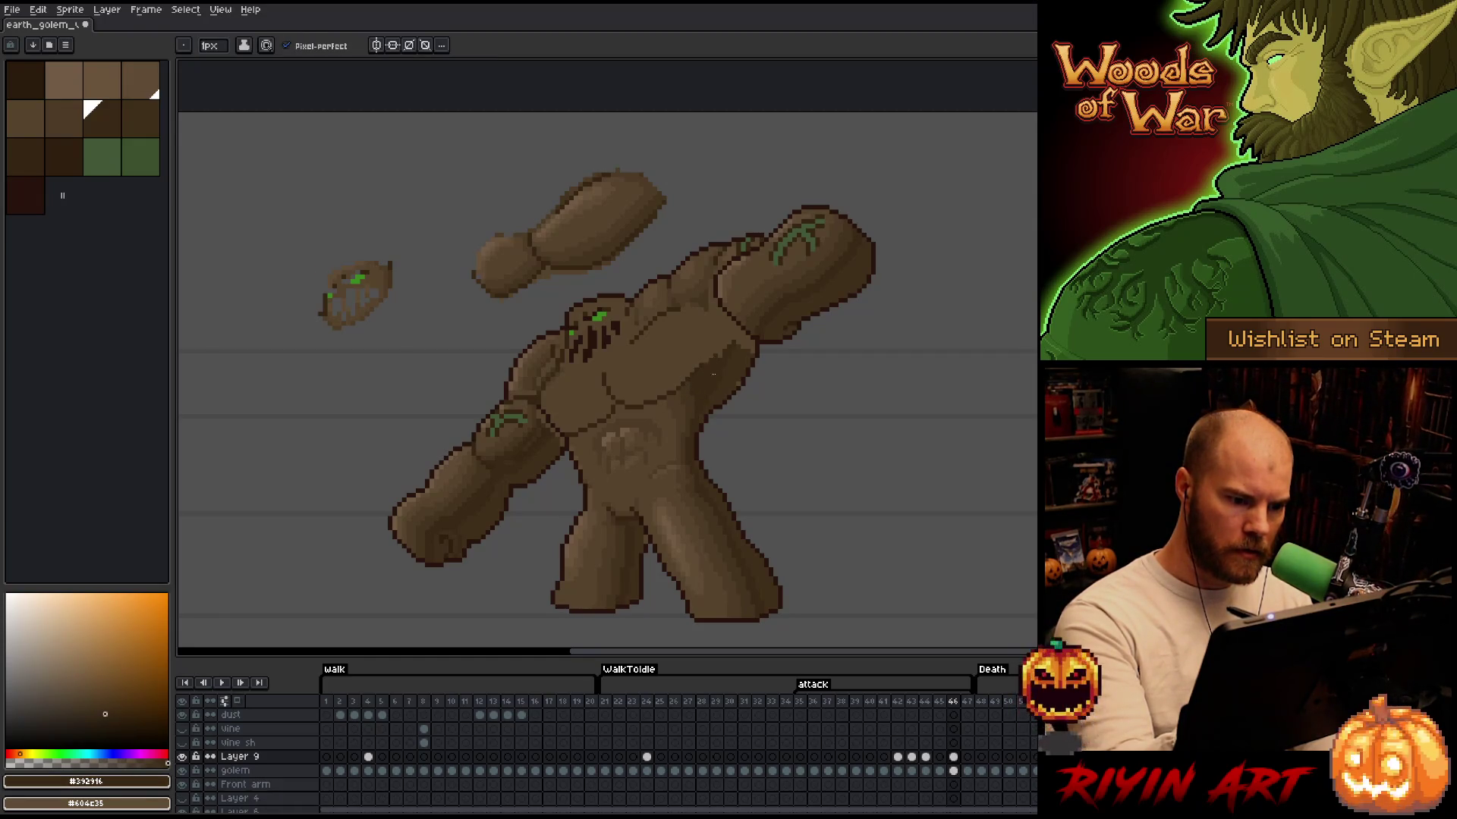
left_click(682, 298, "alt")
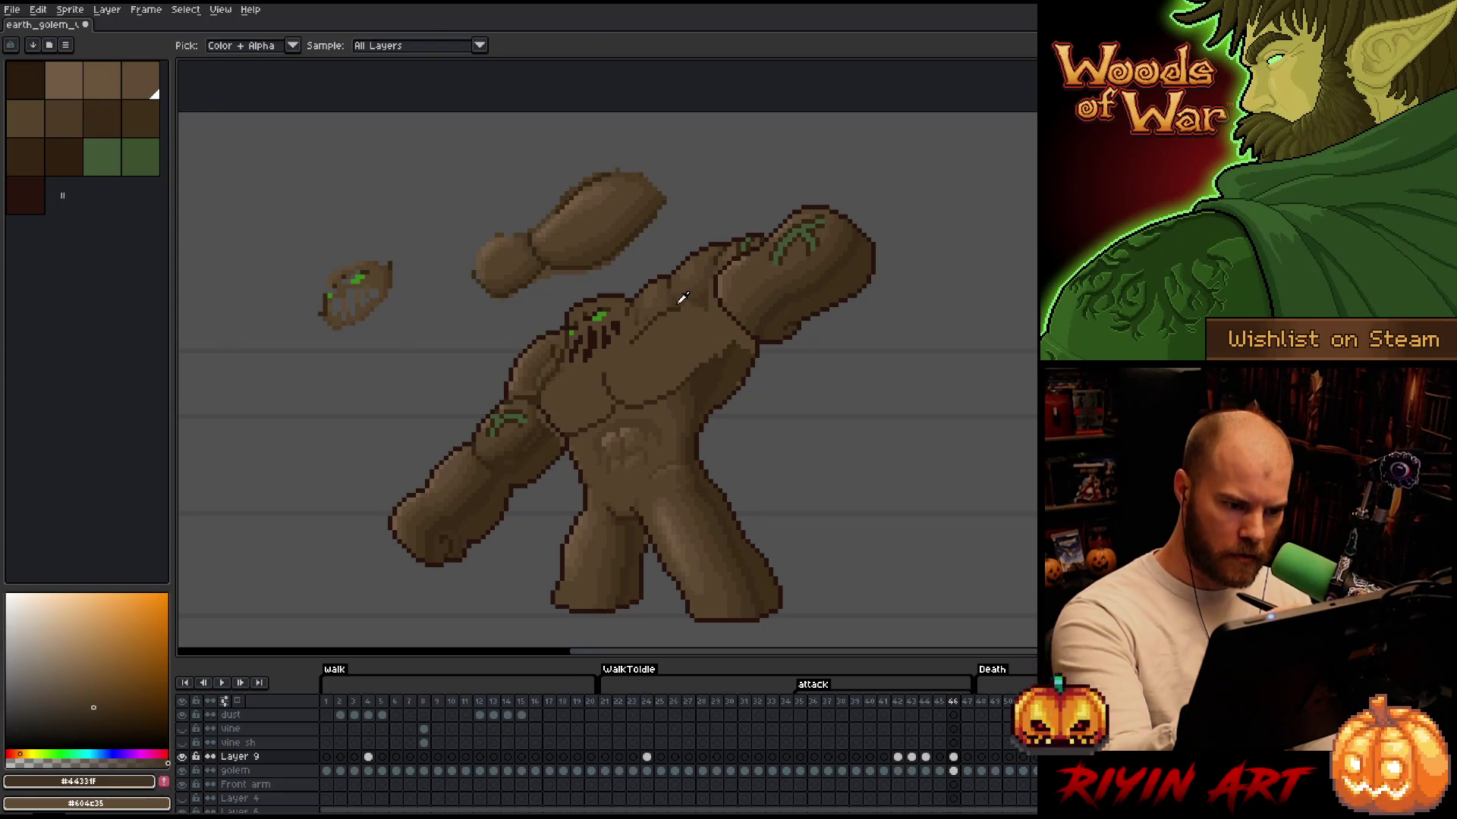
left_click(683, 302, "alt")
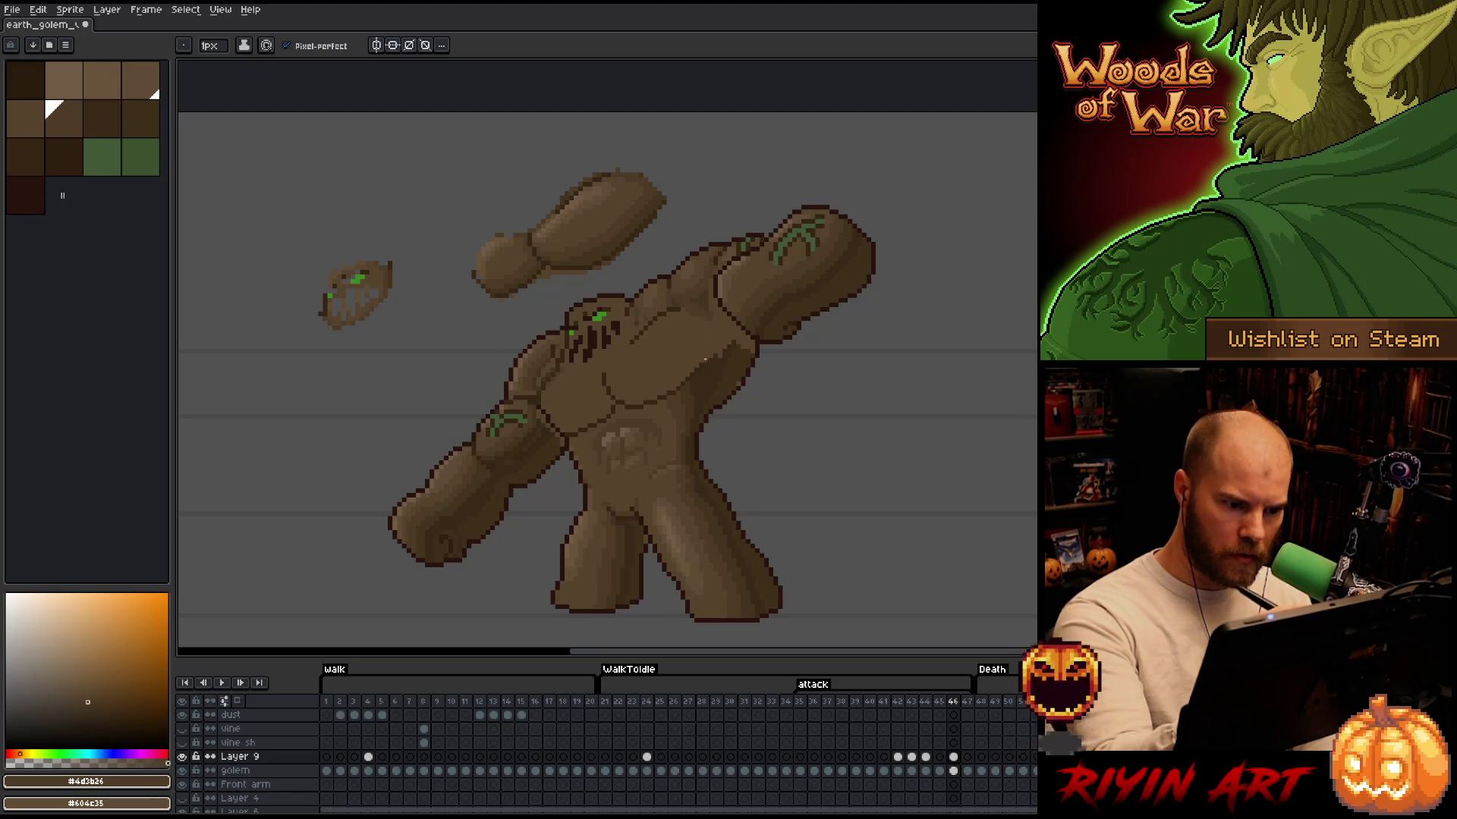
left_click(709, 325, "alt")
mouse_move(708, 357)
left_mouse_down()
mouse_move(711, 313)
mouse_move(723, 345)
left_mouse_up()
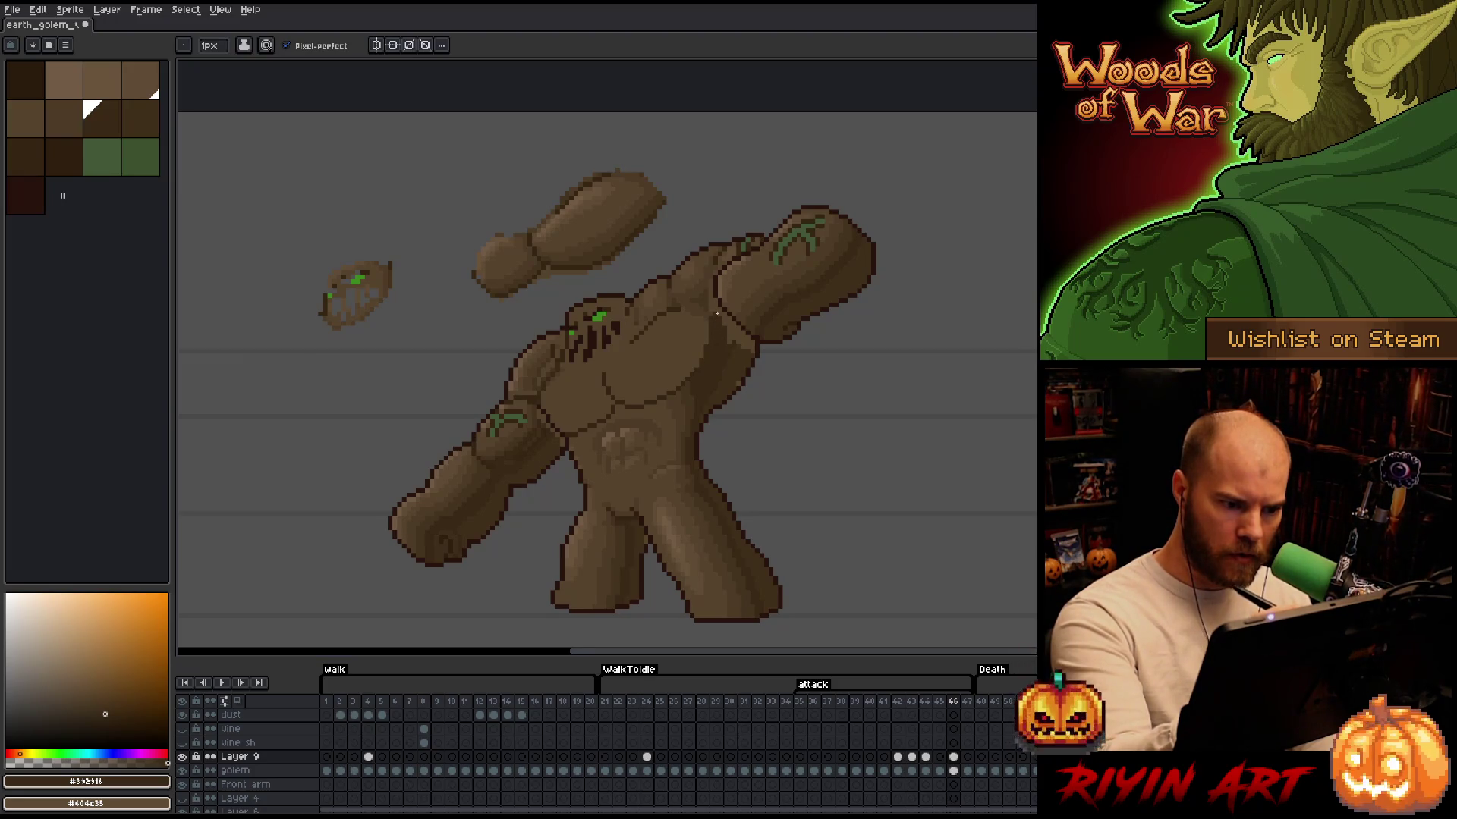
left_click(735, 343, "alt")
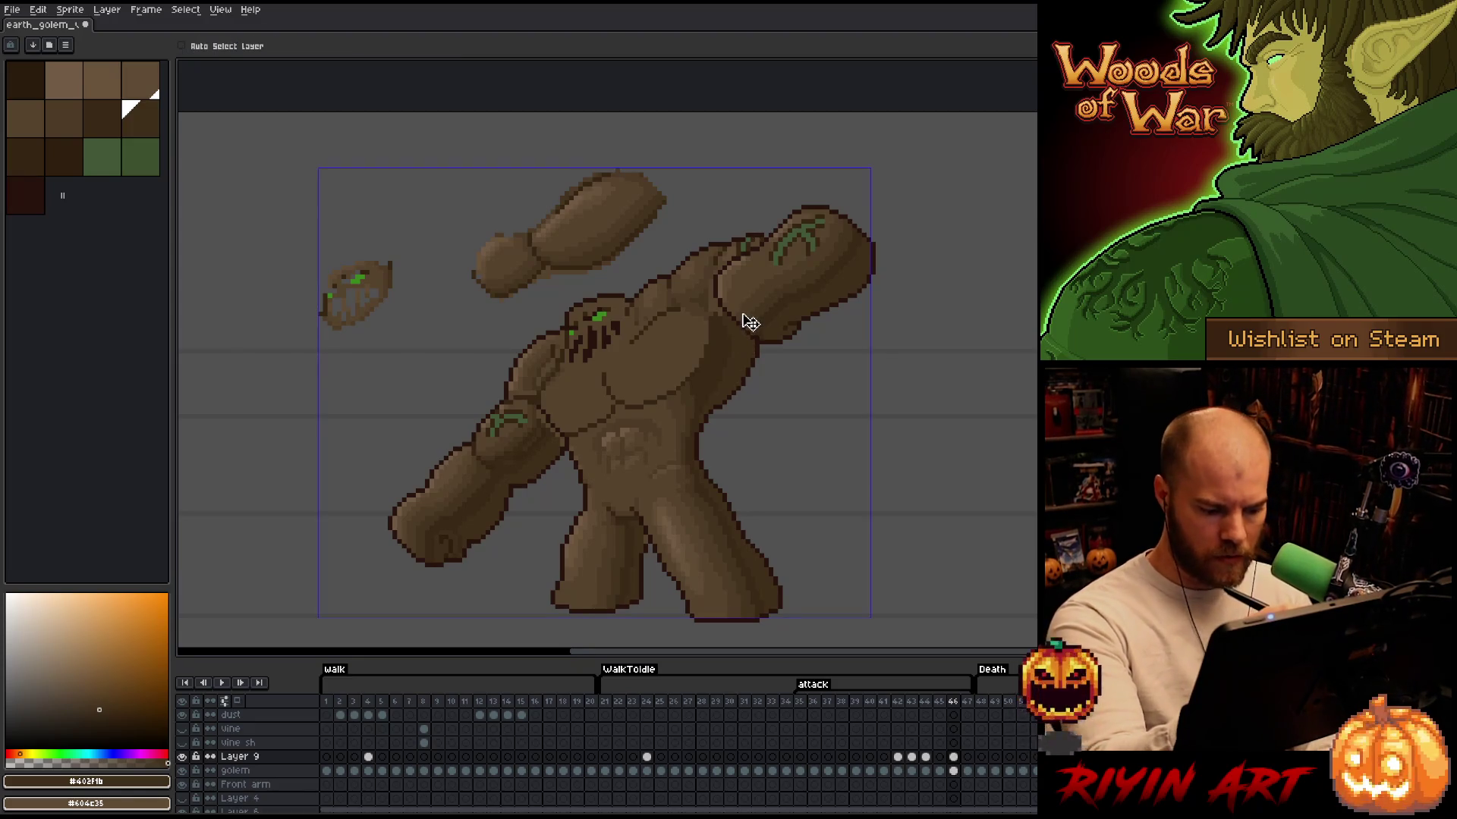
Select the golem layer's base brown pixels by colour, then return to Layer 9
left_click(954, 771)
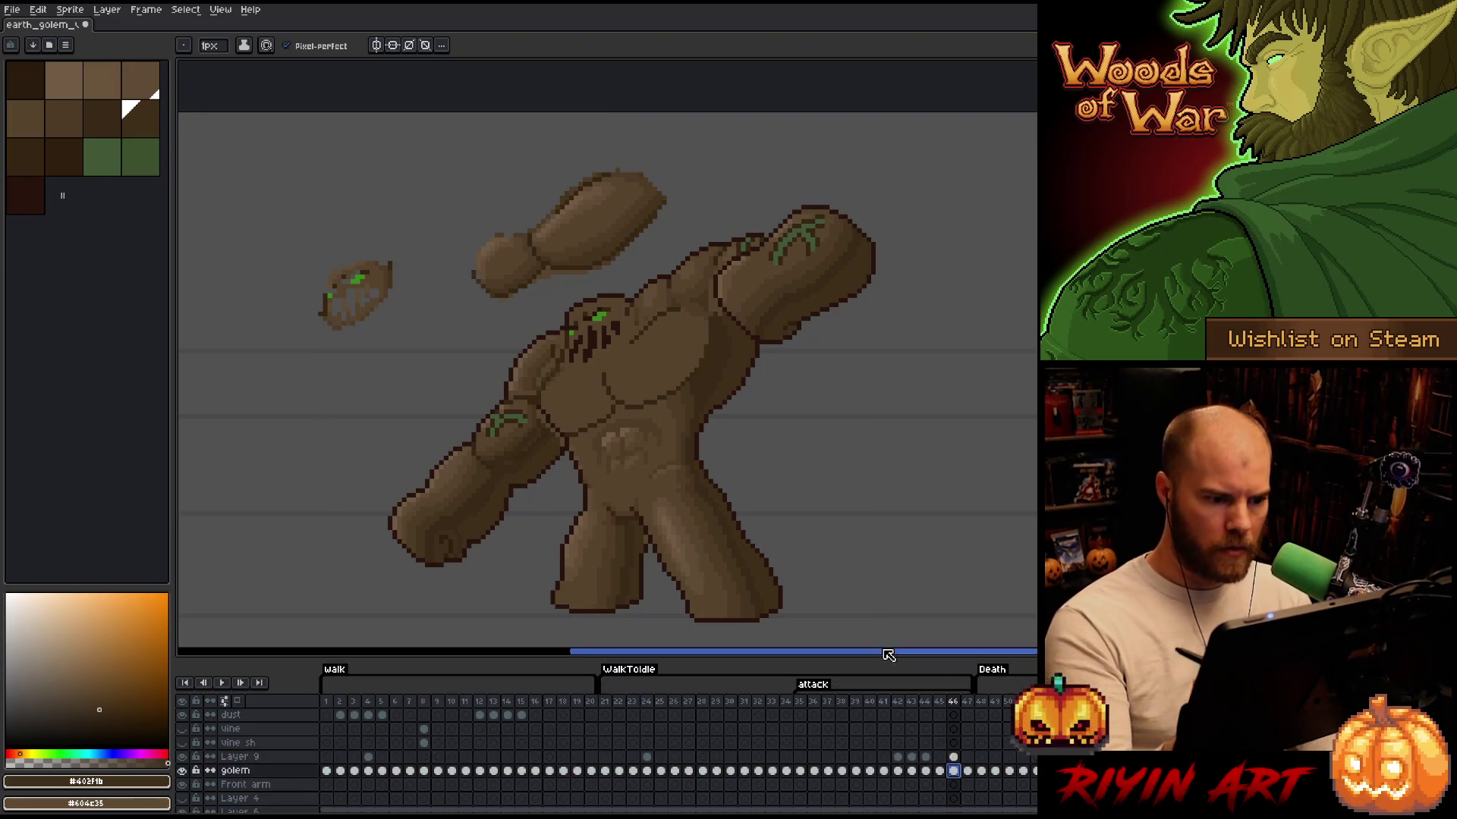
key("ctrl+shift+c")
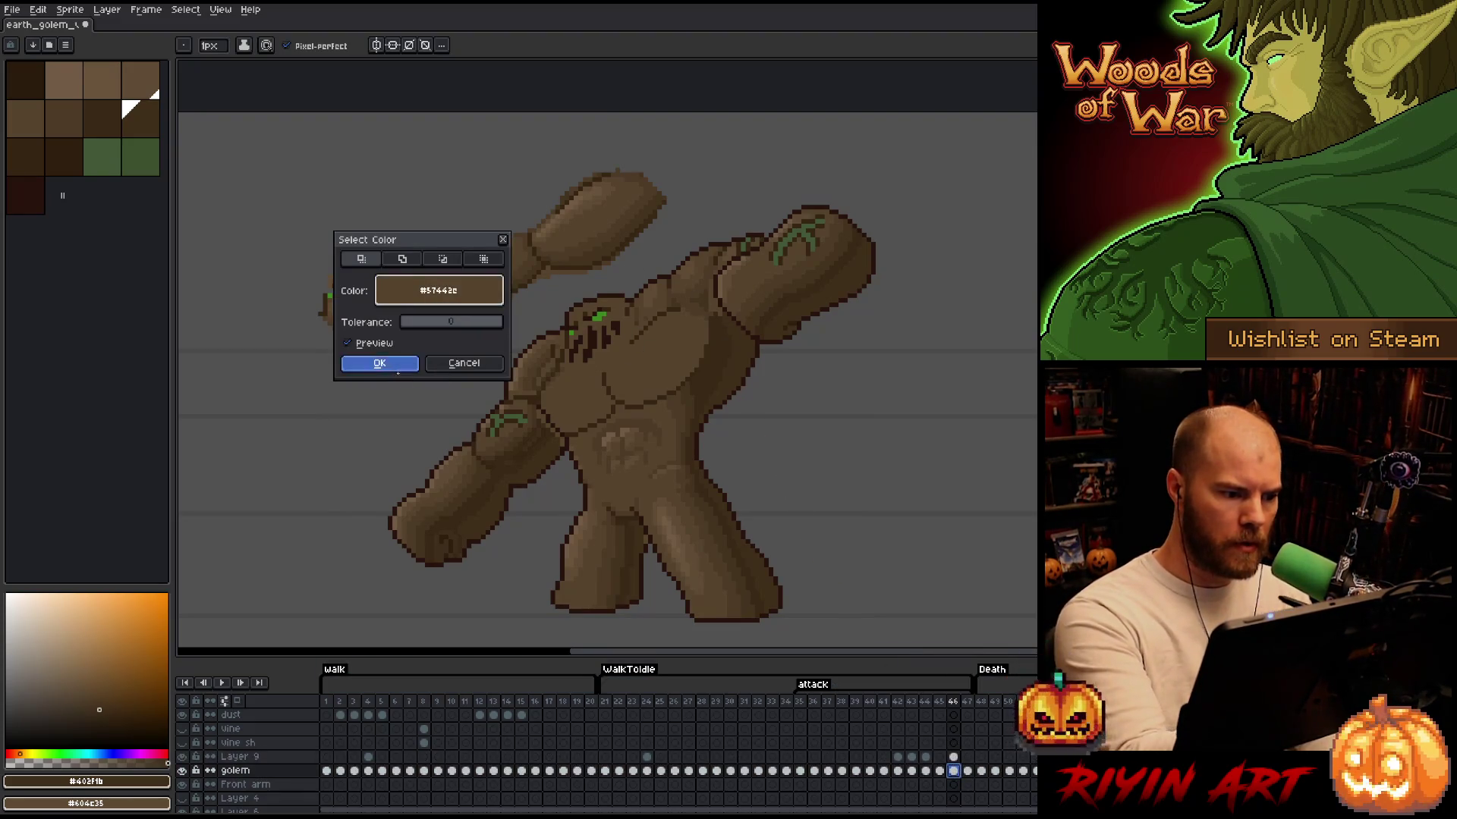
left_click(379, 362)
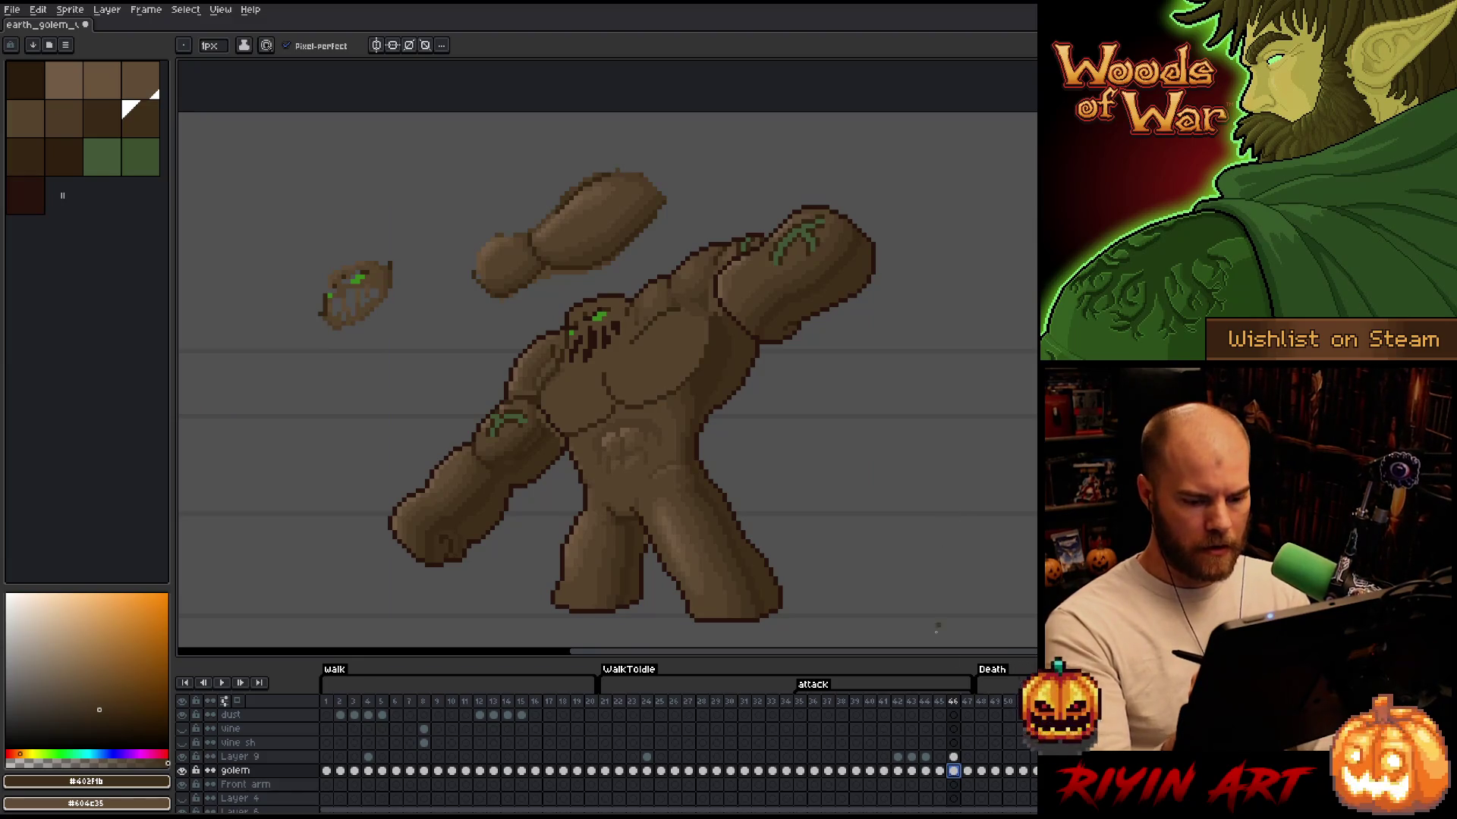
left_click(953, 757)
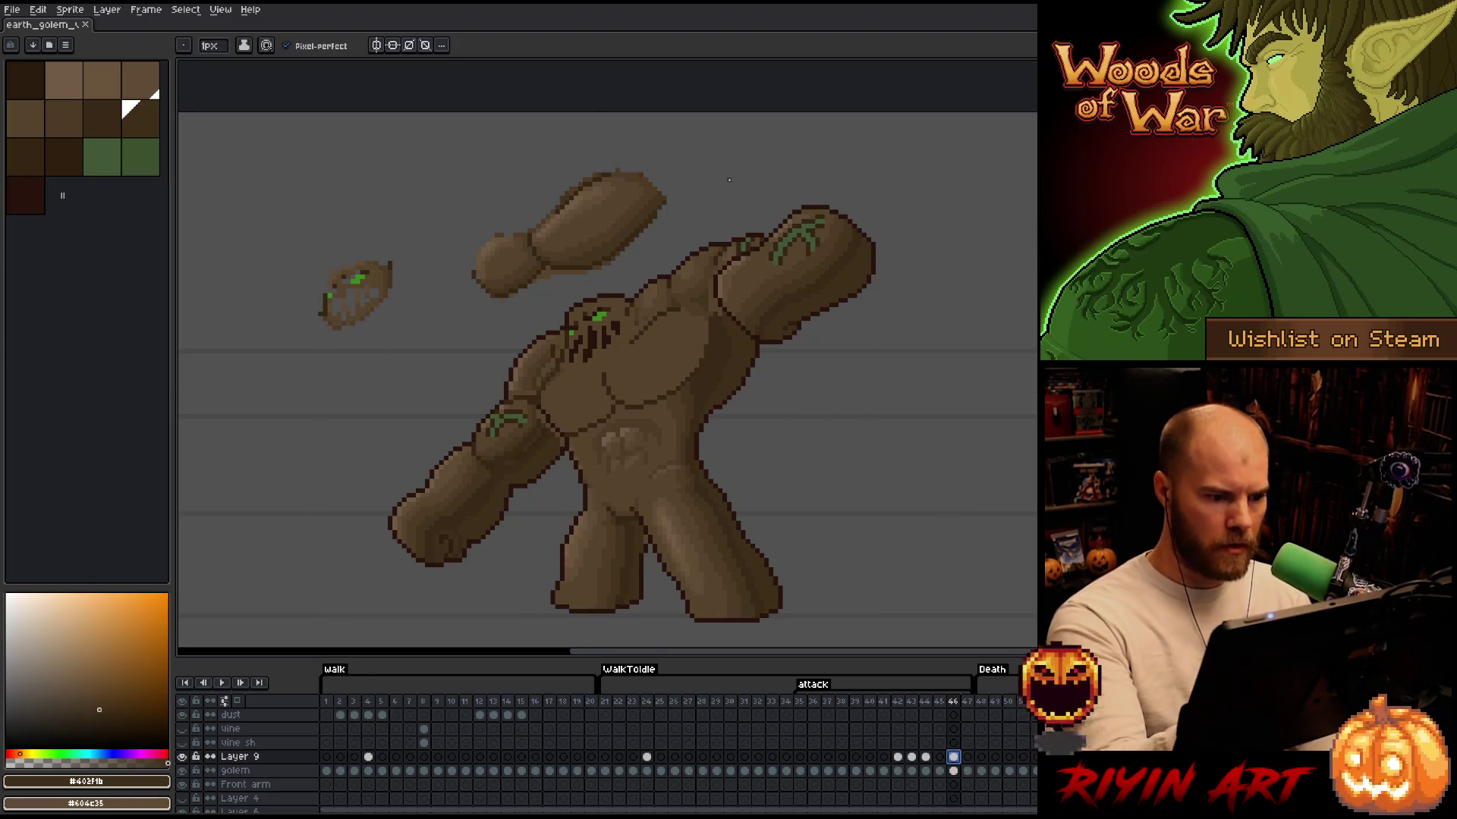
Pan to show more of the golem and eyedrop darker browns #402f1b and #392916
left_click(720, 322, "alt")
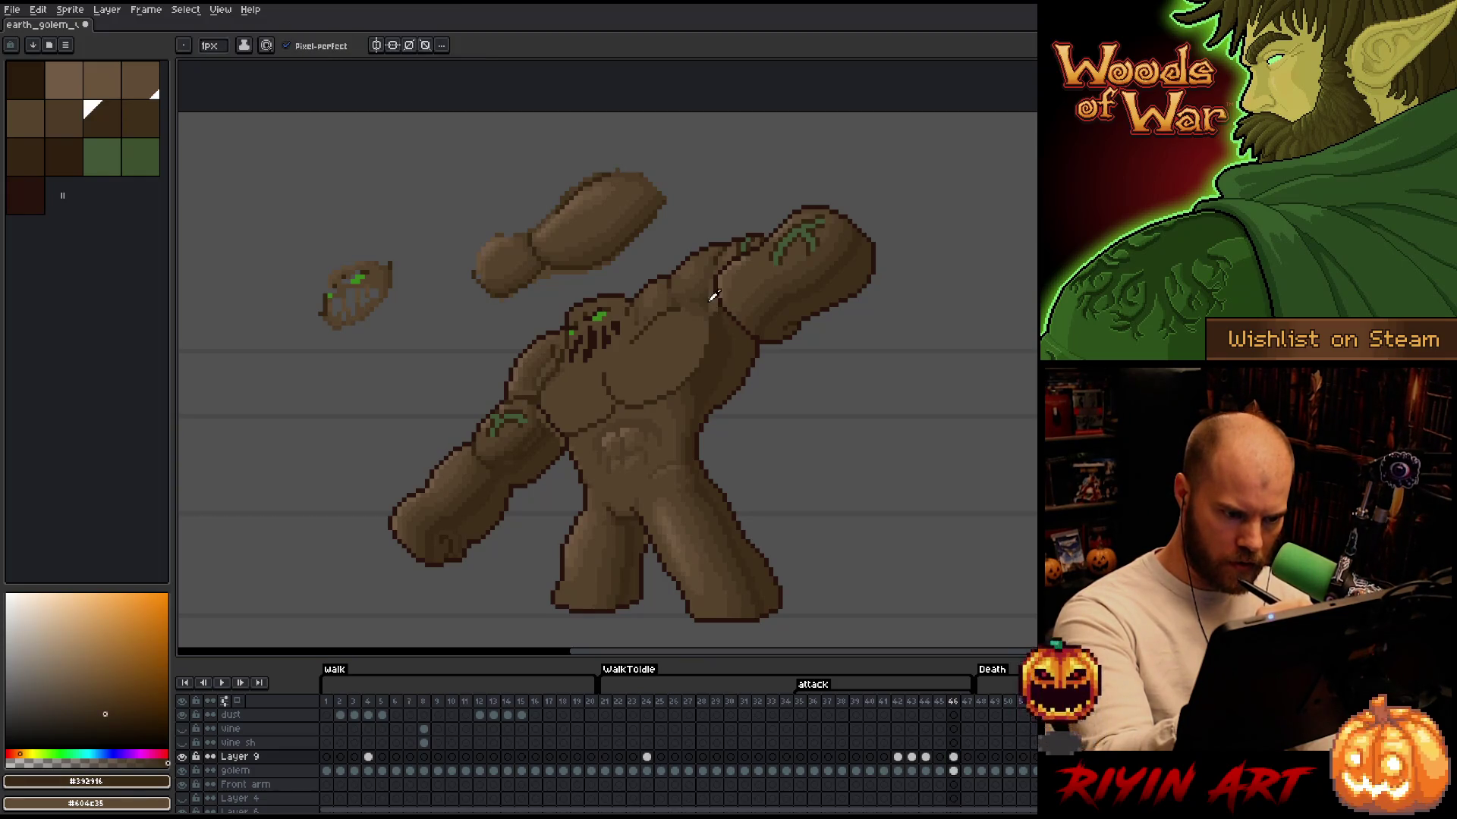
left_click(711, 305, "alt")
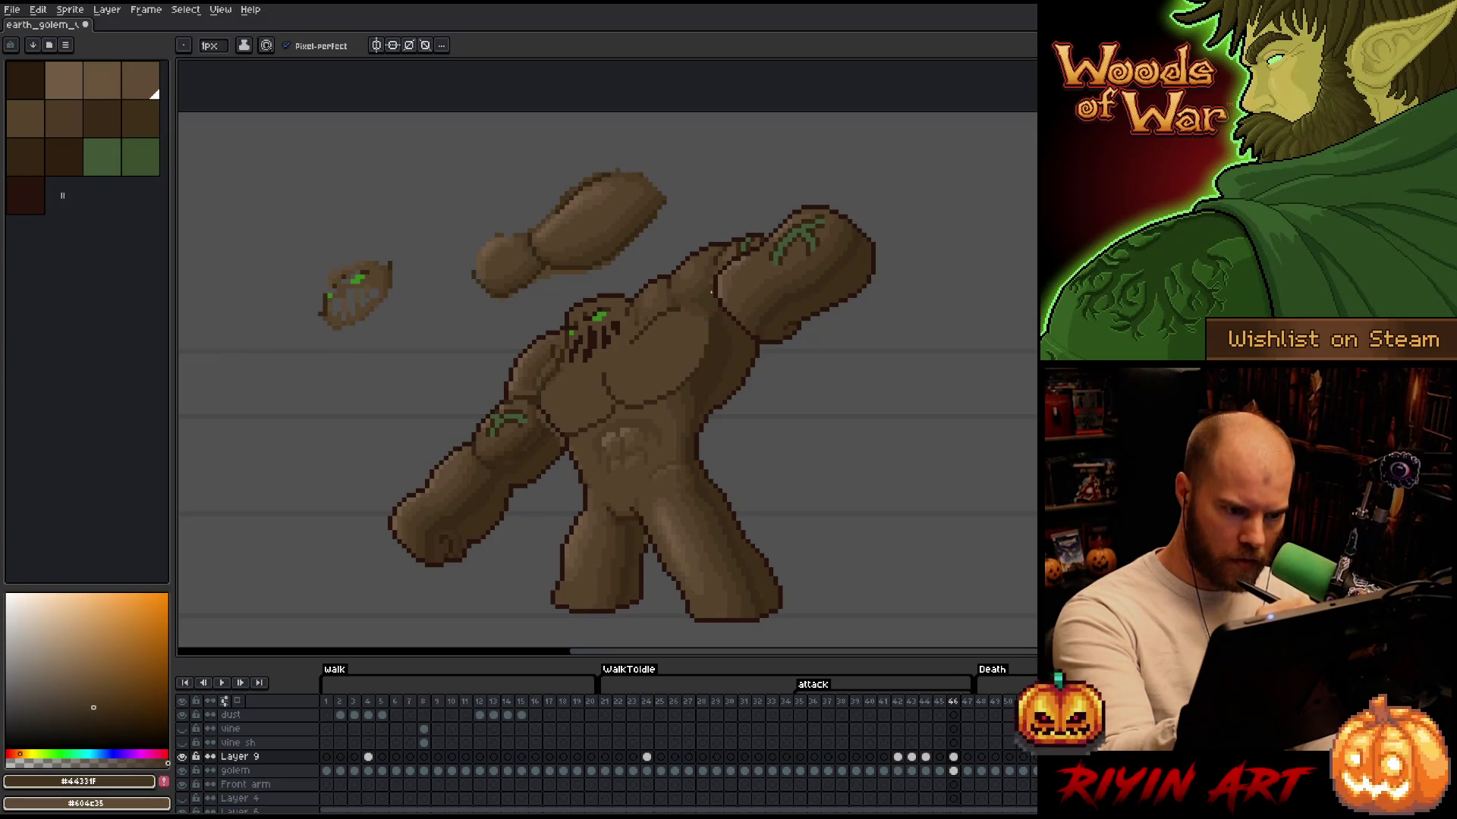
left_click(772, 278, "alt")
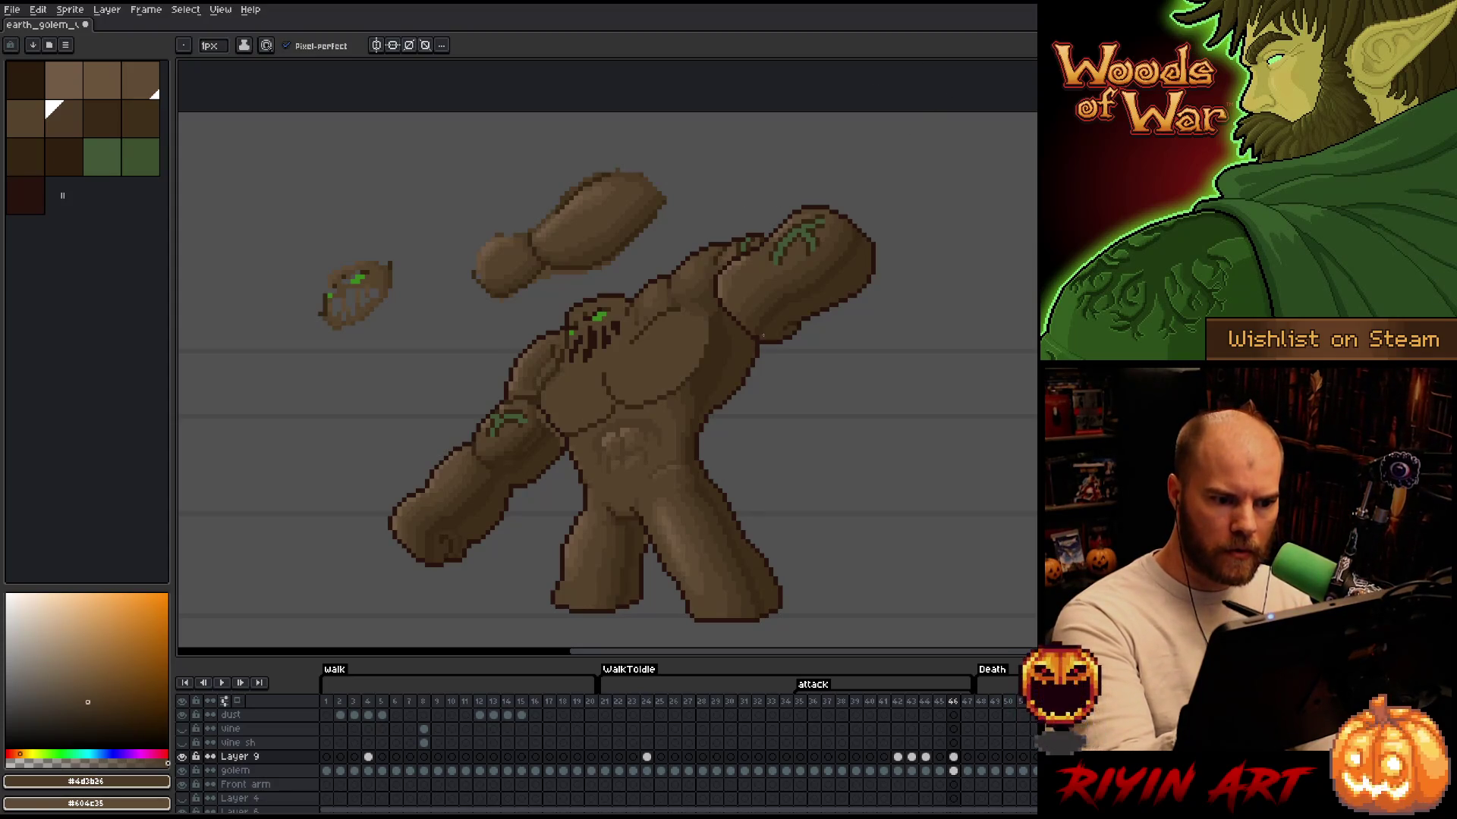
mouse_move(728, 478)
left_mouse_down()
mouse_move(784, 458)
mouse_move(852, 400)
left_mouse_up()
left_click(636, 402, "alt")
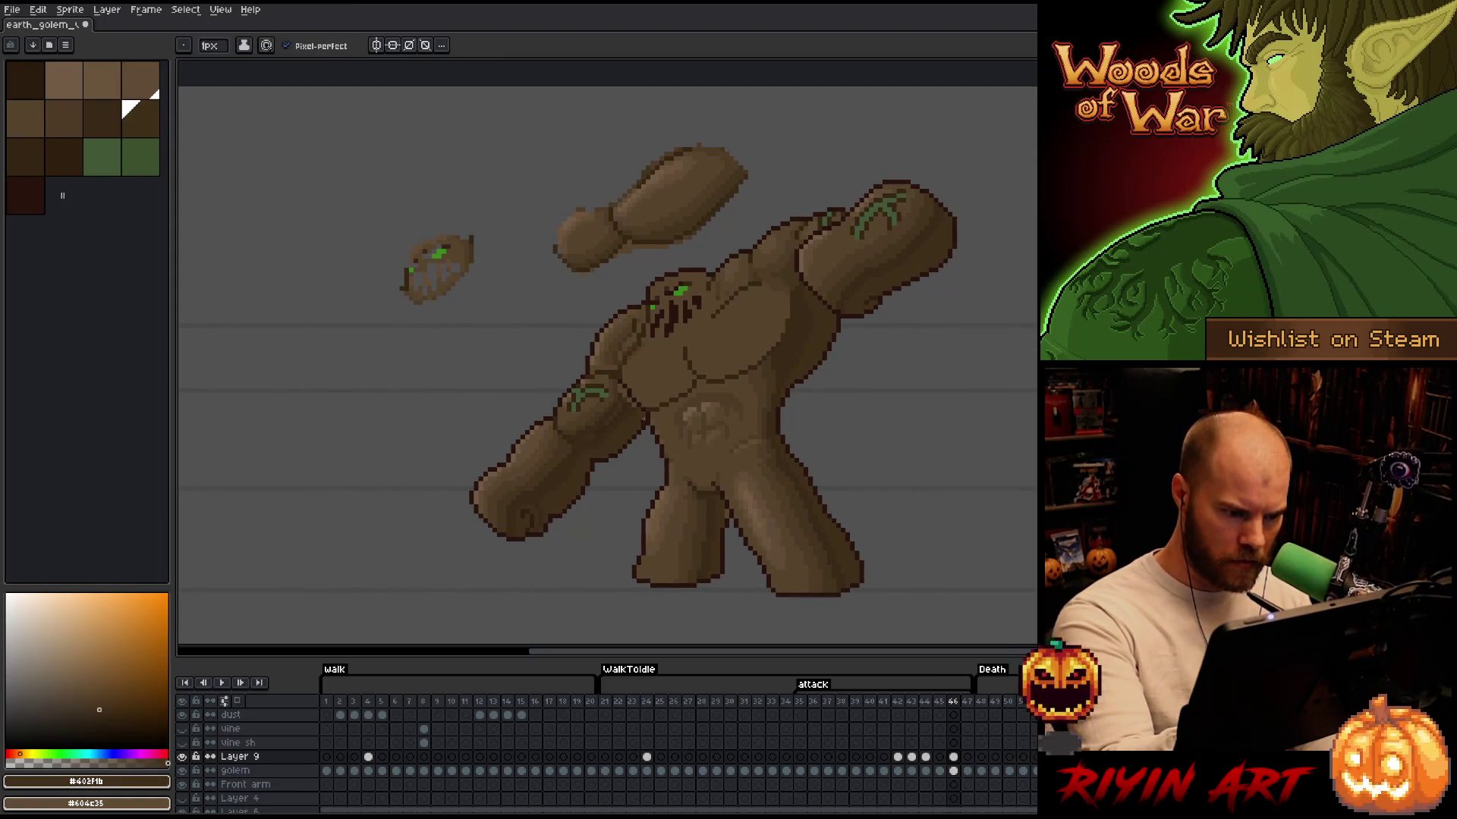
left_click(634, 403, "alt")
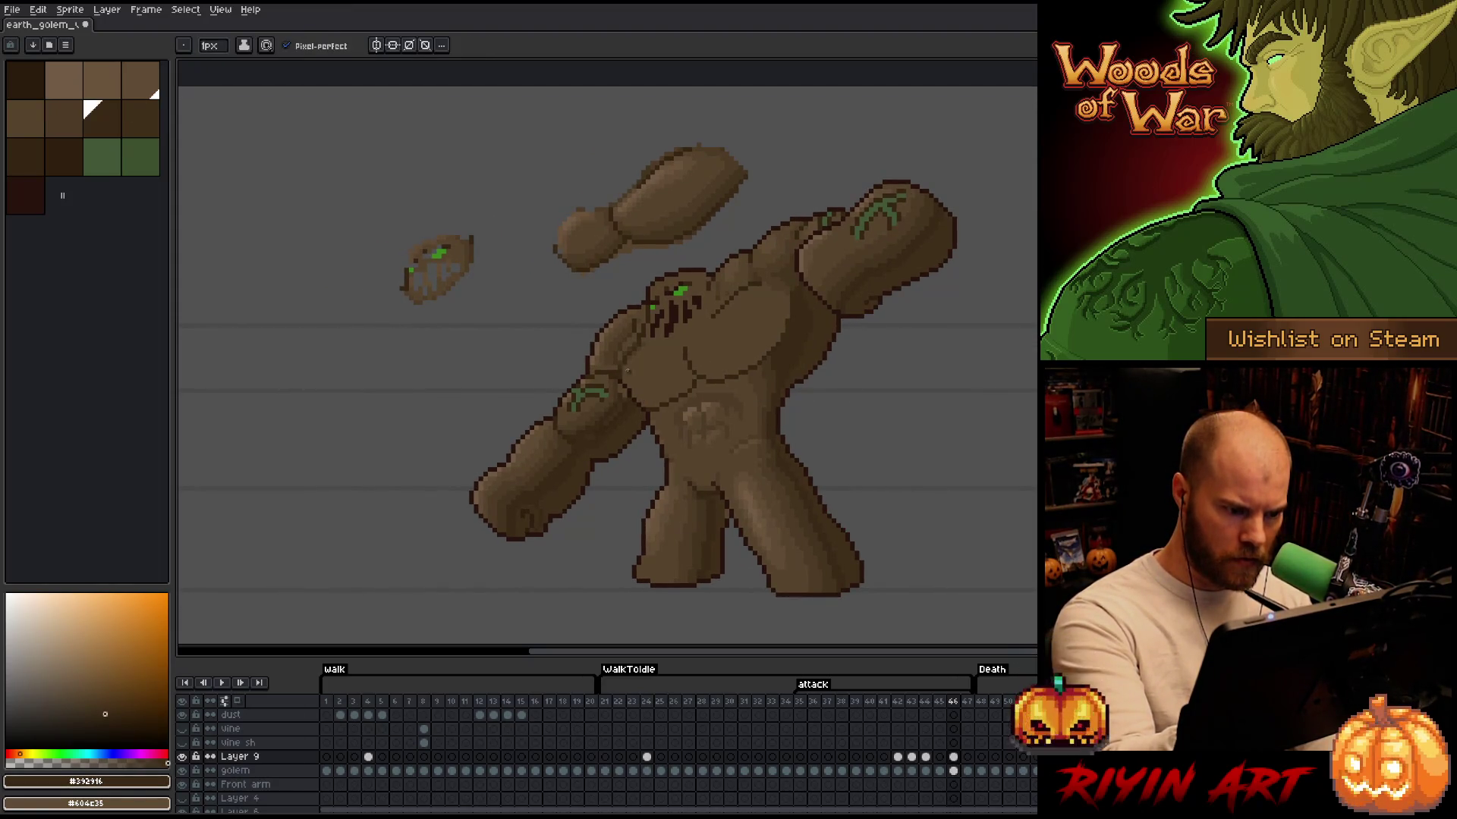
Zoom into the down-reaching forearm and shade around the green vine with mid-dark and darkest browns
scroll(602, 436, "up", 3)
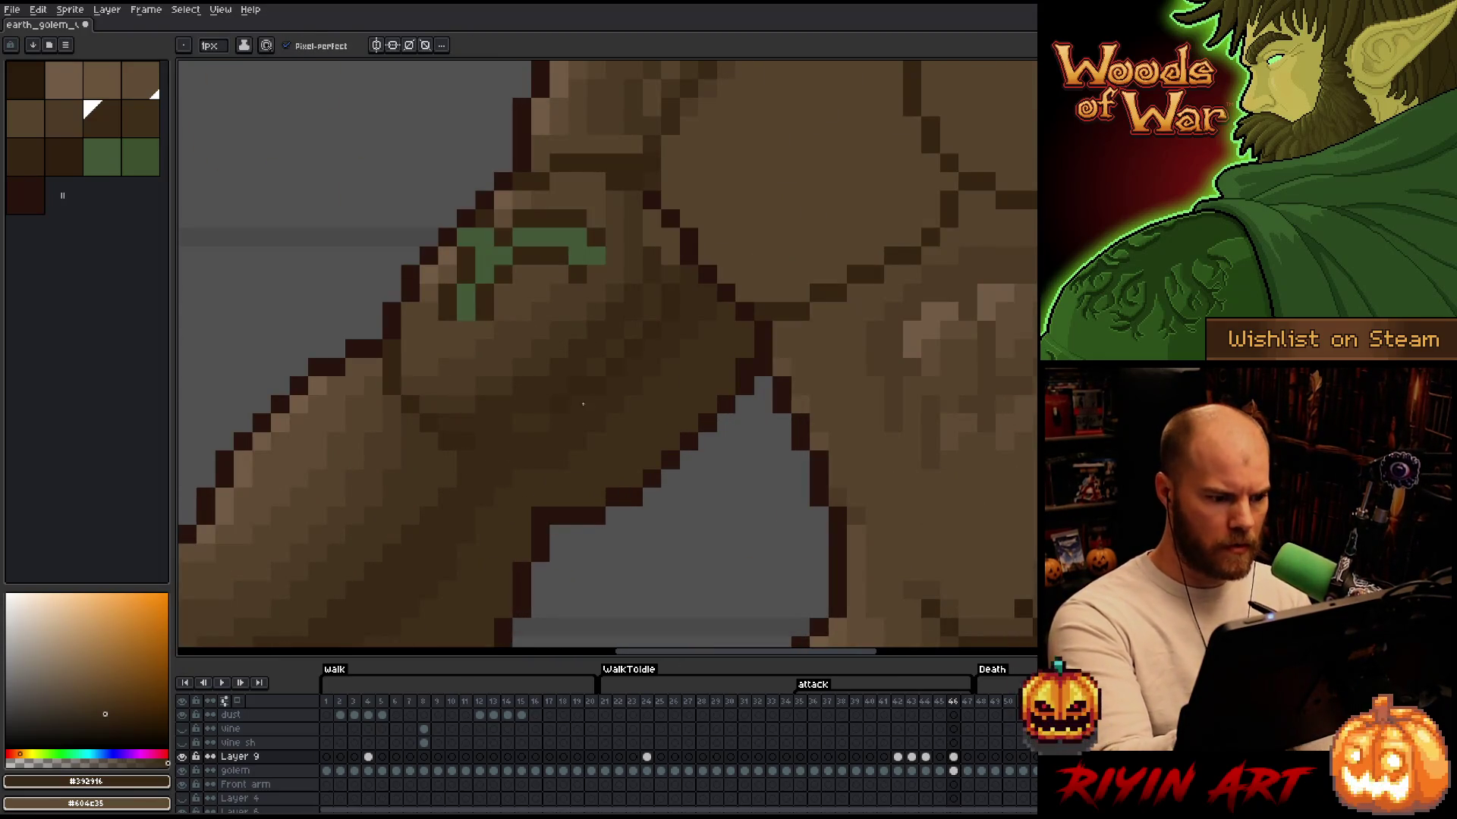
left_click(570, 366, "alt")
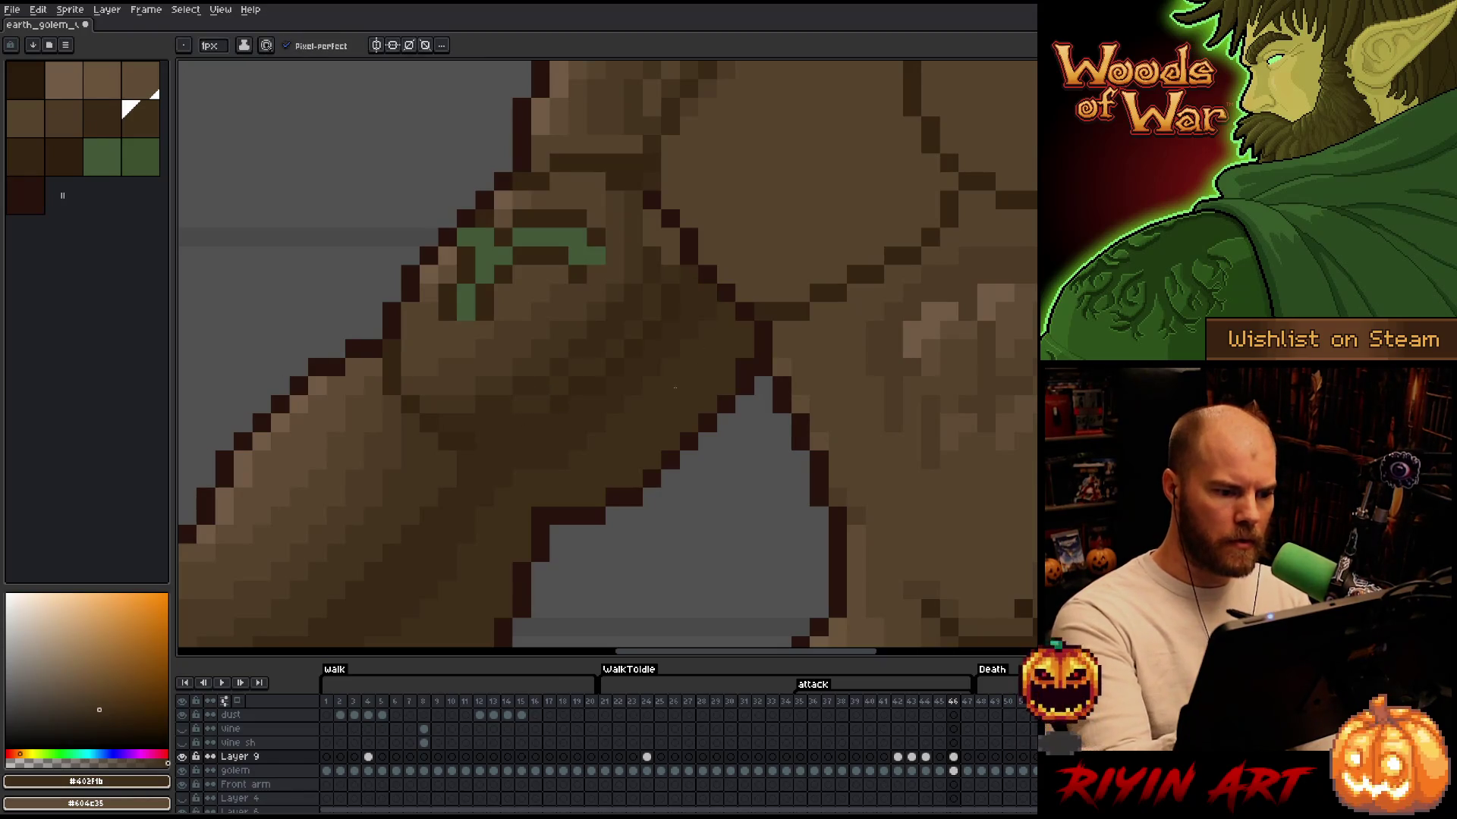
left_click_drag(670, 377, 803, 289)
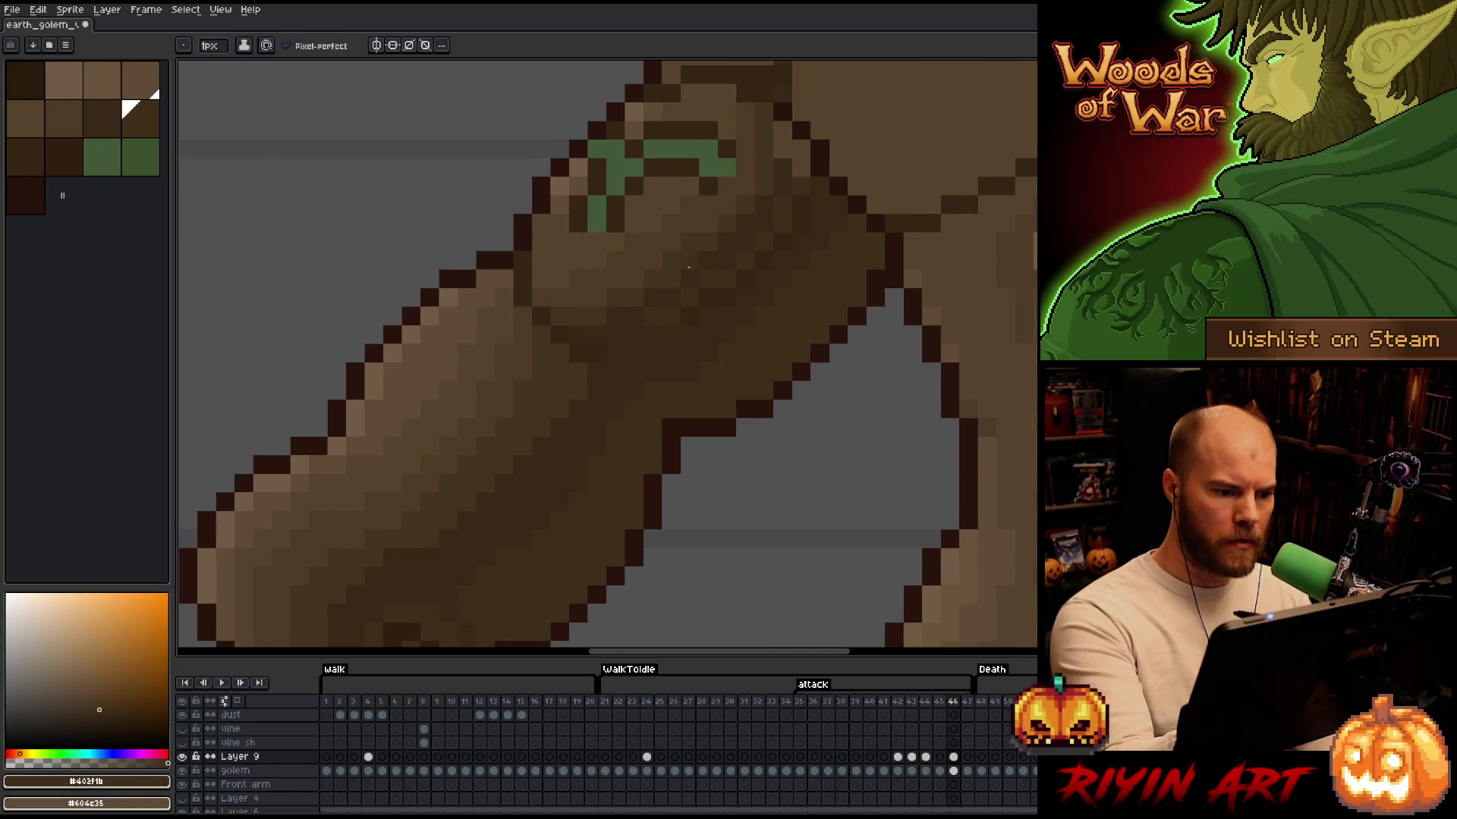
left_click(741, 225, "alt")
mouse_move(800, 177)
left_mouse_down()
mouse_move(773, 338)
mouse_move(685, 526)
left_mouse_up()
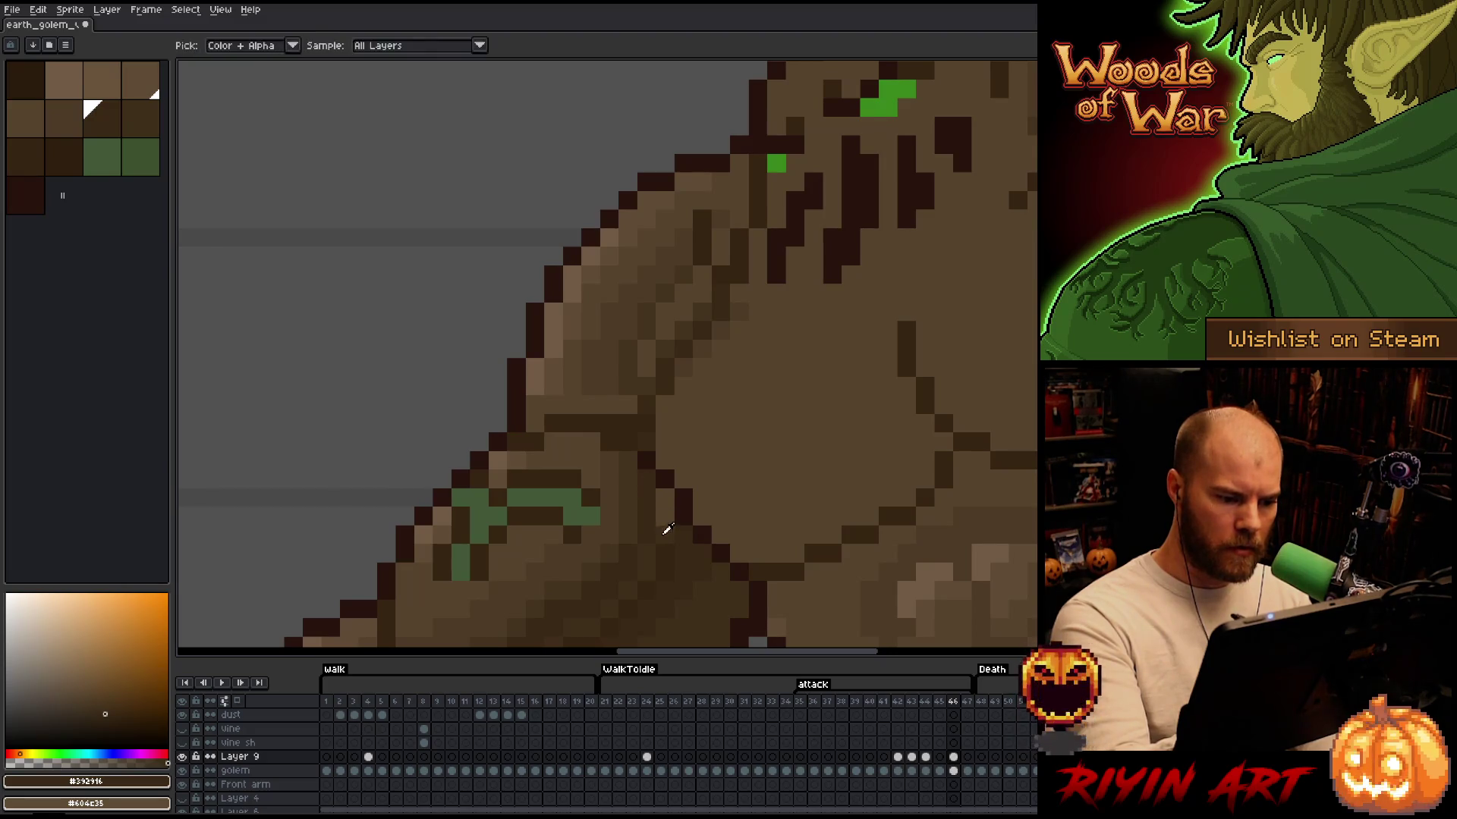
Soften the top of the shoulder beside the head with mid browns and light brown #604c35
left_click_drag(759, 462, 754, 403)
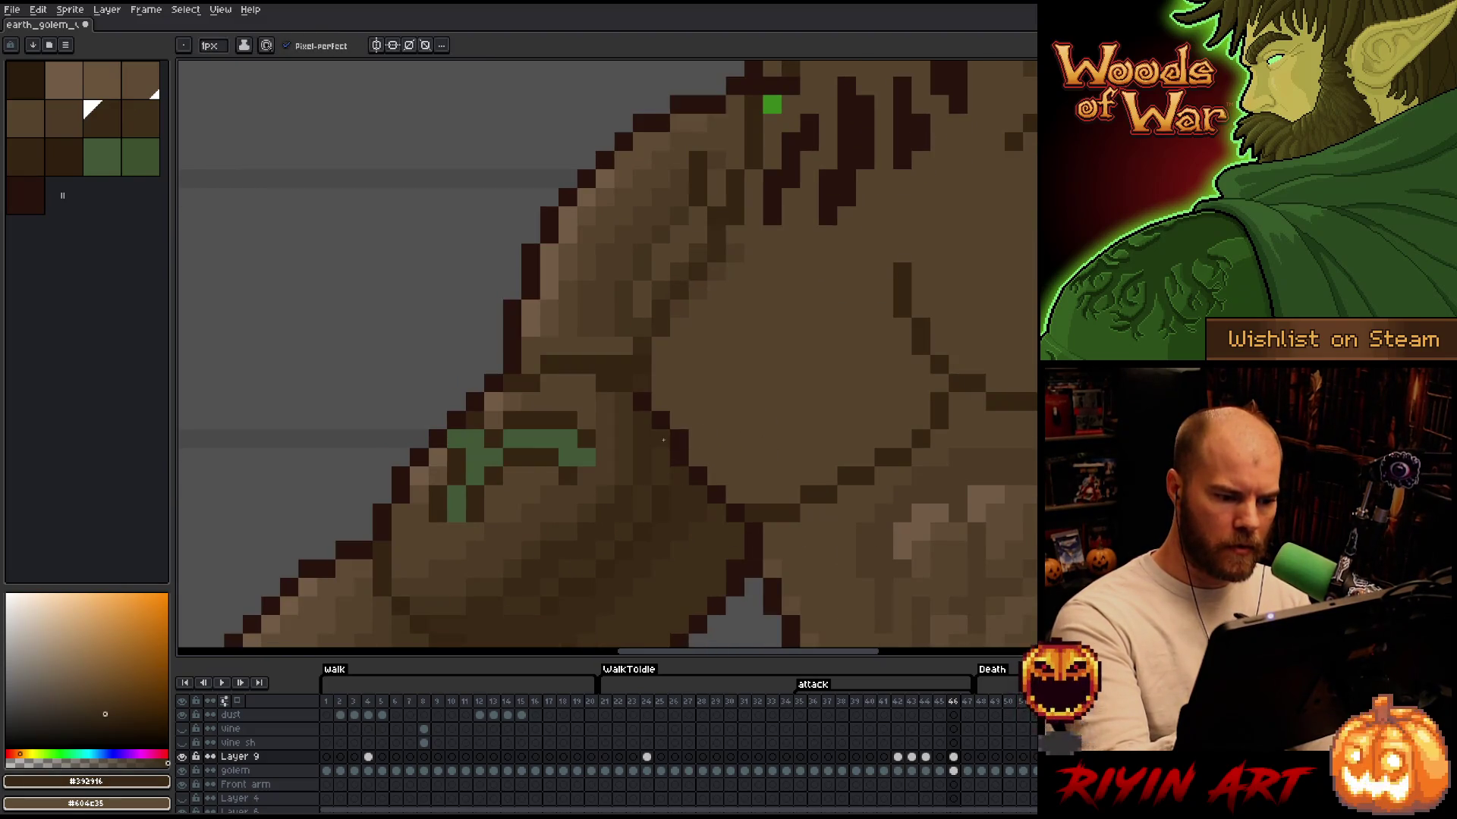
left_click_drag(735, 326, 693, 503)
left_click_drag(717, 449, 723, 384)
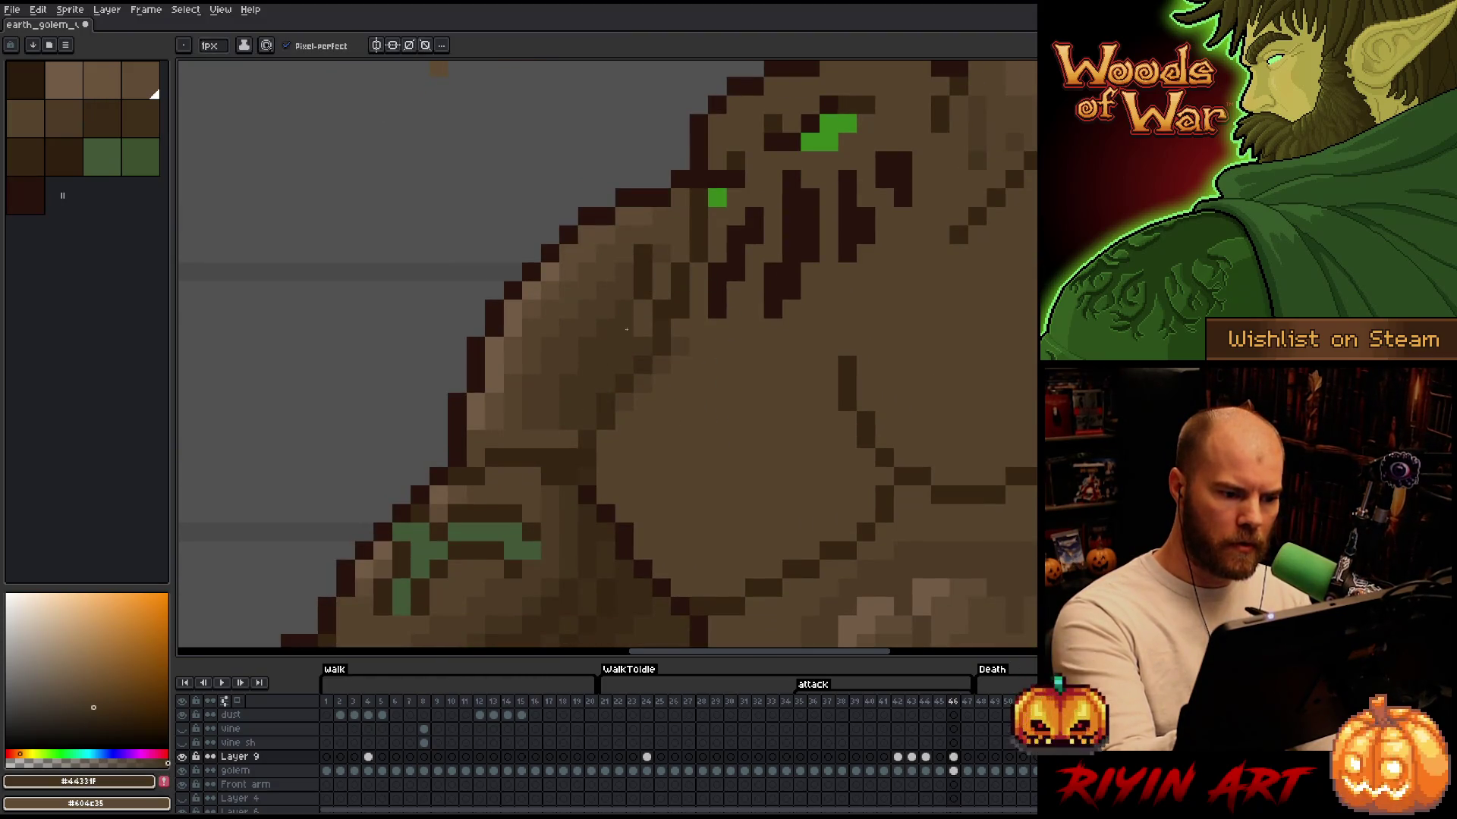
left_click(676, 232, "alt")
left_click(651, 207, "alt")
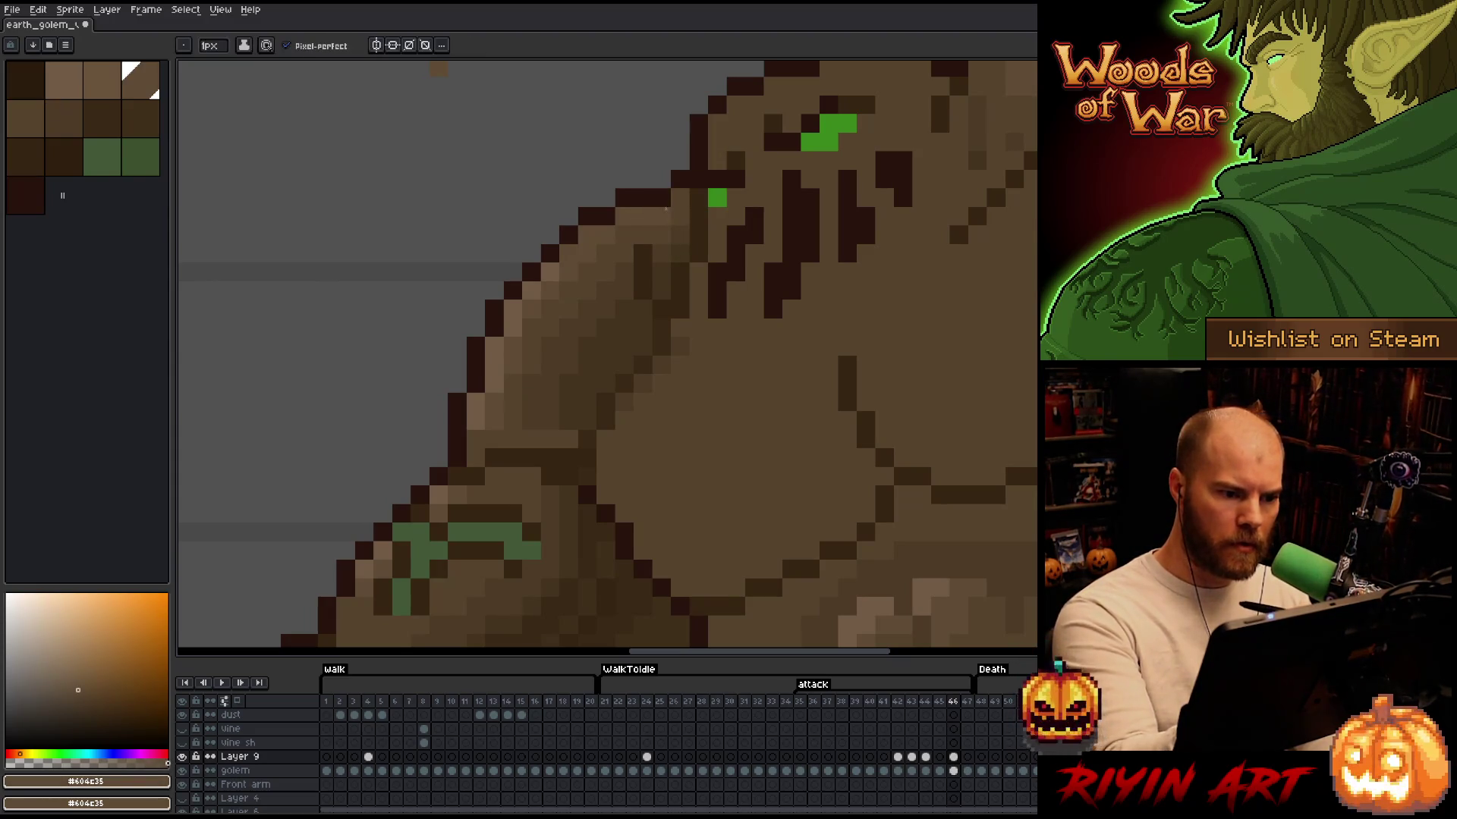
left_click(559, 410, "alt")
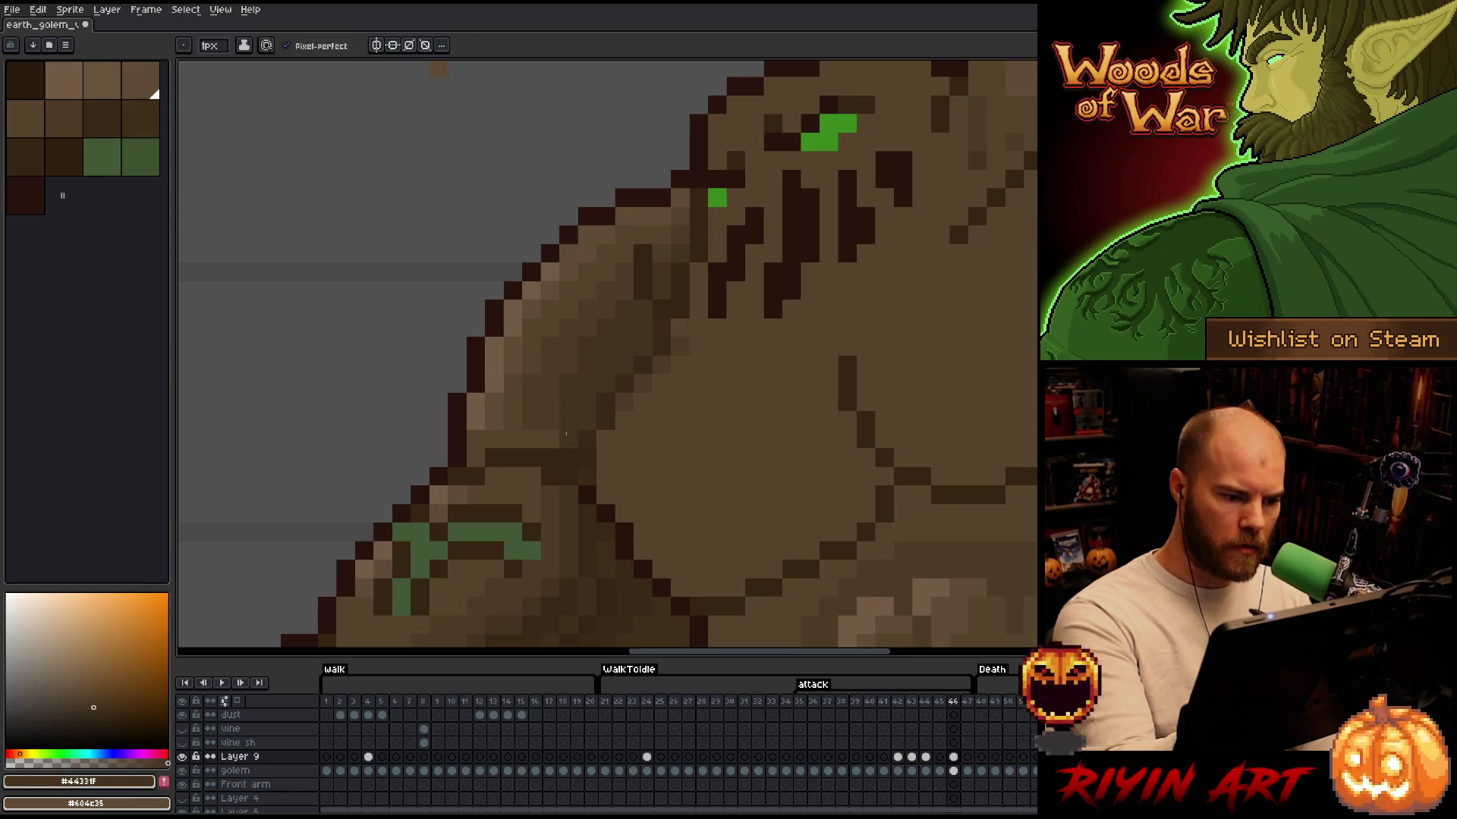
left_click_drag(561, 392, 566, 374)
left_click(561, 379, "alt")
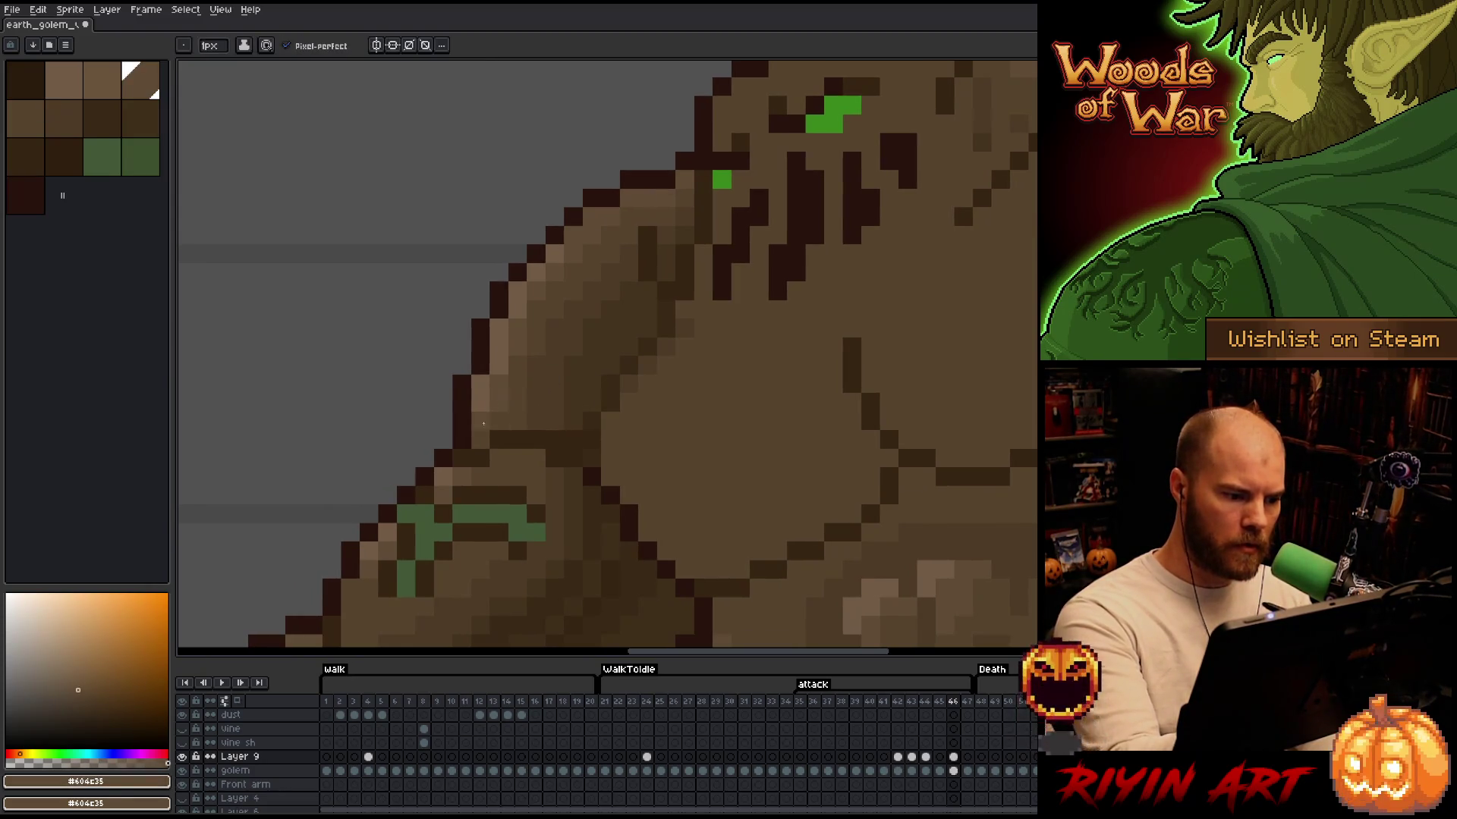
mouse_move(773, 416)
left_mouse_down()
mouse_move(792, 271)
mouse_move(816, 198)
mouse_move(842, 202)
mouse_move(644, 526)
mouse_move(774, 358)
mouse_move(780, 325)
mouse_move(728, 228)
left_mouse_up()
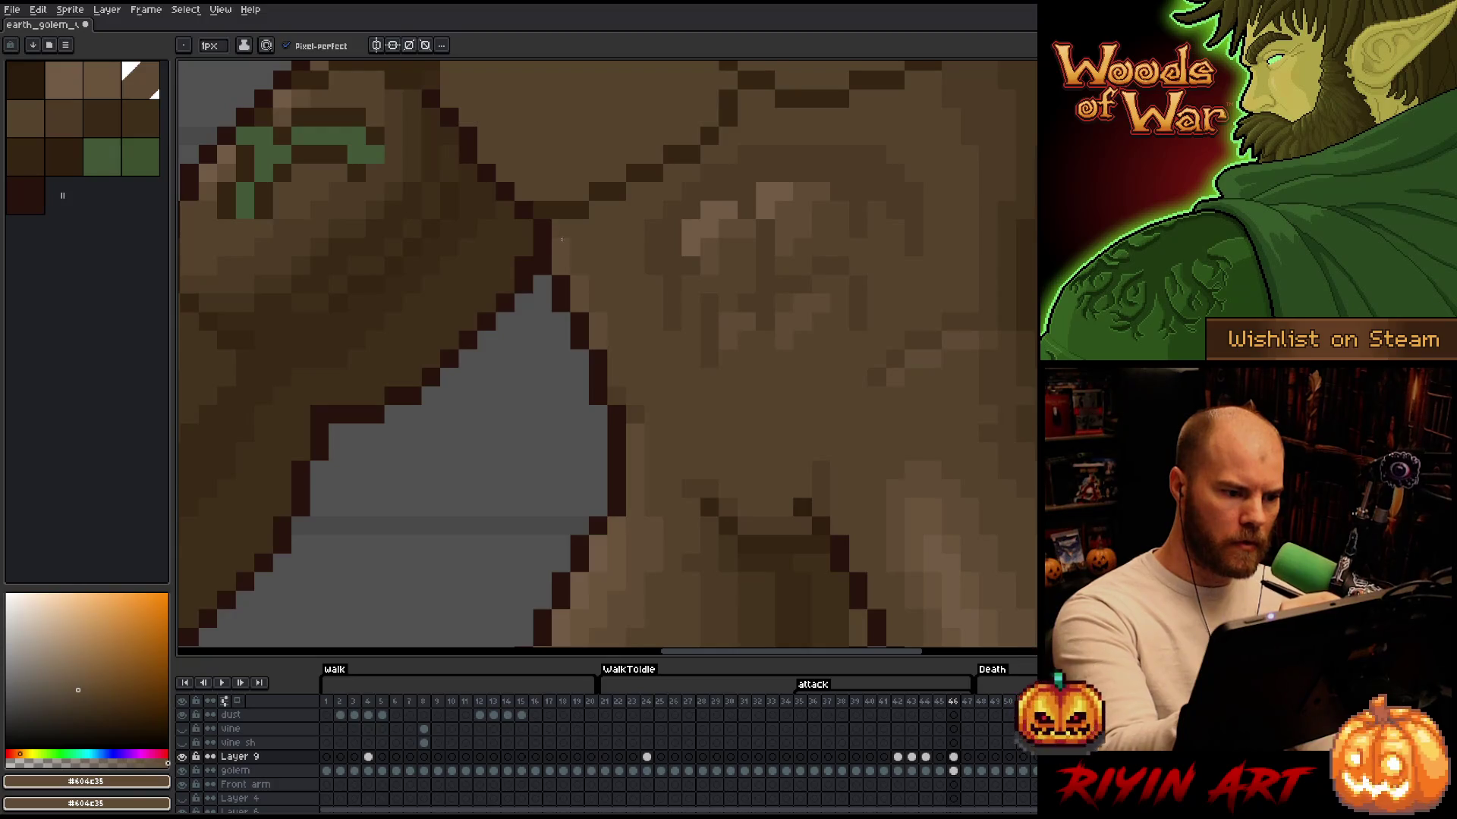
Add dark brown shadow pixels between the legs and across the belly
left_click_drag(722, 389, 714, 216)
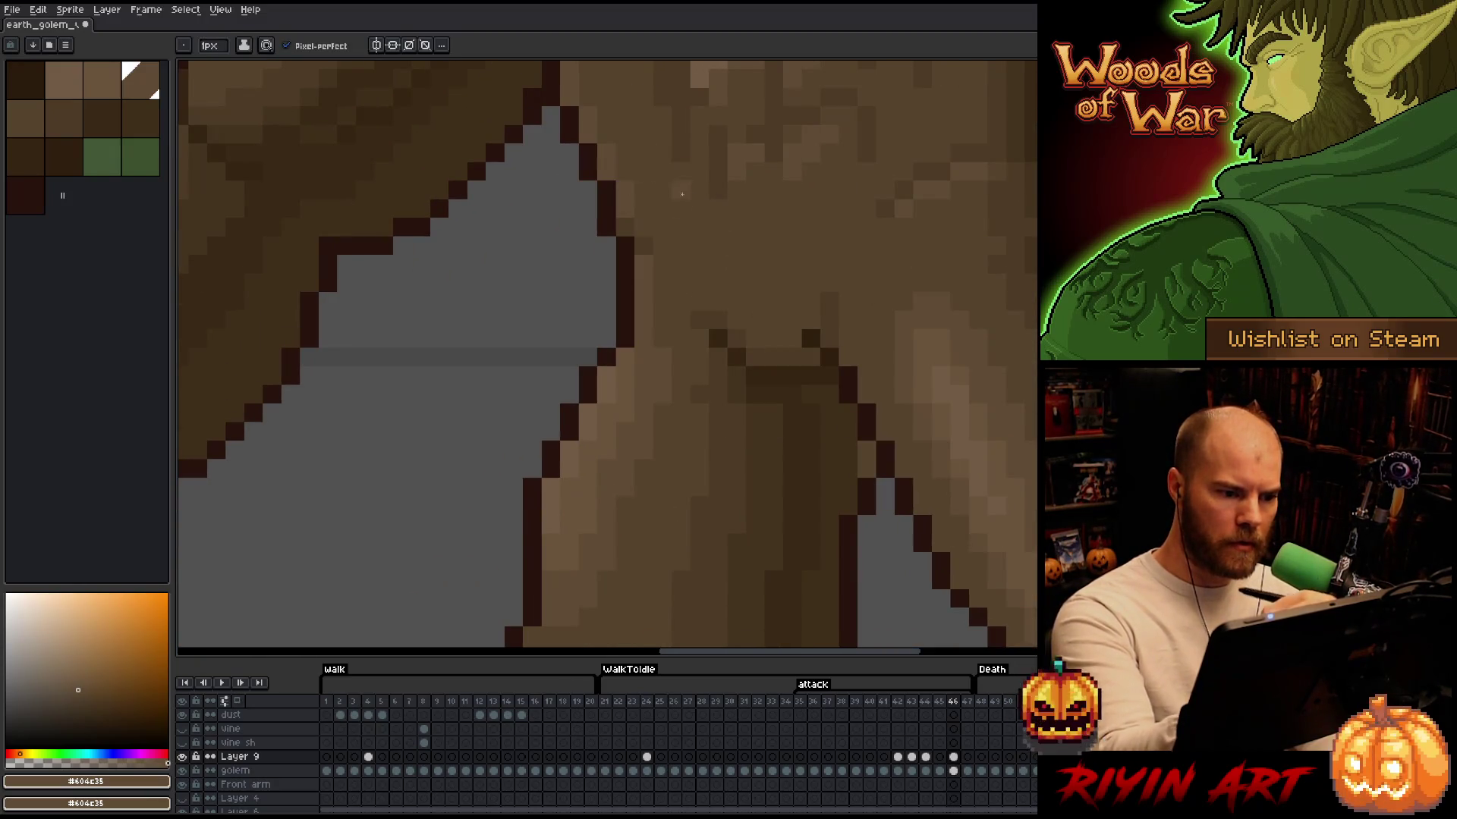
mouse_move(744, 399)
left_mouse_down()
mouse_move(799, 257)
mouse_move(771, 455)
mouse_move(629, 305)
left_mouse_up()
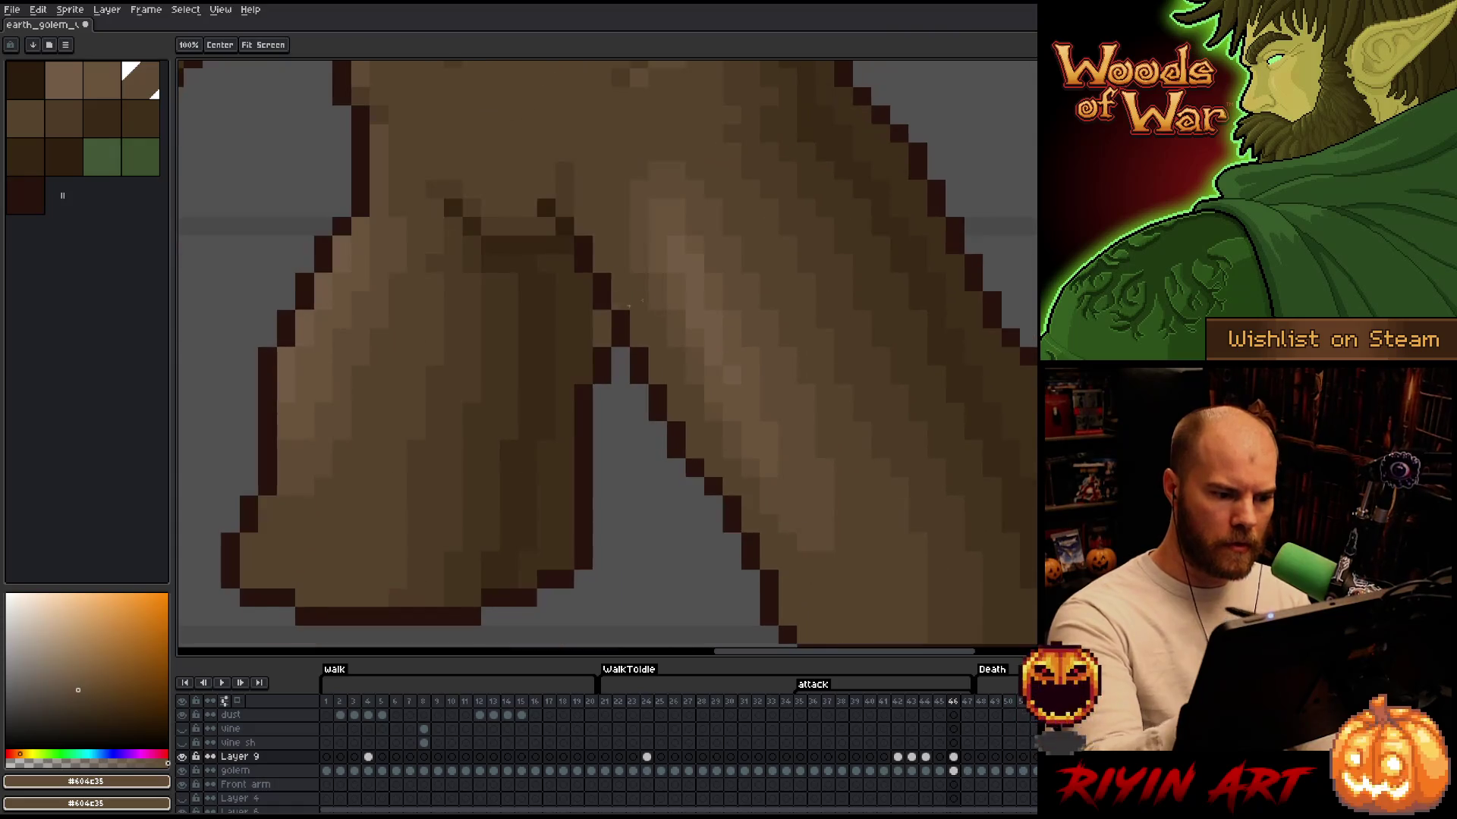
mouse_move(829, 458)
left_mouse_down()
mouse_move(943, 417)
mouse_move(873, 434)
mouse_move(900, 510)
mouse_move(867, 524)
mouse_move(692, 426)
mouse_move(764, 465)
left_mouse_up()
left_click(629, 455)
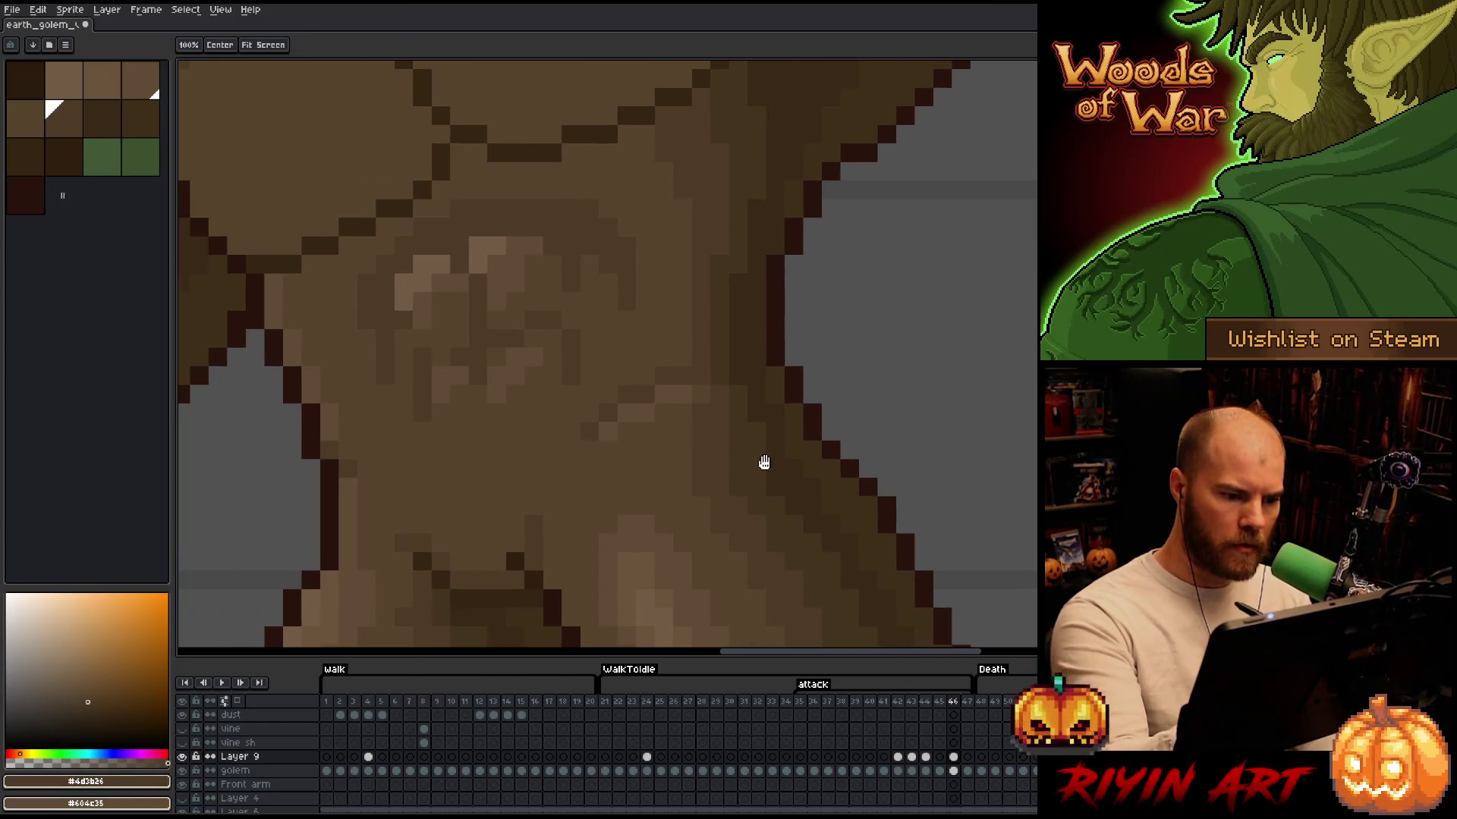
left_click(707, 362, "alt")
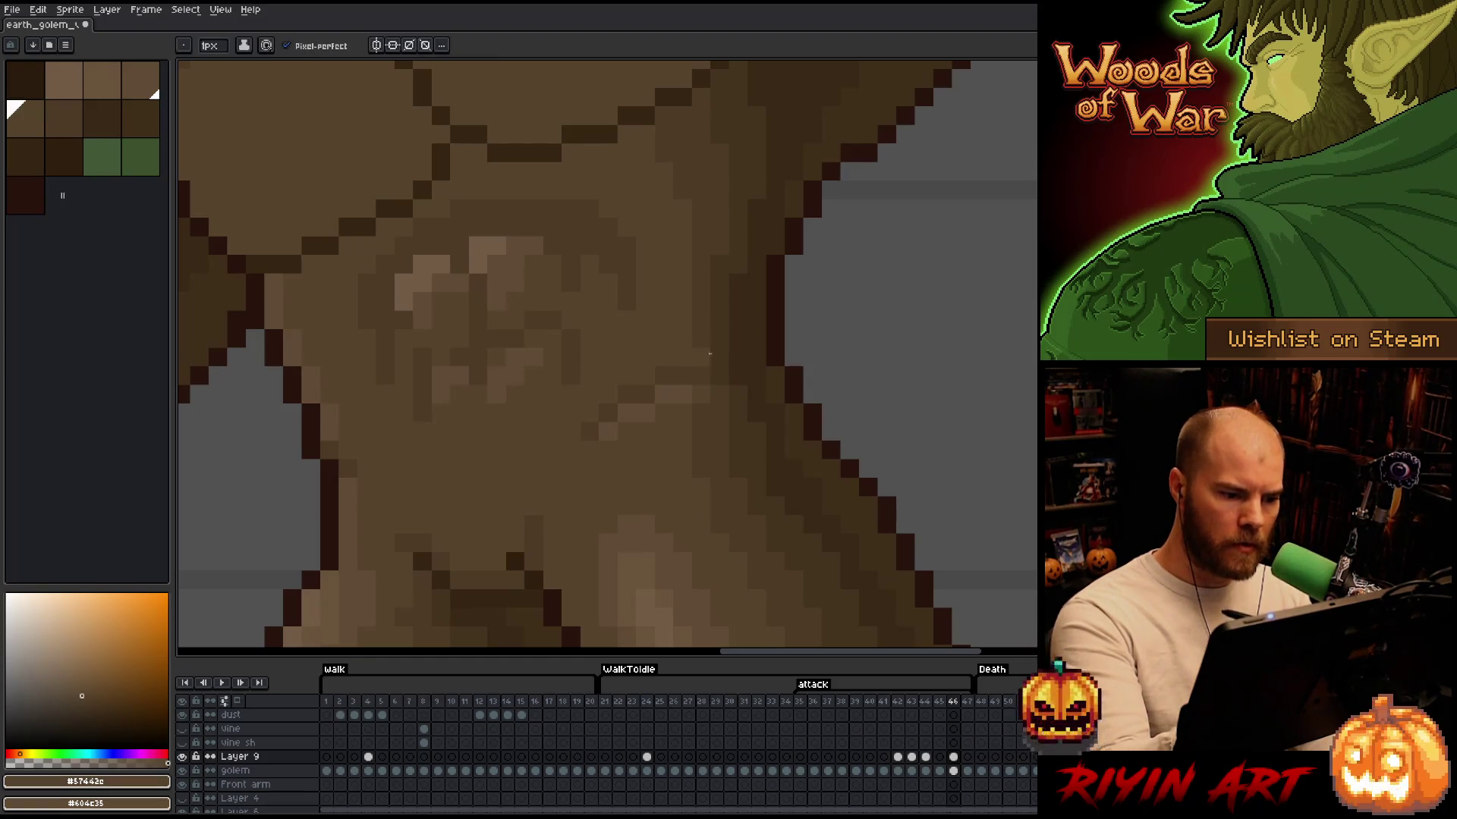
left_click(756, 394, "alt")
Touch up the lower chest with light, mid and dark browns, ending on #44331f
mouse_move(774, 364)
left_mouse_down()
mouse_move(861, 406)
mouse_move(832, 432)
left_mouse_up()
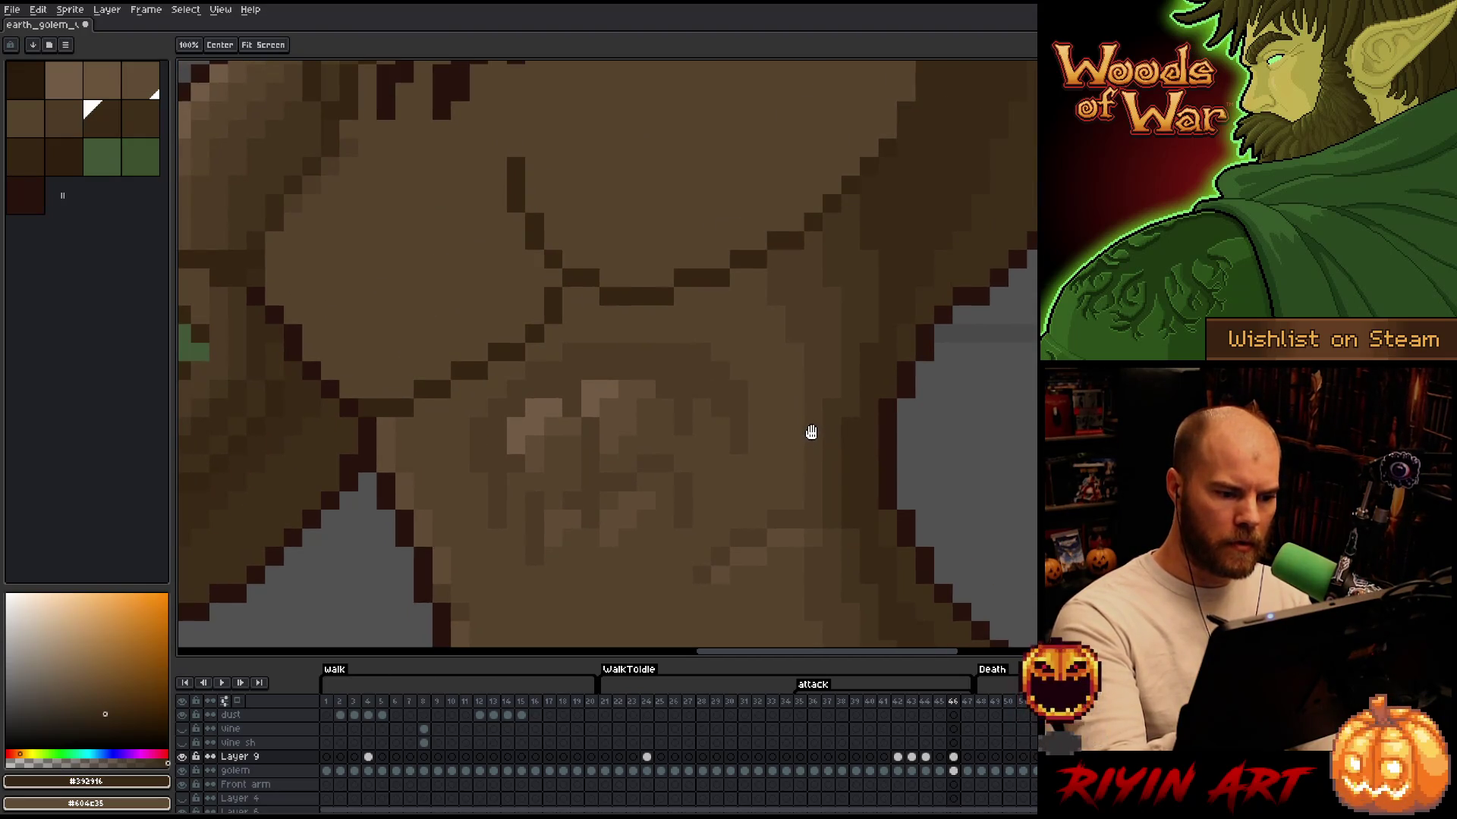
left_click(732, 409, "alt")
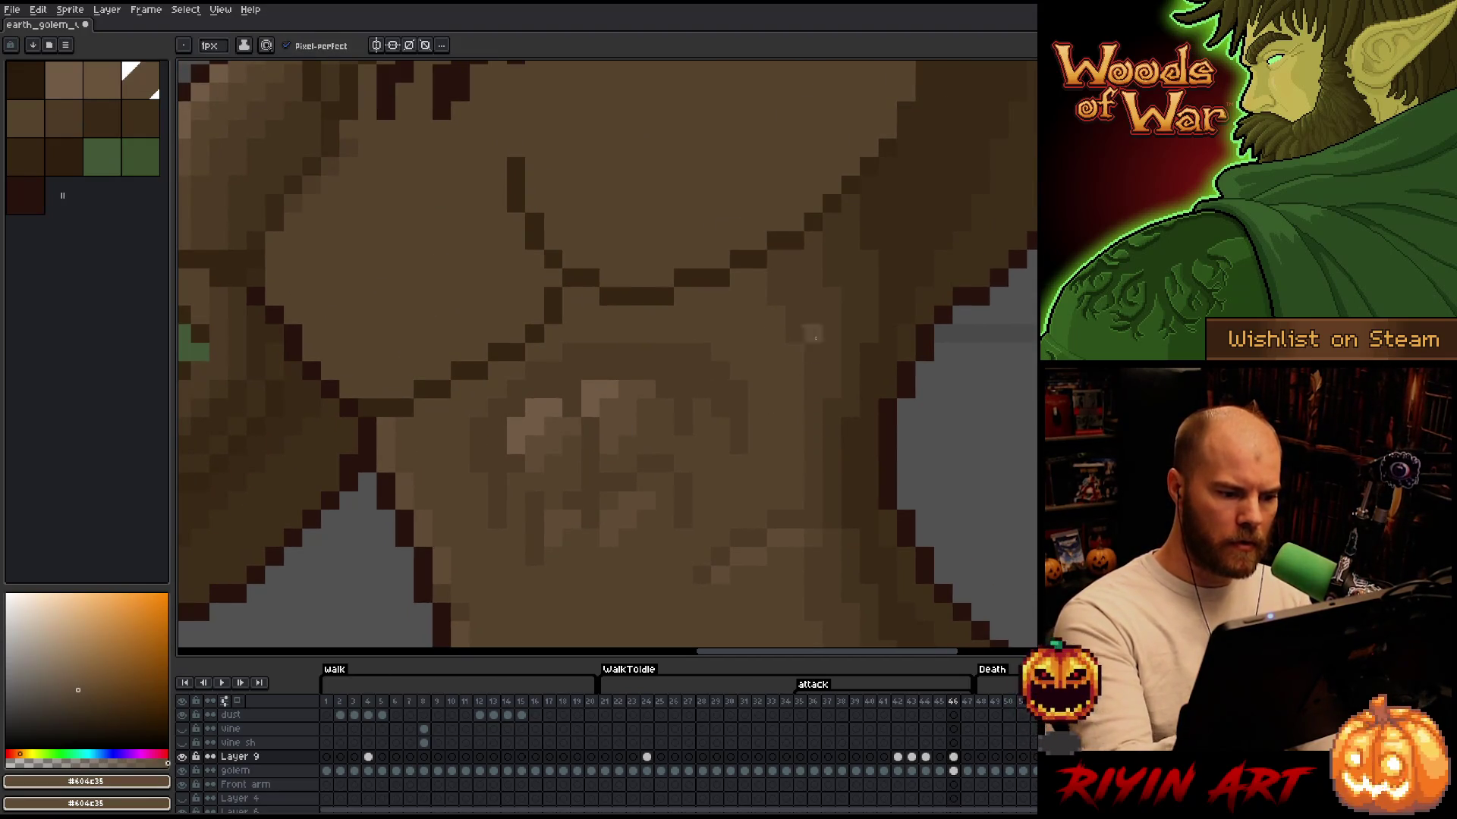
left_click_drag(876, 368, 797, 425)
left_click_drag(873, 307, 835, 425)
left_click(636, 426, "alt")
mouse_move(904, 335)
left_mouse_down()
mouse_move(817, 423)
mouse_move(875, 478)
mouse_move(855, 455)
mouse_move(863, 485)
left_mouse_up()
left_click(656, 418, "alt")
left_click(779, 405, "alt")
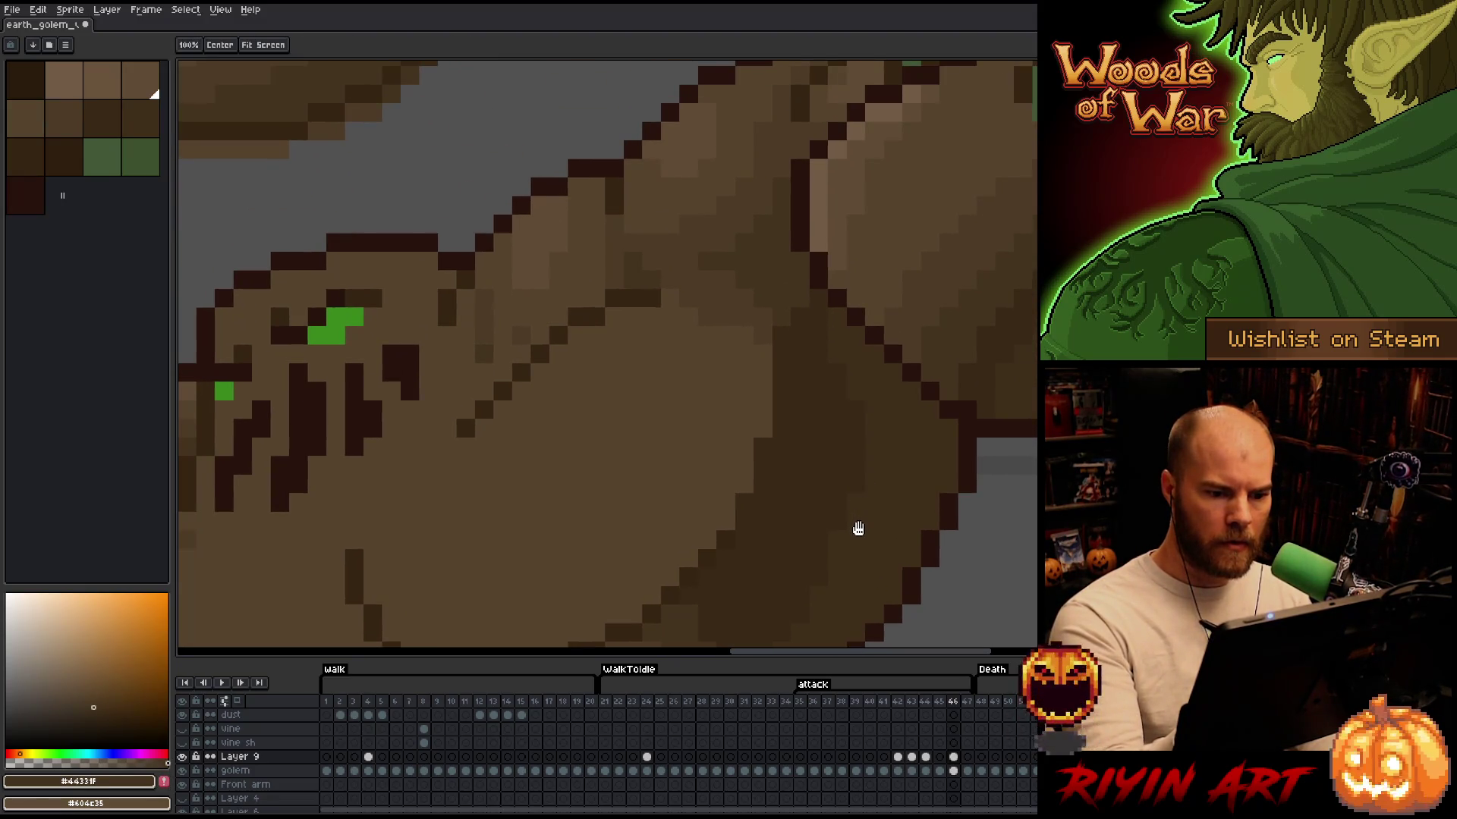
scroll(976, 437, "down", 4)
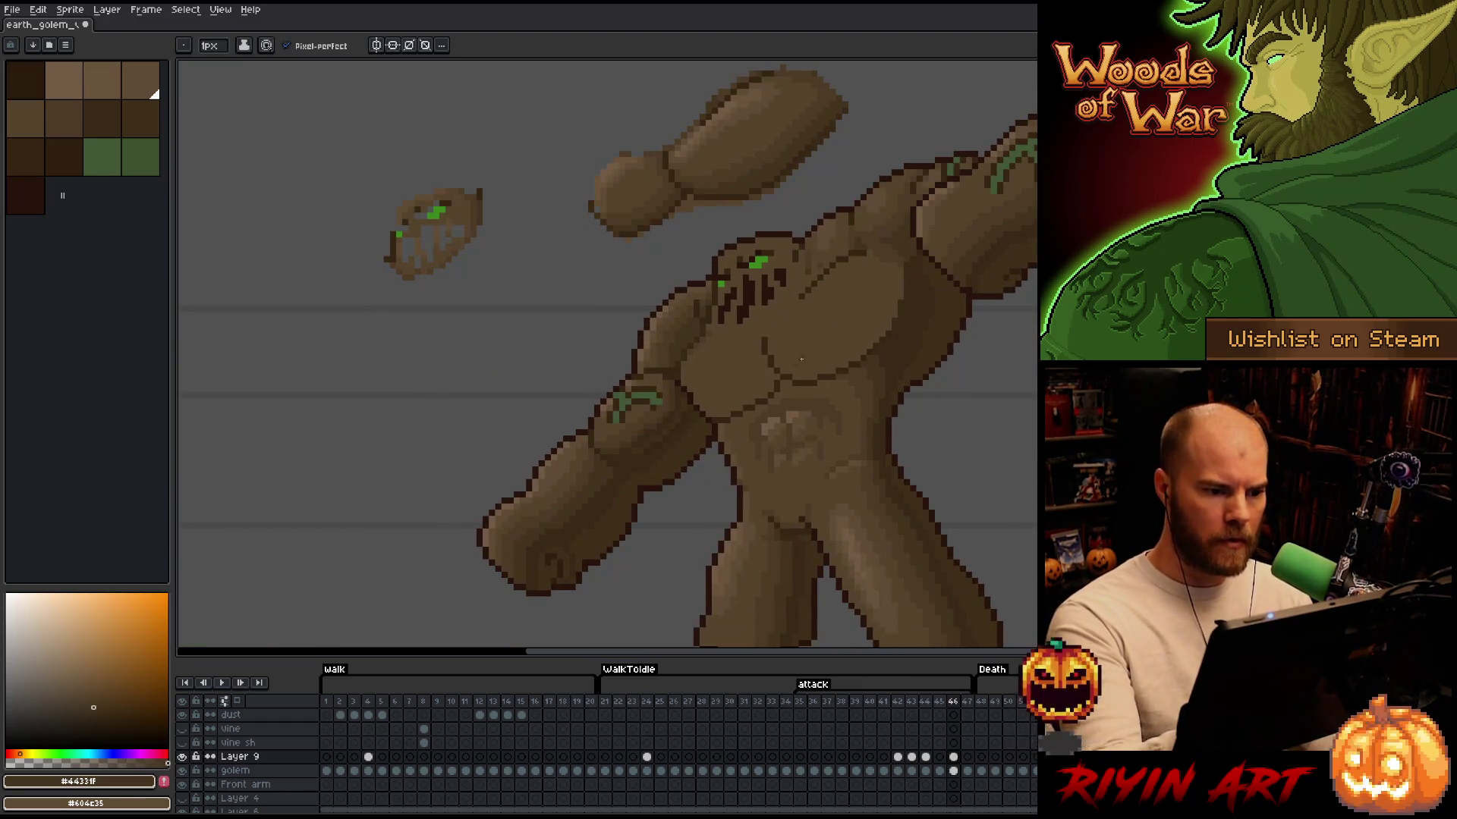
Draw a dark #44331f curve across the chest to outline the chest muscle
left_click_drag(907, 355, 789, 444)
scroll(729, 424, "up", 1)
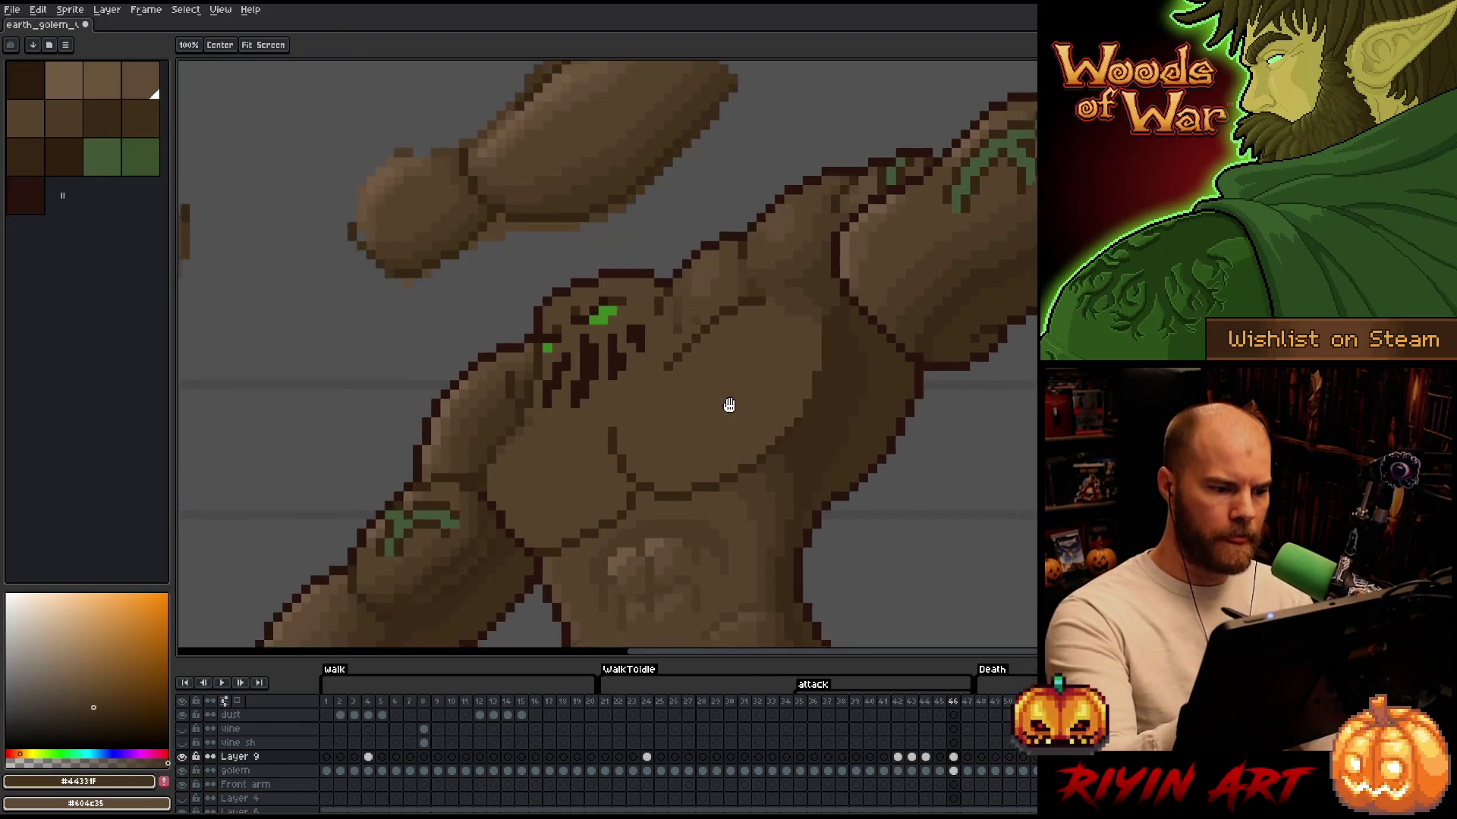
key("alt")
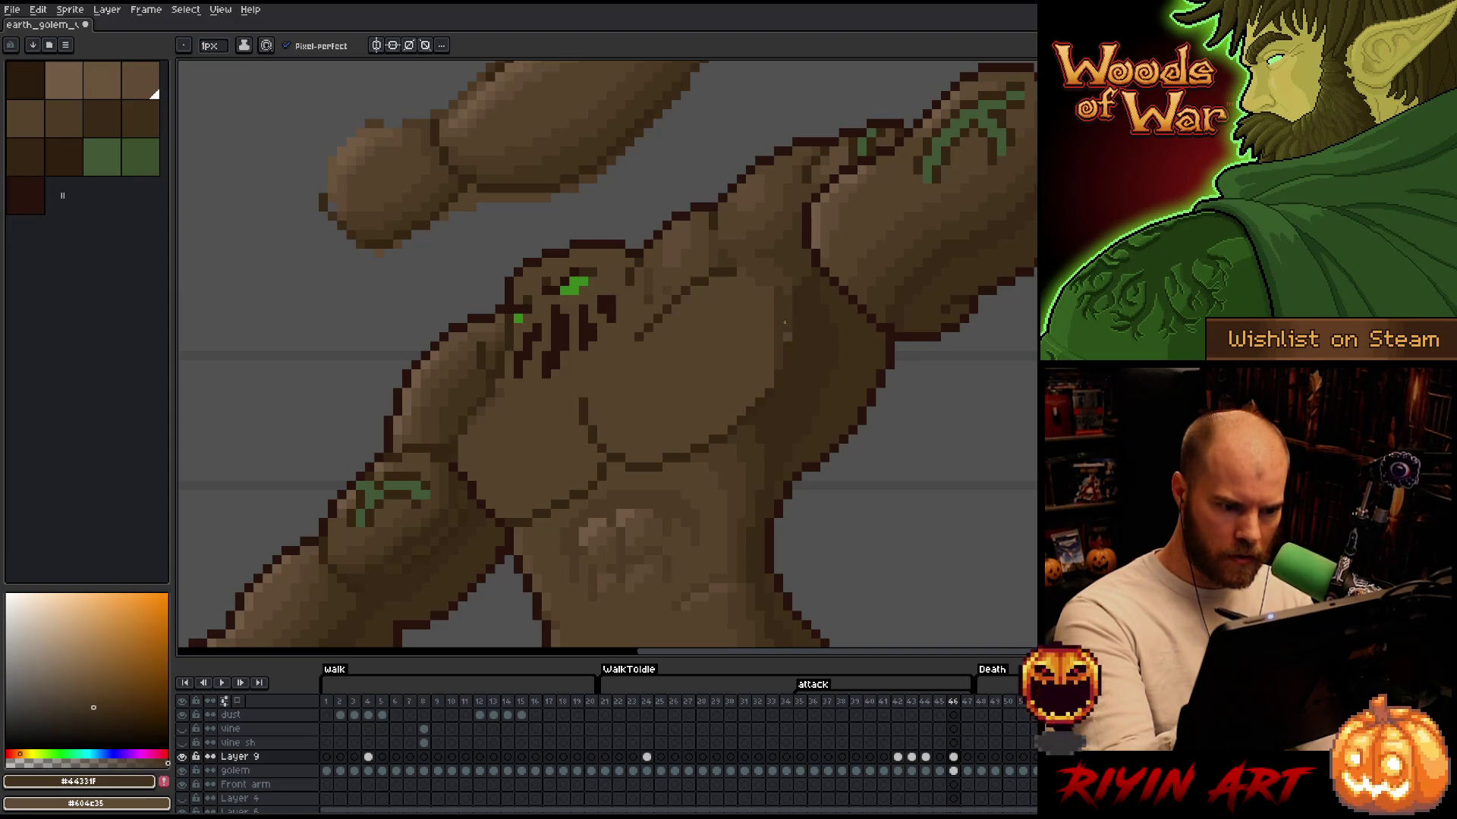
mouse_move(774, 330)
left_mouse_down()
mouse_move(710, 402)
mouse_move(607, 449)
left_mouse_up()
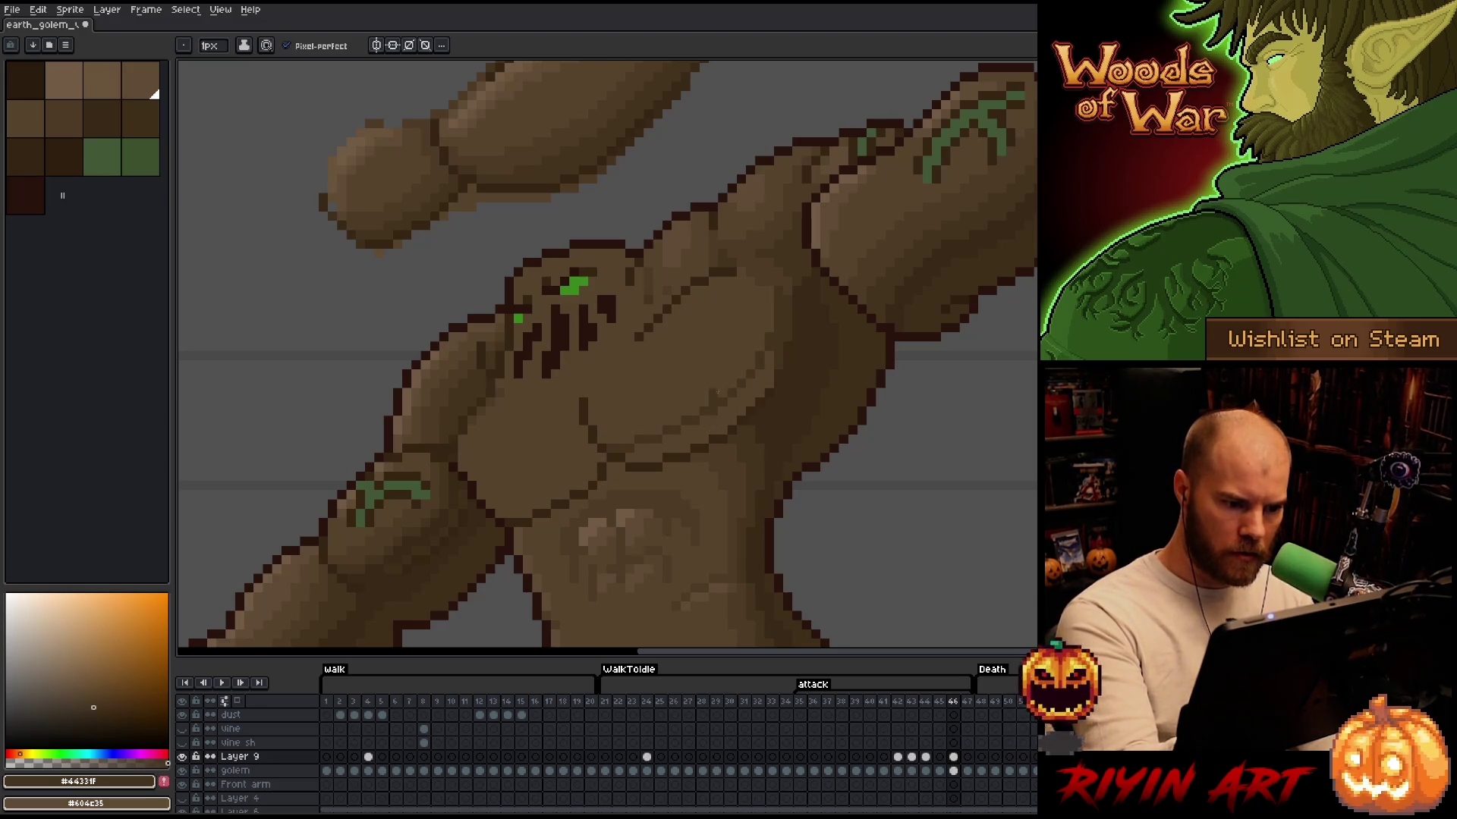
key("i")
left_click(721, 388)
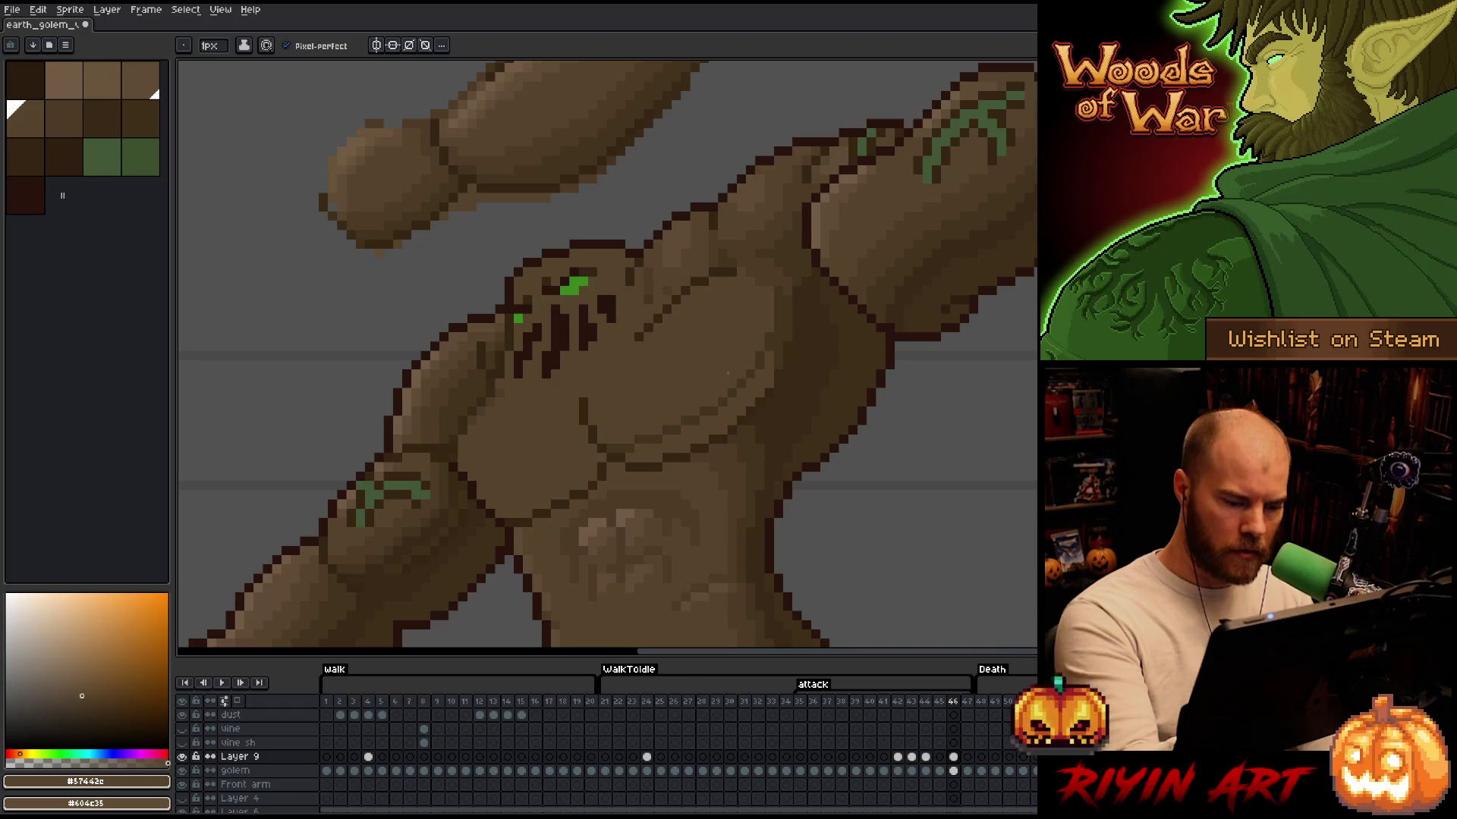
left_click(713, 404, "alt")
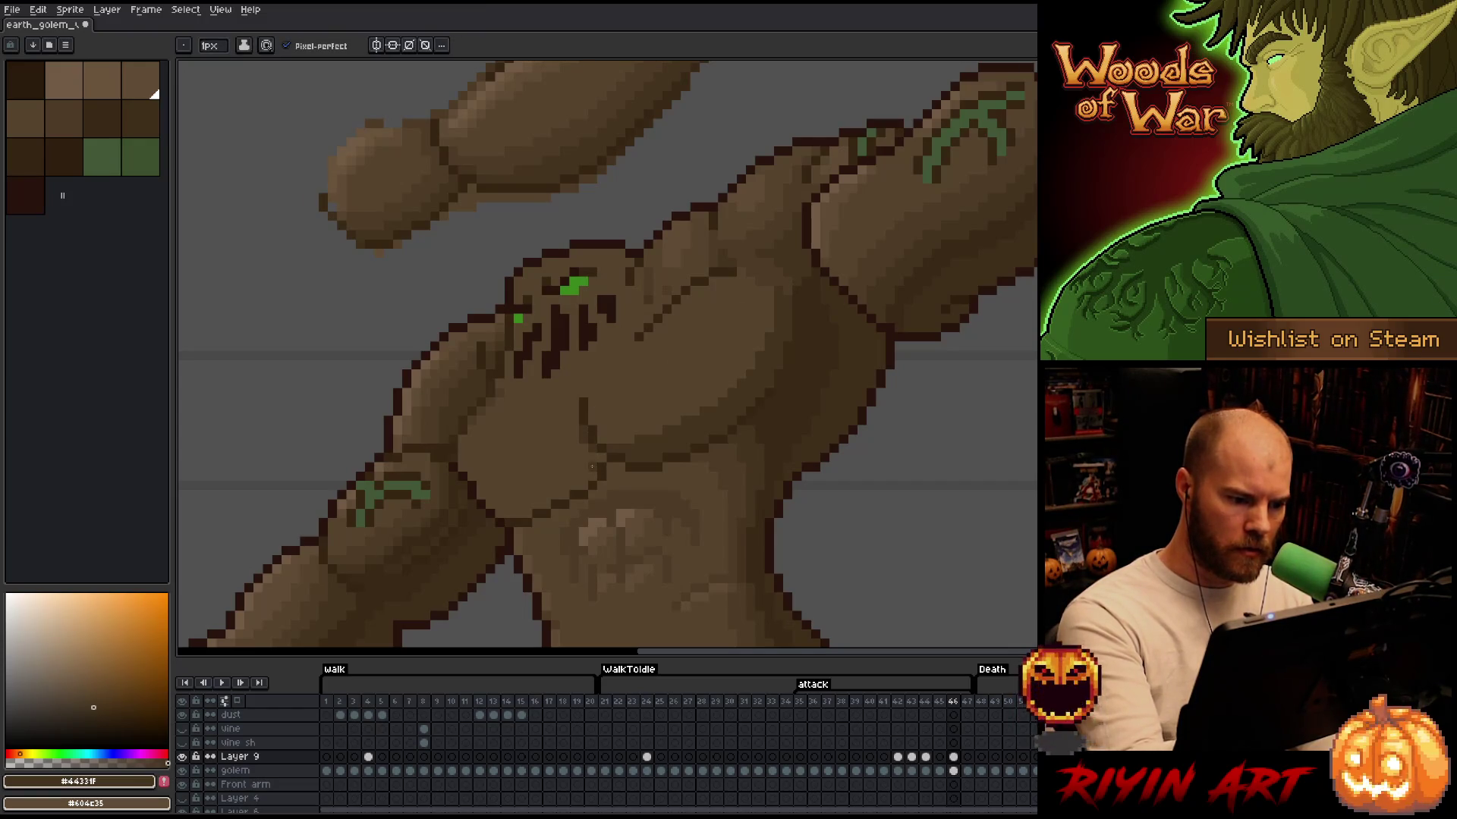
Add a second dark curve along the lower chest and sample mid brown #4d3b26
mouse_move(591, 452)
left_mouse_down()
mouse_move(516, 505)
mouse_move(487, 493)
left_mouse_up()
key("g")
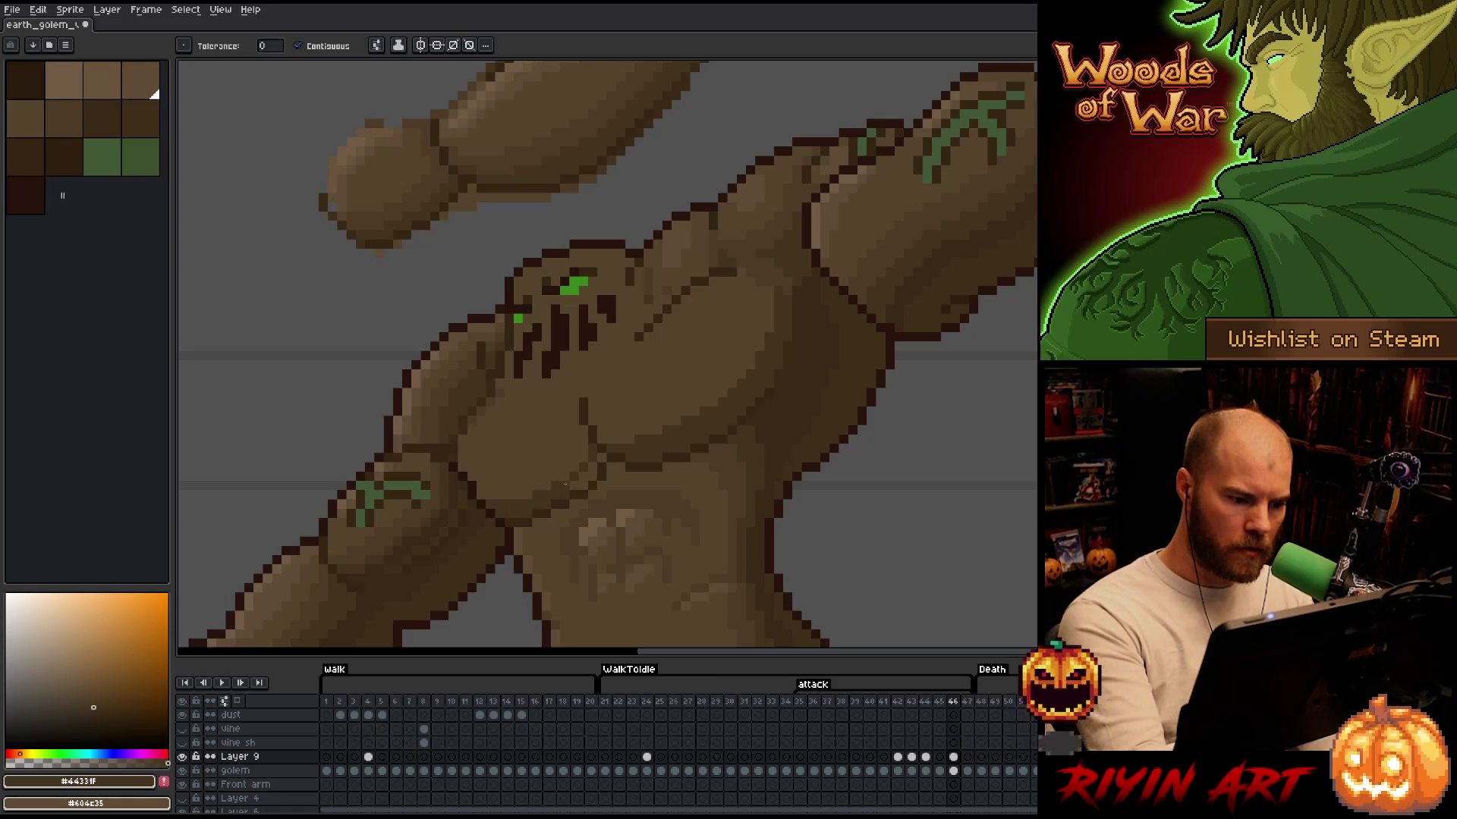
key("b")
left_click(433, 163, "alt")
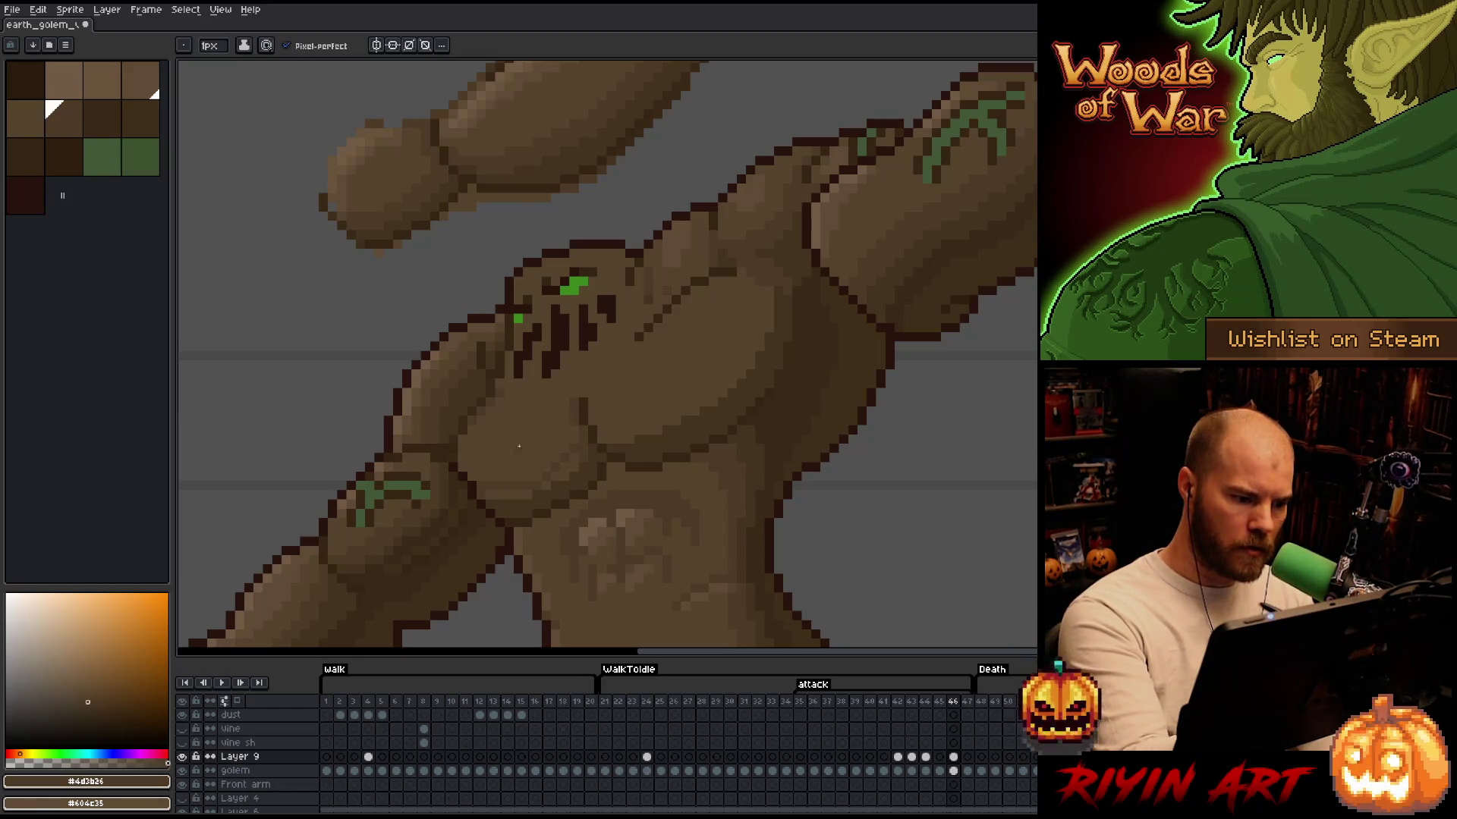
key("g")
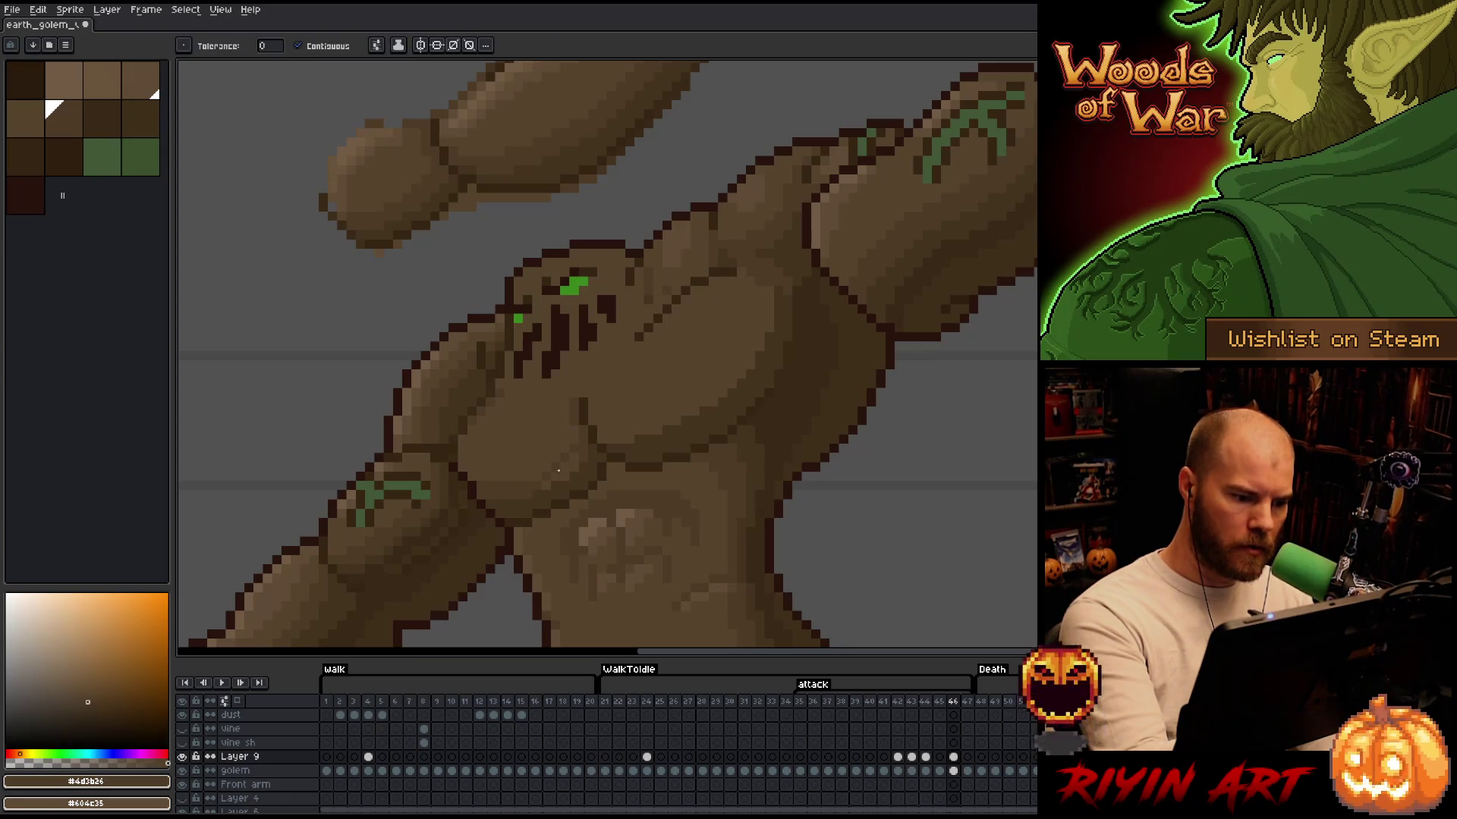
key("b")
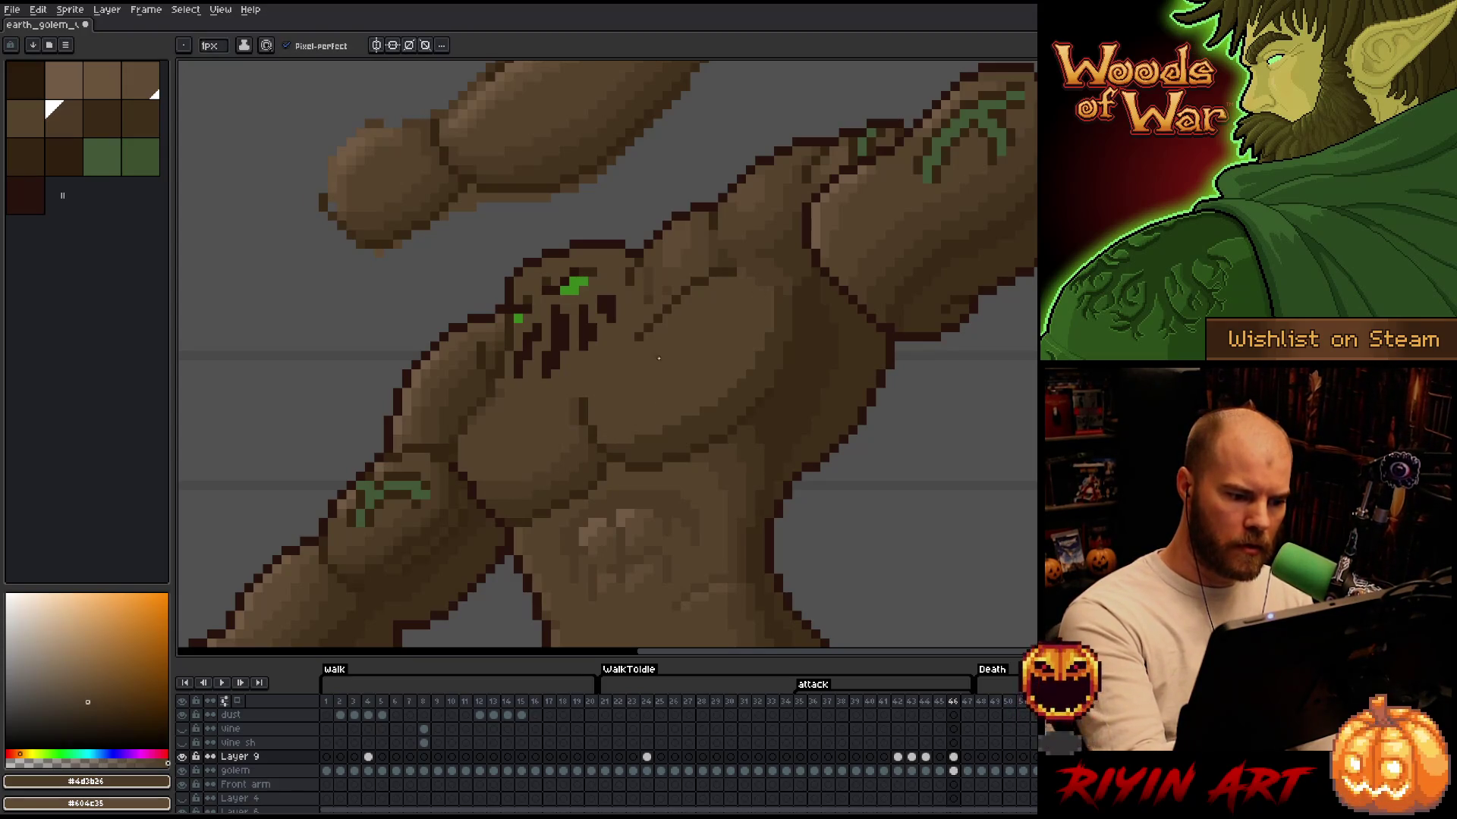
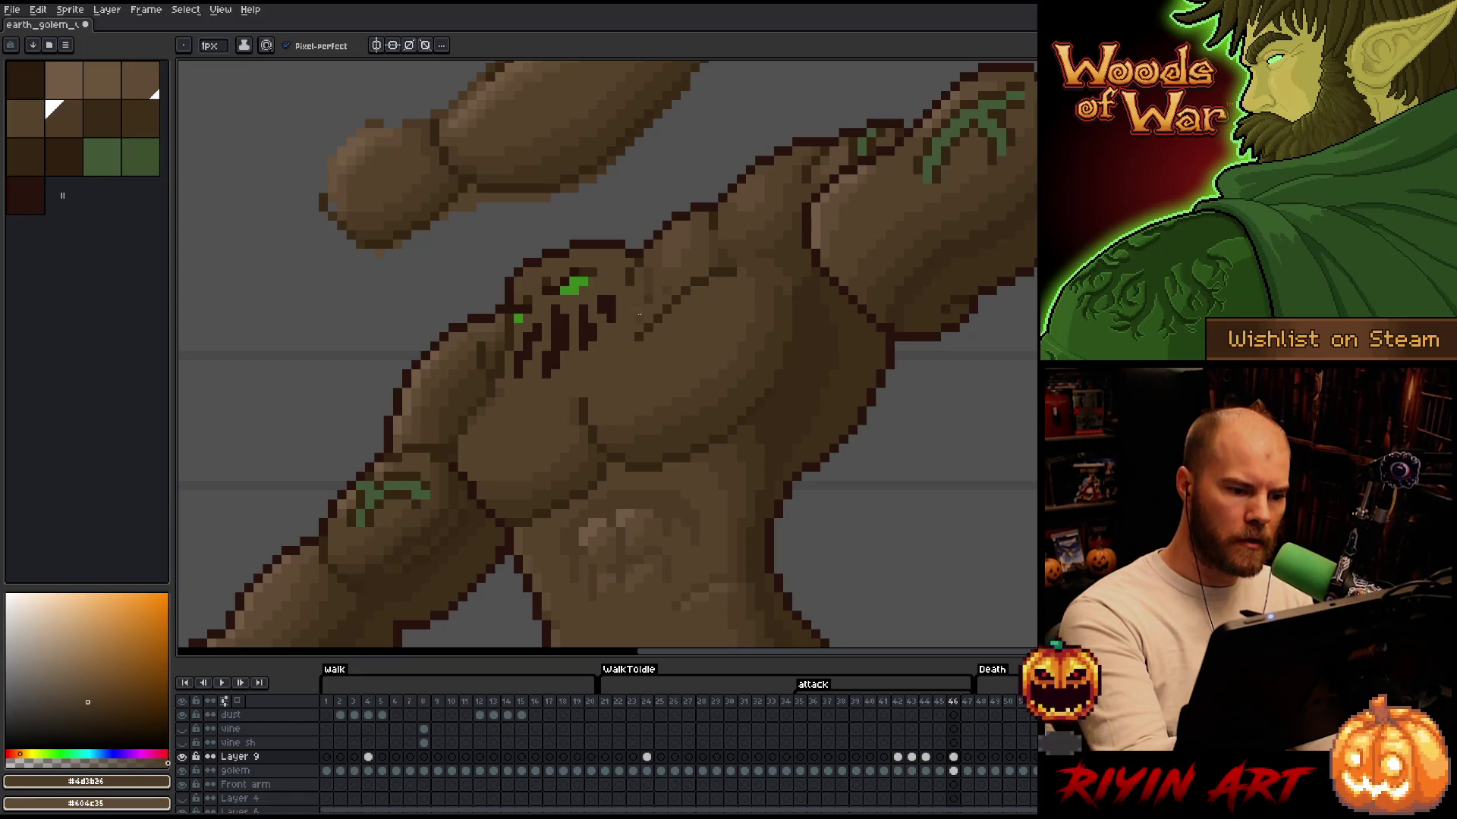
Repaint the chest shading using dark, mid-dark and lighter brown swatches
left_click(640, 312, "alt")
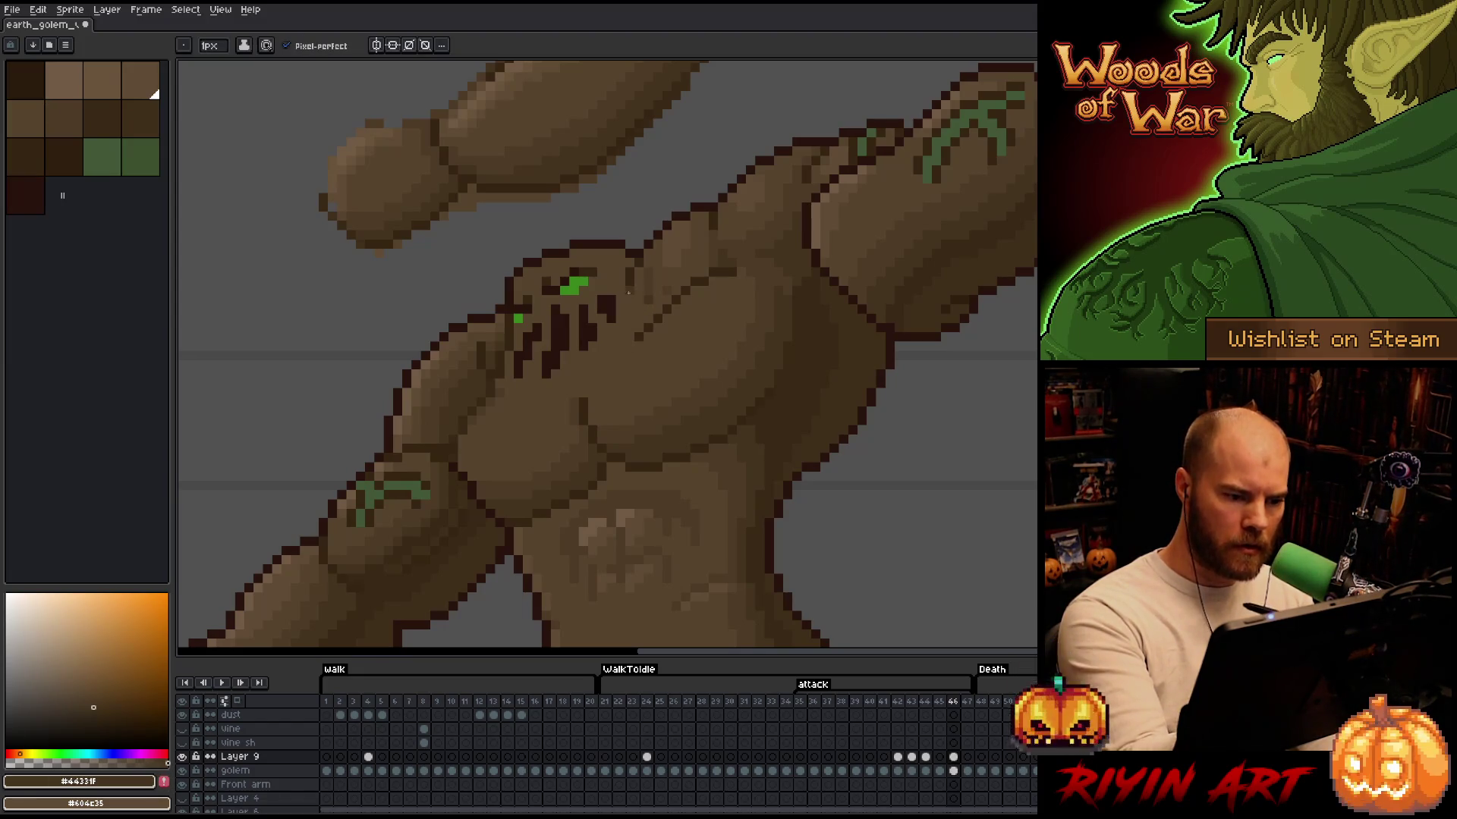
key("alt")
left_click(652, 279, "alt")
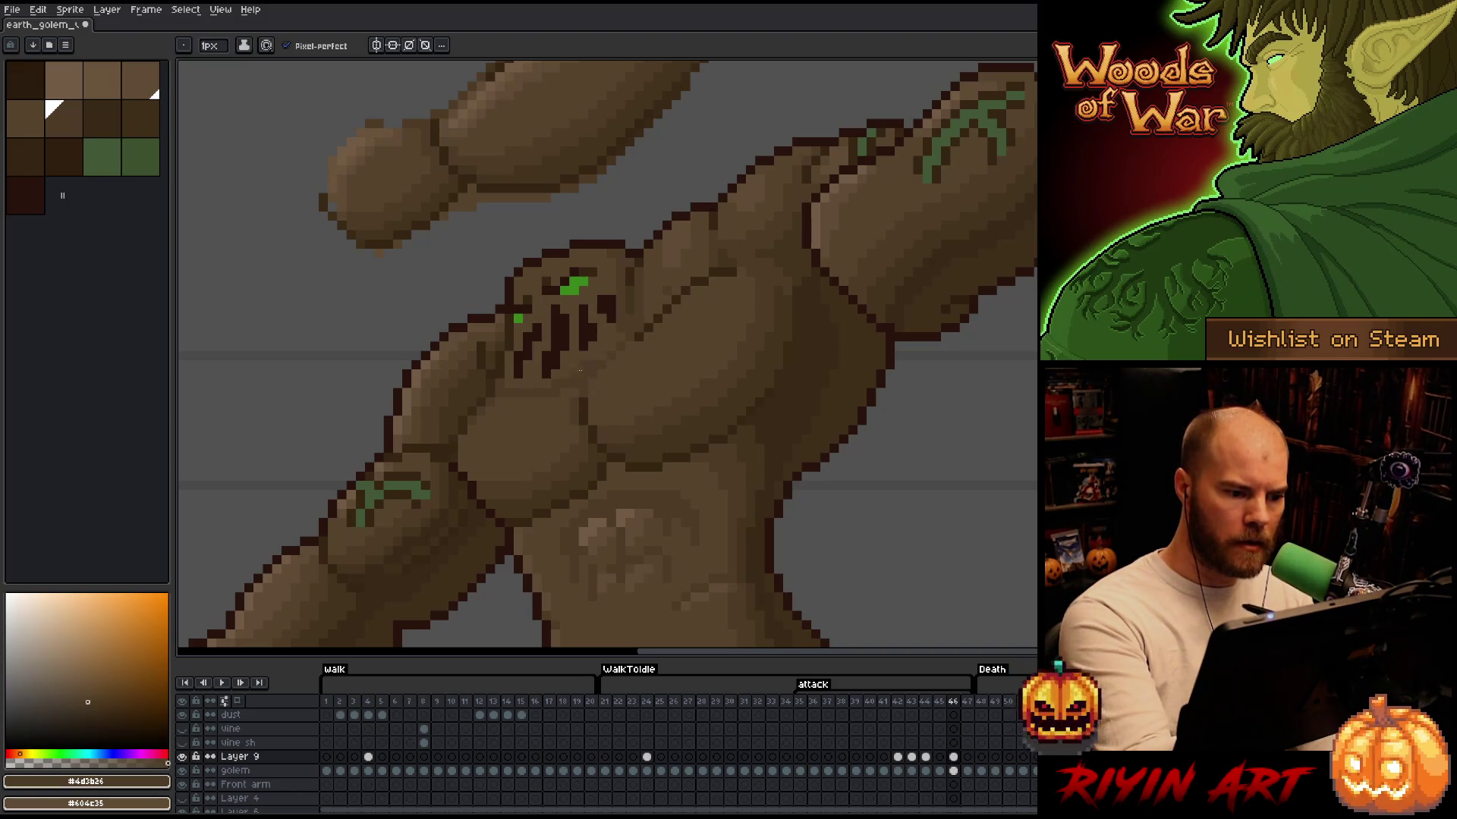
left_click(551, 394, "alt")
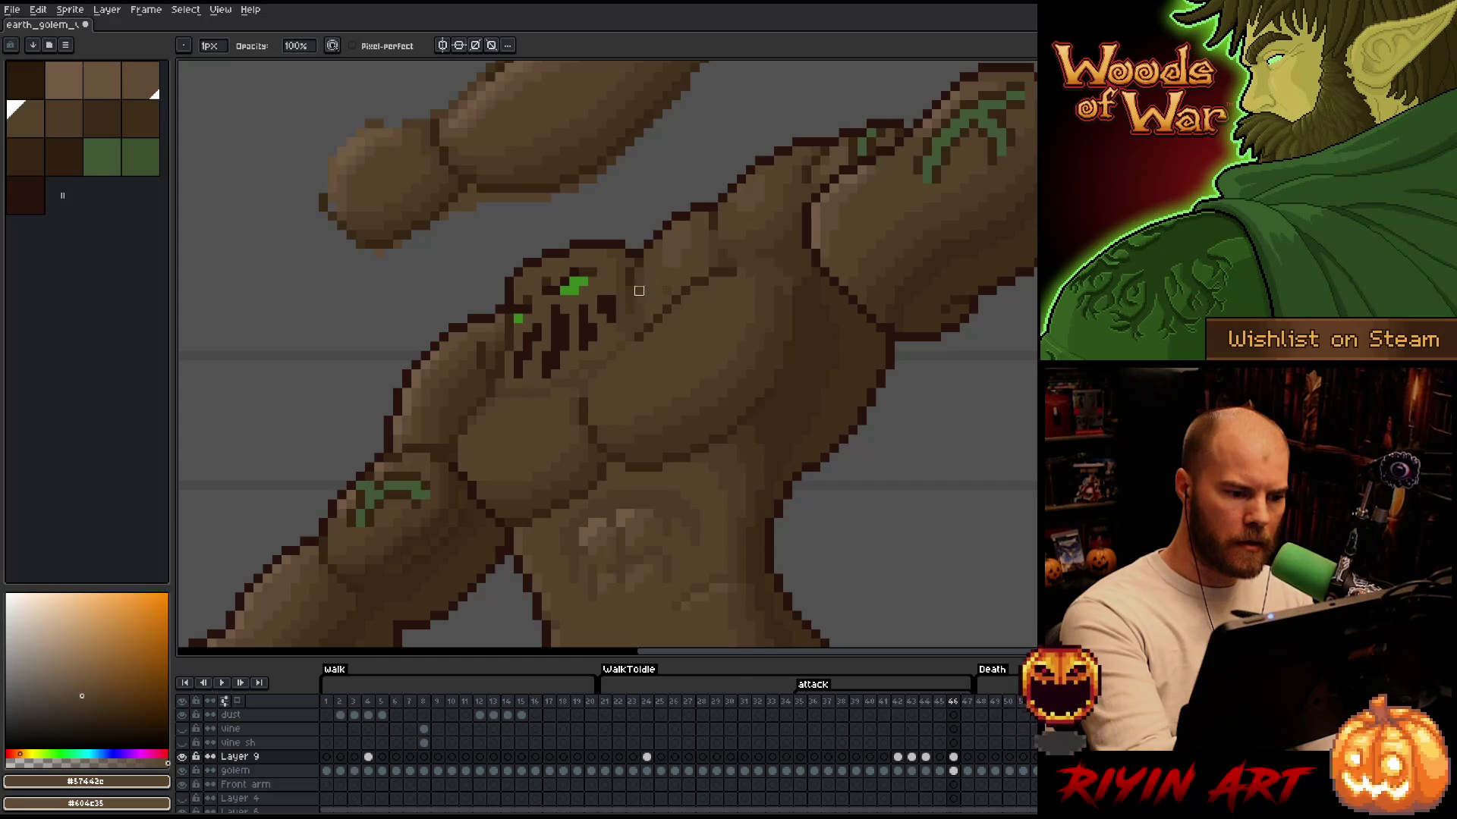
left_click(575, 383, "alt")
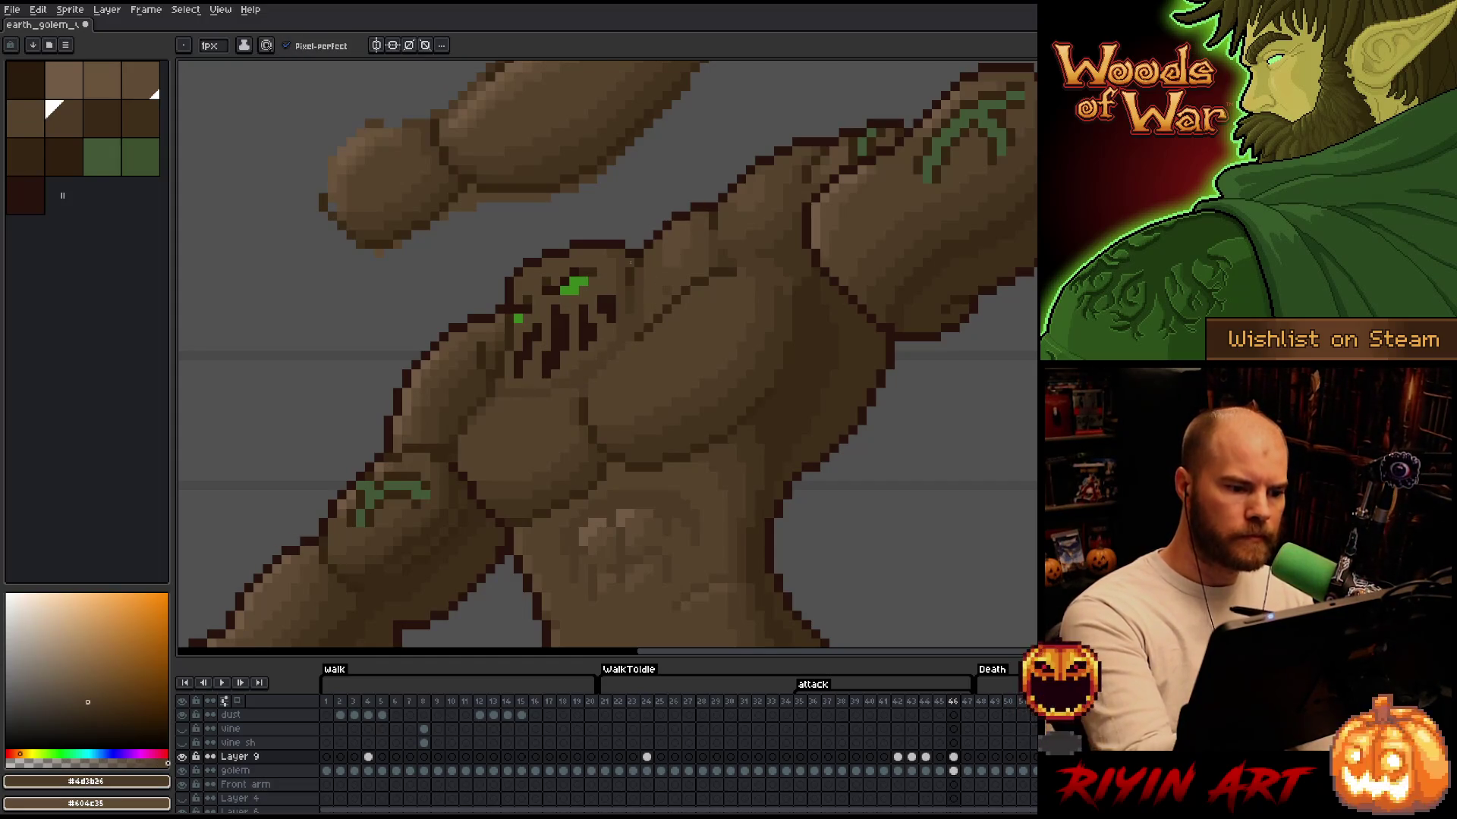
scroll(631, 261, "down", 2)
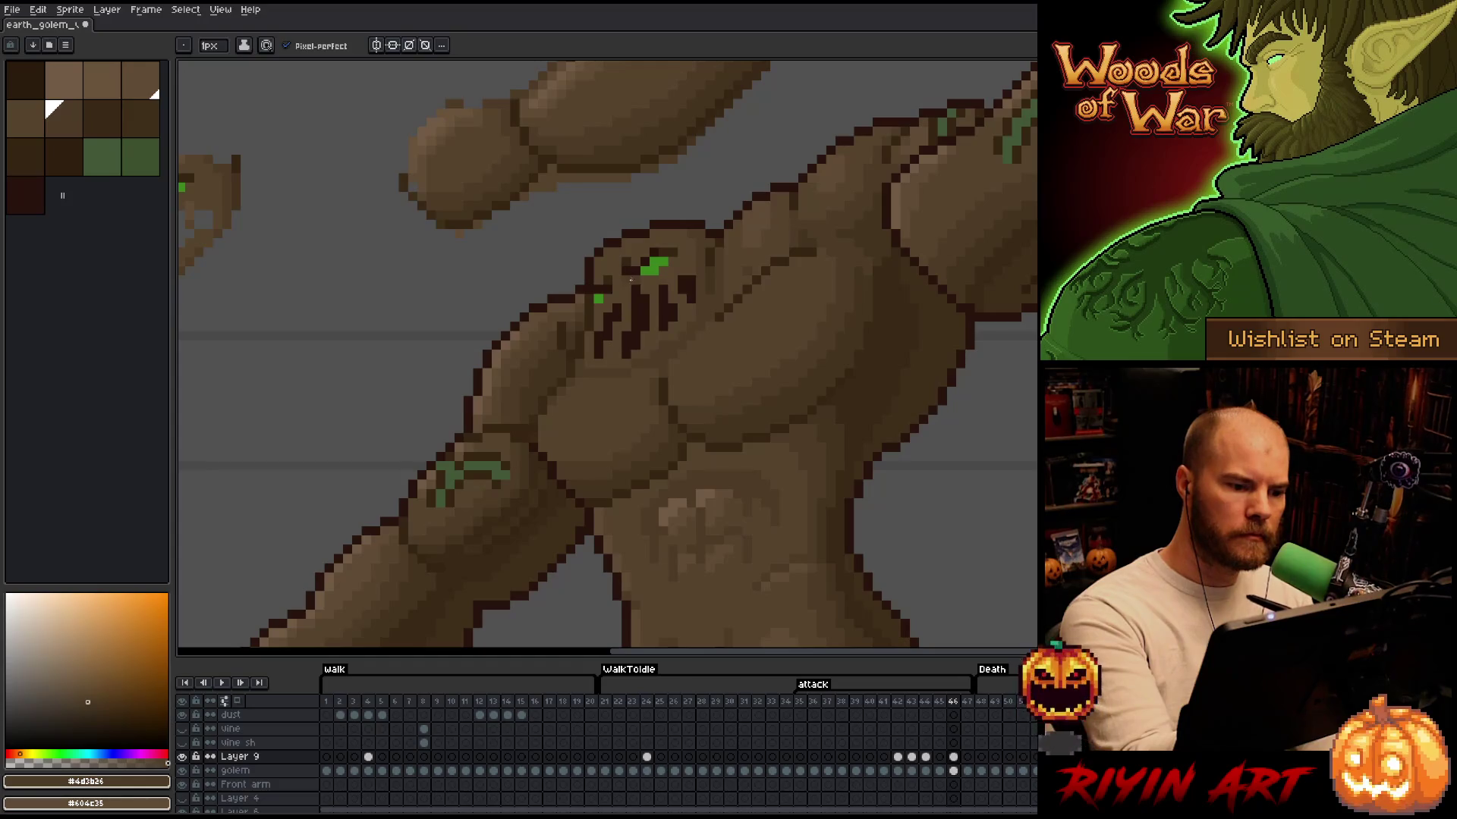
left_click_drag(759, 408, 834, 480)
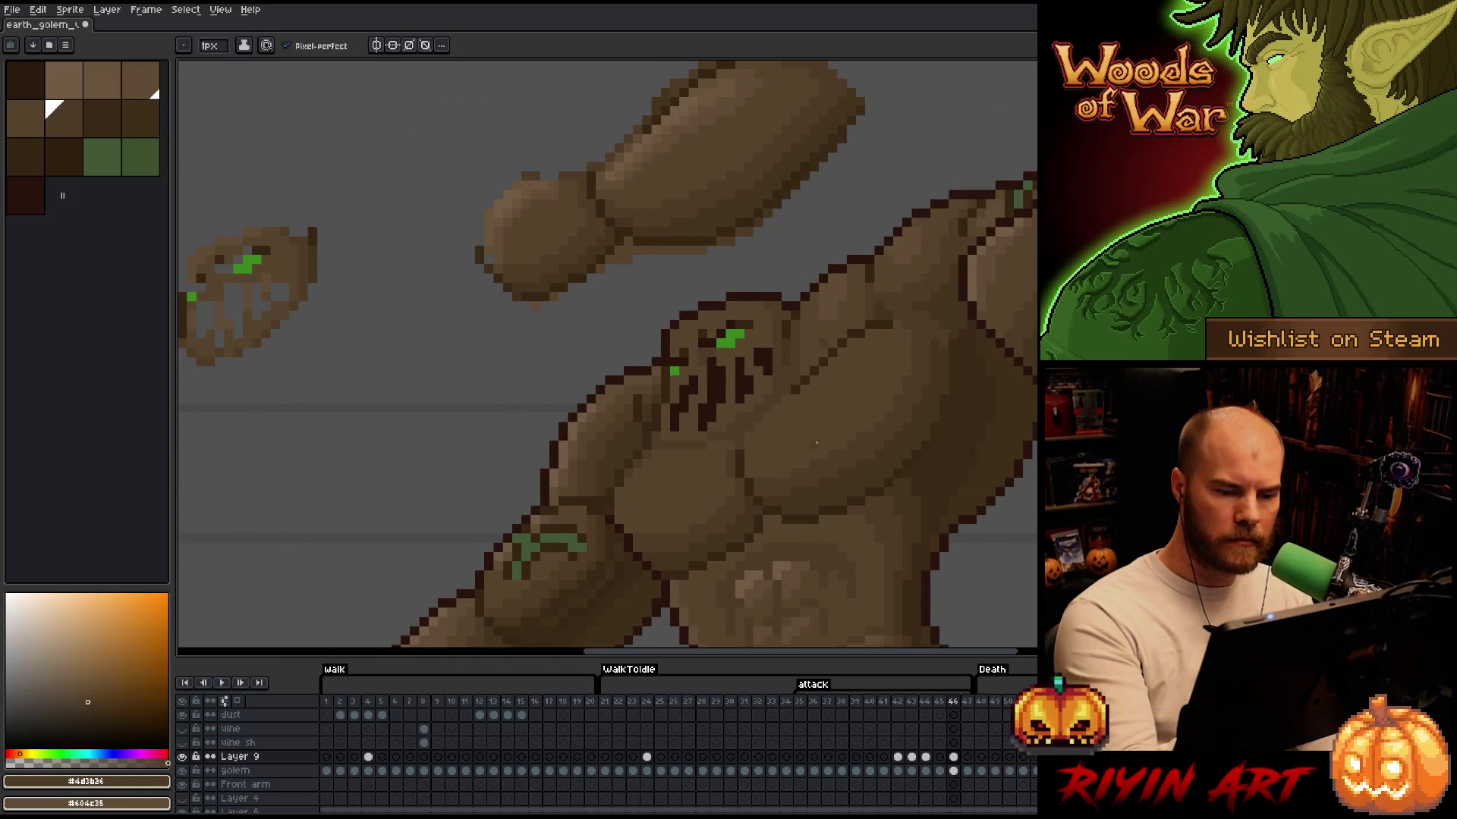
left_click_drag(943, 286, 858, 317)
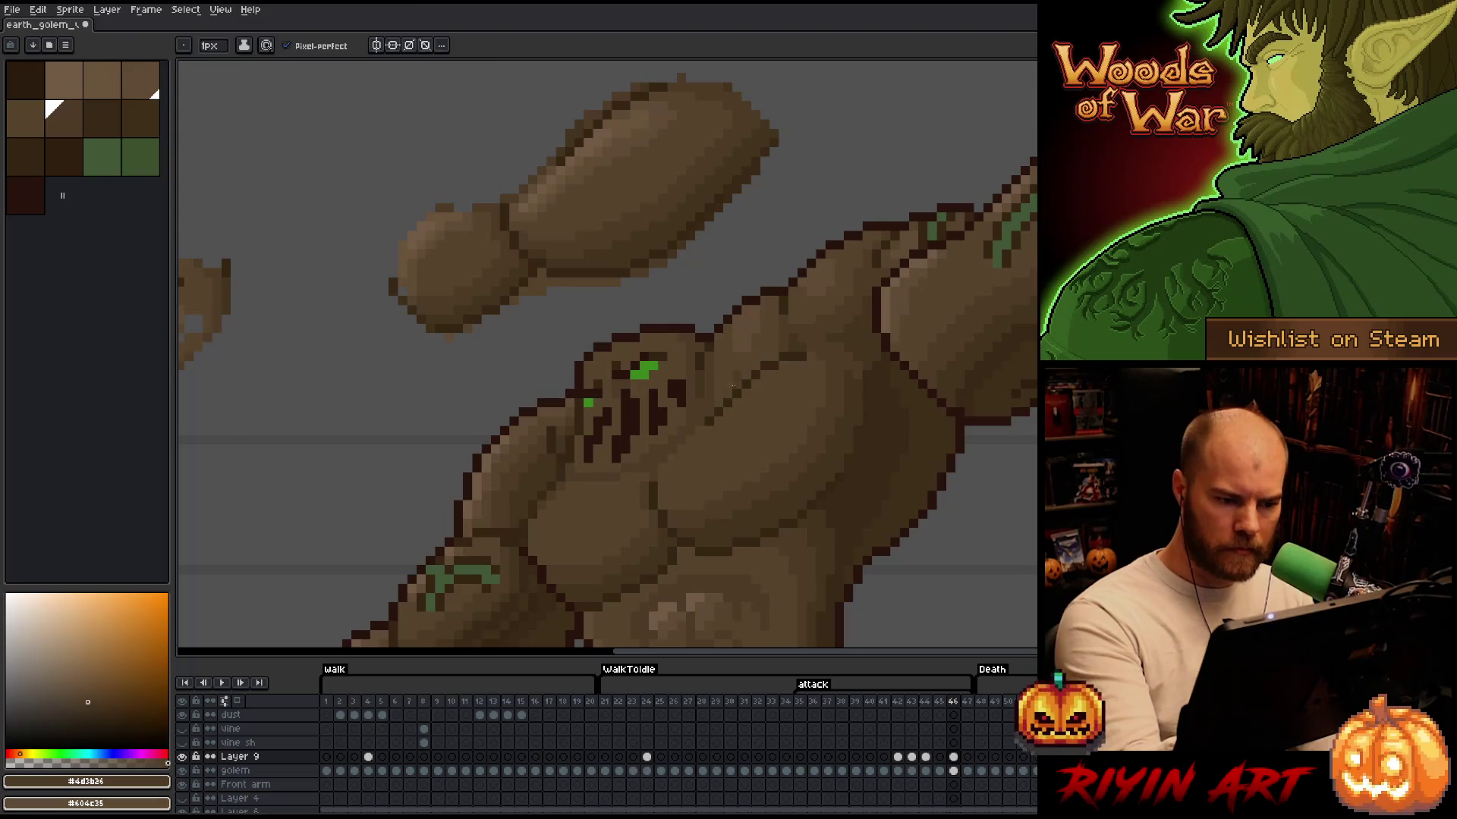
Touch up the centre of the chest with lighter and mid-dark brown pixels
left_click(748, 368, "alt")
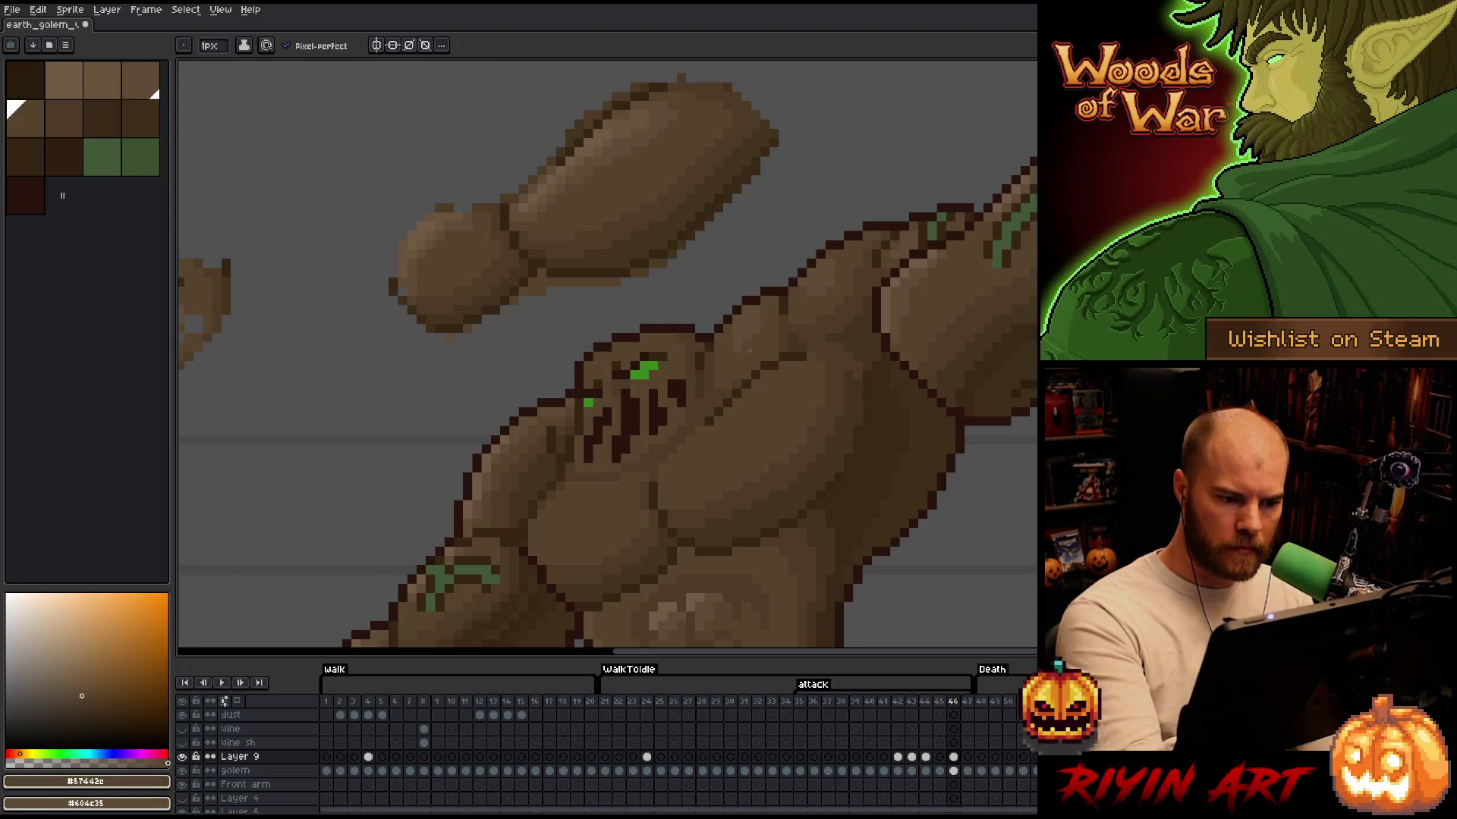
left_click(740, 380, "alt")
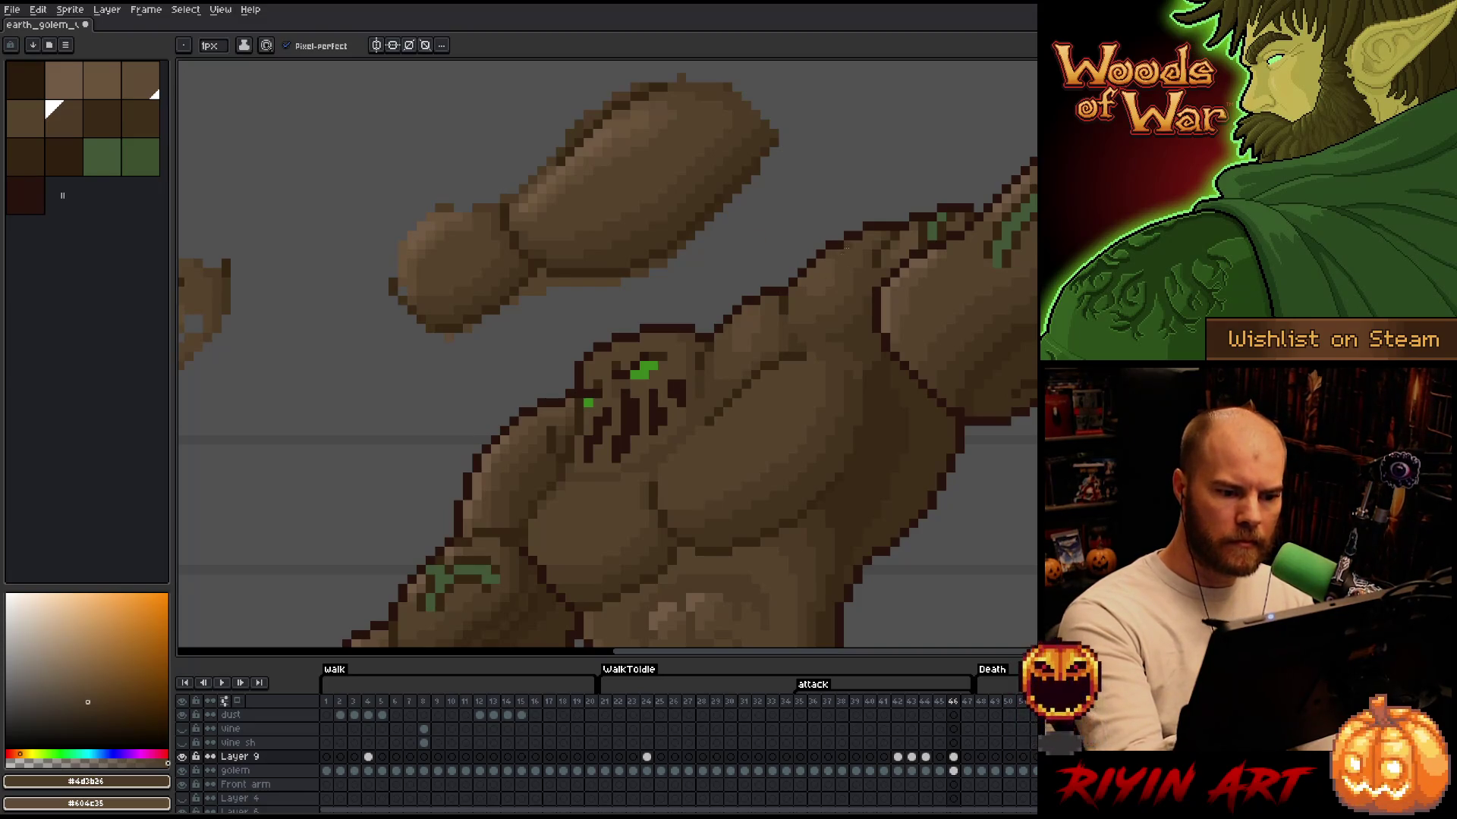
left_click_drag(808, 351, 780, 367)
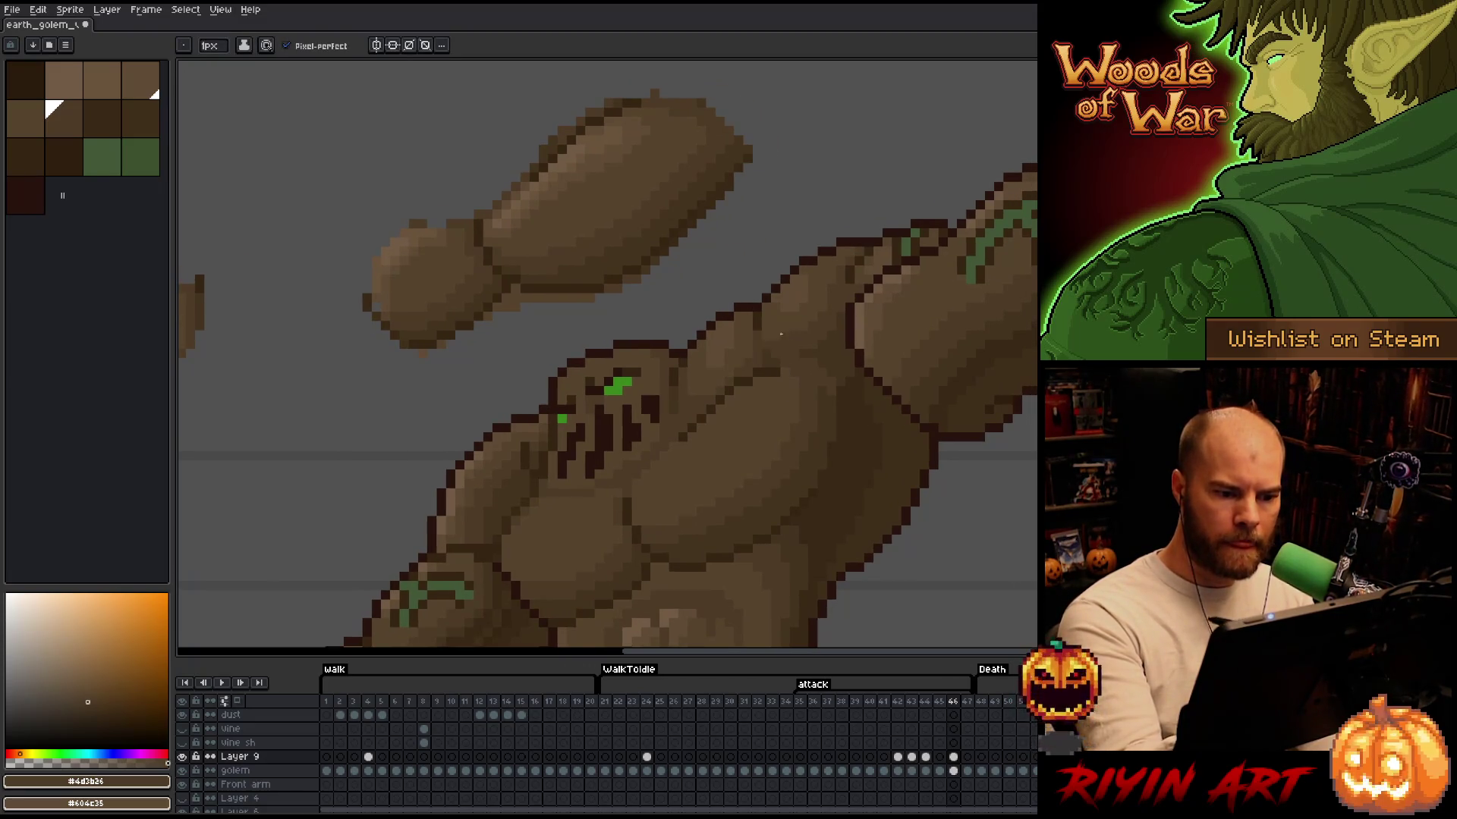
left_click(782, 358, "alt")
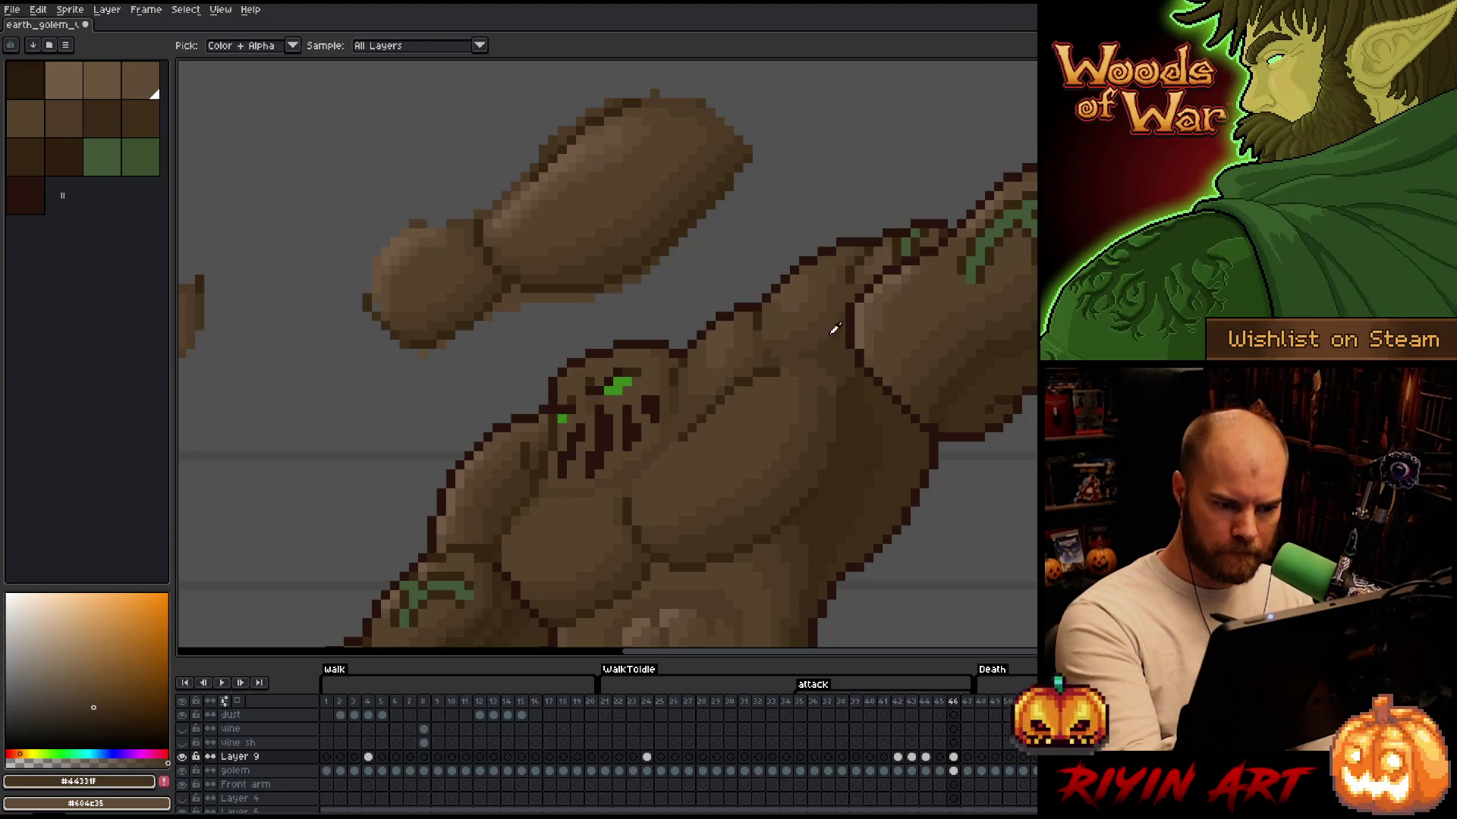
left_click(823, 326, "alt")
left_click(819, 368, "alt")
Shade the shoulder and raised arm with darkest brown, mid brown #604c35 and highlight #69533b
left_click_drag(817, 364, 785, 324)
left_click(852, 380, "alt")
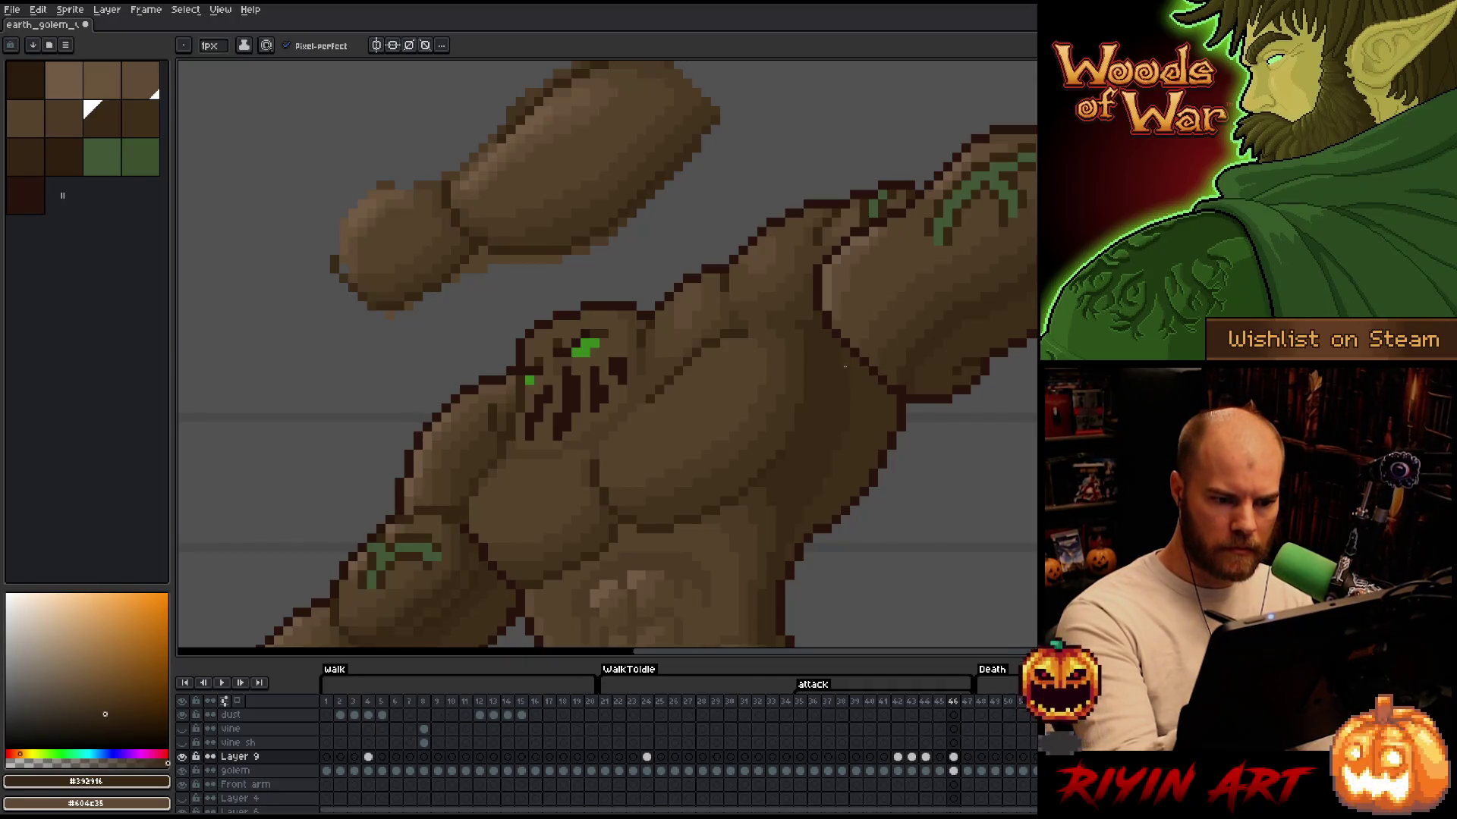
mouse_move(867, 469)
left_mouse_down()
mouse_move(1029, 297)
mouse_move(1026, 357)
left_mouse_up()
left_click_drag(862, 417, 836, 527)
left_click_drag(803, 302, 744, 349)
key("alt")
left_click(683, 198)
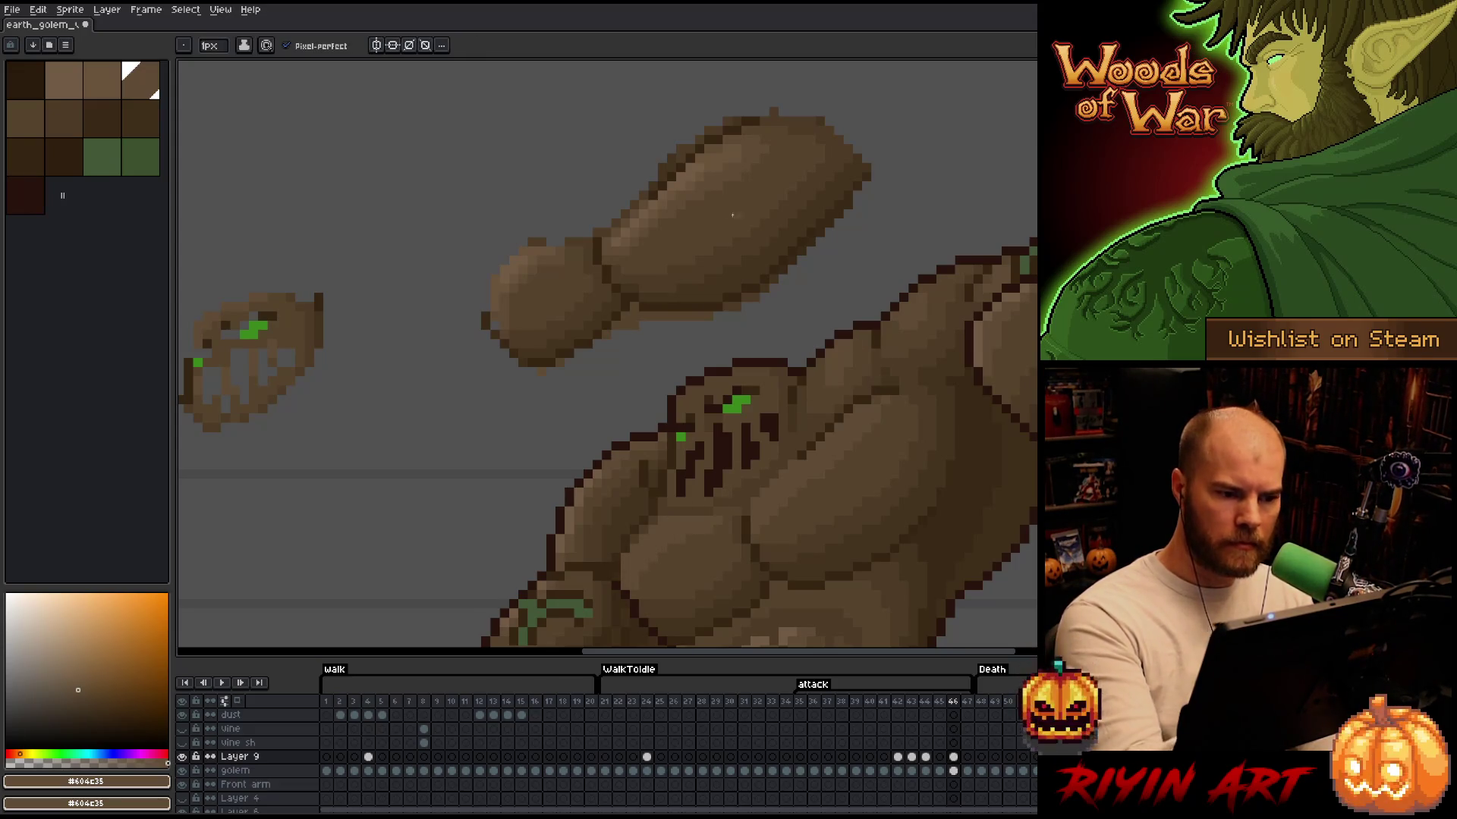
left_click(765, 241, "alt")
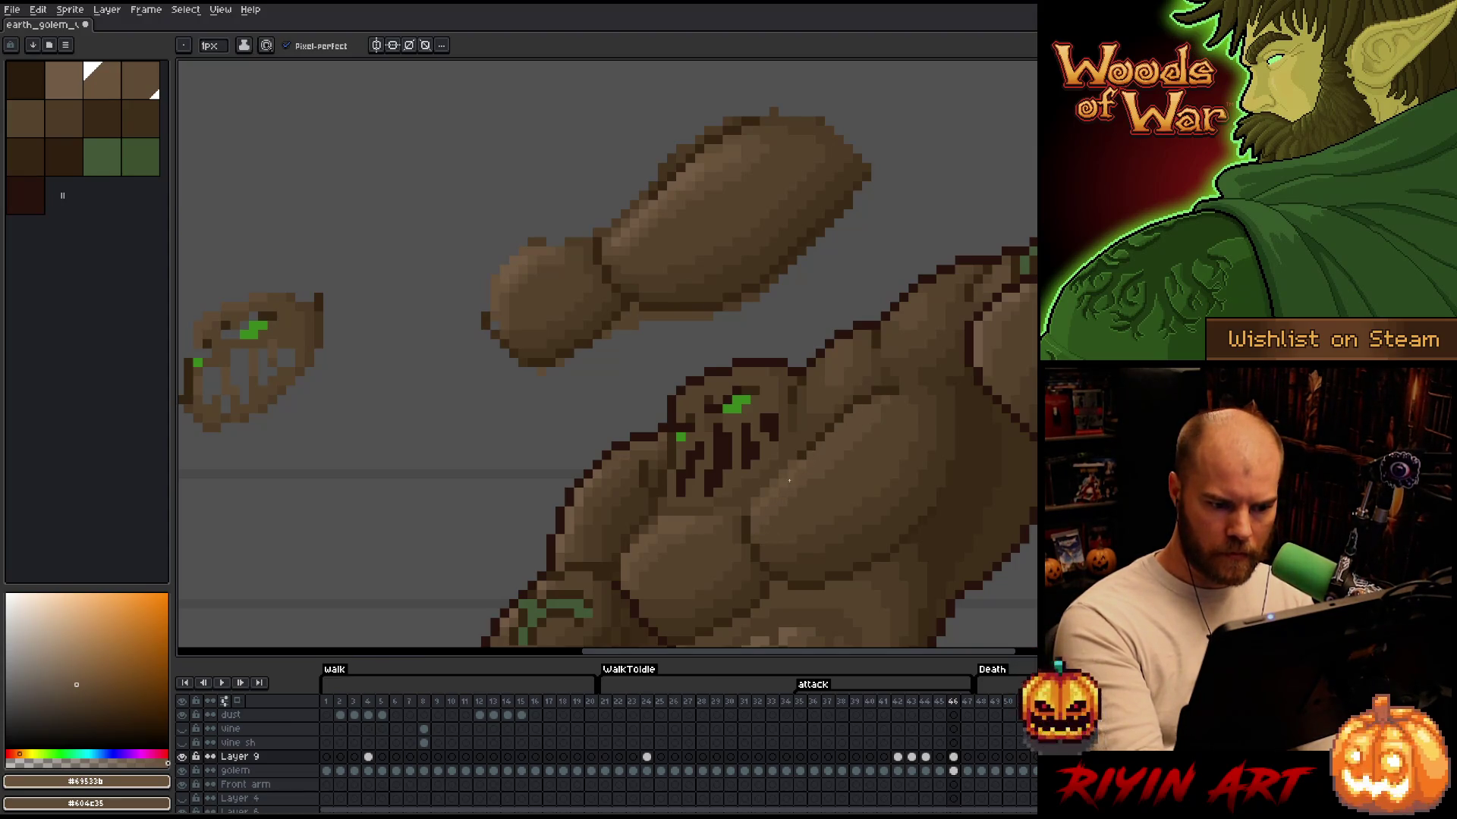
left_click(182, 756)
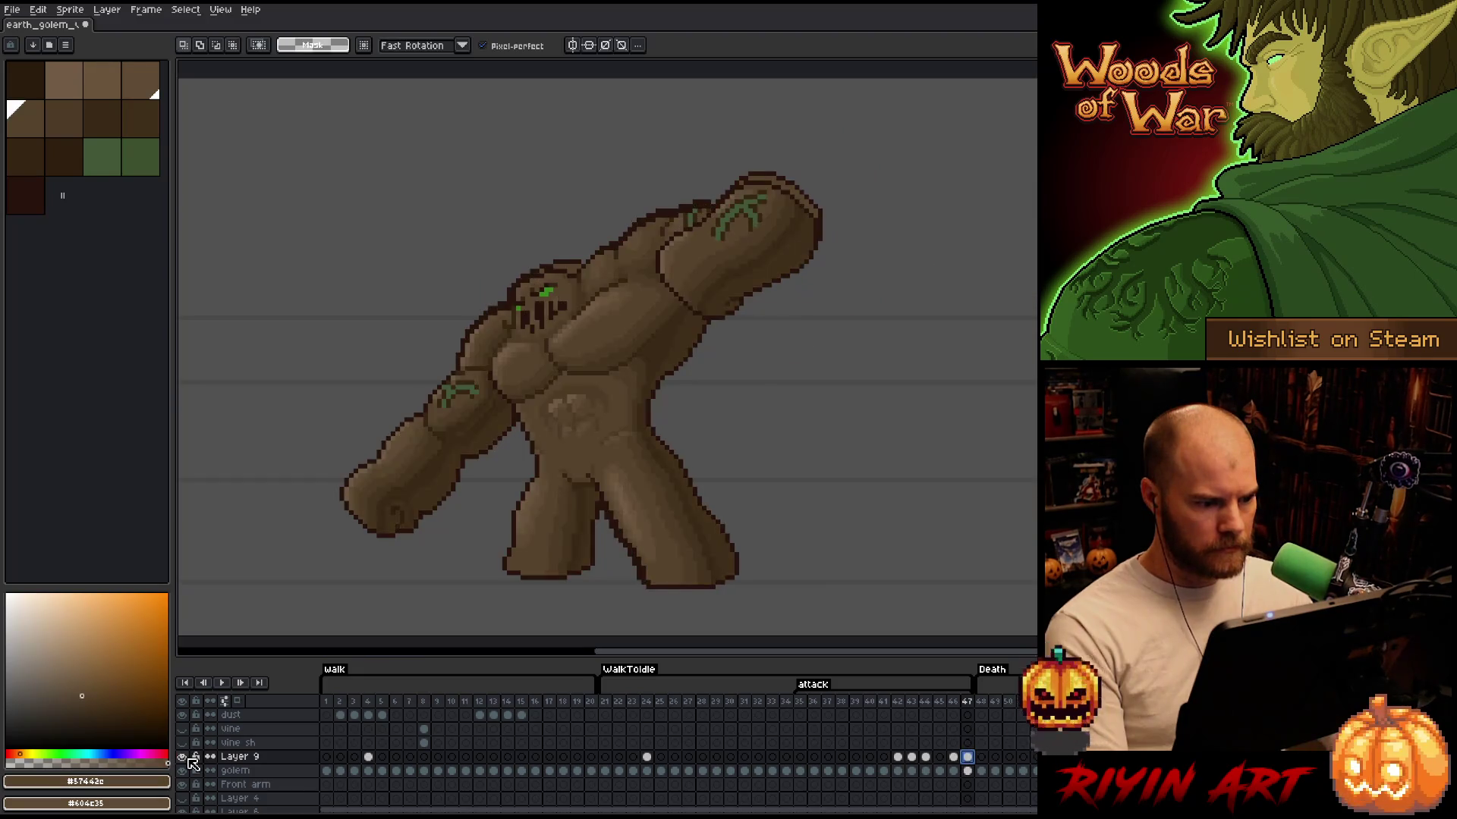
Compare Layer 9 shading on/off and frame 46 against 47, then save the animation
left_click(182, 756)
left_click(186, 757)
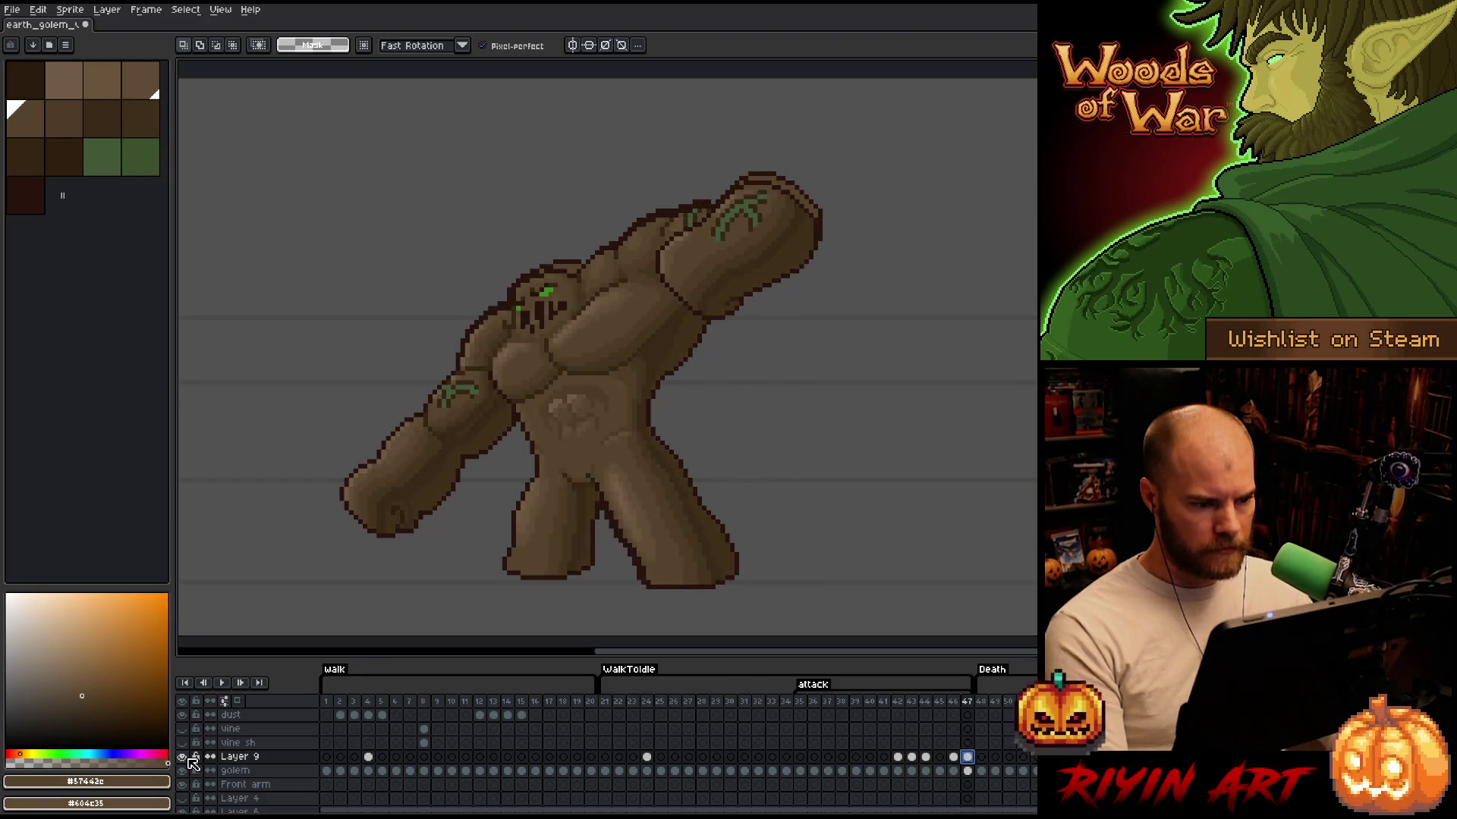
left_click(959, 756)
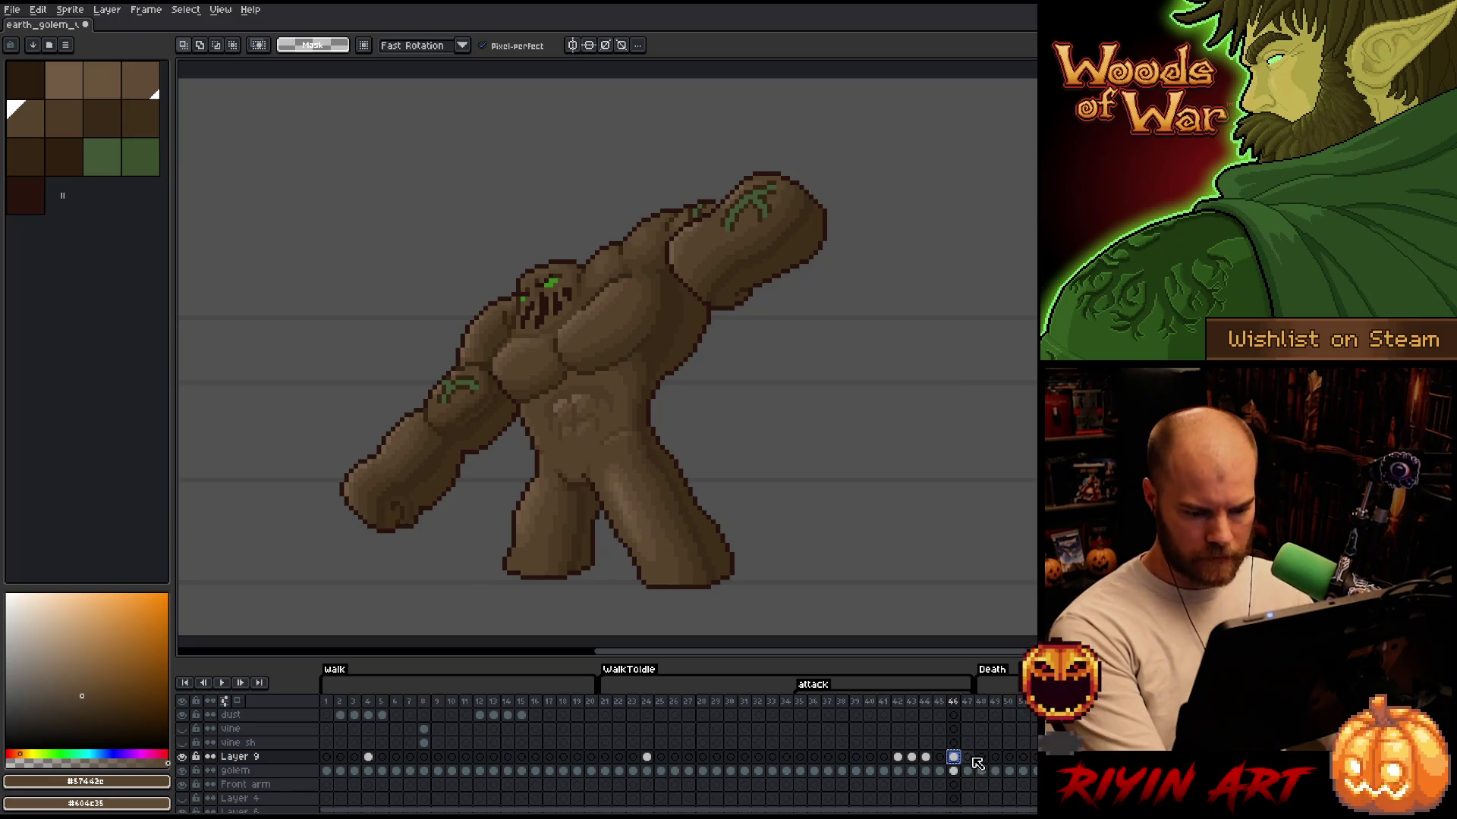
left_click(967, 757)
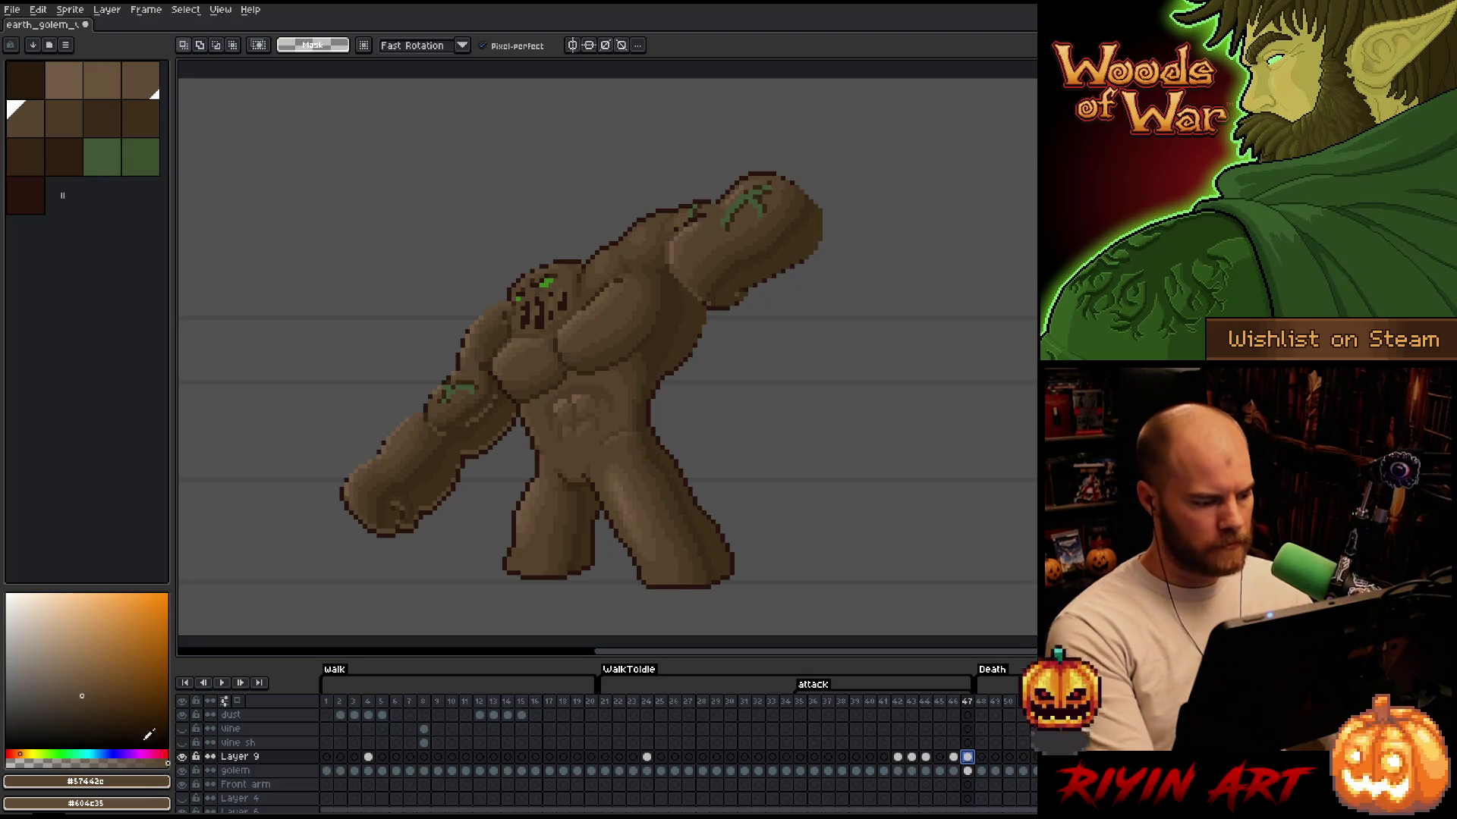
left_click(183, 757, "alt")
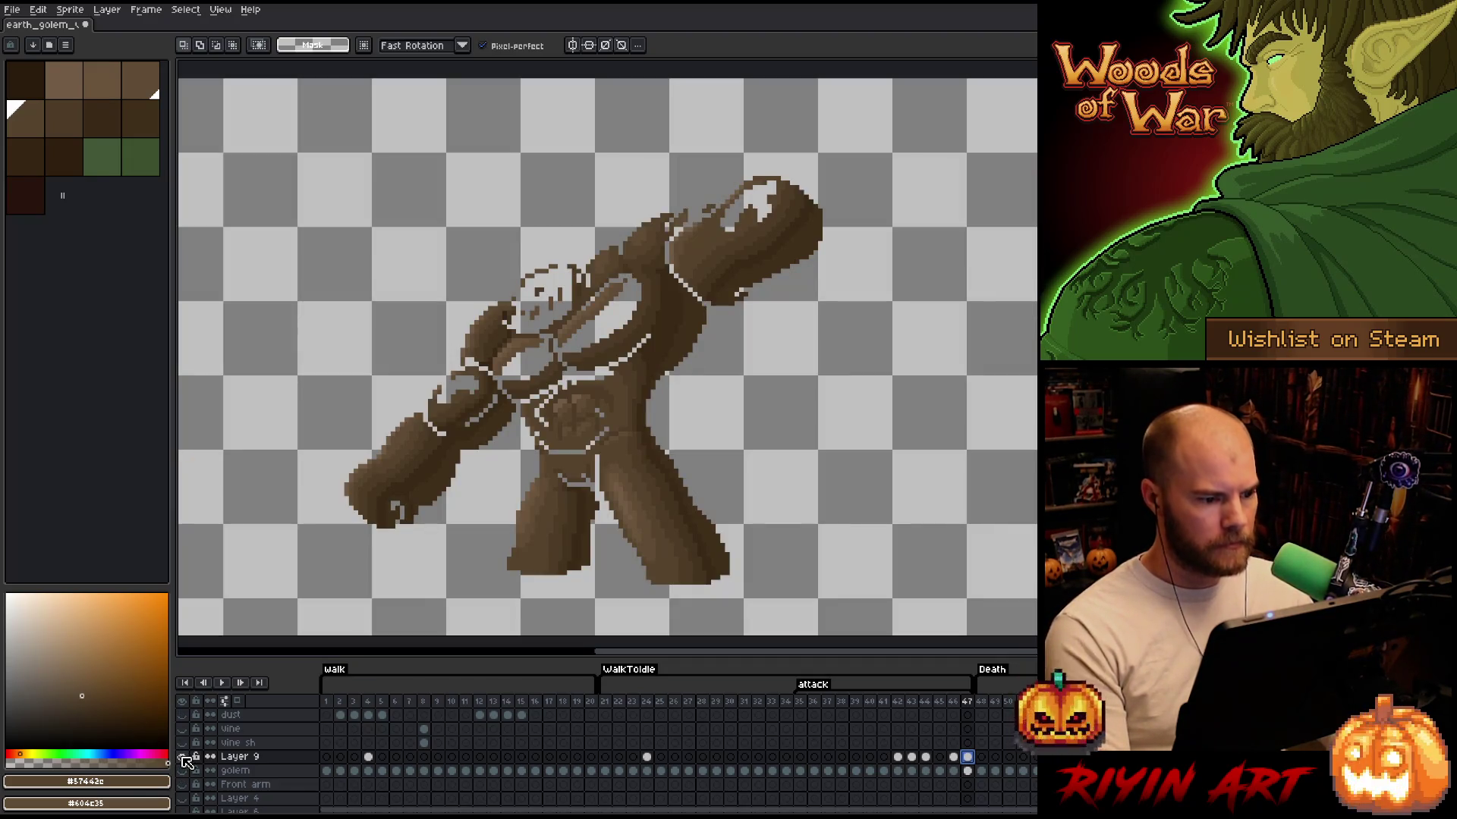
left_click(183, 757, "alt")
left_click_drag(508, 312, 595, 311)
key("ctrl+s")
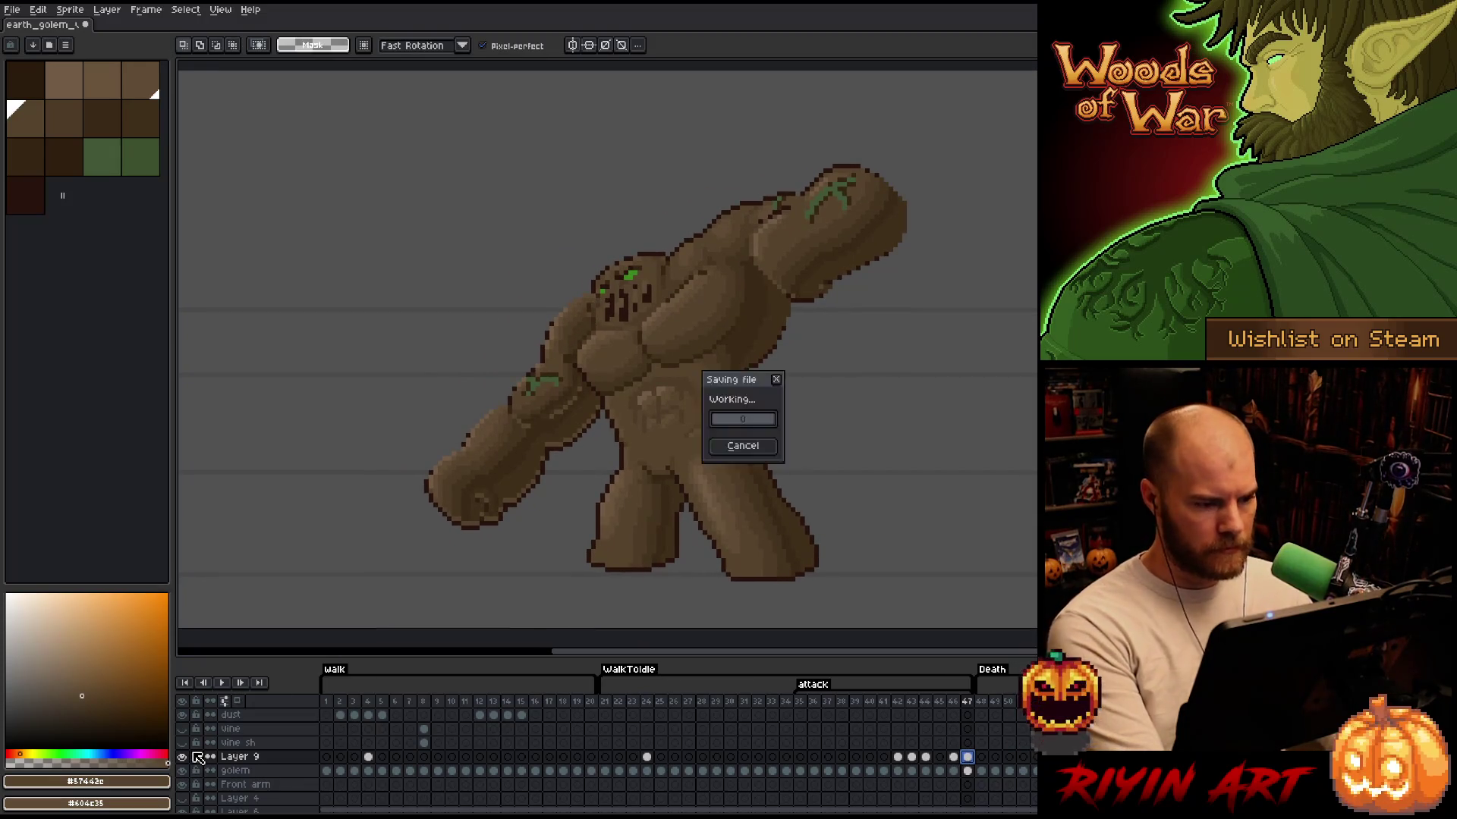
Recheck Layer 9 shading, then lasso the lowered front arm and move it a few pixels down
left_click(185, 757)
left_click(185, 757)
left_click(185, 757)
left_click(184, 757)
left_click(185, 757)
left_click(184, 757)
left_click(184, 757)
left_click(184, 757)
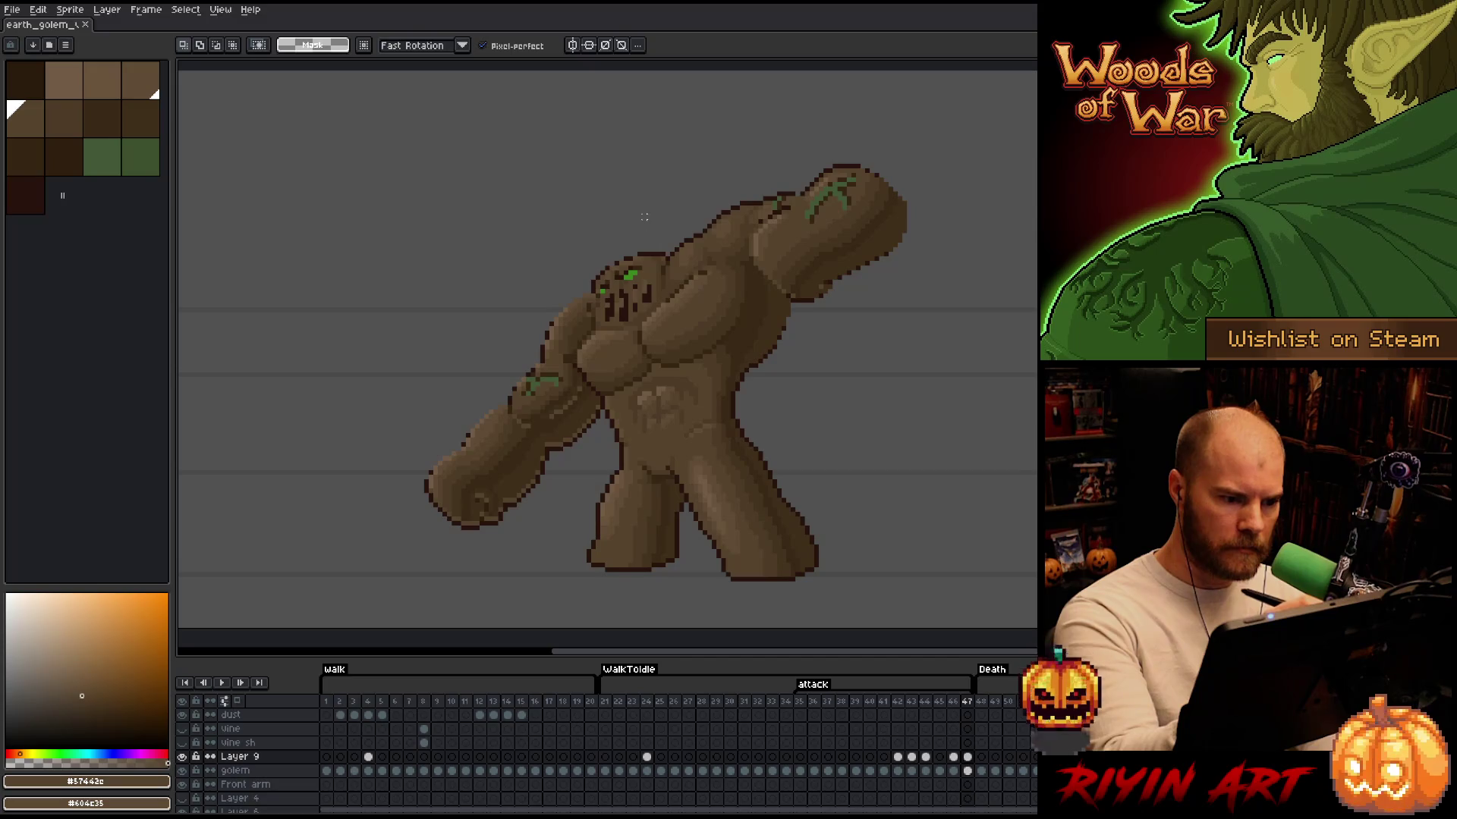
mouse_move(588, 298)
left_mouse_down()
mouse_move(570, 356)
mouse_move(592, 390)
mouse_move(579, 494)
mouse_move(588, 275)
left_mouse_up()
left_click_drag(477, 427, 477, 430)
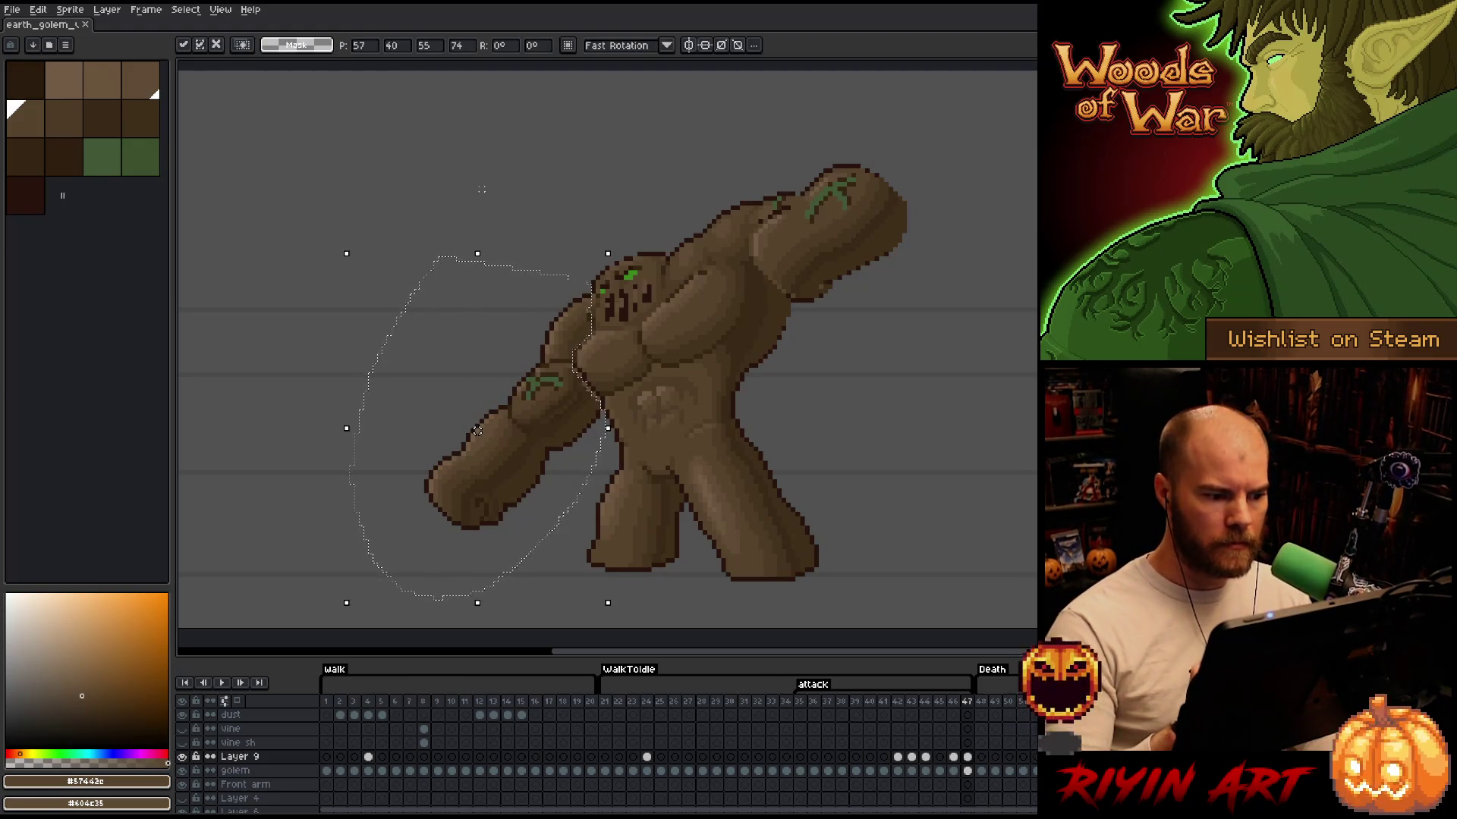
Lasso the raised arm, nudge it down one pixel, commit the move and save the file
mouse_move(918, 217)
left_mouse_down()
mouse_move(864, 286)
mouse_move(796, 302)
mouse_move(754, 252)
mouse_move(767, 219)
mouse_move(868, 147)
mouse_move(917, 218)
left_mouse_up()
left_click(839, 243)
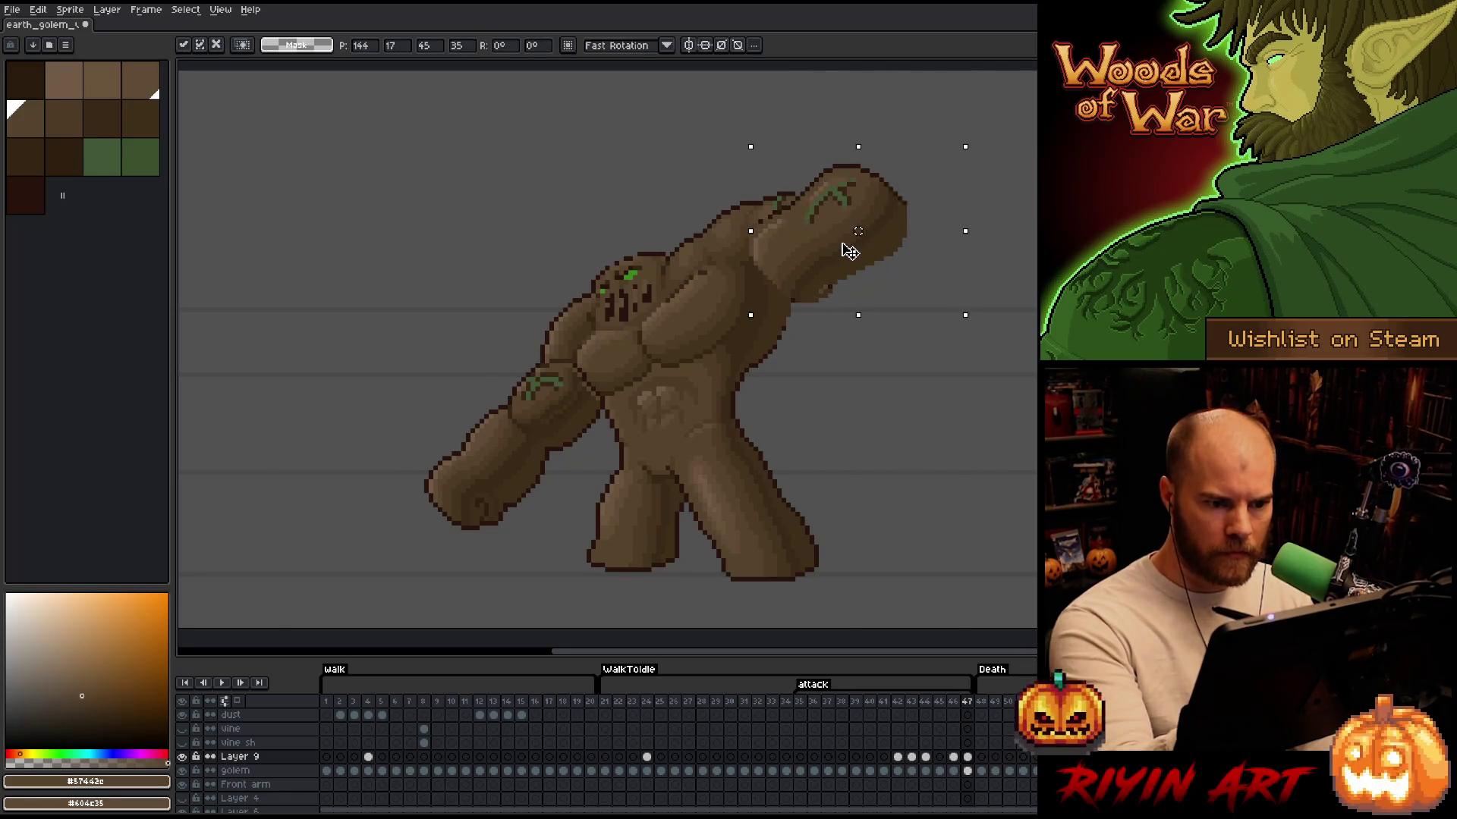
key("Down")
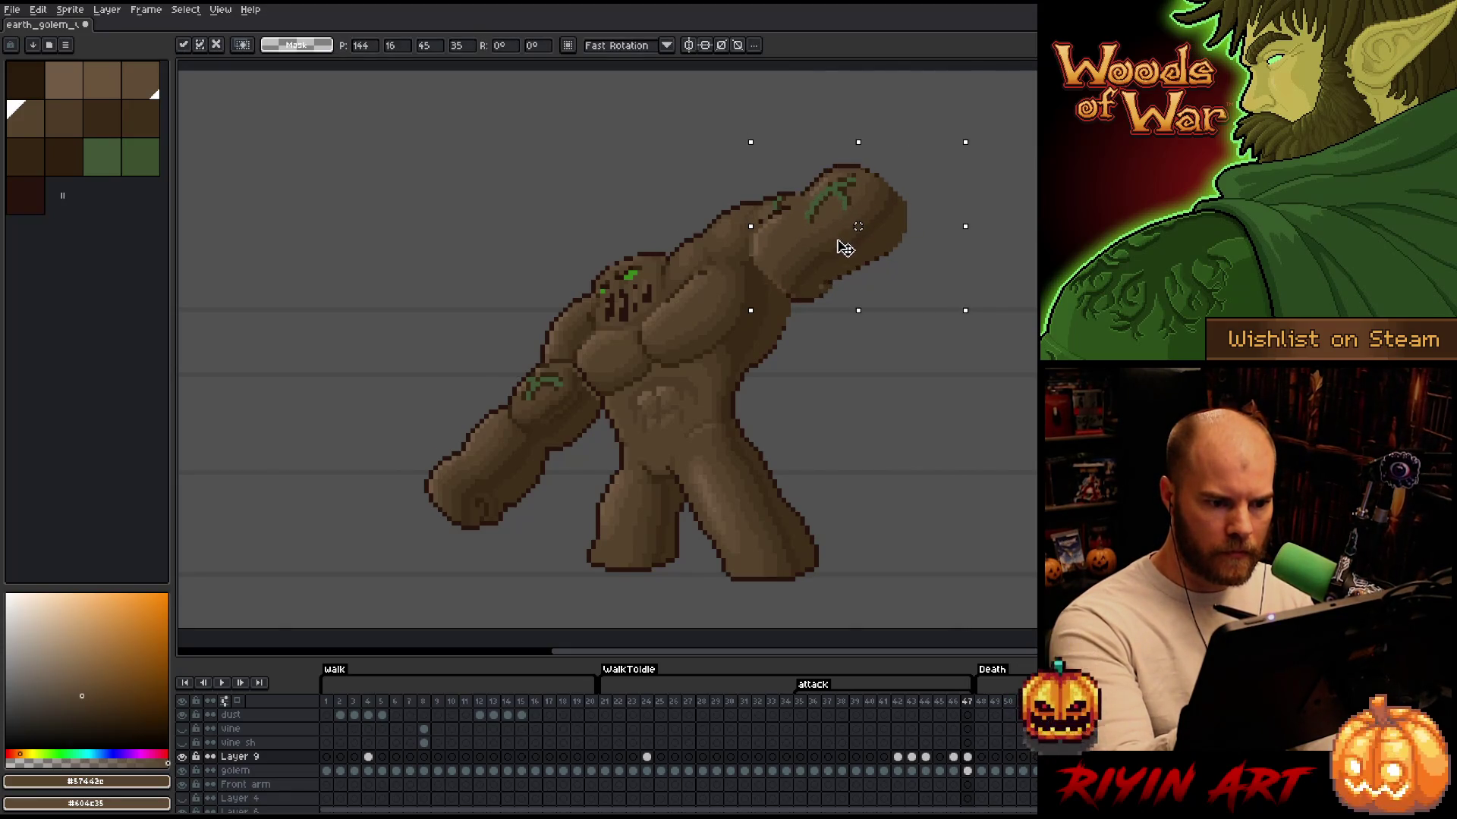
key("Return")
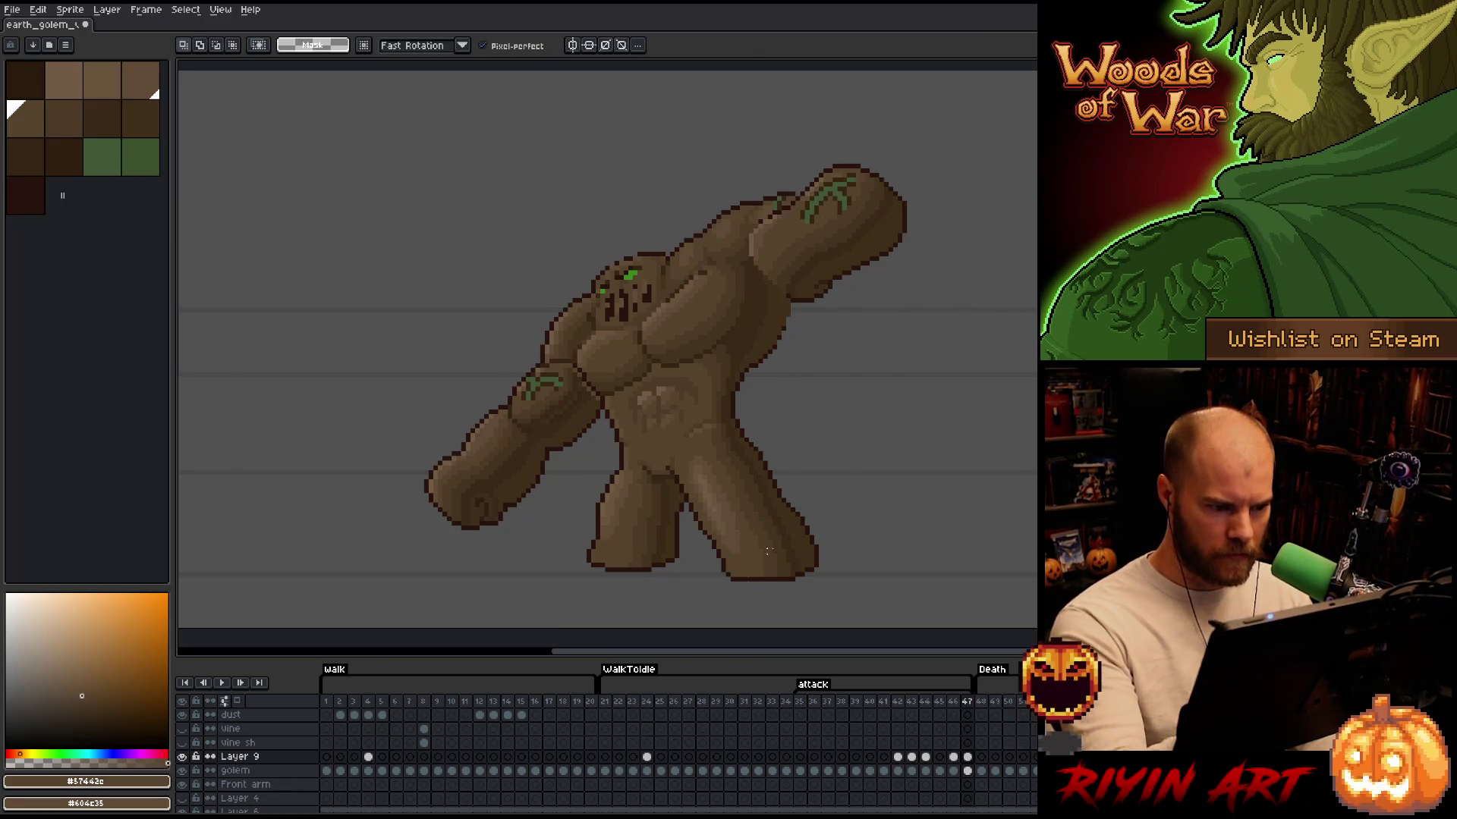
key("ctrl+s")
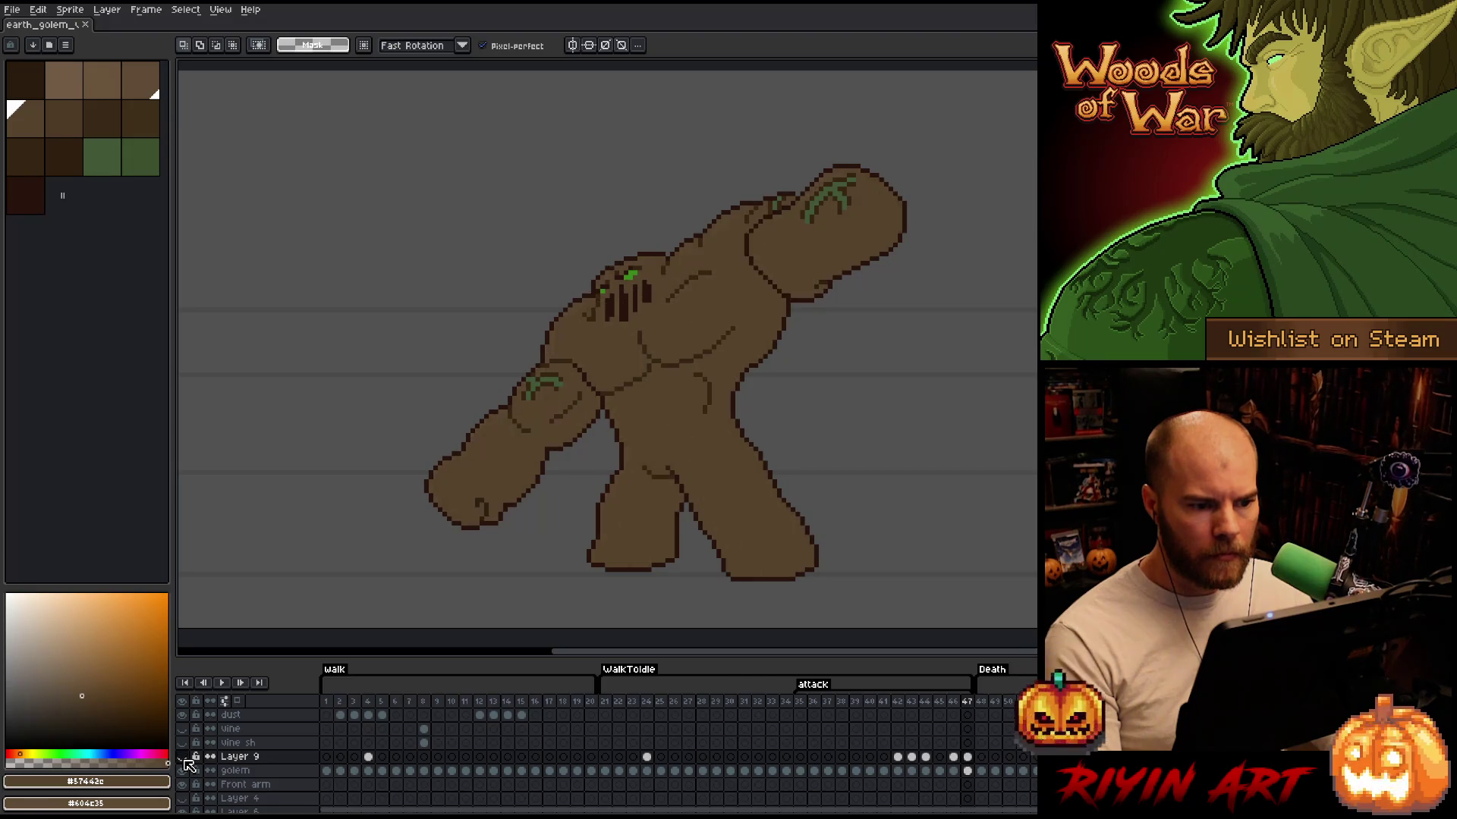
left_click(968, 771)
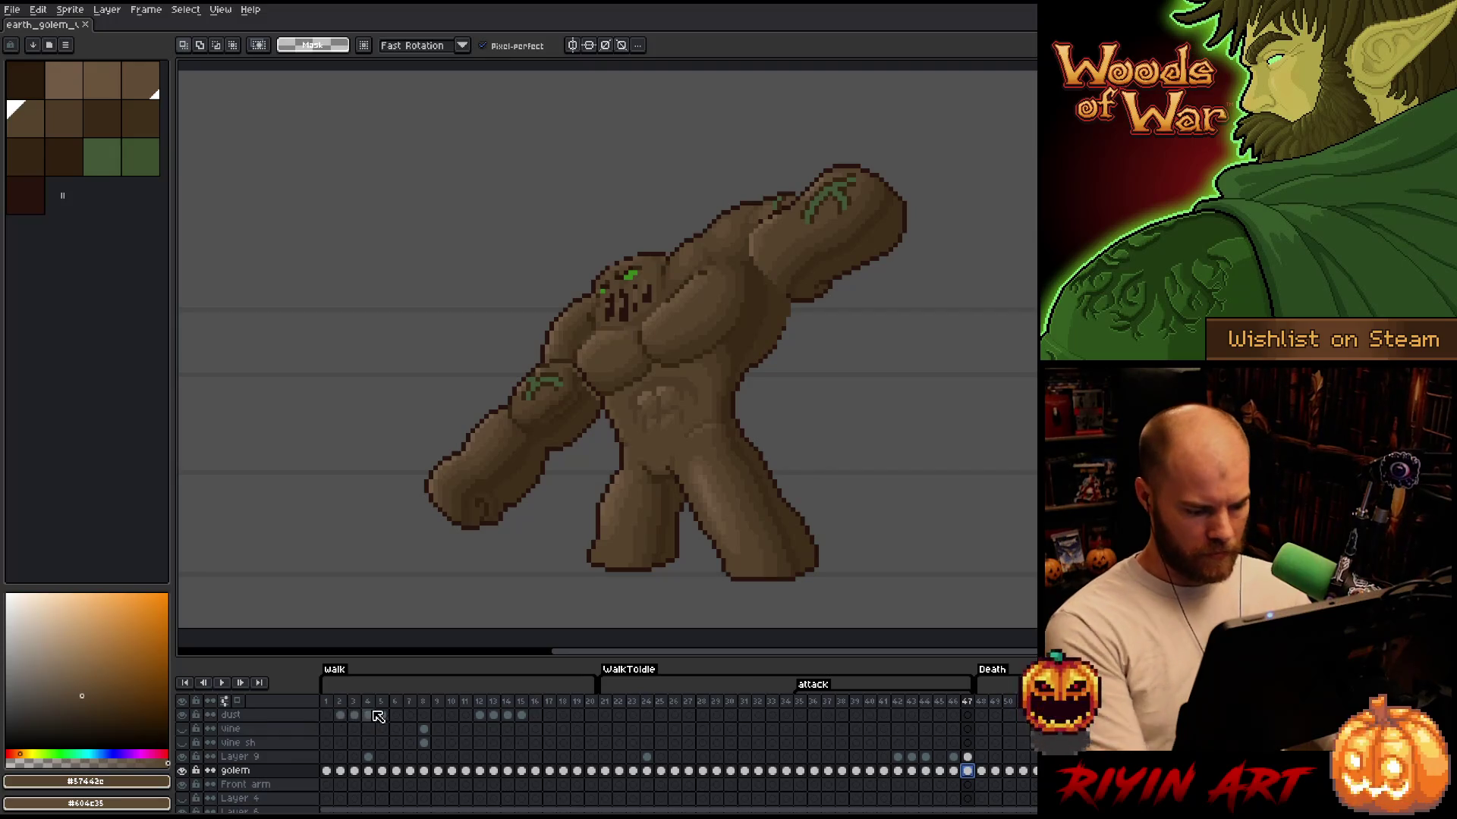
Colour-select the golem's base brown, invert it, target Layer 9, deselect and return to the pencil
key("shift+c")
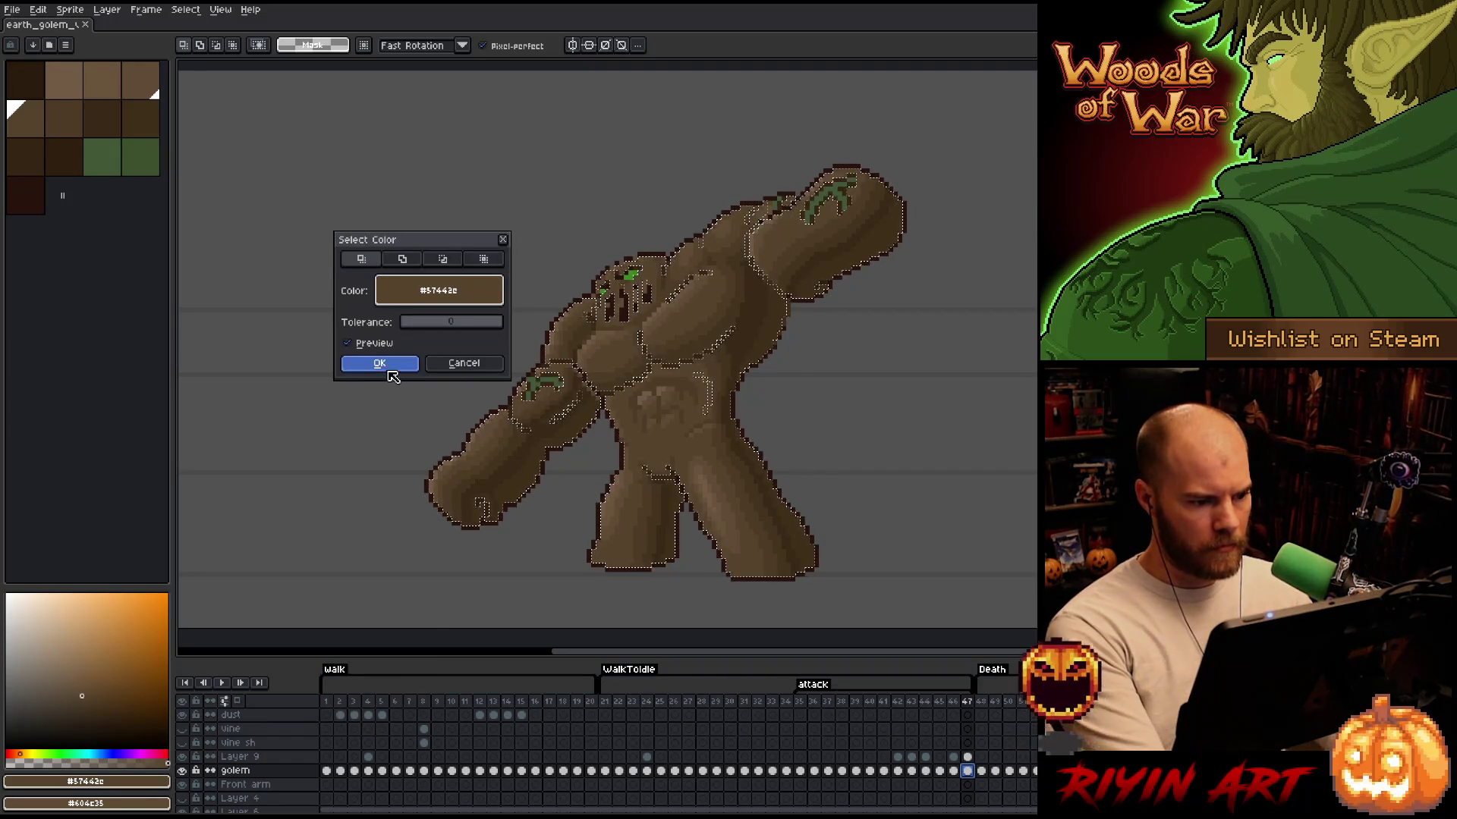
left_click(381, 363)
key("ctrl+shift+i")
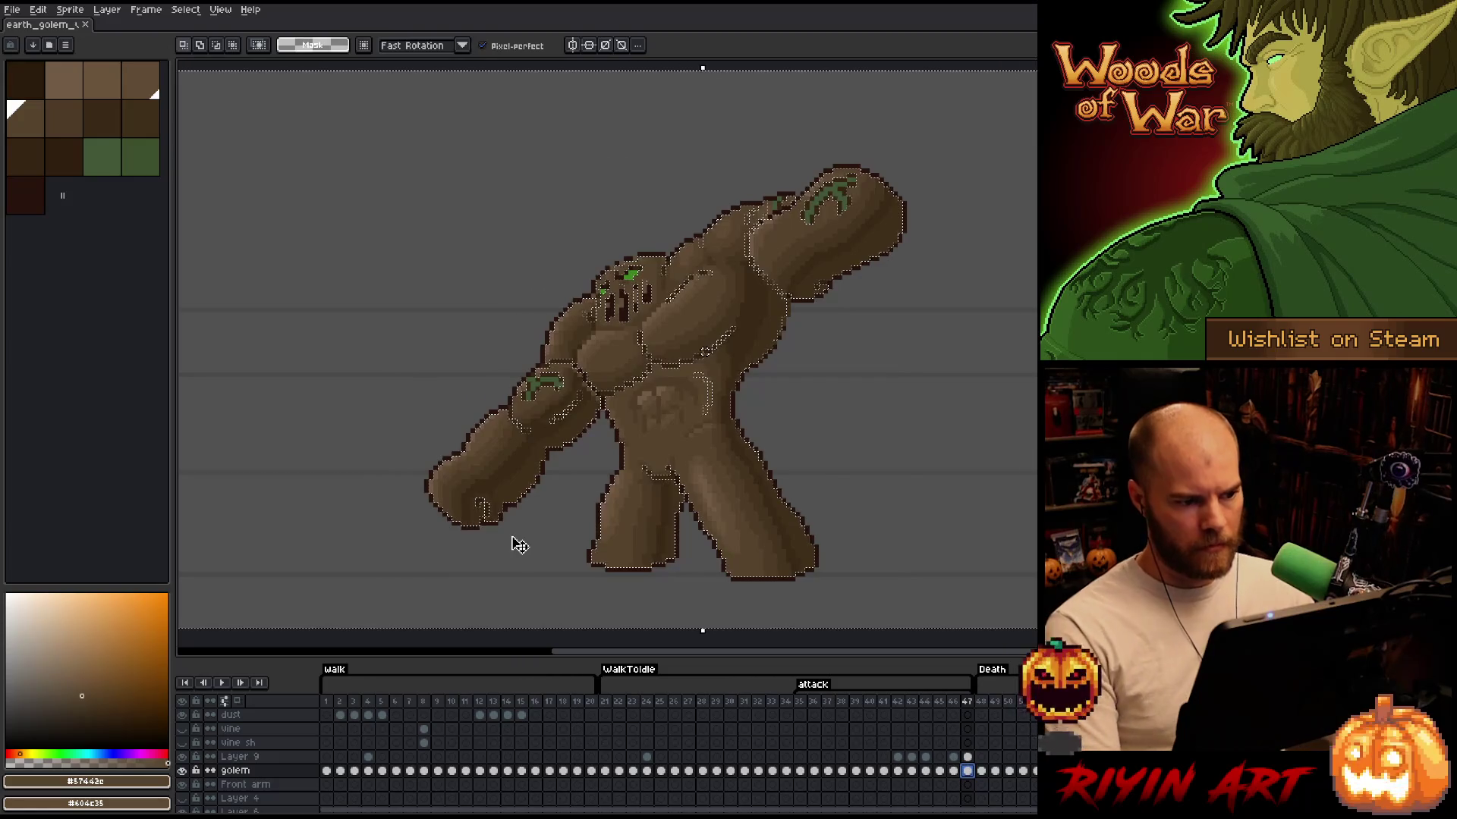
left_click(968, 757)
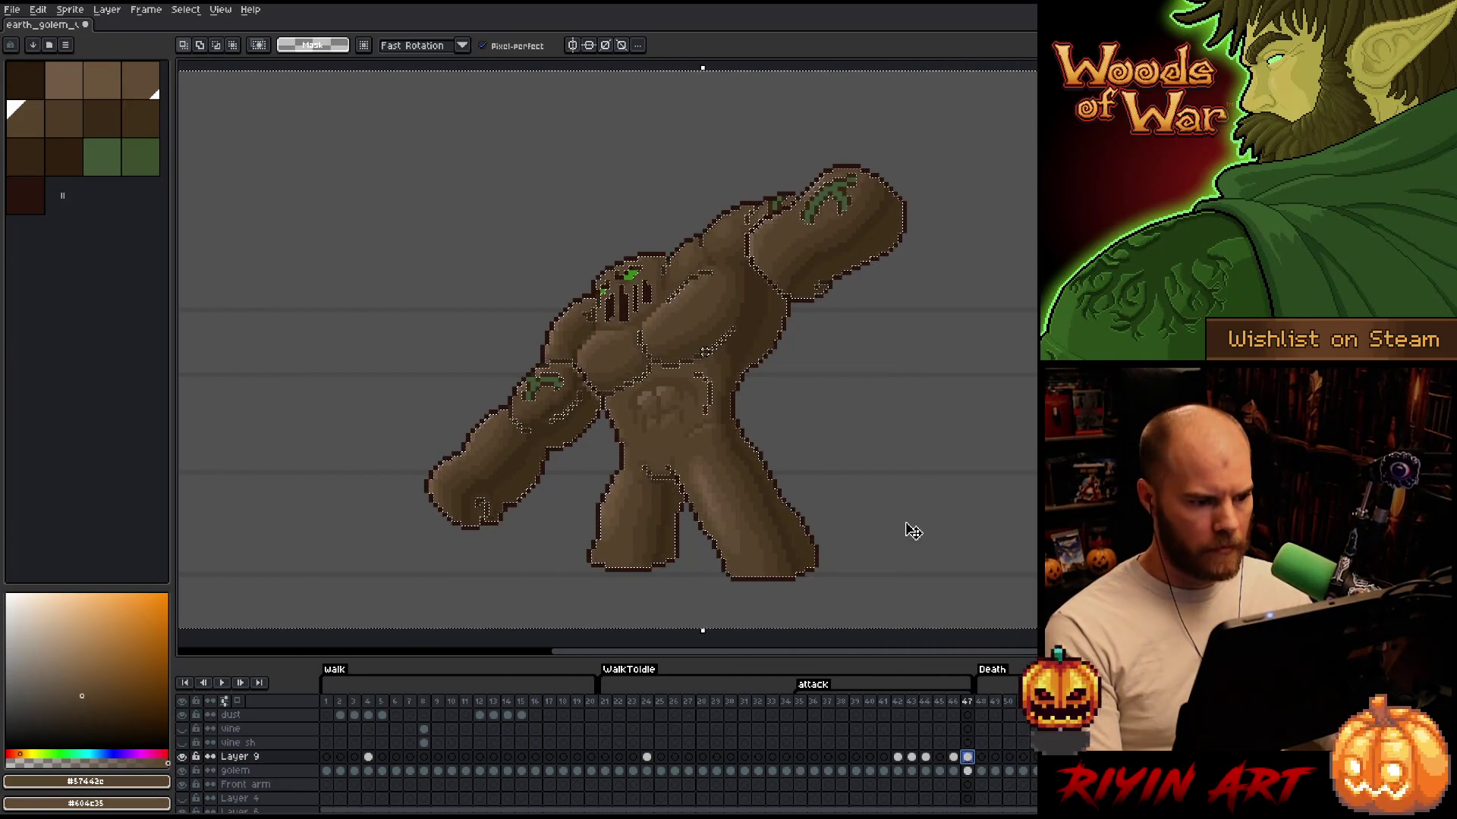
key("ctrl+d")
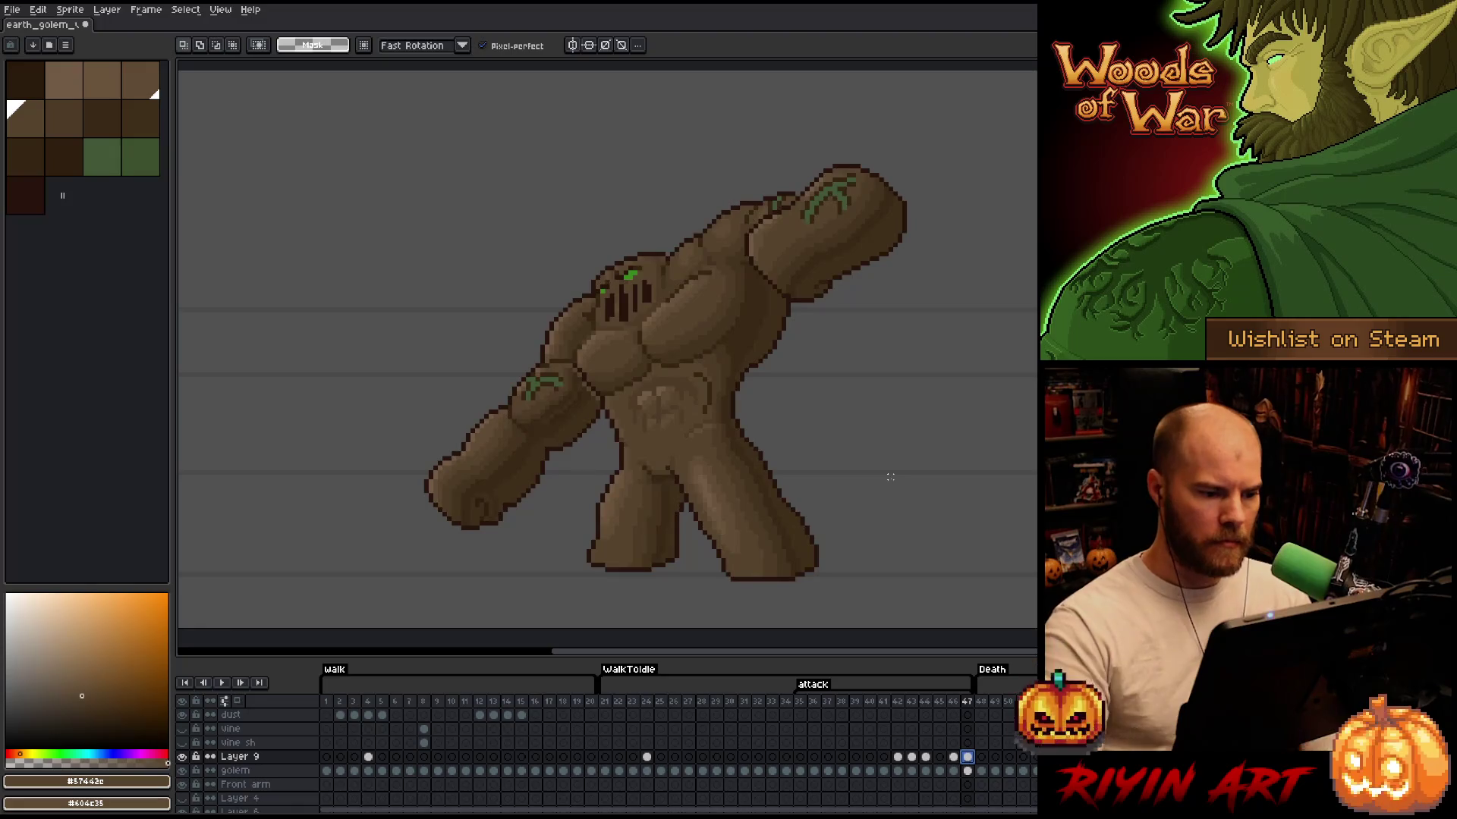
key("b")
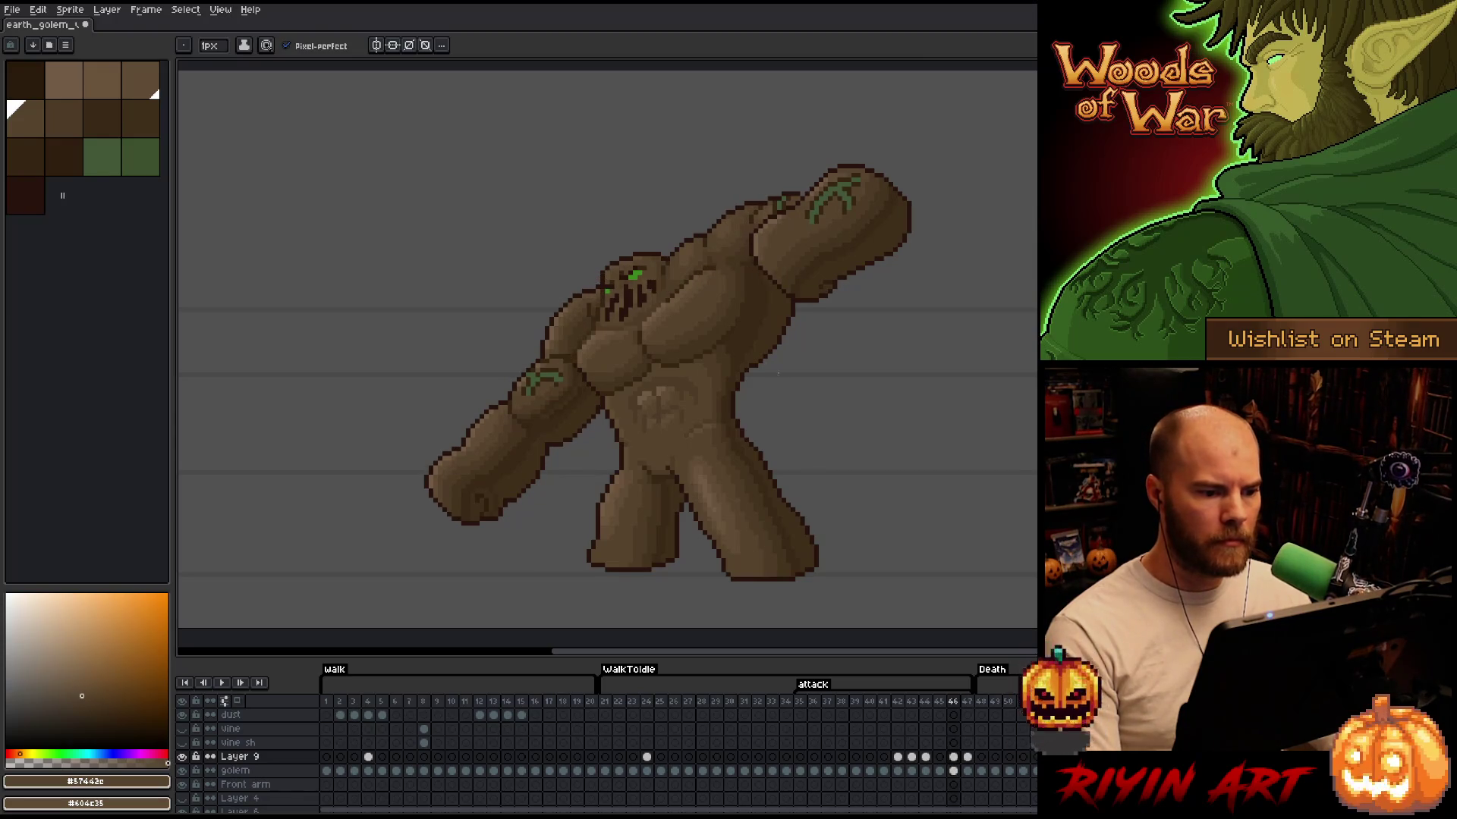
scroll(689, 244, "up", 3)
Sample mid brown #604c35 and paint over a dark pixel in the face groove
key("alt")
left_click(743, 319, "alt")
left_click(753, 281, "alt")
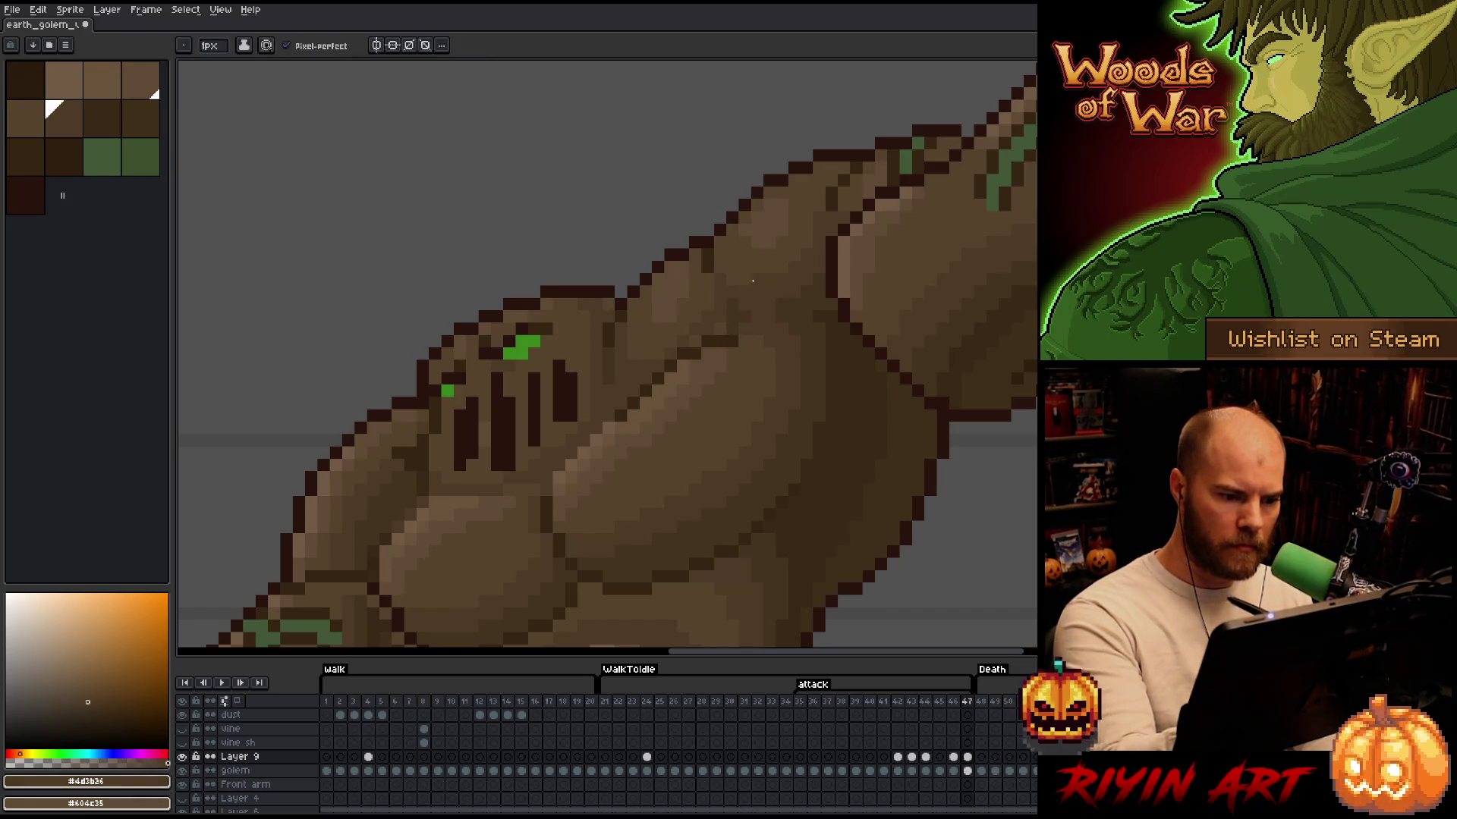
mouse_move(694, 343)
left_mouse_down()
mouse_move(849, 380)
mouse_move(797, 218)
left_mouse_up()
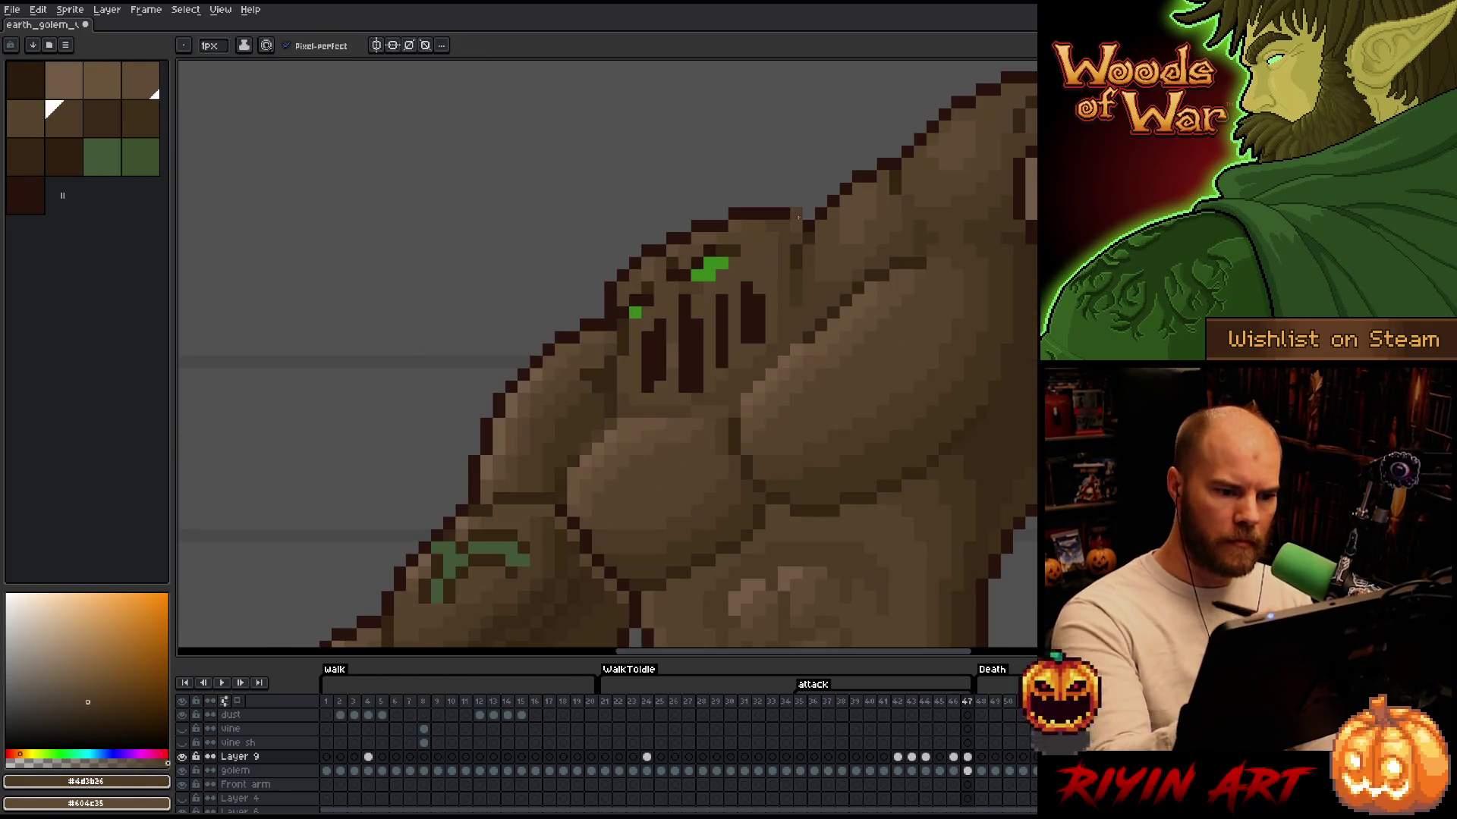
left_click(724, 237, "alt")
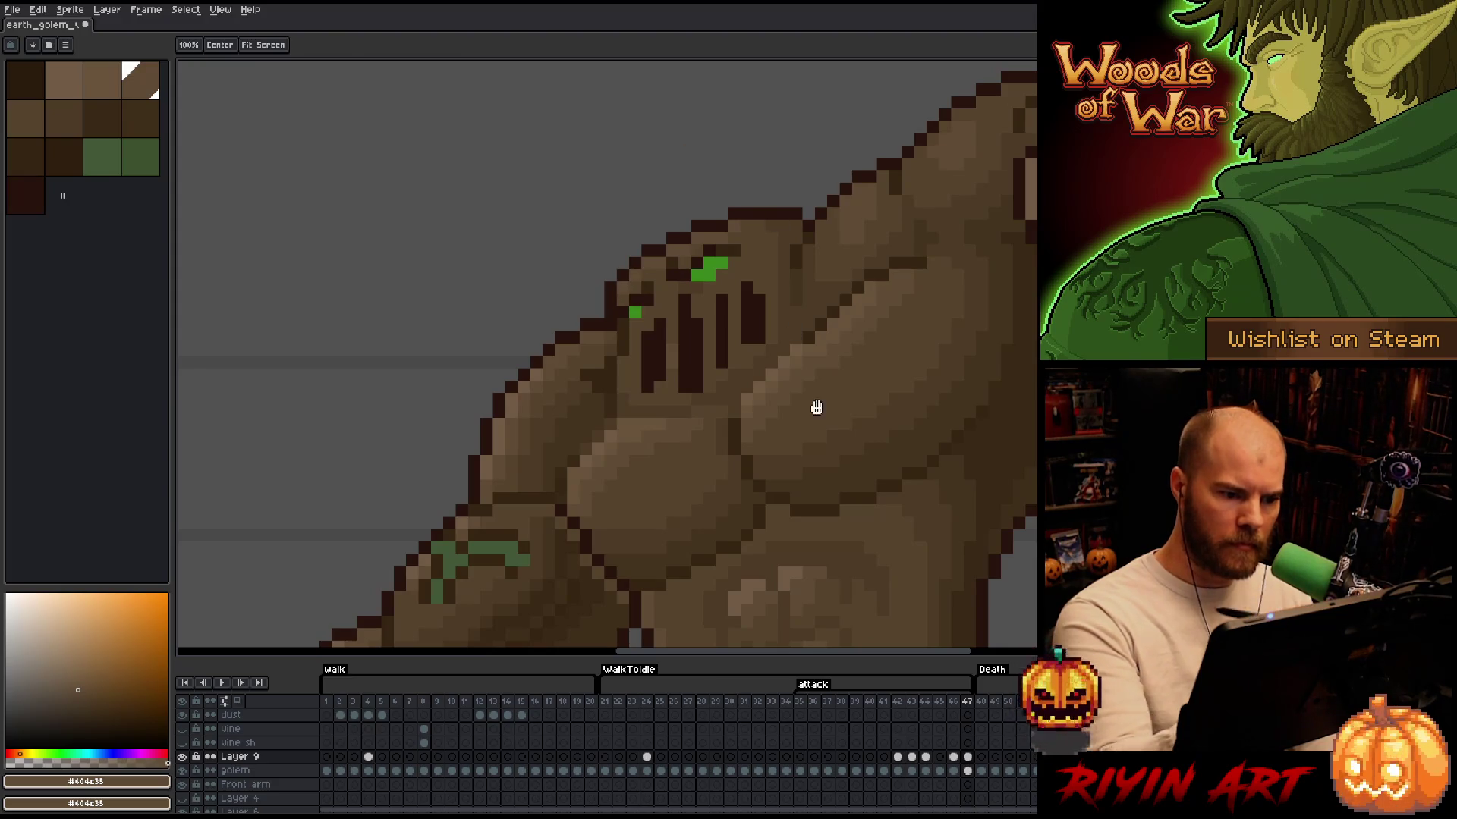
left_click_drag(769, 289, 728, 244)
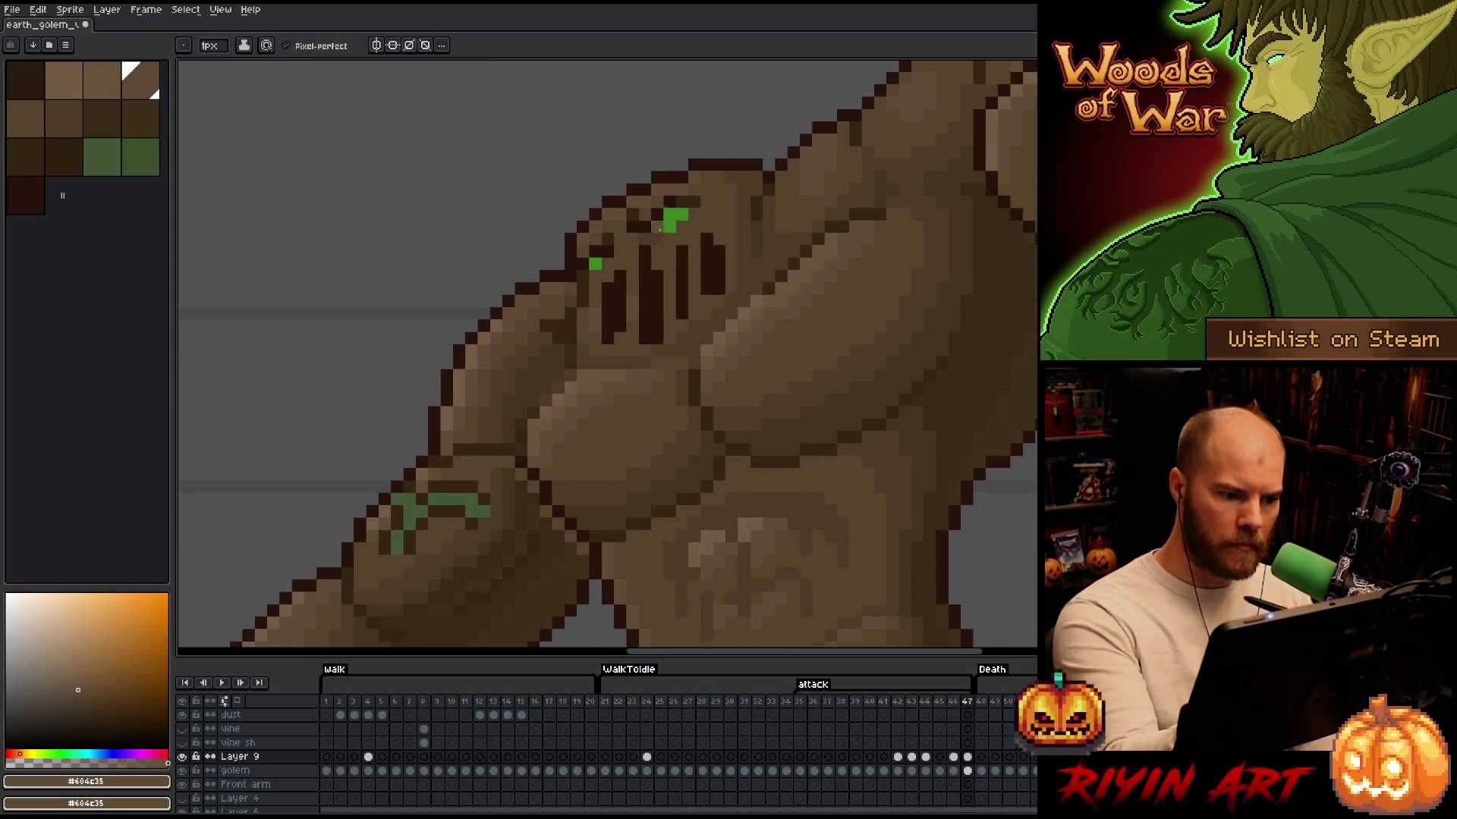
left_click(685, 288)
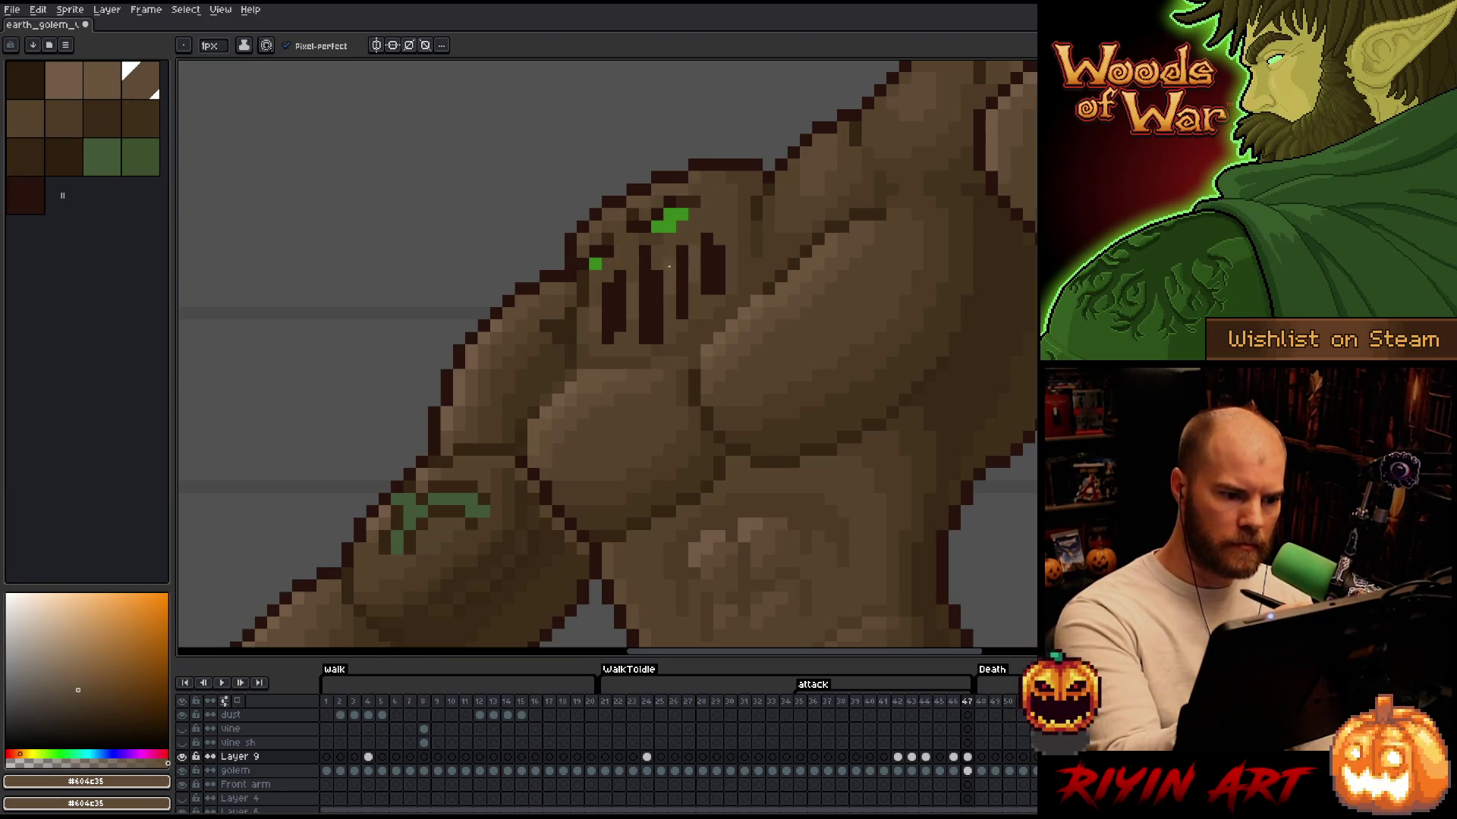
Flip between frames 46 and 47 repeatedly to compare the face shading
key("comma")
key("period")
key("comma")
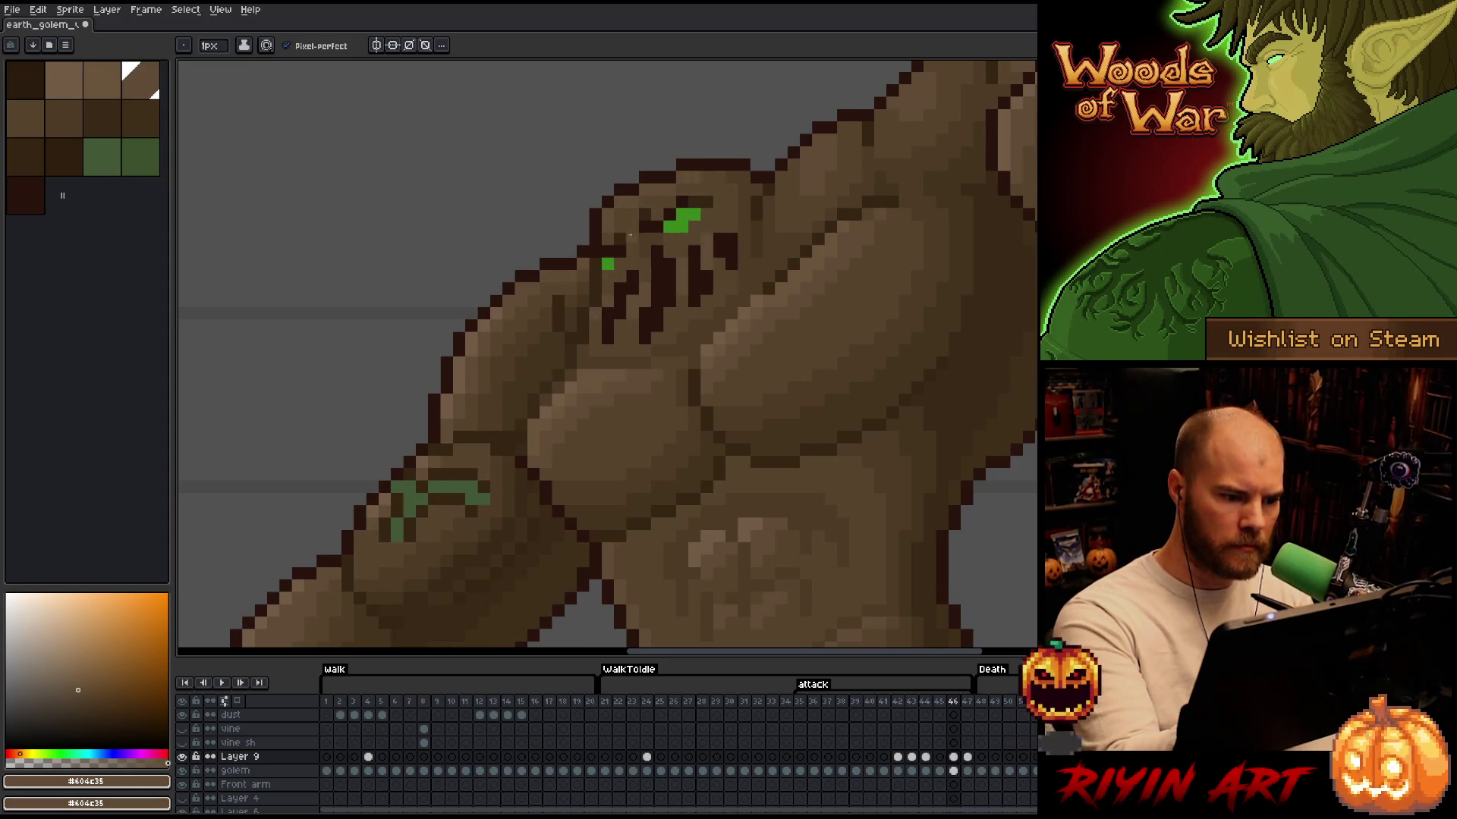
key("period")
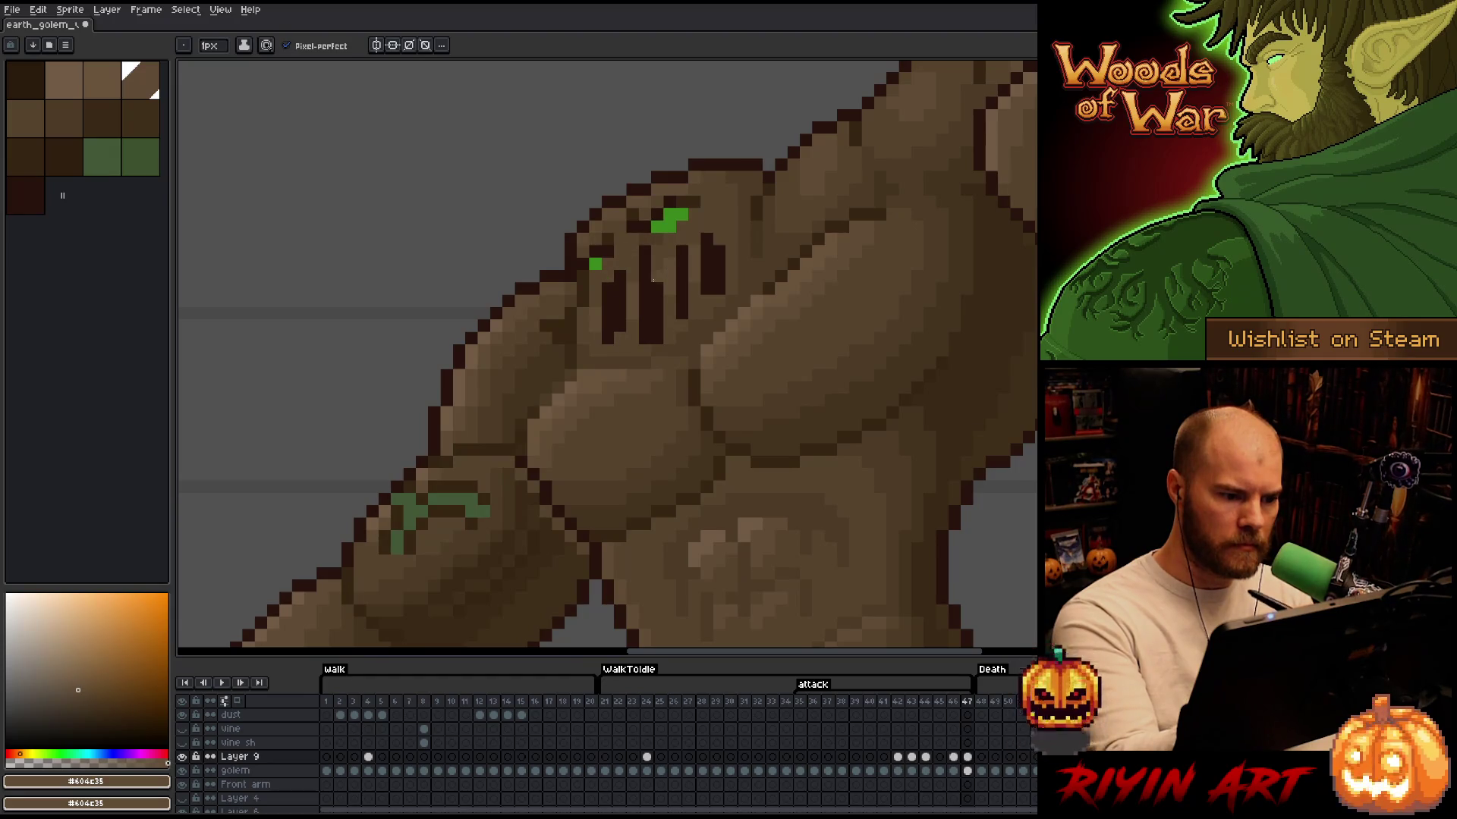
key("comma")
key("period")
key("comma")
key("period")
key("comma")
key("period")
key("comma")
key("period")
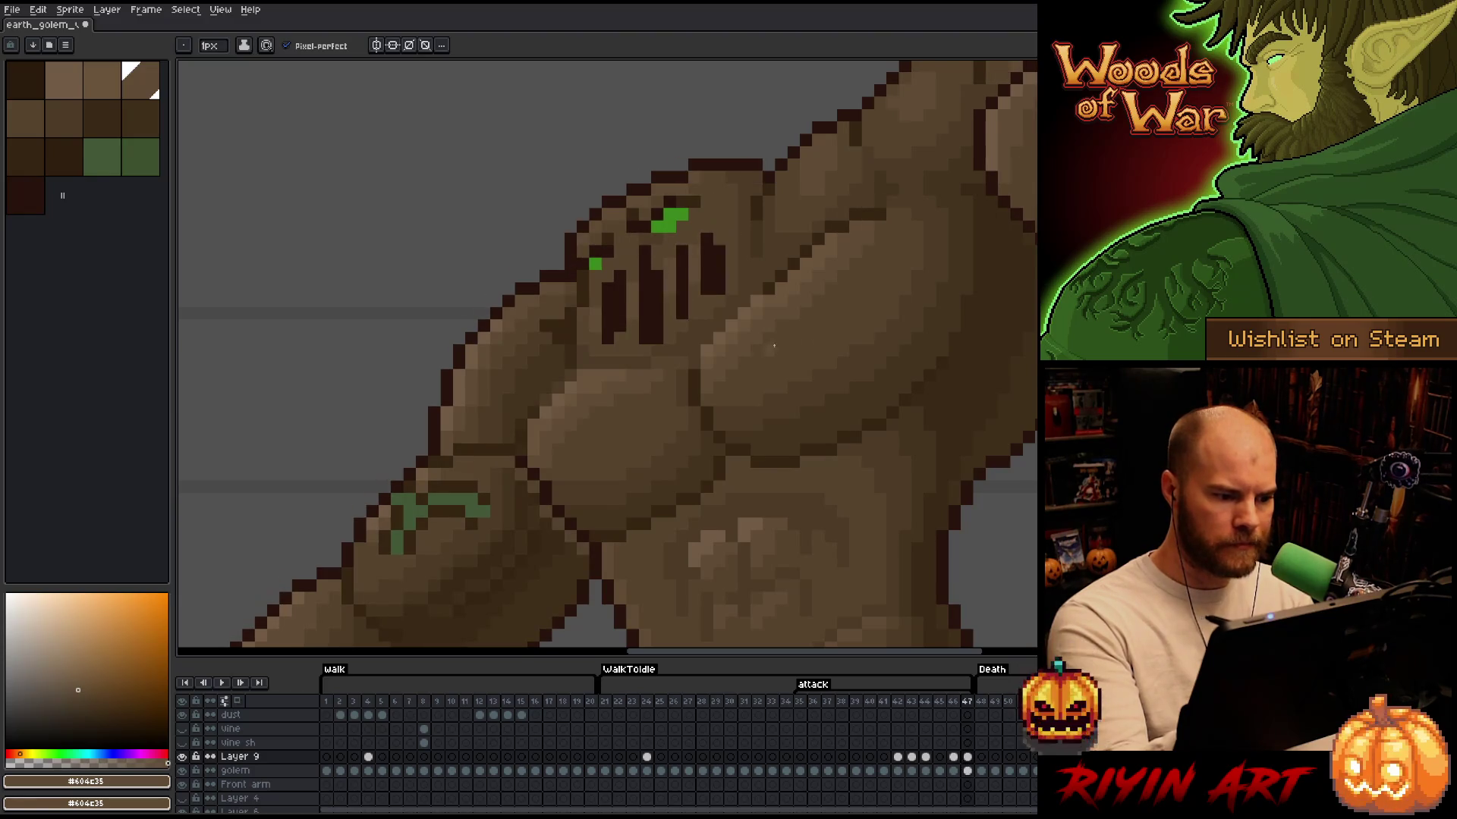
key("comma")
key("period")
Sample dark brown #392916 and recheck frame 47 against its neighbour
left_click(531, 407, "alt")
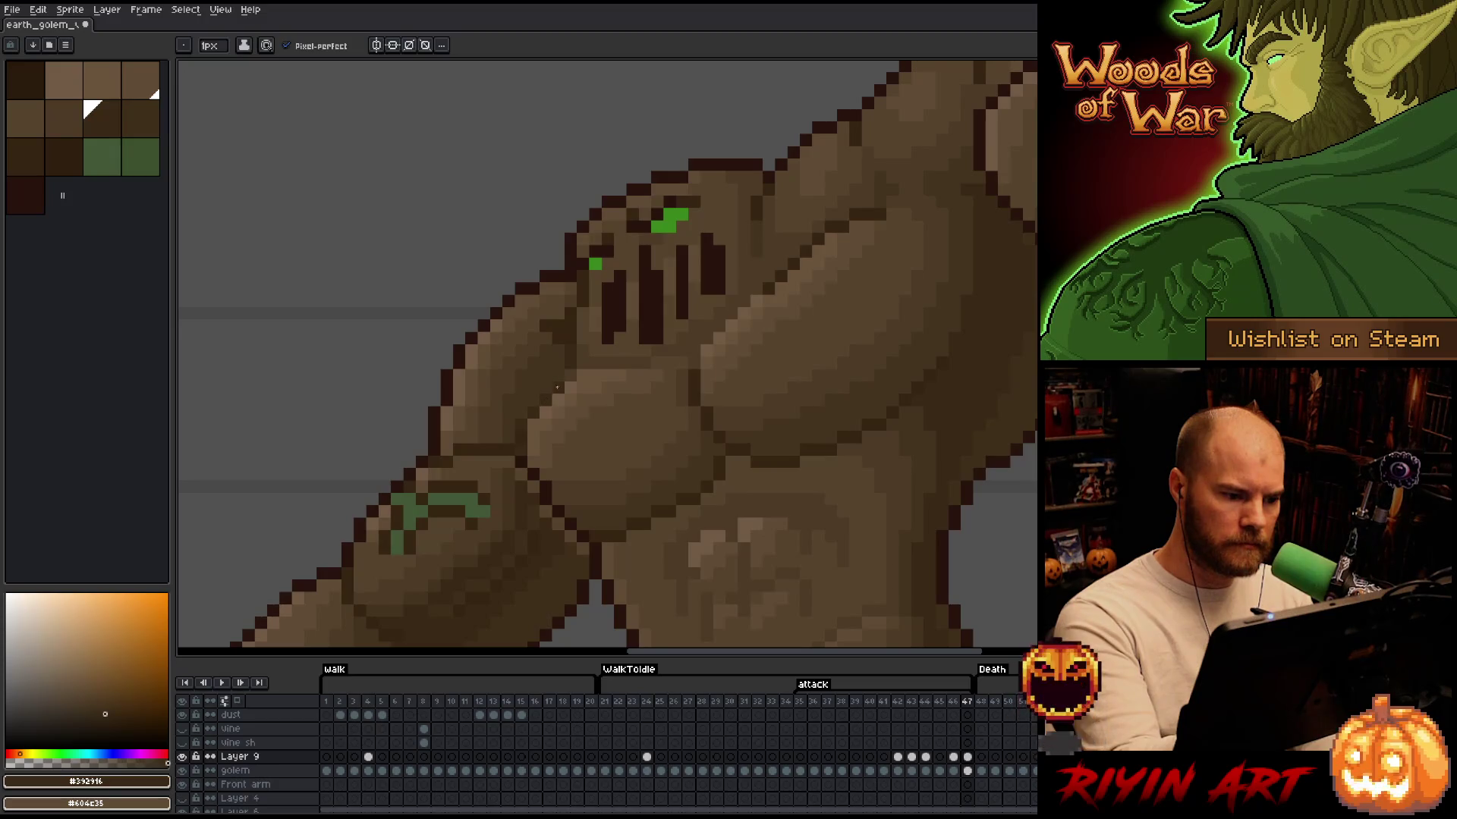
key("comma")
key("period")
key("comma")
key("period")
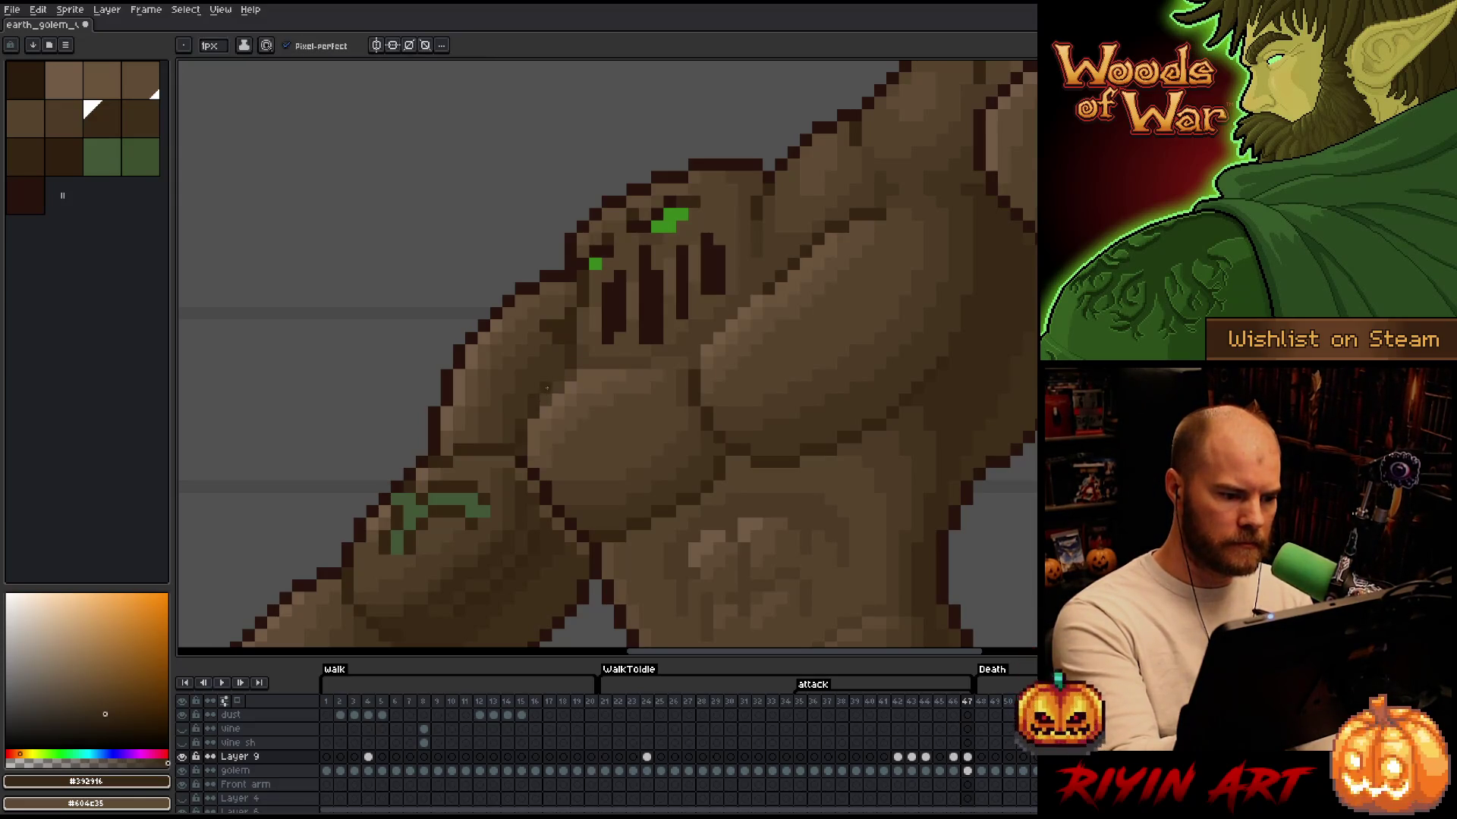
key("comma")
key("period")
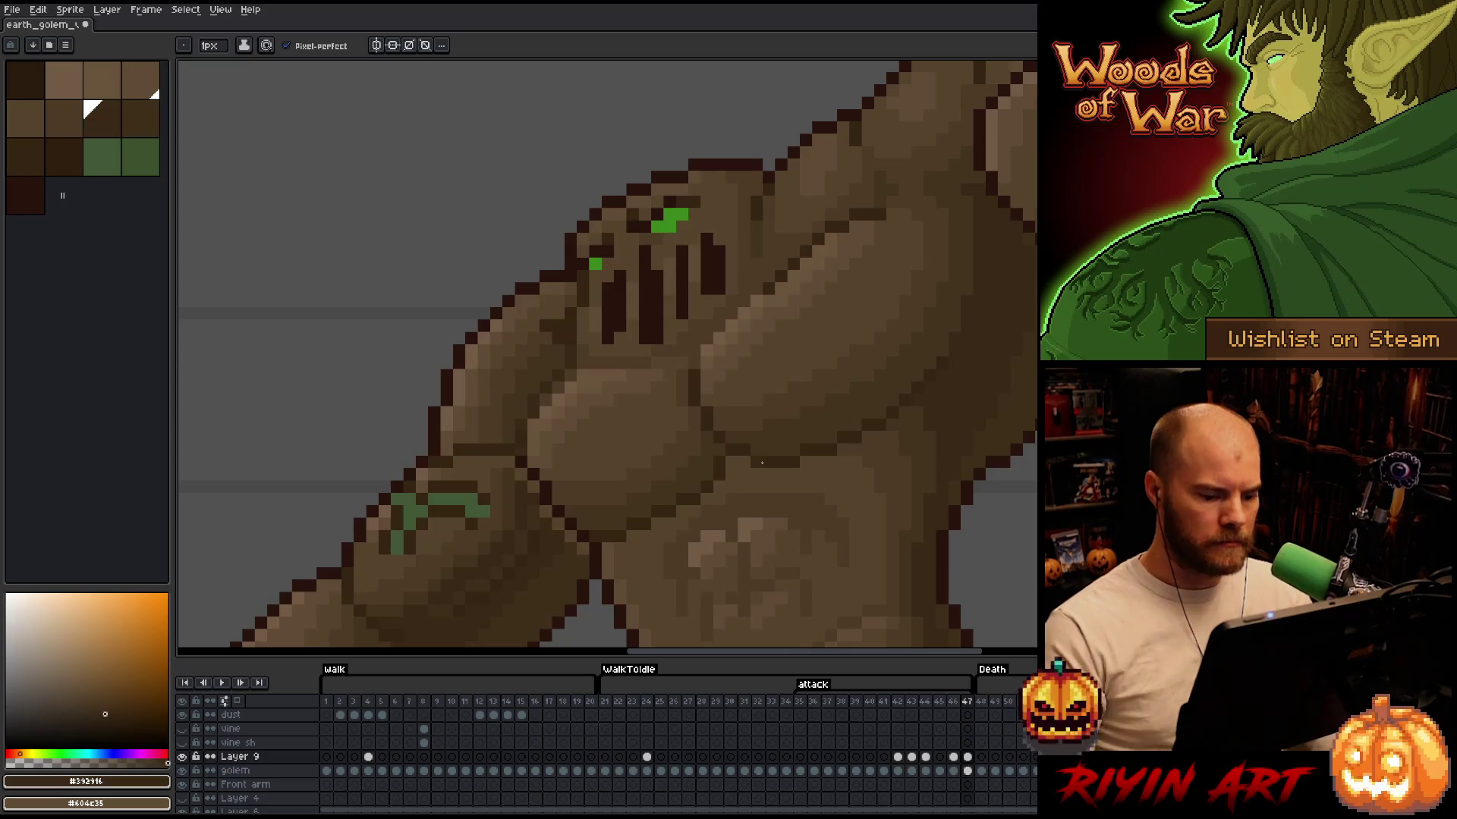
Sample browns #44331F, #4d3b26, #392916 and #402f1b, bringing the fist into view
scroll(585, 397, "down", 3)
key("alt")
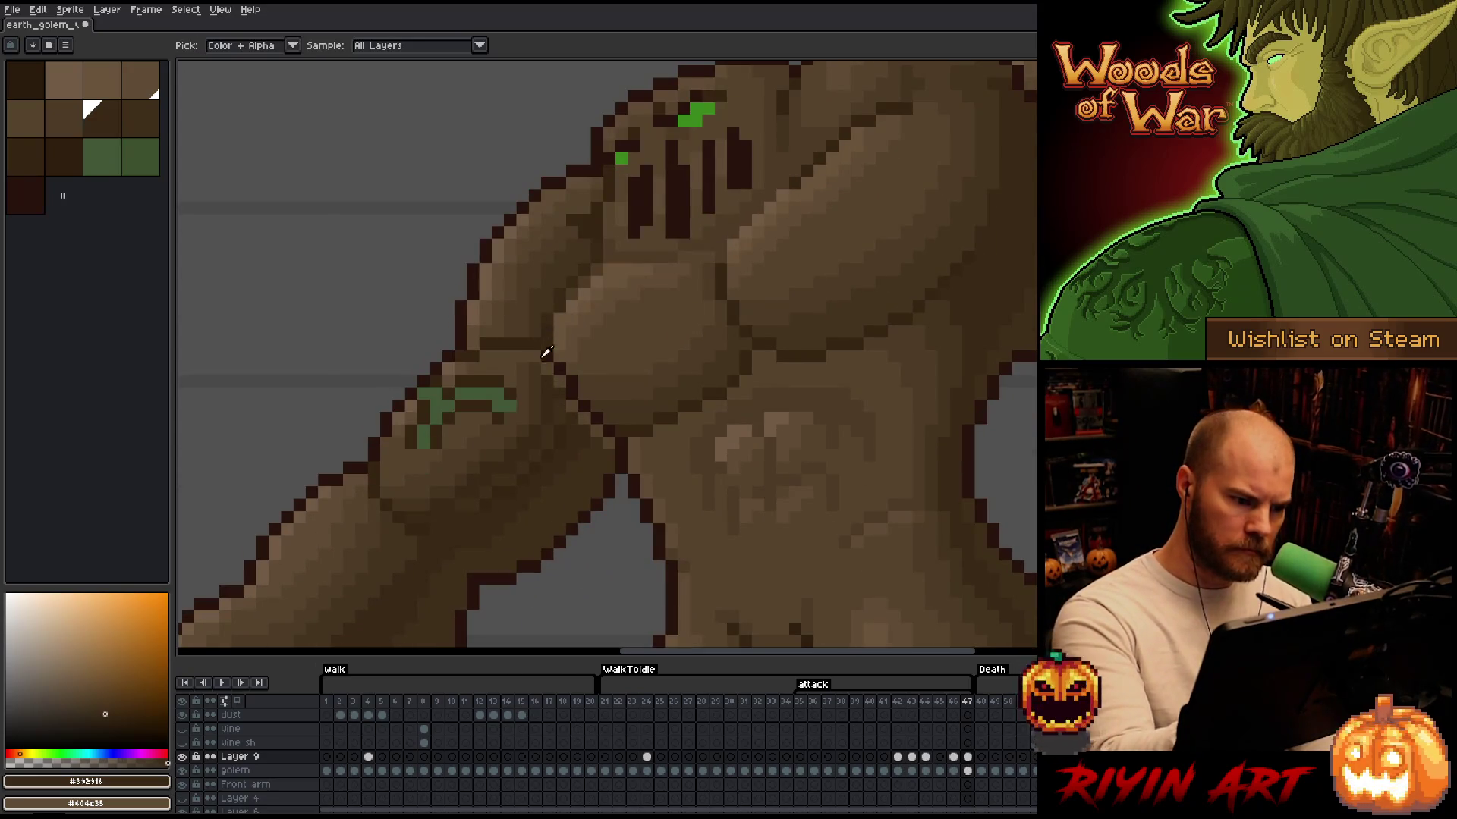
left_click(544, 380, "alt")
left_click(64, 117)
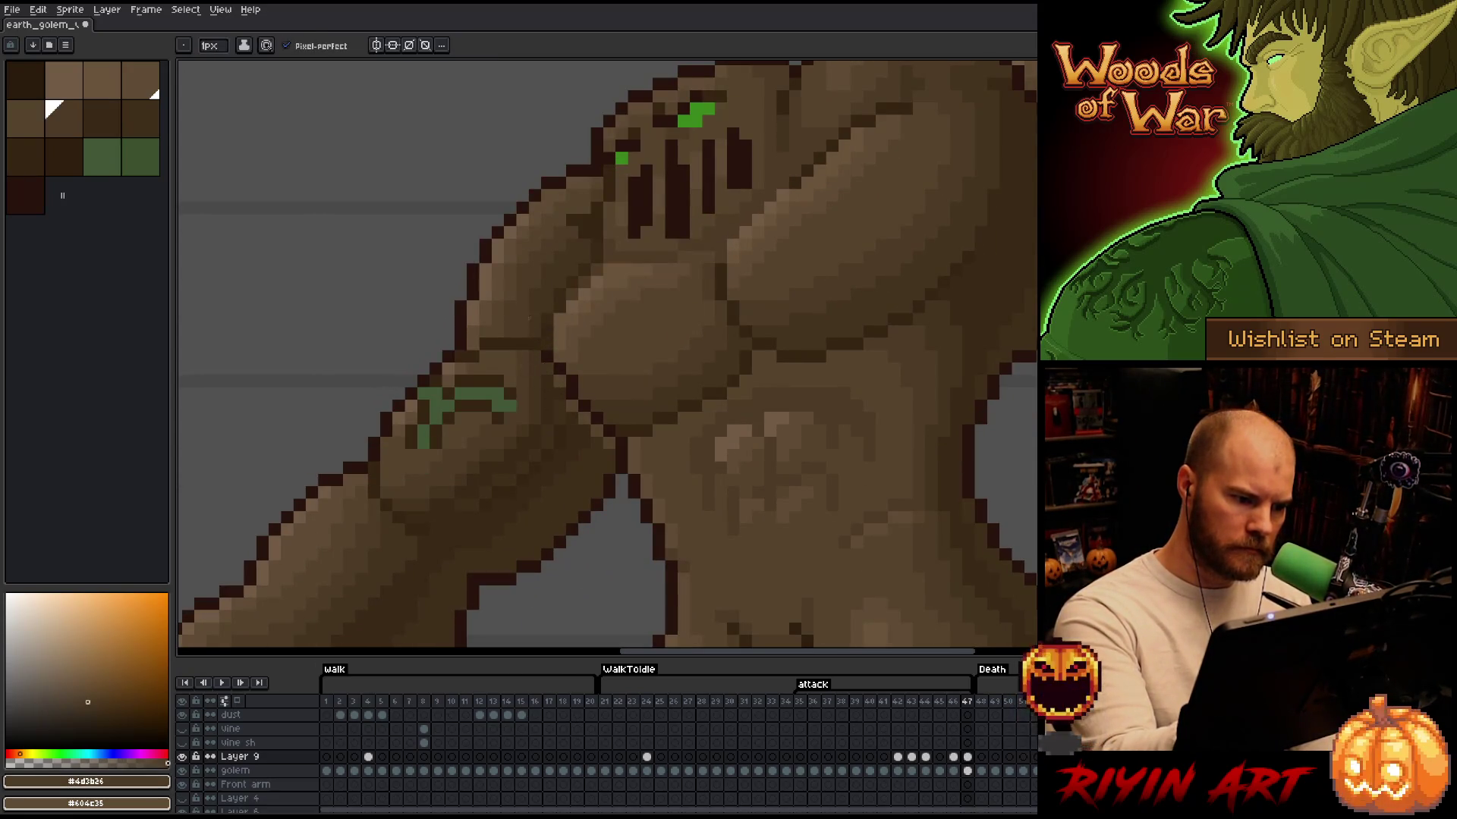
left_click(558, 383, "alt")
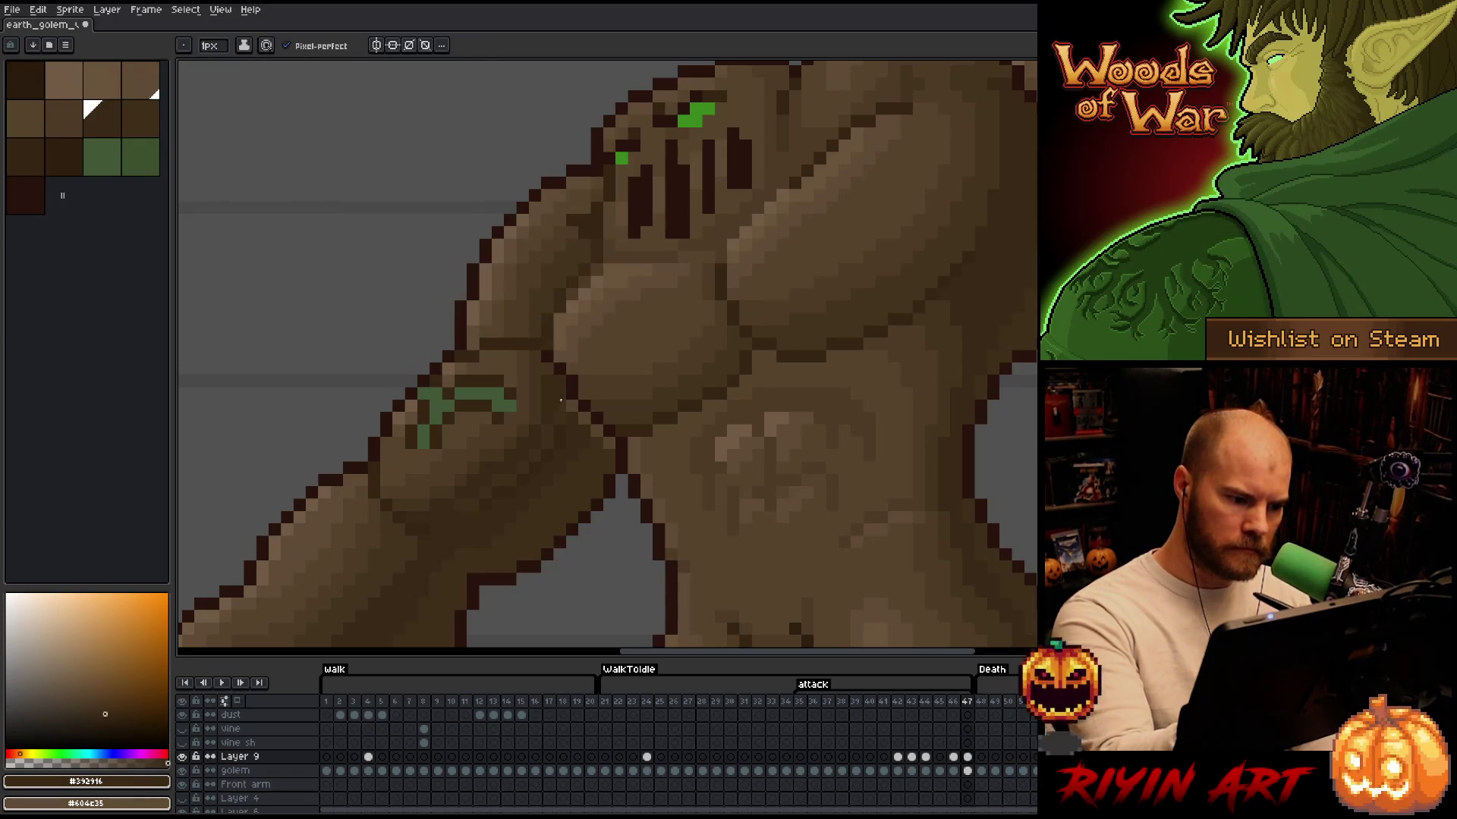
key("alt")
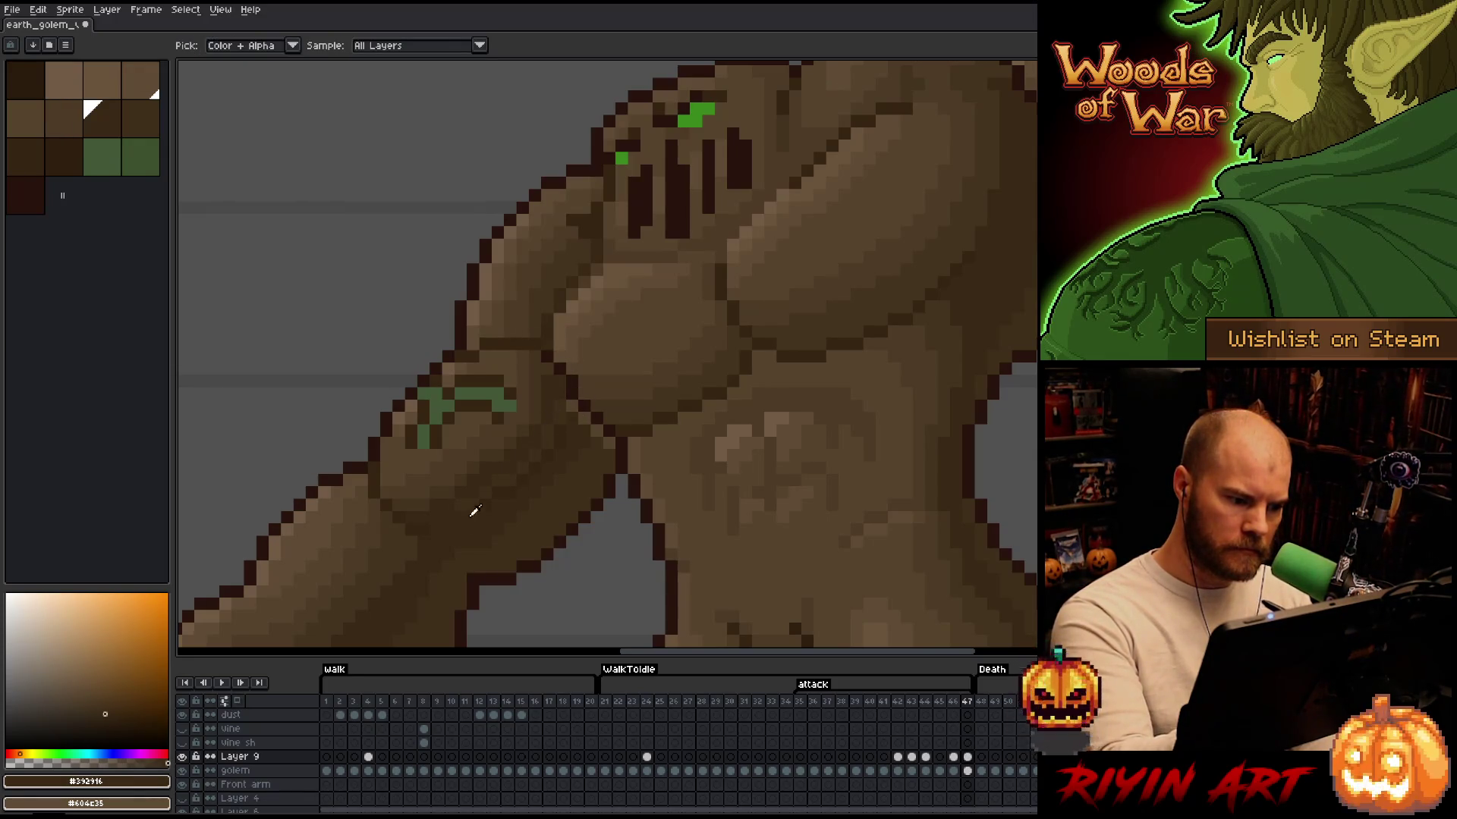
key("alt")
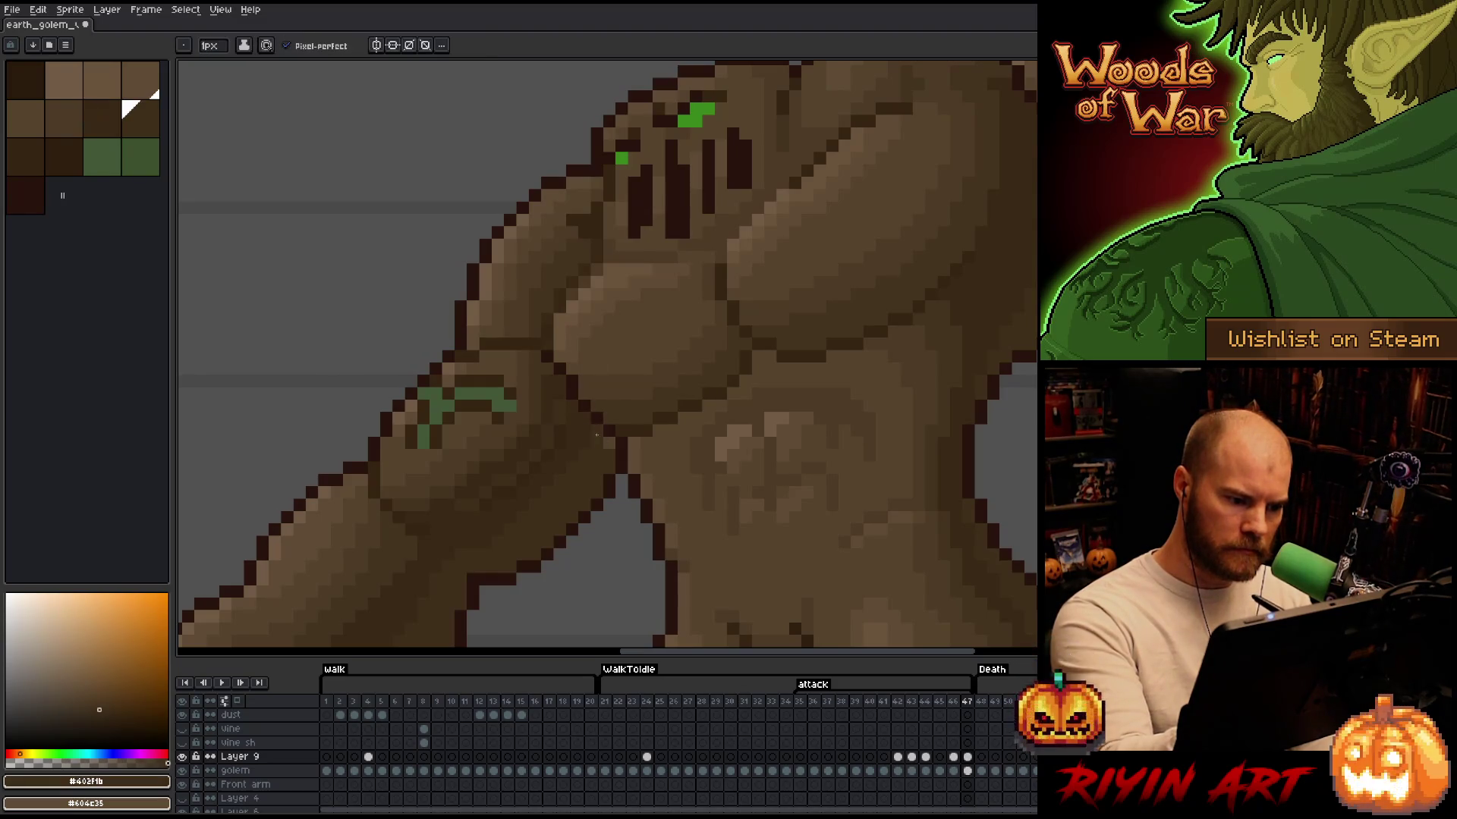
left_click(609, 442, "alt")
mouse_move(667, 426)
left_mouse_down()
mouse_move(884, 313)
mouse_move(777, 598)
mouse_move(949, 569)
mouse_move(920, 511)
left_mouse_up()
scroll(844, 489, "down", 1)
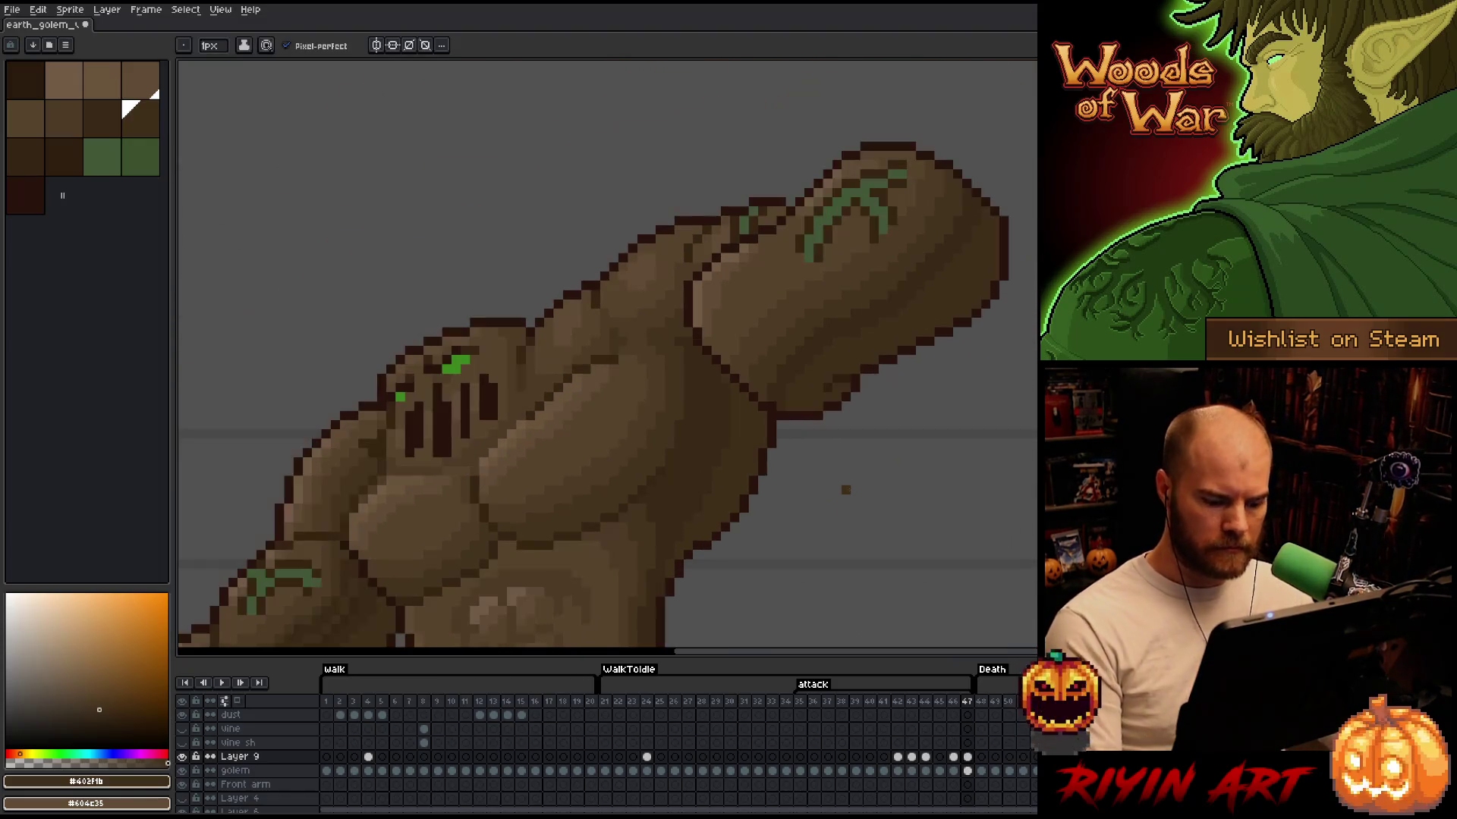
Toggle Layer 9's shading on and off to compare, leaving it visible
left_click(185, 757)
left_click(186, 756)
left_click(186, 756)
left_click(186, 756)
left_click(186, 756)
left_click(186, 757)
left_click(186, 756)
left_click(186, 757)
left_click(185, 756)
left_click(185, 756)
left_click(186, 757)
left_click(185, 757)
left_click(185, 756)
left_click(186, 757)
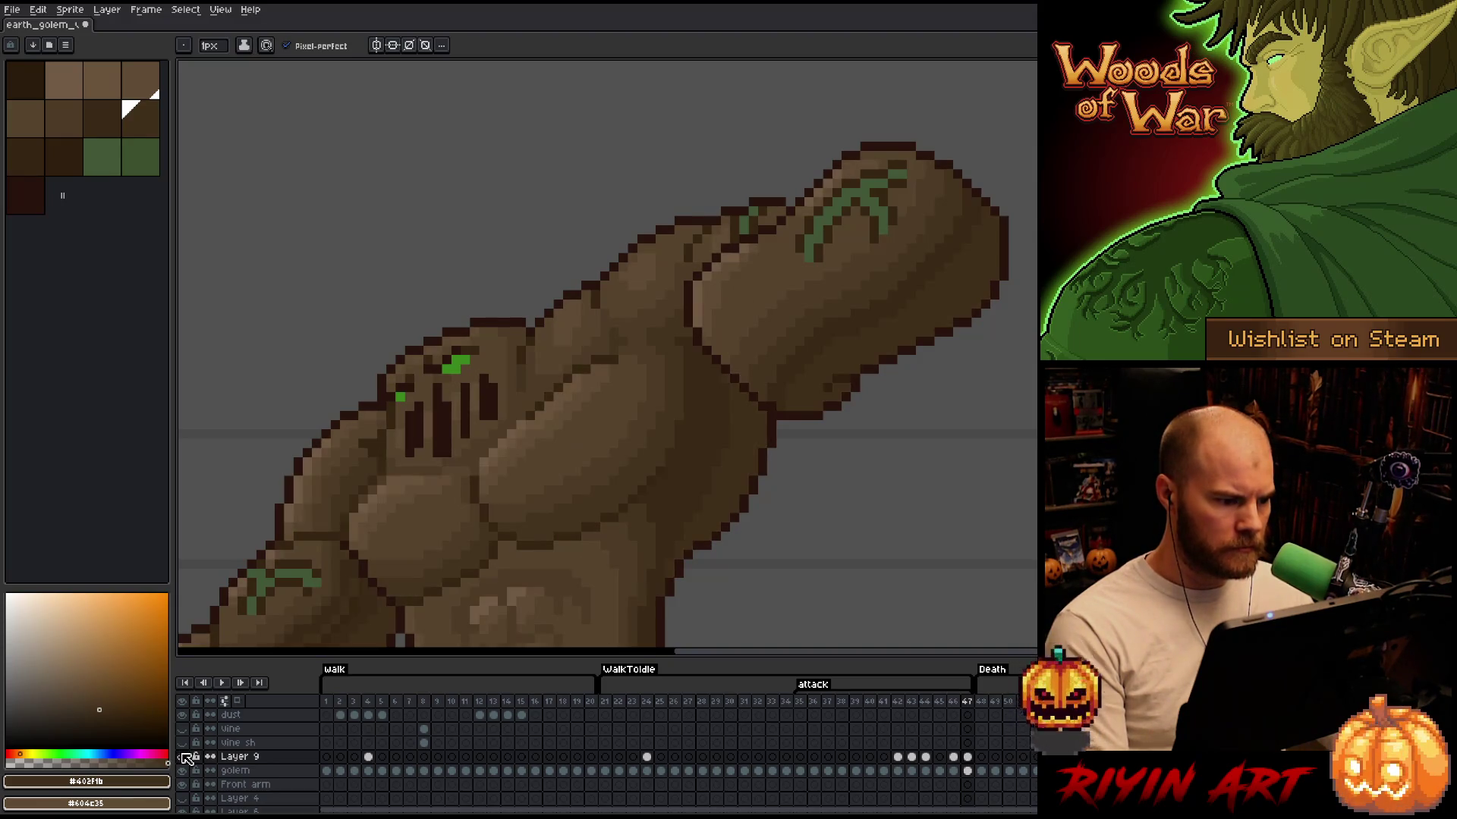
scroll(566, 369, "down", 3)
scroll(566, 368, "up", 4)
scroll(566, 366, "down", 3)
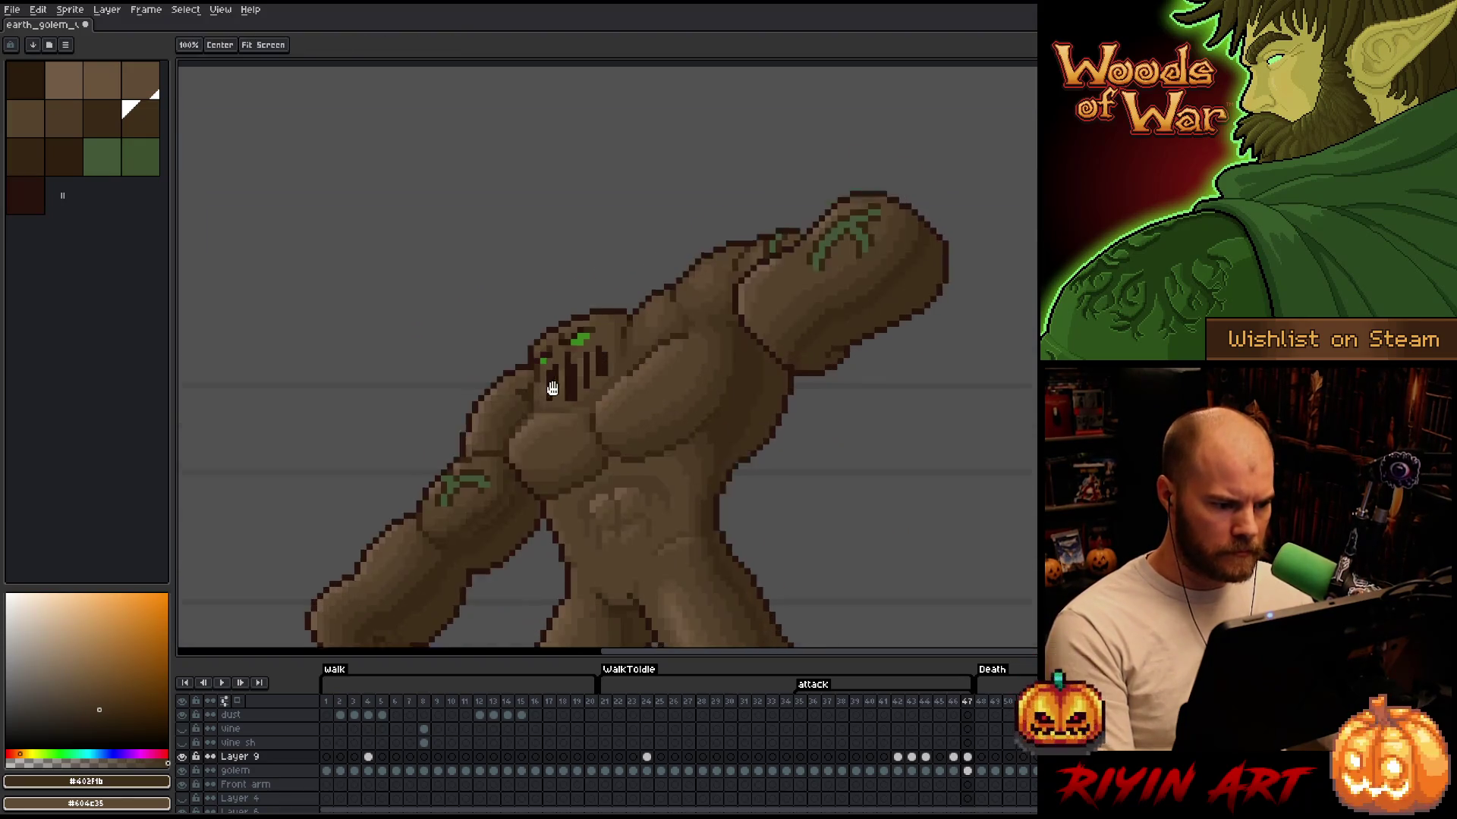
Toggle Layer 9's shading to compare, ending with its arm and body shading hidden
left_click(185, 756)
left_click(186, 756)
left_click(185, 756)
left_click(186, 756)
left_click(186, 756)
left_click(186, 756)
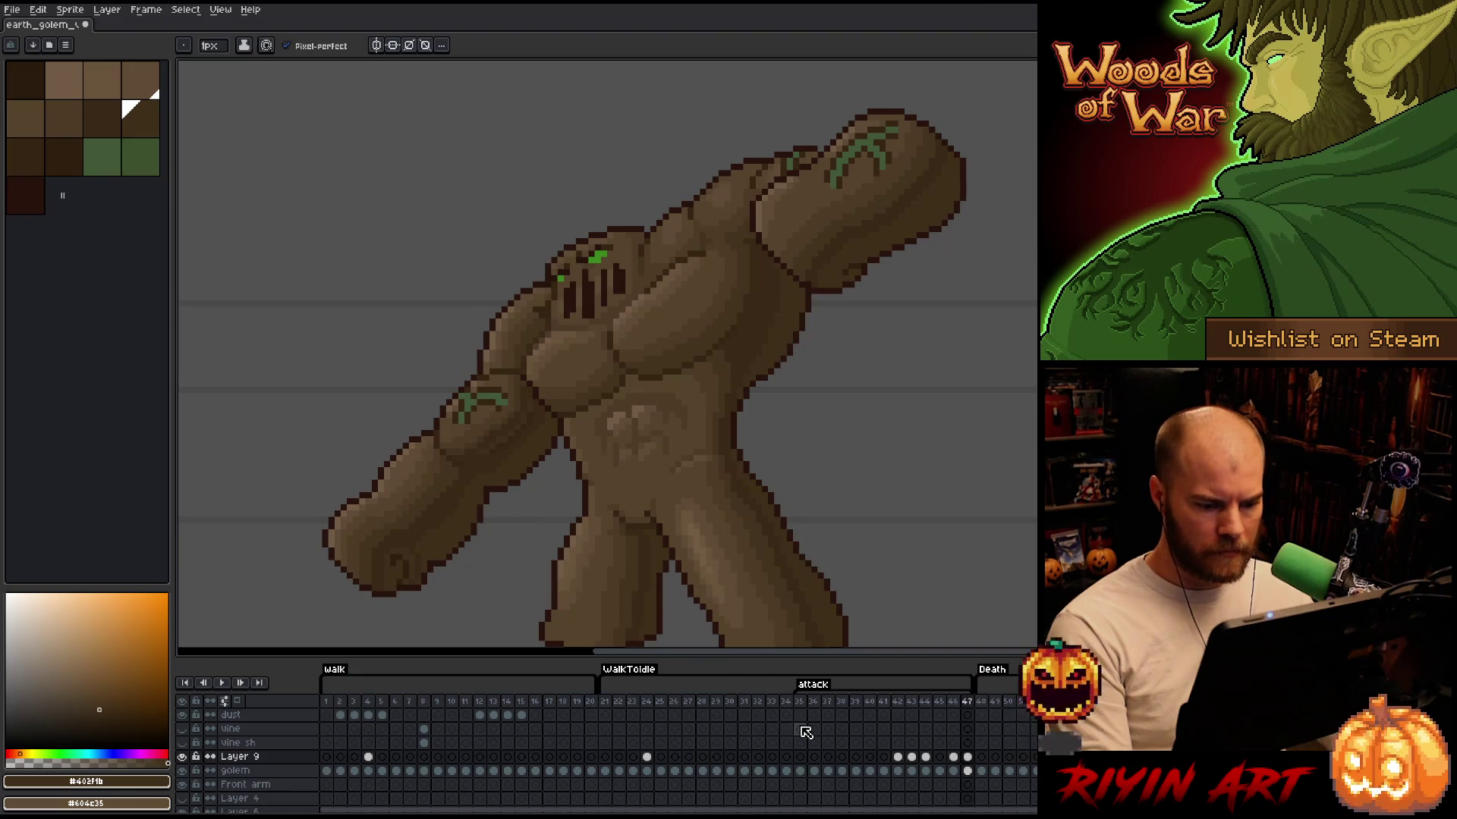
Step back through the attack frames to 41, previewing frames 42 and 46 along the way
key("Left")
key("Left")
key("Left")
key("Left")
key("Left")
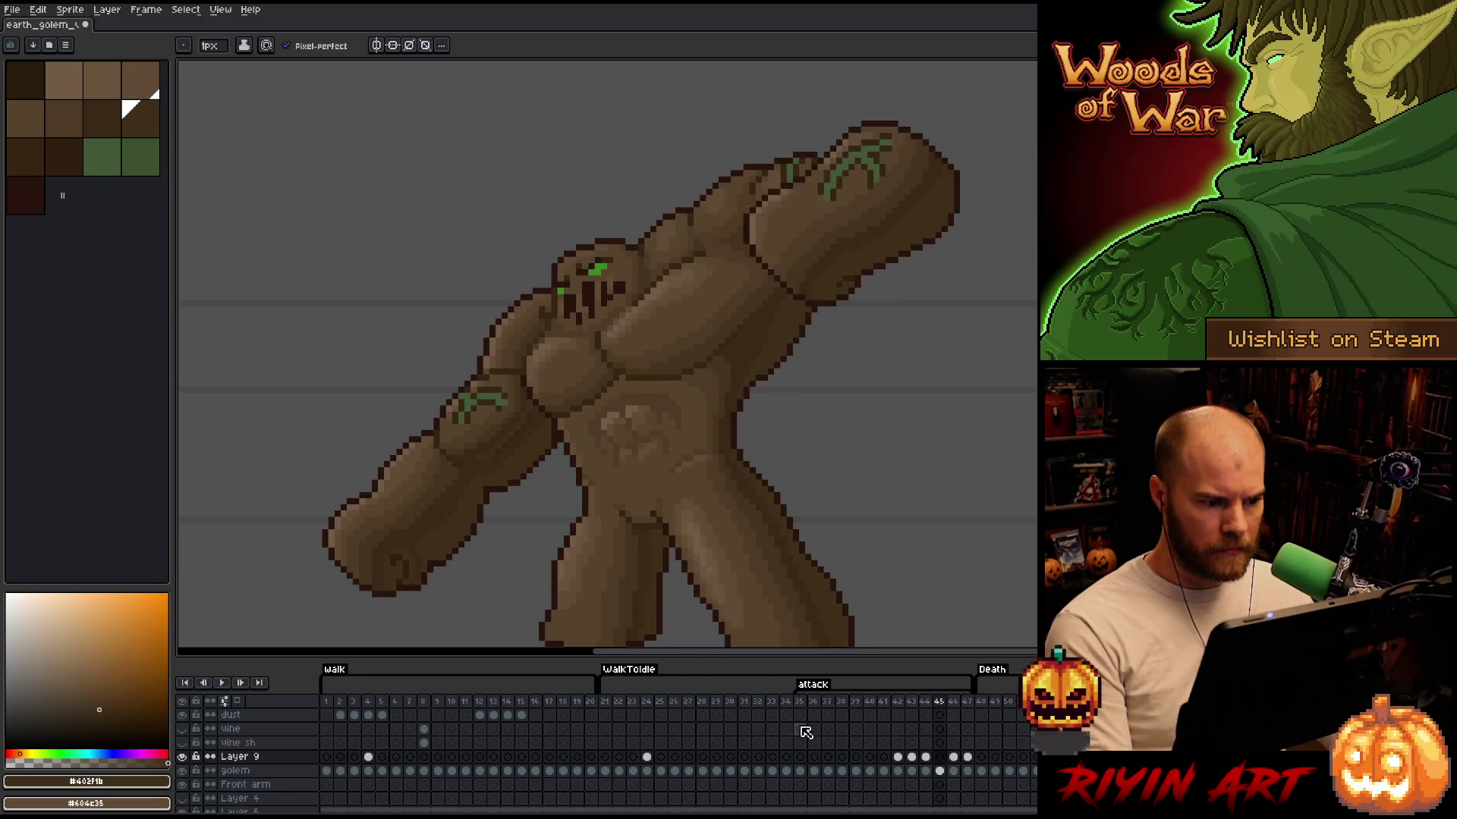
key("Left")
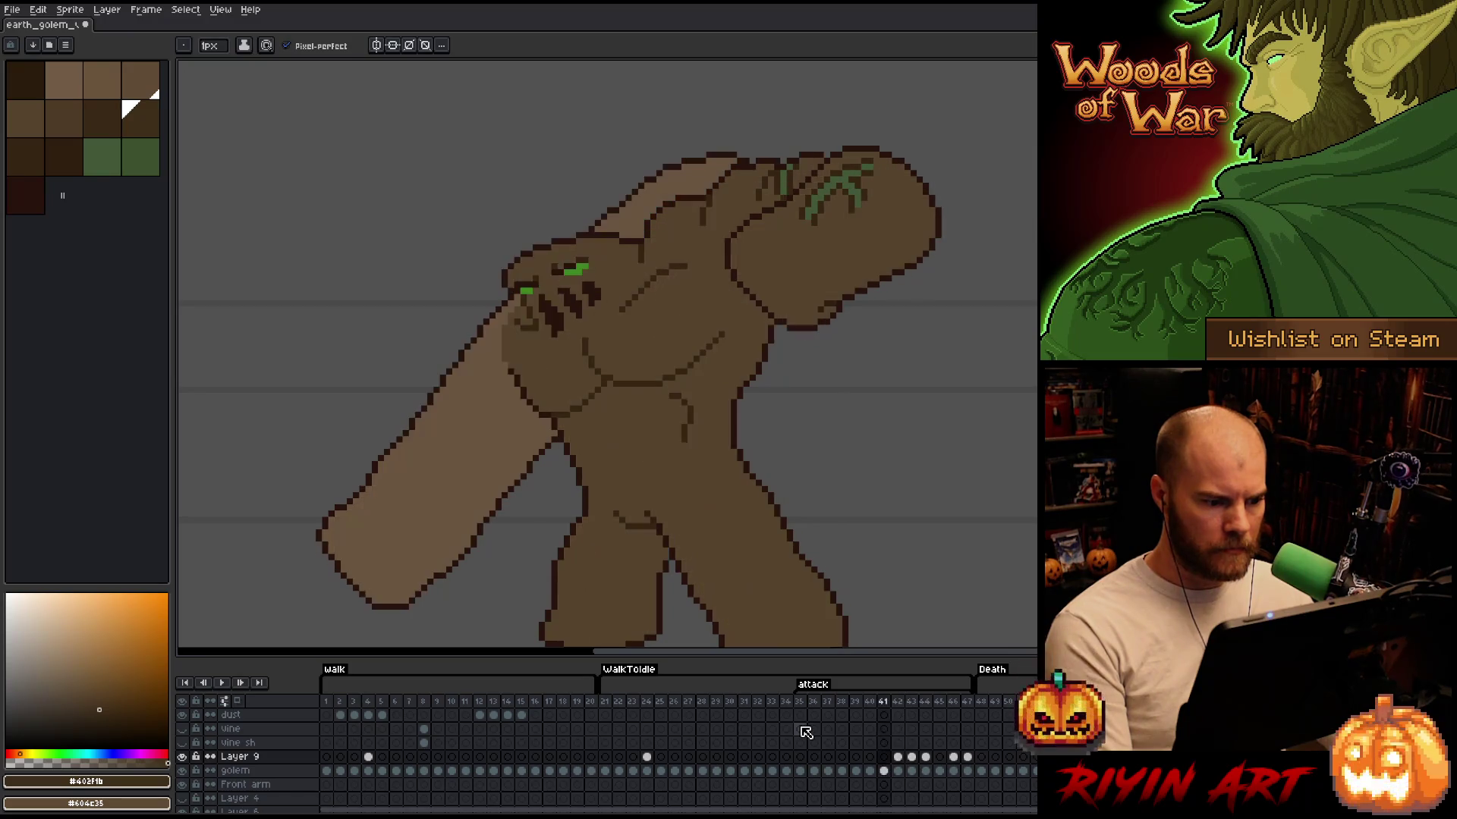
key("Right")
key("Left")
key("Right")
key("Left")
key("Left")
key("Right")
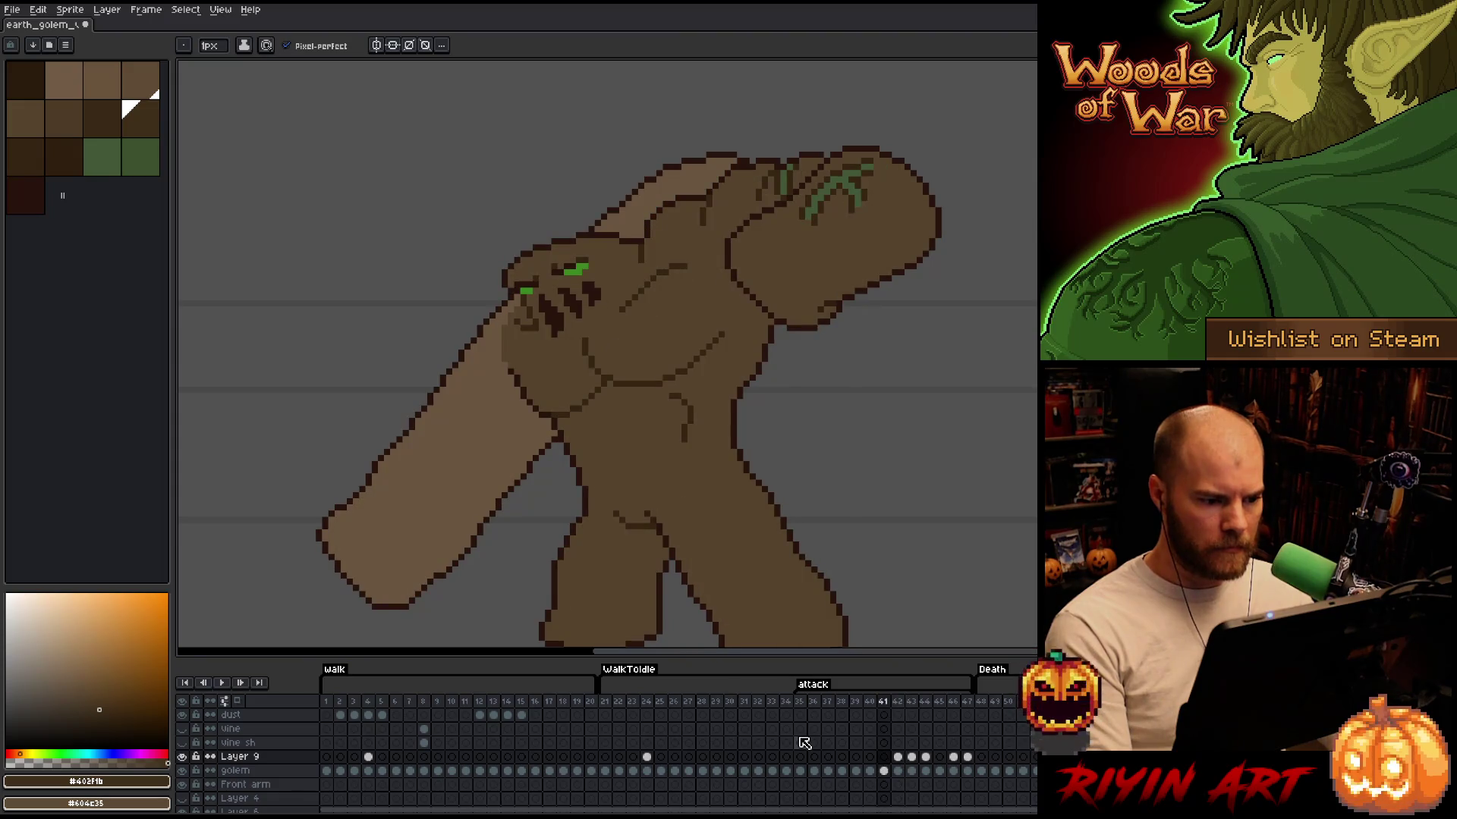
key("Right")
key("Left")
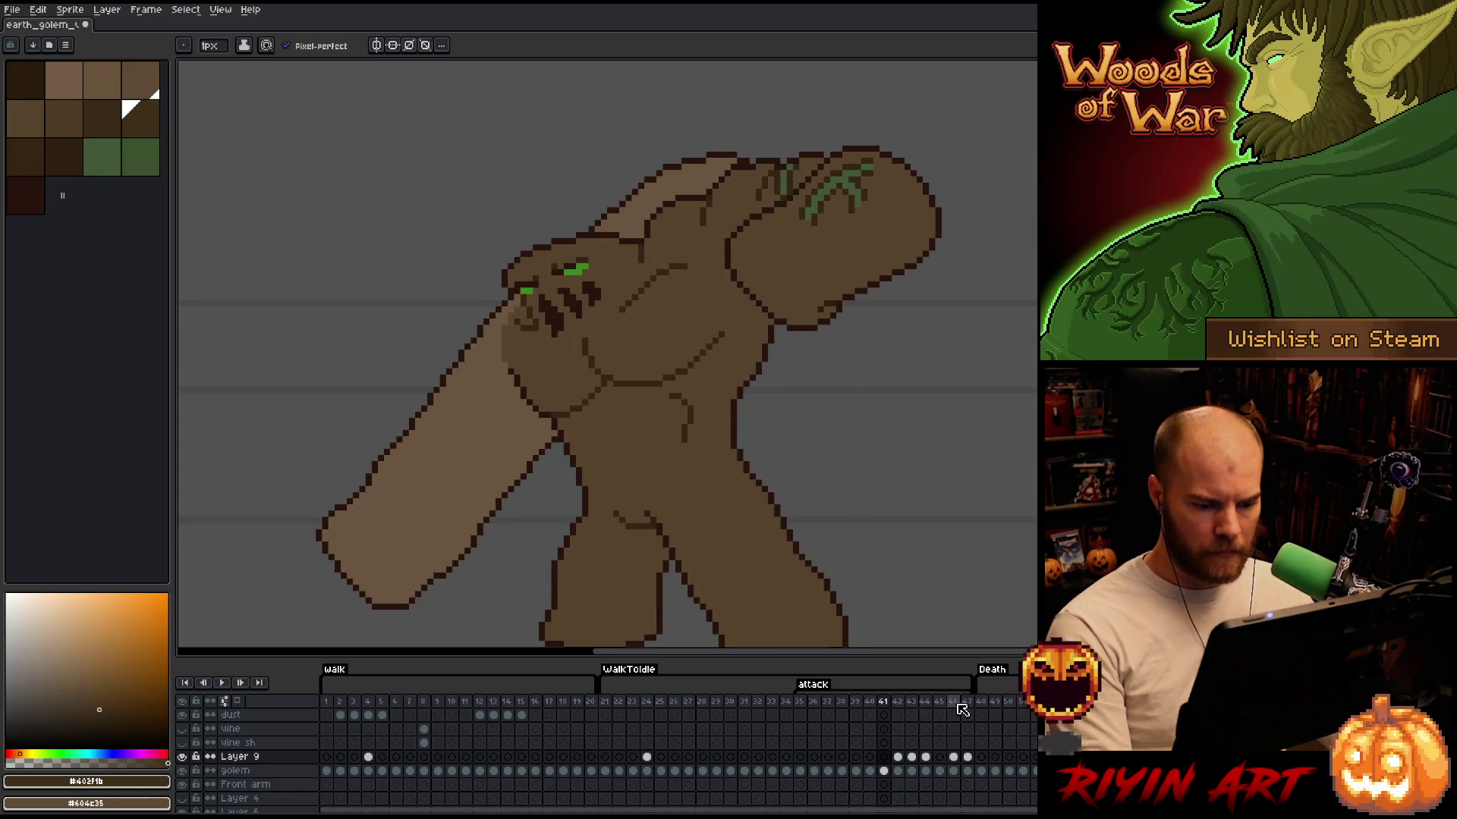
left_click(957, 705)
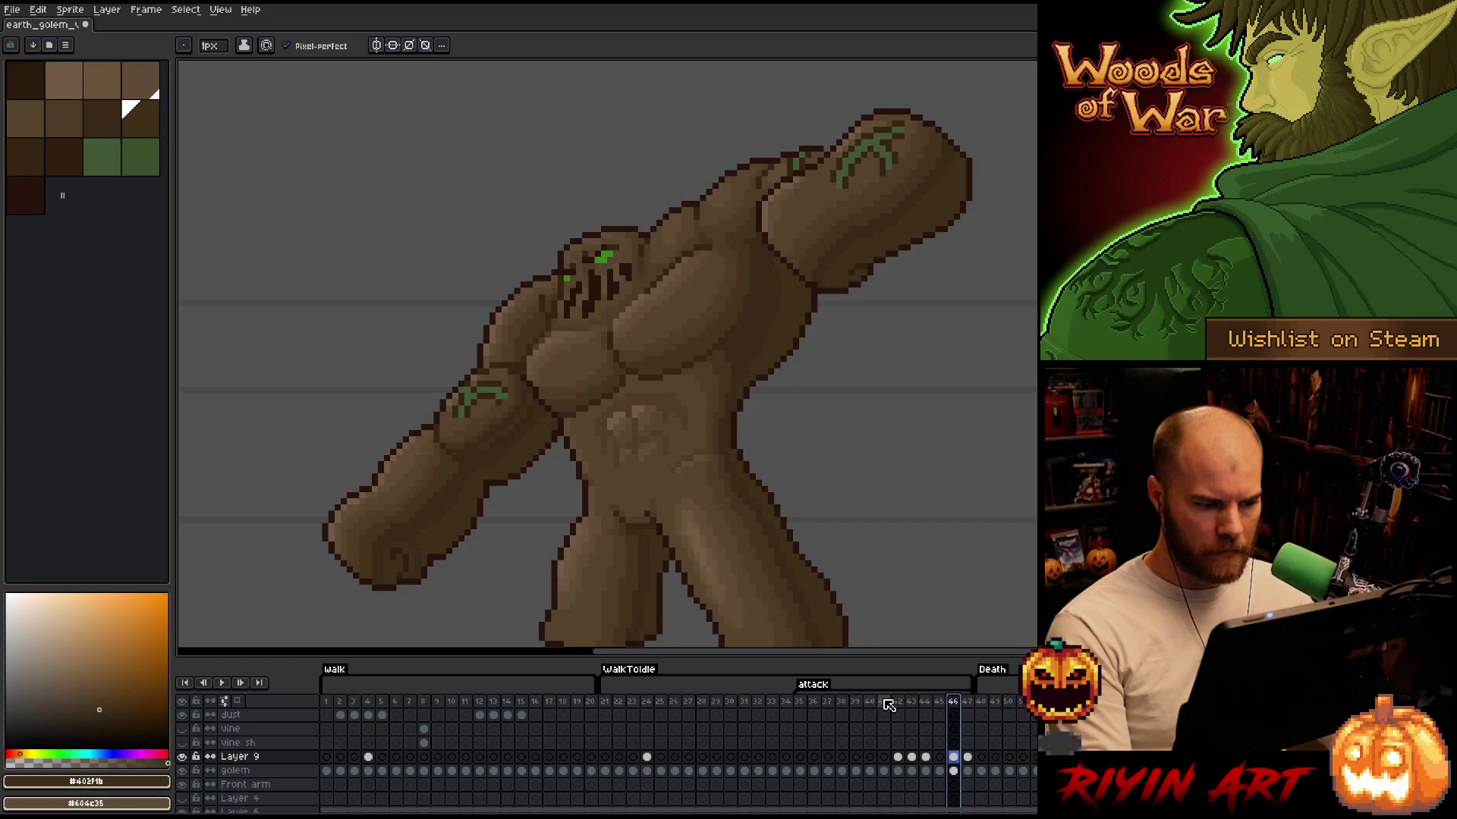
left_click(888, 702)
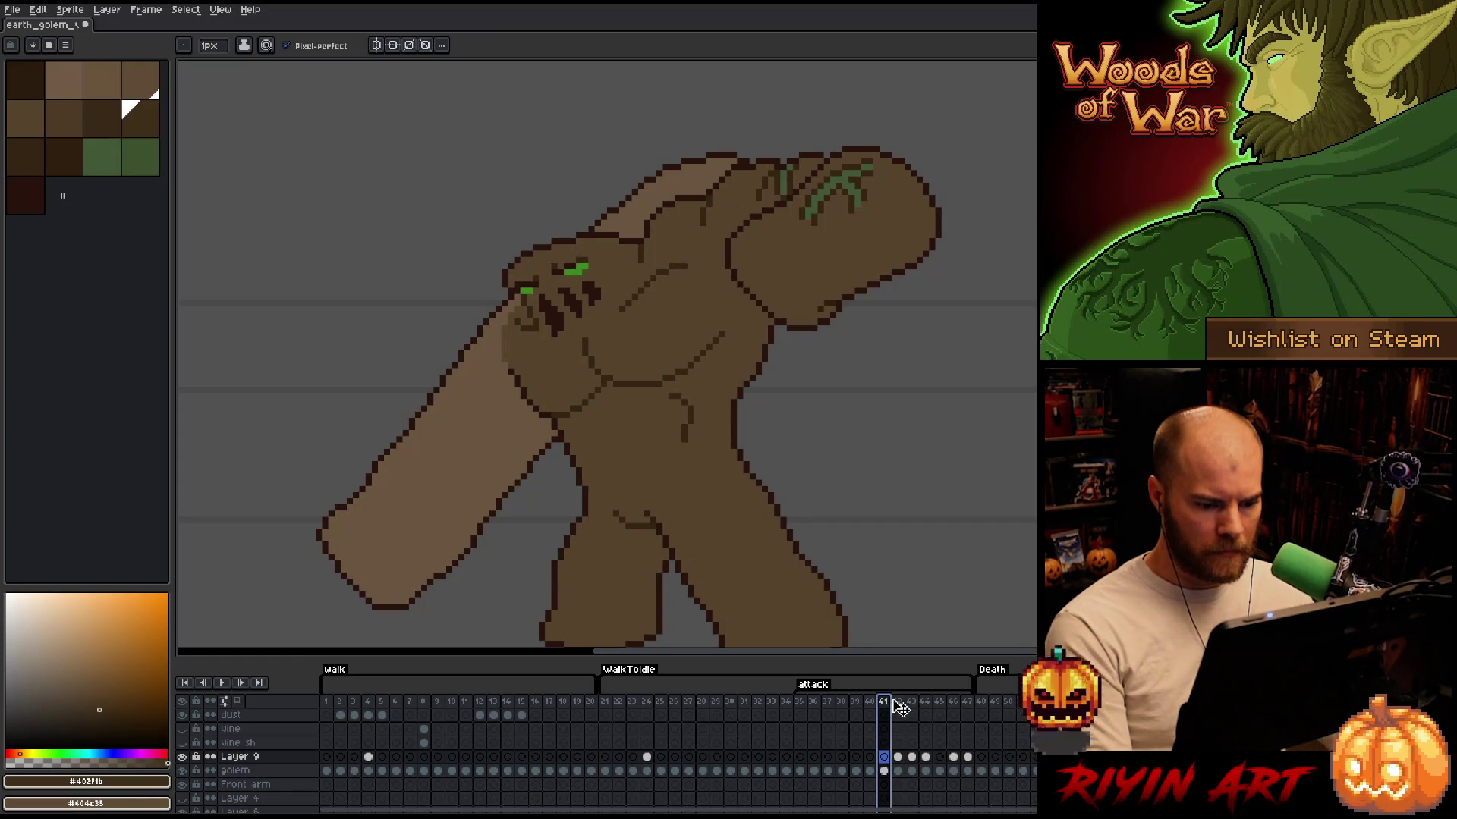
View Layer 9's cel on frame 42 solo and with all layers, then return to frame 41
left_click(899, 703)
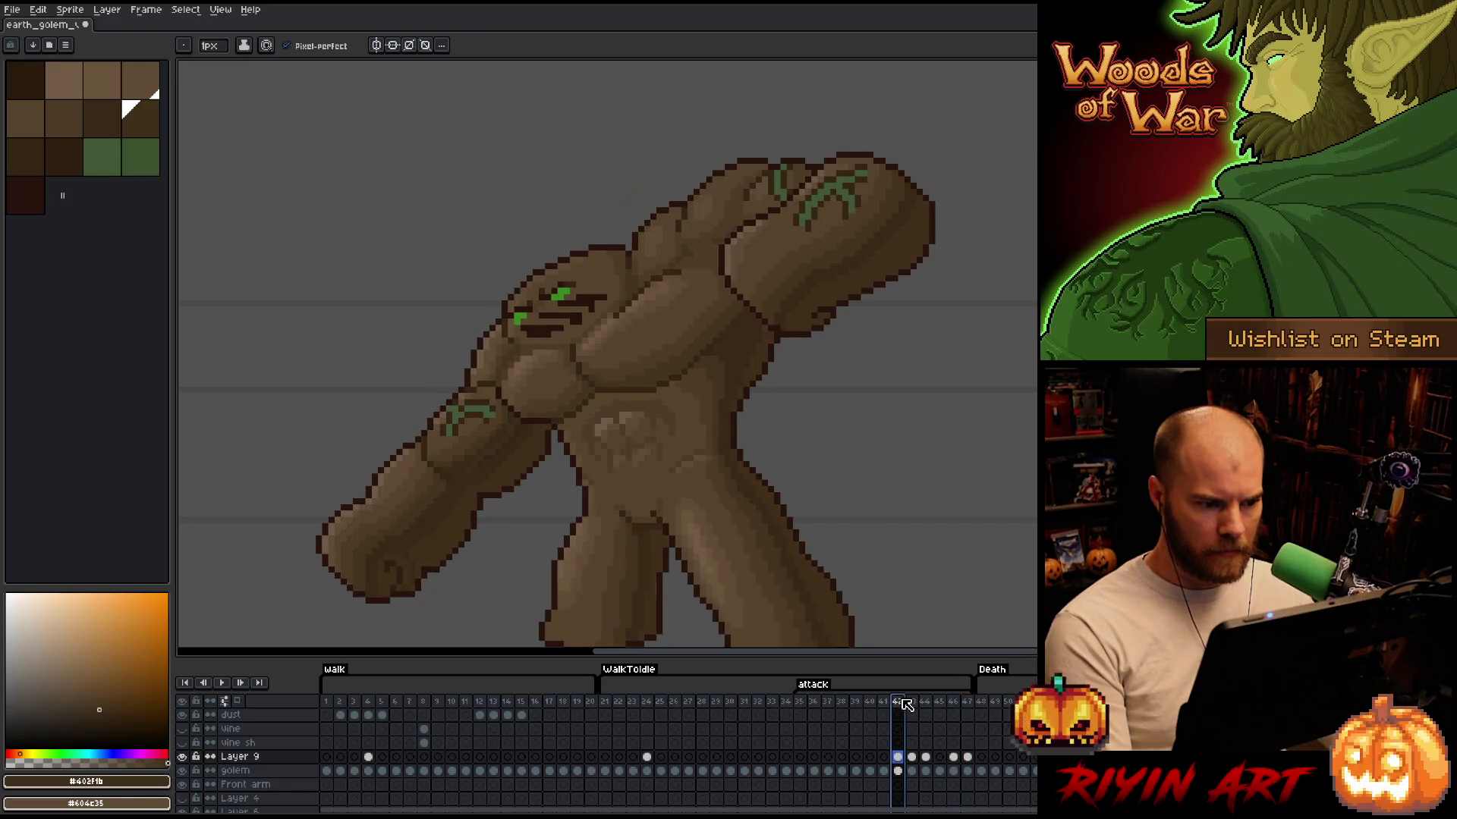
left_click(899, 757)
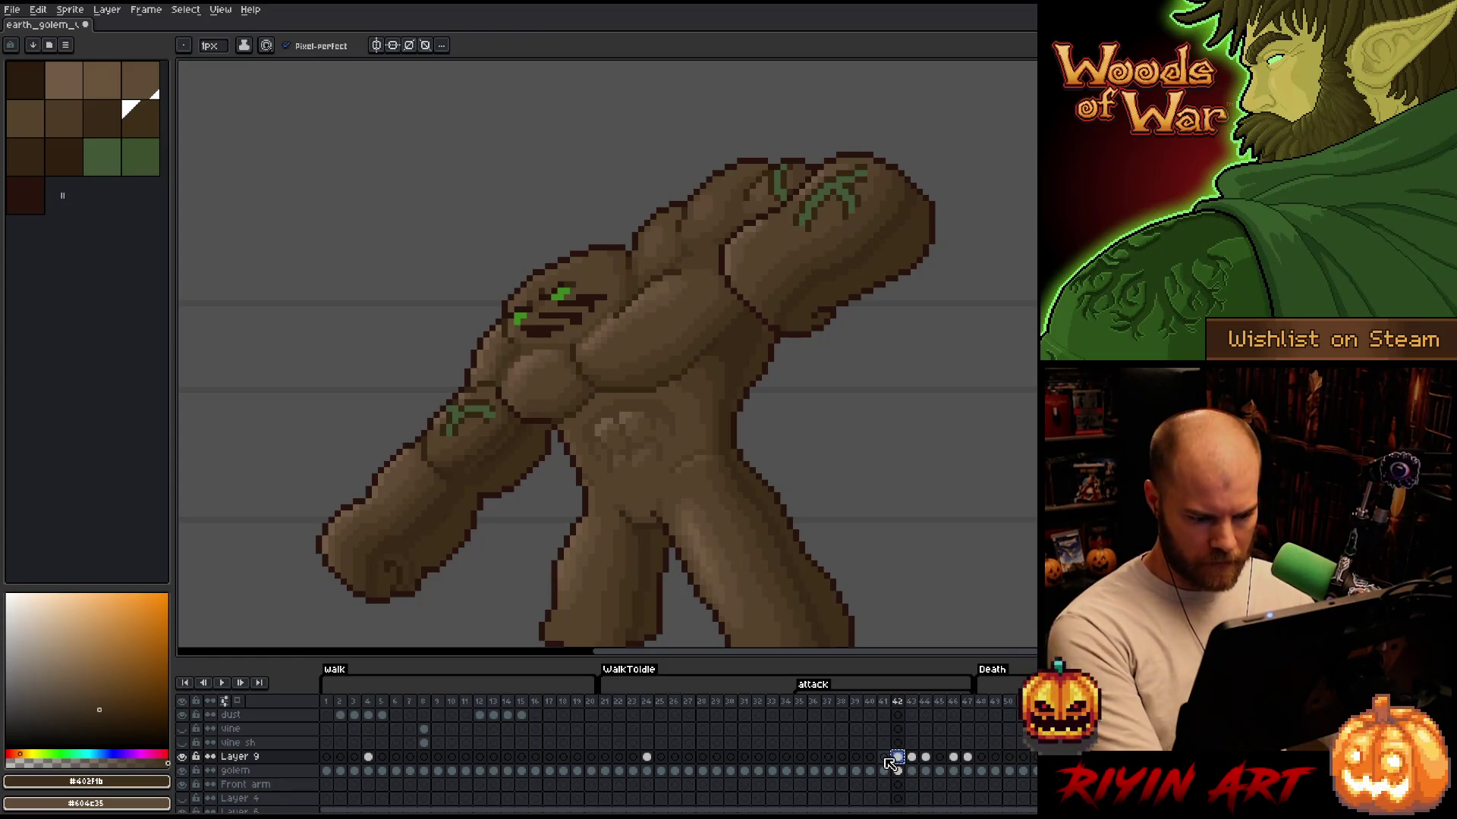
left_click(183, 757, "alt")
left_click(182, 758, "alt")
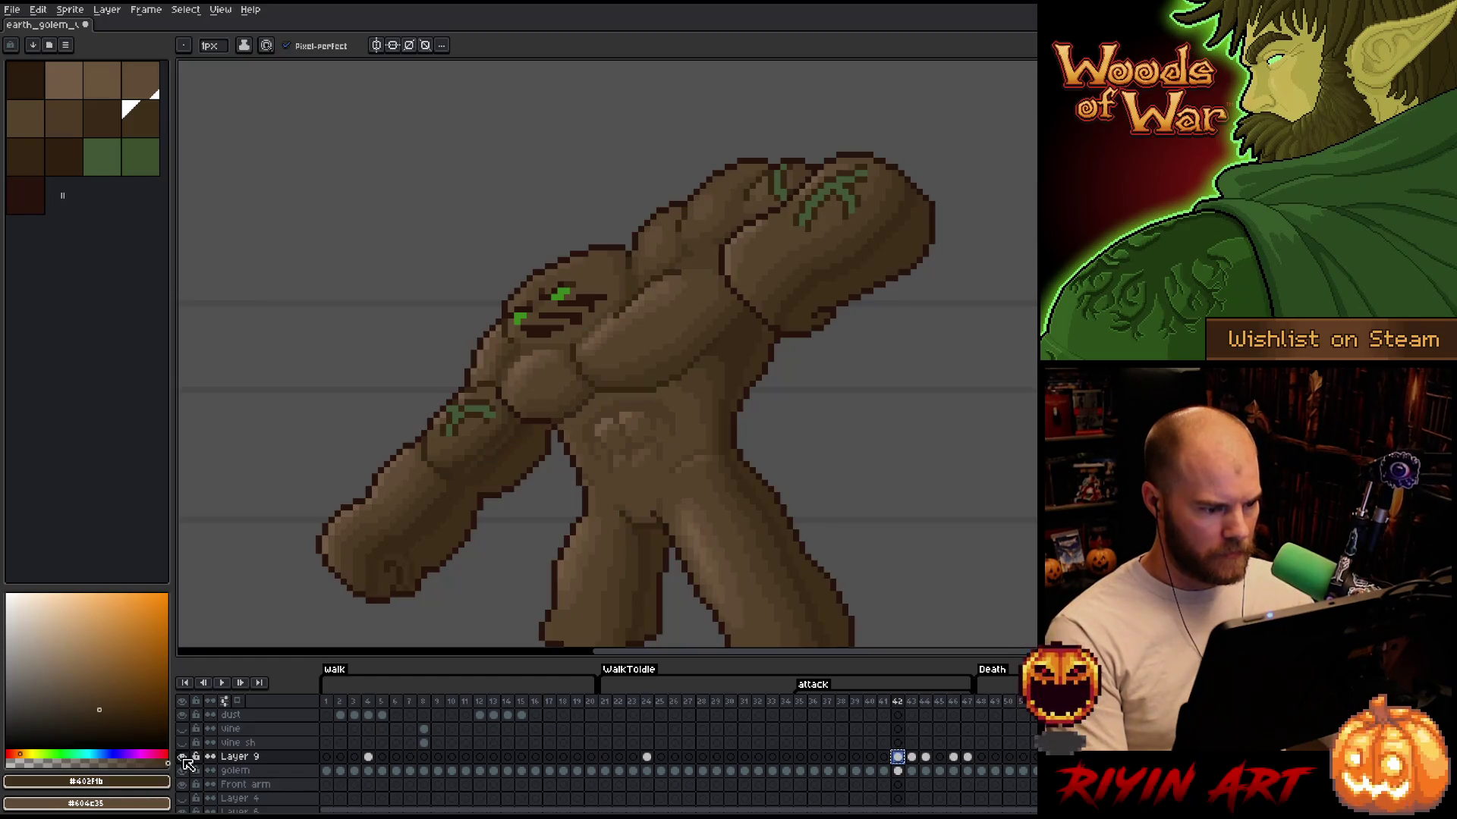
left_click(883, 758)
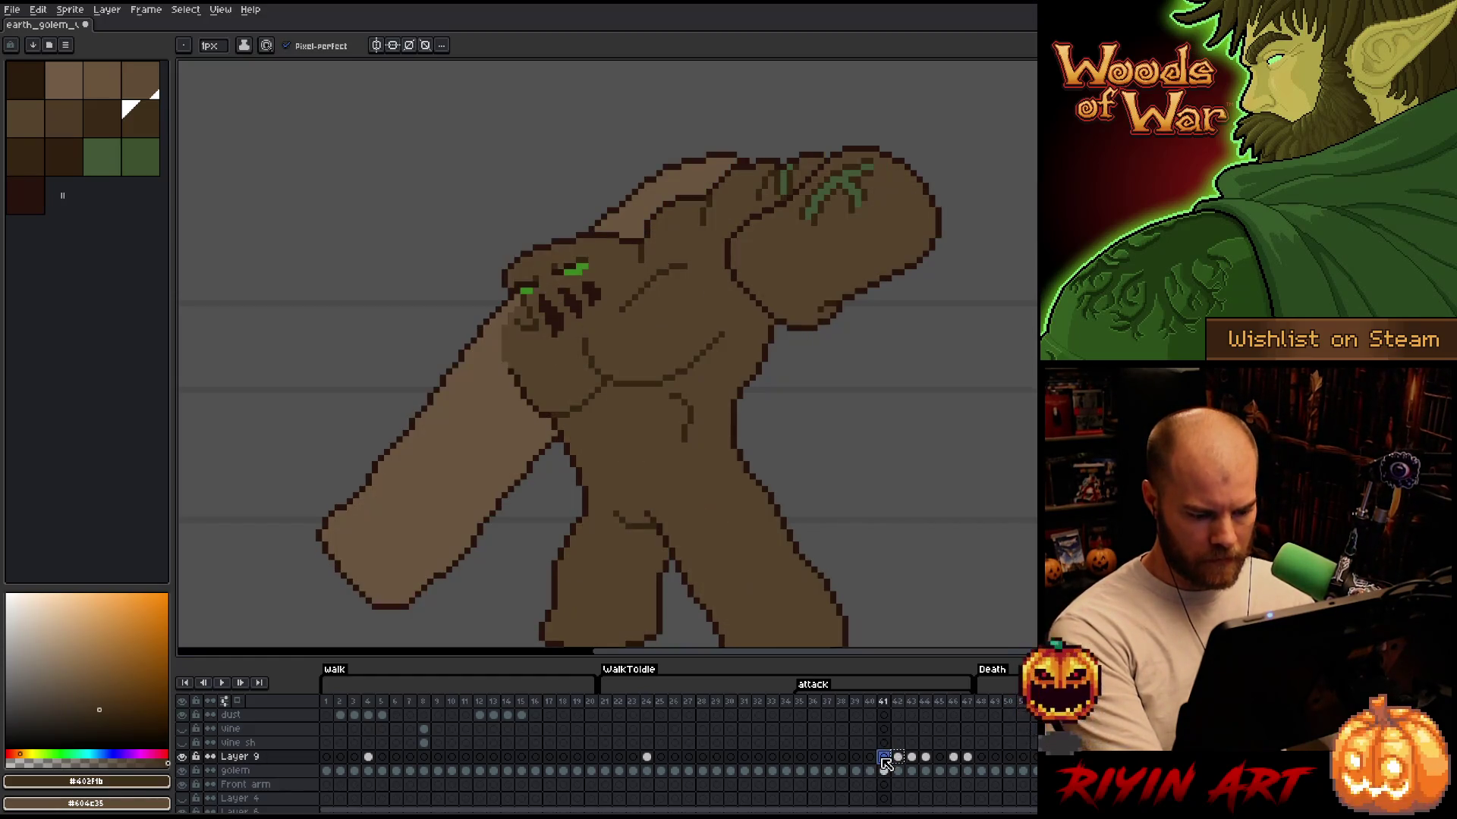
scroll(651, 418, "down", 2)
scroll(651, 418, "up", 2)
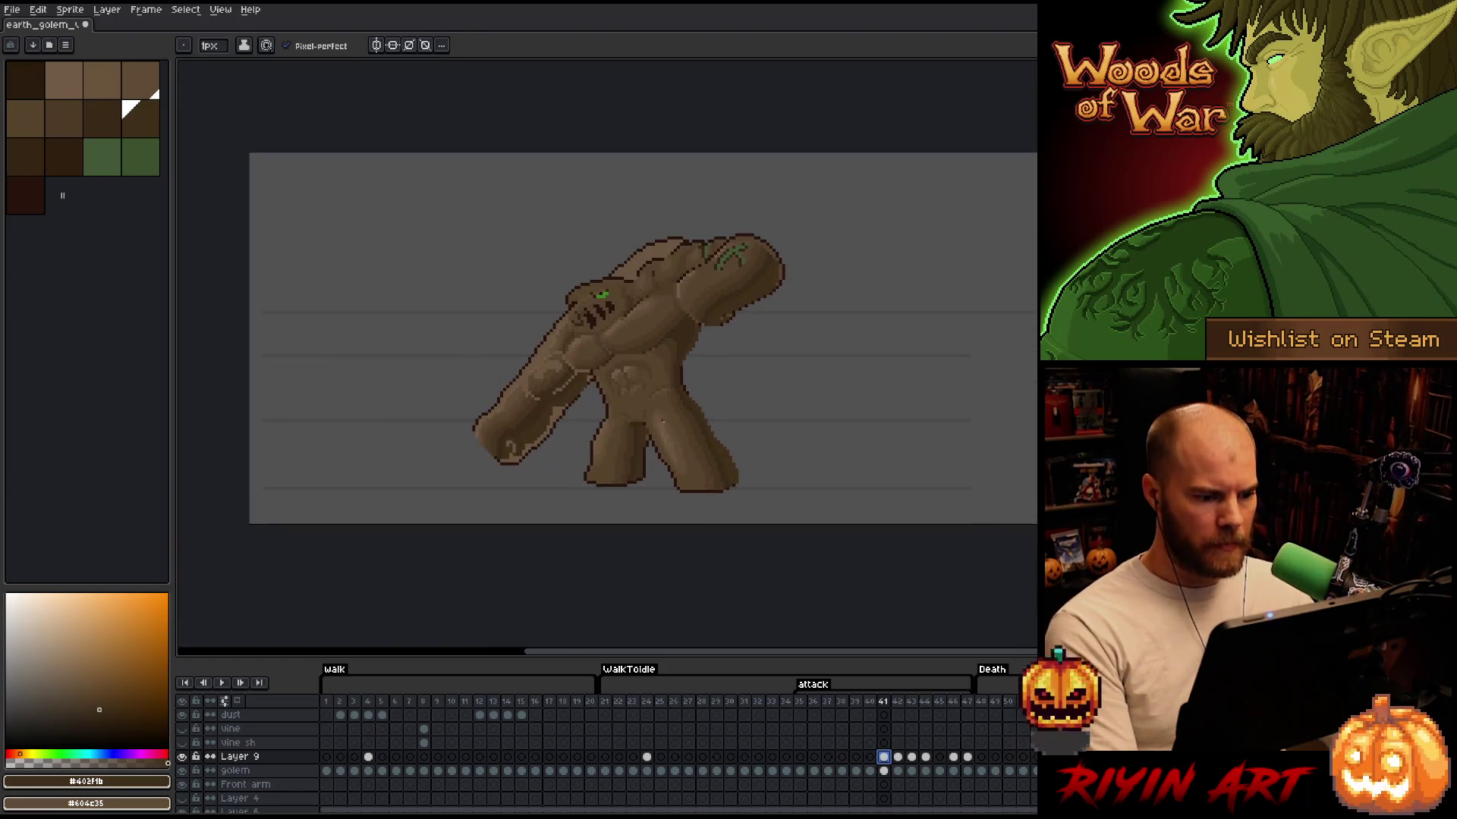
scroll(651, 418, "up", 1)
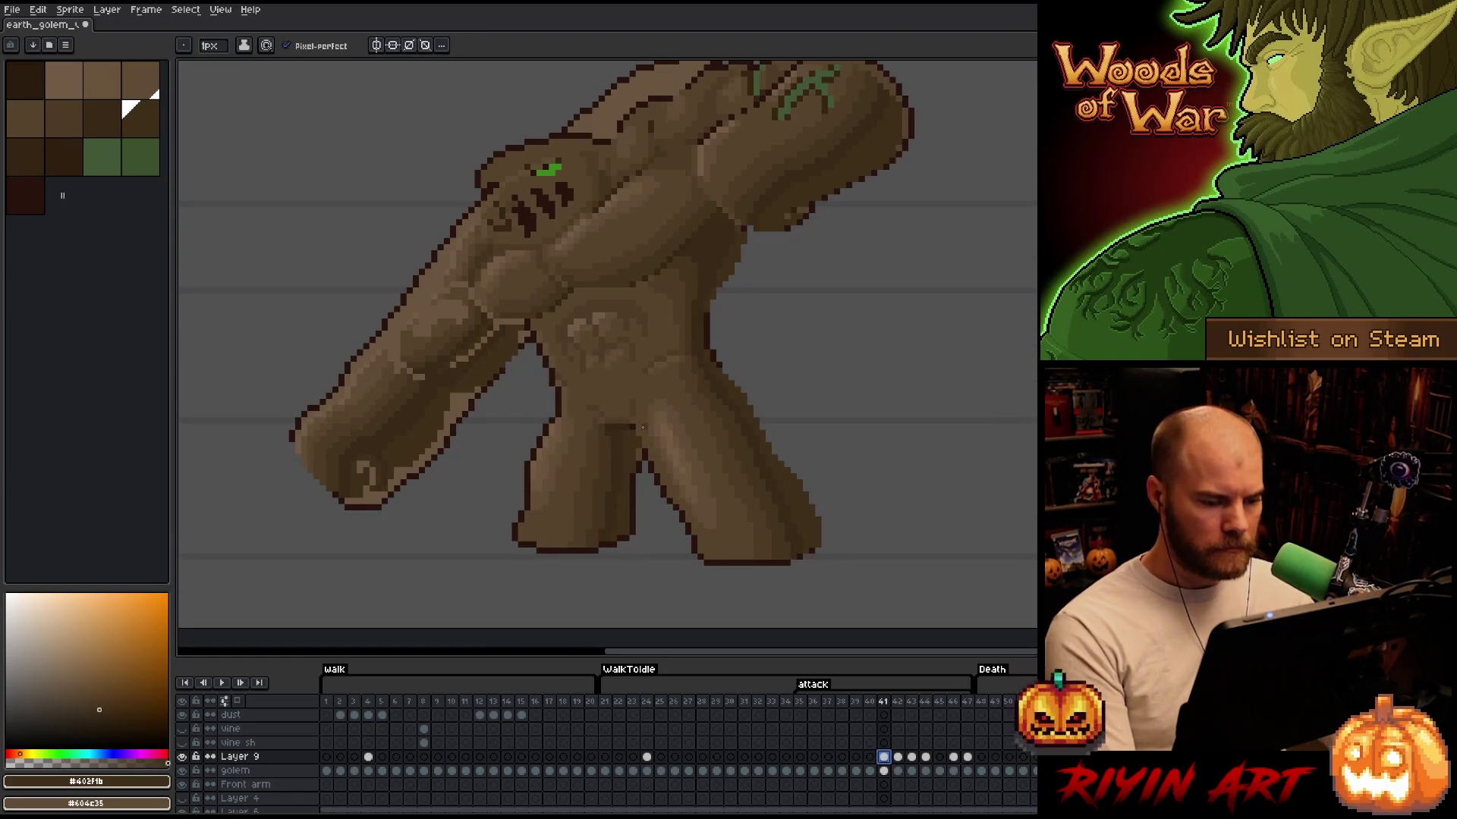
left_click(182, 757)
left_click(182, 757)
left_click(182, 757)
left_click(182, 757)
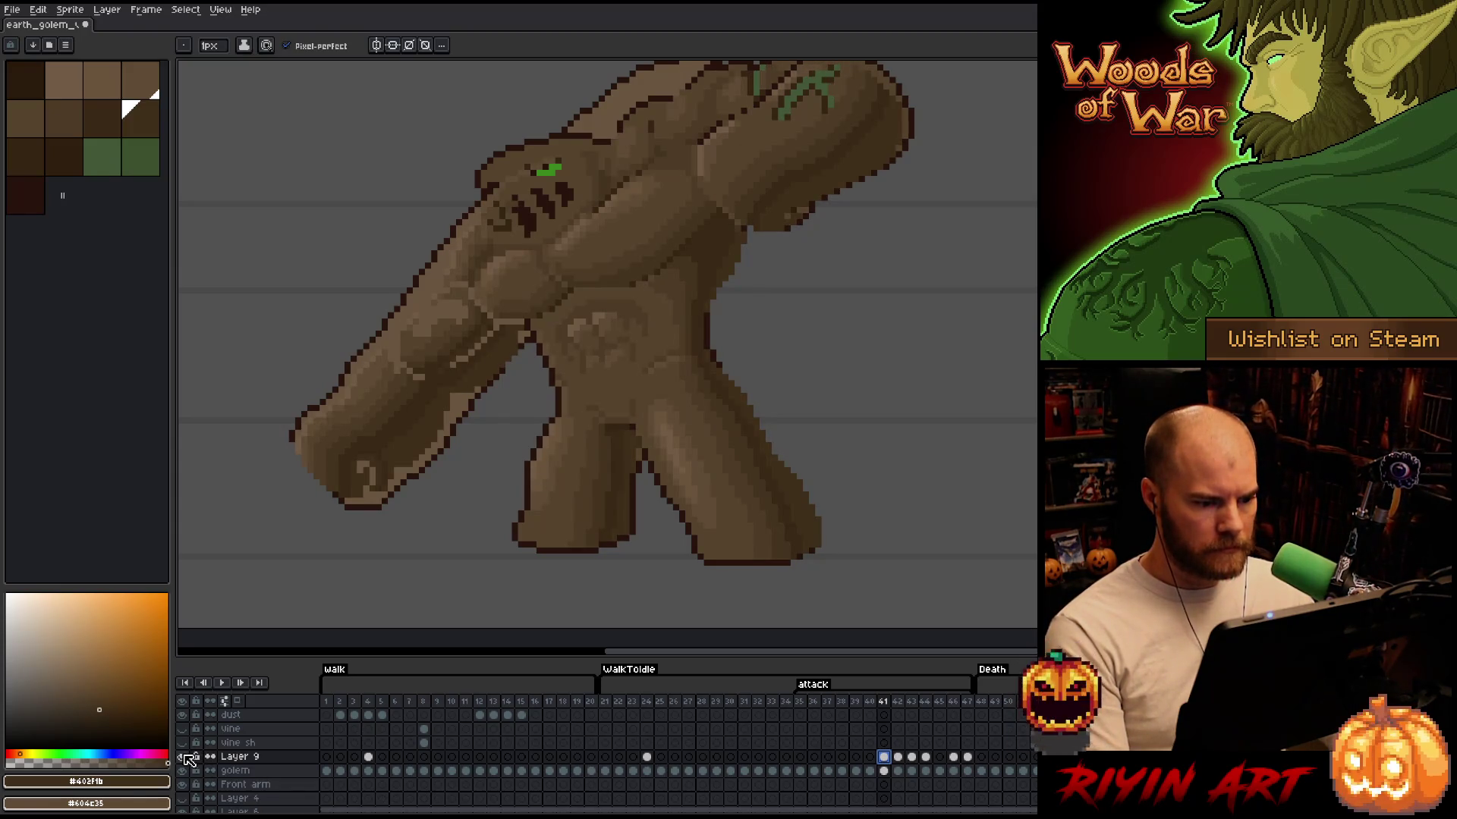
left_click(182, 757)
left_click(182, 757)
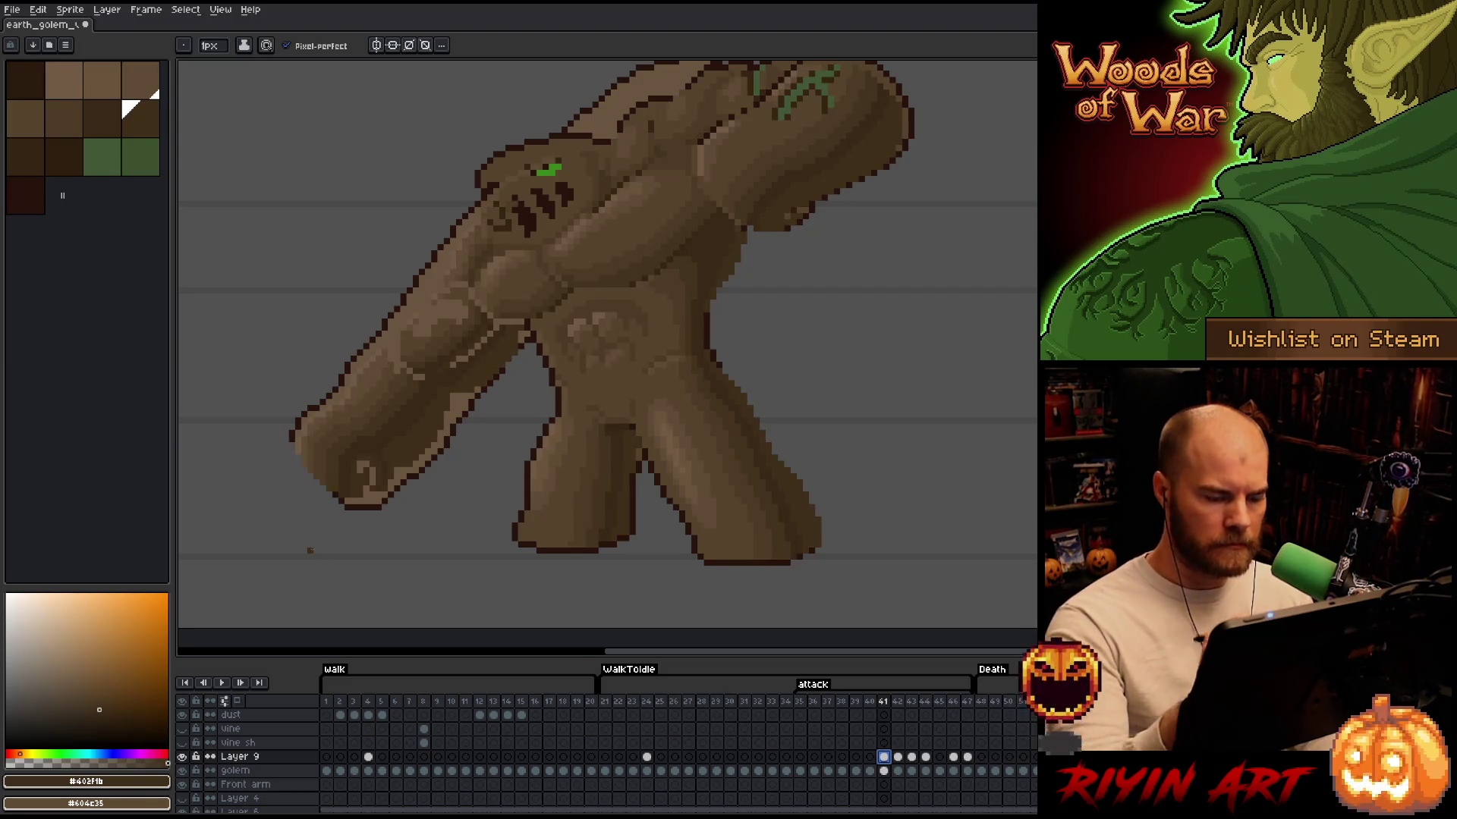
key("m")
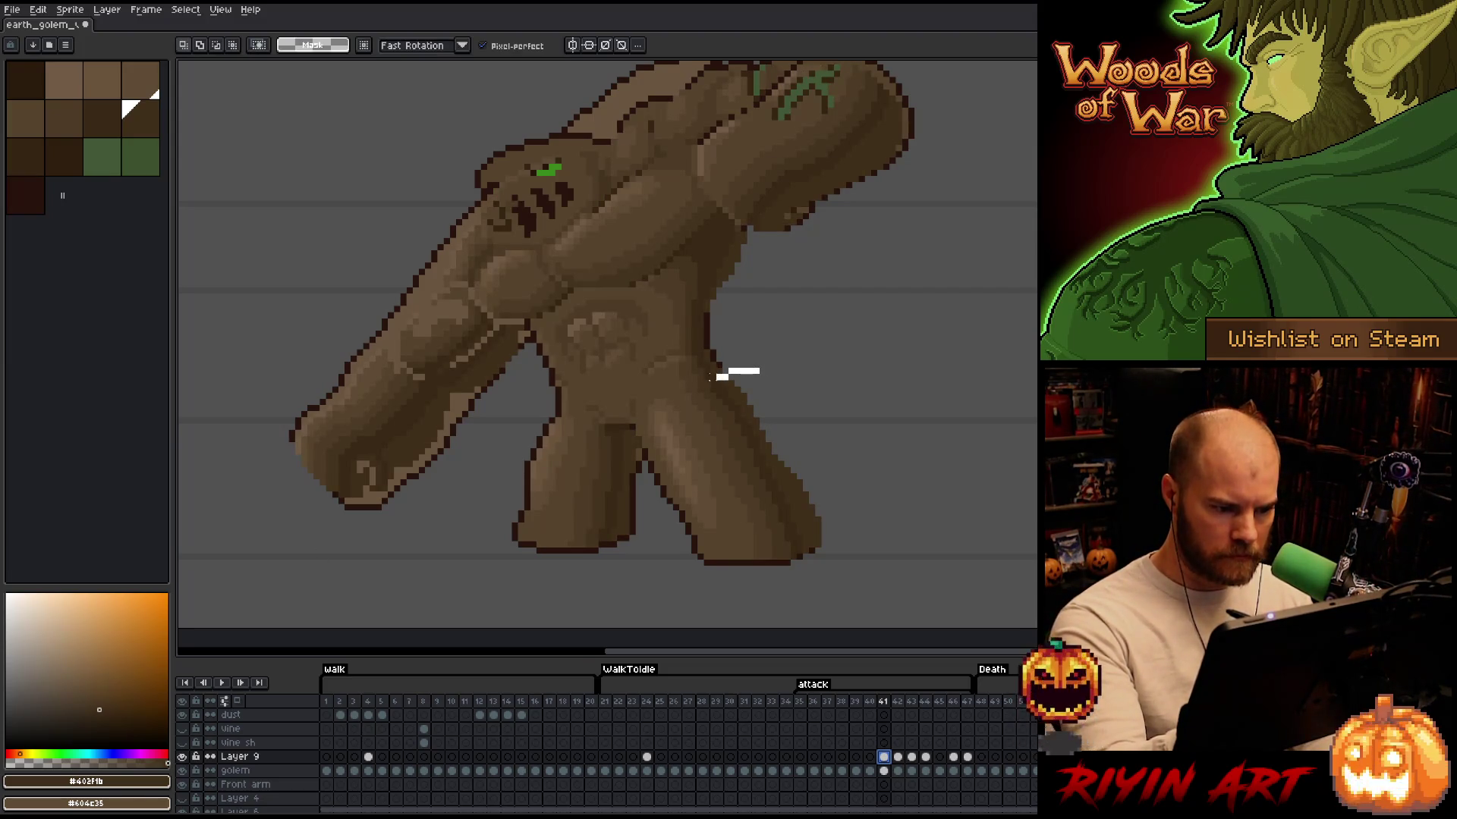
mouse_move(685, 395)
left_mouse_down()
mouse_move(729, 483)
mouse_move(901, 481)
left_mouse_up()
left_click(787, 483)
left_click(911, 439)
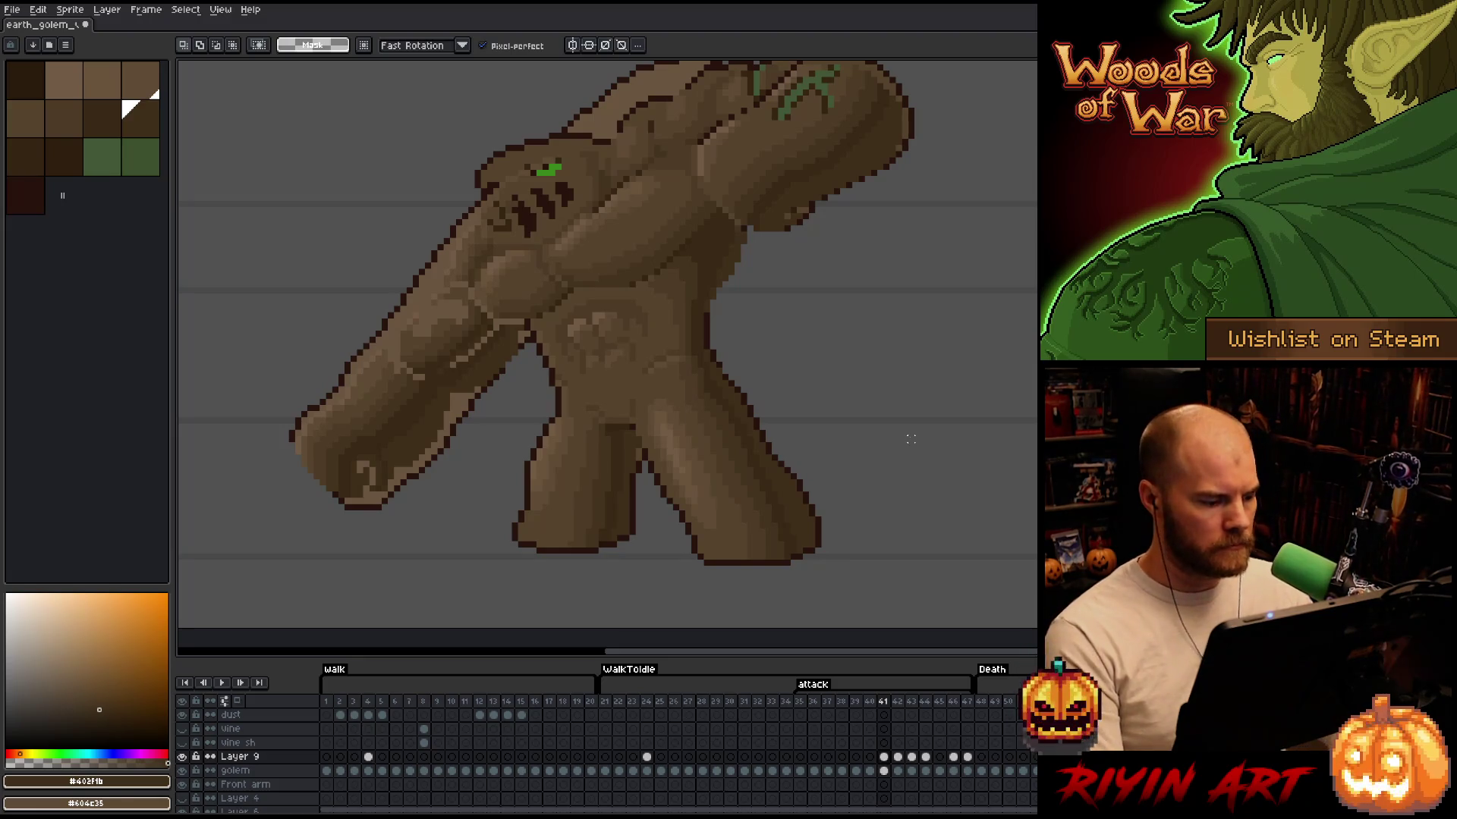
scroll(886, 419, "down", 1)
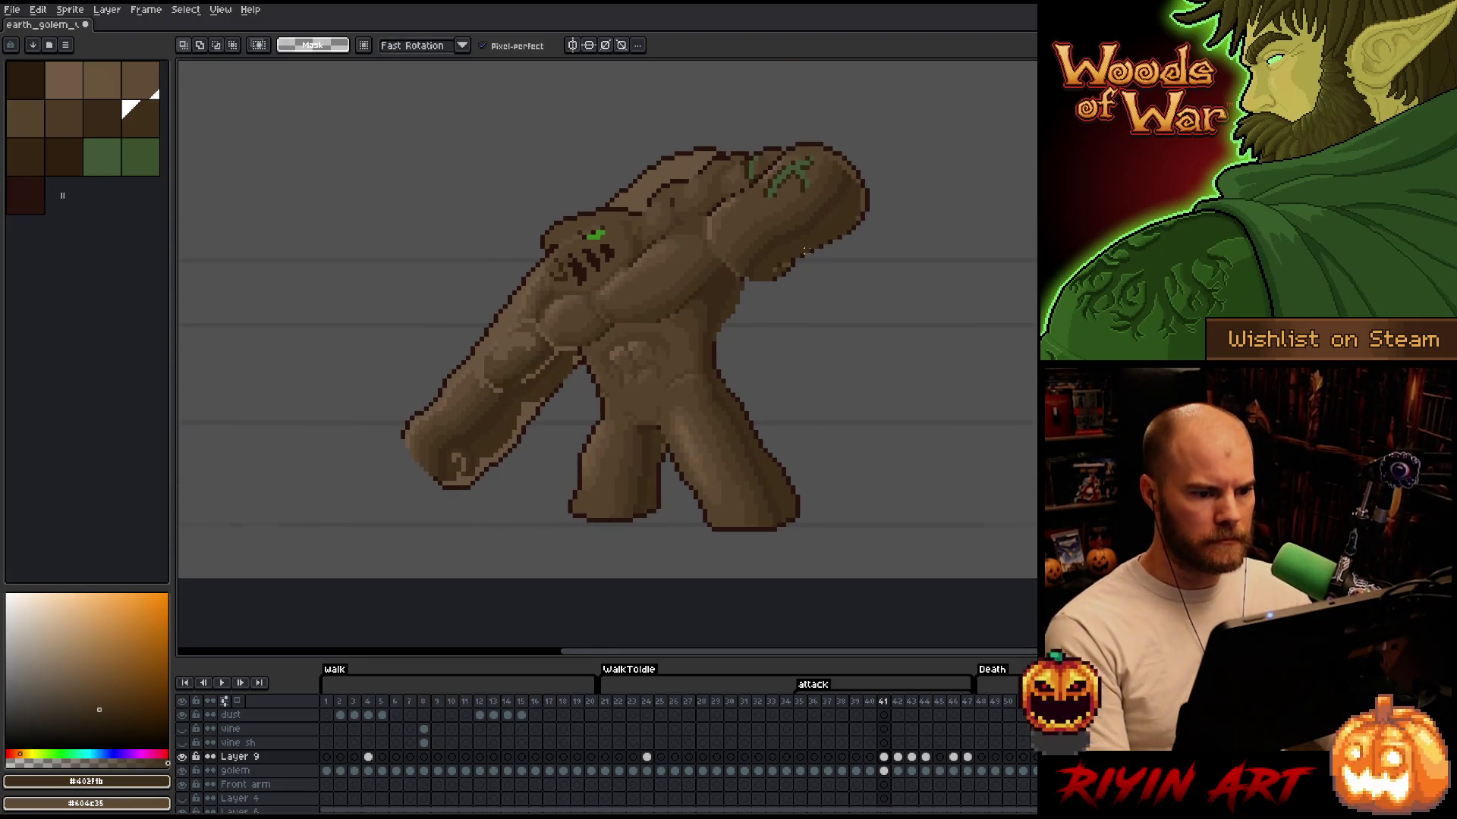
scroll(808, 256, "up", 1)
scroll(907, 386, "up", 3)
mouse_move(924, 289)
left_mouse_down()
mouse_move(813, 390)
mouse_move(702, 407)
mouse_move(657, 357)
left_mouse_up()
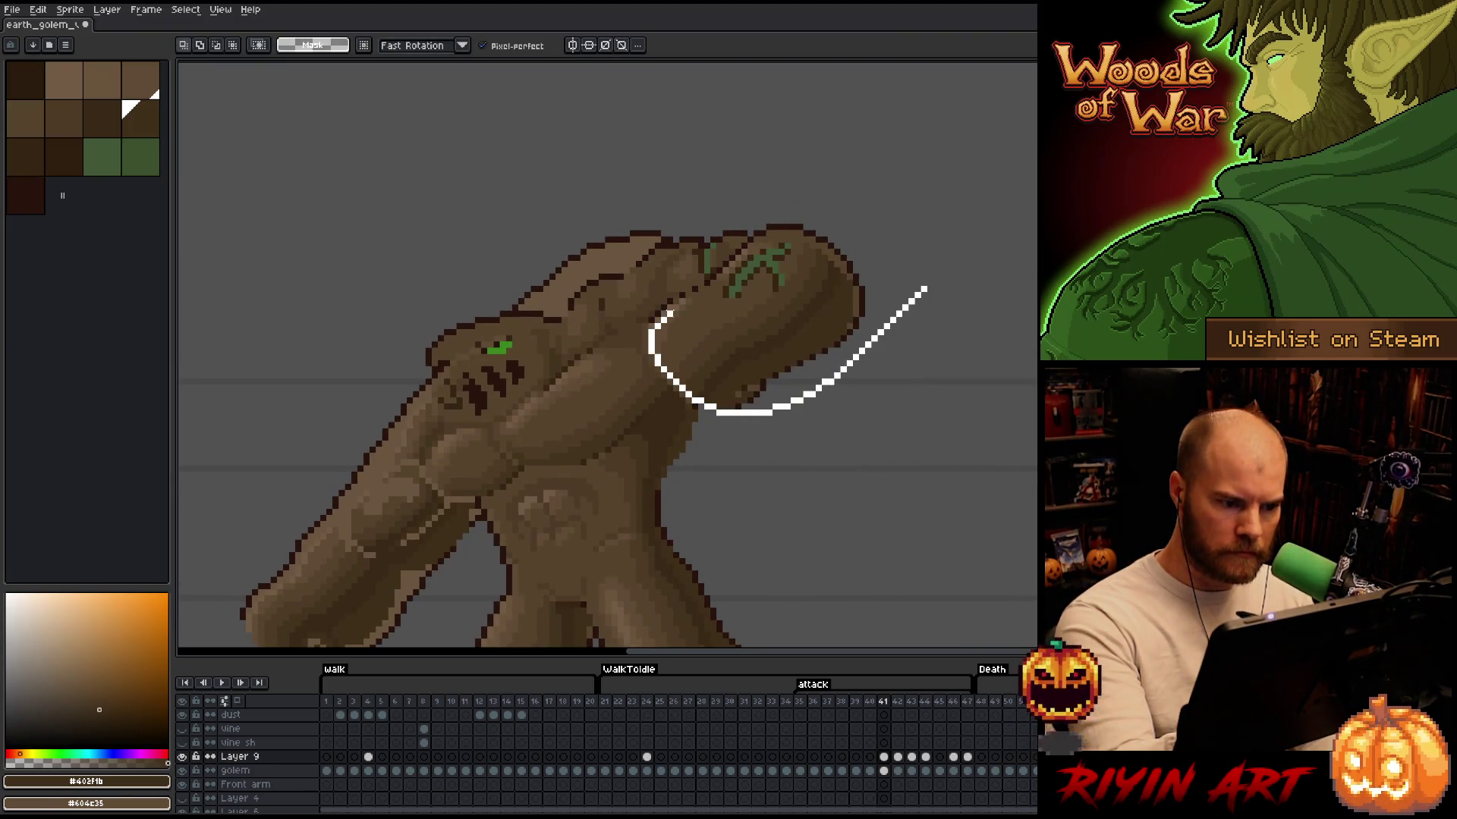
left_click_drag(737, 256, 781, 214)
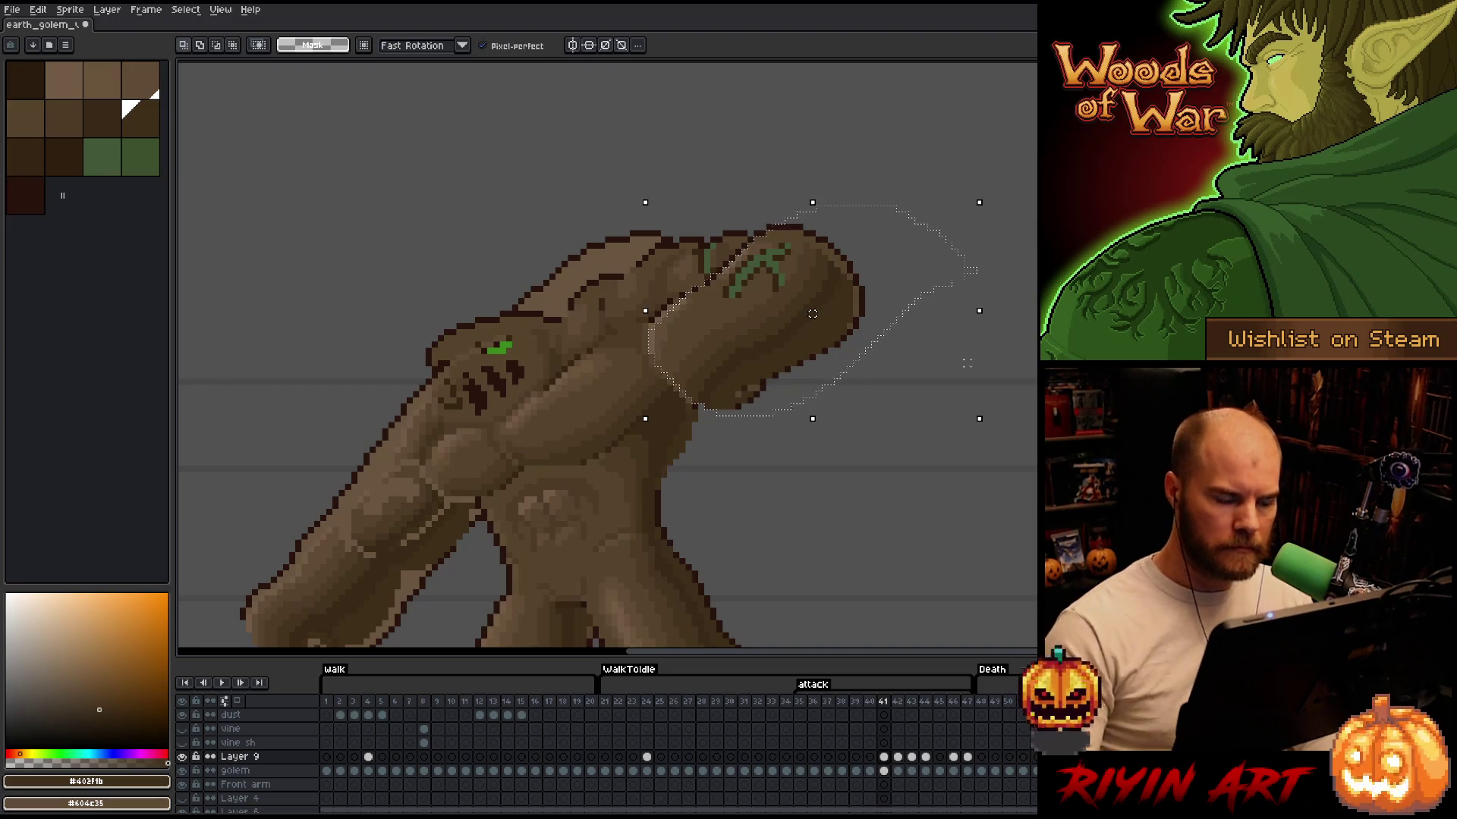
left_click(817, 303)
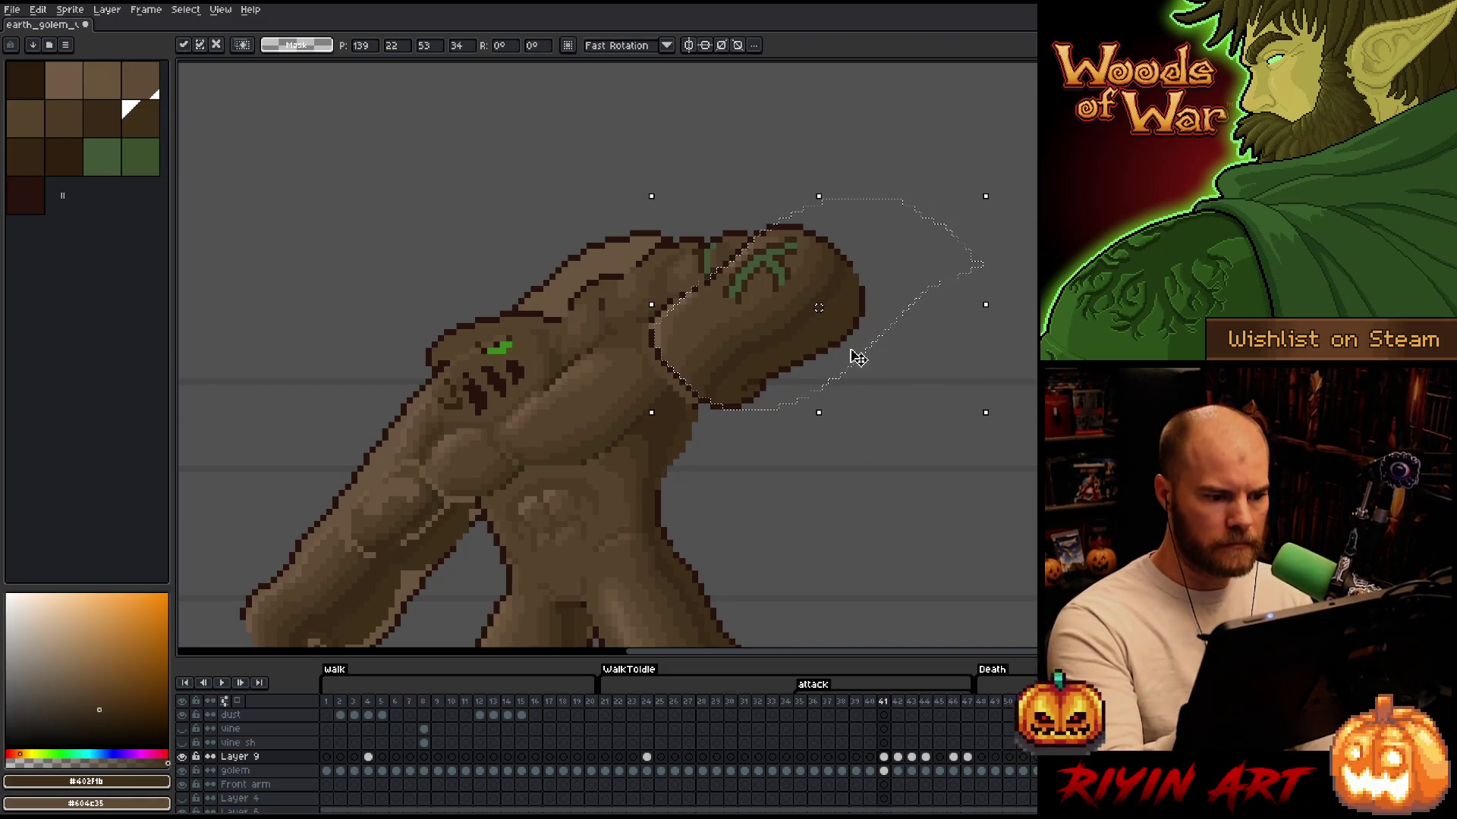
key("h")
mouse_move(724, 480)
left_mouse_down()
mouse_move(979, 309)
mouse_move(963, 339)
left_mouse_up()
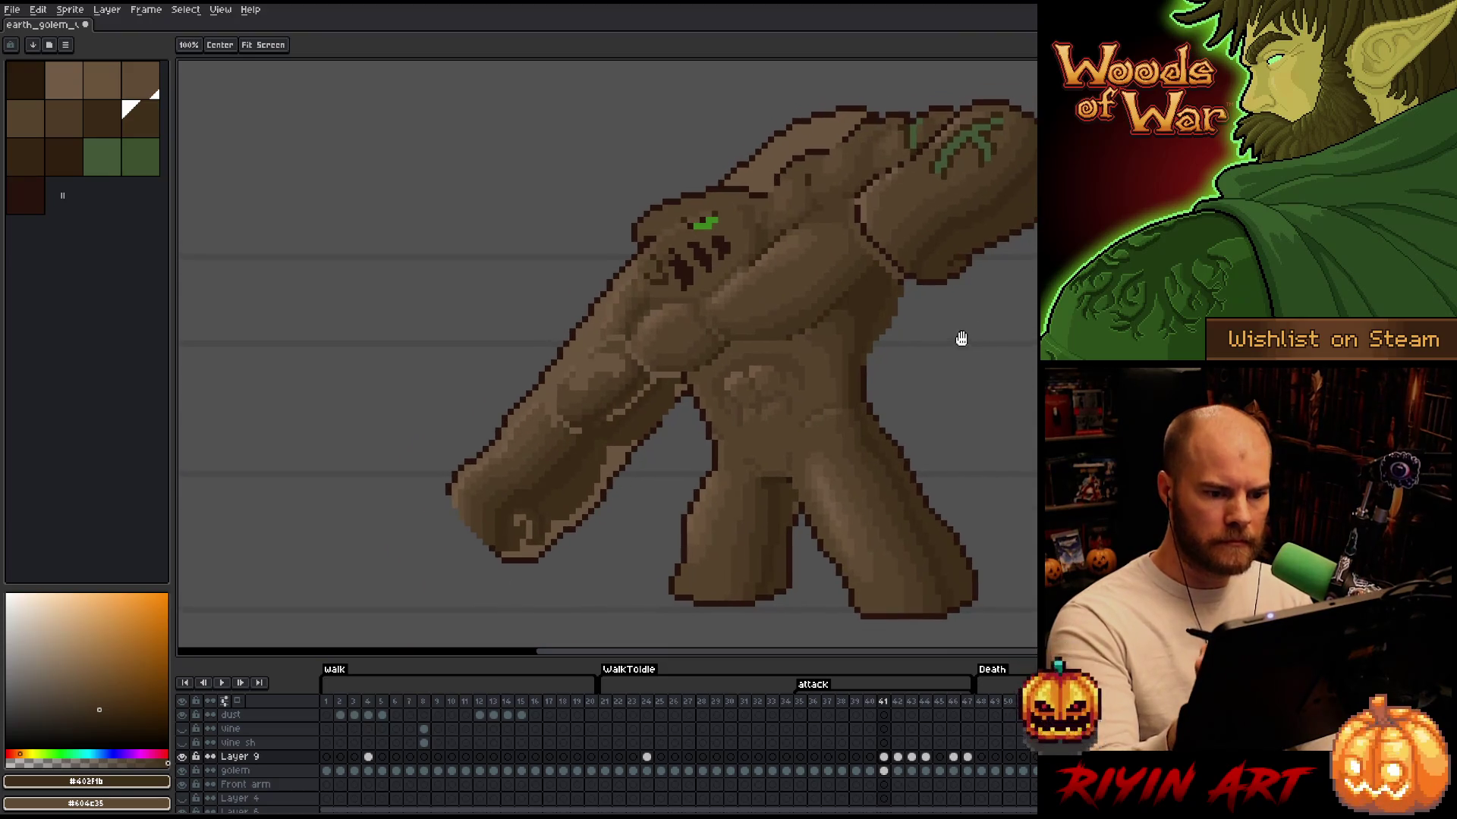
key("q")
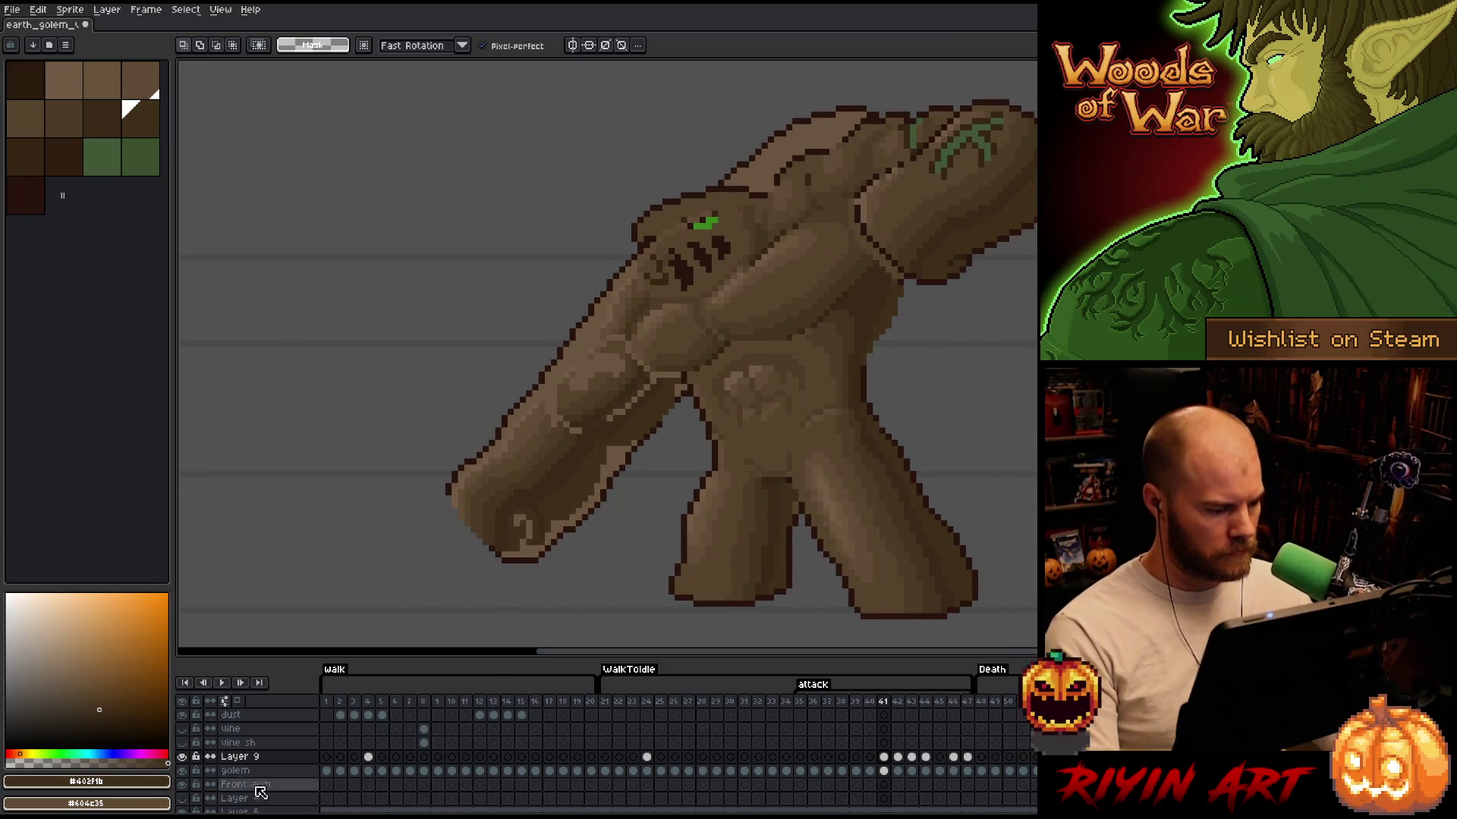
left_click(183, 757)
left_click(183, 758)
left_click(183, 758)
left_click(183, 757)
left_click(183, 757)
left_click(183, 757)
left_click(183, 757)
left_click(183, 757)
left_click(183, 757)
left_click(183, 757)
left_click(183, 757)
left_click(183, 757)
left_click(183, 757)
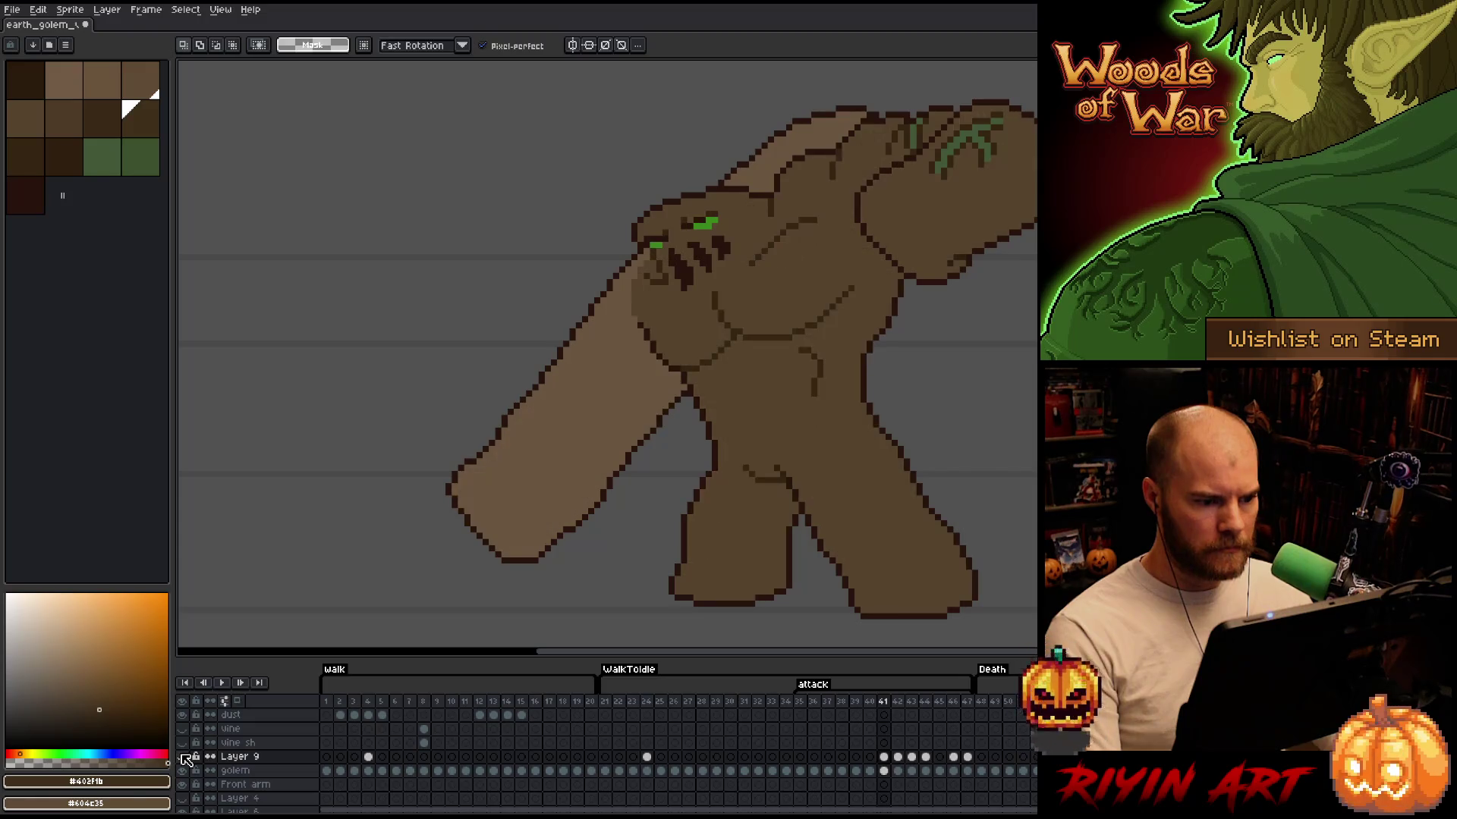
left_click(183, 757)
key("space")
Select the raised arm's shading and nudge it up-left, then commit
left_click_drag(411, 577, 331, 617)
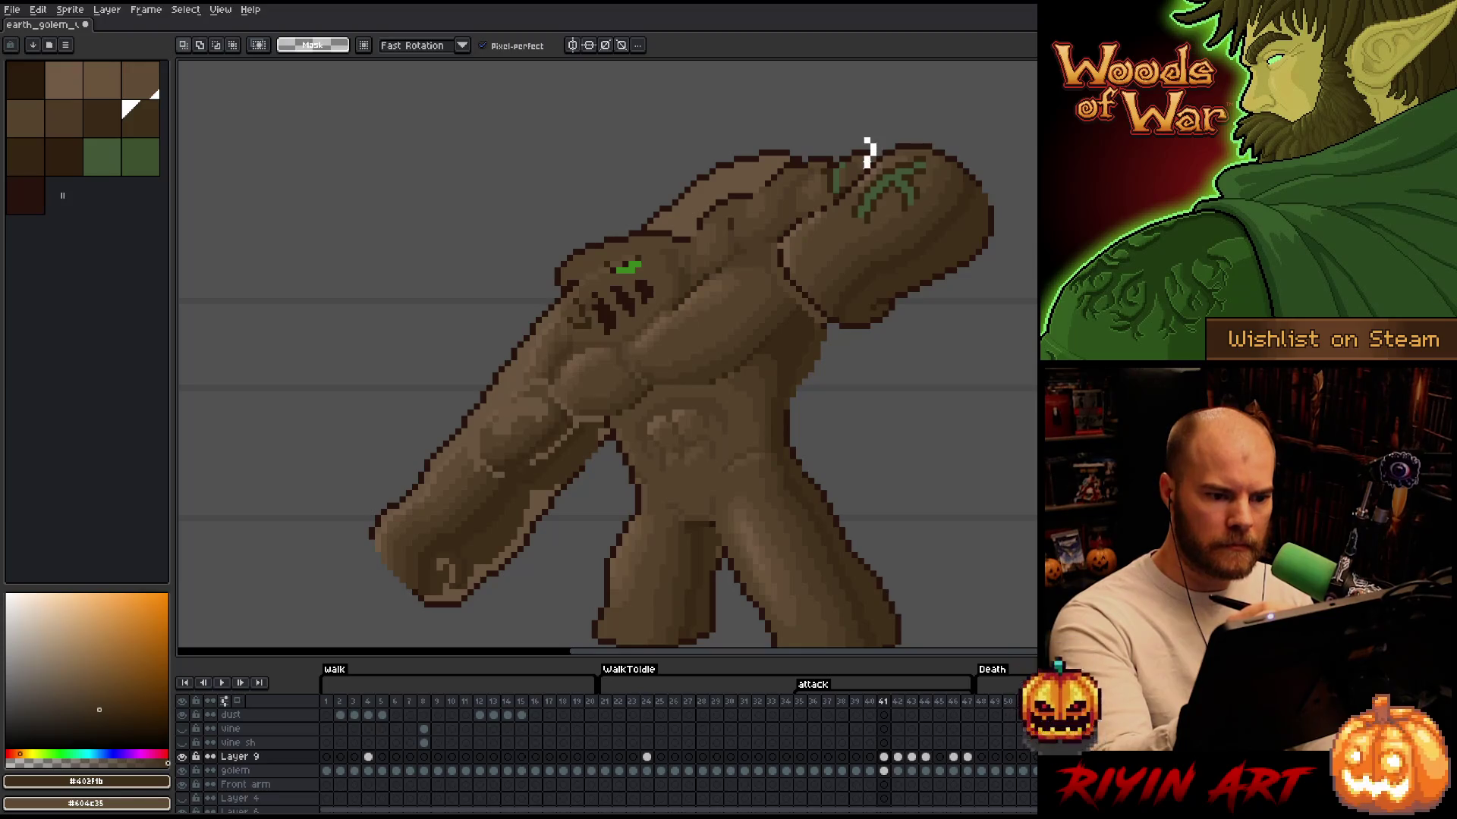
mouse_move(748, 245)
left_mouse_down()
mouse_move(701, 273)
mouse_move(687, 242)
mouse_move(758, 144)
left_mouse_up()
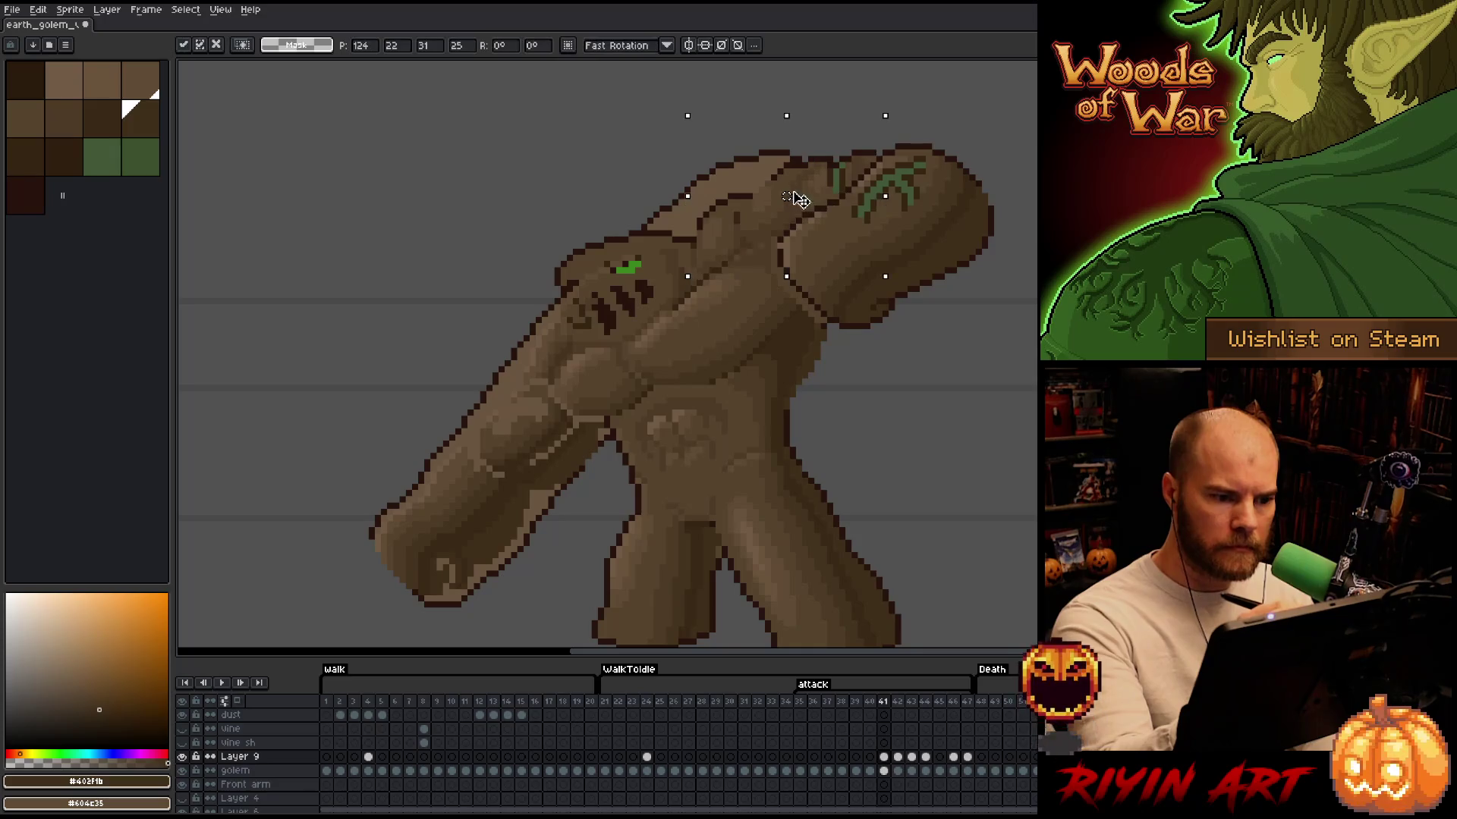
mouse_move(754, 226)
left_mouse_down()
mouse_move(735, 215)
mouse_move(470, 227)
left_mouse_up()
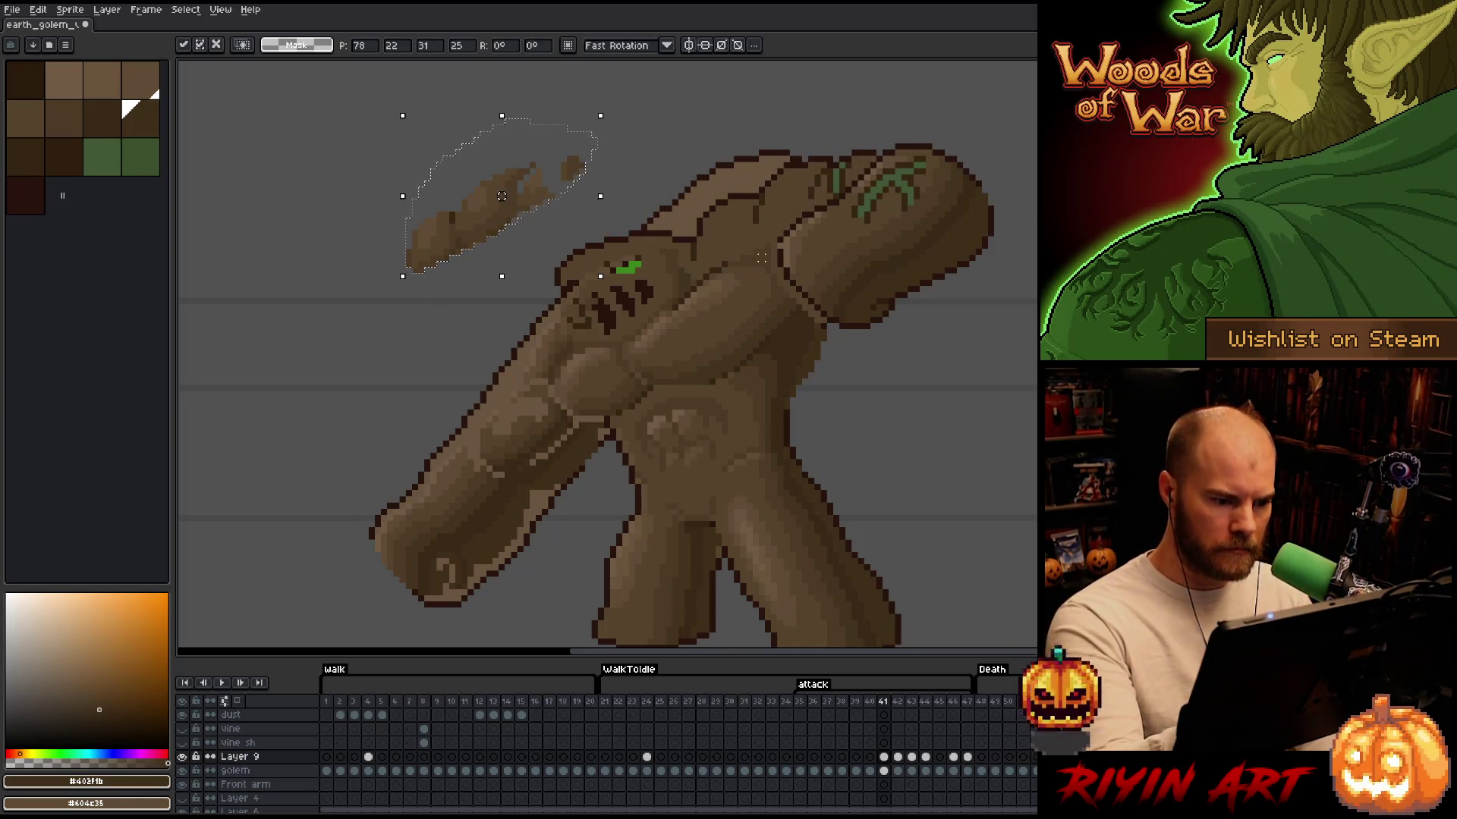
scroll(849, 407, "down", 1)
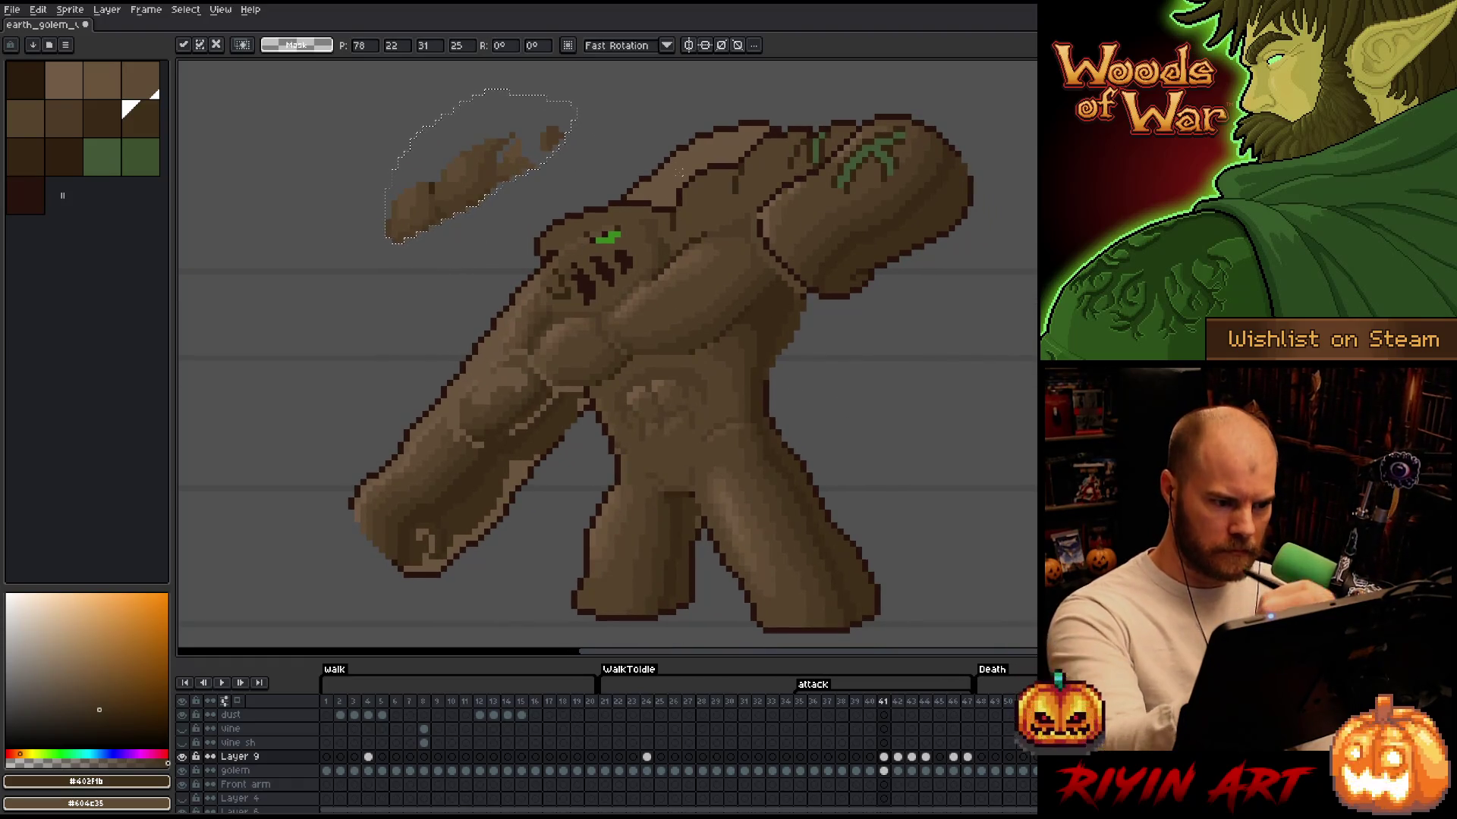
key("ctrl+d")
Lasso the chest and lower-left arm shading and drag each off the golem
key("b")
left_click_drag(680, 159, 725, 204)
mouse_move(770, 272)
left_mouse_down()
mouse_move(741, 341)
mouse_move(652, 449)
mouse_move(529, 337)
mouse_move(585, 153)
mouse_move(676, 159)
left_mouse_up()
left_click_drag(681, 341, 1092, 351)
mouse_move(504, 237)
left_mouse_down()
mouse_move(592, 308)
mouse_move(487, 585)
mouse_move(553, 286)
left_mouse_up()
mouse_move(546, 434)
left_mouse_down()
mouse_move(391, 434)
mouse_move(305, 329)
left_mouse_up()
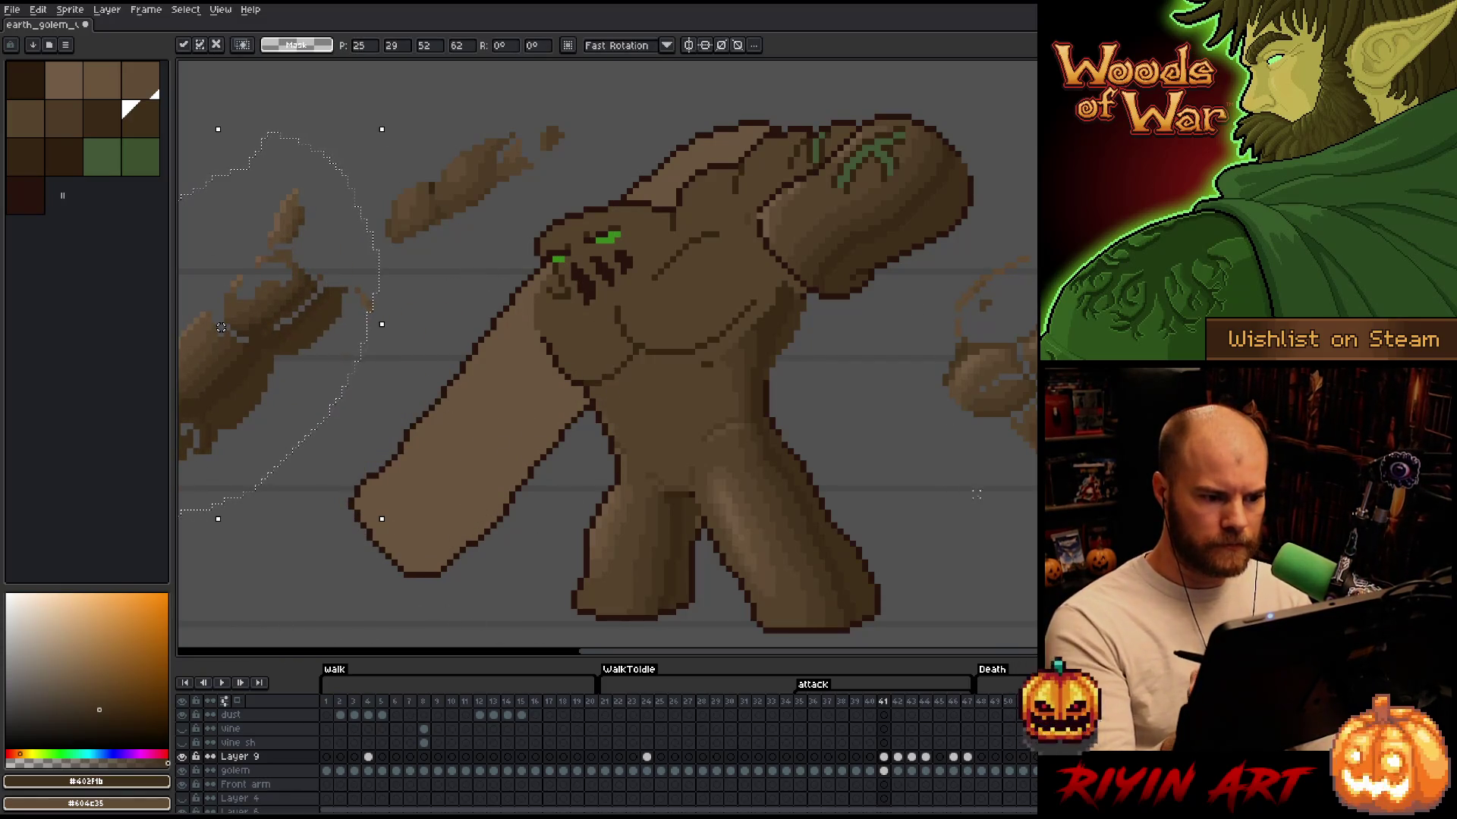
Compare the golem pose on frame 41 against frames 47 and 42
left_click(967, 756)
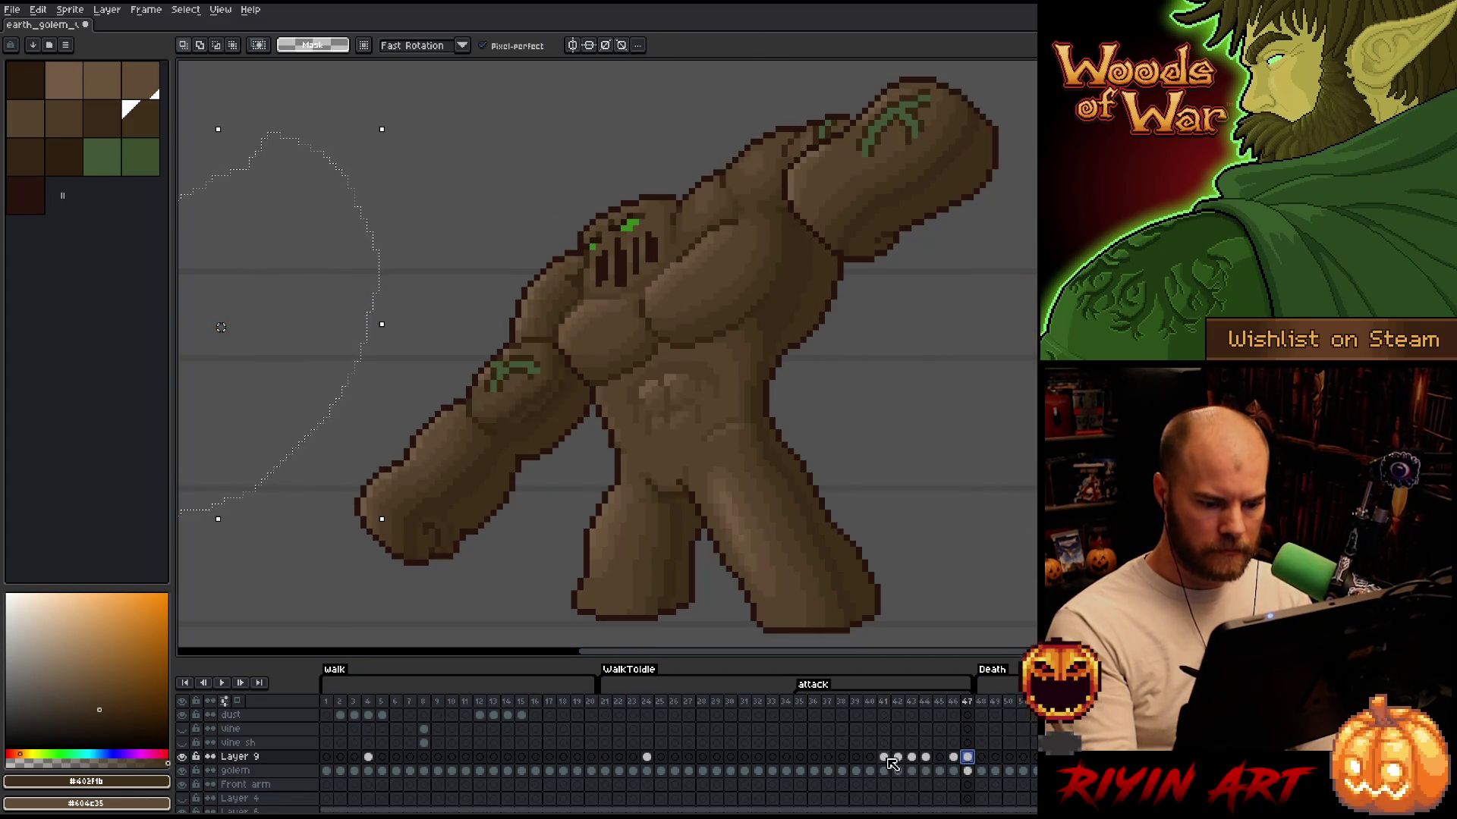
left_click(883, 756)
left_click(898, 758)
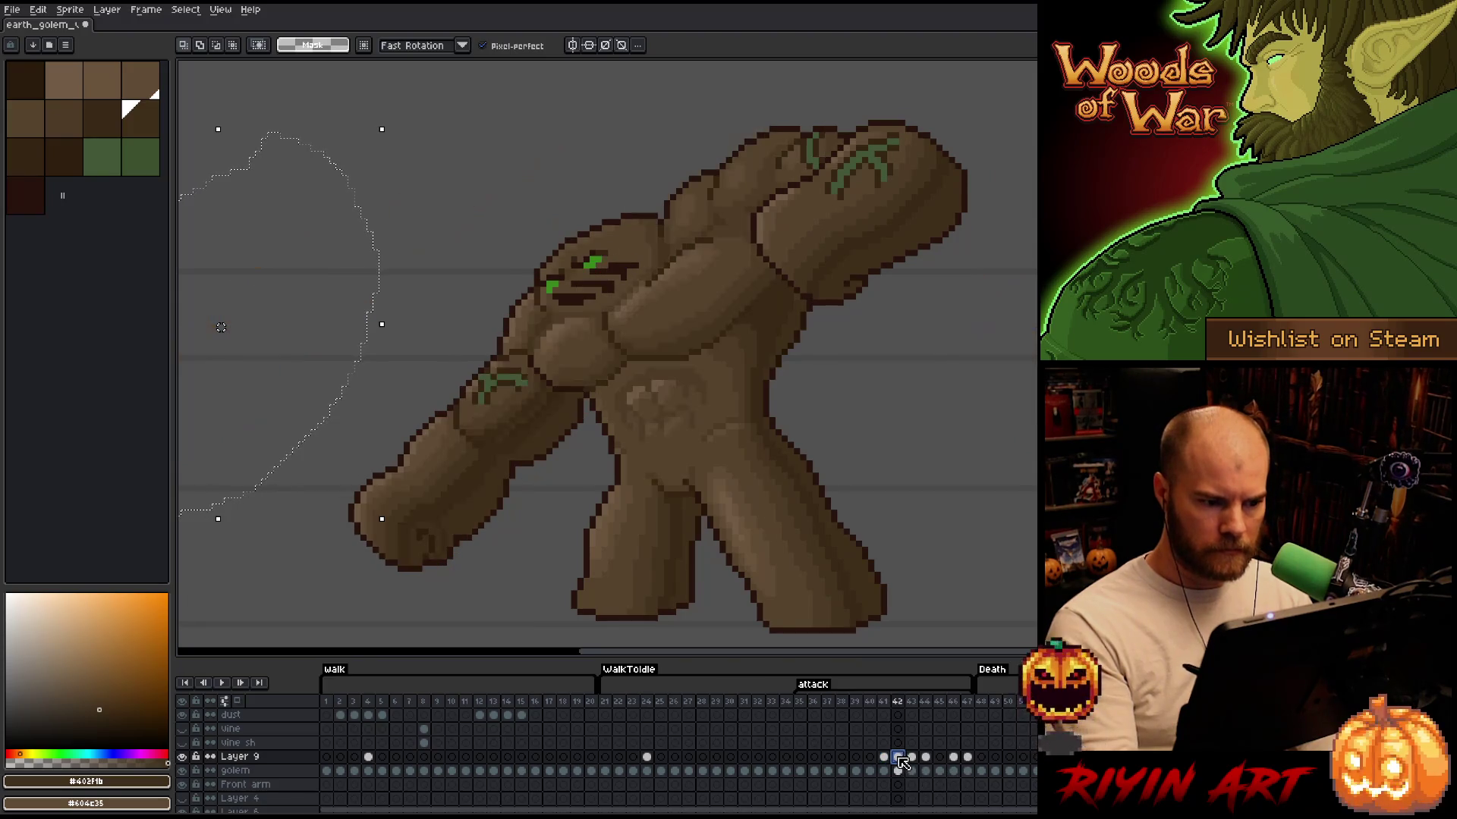
left_click(884, 757)
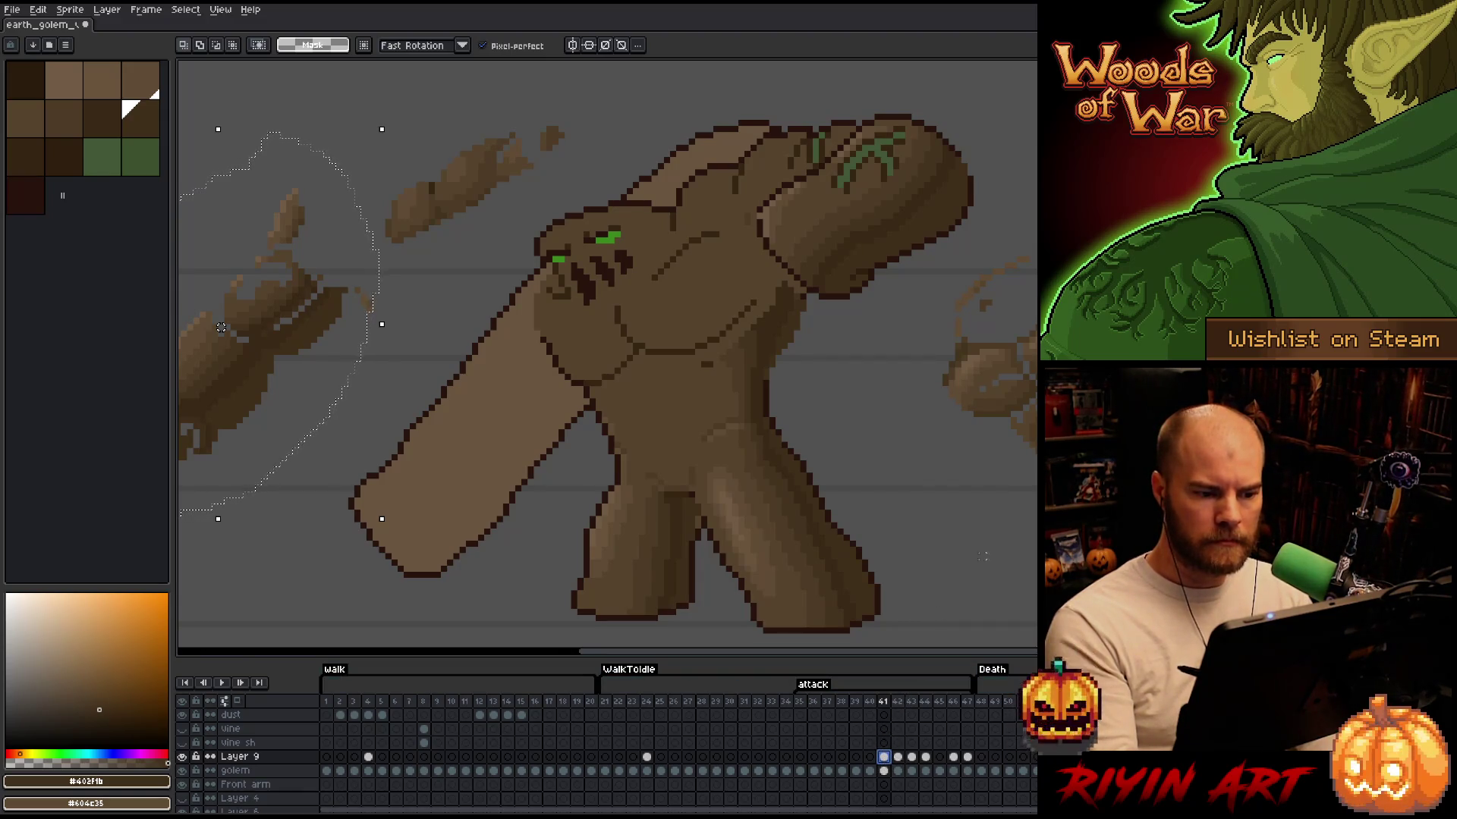
Move the lasso-selected shading piece onto the golem's chest and set the arm piece at the left edge
mouse_move(221, 327)
left_mouse_down()
mouse_move(455, 433)
mouse_move(654, 290)
left_mouse_up()
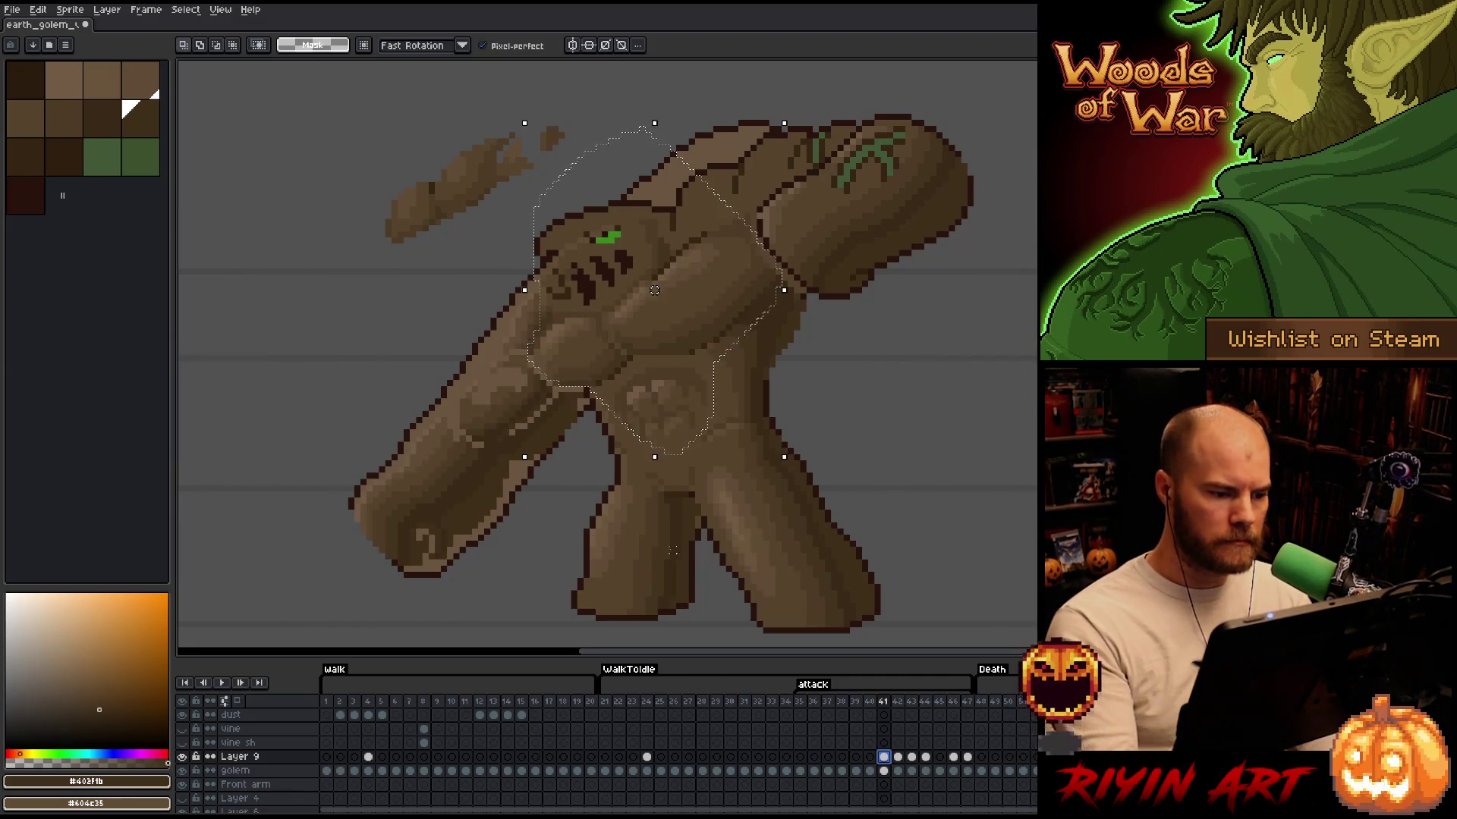
key("ctrl+d")
mouse_move(576, 457)
left_mouse_down()
mouse_move(586, 409)
mouse_move(540, 375)
mouse_move(536, 275)
mouse_move(327, 569)
mouse_move(574, 427)
mouse_move(328, 410)
left_mouse_up()
key("ctrl+d")
Gather the scattered dust fragments at the canvas's top-left and return to the pencil
mouse_move(673, 240)
left_mouse_down()
mouse_move(629, 292)
mouse_move(521, 316)
mouse_move(592, 146)
left_mouse_up()
mouse_move(502, 301)
left_mouse_down()
mouse_move(455, 293)
mouse_move(343, 148)
left_mouse_up()
key("ctrl+d")
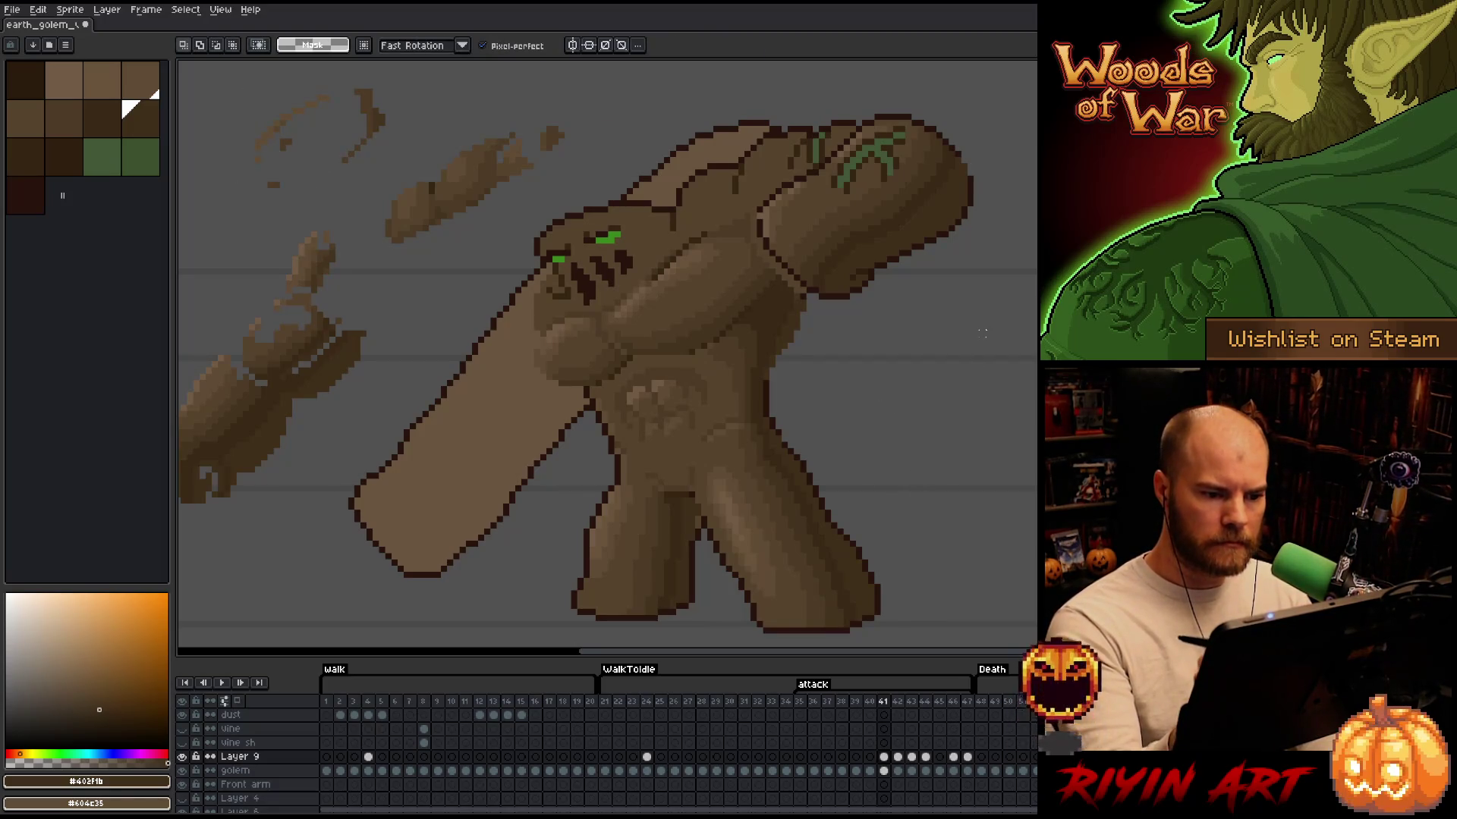
key("b")
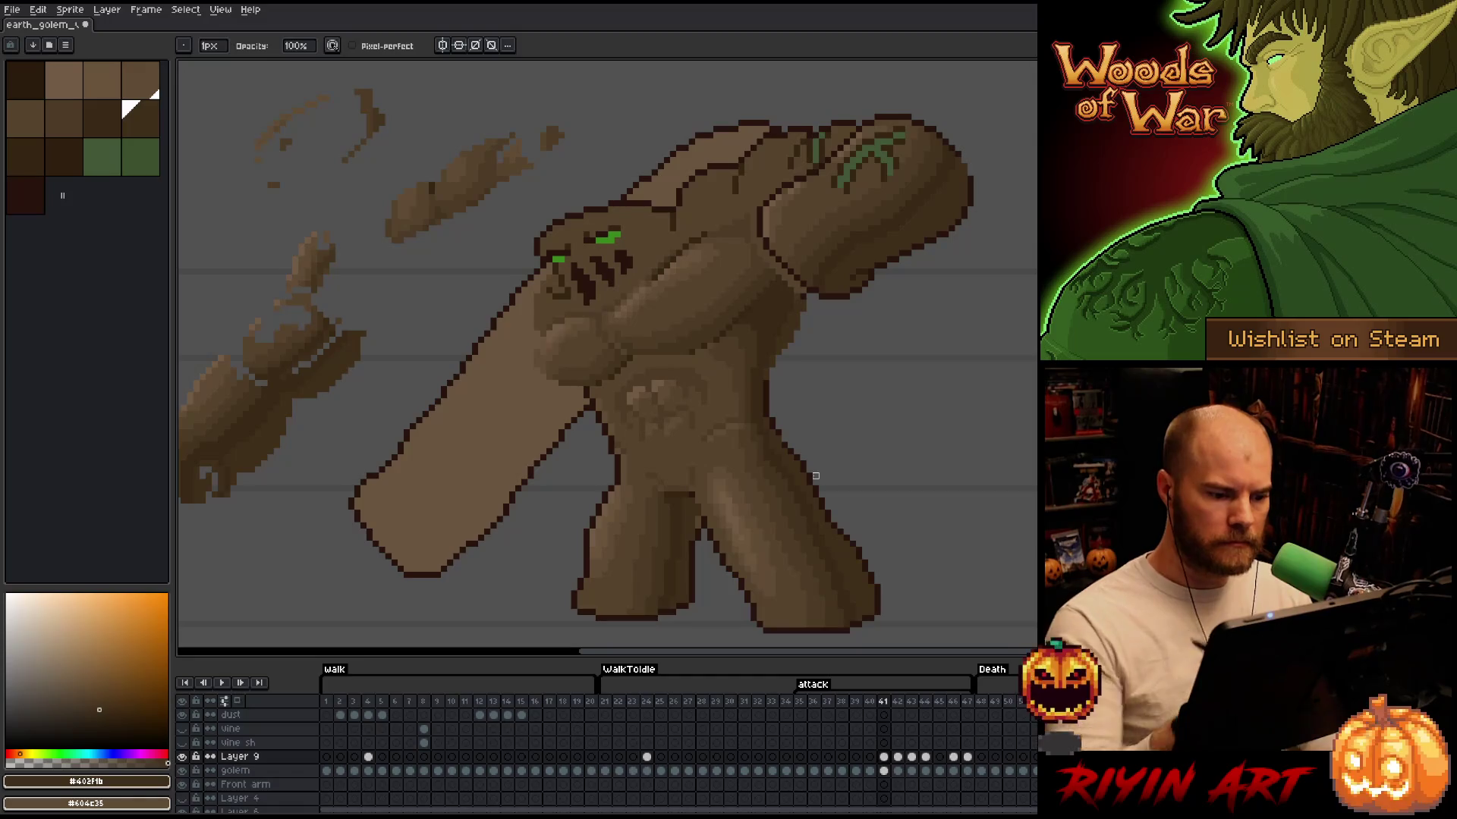
Select all of the golem's #57442e mid-brown pixels on frame 41 with Color Range
left_click(884, 771)
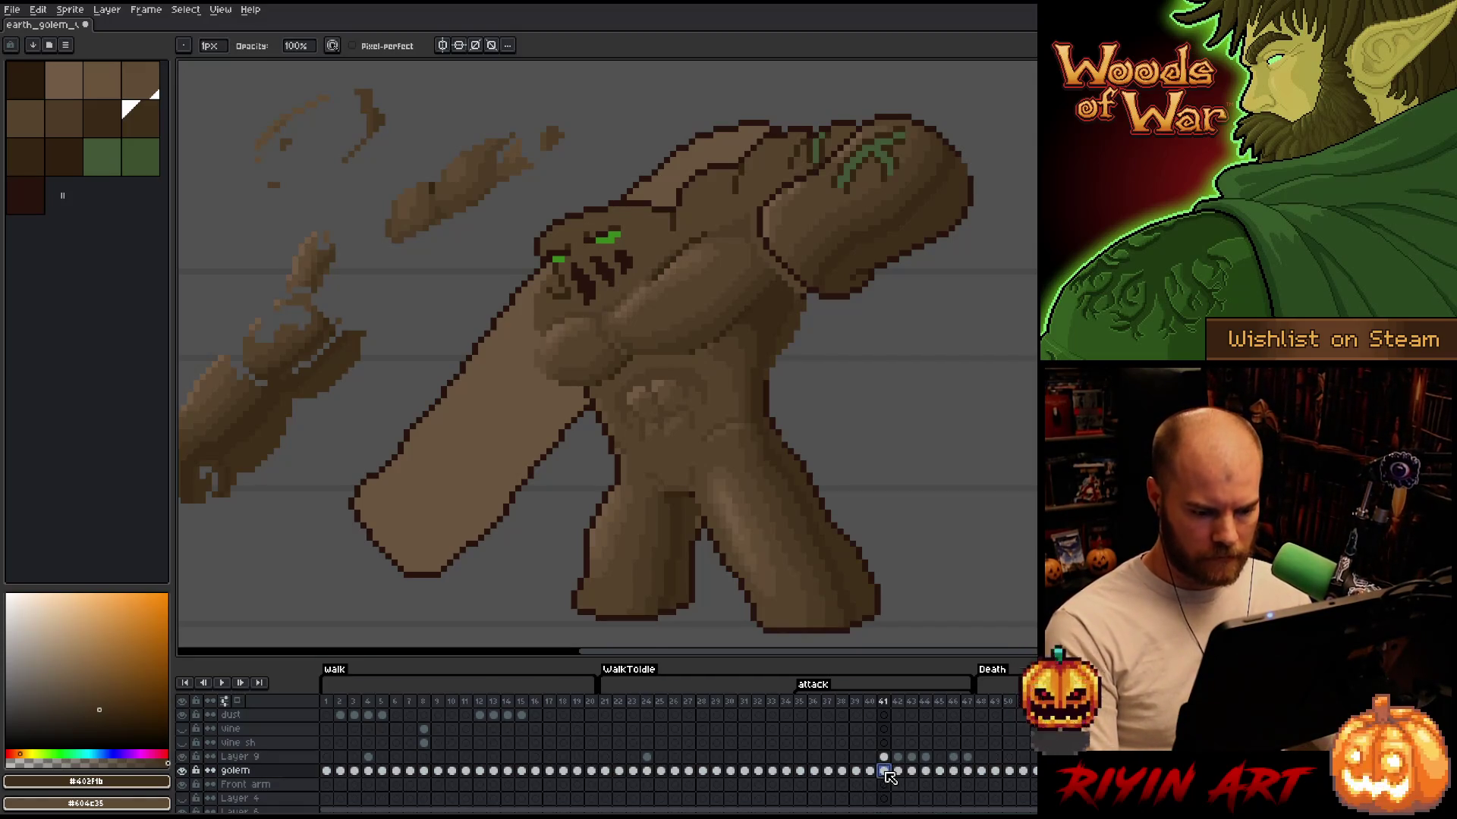
key("shift+c")
left_click(686, 214)
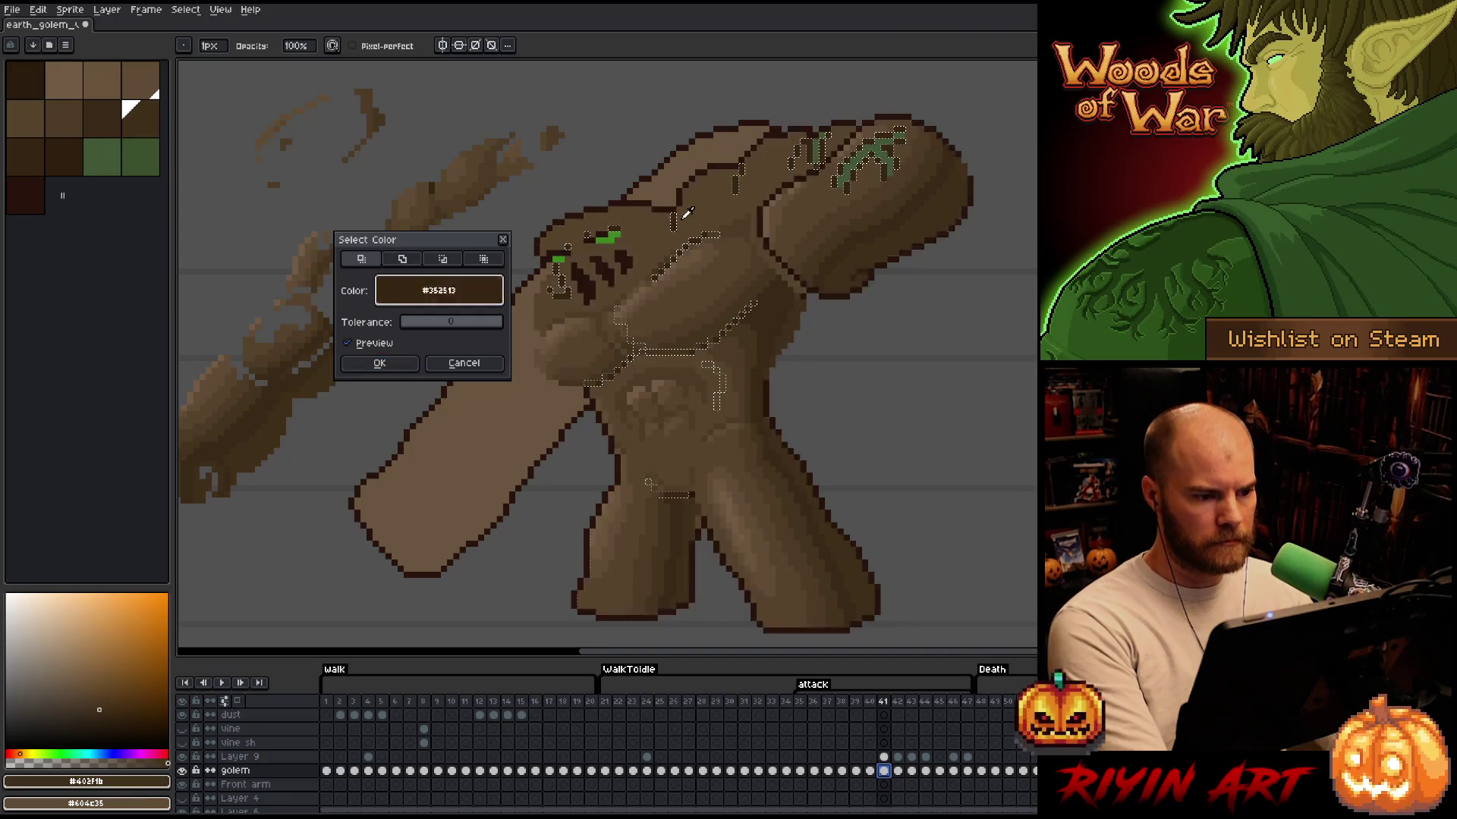
left_click(380, 363)
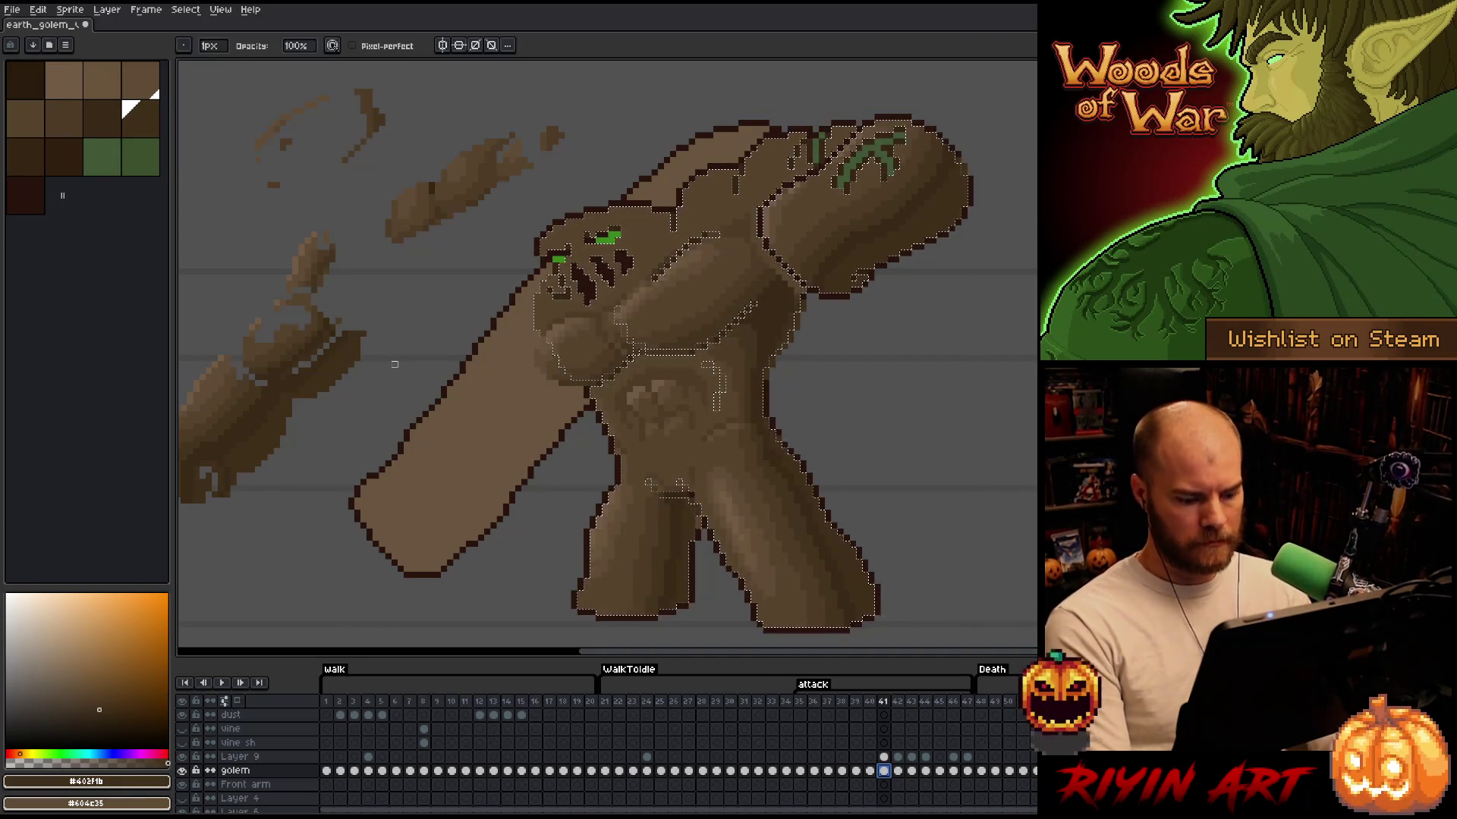
Move back up to Layer 9 to continue working there
scroll(394, 364, "down", 3)
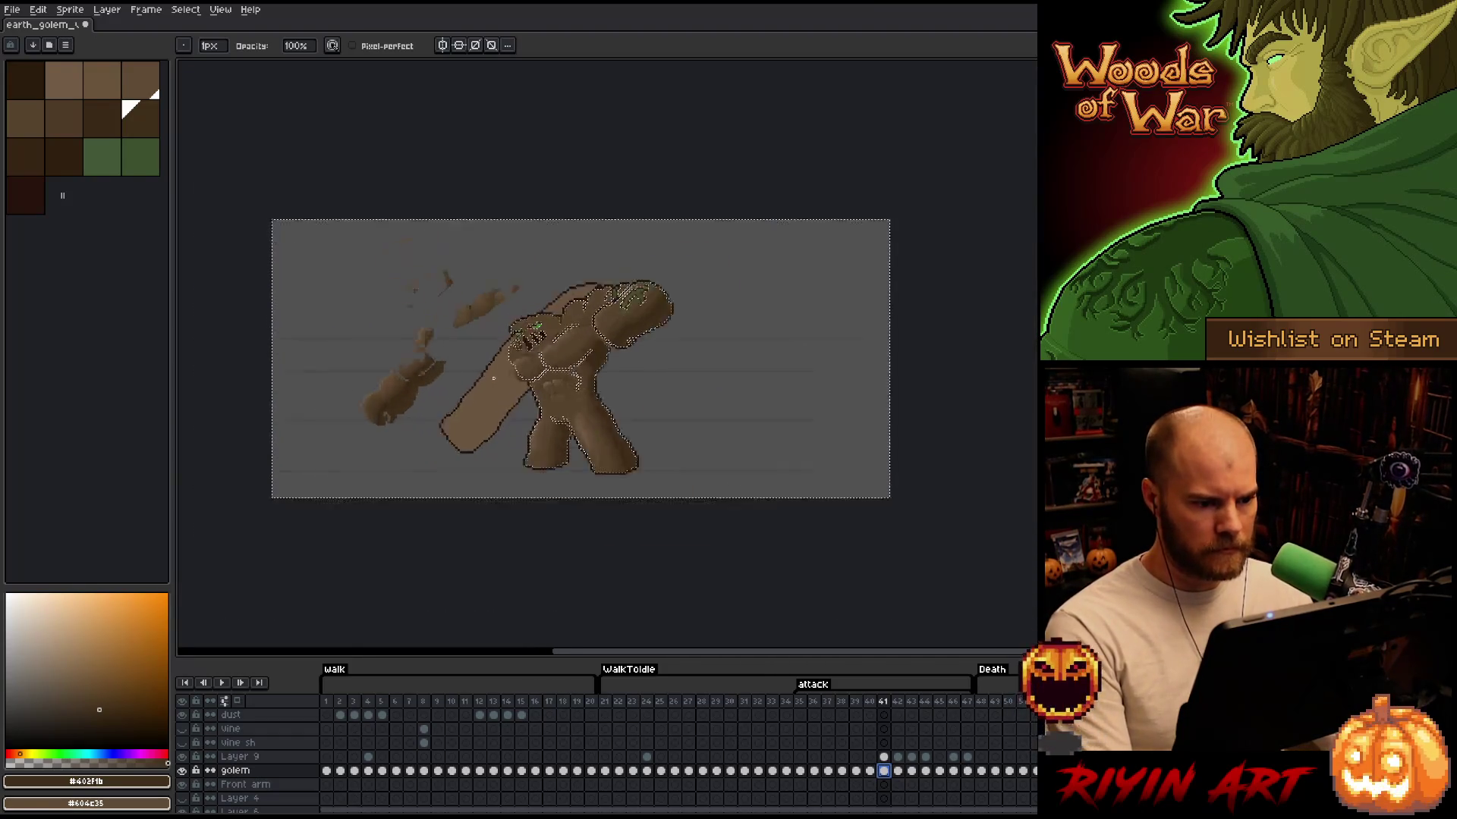
scroll(610, 465, "up", 3)
key("Up")
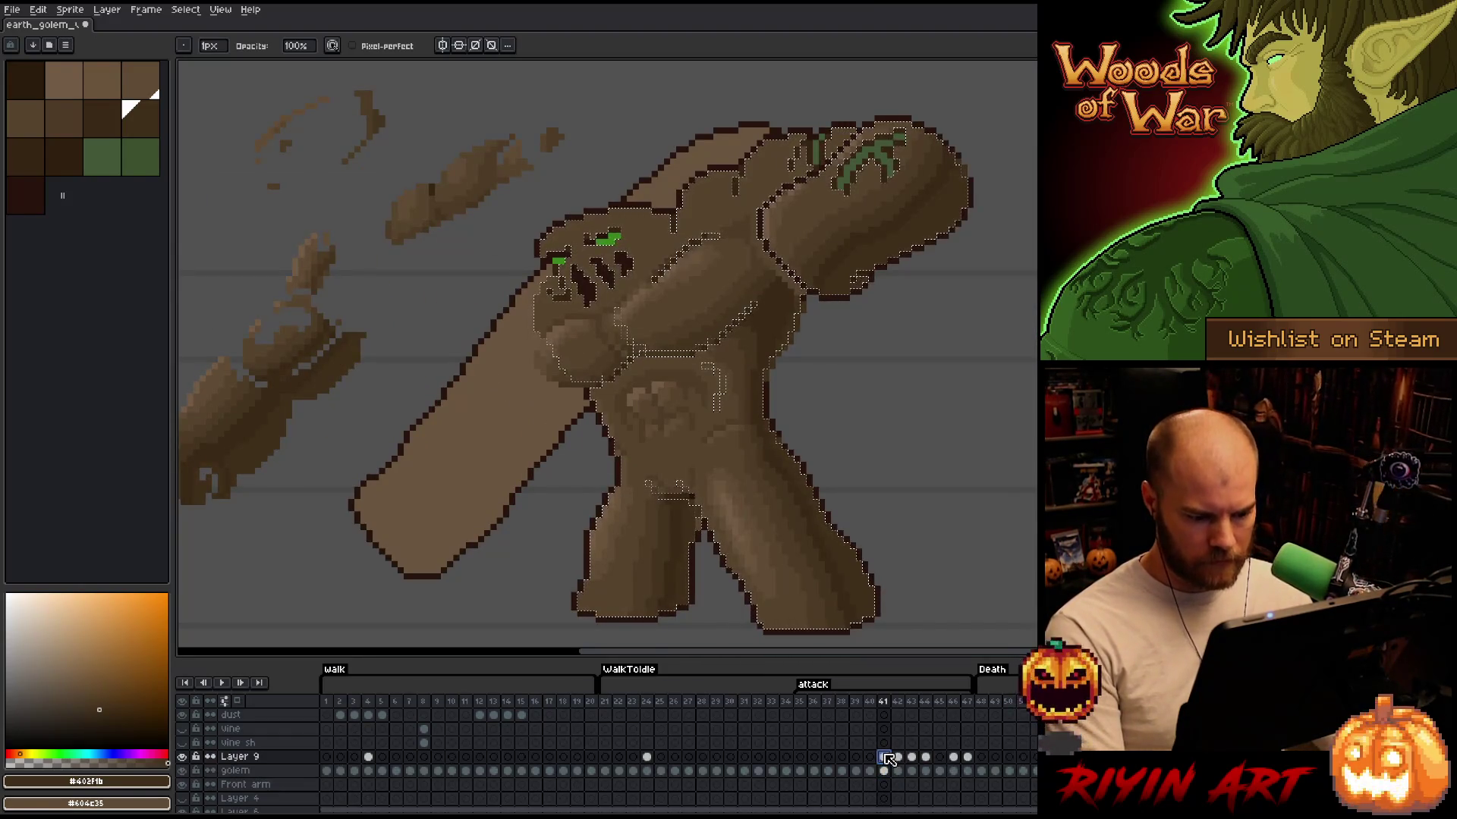
scroll(637, 415, "down", 1)
scroll(637, 414, "down", 1)
Lasso the dust left of the golem and recentre the view on the golem
key("m")
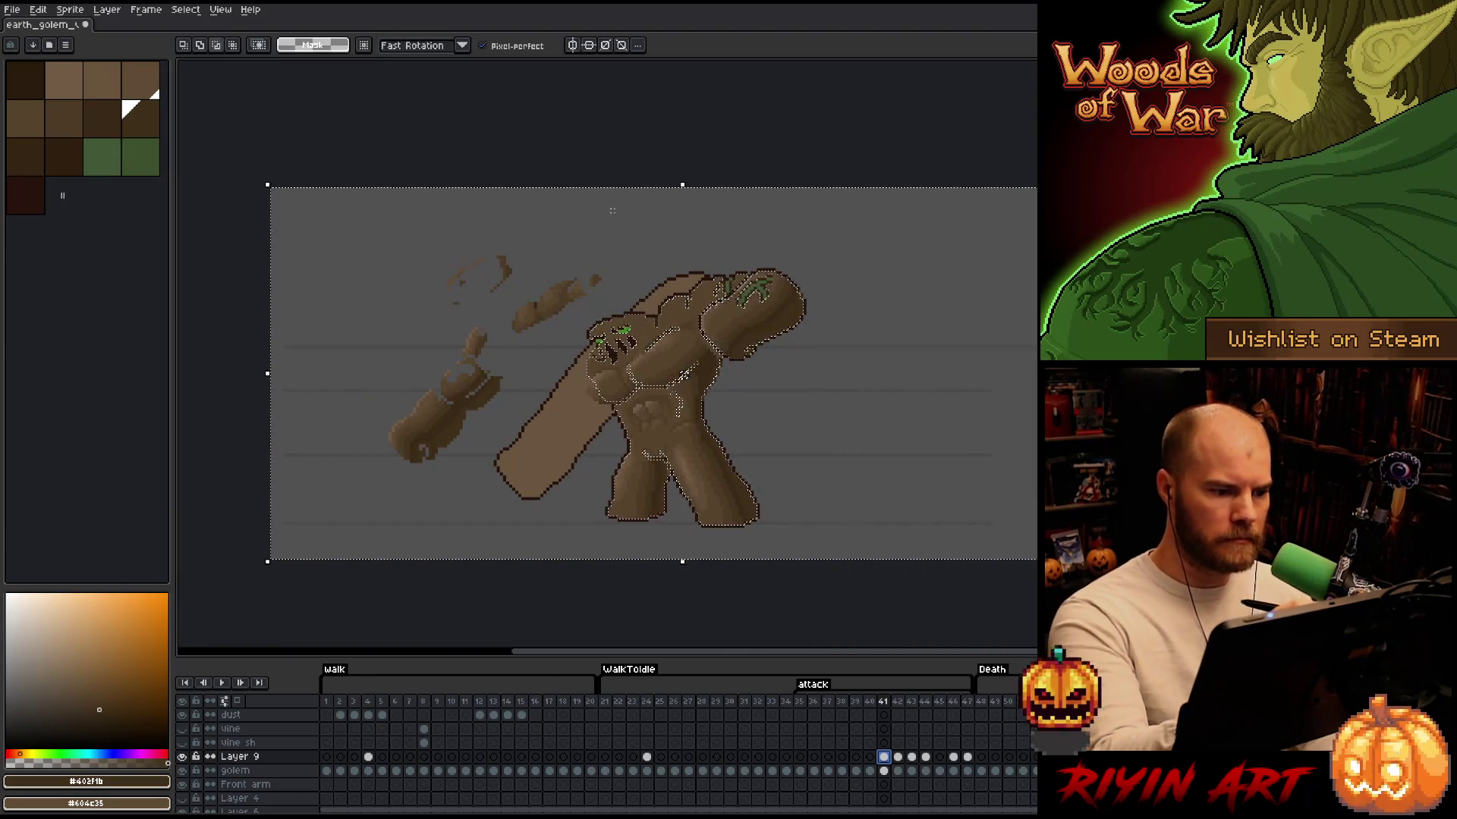
mouse_move(600, 294)
left_mouse_down()
mouse_move(455, 470)
mouse_move(599, 194)
left_mouse_up()
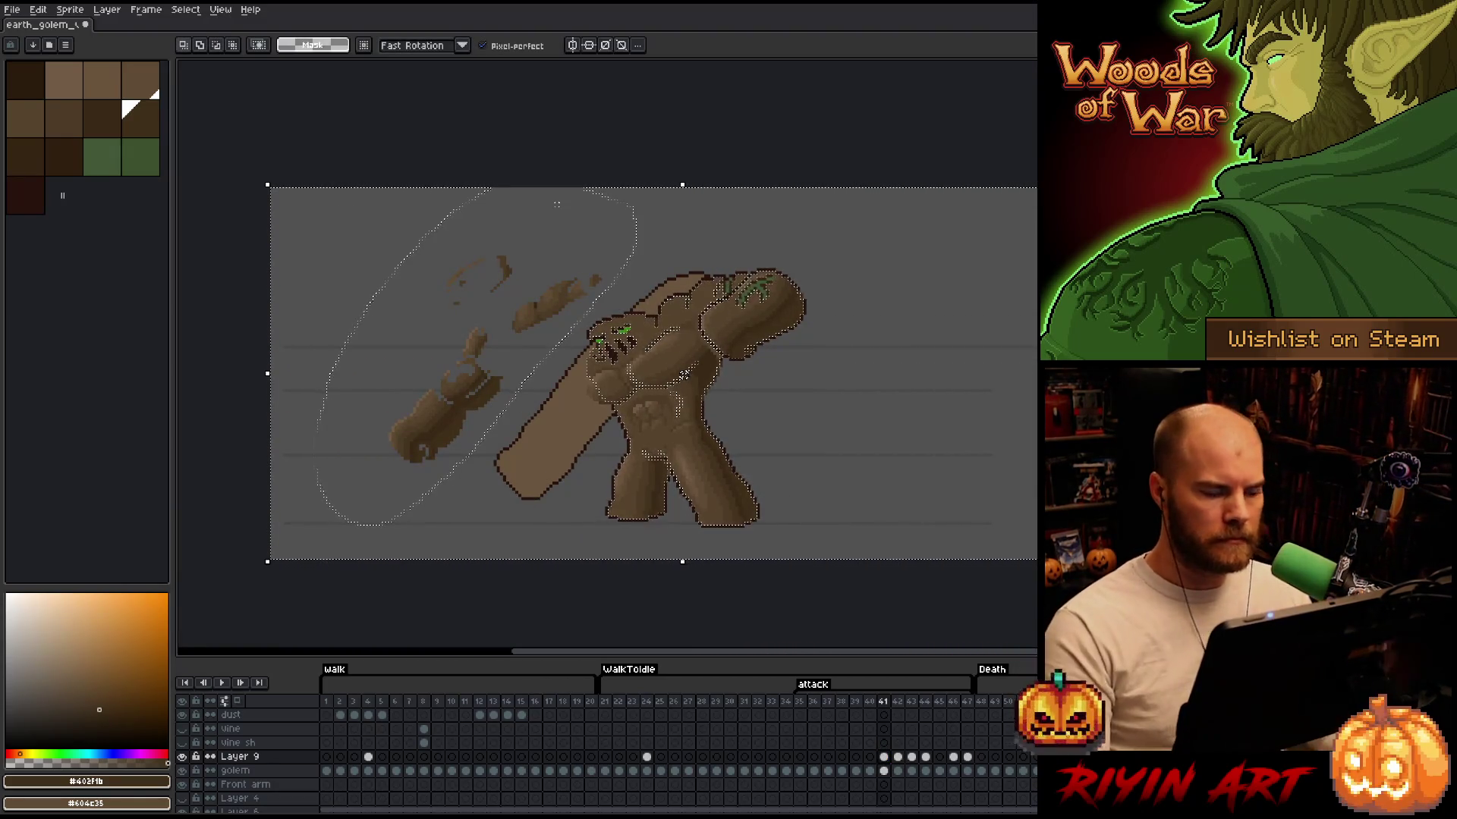
scroll(666, 324, "up", 2)
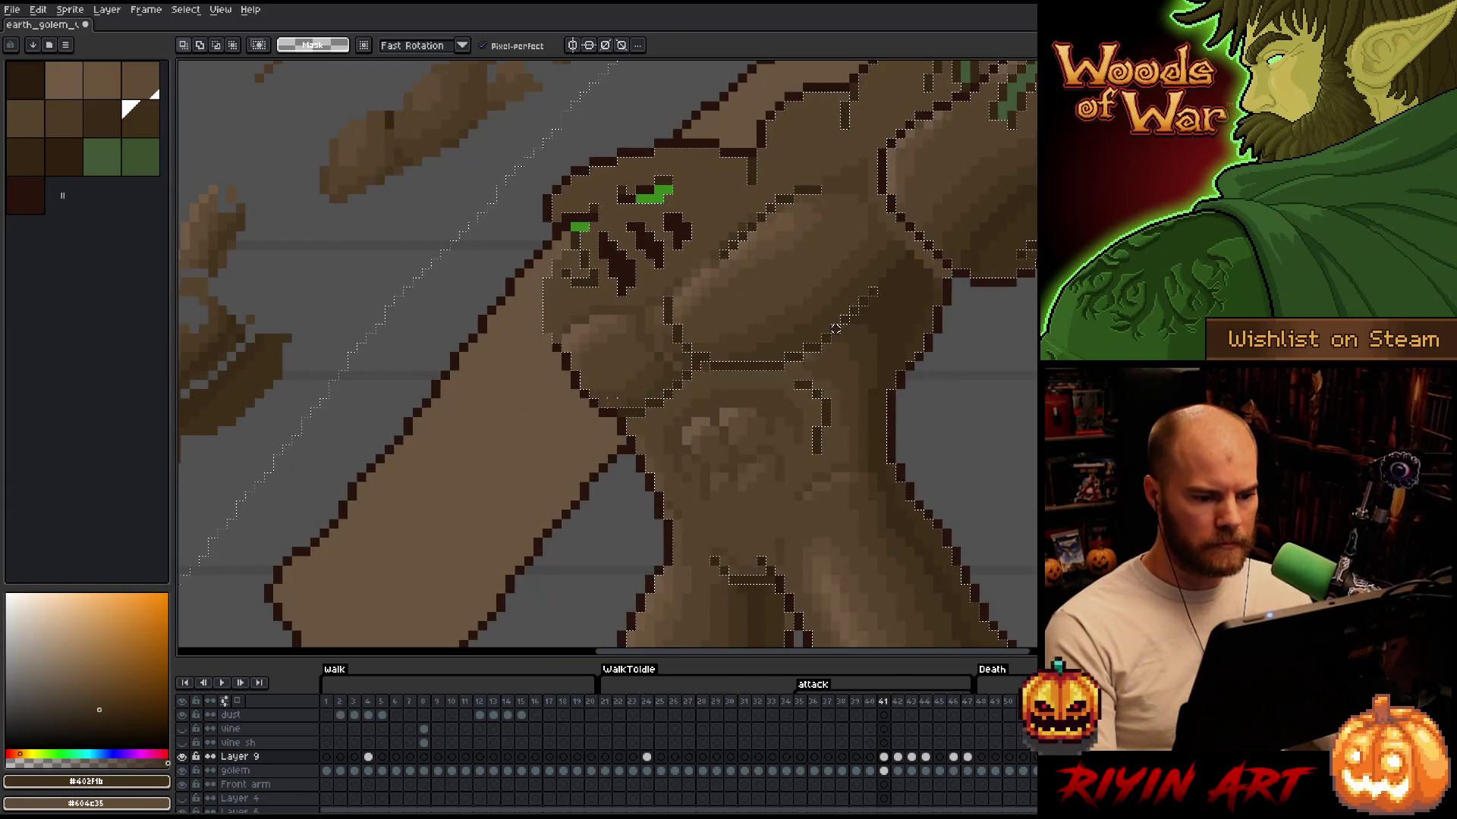
scroll(666, 324, "down", 2)
scroll(691, 457, "up", 1)
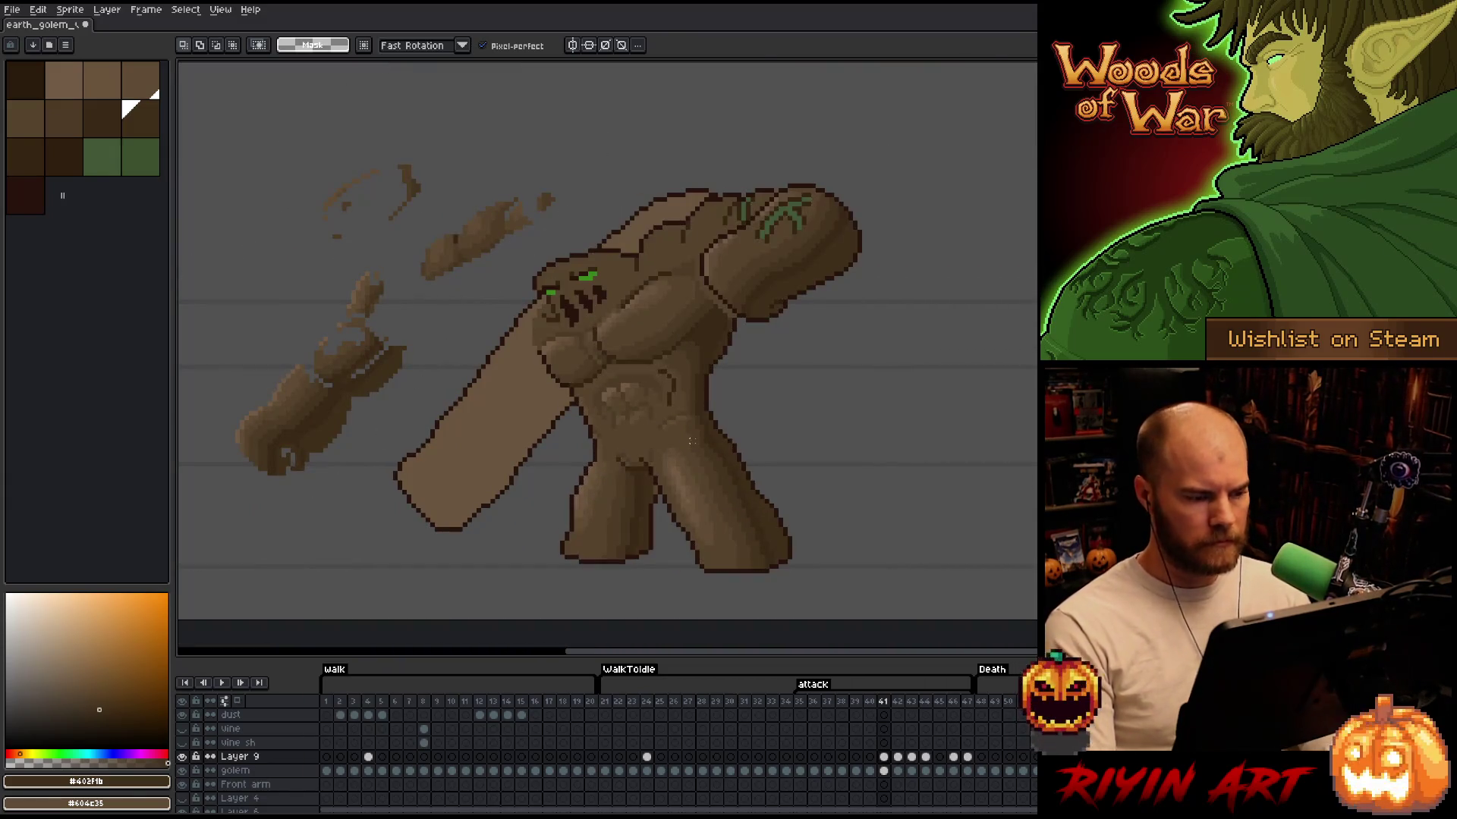
left_click_drag(691, 441, 739, 473)
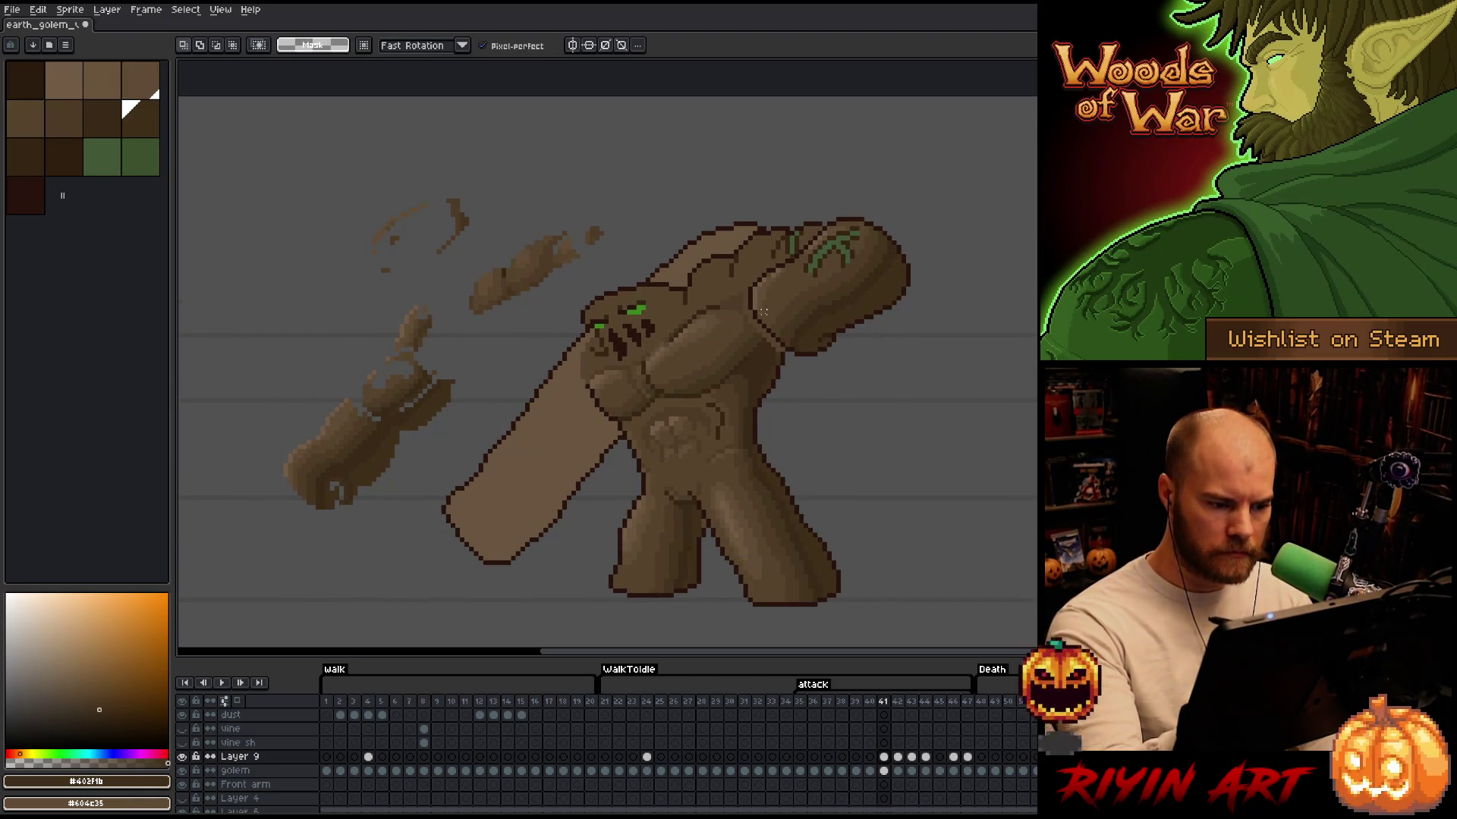
Switch to the pencil and sample the golem's mid-brown on frame 41
key("b")
left_click(715, 437, "alt")
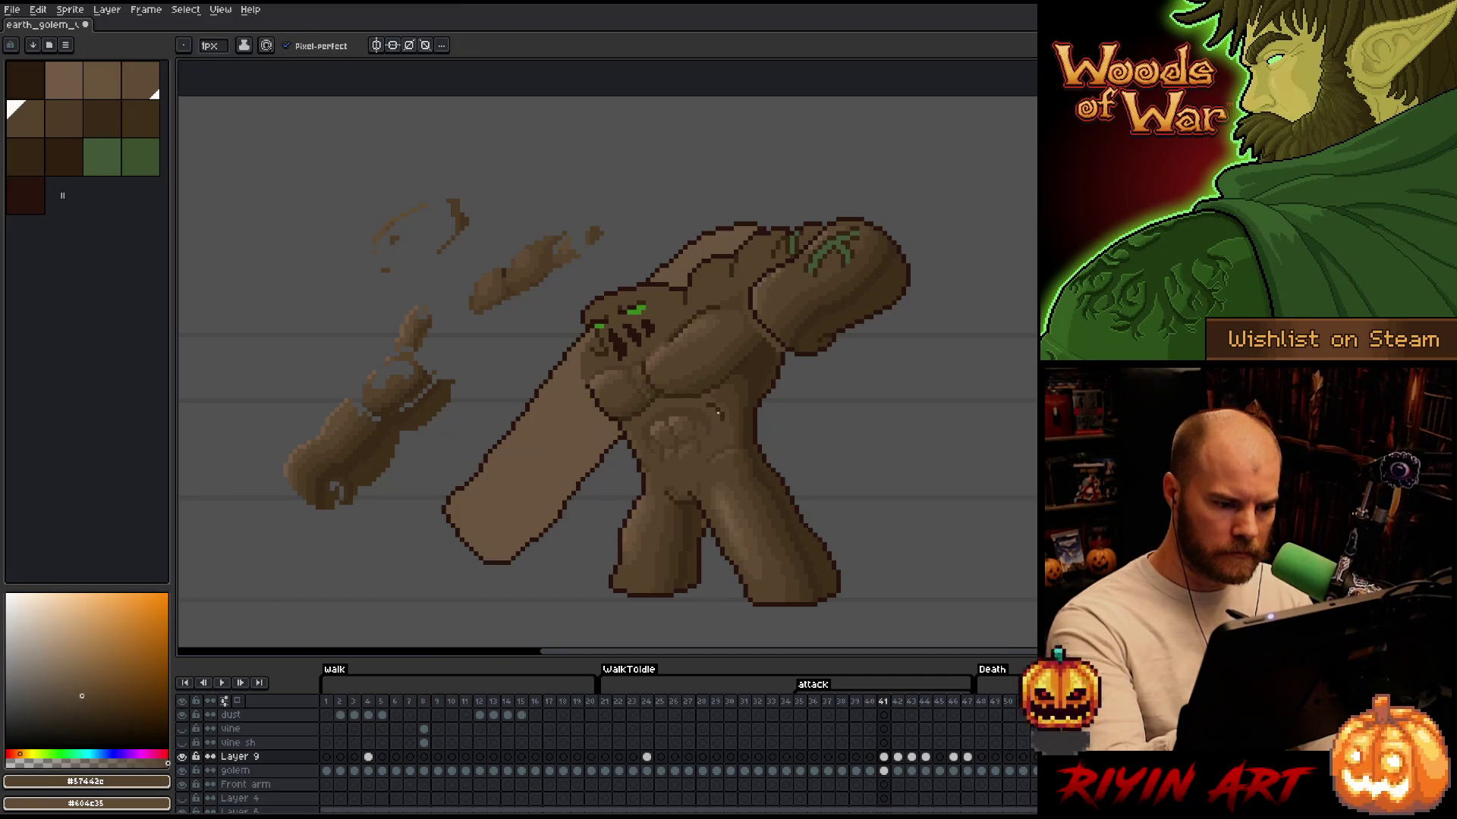
key("Right")
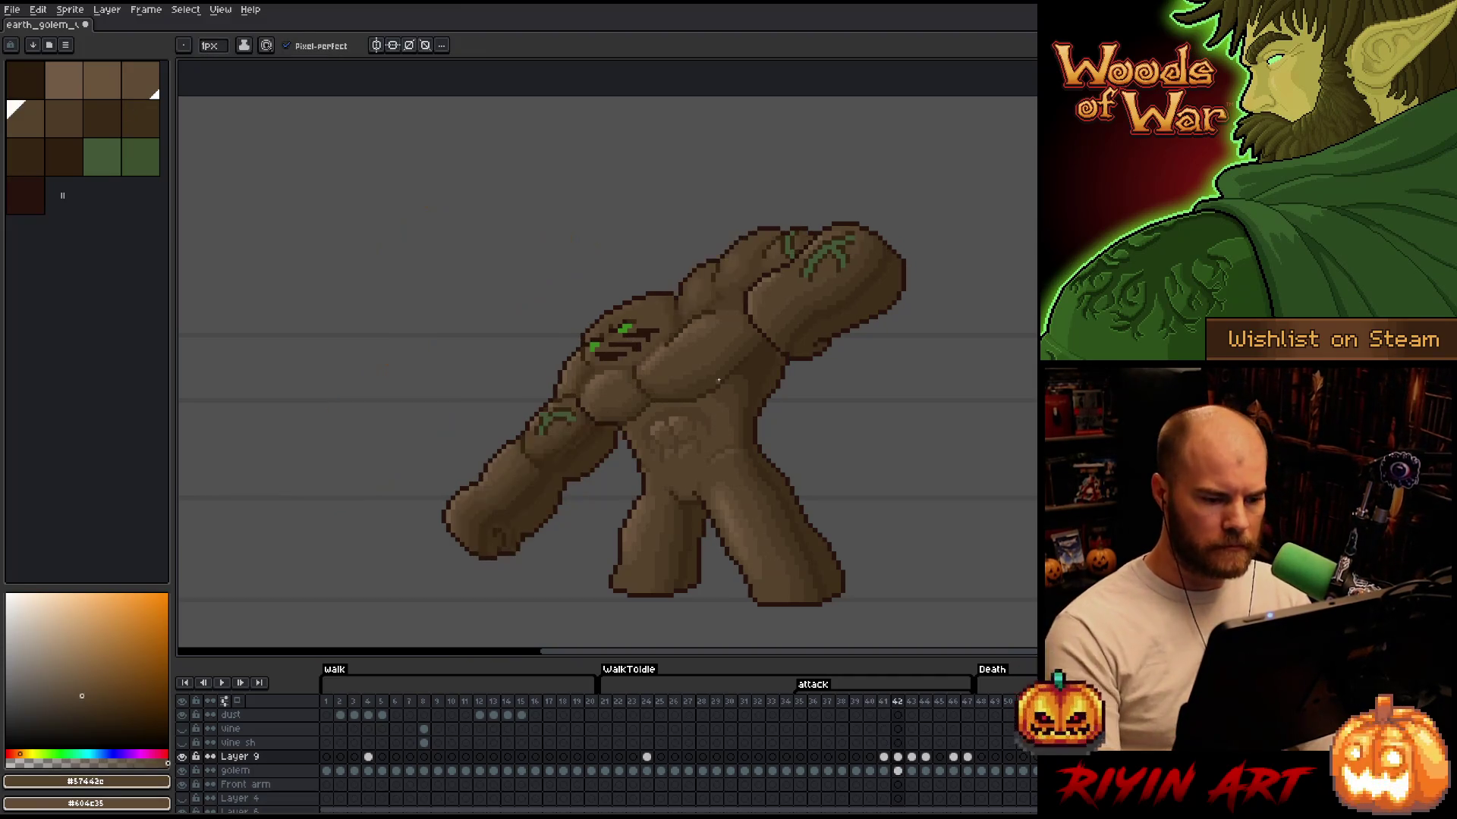
key("Left")
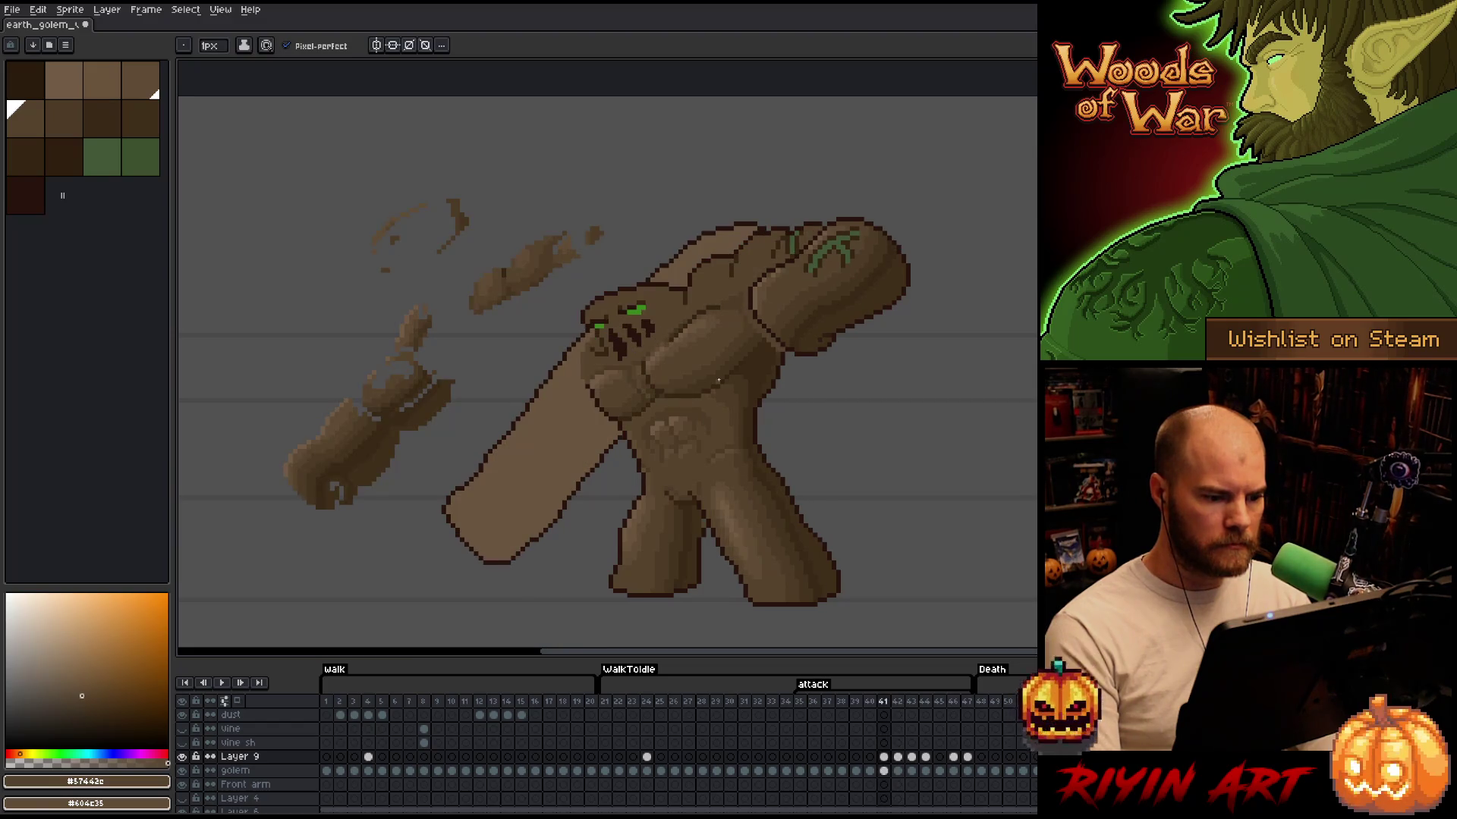
Advance to frame 46, sample the darker belly brown, and lasso the belly shading patch
scroll(679, 456, "up", 2)
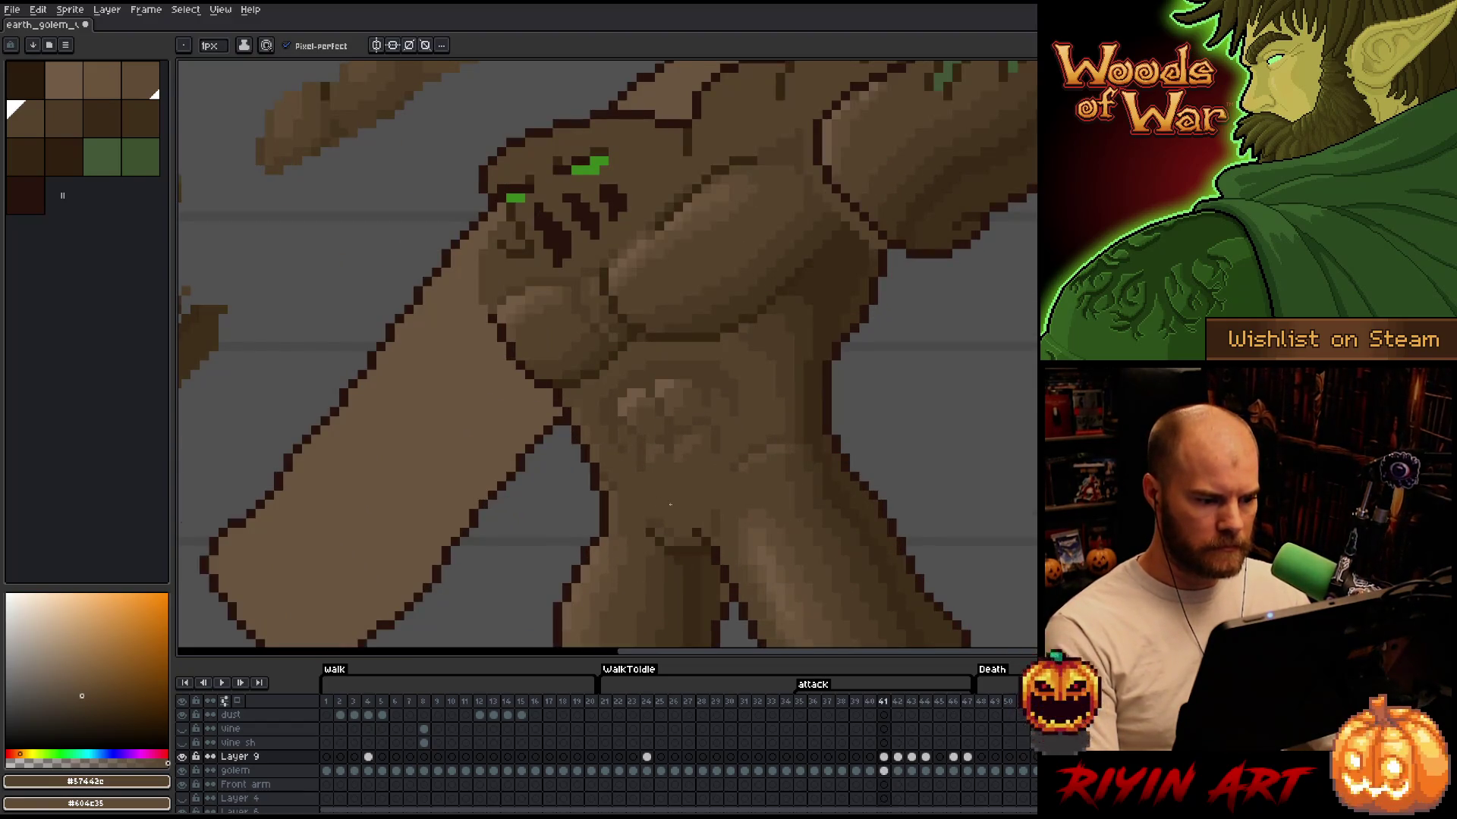
key("Right")
key("Right")
key("Right")
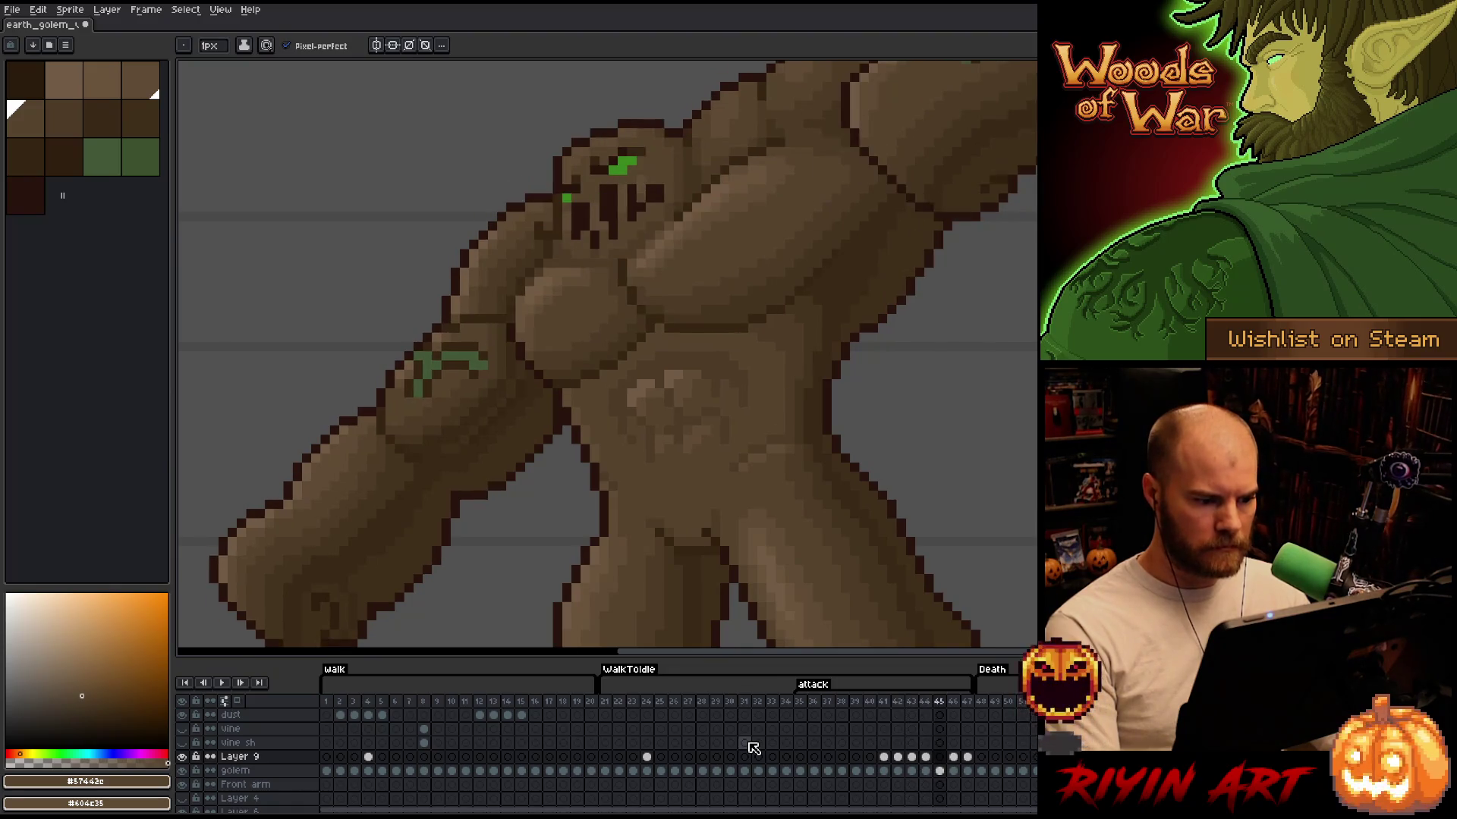
key("Right")
left_click(650, 422, "alt")
key("q")
mouse_move(753, 349)
left_mouse_down()
mouse_move(752, 429)
mouse_move(619, 407)
mouse_move(740, 346)
mouse_move(762, 350)
left_mouse_up()
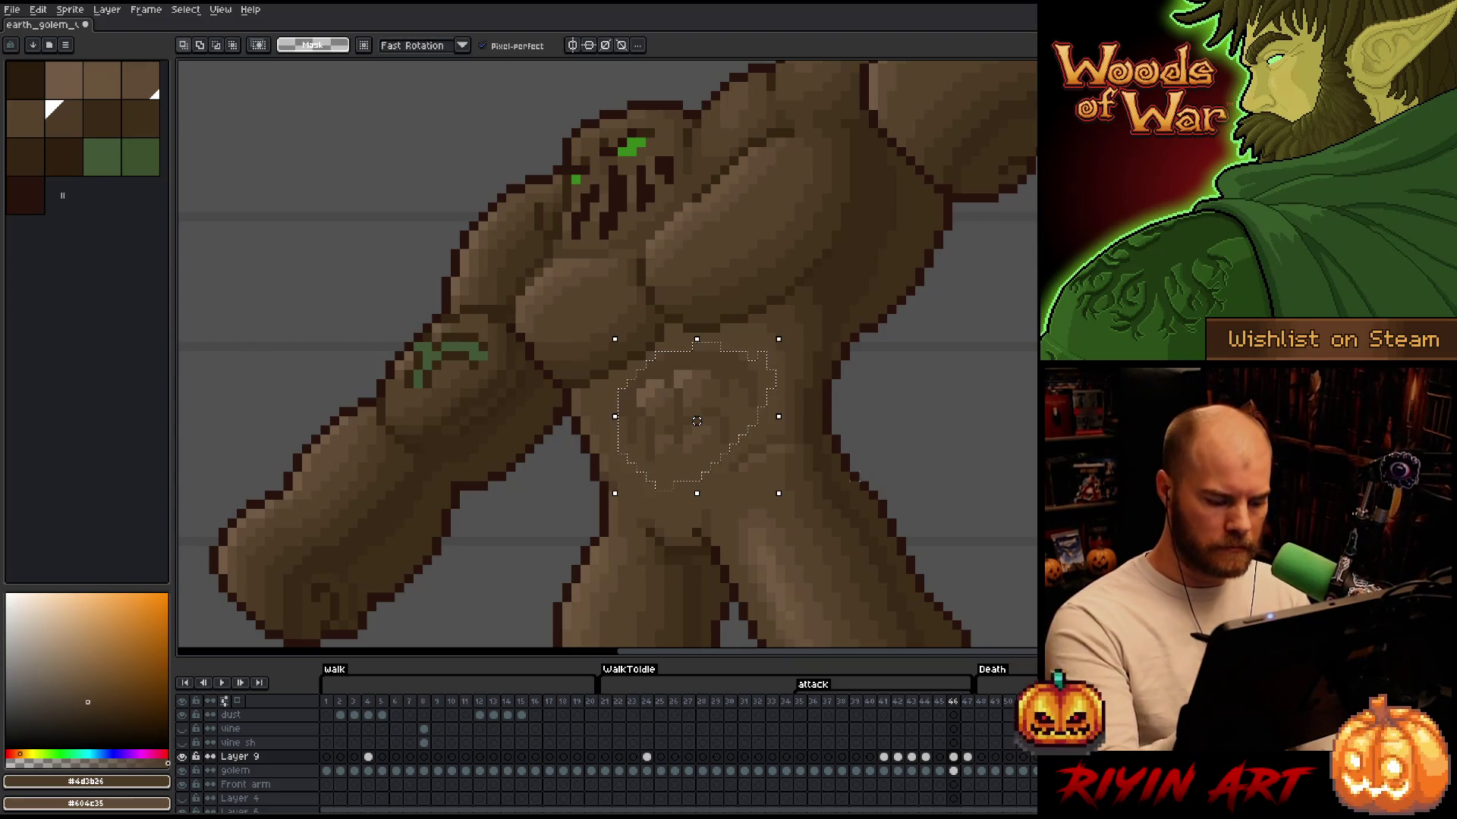
On frame 41's Layer 9 cel, nudge the belly patch left twice and down once, then sample a lighter brown
left_click(883, 756)
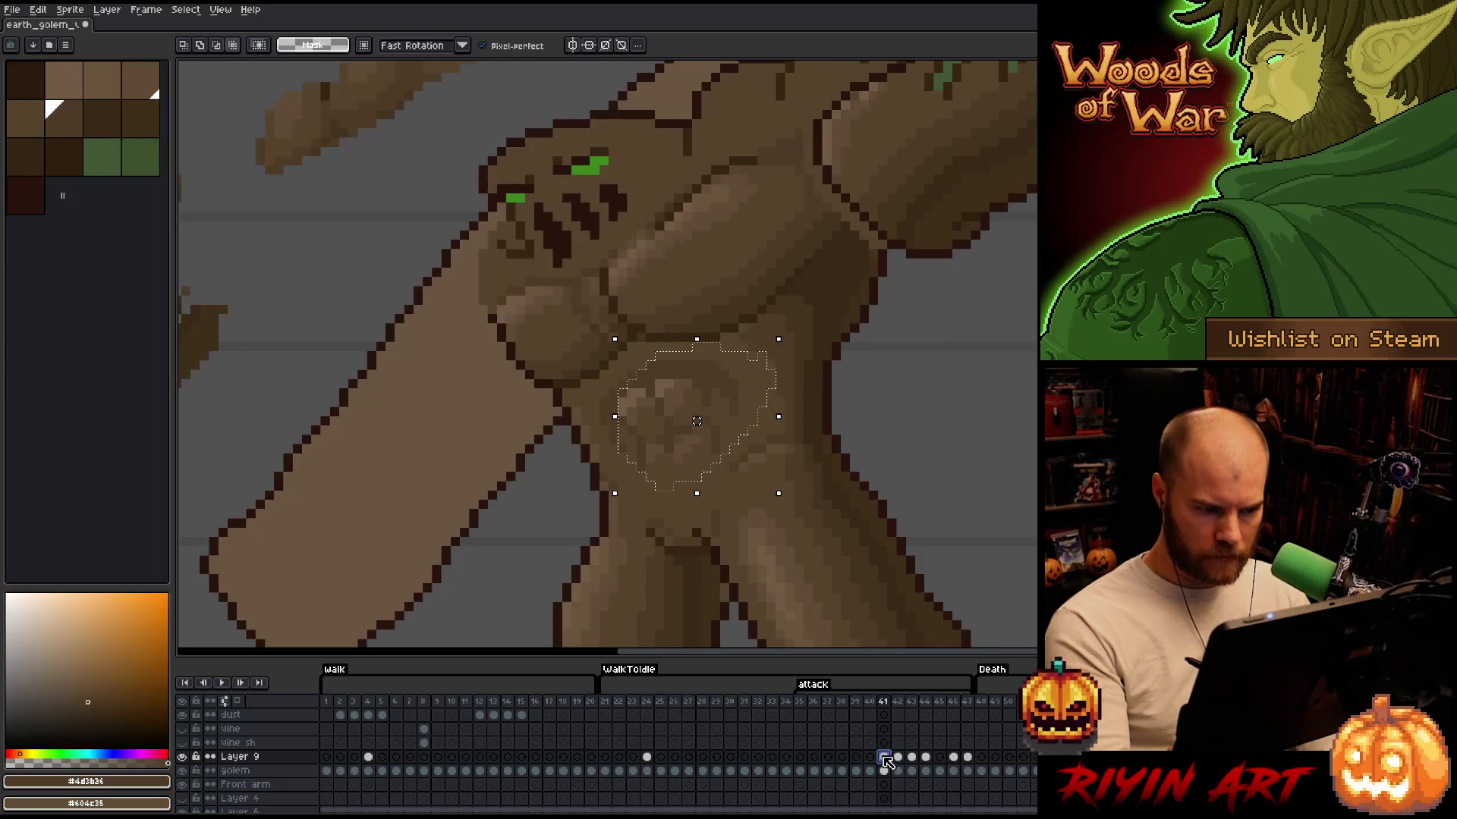
key("Left")
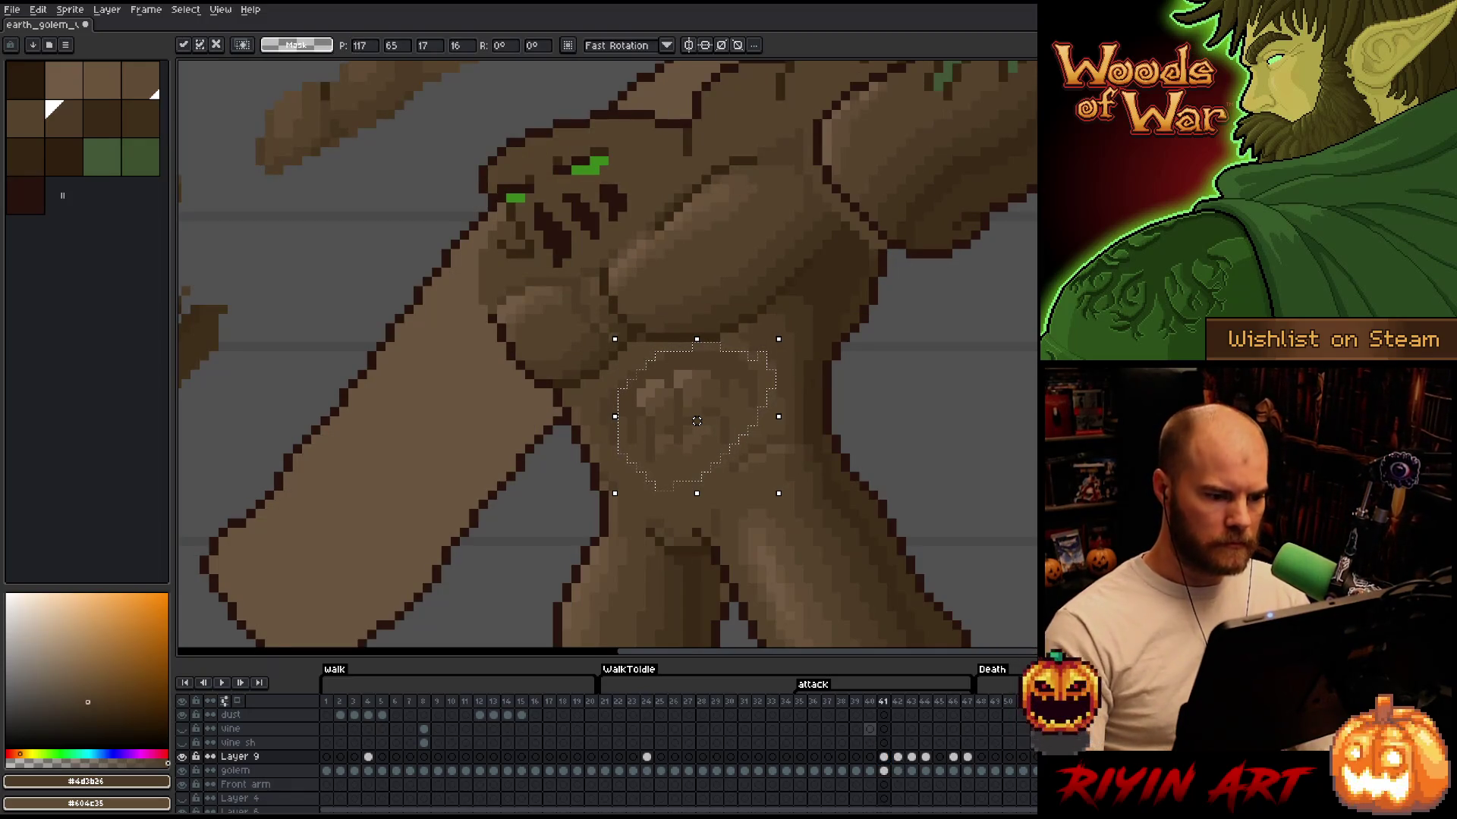
key("Left")
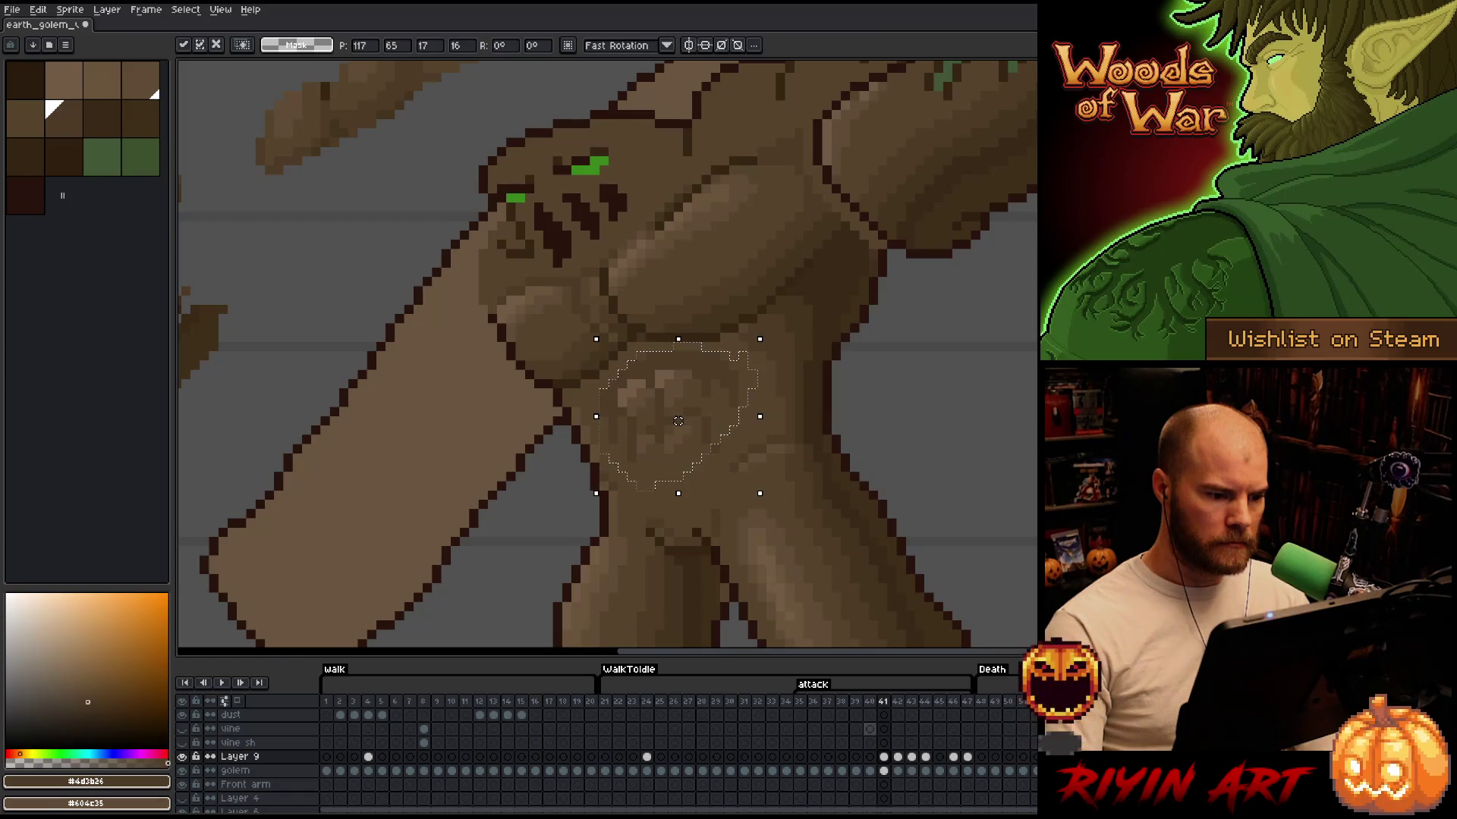
key("Down")
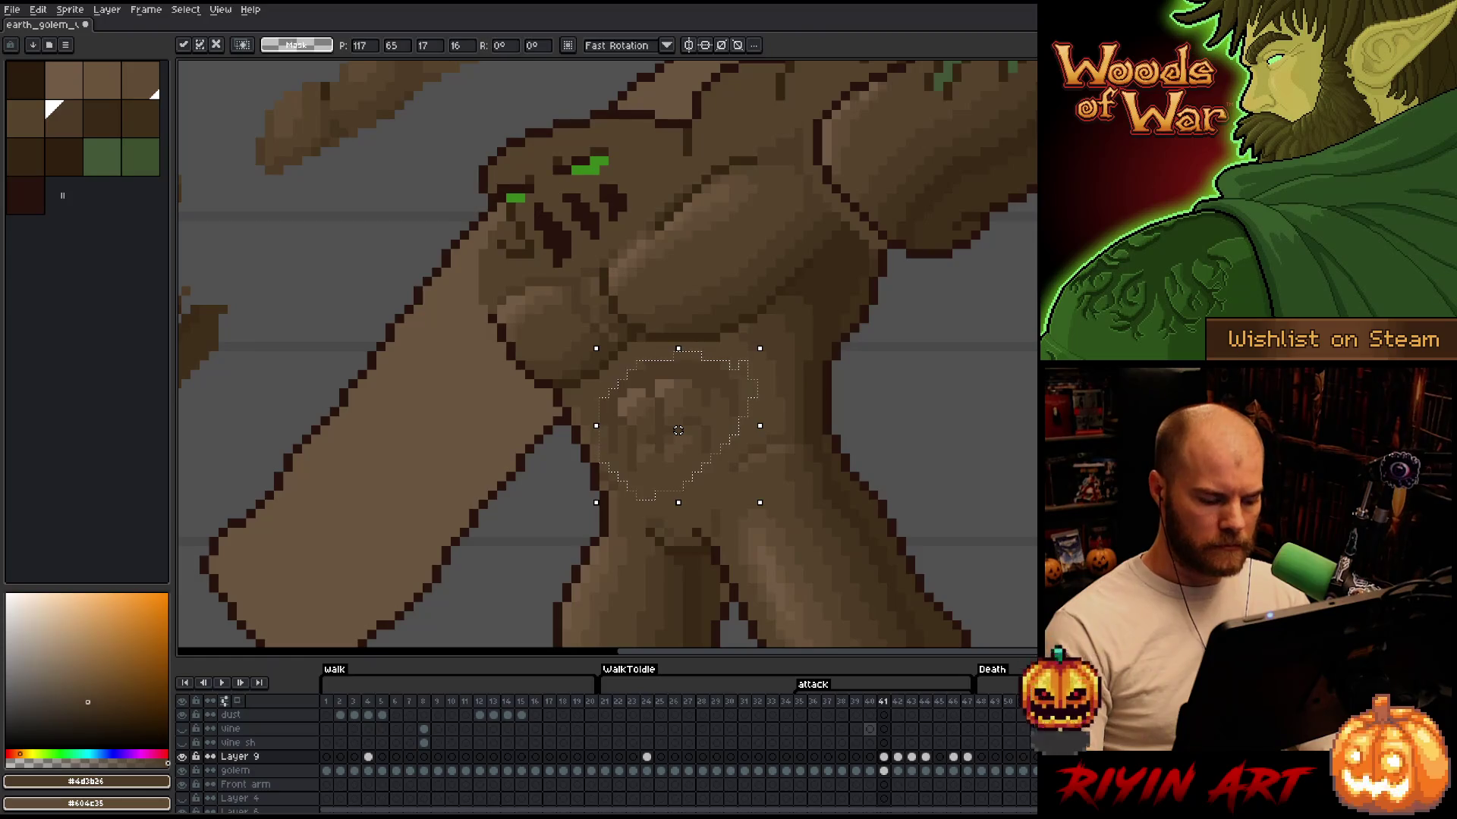
key("ctrl+d")
key("b")
left_click(603, 459, "alt")
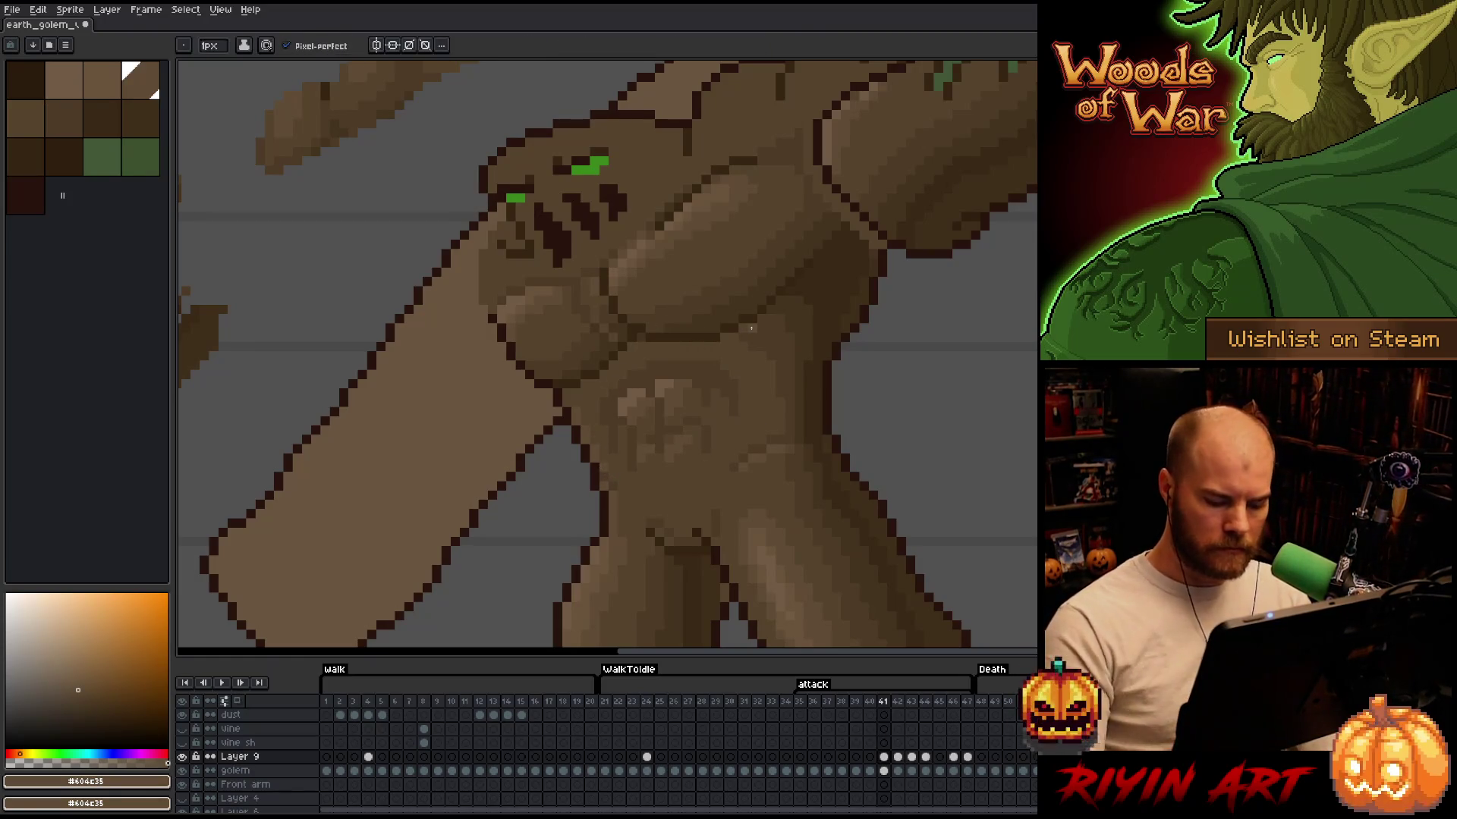
Flip repeatedly between attack frames 41 and 42 to compare the poses
key("period")
key("comma")
key("period")
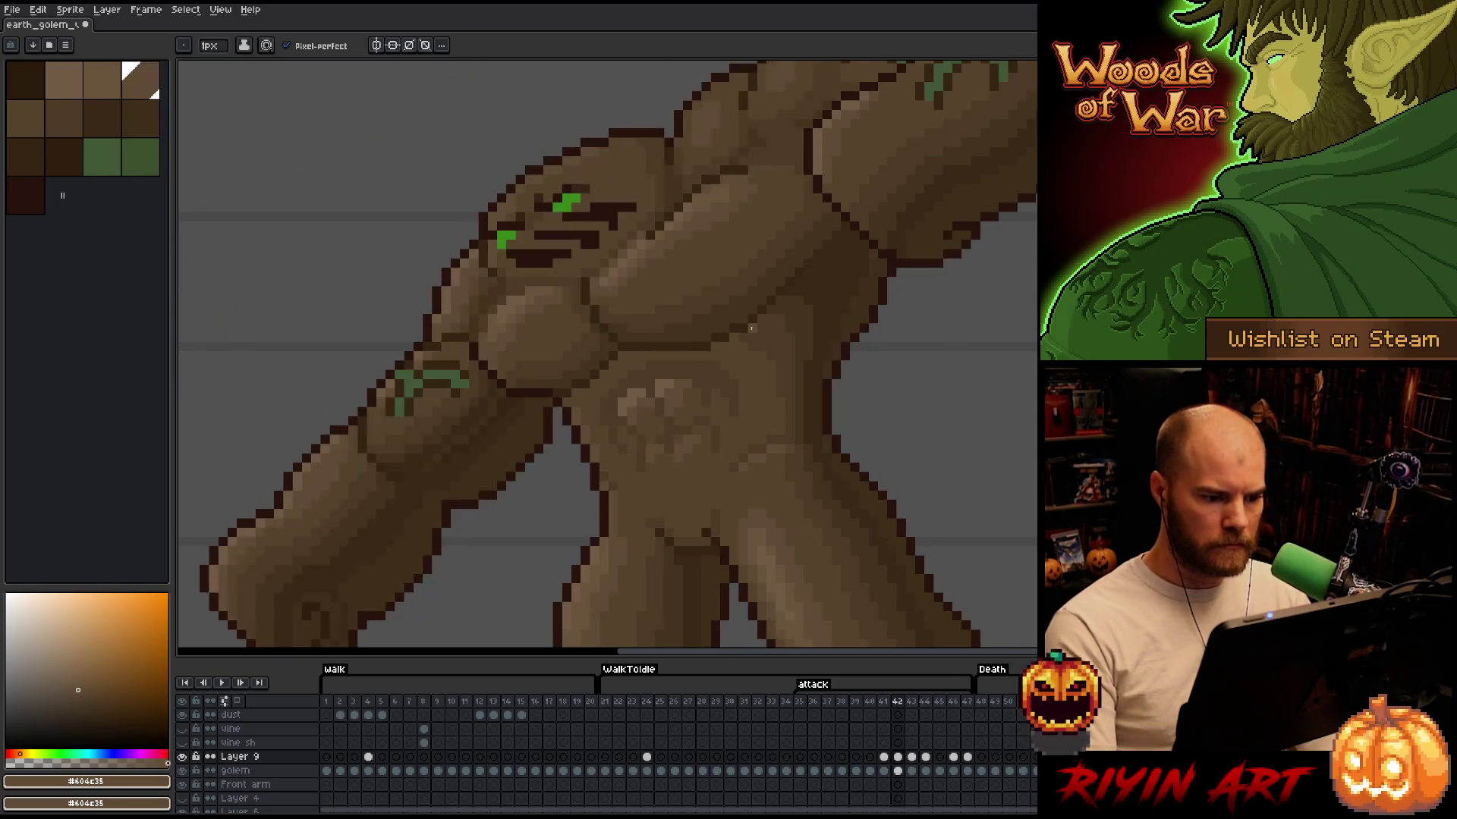
key("comma")
key("period")
scroll(782, 332, "down", 3)
key("comma")
key("period")
key("comma")
key("period")
key("comma")
key("period")
key("comma")
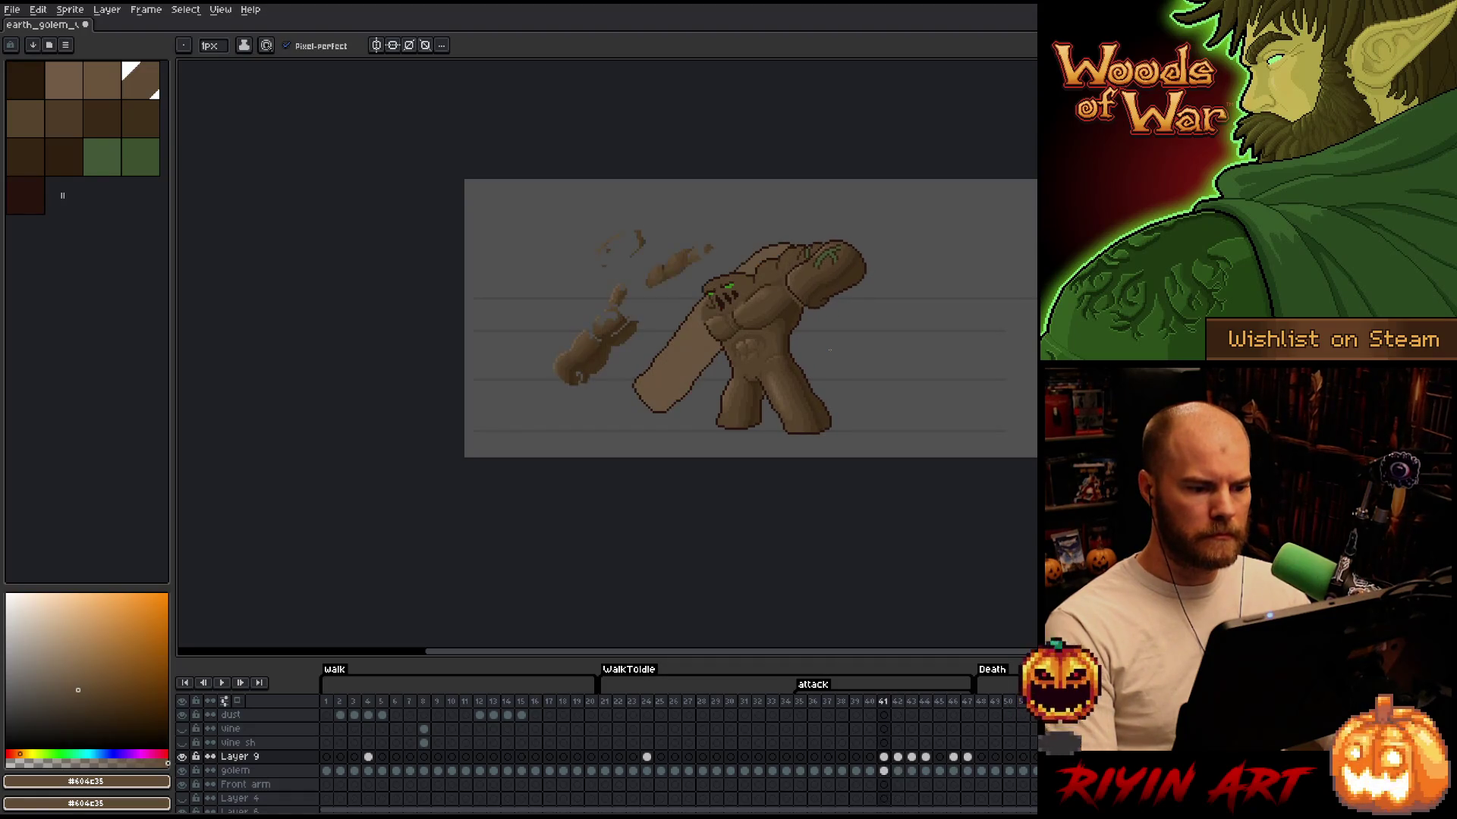
key("period")
key("comma")
scroll(830, 349, "up", 2)
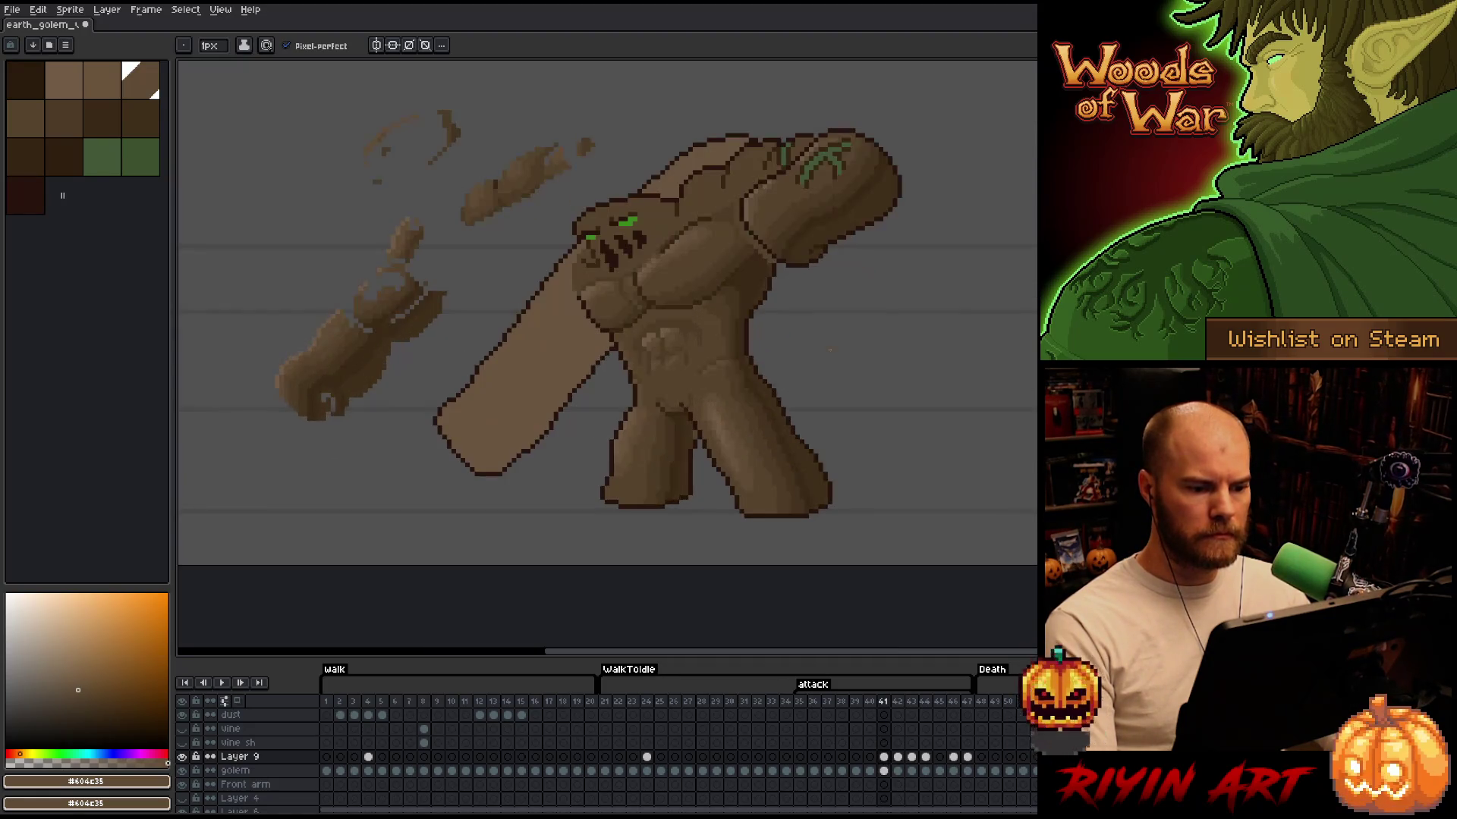
scroll(830, 350, "down", 1)
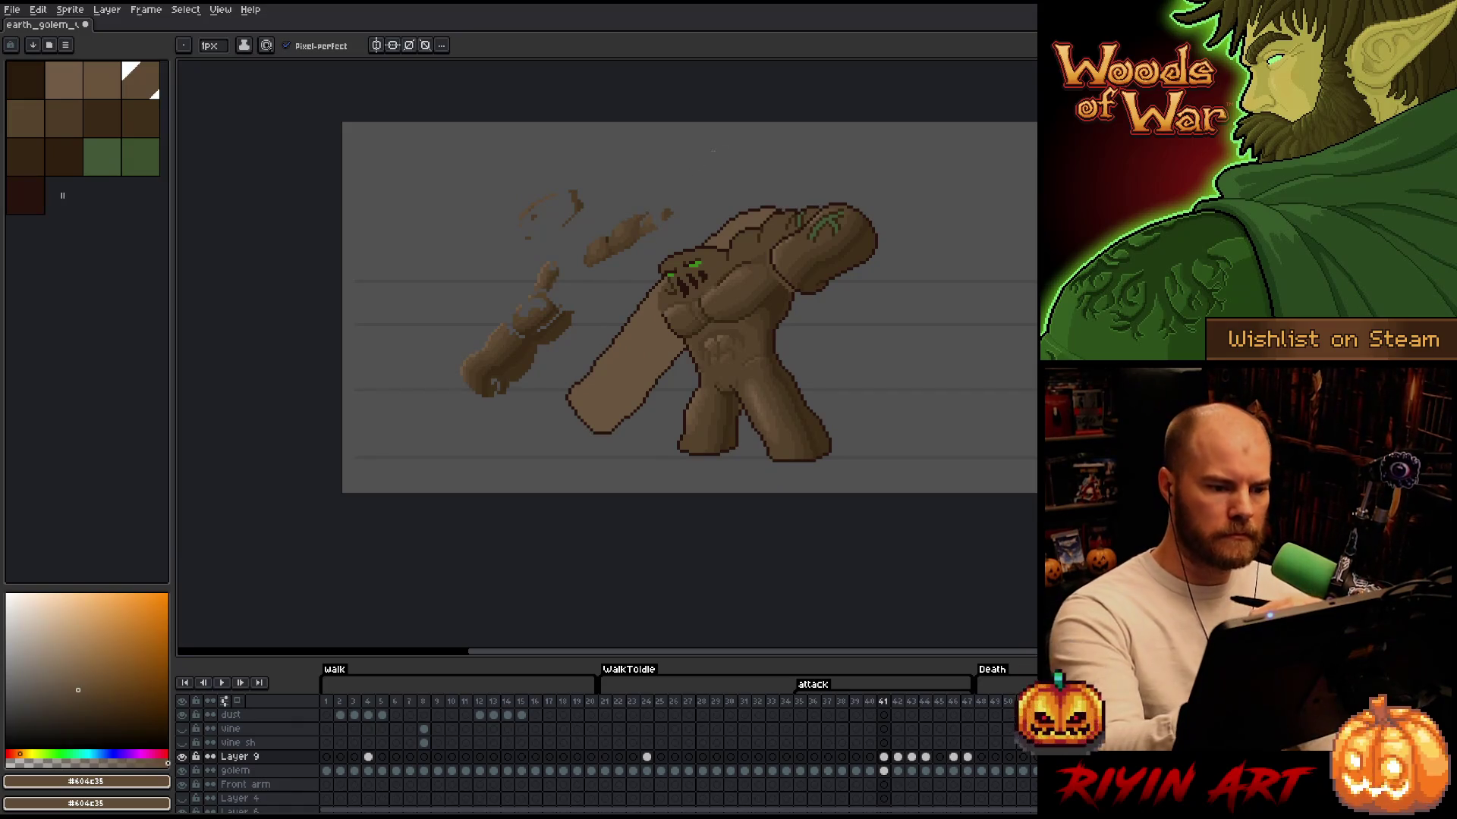
Pan over the golem and start a Color Range selection on frame 41's golem layer
left_click_drag(714, 150, 692, 176)
scroll(778, 214, "up", 3)
key("b")
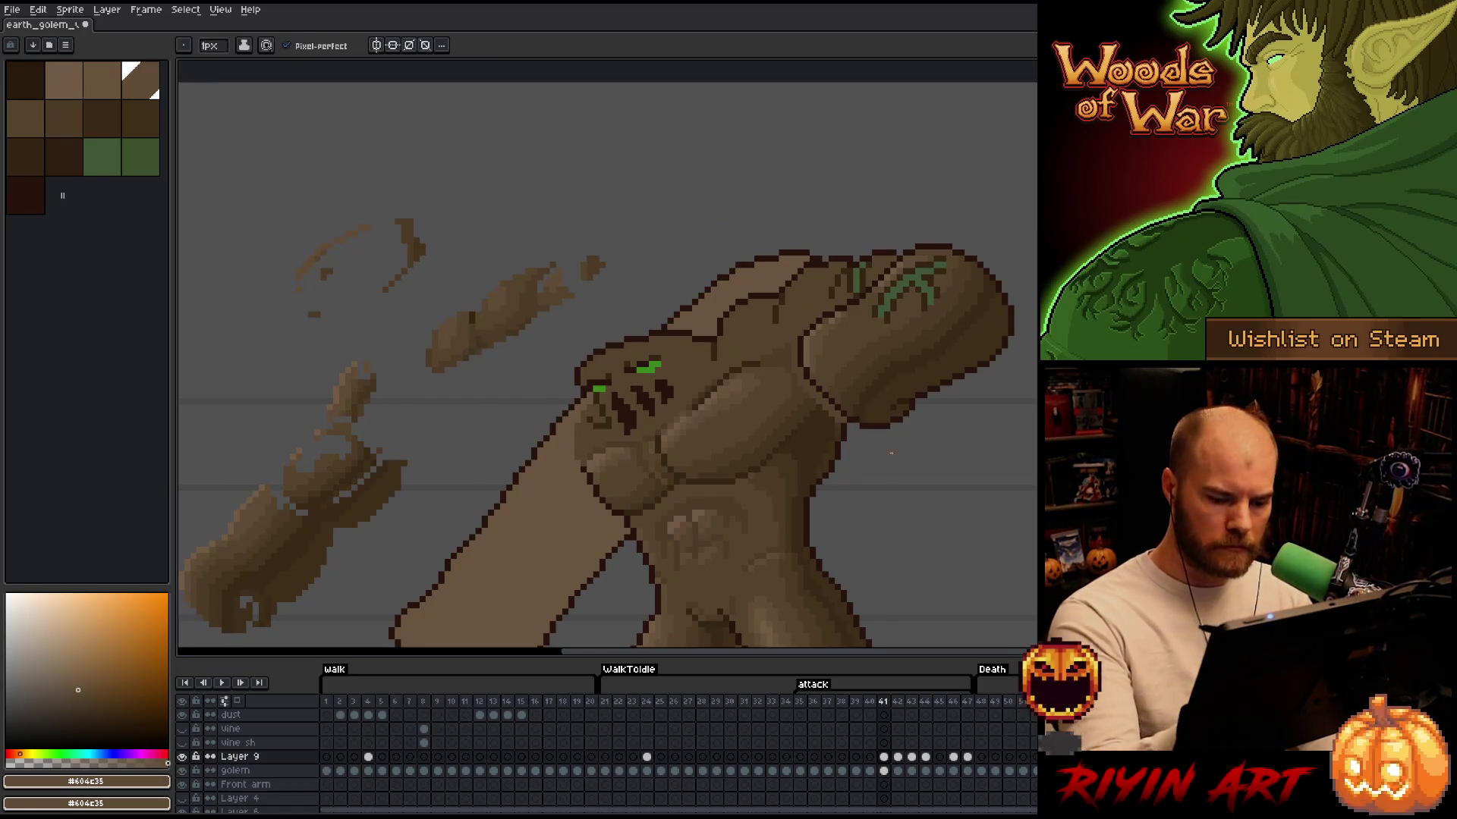
left_click(883, 771)
key("shift+c")
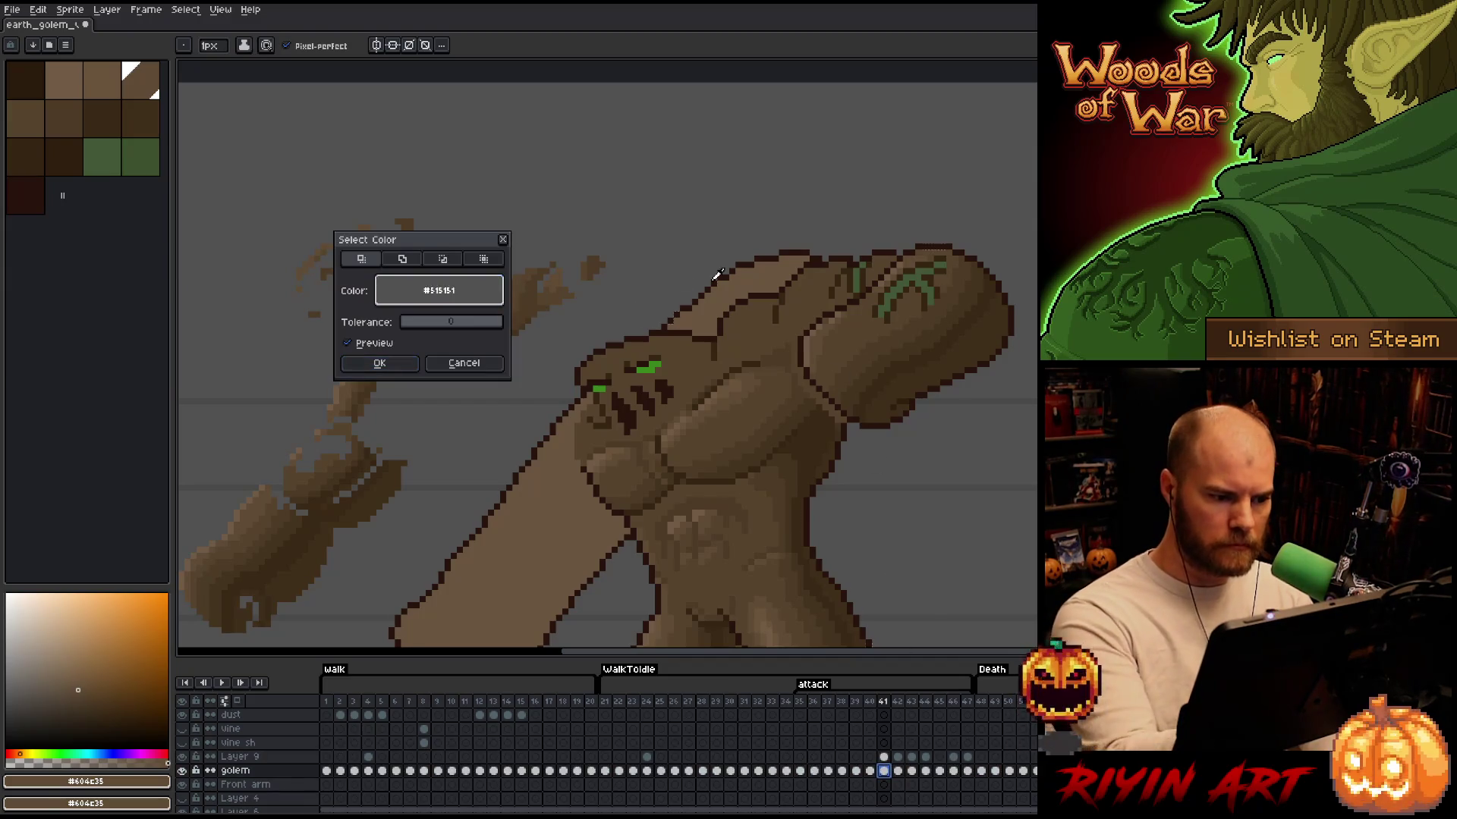
Confirm the colour-based selection and save the sprite
left_click(403, 363)
key("ctrl")
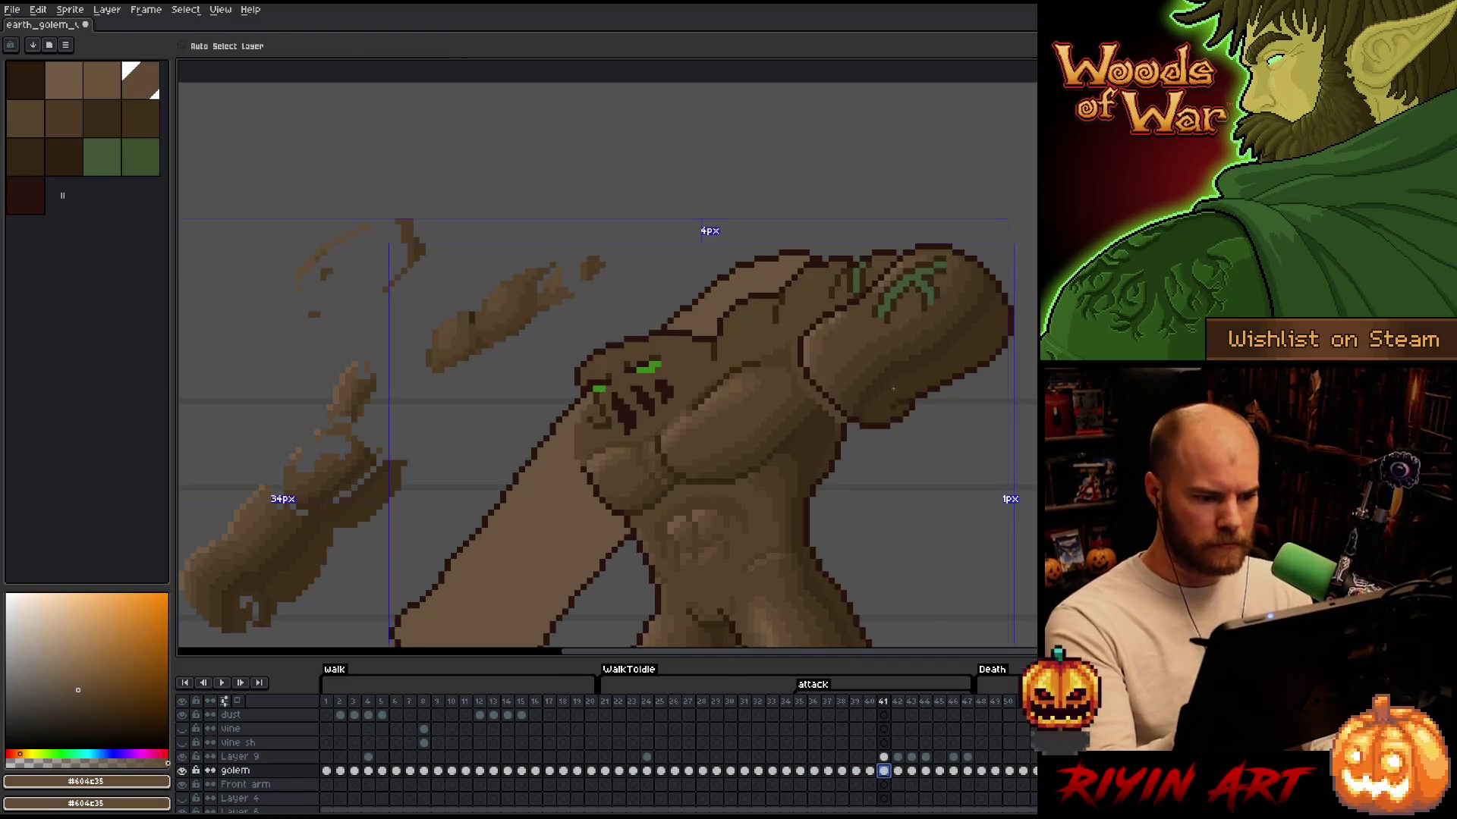
key("ctrl+s")
Pick the #4d3b26 darker brown and paint a pixel on the golem's body
left_click_drag(518, 303, 575, 257)
left_click(852, 217, "alt")
left_click(852, 213)
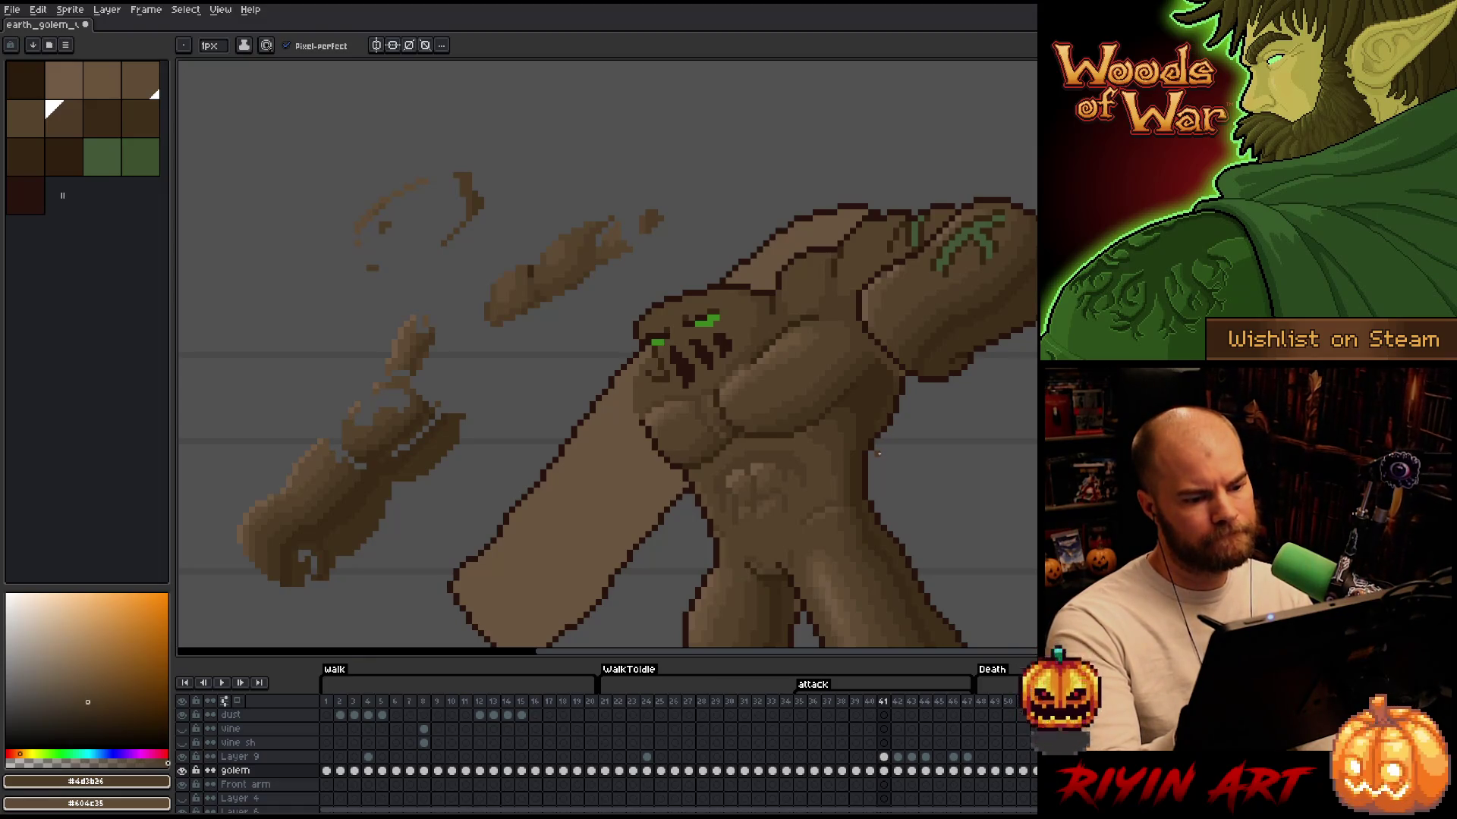
Sample the darker #4d3b26 brown and make Layer 9 the active layer
left_click(725, 429, "alt")
left_click(736, 397, "alt")
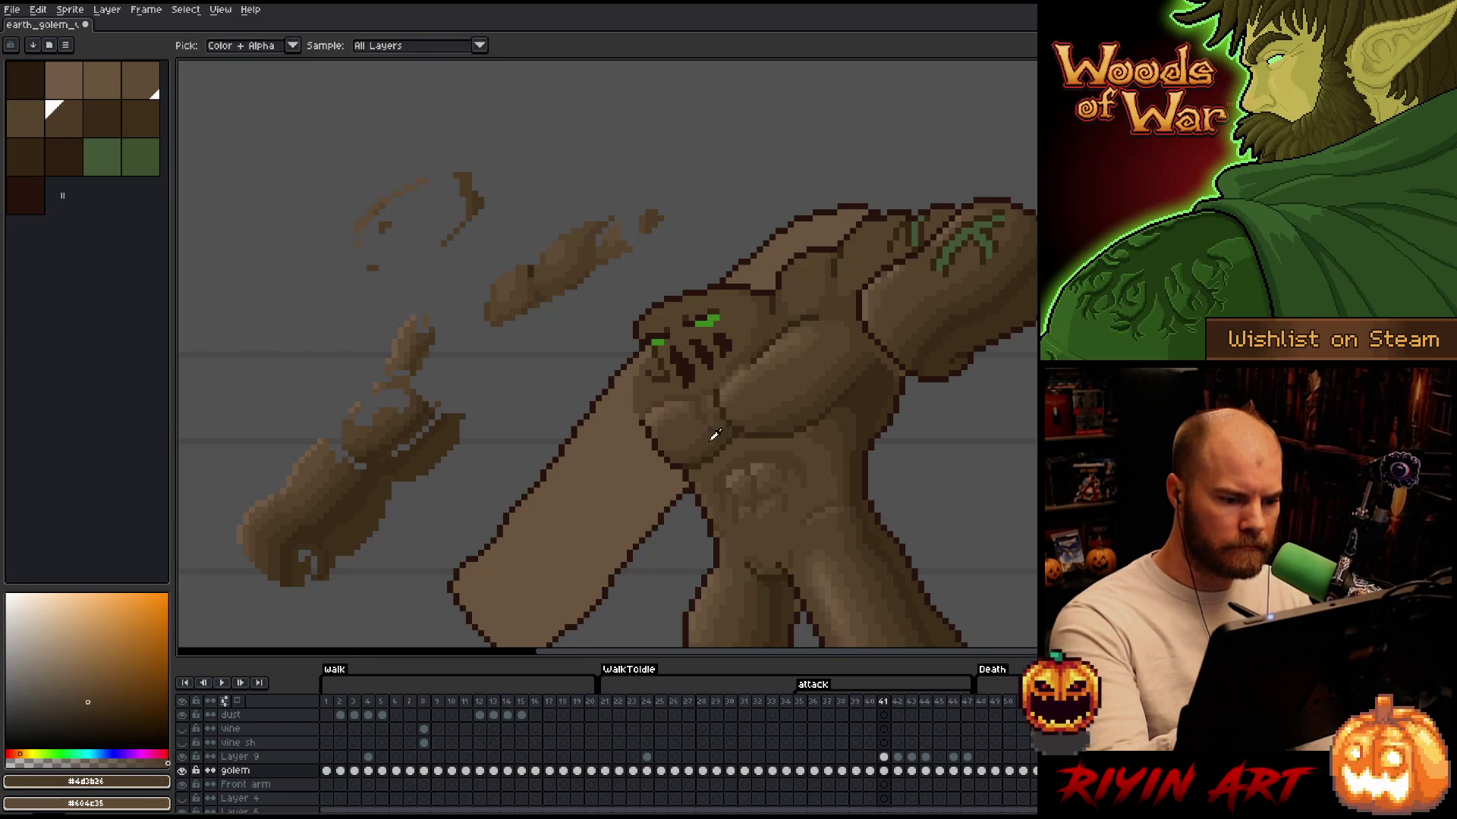
key("ctrl")
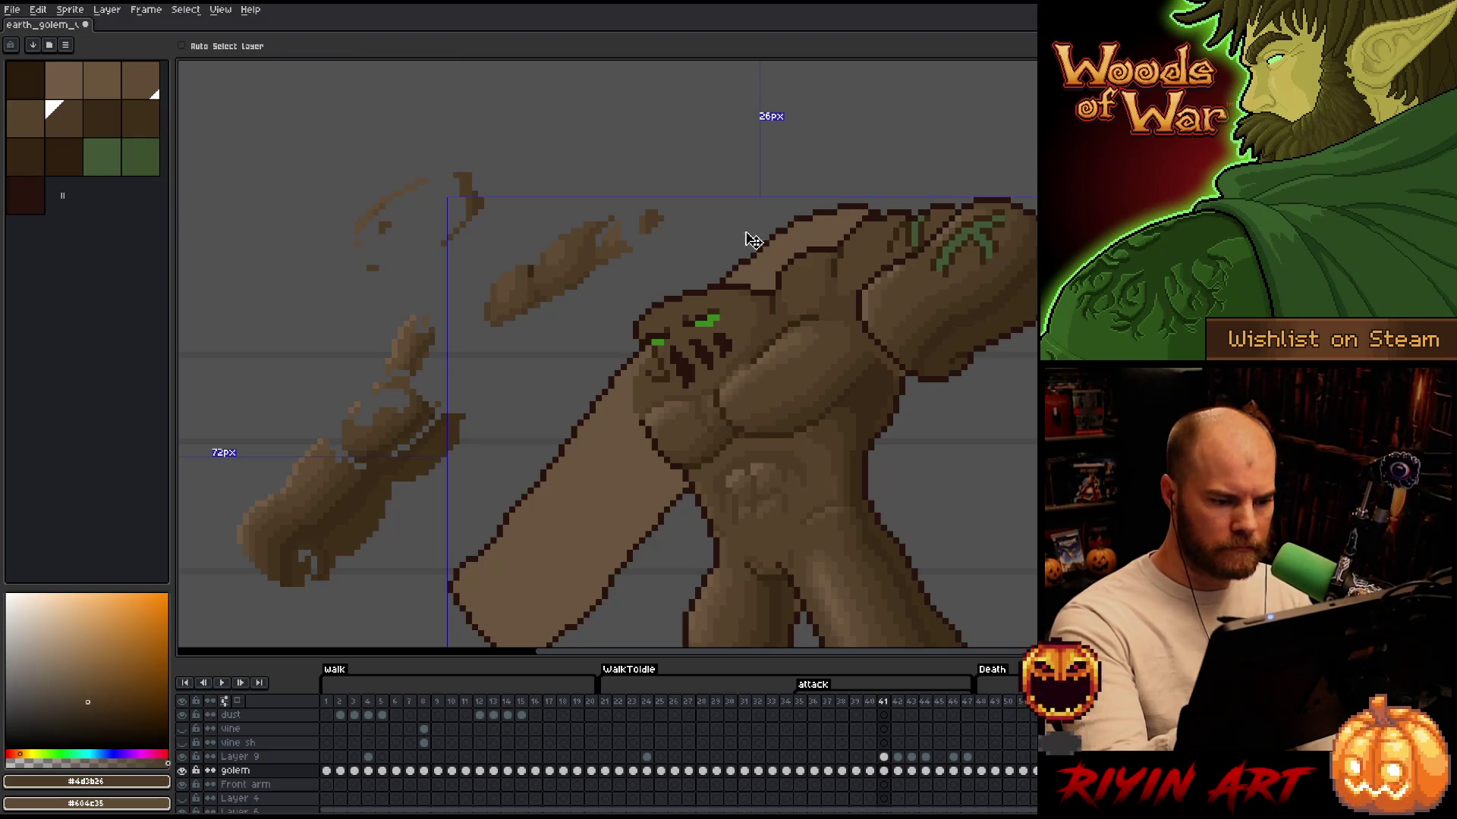
left_click(904, 556, "ctrl")
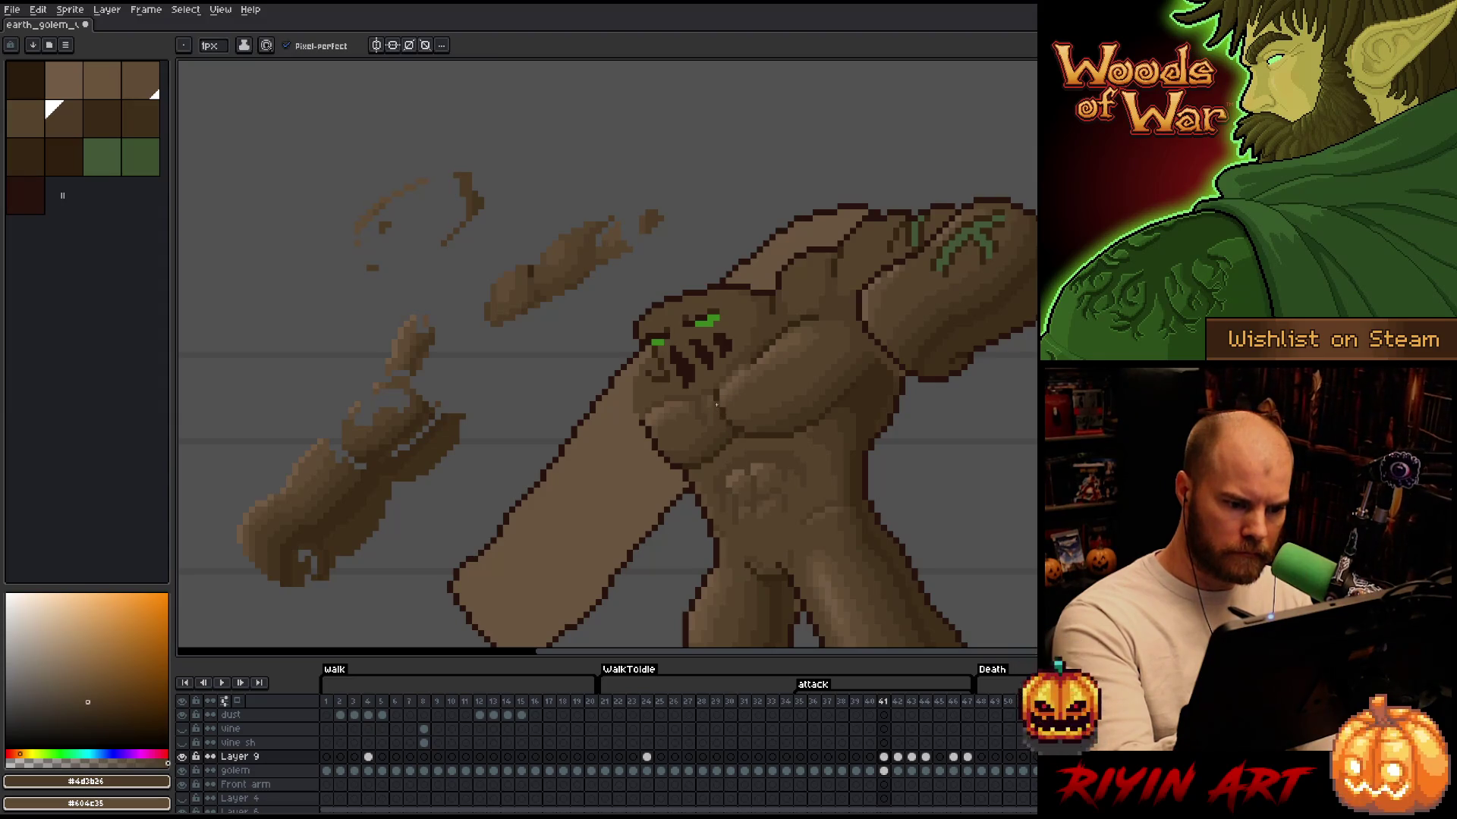
Try browns #57442c and #604e35, then paint two dark pixels beside the golem's eye
left_click(704, 417, "alt")
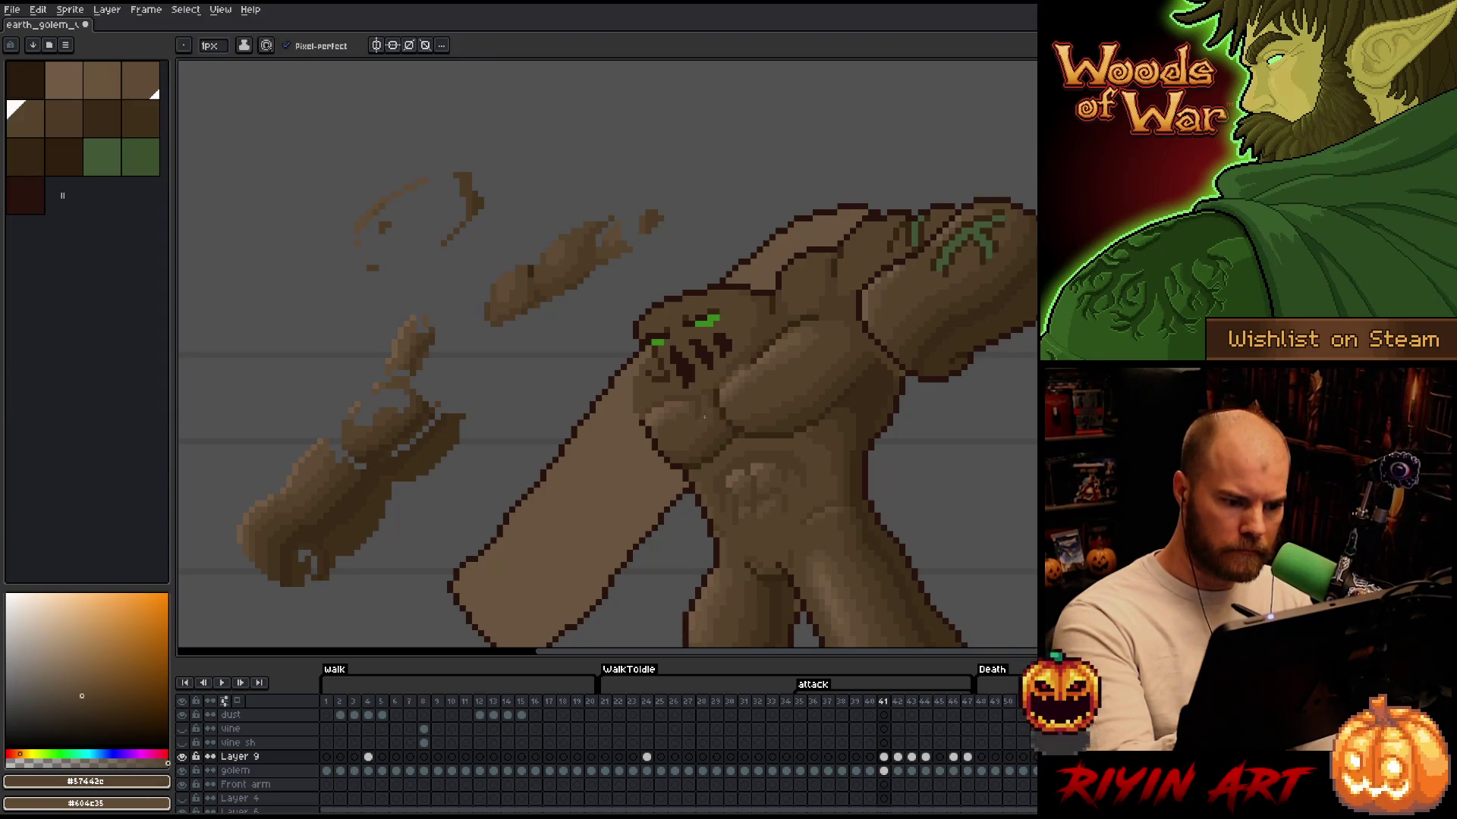
left_click(697, 389, "alt")
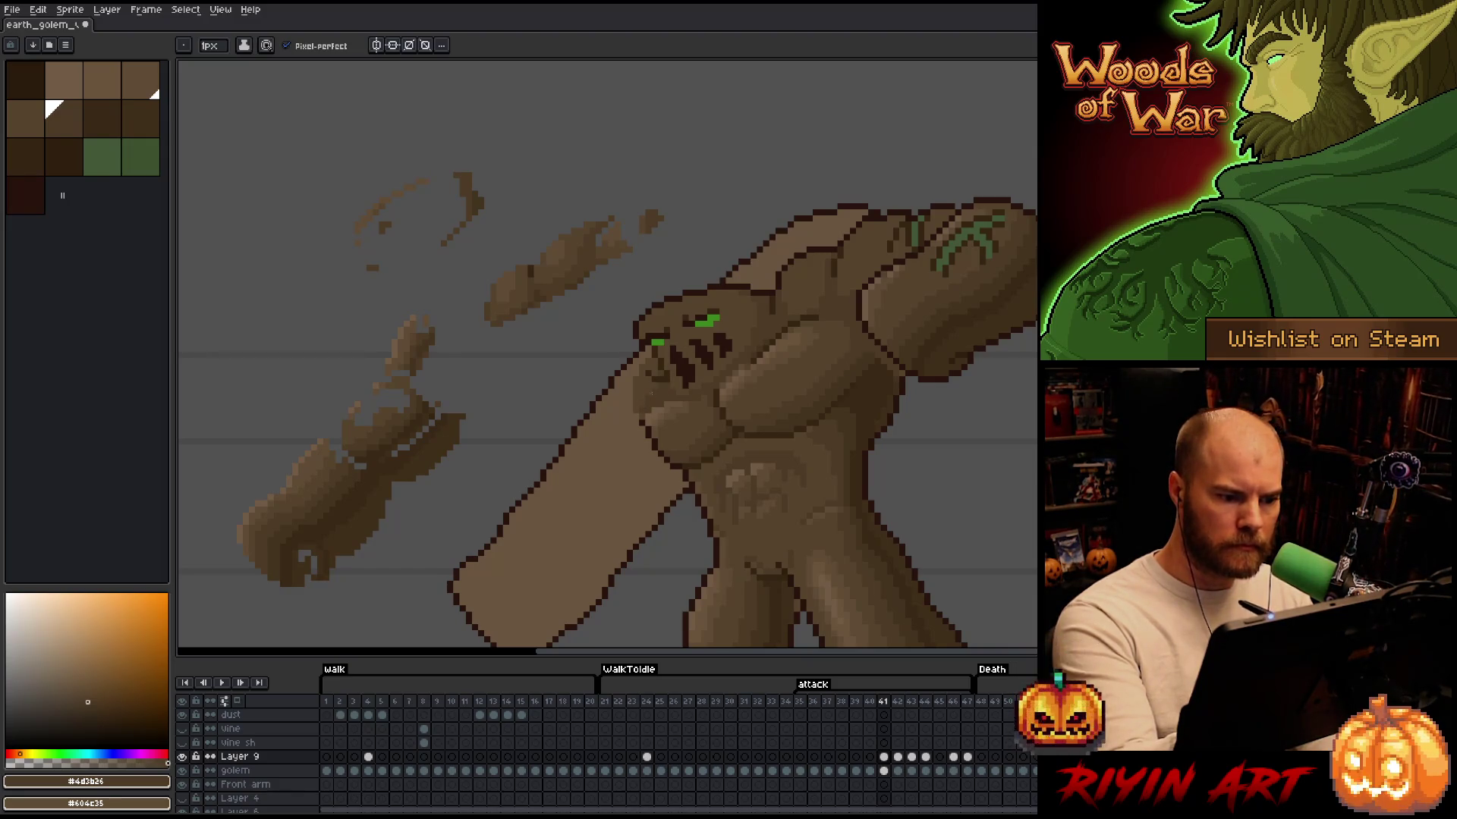
left_click(650, 380, "alt")
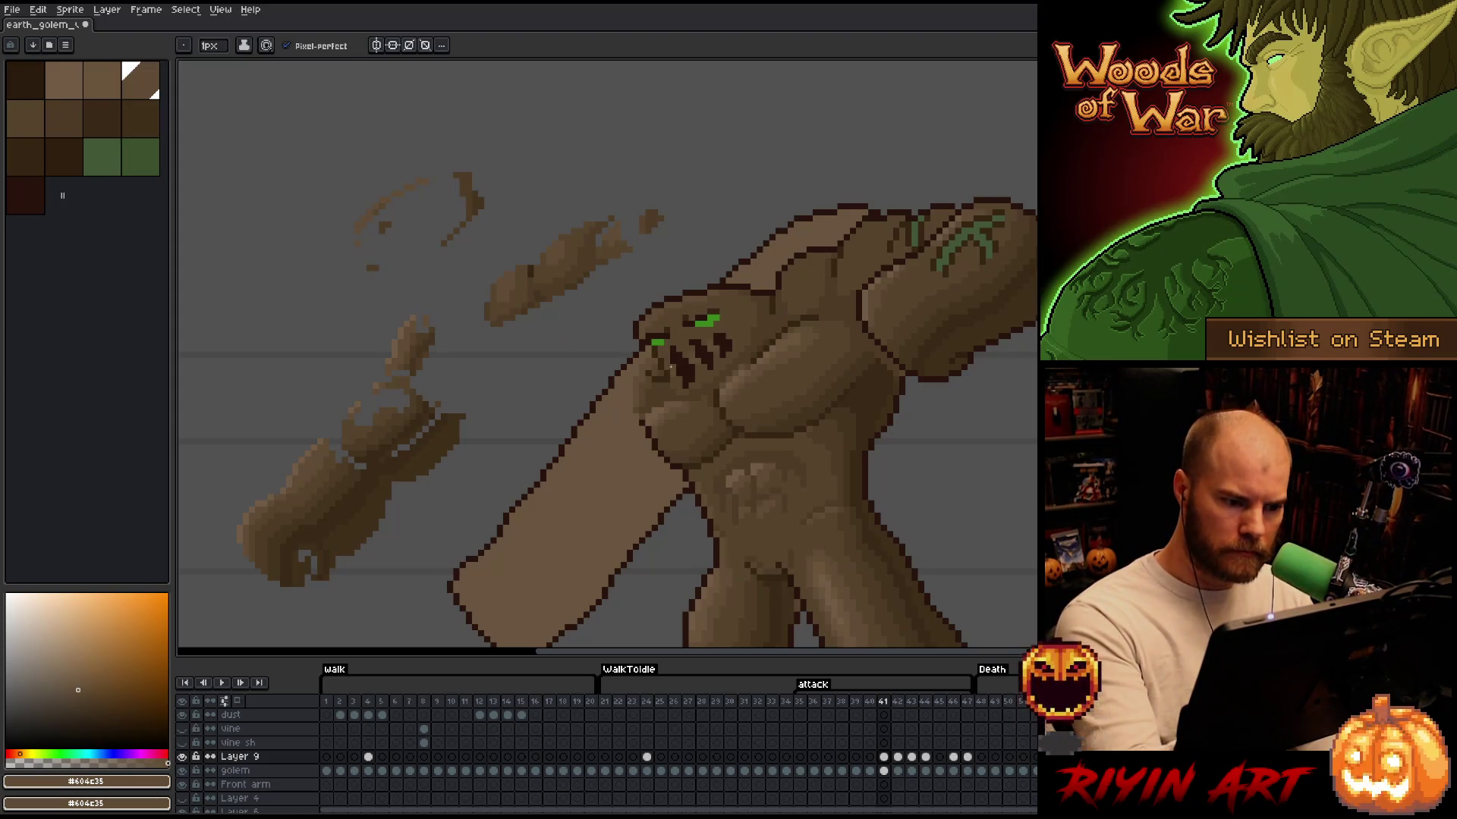
left_click(686, 326, "alt")
left_click(692, 322)
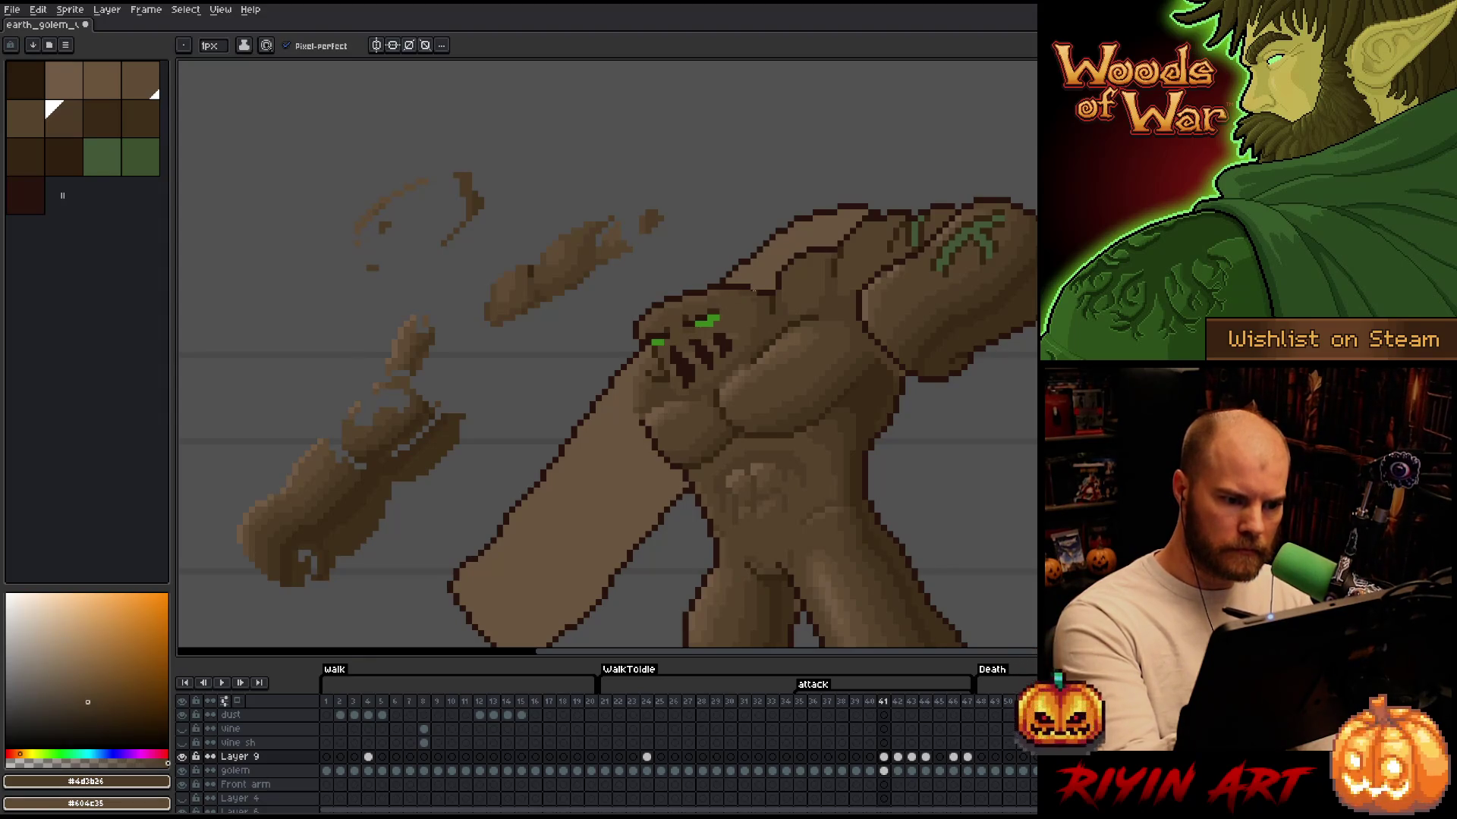
left_click(740, 440, "alt")
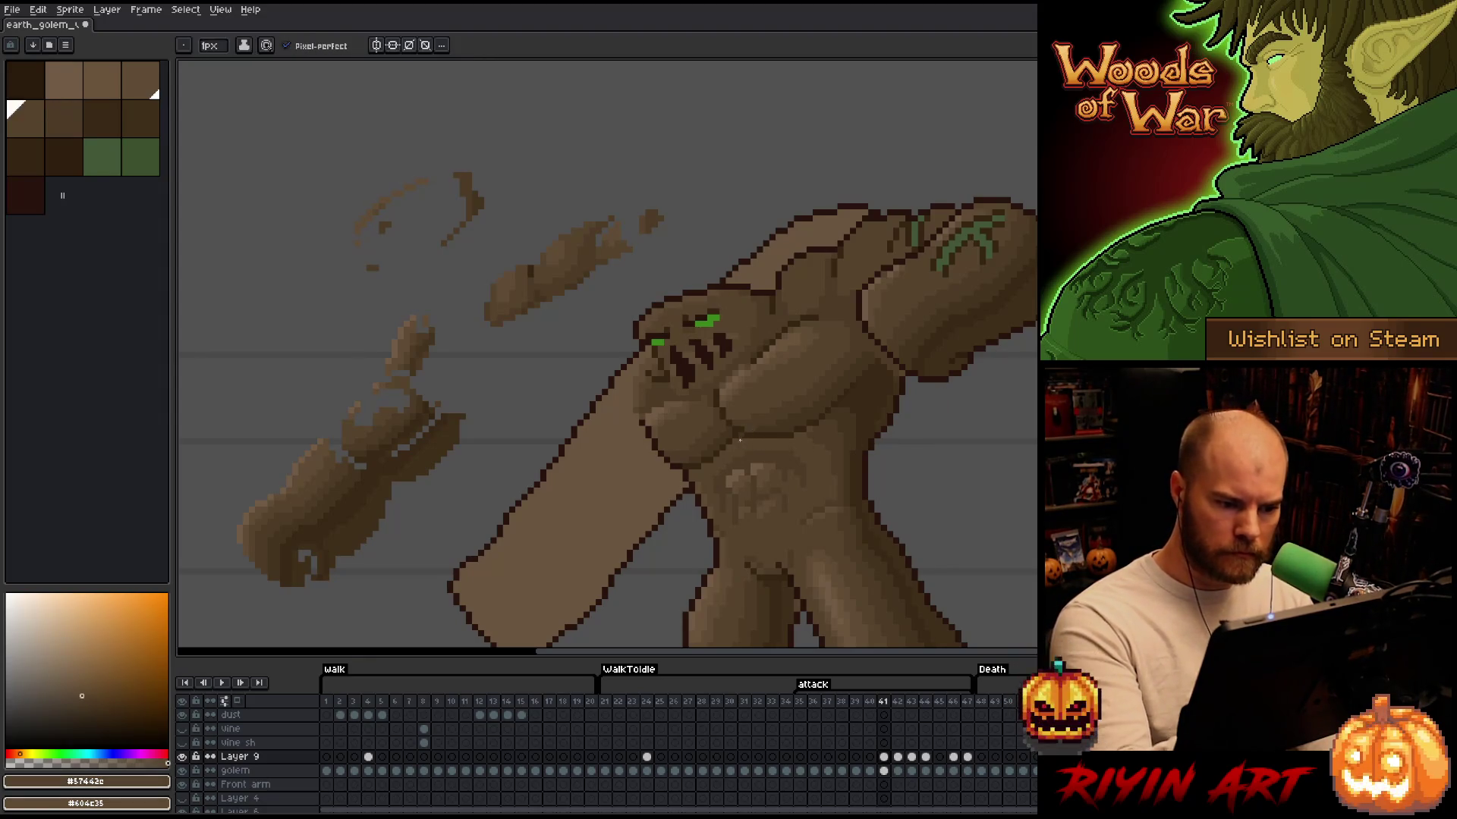
left_click(810, 431, "alt")
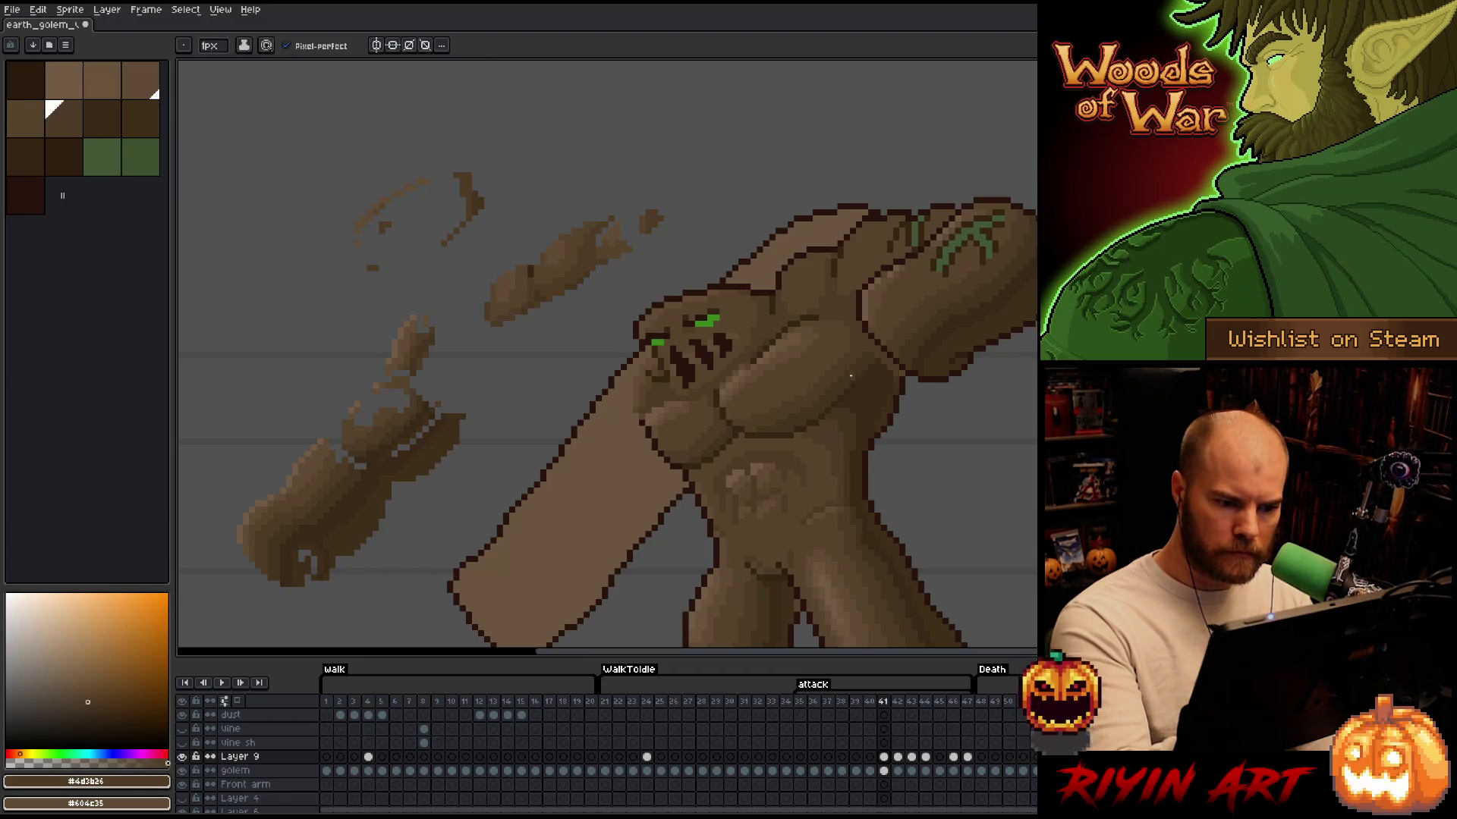
left_click(901, 373, "alt")
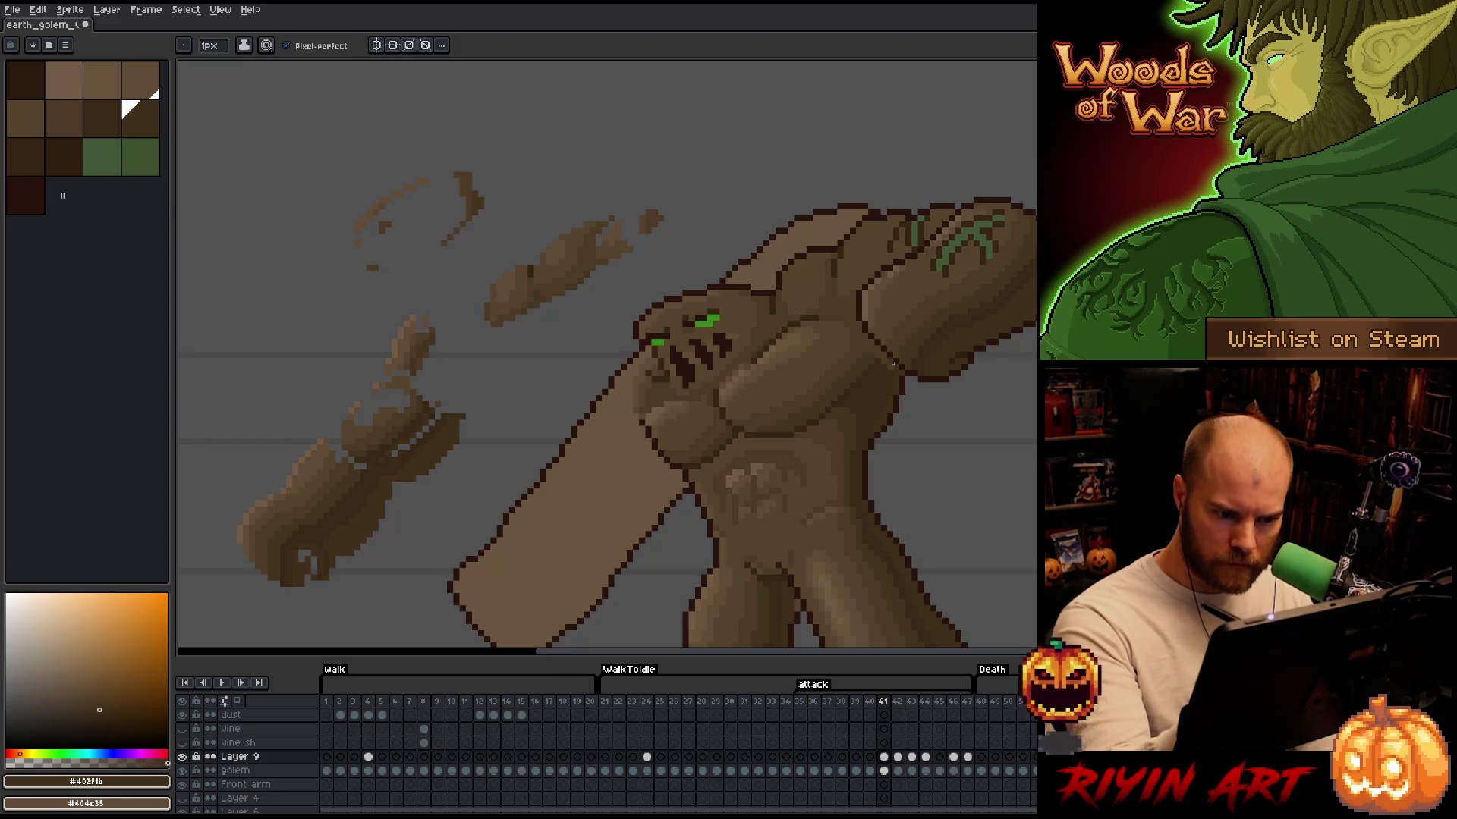
left_click(895, 372, "alt")
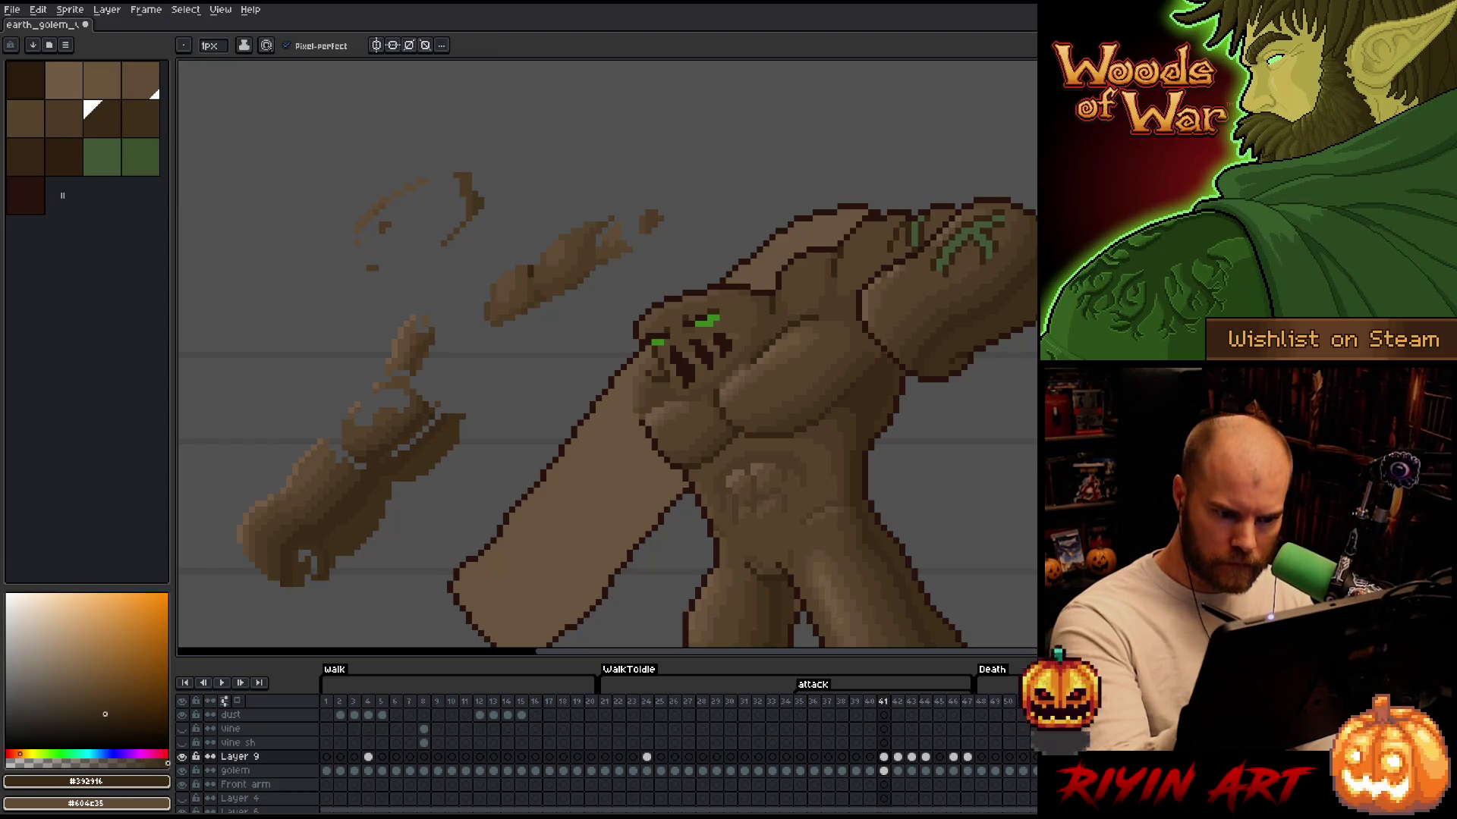
left_click(878, 349, "alt")
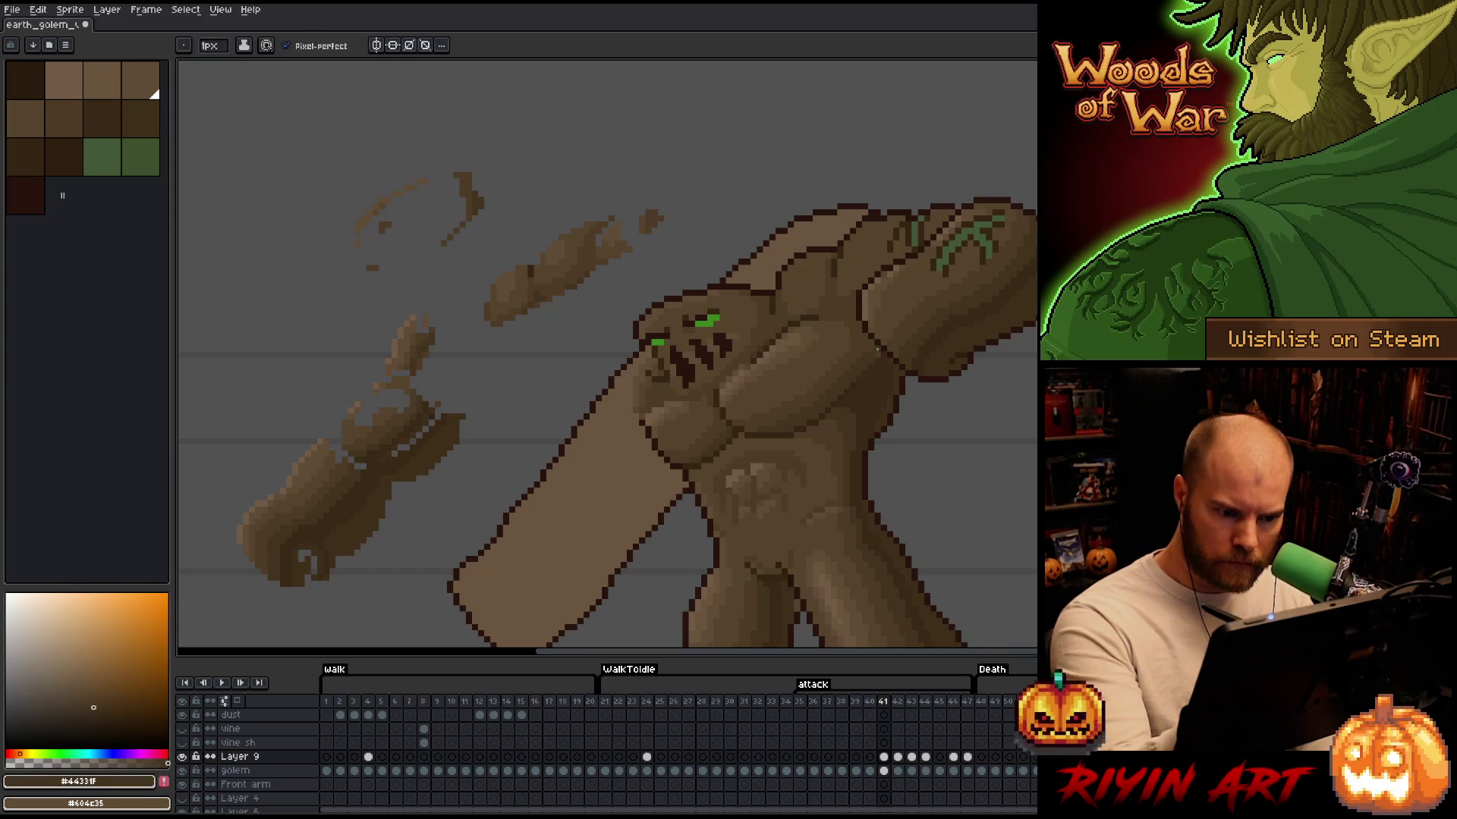
left_click(869, 341, "alt")
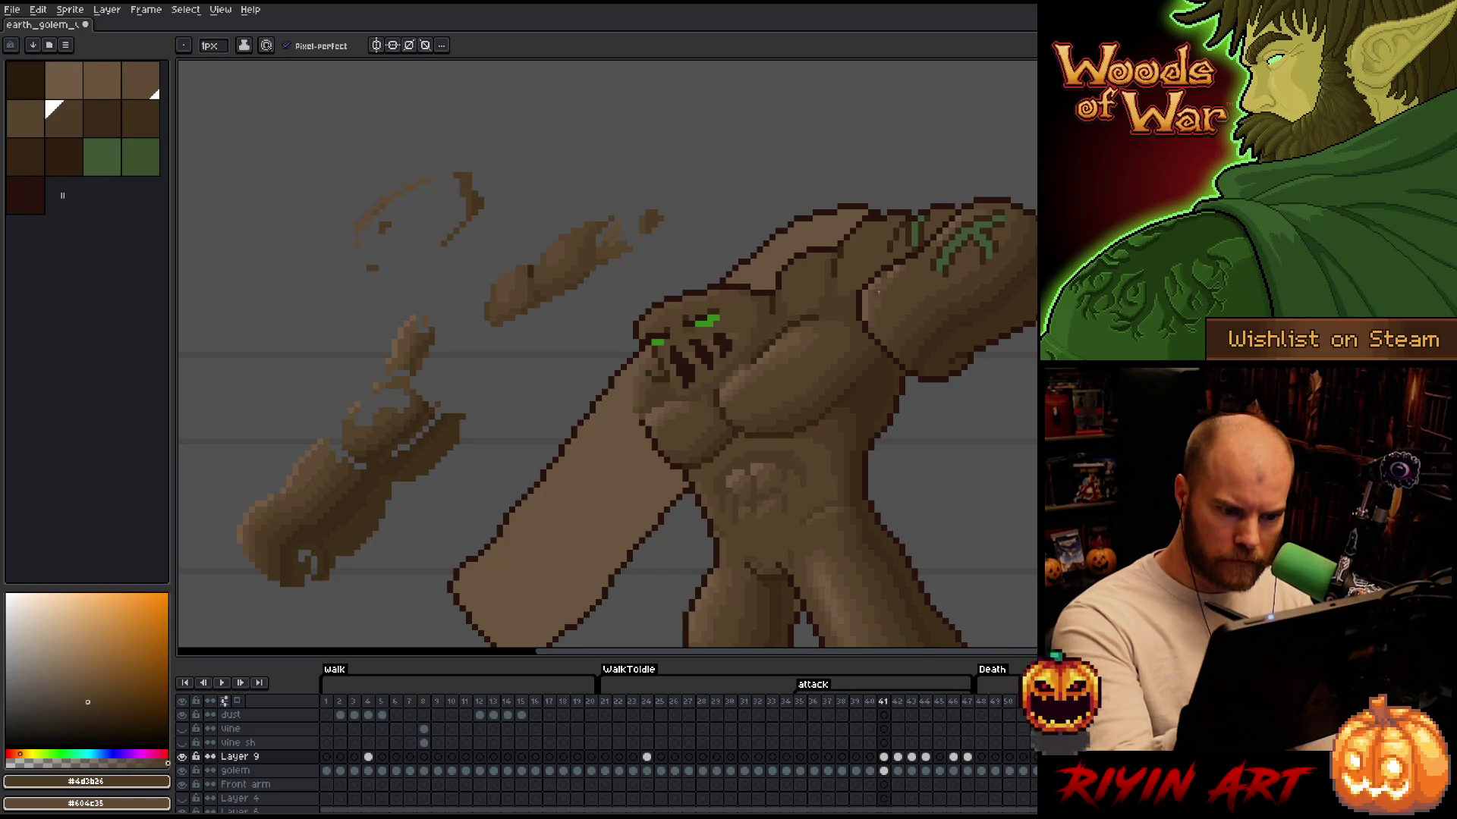
left_click(868, 341, "alt")
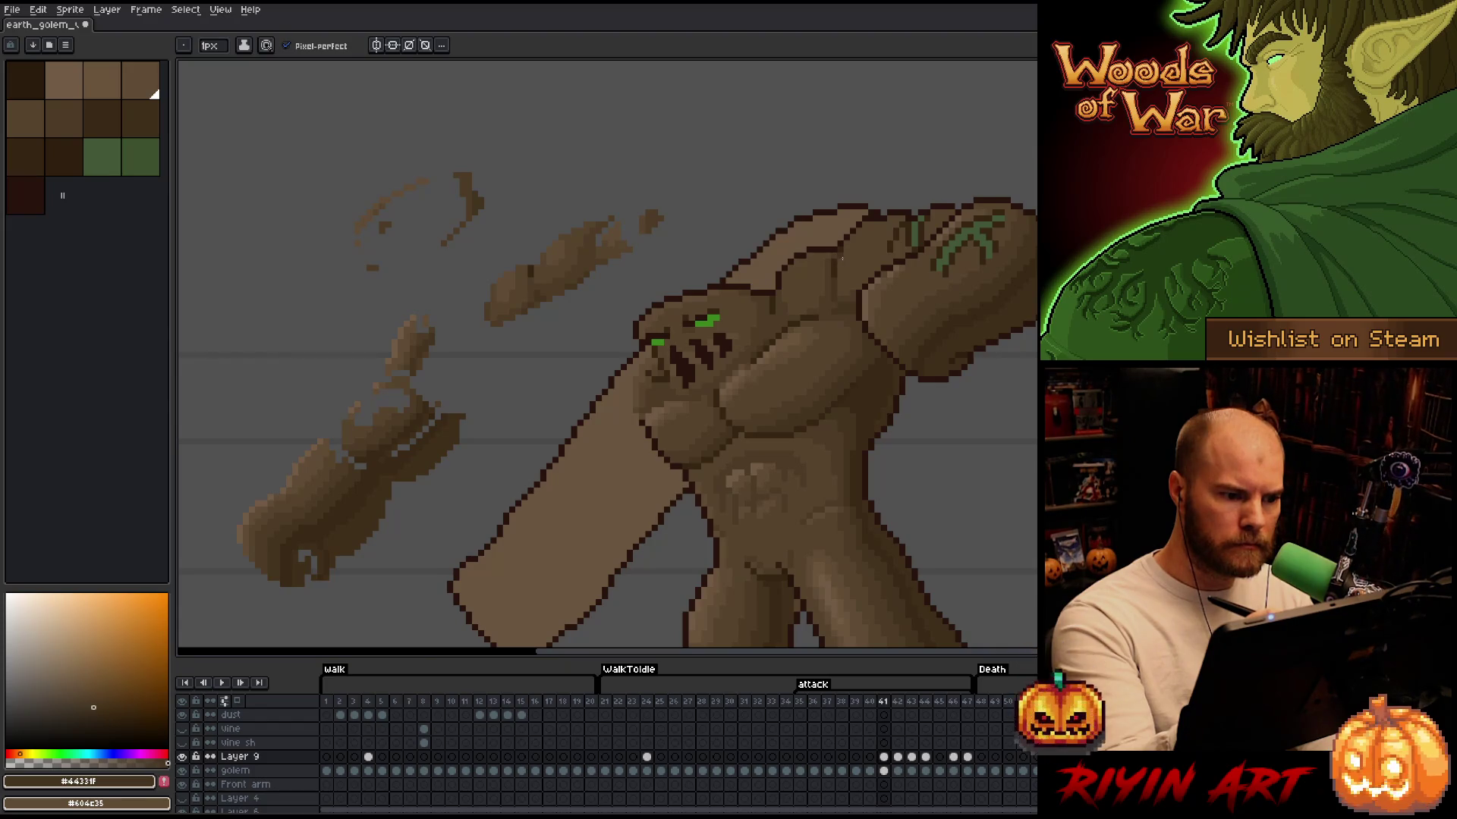
left_click(840, 264, "alt")
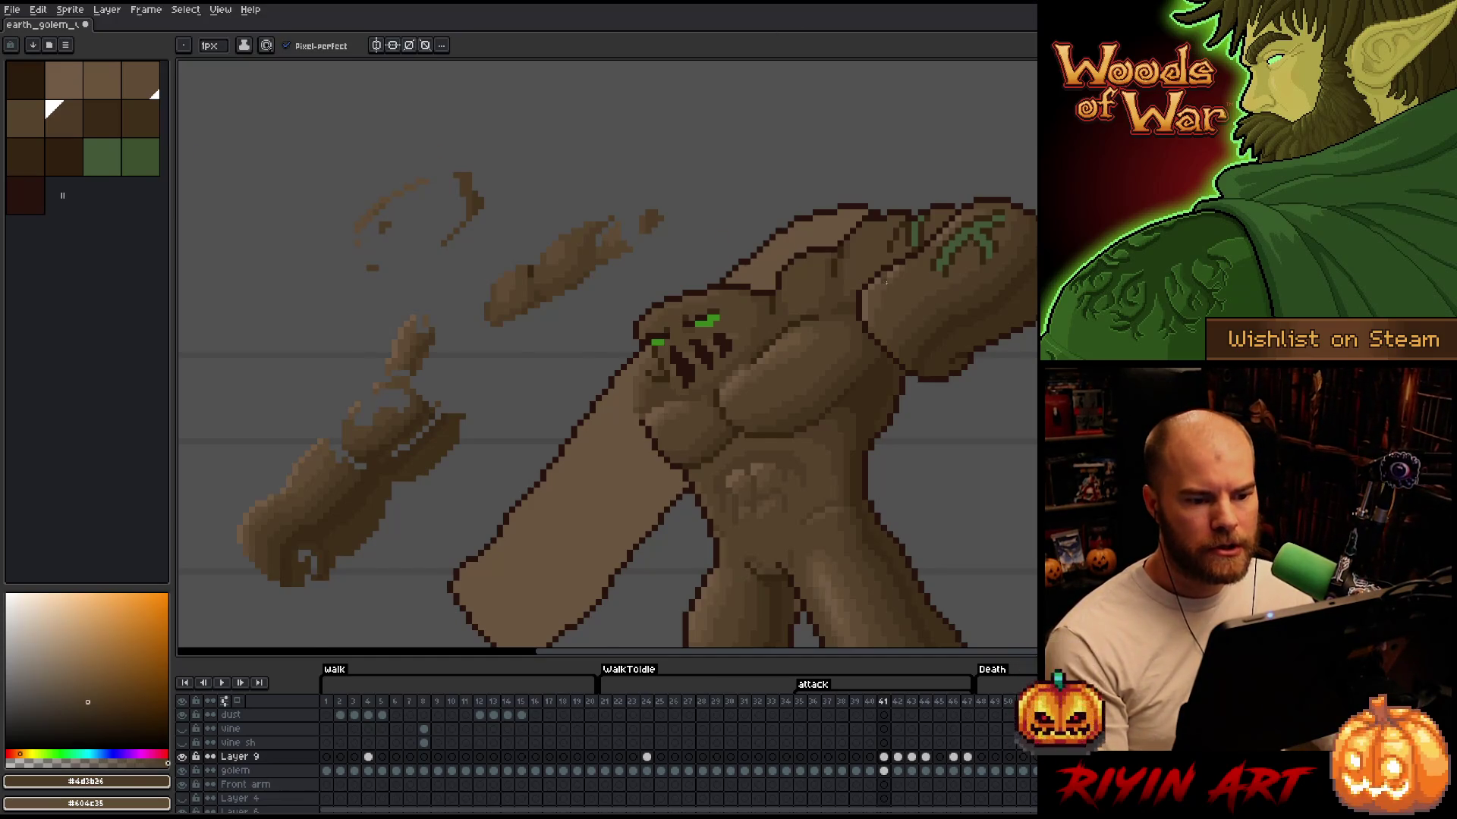
Sample browns #715b44, #402f1b and #392916 from the golem's head and torso
scroll(886, 283, "up", 1)
left_click_drag(911, 361, 770, 377)
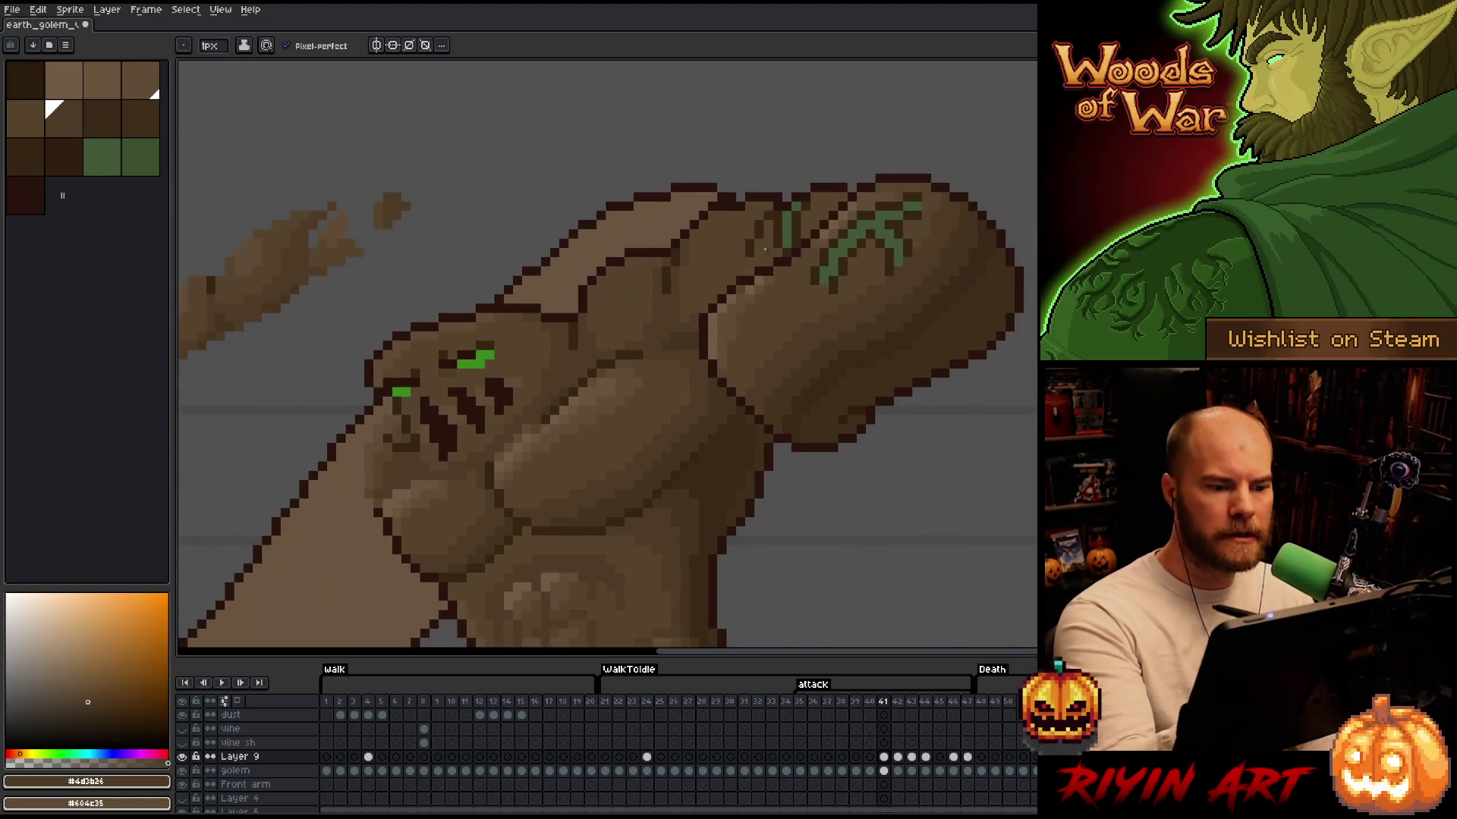
left_click(739, 290, "alt")
scroll(852, 382, "down", 1)
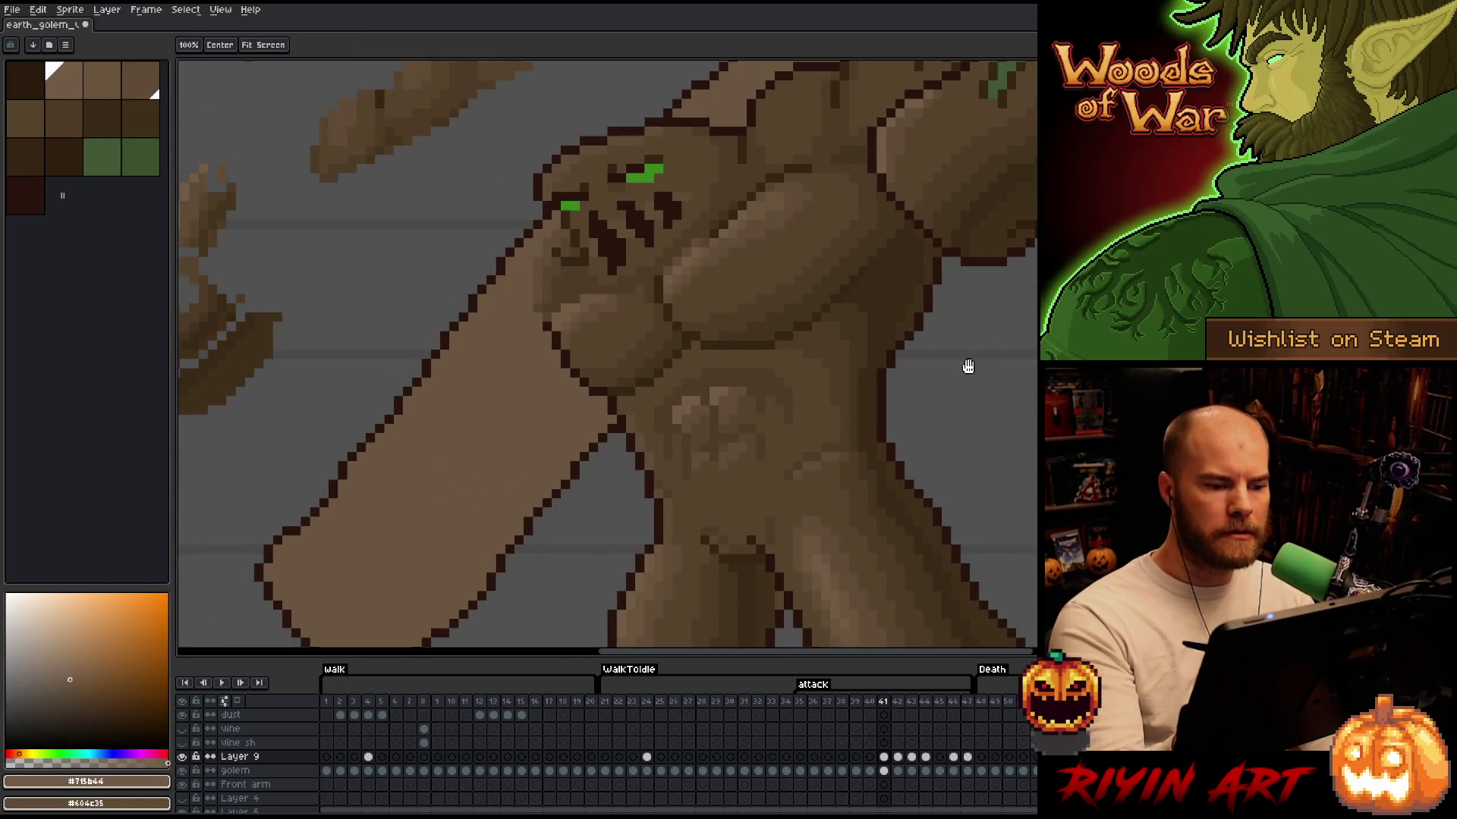
scroll(956, 409, "up", 1)
scroll(917, 412, "down", 1)
scroll(790, 393, "up", 1)
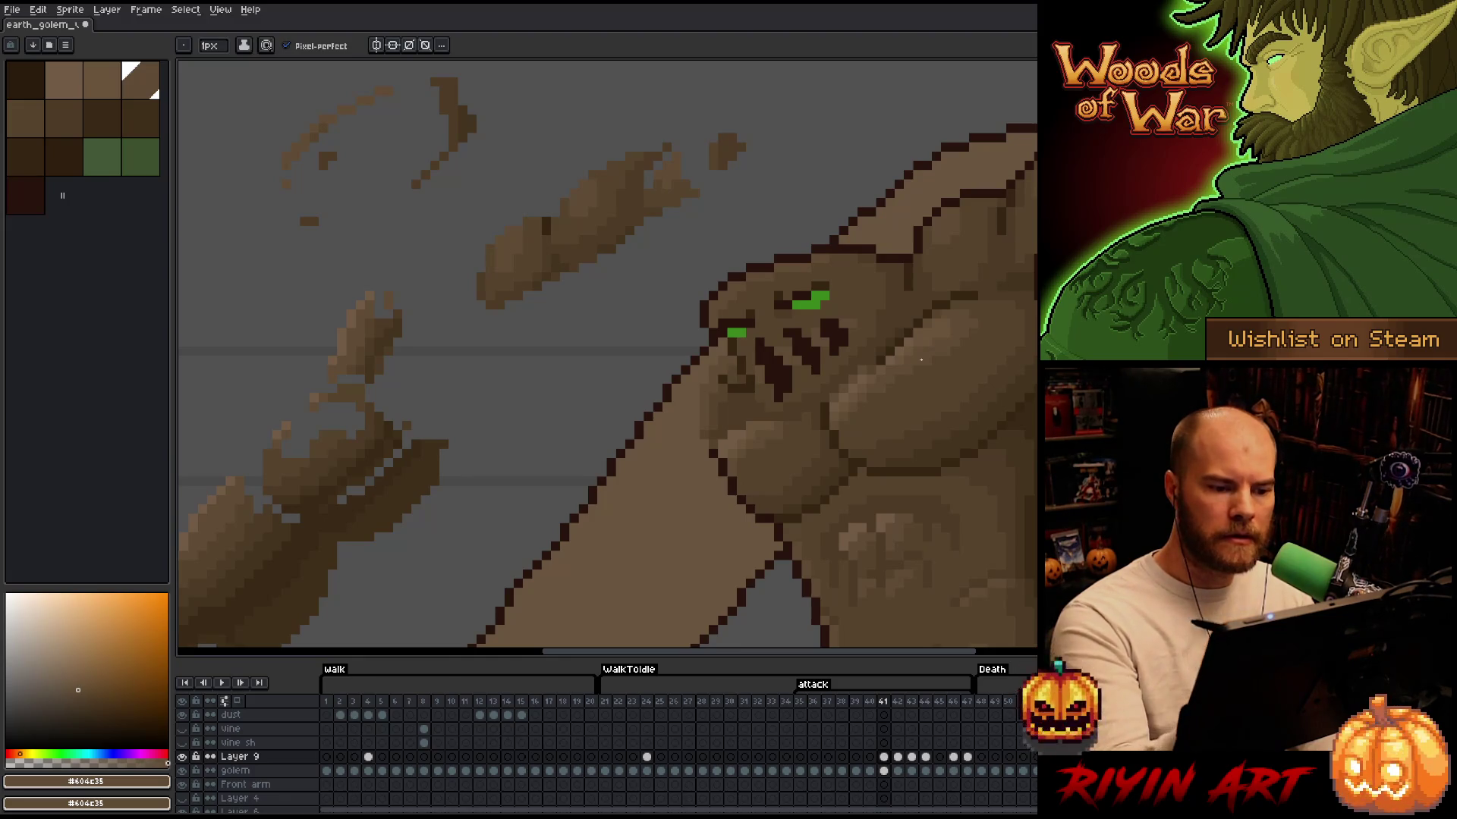
left_click_drag(920, 360, 781, 335)
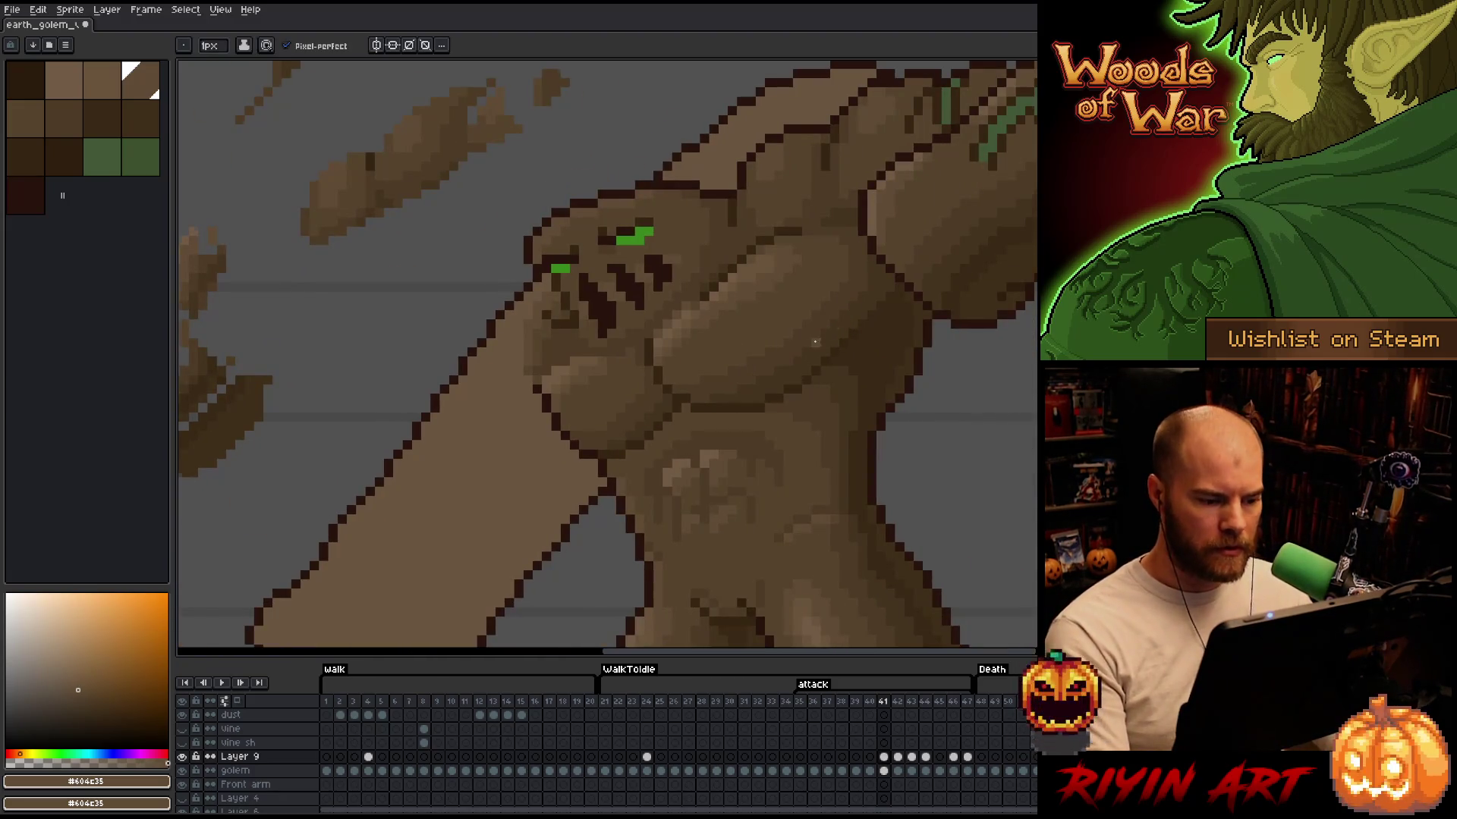
scroll(815, 342, "down", 3)
scroll(787, 416, "up", 3)
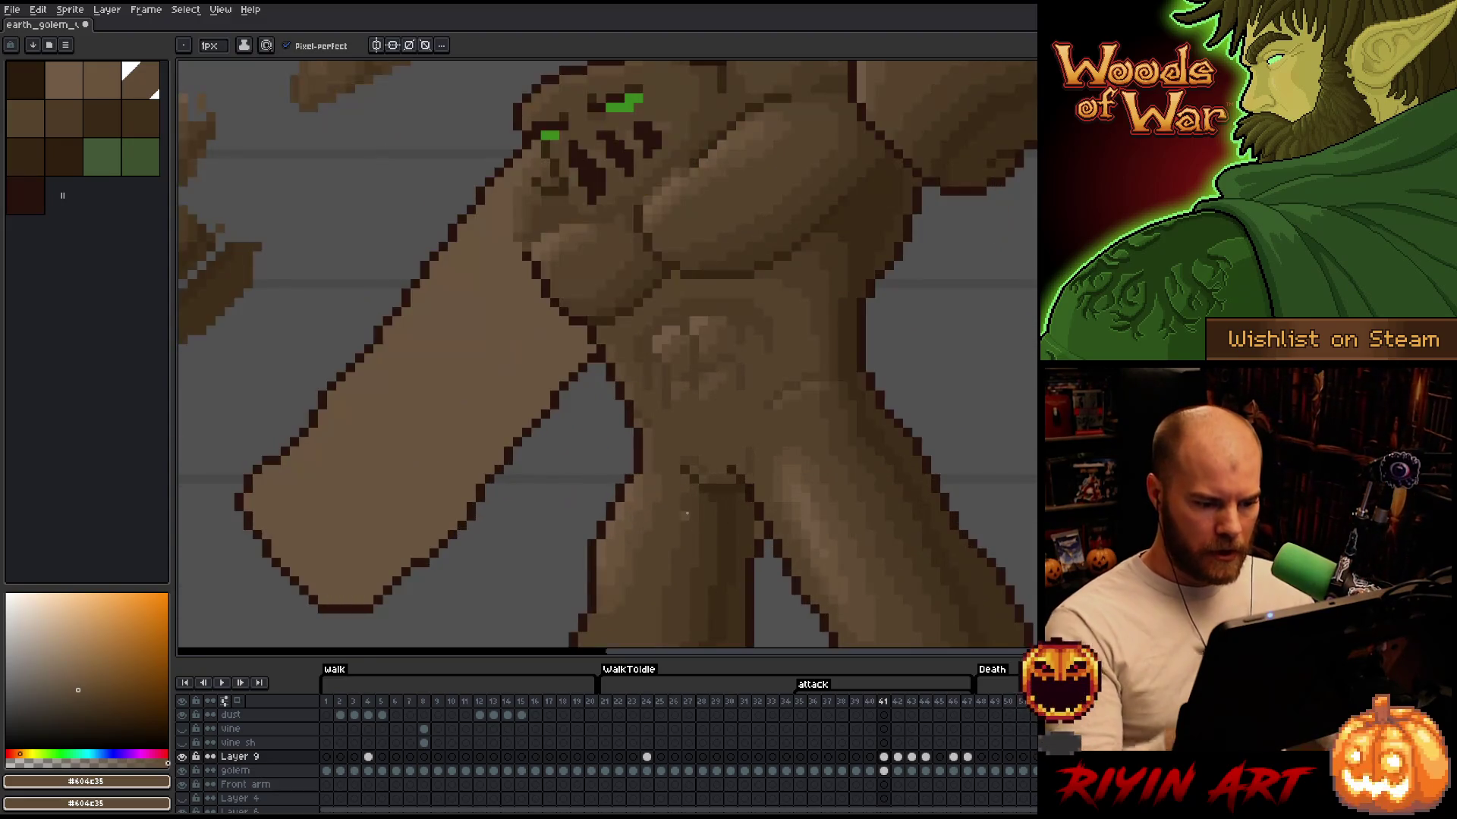
left_click(759, 532, "alt")
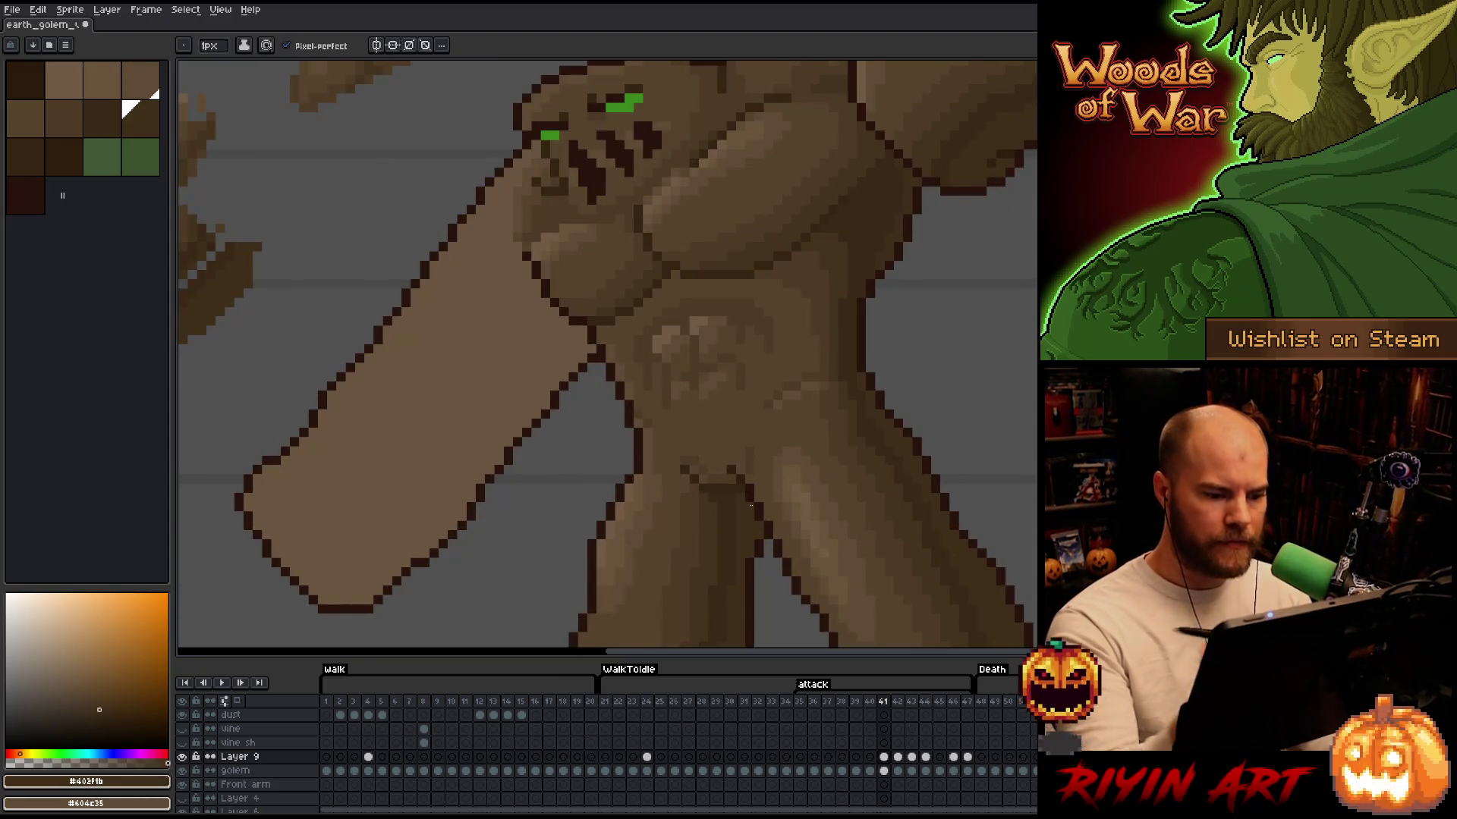
scroll(729, 465, "down", 3)
scroll(730, 465, "up", 1)
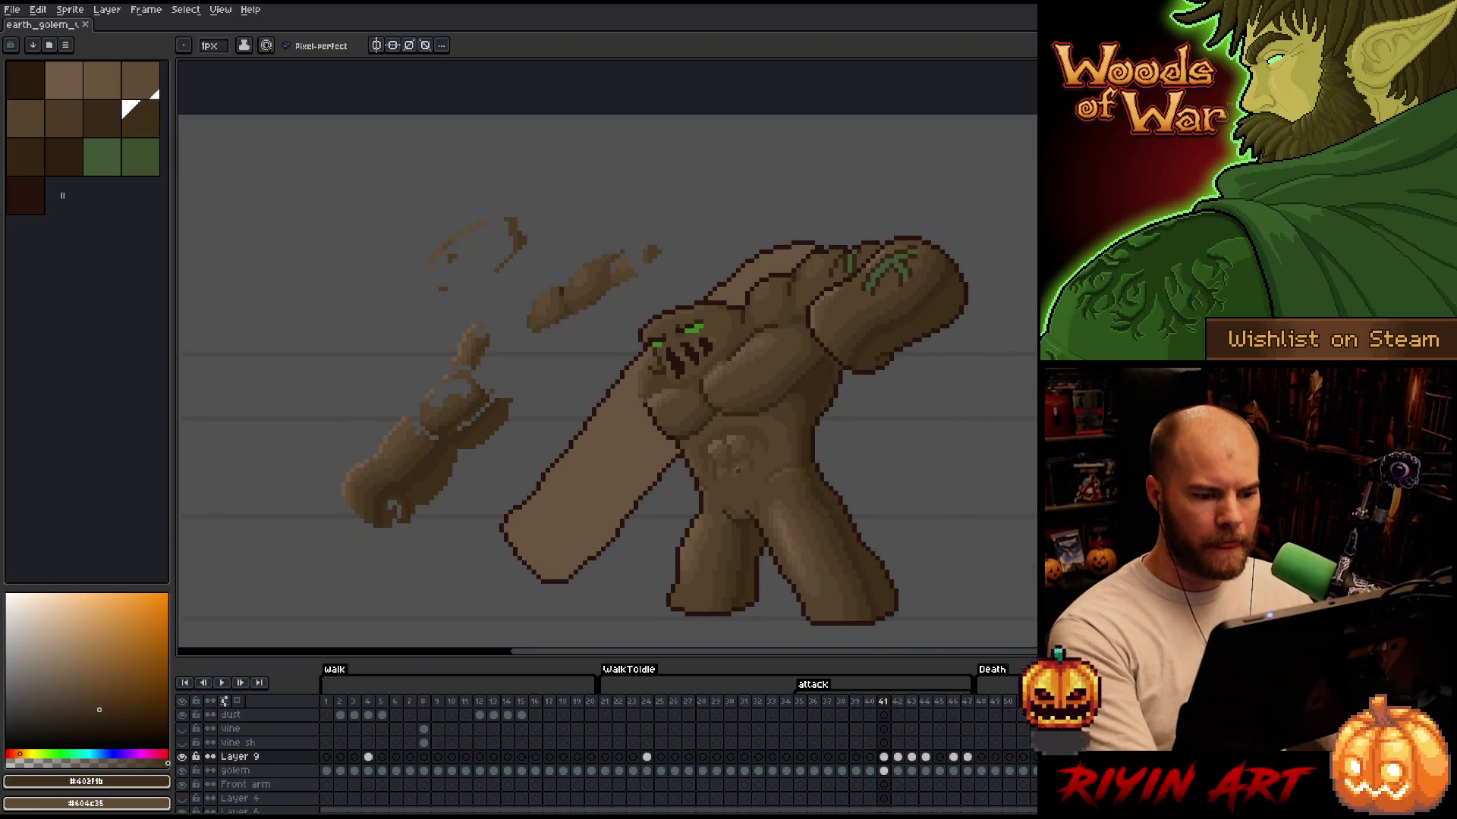
scroll(814, 370, "up", 3)
left_click(814, 370, "alt")
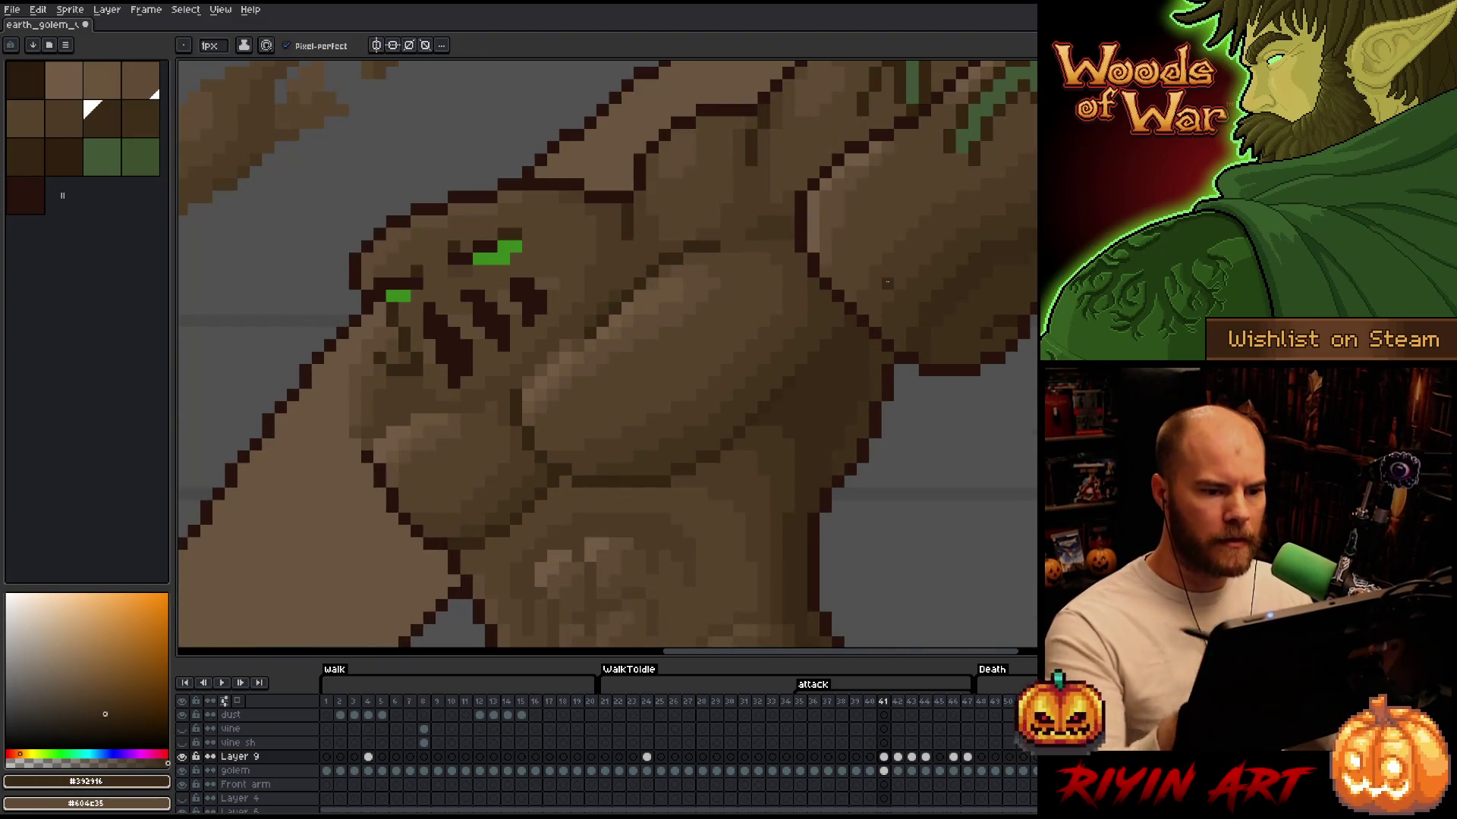
scroll(887, 282, "down", 3)
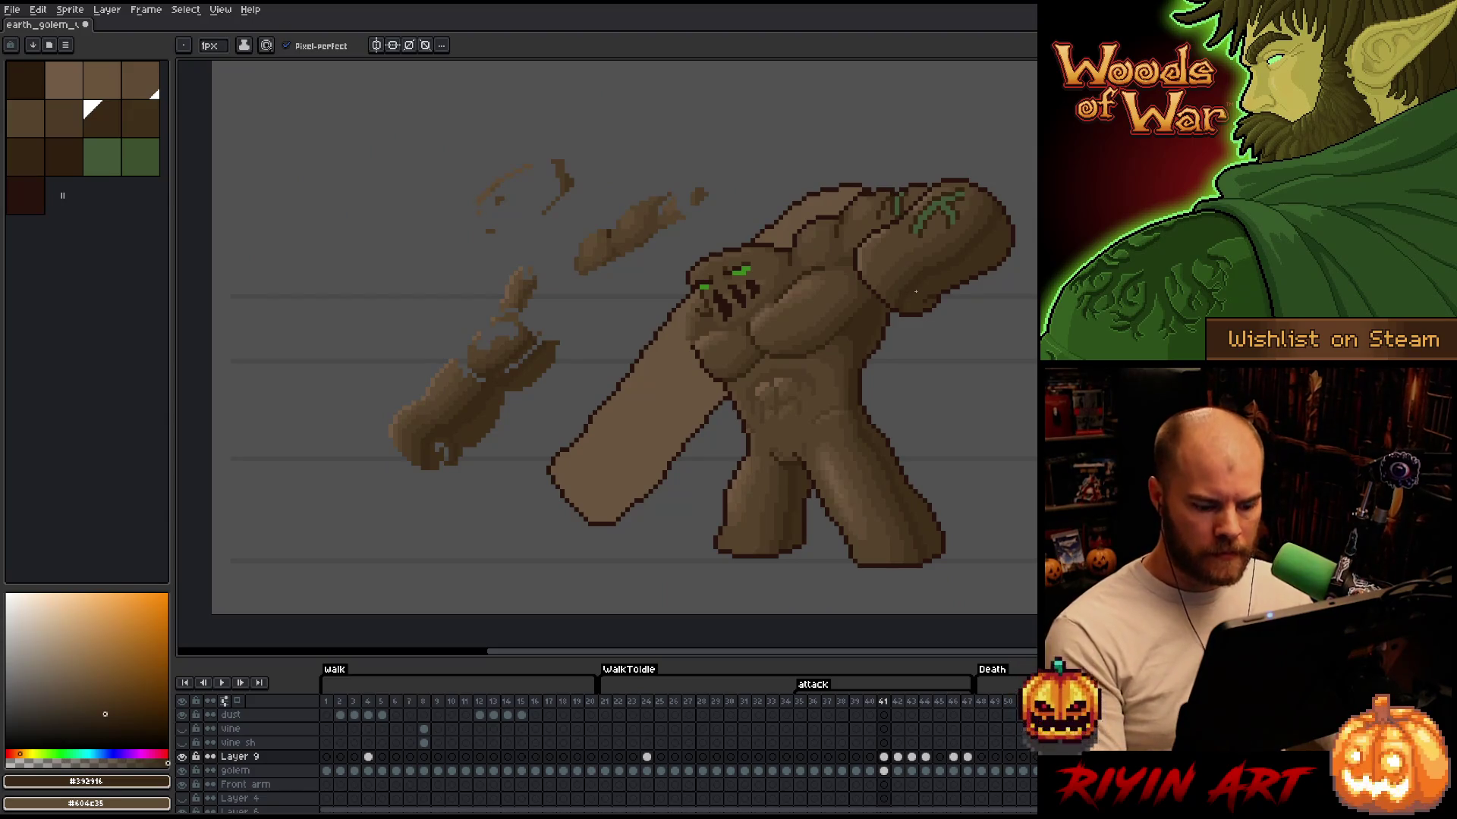
Compare neighbouring swing frames, sampling #715b44 from the head and #57442c from the chest
key("Left")
key("Right")
key("Left")
key("Right")
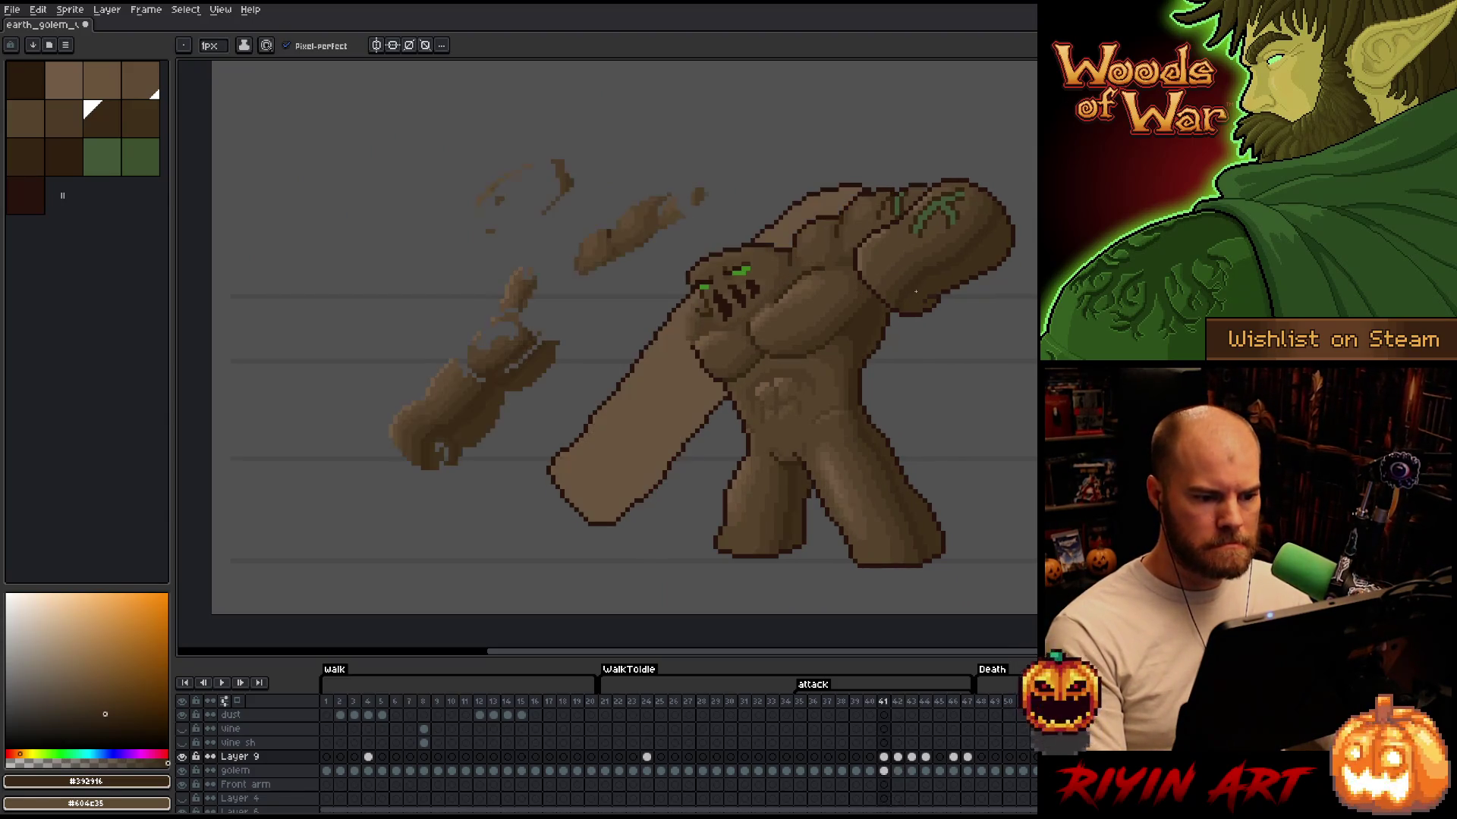
scroll(758, 288, "up", 3)
left_click(788, 347, "alt")
left_click(788, 346, "alt")
scroll(927, 367, "down", 3)
key("Left")
key("Right")
key("Right")
key("Left")
key("Right")
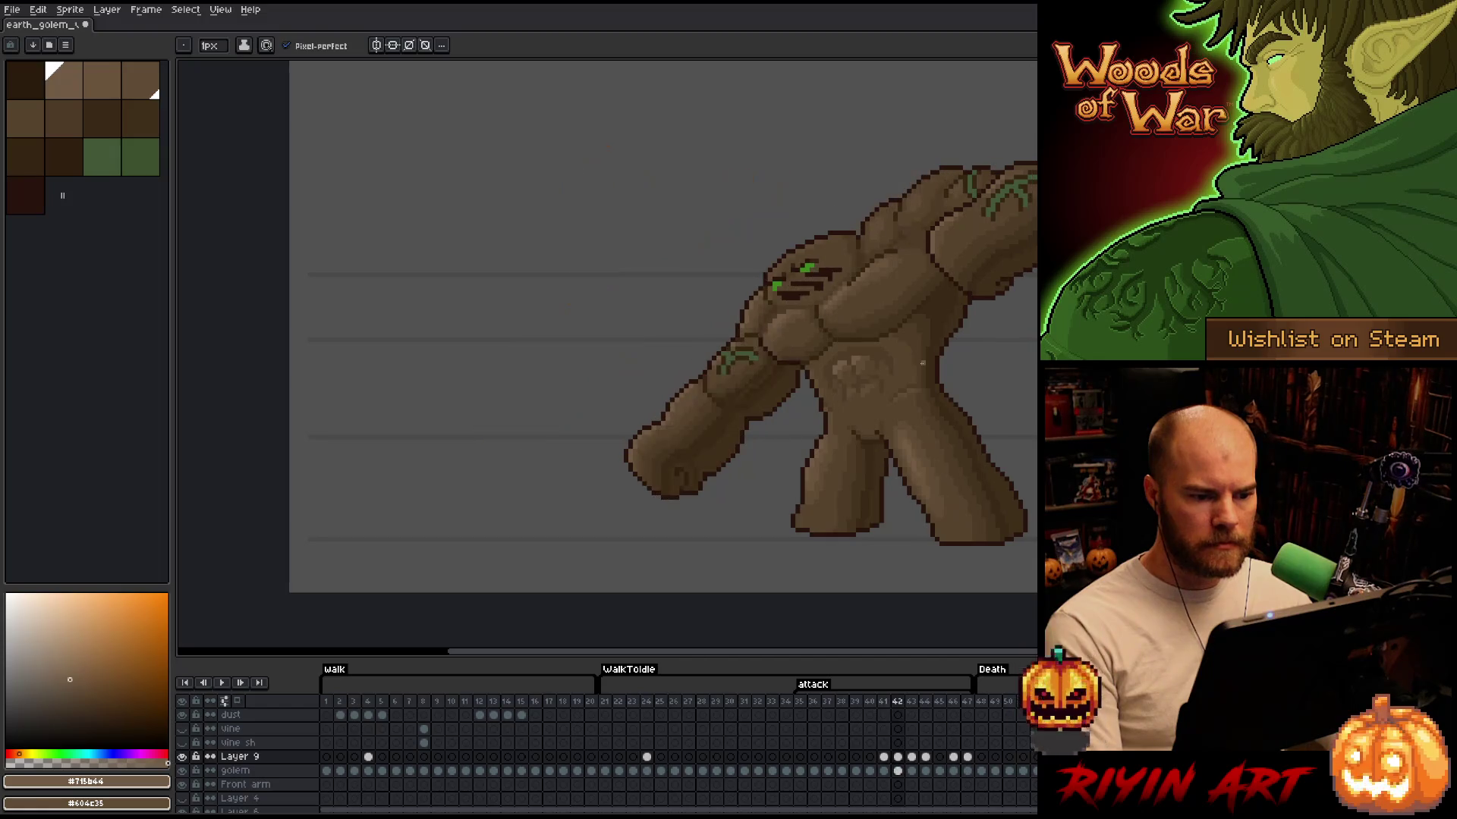
scroll(908, 358, "up", 3)
left_click(571, 275, "alt")
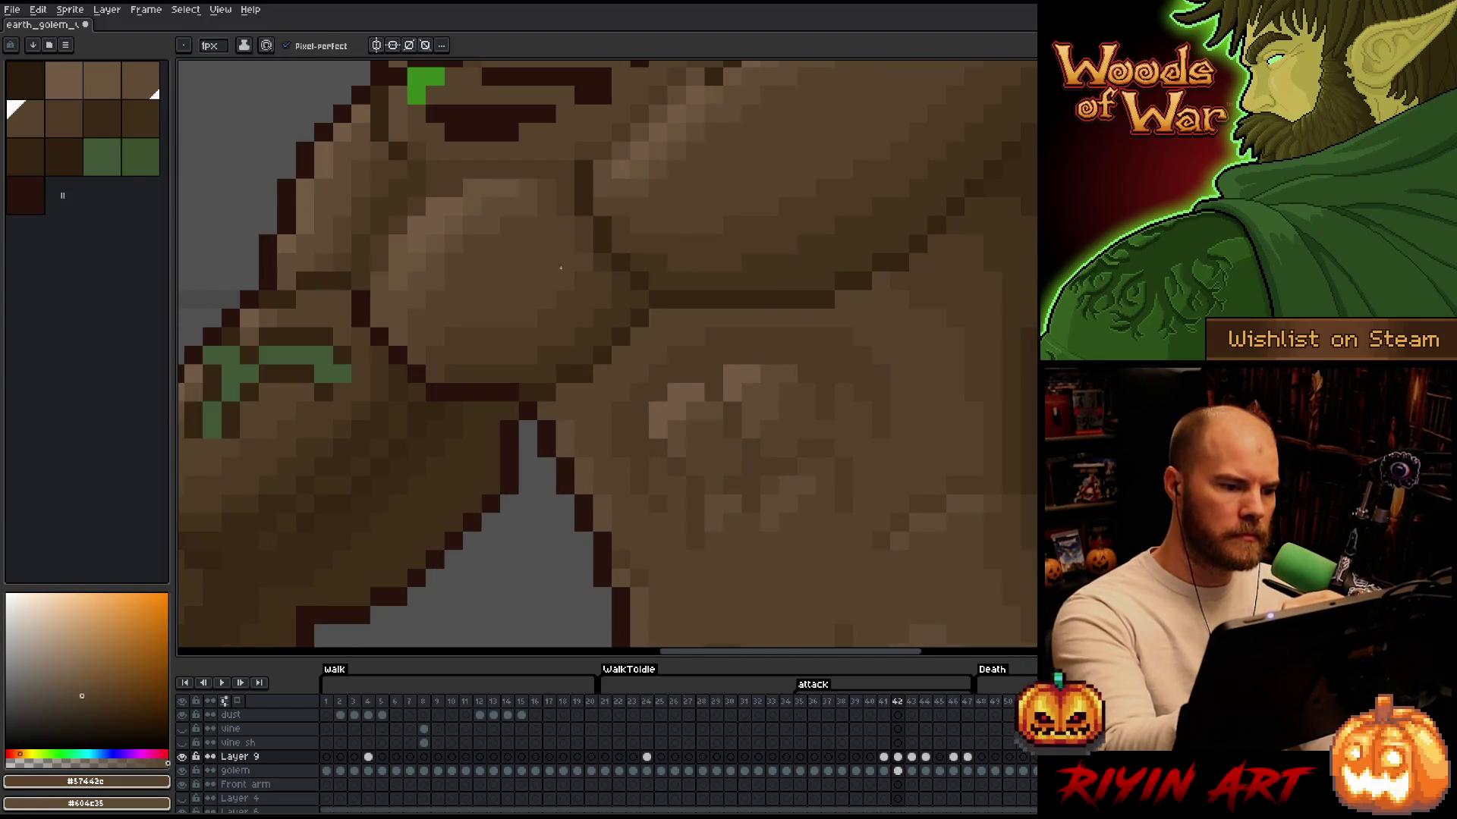
Check frame 43, return to frame 41, and pick mid and darker browns for chest shading
key("Right")
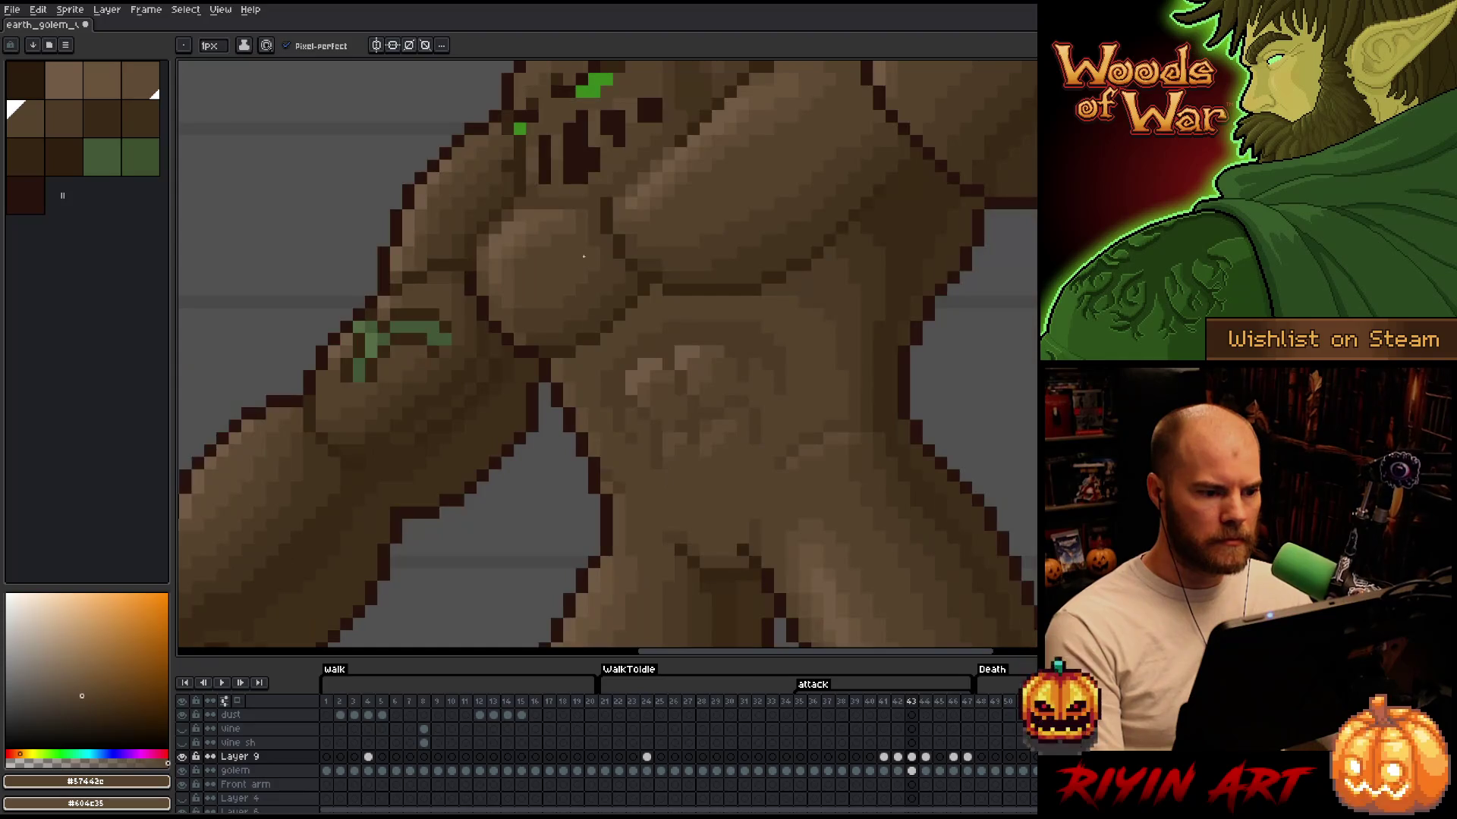
scroll(591, 248, "down", 3)
key("Left")
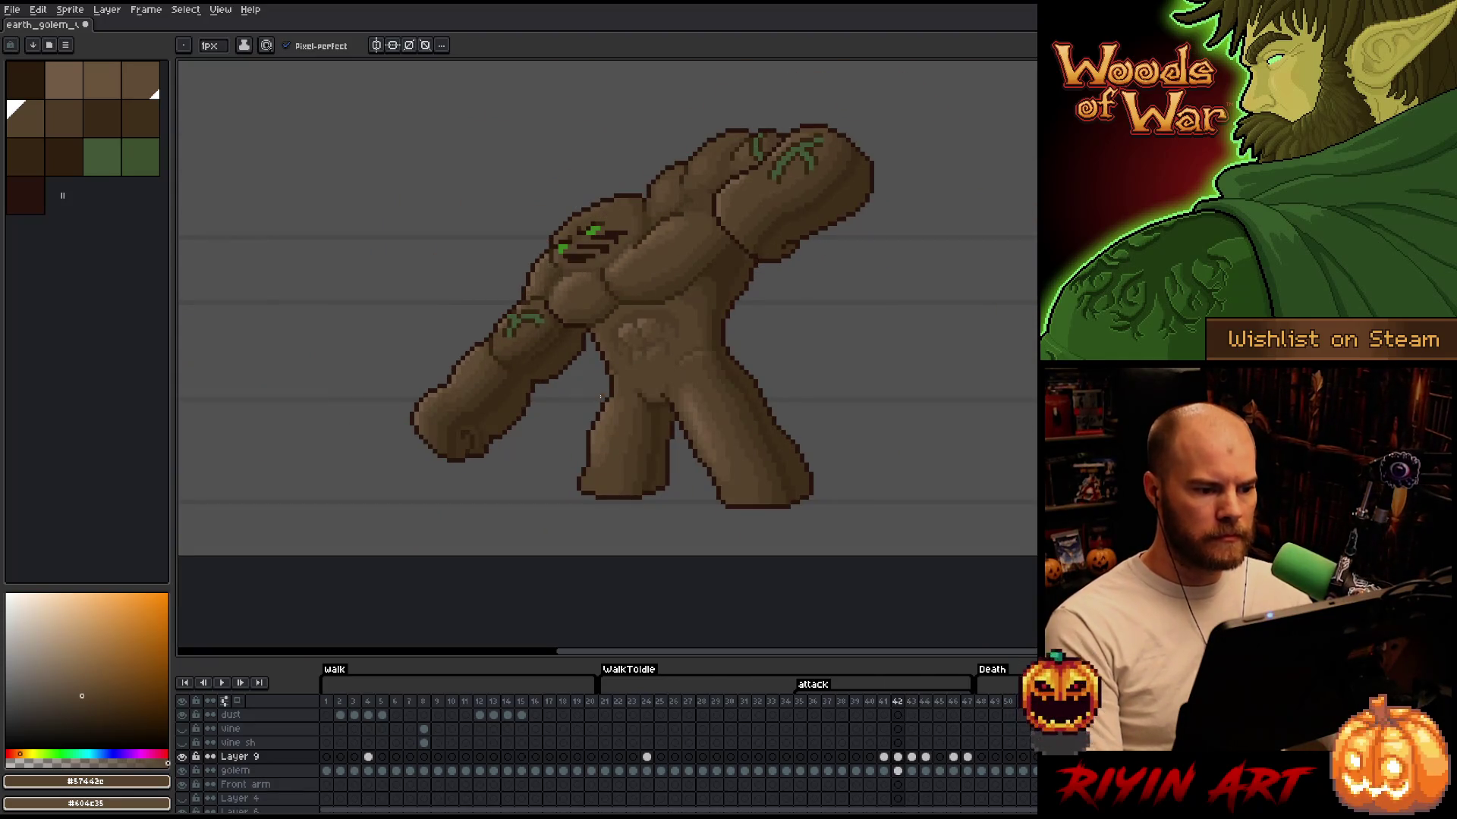
key("Right")
key("Left")
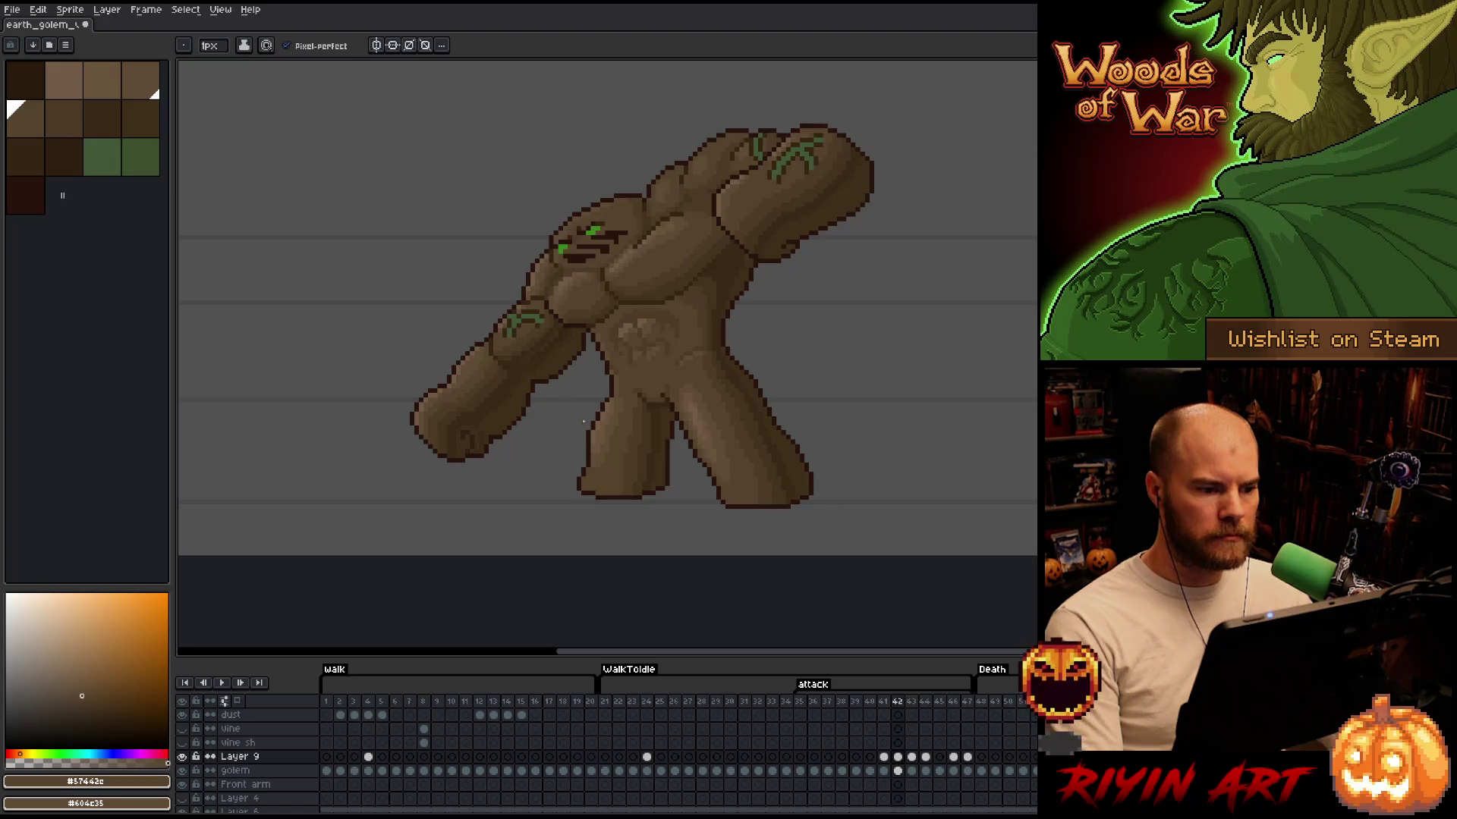
key("Left")
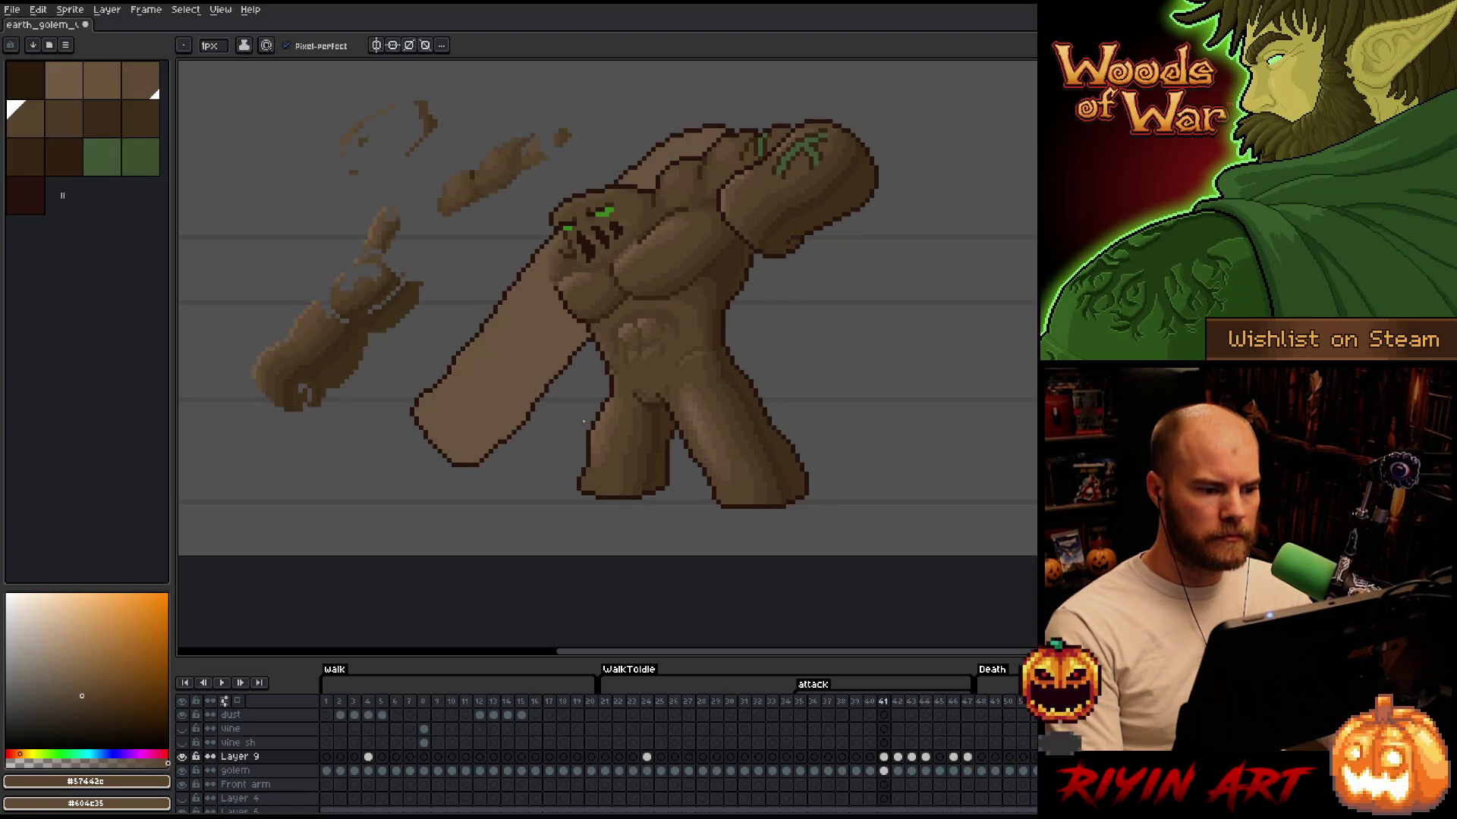
scroll(652, 379, "up", 3)
left_click_drag(675, 266, 676, 478)
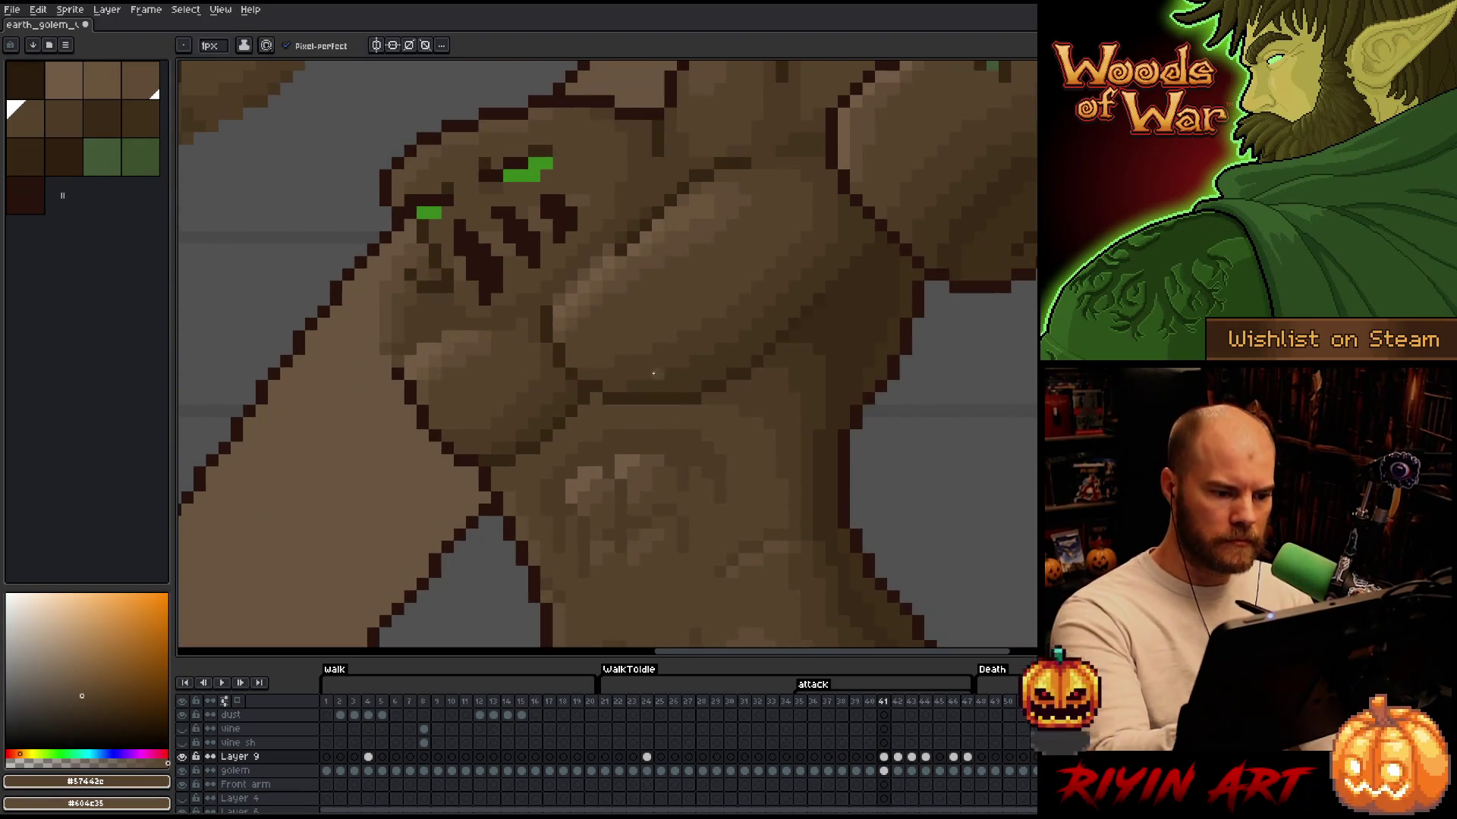
left_click(620, 358, "alt")
left_click(636, 381, "alt")
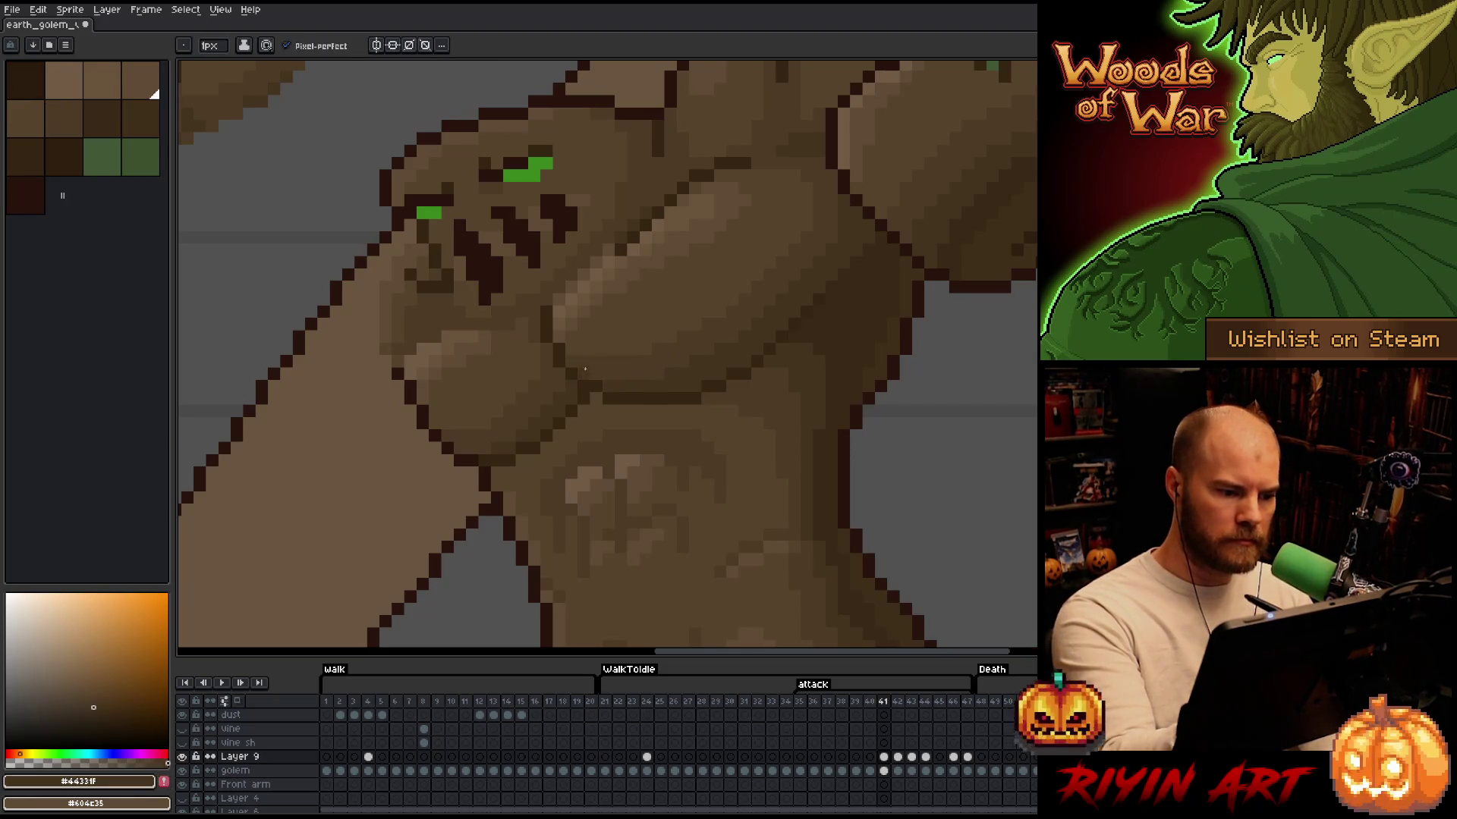
scroll(690, 364, "down", 3)
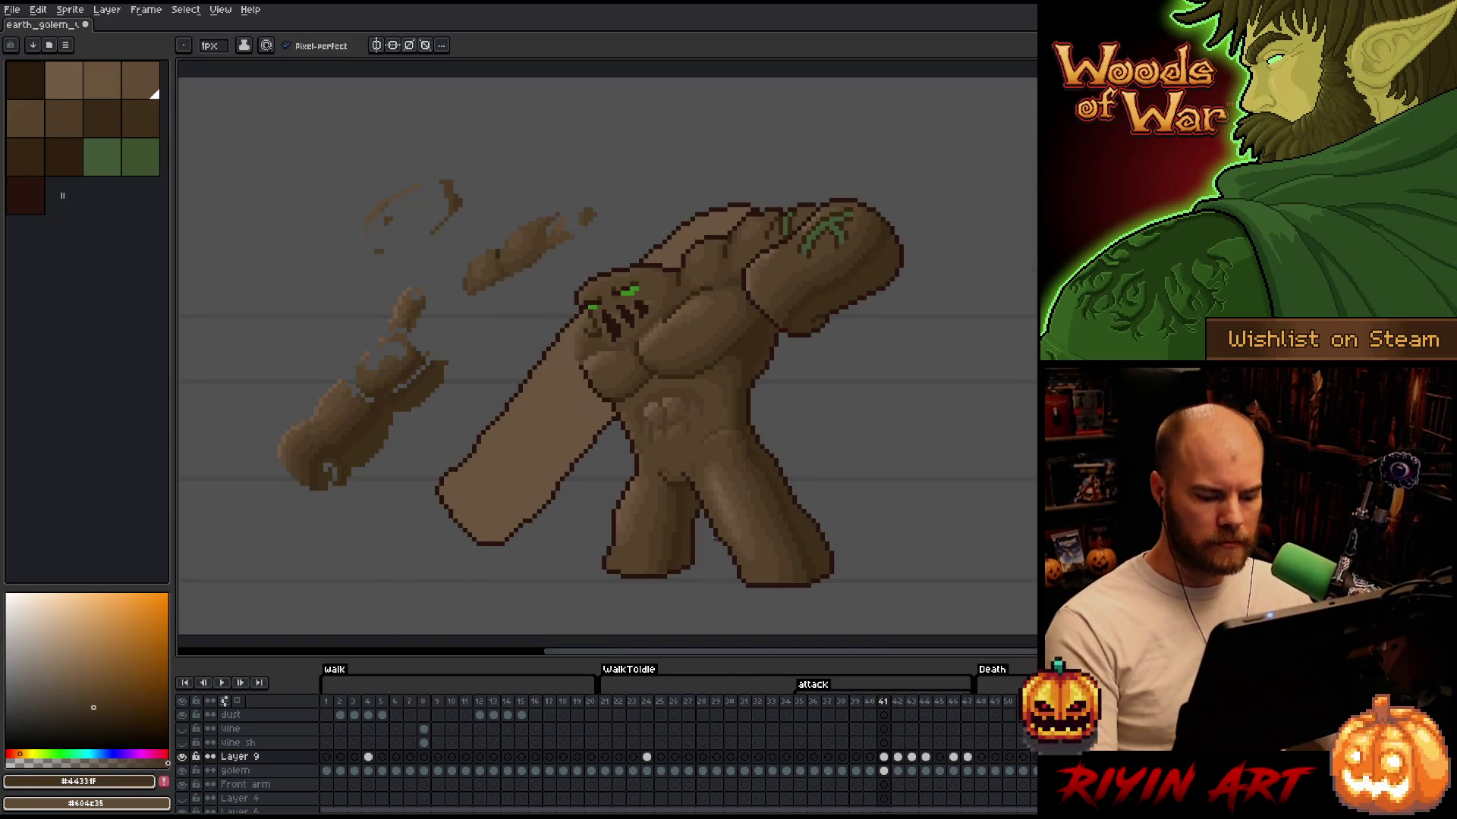
Sample the lighter body brown on frame 42, then move on to frame 43
key("period")
scroll(630, 349, "up", 4)
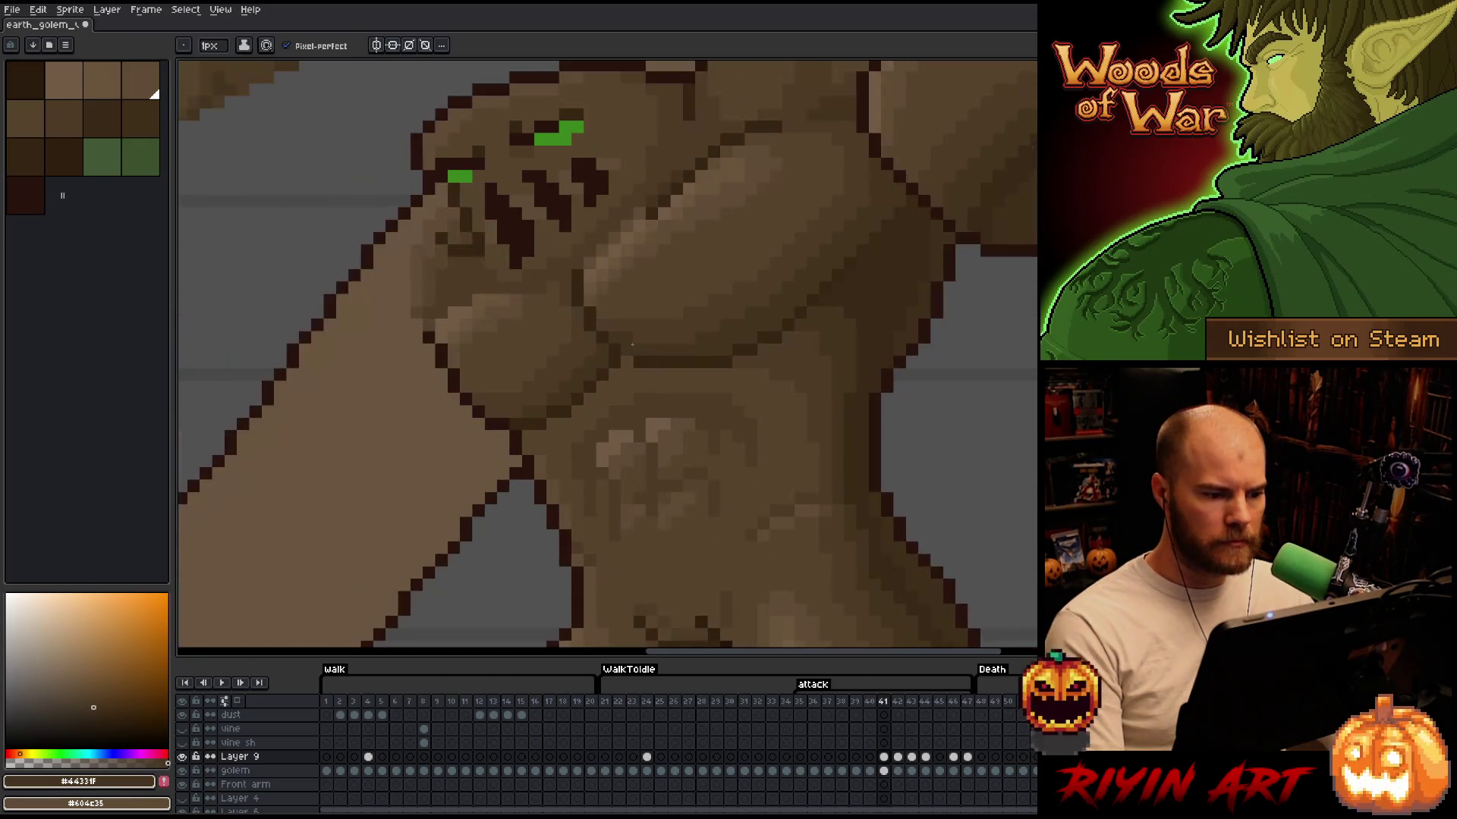
key("alt")
left_click(604, 321, "alt")
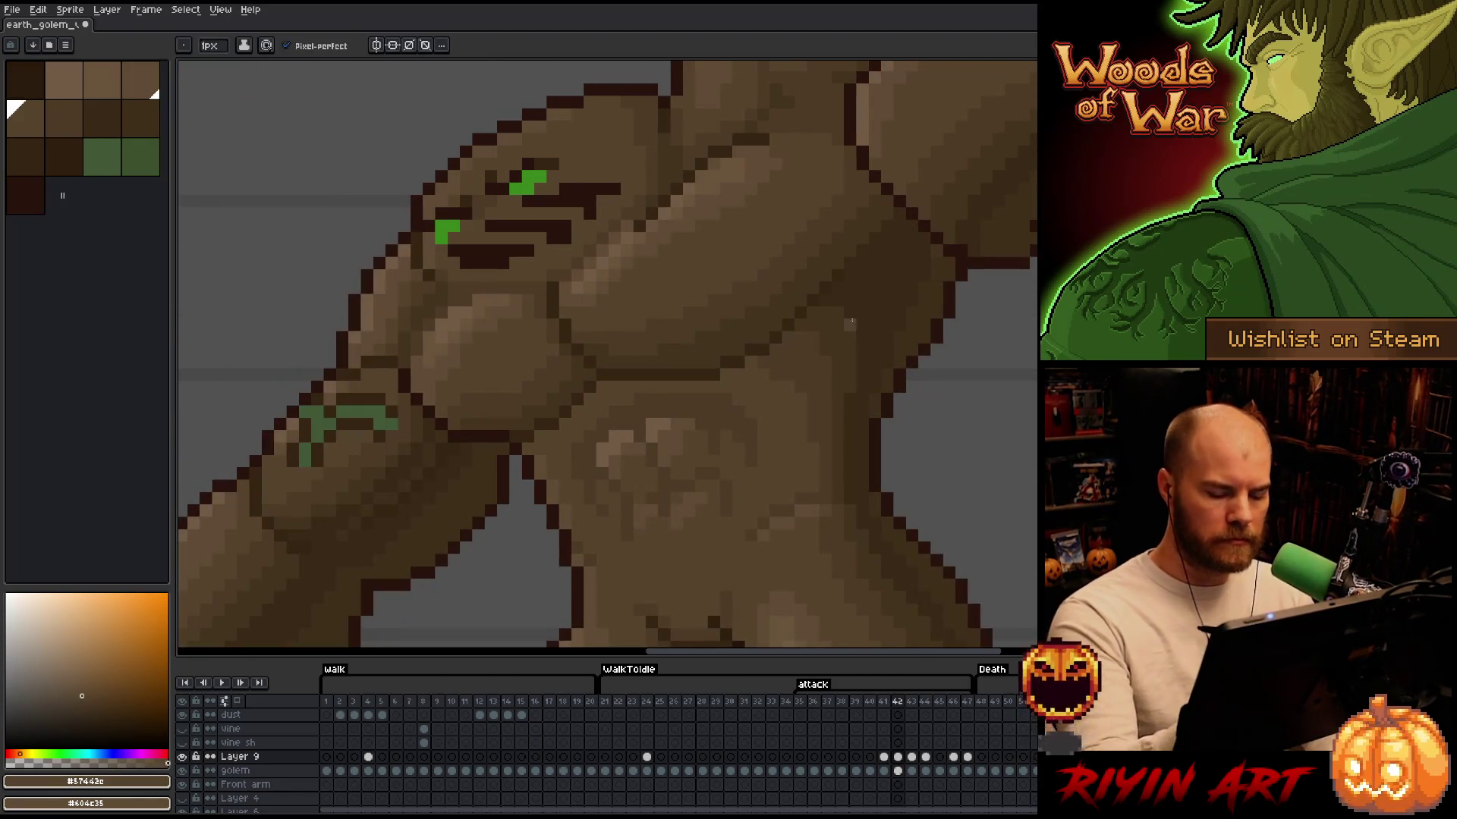
key("period")
key("period")
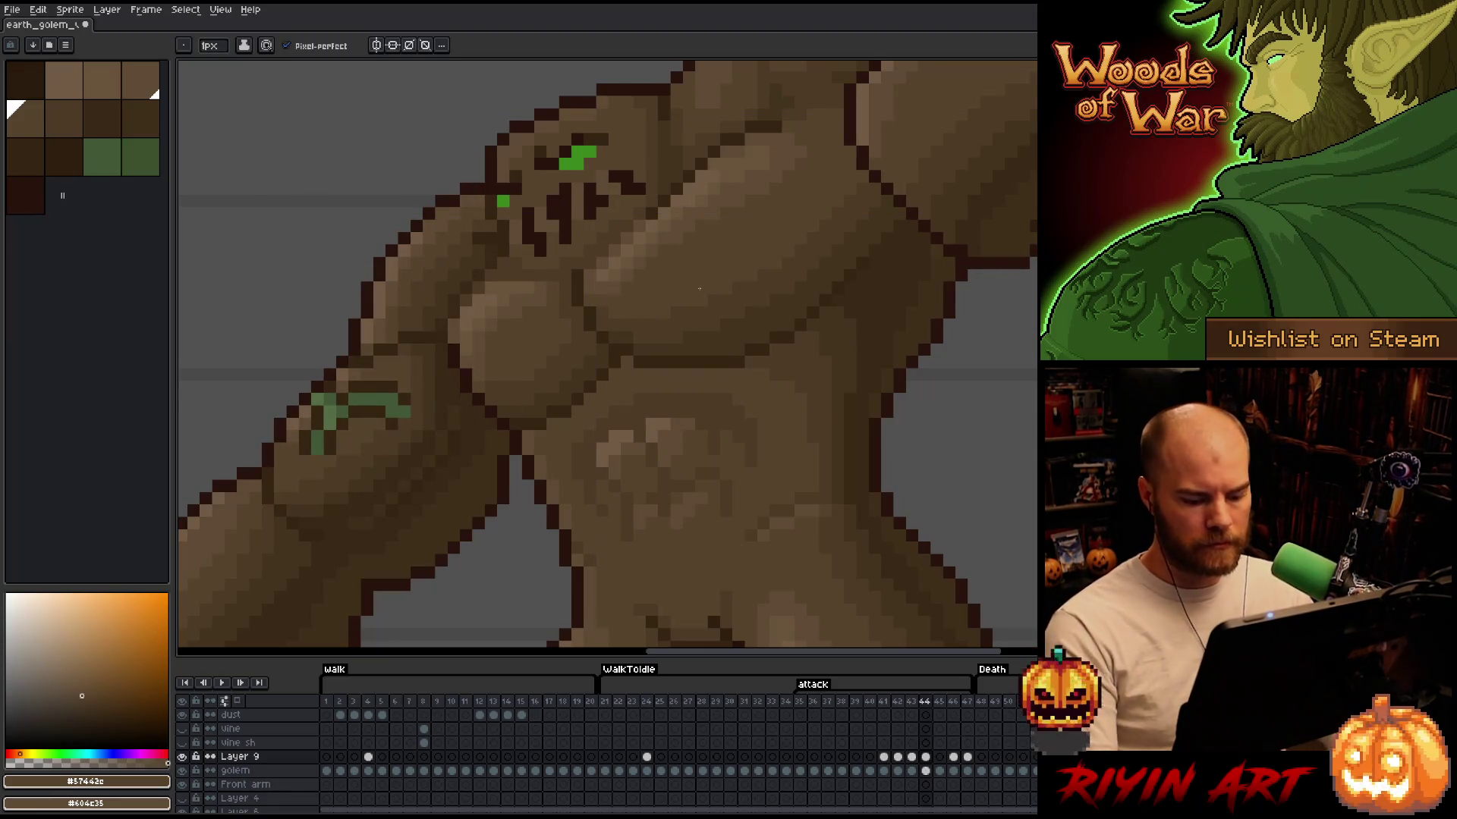
key("period")
scroll(679, 395, "down", 4)
key("comma")
key("comma")
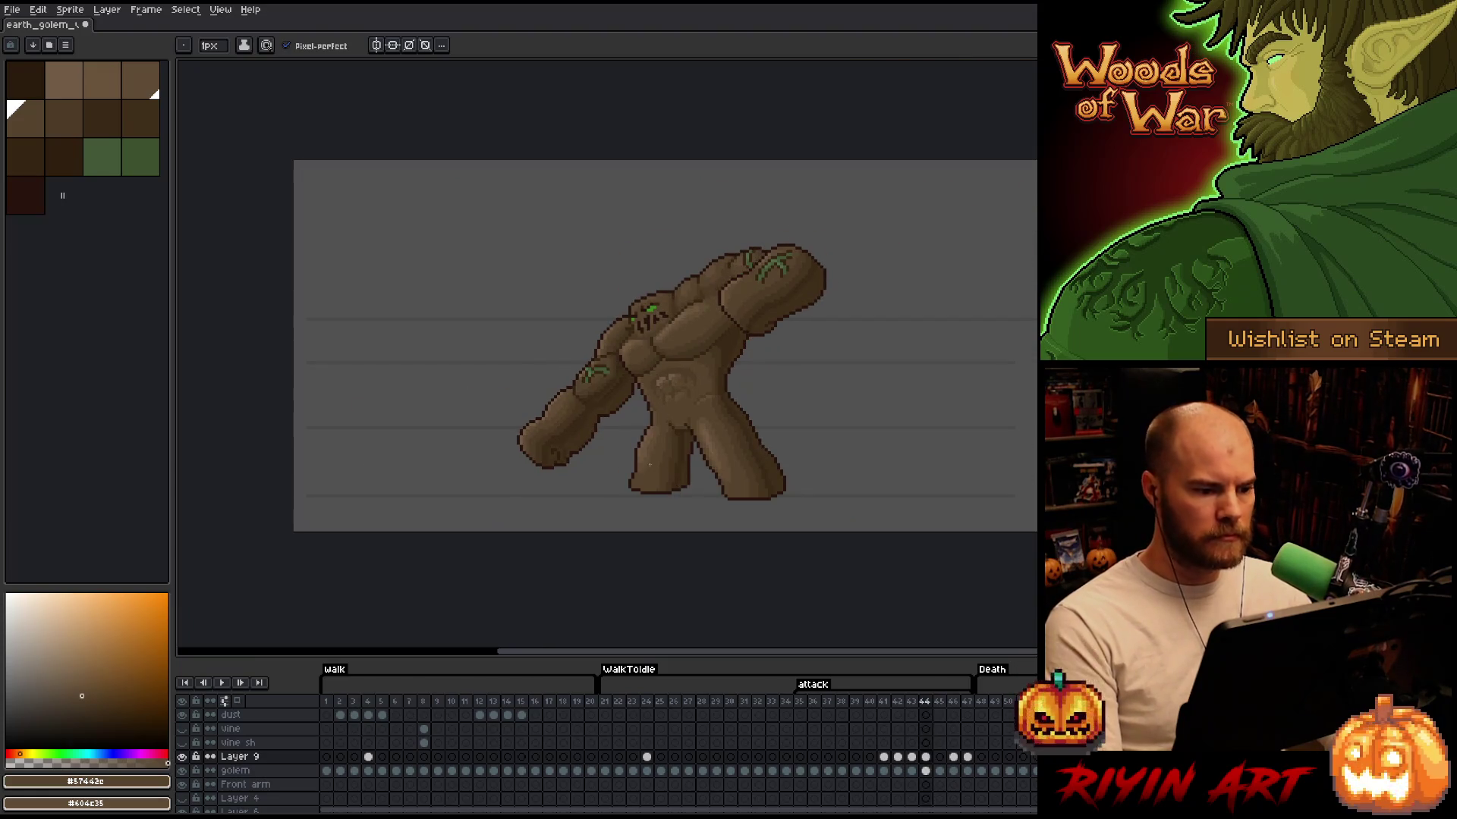
scroll(614, 396, "up", 4)
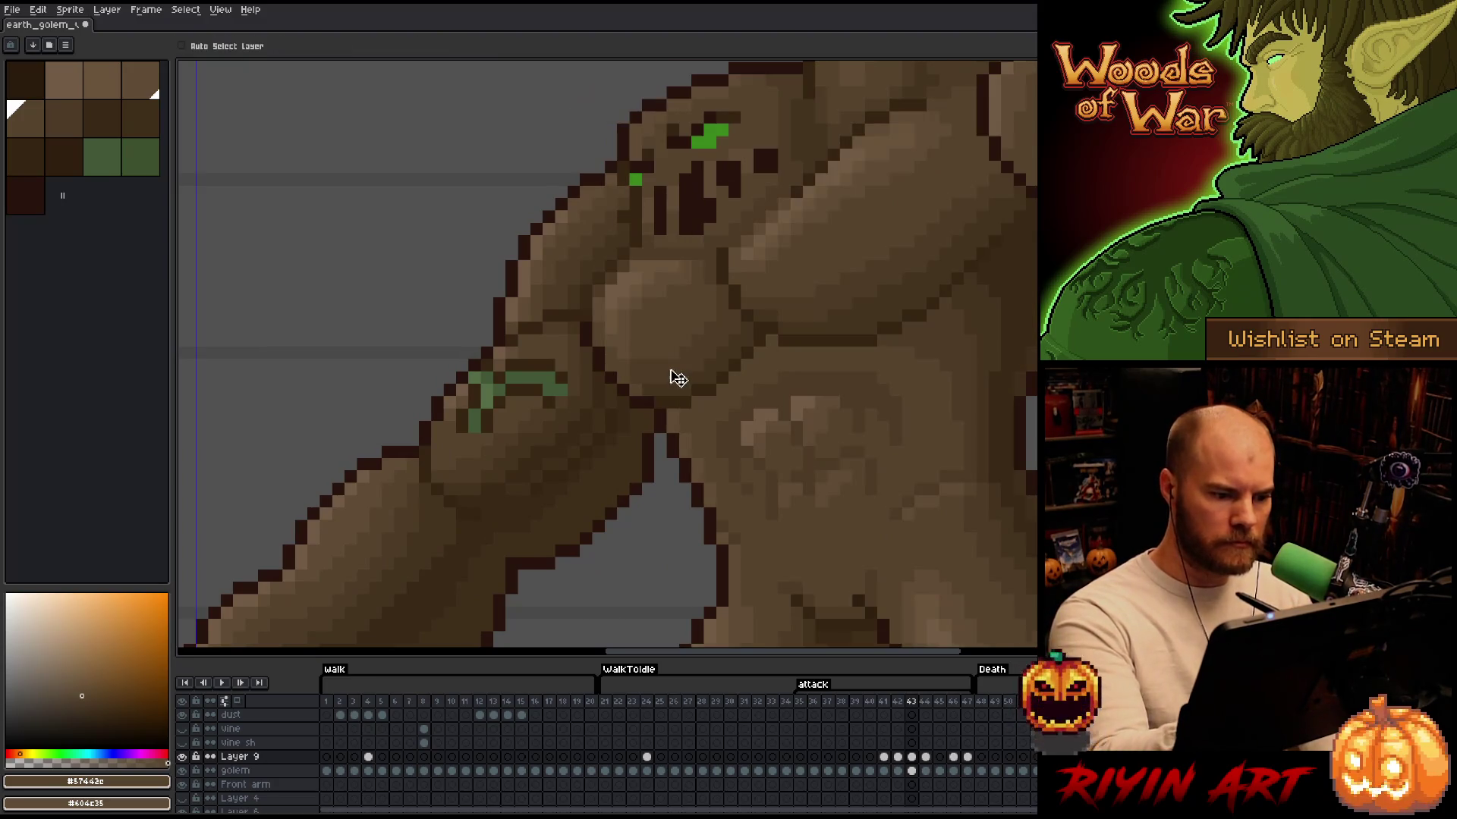
Eyedrop the mid, light and darker browns from the golem's chest and shoulder
key("i")
left_click(642, 375)
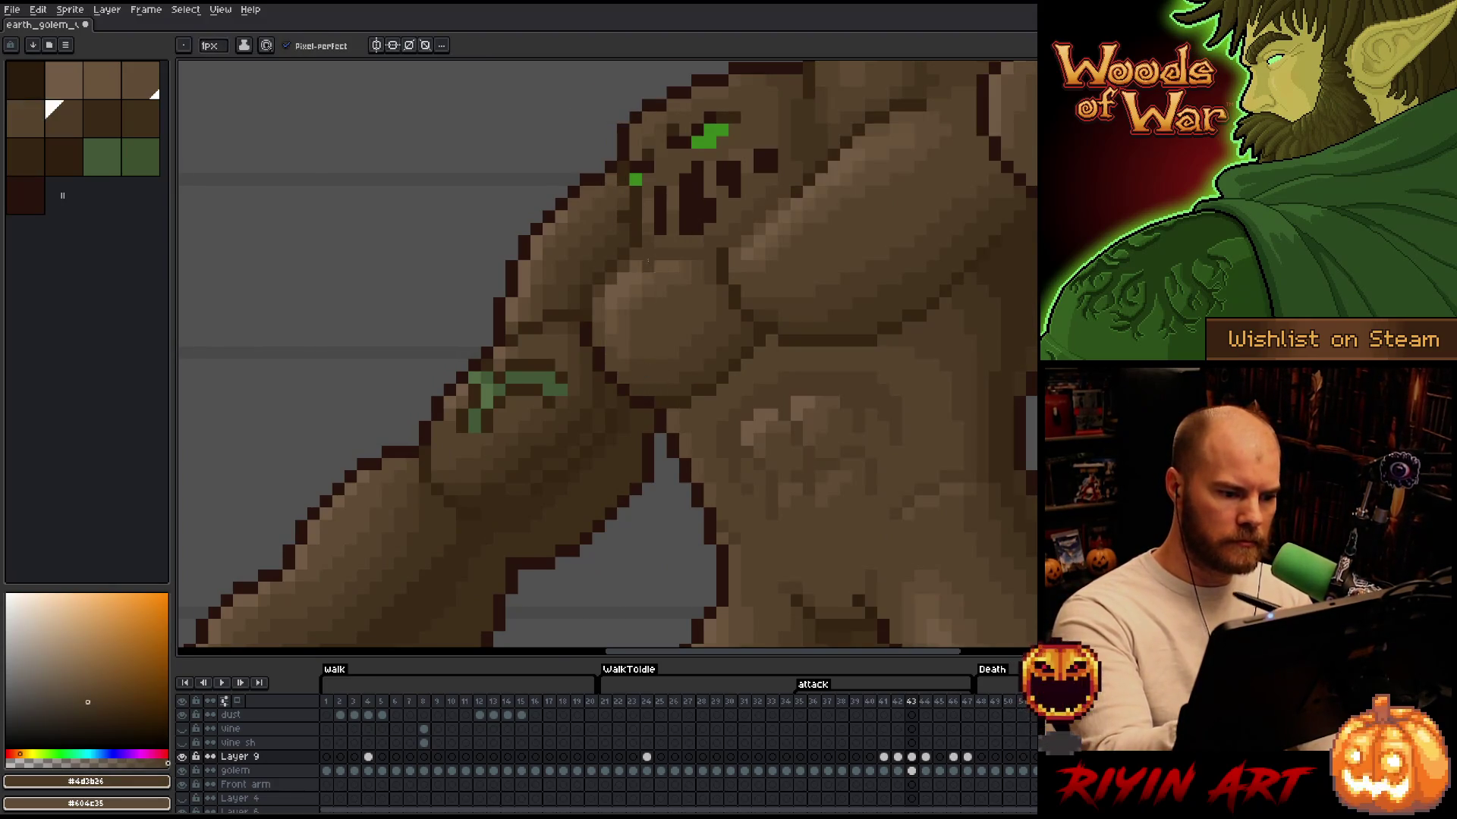
left_click(618, 338, "alt")
left_click(630, 343, "alt")
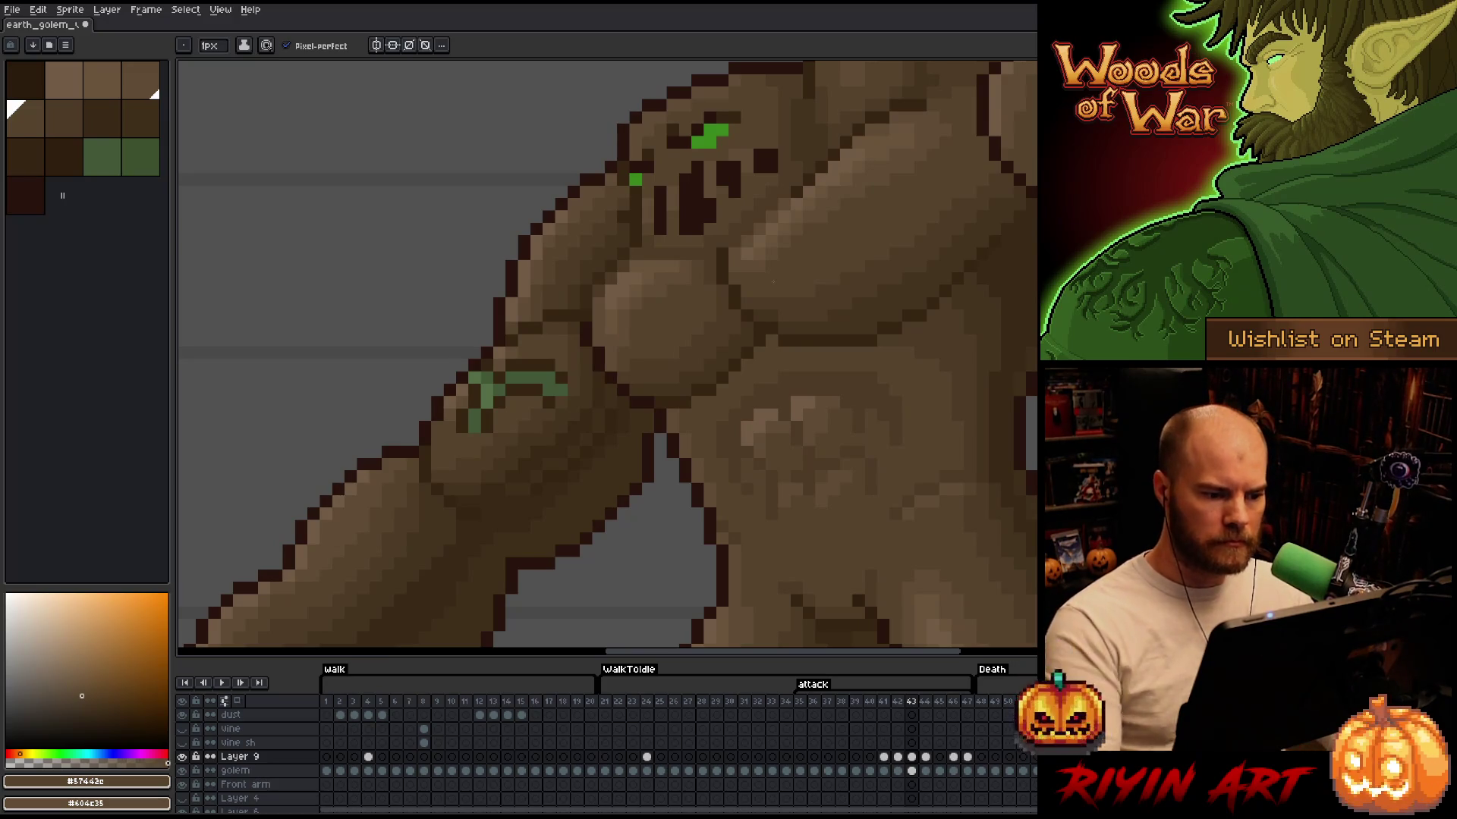
scroll(632, 364, "down", 3)
scroll(615, 466, "up", 3)
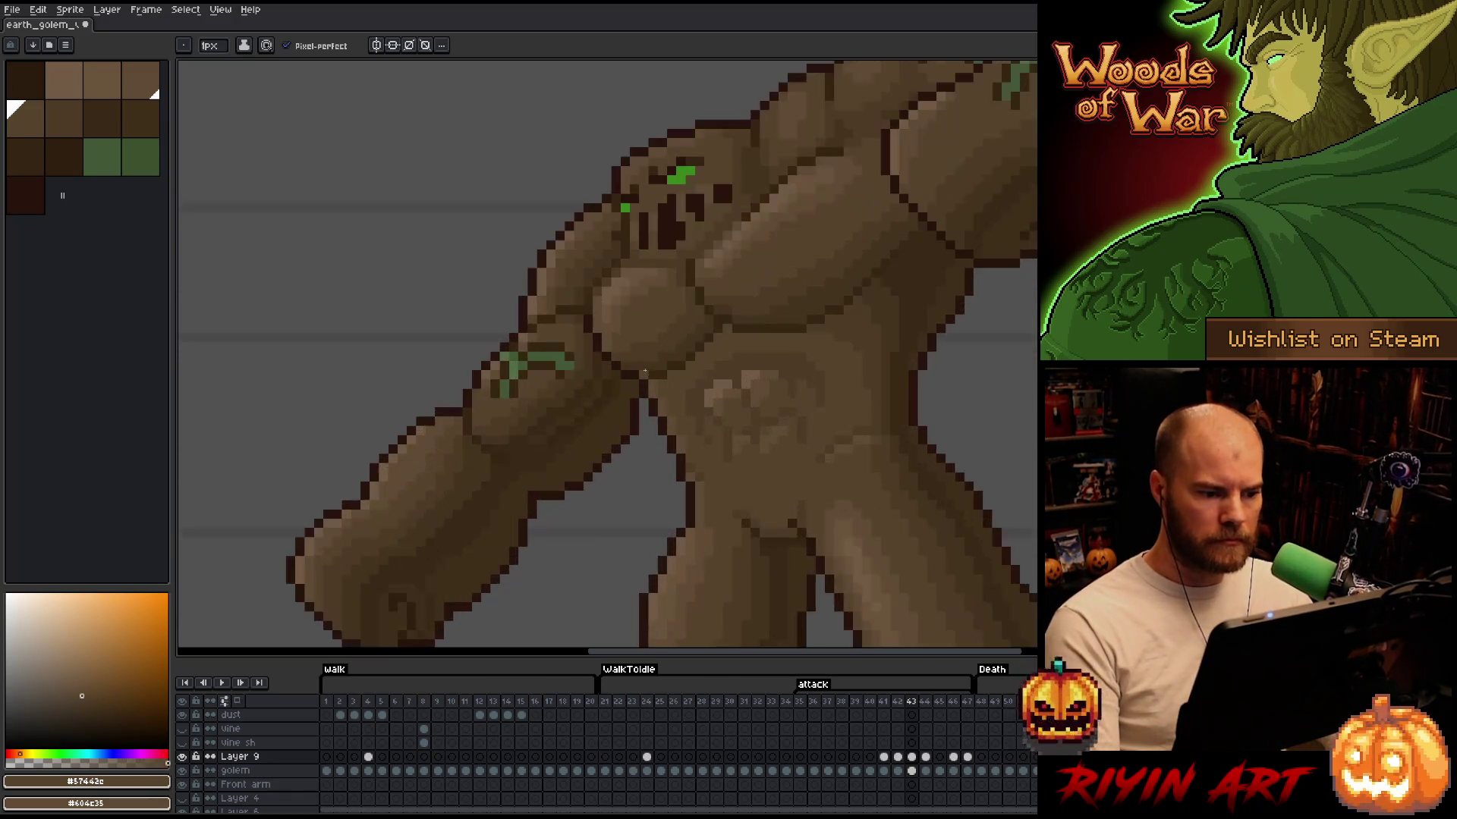
Shade the chest in mid and light brown on attack frames 42 and 43
key("comma")
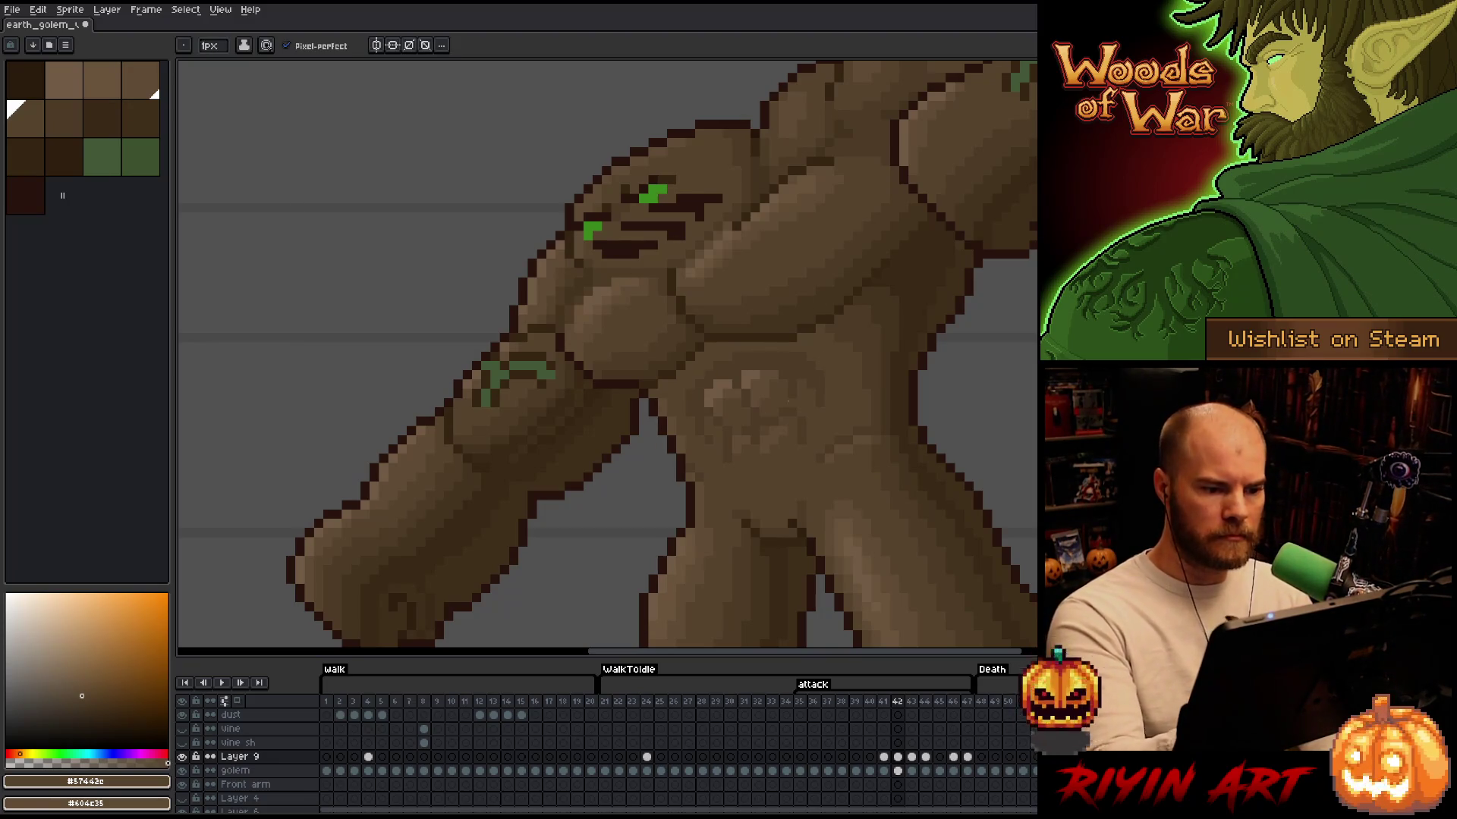
key("Right")
key("Left")
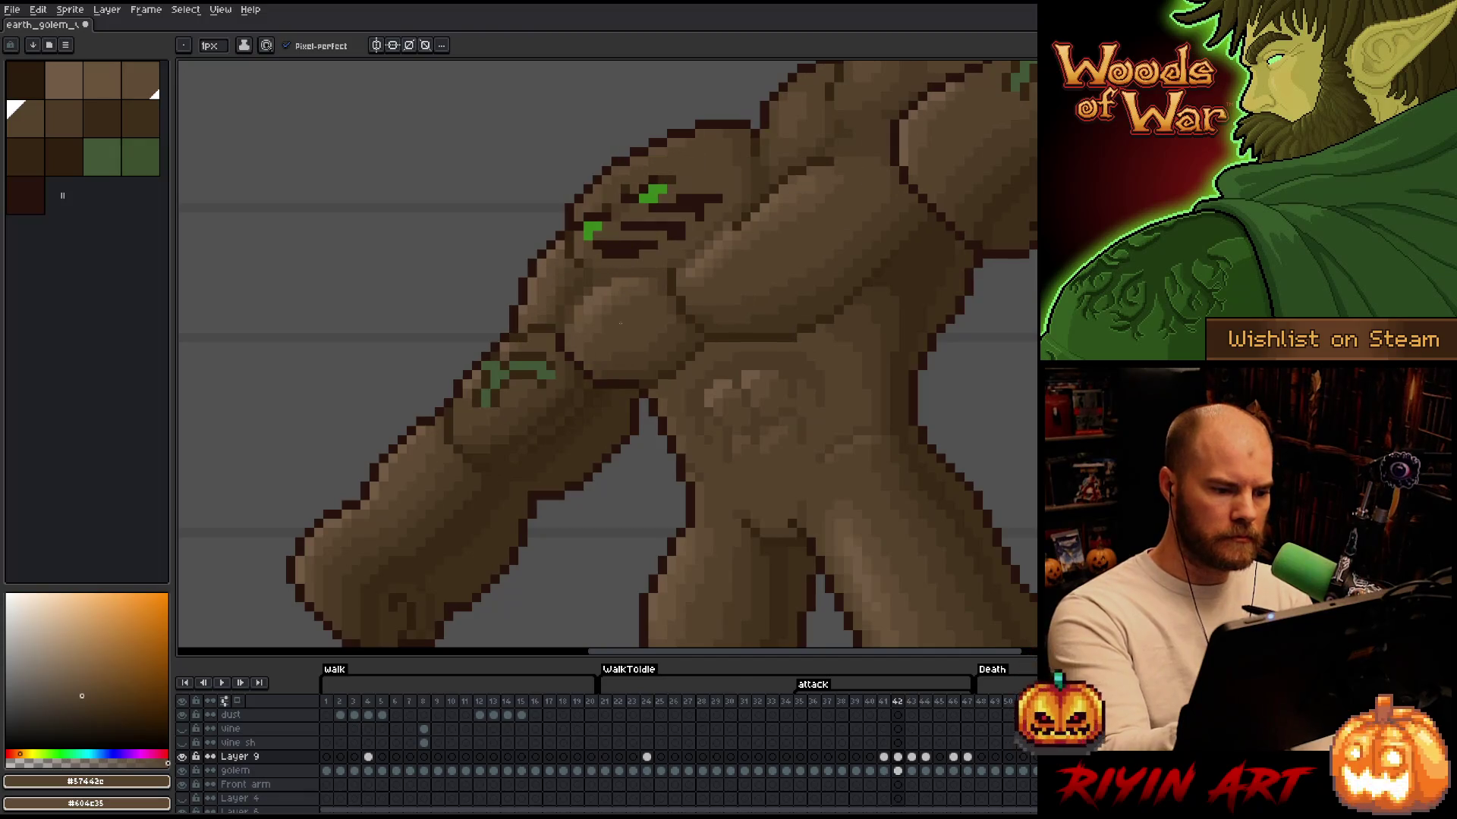
left_click(603, 323, "alt")
left_click(603, 322, "alt")
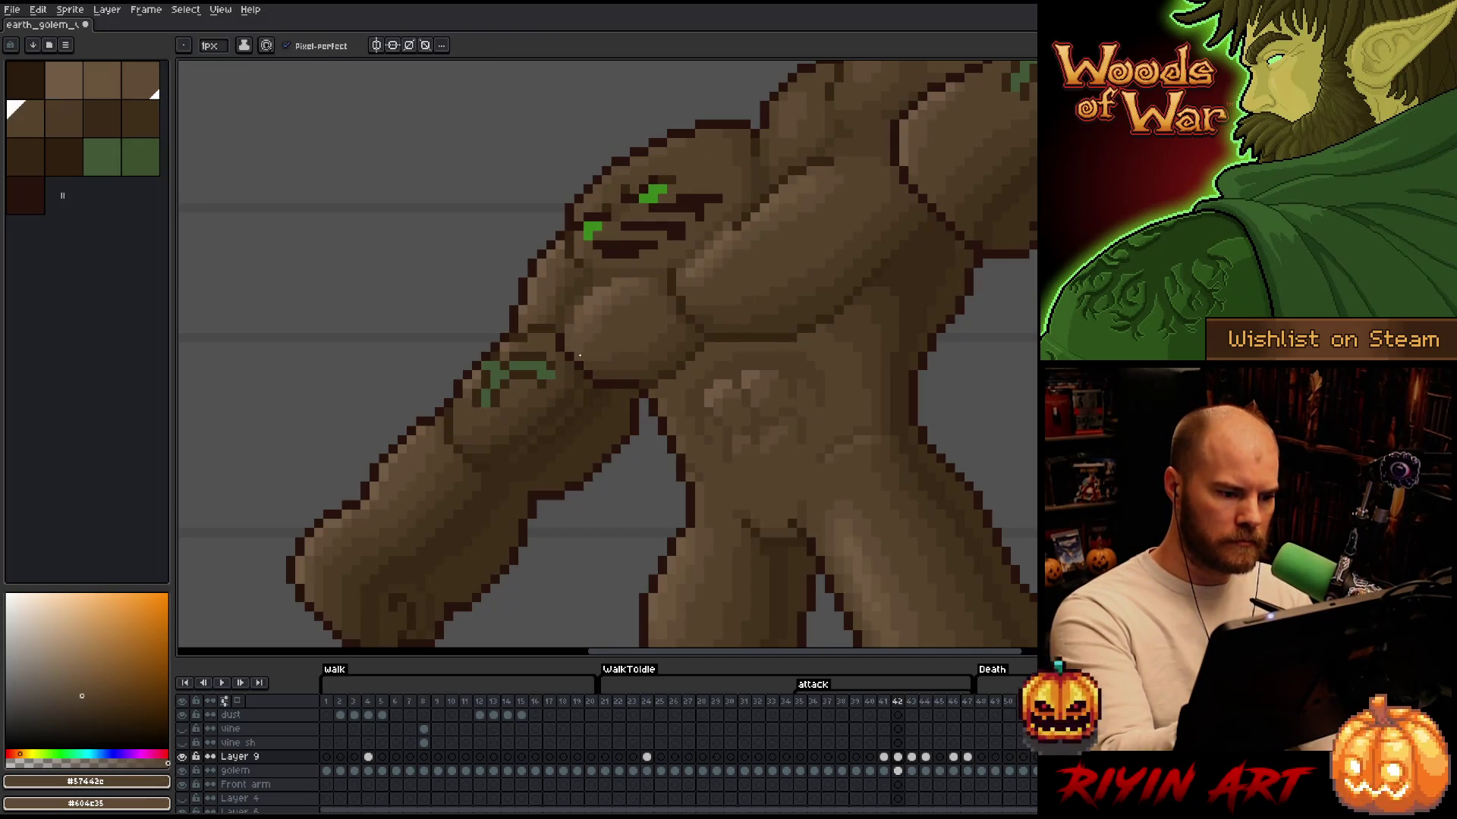
key("Right")
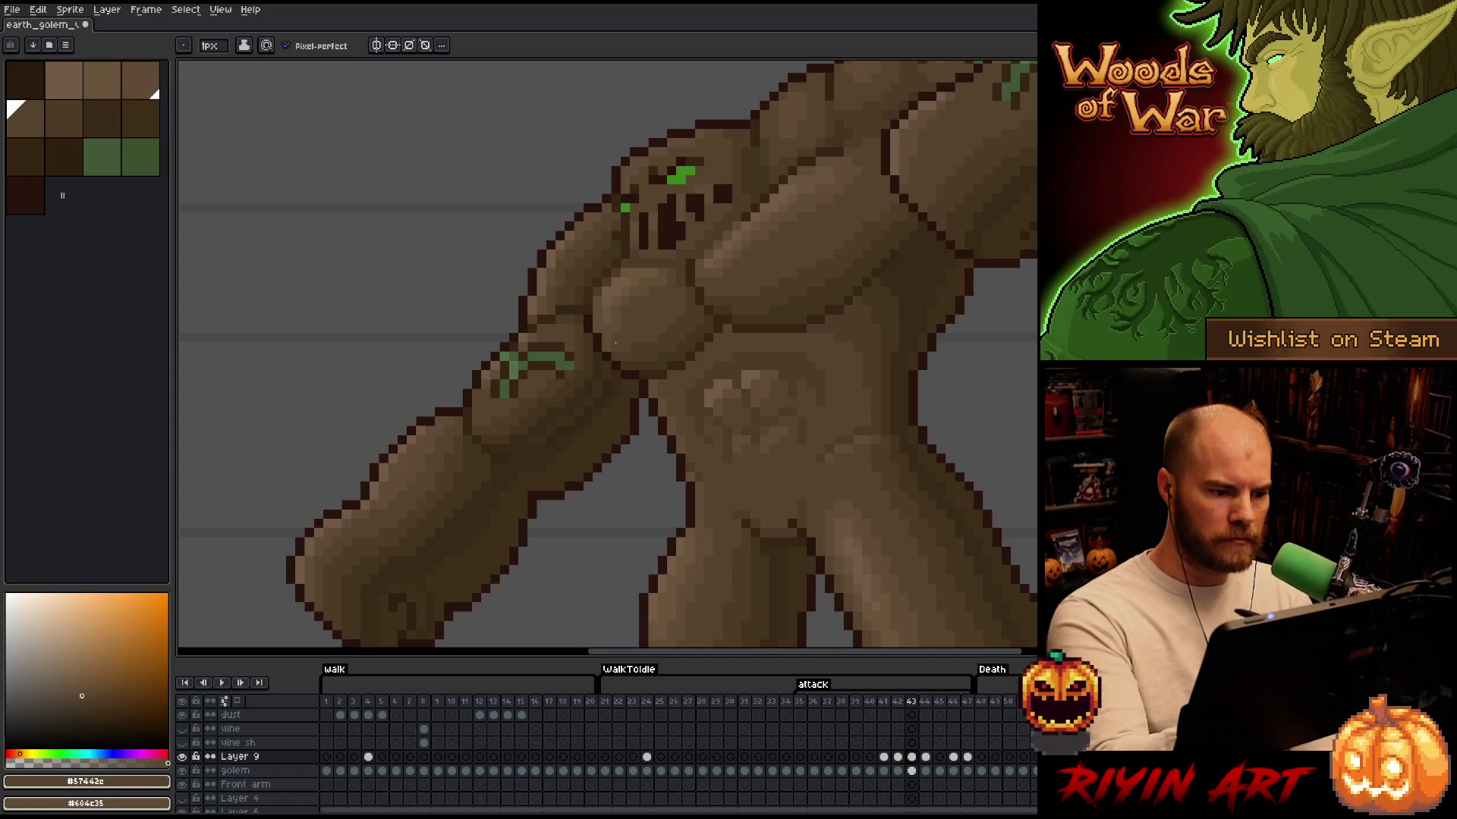
Step through attack frames 38–46 and zoom out to see the whole golem
key("Left")
key("Left")
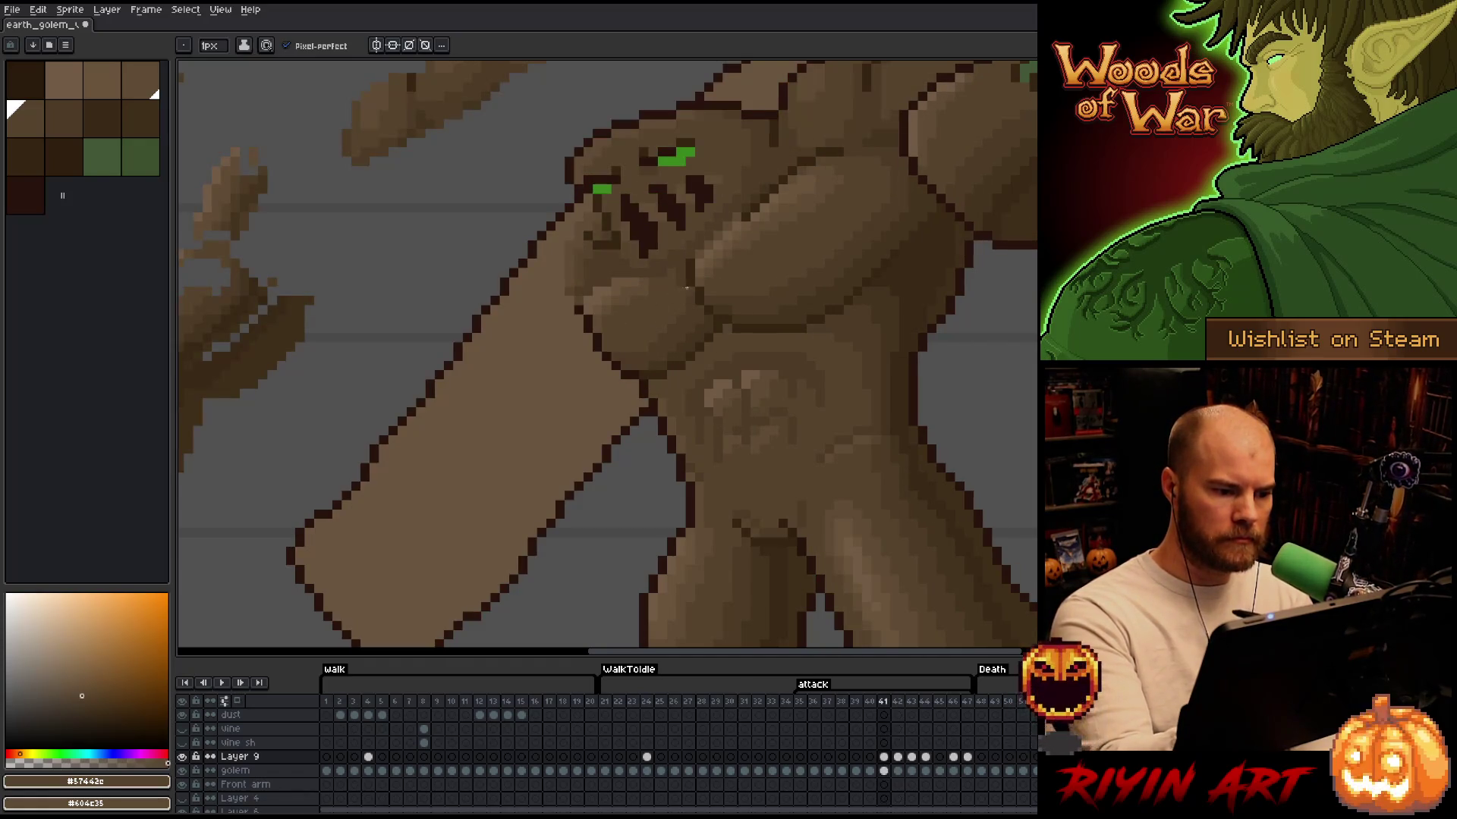
key("Right")
key("Right")
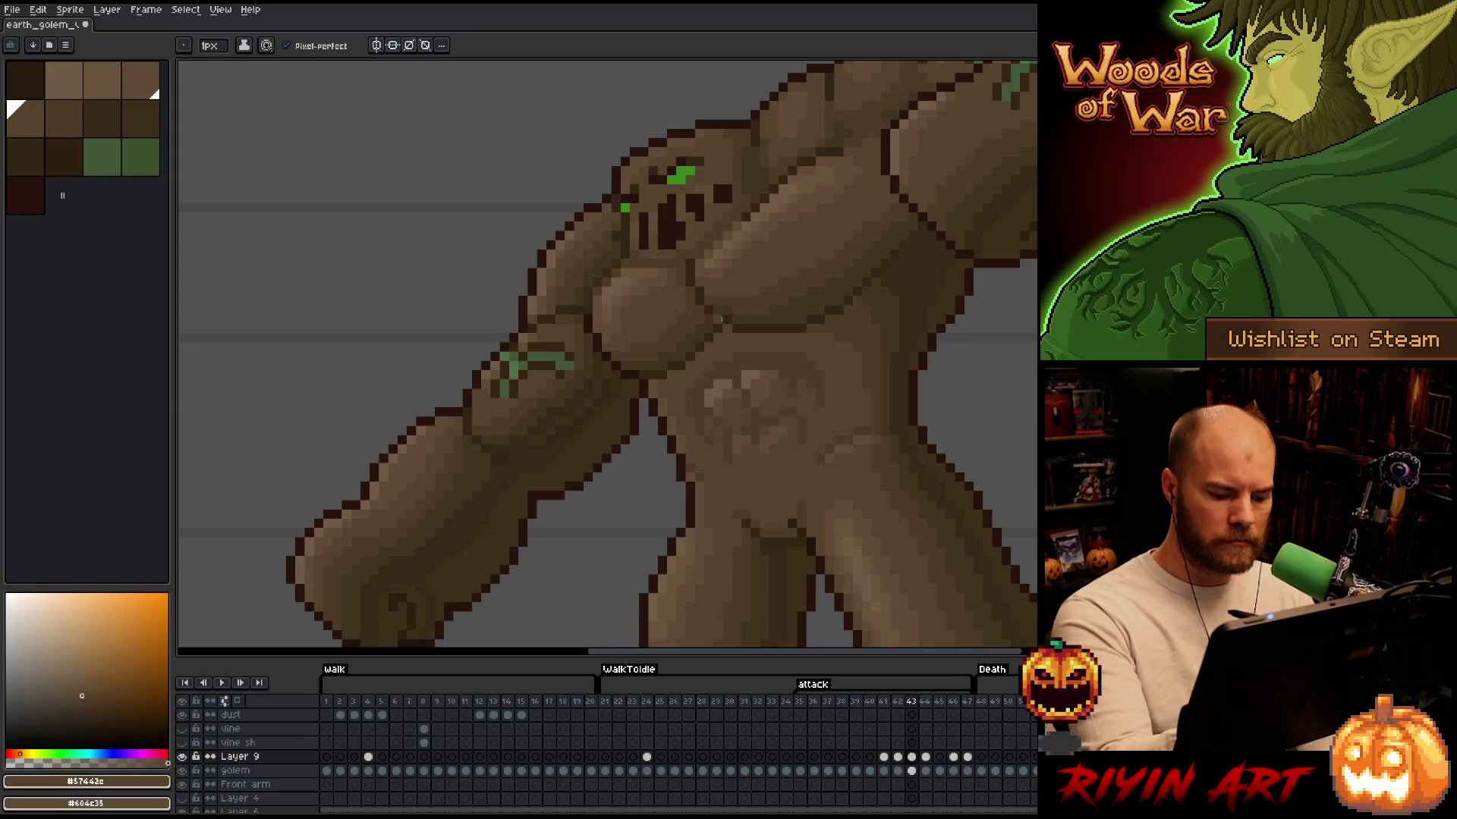
key("Right")
key("Right")
key("Right")
key("Left")
key("Left")
key("Left")
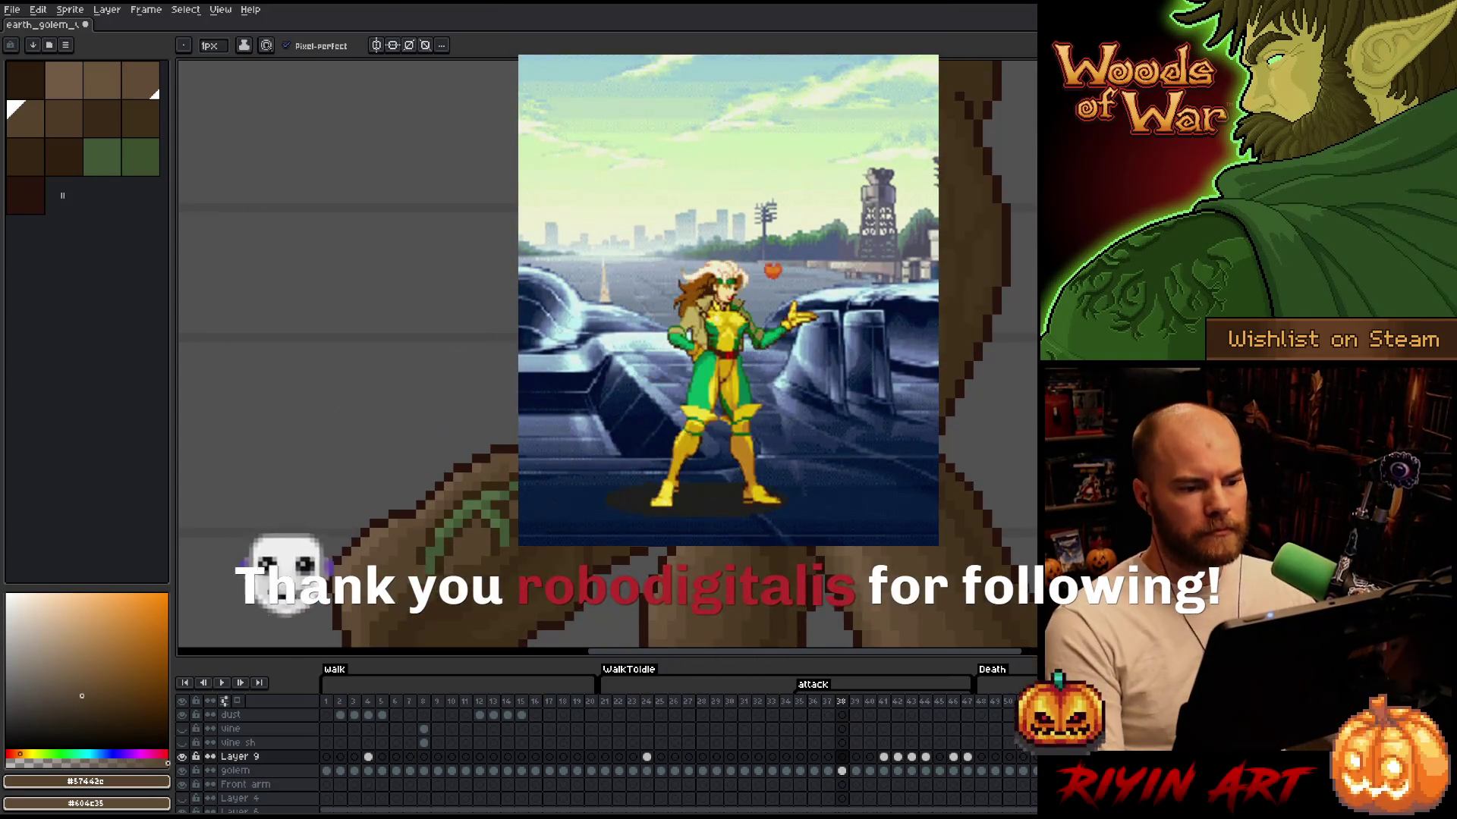
key("minus")
key("minus")
Save the sprite, then play and stop the attack animation
key("ctrl+s")
key("Return")
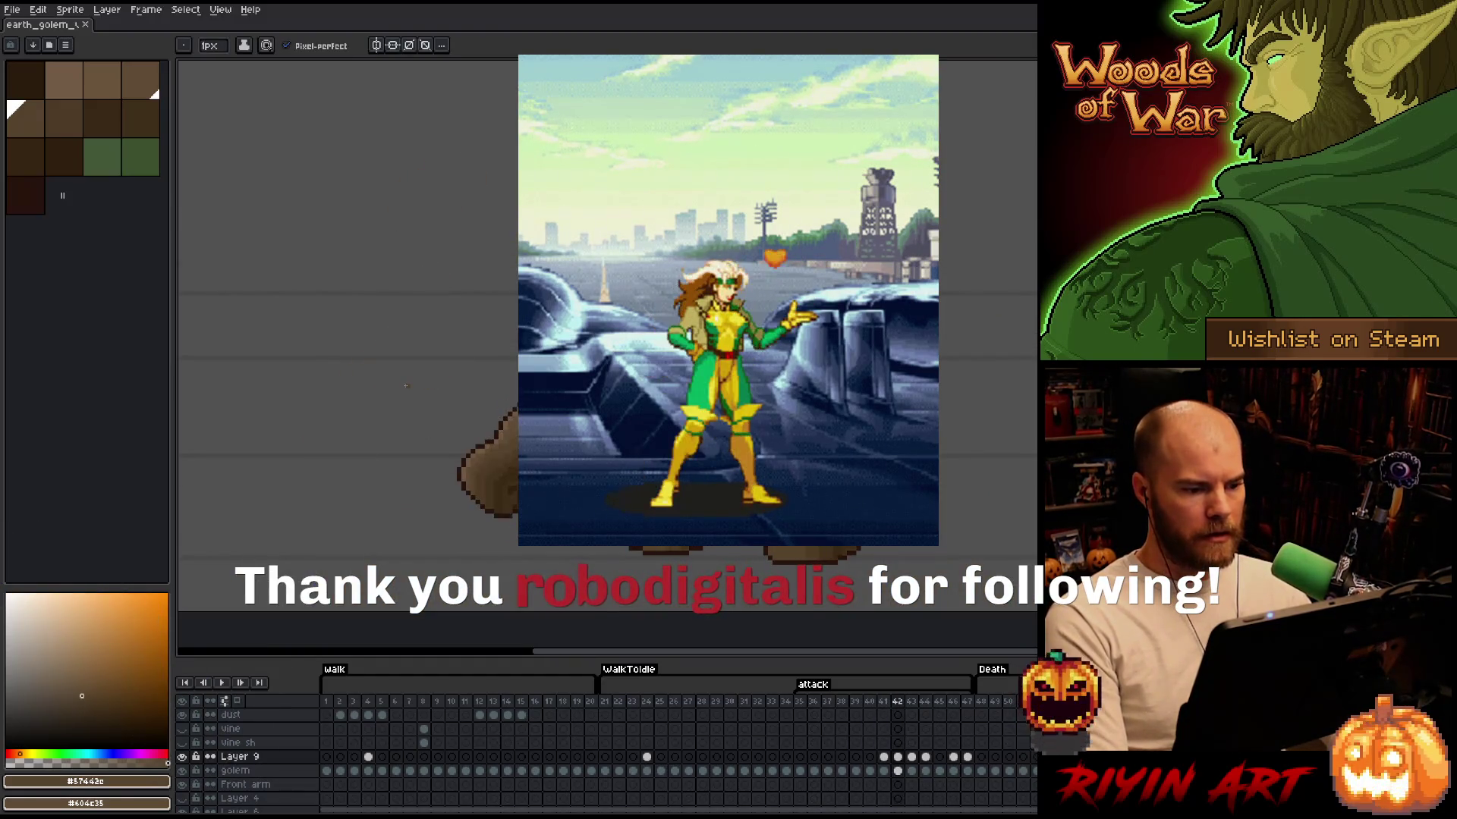
key("Return")
Lasso the debris left of the golem on frame 41, delete it, save and deselect
key("q")
mouse_move(654, 101)
left_mouse_down()
mouse_move(543, 266)
mouse_move(323, 516)
mouse_move(258, 342)
left_mouse_up()
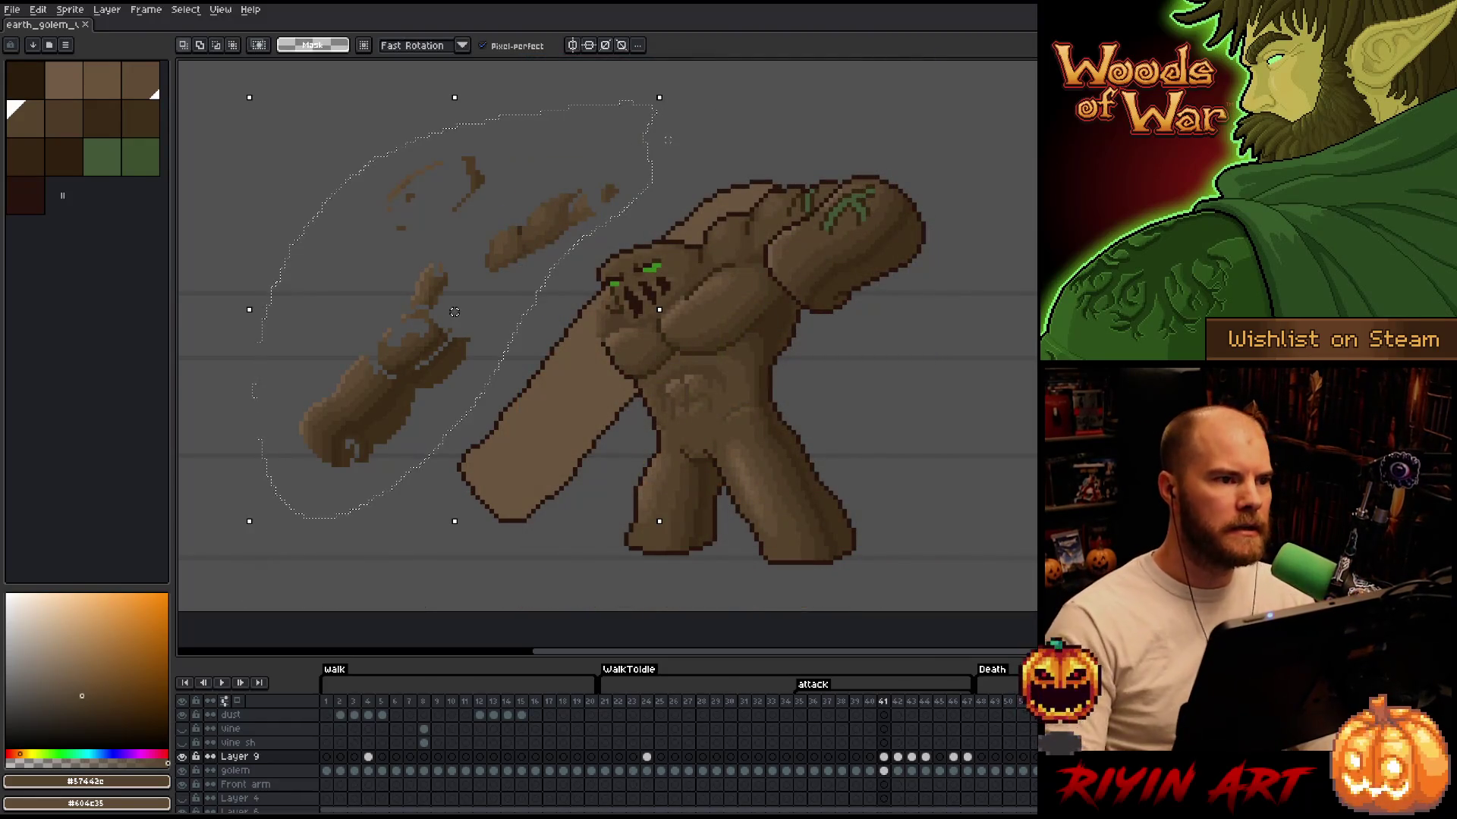
key("Delete")
key("ctrl+s")
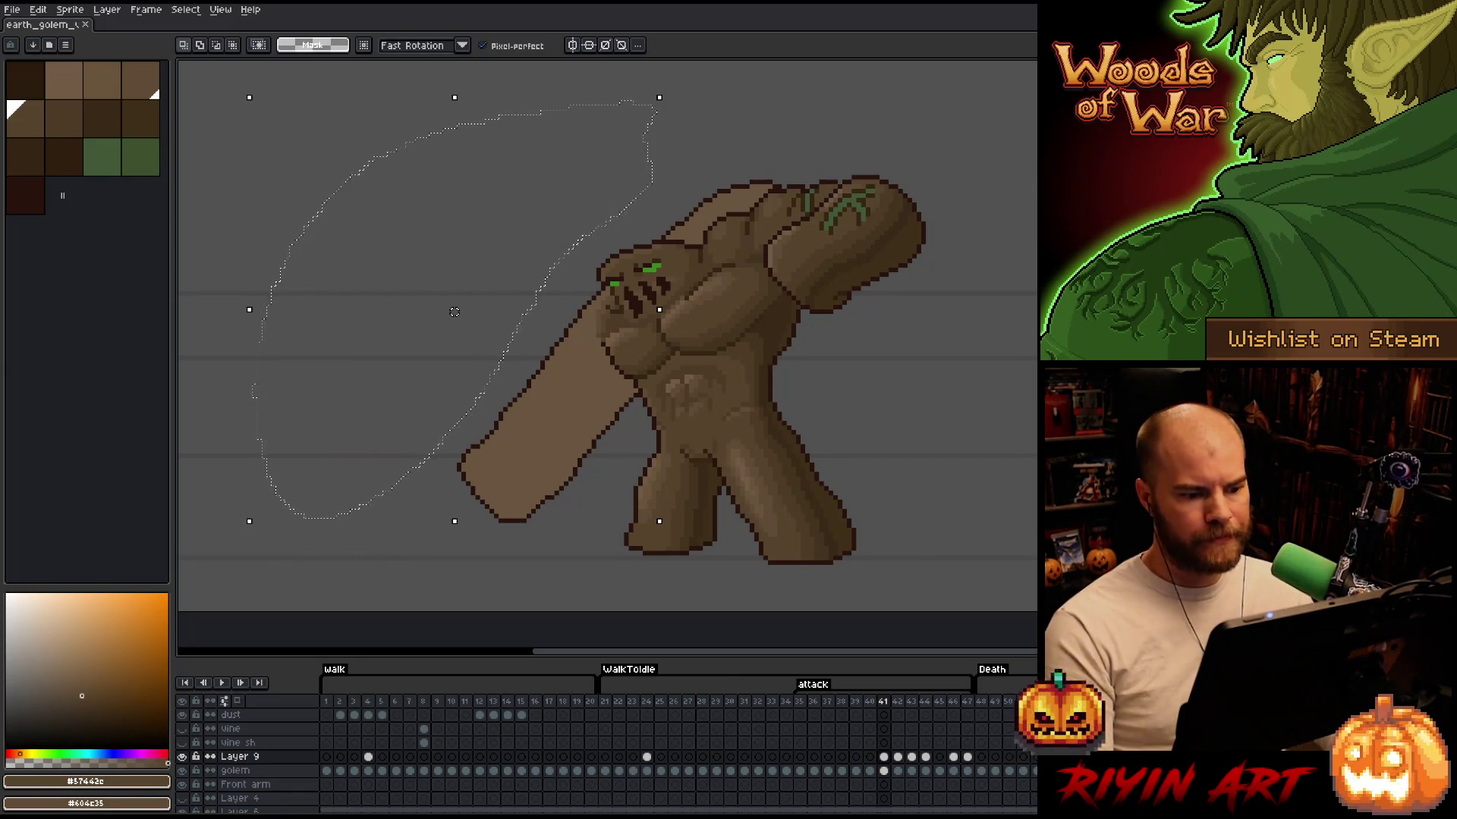
key("ctrl+d")
Play the animation to check the cleanup, then step ahead to frames 44 and 46
key("Return")
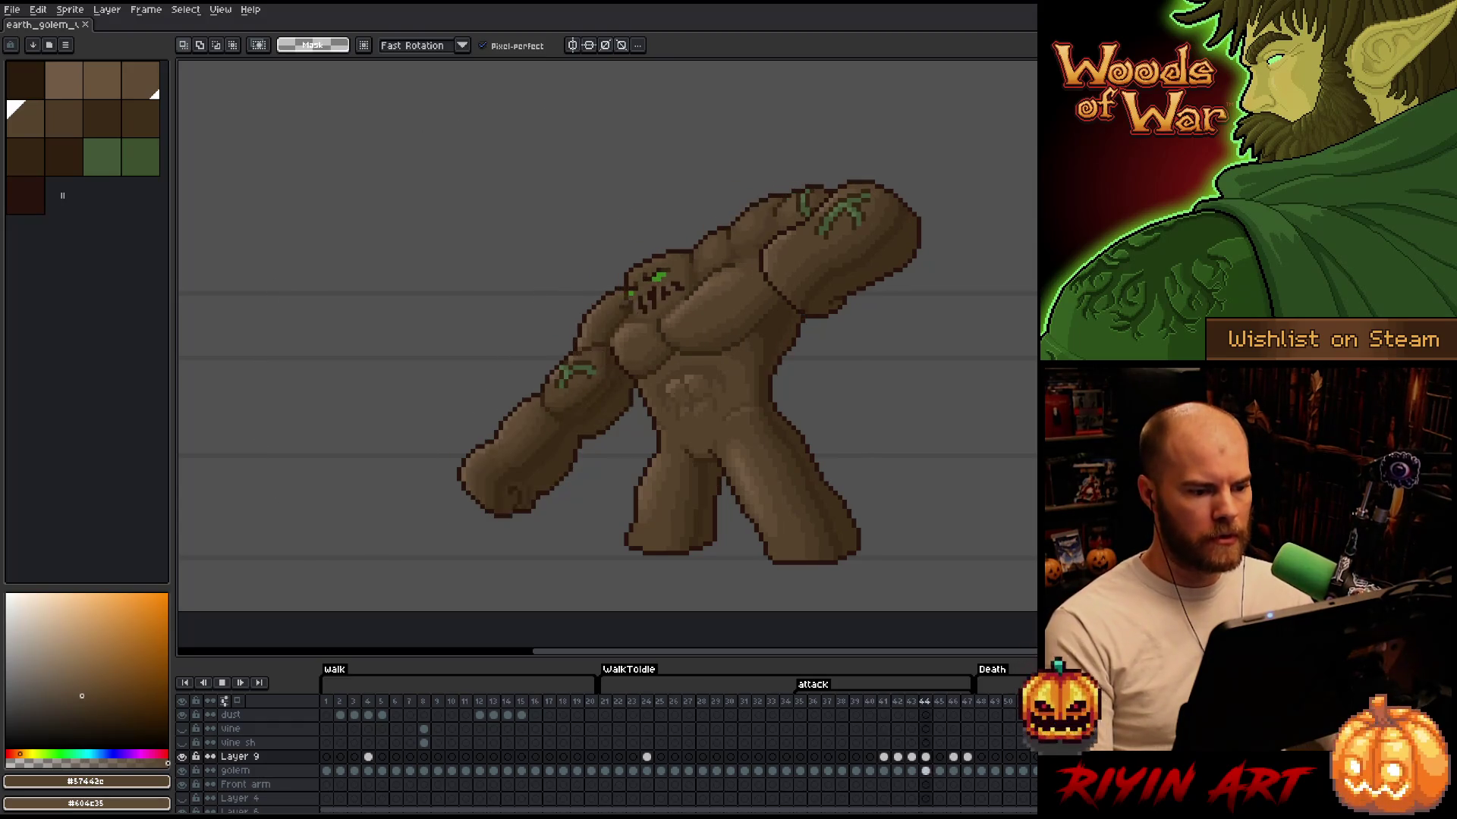
scroll(738, 425, "down", 2)
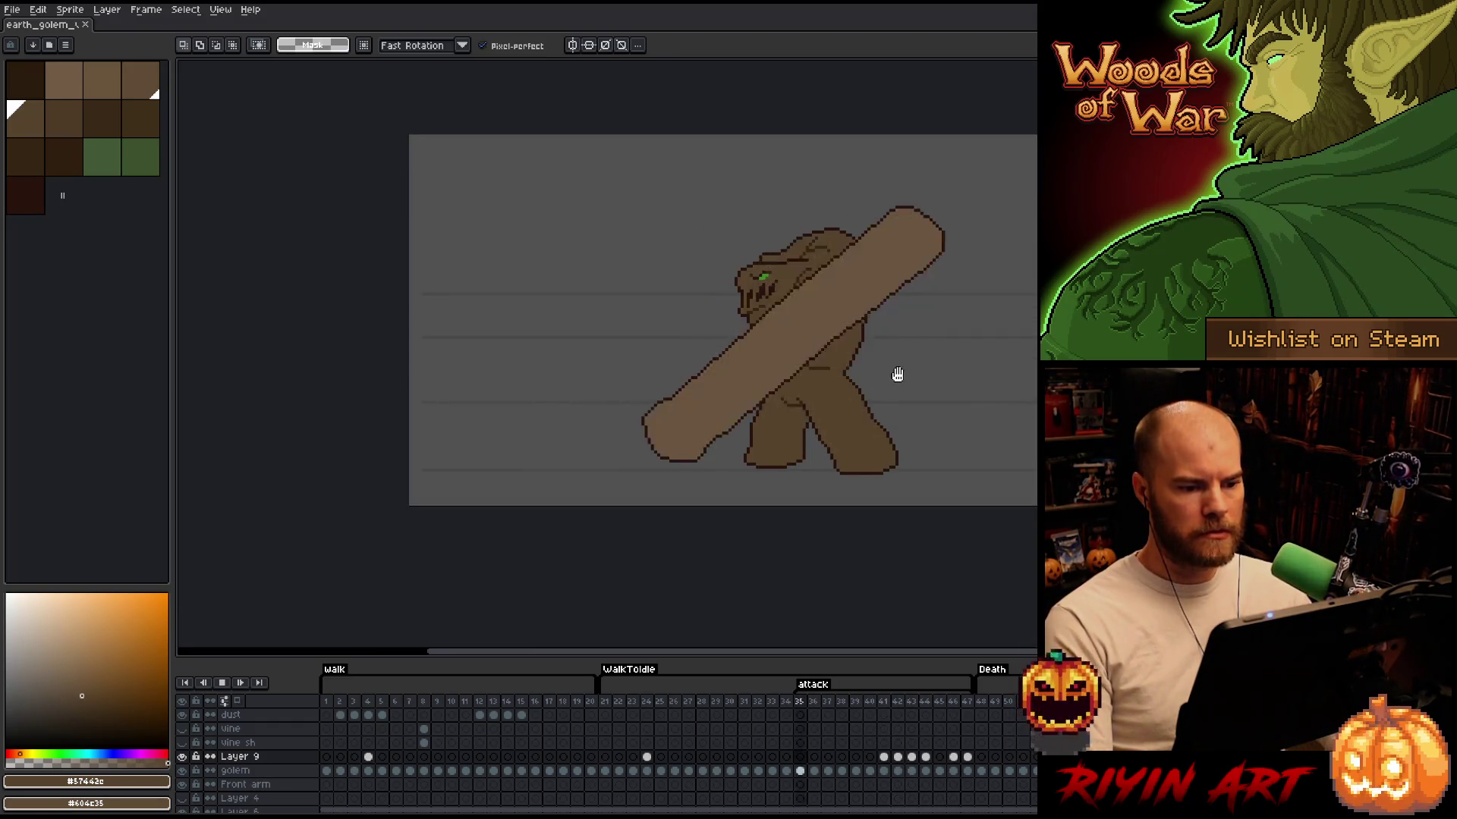
scroll(986, 315, "up", 1)
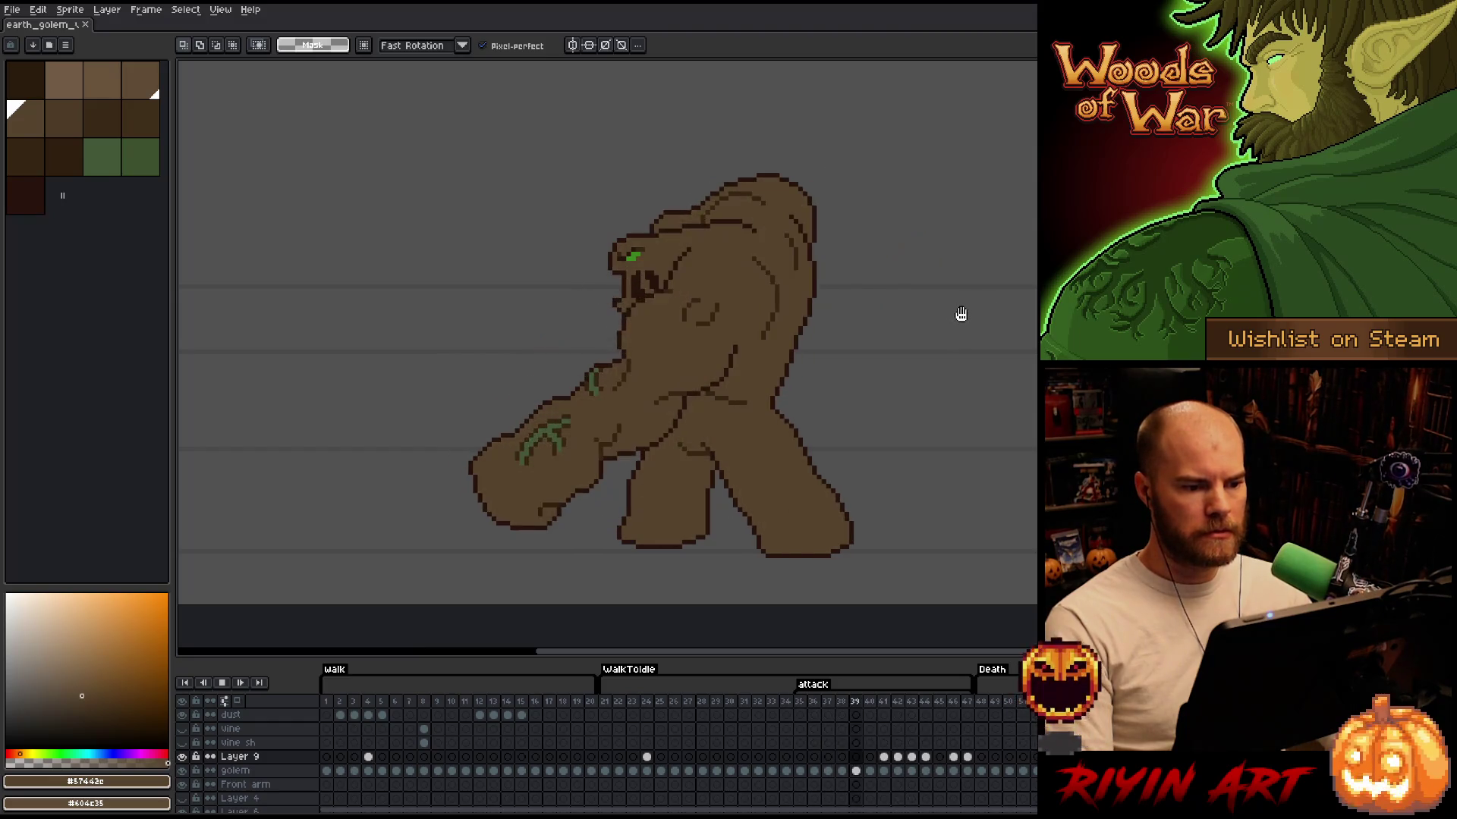
key("Return")
key("Right")
key("Right")
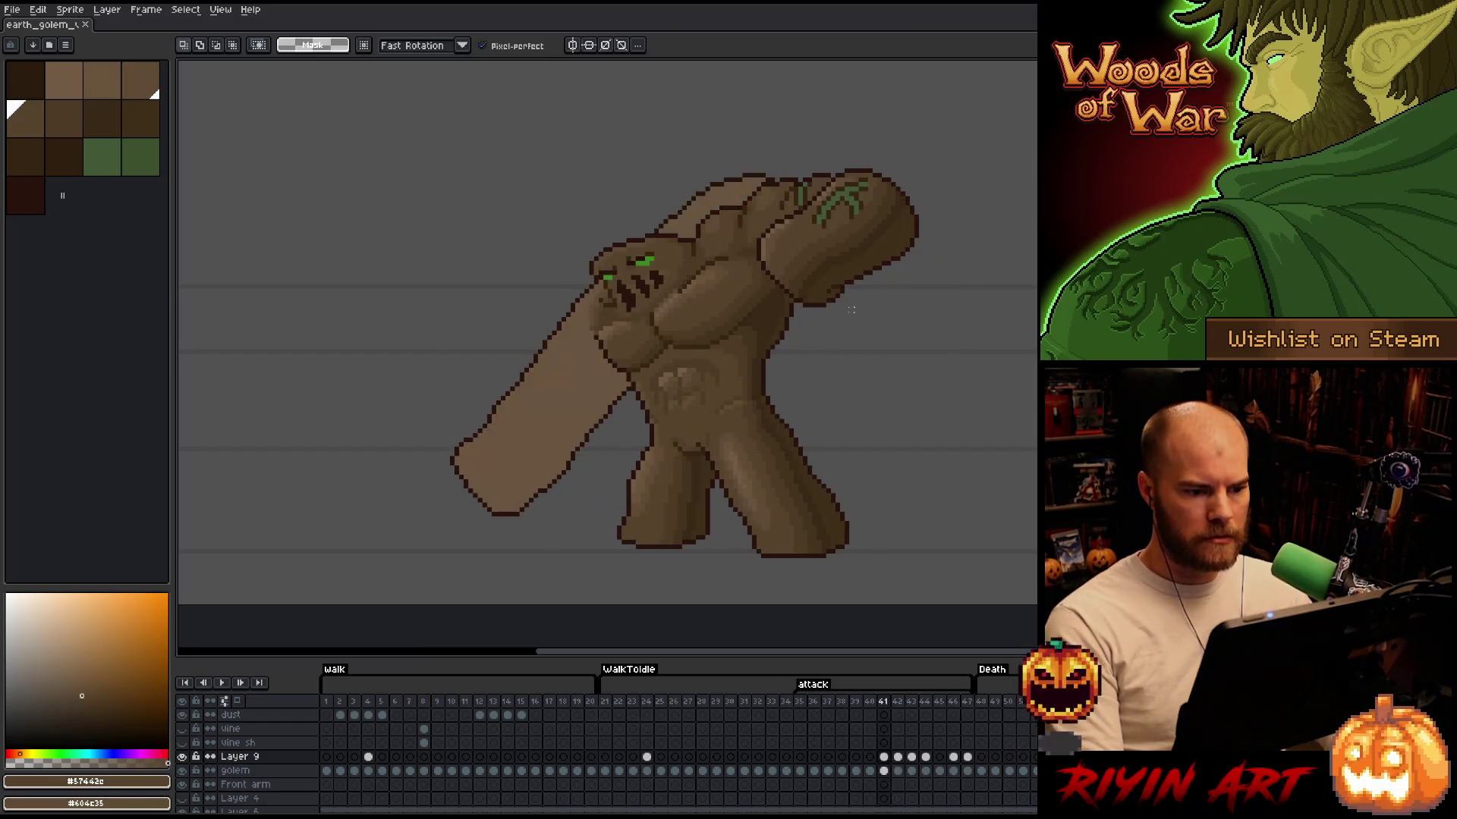
key("Right")
key("Right")
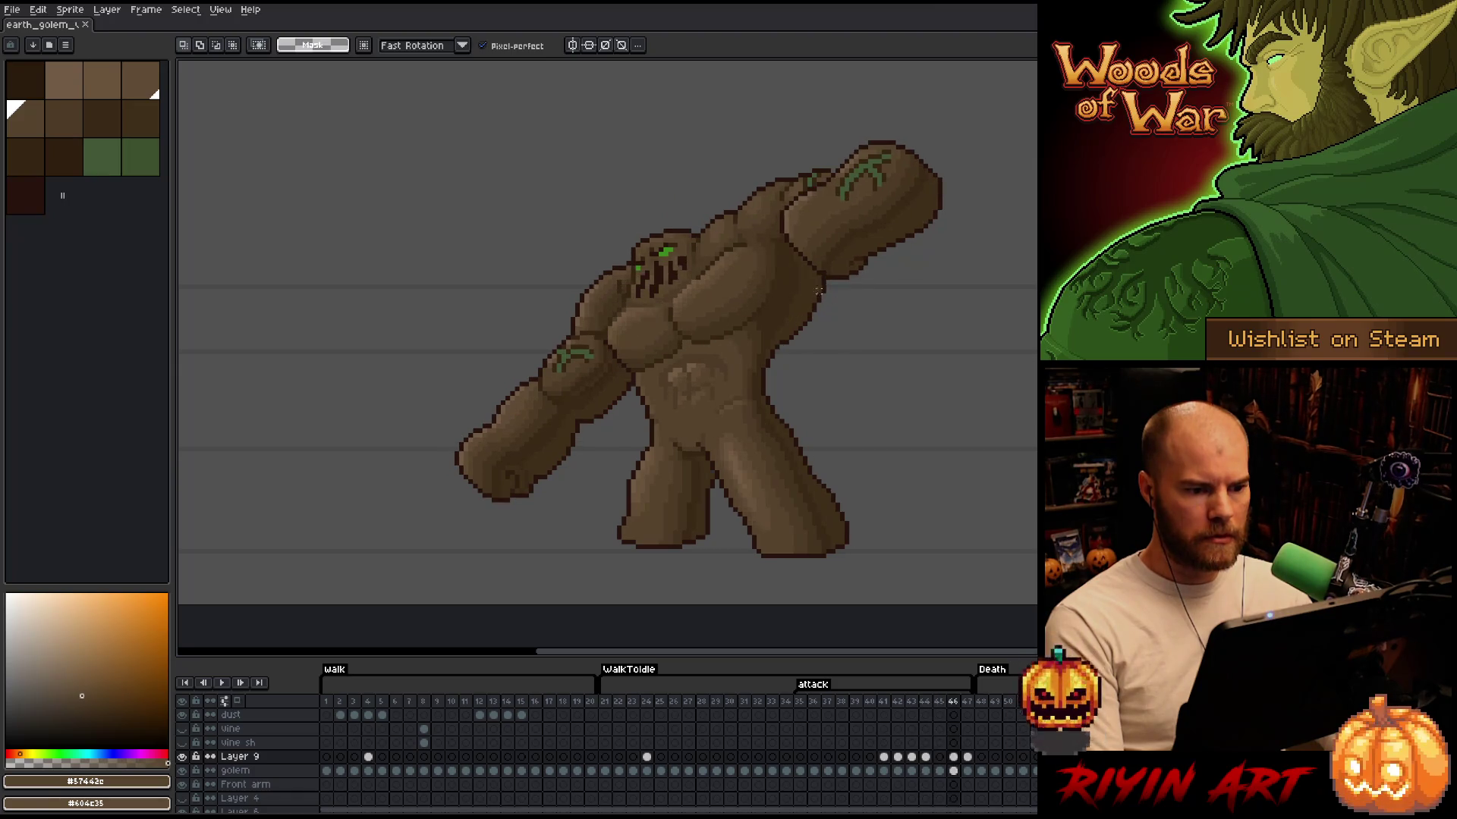
scroll(736, 317, "up", 2)
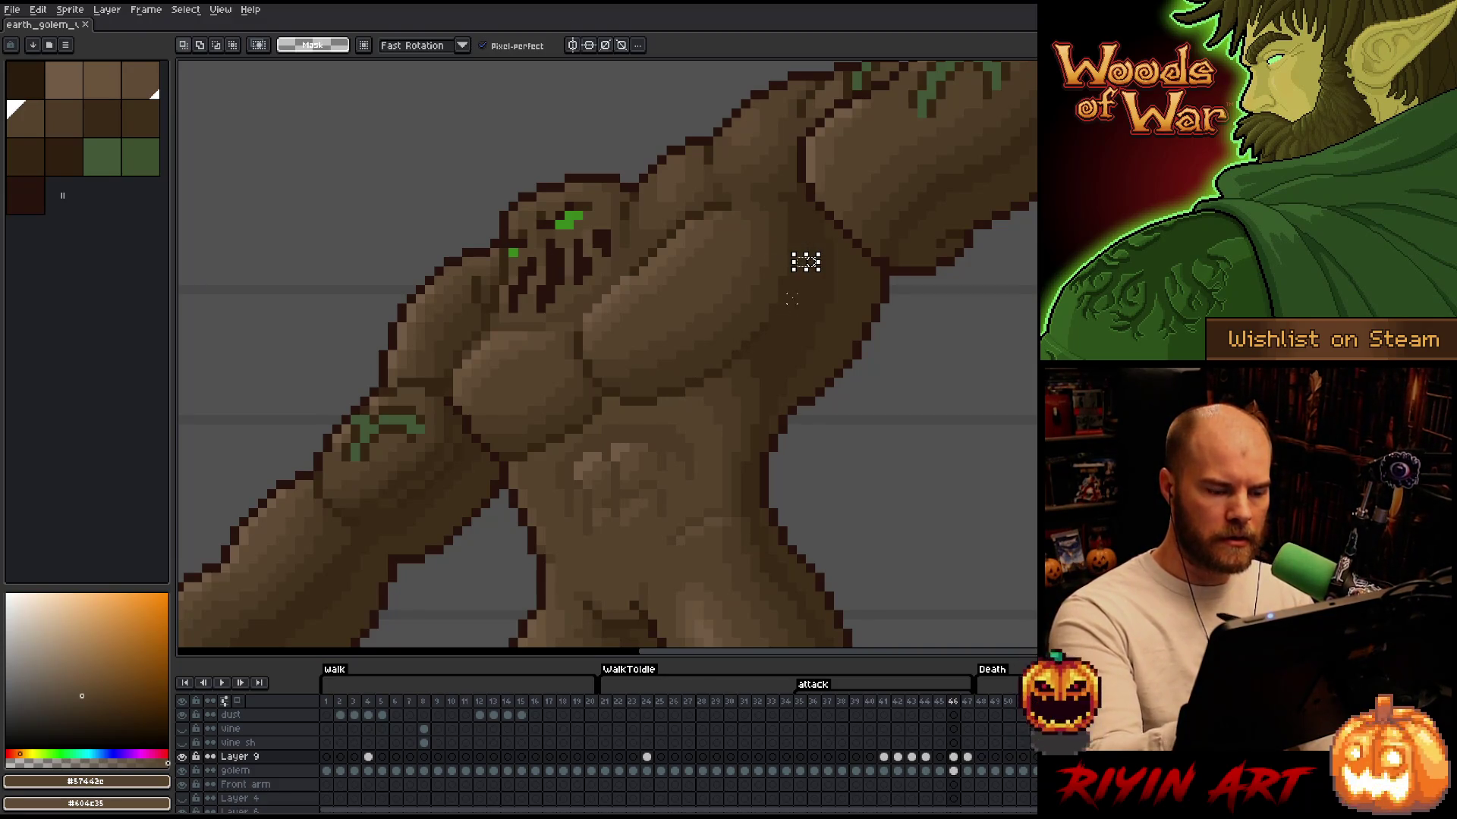
Paint dark brown shading on frame 45, sampling #44331f, #4d3b26 and #392916
left_click(796, 286, "alt")
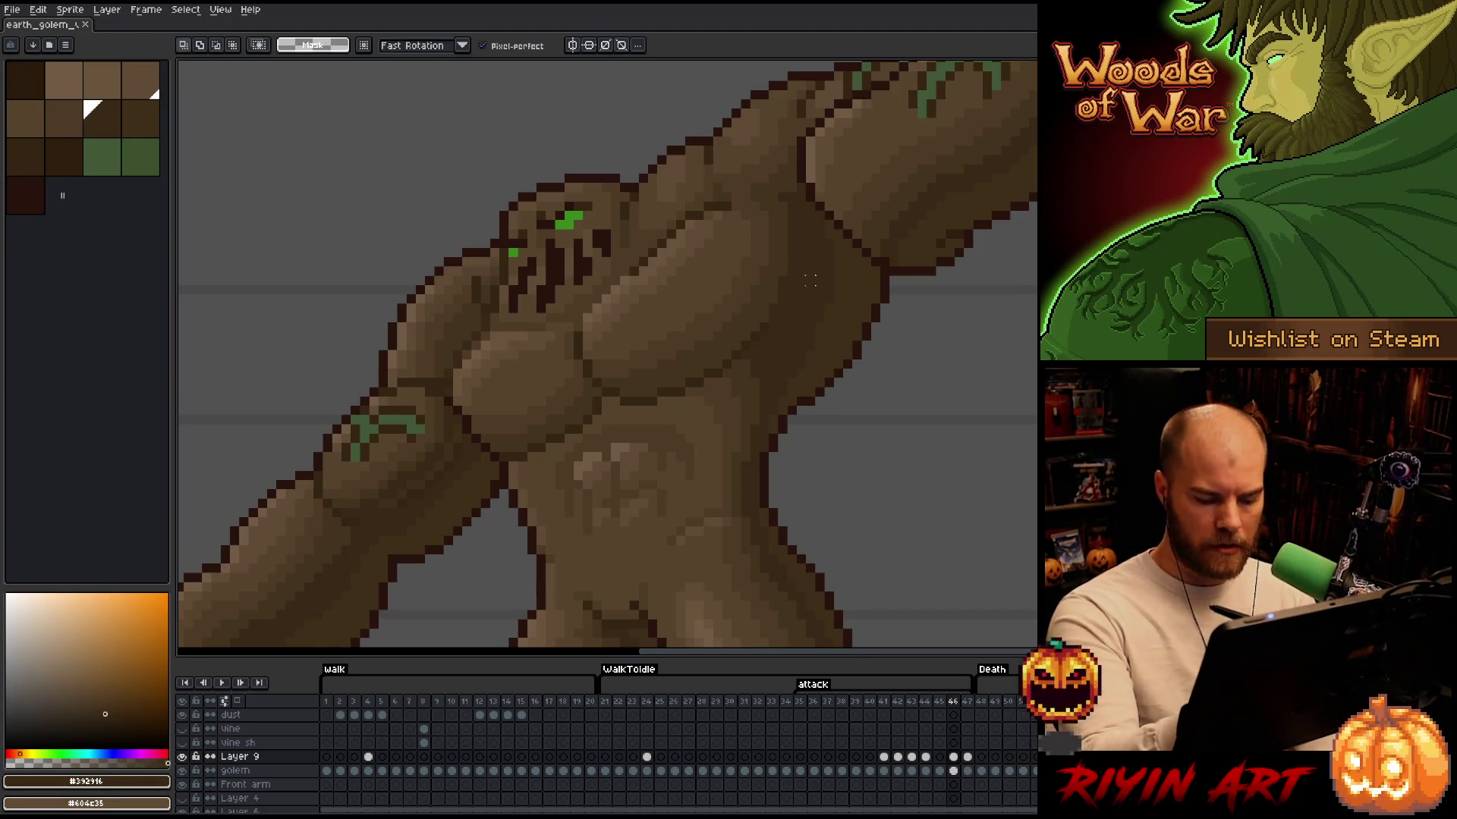
key("comma")
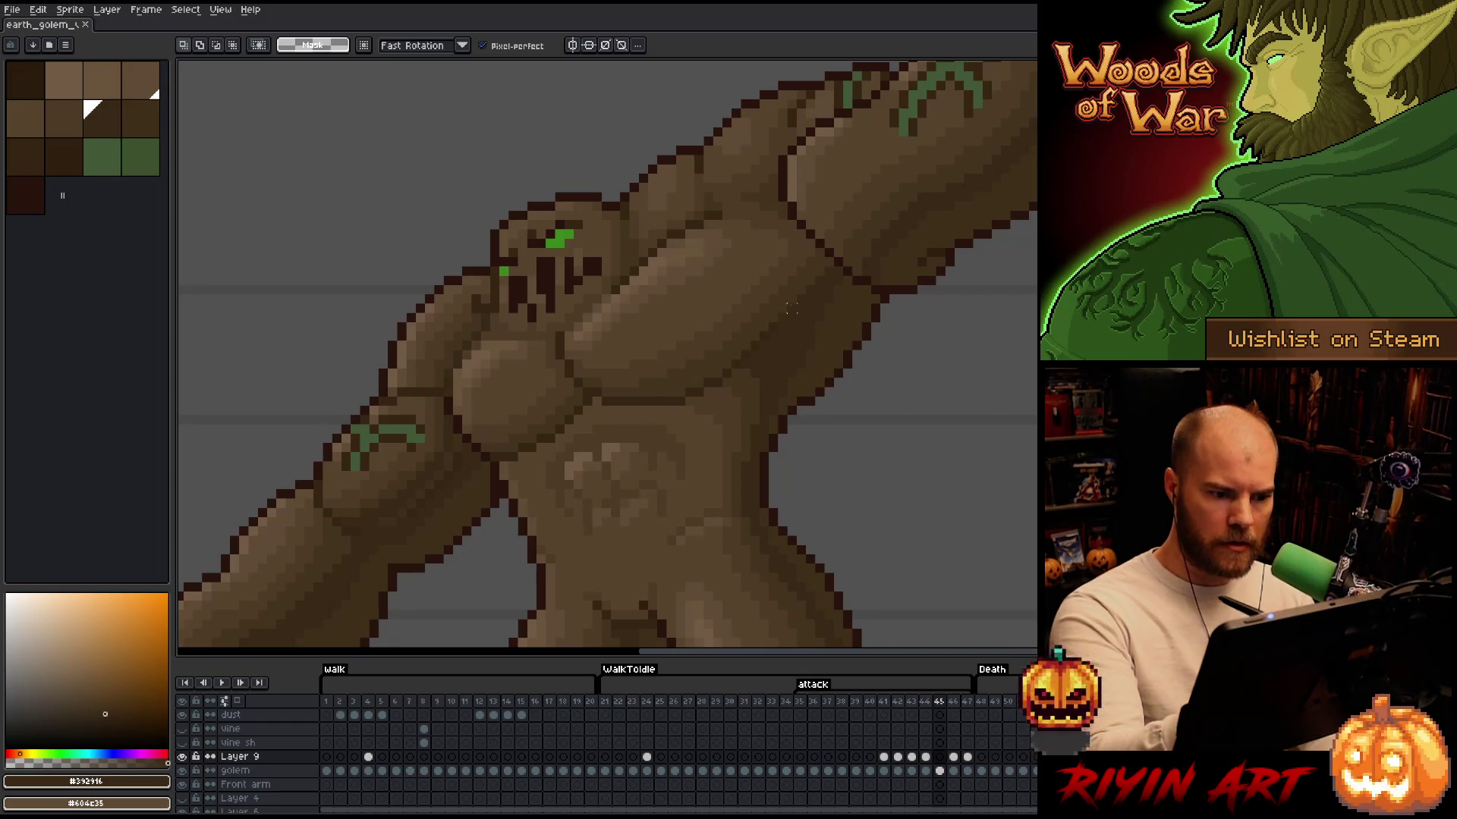
key("b")
left_click_drag(800, 295, 801, 233)
key("ctrl+z")
mouse_move(801, 293)
left_mouse_down()
mouse_move(810, 248)
mouse_move(817, 271)
left_mouse_up()
left_click(802, 250, "alt")
left_click(770, 224, "alt")
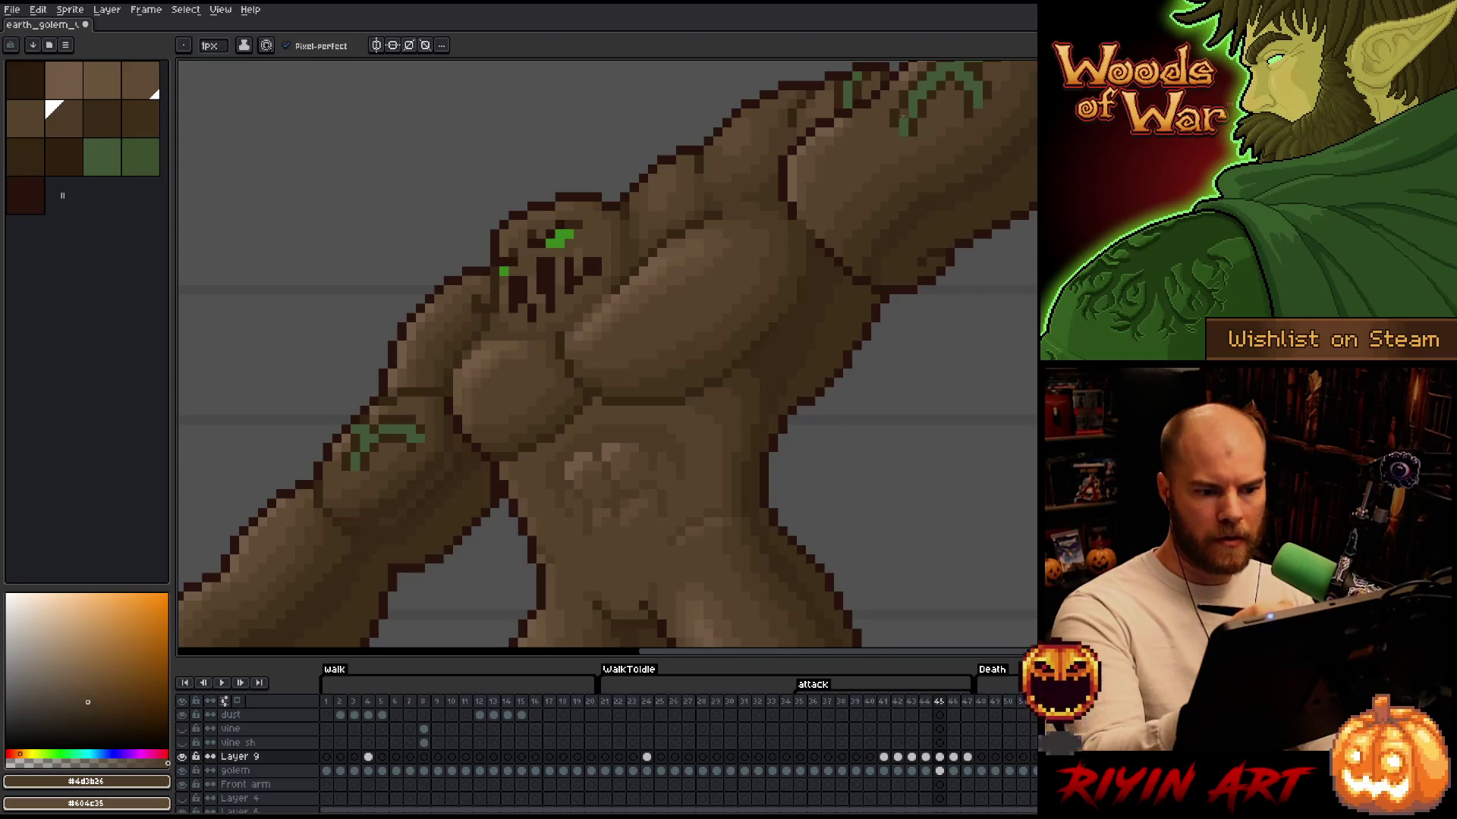
left_click(808, 262, "alt")
left_click(790, 283, "alt")
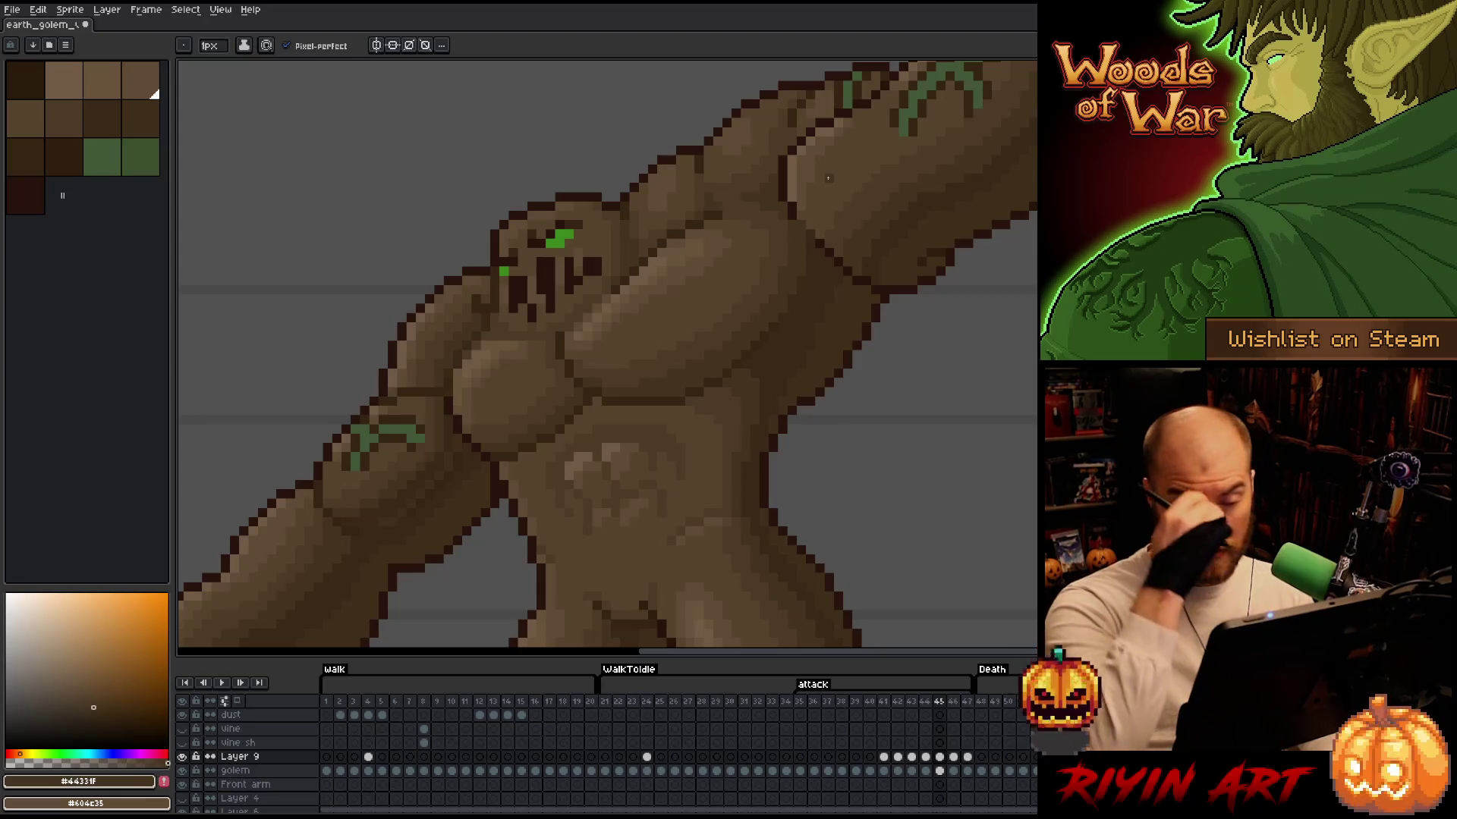
Compare with frame 46, then shade frame 45 using #28130d, #4d3b26, #44331f and #392916
key("Right")
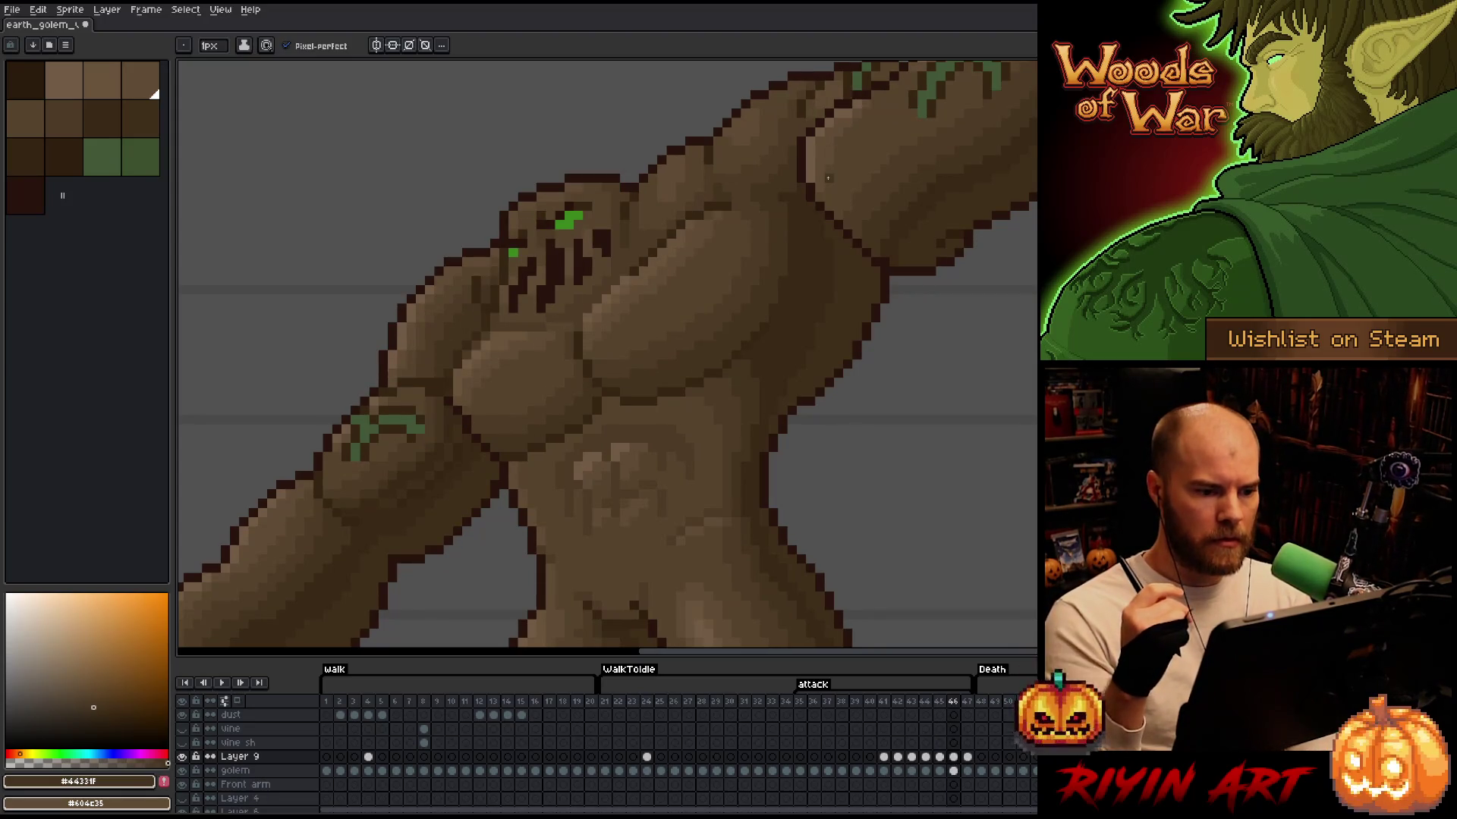
key("Left")
key("Right")
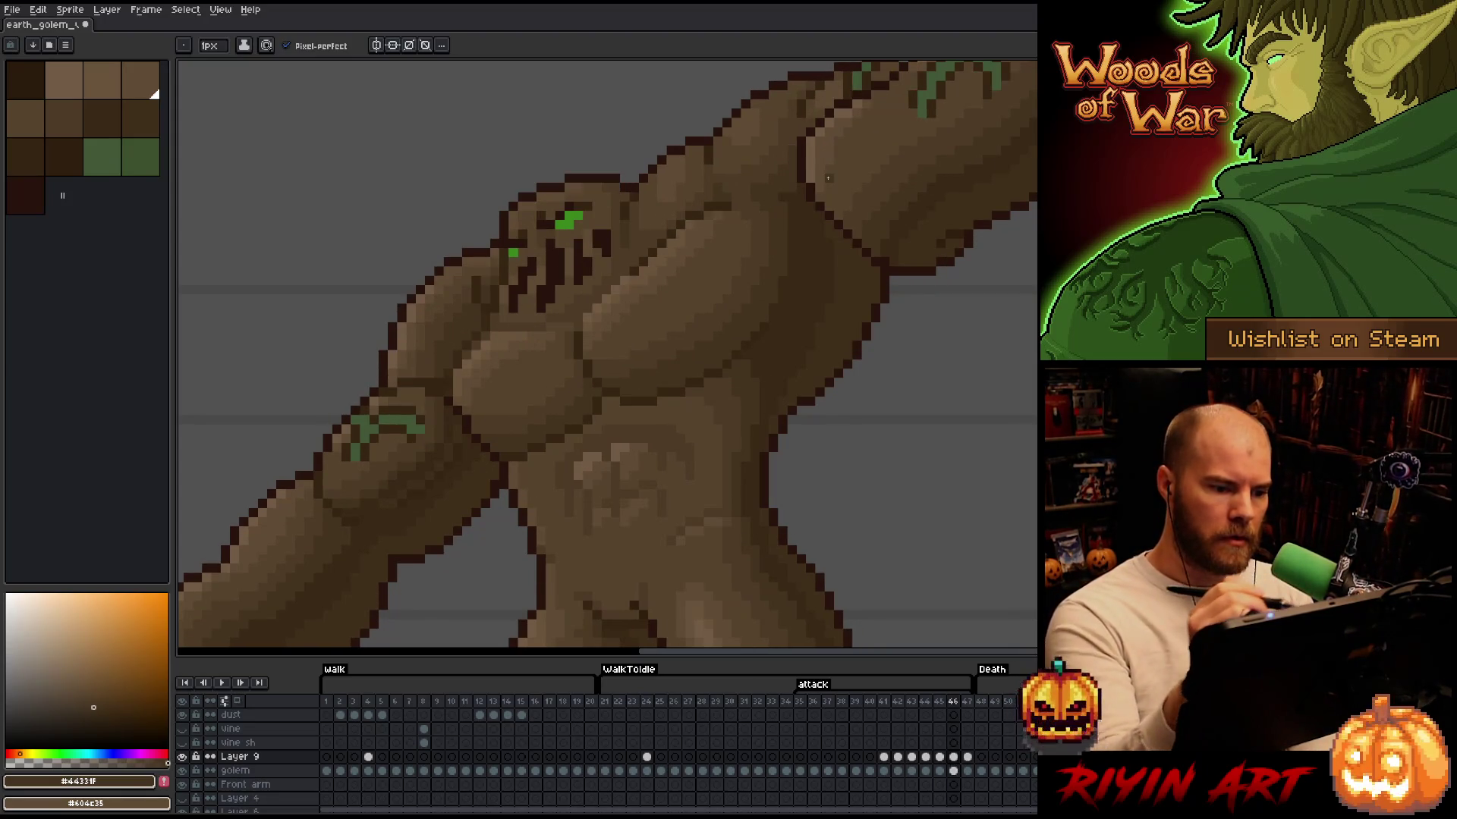
key("Left")
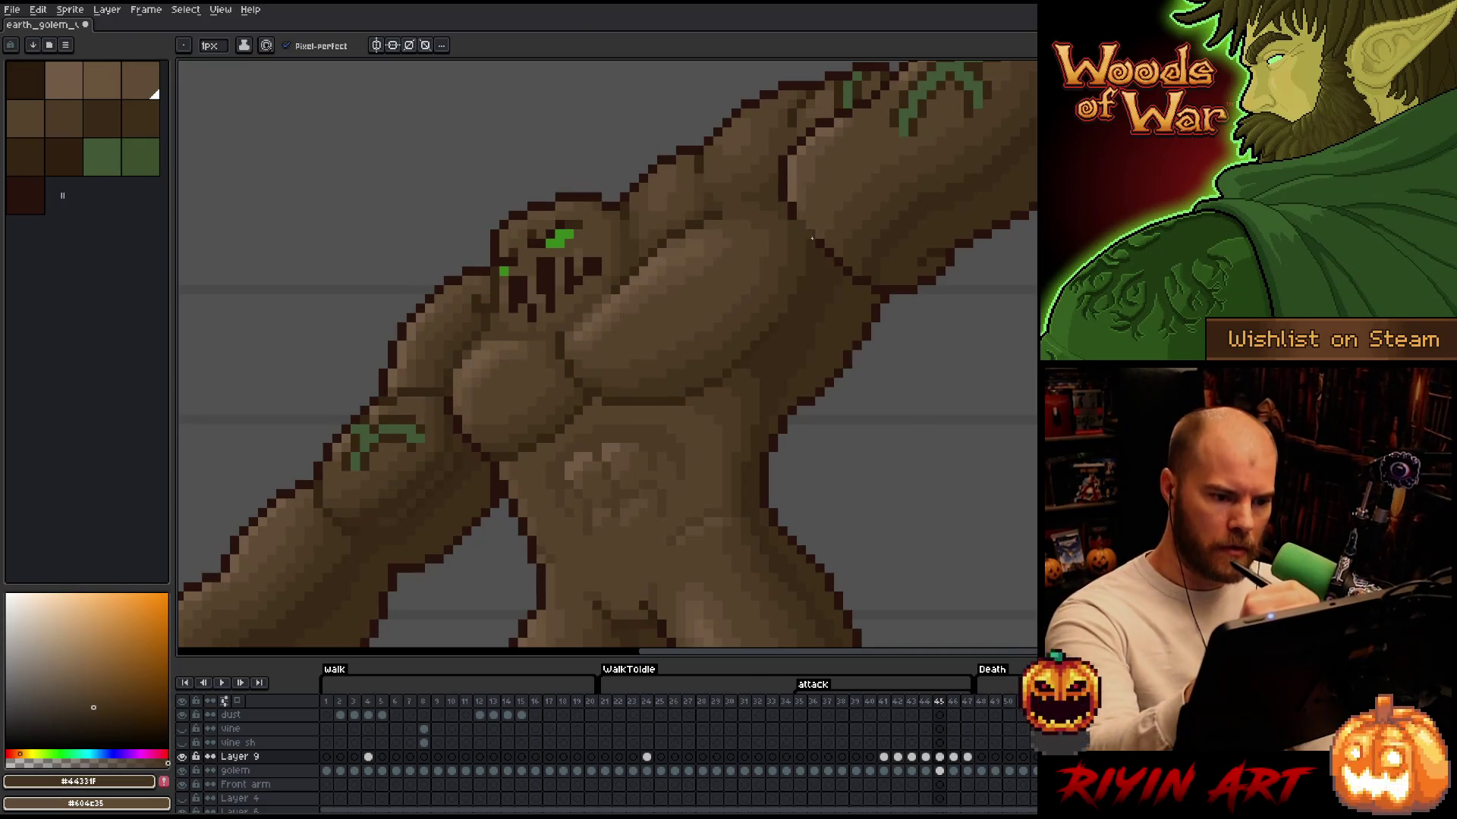
left_click(802, 228, "alt")
left_click(810, 262, "alt")
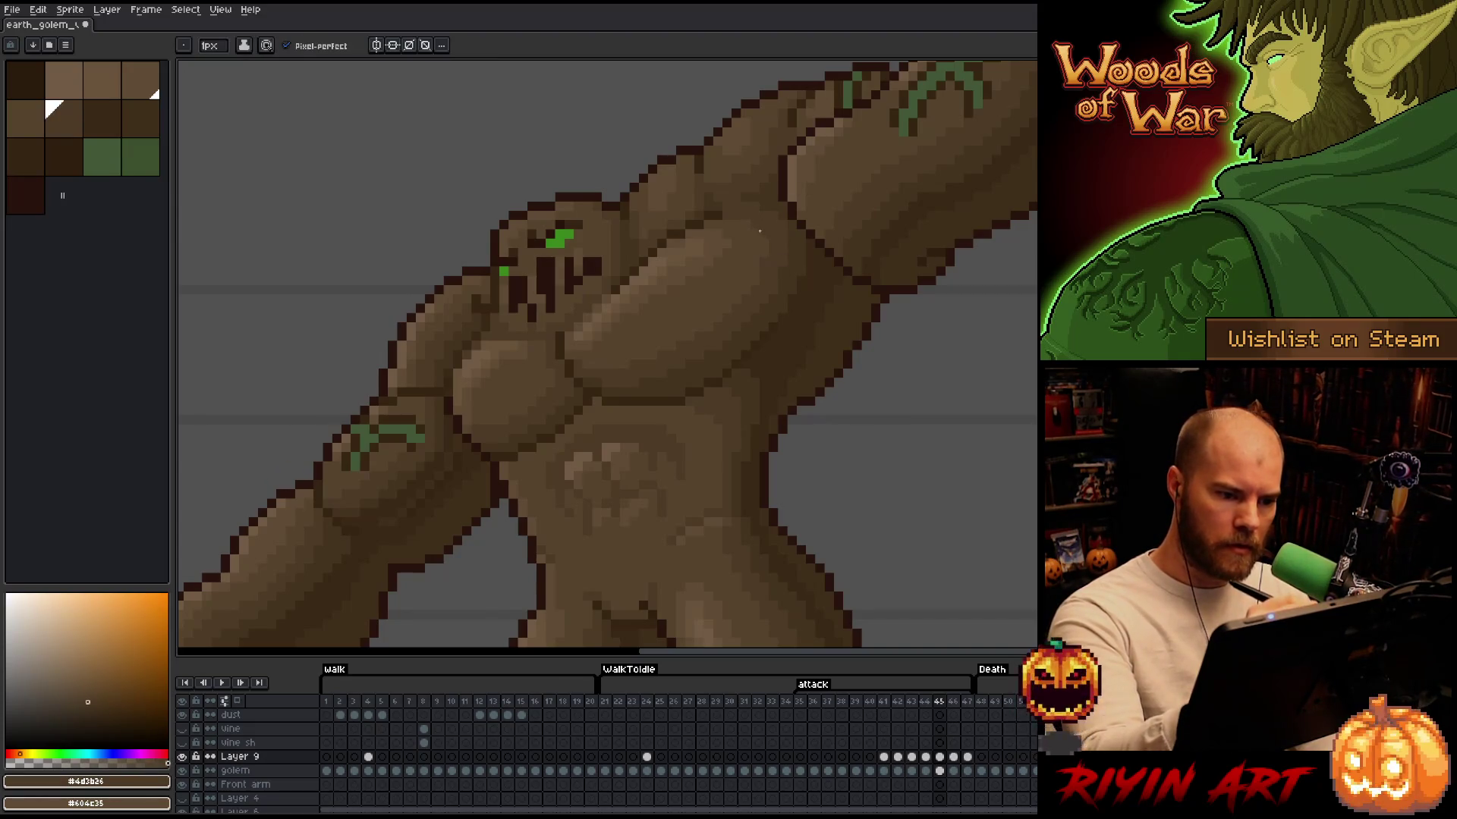
left_click(785, 256, "alt")
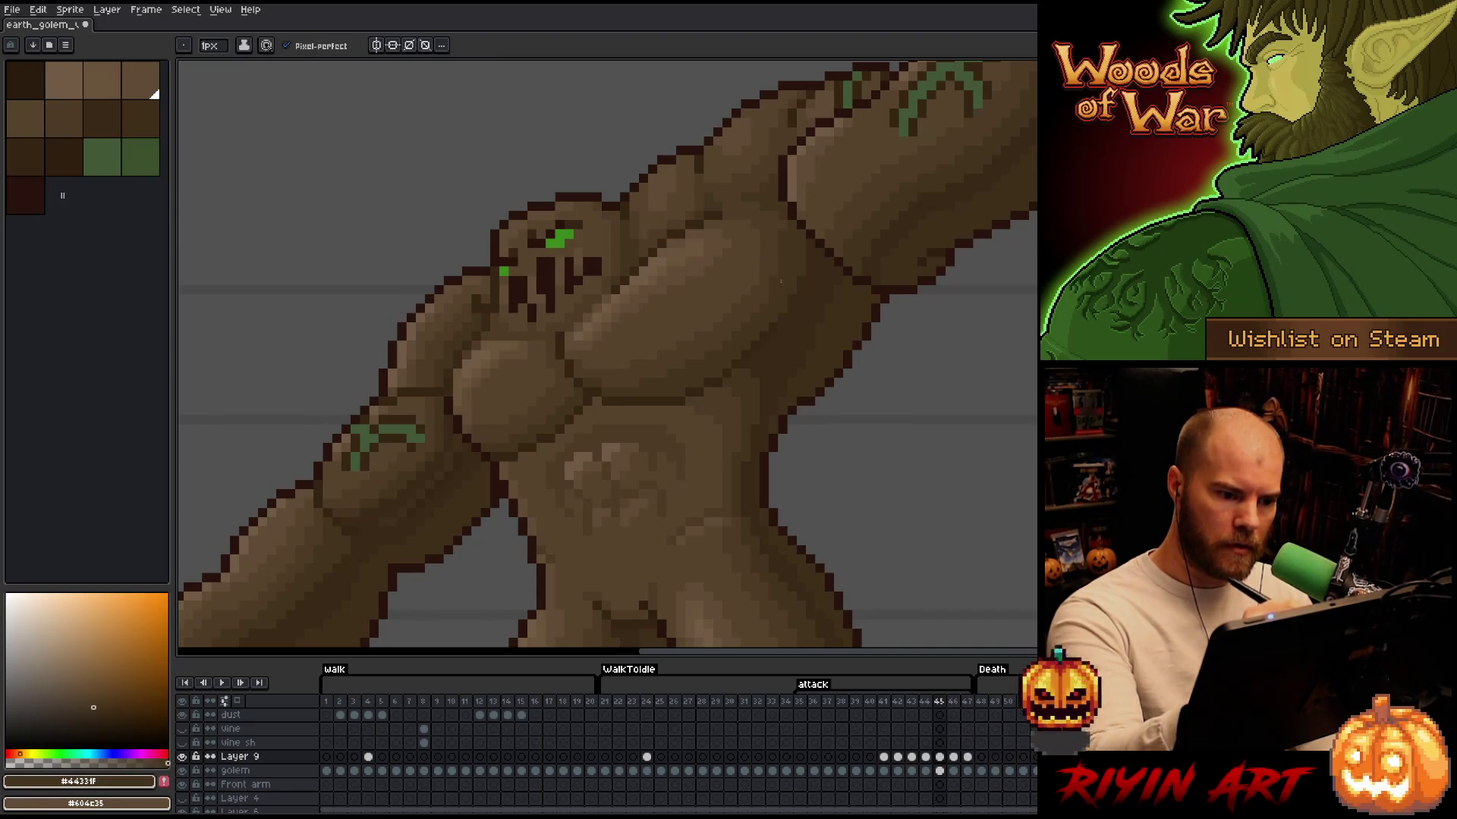
left_click(792, 239, "alt")
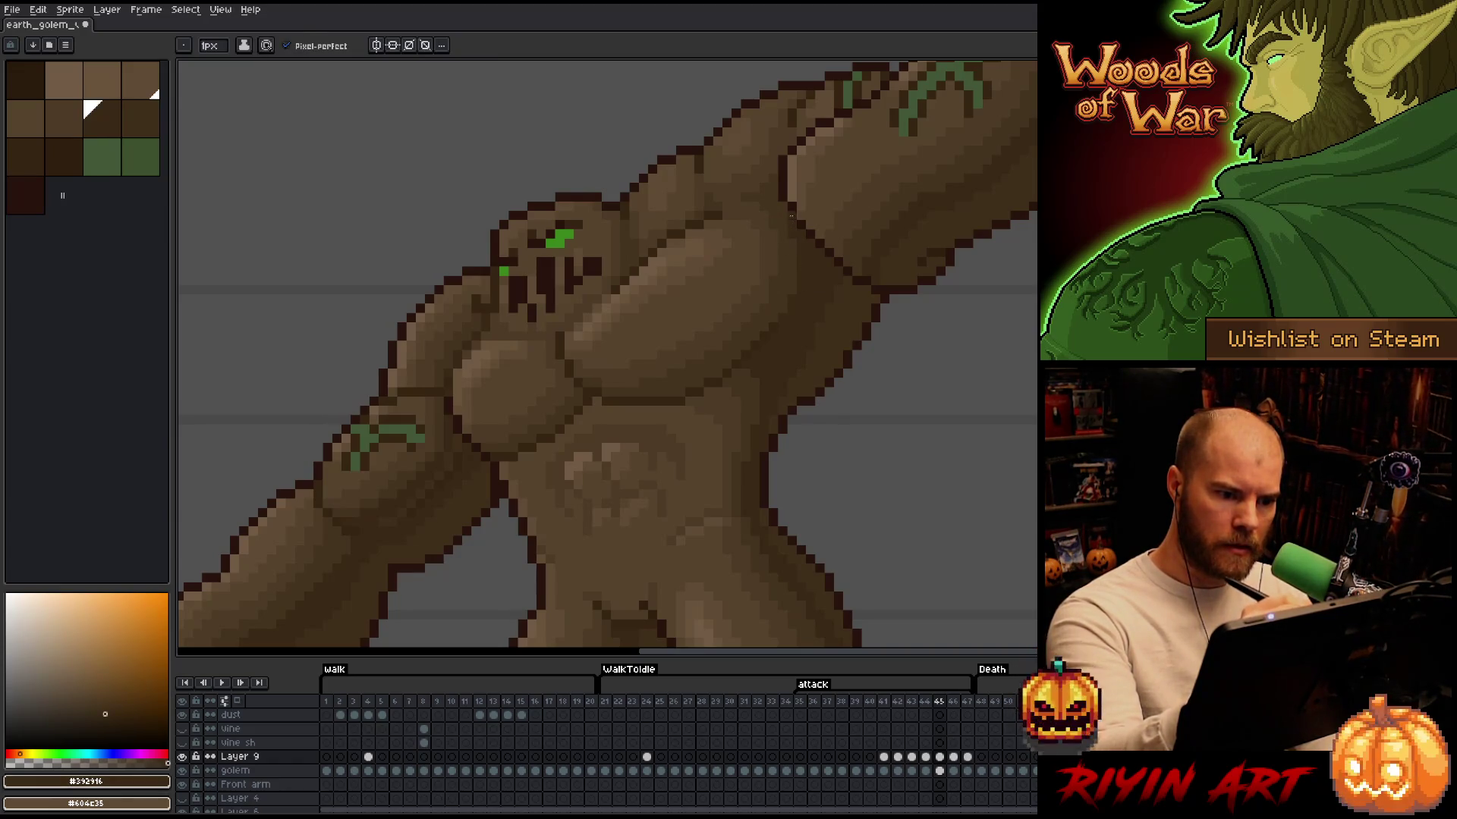
Flip between frames 46 and 47 to check the head, then return to frame 45
key("Left")
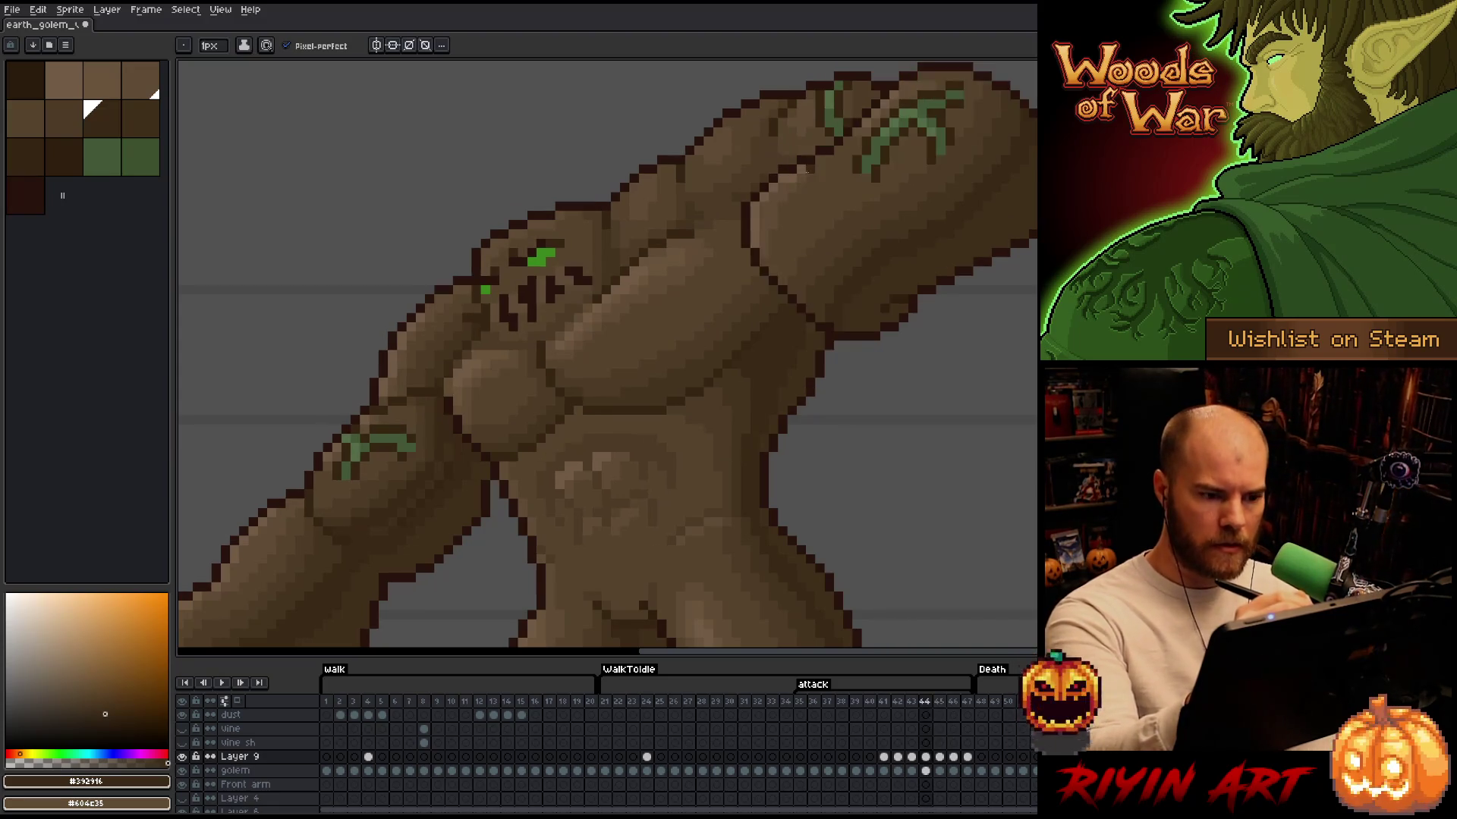
key("Right")
key("Right")
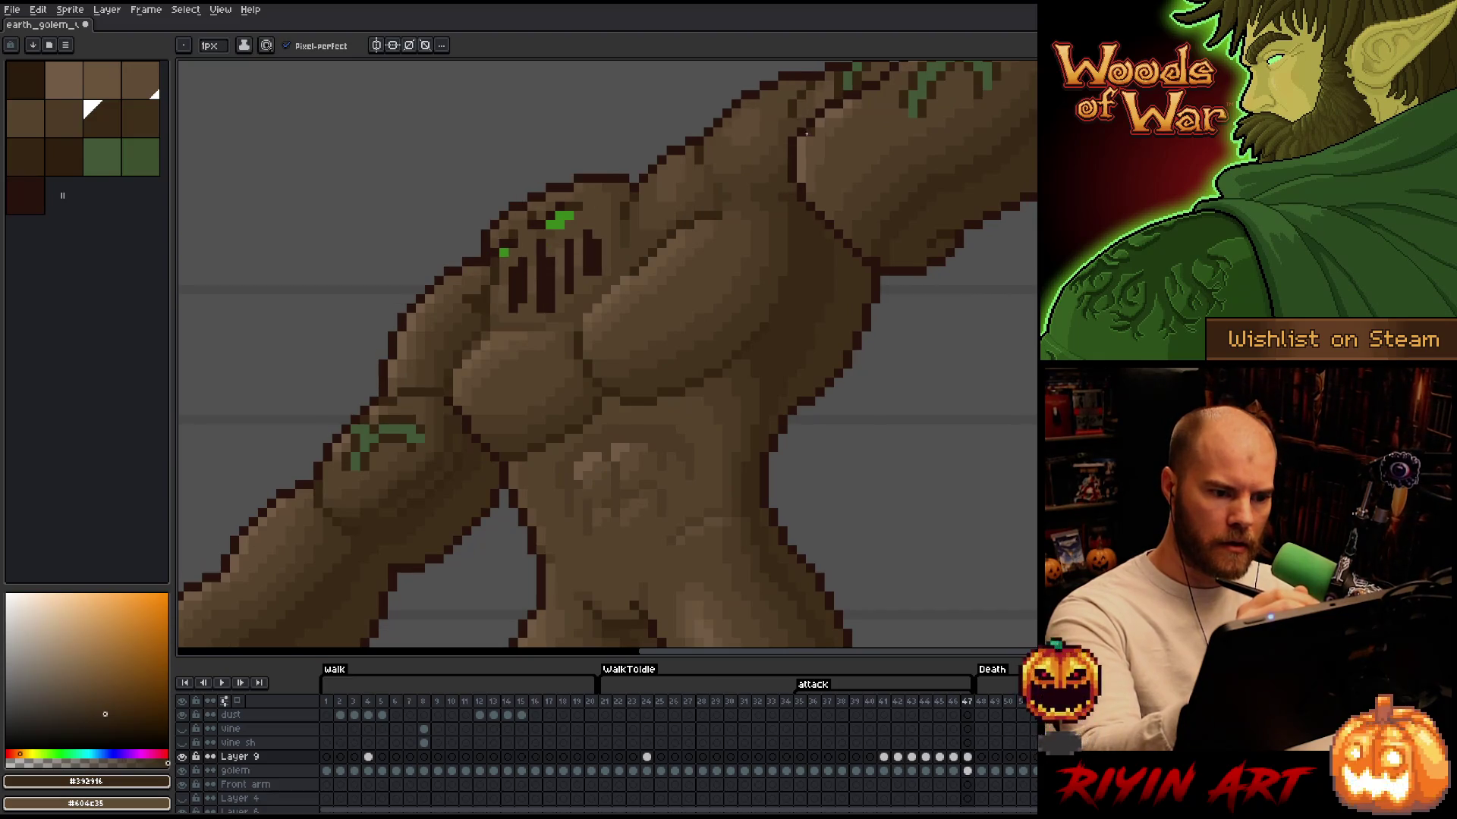
key("Right")
key("Left")
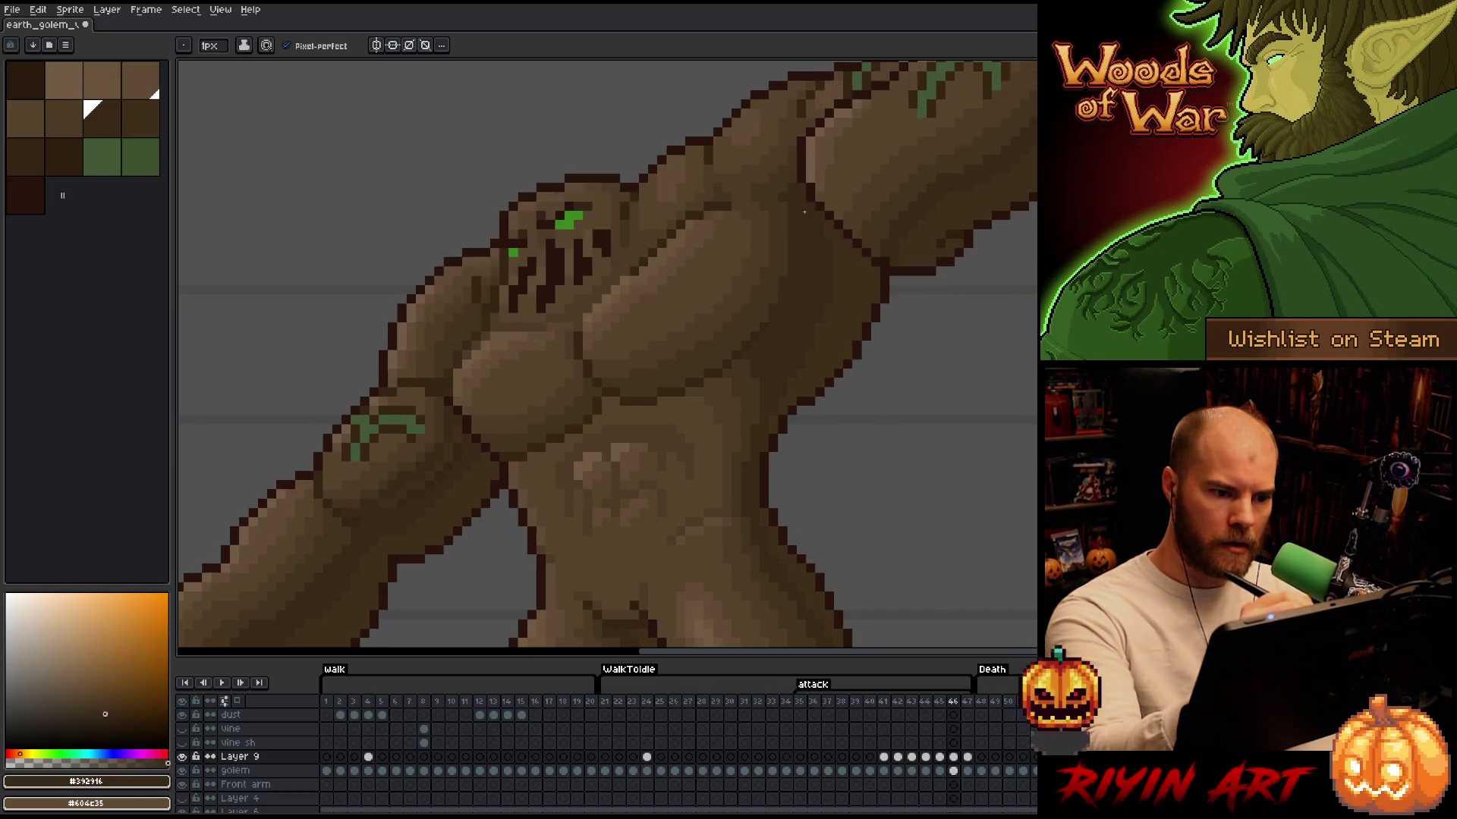
key("Right")
key("Left")
key("Right")
key("Left")
key("Right")
key("Left")
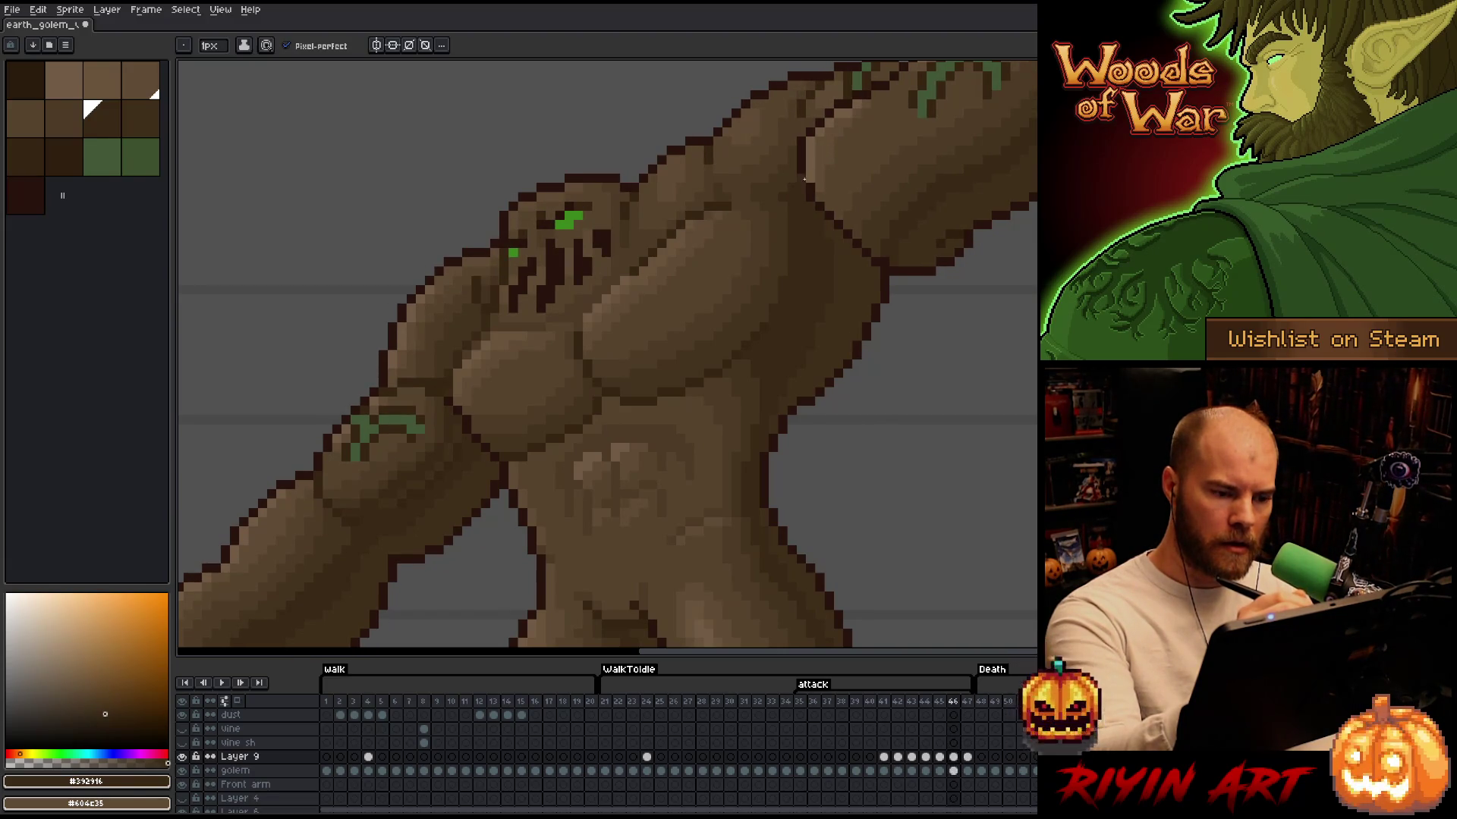
key("Left")
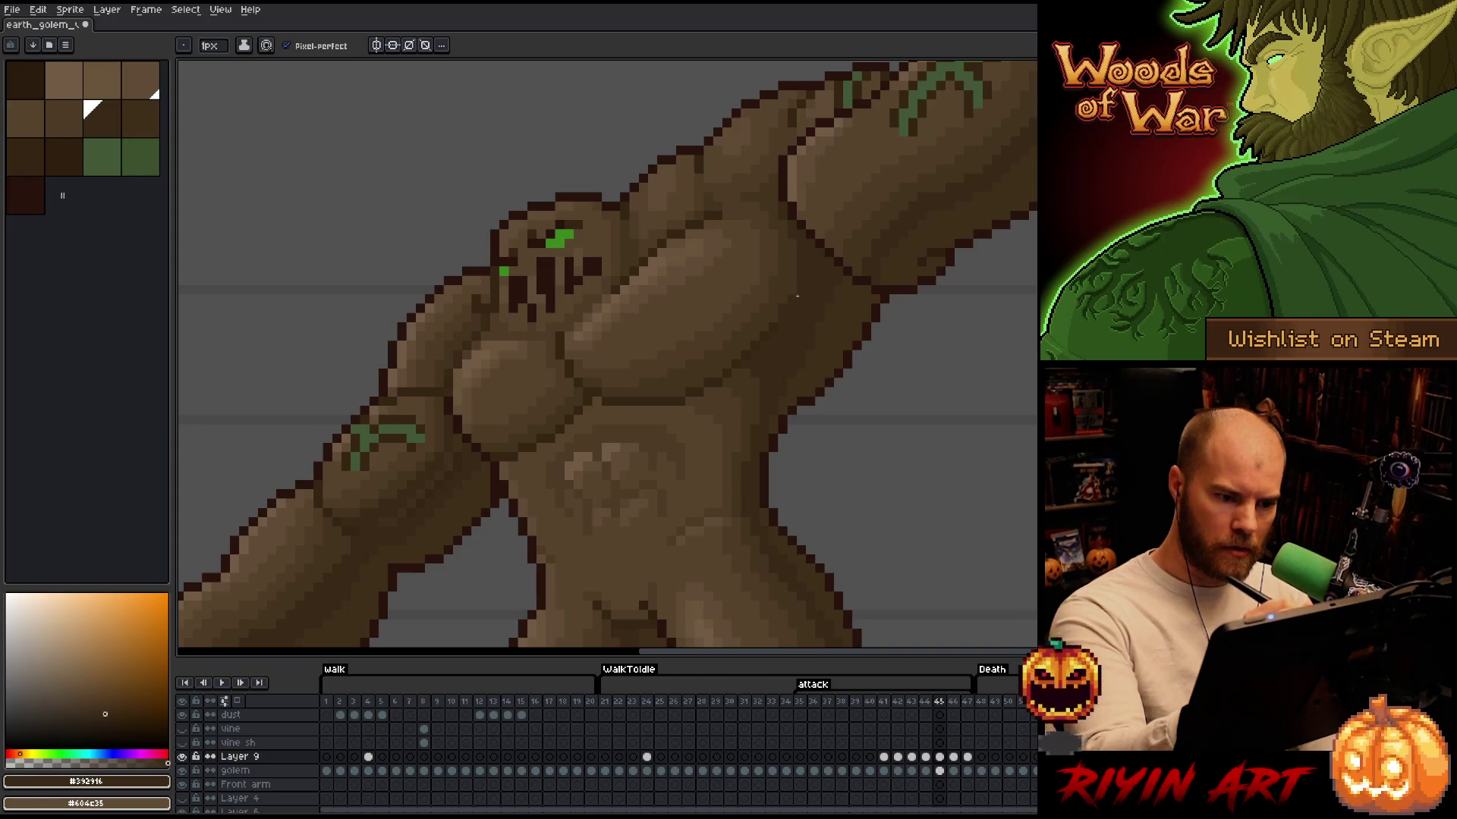
Shade frames 45 and 44 with #392916, #44331f and #4d3b26 browns
key("bracketleft")
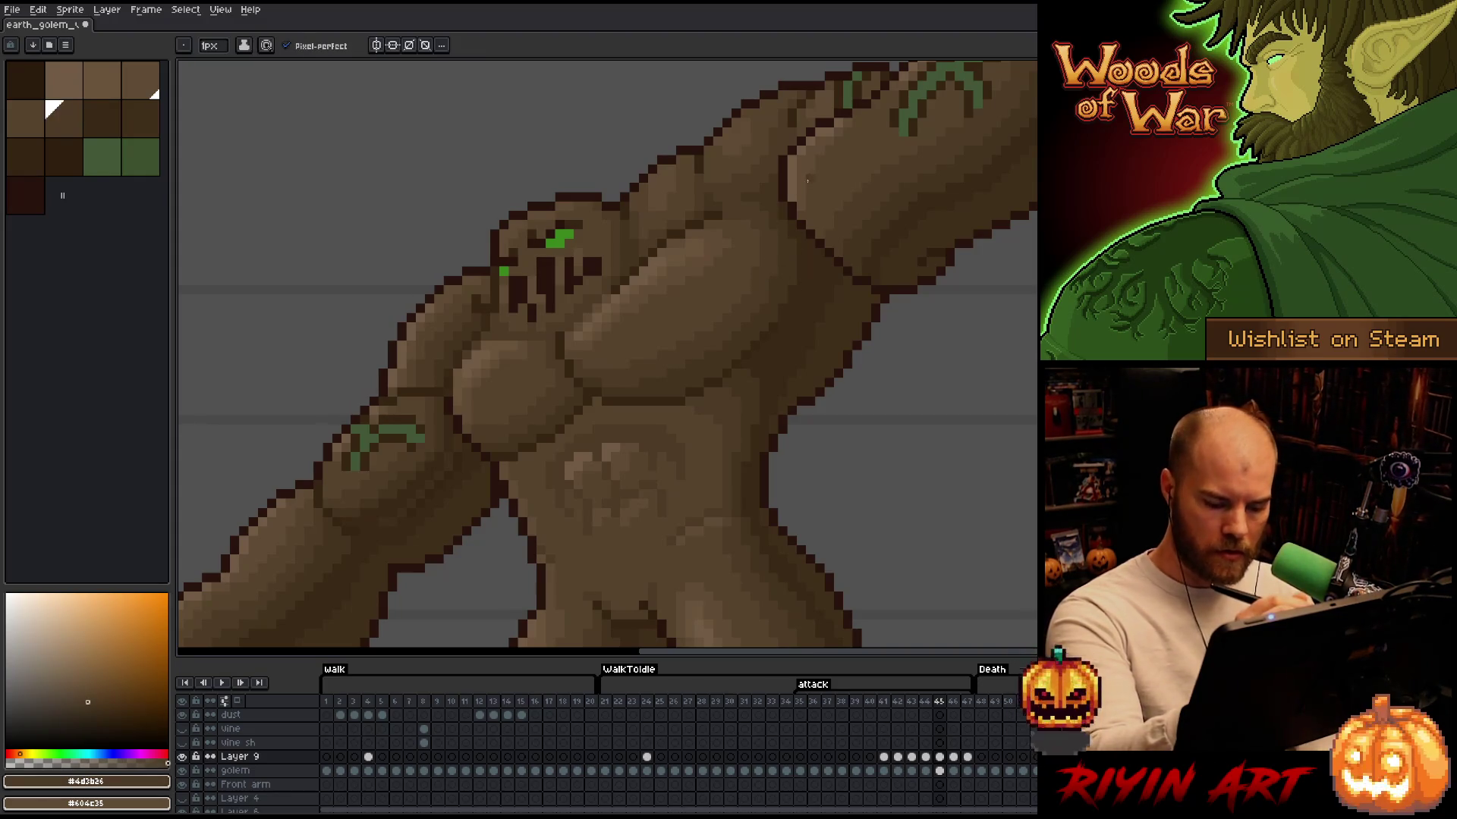
key("Right")
key("Right")
key("Left")
key("Left")
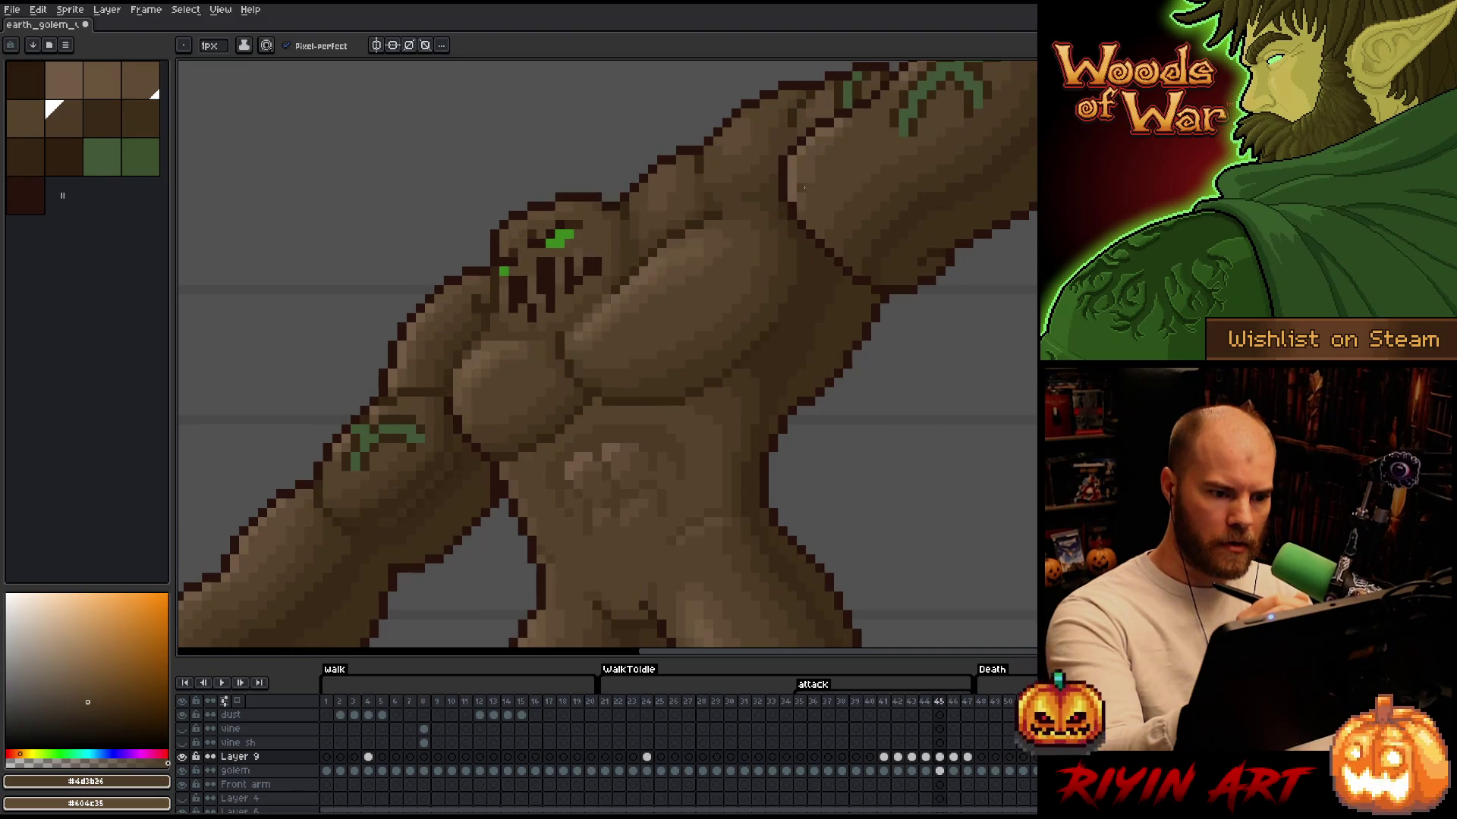
key("Left")
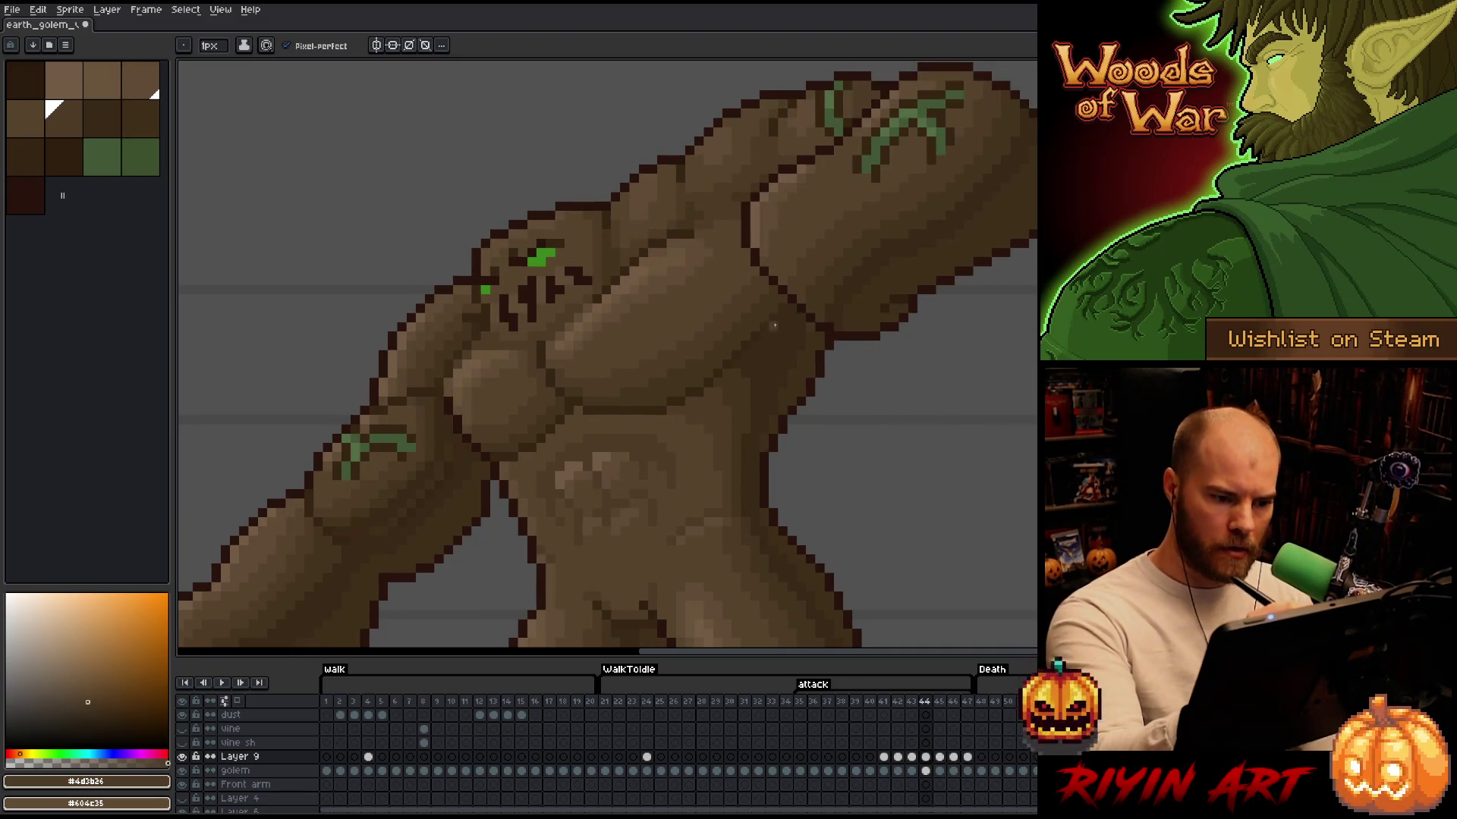
key("Left")
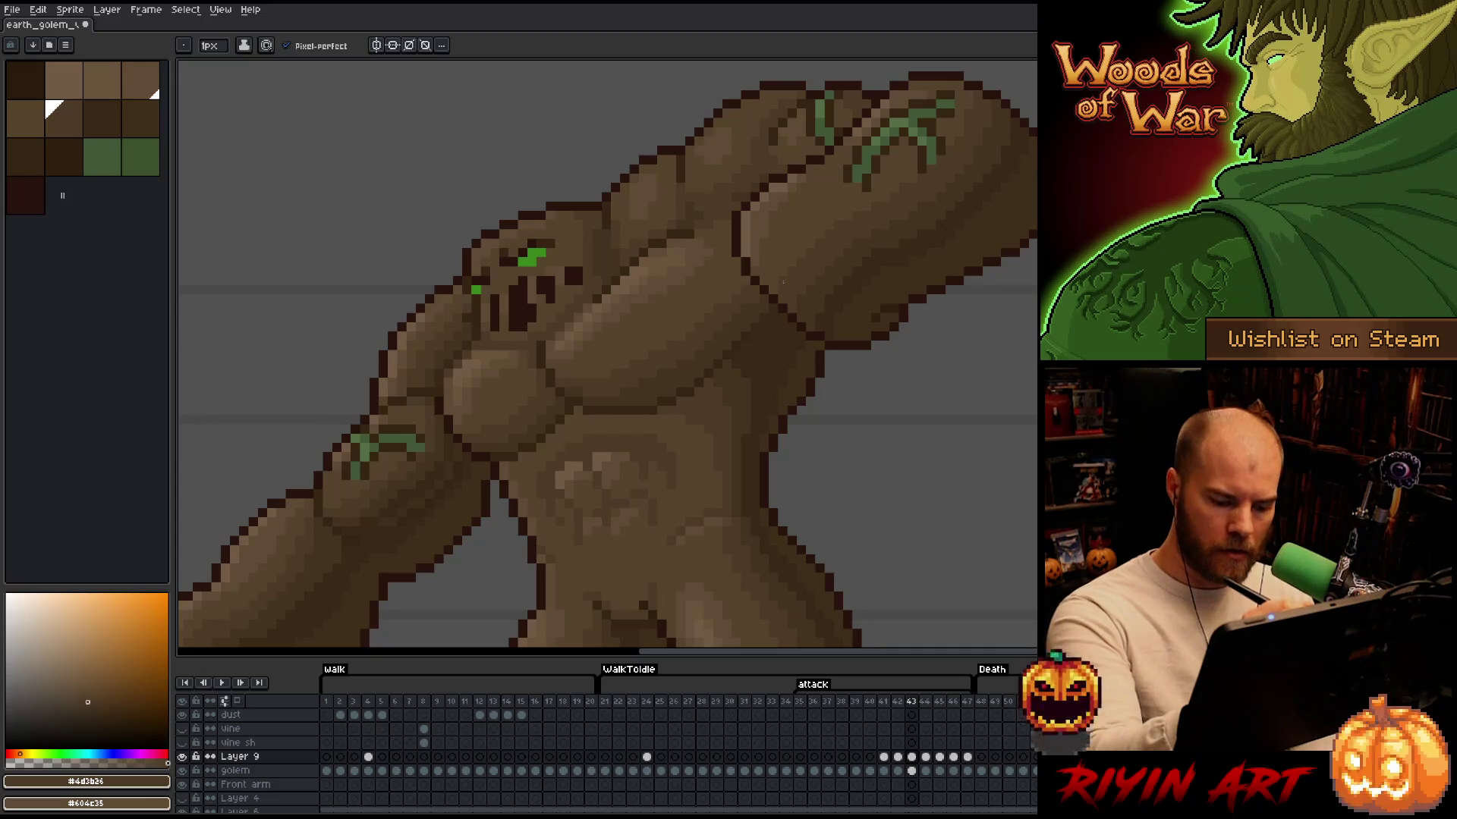
key("Right")
key("Right")
left_click(791, 301, "alt")
key("Right")
key("Left")
key("Left")
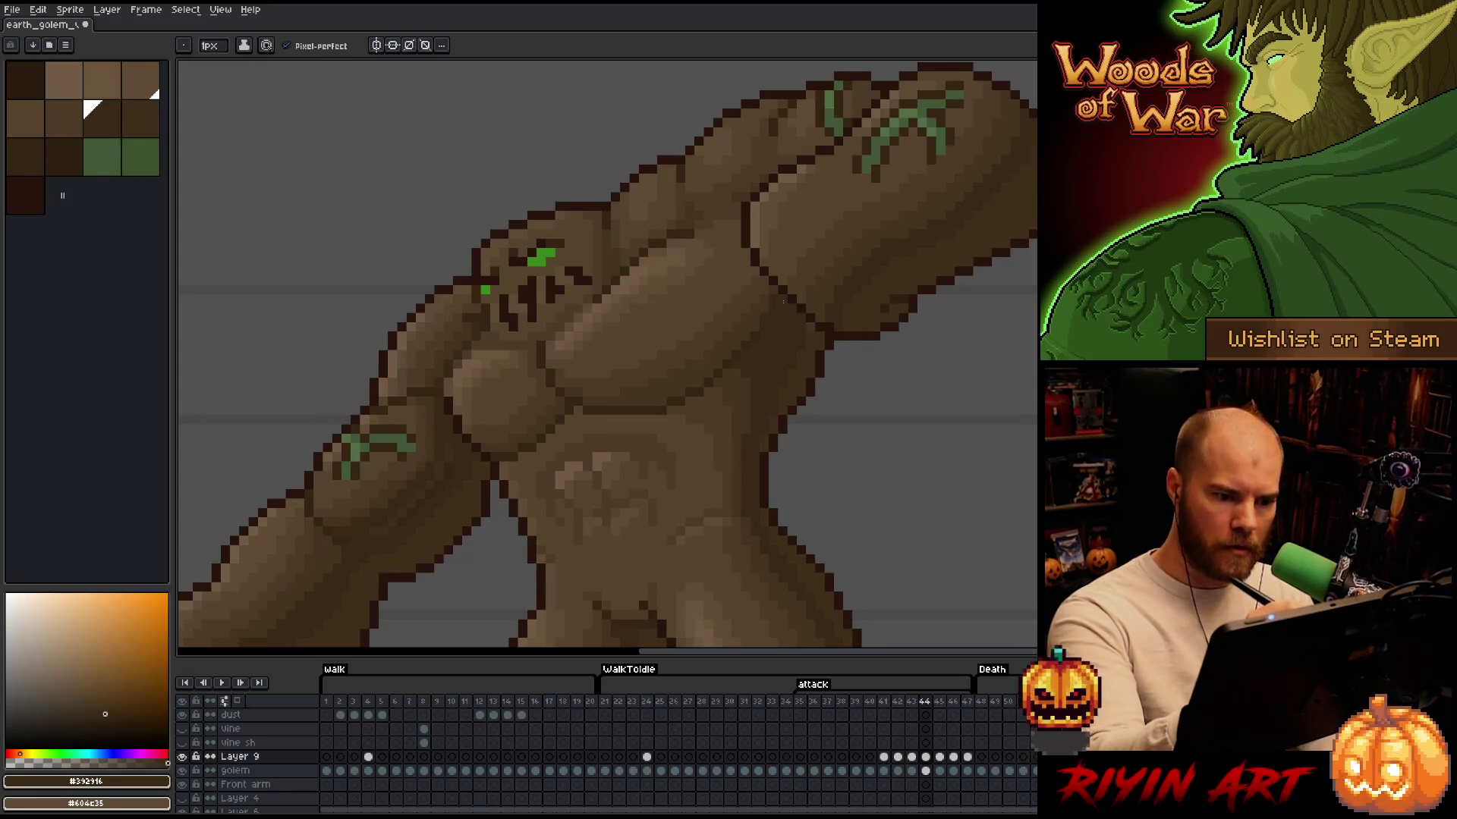
left_click(768, 307, "alt")
left_click(756, 260, "alt")
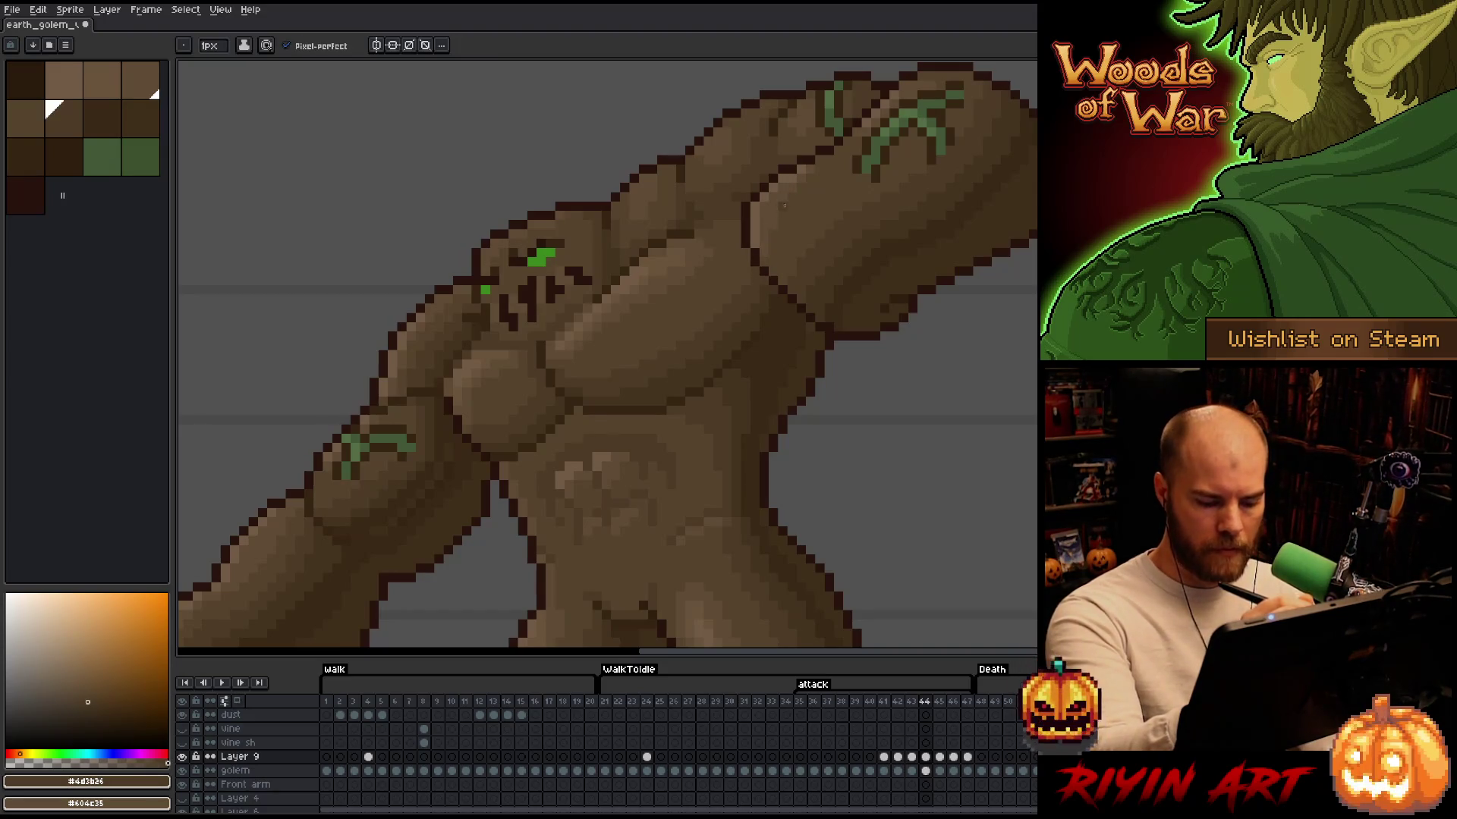
Shade frame 43 with #44331f, #4d3b26 and #392916, then touch up frame 44
key("Left")
left_click(756, 296, "alt")
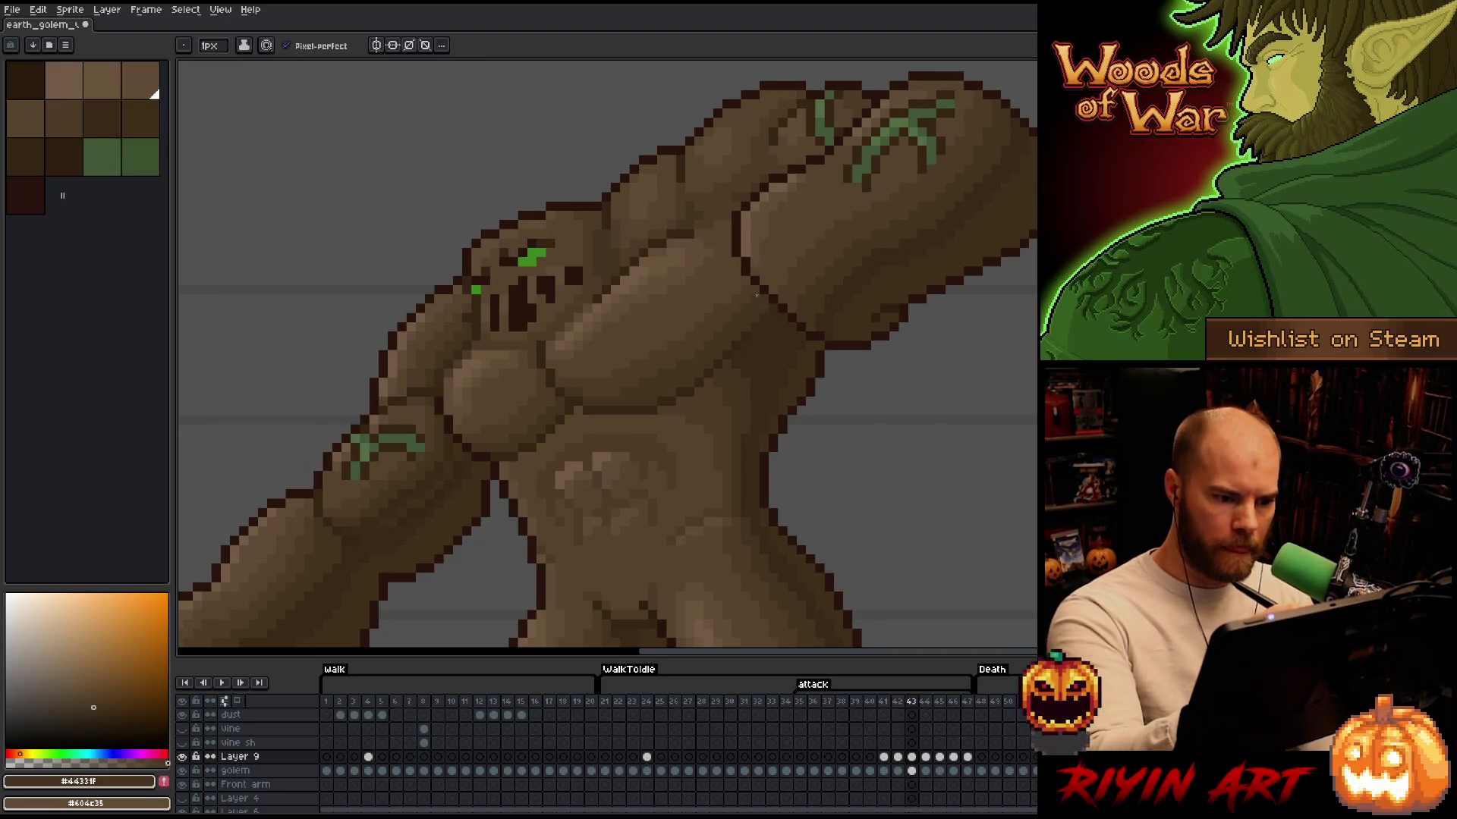
left_click(743, 286, "alt")
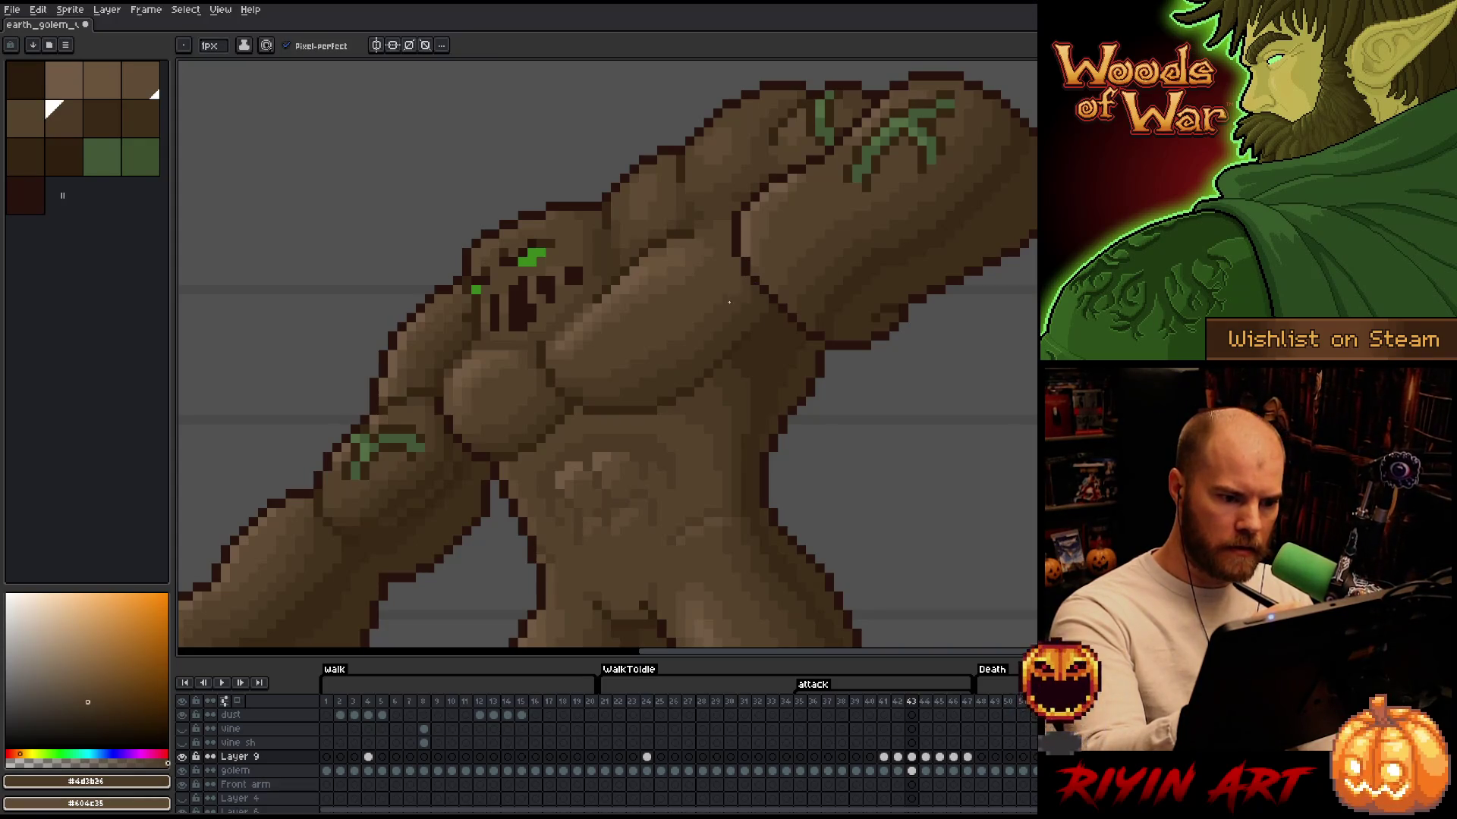
left_click(748, 299, "alt")
left_click(767, 306, "alt")
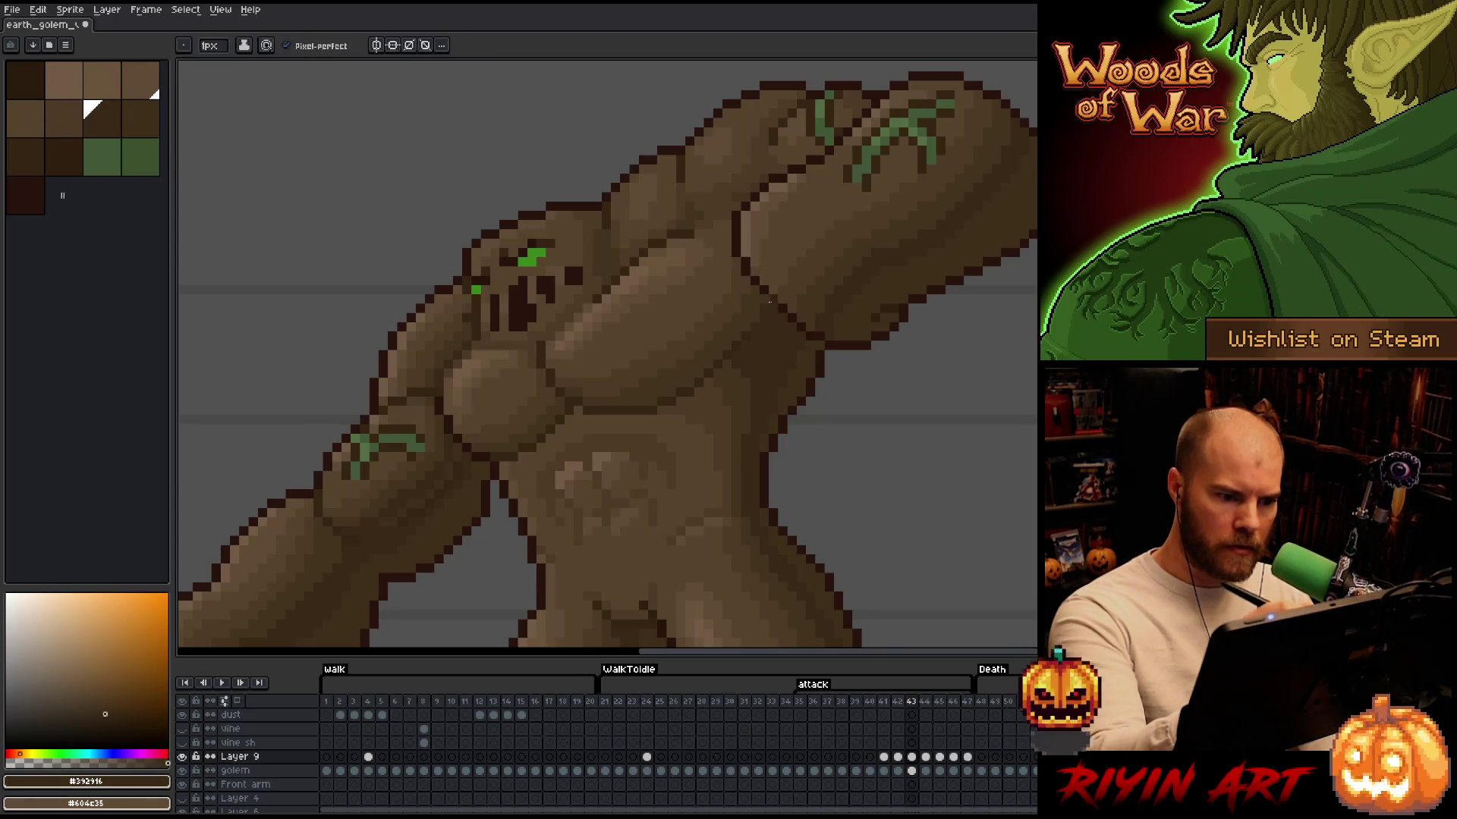
key("Left")
key("Right")
key("Right")
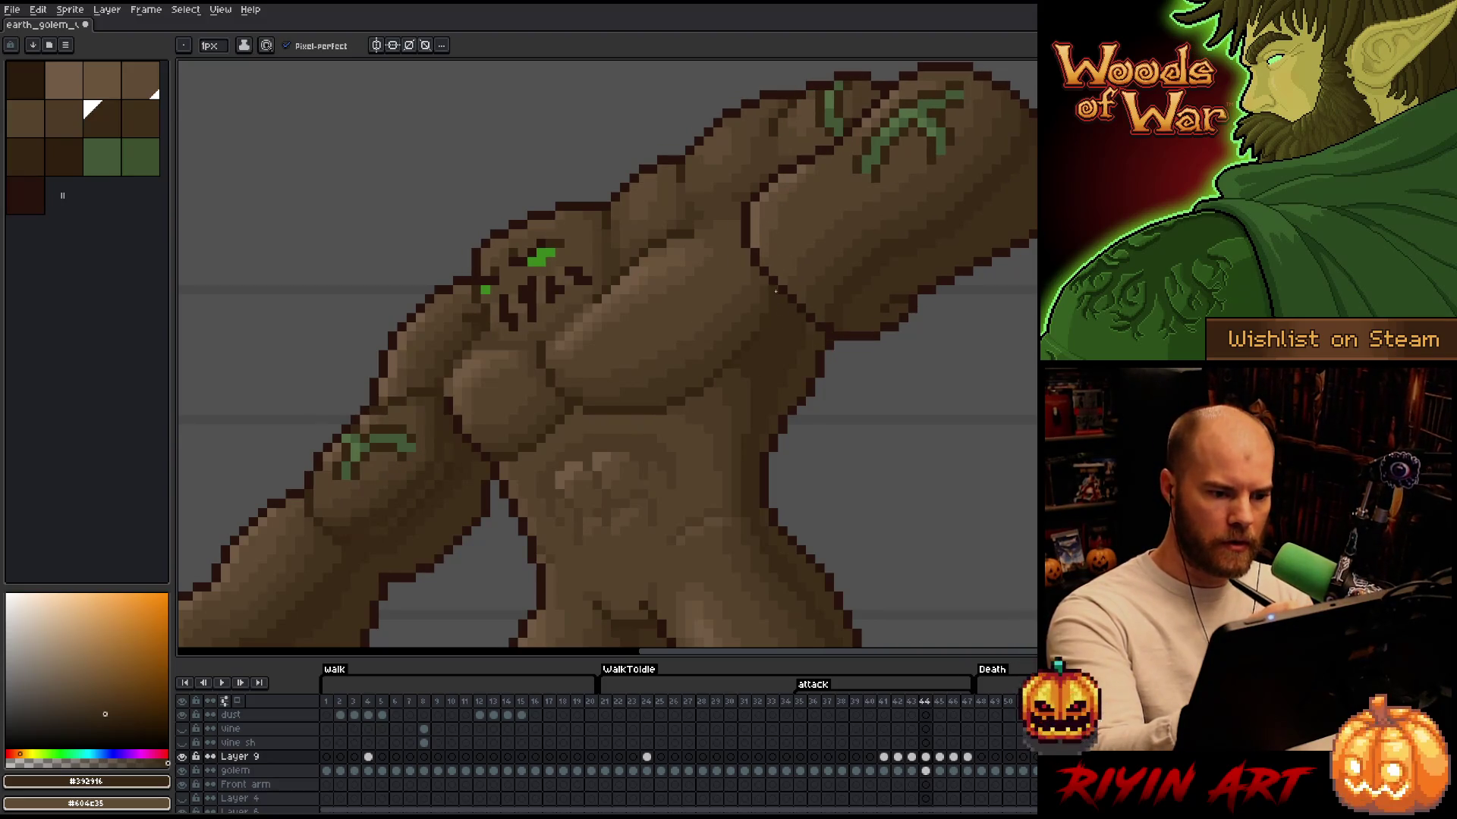
left_click(768, 287, "alt")
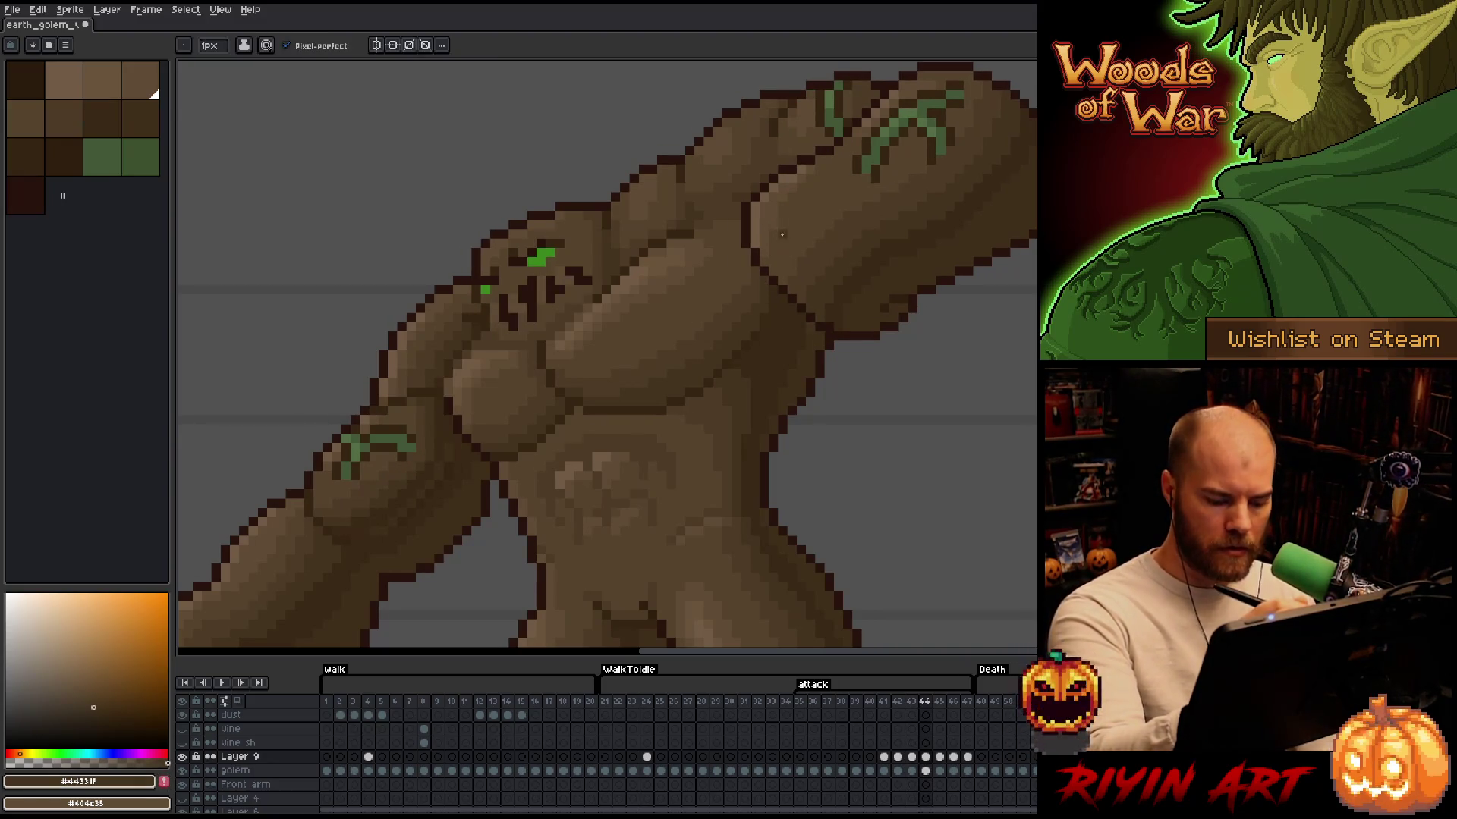
Add #4d3b26 on frame 44, compare frames 43–45 with the pencil, and move to frame 42
key("Left")
key("Right")
key("Right")
key("Left")
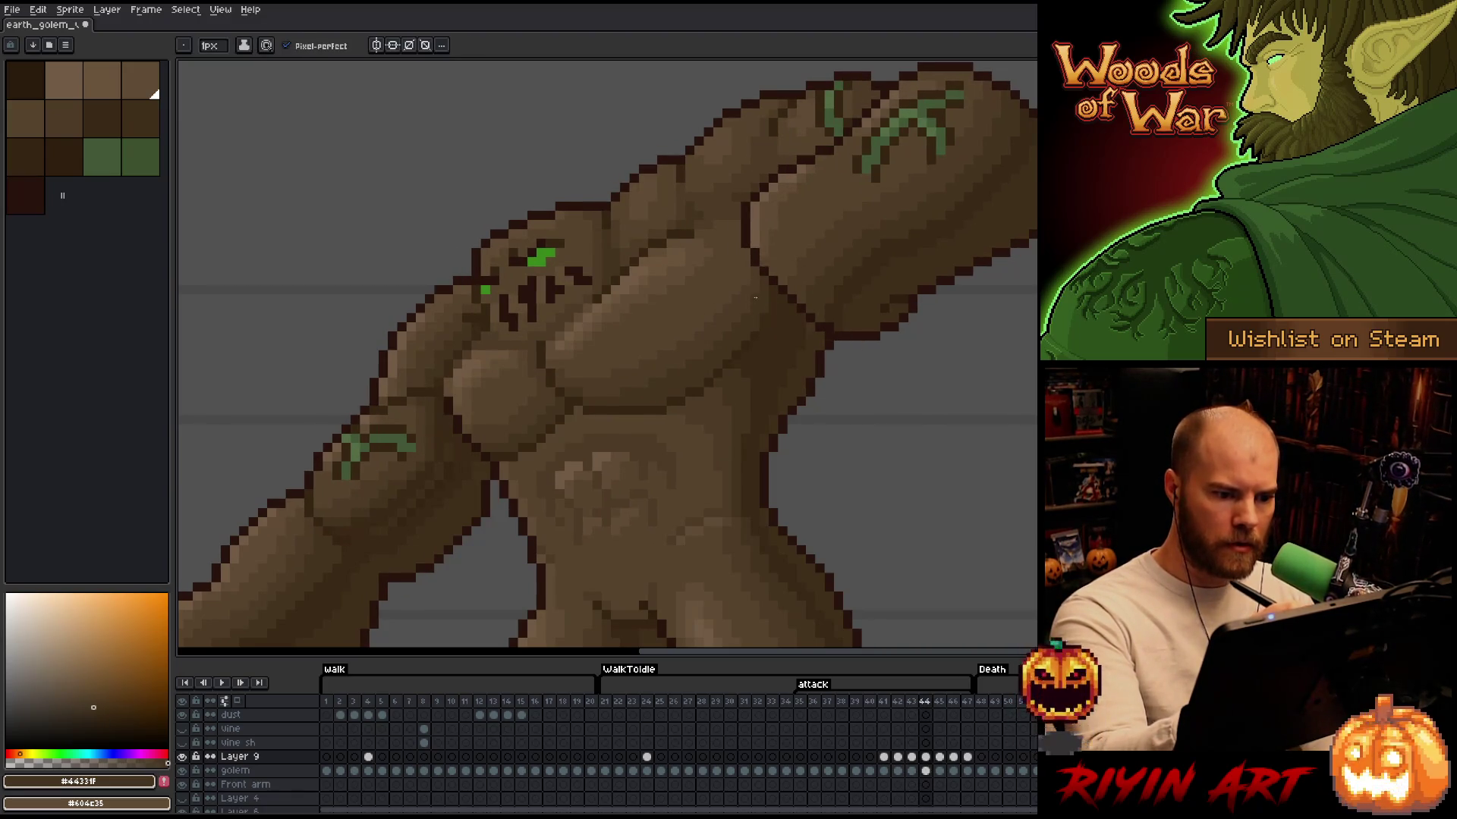
left_click(746, 266, "alt")
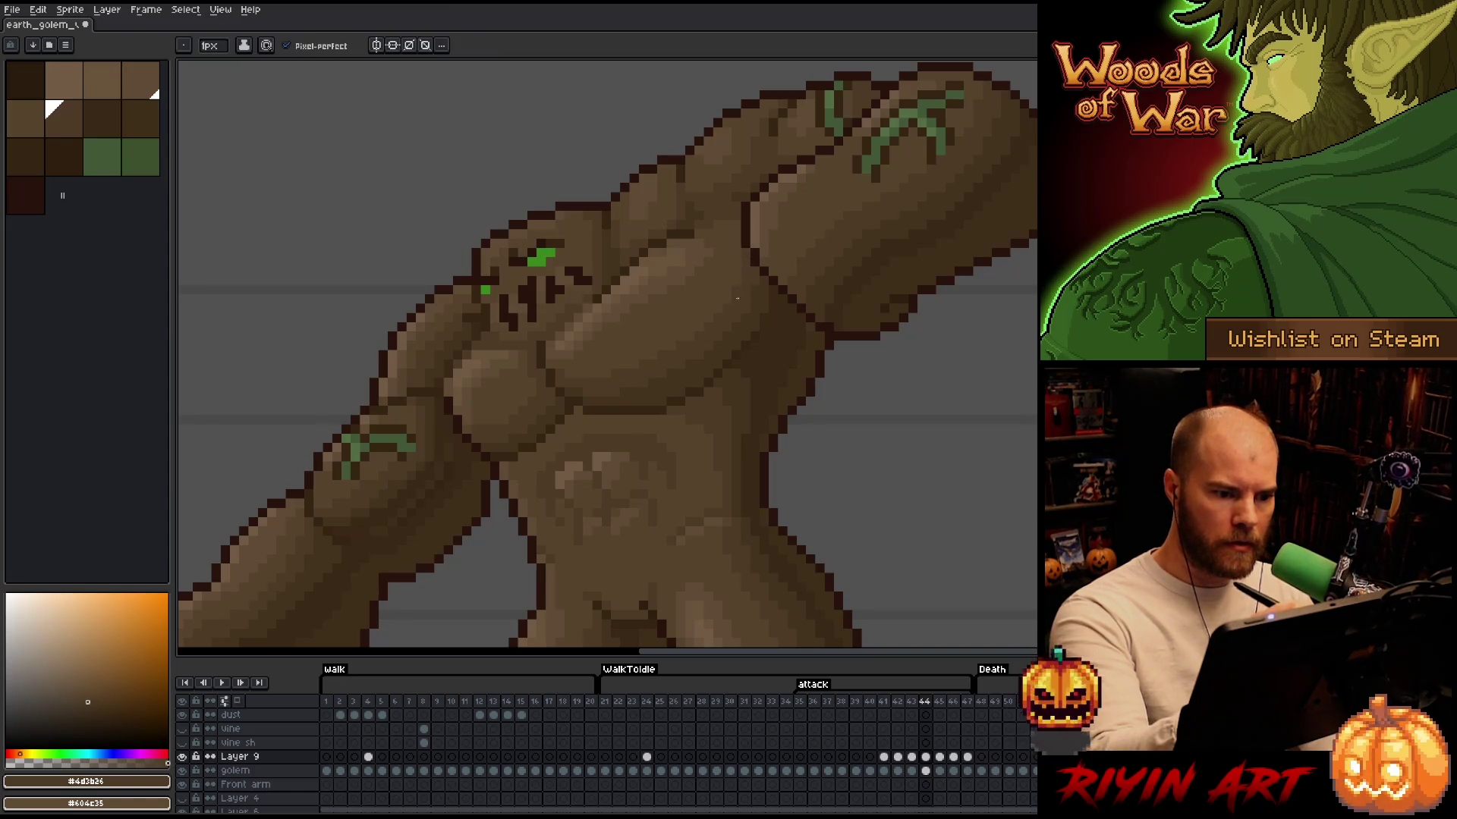
key("Left")
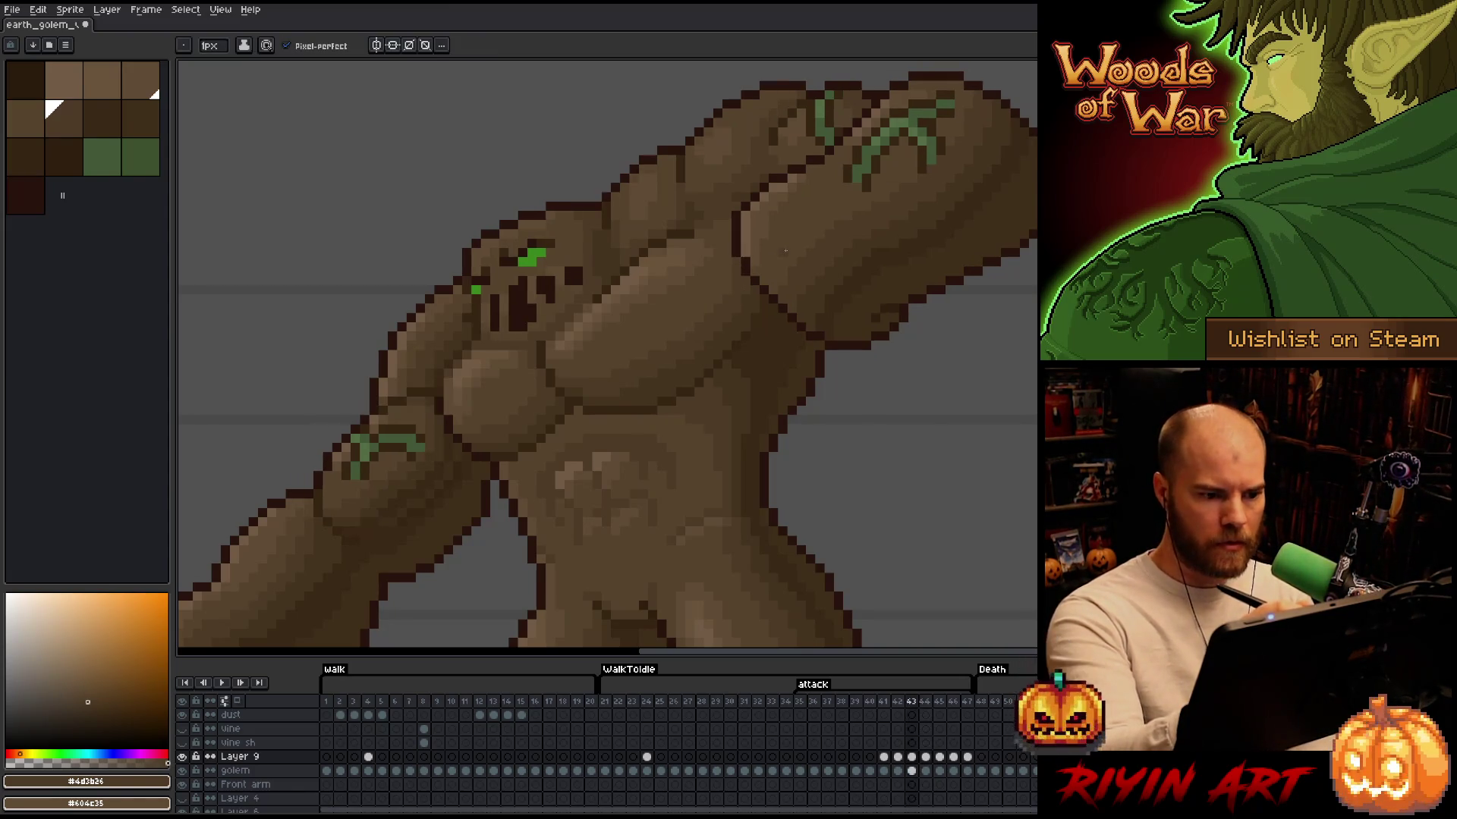
key("Left")
key("Left")
key("Right")
key("Right")
key("Right")
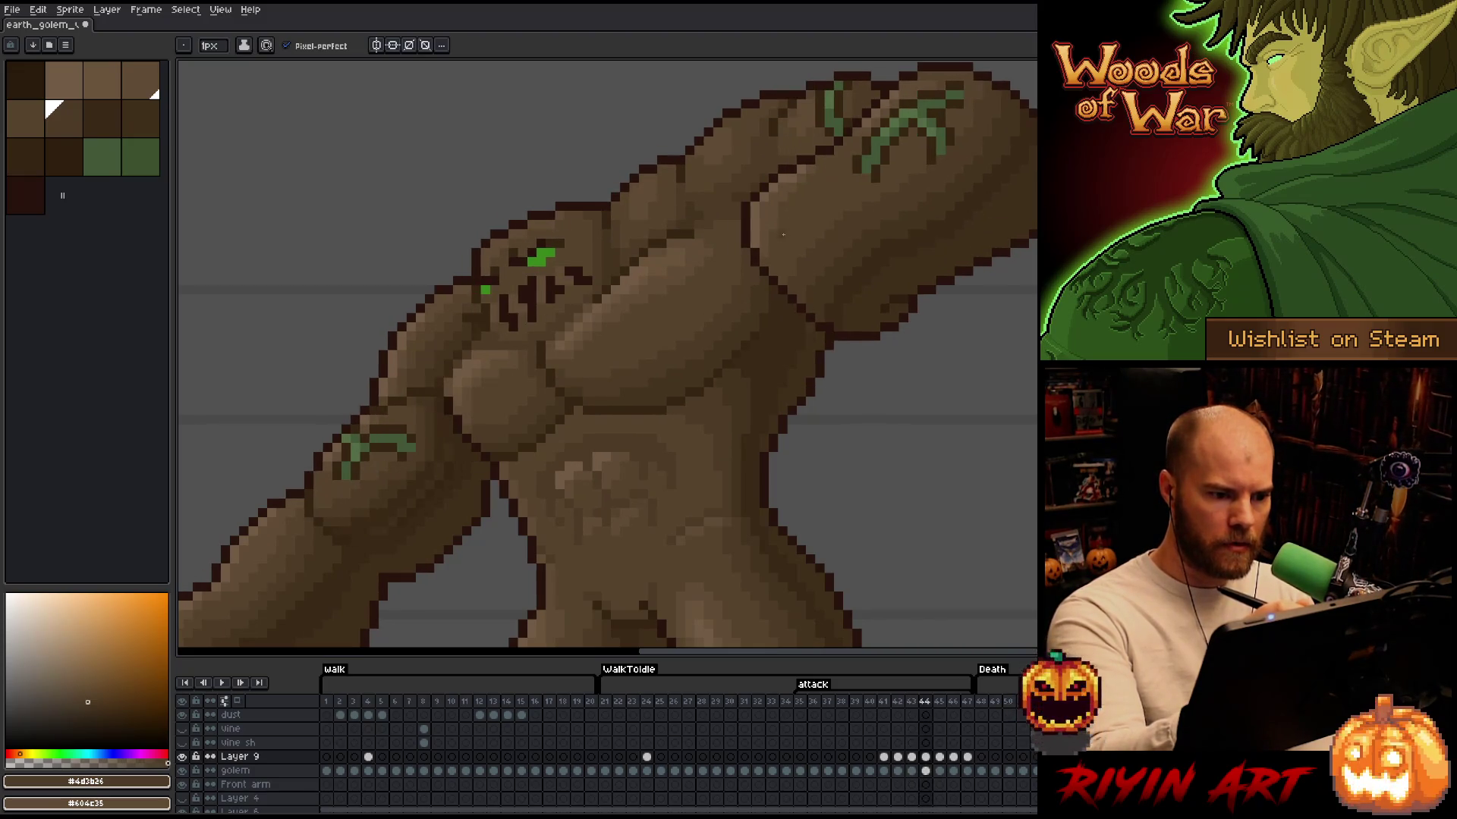
key("Left")
key("Right")
key("b")
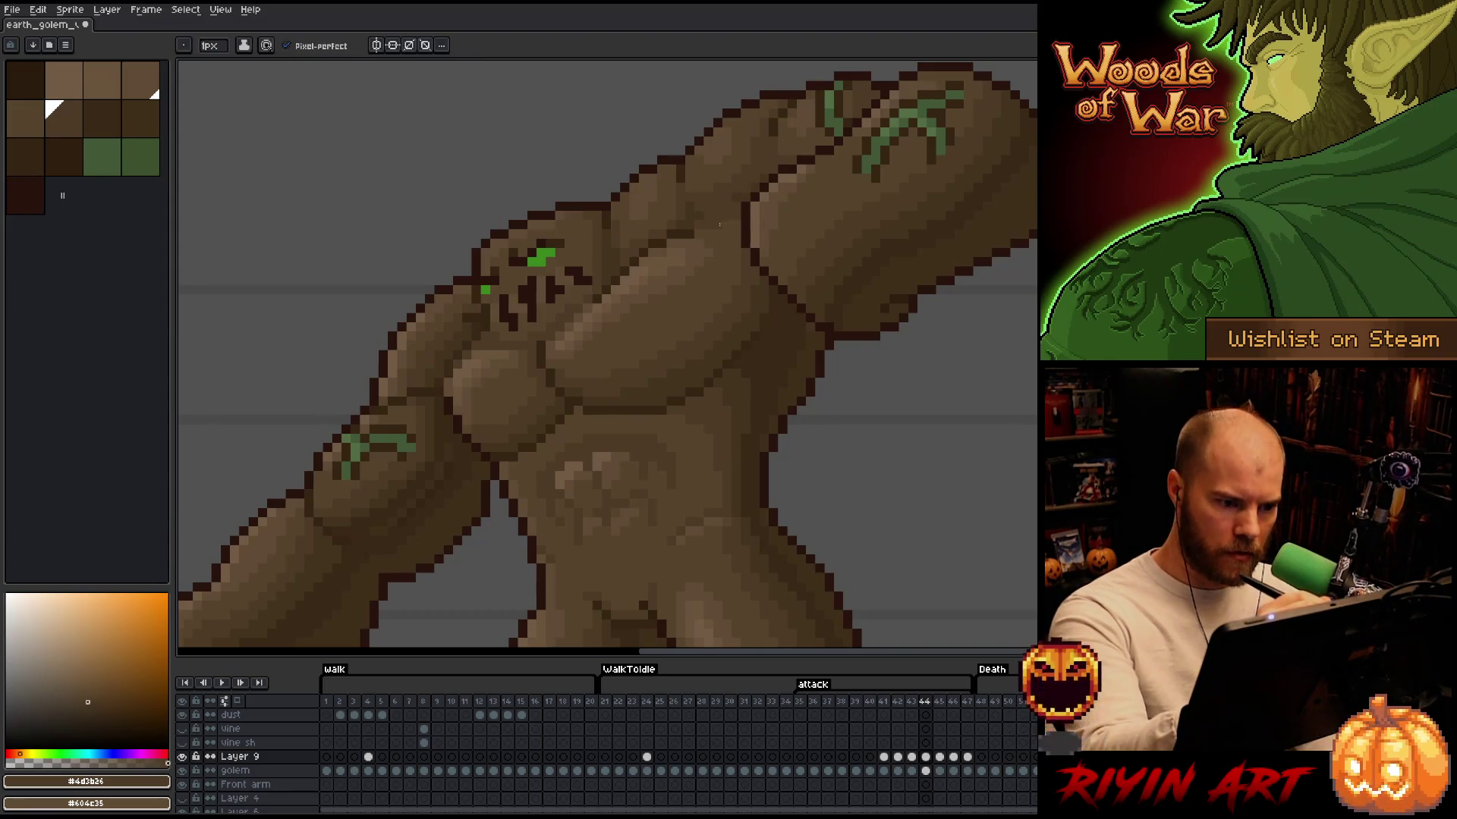
key("Right")
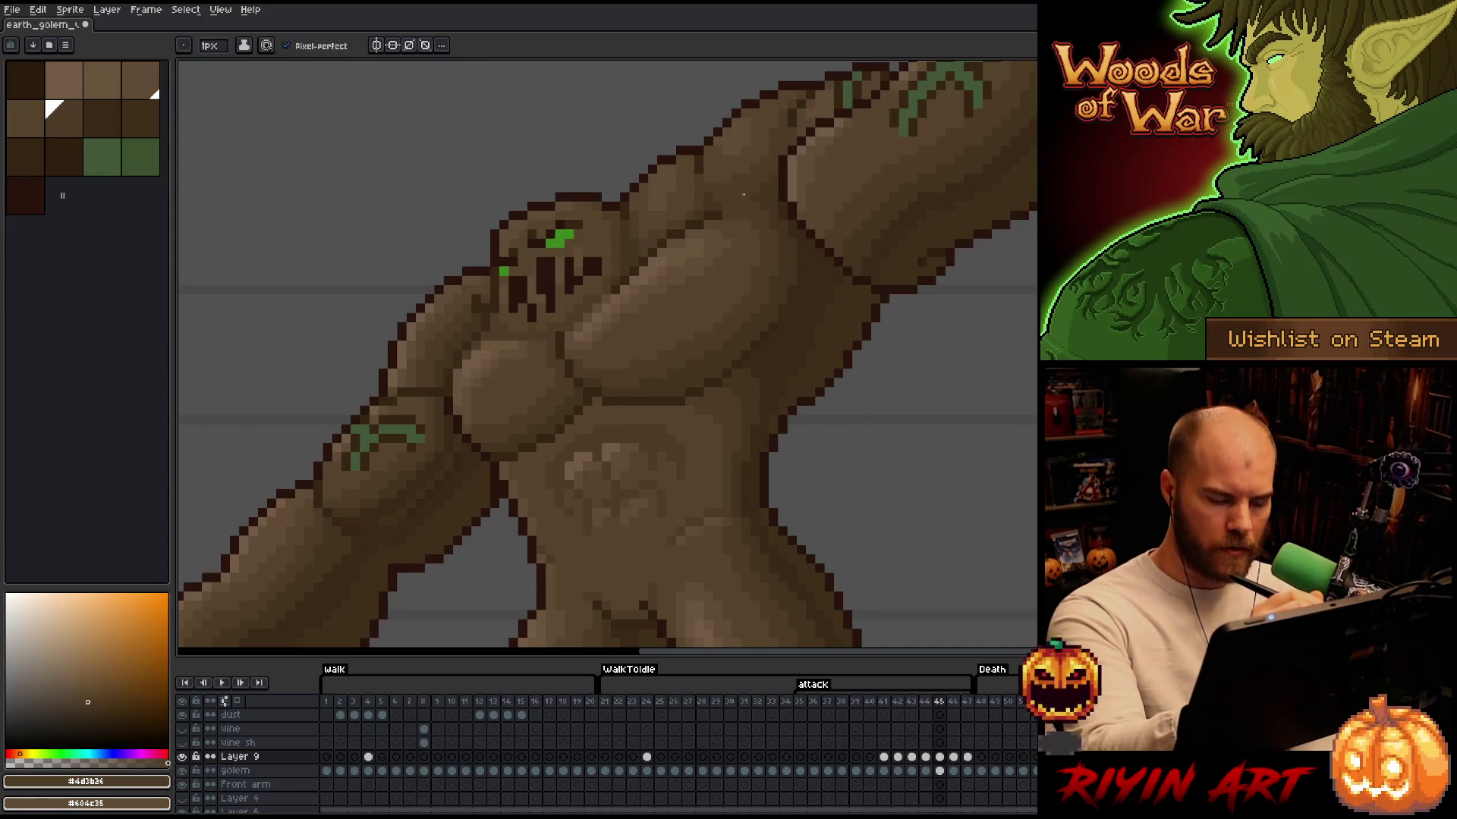
key("Left")
key("Left")
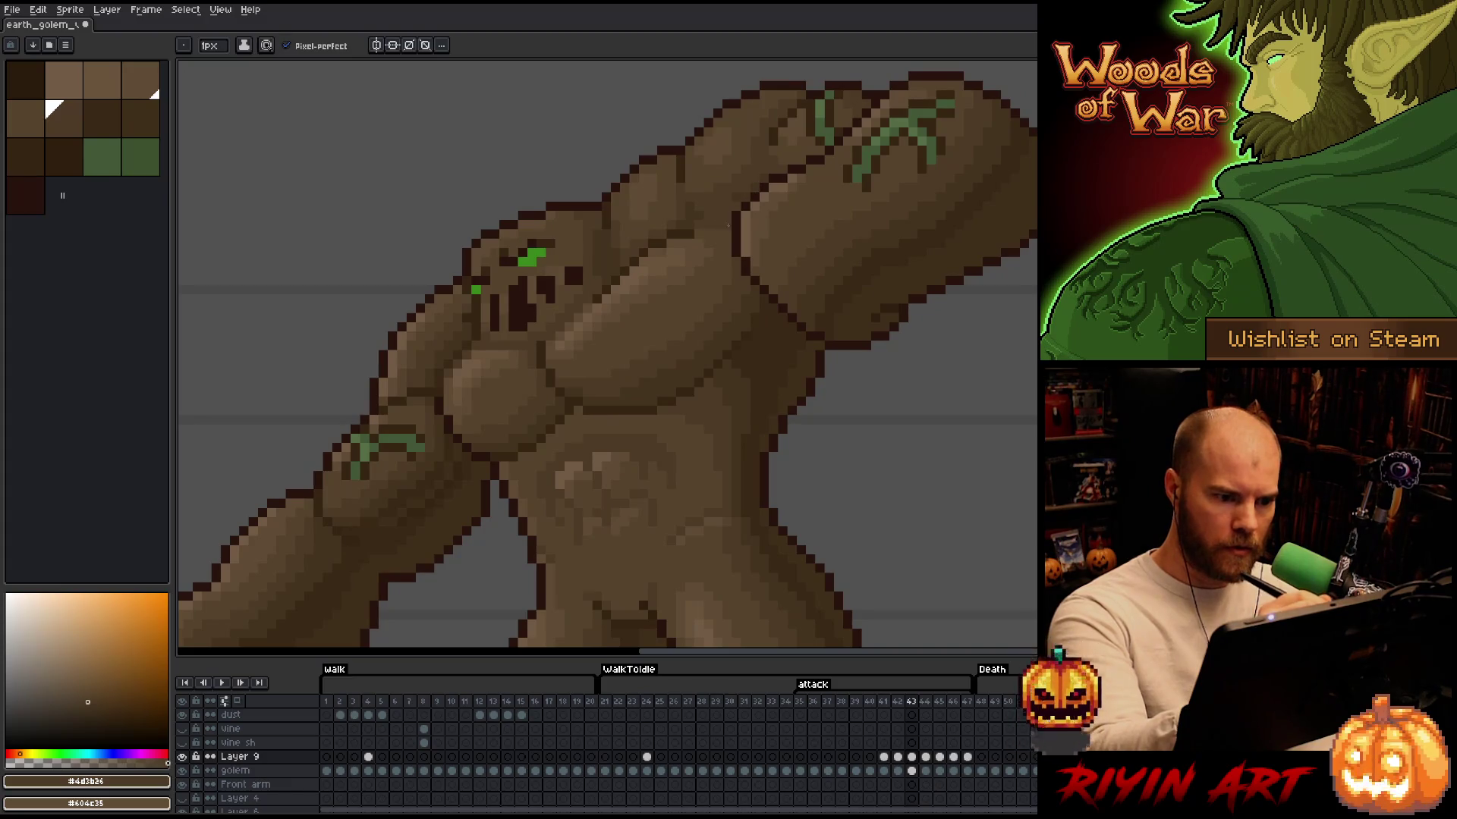
key("Left")
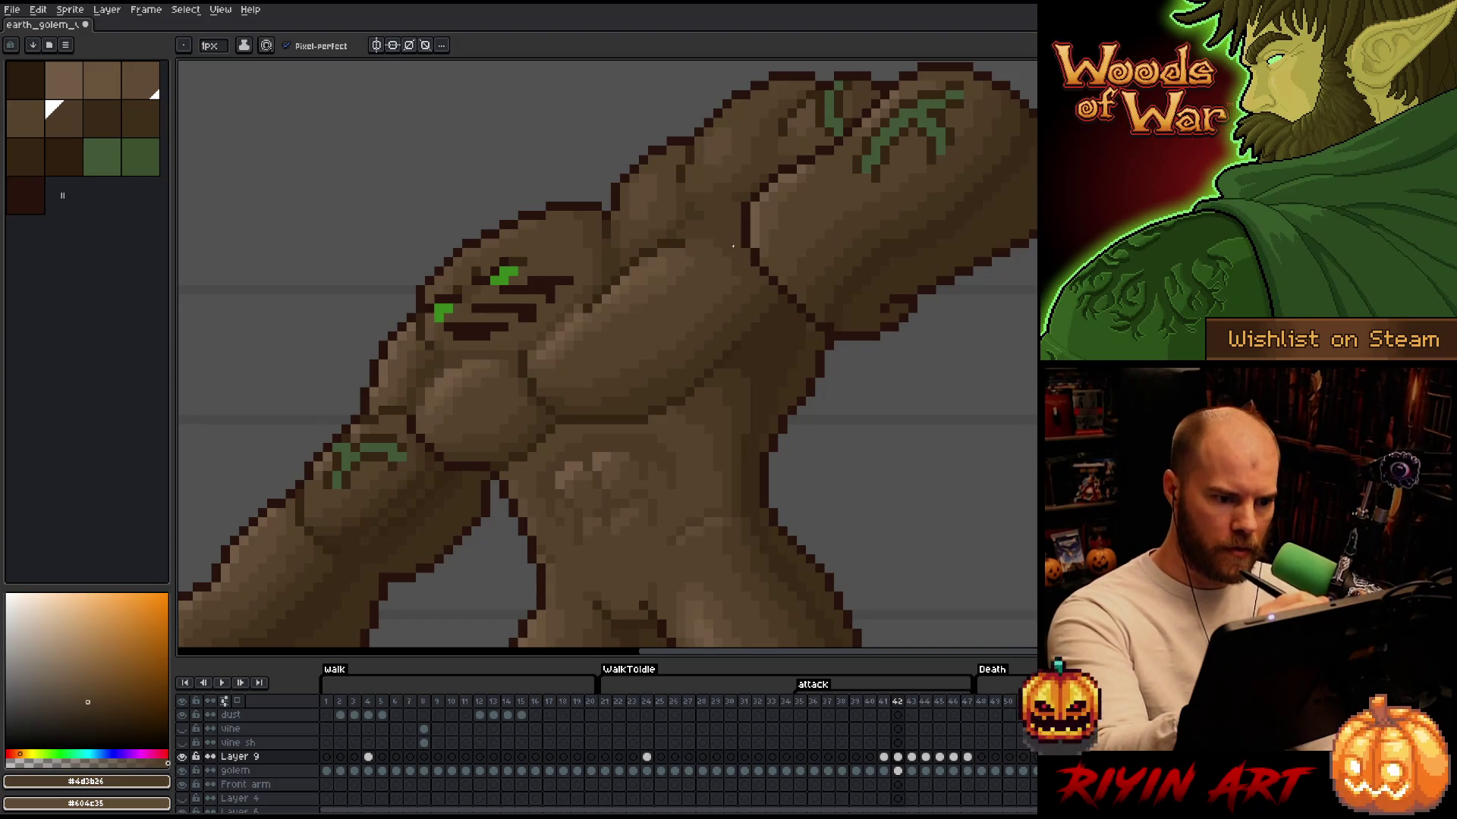
Repaint frame 42's chest and arm shading with #44331f, #392916 and #4d3b26
left_click(747, 300, "alt")
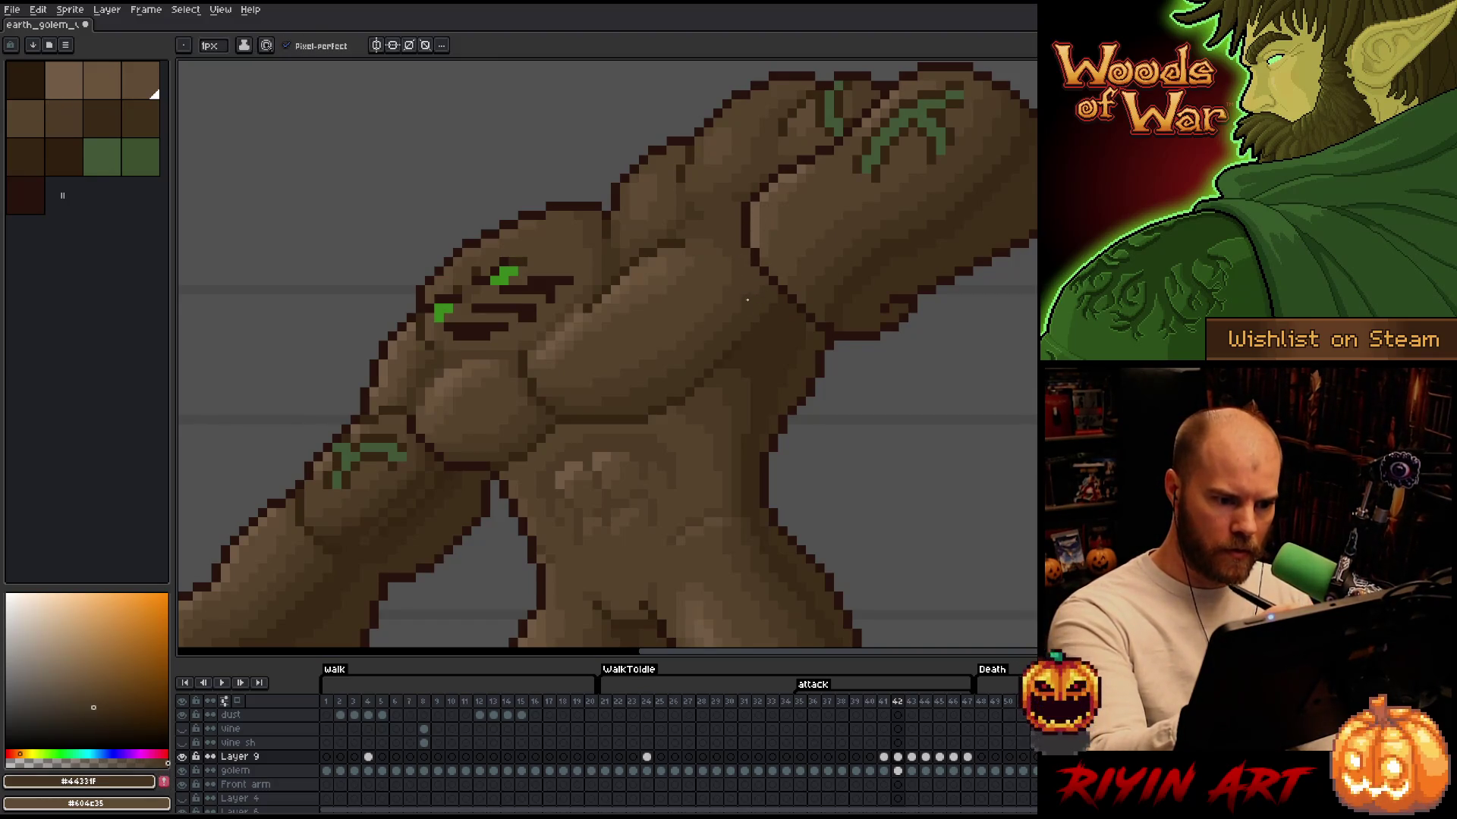
left_click(768, 309, "alt")
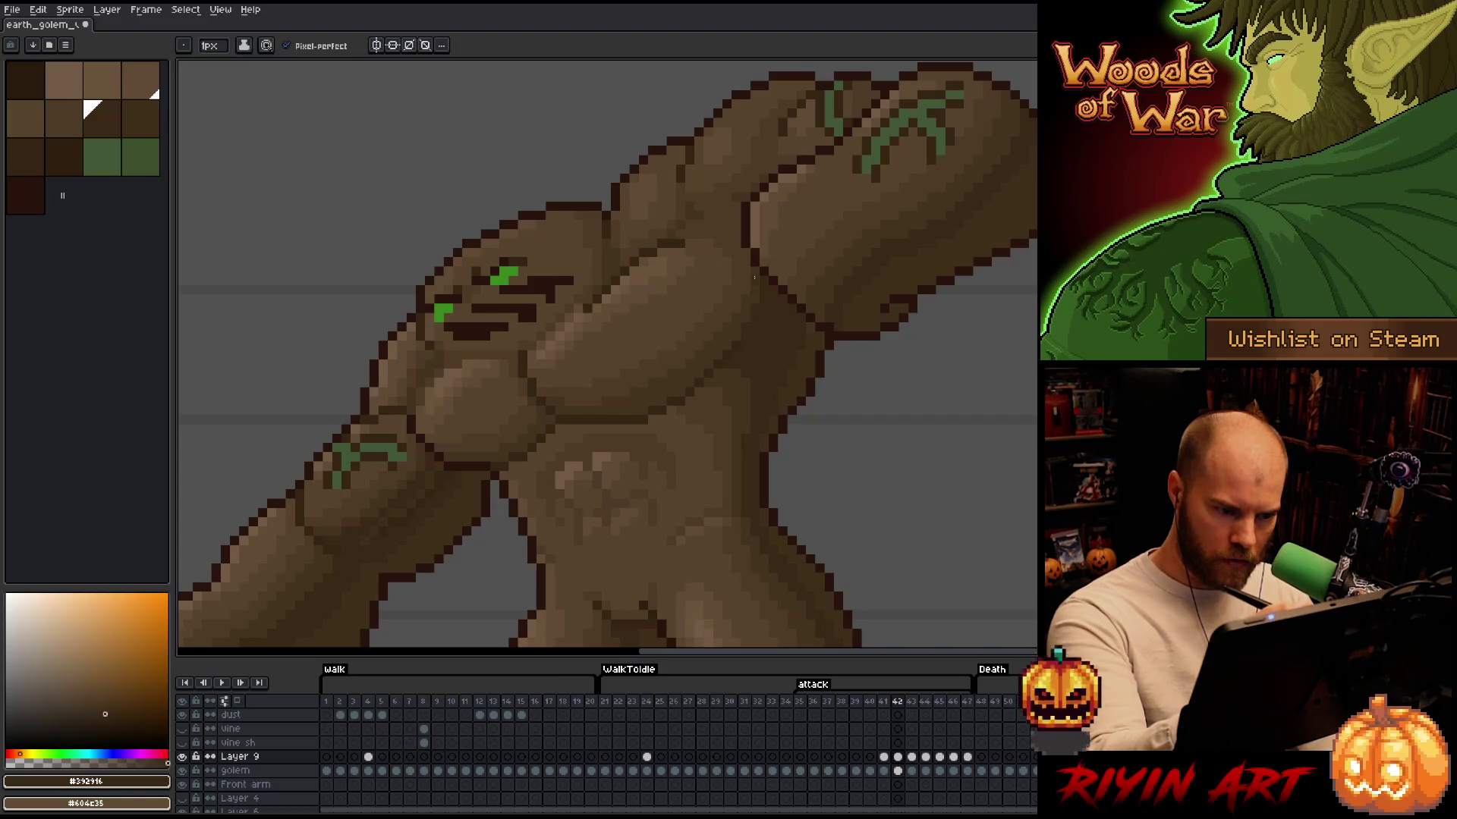
left_click(747, 277, "alt")
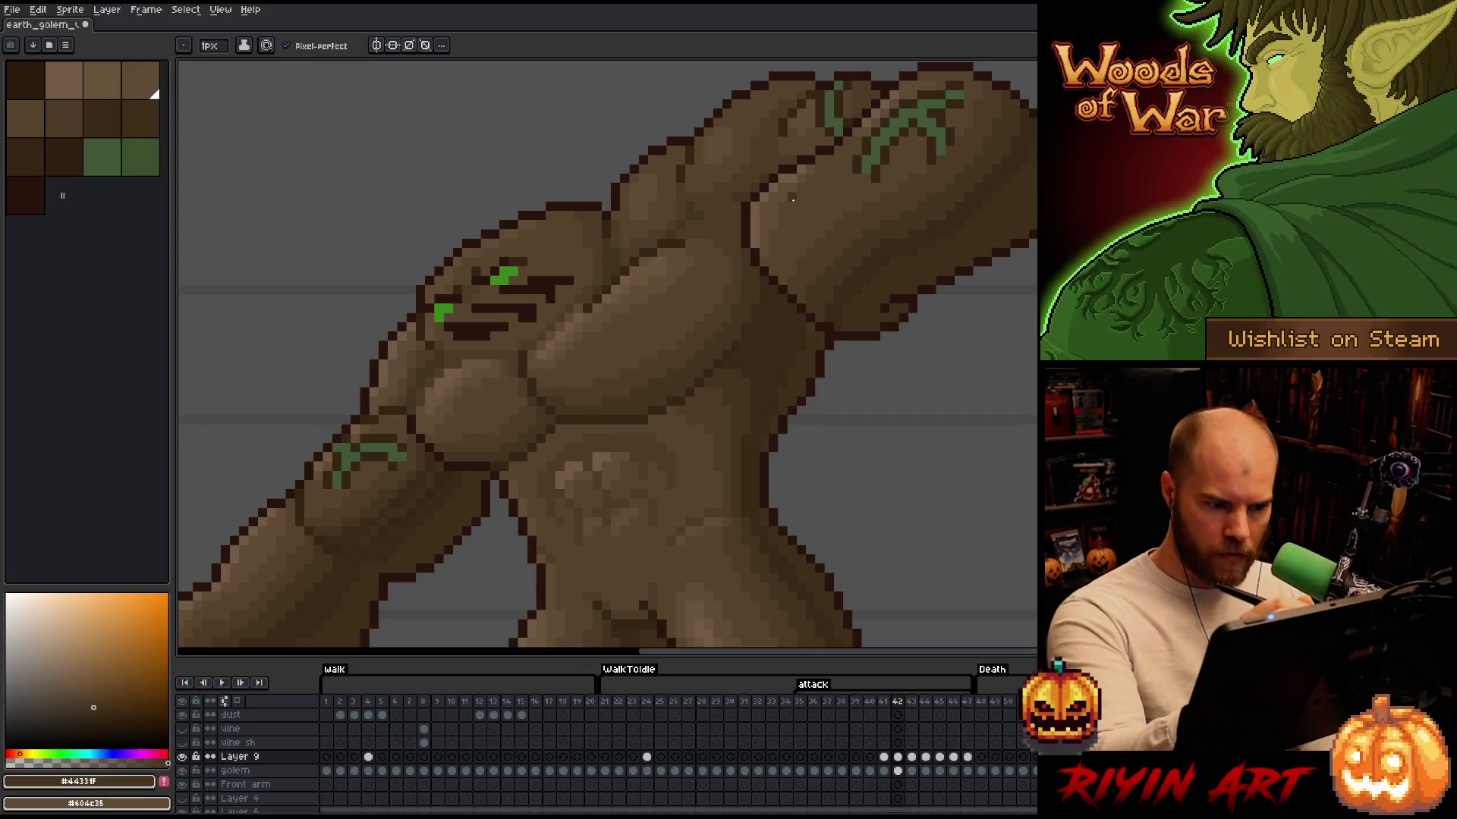
key("Left")
key("Right")
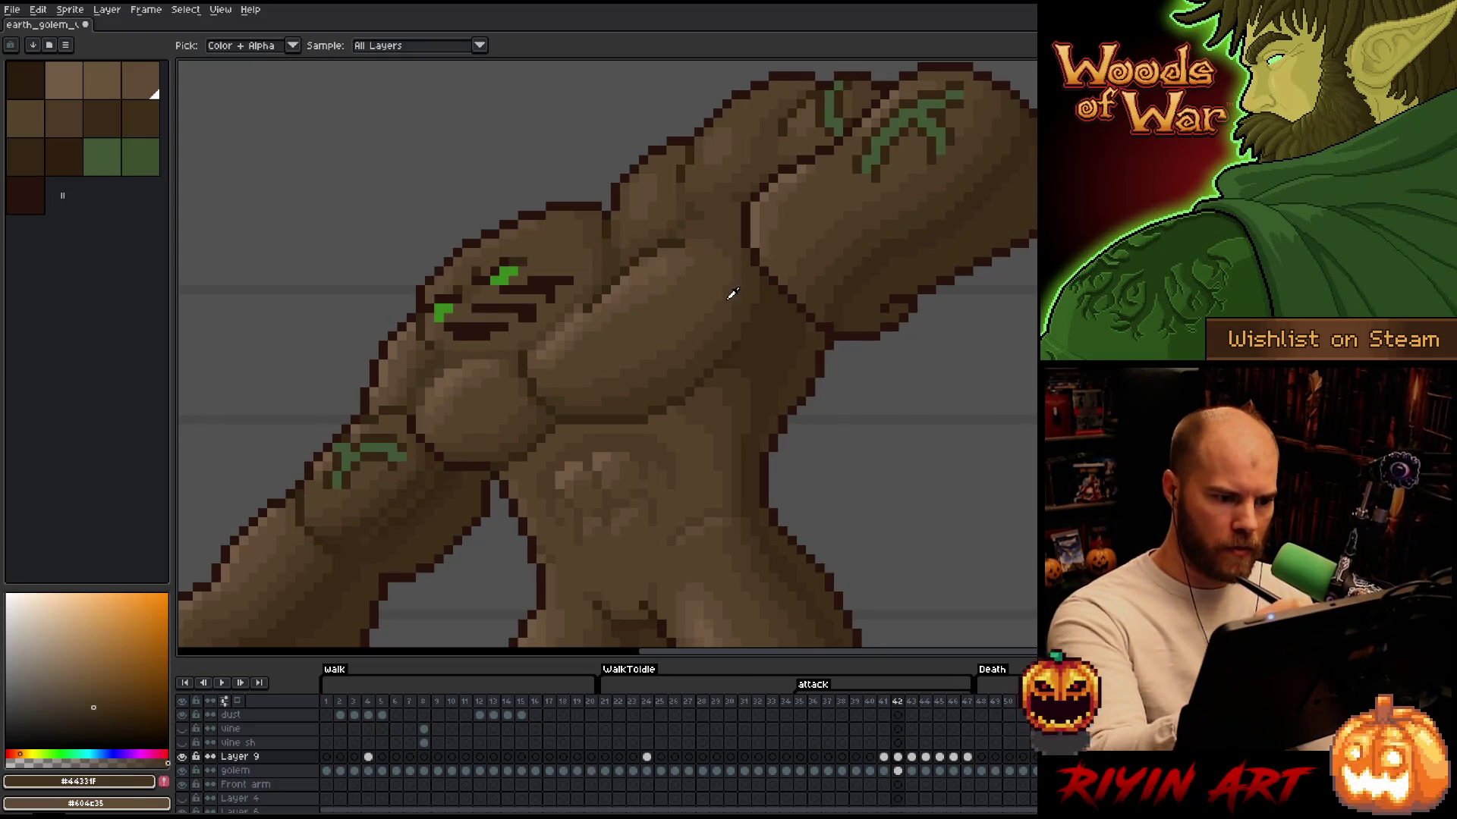
key("alt")
left_click(732, 294, "alt")
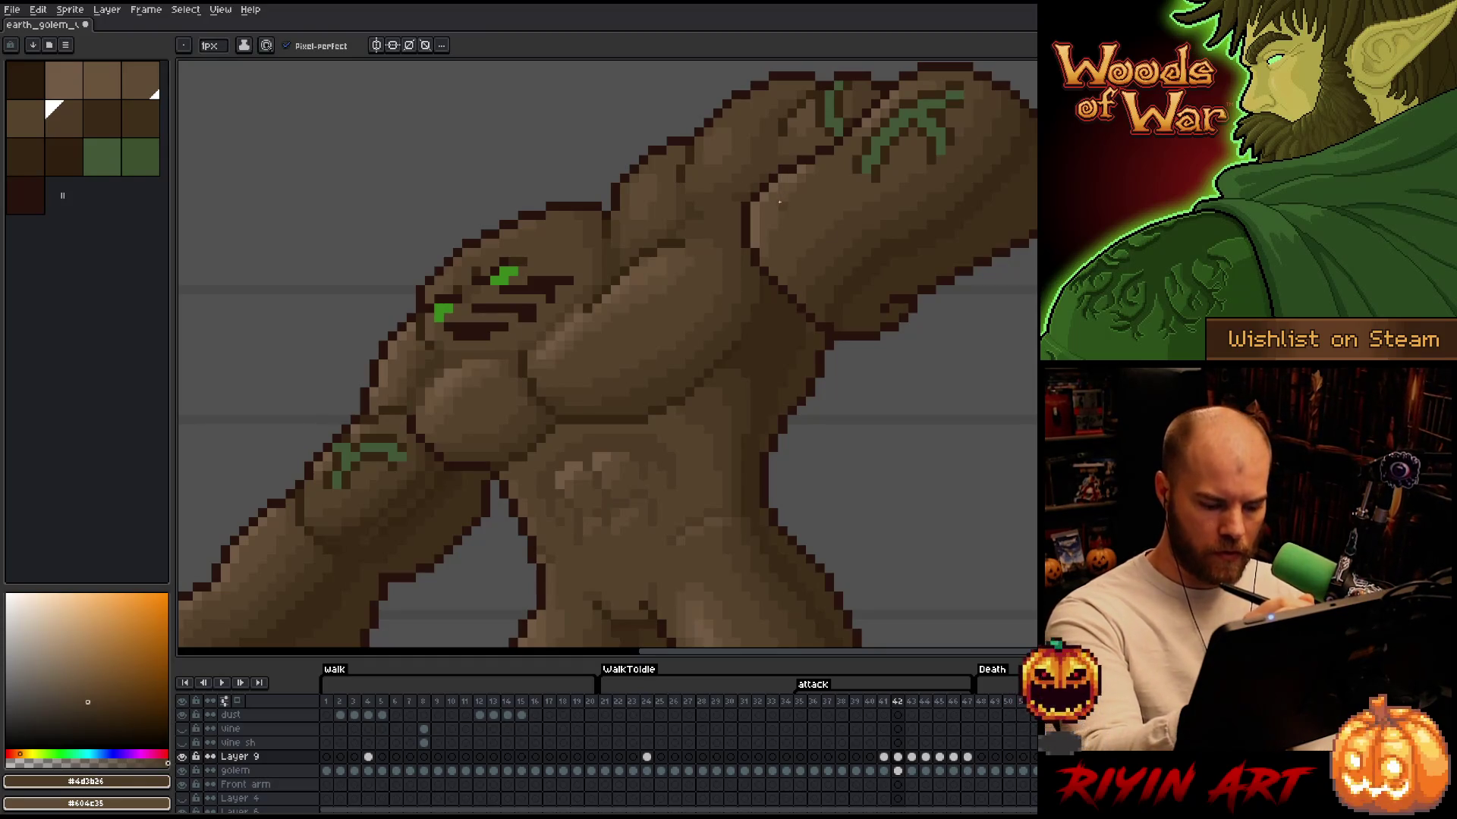
left_click(734, 220, "alt")
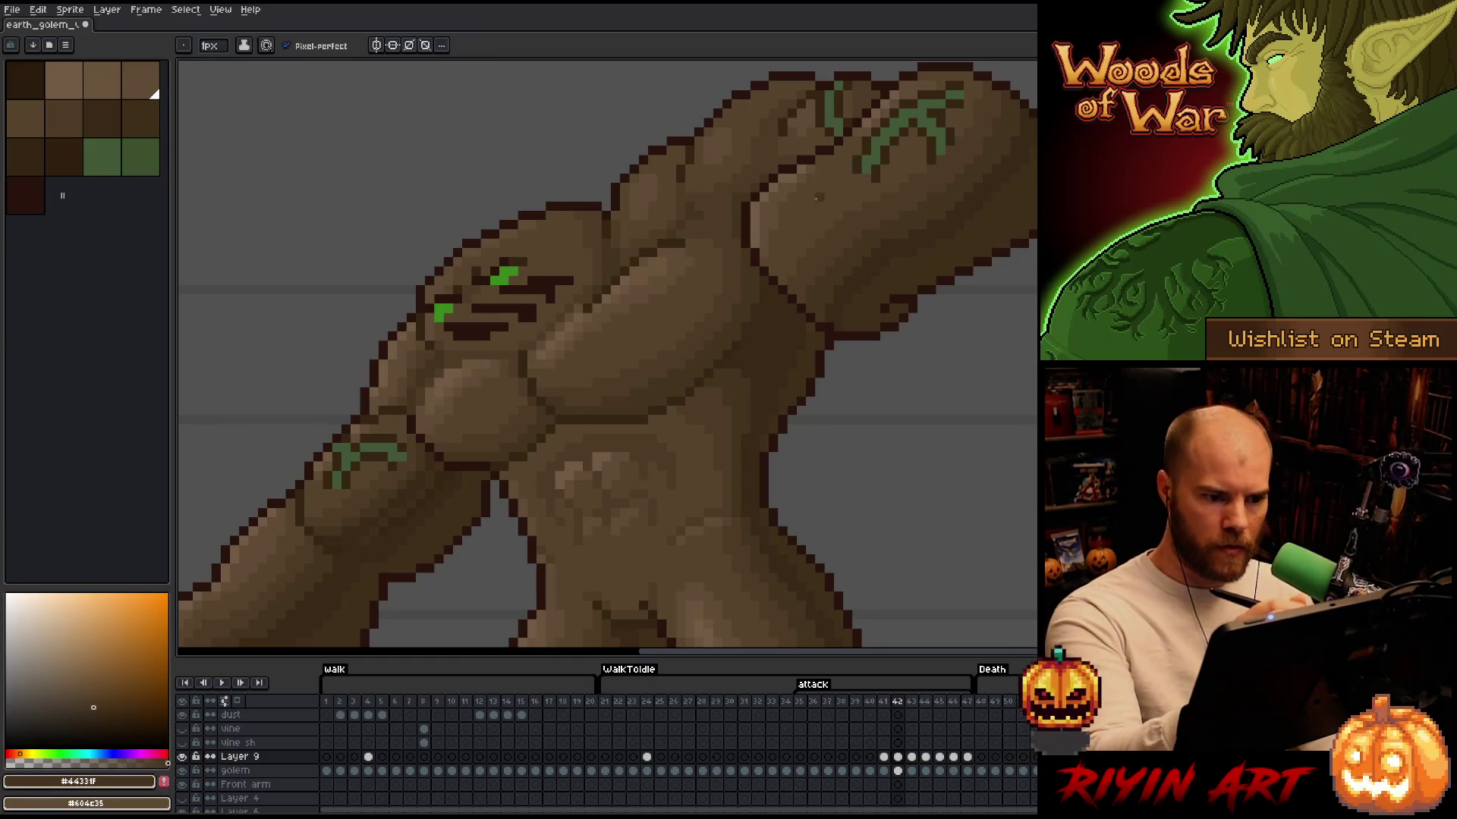
Flick between frames 41, 42 and nearby frames to compare the shading
key("Left")
key("Right")
key("Left")
key("Right")
key("Left")
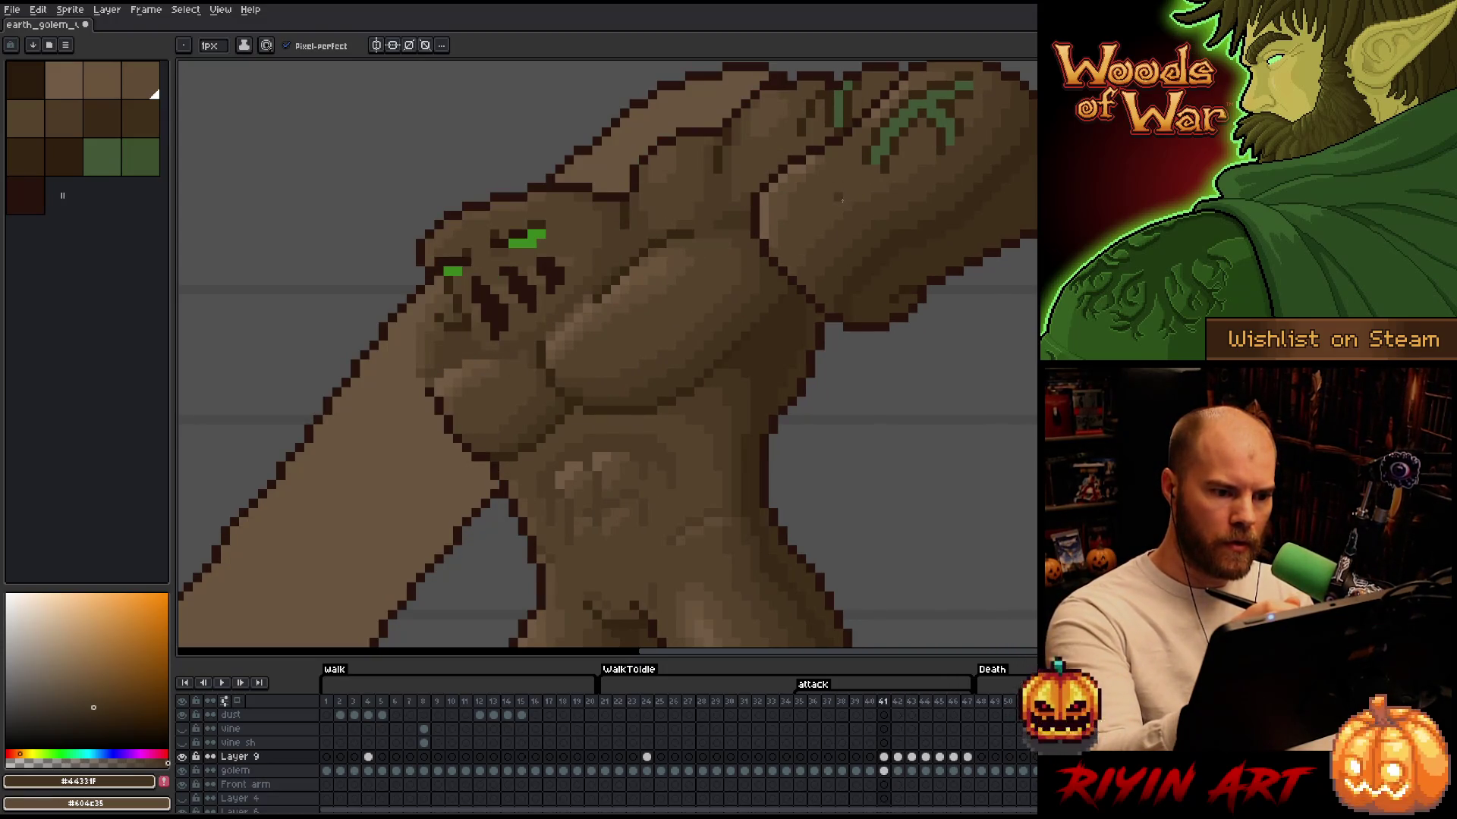
key("Right")
key("Right")
key("Right")
key("Left")
key("Left")
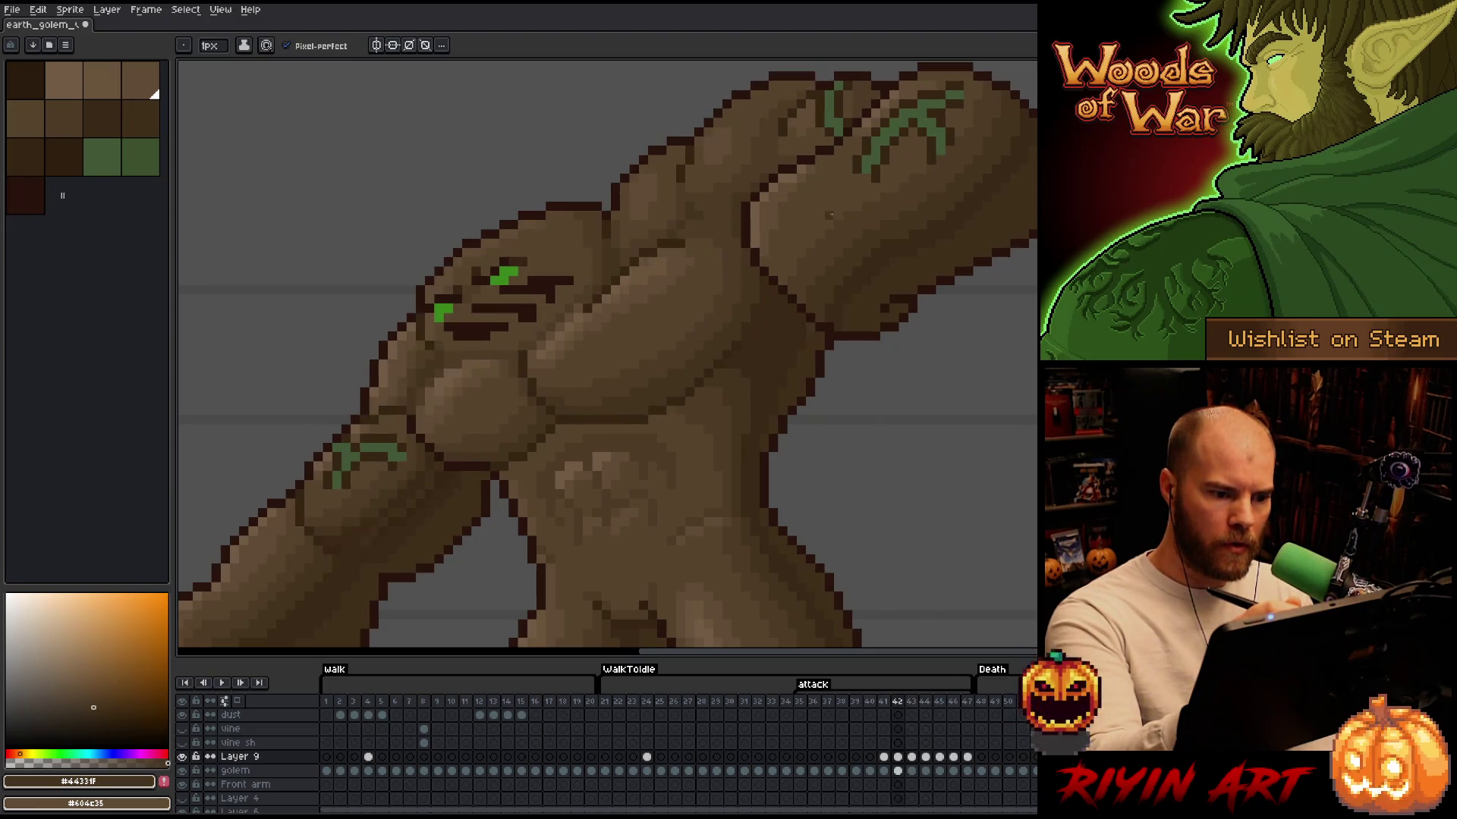
key("Right")
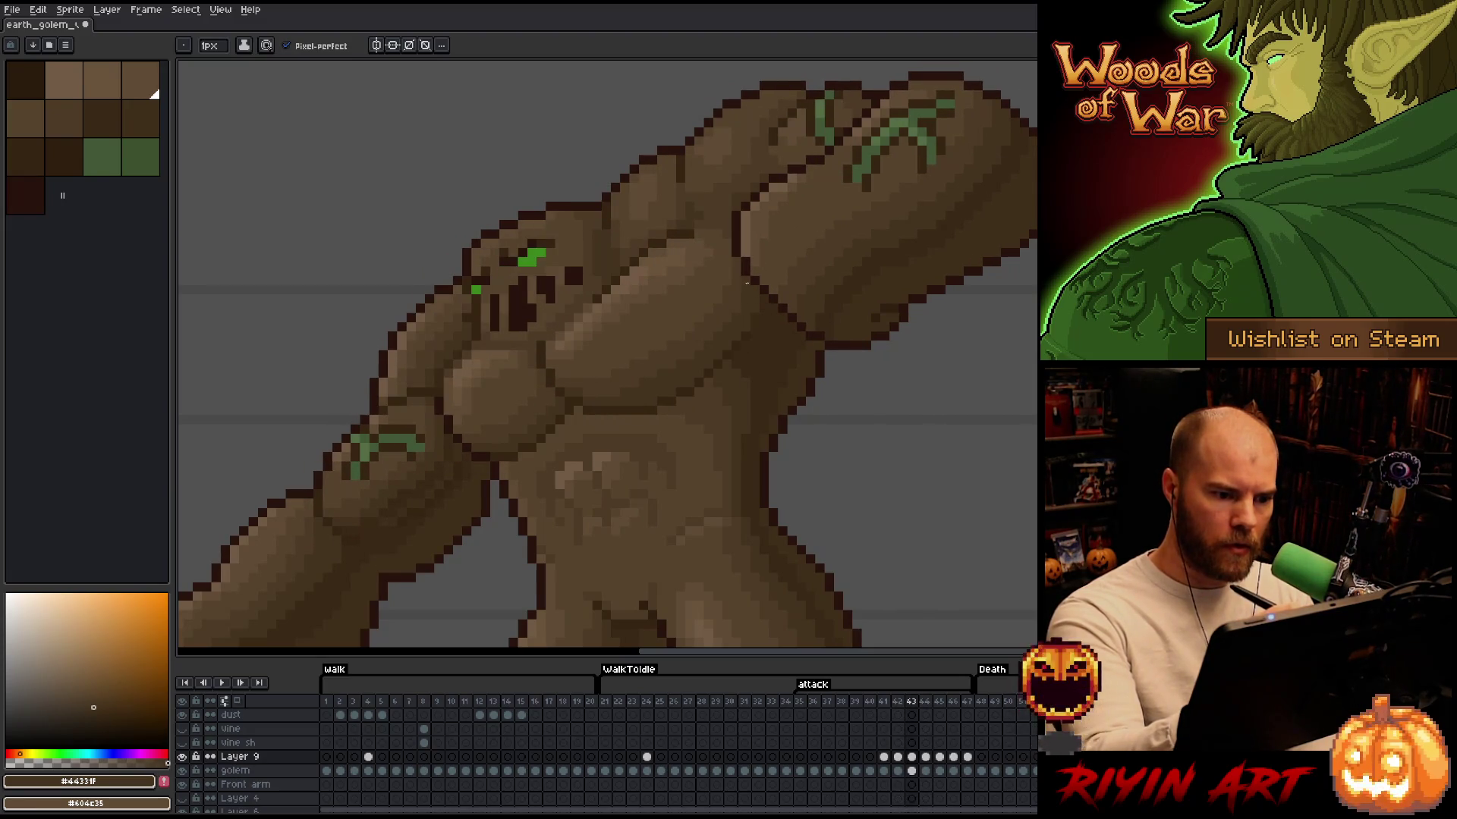
key("Left")
key("Right")
key("Right")
key("Right")
key("Left")
key("Left")
key("Left")
key("Right")
key("Right")
key("Right")
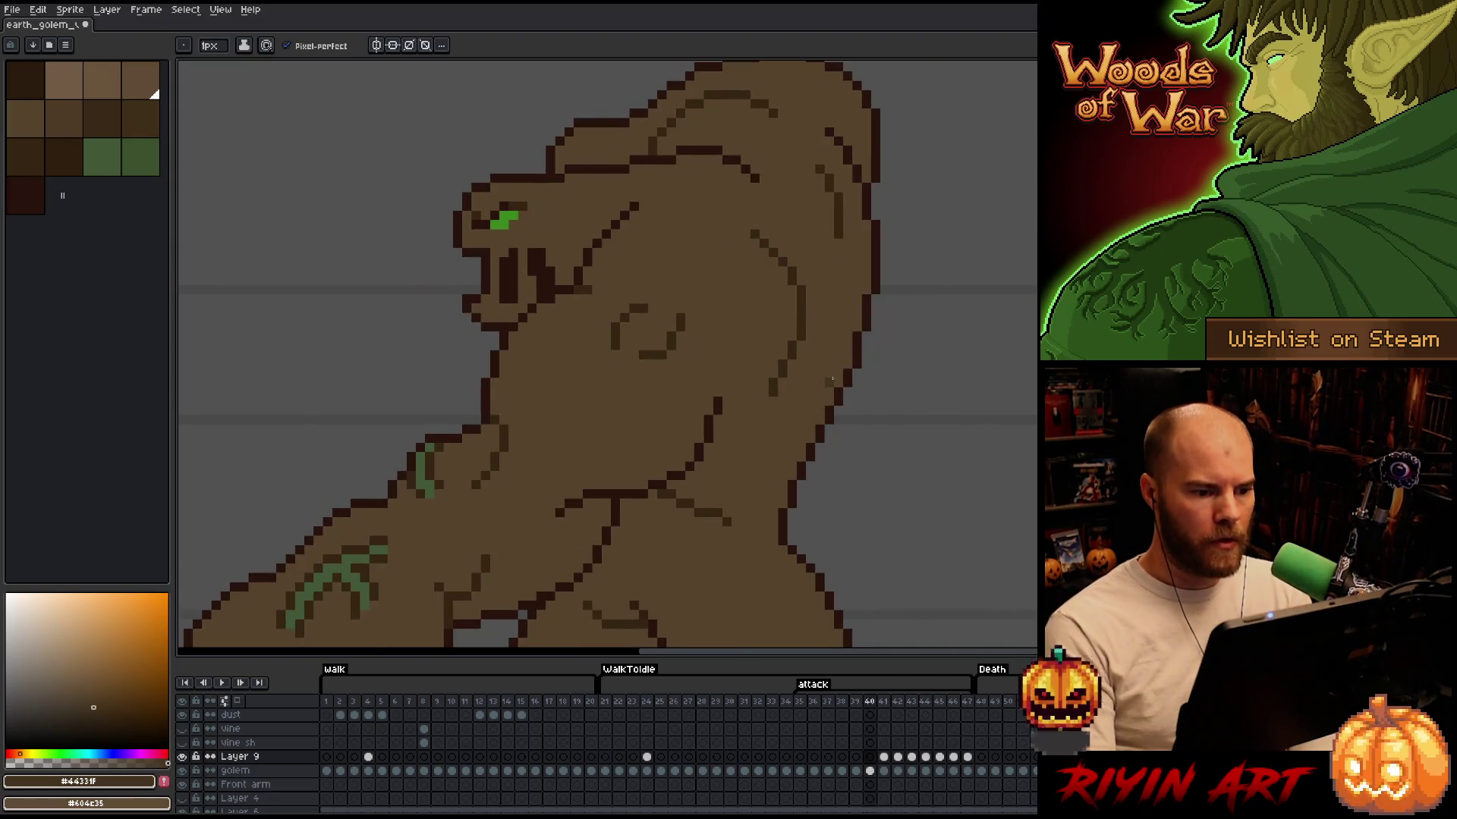
key("Left")
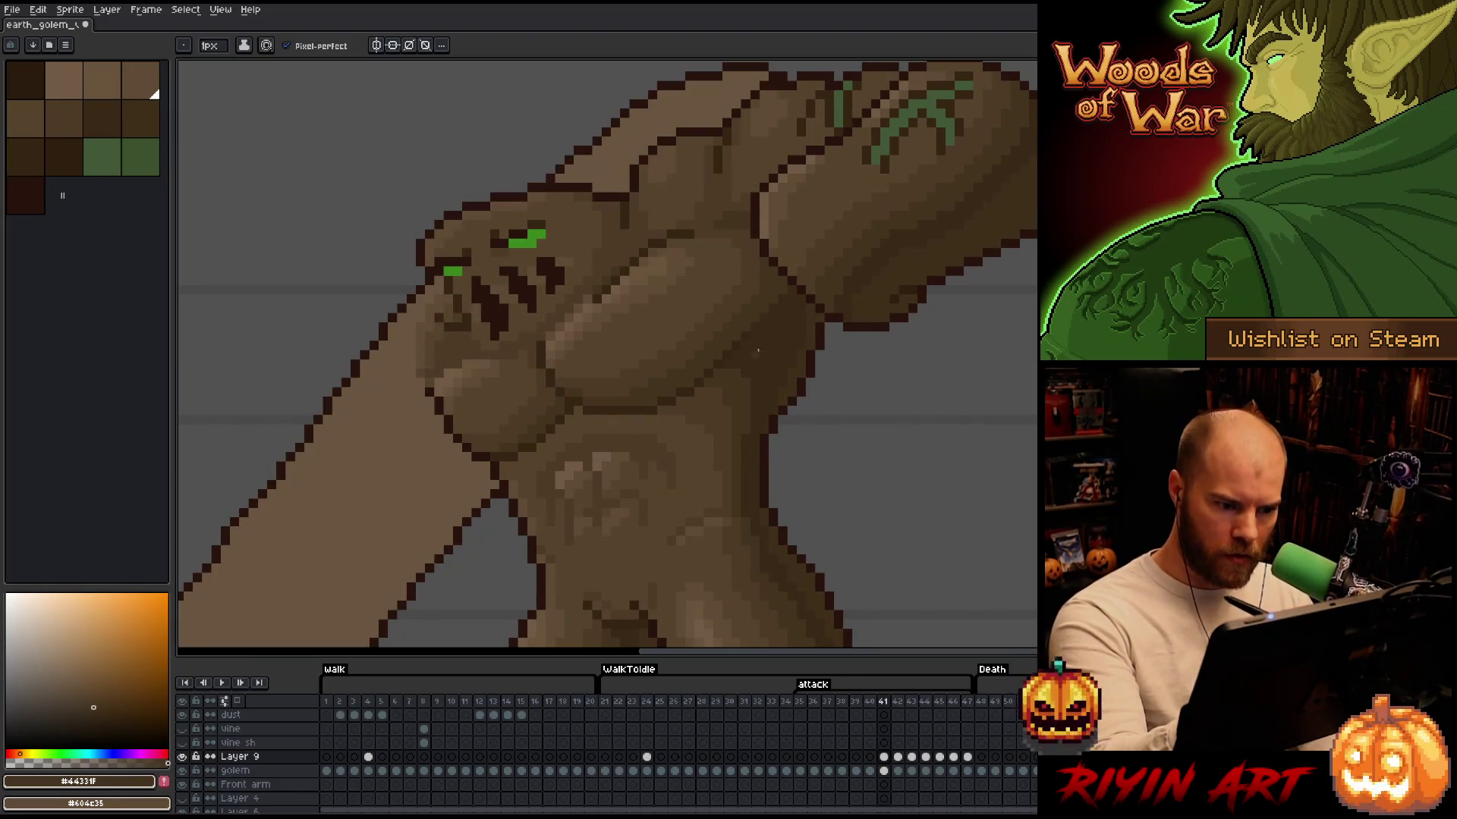
Repaint frame 41's shading with #392916, #44331F and #4D3B26
left_click(767, 308, "alt")
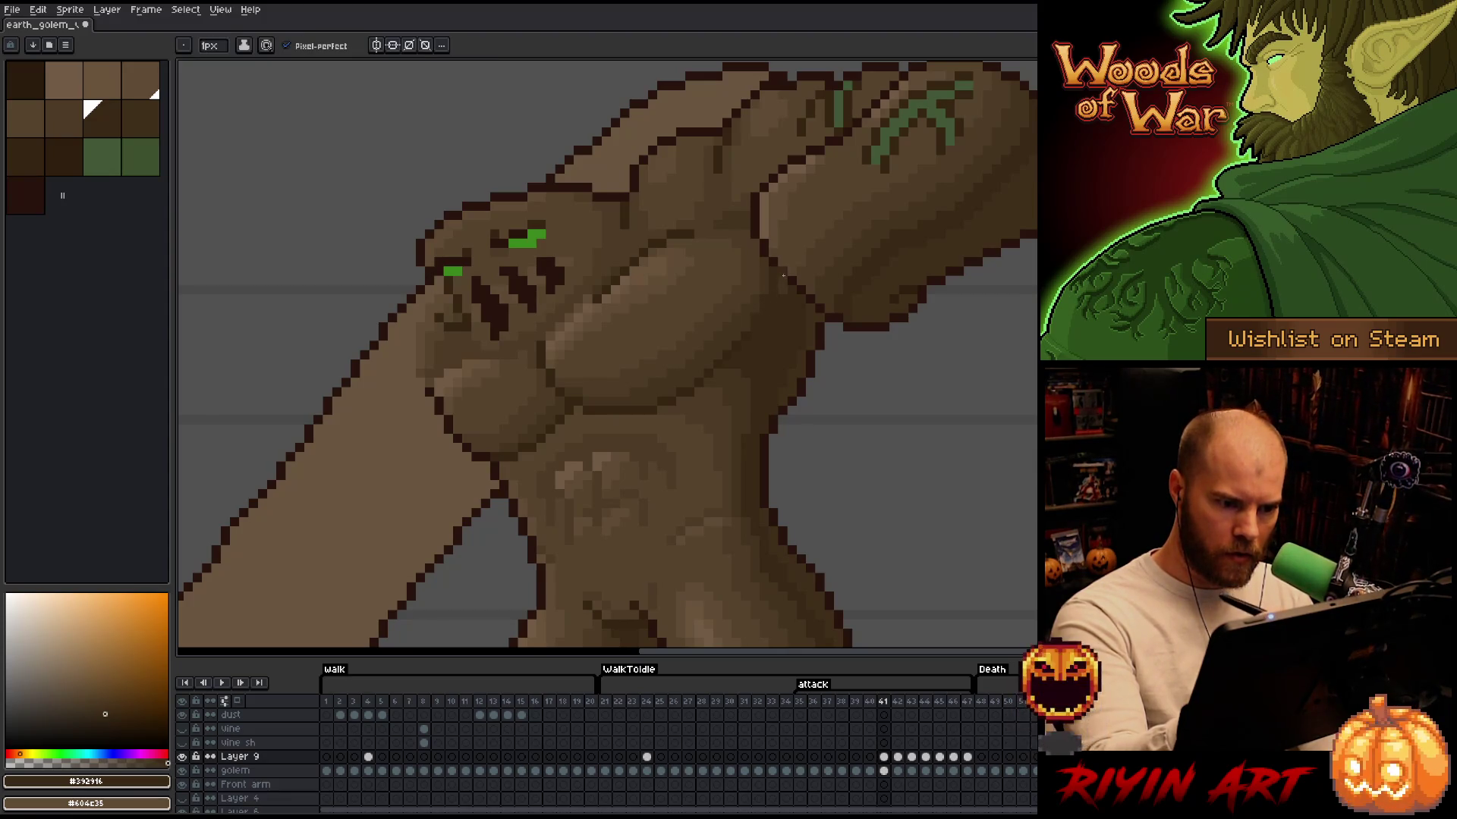
left_click(764, 271, "alt")
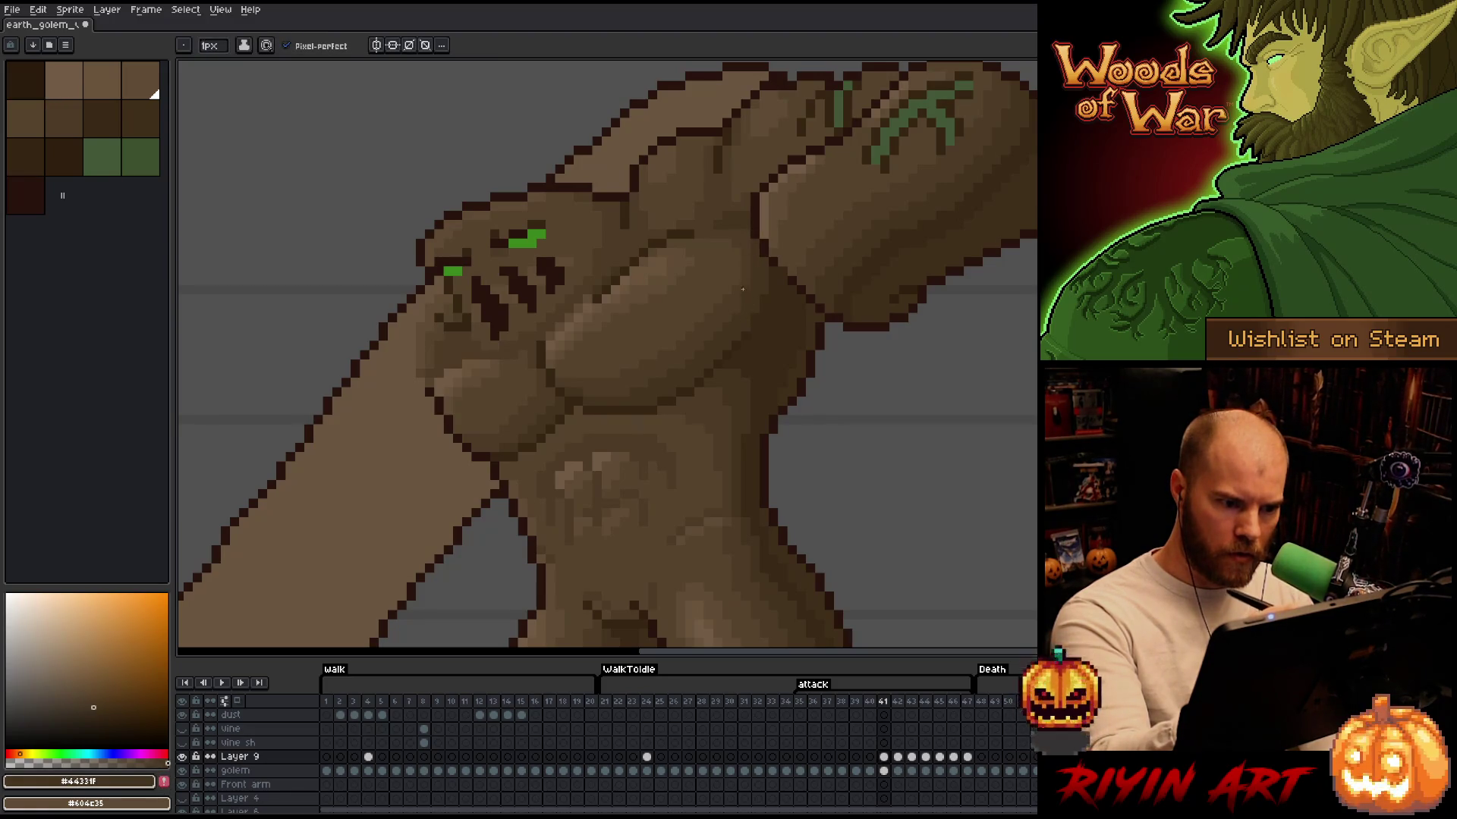
left_click(739, 251, "alt")
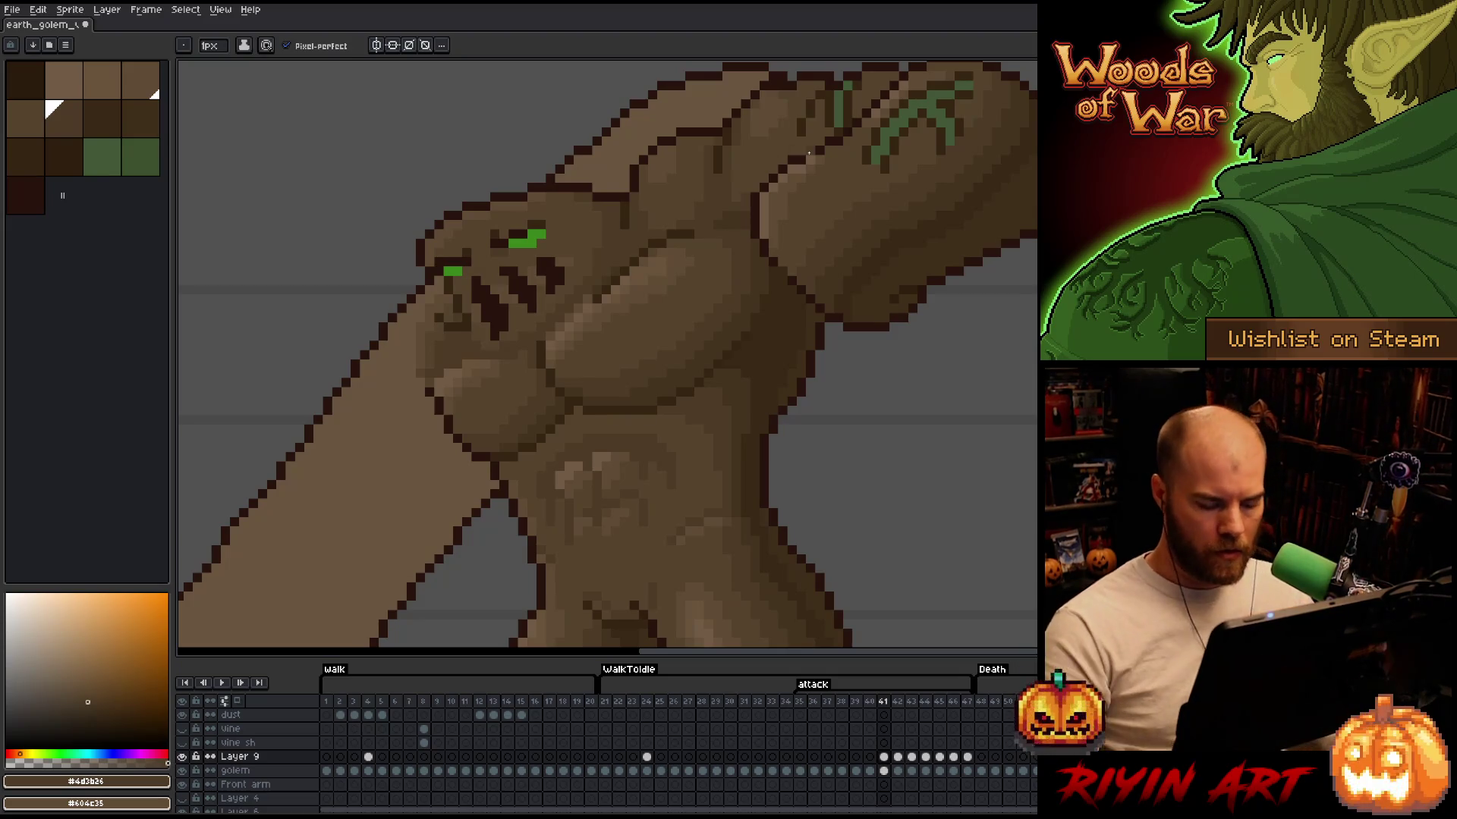
scroll(720, 374, "down", 4)
Play and stop the attack animation twice, stepping to frame 46 between runs
key("Return")
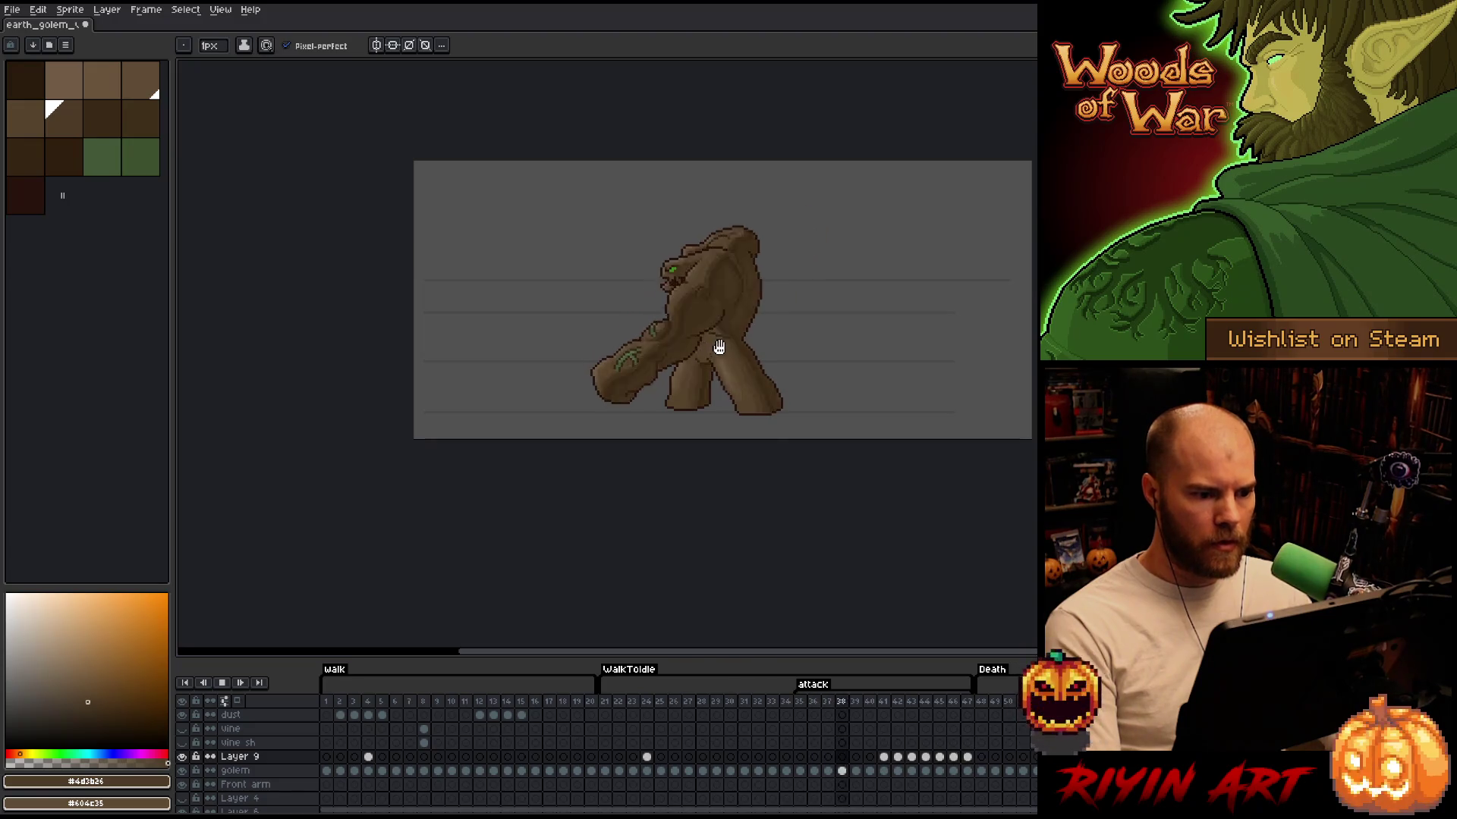
key("Return")
key("Right")
key("Right")
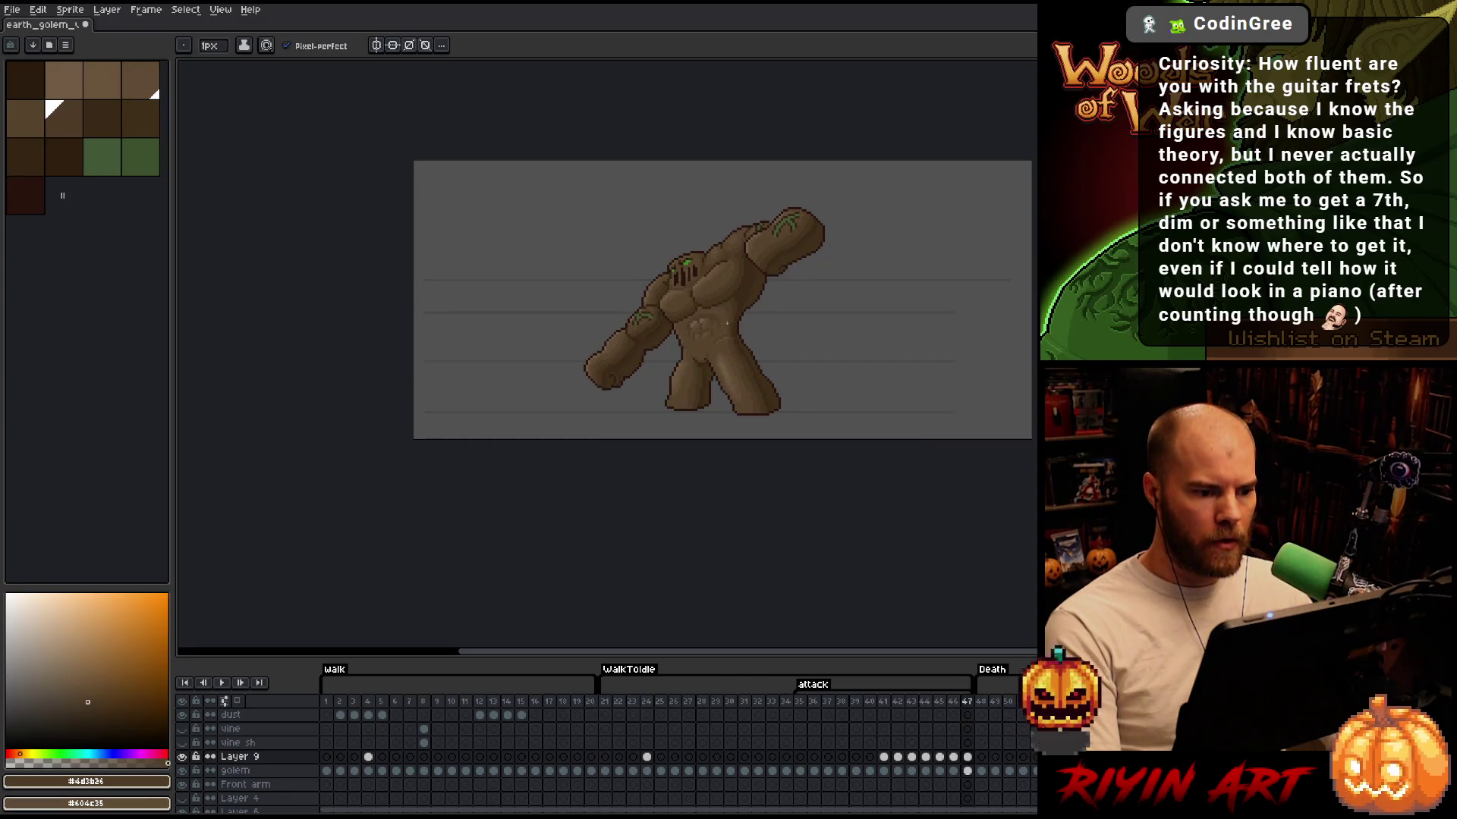
key("Return")
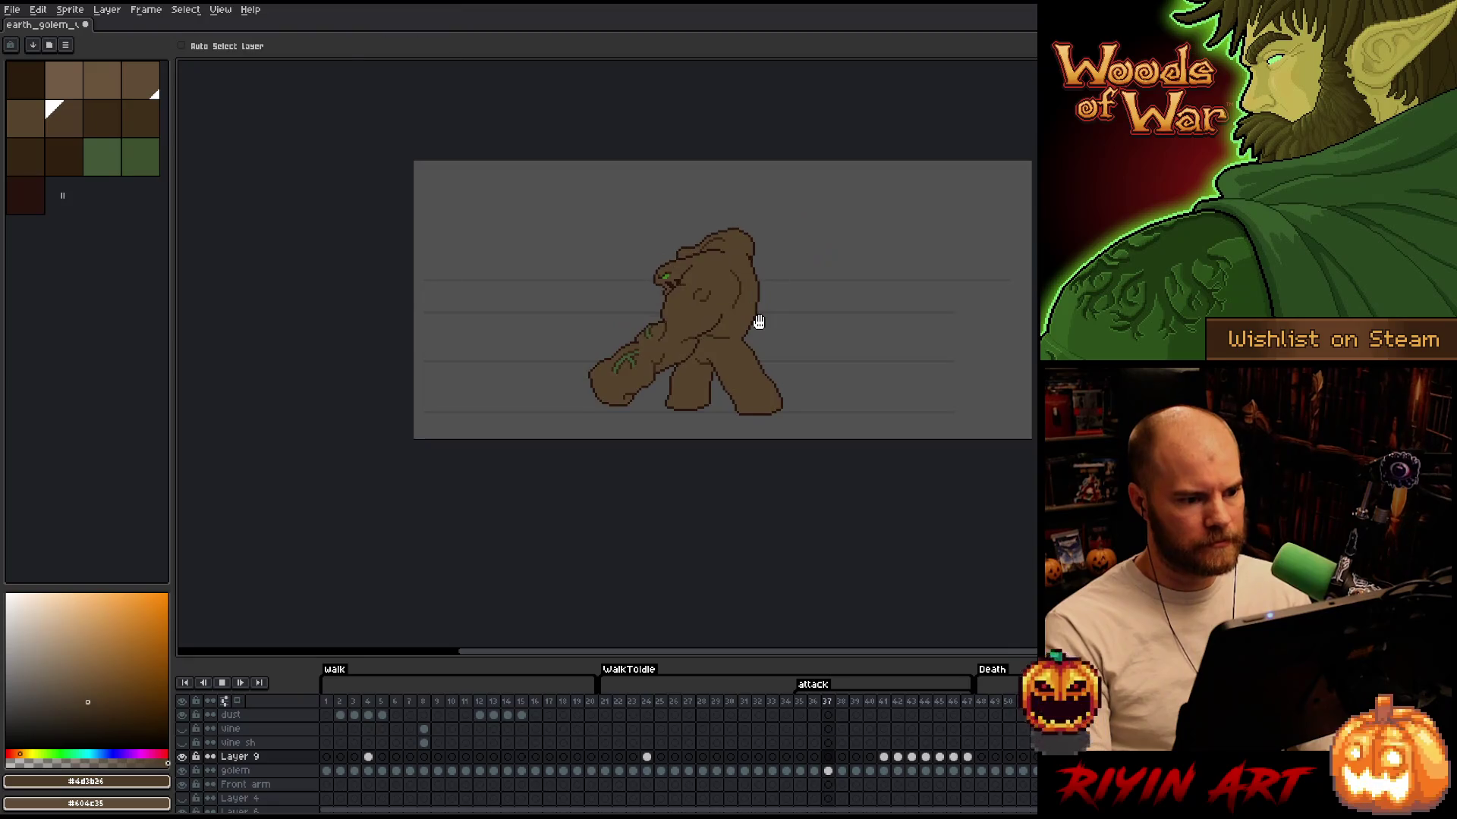
key("Return")
key("Return")
scroll(759, 310, "up", 1)
scroll(758, 283, "up", 1)
scroll(762, 280, "down", 1)
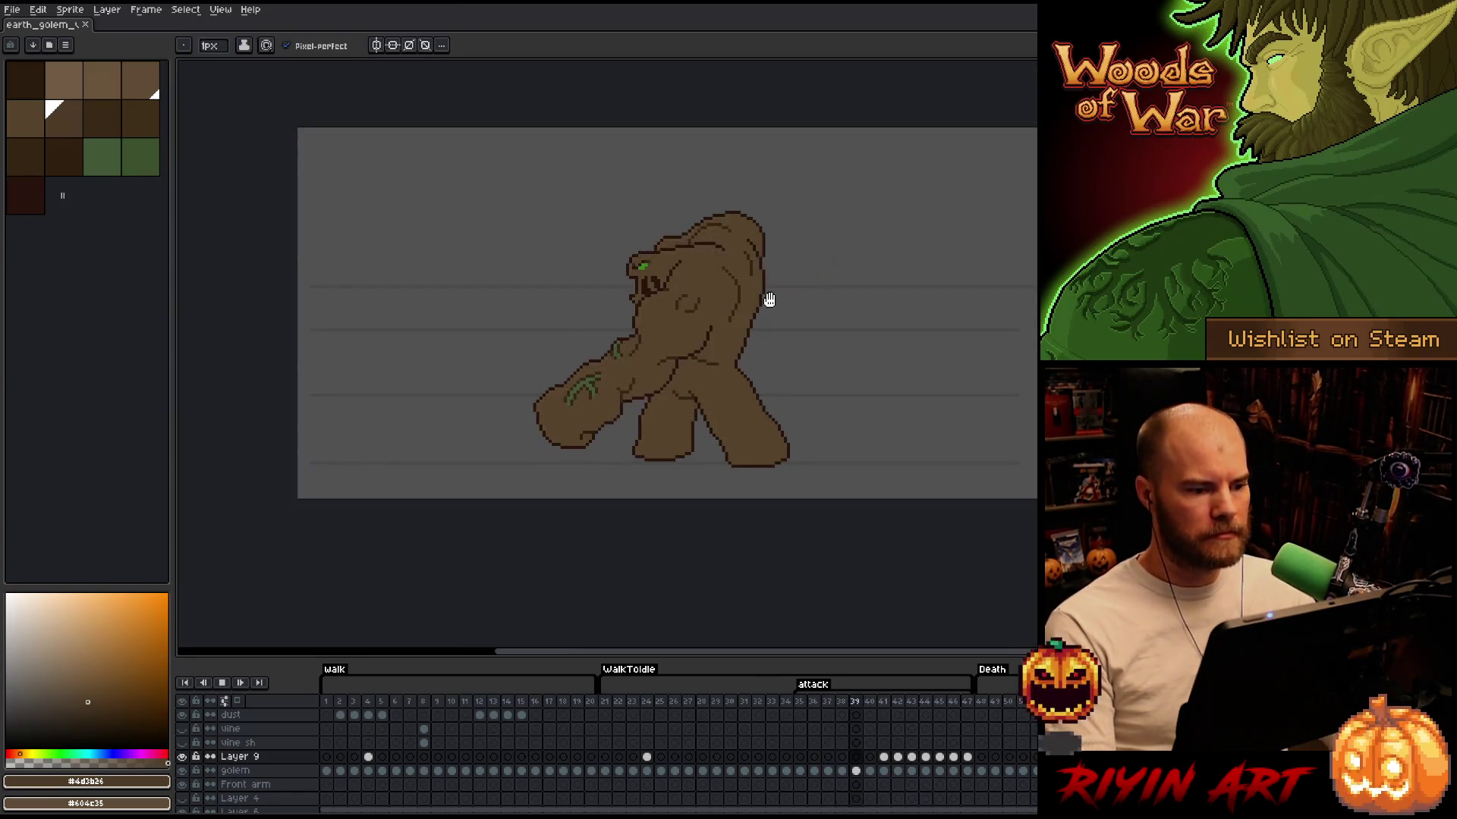
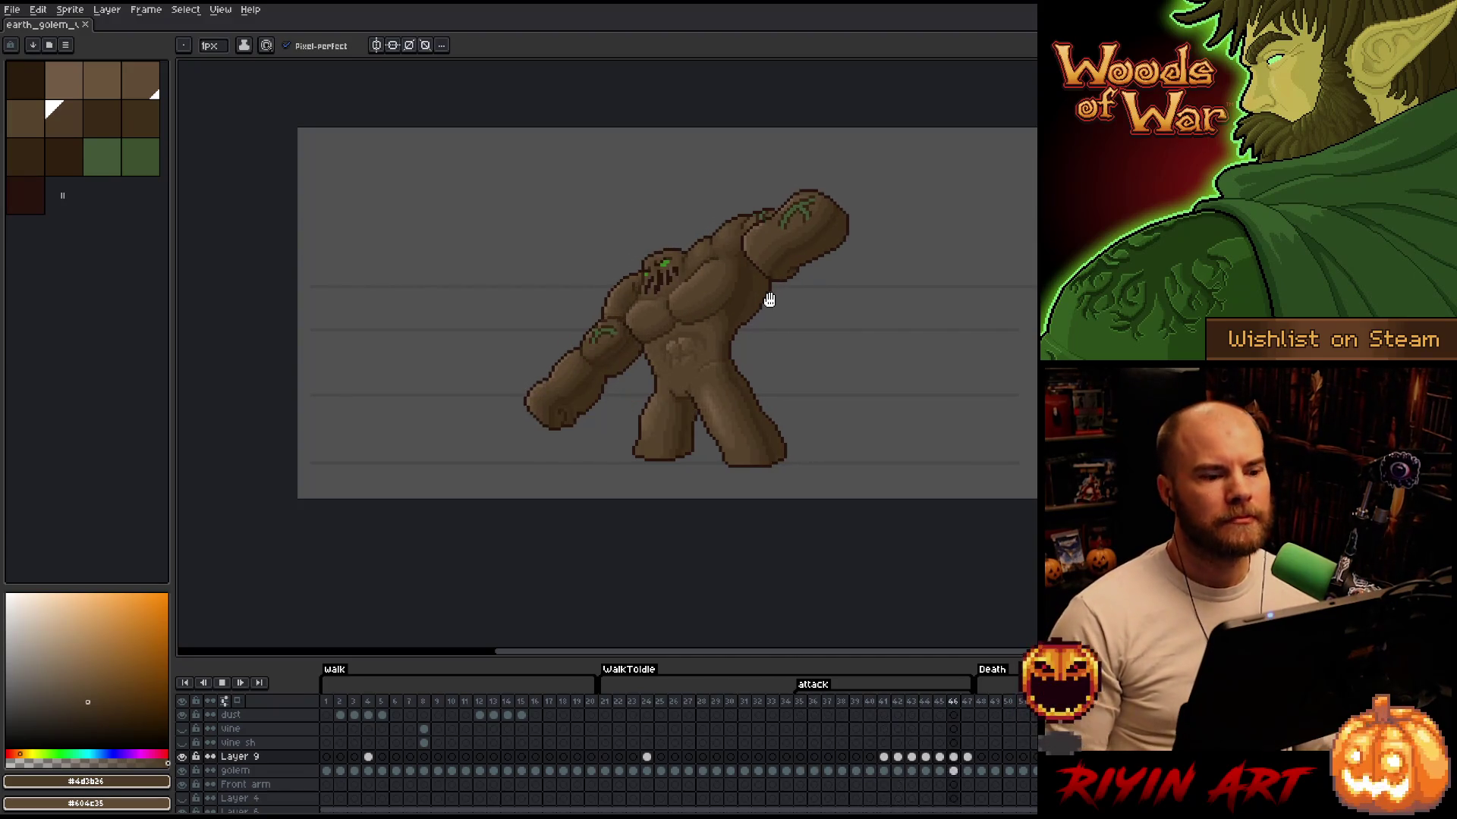
Play the golem's attack animation and inspect frame 35 (log arm) and frame 28
scroll(696, 317, "up", 1)
scroll(695, 317, "up", 1)
scroll(759, 319, "down", 2)
scroll(827, 324, "up", 2)
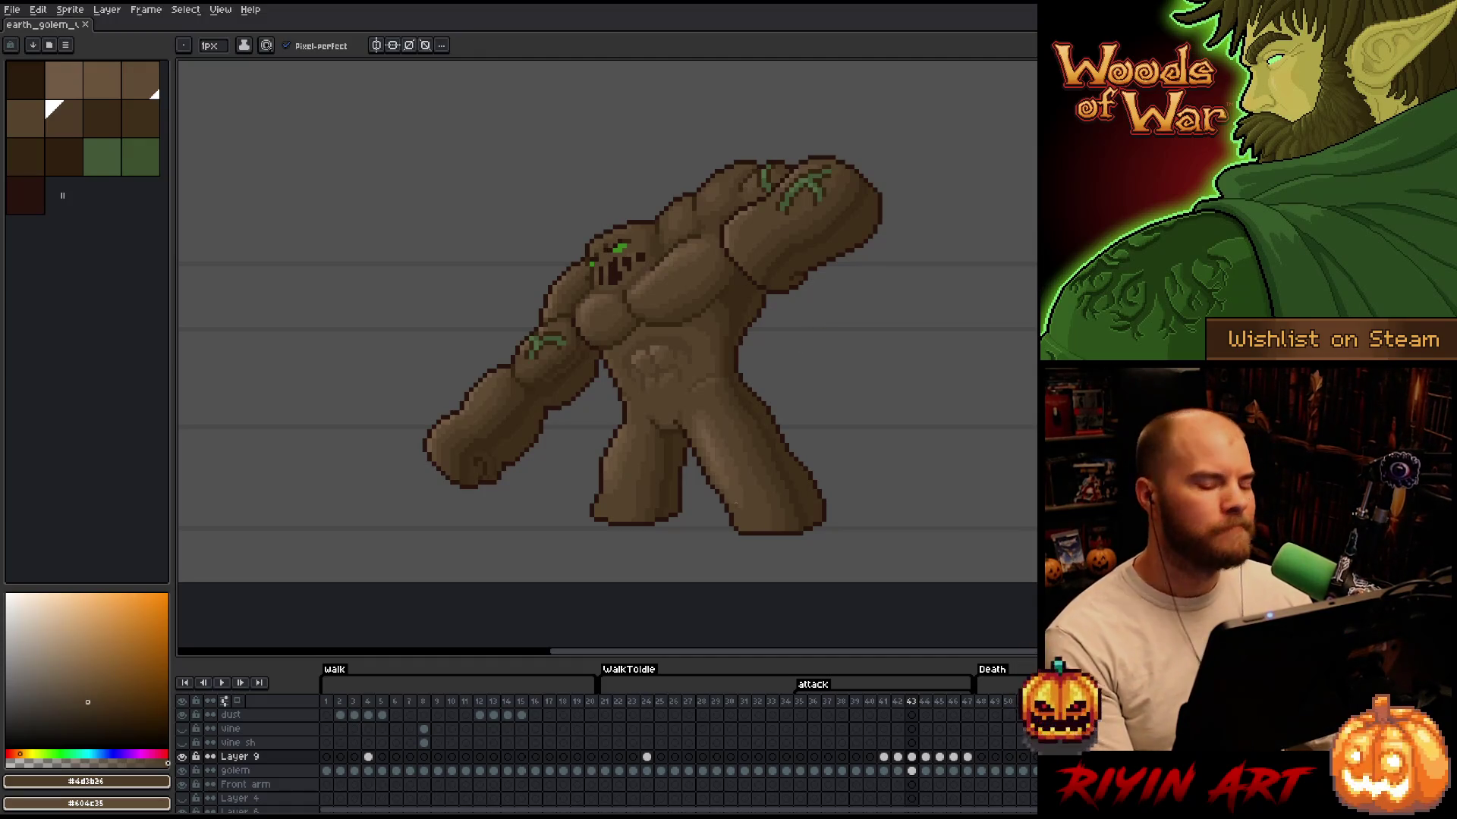
left_click(806, 702)
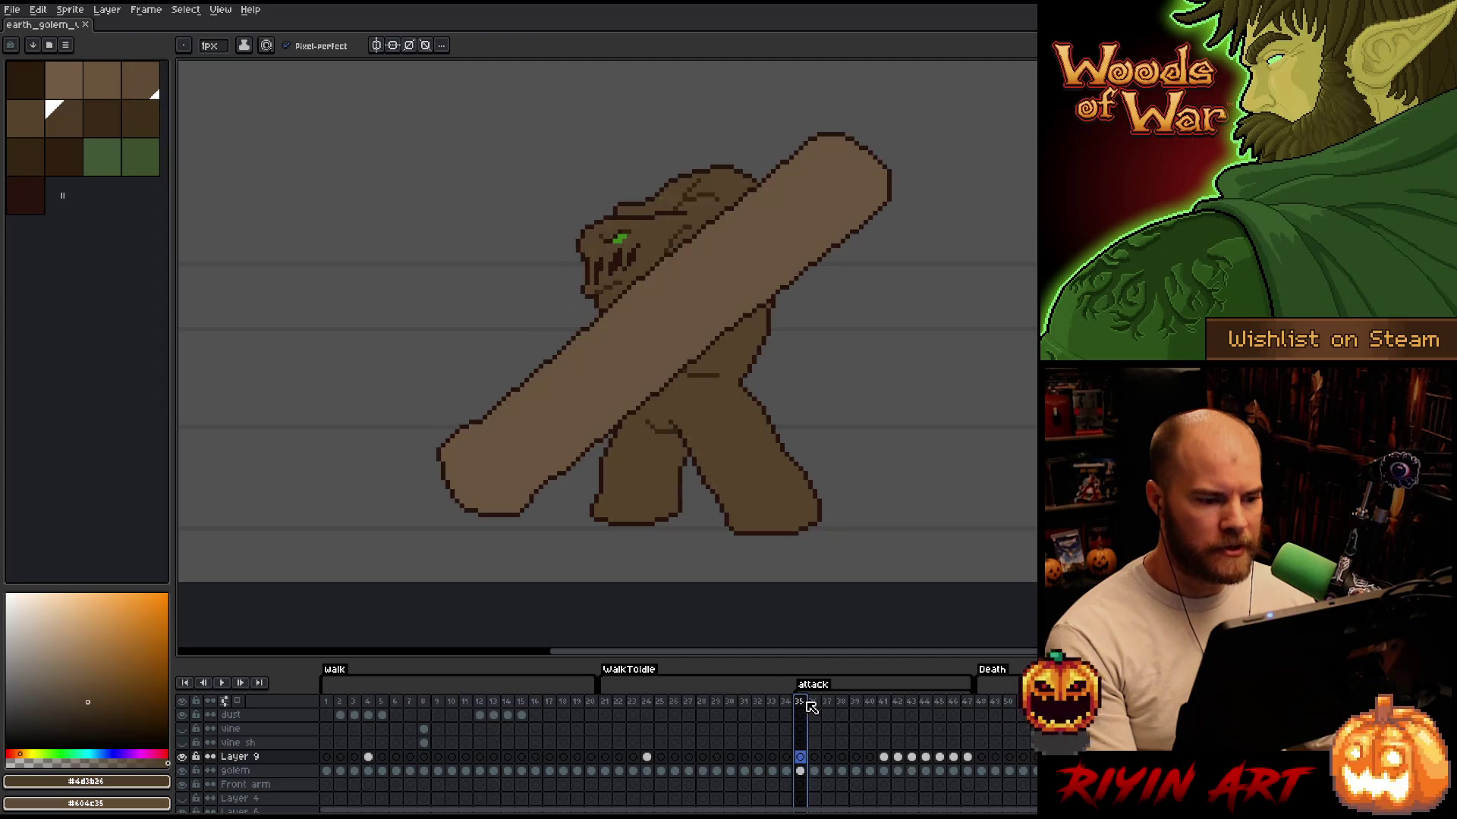
key("Return")
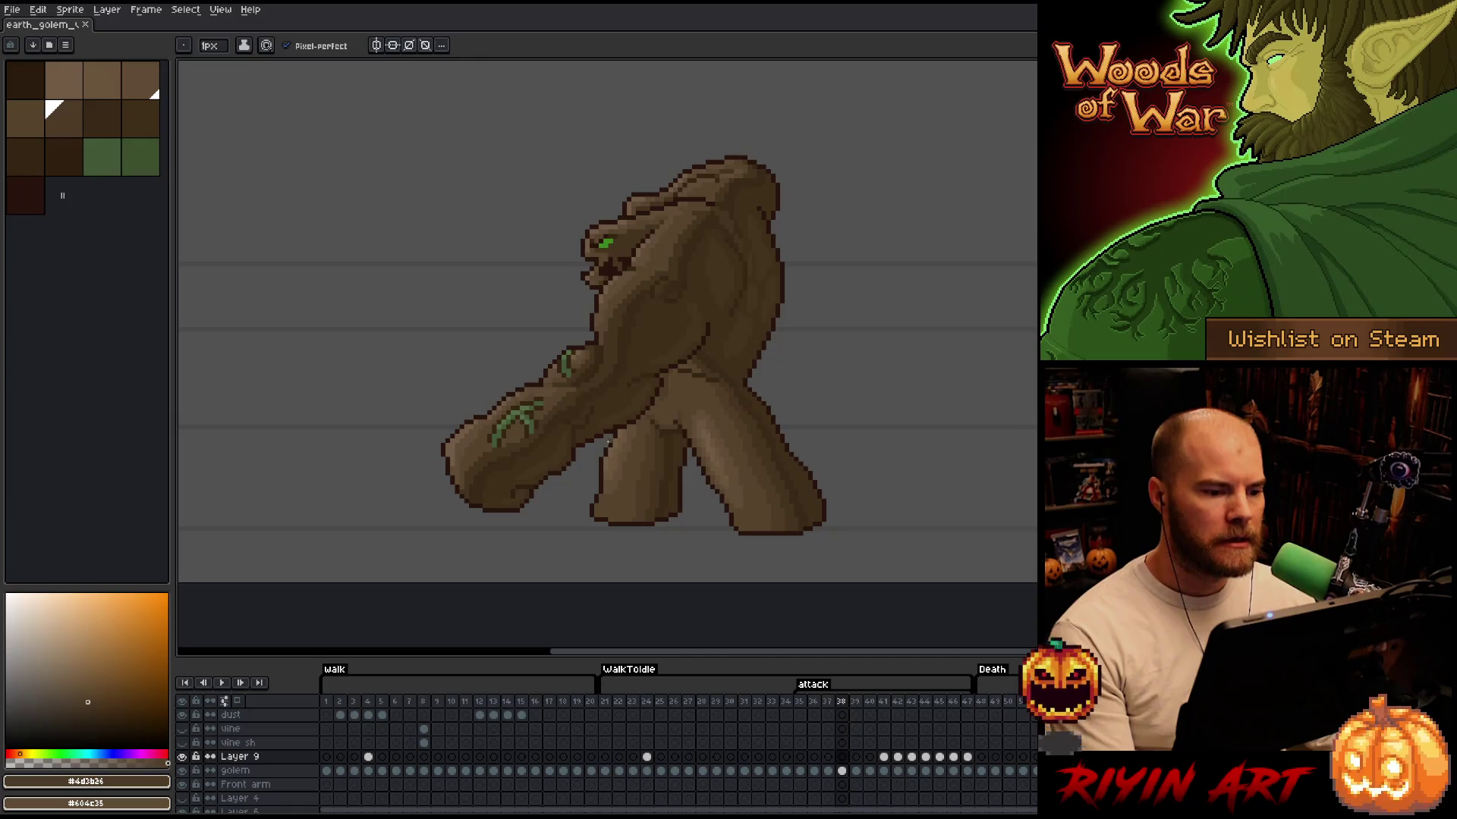
scroll(591, 400, "up", 1)
scroll(591, 399, "down", 1)
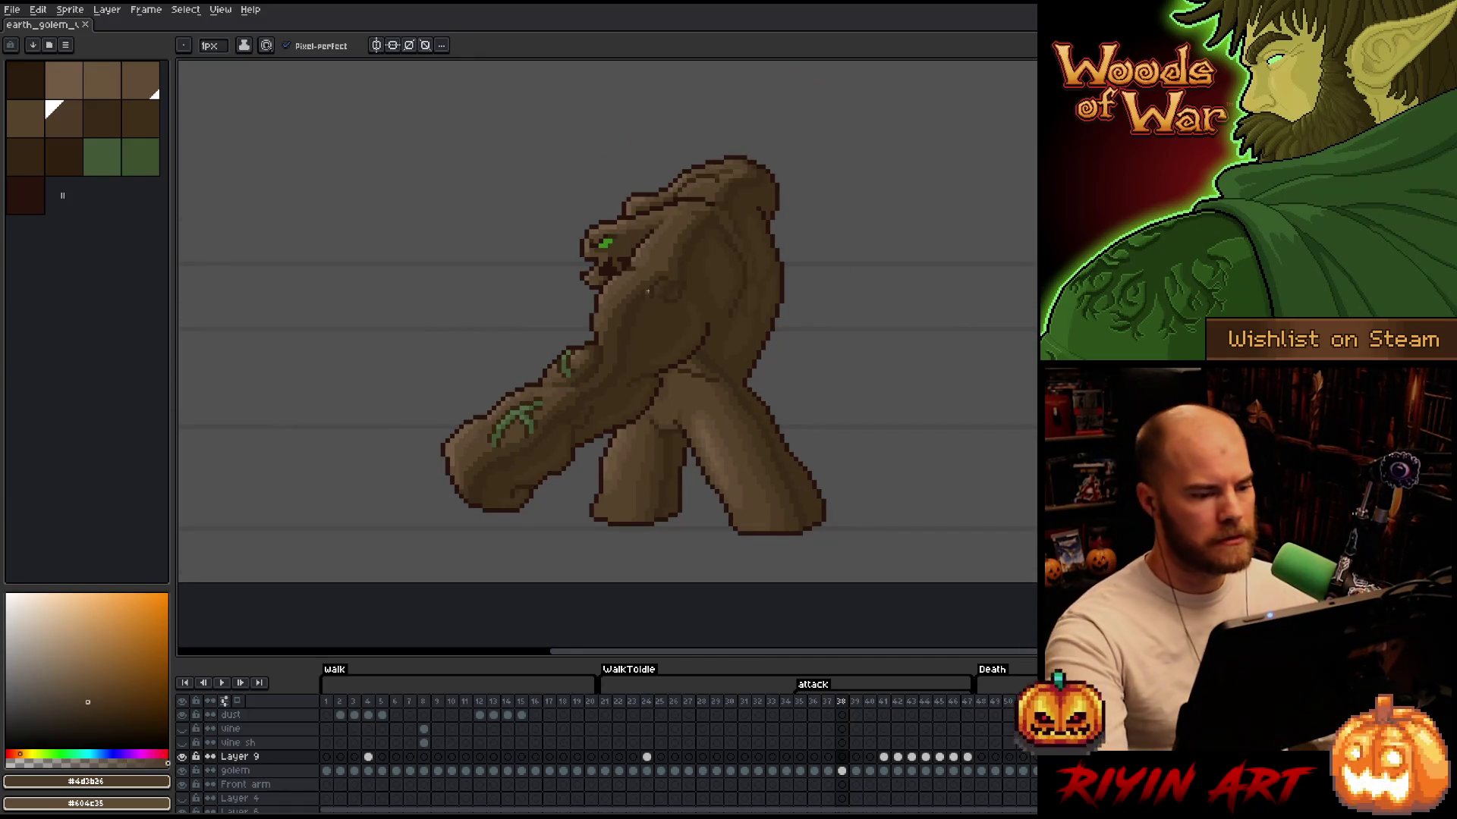
left_click(701, 702)
scroll(851, 199, "up", 2)
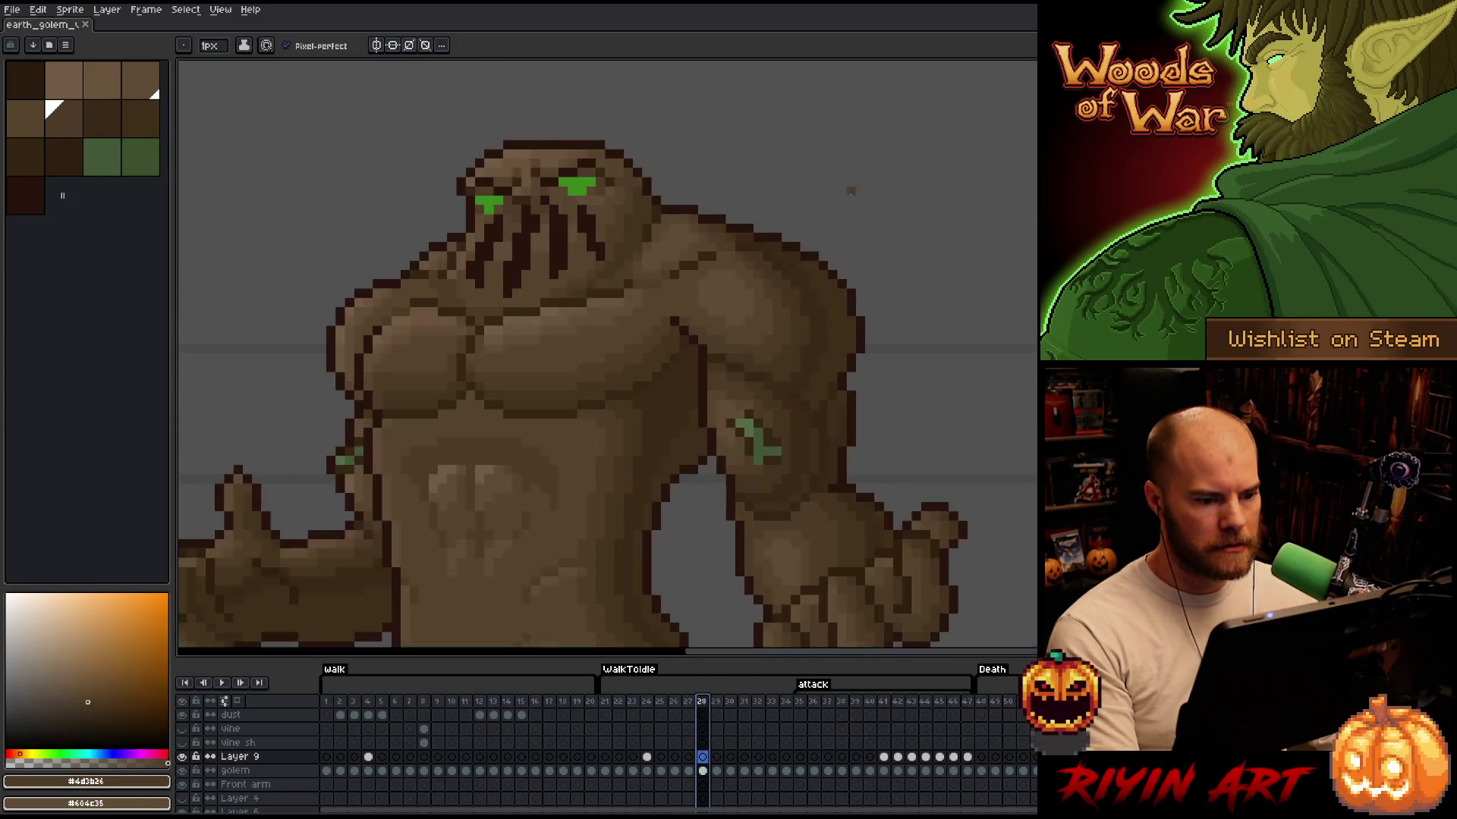
Sample dark brown #44331f from the golem and stop playback on frame 38 to paint on Layer 9
right_click(781, 330, "alt")
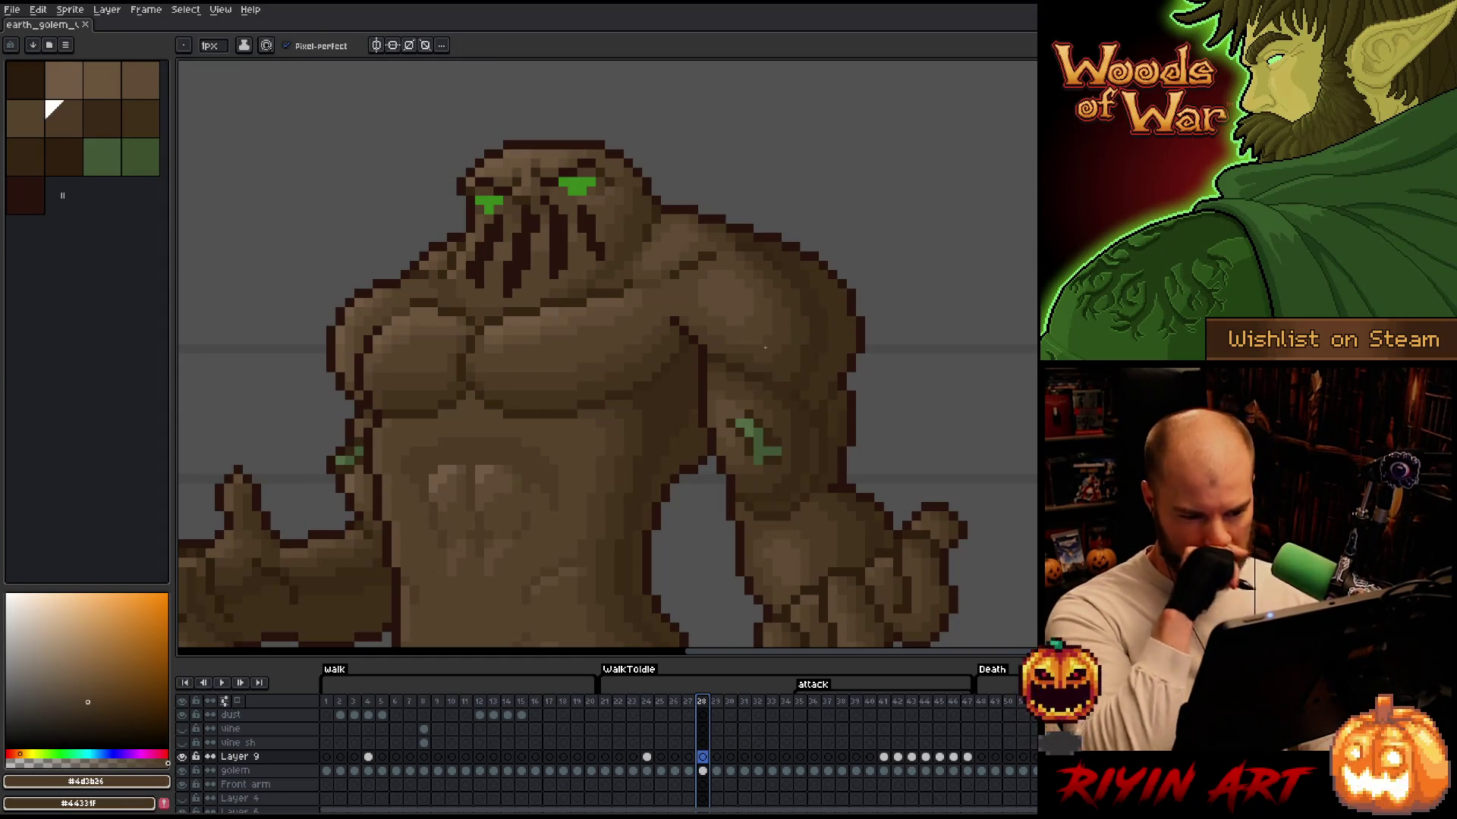
key("Return")
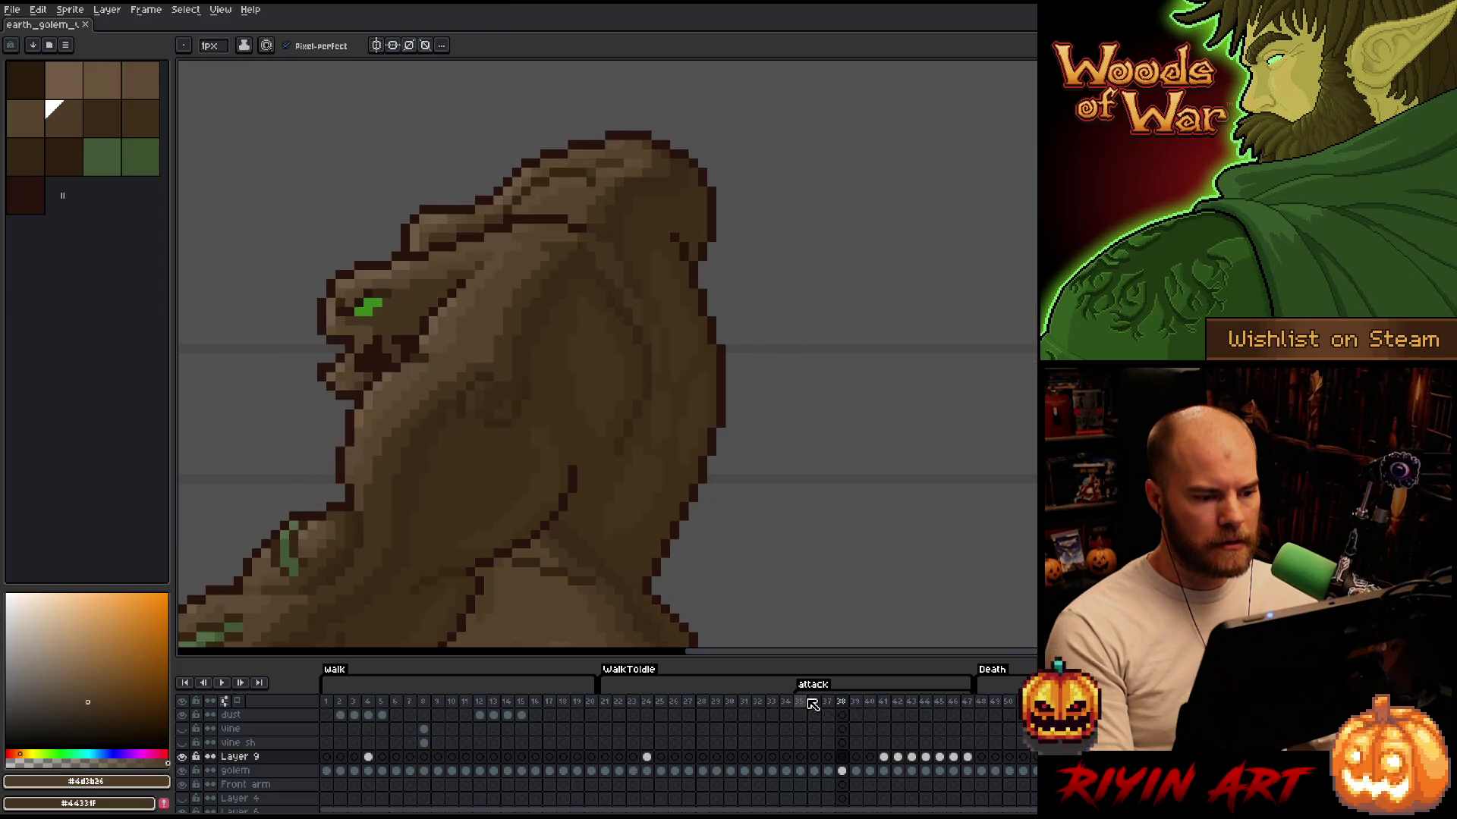
left_click(944, 526)
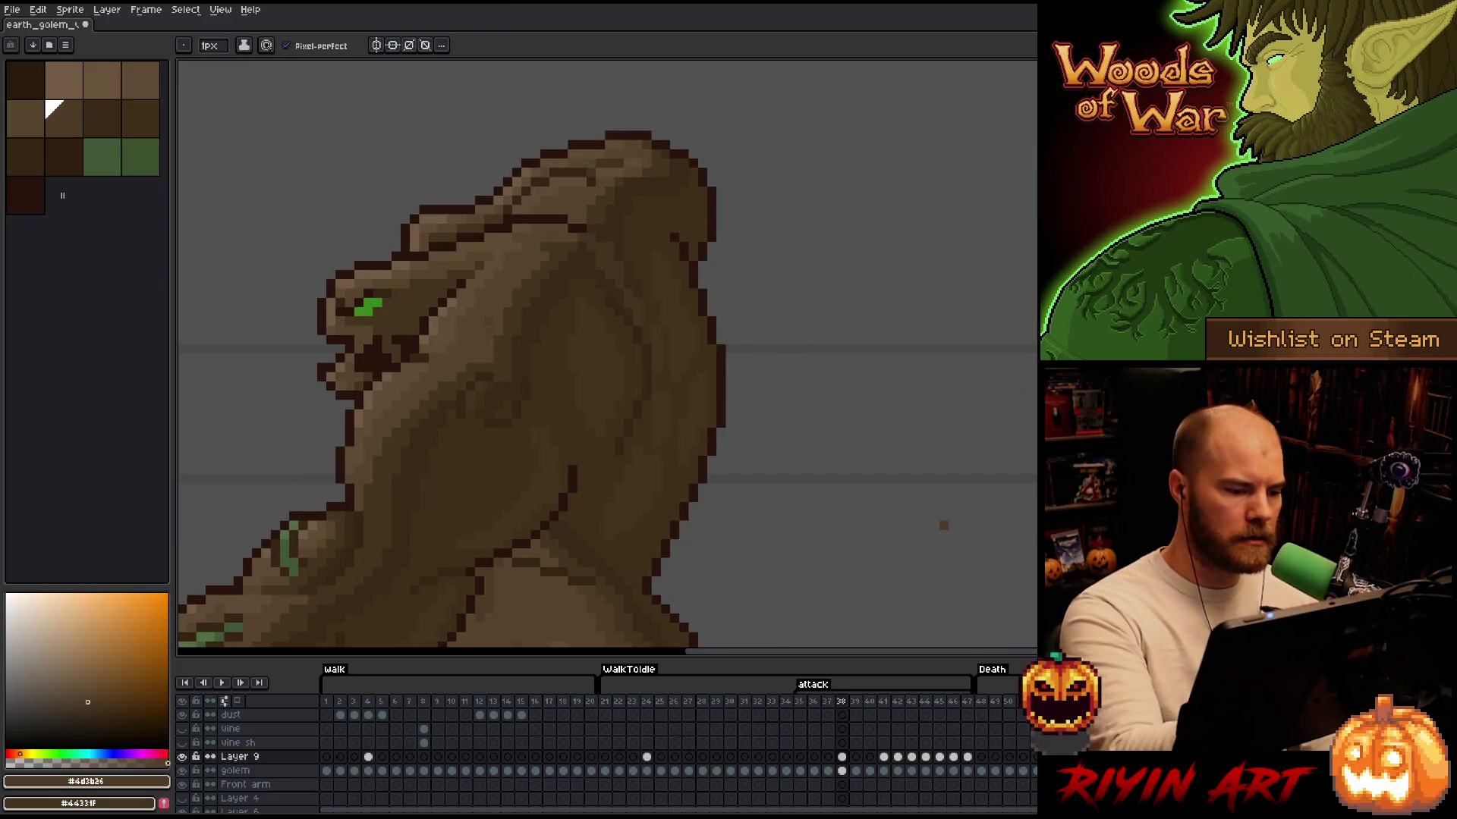
Paint shading on Layer 9's frame 38 cel, alternating #57442c and #4d3b26 over the head and log arm
left_click_drag(677, 277, 832, 233)
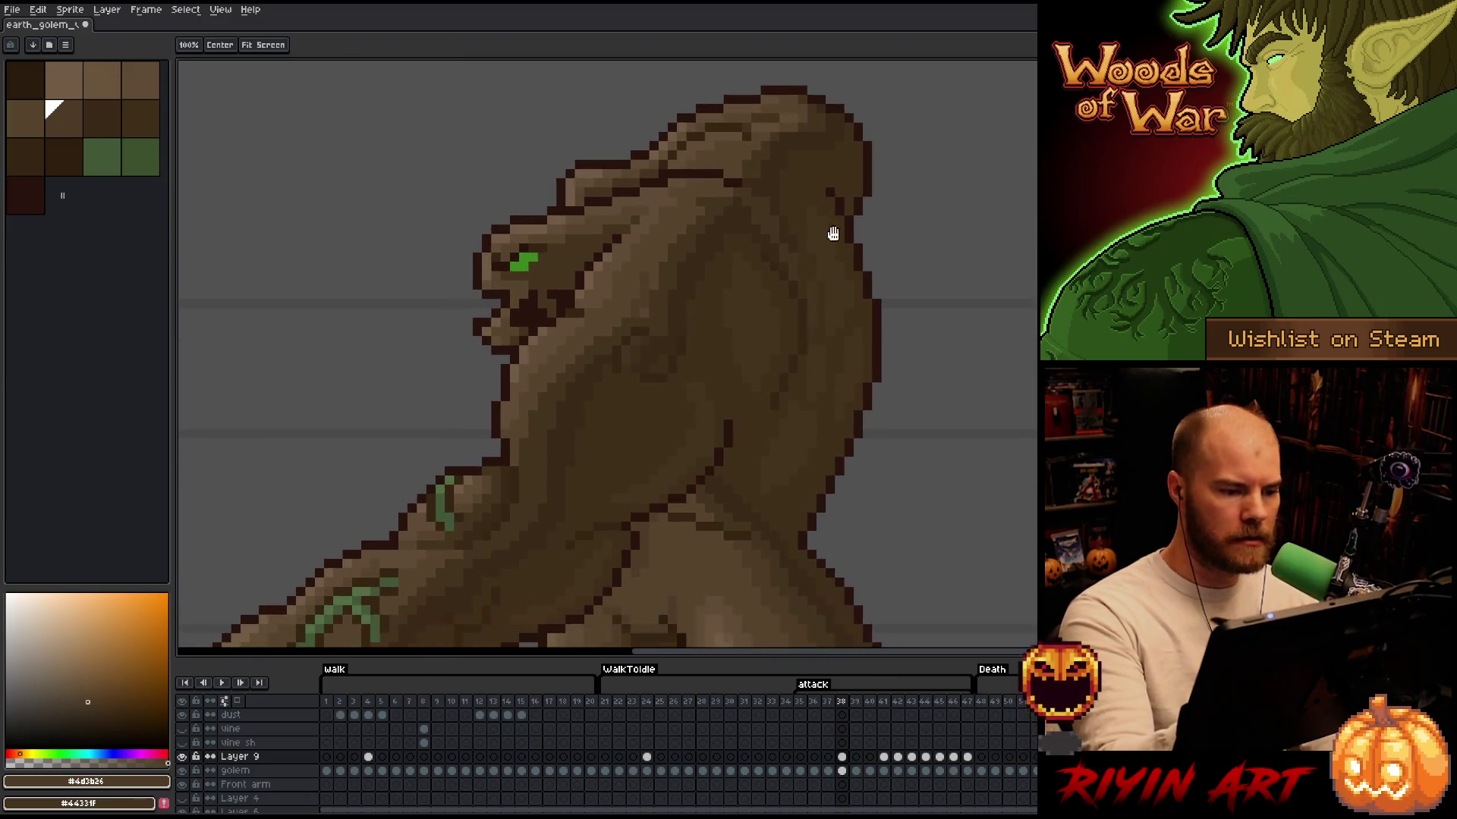
left_click(842, 771)
left_click(645, 261)
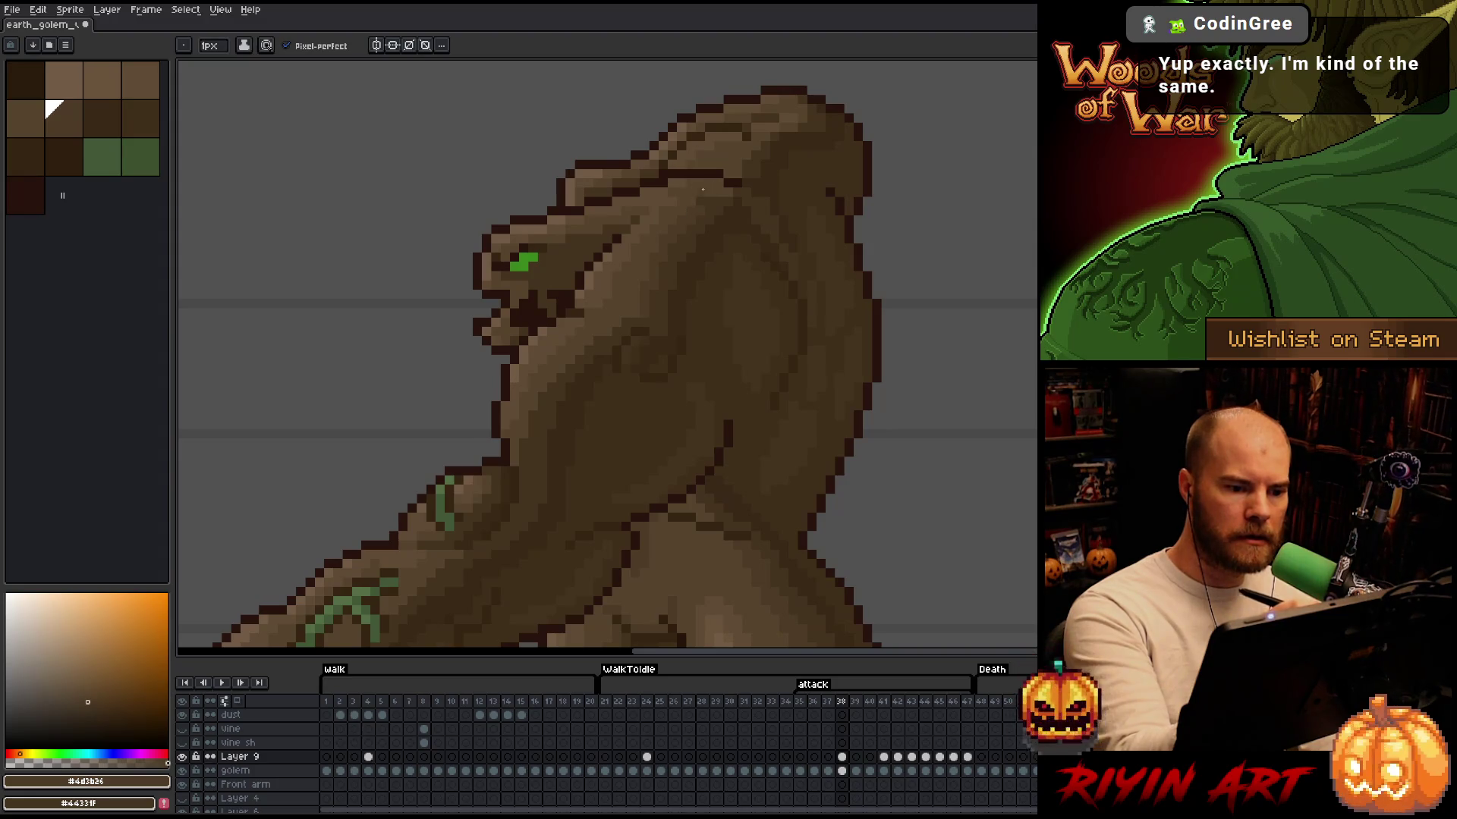
left_click(661, 200, "alt")
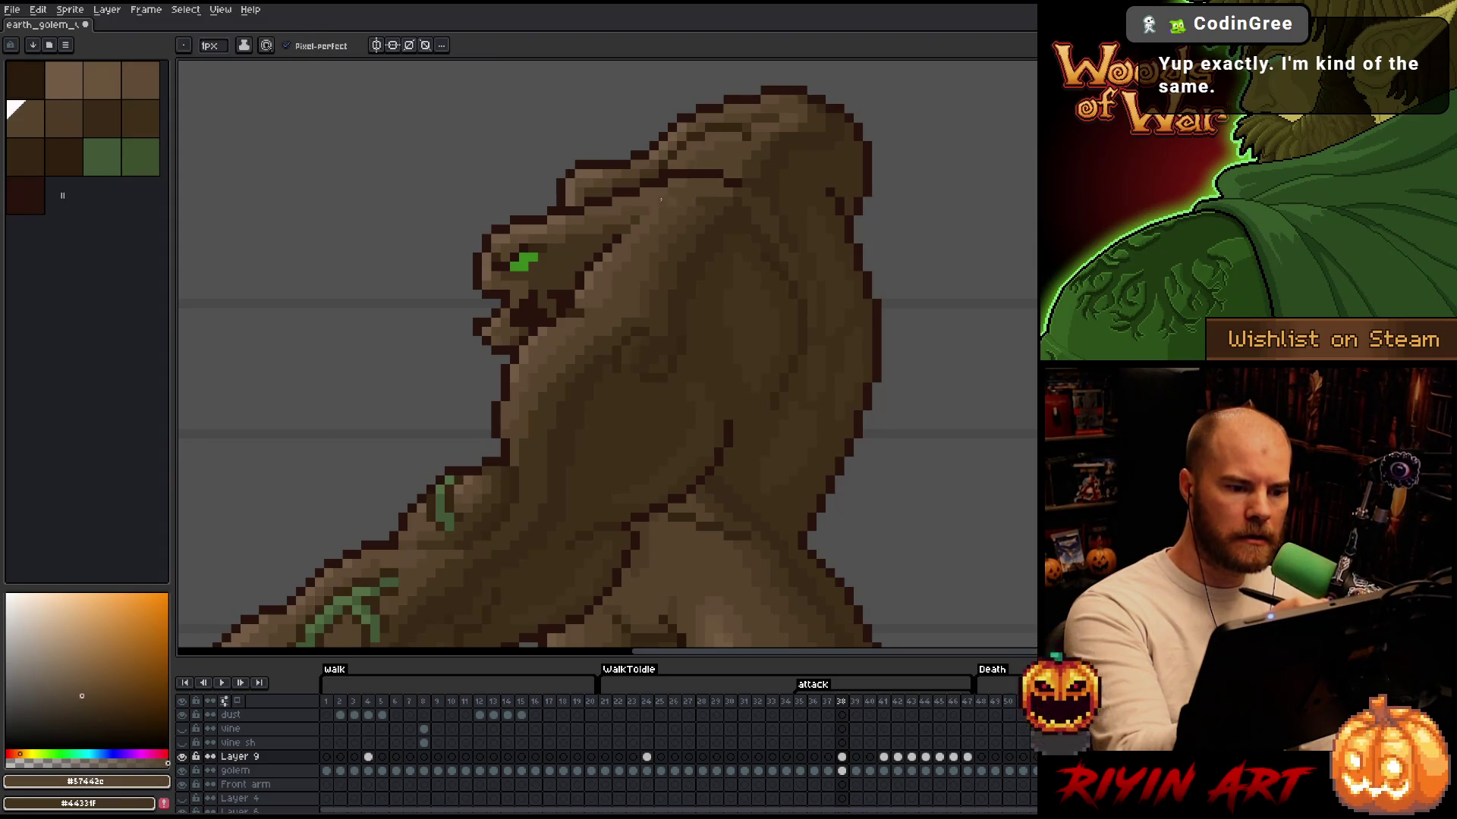
left_click(693, 203, "alt")
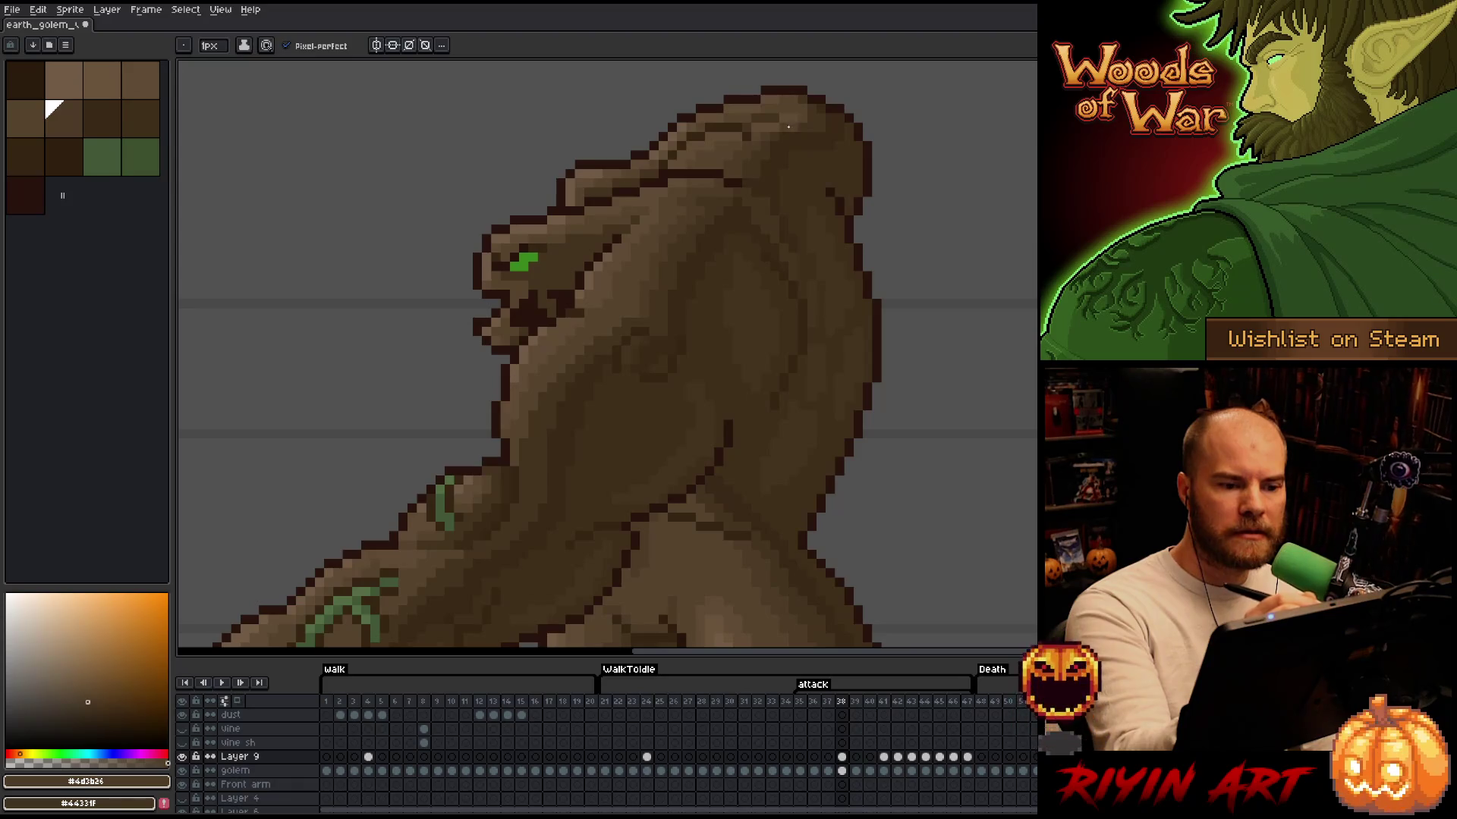
left_click_drag(658, 241, 774, 184)
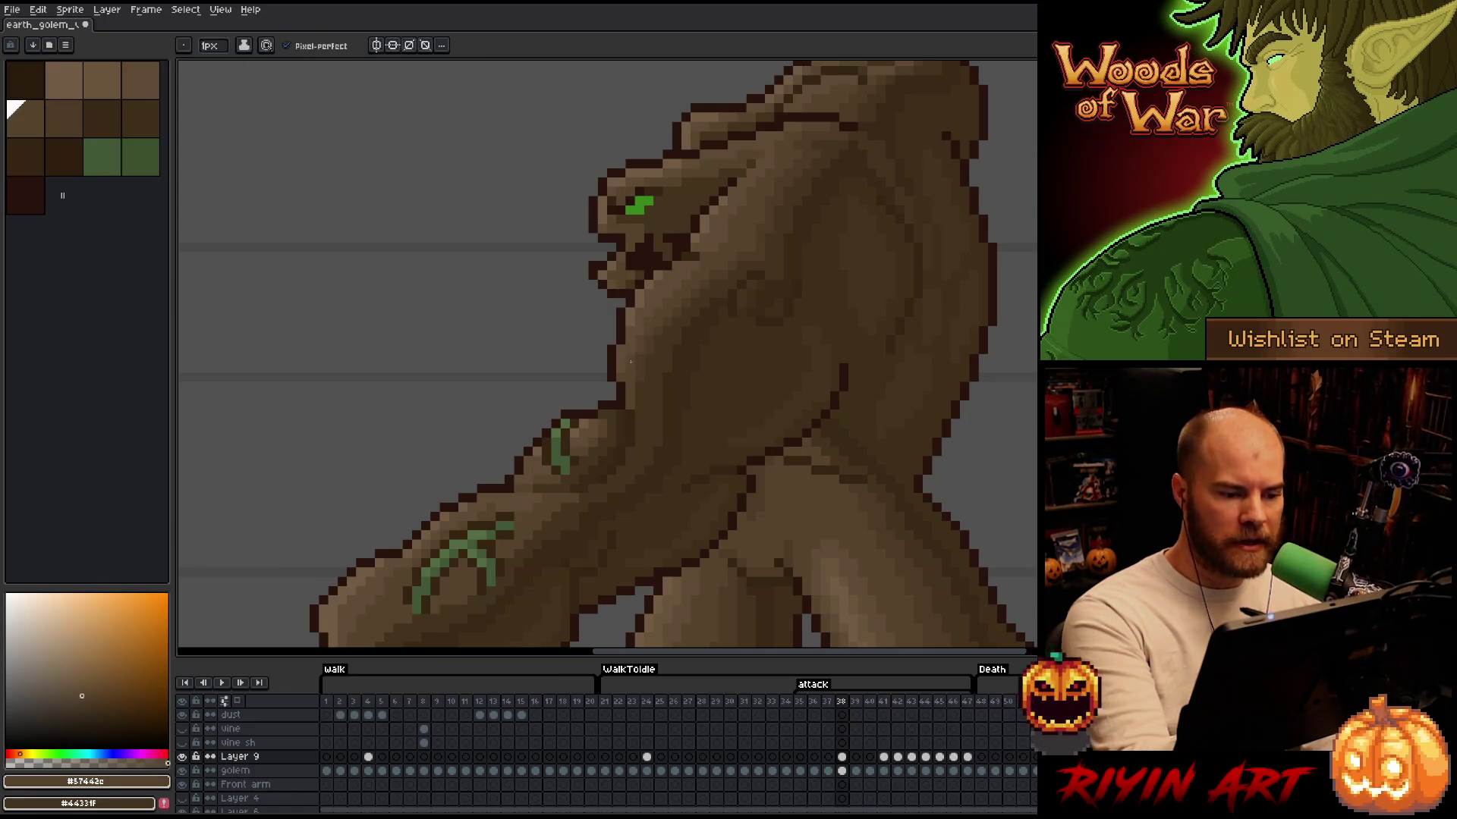
left_click_drag(709, 430, 841, 382)
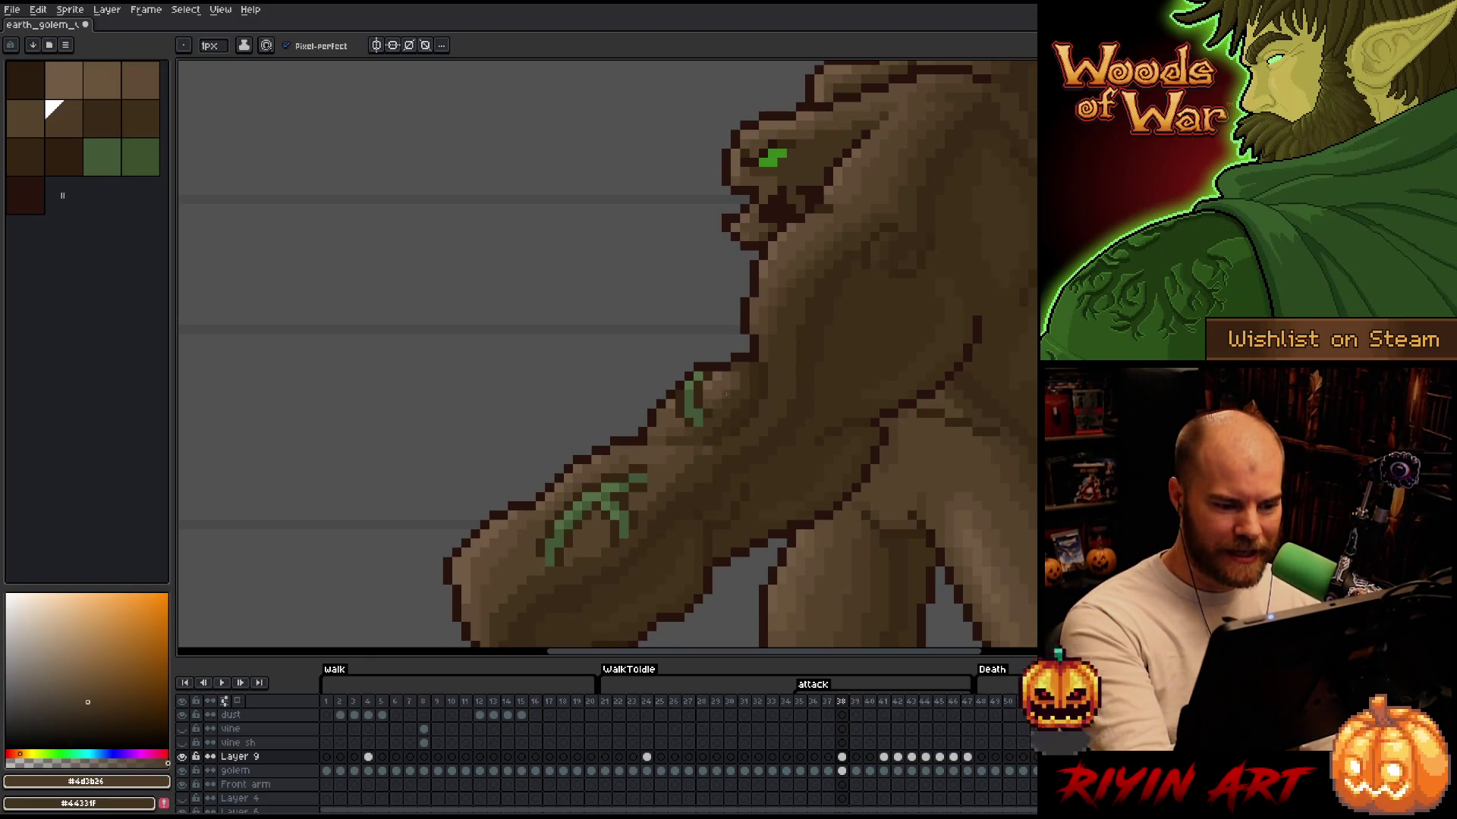
Shade the golem's shoulder and forearm, alternating lighter brown #57462c and darker brown #4d3b26
left_click(714, 394, "alt")
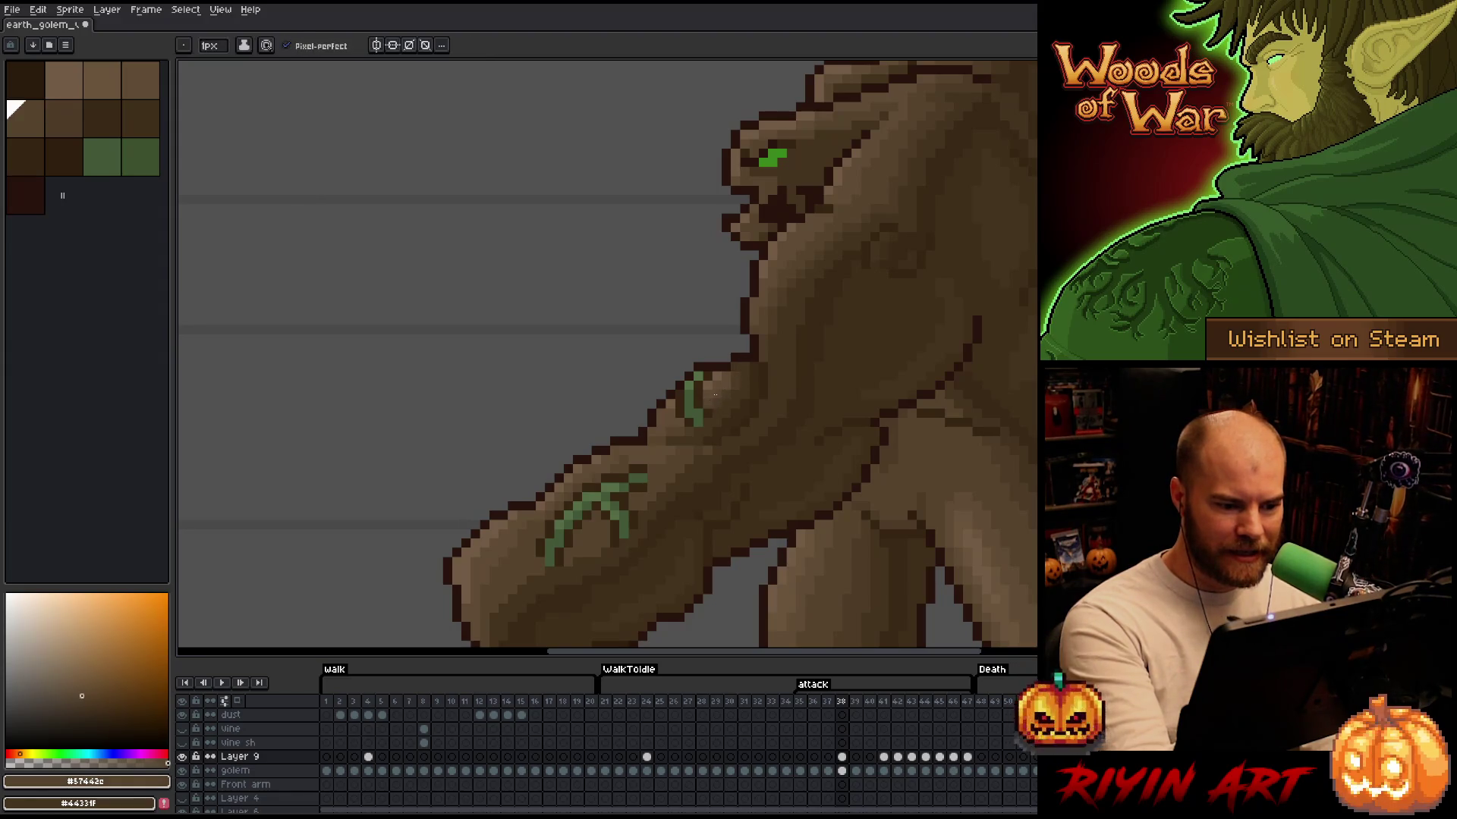
left_click(698, 404, "alt")
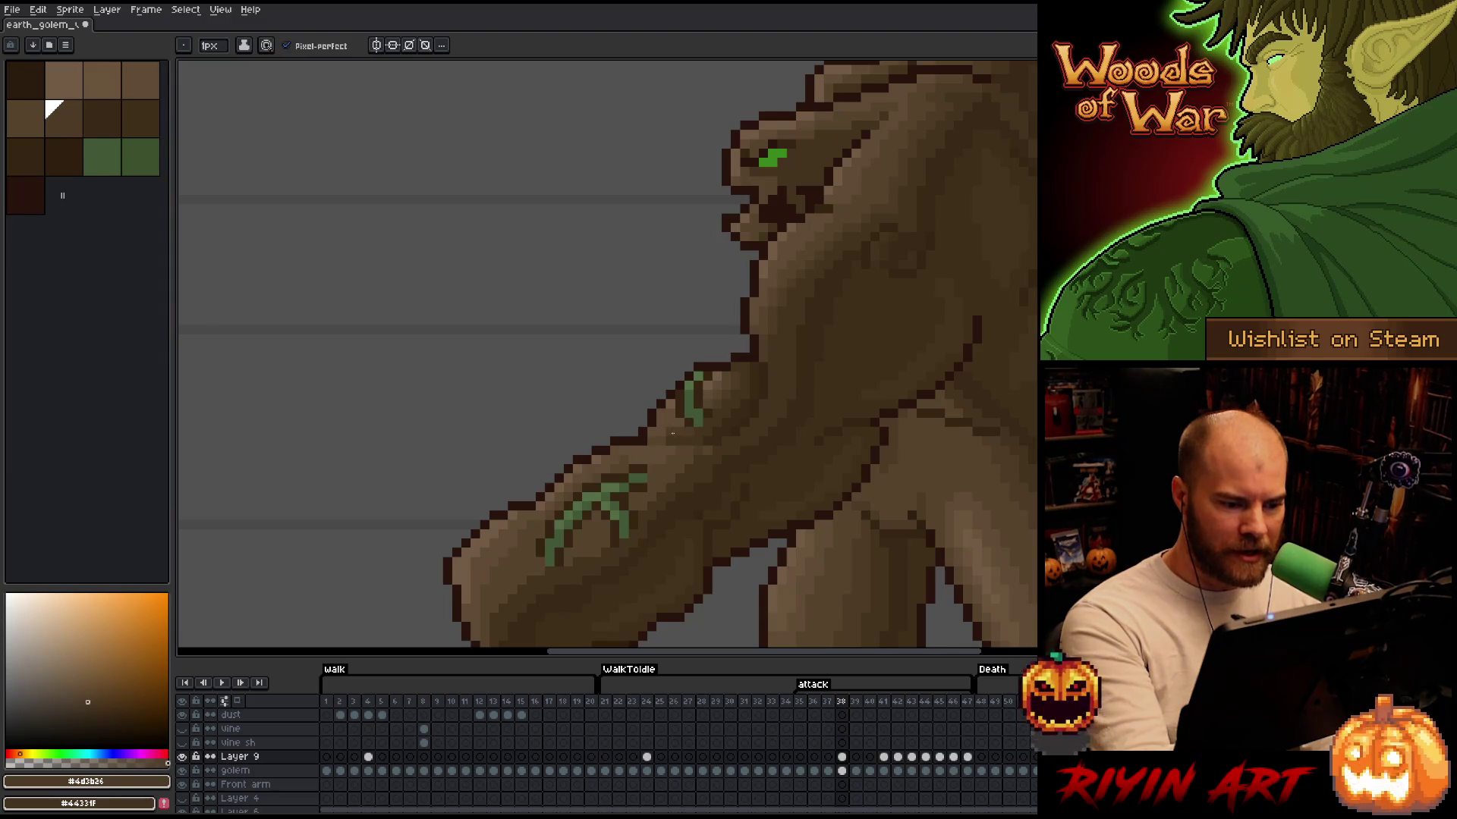
left_click(677, 425, "alt")
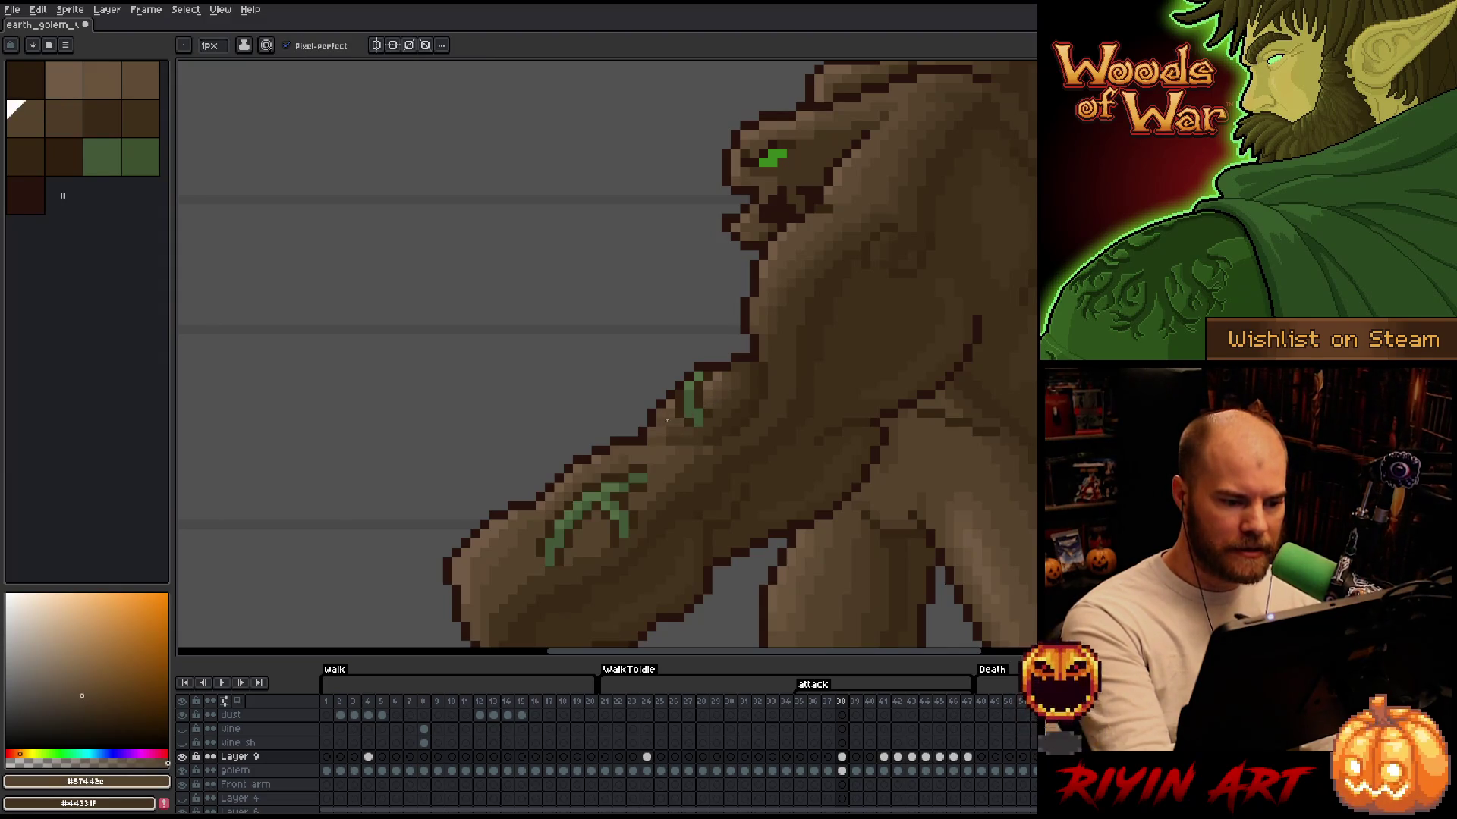
left_click(679, 413, "alt")
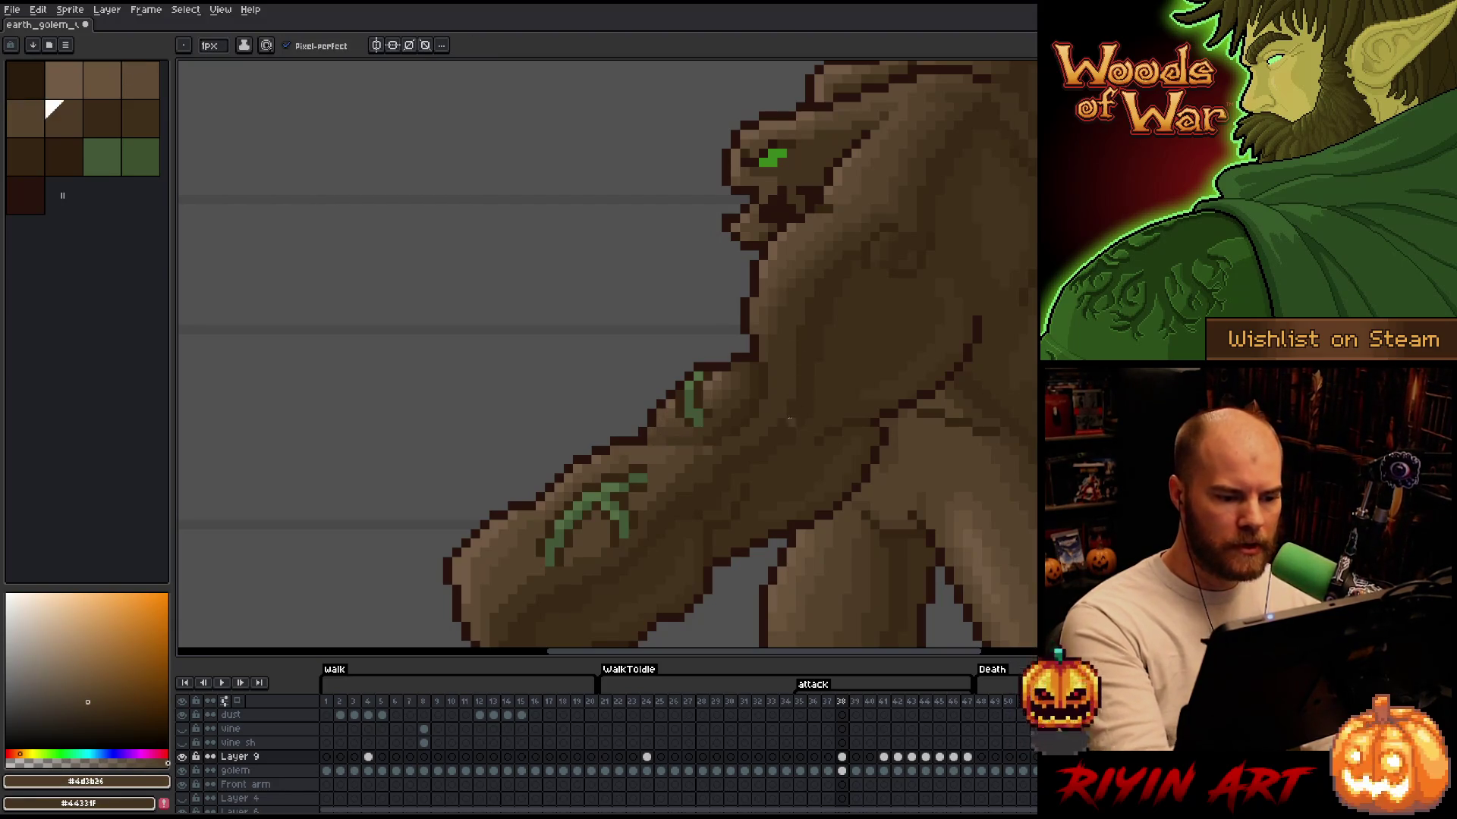
left_click_drag(779, 389, 839, 361)
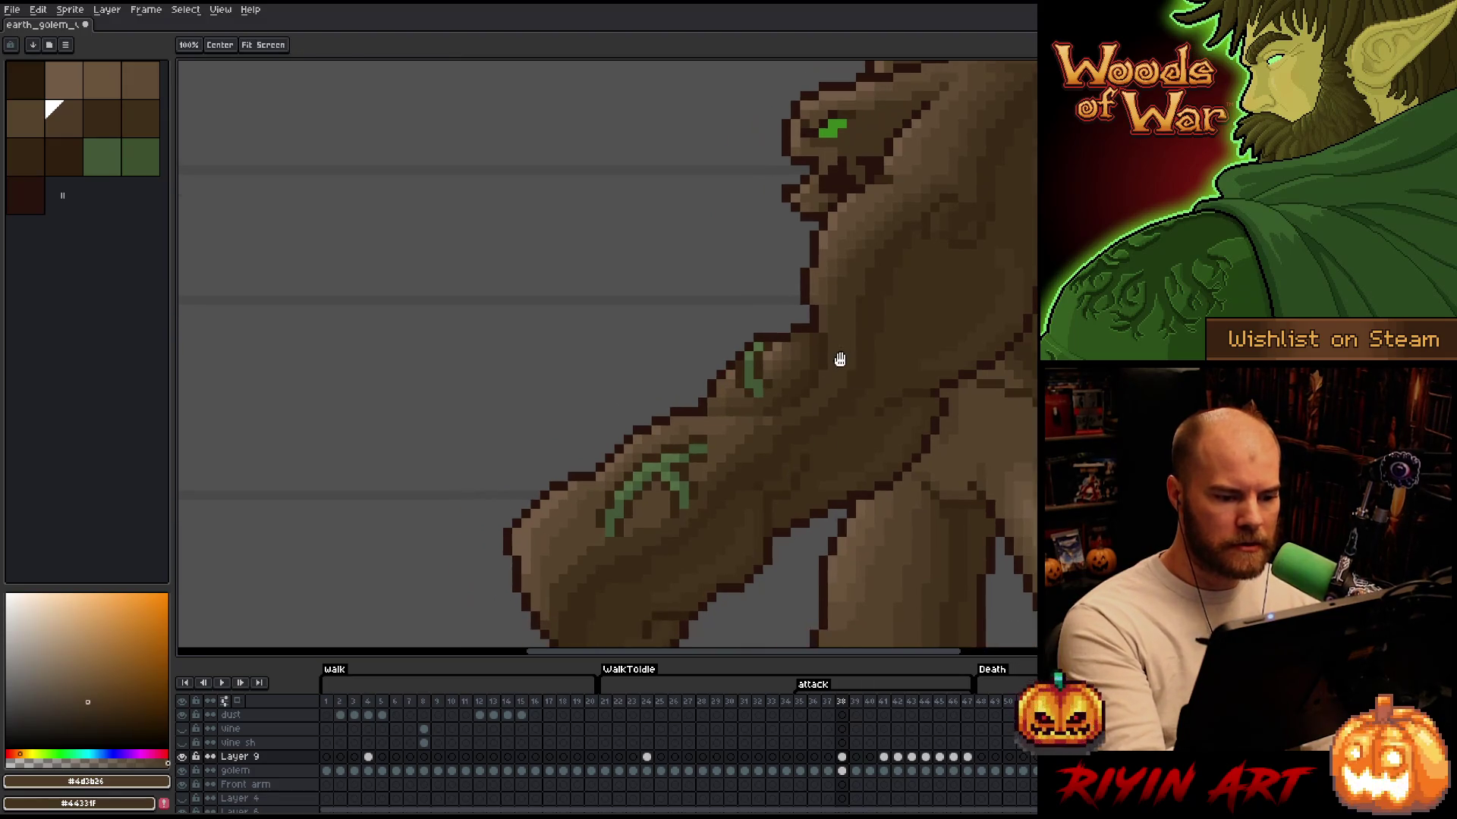
left_click(735, 432, "alt")
left_click(766, 424, "alt")
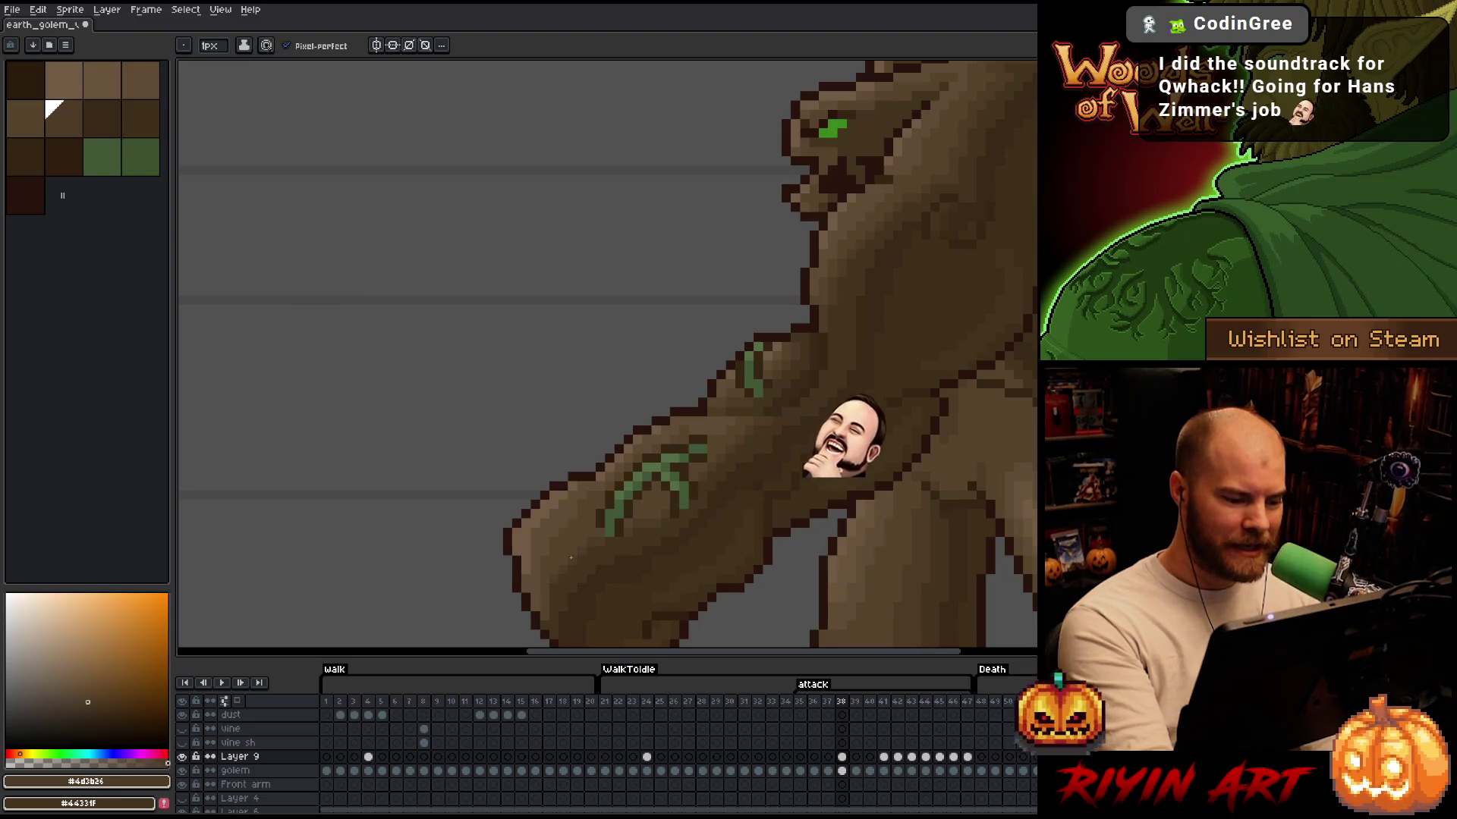
left_click(535, 594, "alt")
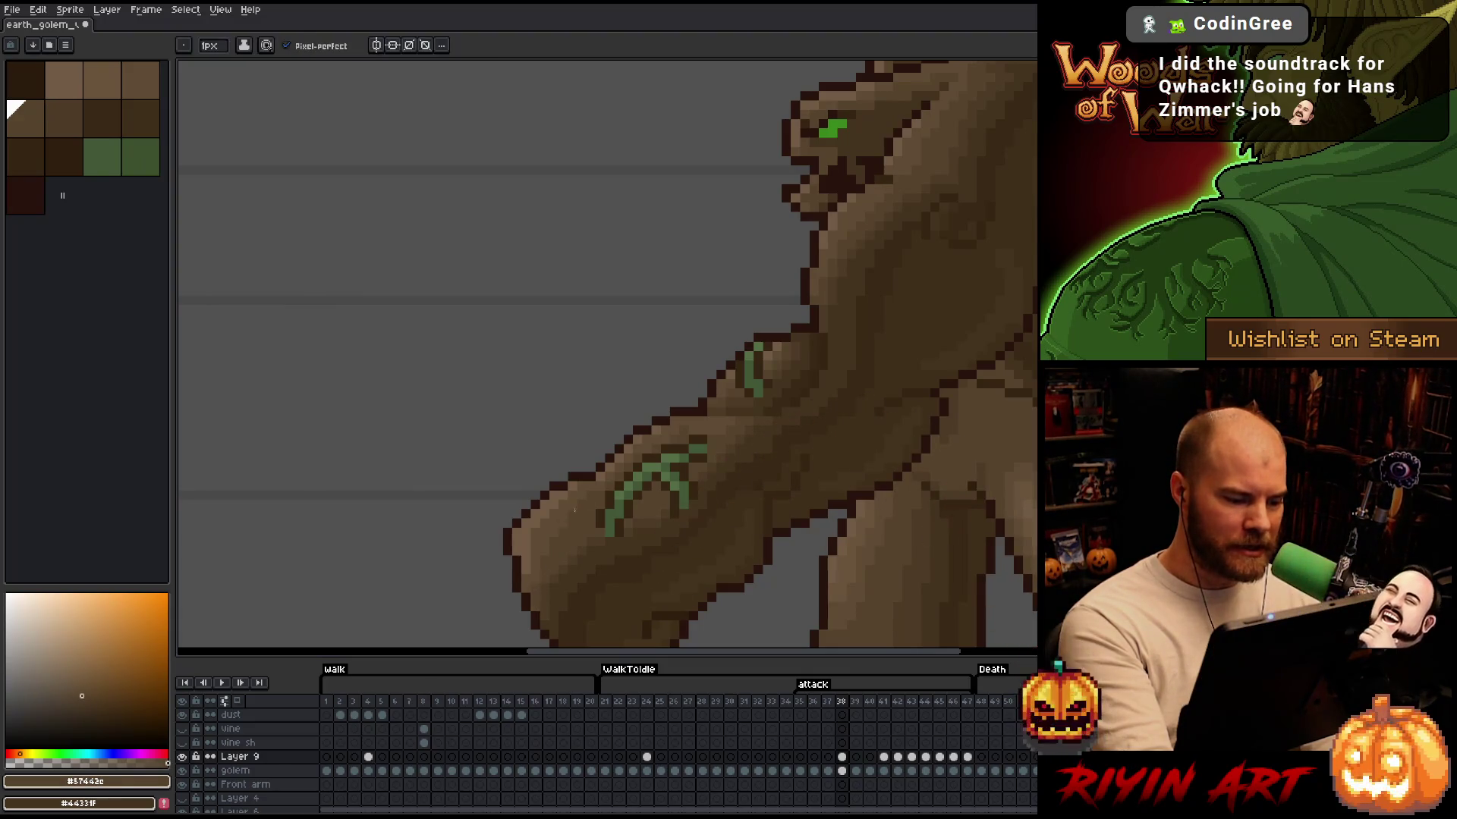
Continue shading along the arm and around the head with the two browns, then save the sprite
key("space")
left_click_drag(898, 464, 814, 464)
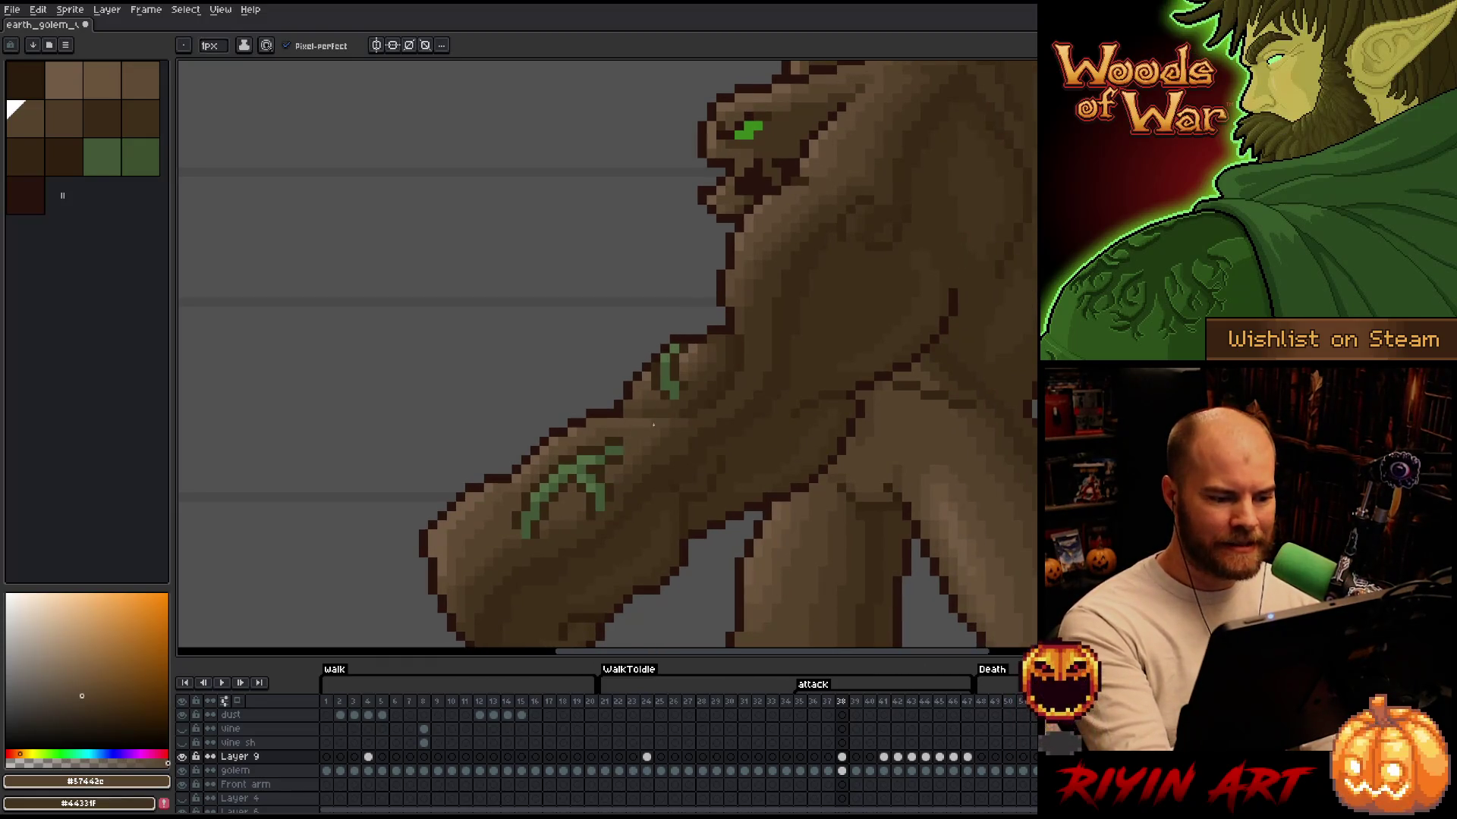
key("space")
left_click_drag(887, 431, 787, 472)
left_click(482, 374, "alt")
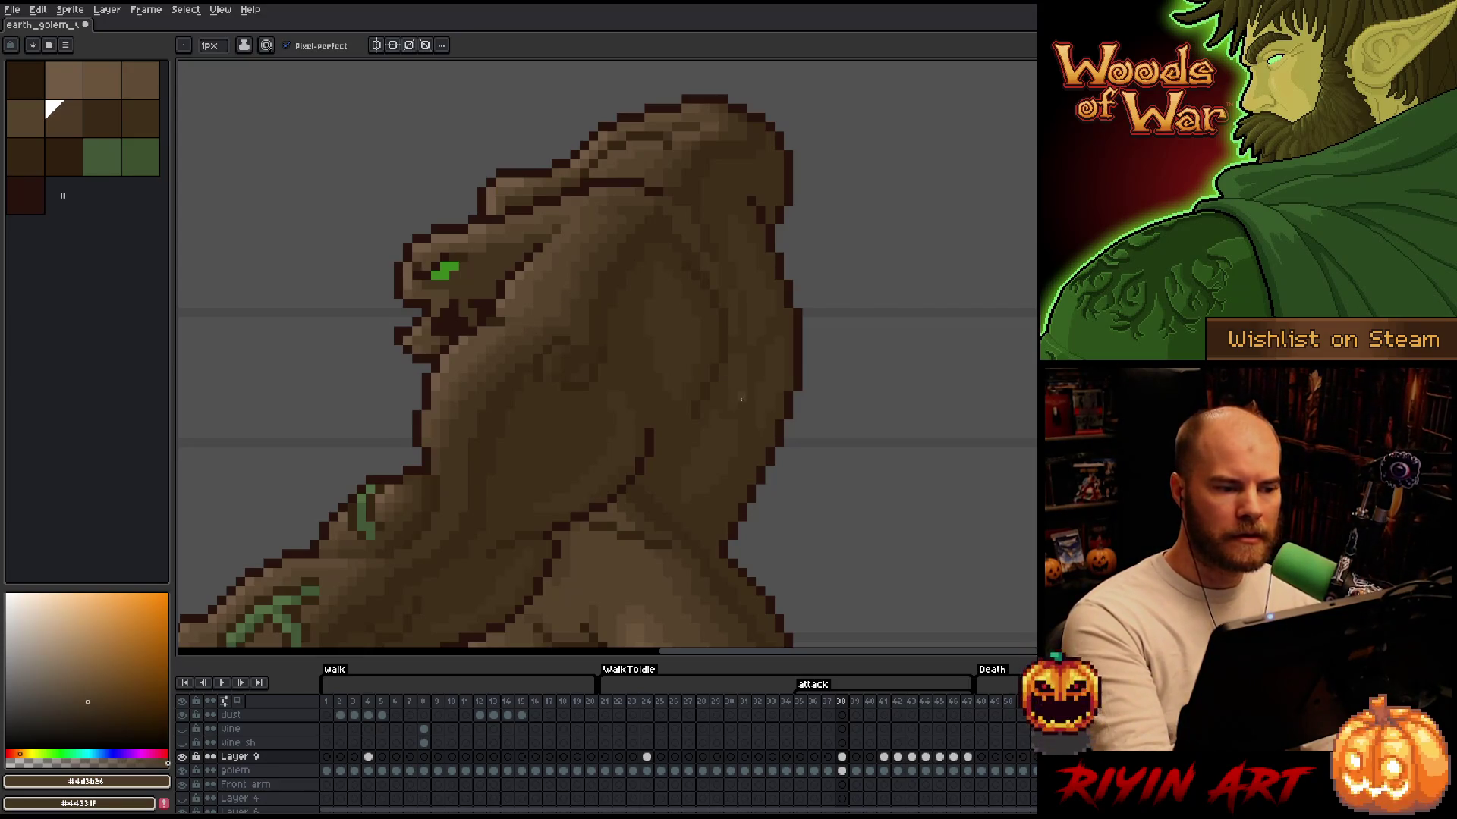
left_click_drag(729, 433, 786, 419)
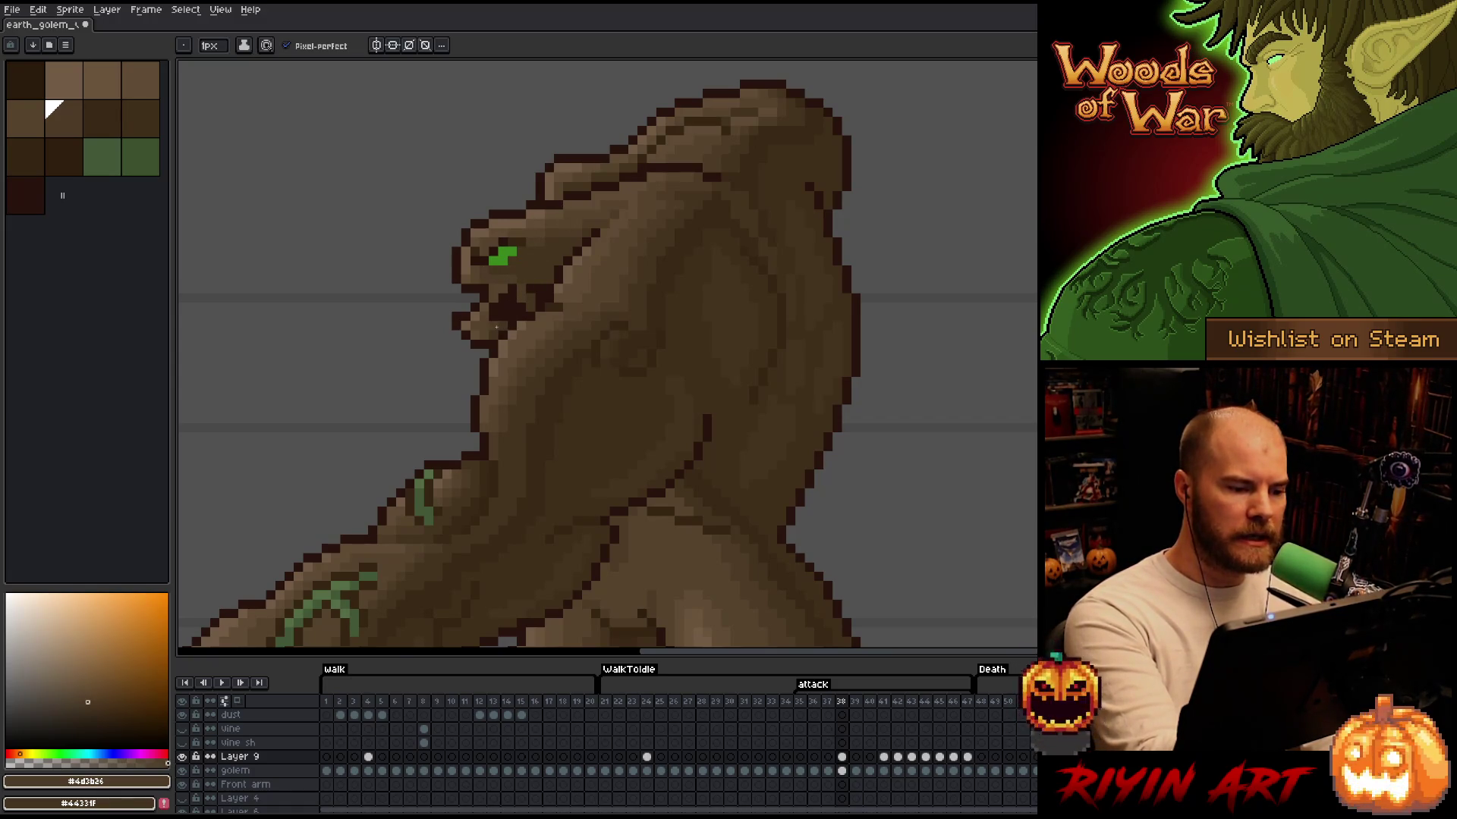
key("ctrl+s")
scroll(689, 362, "down", 3)
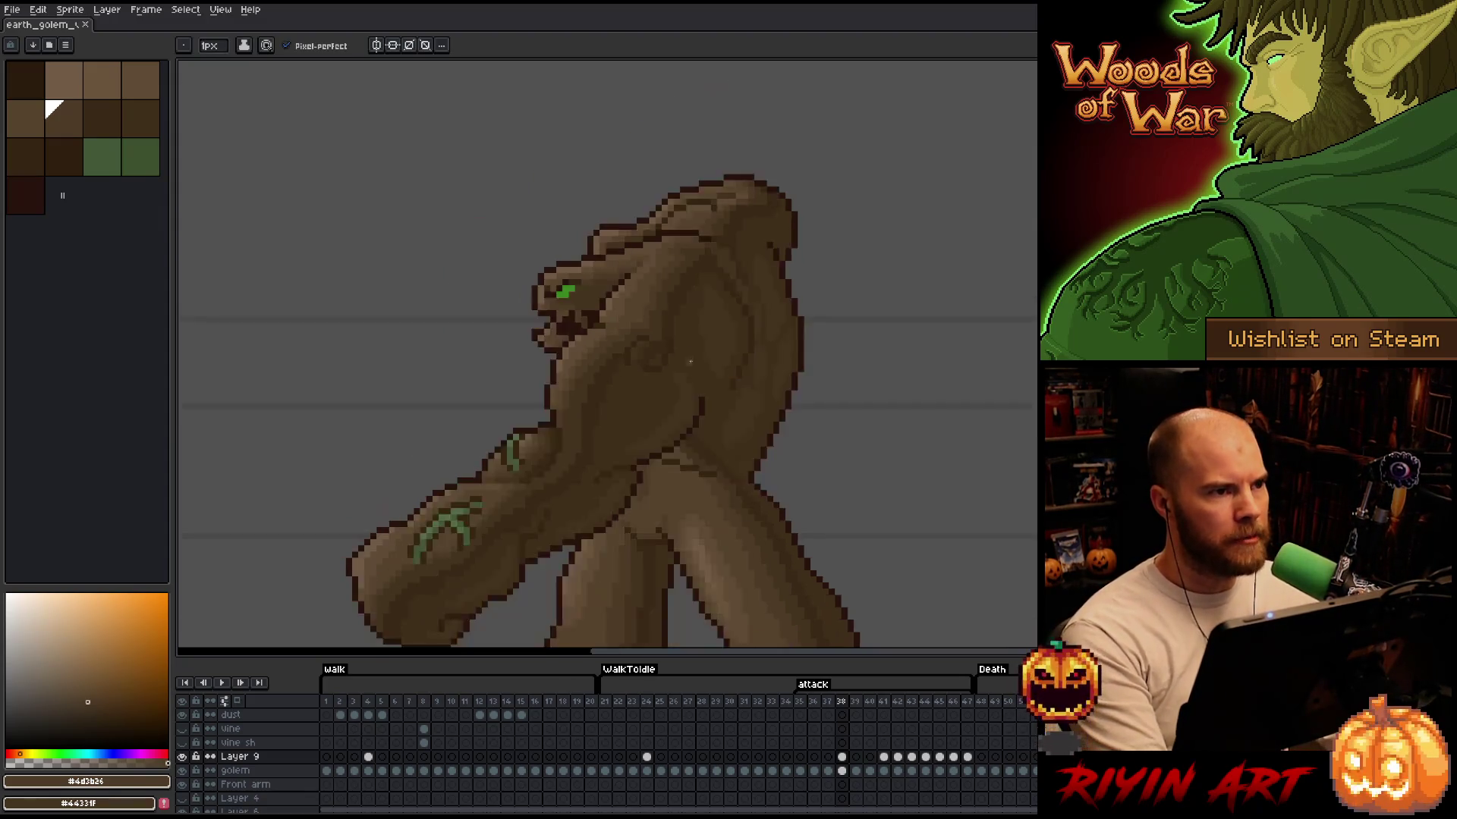
Touch up the arm's upper edge with brown #715b44, pick a mid-brown, and save the sprite
scroll(713, 368, "up", 2)
scroll(730, 372, "down", 1)
scroll(731, 372, "up", 1)
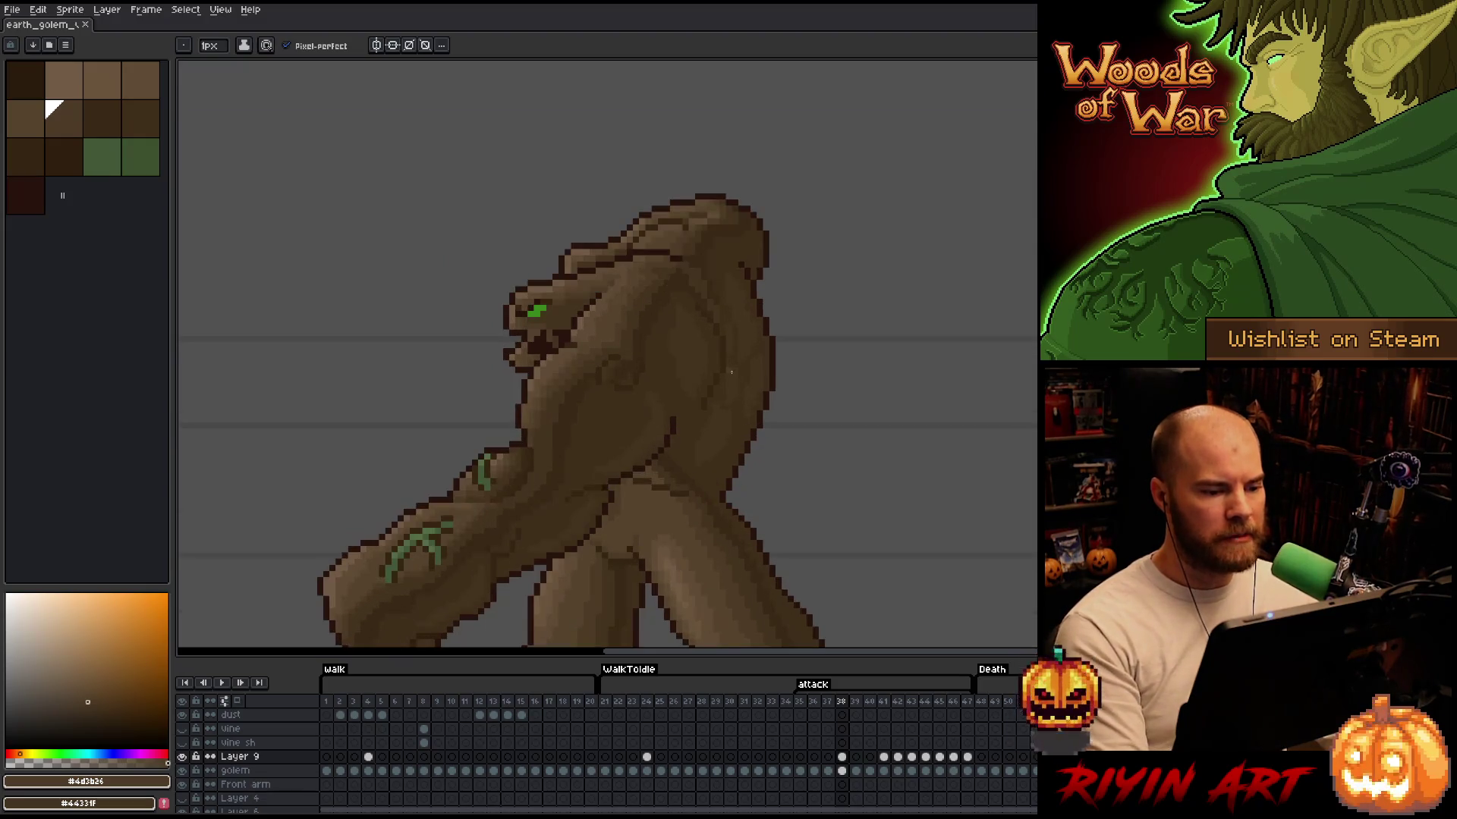
scroll(629, 369, "up", 2)
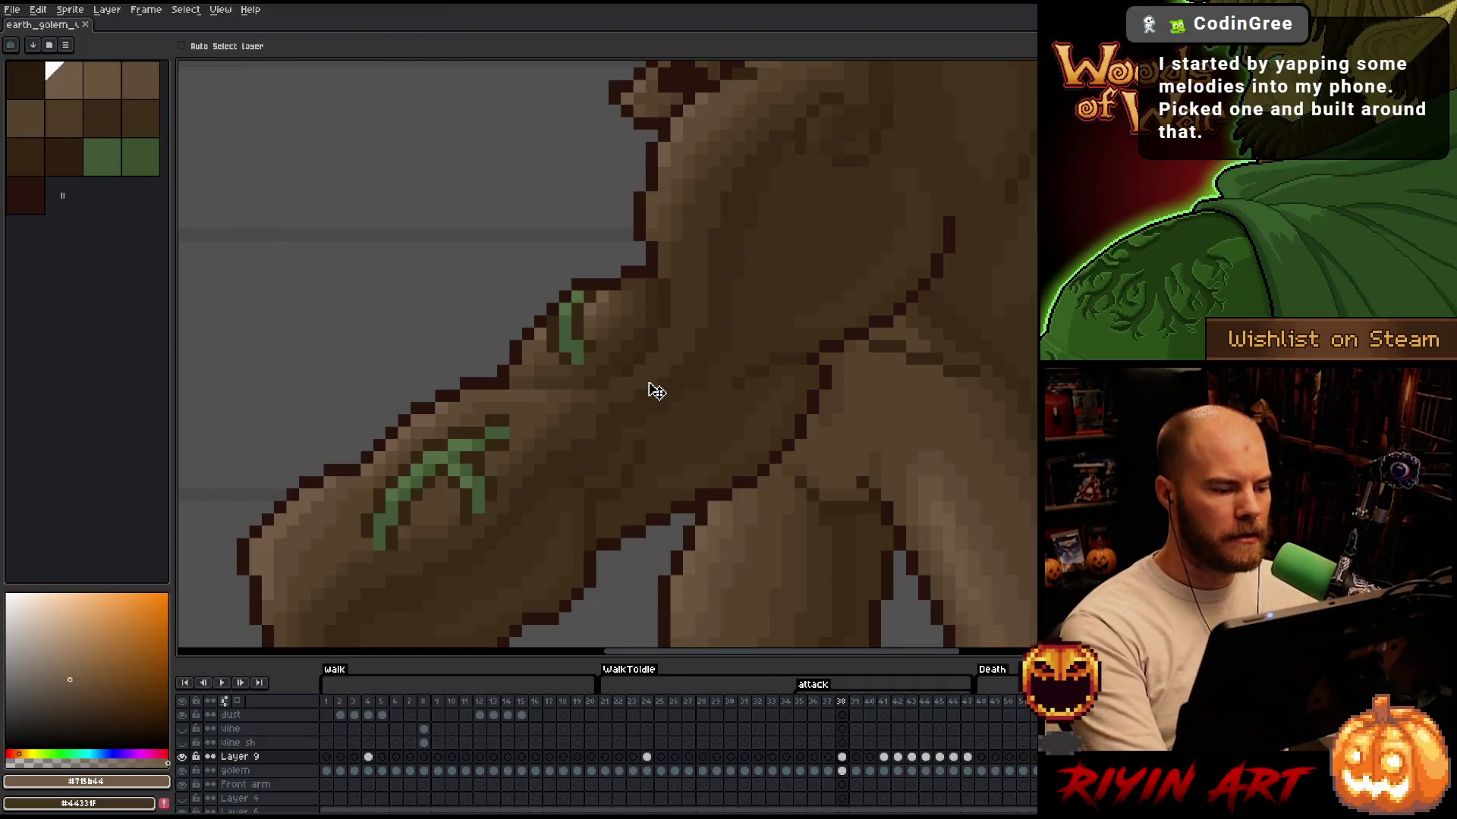
scroll(650, 390, "down", 3)
scroll(691, 319, "up", 1)
left_click(691, 318, "alt")
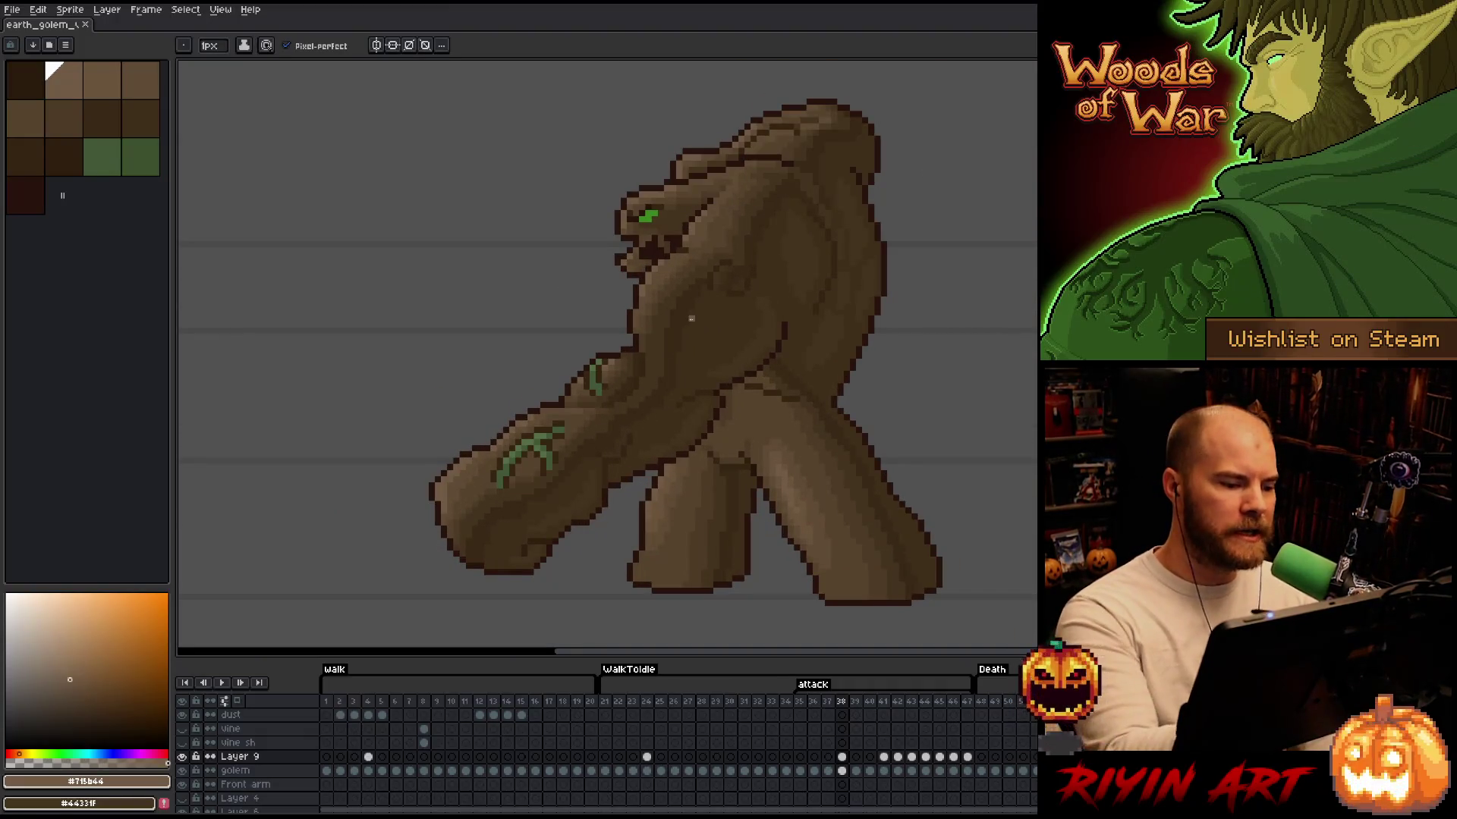
left_click(480, 451)
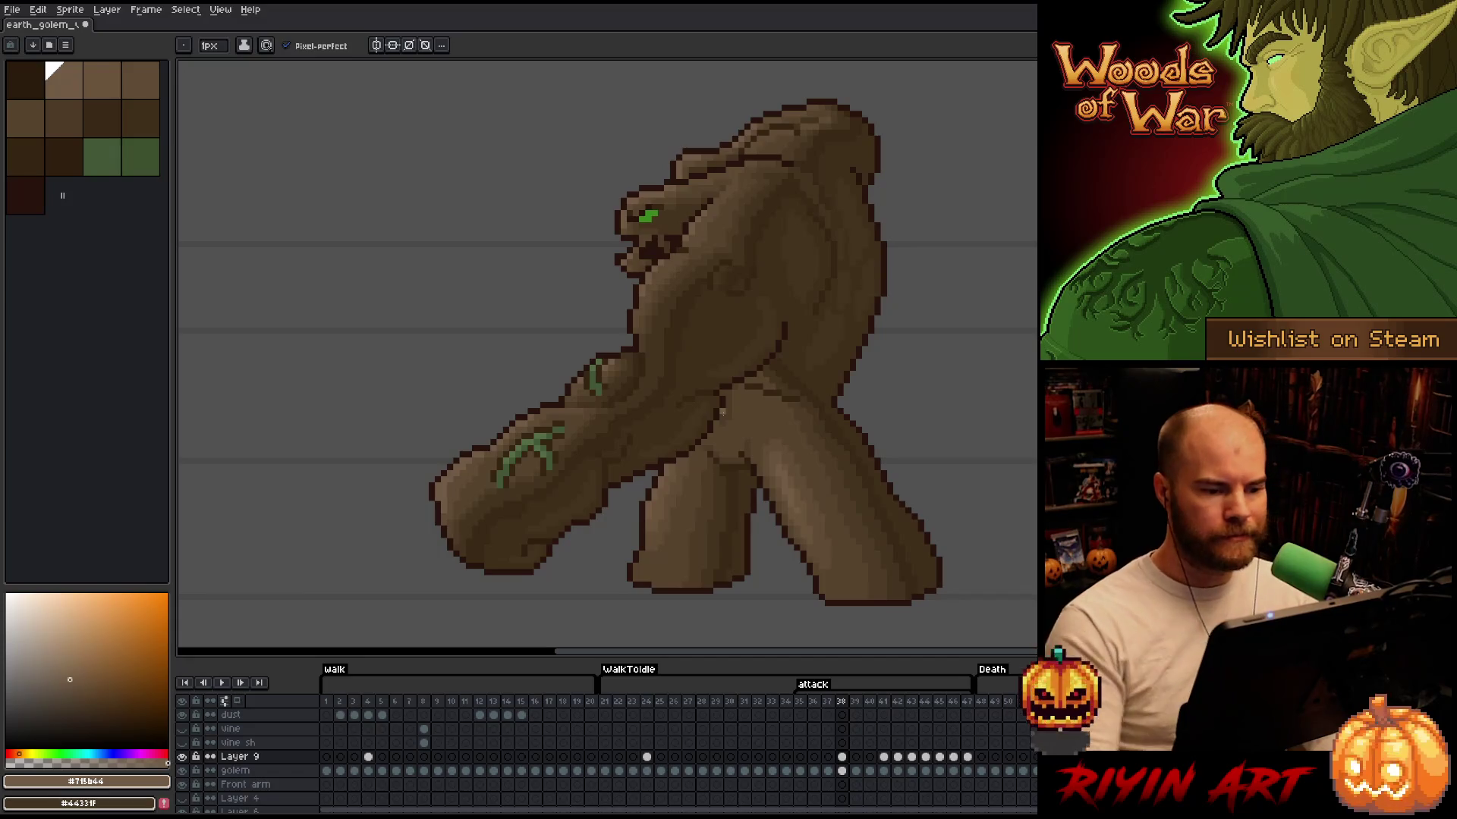
scroll(723, 412, "down", 2)
scroll(773, 361, "up", 2)
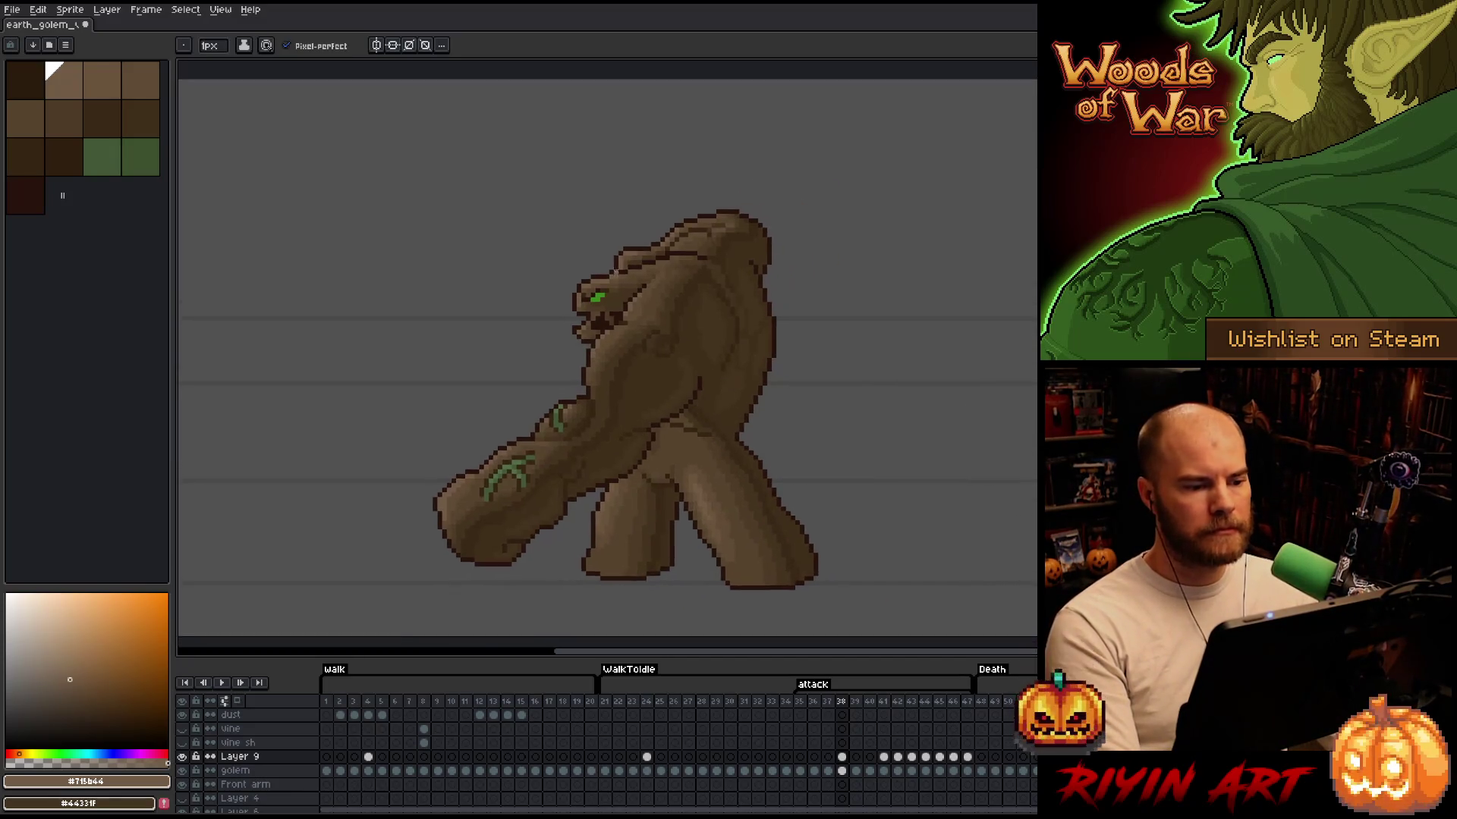
scroll(616, 268, "up", 2)
left_click(702, 230, "alt")
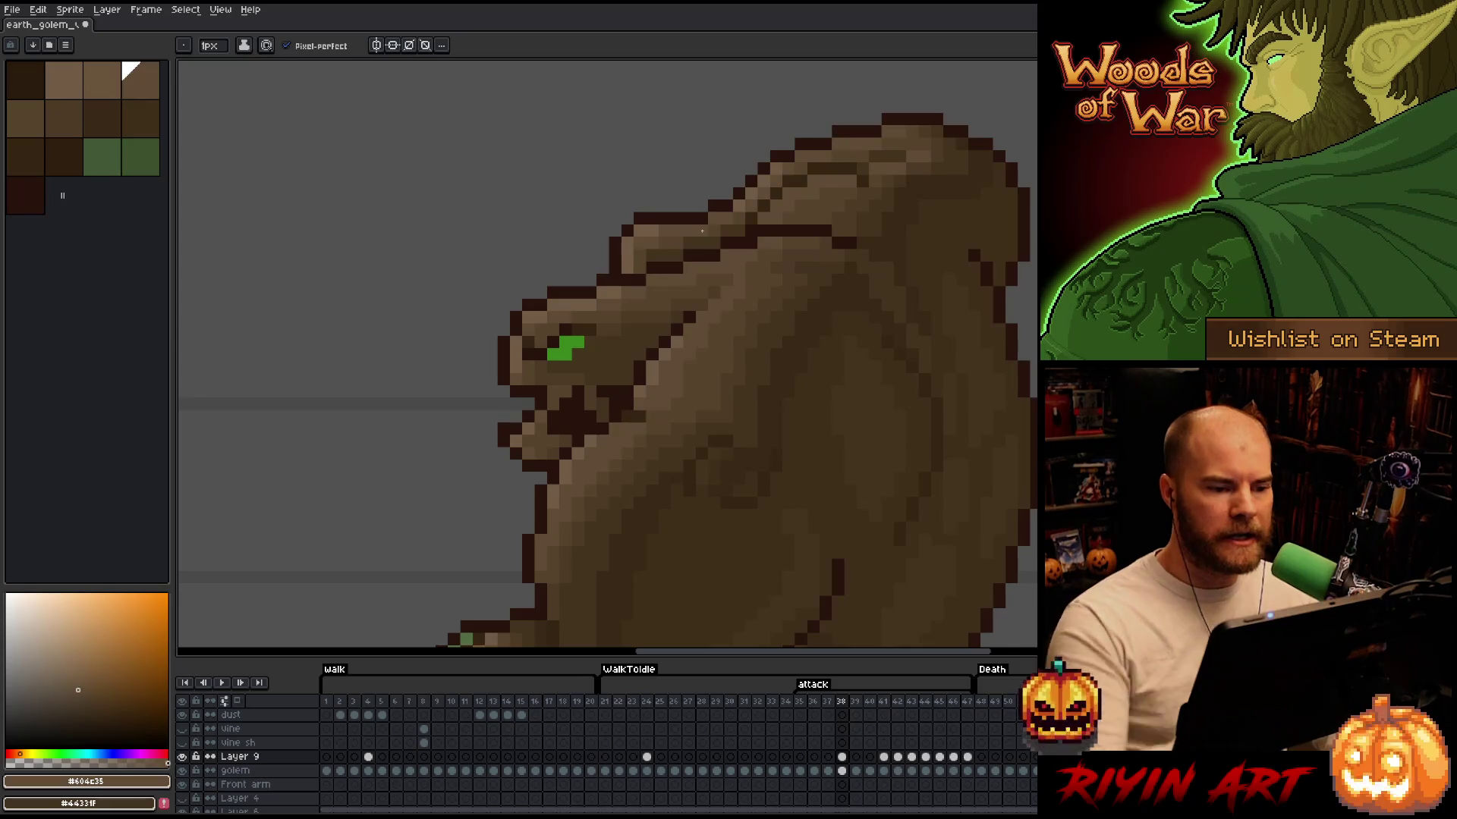
scroll(702, 230, "down", 3)
key("ctrl+s")
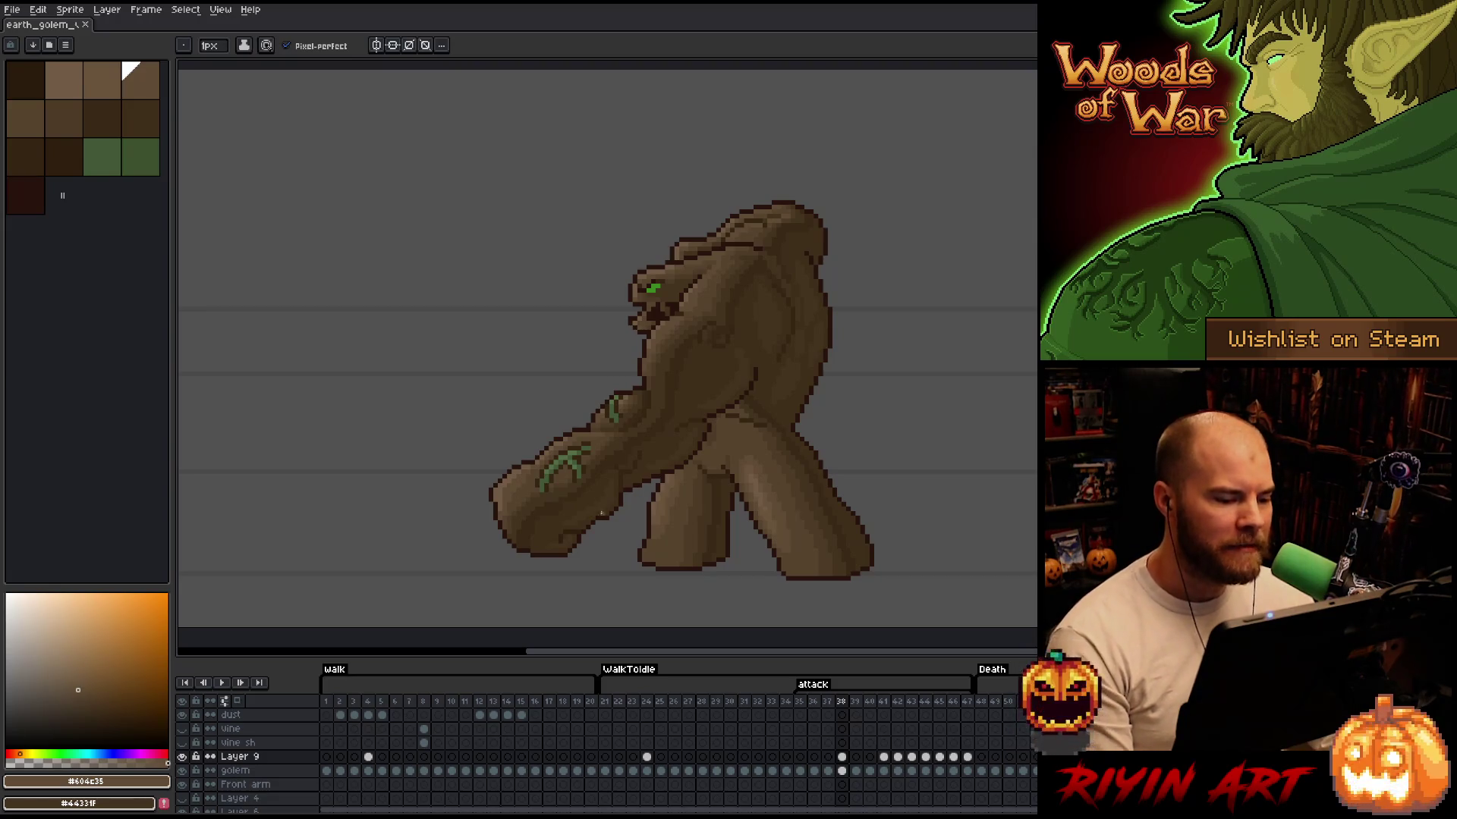
Zoom in on the golem's head and pick darker browns, #392916 then #402f1b
scroll(601, 513, "up", 4)
scroll(597, 479, "down", 3)
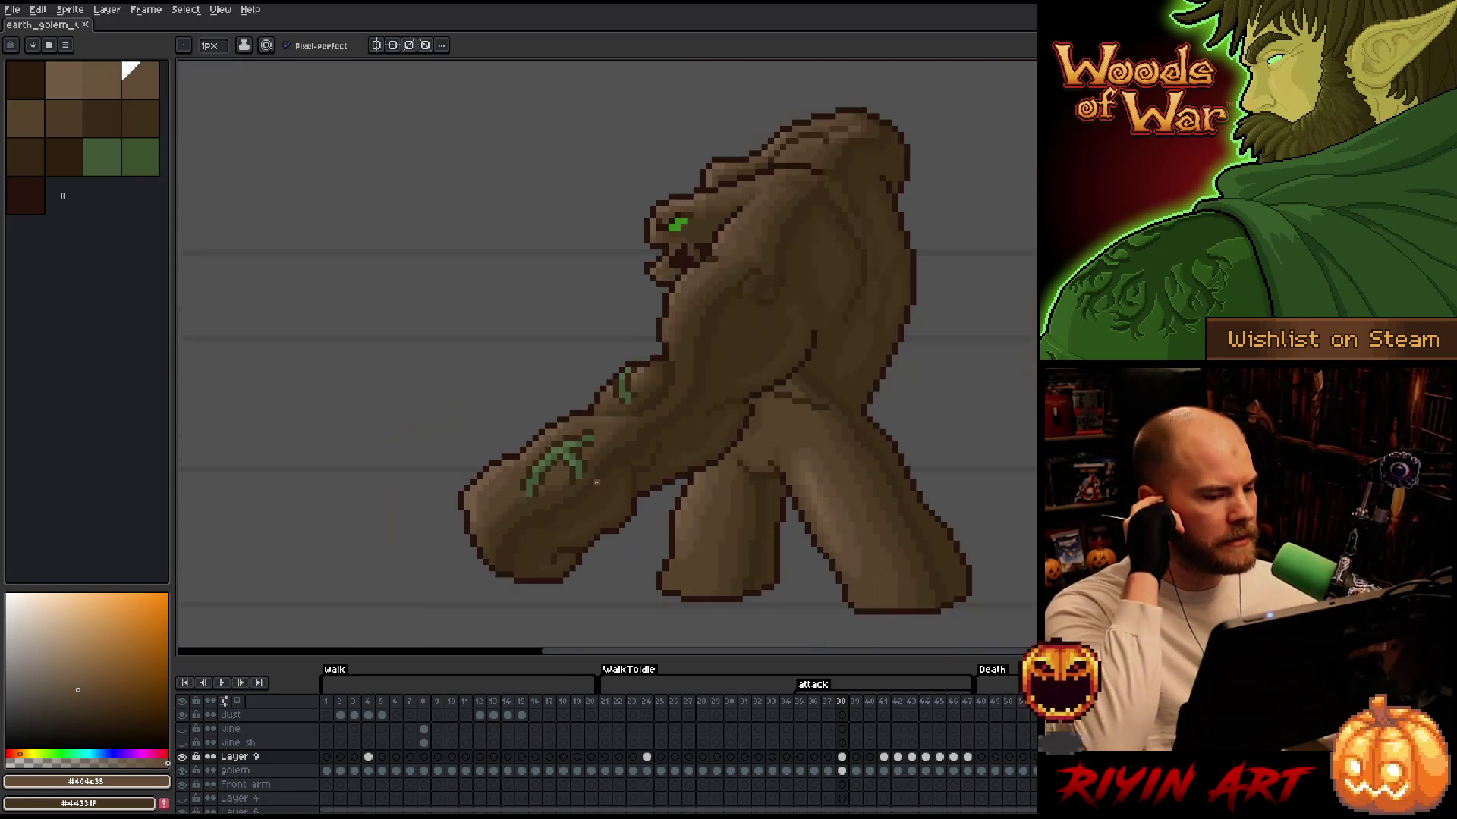
scroll(596, 482, "up", 2)
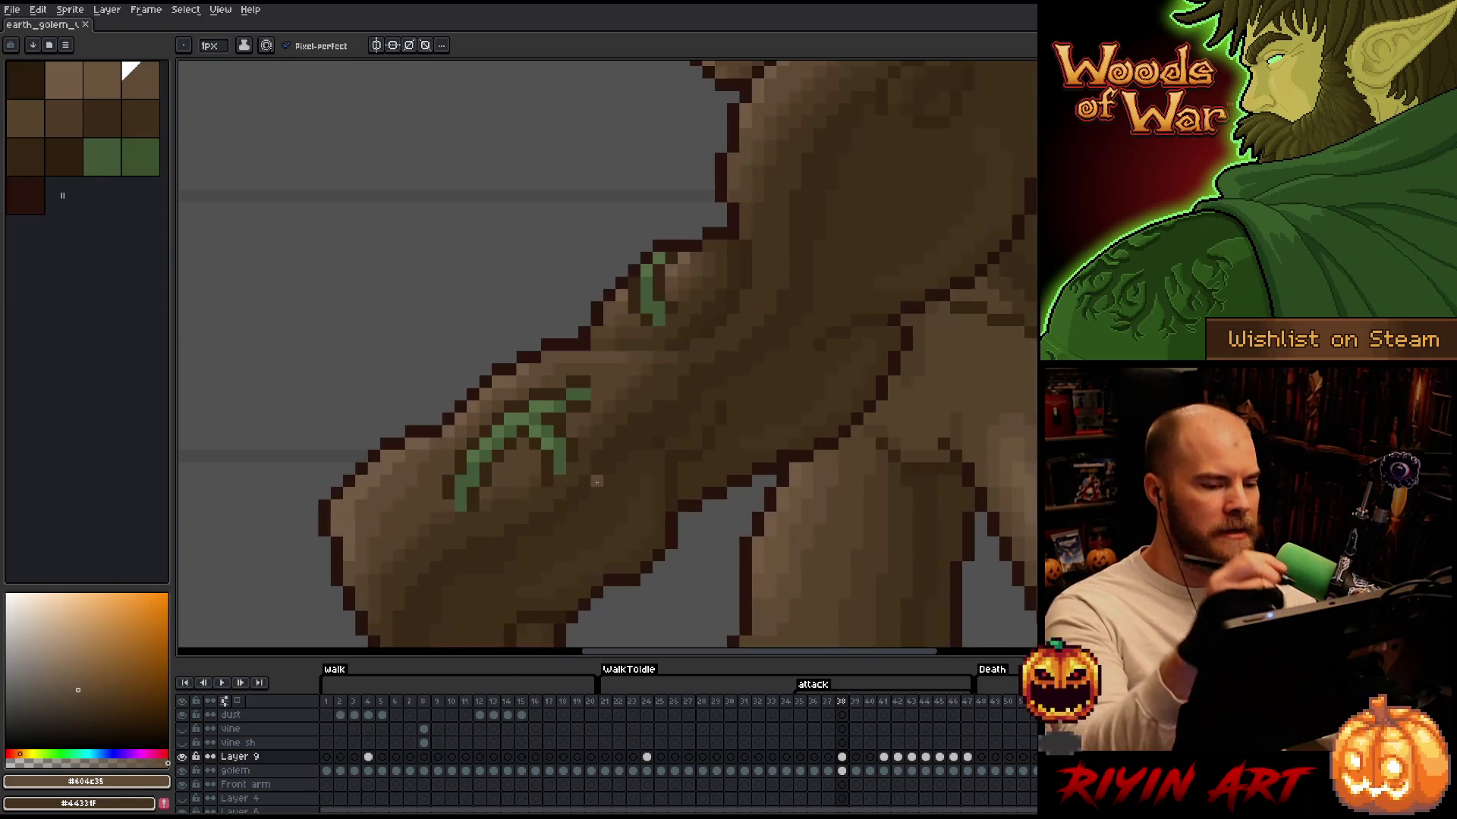
left_click_drag(903, 234, 754, 328)
key("alt")
left_click(689, 306, "alt")
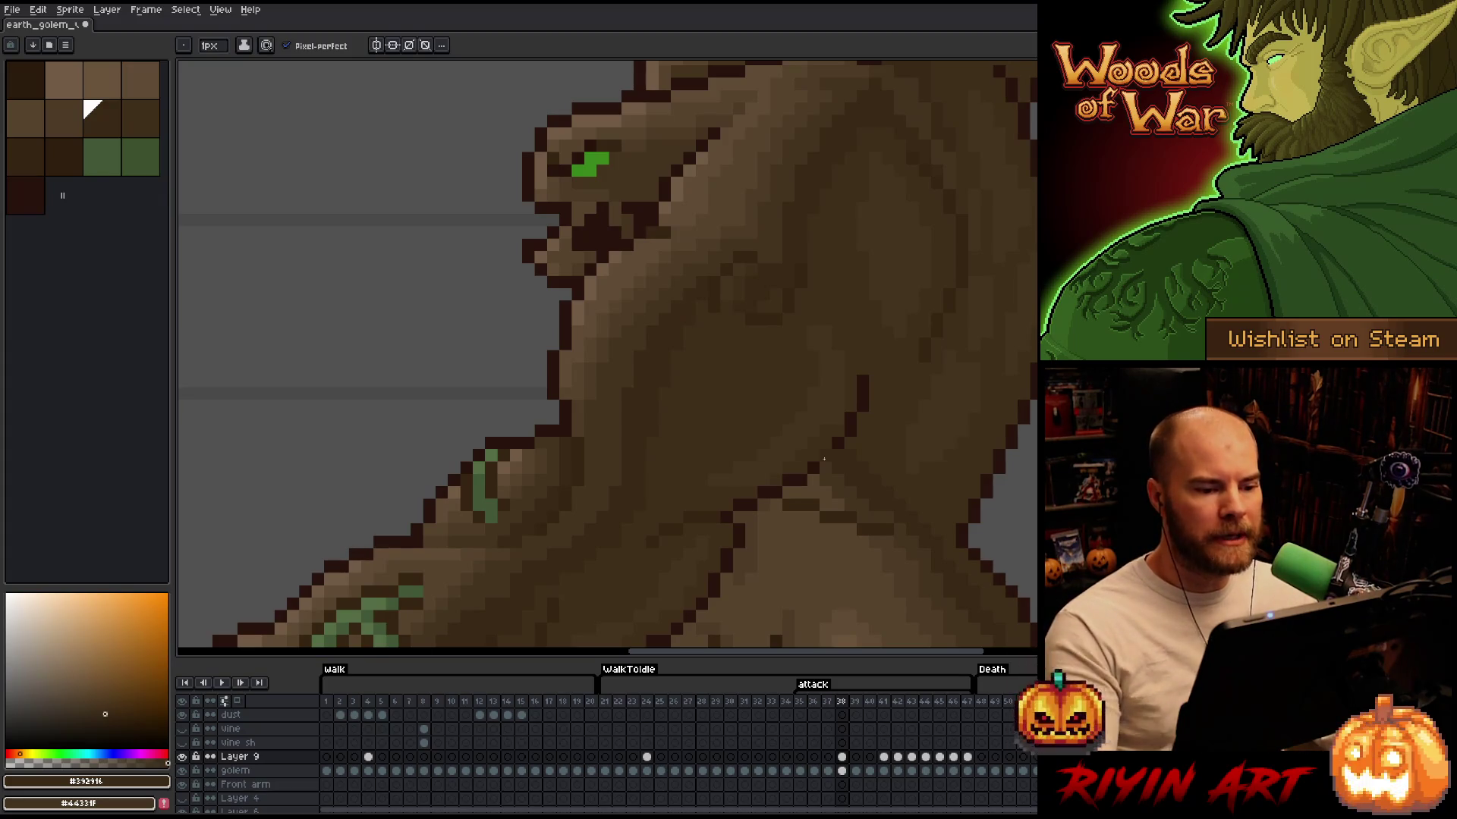
scroll(824, 459, "down", 3)
scroll(788, 337, "up", 3)
left_click(788, 337, "alt")
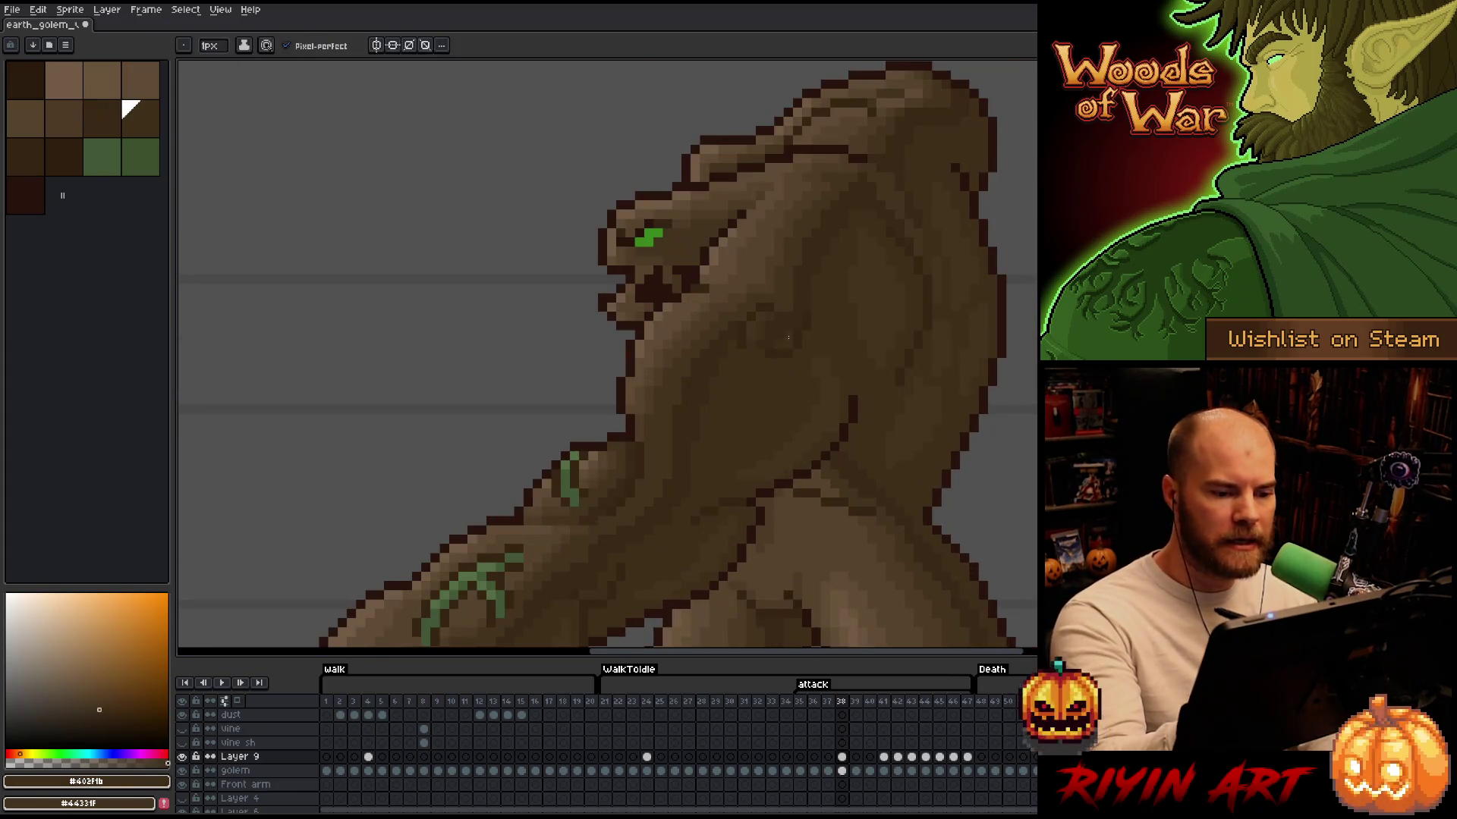
scroll(788, 331, "down", 3)
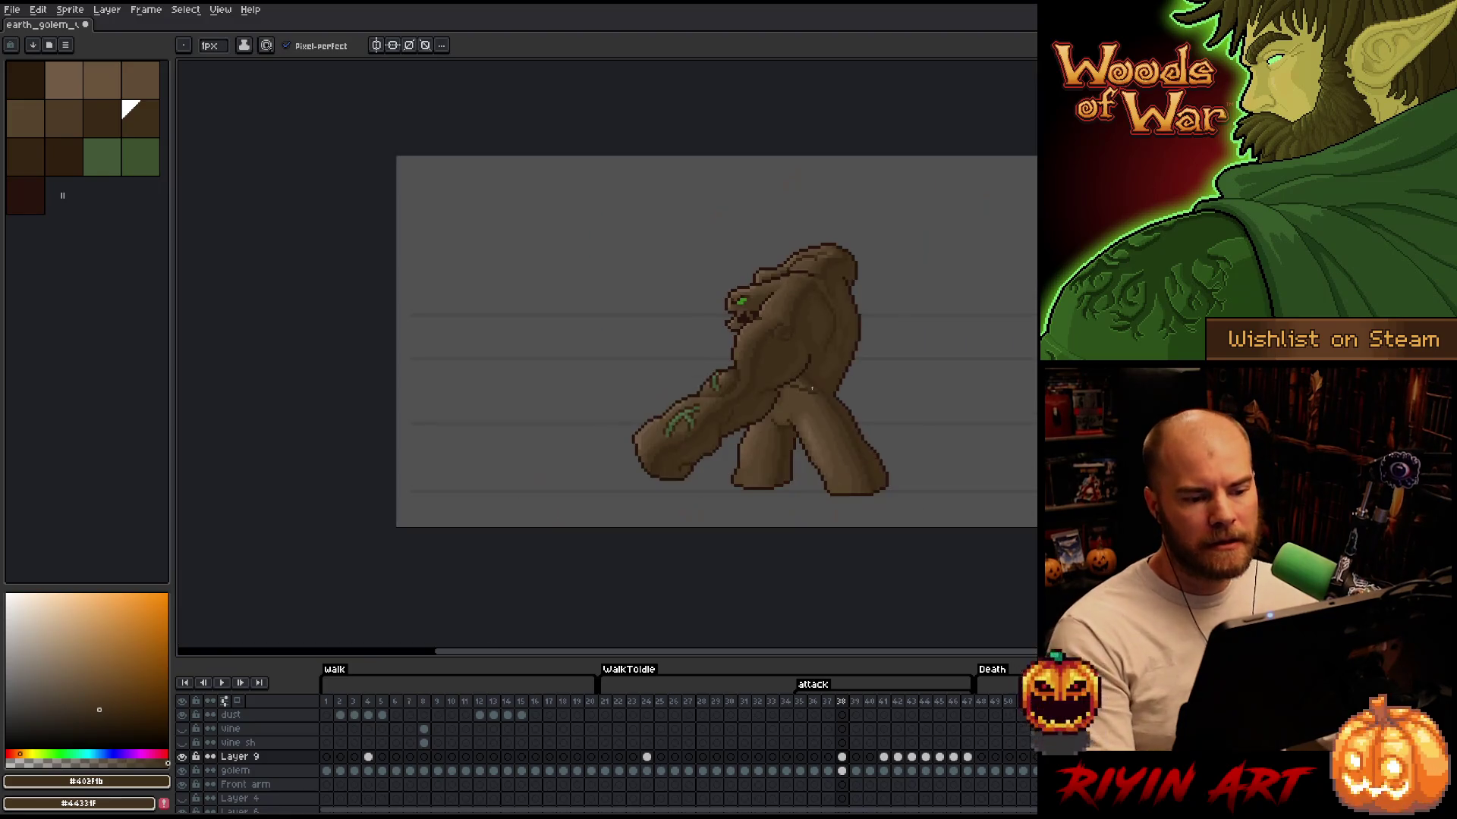
Shade with a 2-pixel brush in sampled dark brown, then return to 1 pixel with medium-dark brown
scroll(836, 427, "up", 1)
mouse_move(845, 417)
left_mouse_down()
mouse_move(790, 423)
mouse_move(699, 366)
left_mouse_up()
key("plus")
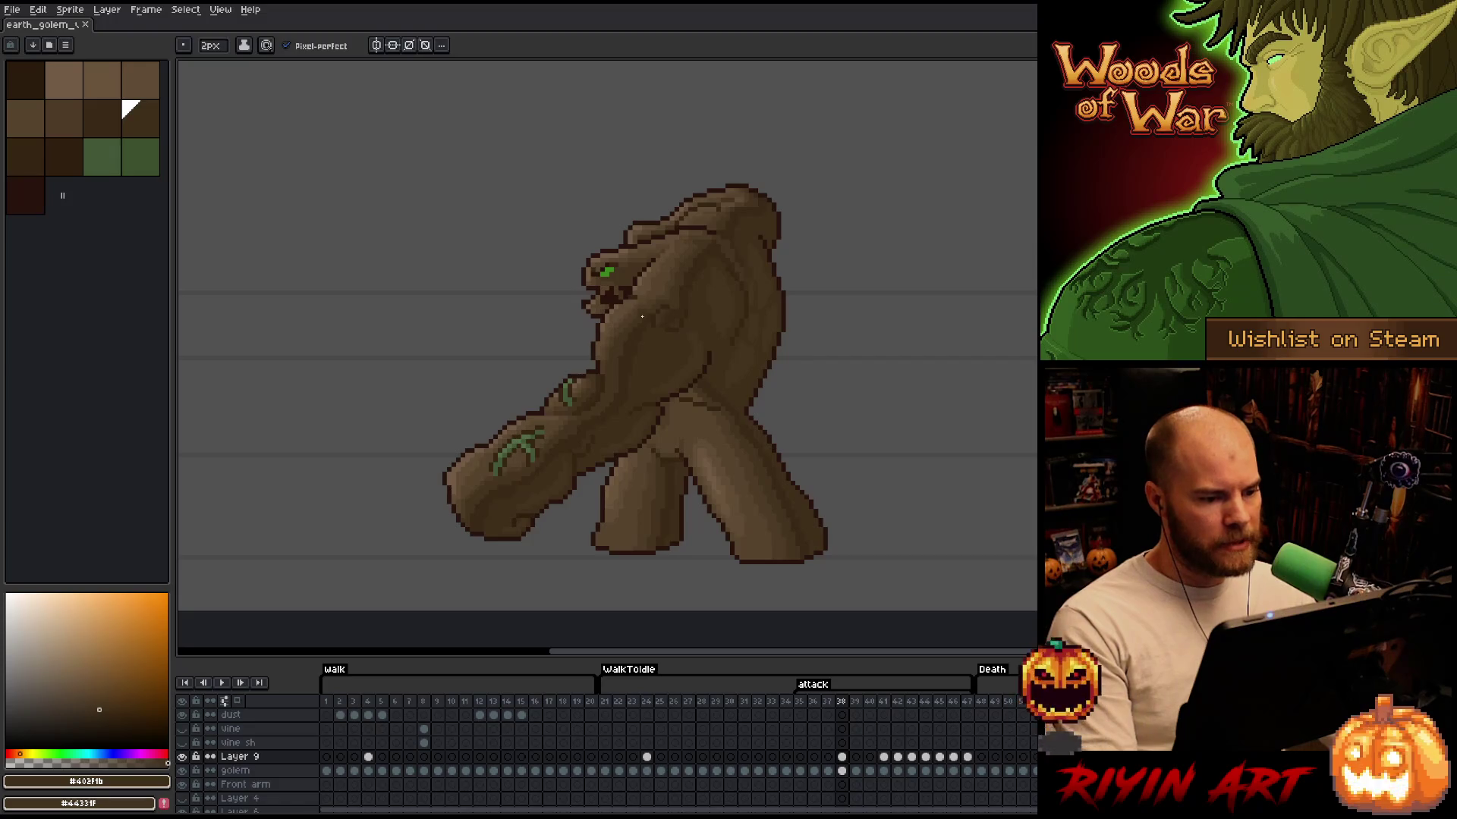
scroll(642, 316, "up", 2)
left_click(679, 267, "alt")
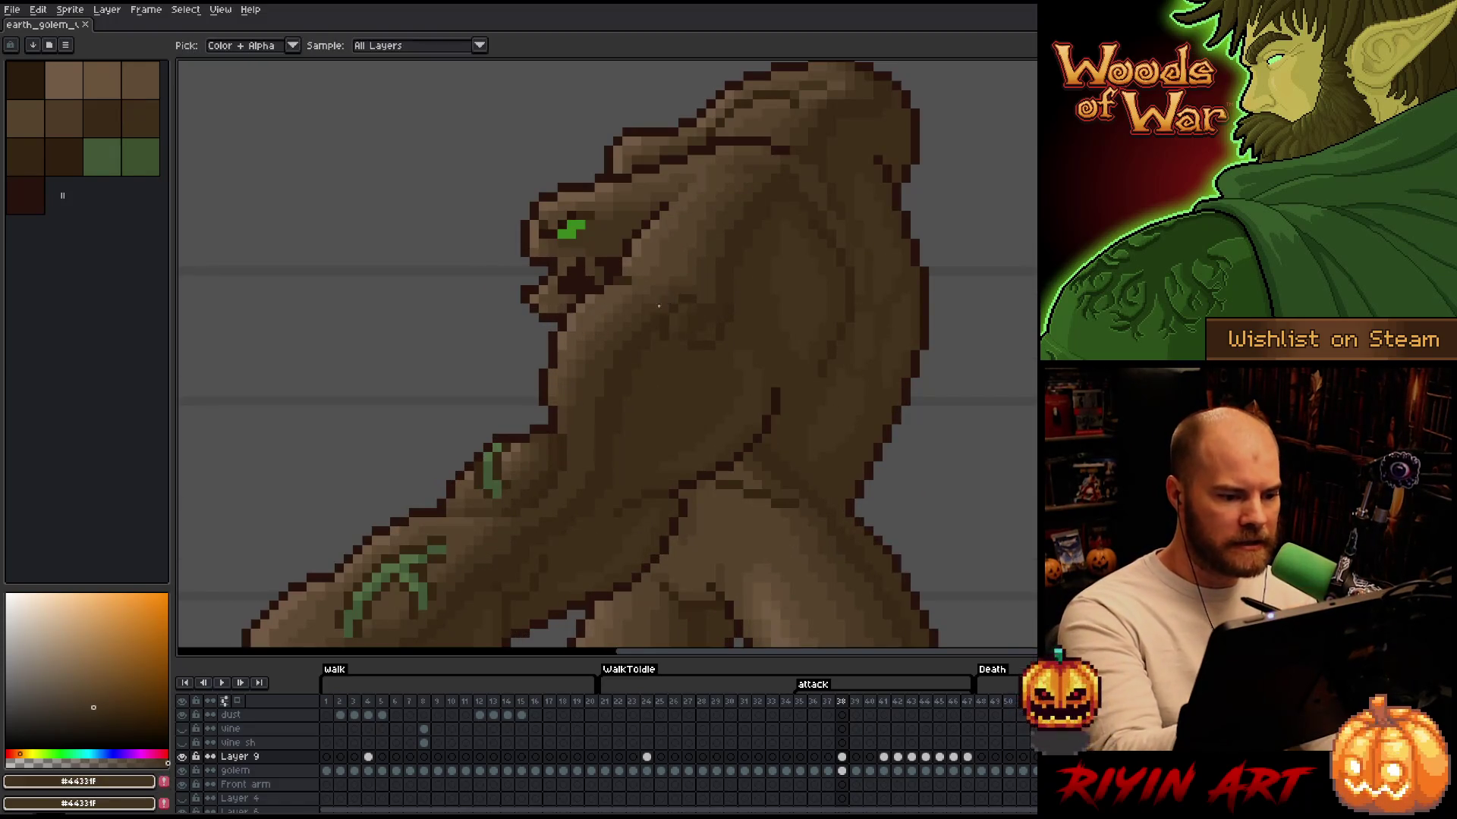
key("minus")
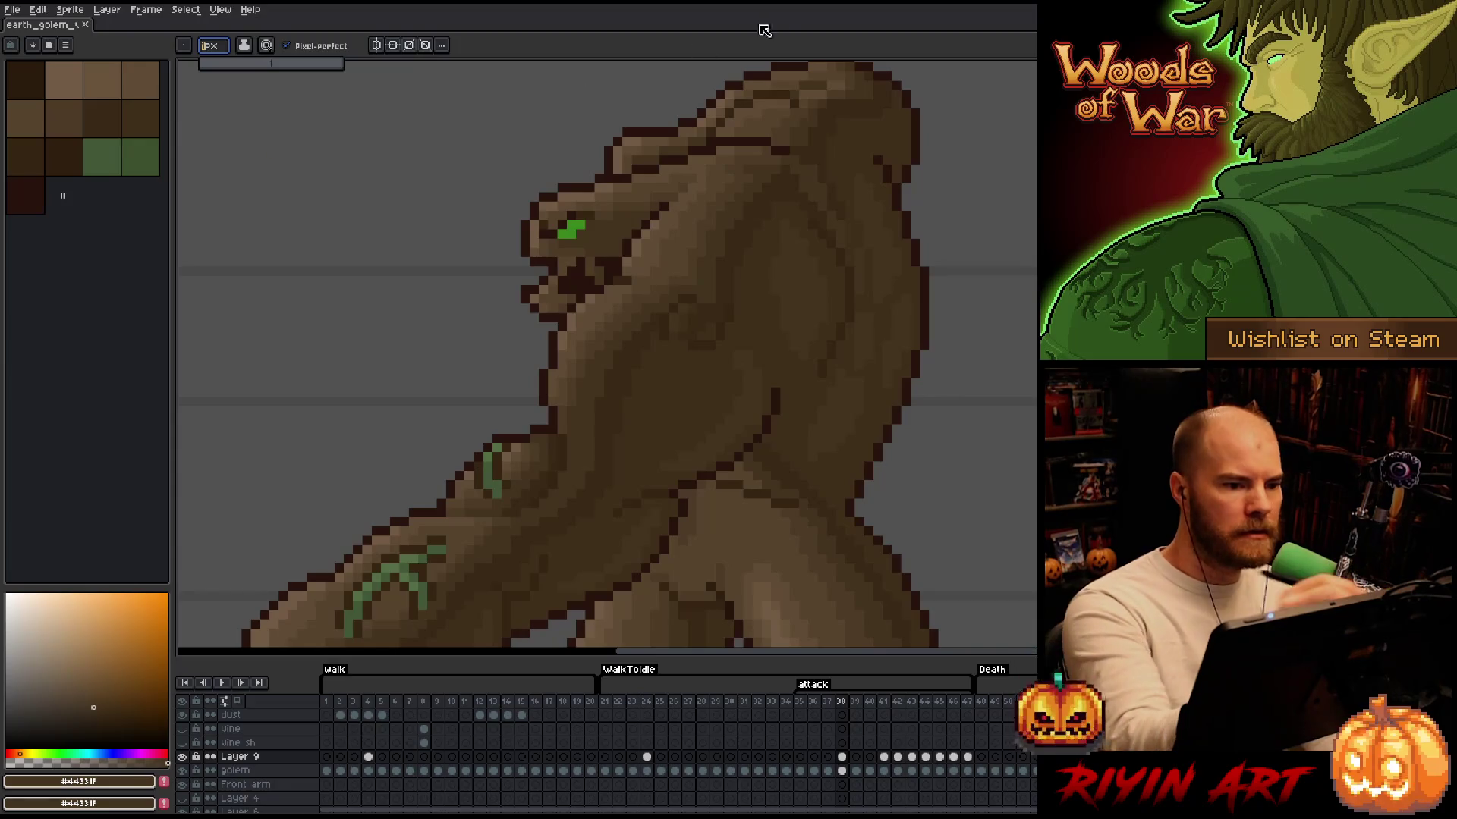
left_click(666, 283, "alt")
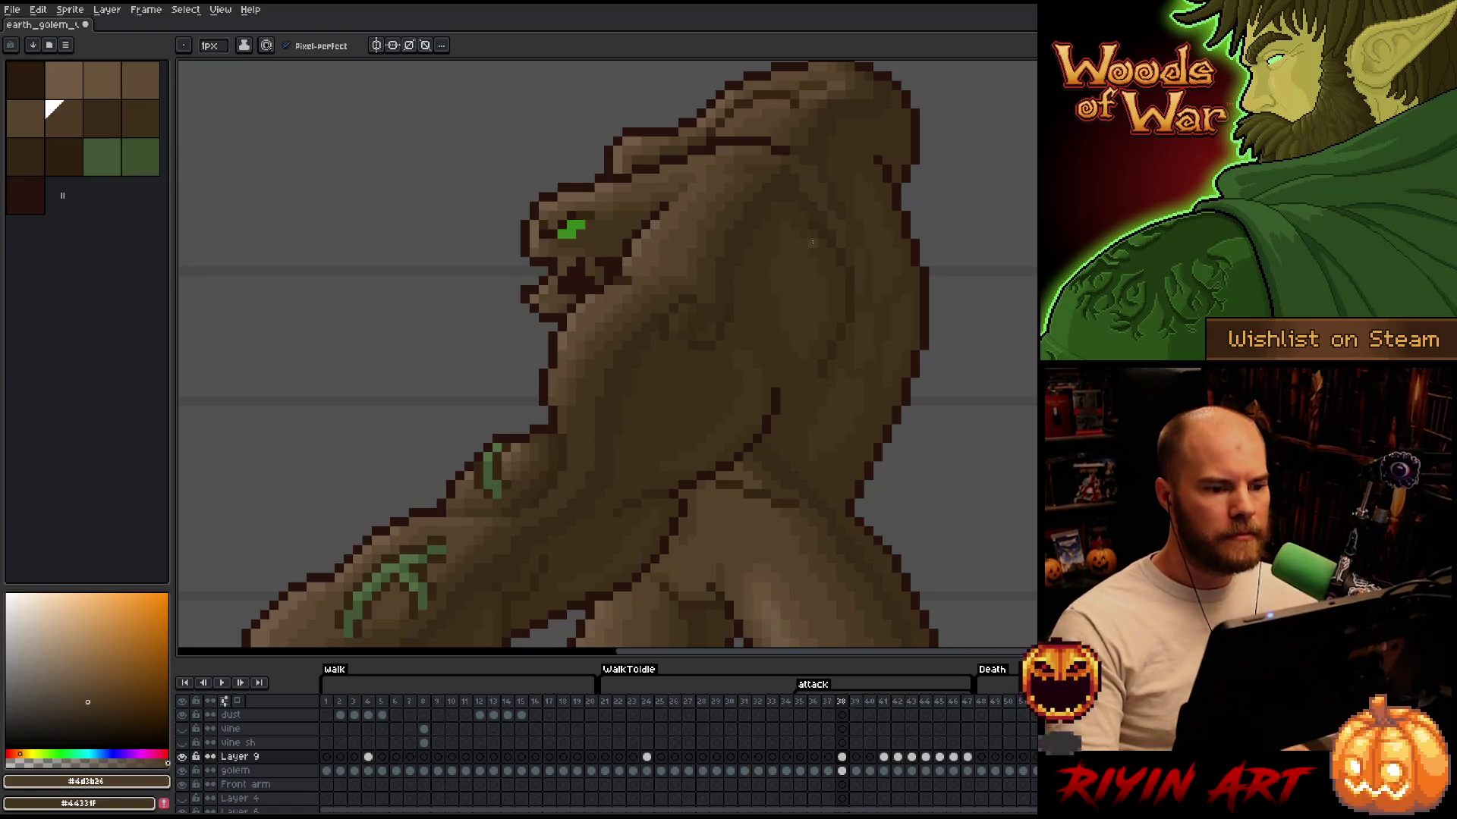
scroll(846, 269, "down", 3)
scroll(847, 268, "up", 1)
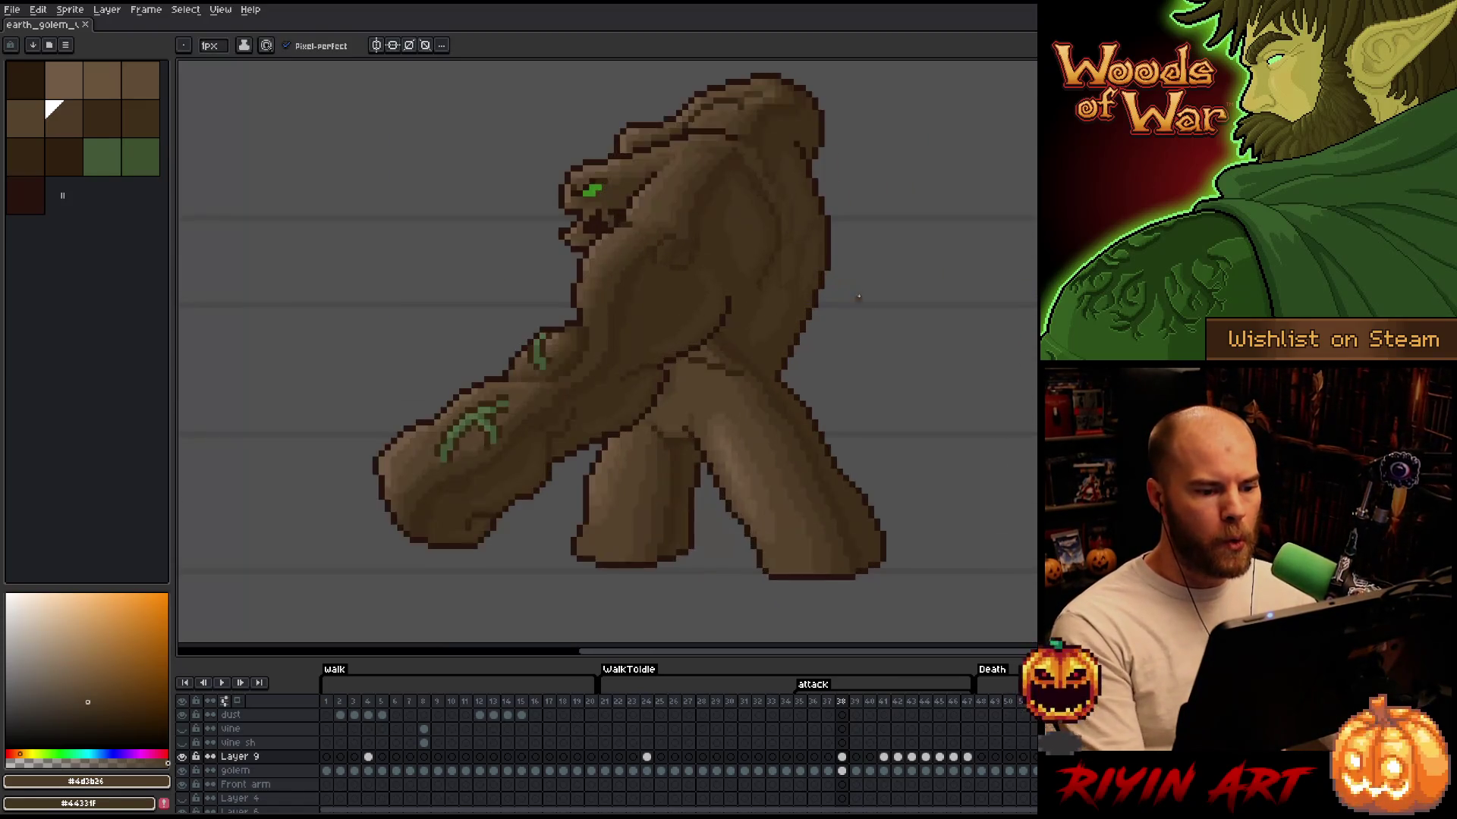
scroll(731, 368, "up", 1)
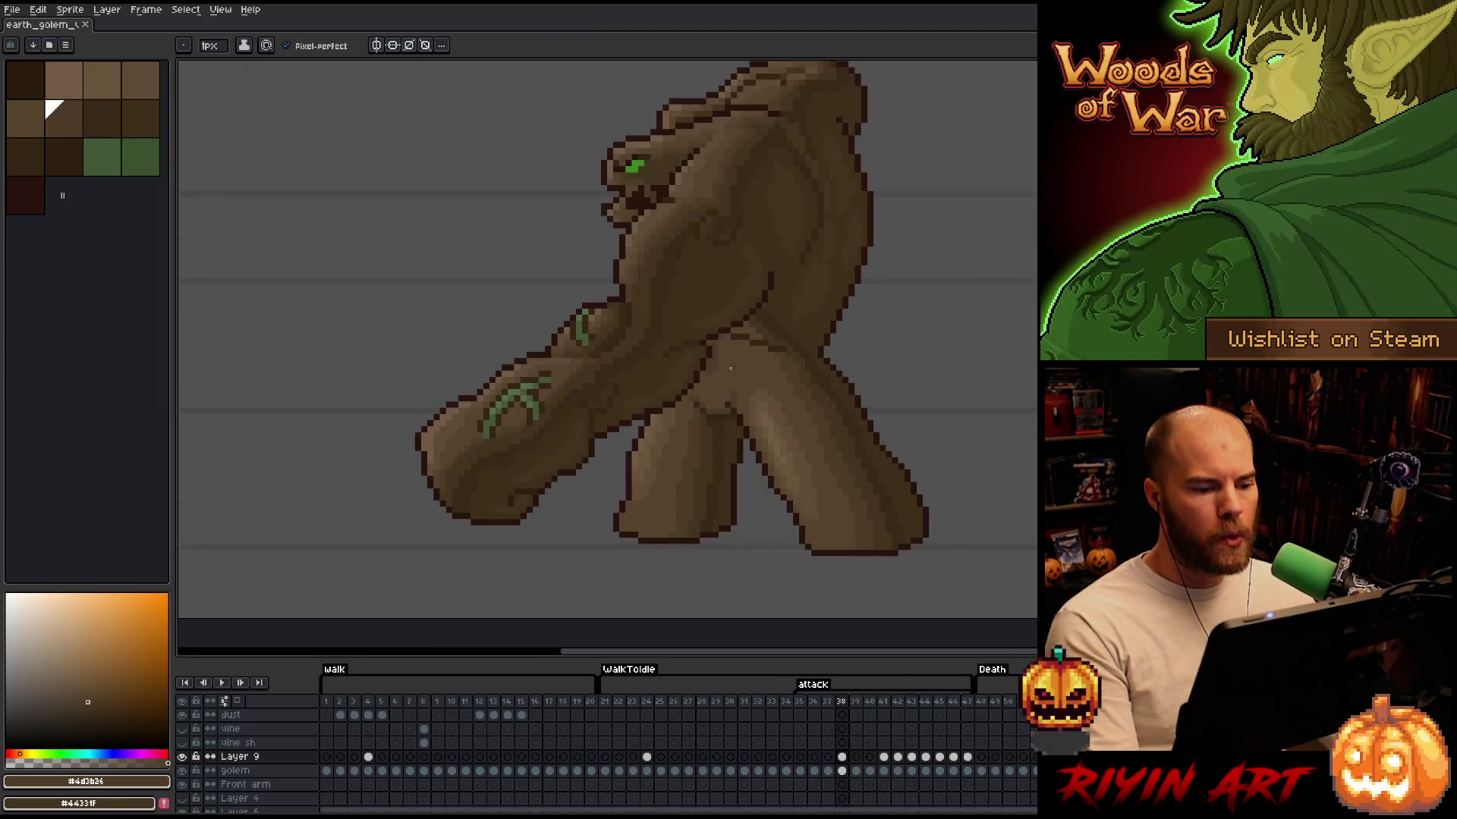
left_click_drag(607, 341, 519, 379)
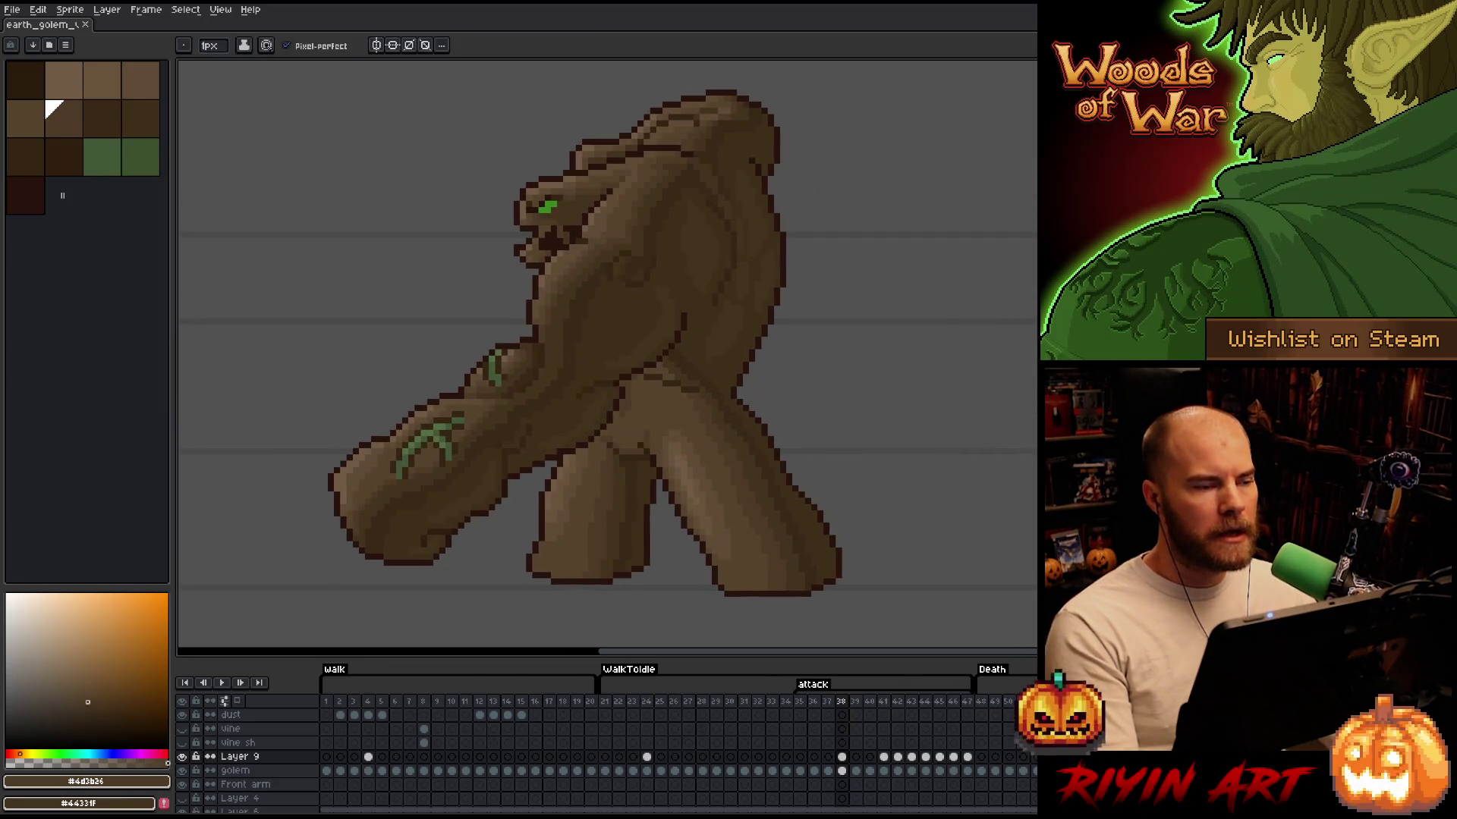
right_click(701, 372)
key("Escape")
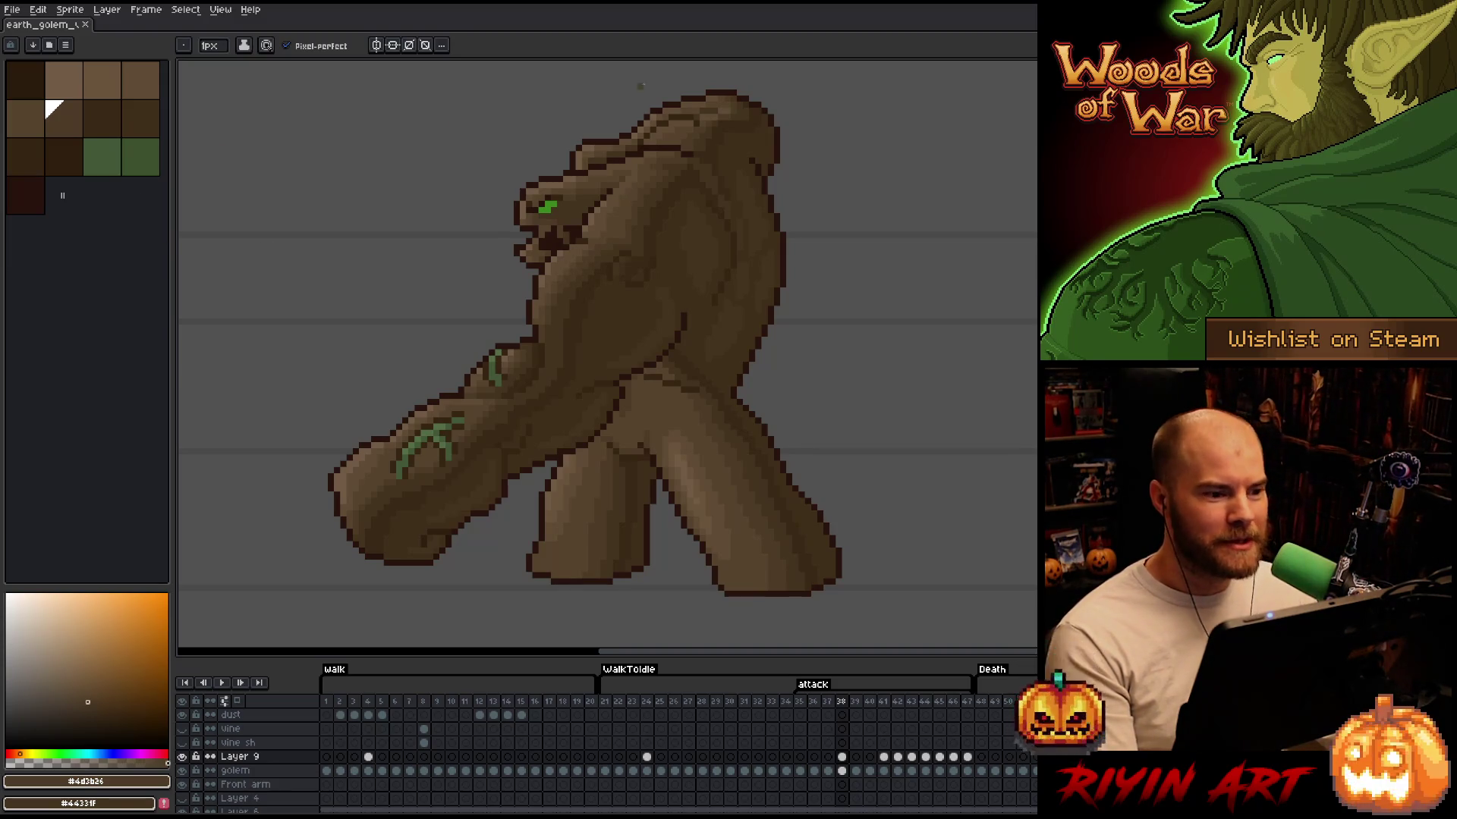
Touch up the golem's head outline in its sampled brown, saving the sprite along the way
scroll(552, 300, "down", 3)
scroll(593, 287, "up", 1)
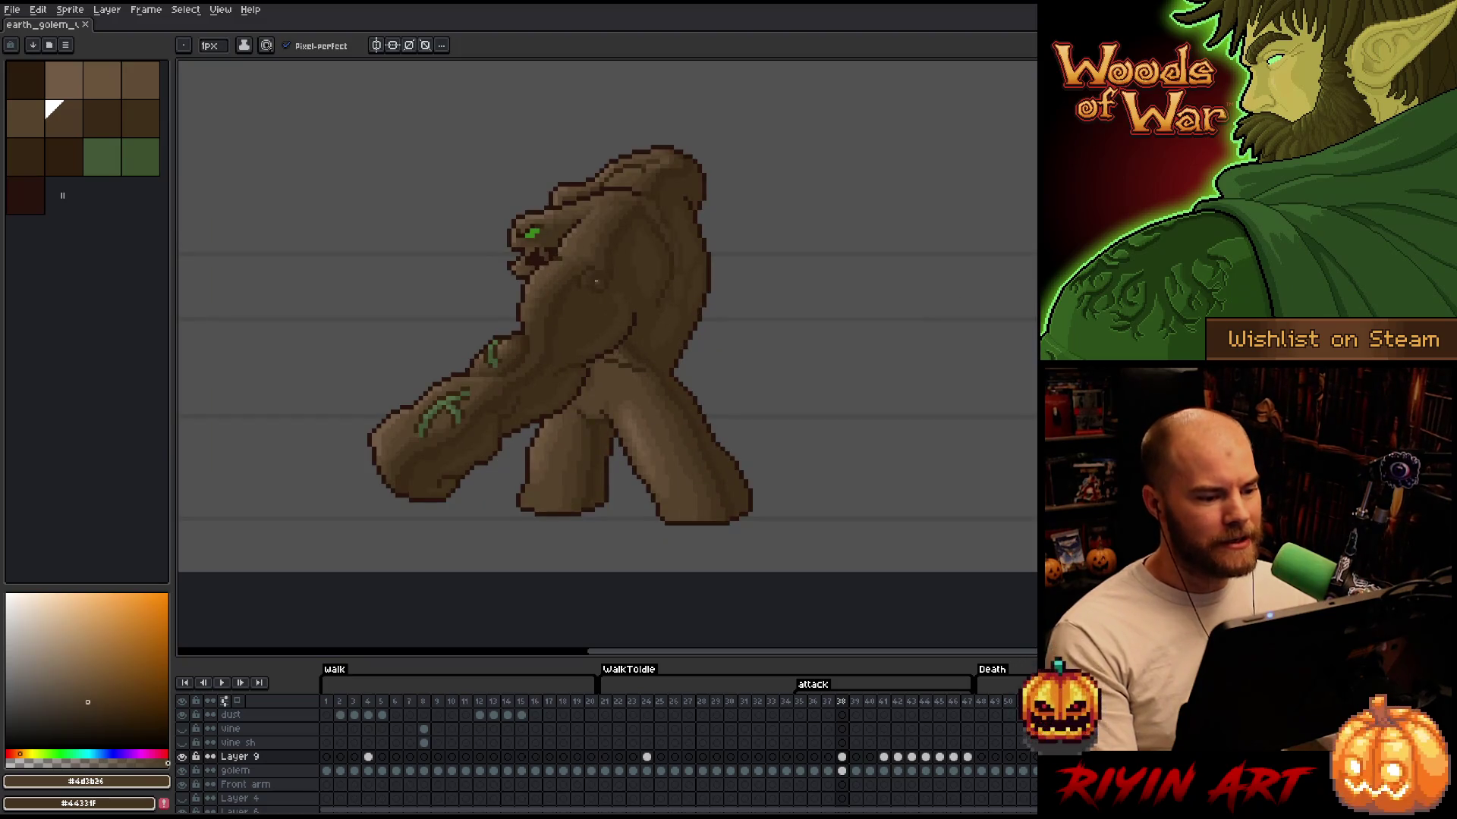
scroll(576, 357, "down", 1)
scroll(558, 356, "up", 2)
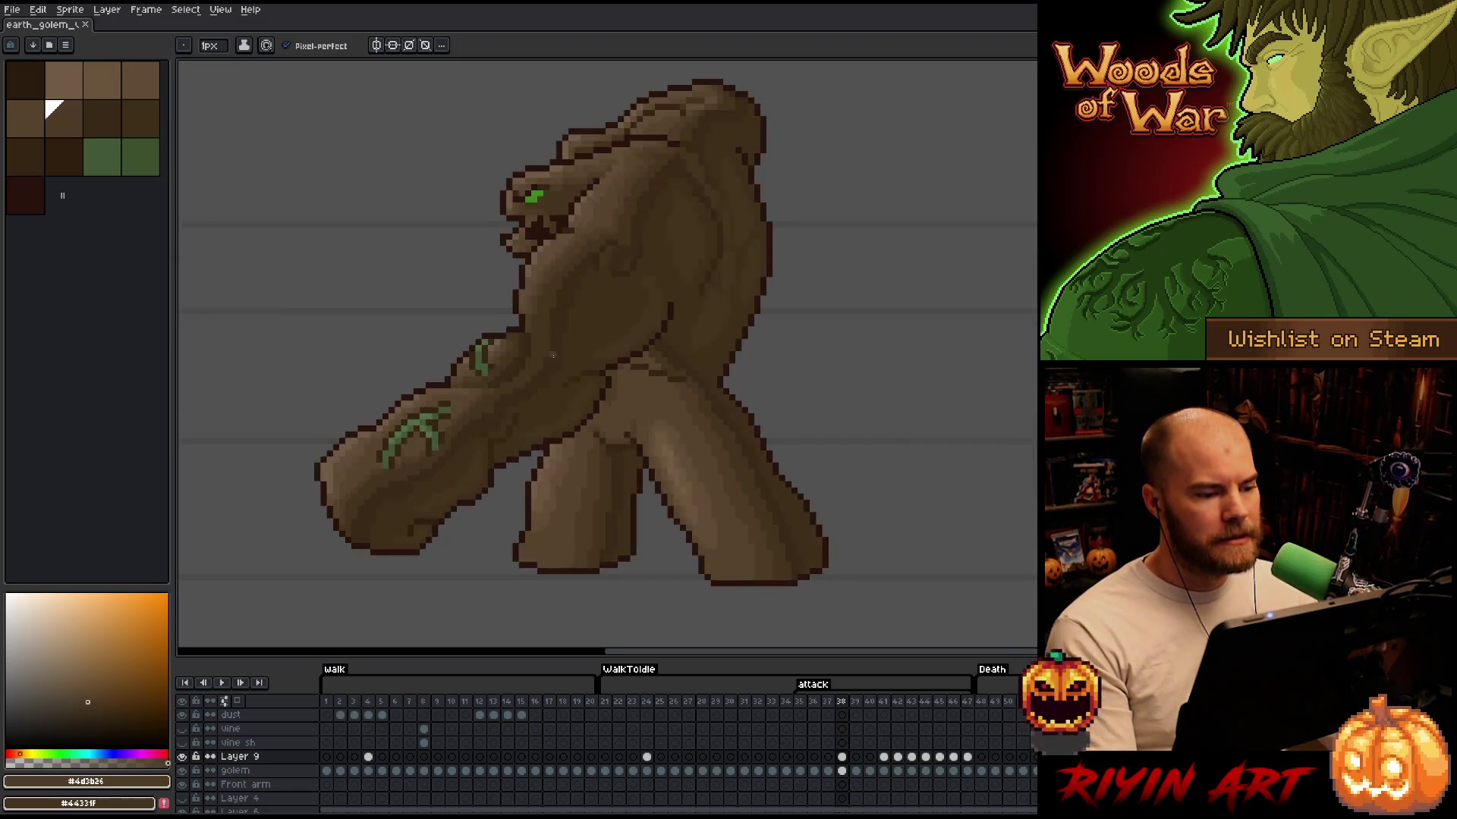
scroll(553, 356, "down", 1)
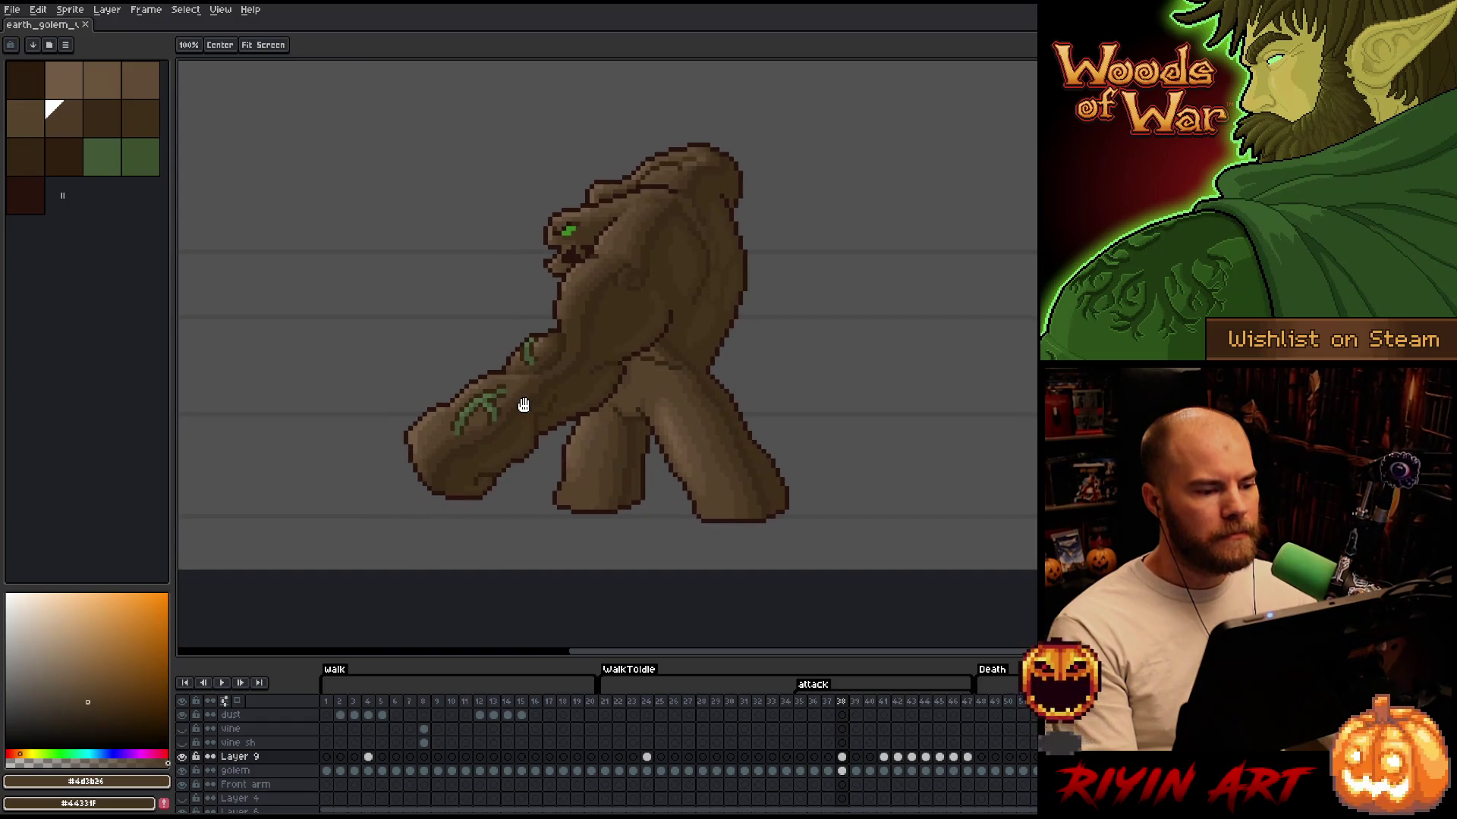
scroll(536, 228, "up", 3)
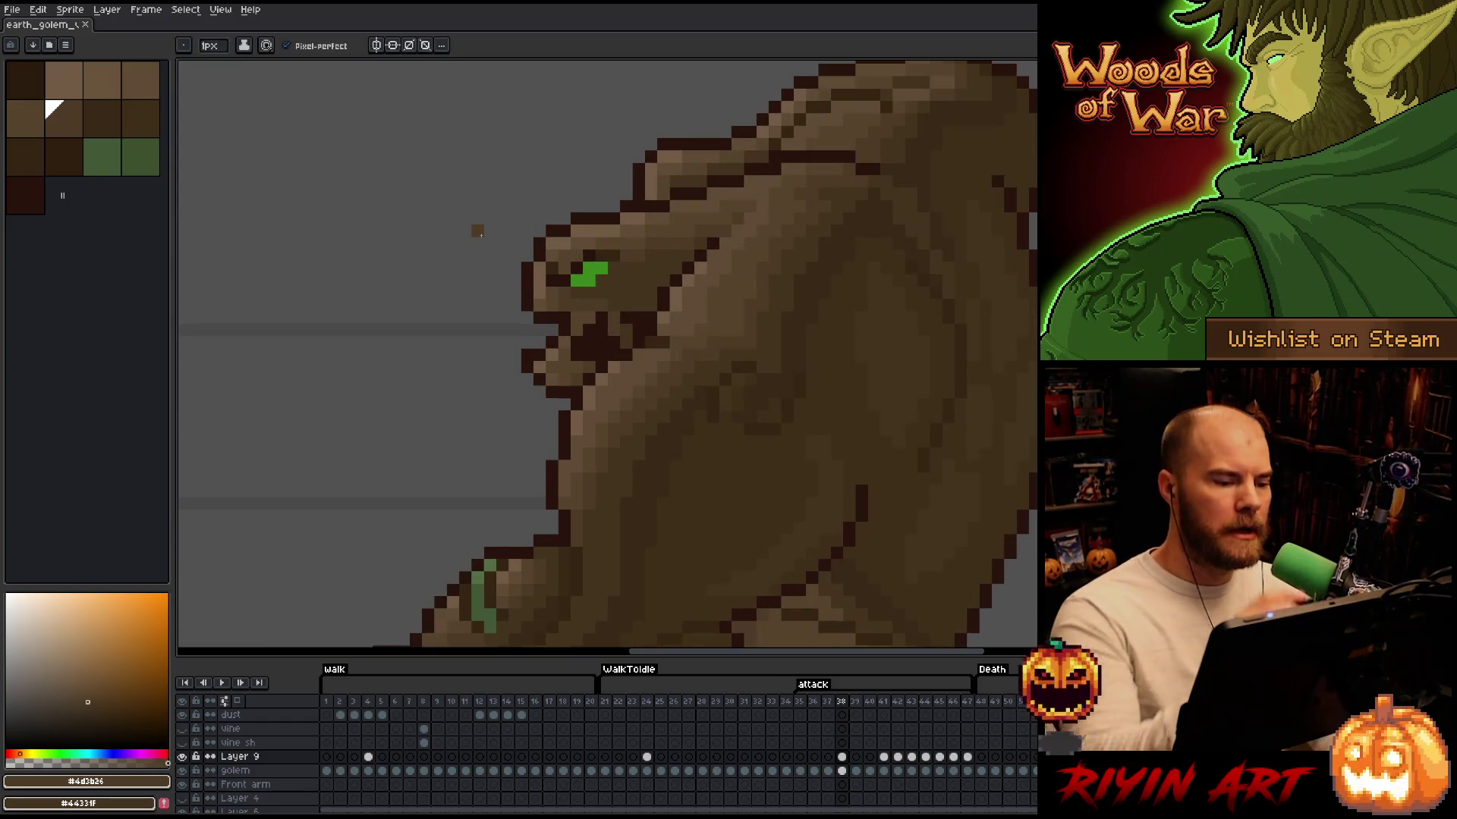
left_click(584, 234, "alt")
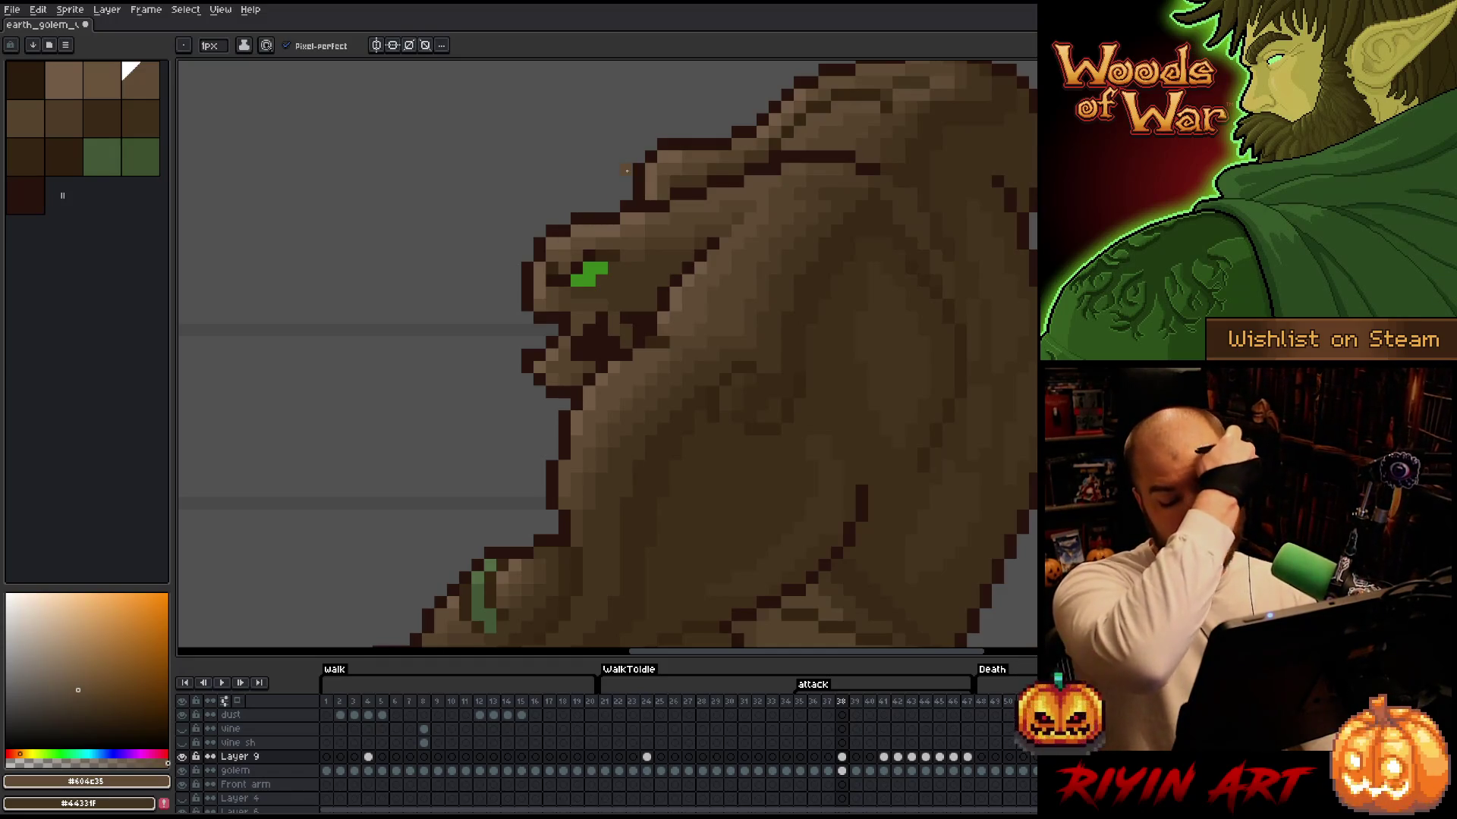
key("v")
key("ctrl+s")
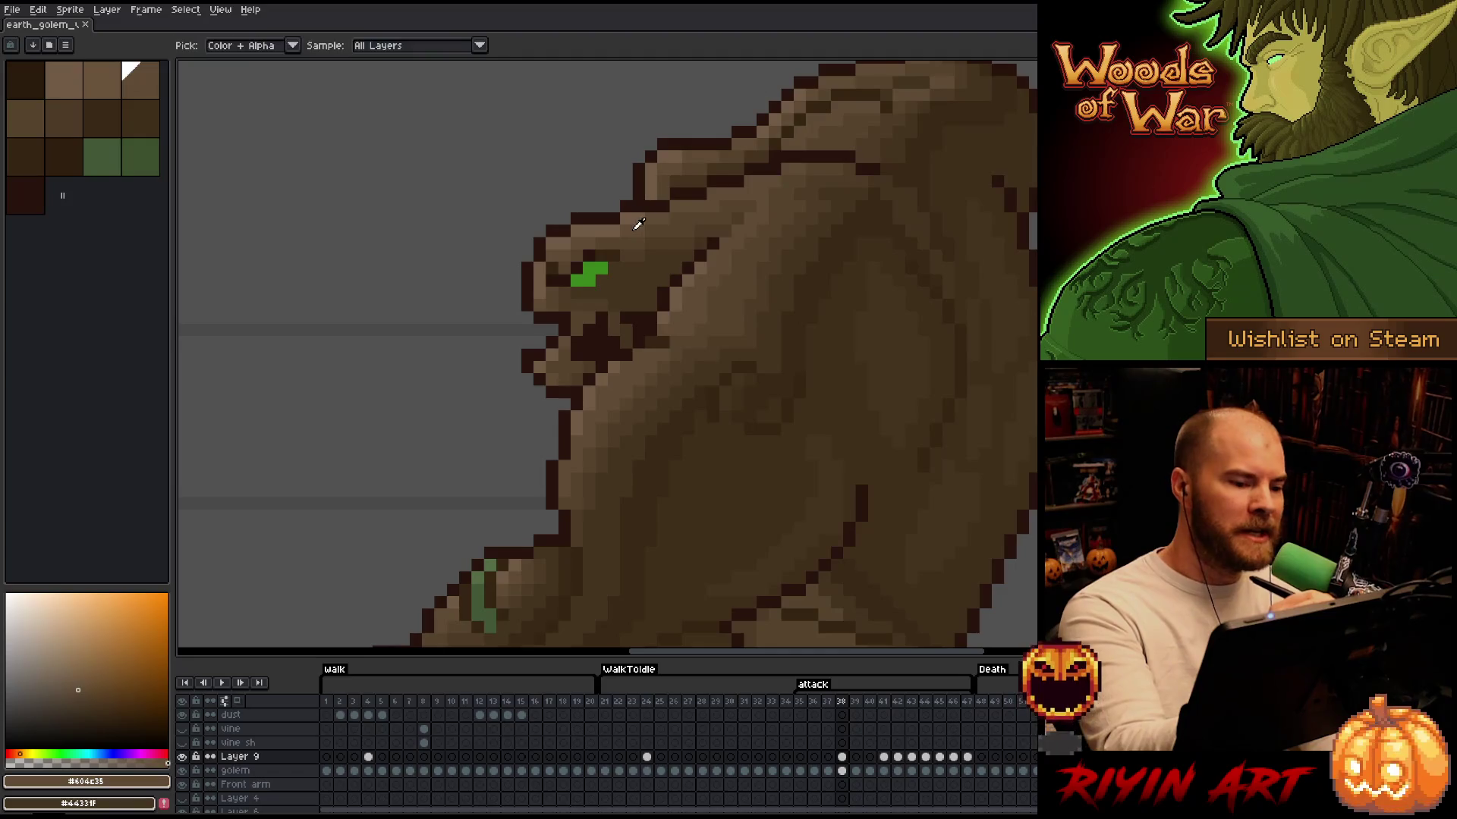
left_click(651, 170)
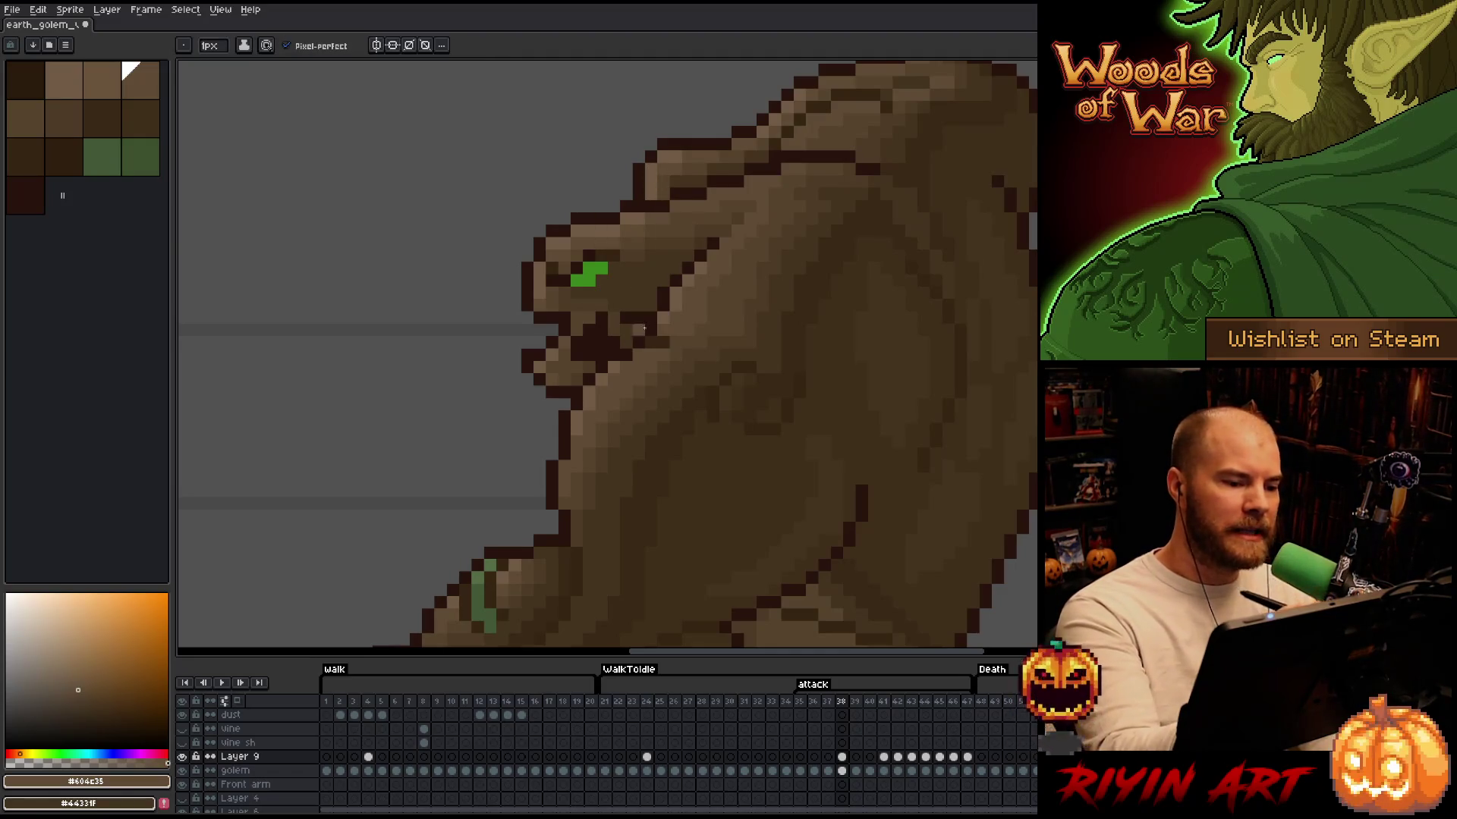
key("ctrl")
key("ctrl+s")
Paint lighter brown pixels around the golem's mouth
scroll(655, 379, "down", 4)
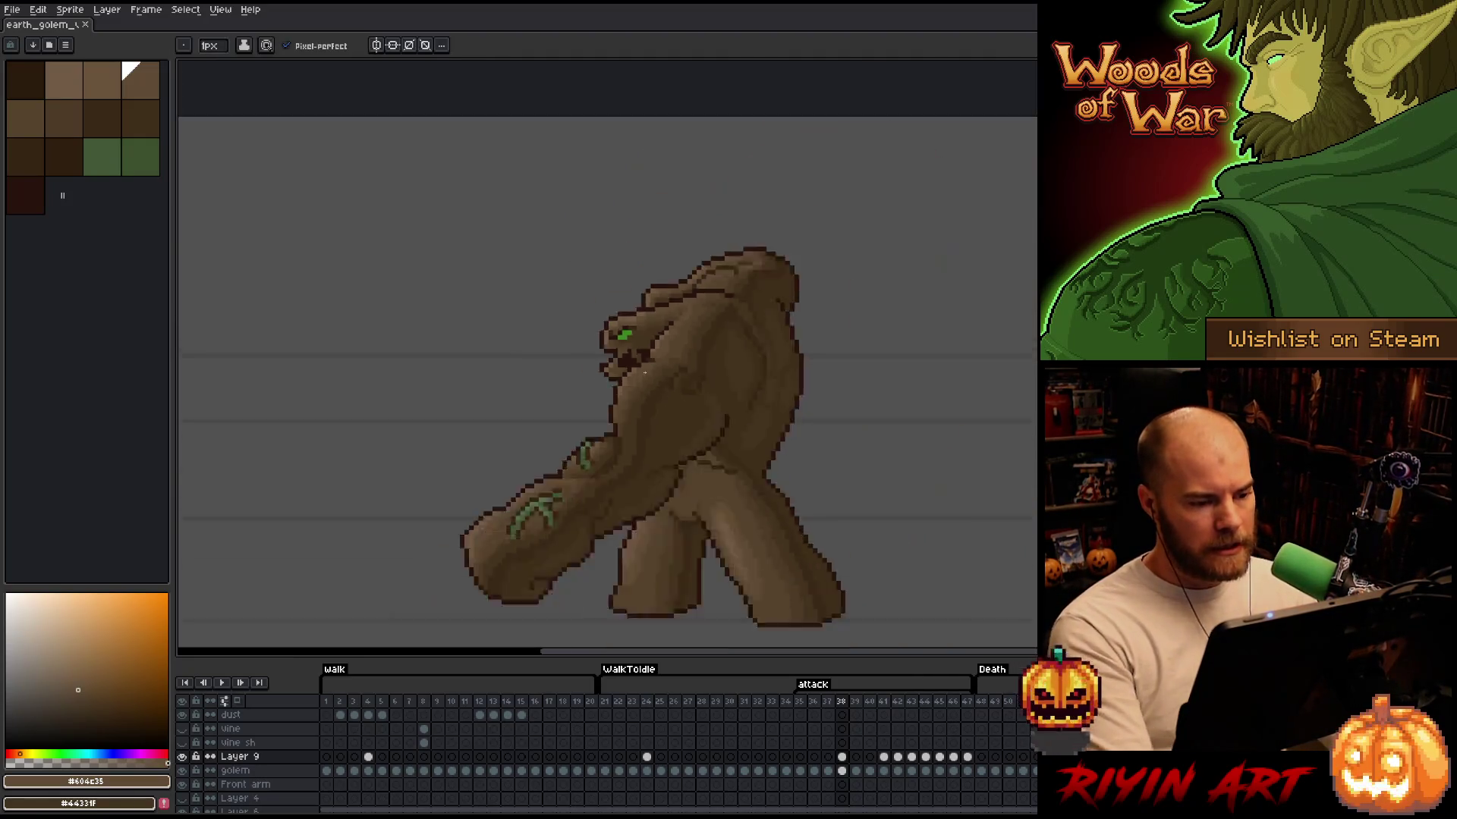
scroll(682, 438, "up", 1)
scroll(679, 439, "down", 1)
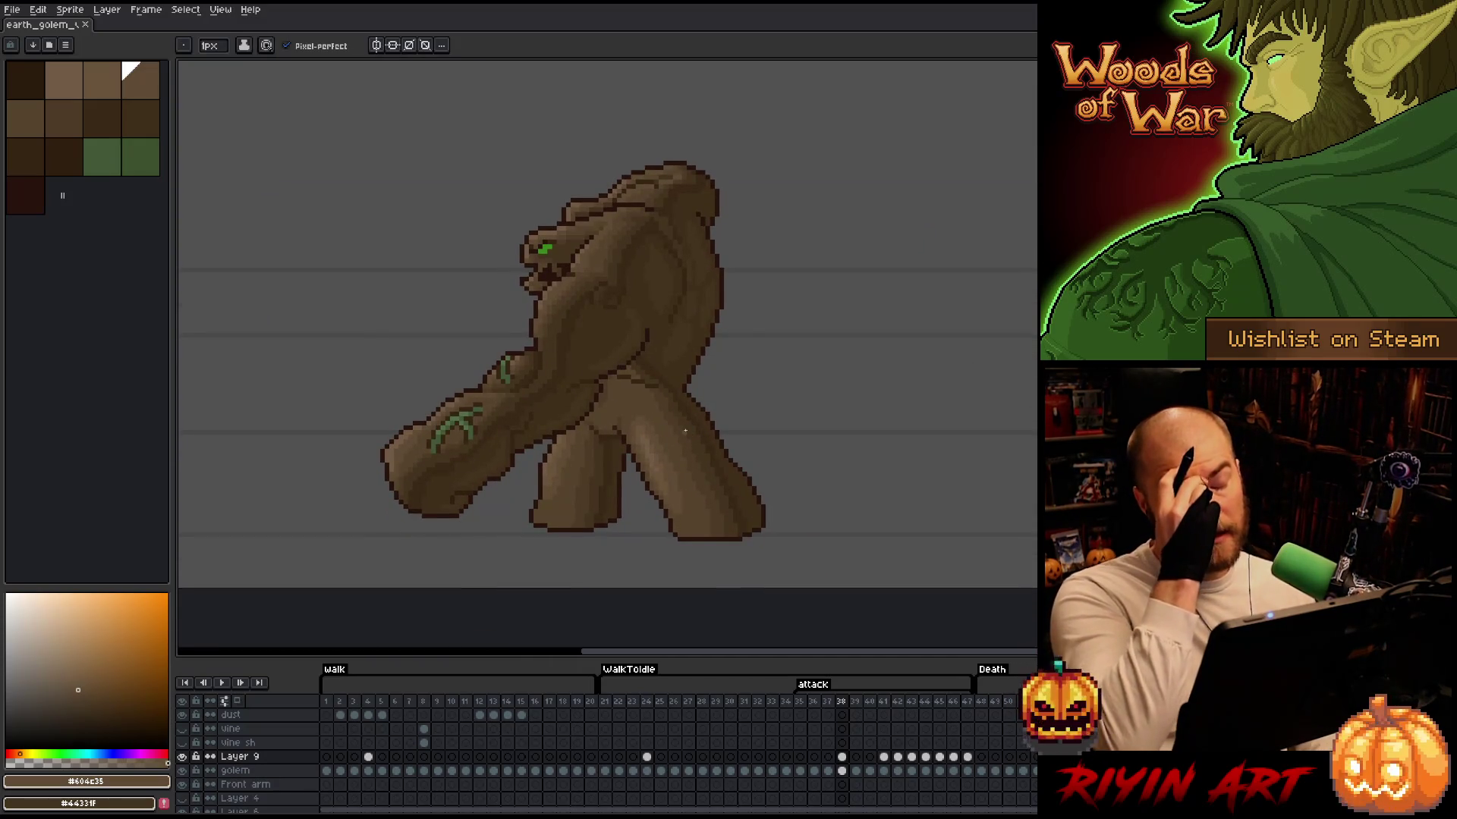
scroll(685, 431, "up", 2)
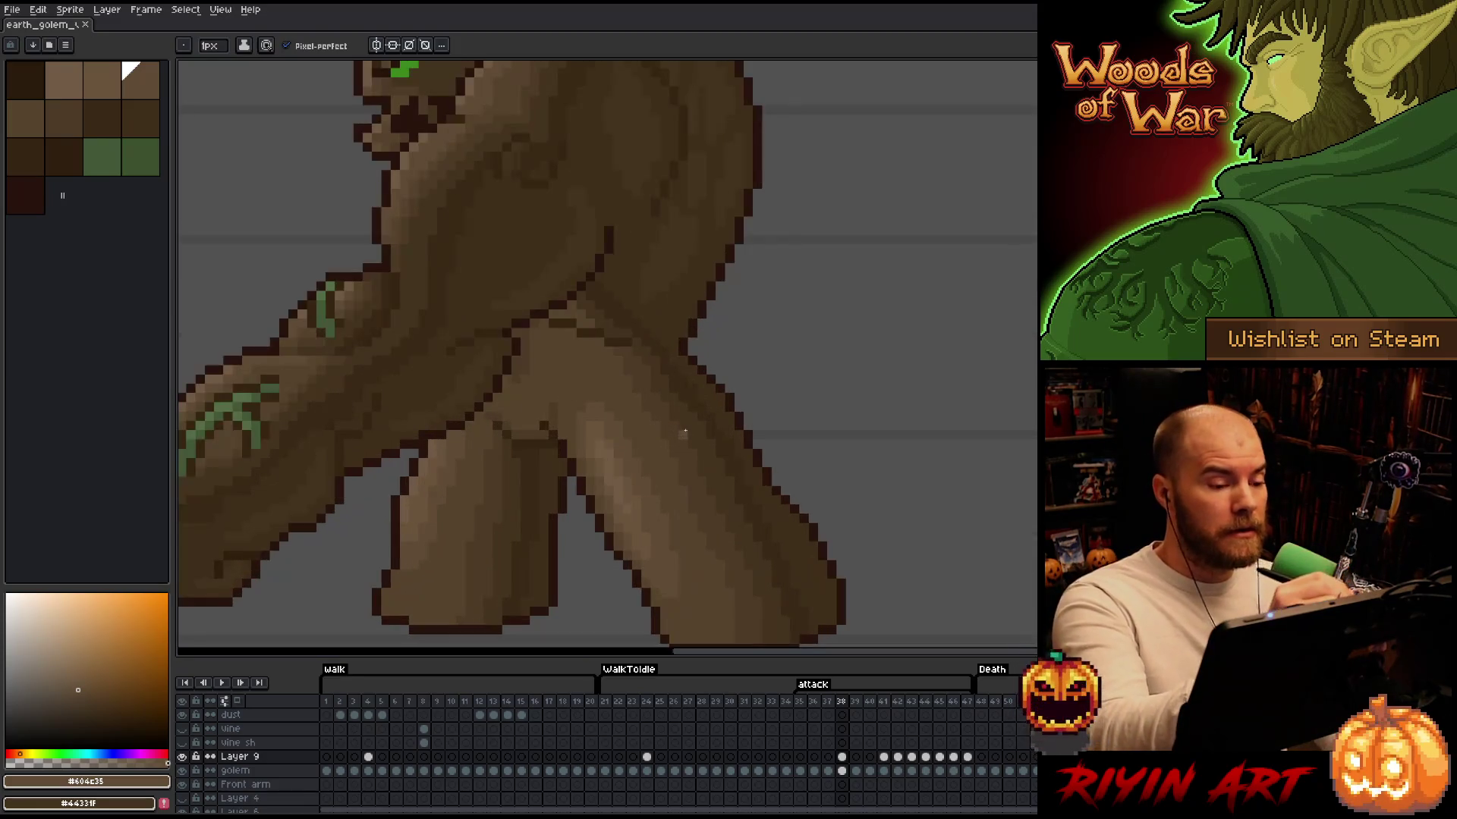
scroll(634, 364, "up", 3)
left_click(517, 350, "alt")
left_click(532, 344)
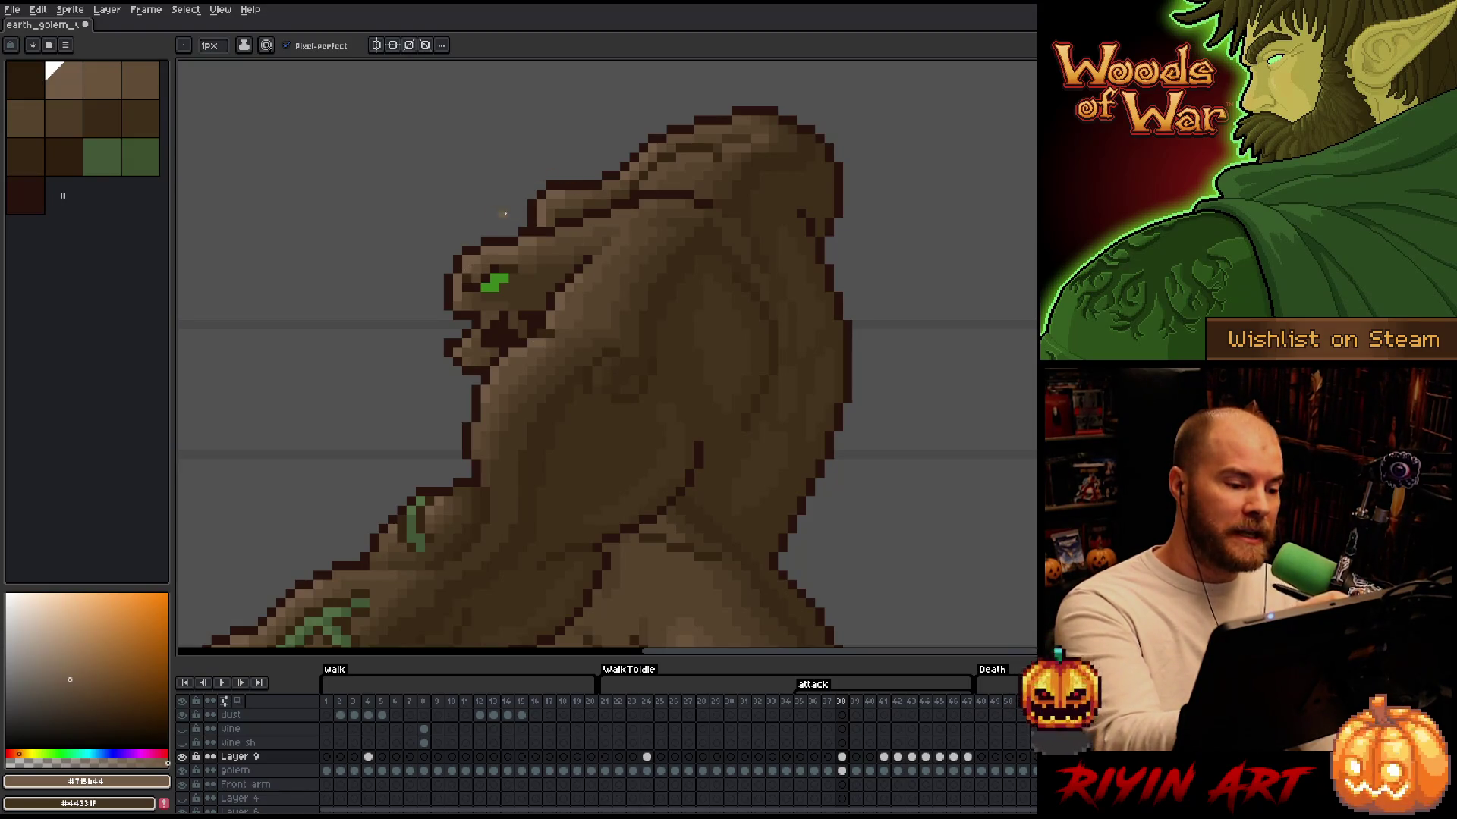
Alternate mid and darker browns while panning over the golem, ending on darker brown #4d3b26
key("space")
left_click_drag(675, 328, 680, 268)
left_click(551, 157, "alt")
left_click(575, 142, "alt")
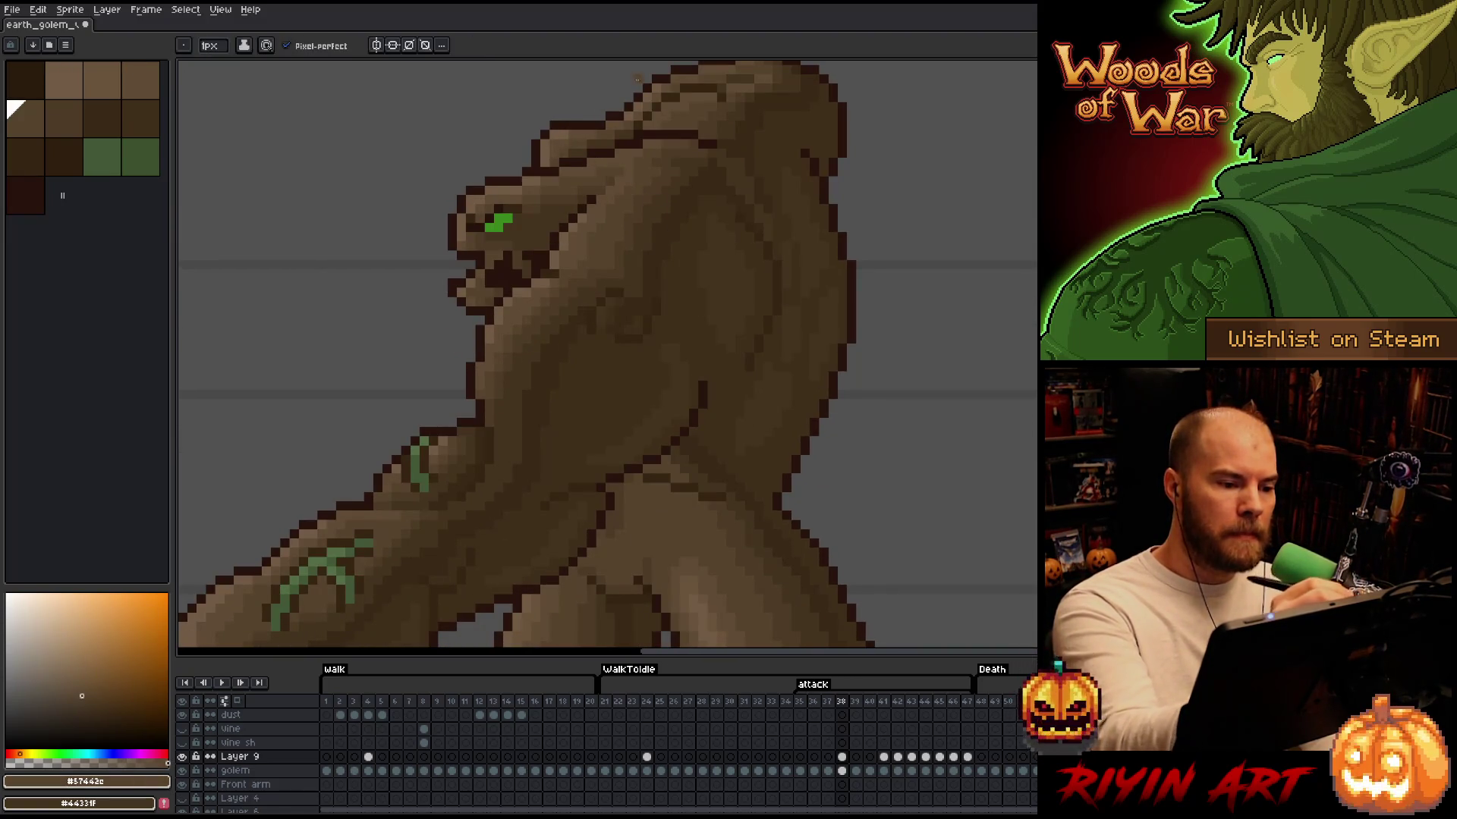
key("space")
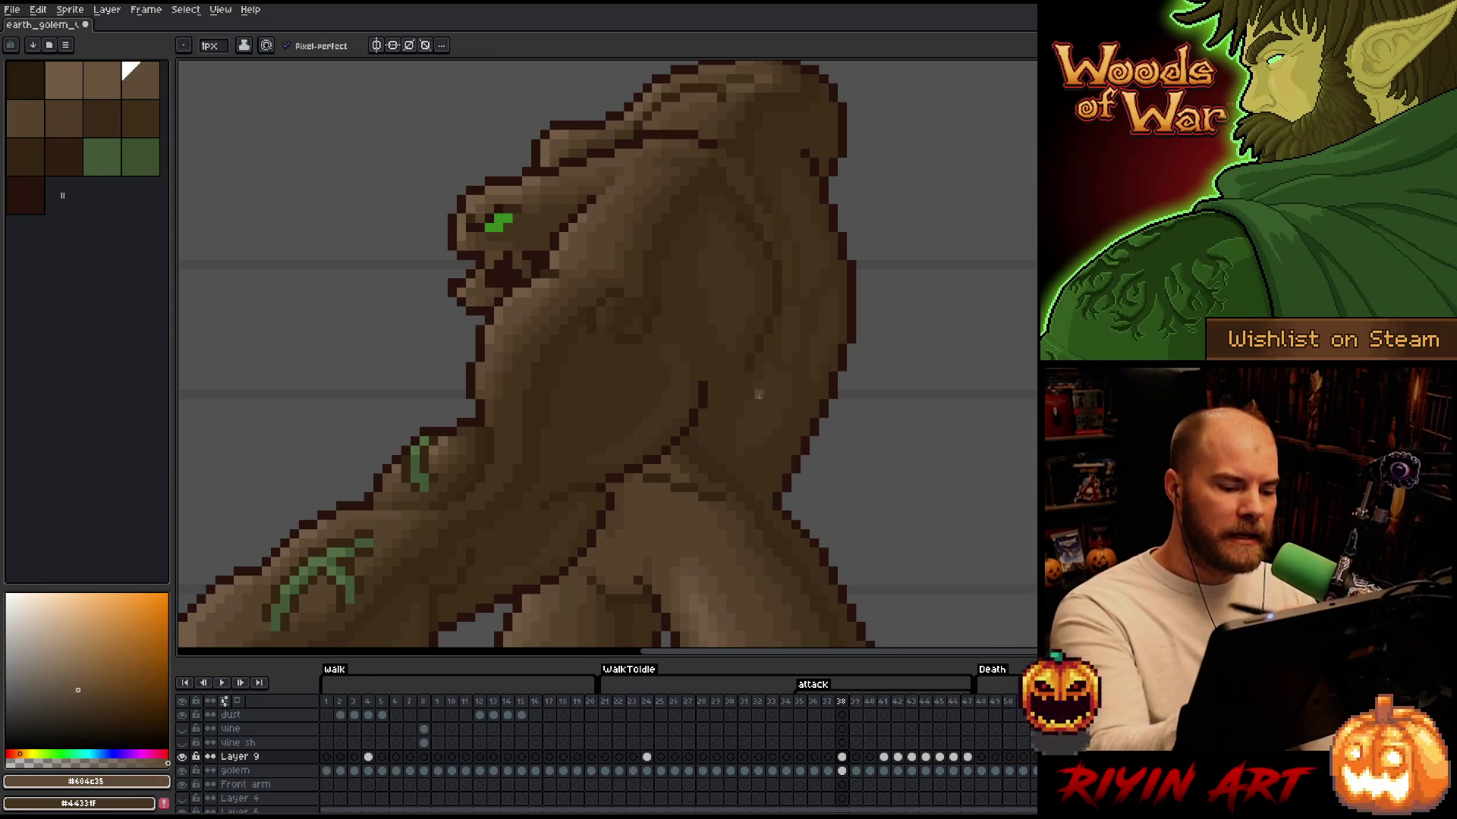
left_click_drag(759, 459, 741, 402)
left_click(653, 408, "alt")
left_click_drag(660, 374, 683, 431)
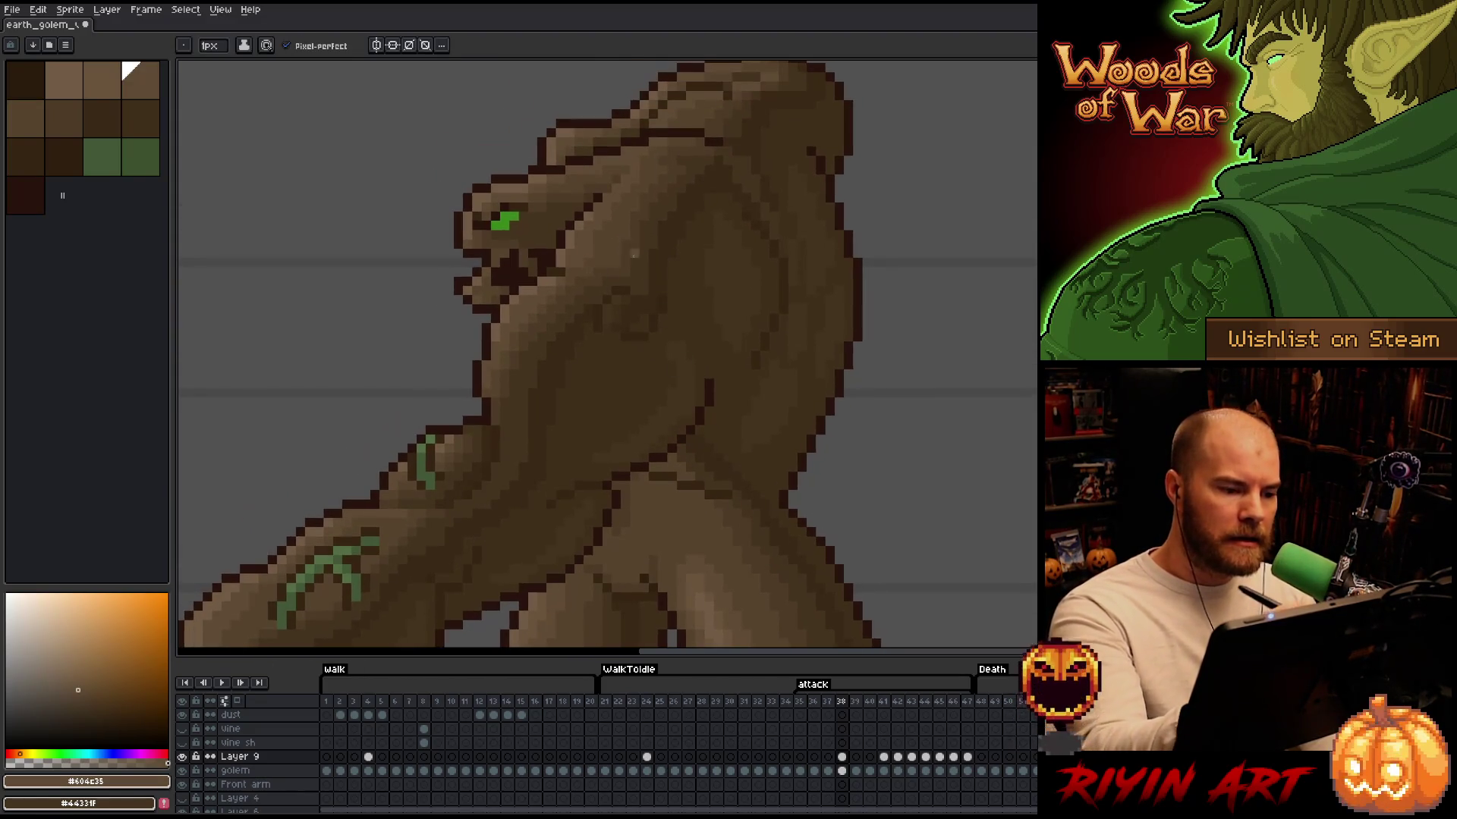
left_click(611, 230, "alt")
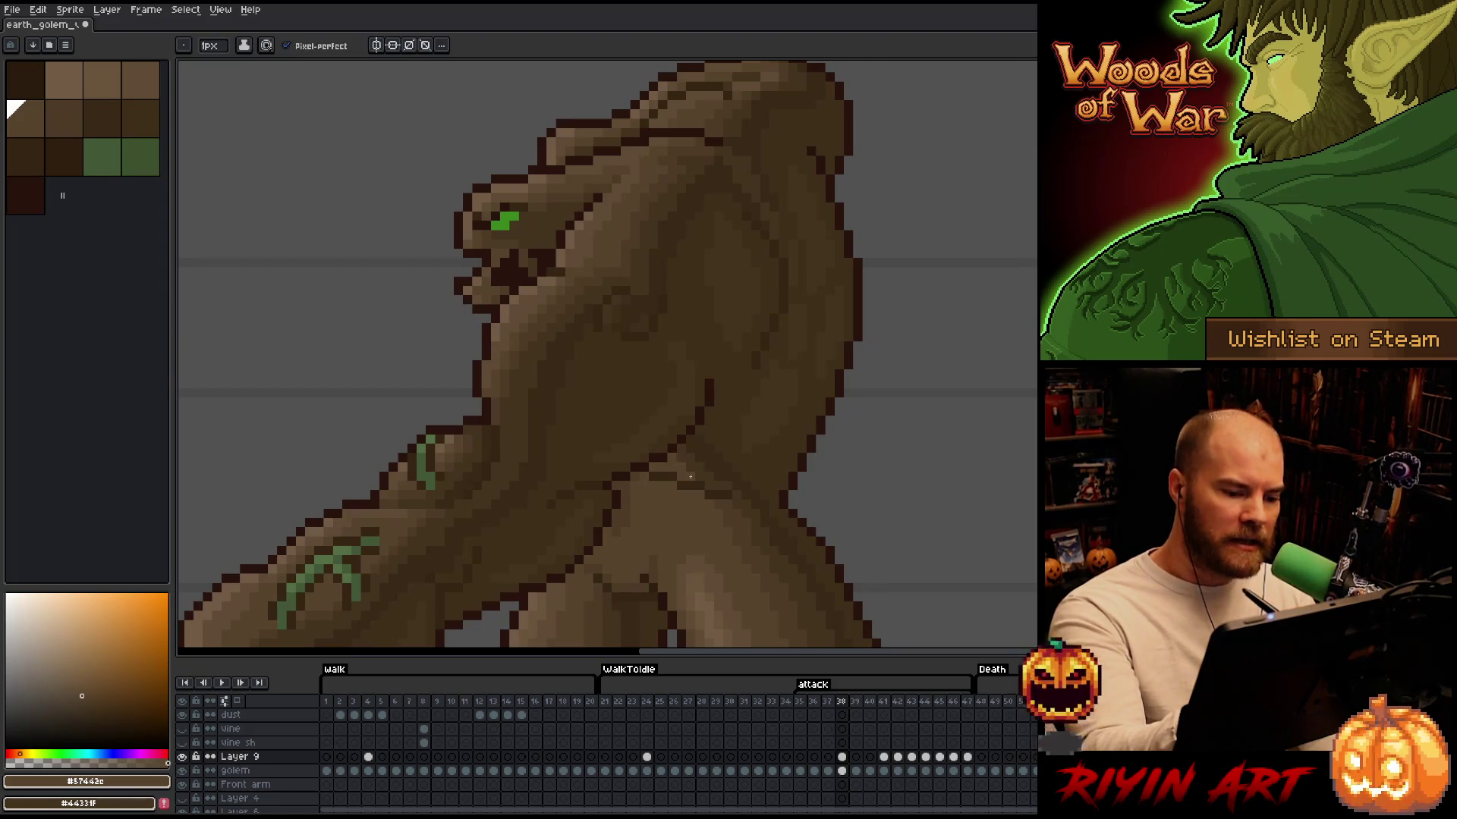
left_click(628, 250, "alt")
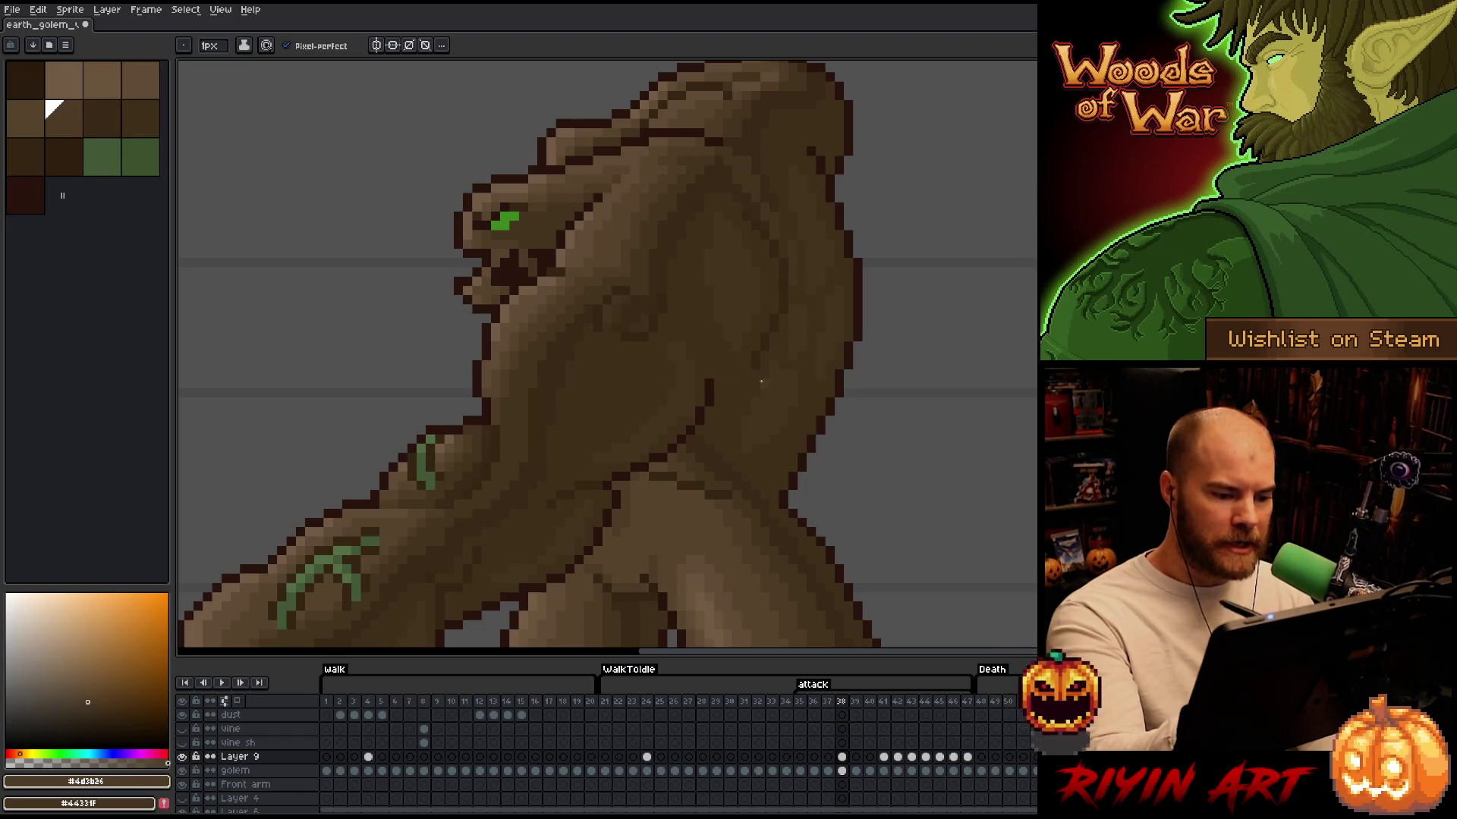
scroll(744, 383, "down", 3)
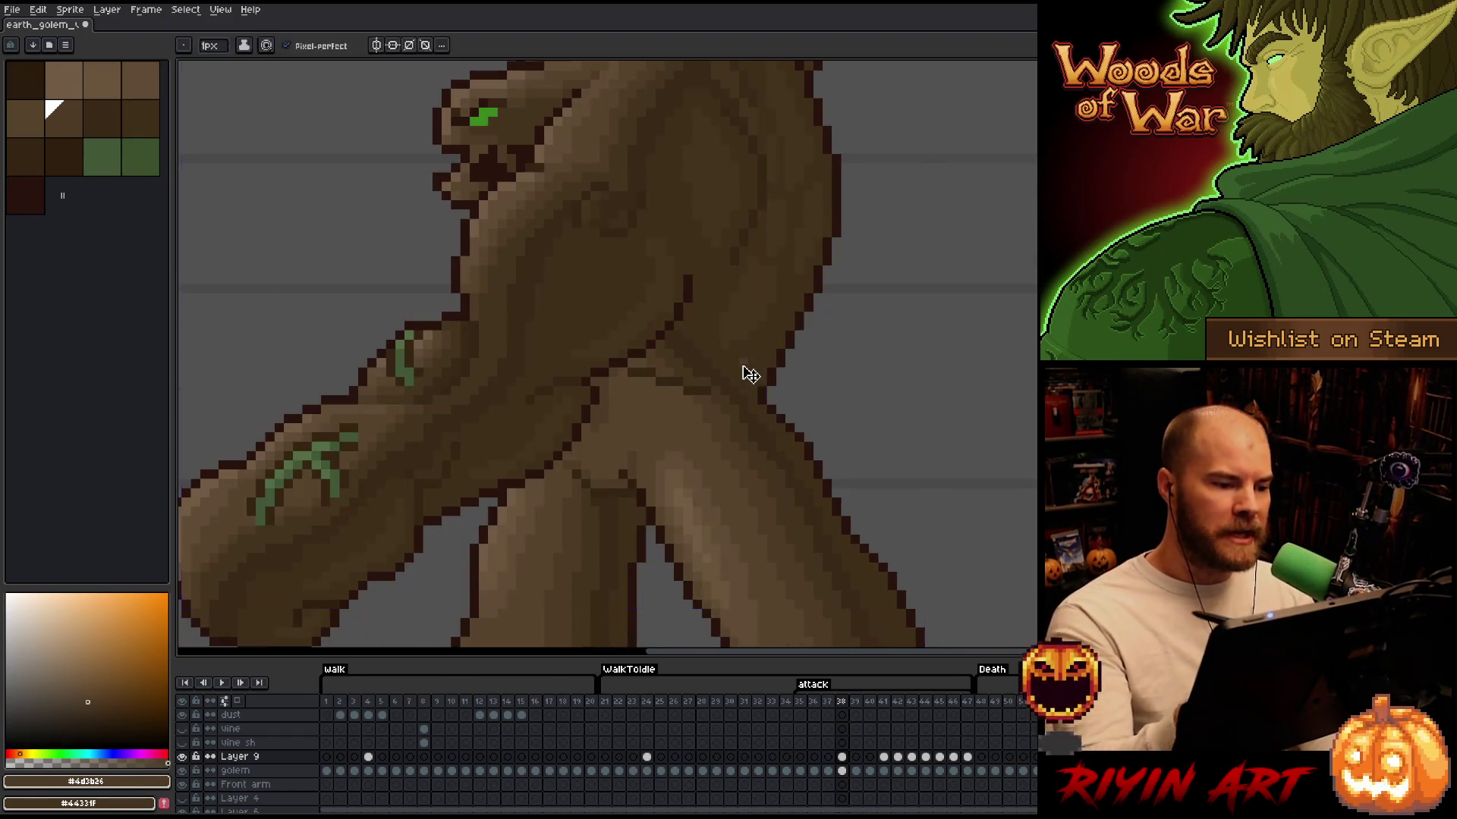
scroll(748, 372, "down", 3)
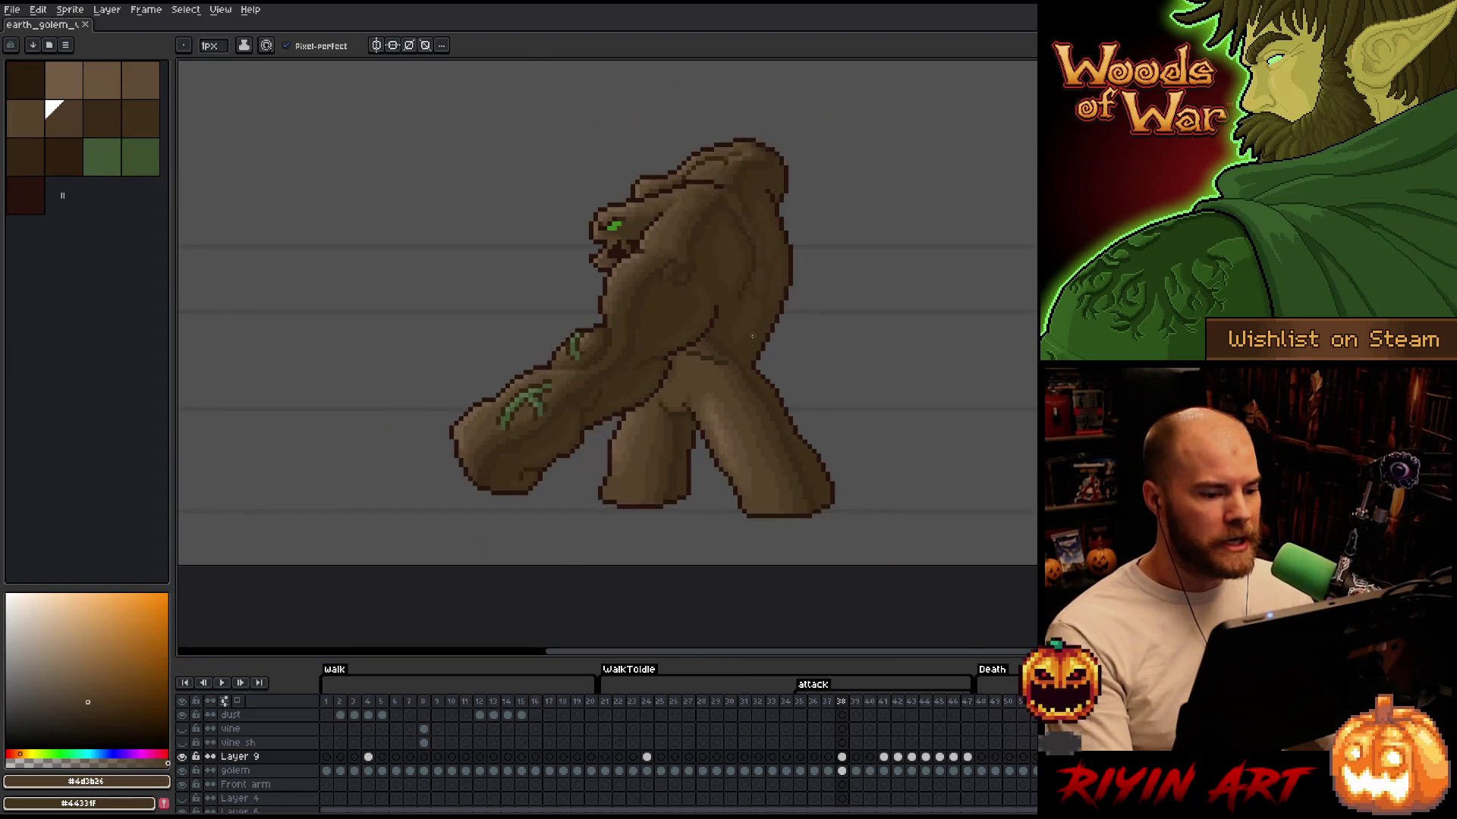
scroll(752, 336, "up", 2)
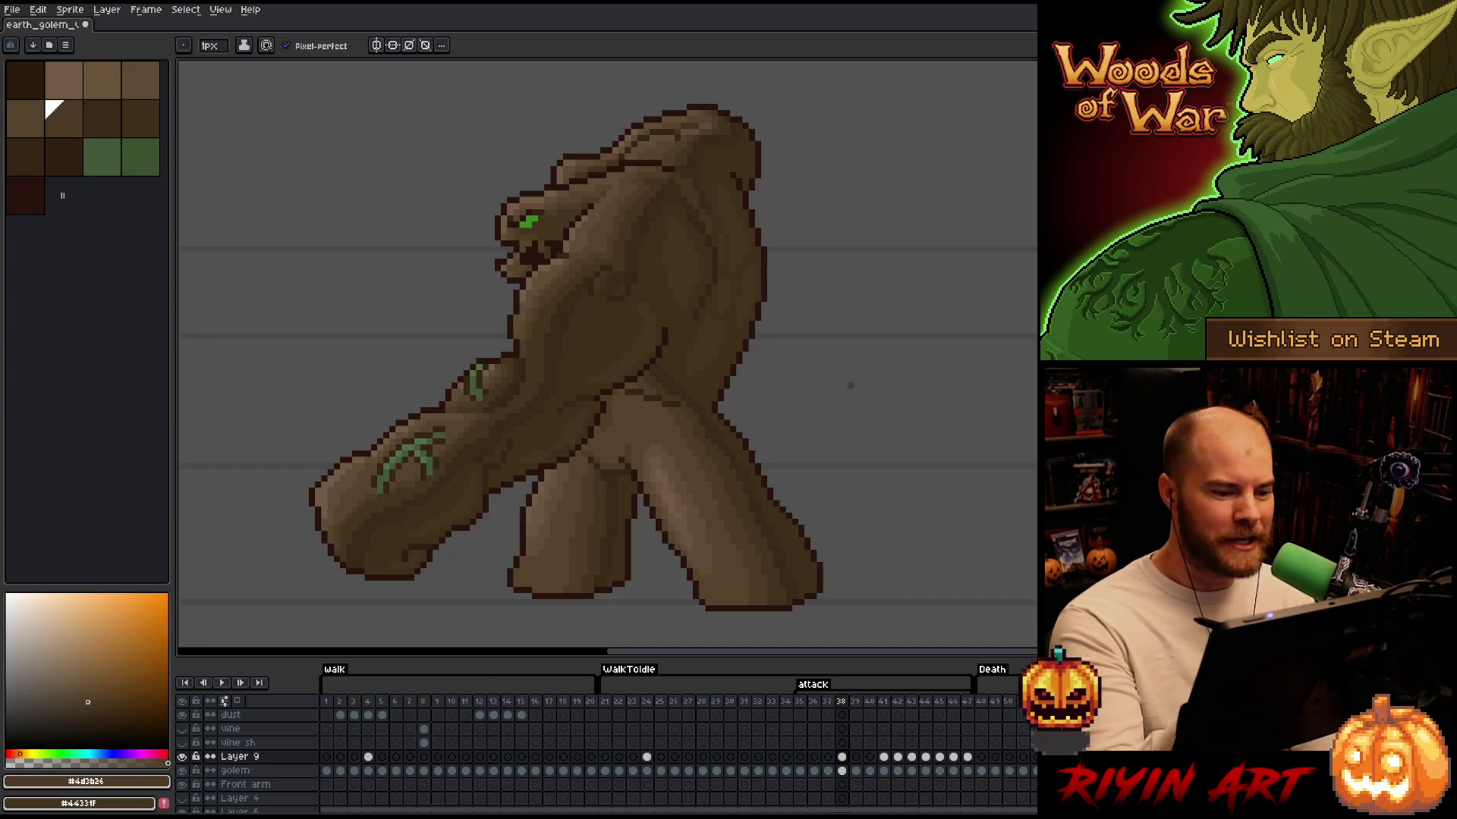
Switch between tools and step between frames 37 and 38 to compare the shading
left_click_drag(850, 385, 764, 403)
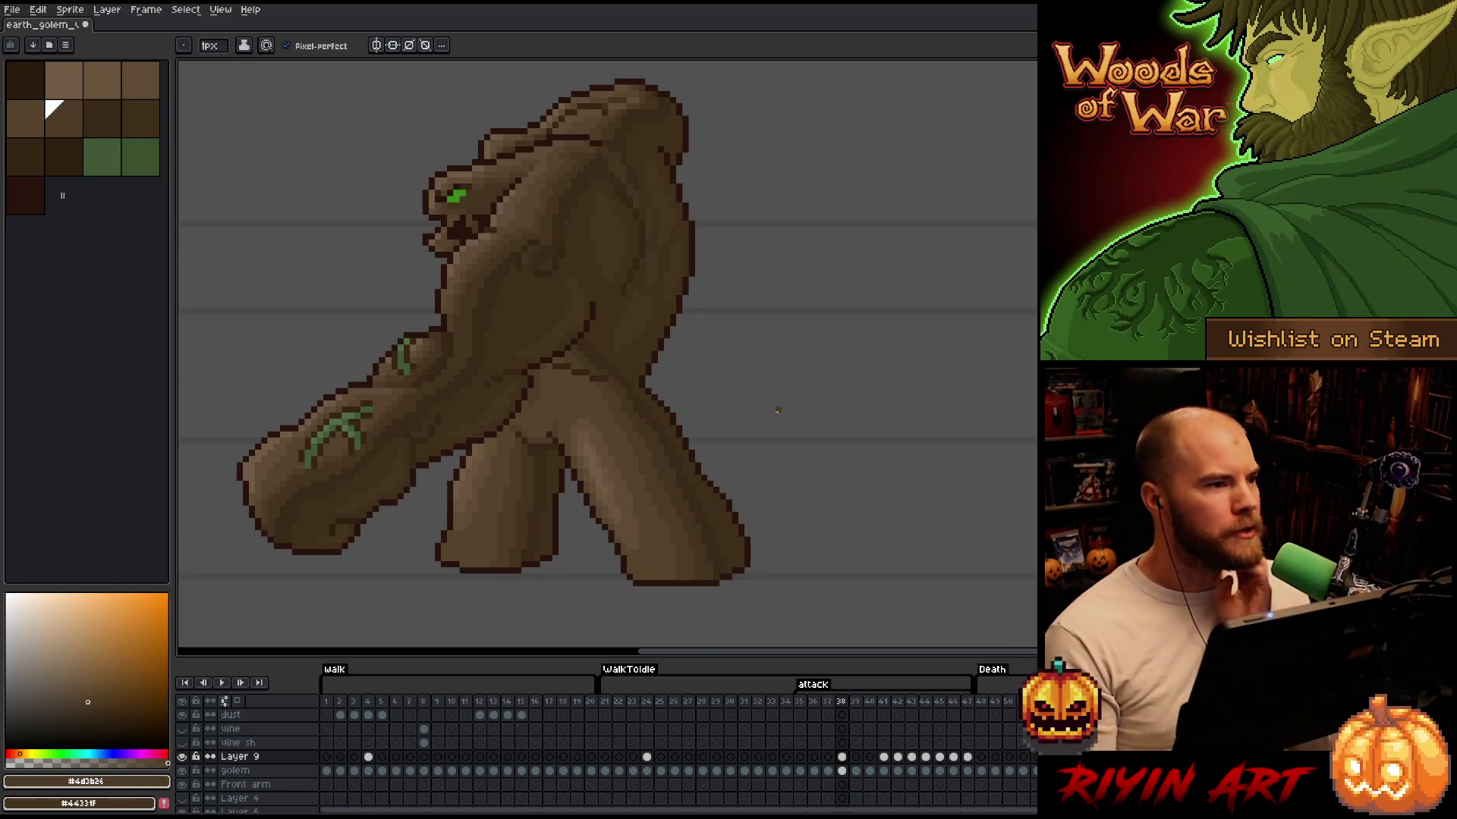
key("v")
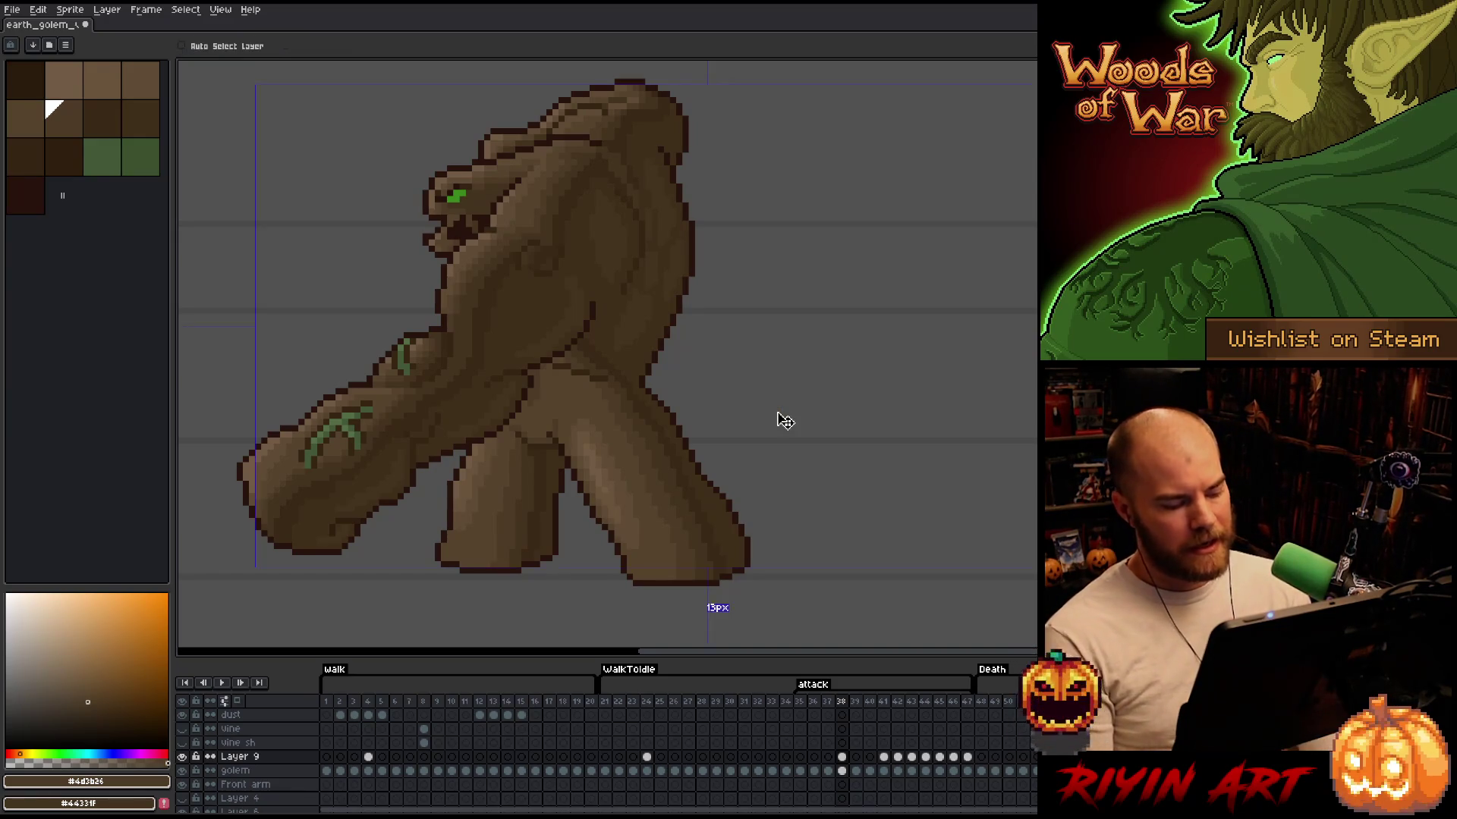
key("b")
key("e")
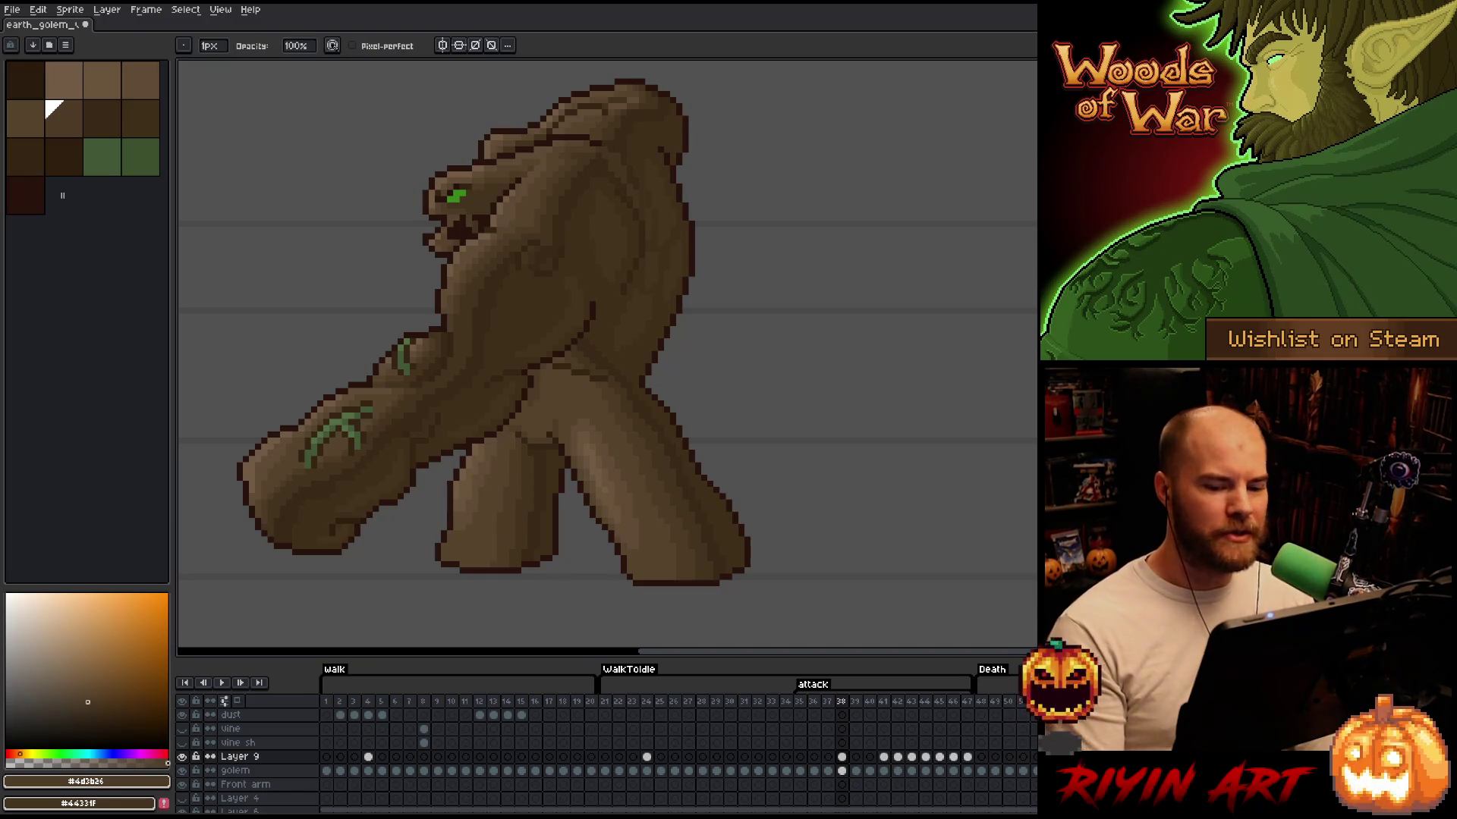
key("Left")
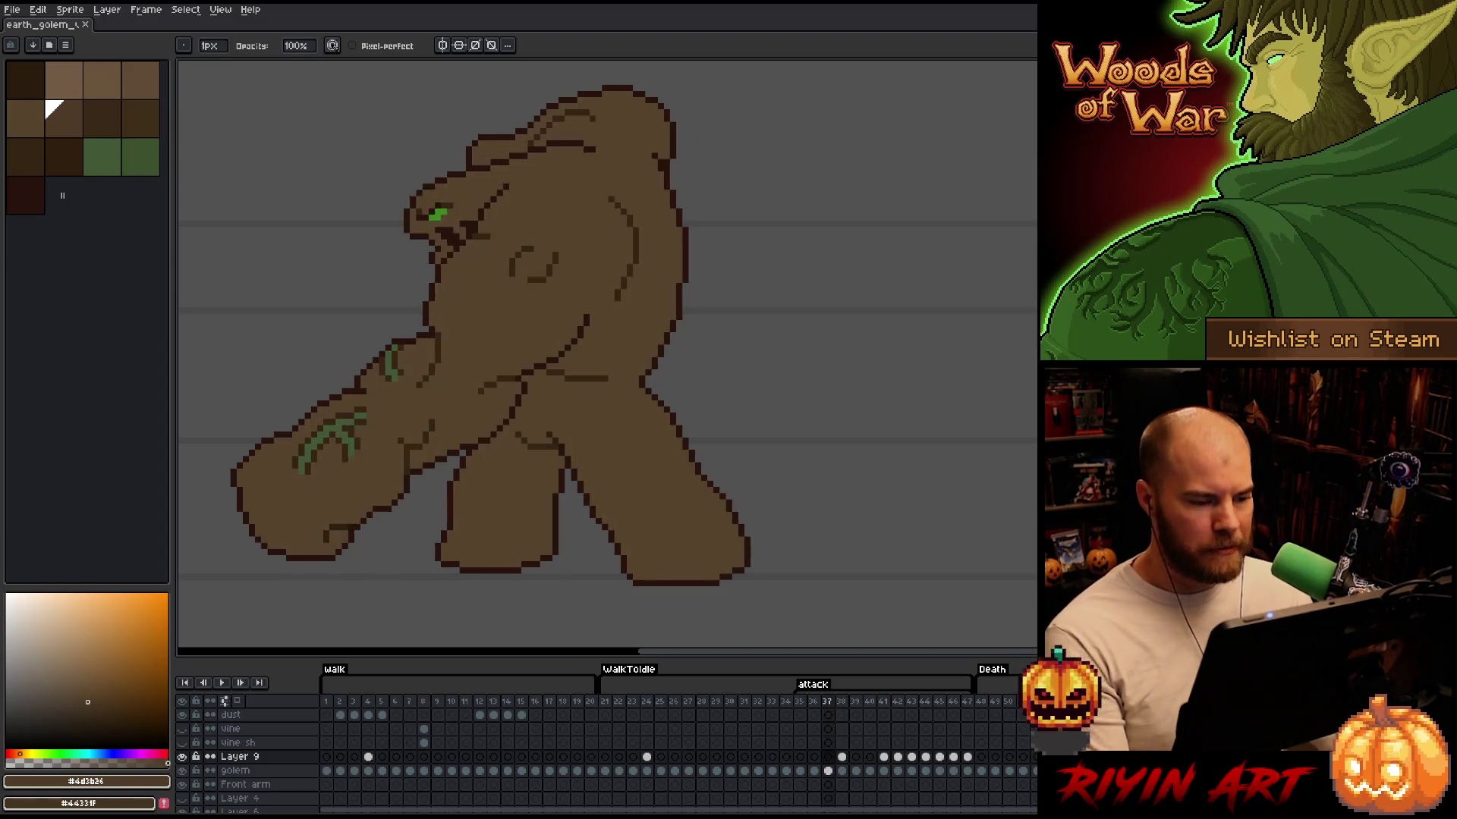
key("Right")
key("Right")
key("Right")
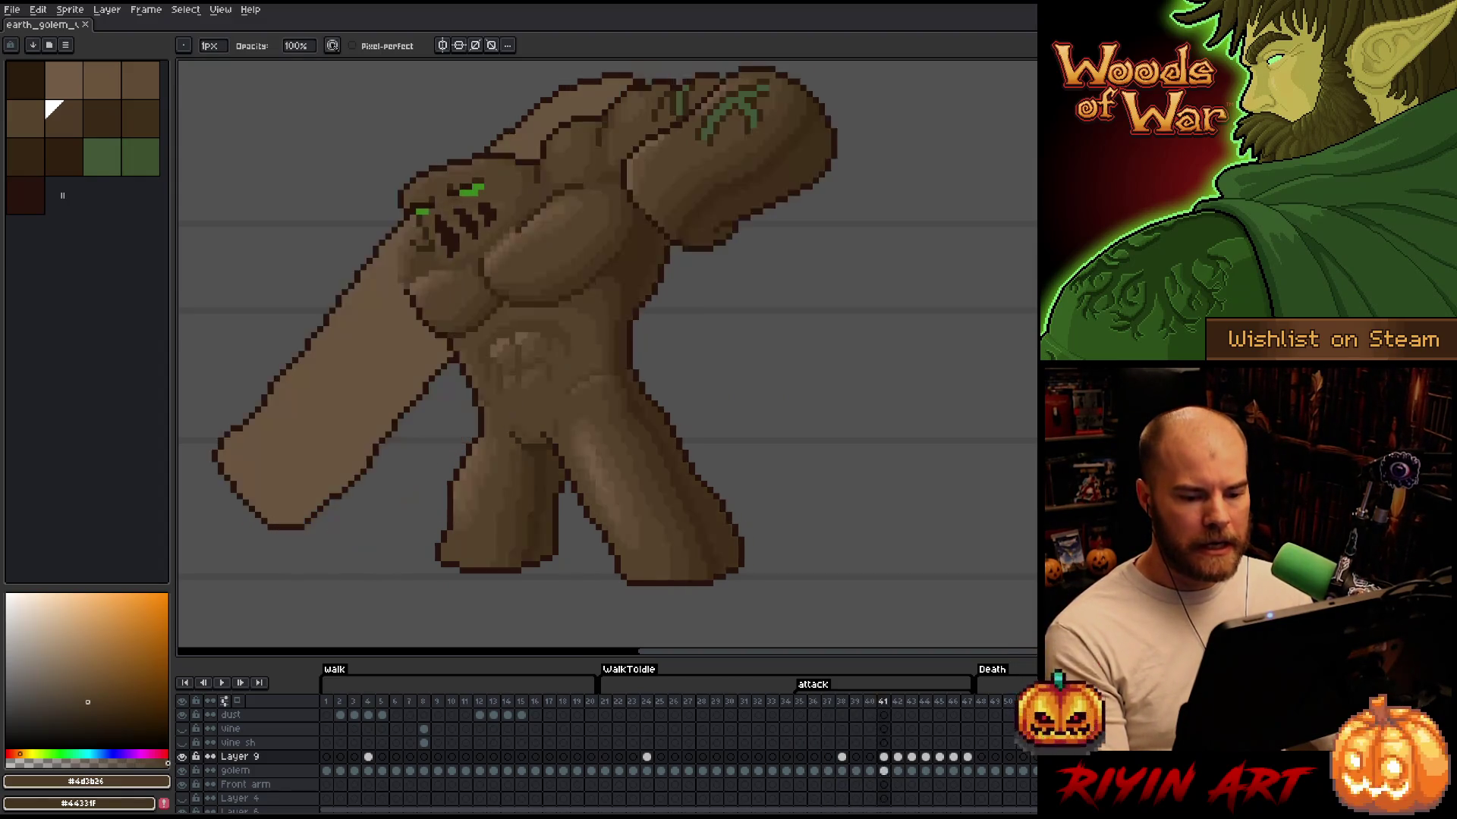
key("Left")
key("Left")
key("Left")
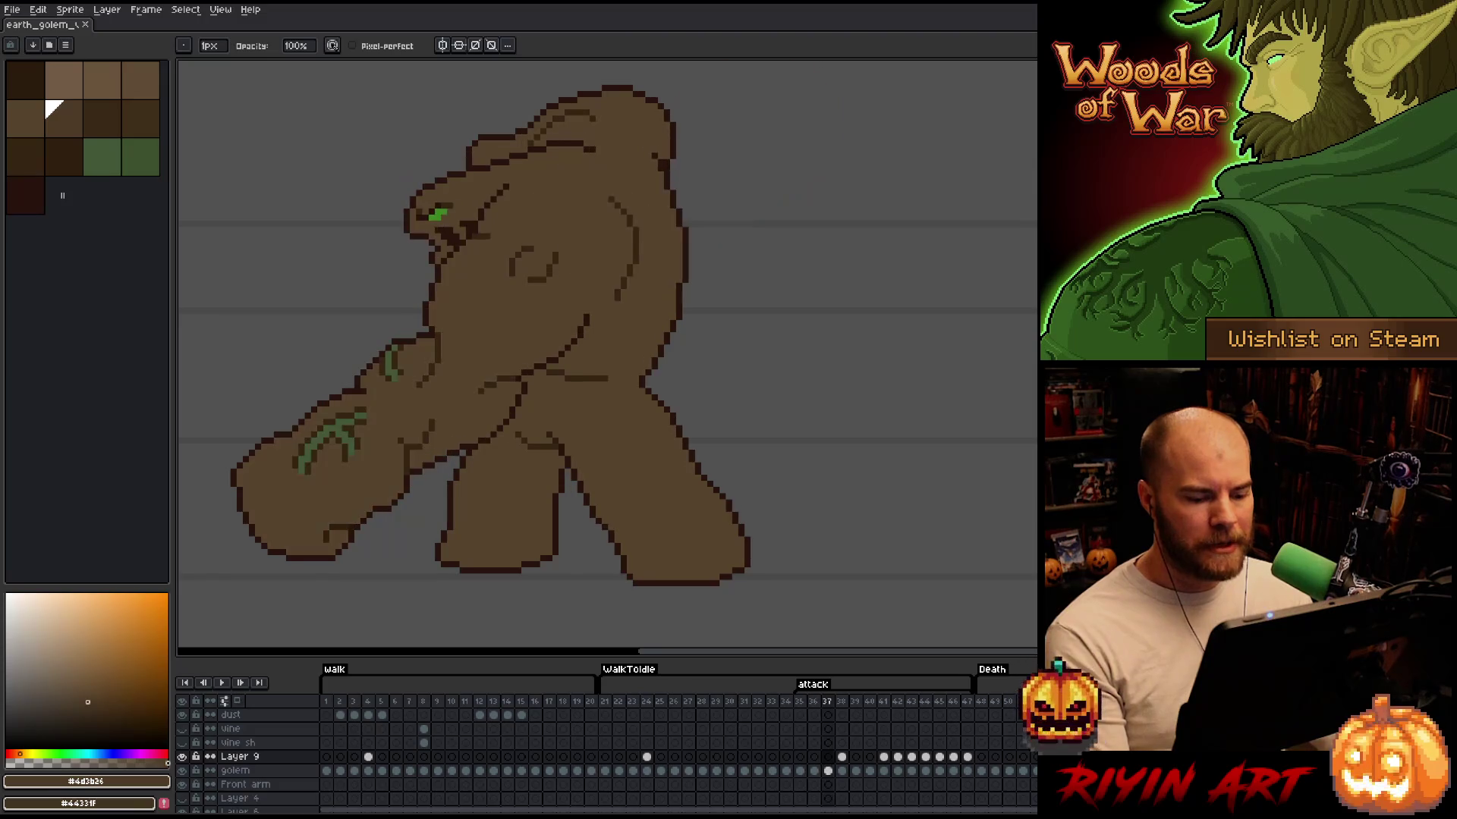
key("Right")
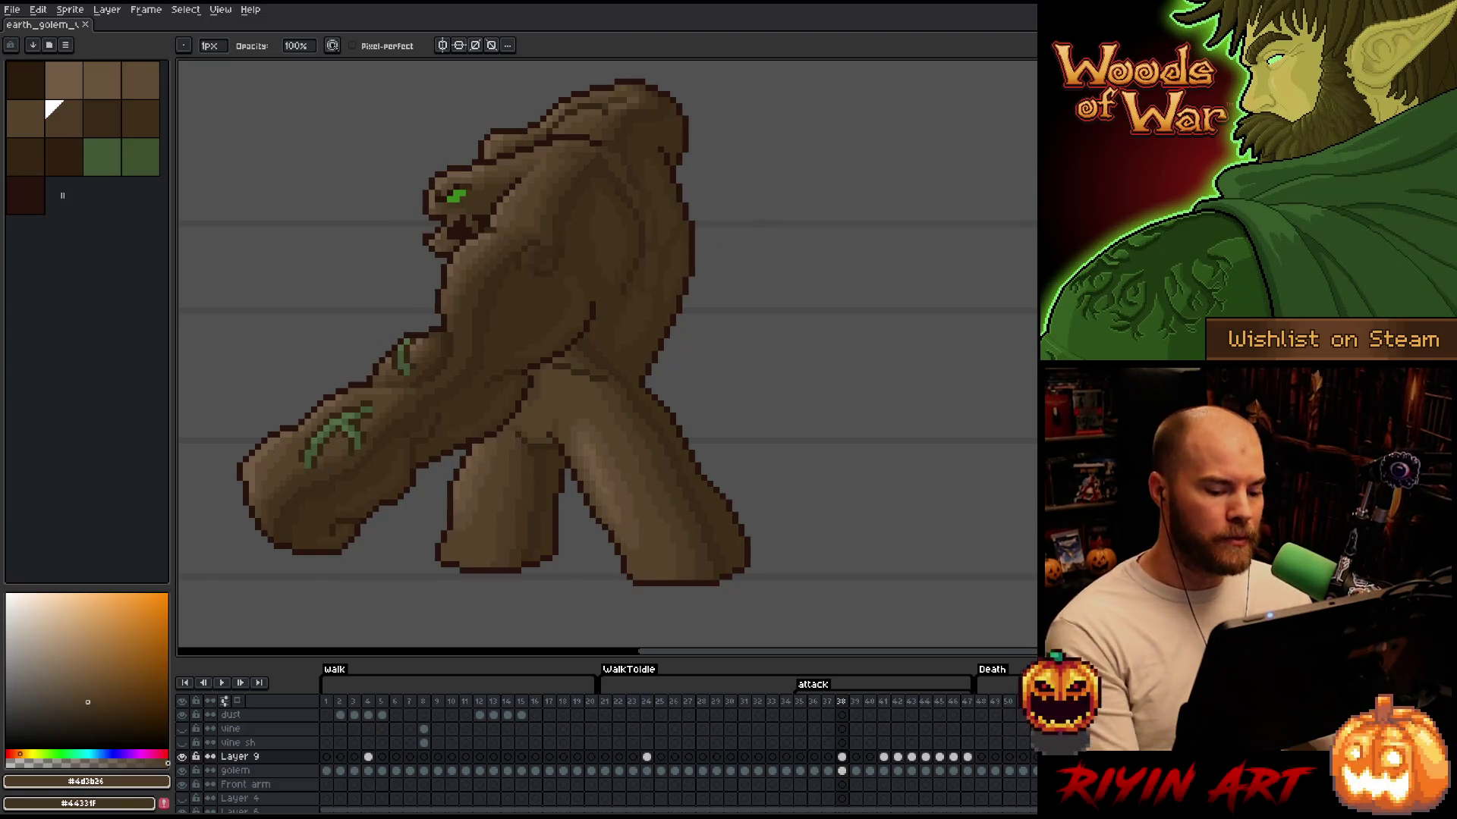
Paste Layer 9's frame 38 shading into its frame 37 cel
left_click(842, 755)
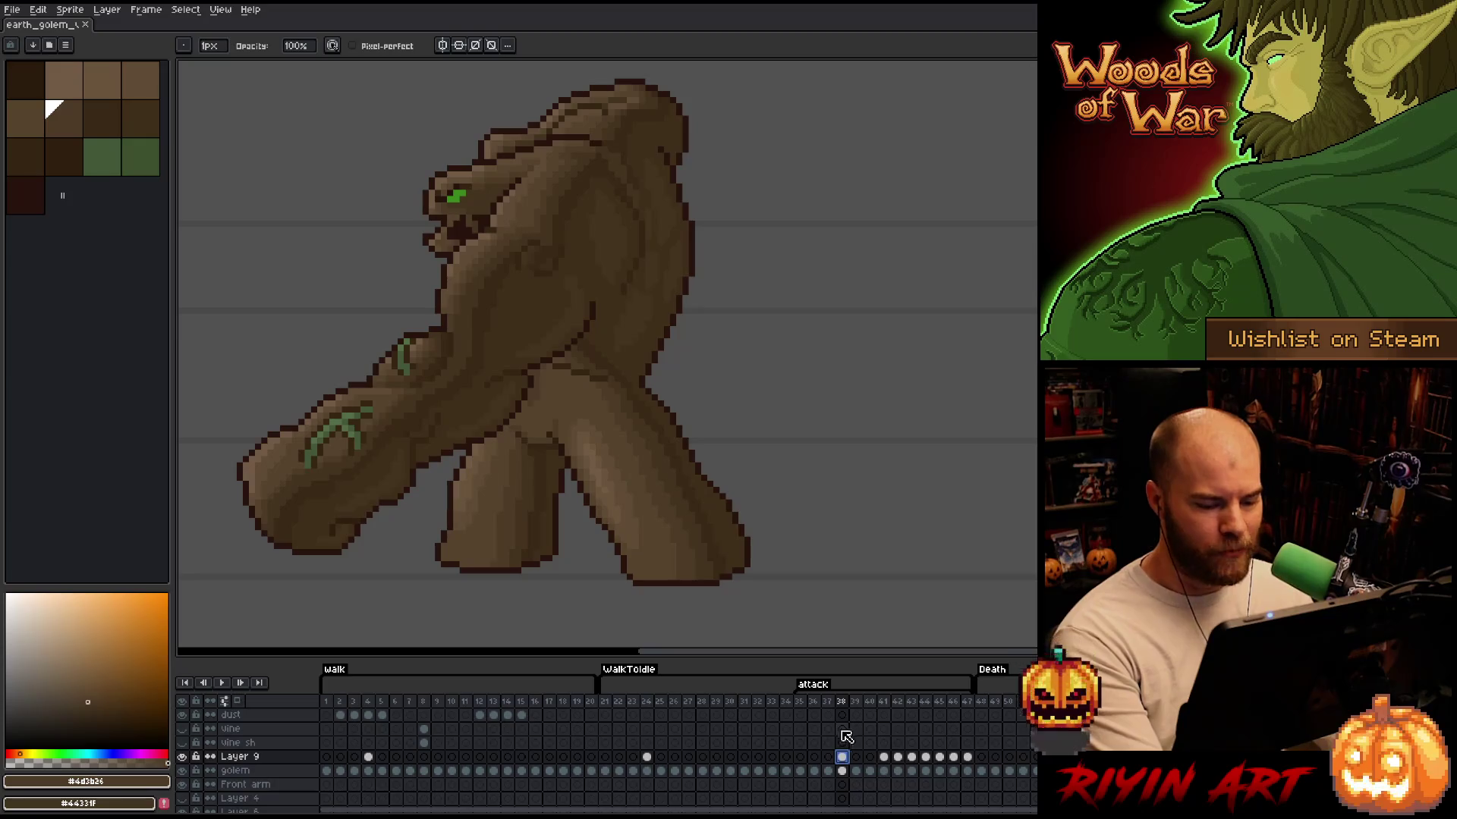
left_click(829, 757)
key("ctrl+v")
key("Return")
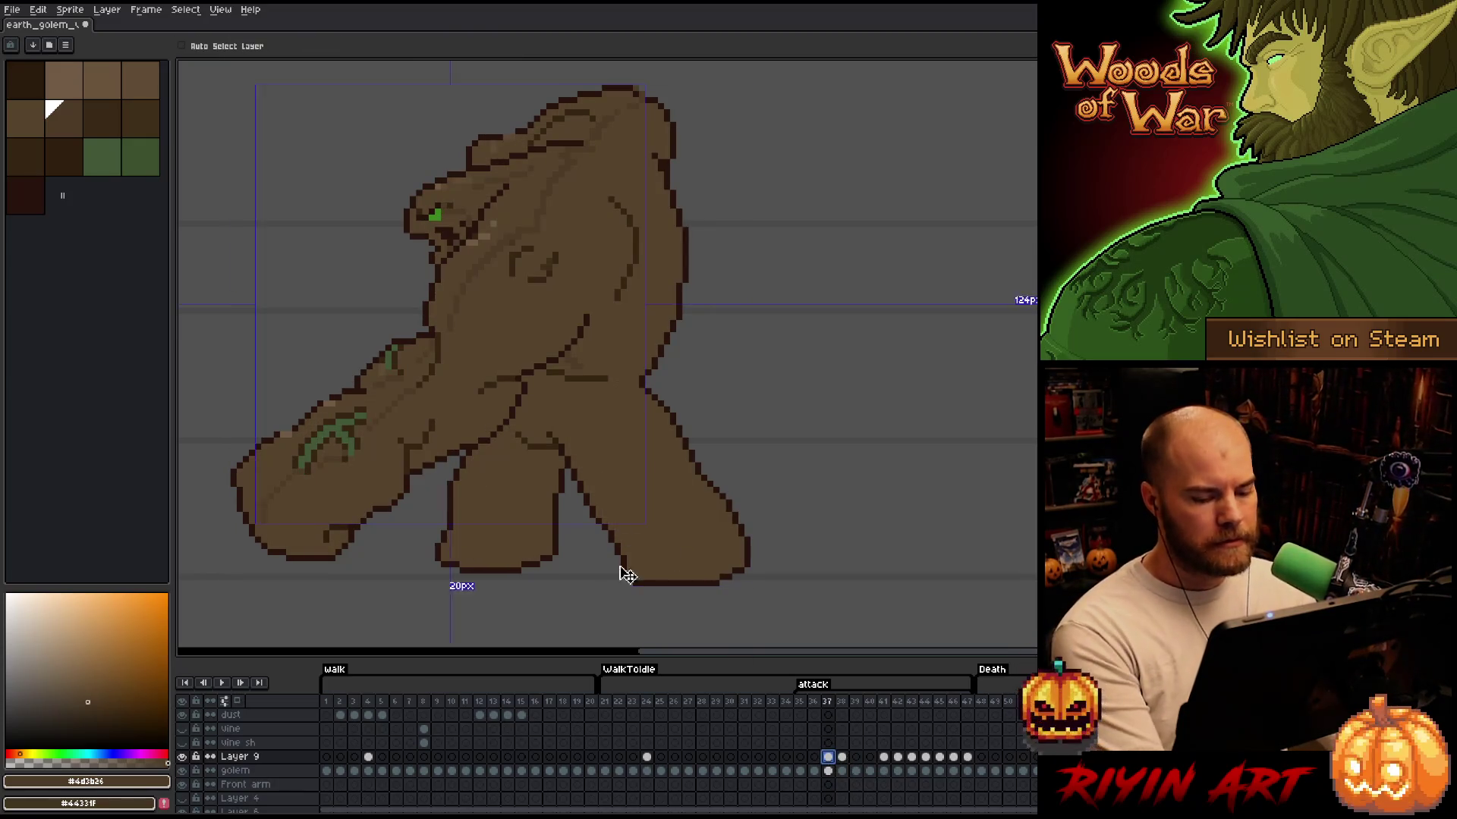
left_click(842, 756)
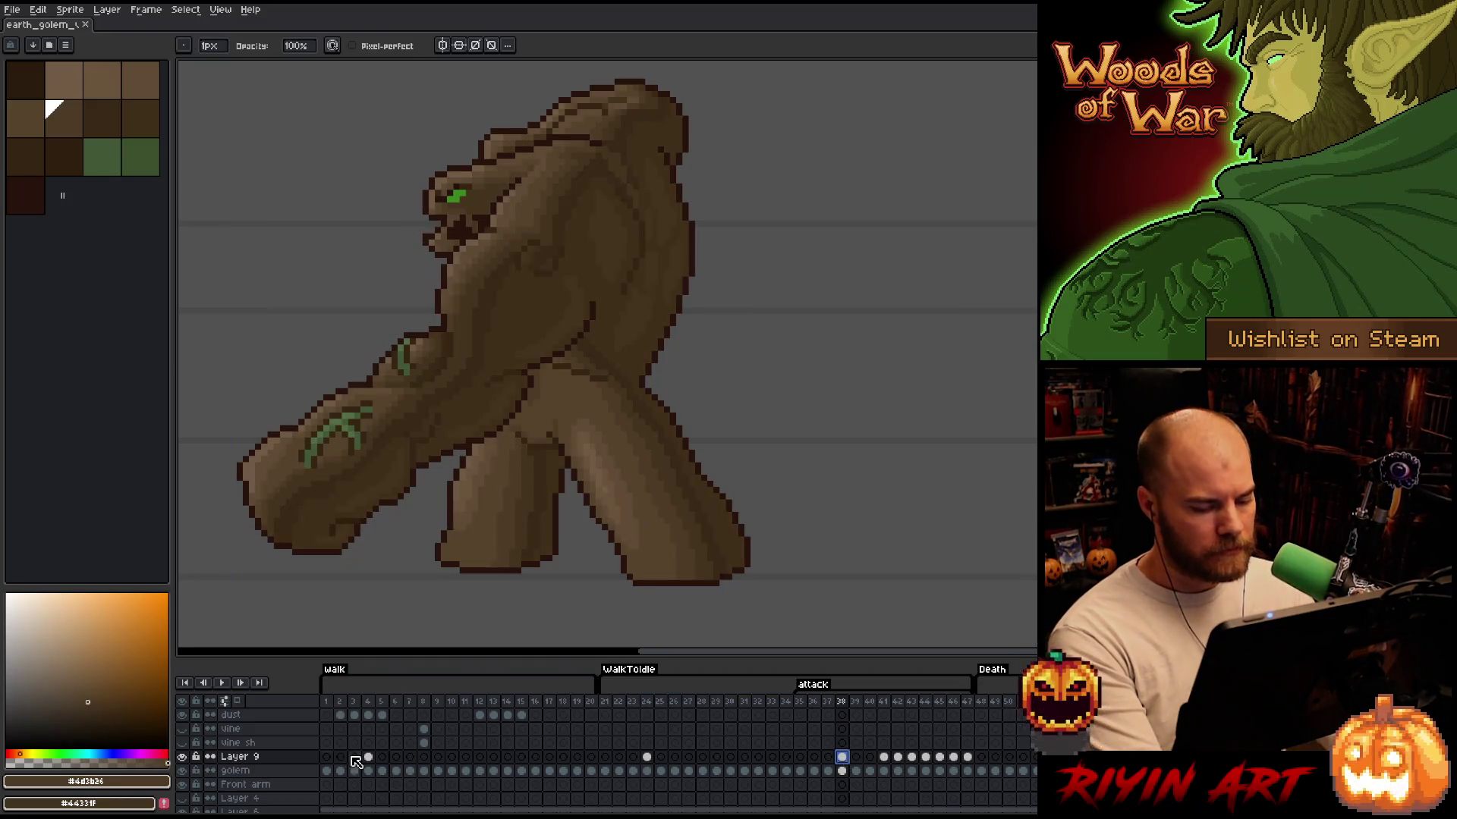
Merge Layer 9 down into the golem layer and add a new empty layer above it
left_click(234, 758)
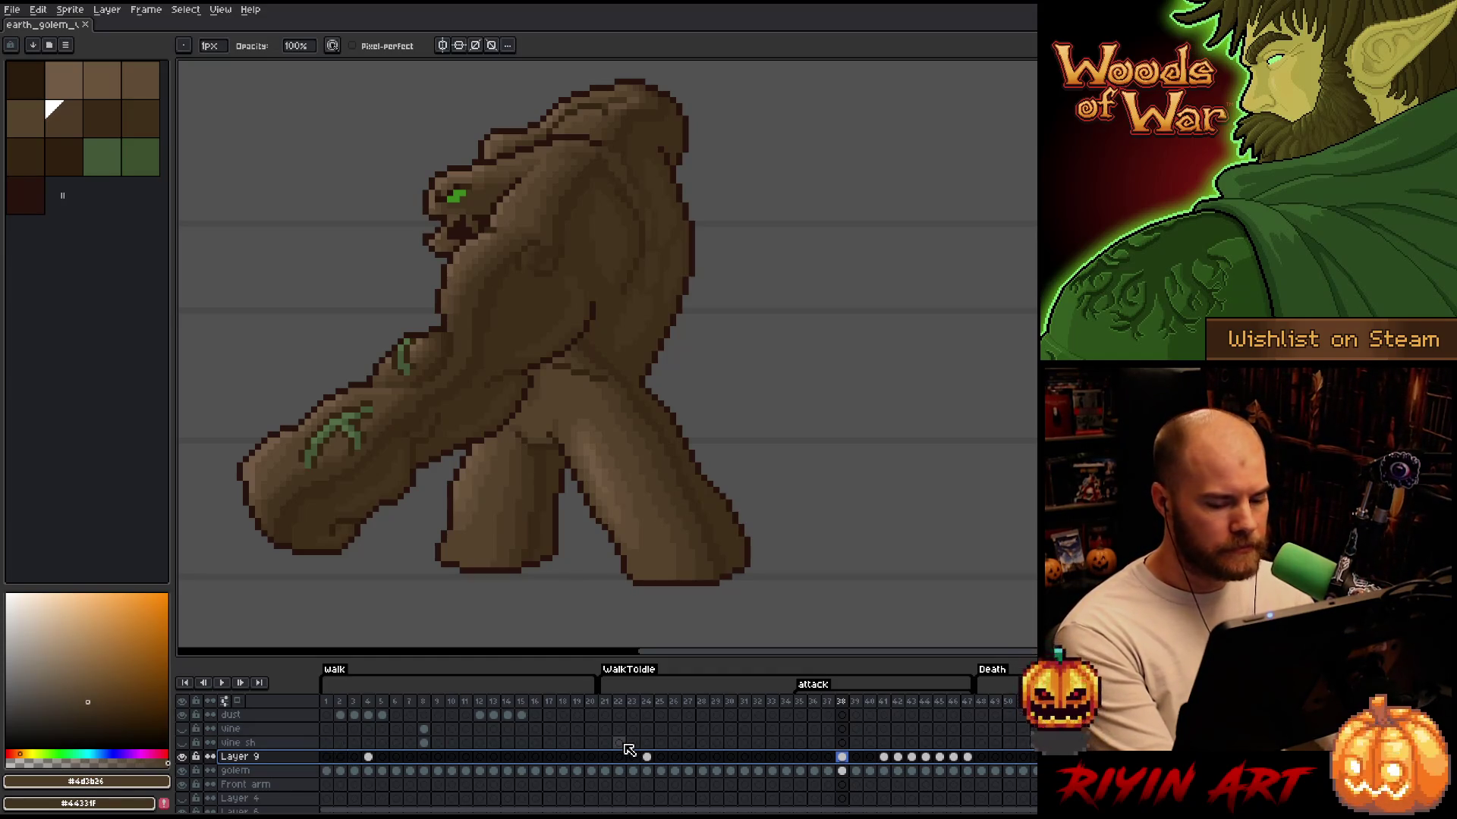
key("ctrl+e")
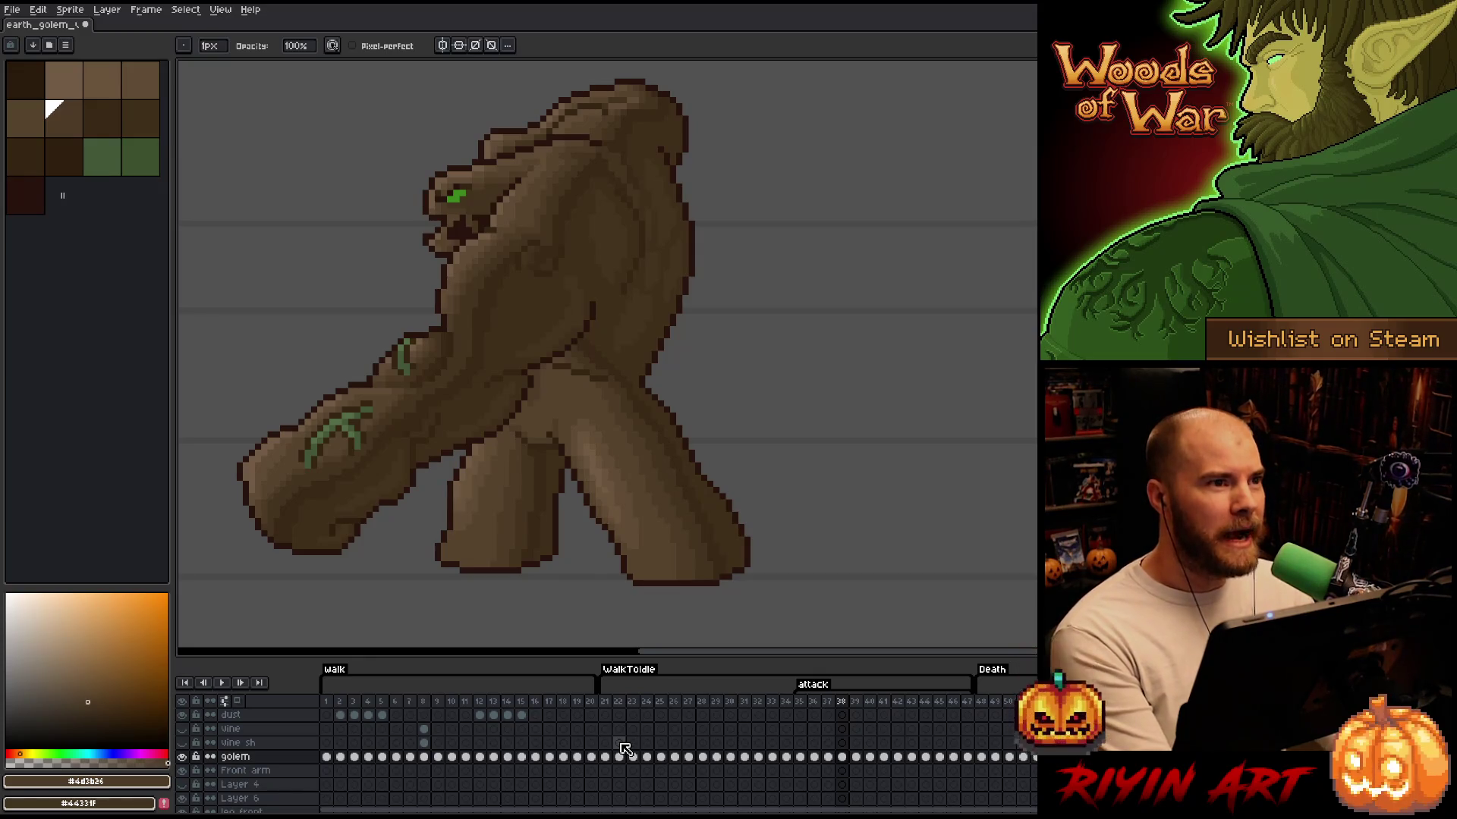
scroll(576, 471, "down", 2)
scroll(500, 449, "up", 2)
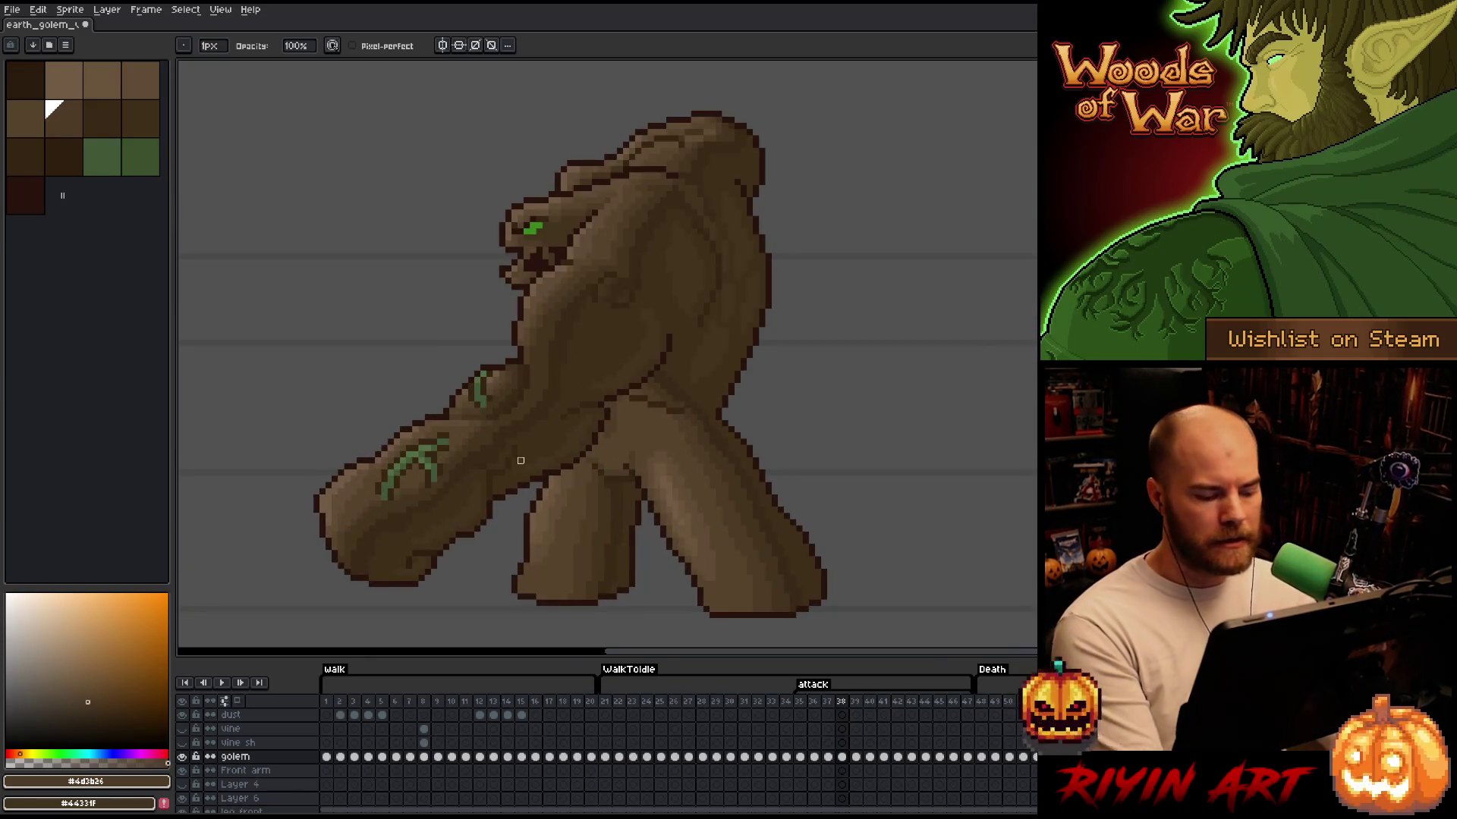
key("shift+n")
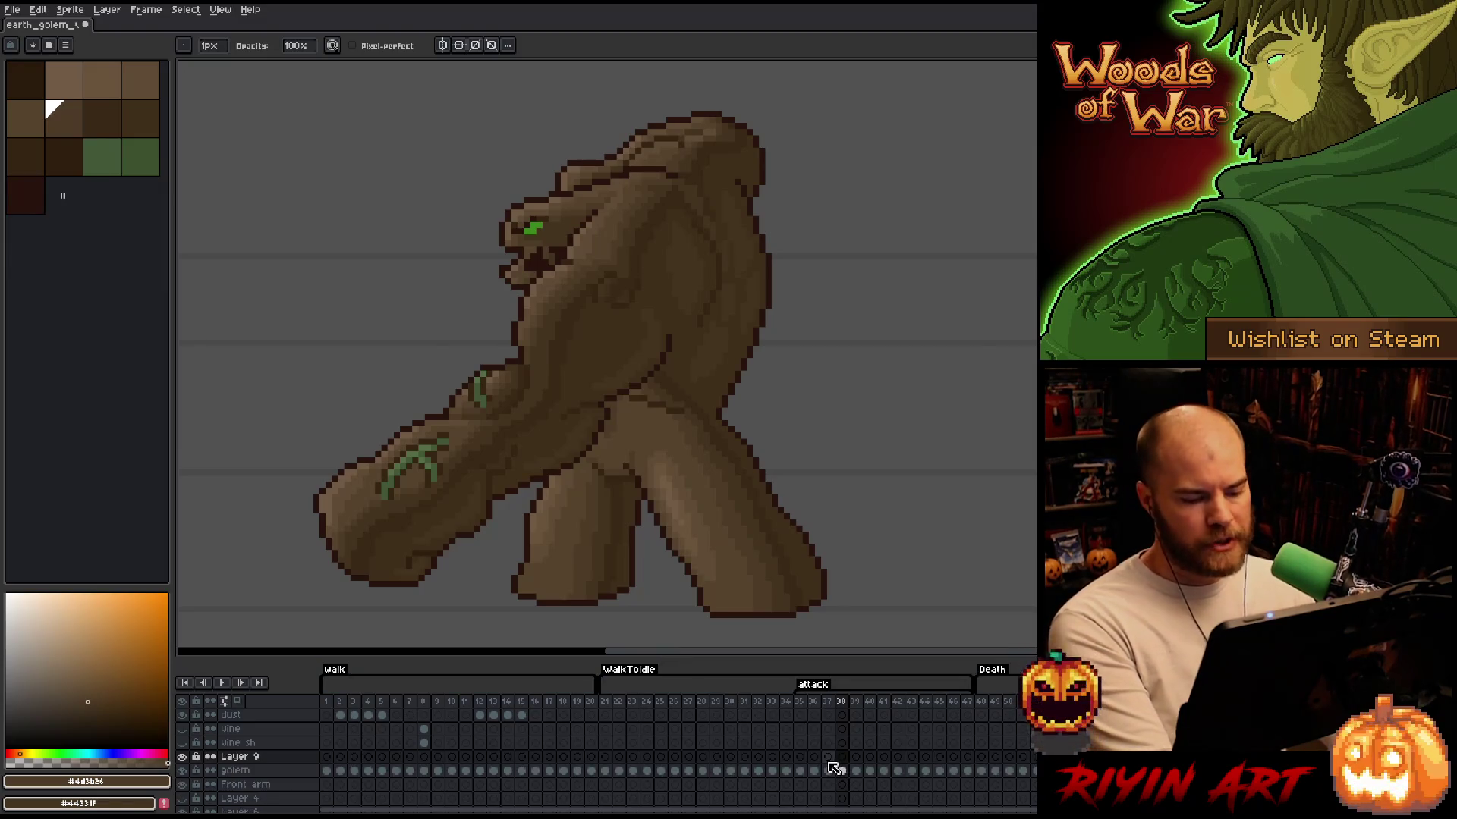
left_click(842, 770)
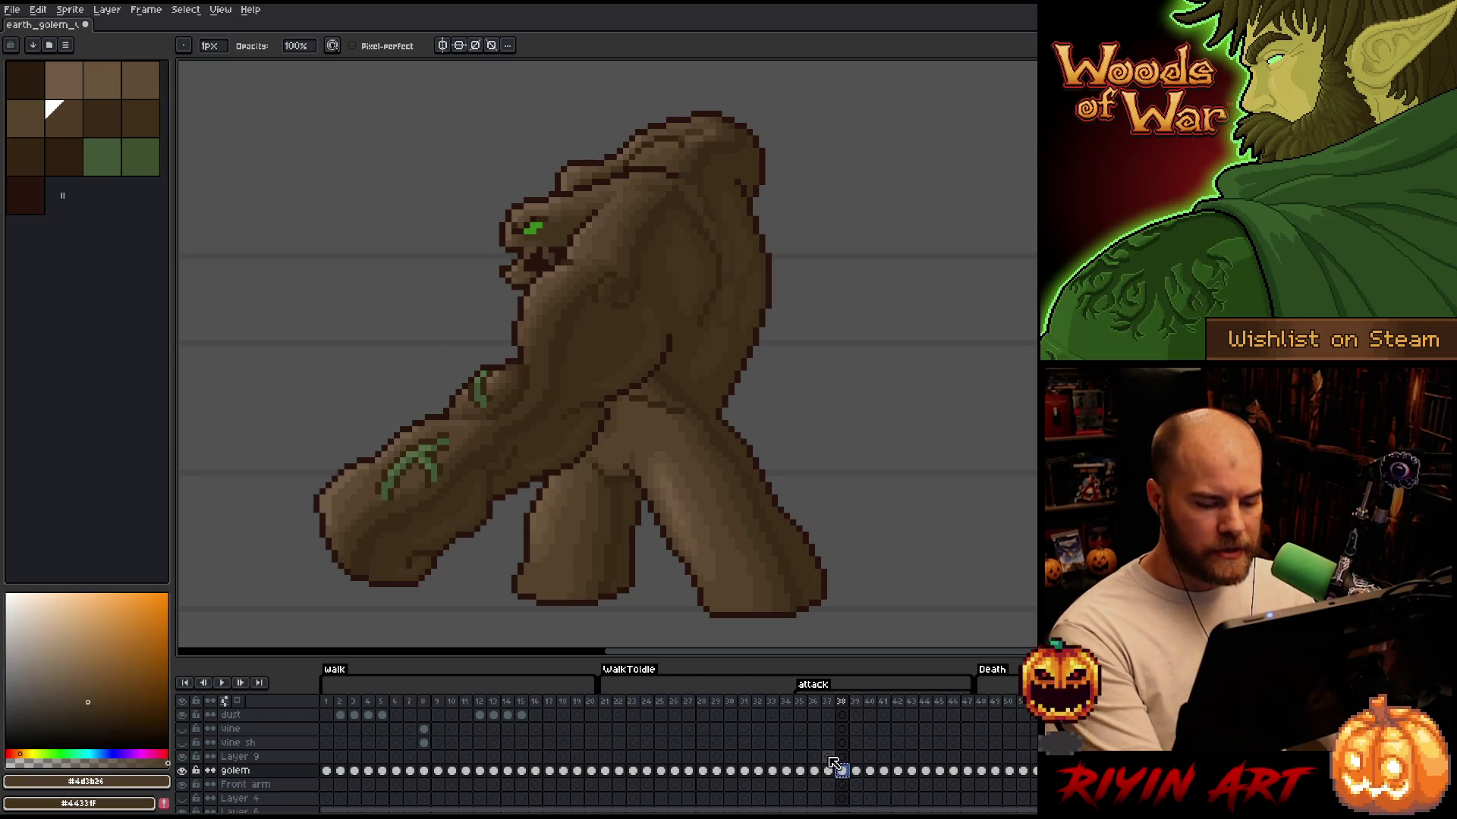
left_click(829, 757)
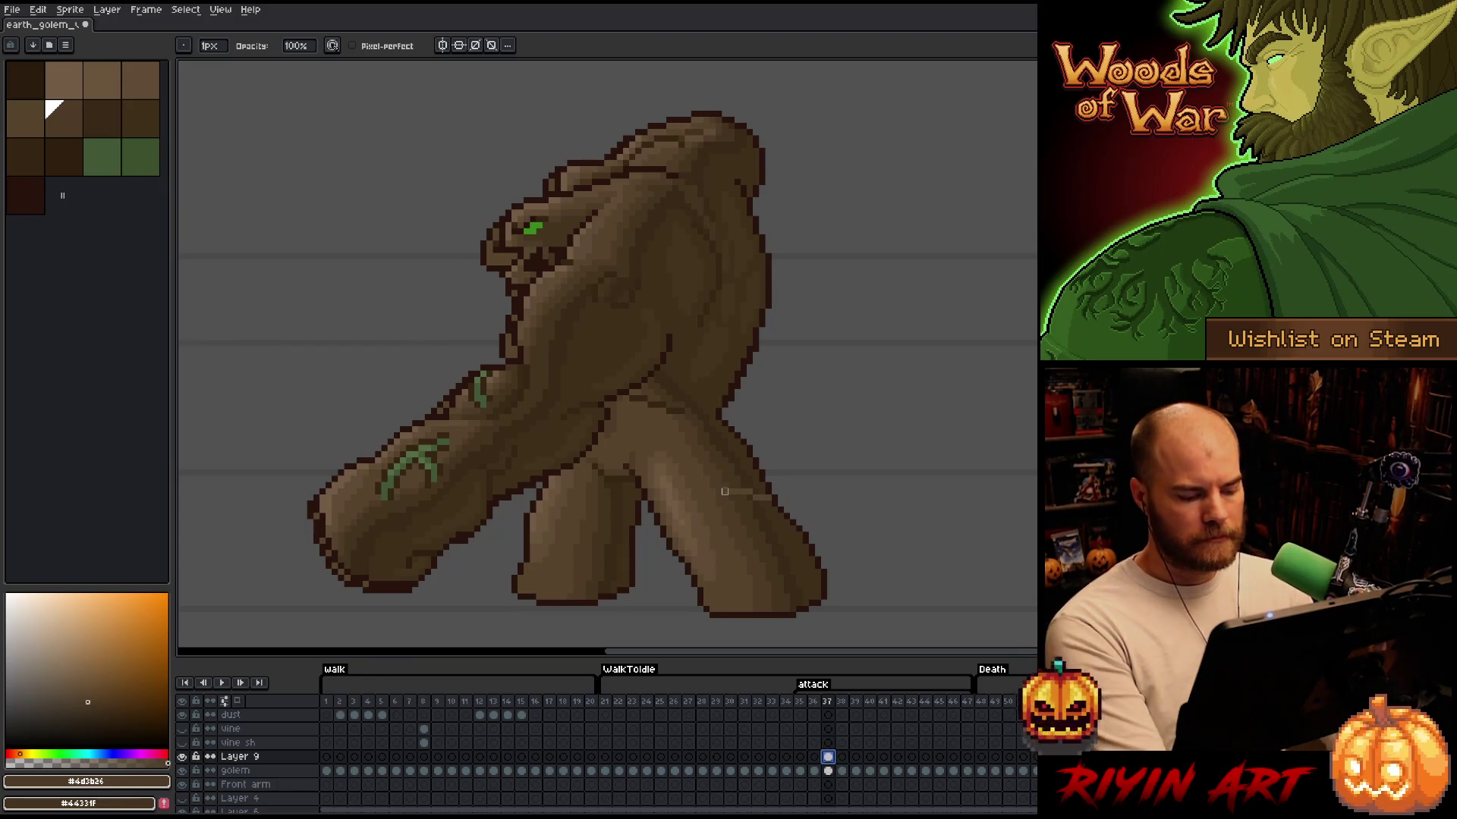
Use Replace Color to swap the outline colour #28130d for brown #44331f
key("shift+c")
left_click(713, 395)
left_click(713, 394)
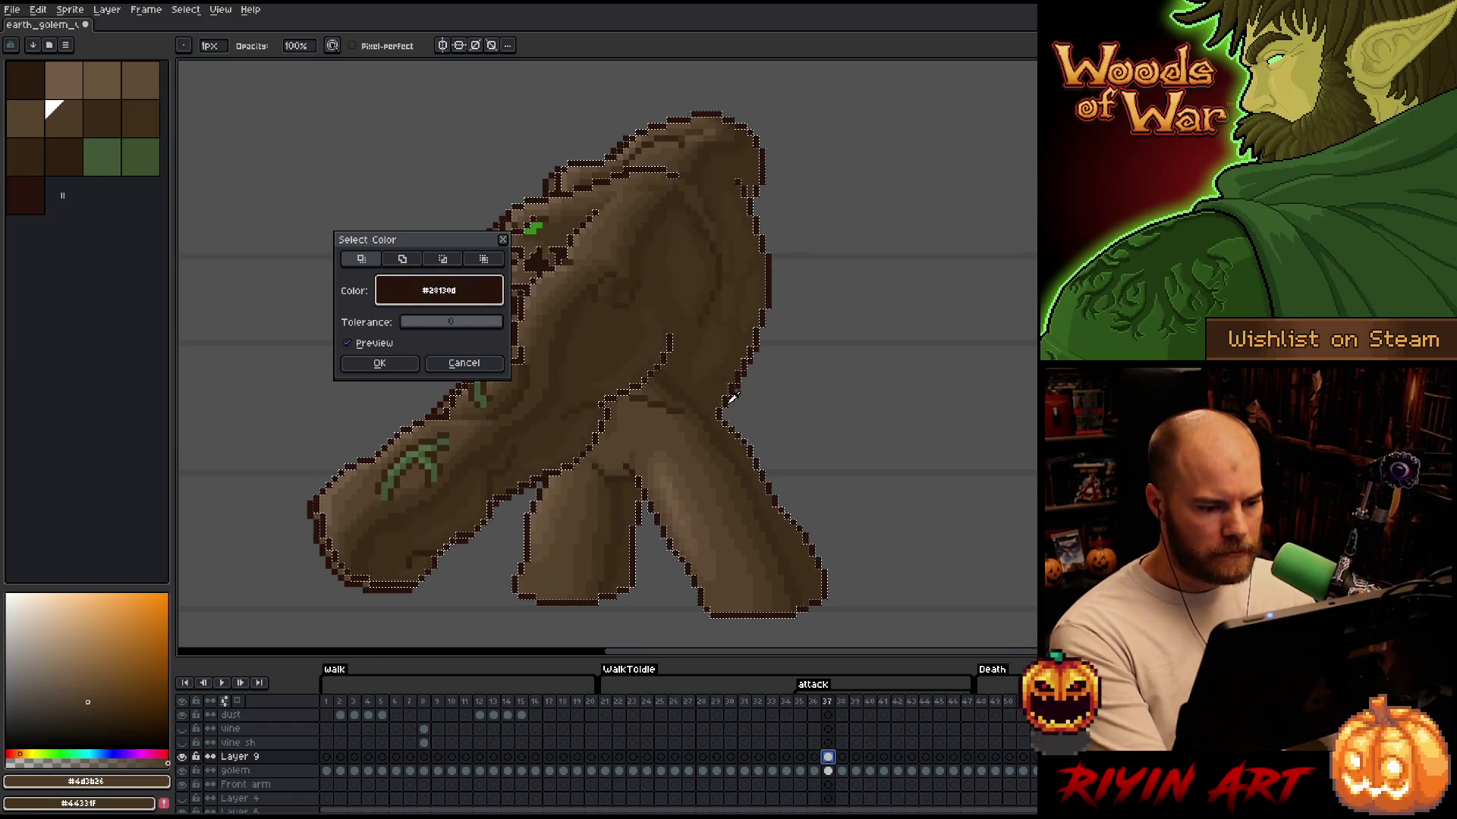
left_click(459, 364)
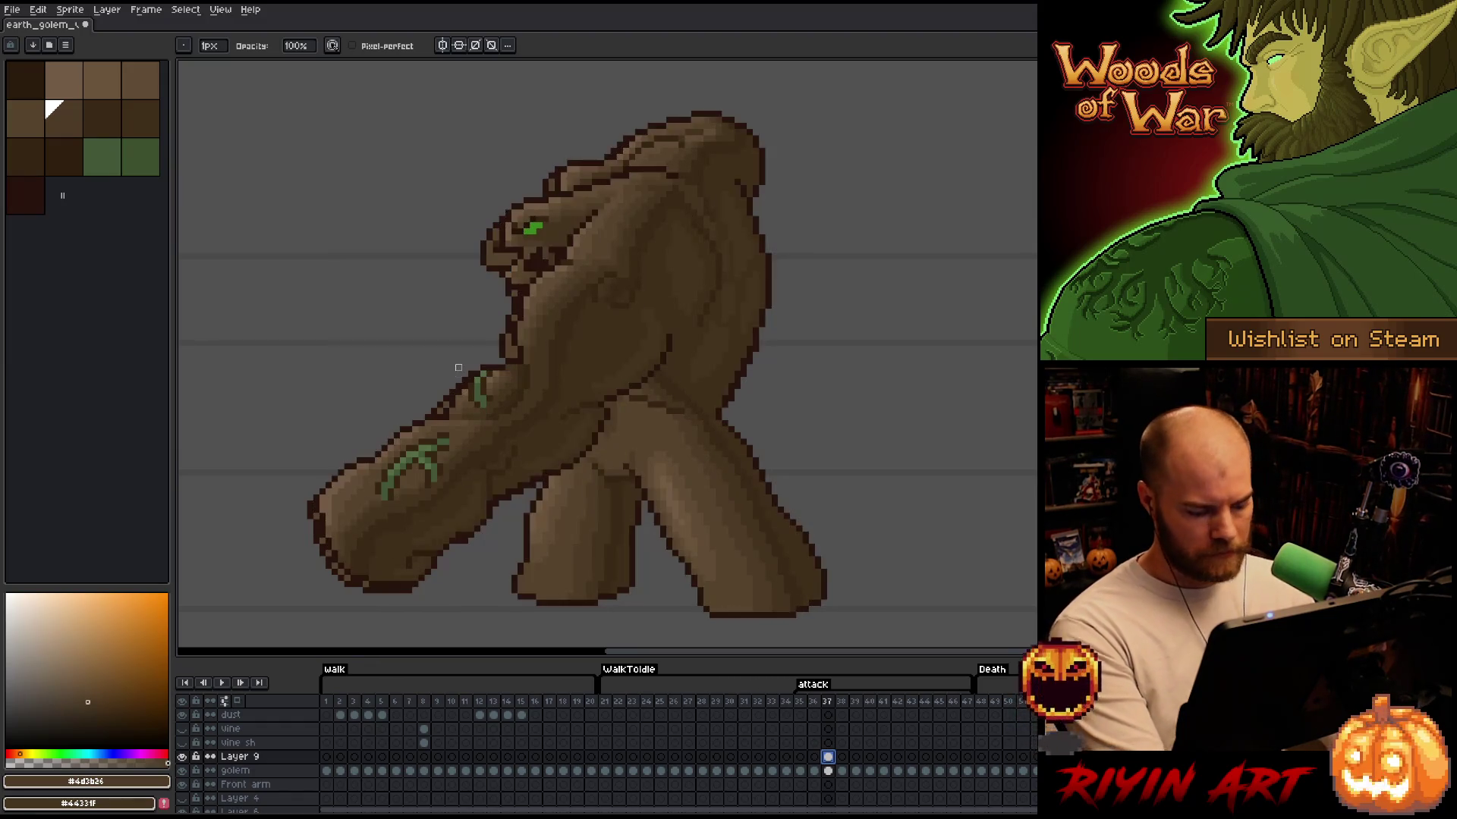
key("shift+r")
left_click(742, 379)
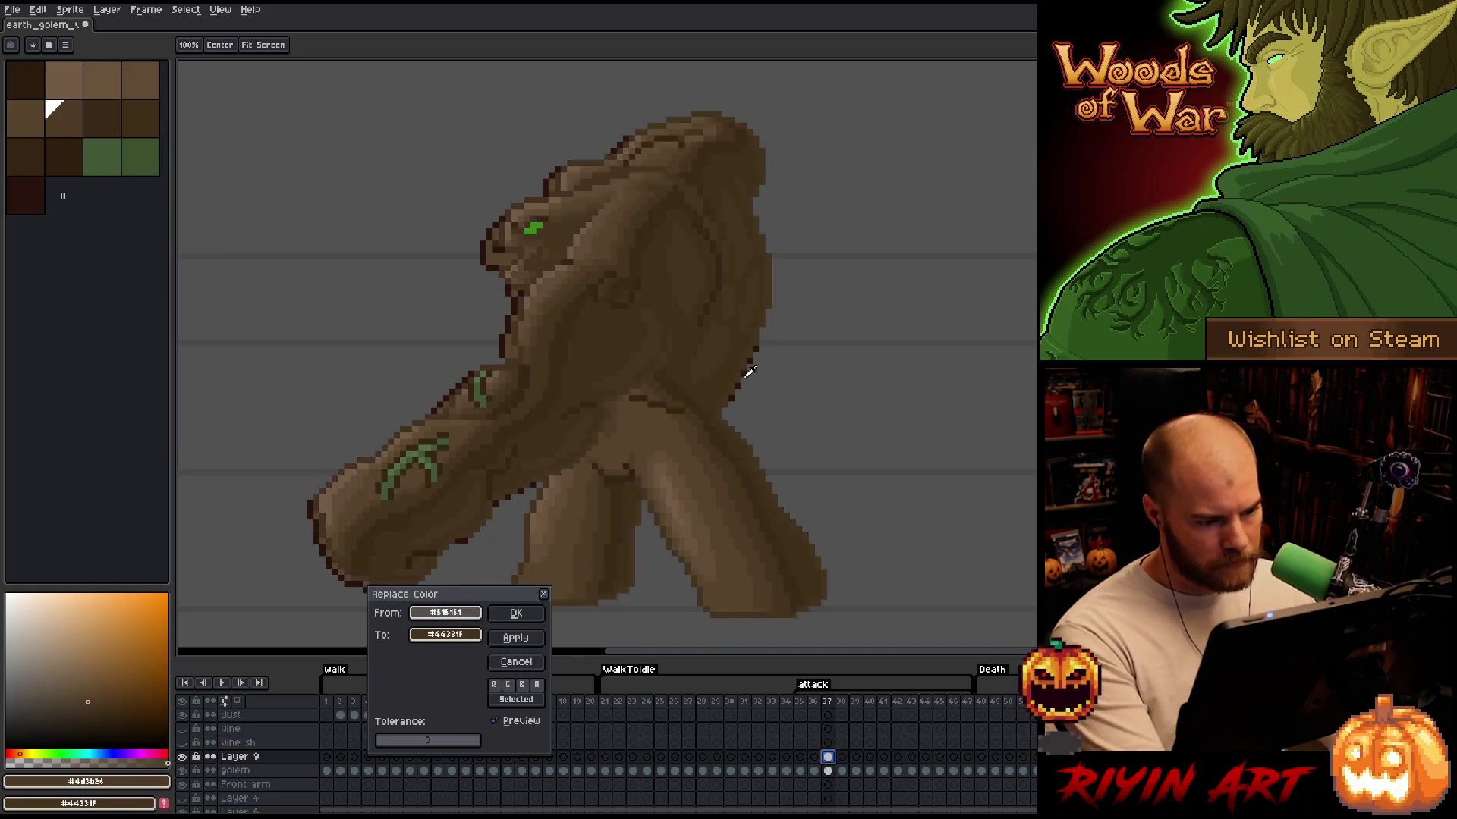
left_click(446, 634)
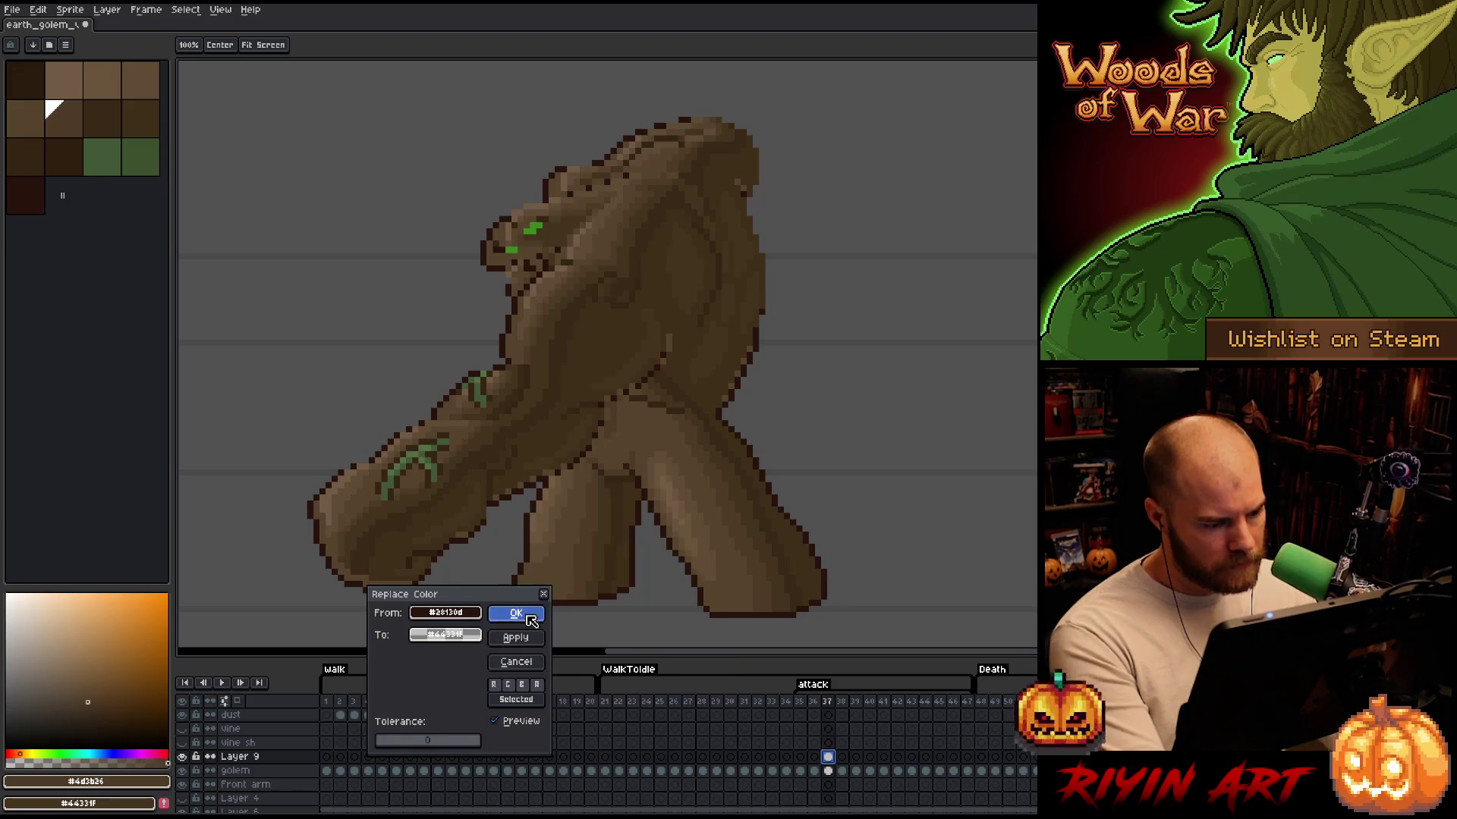
left_click(515, 612)
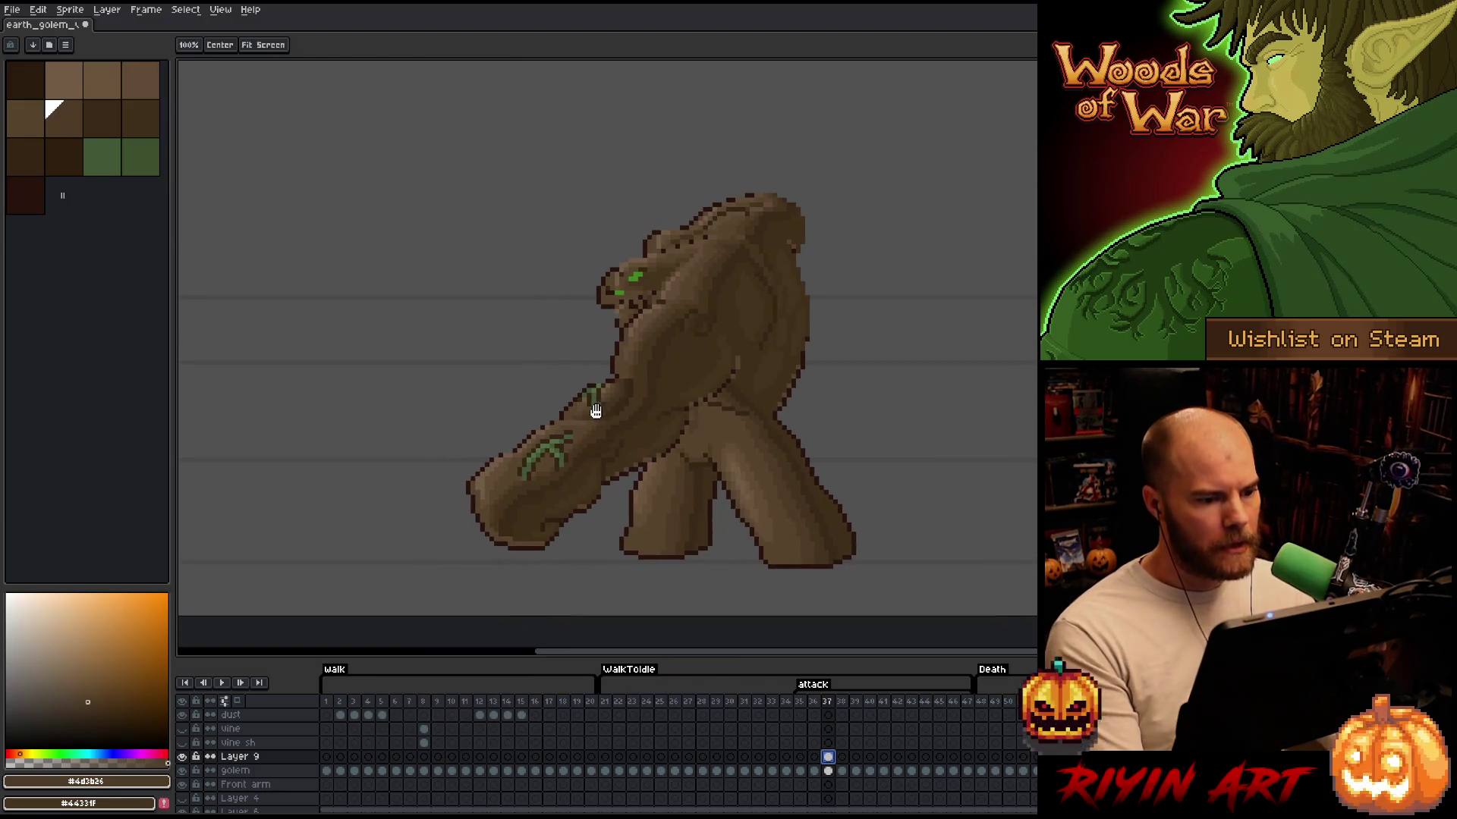
left_click_drag(612, 400, 702, 409)
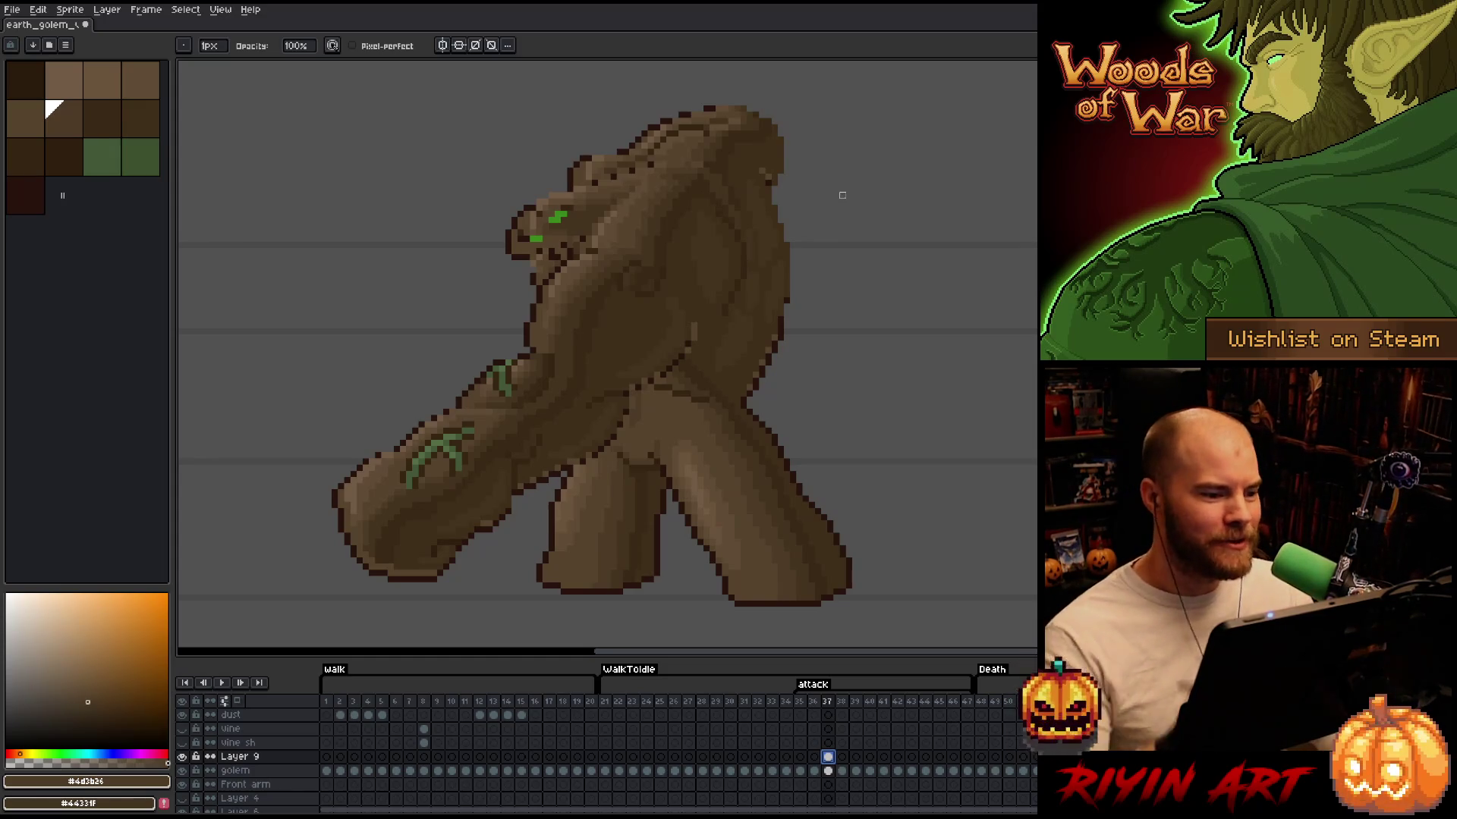
Lasso the golem's head, torso and arm on frame 37, shift them slightly left and down, and drop them
key("q")
mouse_move(817, 107)
left_mouse_down()
mouse_move(836, 305)
mouse_move(776, 396)
mouse_move(673, 388)
mouse_move(635, 409)
mouse_move(437, 610)
mouse_move(395, 168)
mouse_move(826, 113)
left_mouse_up()
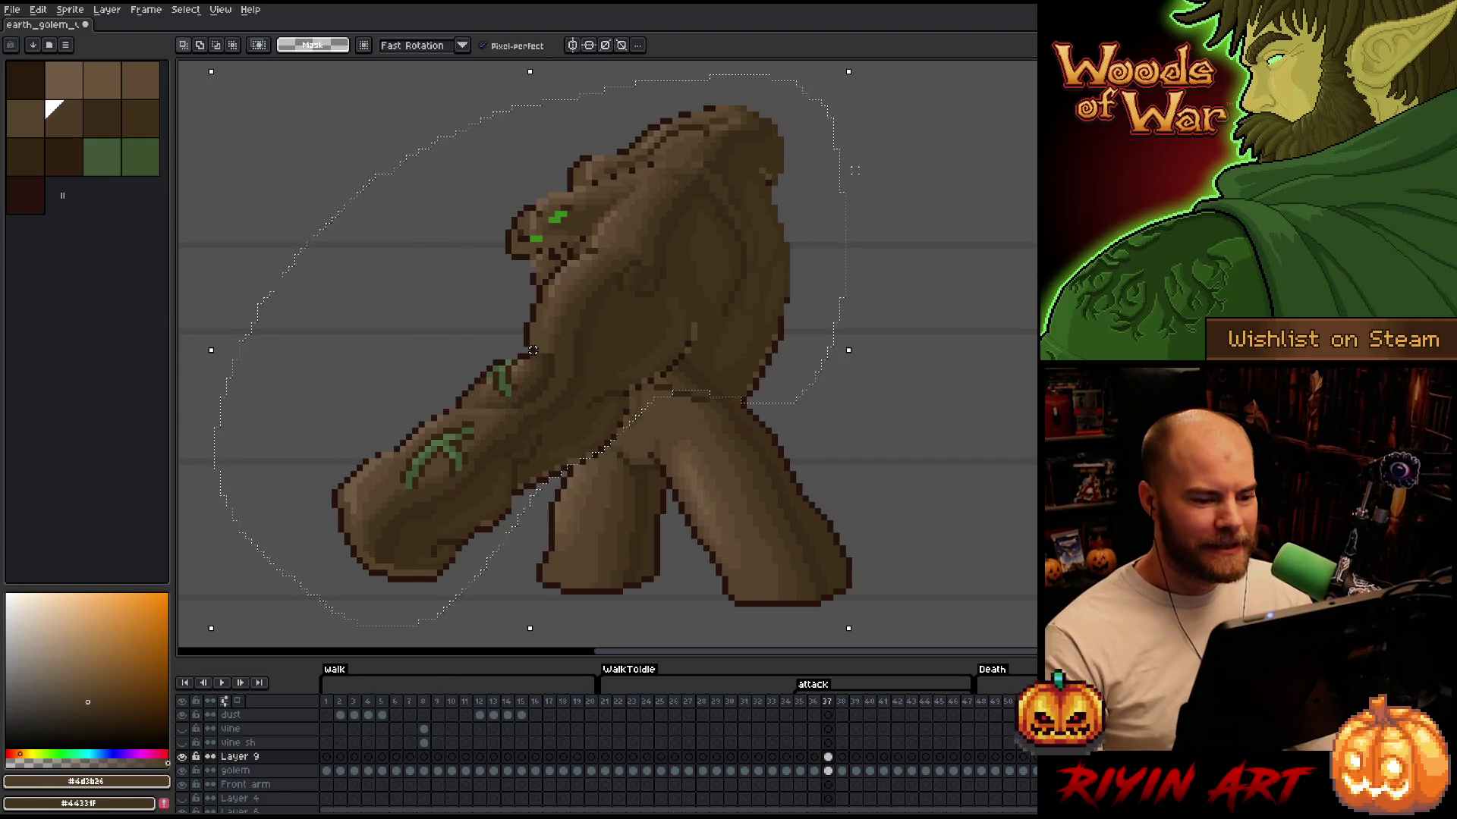
left_click_drag(533, 349, 526, 356)
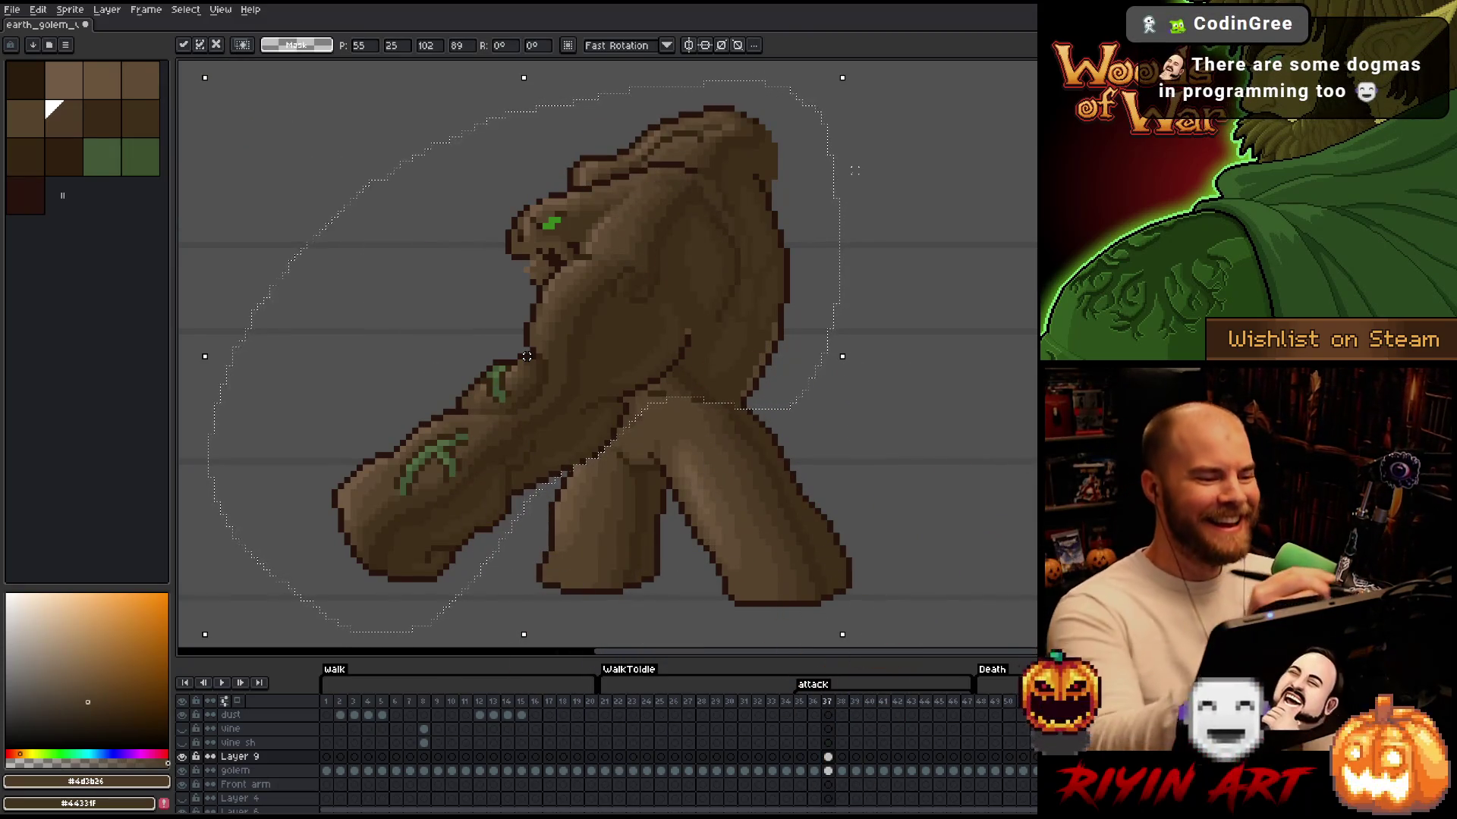
left_click(455, 97)
Lasso the golem's head, move it one pixel left and down, and commit it
mouse_move(558, 184)
left_mouse_down()
mouse_move(578, 211)
mouse_move(576, 247)
mouse_move(504, 293)
mouse_move(561, 188)
left_mouse_up()
left_click(515, 232)
left_click_drag(514, 232, 509, 238)
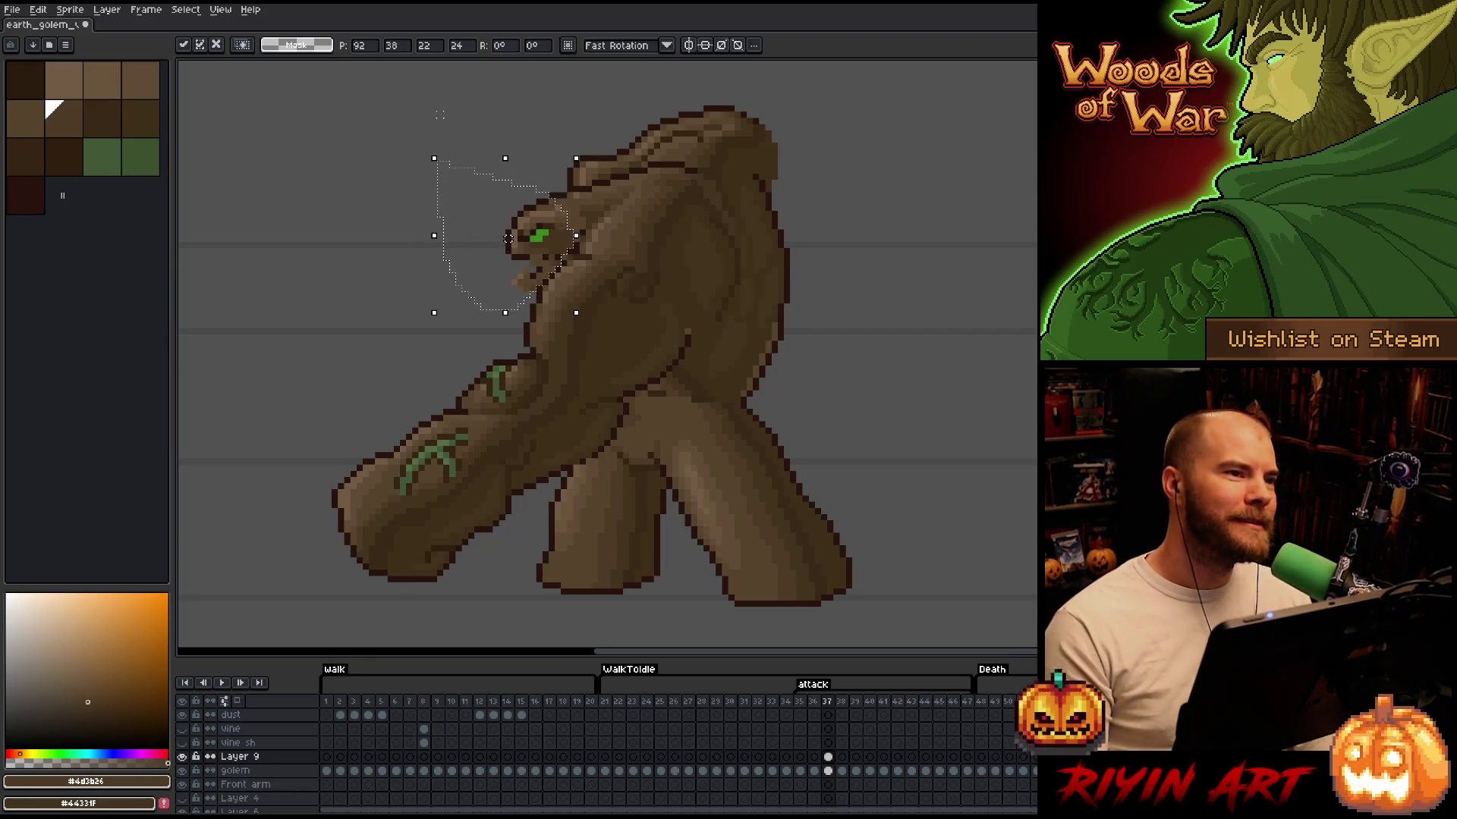
key("Return")
right_click(699, 372)
key("Escape")
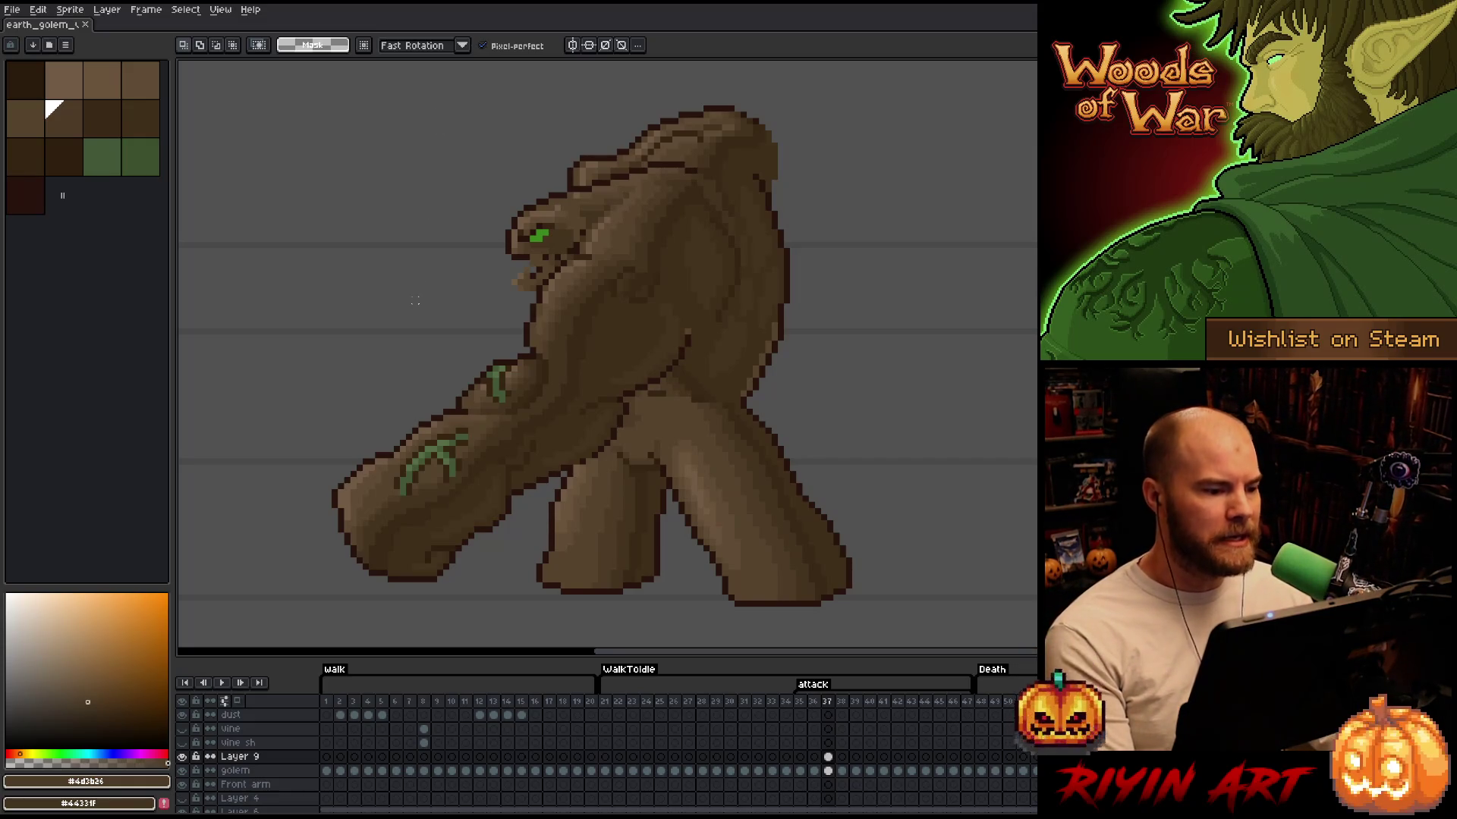
left_click_drag(390, 295, 371, 279)
Shift the view slightly right and try a lasso selection beside the golem's back, then deselect
scroll(378, 292, "up", 1)
scroll(390, 280, "down", 1)
left_click_drag(377, 400, 401, 393)
key("m")
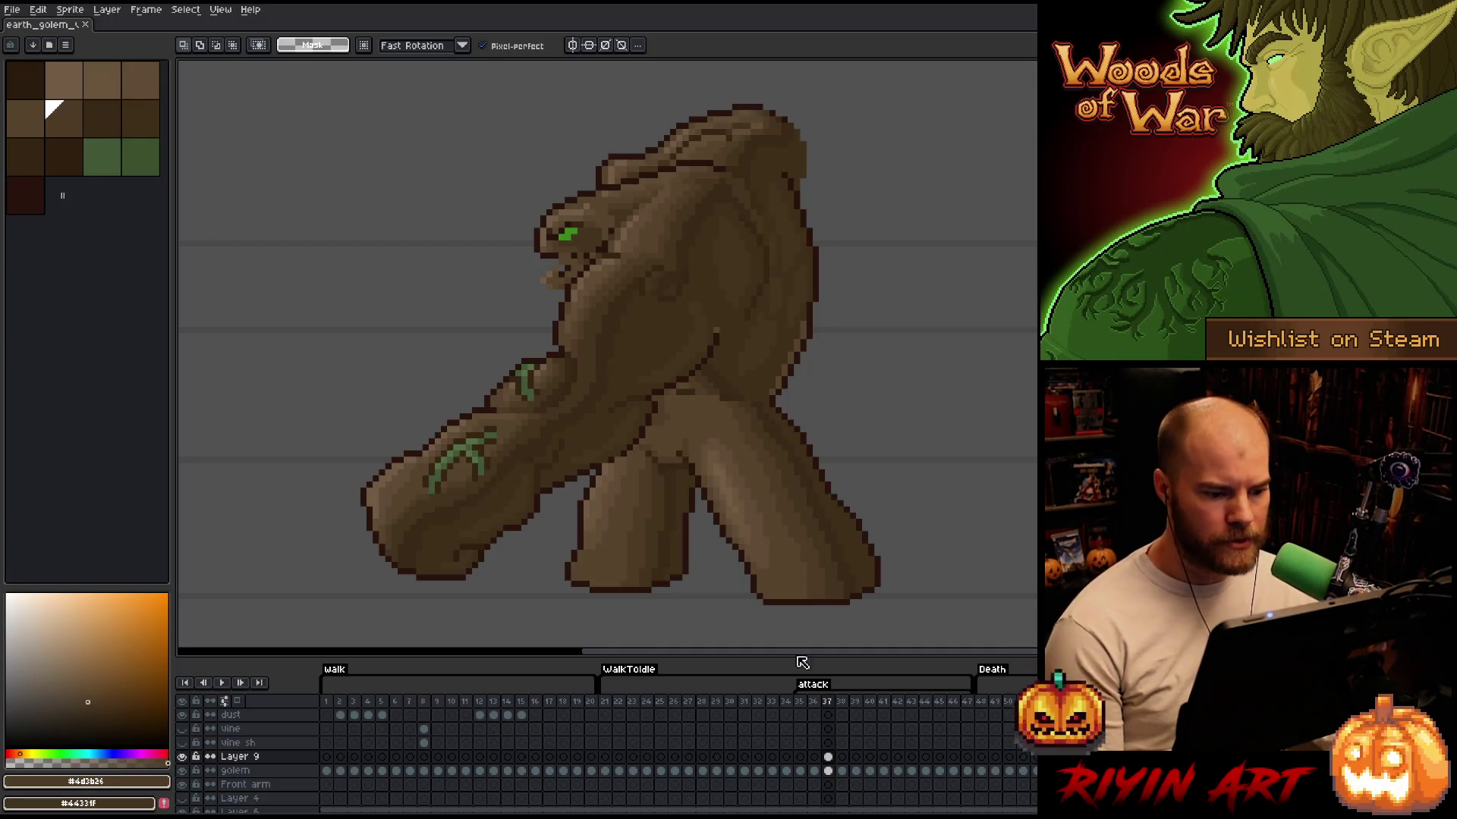
mouse_move(836, 309)
left_mouse_down()
mouse_move(775, 408)
mouse_move(795, 295)
mouse_move(851, 305)
left_mouse_up()
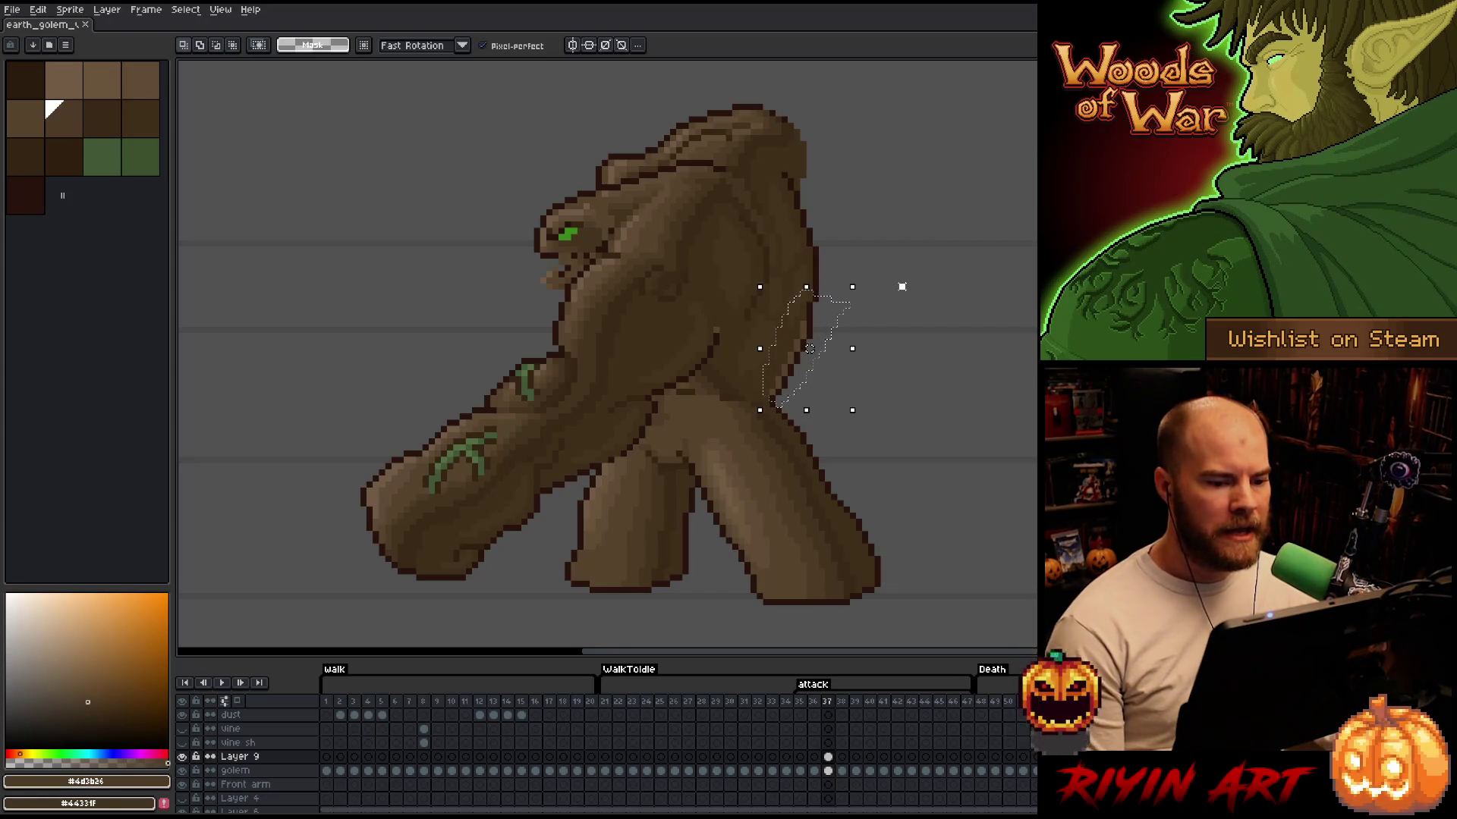
left_click(903, 285)
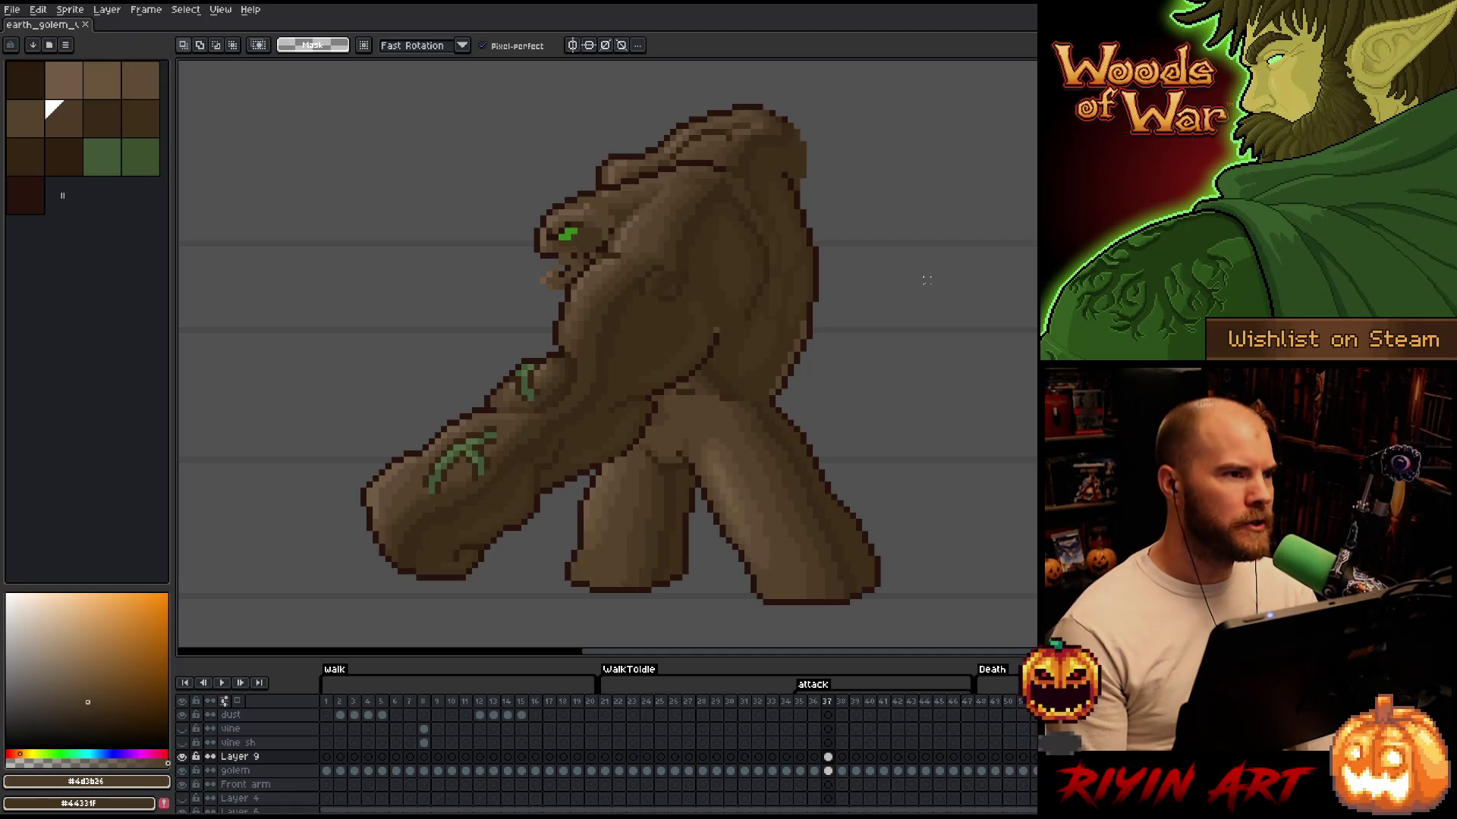
Sample canvas colours, then test orange, purple, red, yellow, blue and green shades in the colour picker
key("i")
left_click(930, 278)
left_click(657, 331)
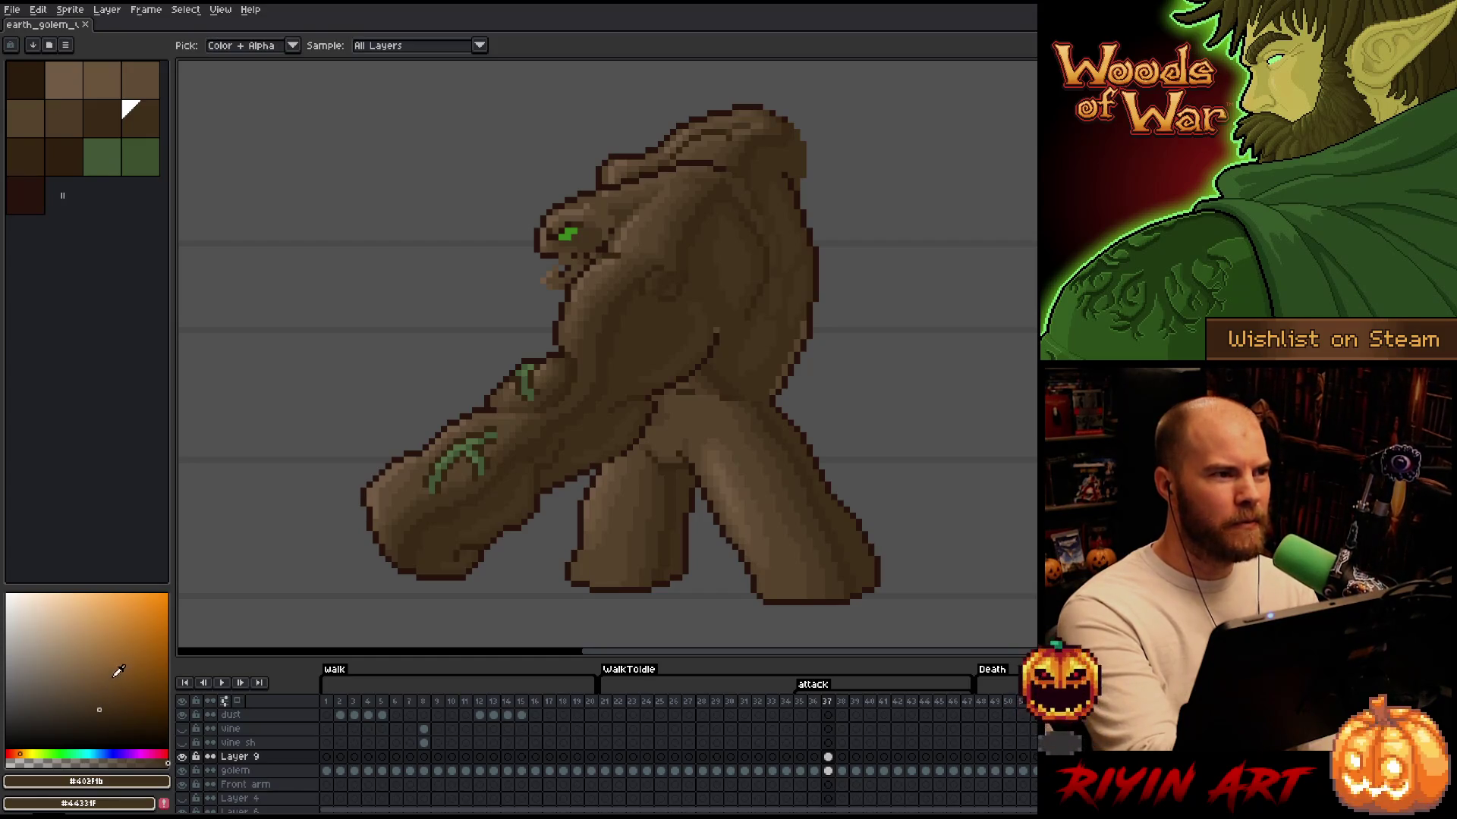
left_click(147, 623)
left_click_drag(150, 616, 149, 667)
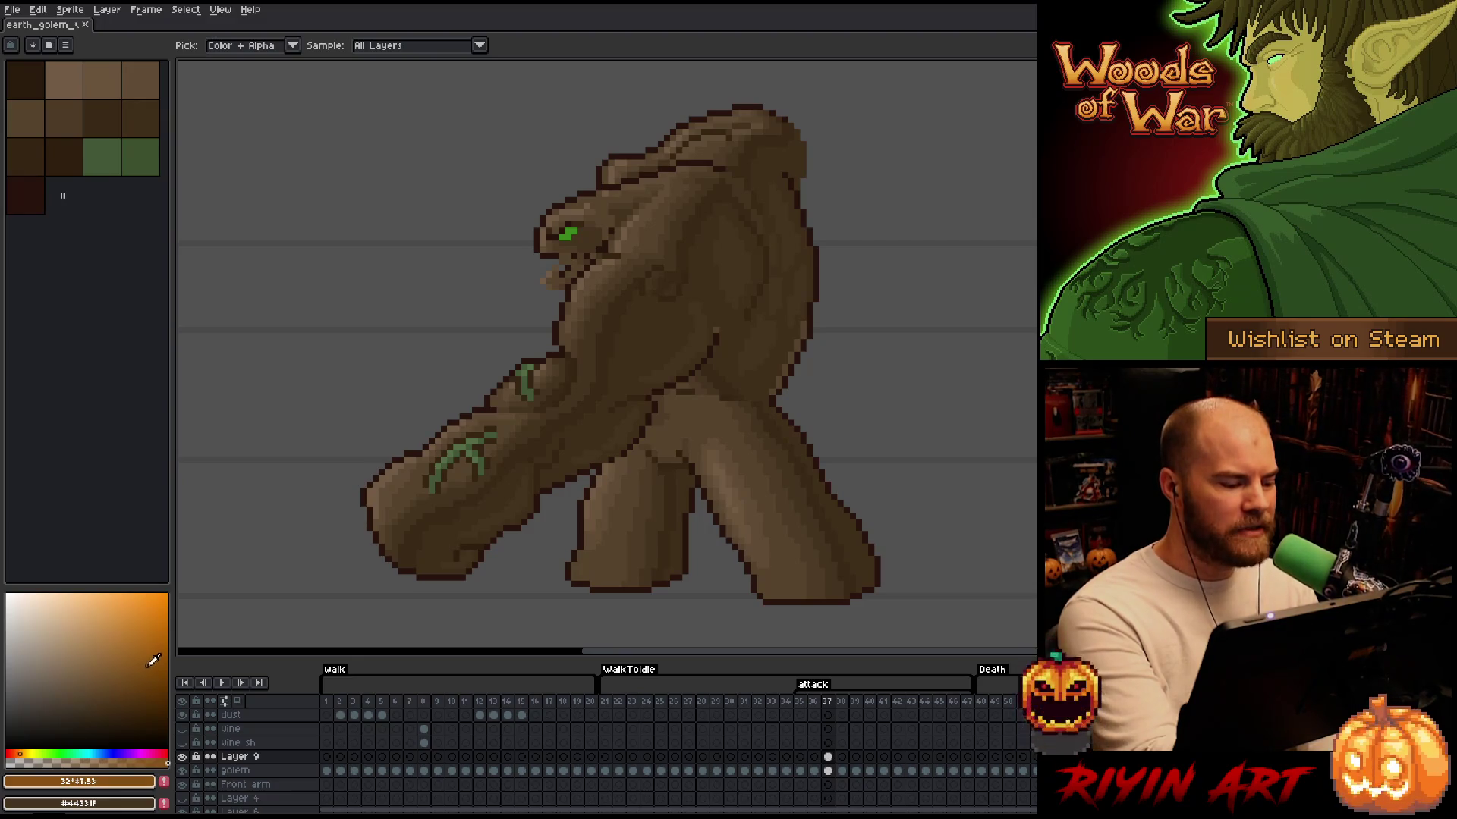
mouse_move(24, 747)
left_mouse_down()
mouse_move(122, 748)
mouse_move(11, 749)
left_mouse_up()
left_click_drag(135, 624, 154, 635)
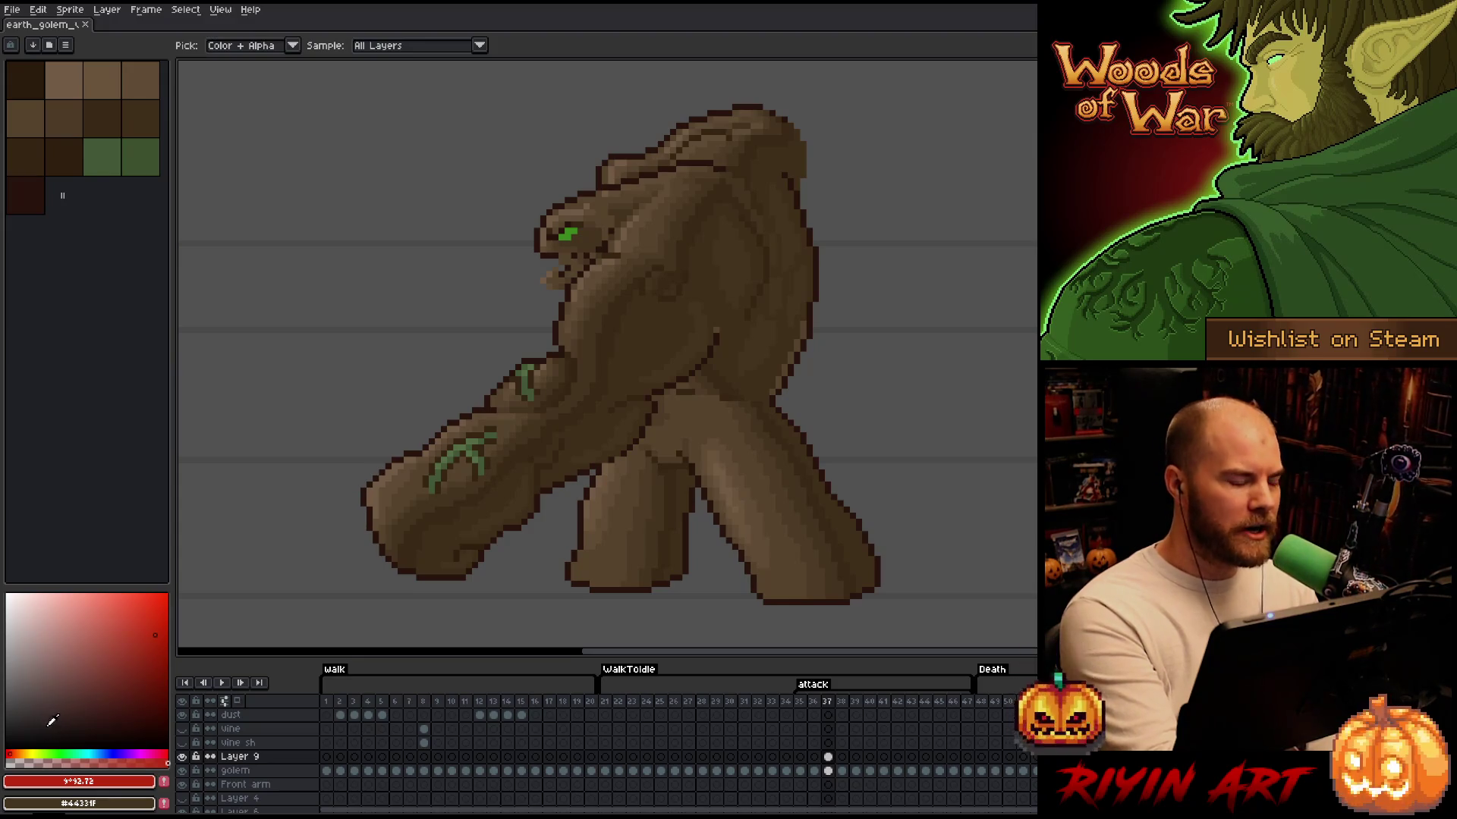
left_click(35, 750)
left_click_drag(39, 750, 29, 750)
mouse_move(110, 645)
left_mouse_down()
mouse_move(165, 607)
mouse_move(155, 620)
left_mouse_up()
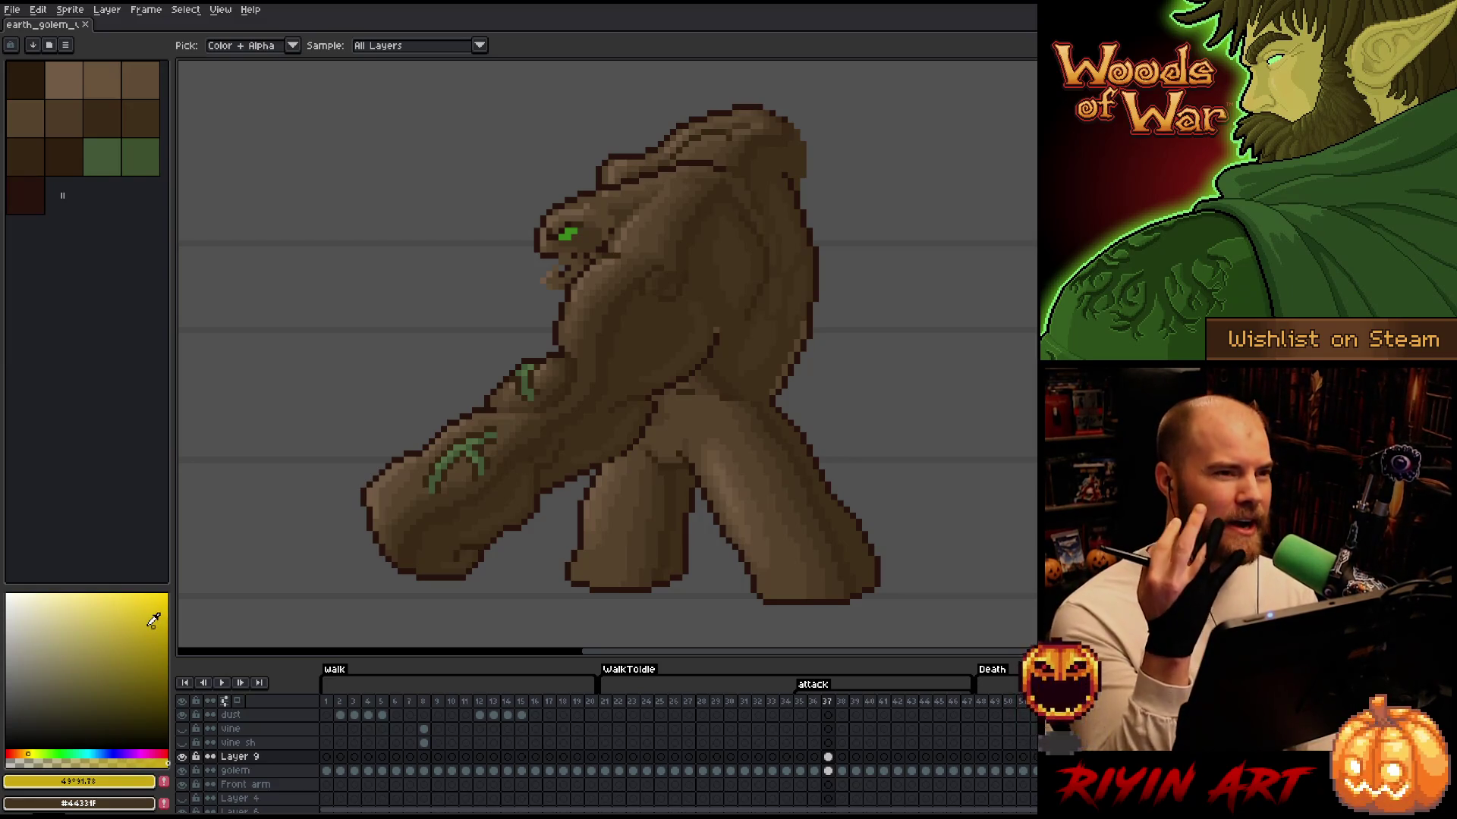
mouse_move(73, 749)
left_mouse_down()
mouse_move(114, 749)
mouse_move(10, 750)
mouse_move(53, 754)
left_mouse_up()
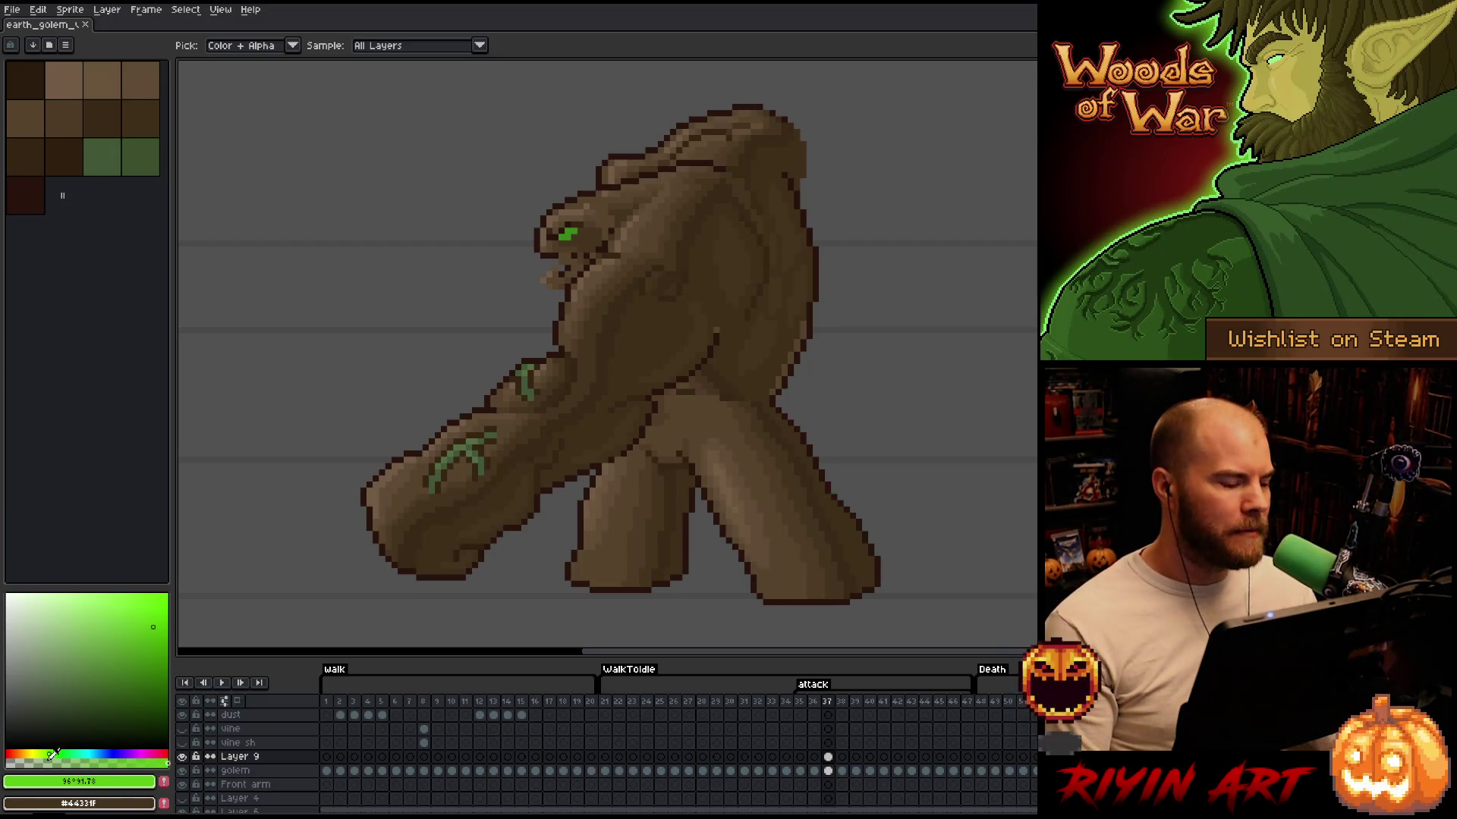
mouse_move(117, 647)
left_mouse_down()
mouse_move(21, 676)
mouse_move(97, 666)
mouse_move(107, 647)
mouse_move(103, 660)
mouse_move(132, 655)
left_mouse_up()
Set the drawing colour back to the golem's body brown #402f1b and save the sprite
left_click(641, 322, "alt")
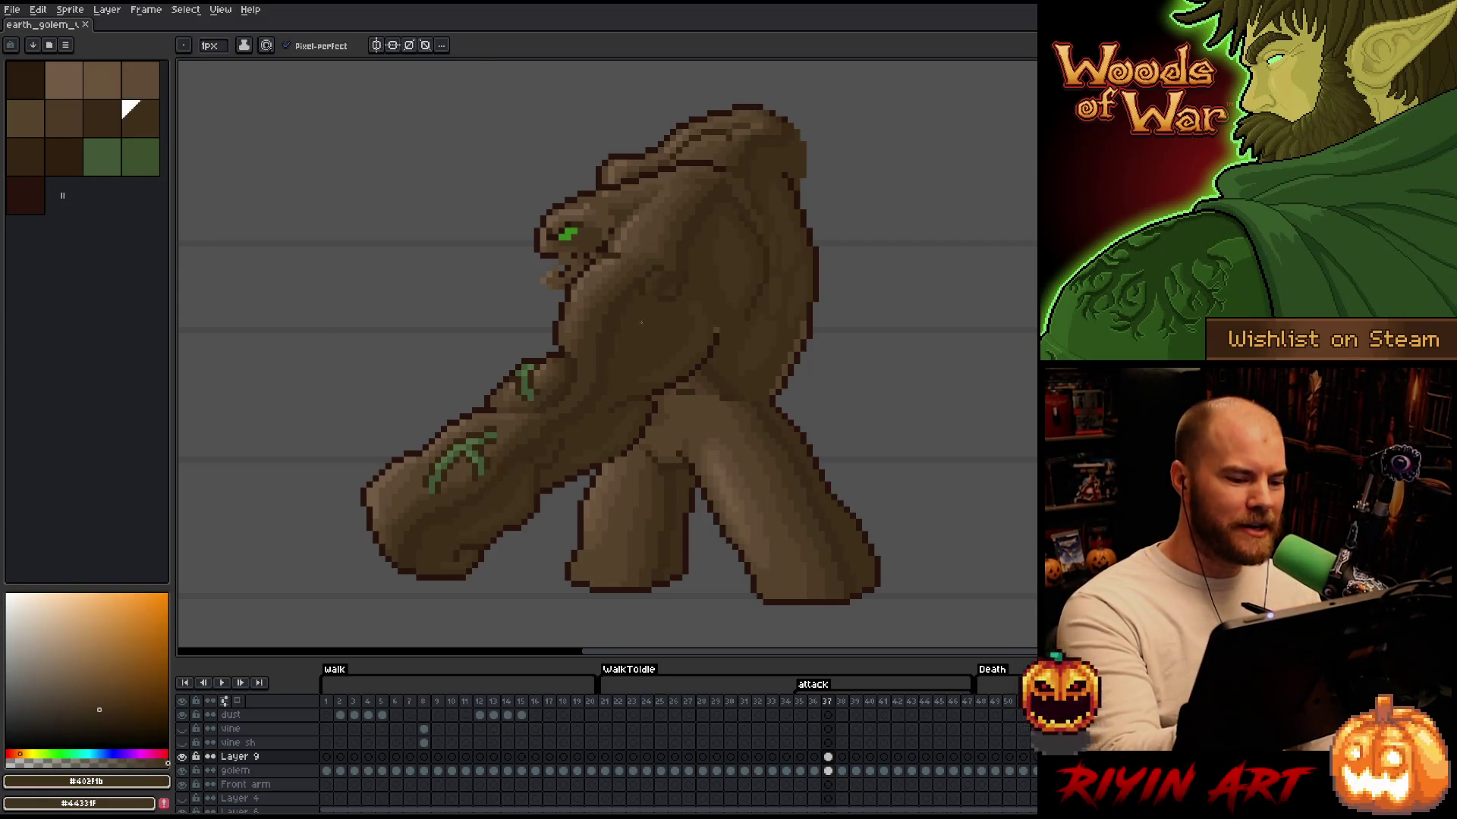
mouse_move(98, 705)
left_mouse_down()
mouse_move(114, 686)
mouse_move(104, 708)
mouse_move(94, 697)
left_mouse_up()
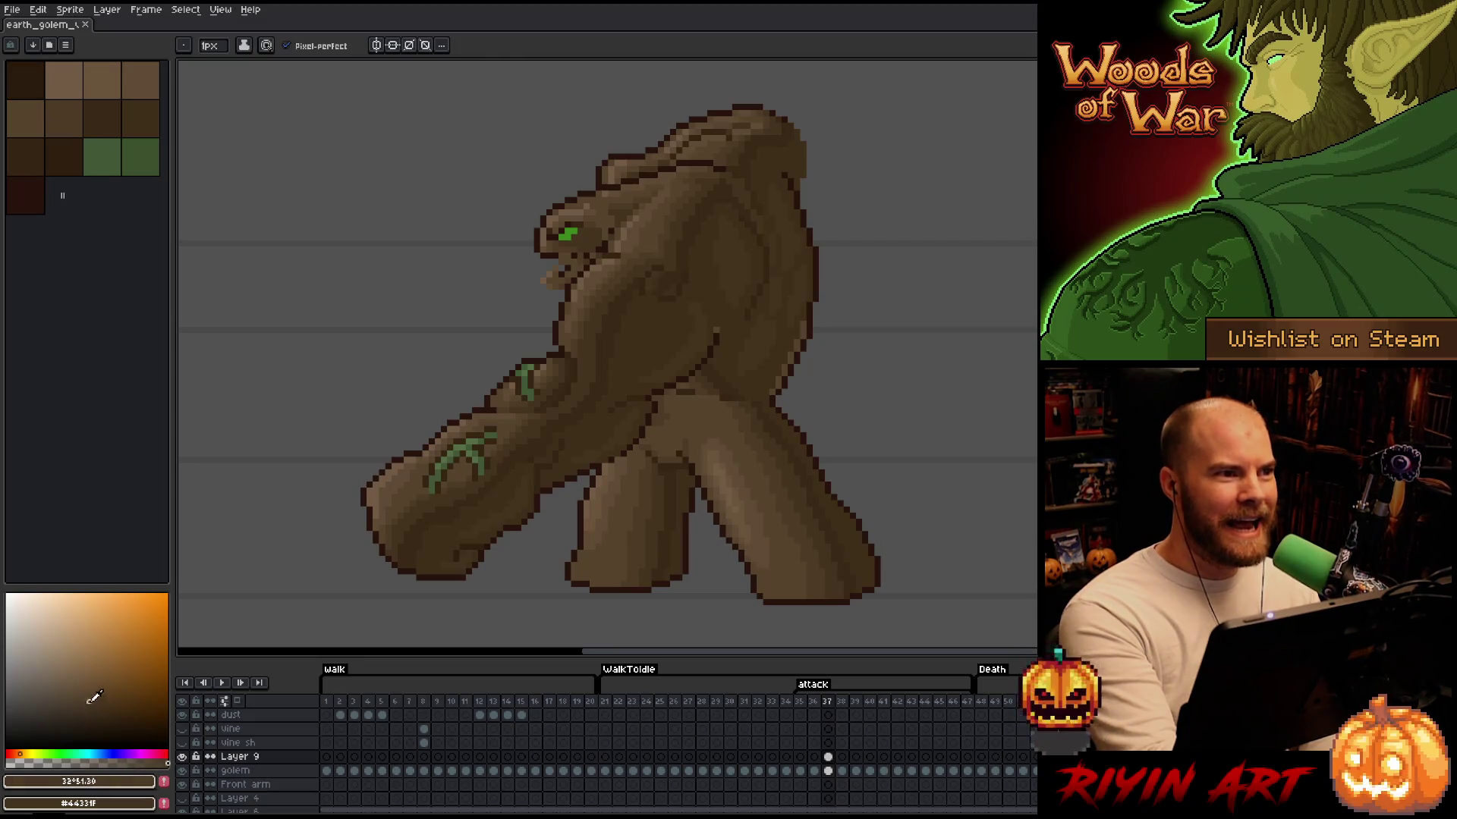
left_click(650, 328, "alt")
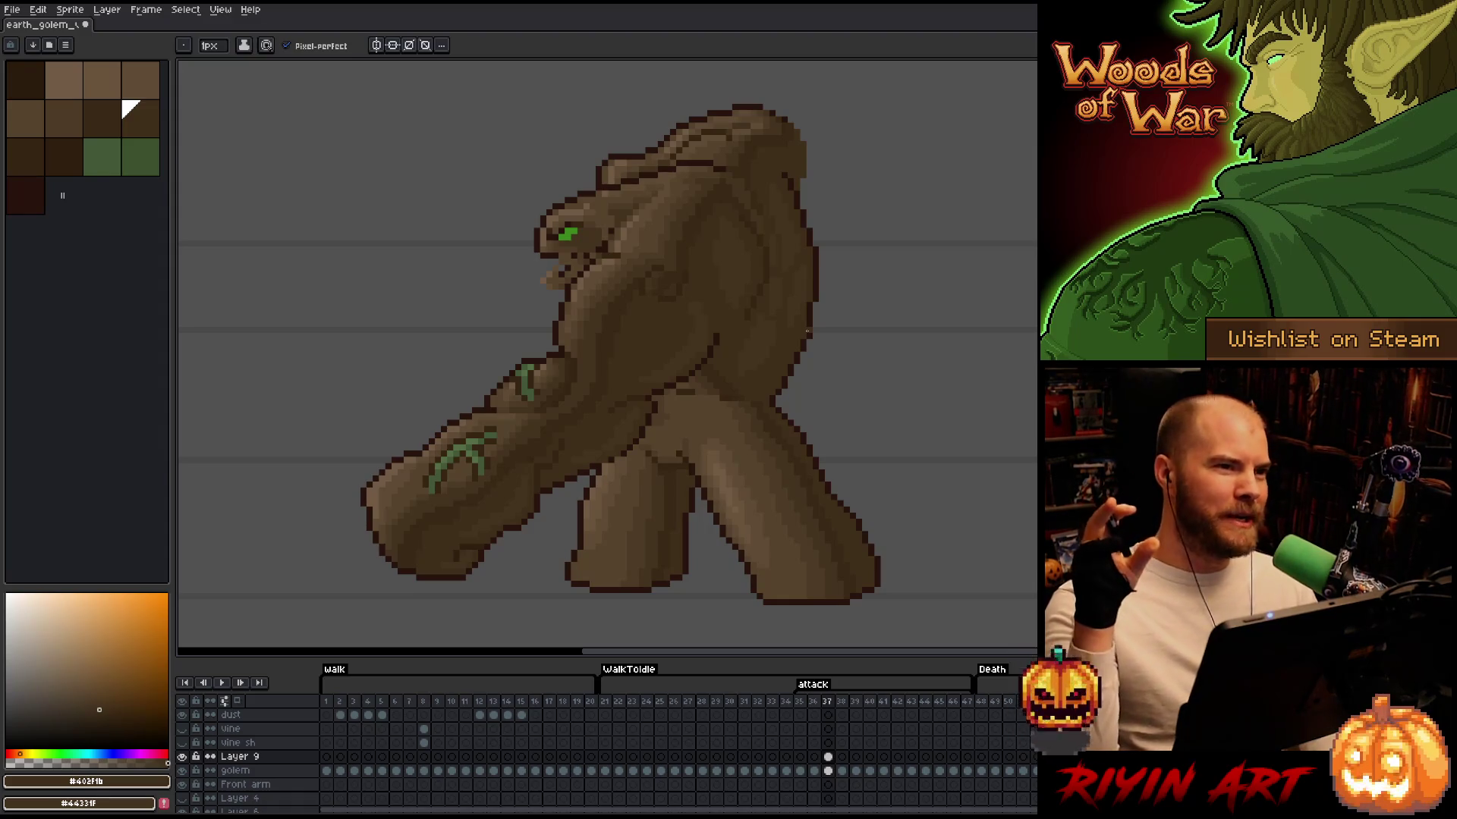
key("ctrl+s")
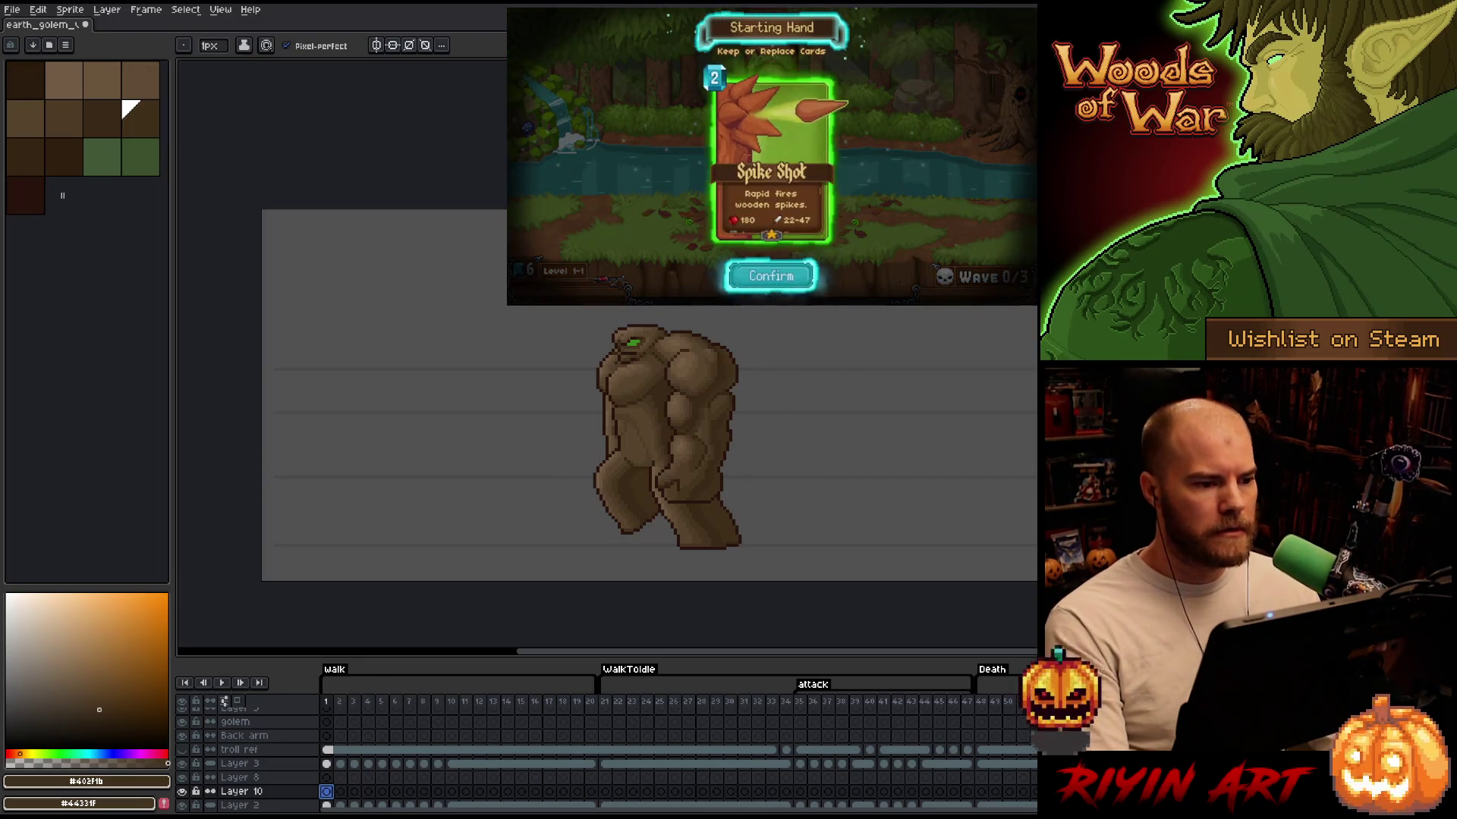
Paste the Woods of War screenshot and move it left until the big tree trunk sits left of the golem
scroll(365, 781, "down", 1)
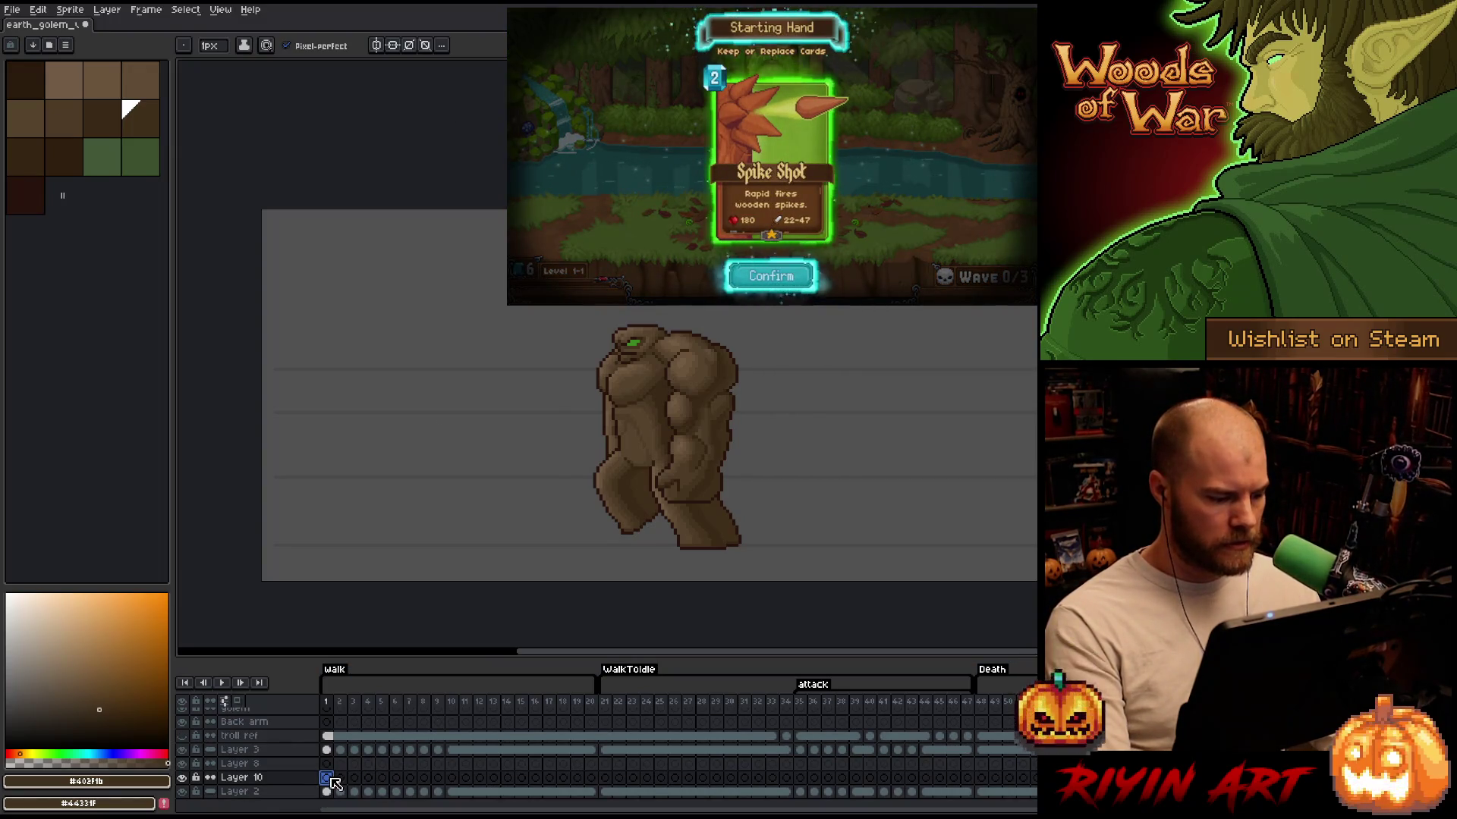
key("ctrl+v")
mouse_move(710, 435)
left_mouse_down()
mouse_move(538, 227)
mouse_move(536, 252)
left_mouse_up()
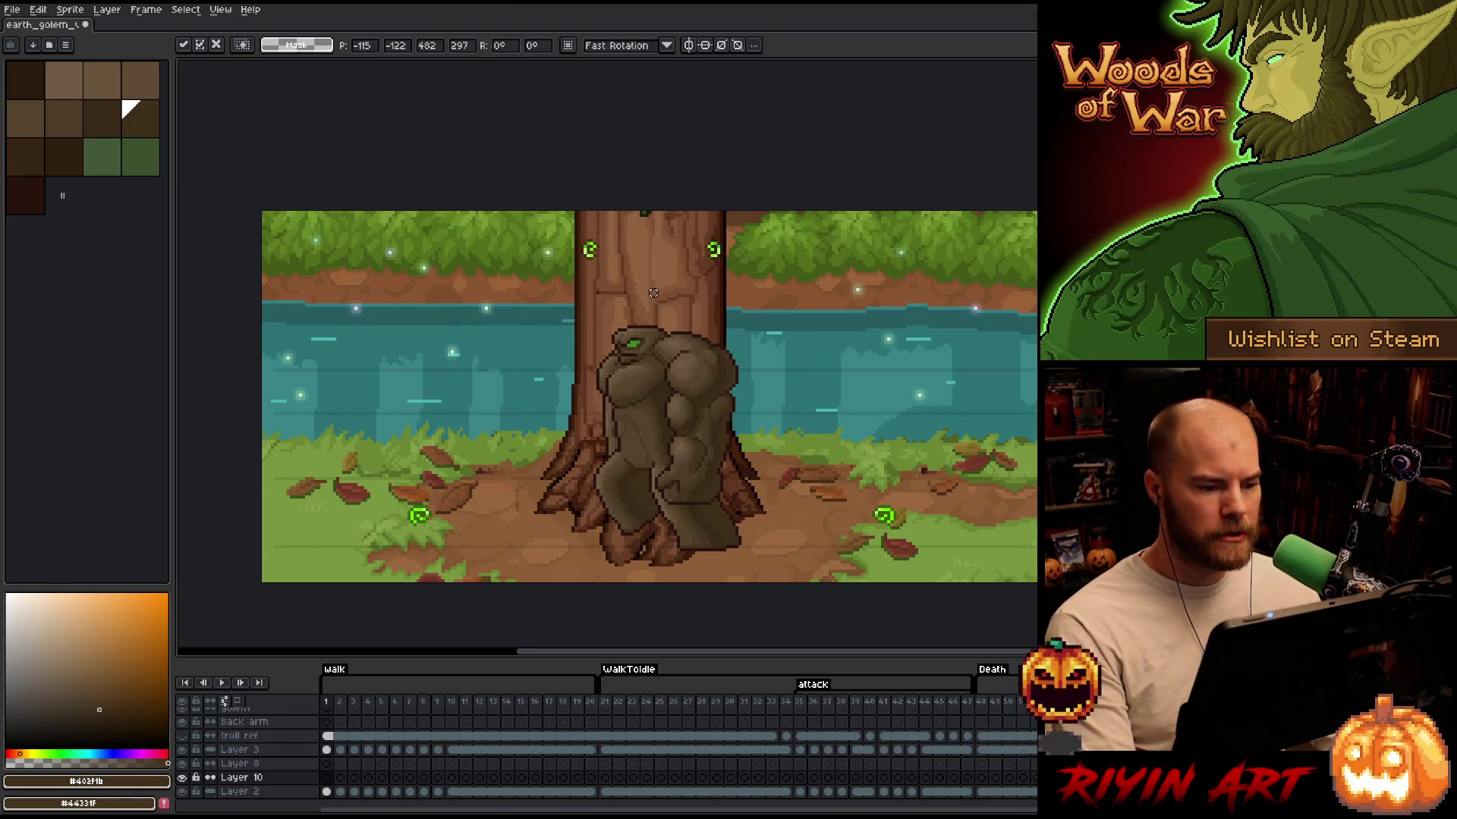
mouse_move(826, 375)
left_mouse_down()
mouse_move(509, 379)
mouse_move(572, 370)
mouse_move(540, 328)
mouse_move(520, 337)
mouse_move(590, 340)
mouse_move(553, 351)
mouse_move(570, 360)
left_mouse_up()
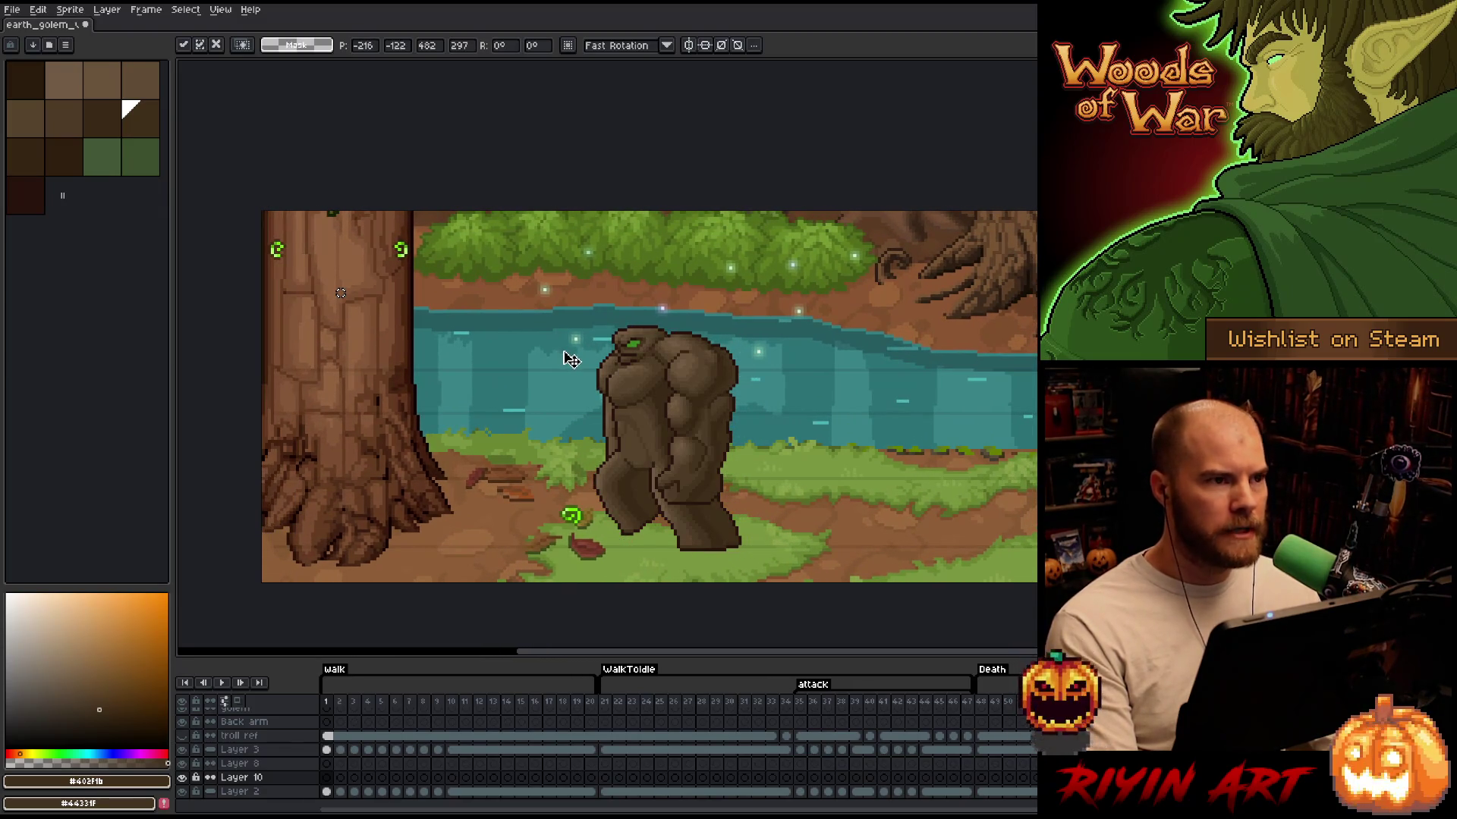
scroll(541, 340, "down", 1)
scroll(540, 340, "up", 1)
mouse_move(461, 360)
left_mouse_down()
mouse_move(478, 335)
mouse_move(504, 339)
mouse_move(452, 334)
mouse_move(465, 340)
left_mouse_up()
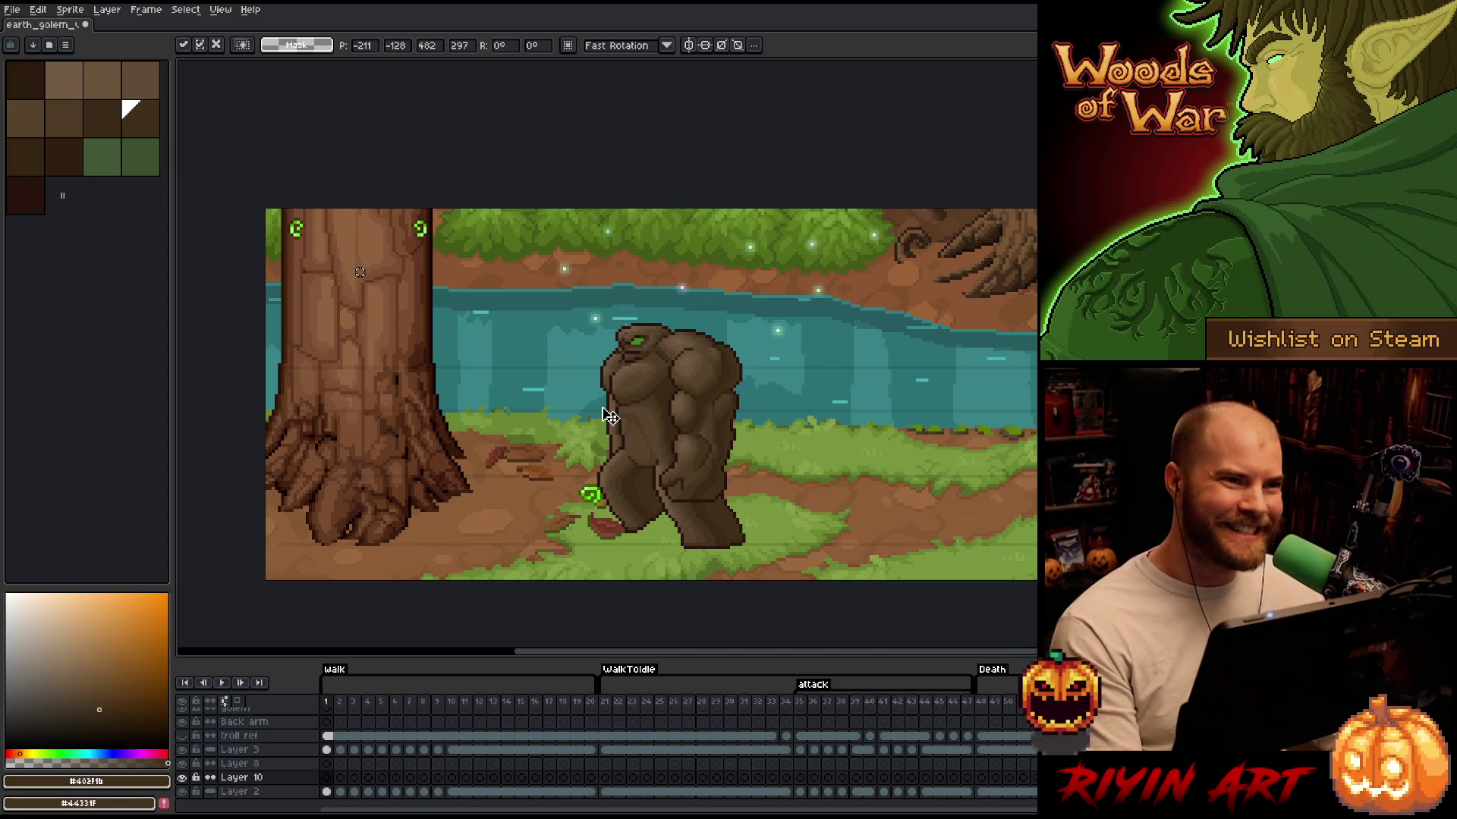
scroll(622, 418, "down", 1)
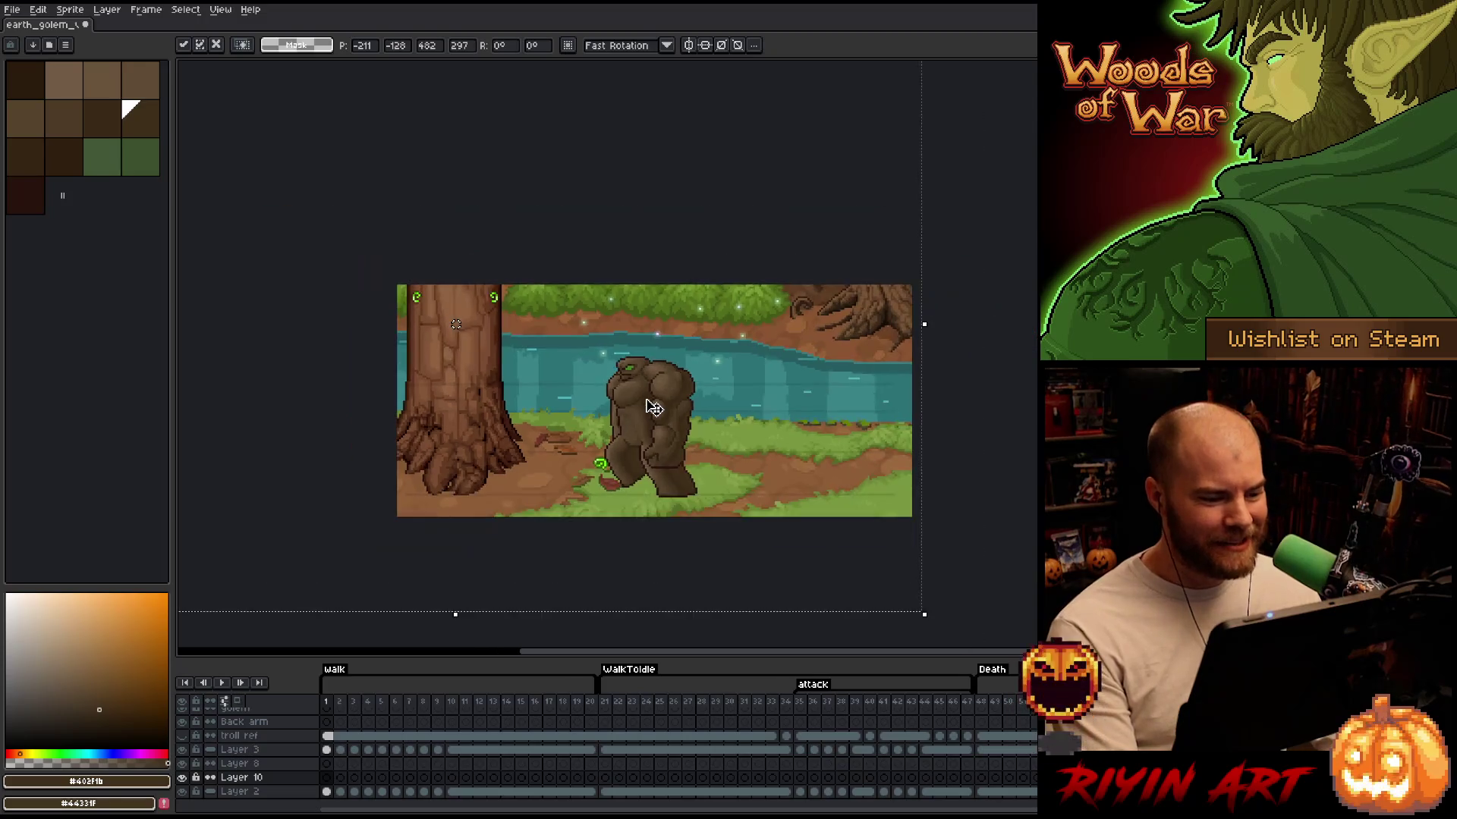
scroll(654, 417, "up", 1)
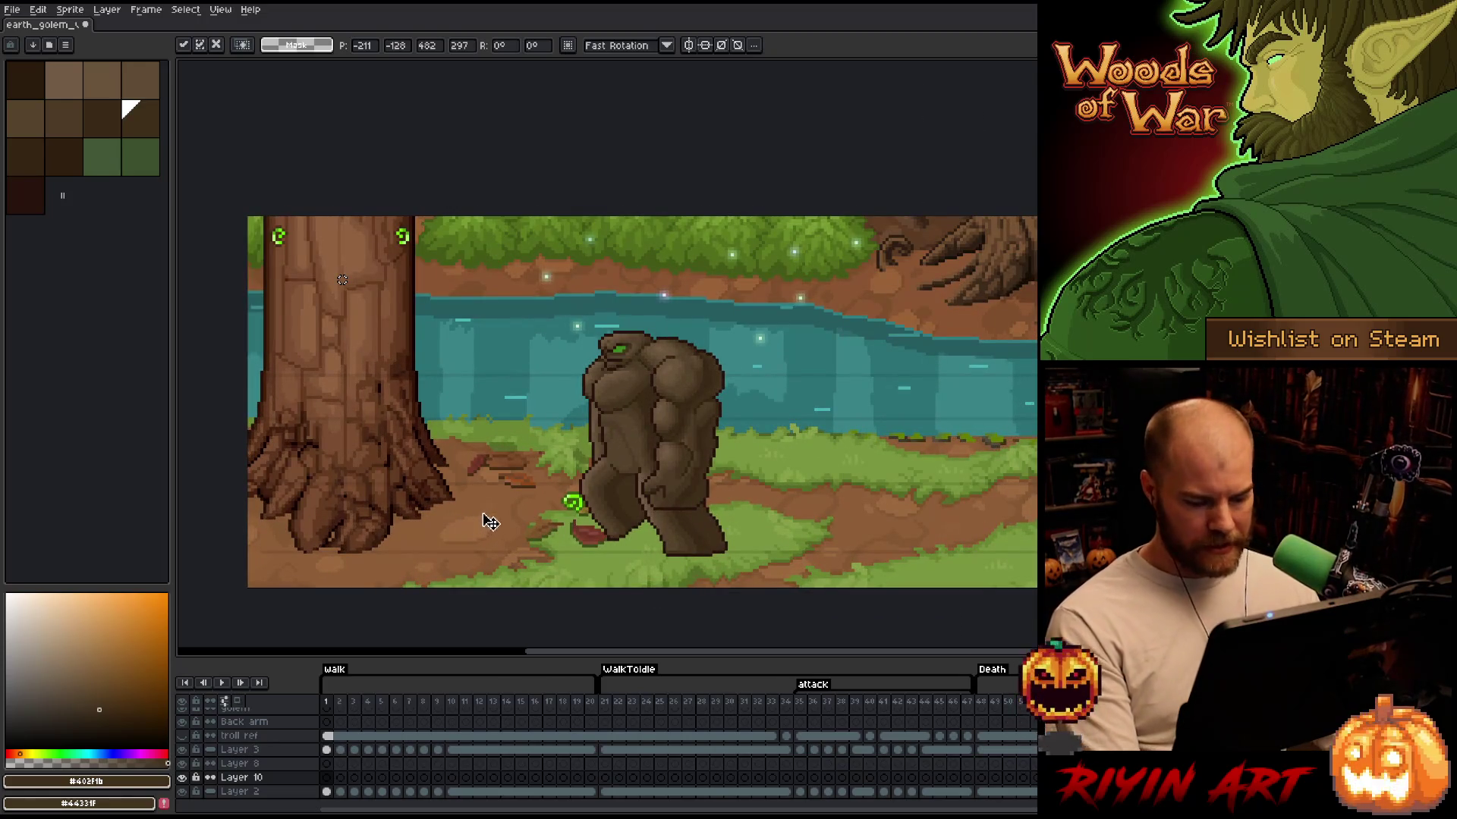
Commit the background on frame 1, then sample the ground brown and the golem's dark and light browns
left_click(497, 494, "alt")
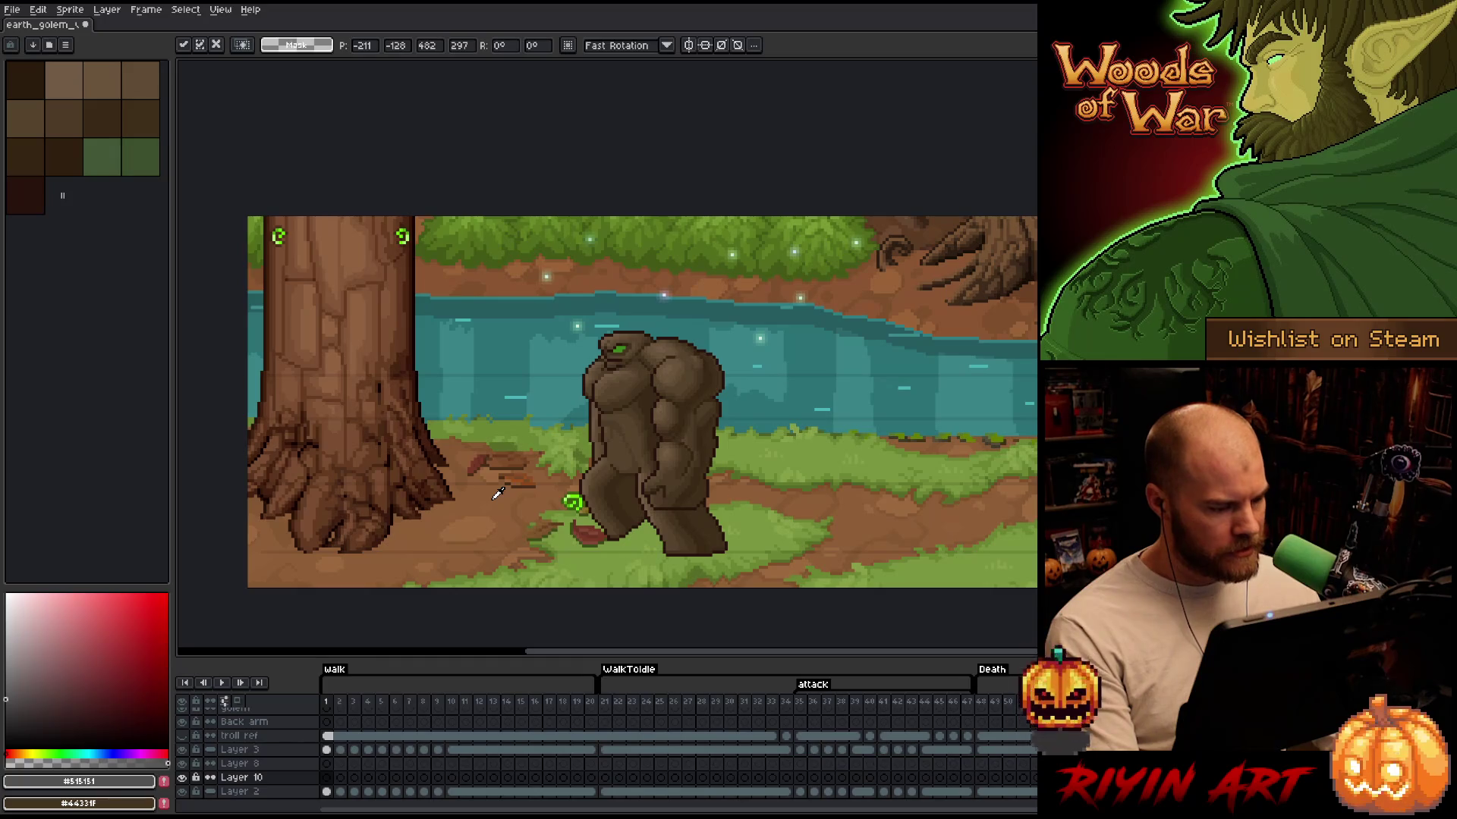
left_click(395, 778)
left_click(328, 779)
left_click(489, 501)
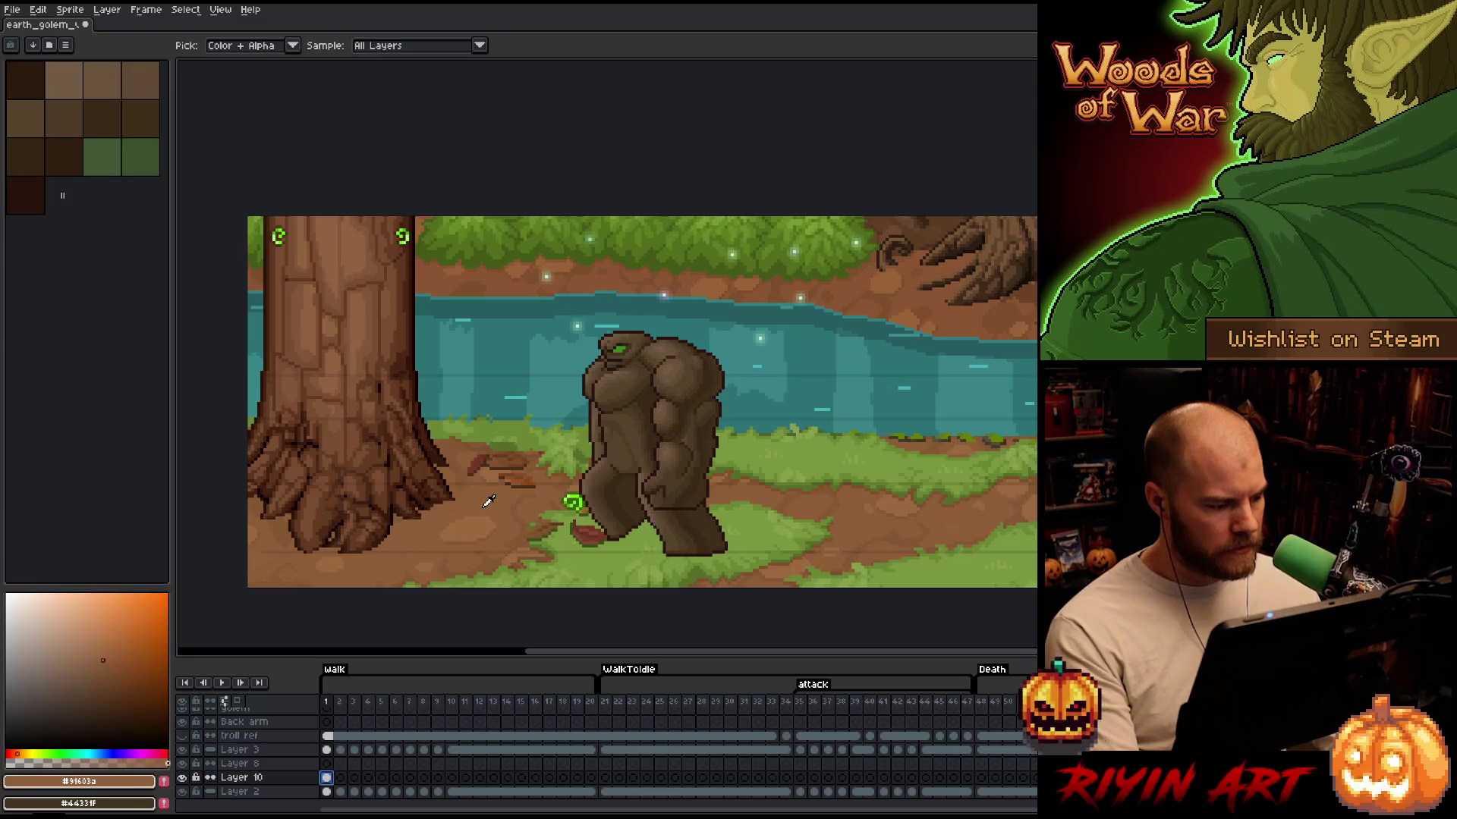
left_click(627, 453)
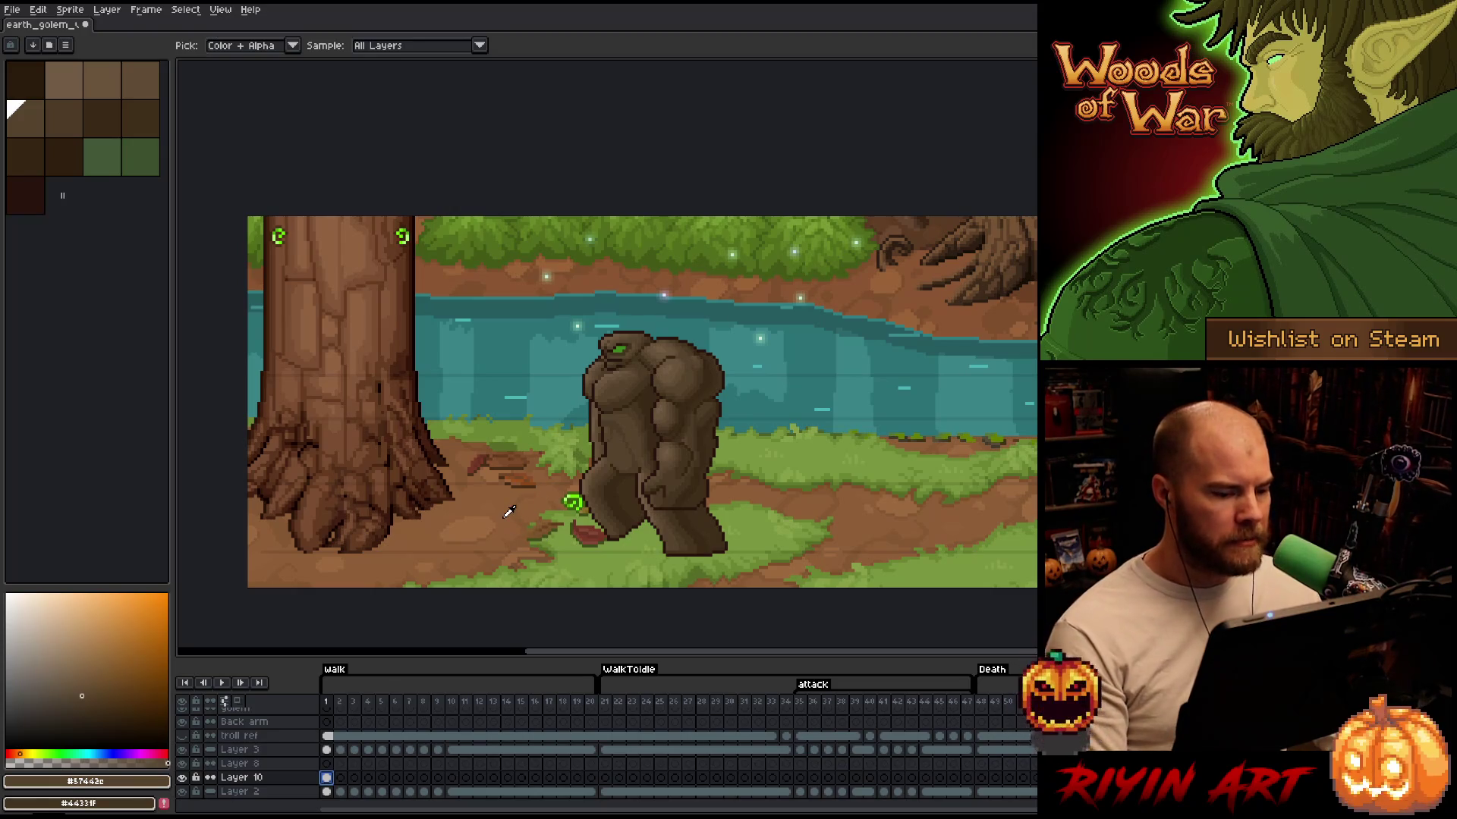
left_click(665, 406)
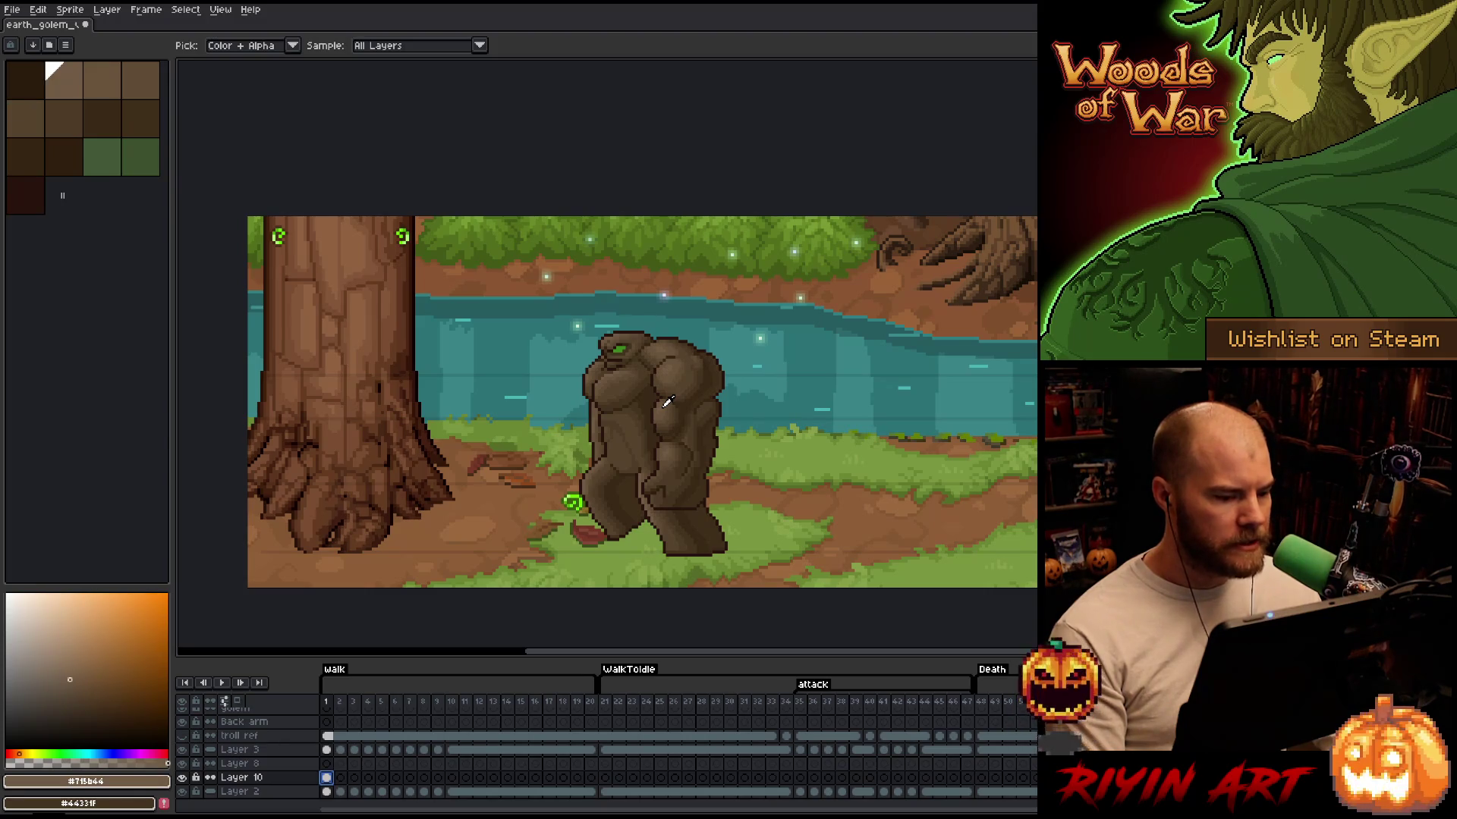
left_click(501, 501)
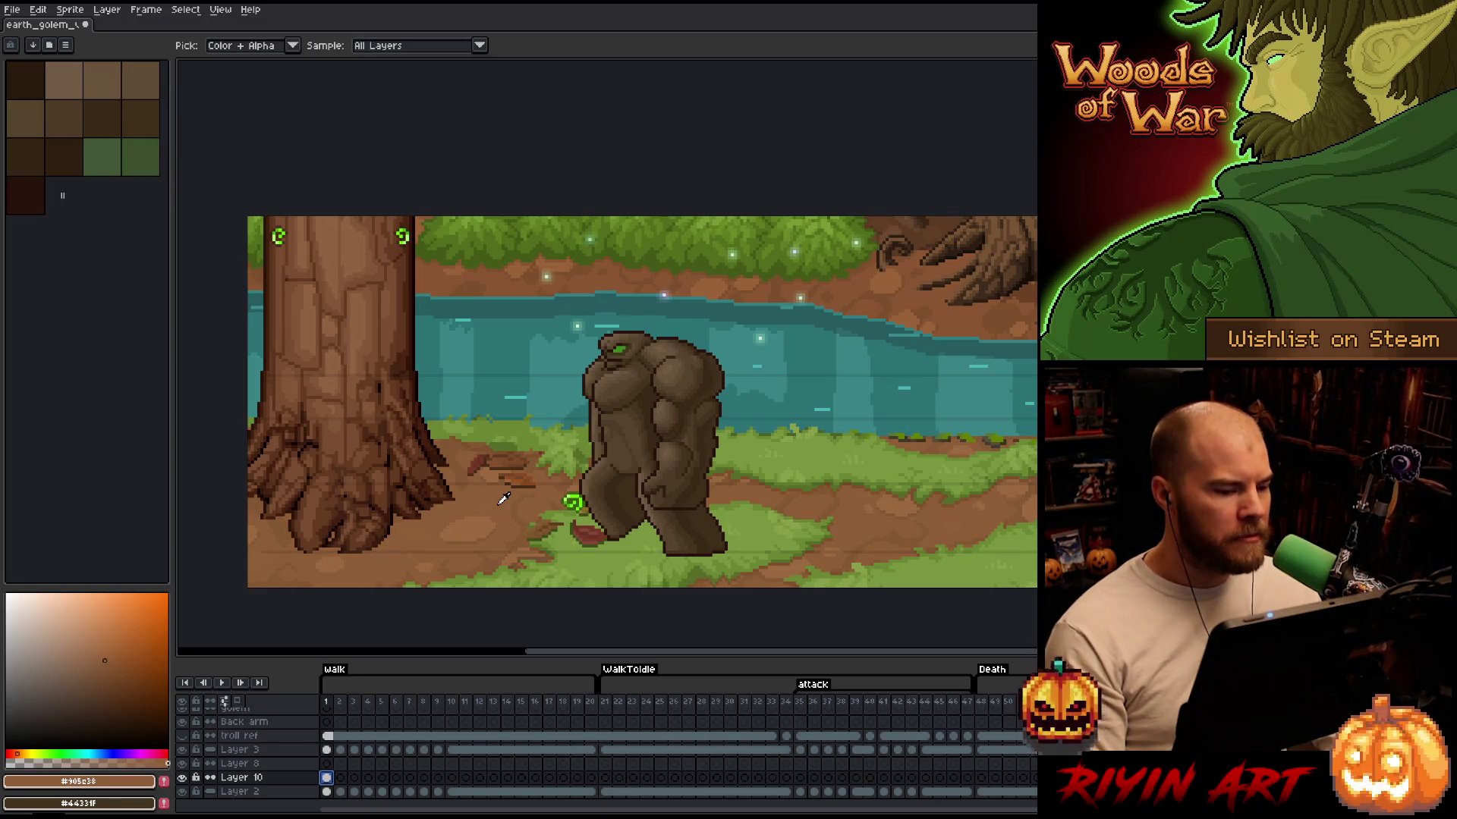
Zoom in to pick the golem's green eye colour, then select frames 1–18 and preview them
scroll(621, 348, "up", 2)
left_click(623, 348)
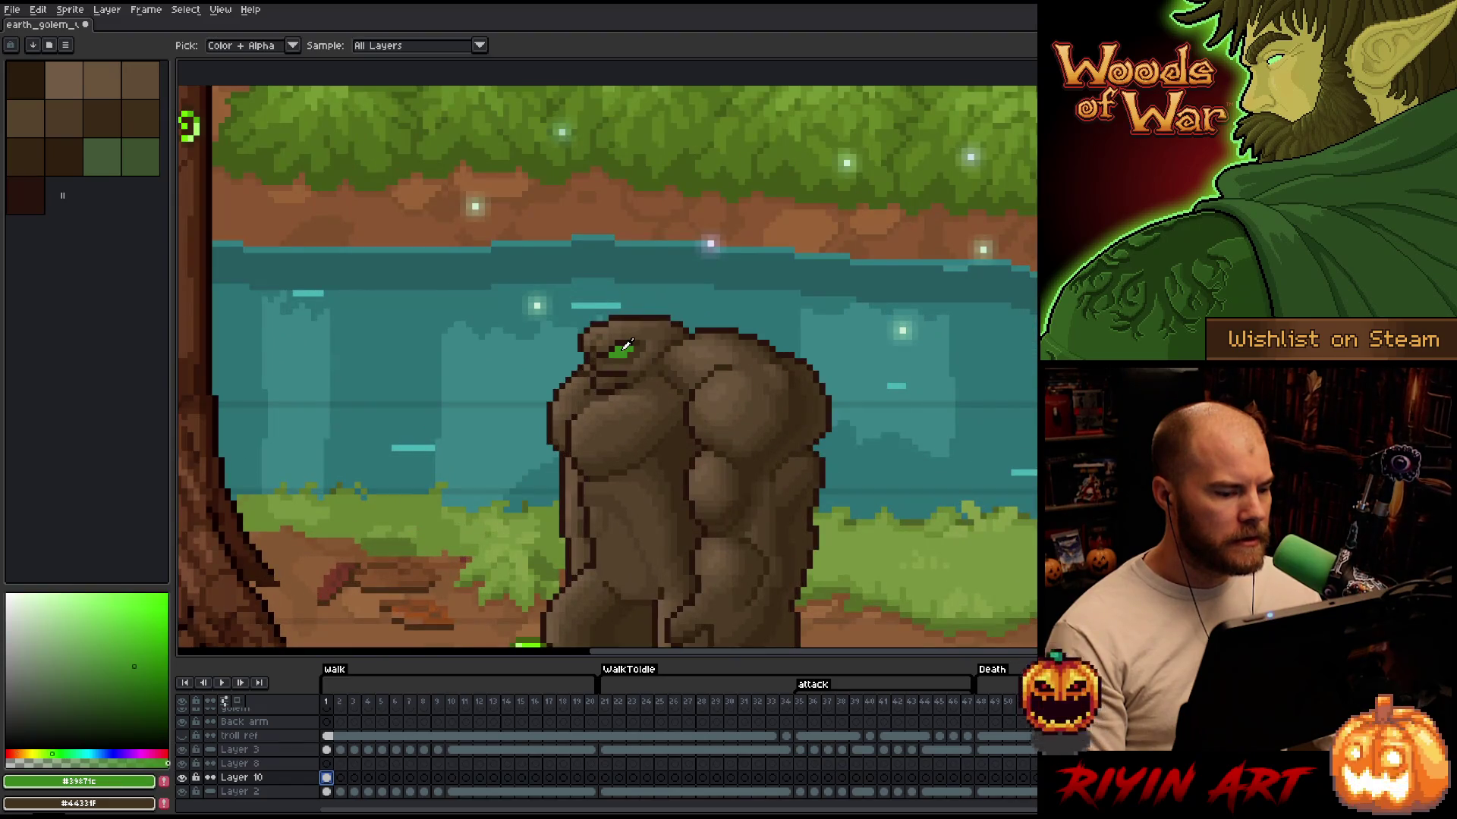
scroll(624, 347, "down", 2)
scroll(624, 348, "up", 2)
scroll(627, 340, "down", 2)
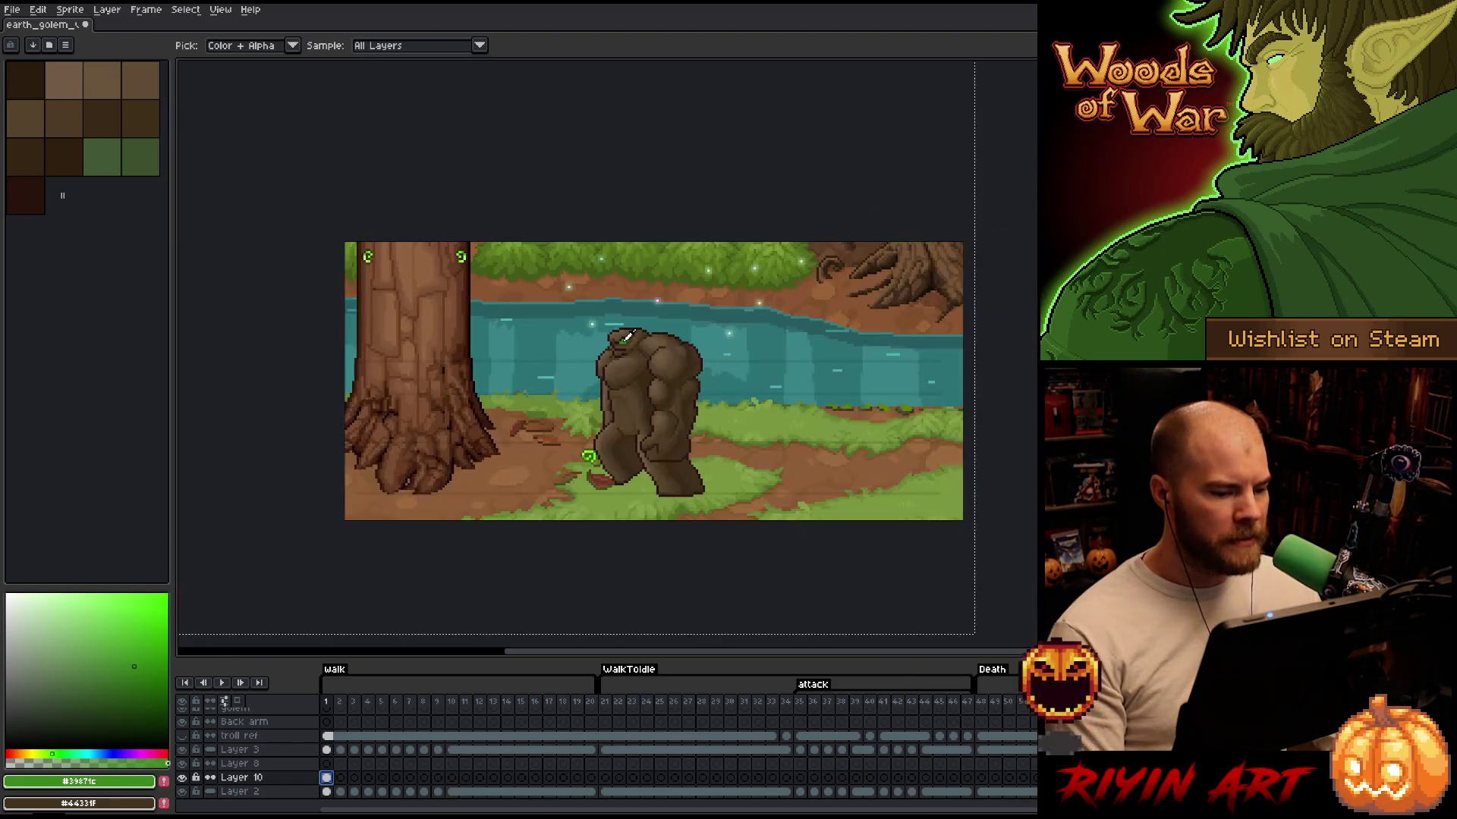
scroll(626, 339, "up", 2)
left_click_drag(627, 340, 485, 328)
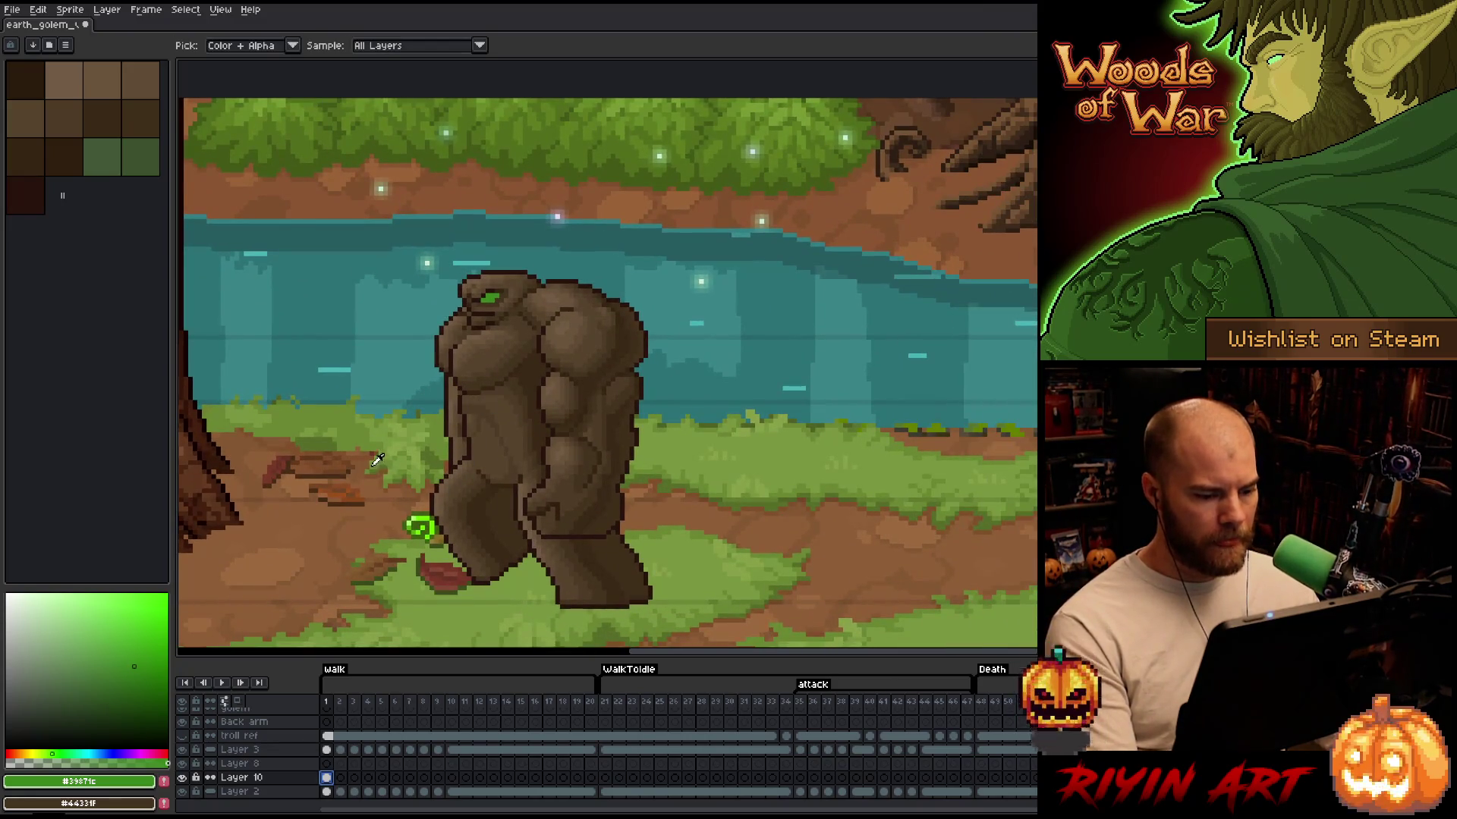
scroll(378, 465, "down", 1)
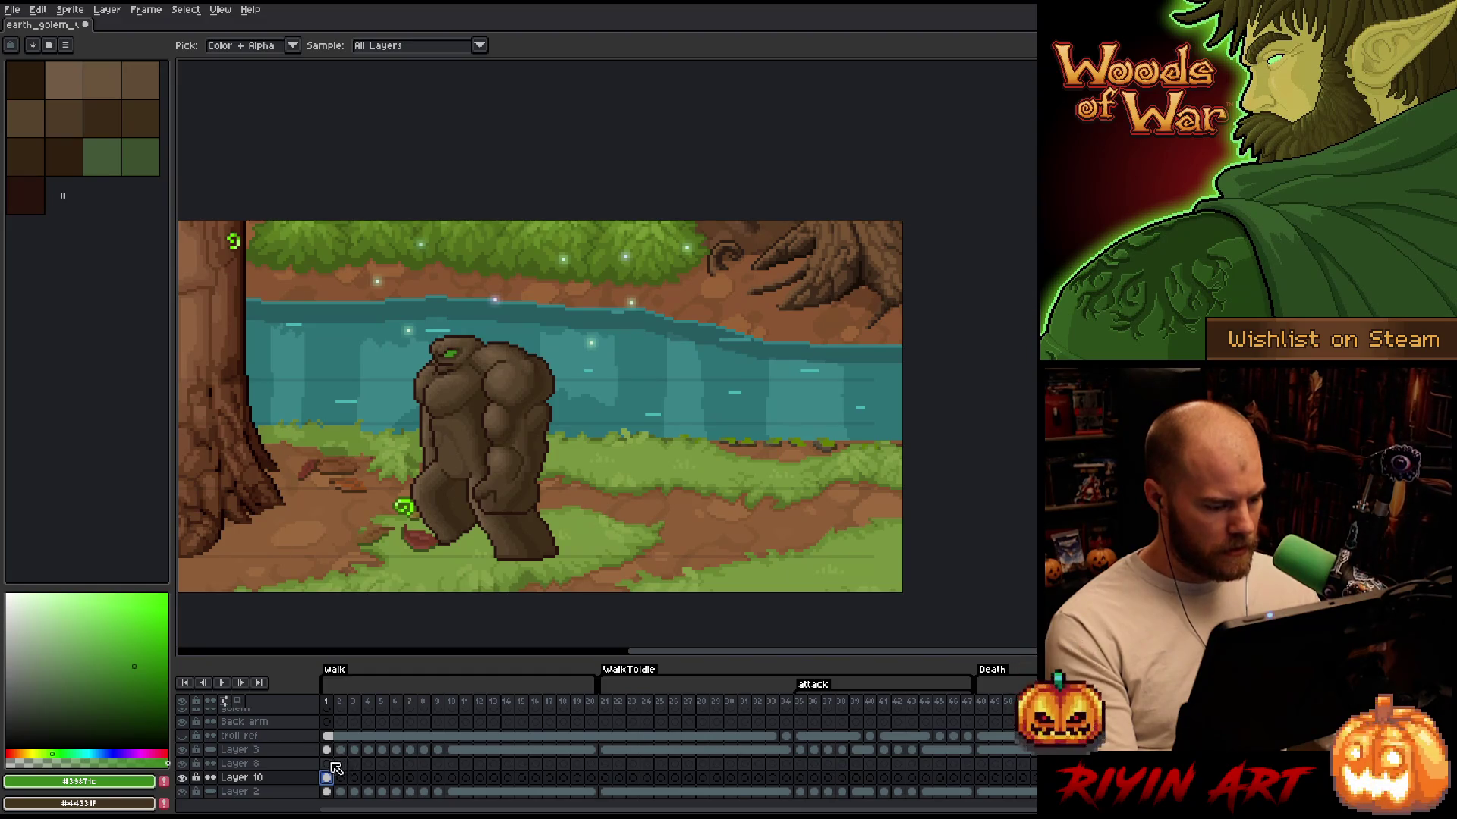
left_click_drag(326, 778, 567, 810)
key("Return")
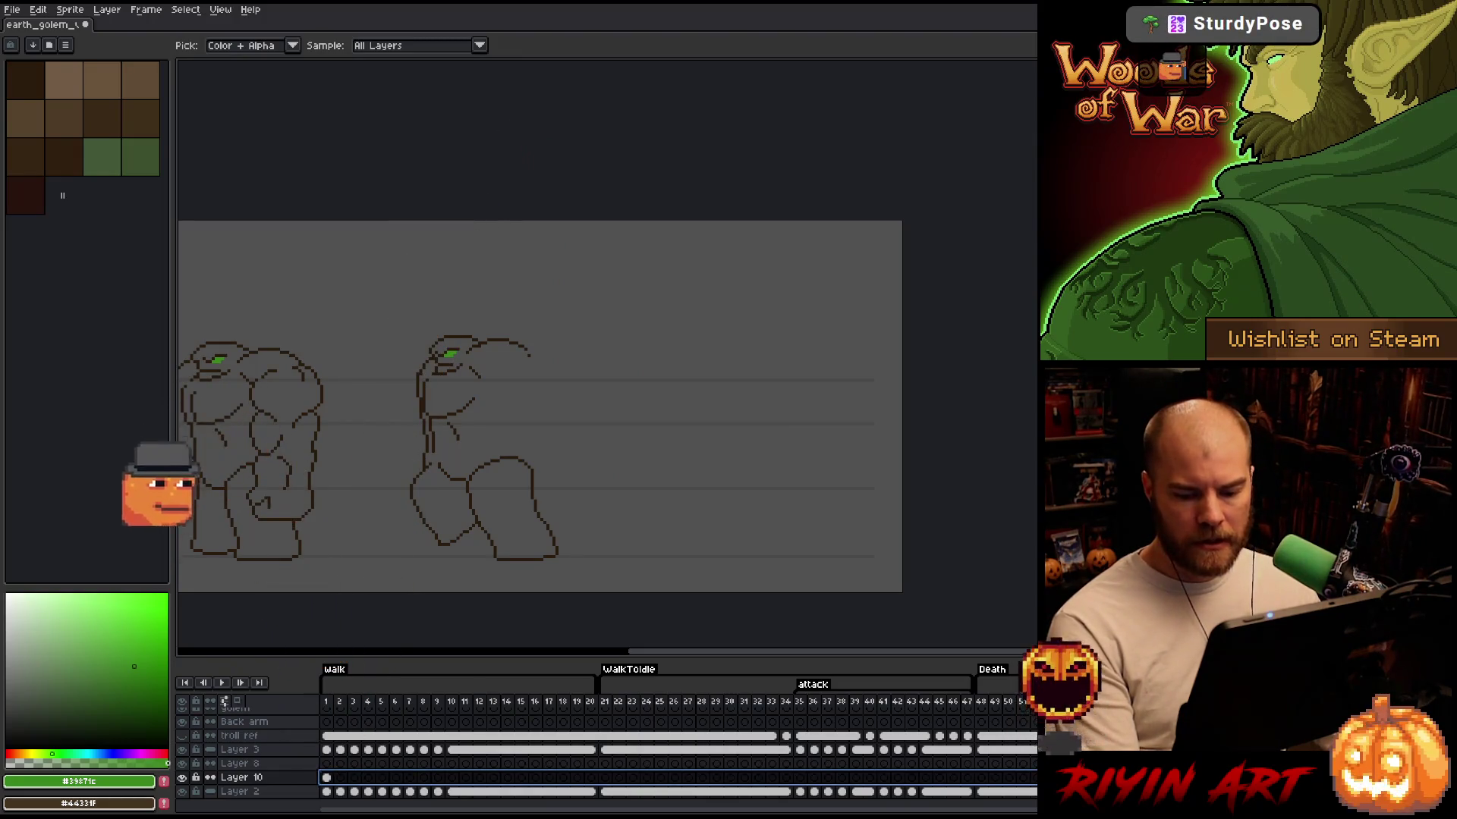
Paste the forest background across all frames and toggle Layer 10 off and back on at frame 3
key("ctrl+v")
left_click(353, 702)
left_click(183, 778)
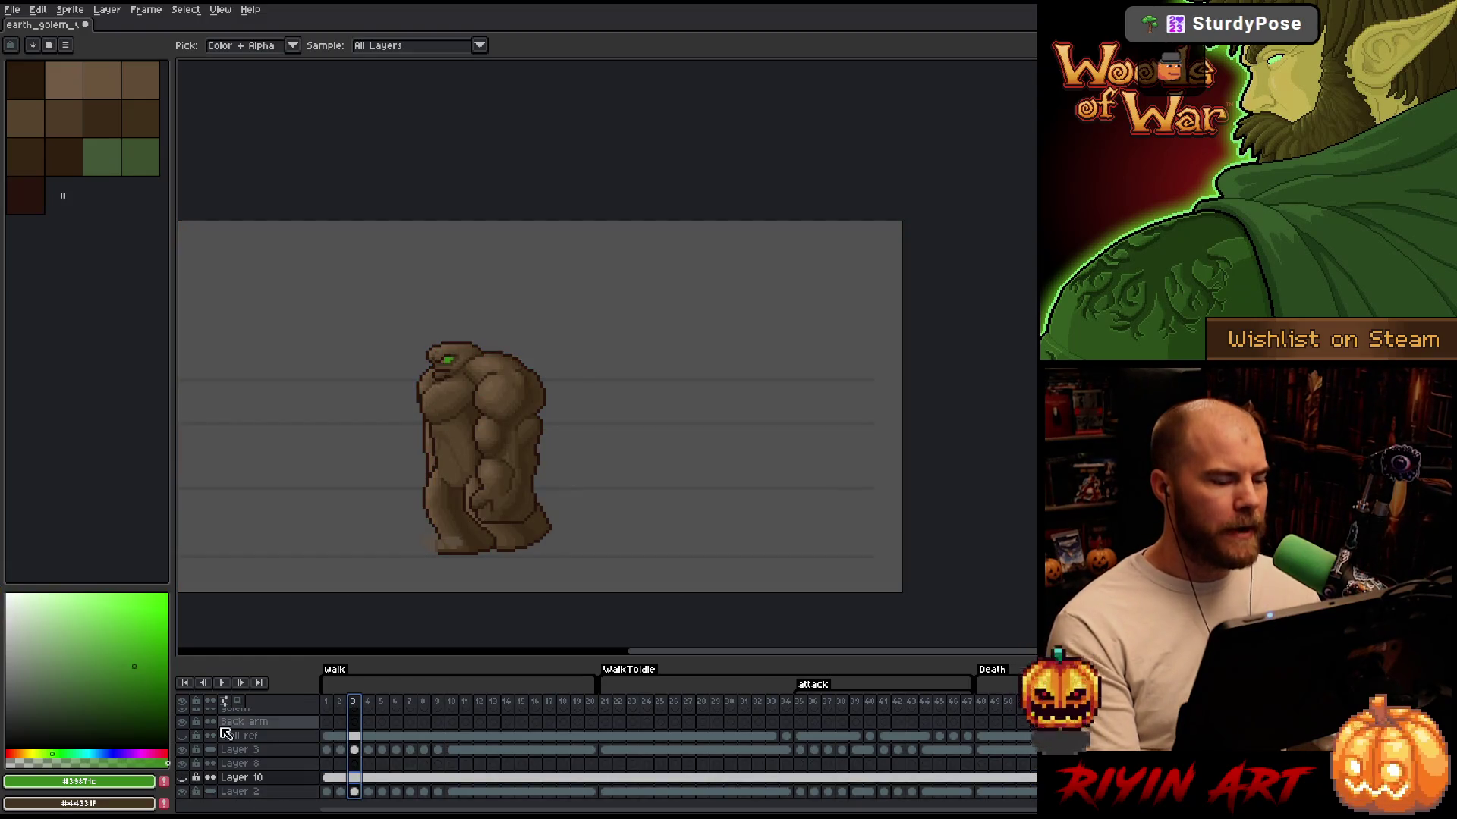
scroll(465, 417, "up", 3)
left_click_drag(592, 291, 599, 311)
scroll(599, 310, "up", 2)
scroll(598, 310, "down", 2)
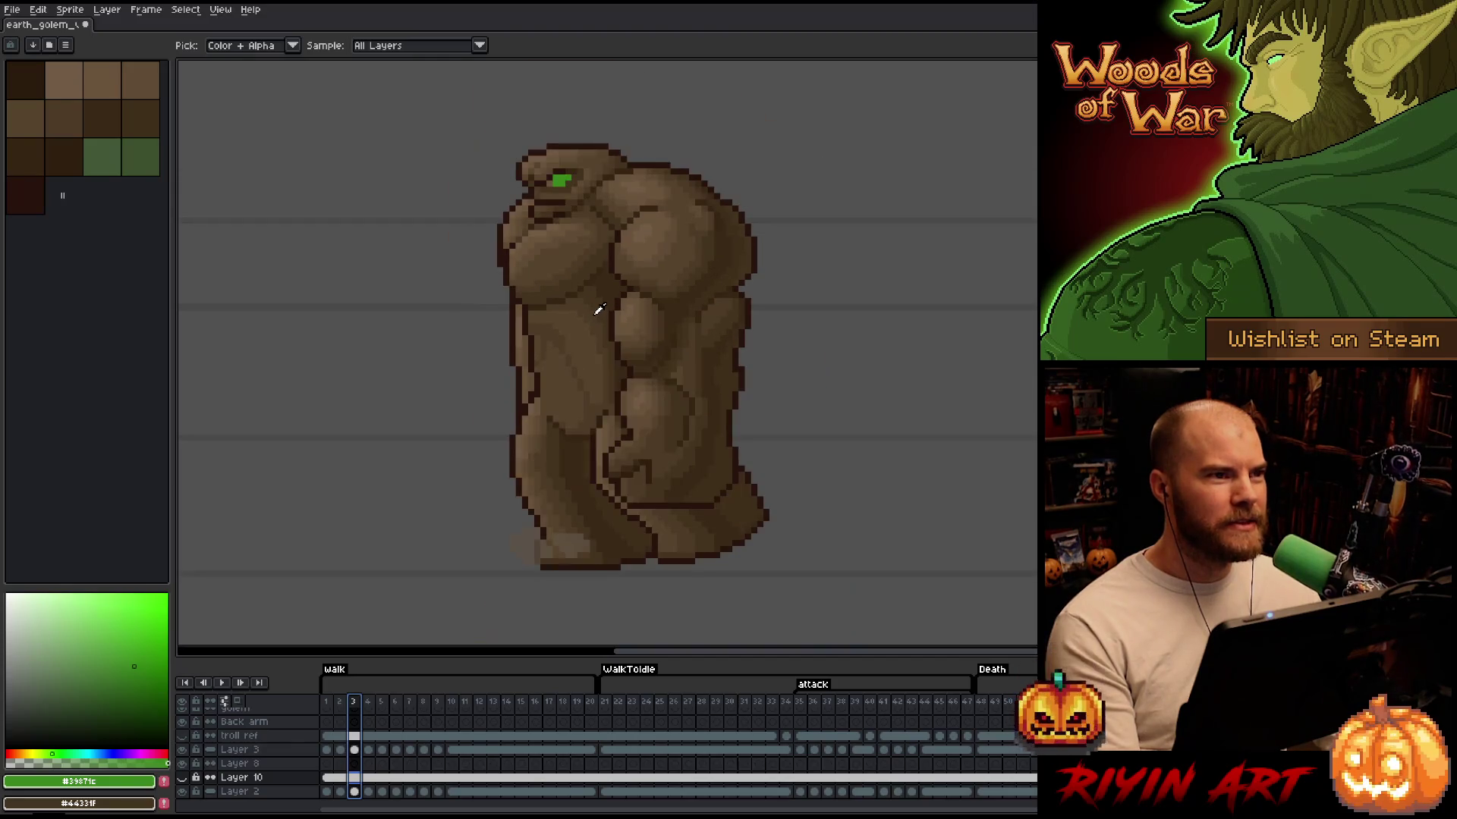
left_click(182, 779)
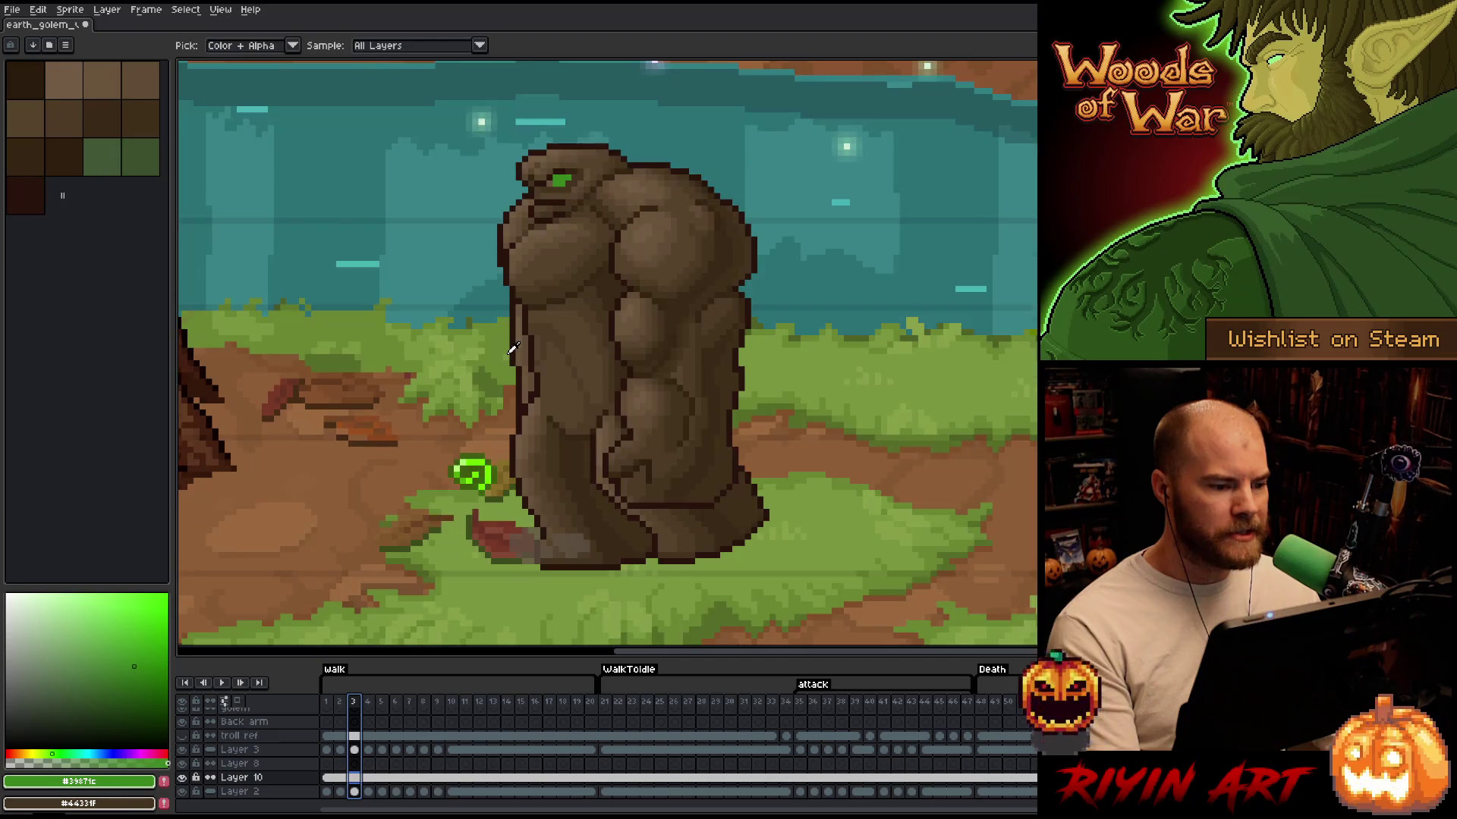
scroll(505, 346, "down", 1)
scroll(513, 259, "up", 1)
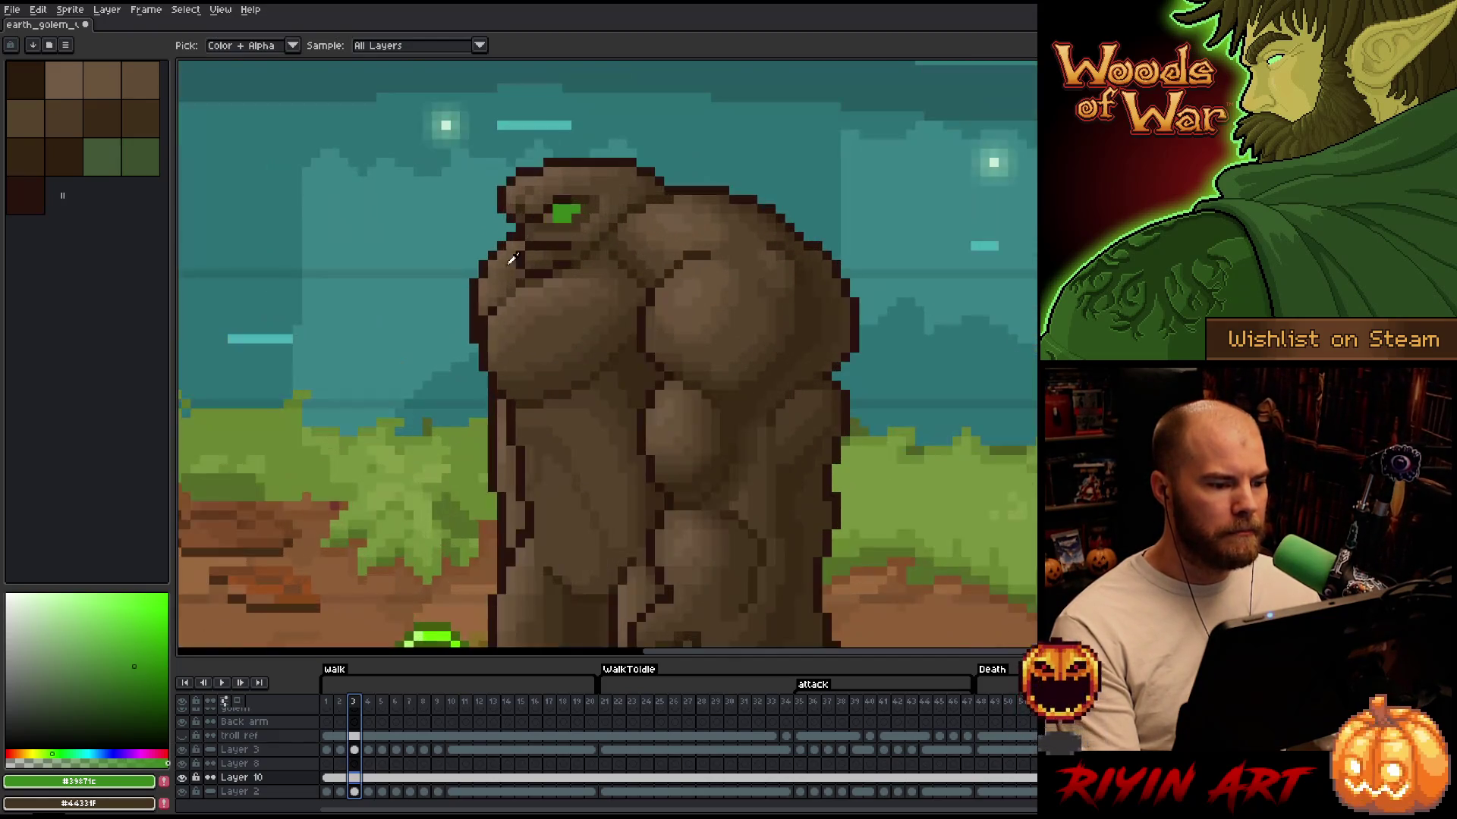
On the golem layer, paint a green eye-colour pixel at the lower-left of the golem's eye
left_click(555, 214, "ctrl")
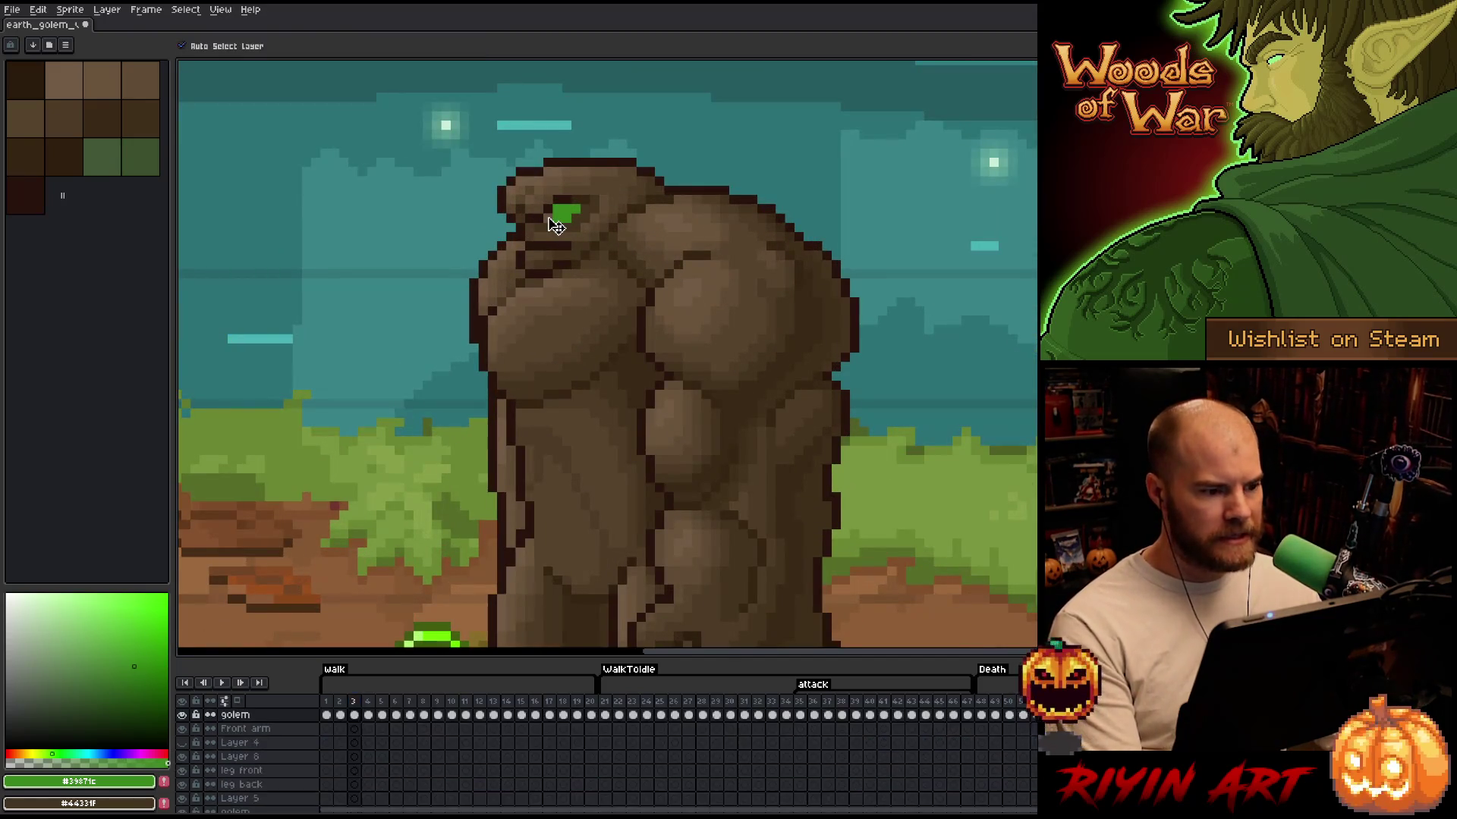
scroll(550, 216, "up", 1)
key("b")
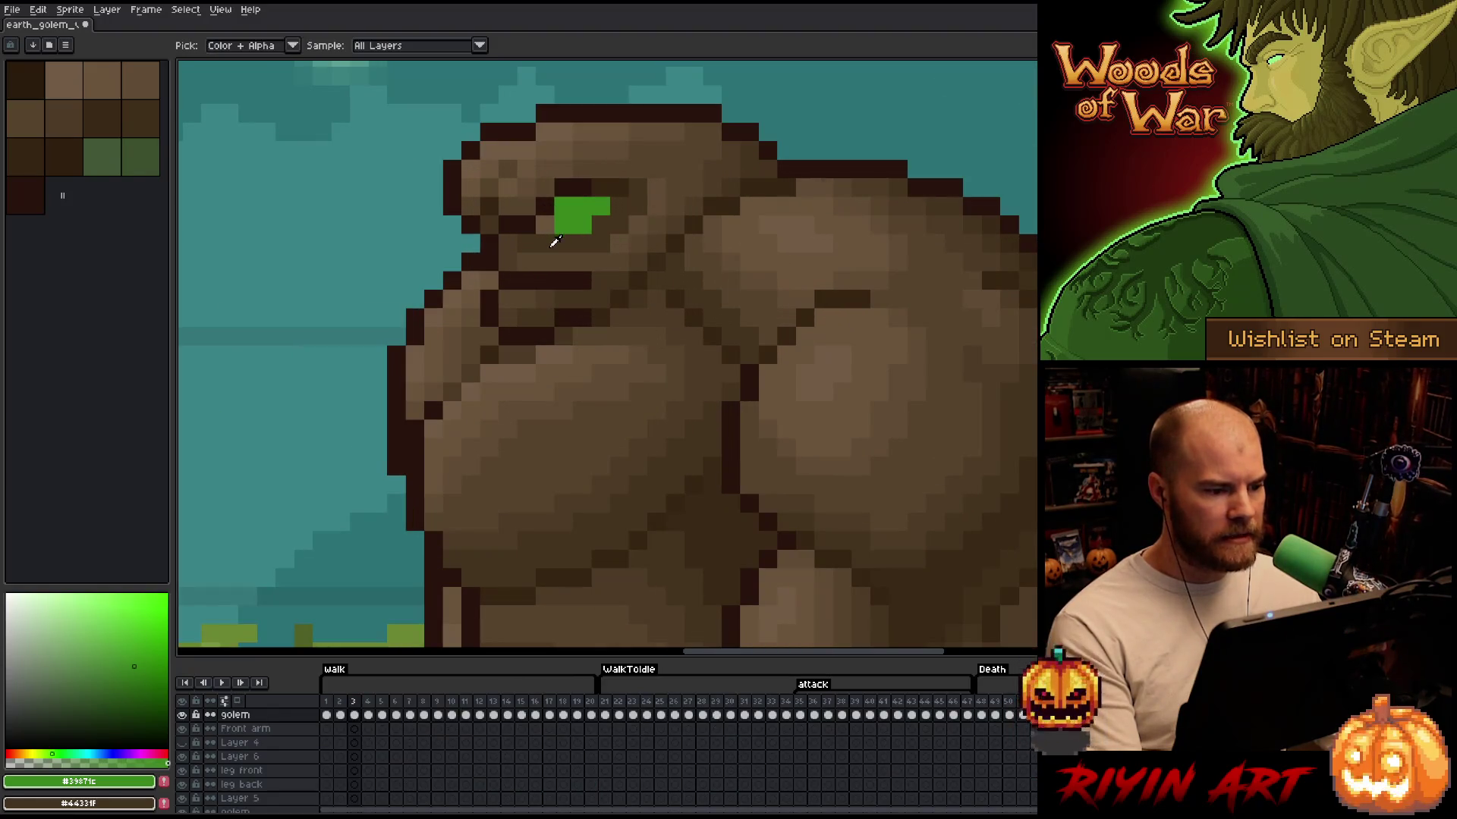
left_click(547, 229, "alt")
key("Left")
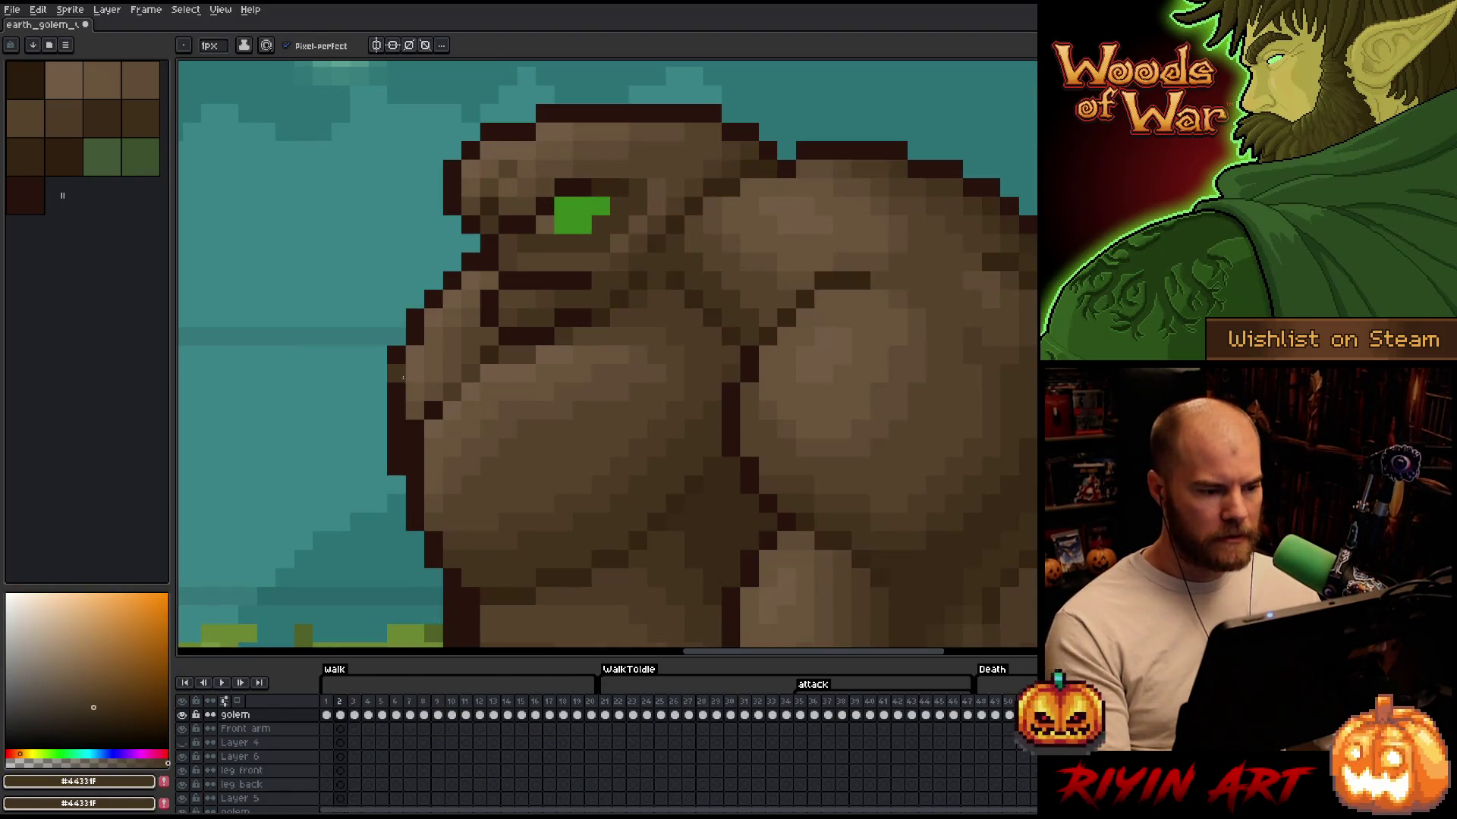
key("Right")
key("Left")
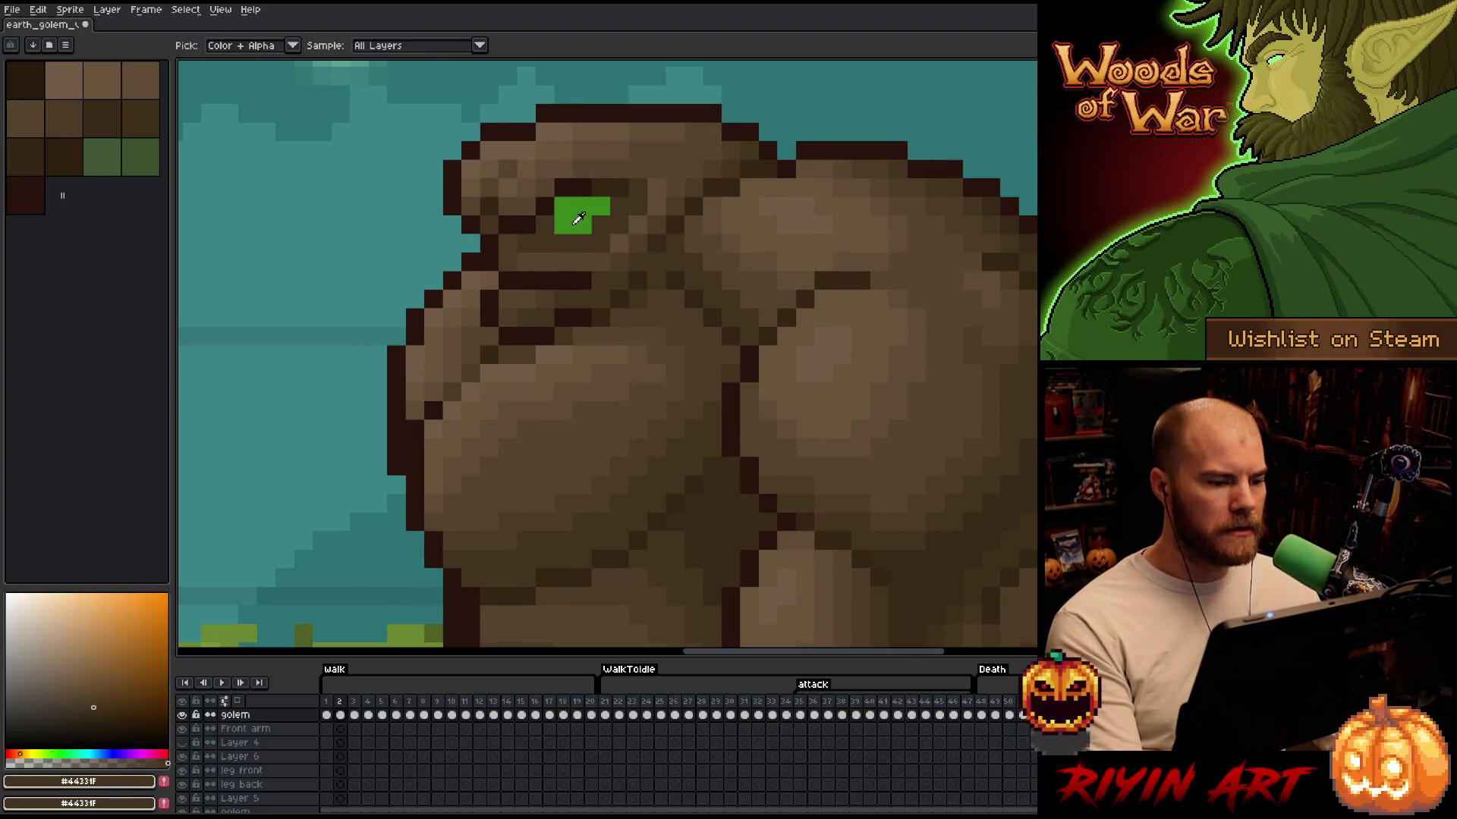
left_click(574, 216, "alt")
left_click(546, 226)
Step forward to frame 11 and play the walk animation over the forest backdrop, then stop it
key("Right")
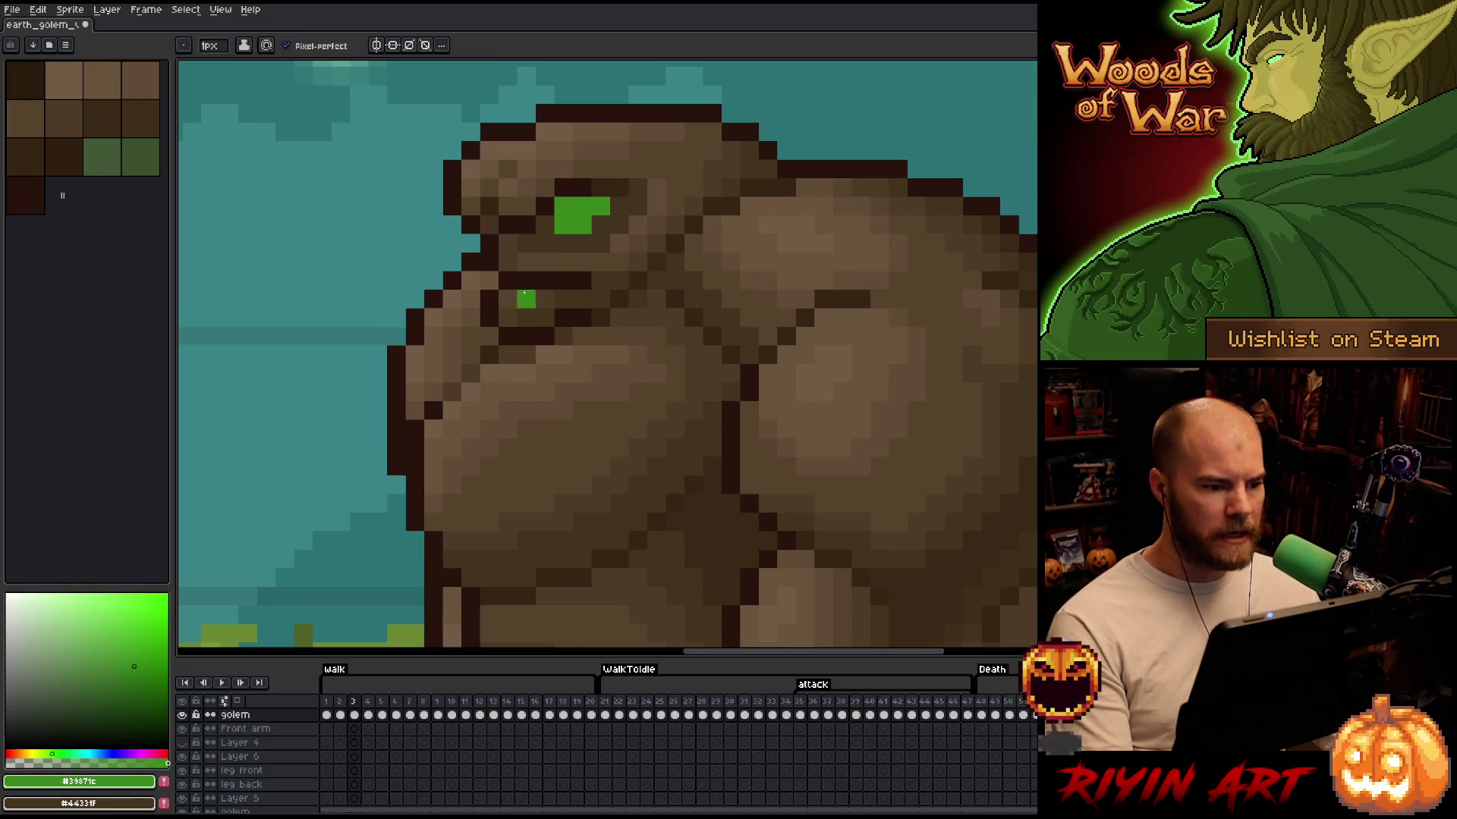
key("Right")
key("Right")
key("Right")
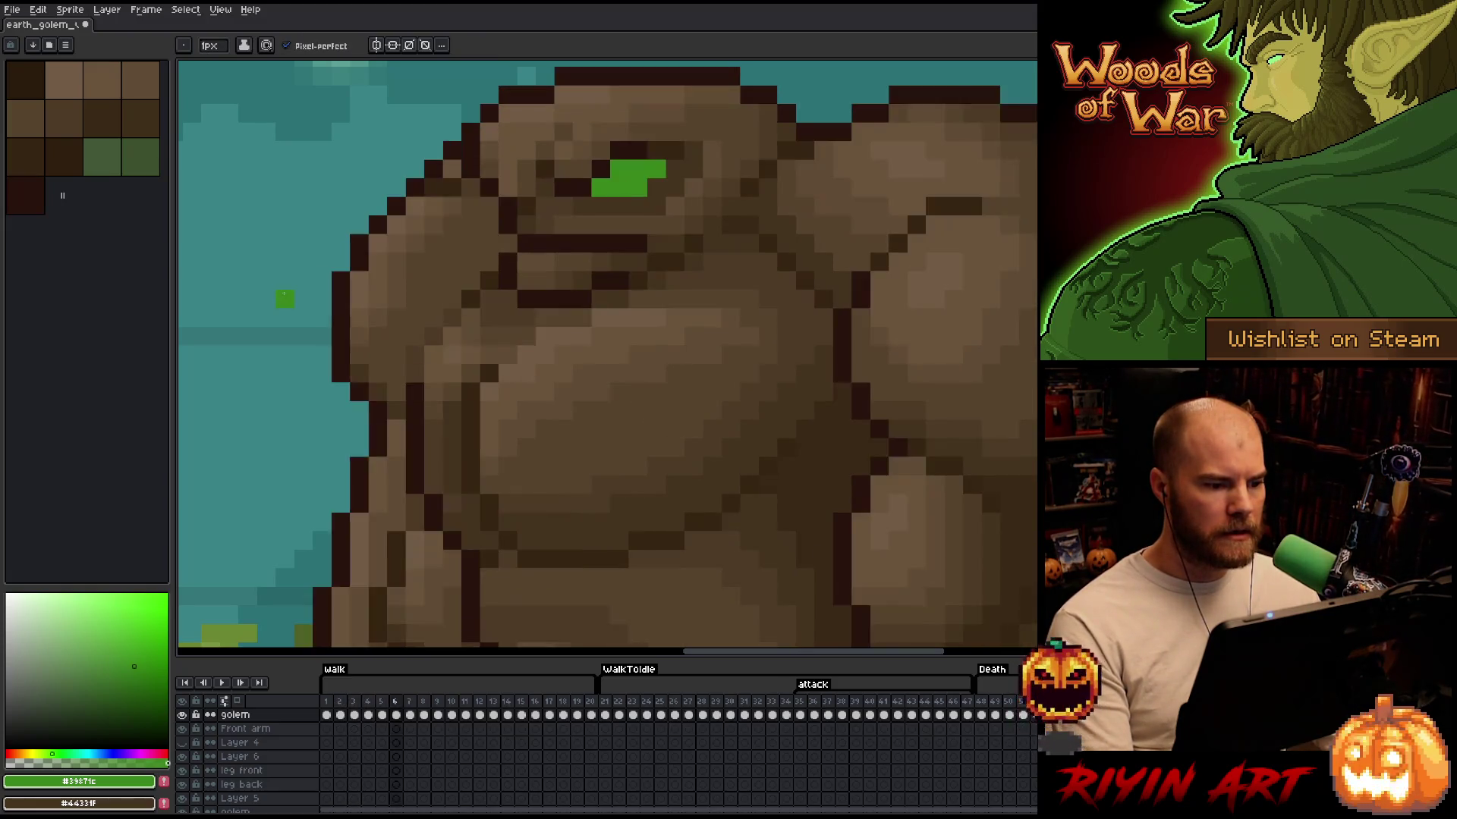
key("Return")
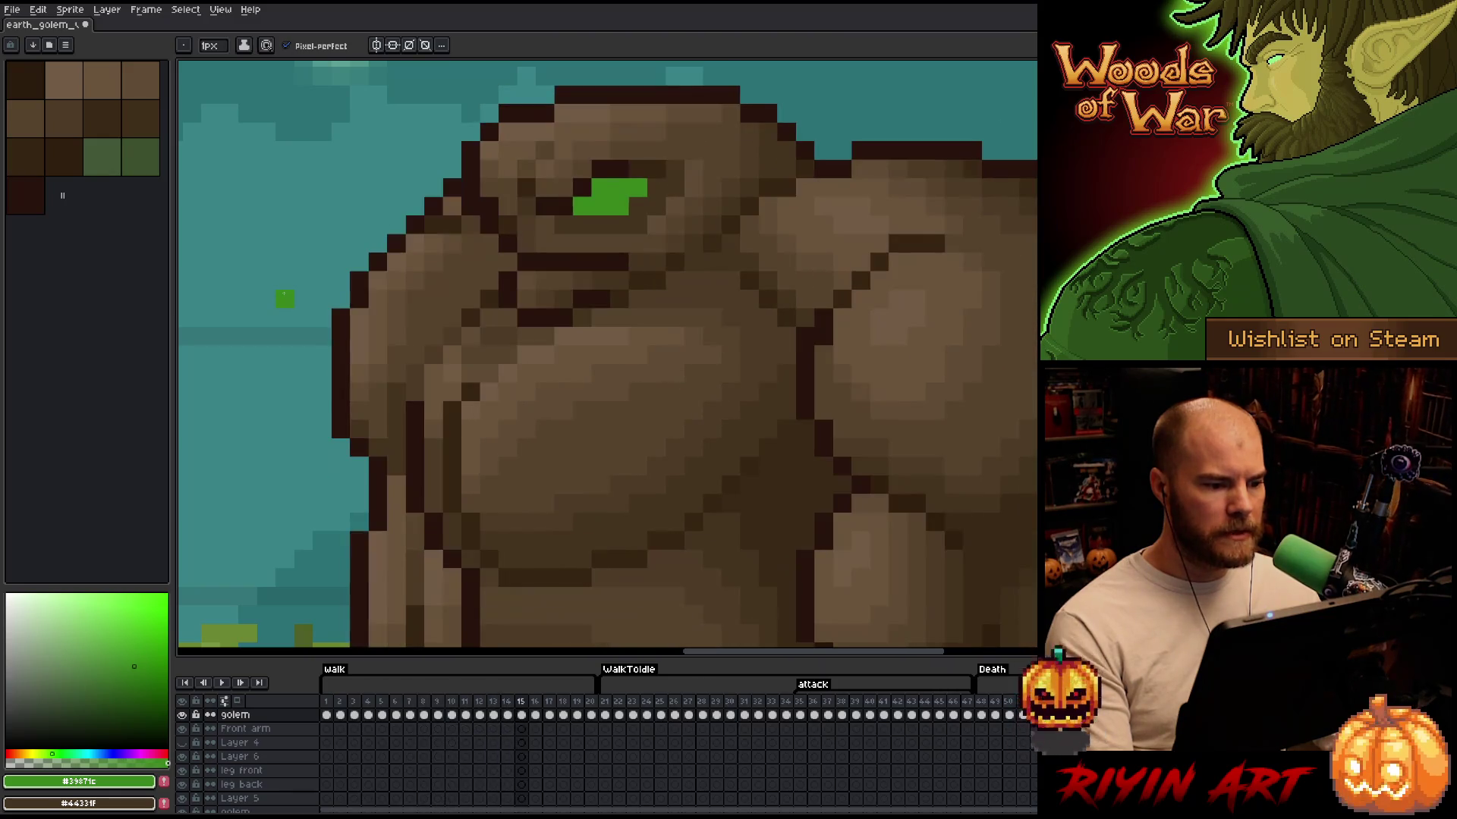
scroll(283, 293, "down", 3)
mouse_move(283, 294)
left_mouse_down()
mouse_move(546, 415)
mouse_move(481, 416)
left_mouse_up()
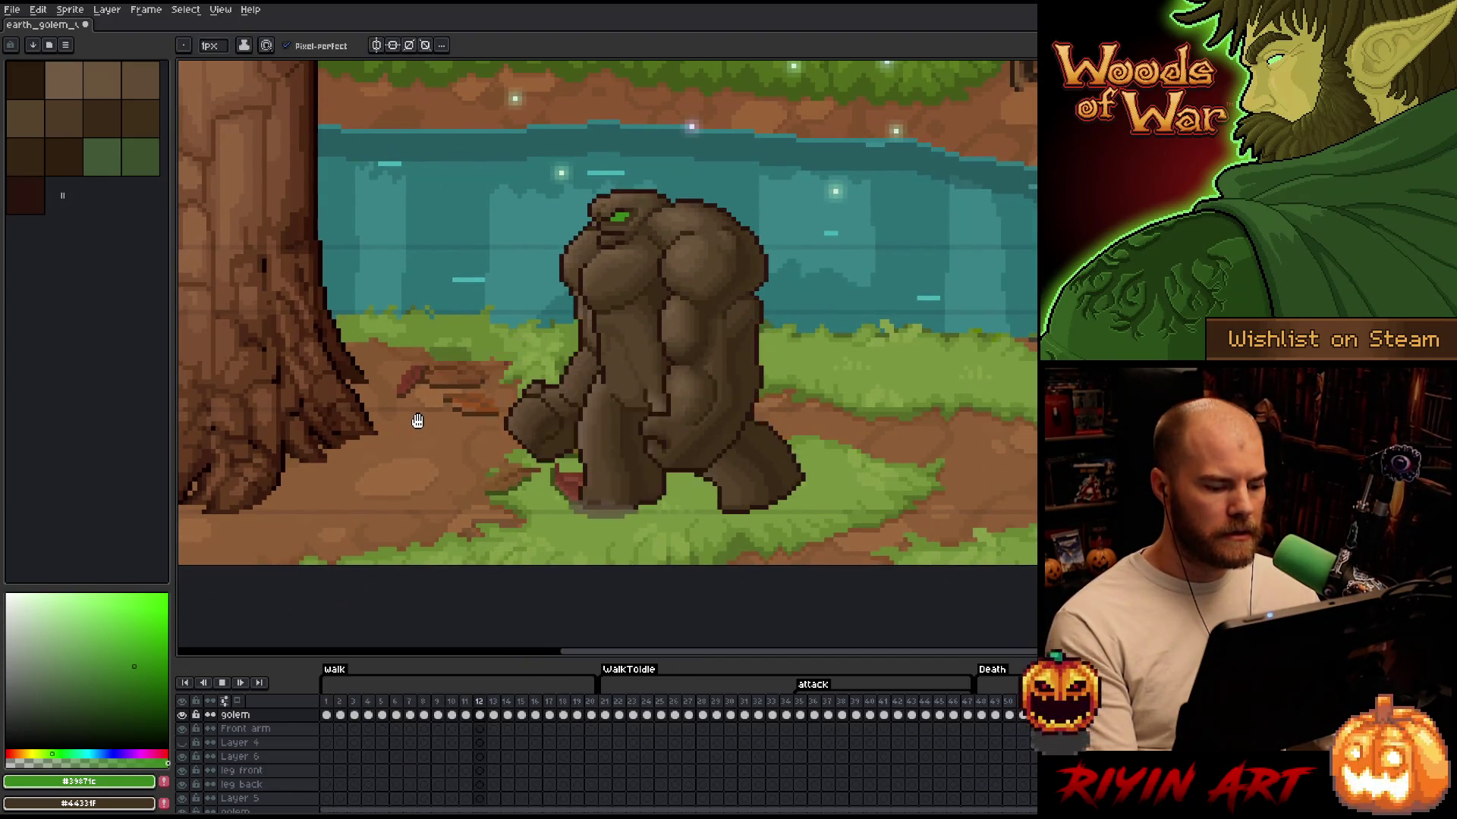
key("Return")
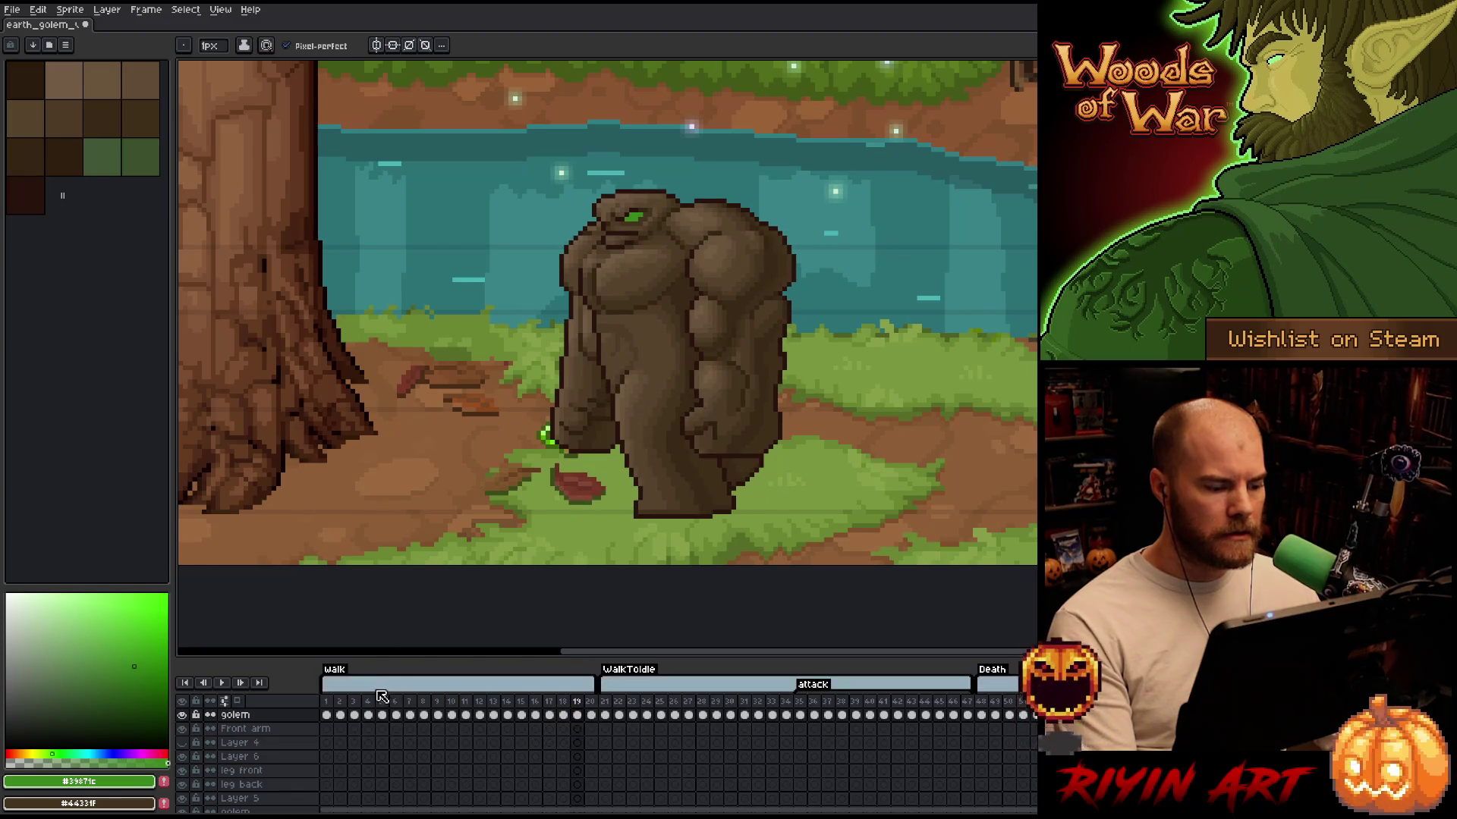
scroll(280, 724, "up", 2)
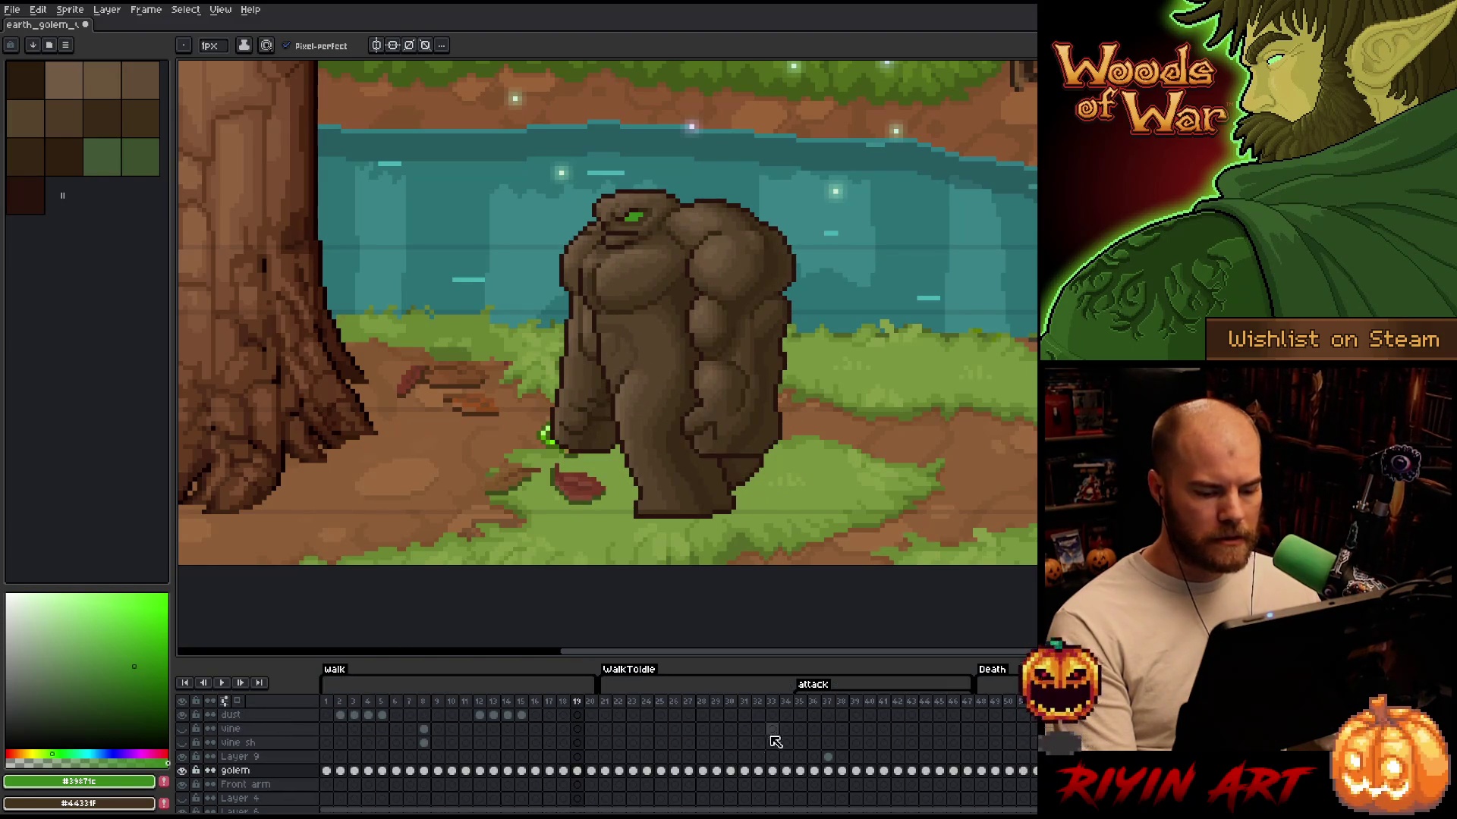
Go to attack frame 37 on Layer 9 and toggle the layer's visibility repeatedly to compare the shading
left_click(831, 704)
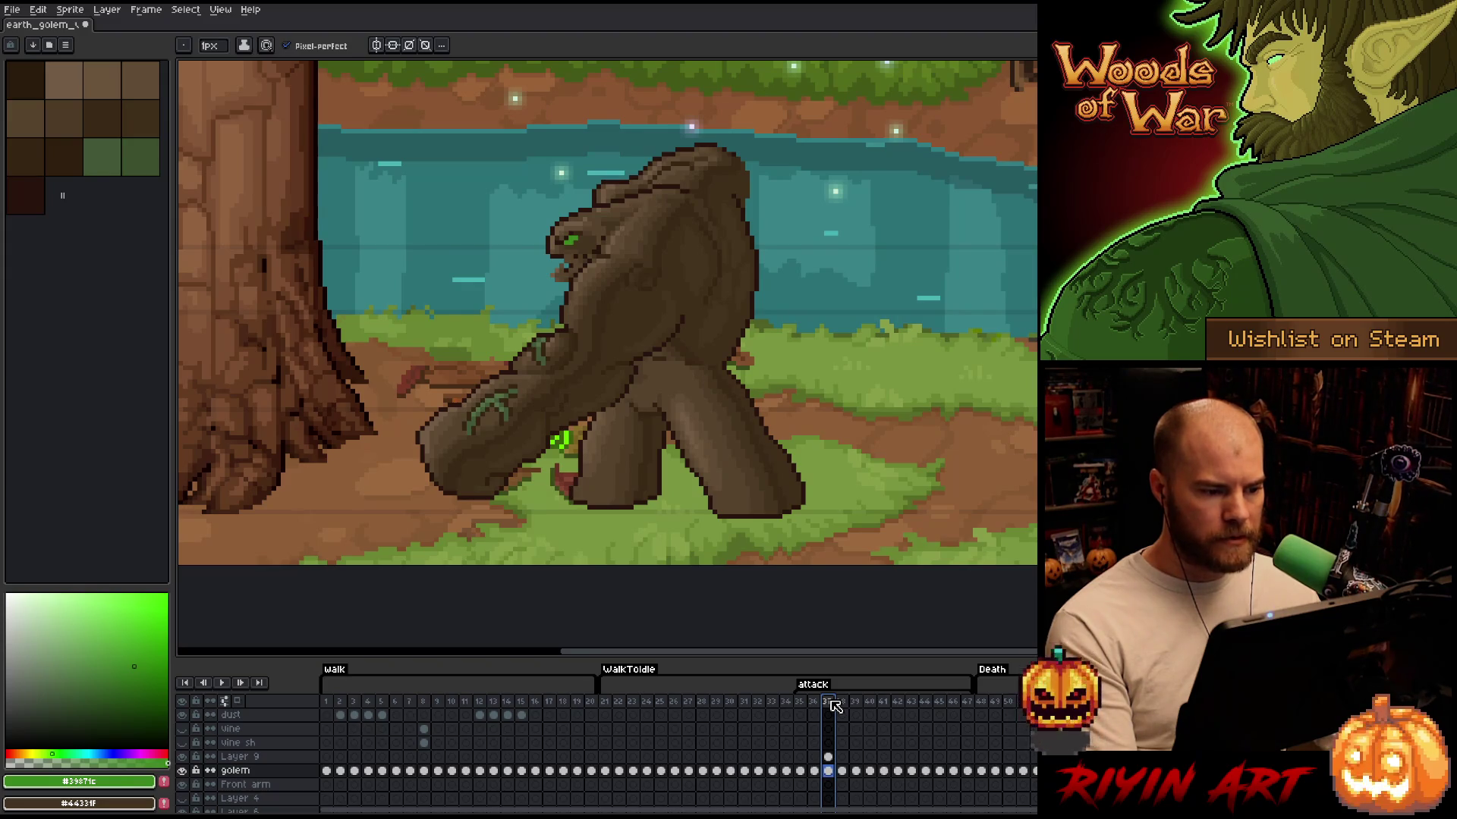
left_click(828, 756)
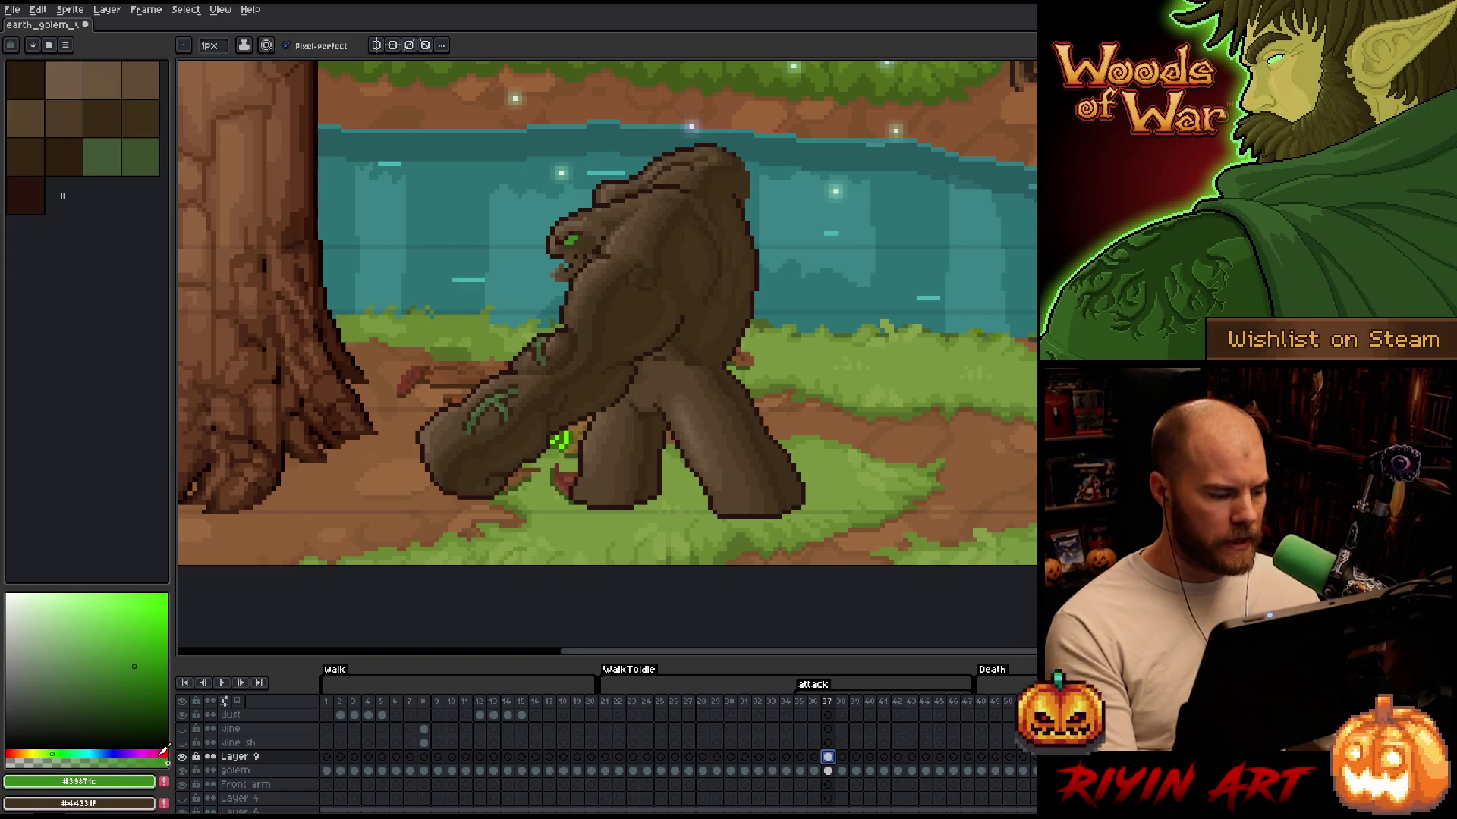
left_click(183, 757)
left_click(183, 757)
left_click(183, 757)
left_click(183, 757)
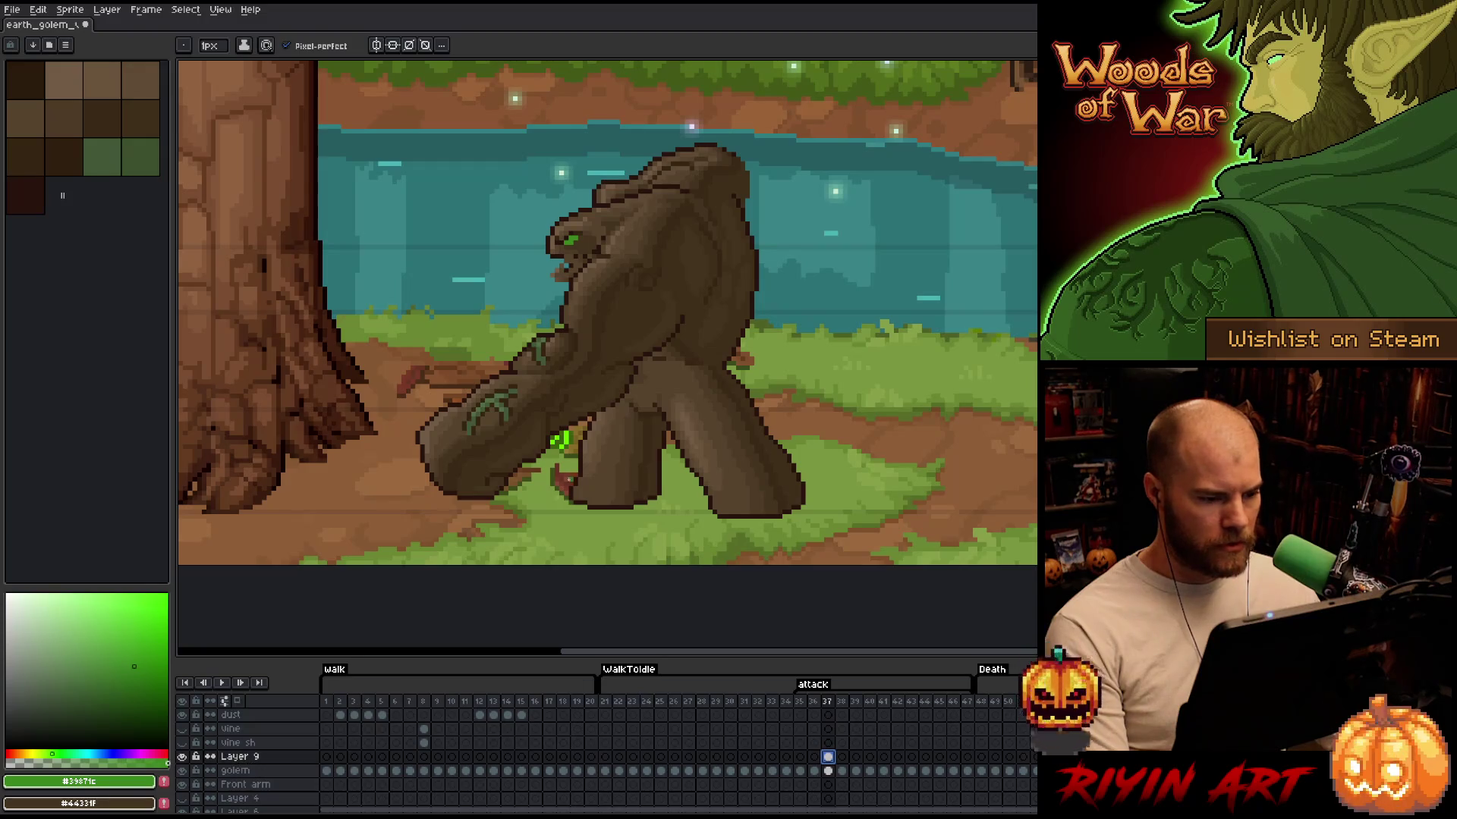
left_click(182, 757)
left_click(182, 758)
left_click(182, 757)
left_click(182, 758)
left_click(182, 758)
left_click(182, 759)
left_click(182, 759)
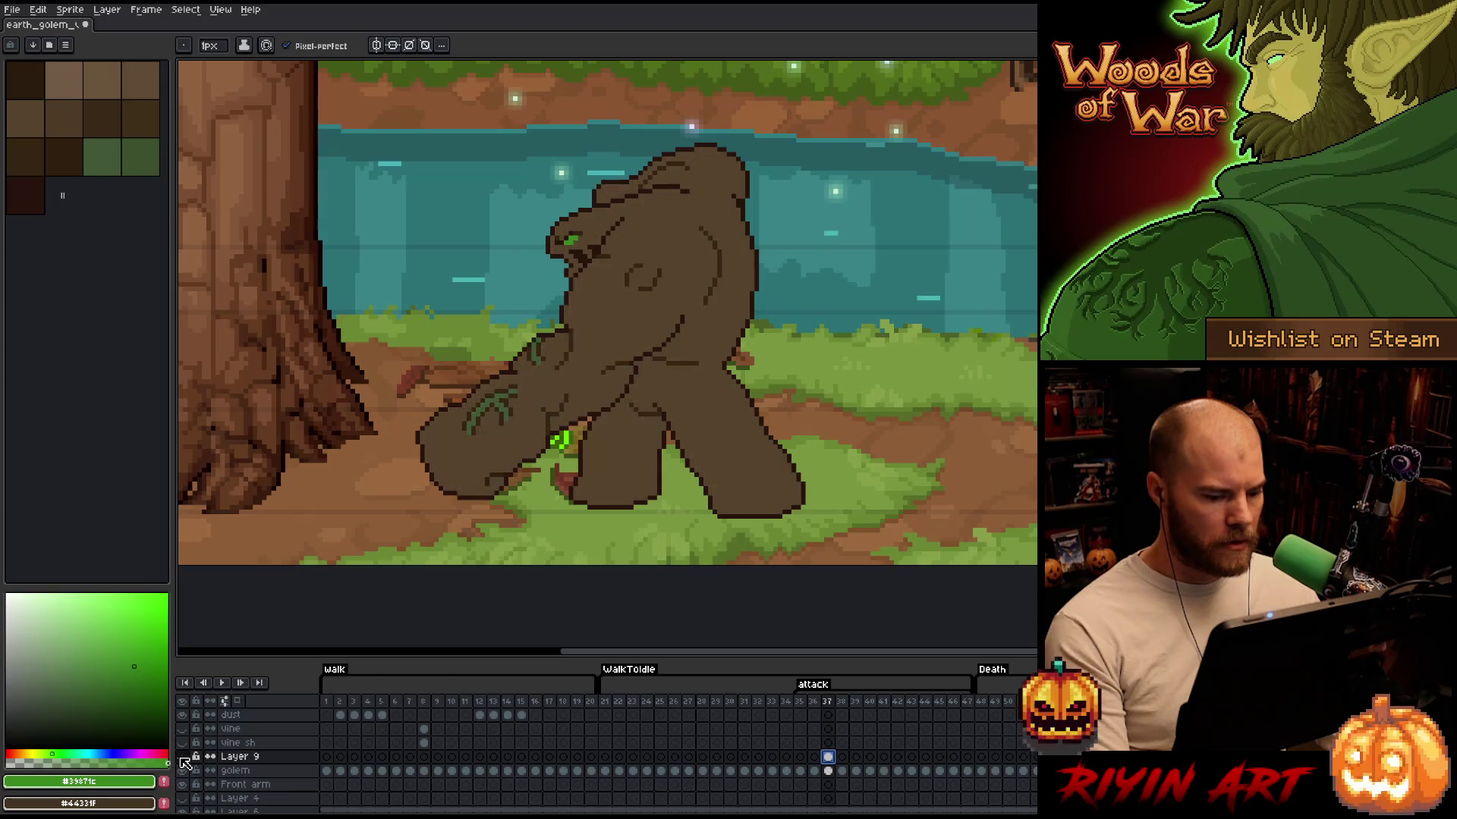
left_click(182, 757)
Use rectangular selections to adjust the pixels around the golem's head
key("m")
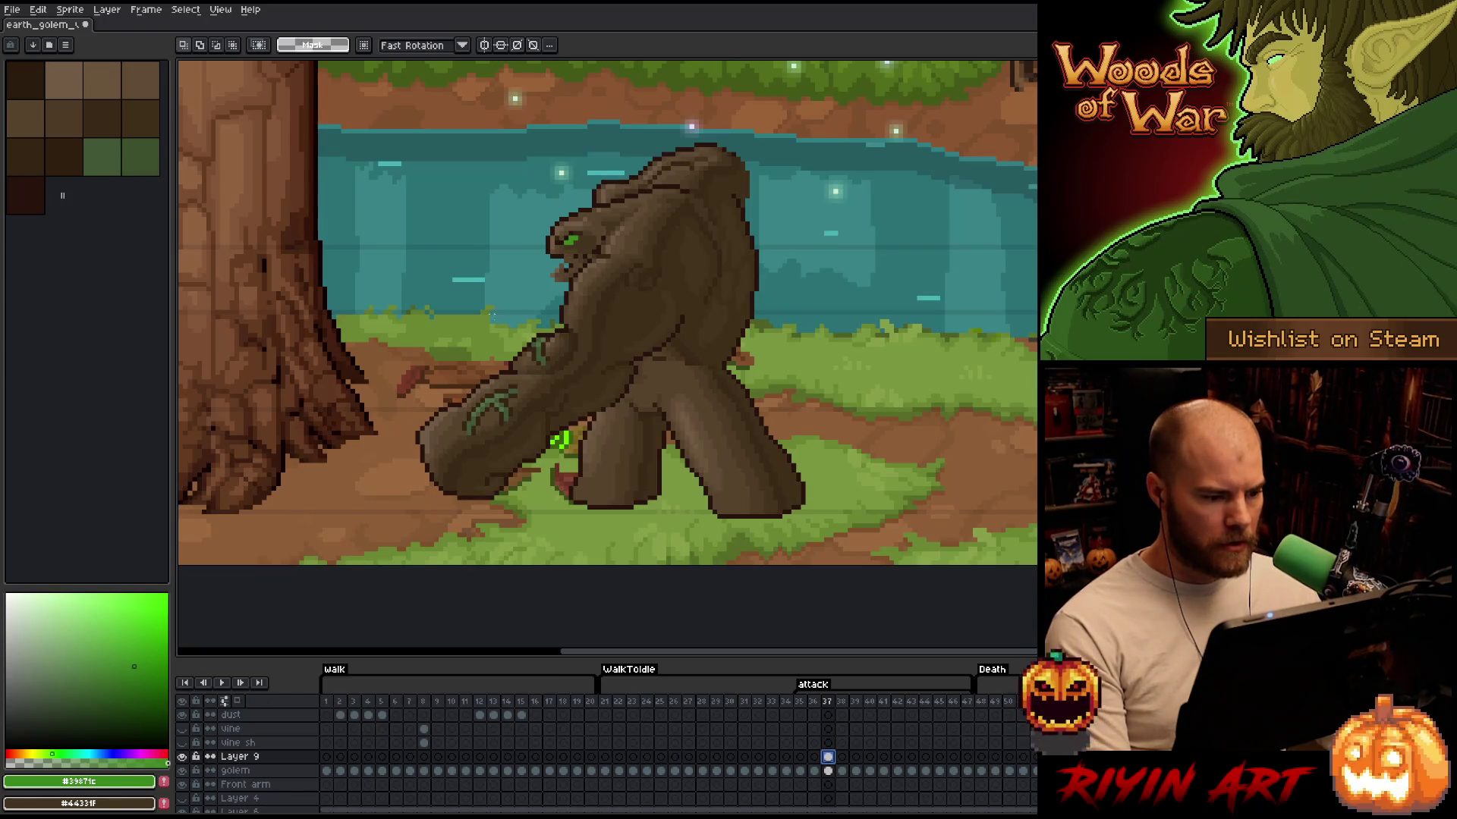
left_click_drag(541, 363, 576, 386)
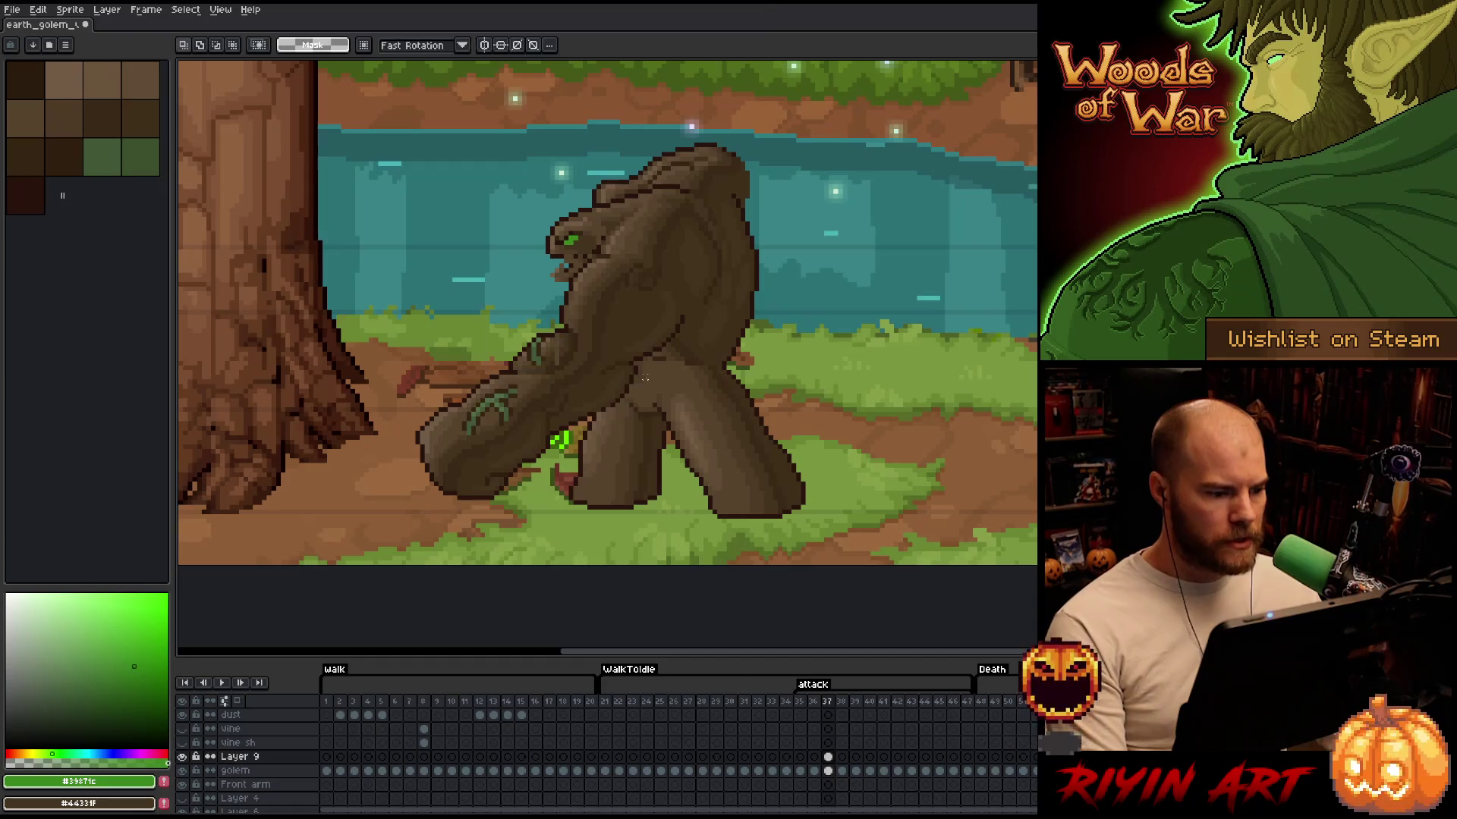
mouse_move(519, 200)
left_mouse_down()
mouse_move(577, 281)
mouse_move(548, 237)
left_mouse_up()
scroll(576, 285, "up", 3)
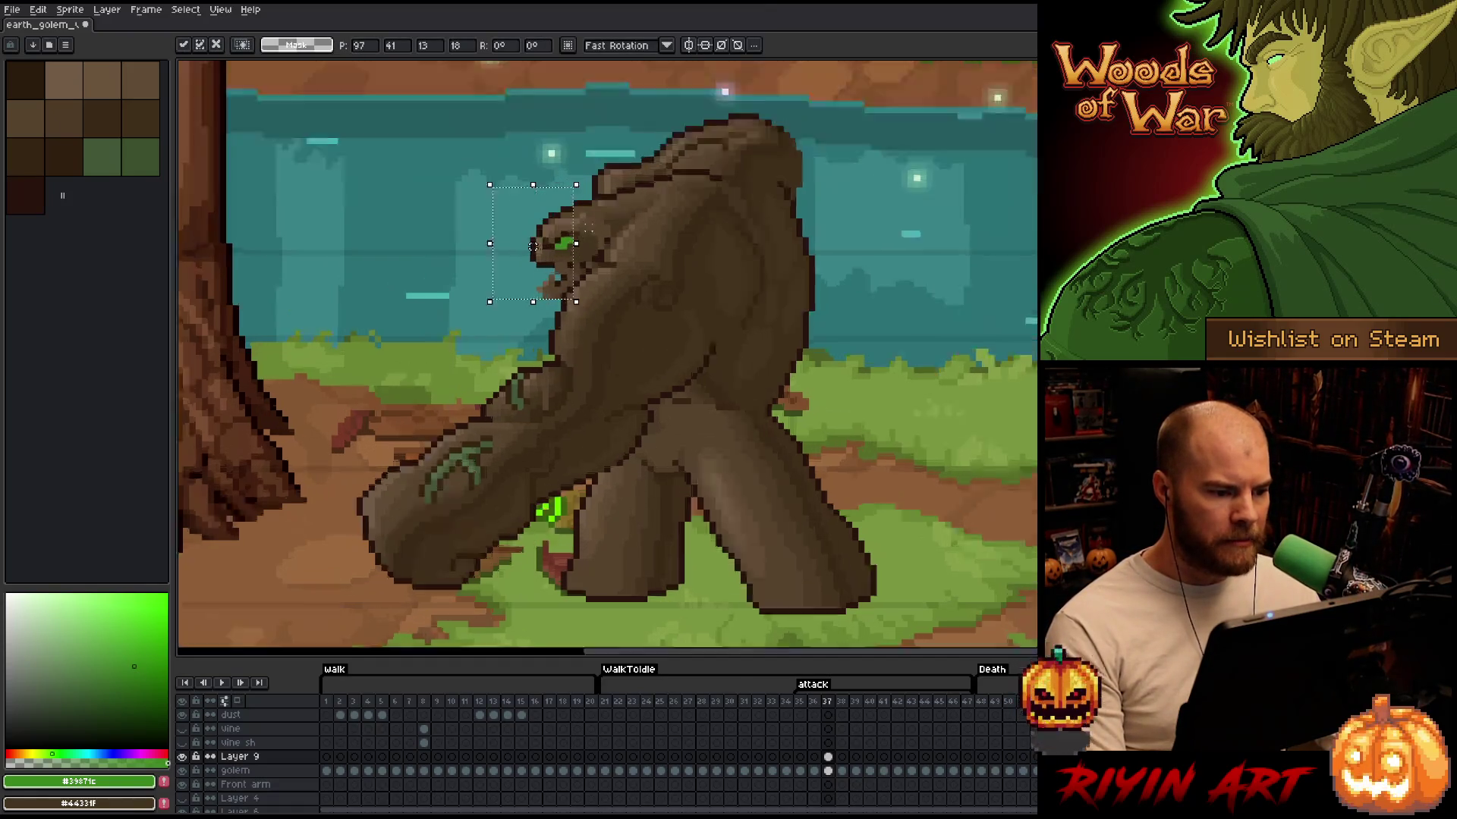
mouse_move(617, 156)
left_mouse_down()
mouse_move(553, 170)
mouse_move(506, 230)
left_mouse_up()
left_click(506, 230)
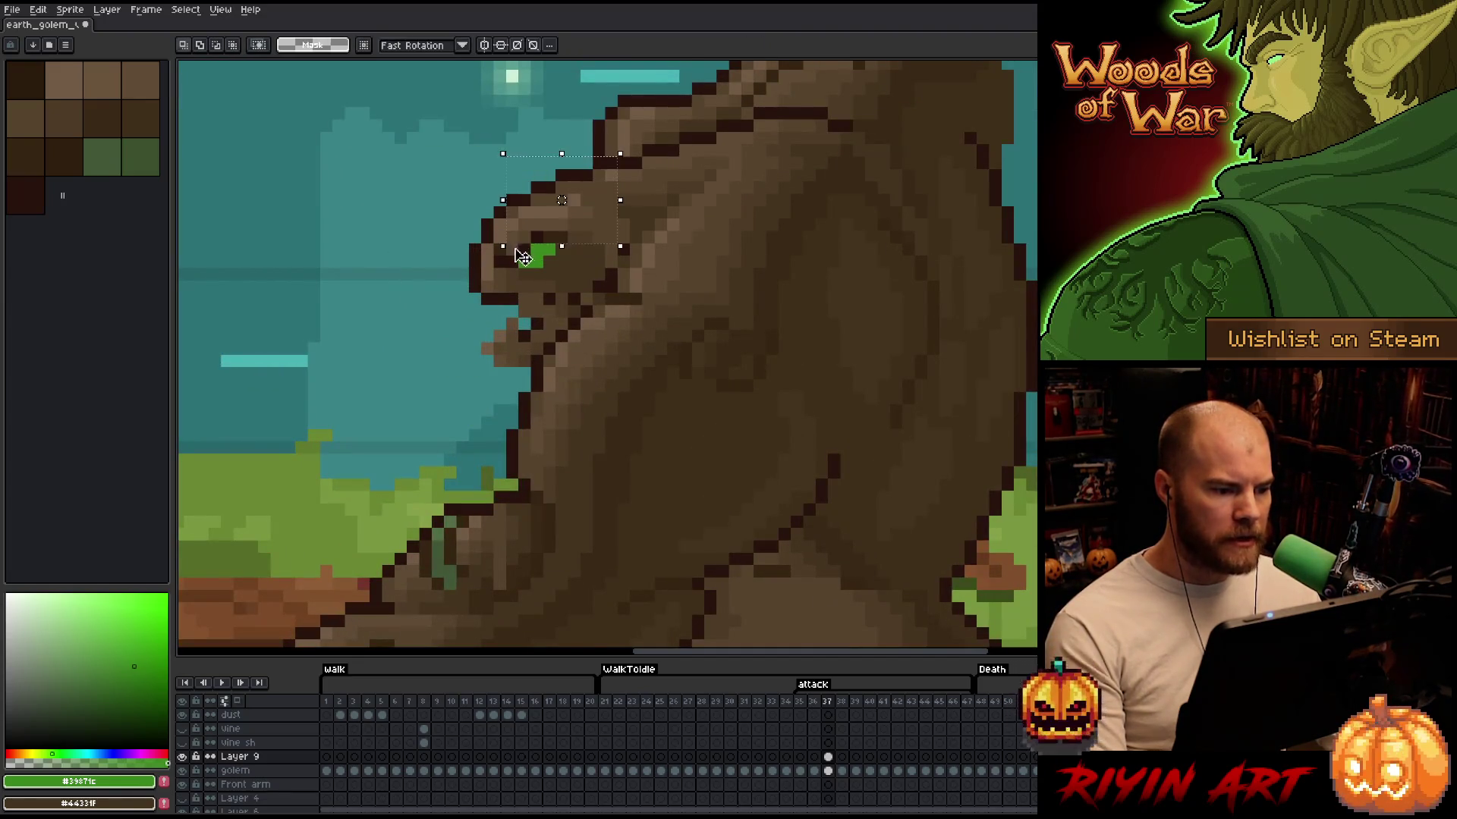
Shift the golem's jaw pixels one pixel left and commit the change
mouse_move(441, 315)
left_mouse_down()
mouse_move(482, 331)
mouse_move(546, 394)
left_mouse_up()
mouse_move(583, 290)
left_mouse_down()
mouse_move(478, 332)
mouse_move(450, 361)
left_mouse_up()
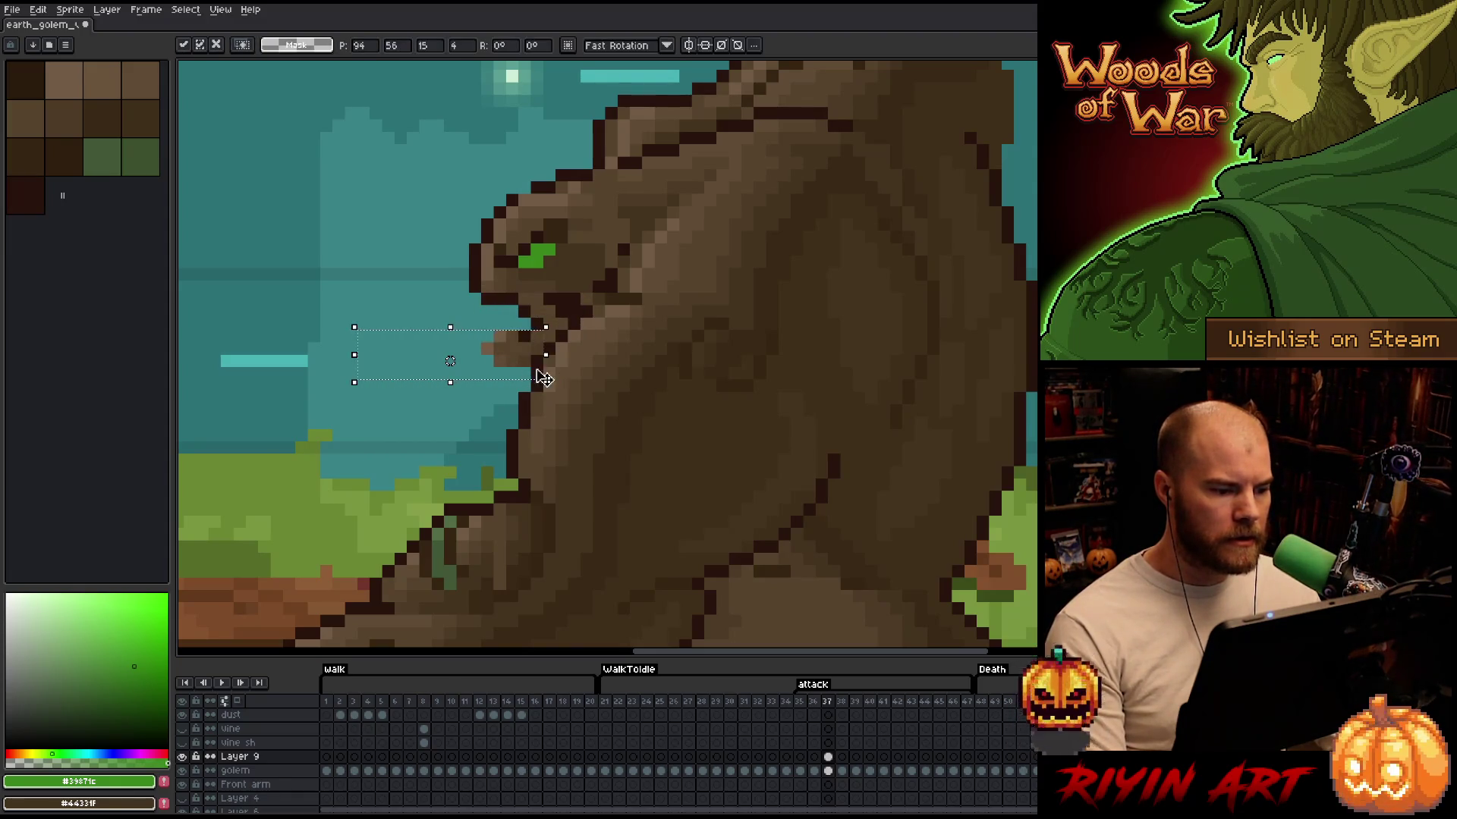
left_click(584, 323)
left_click_drag(549, 324, 502, 383)
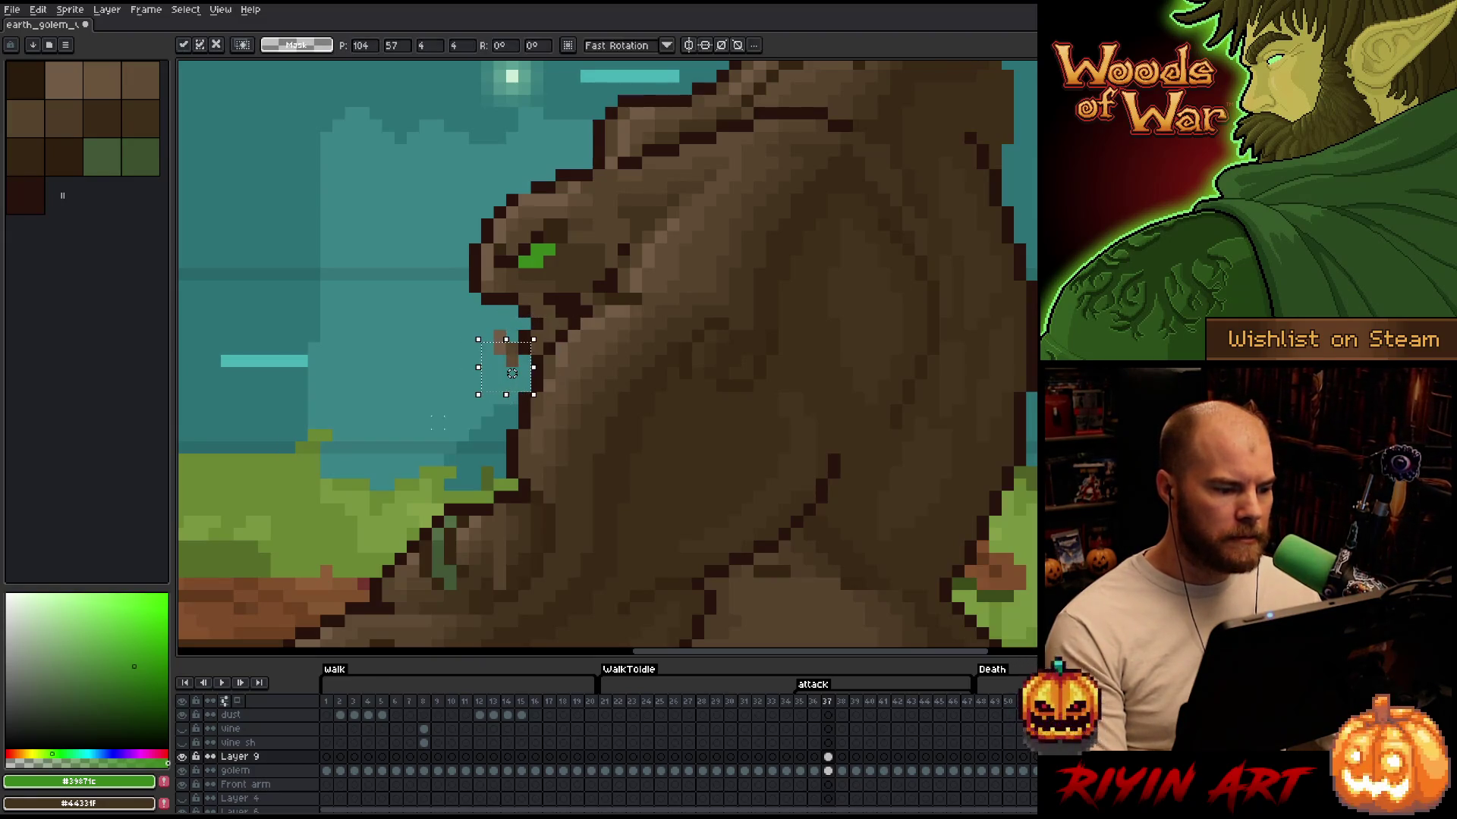
left_click_drag(503, 352, 535, 394)
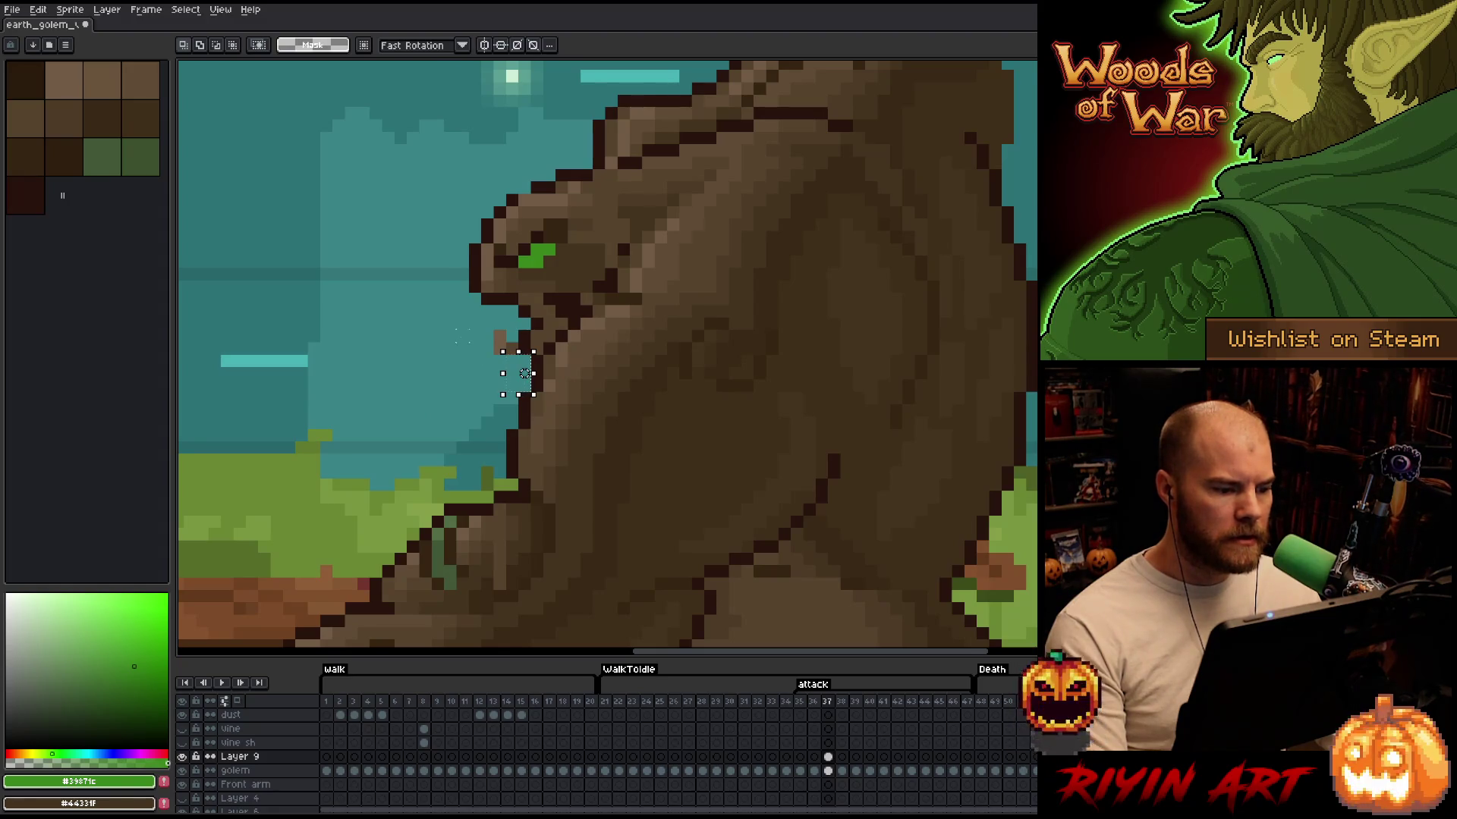
left_click_drag(453, 327, 521, 369)
key("Return")
Select a small area atop the golem's head, then deselect with Ctrl+D
scroll(354, 339, "down", 5)
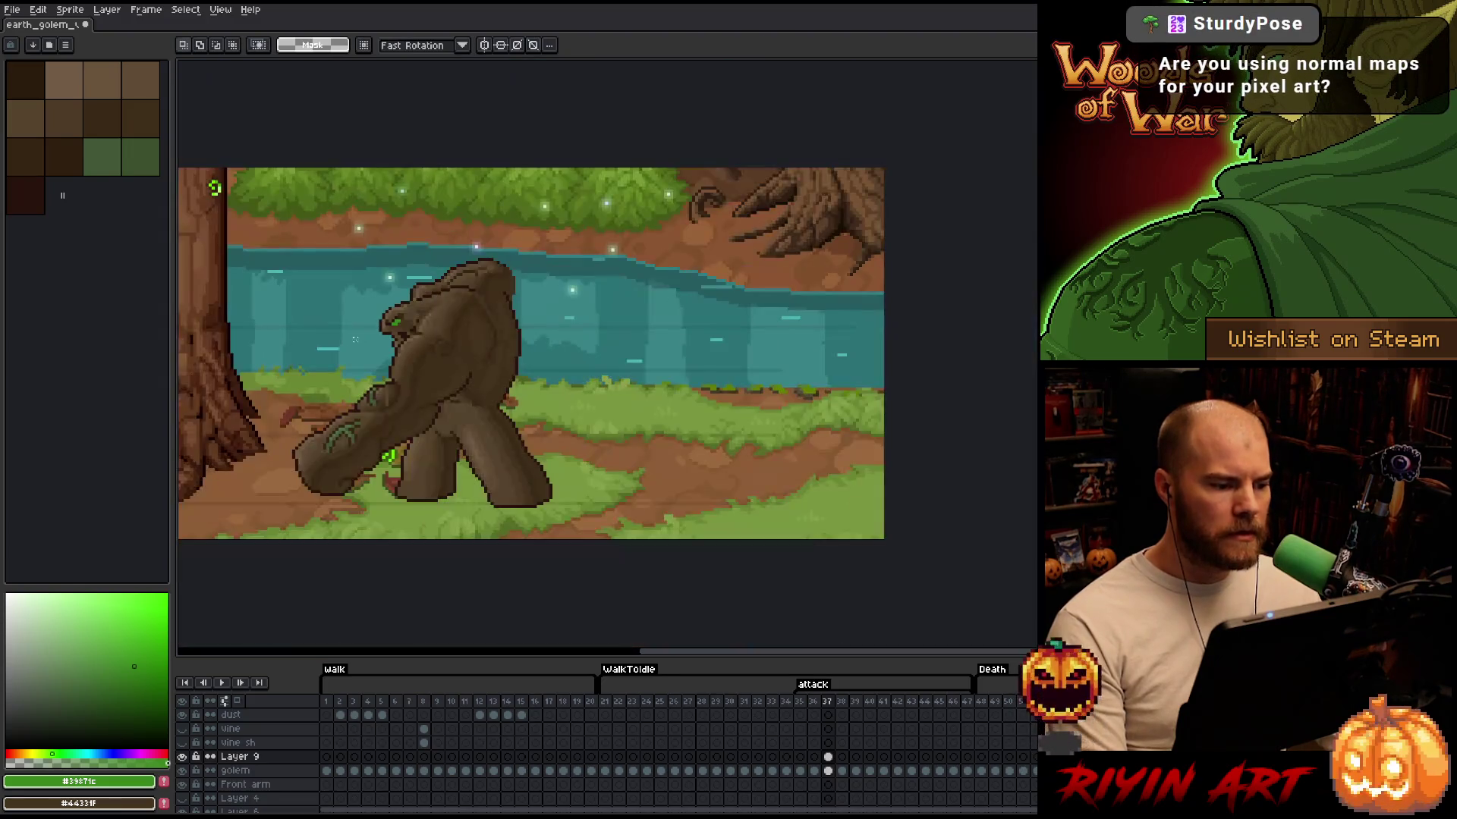
scroll(364, 309, "up", 3)
left_click_drag(398, 307, 476, 382)
scroll(435, 407, "down", 3)
scroll(435, 407, "up", 2)
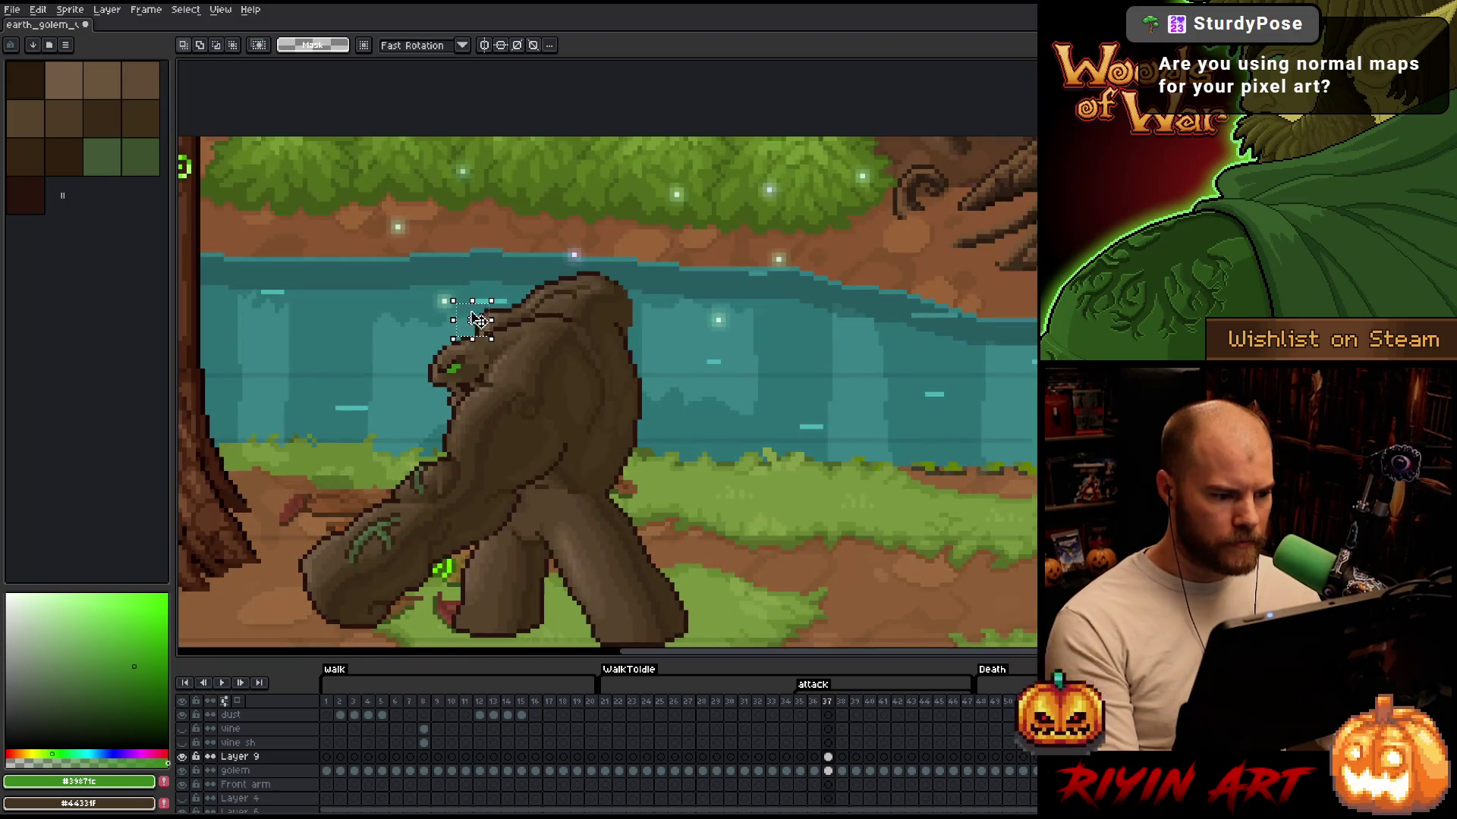
scroll(478, 320, "up", 2)
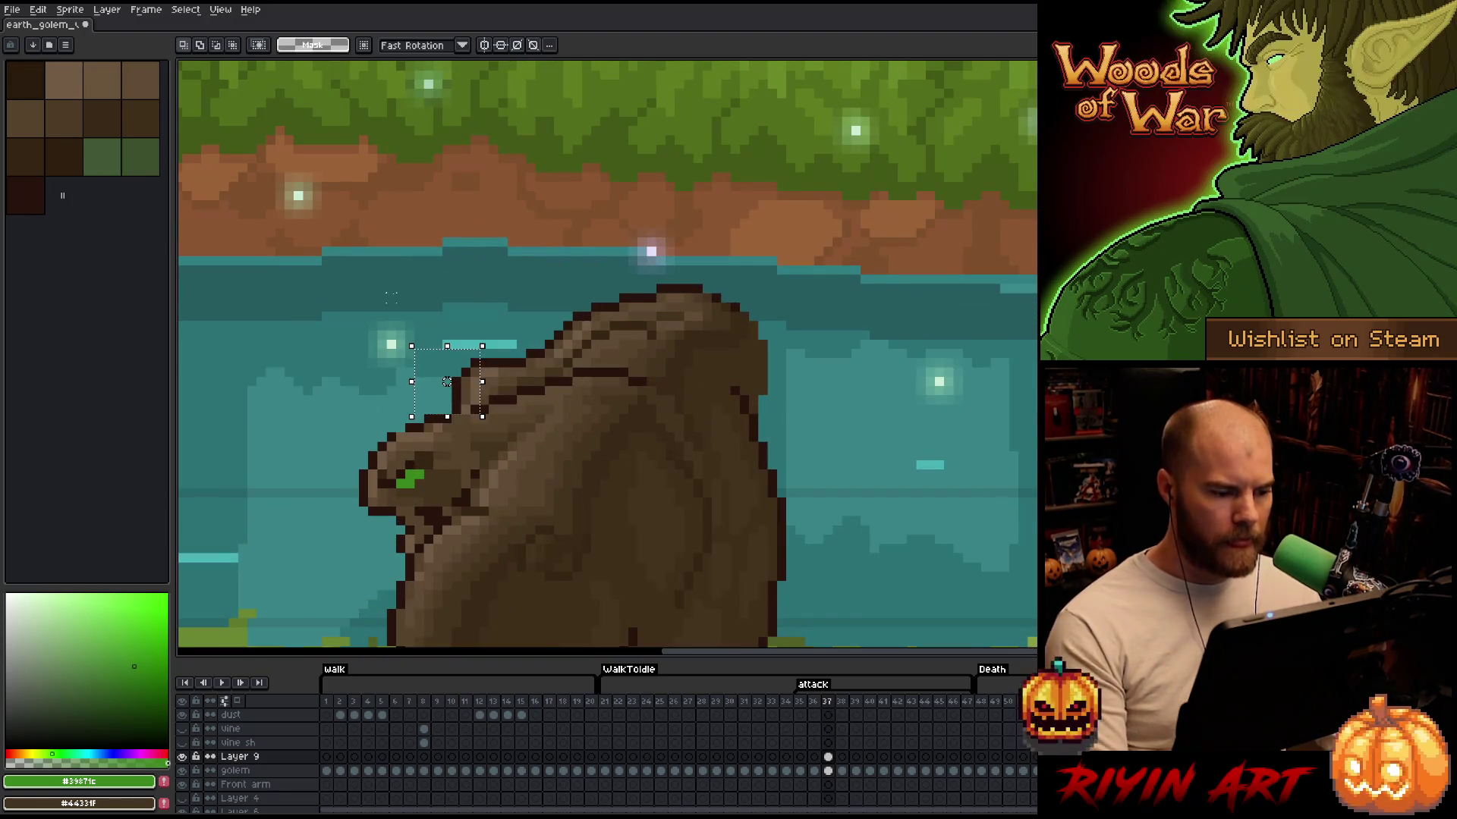
key("ctrl+d")
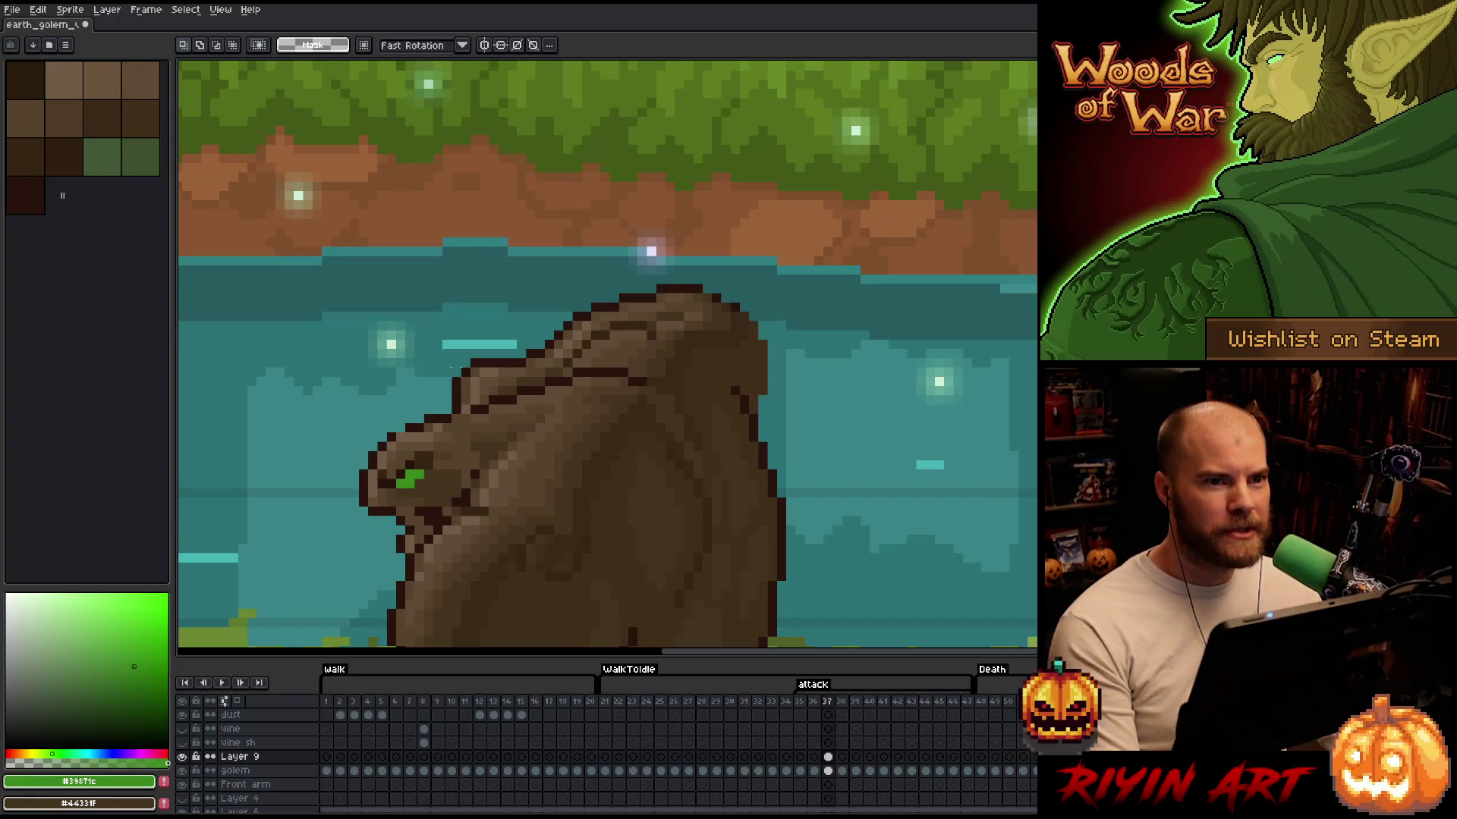
scroll(456, 381, "down", 2)
scroll(425, 440, "up", 1)
scroll(406, 464, "down", 1)
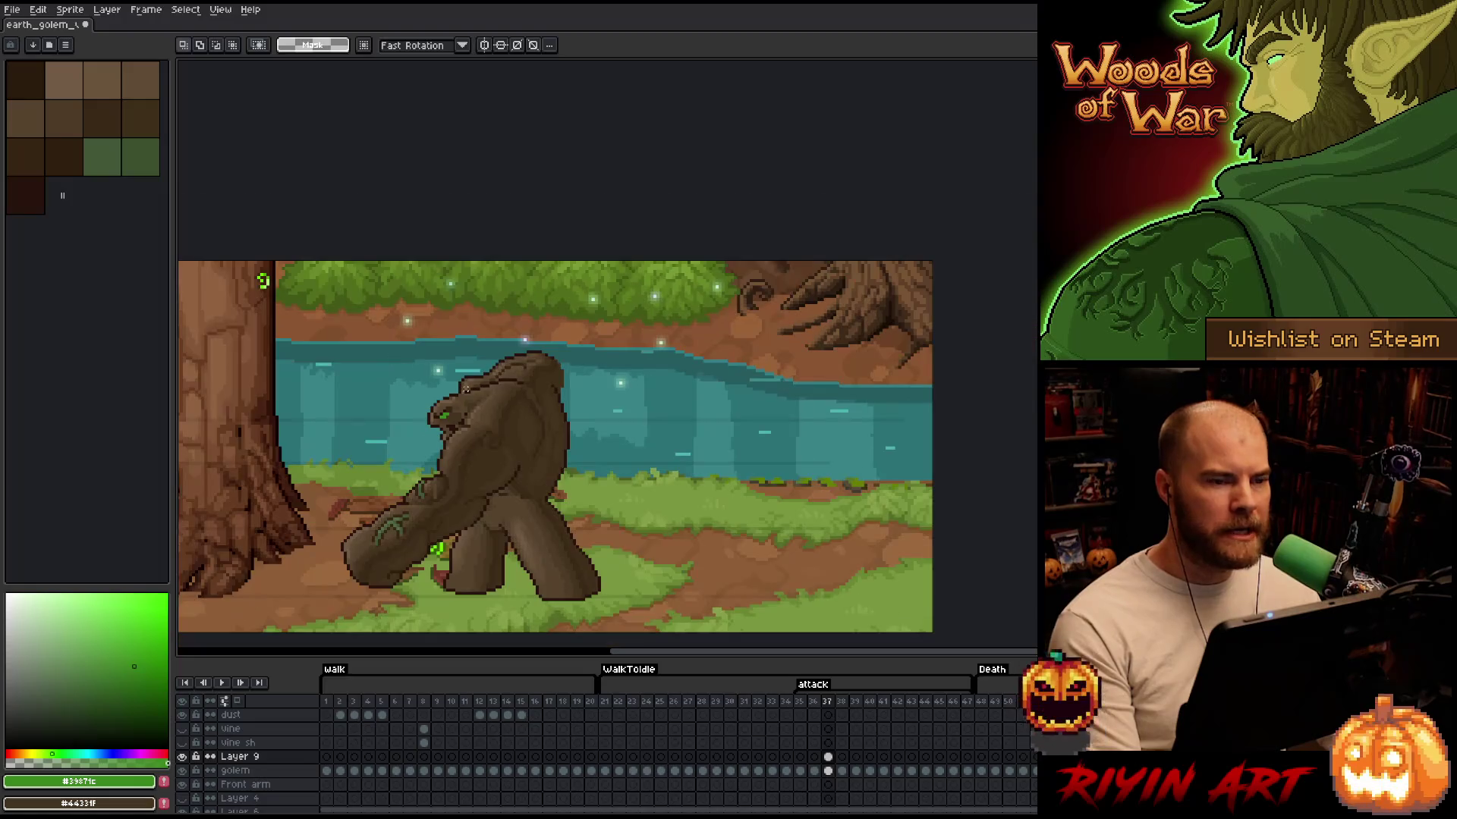
key("space")
scroll(406, 464, "up", 1)
left_click(246, 749)
scroll(658, 362, "up", 1)
scroll(658, 363, "down", 1)
scroll(602, 771, "up", 3)
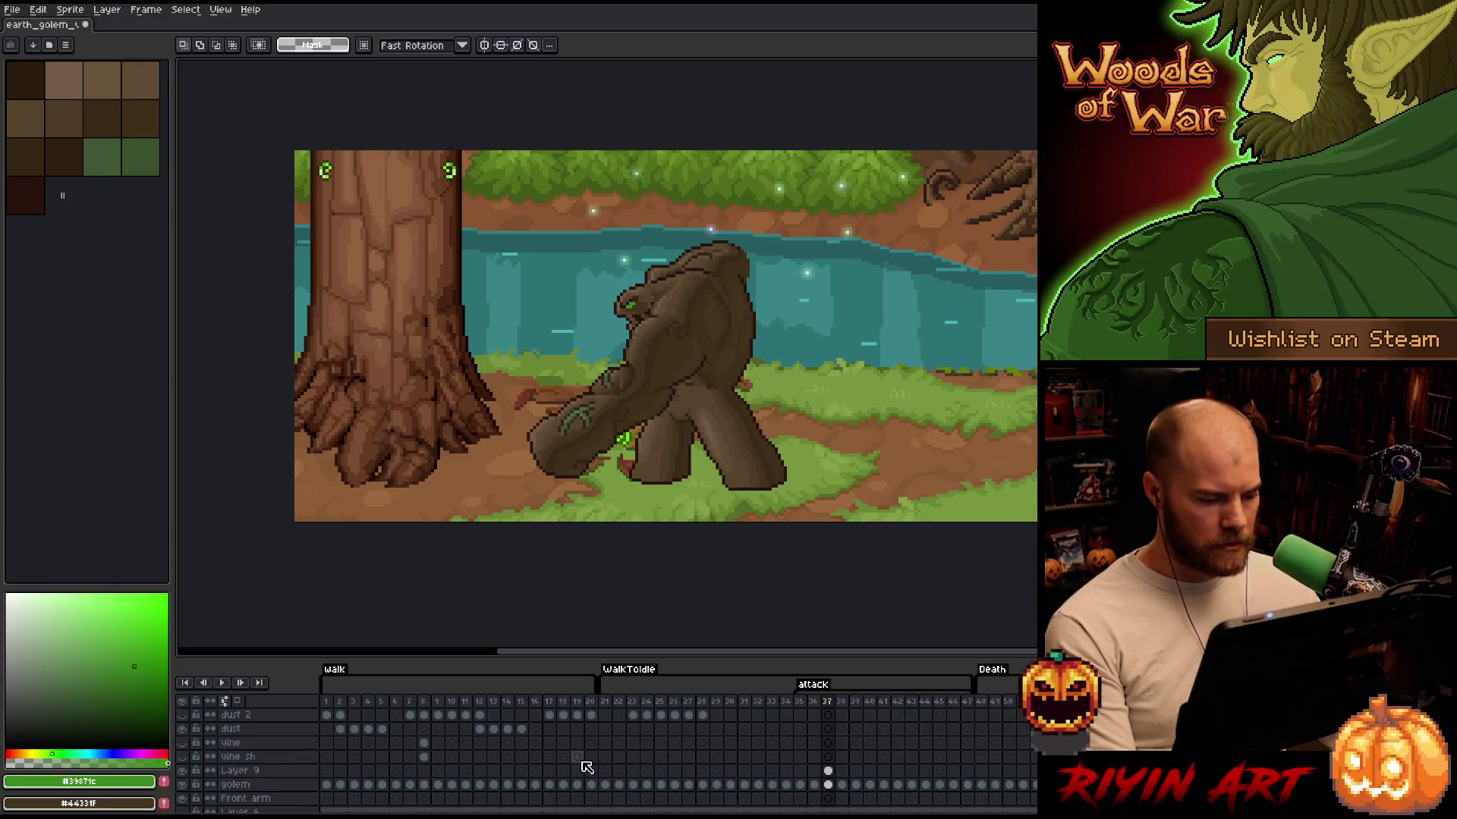
scroll(673, 393, "up", 1)
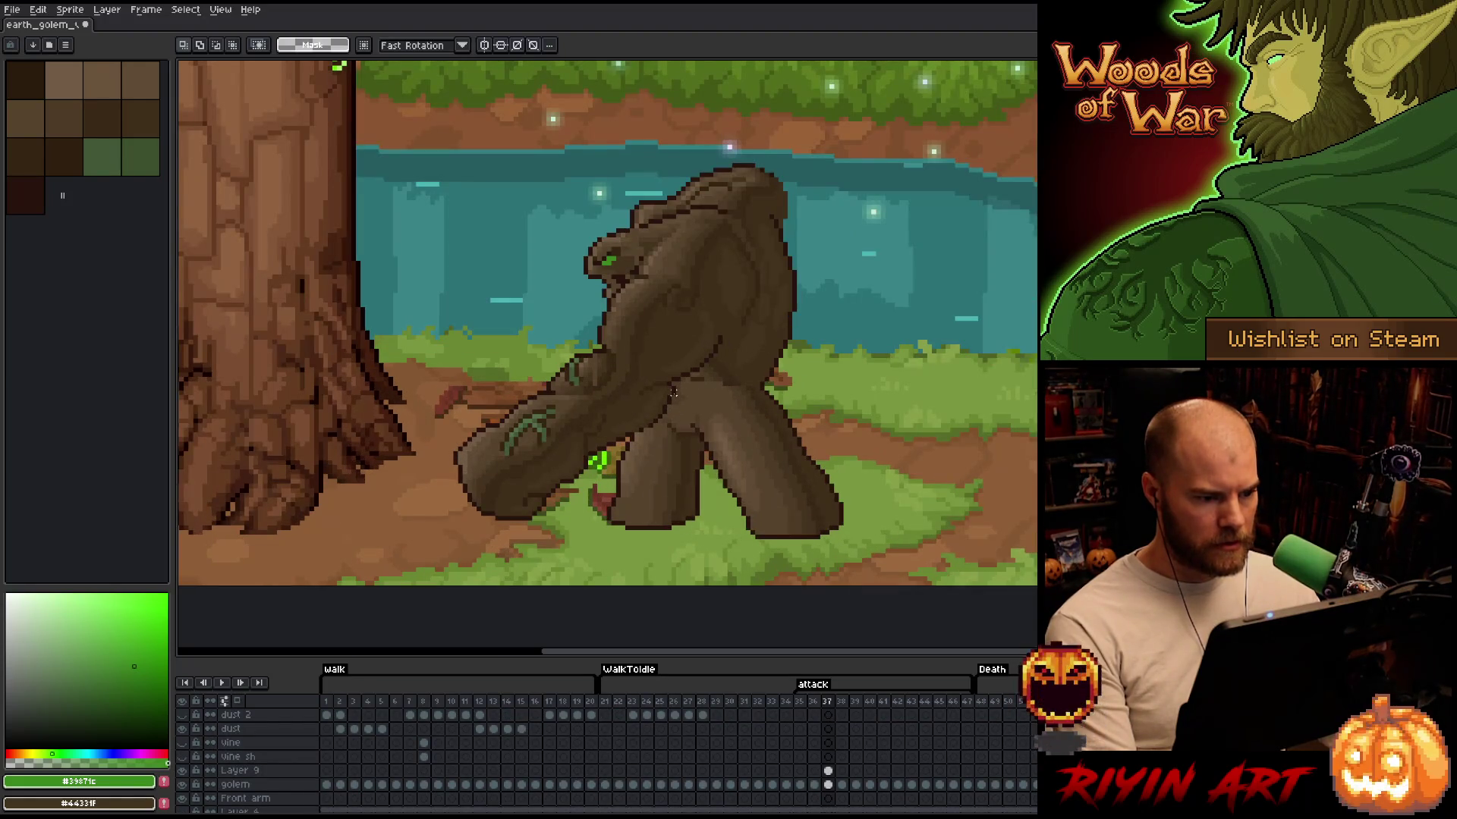
left_click(827, 784)
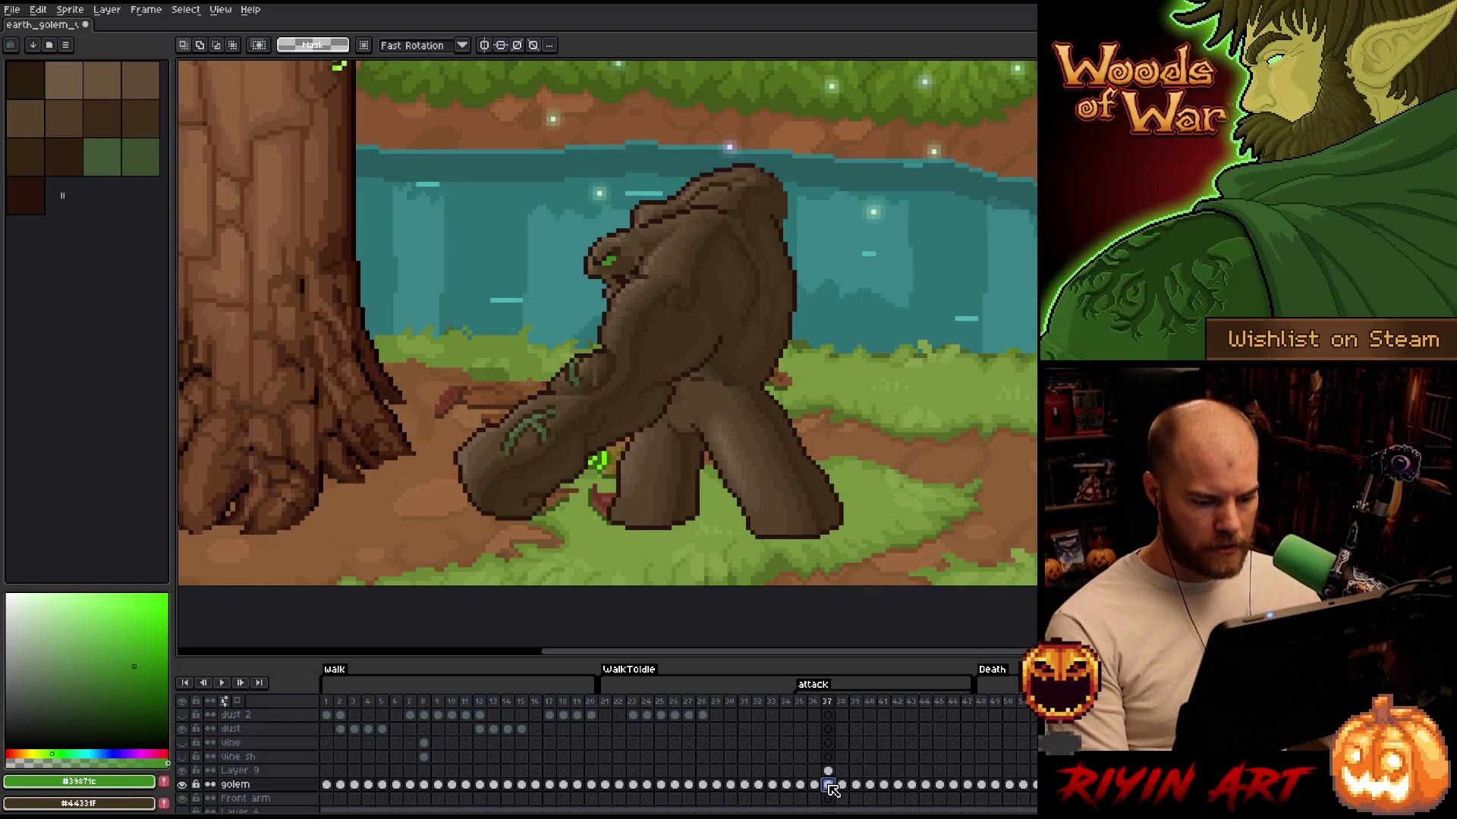
left_click(193, 773)
key("shift+c")
left_click(683, 201)
left_click(379, 363)
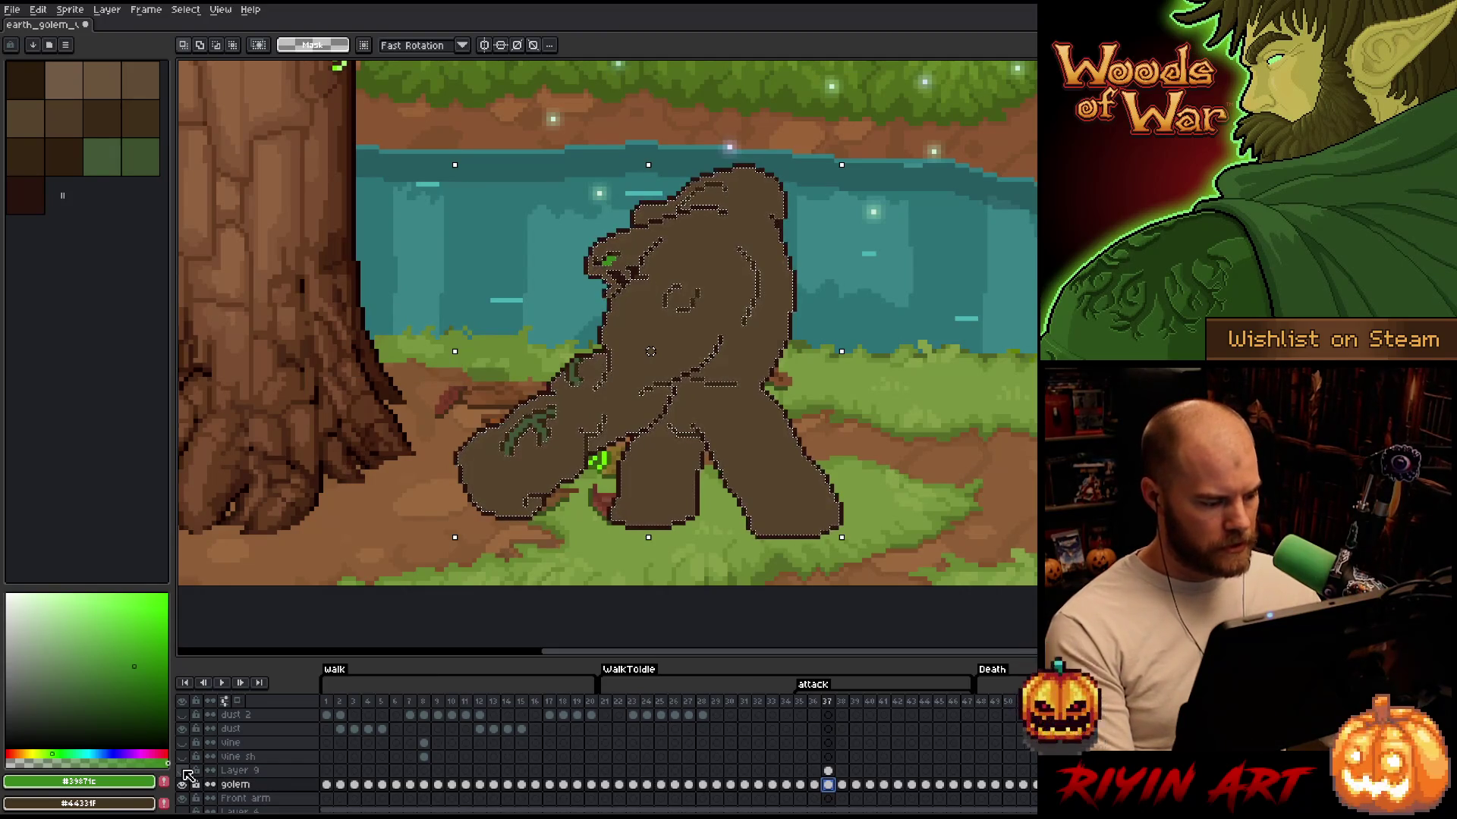
left_click(182, 771)
left_click(828, 771)
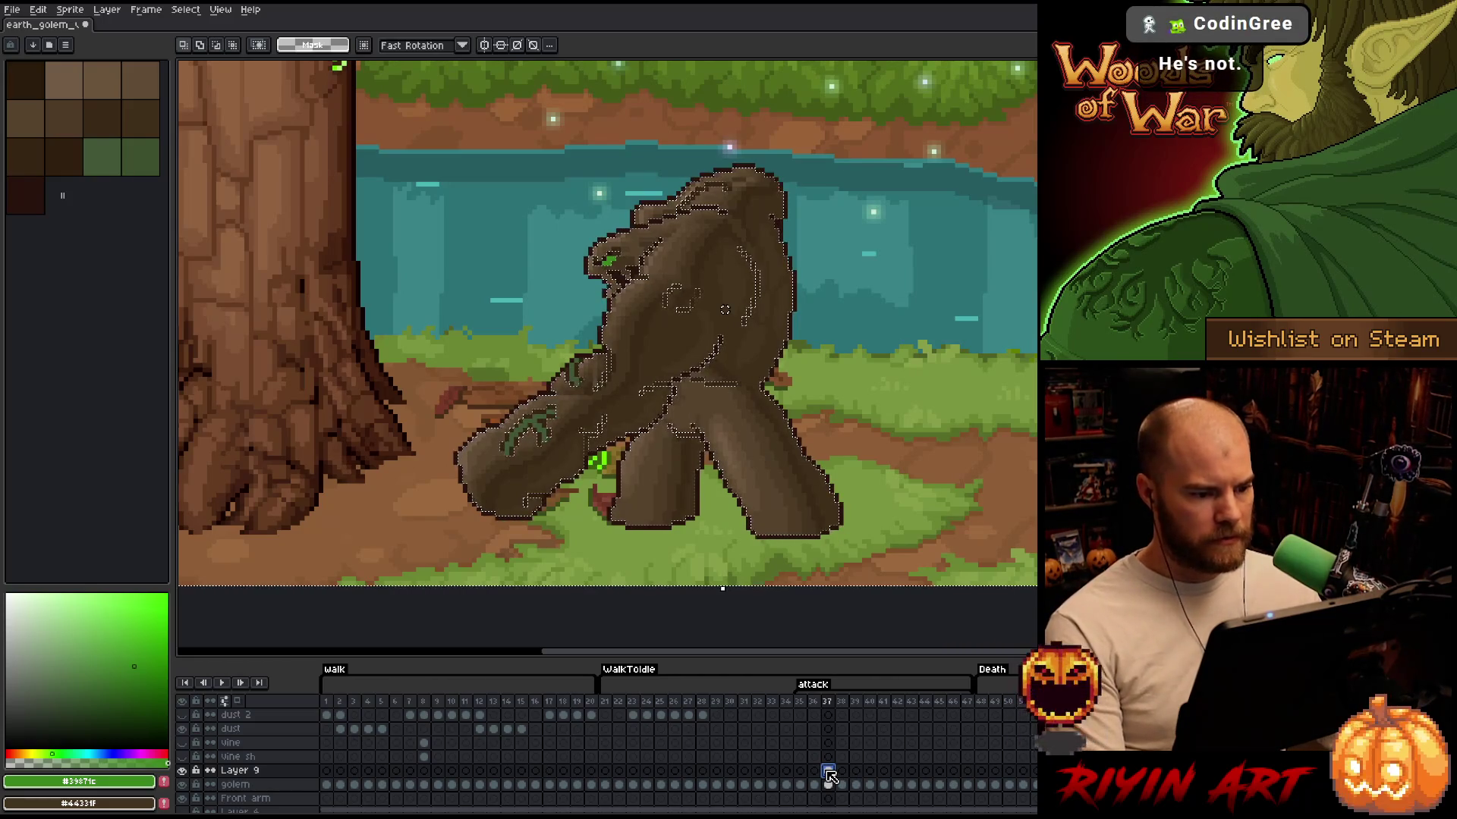
key("ctrl+d")
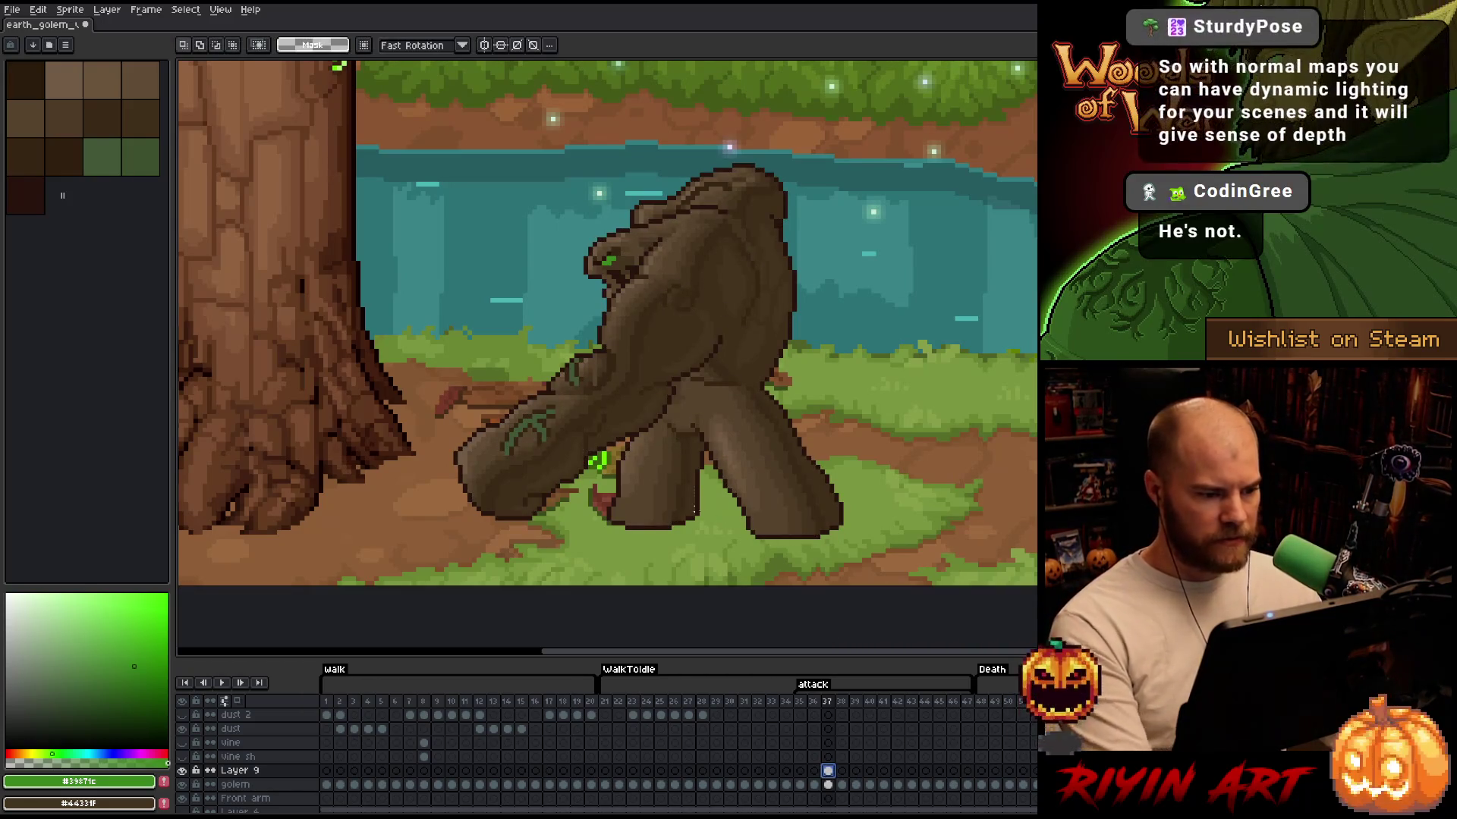
key("ctrl+shift+d")
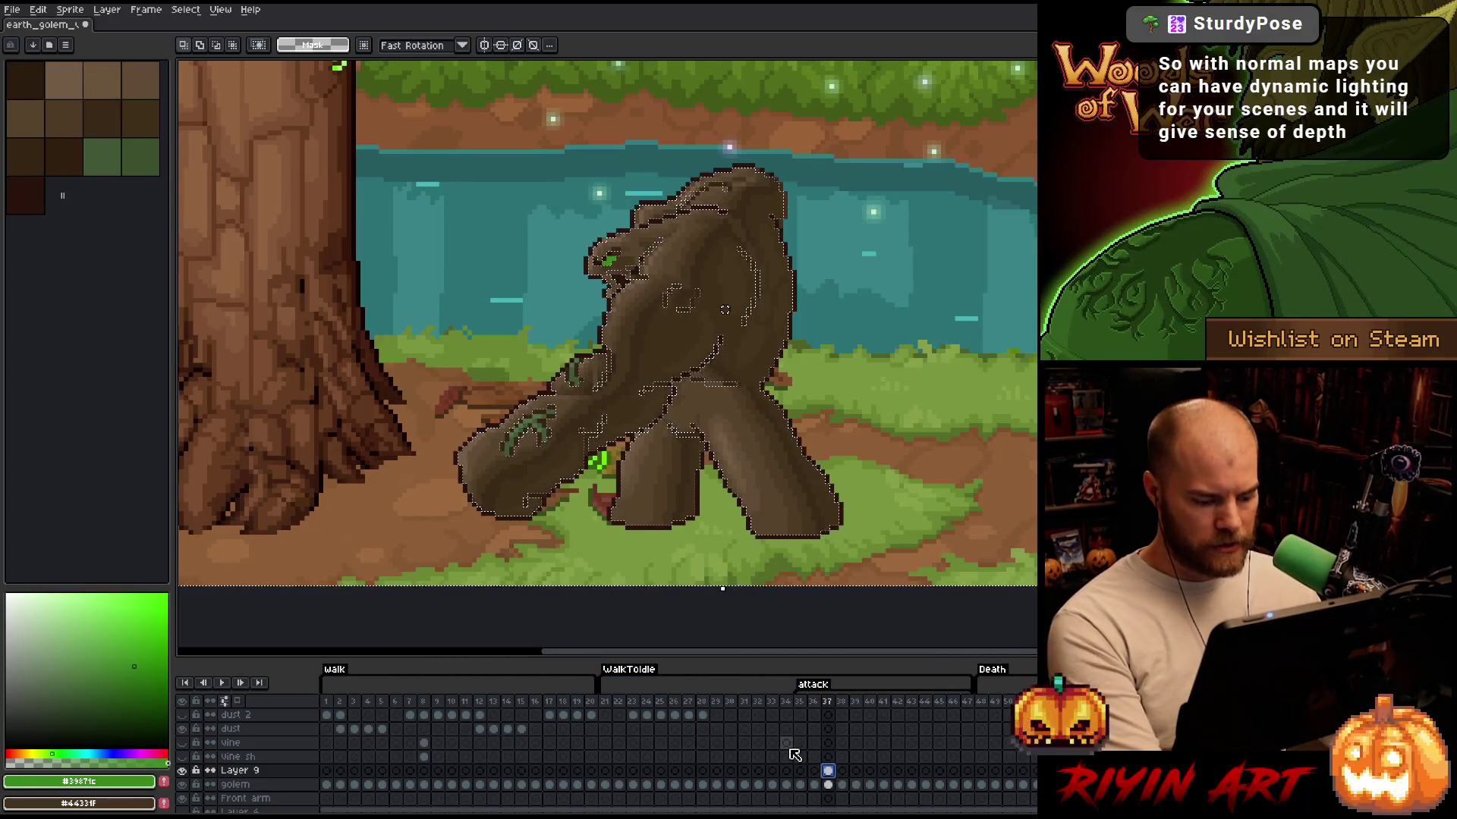
key("ctrl+d")
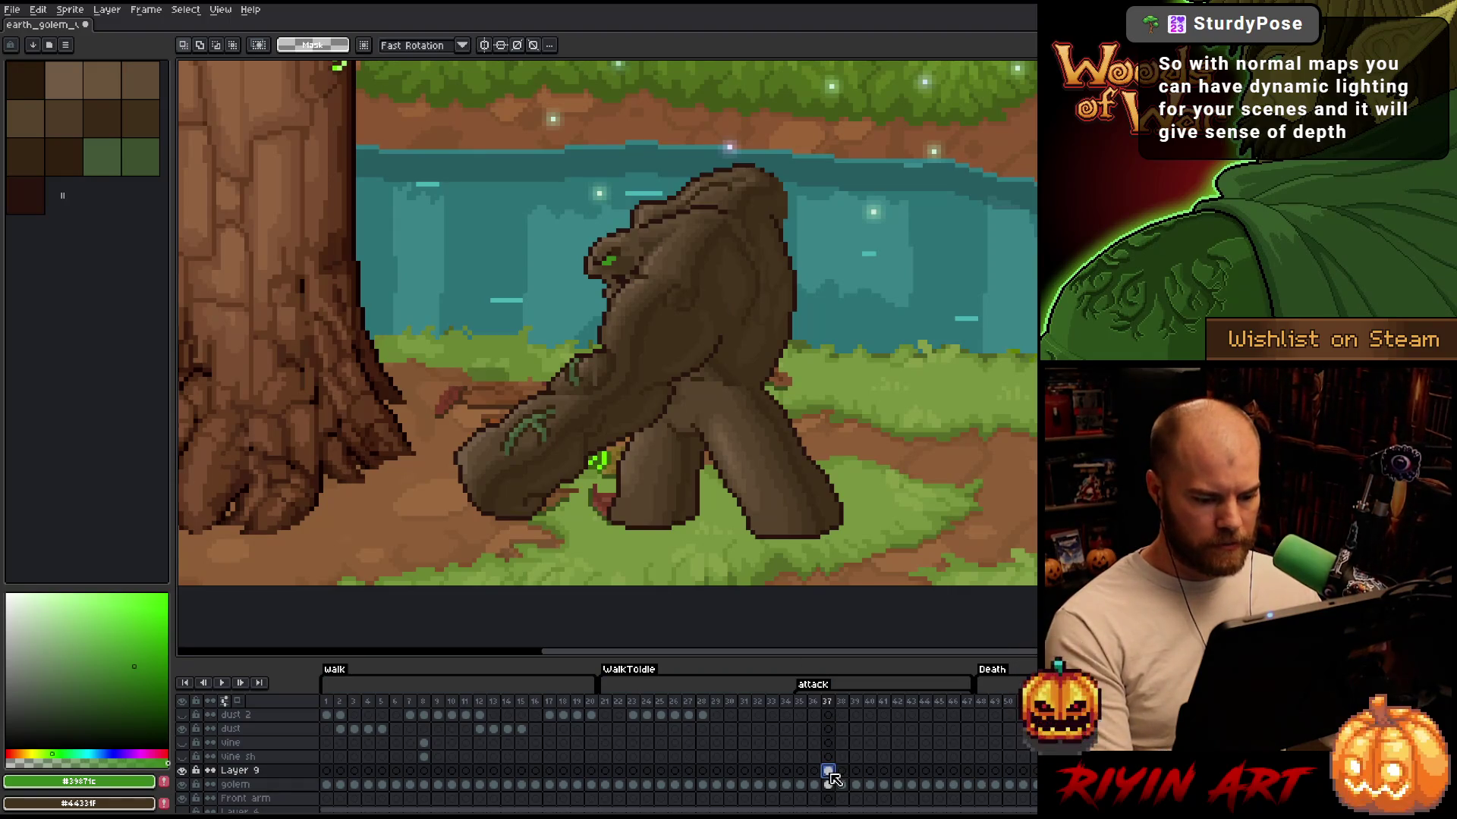
scroll(612, 400, "up", 3)
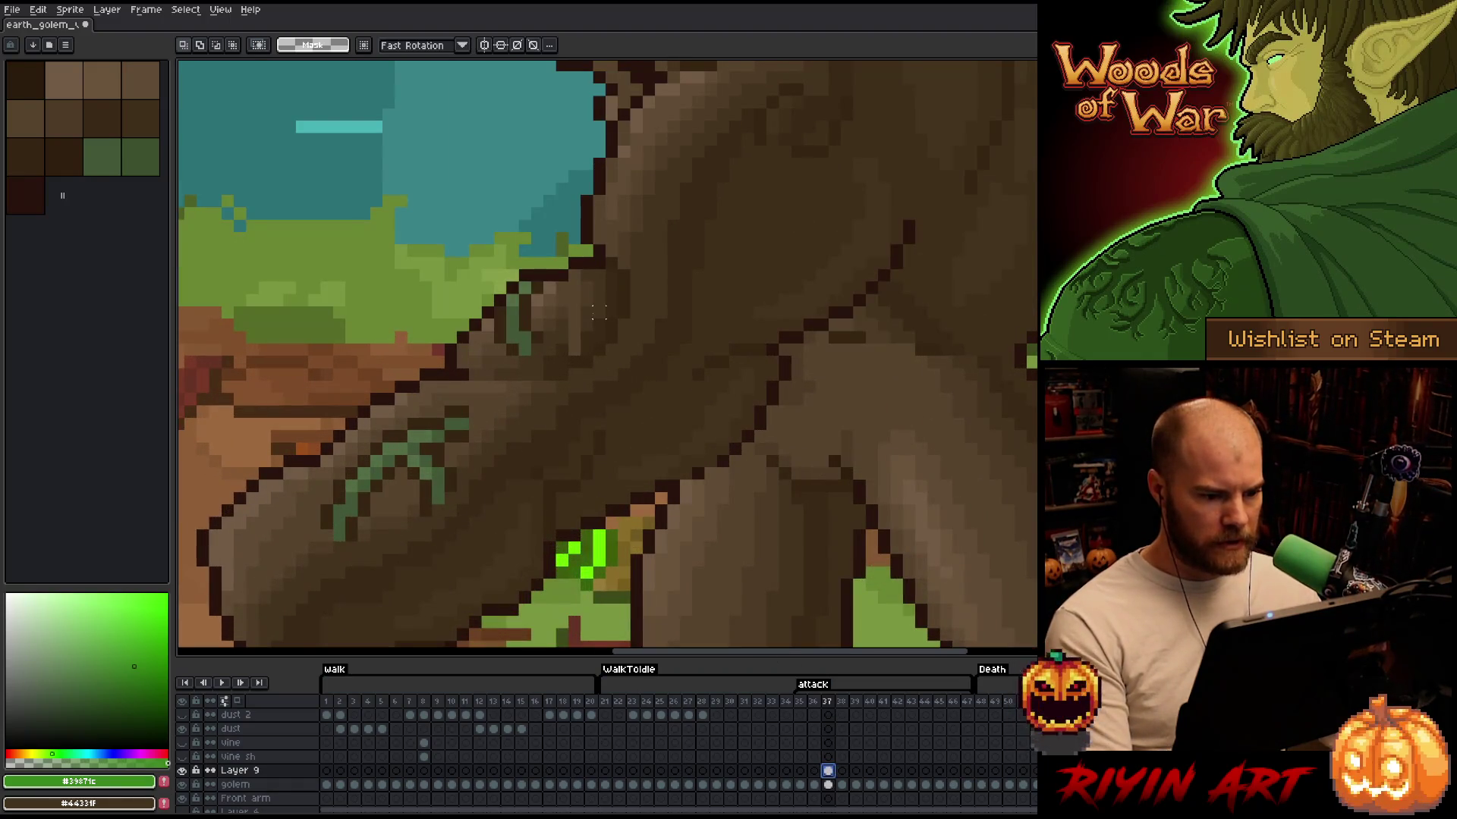
On Layer 9 at frame 37, move the shading where the arm meets the body one pixel right
key("Down")
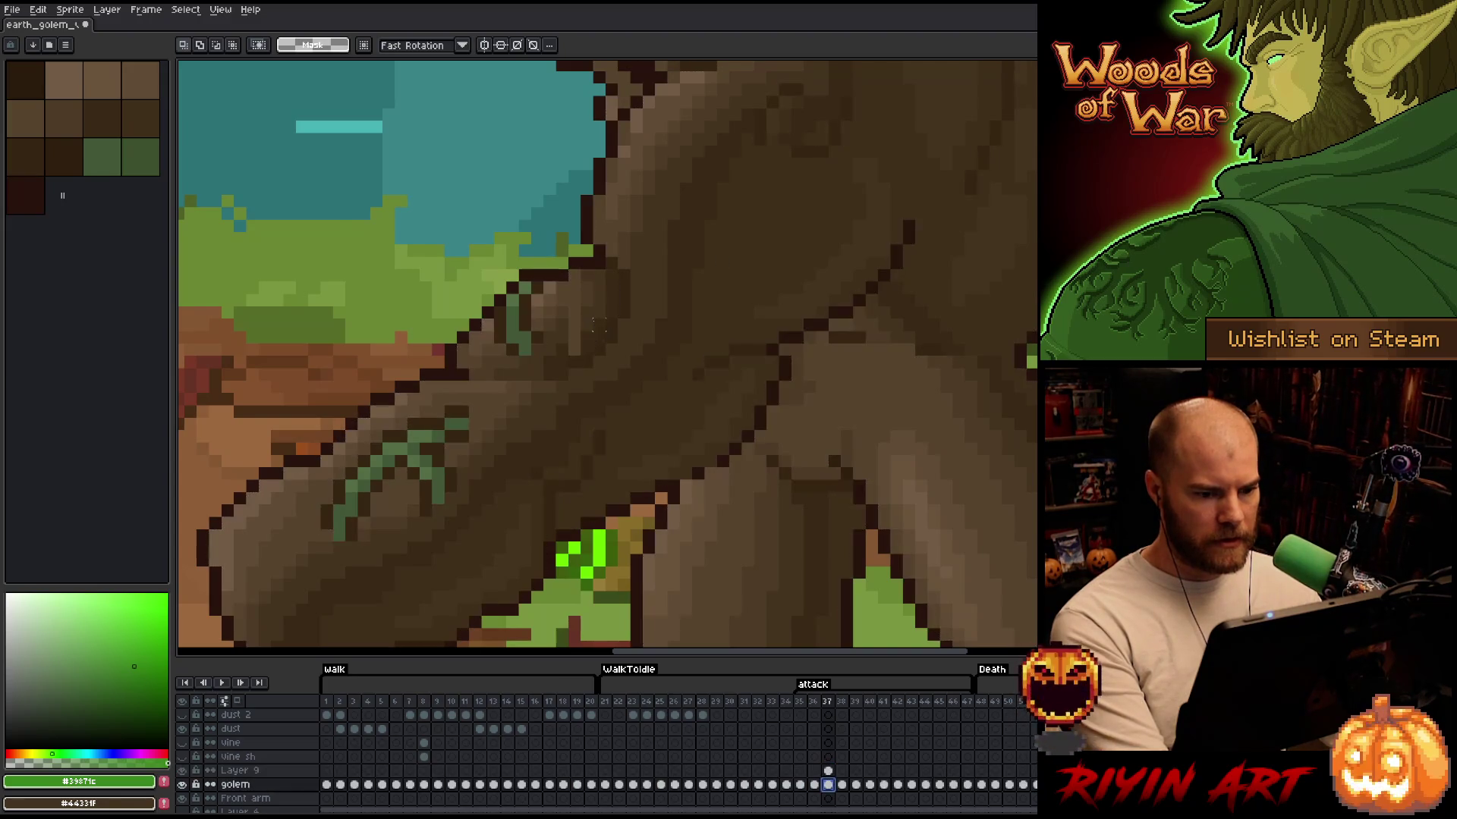
left_click(827, 770)
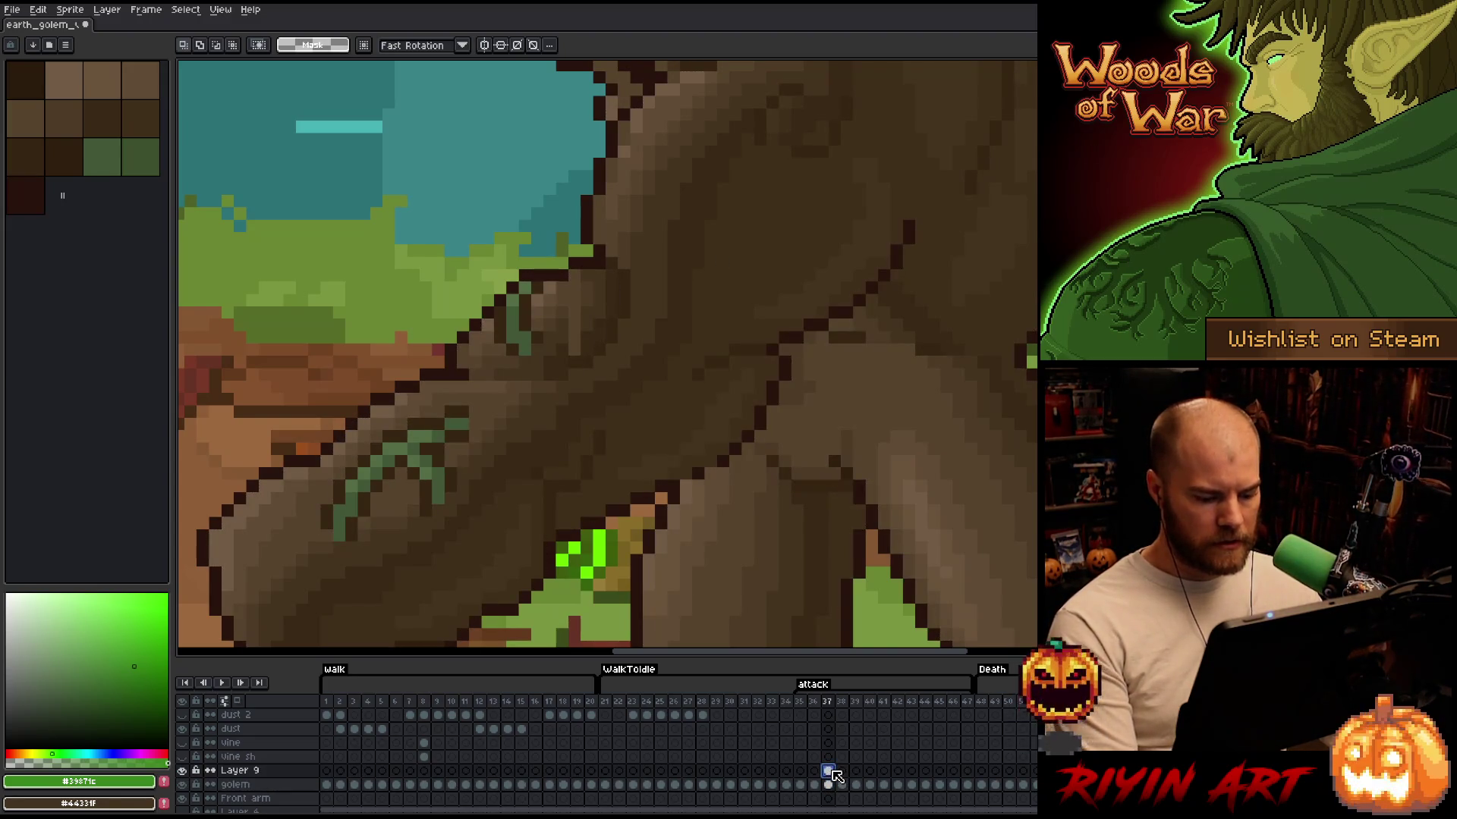
mouse_move(608, 241)
left_mouse_down()
mouse_move(531, 326)
mouse_move(416, 371)
left_mouse_up()
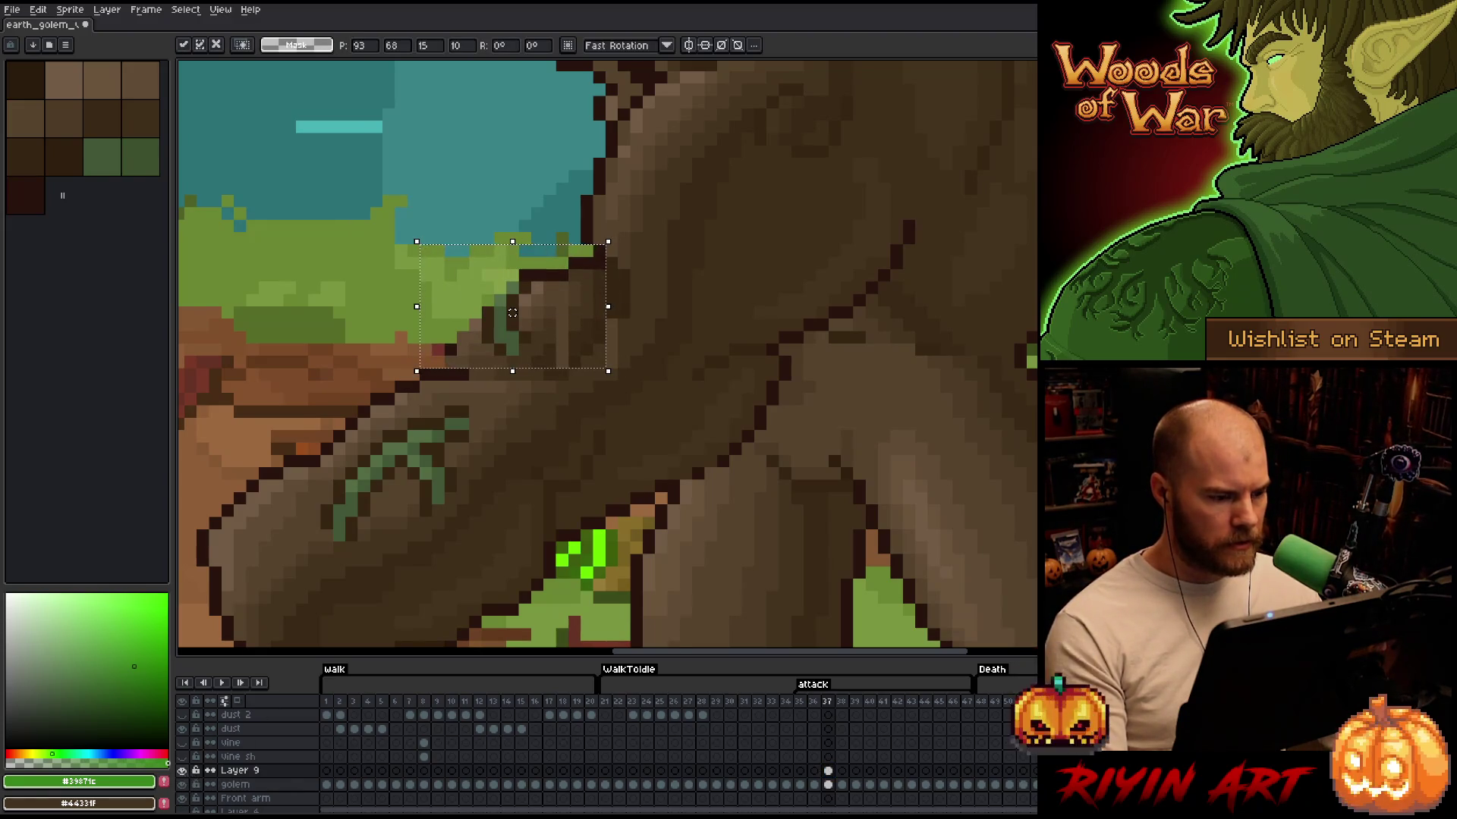
key("ctrl")
left_click_drag(513, 312, 525, 313)
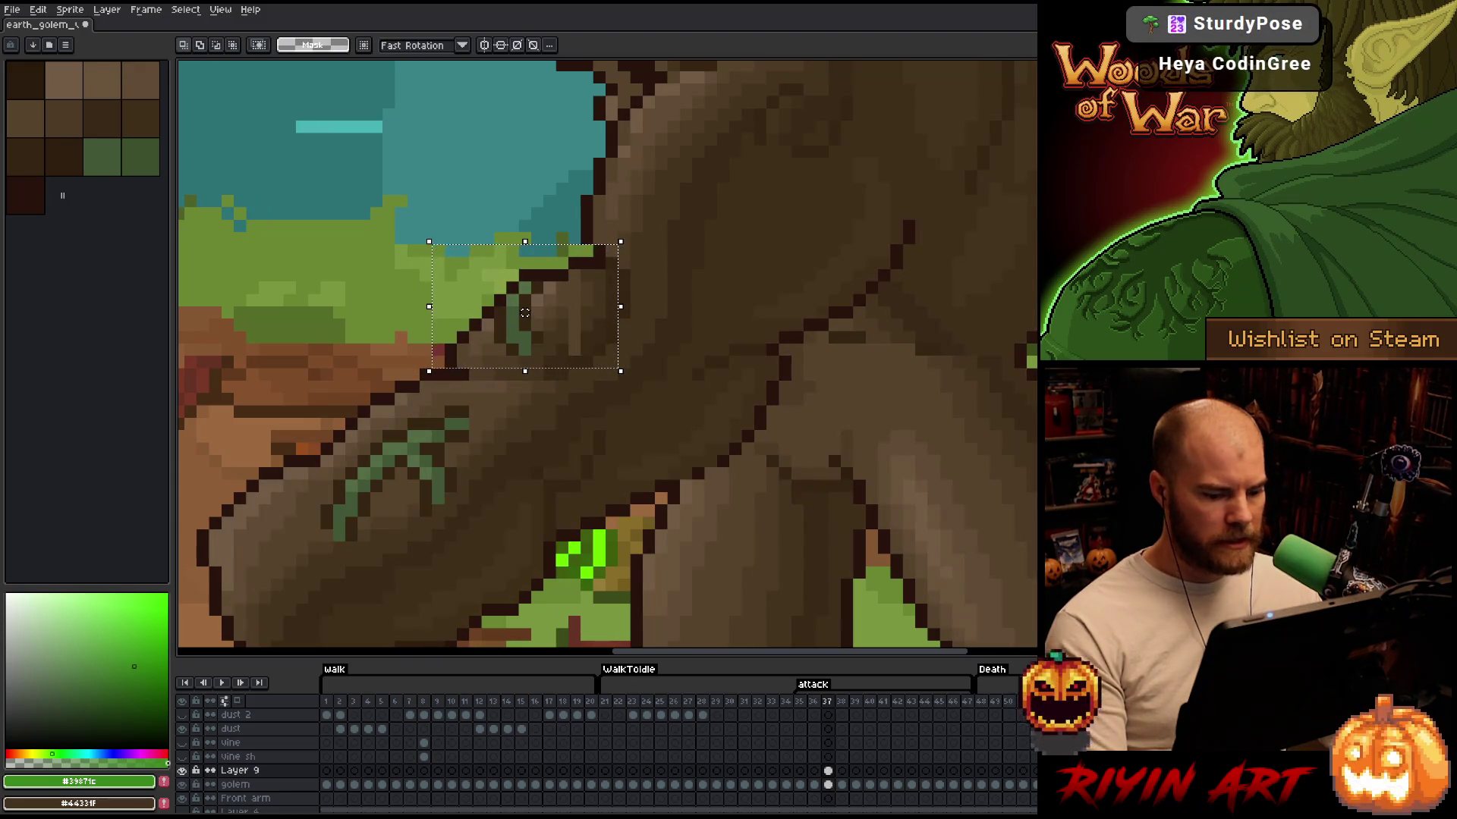
scroll(525, 313, "down", 2)
Flip between frames 37 and 38 to compare, then open Color Range selection on the golem layer
key("Left")
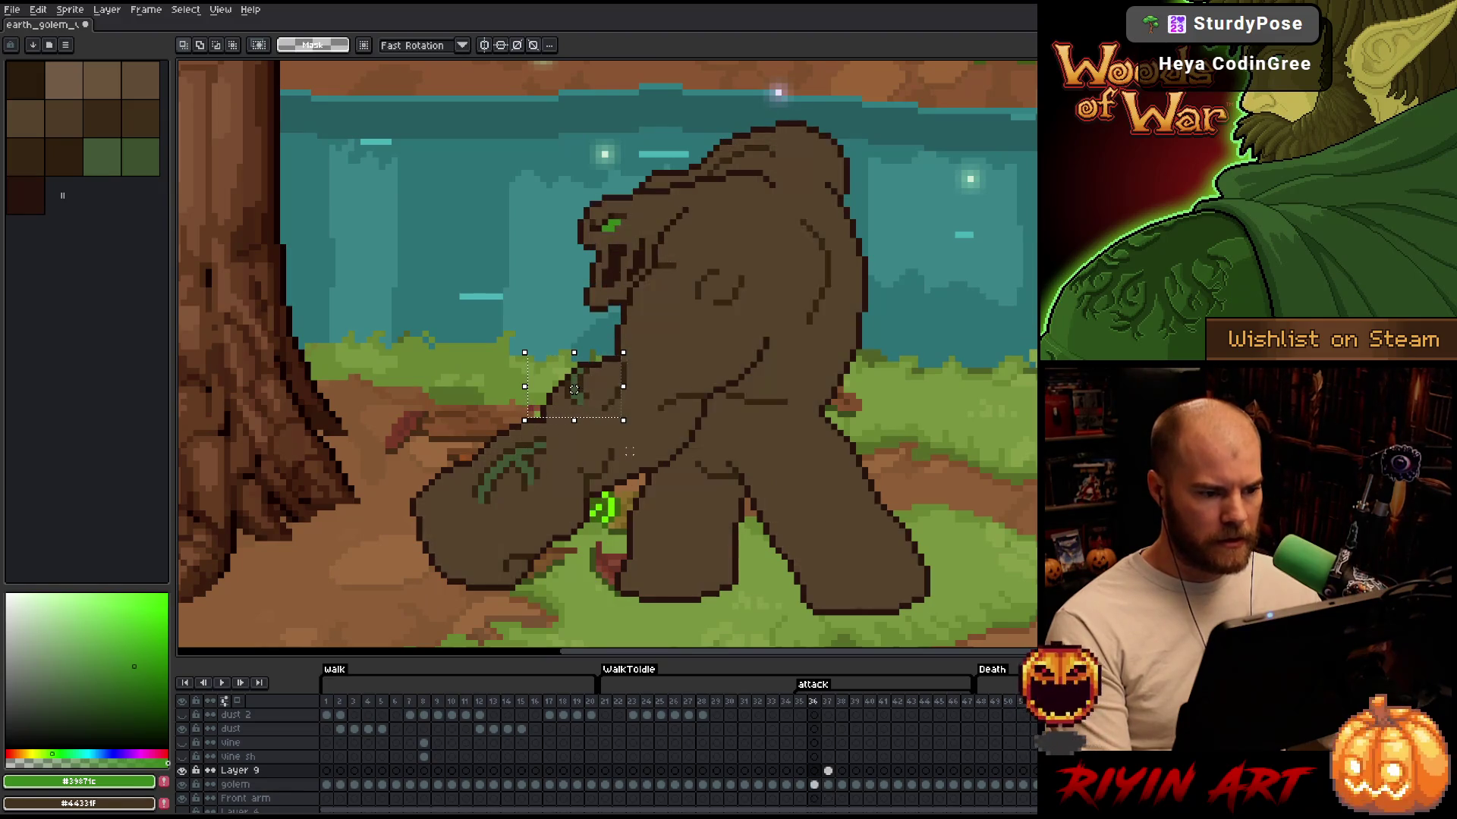
key("Right")
key("Right")
key("Left")
key("Right")
key("Left")
key("Right")
key("Left")
key("Right")
key("Left")
key("Right")
key("Left")
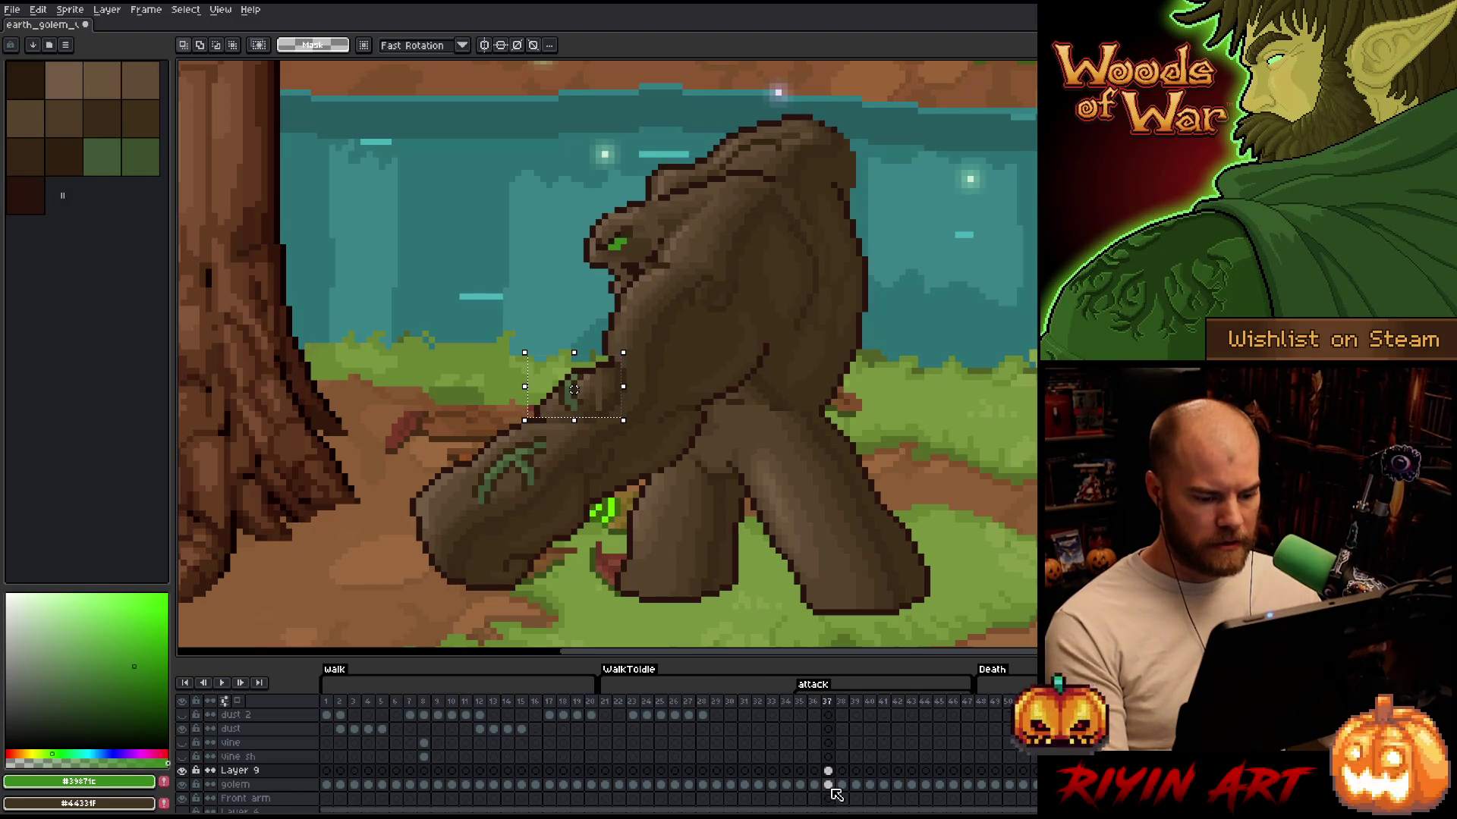
left_click(829, 786)
key("ctrl+shift+c")
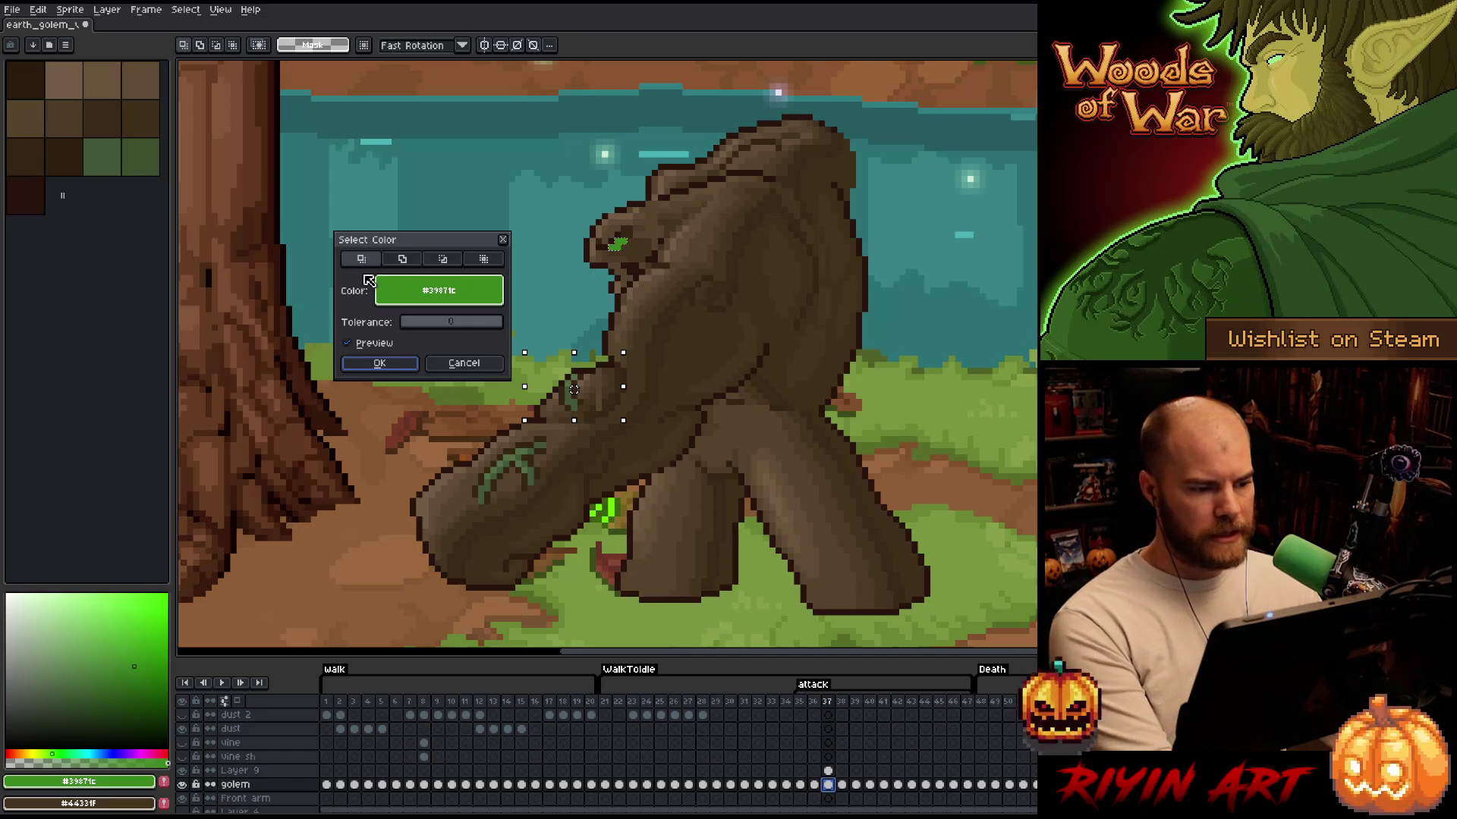
Select the golem's base brown with Color Range
left_click(729, 169)
left_click(753, 156)
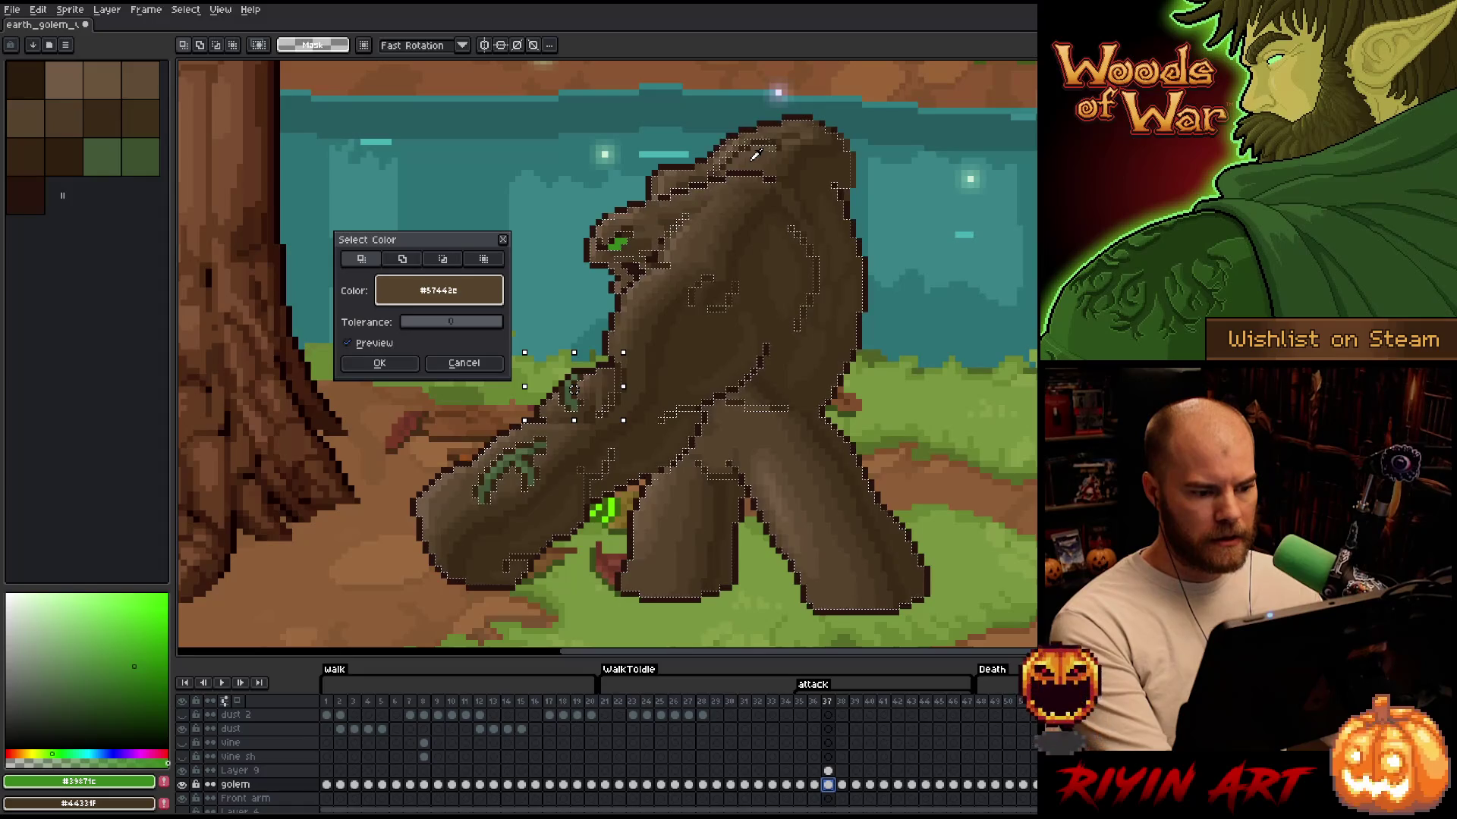
left_click(379, 363)
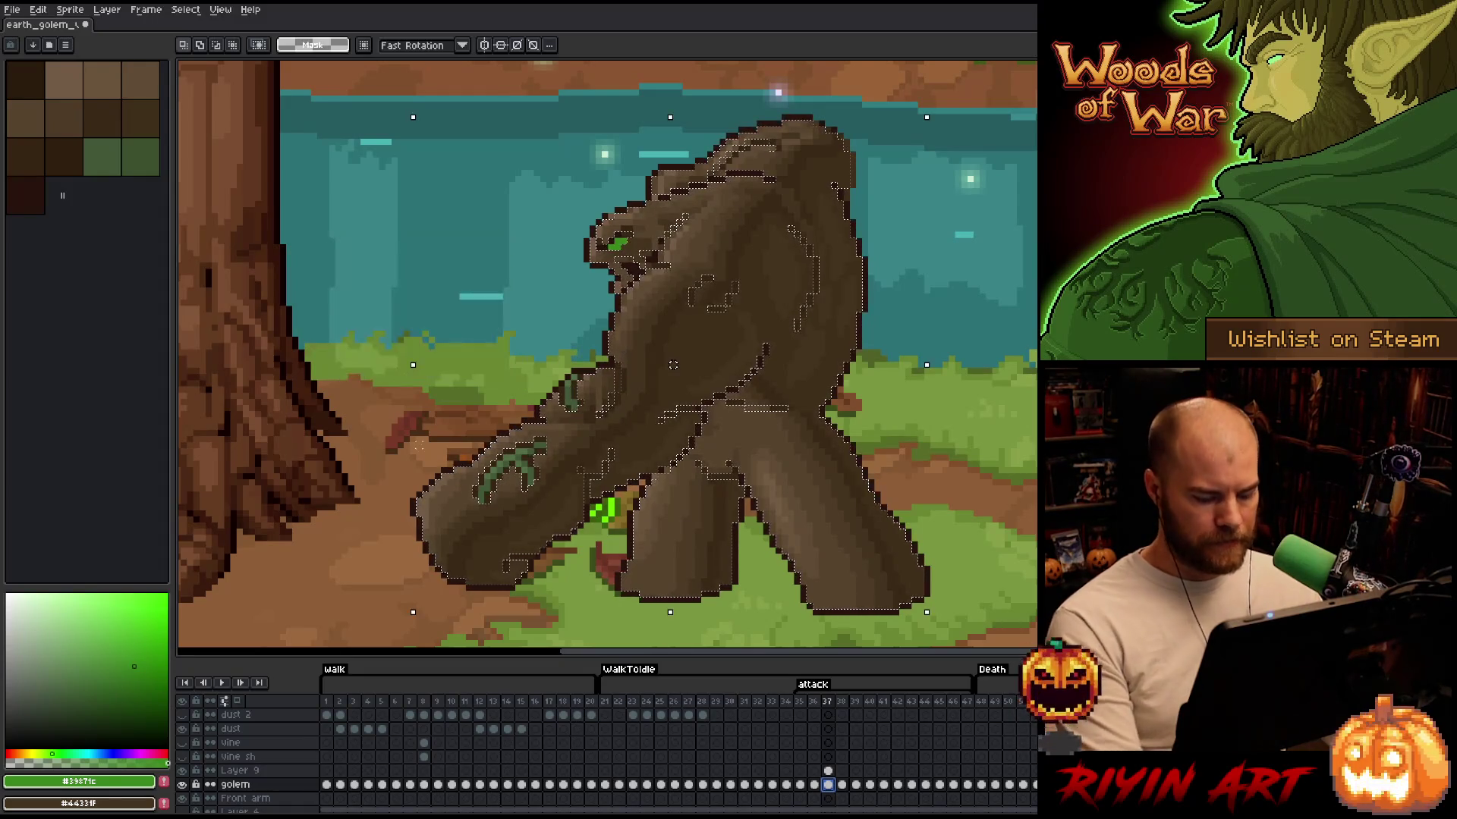
Deselect, then merge Layer 9 down into the golem layer at frame 37
left_click(828, 771)
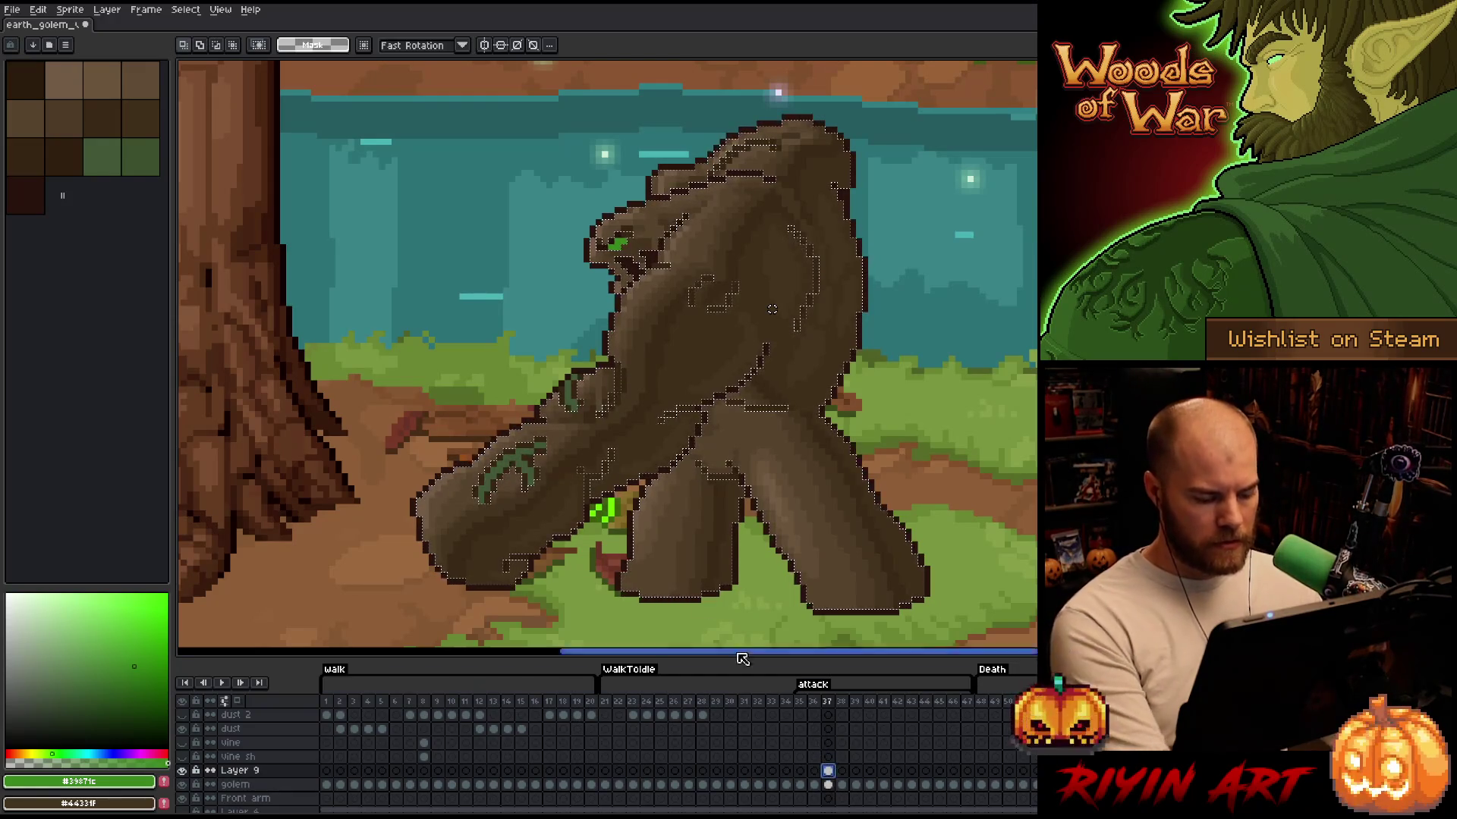
key("ctrl+d")
scroll(644, 453, "down", 2)
scroll(637, 453, "up", 1)
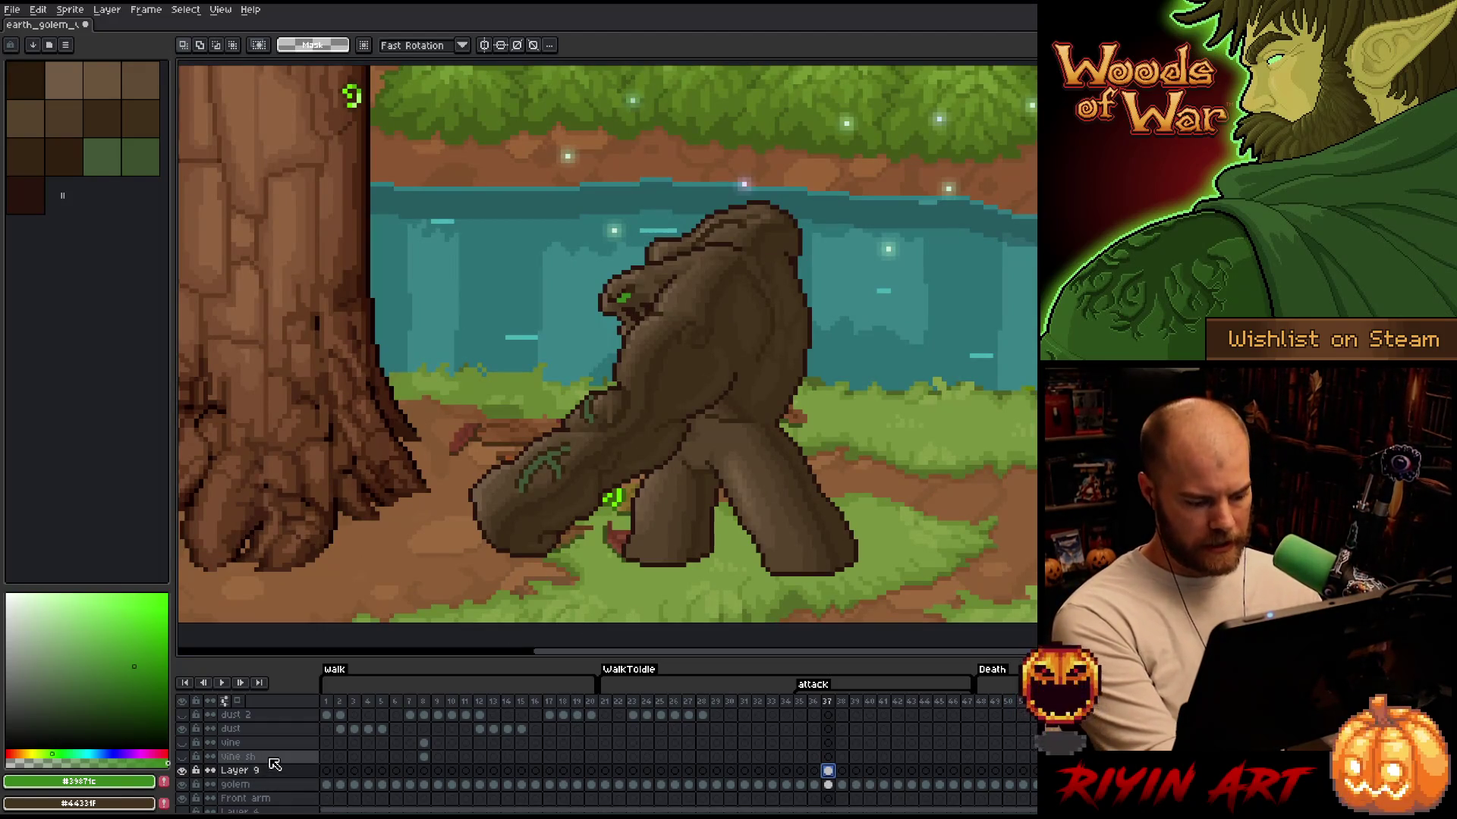
key("Delete")
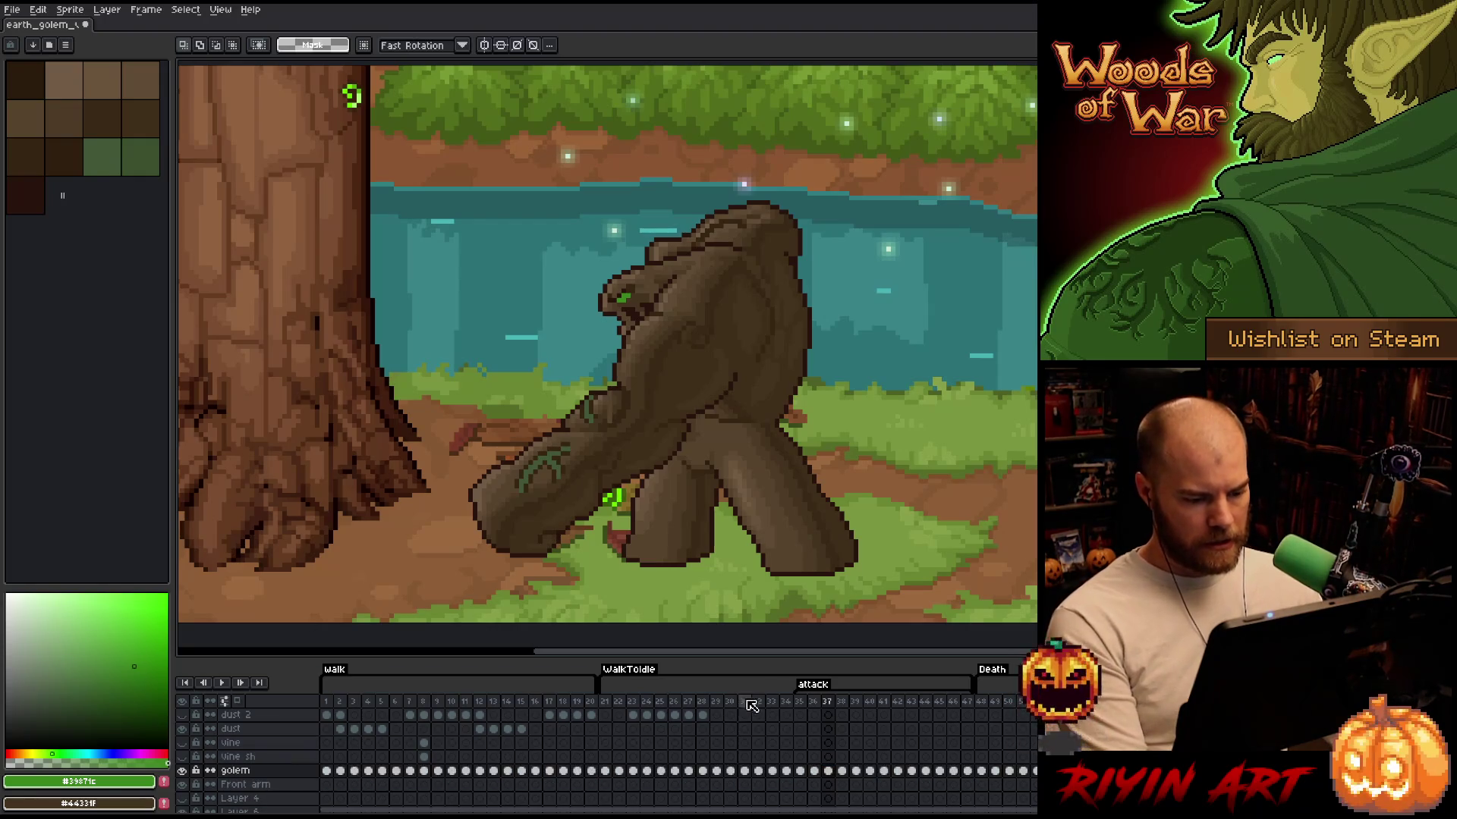
At frame 28, duplicate the golem layer and bring up golem Copy's blend-mode list
left_click(702, 701)
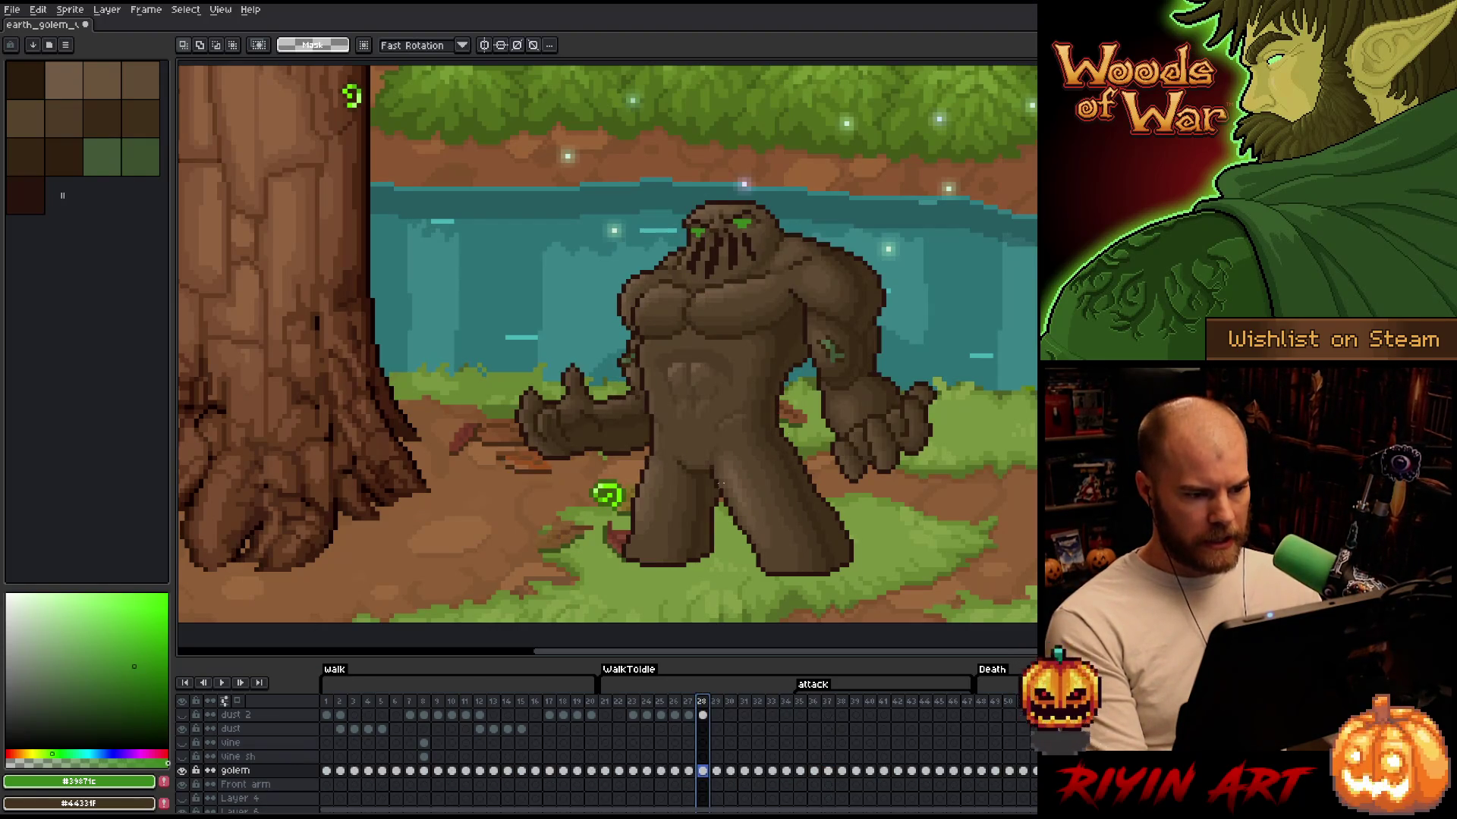
scroll(701, 417, "down", 1)
mouse_move(701, 416)
left_mouse_down()
mouse_move(709, 445)
mouse_move(674, 445)
left_mouse_up()
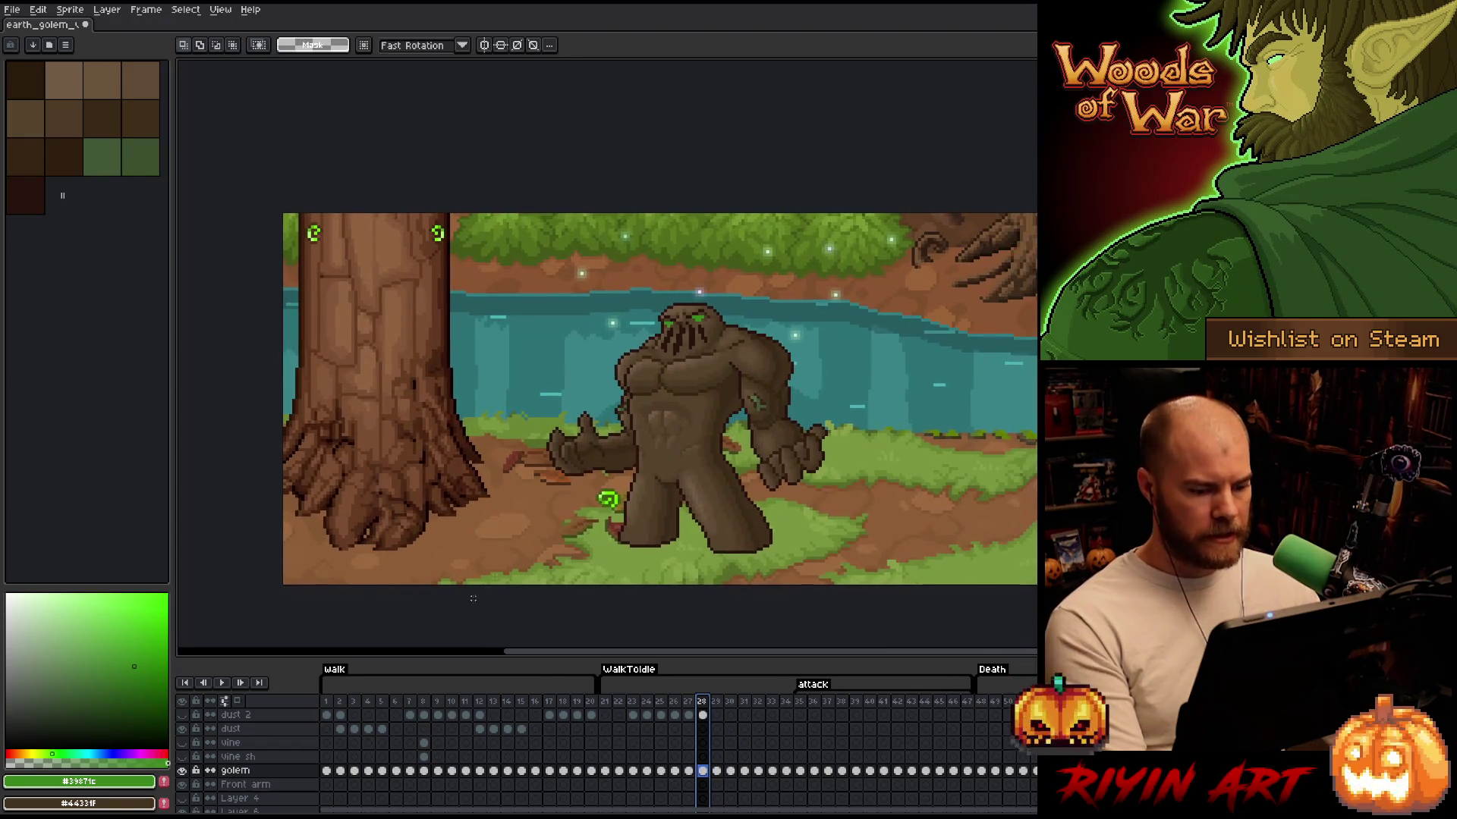
right_click(247, 770)
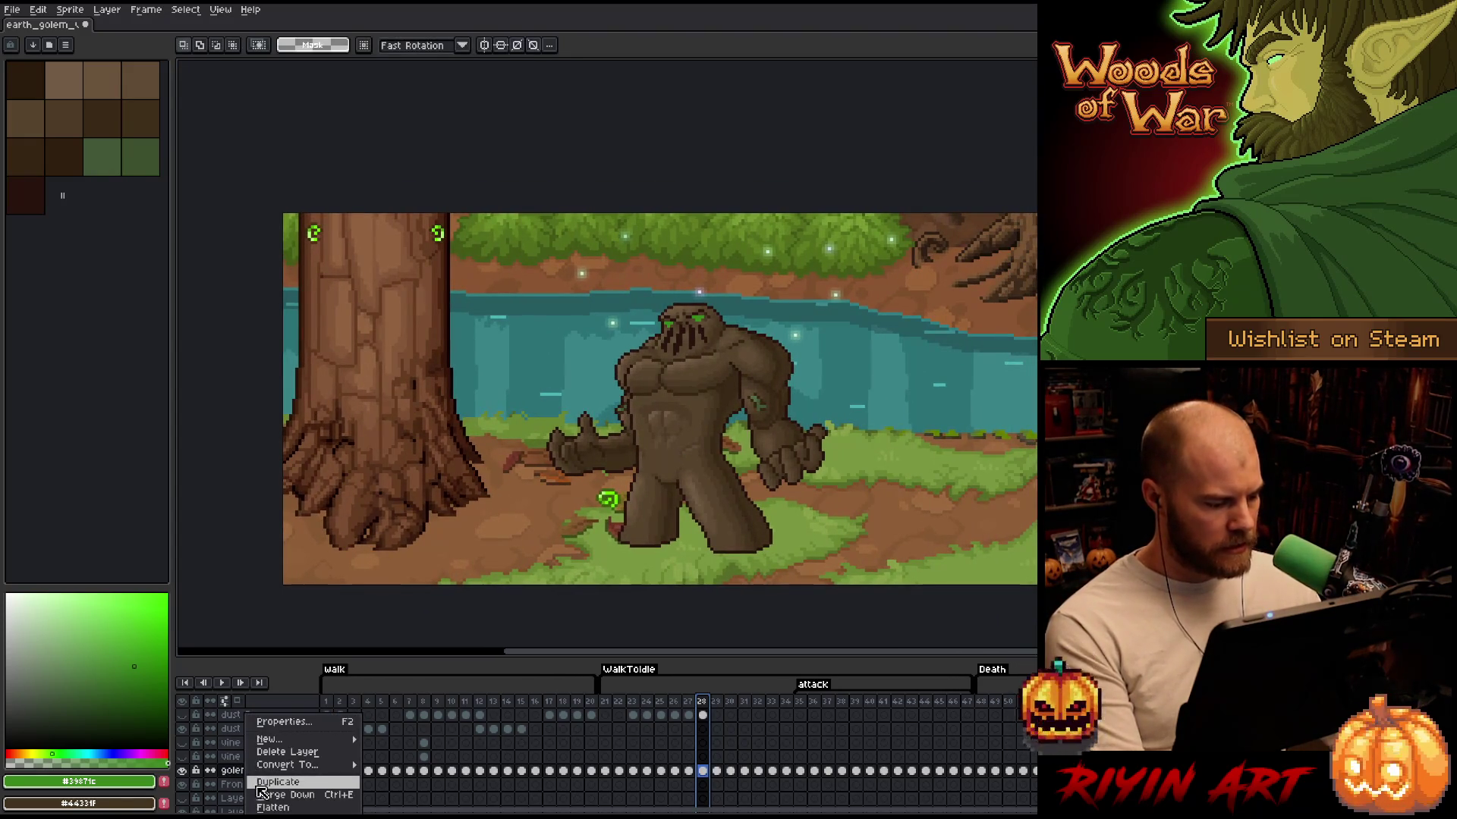
left_click(263, 784)
double_click(235, 771)
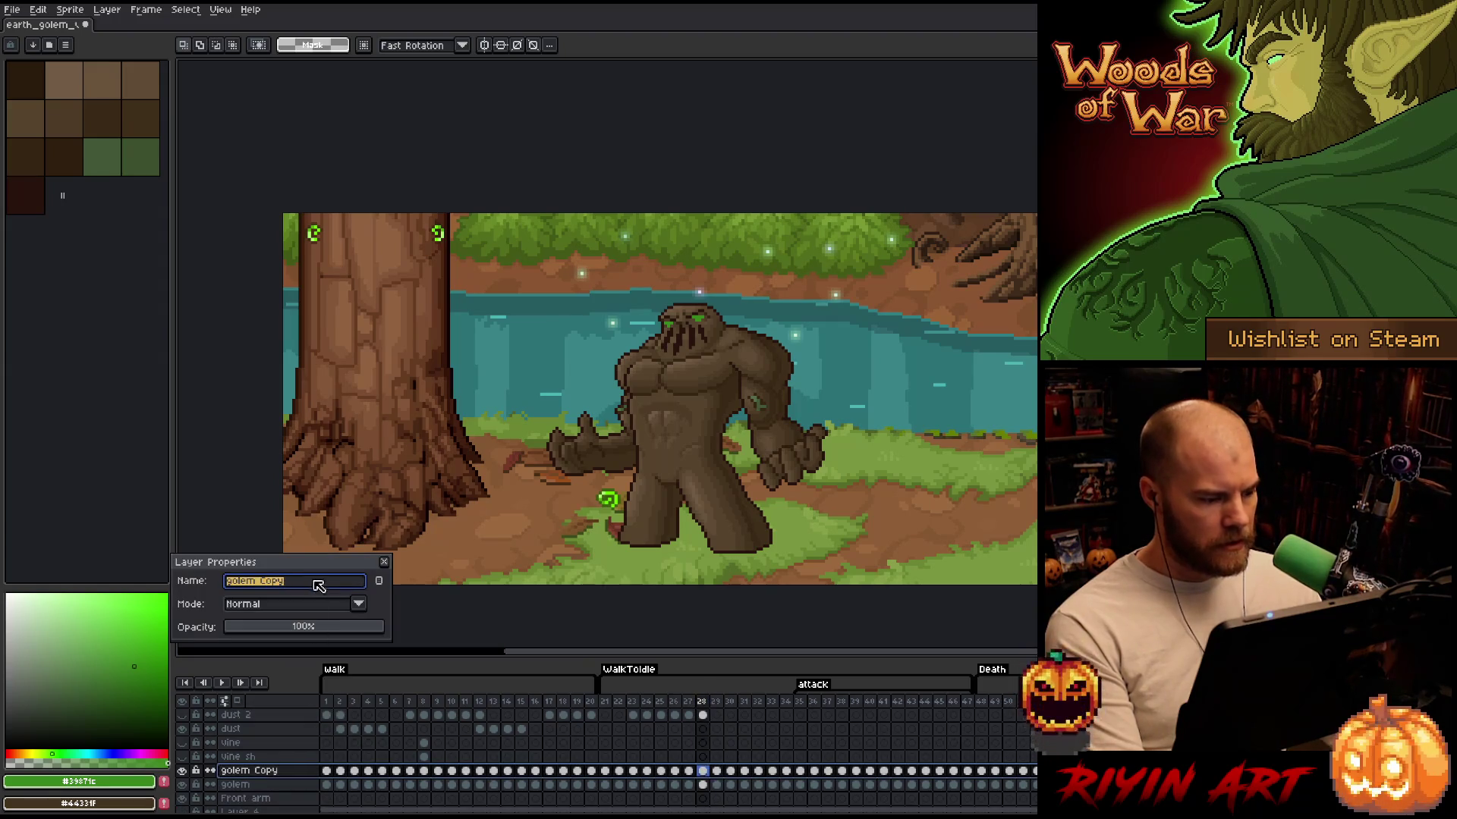
left_click(305, 607)
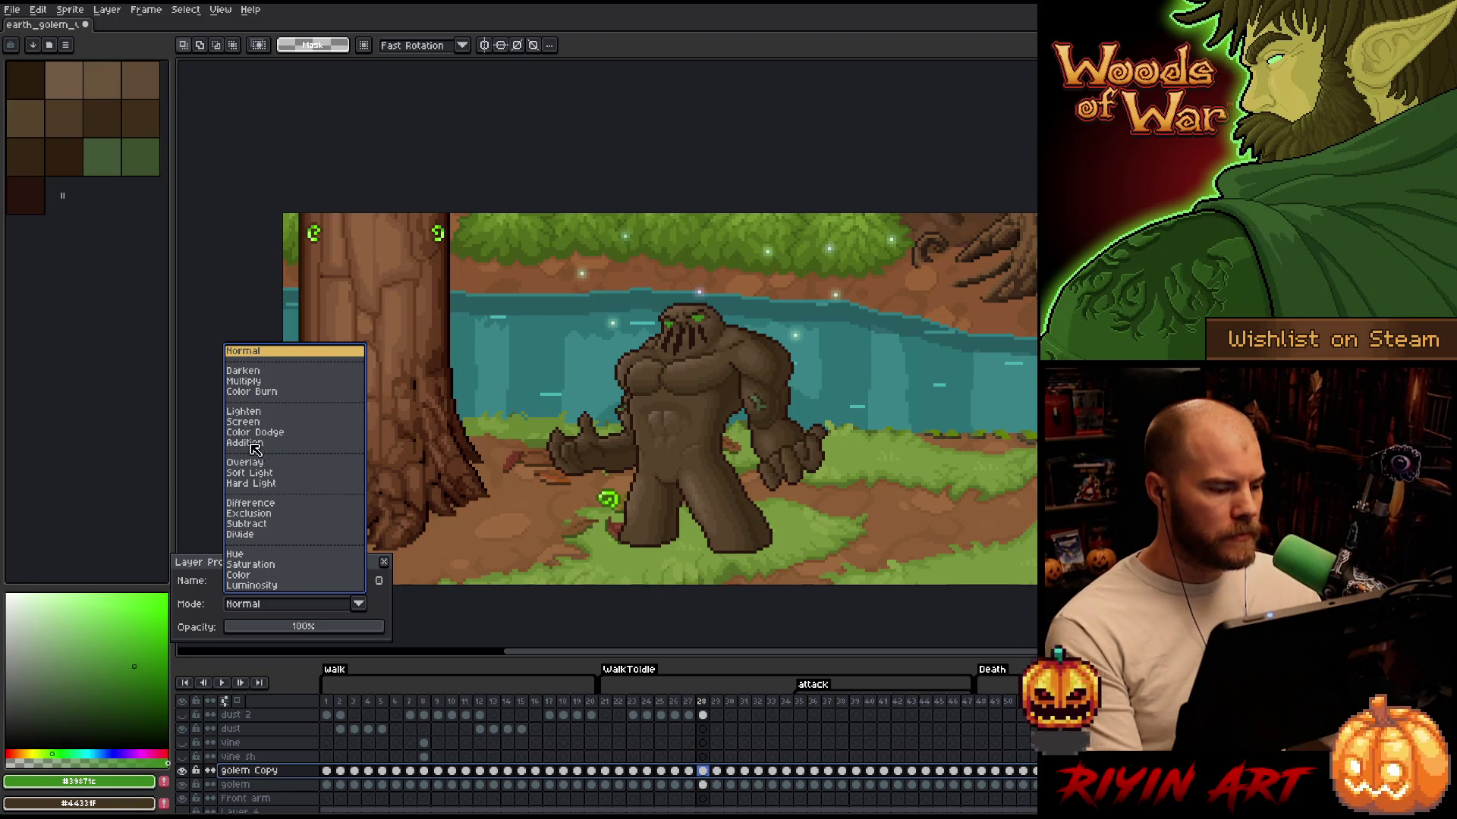
Set golem Copy to Addition blending at about 15% opacity
left_click(250, 443)
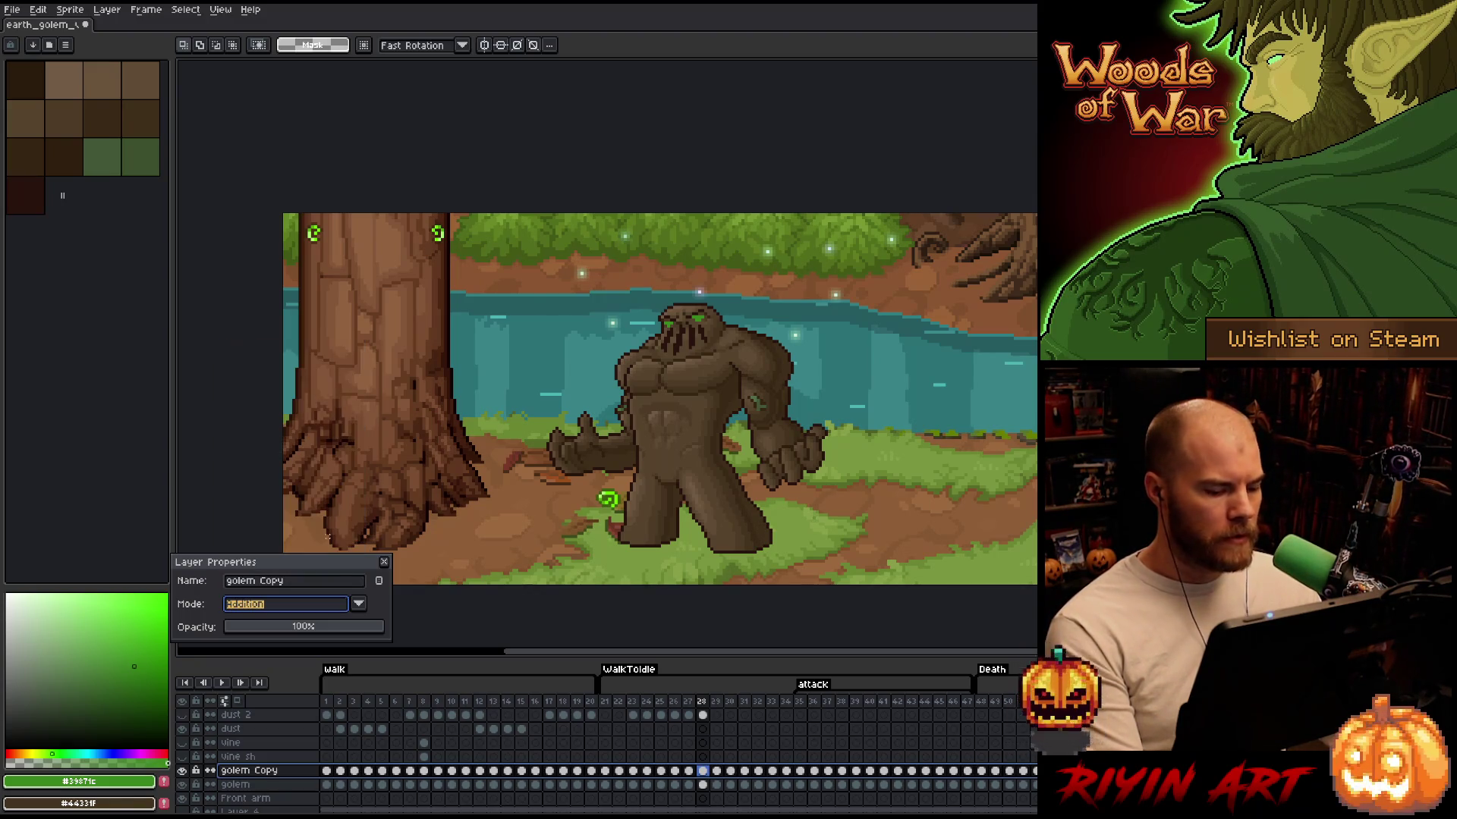
left_click(268, 630)
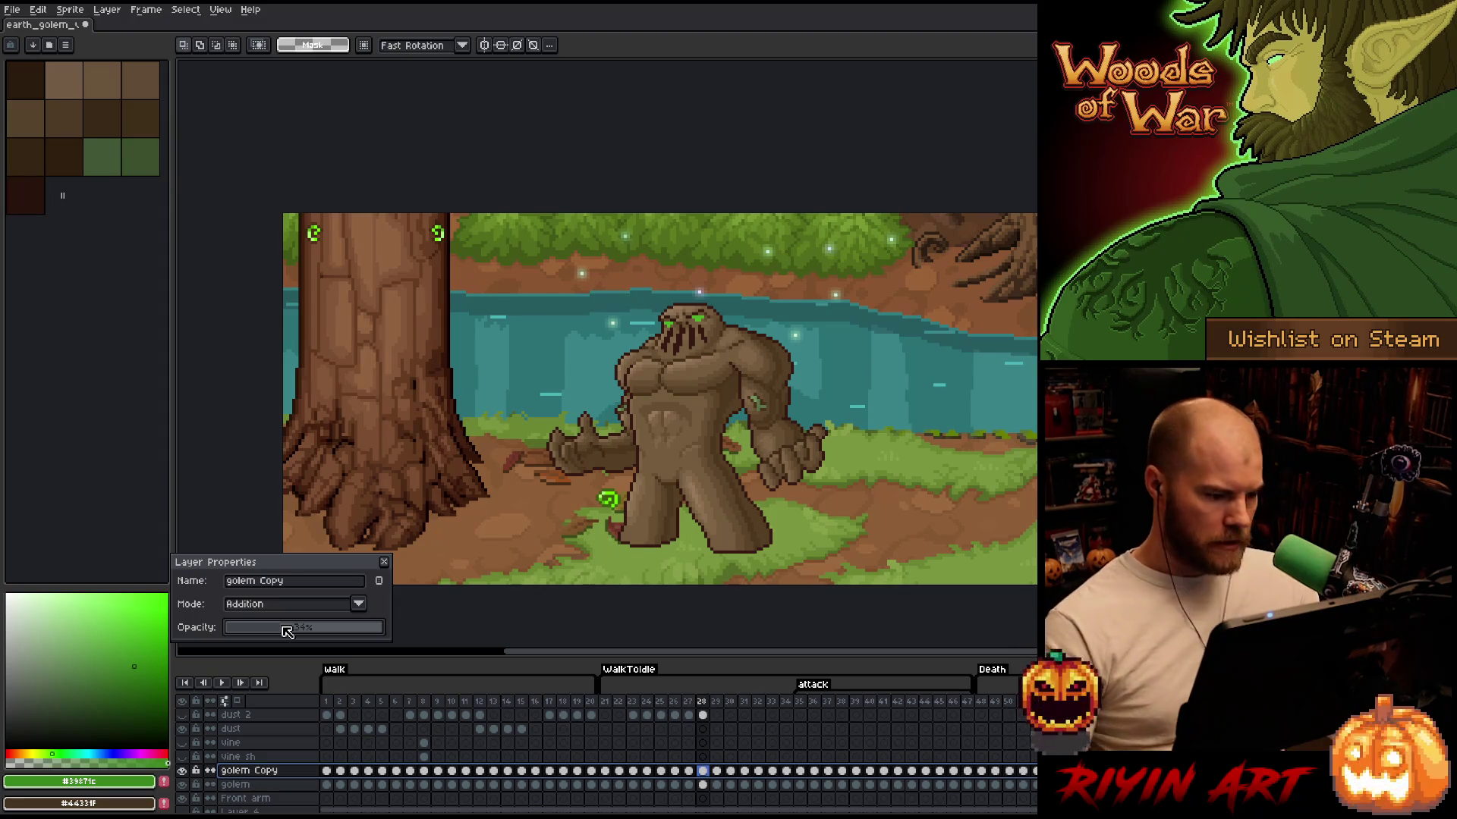
left_click_drag(305, 565, 338, 535)
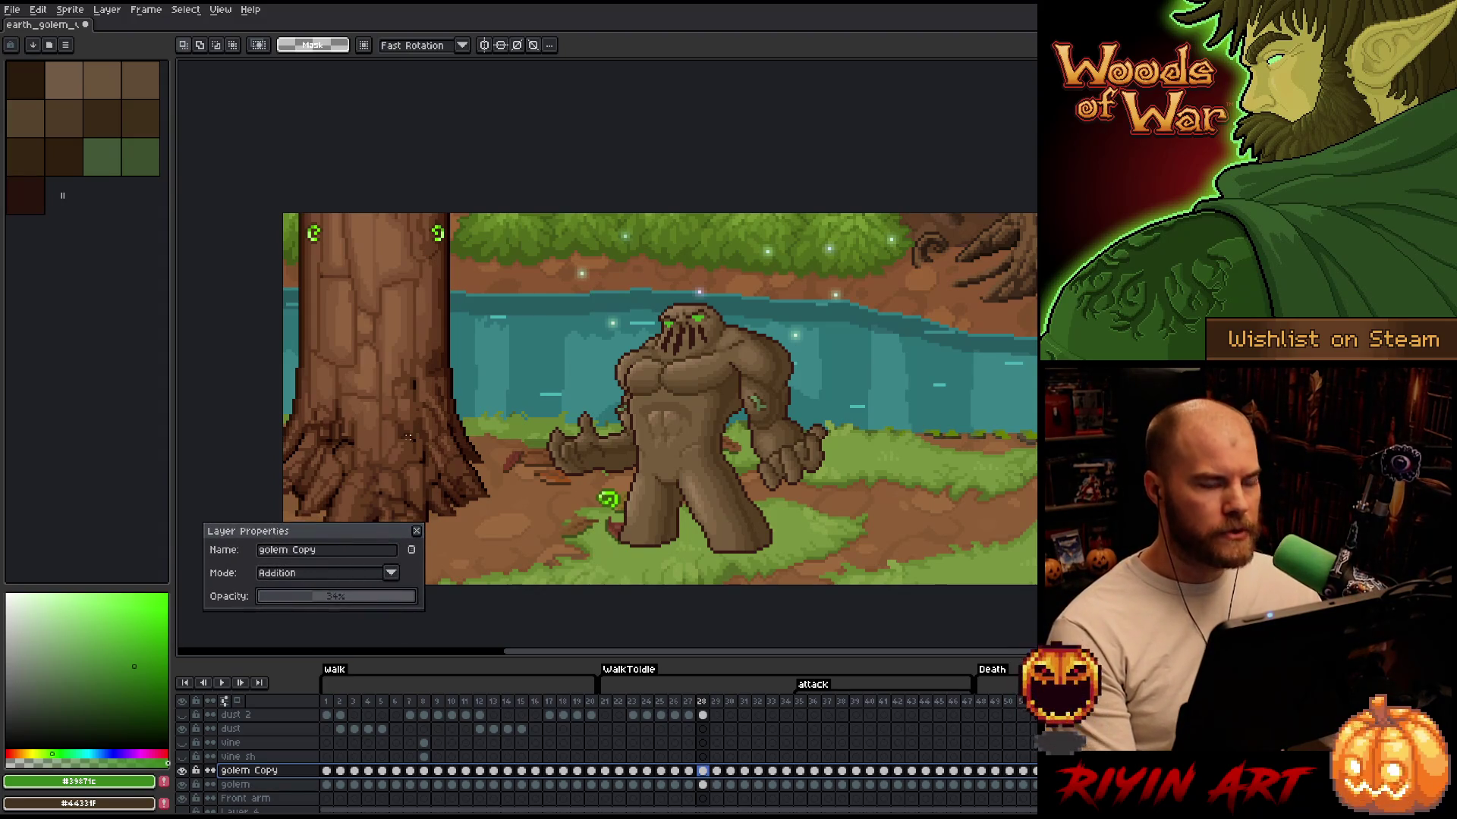
scroll(671, 432, "up", 3)
left_click(303, 598)
left_click_drag(292, 599, 295, 602)
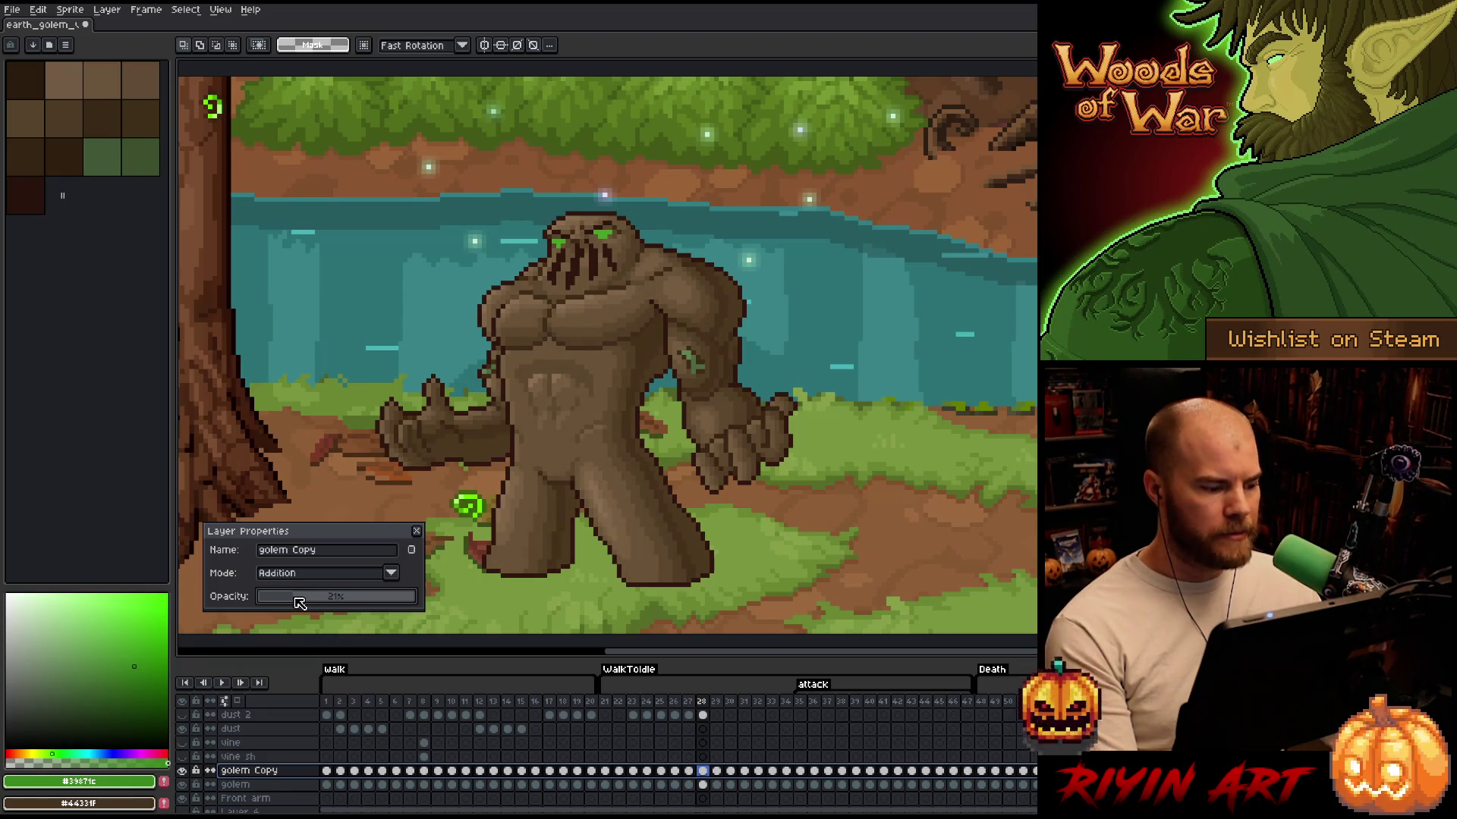
Compare the lit and unlit golem browns with golem Copy hidden and shown
right_click(251, 770)
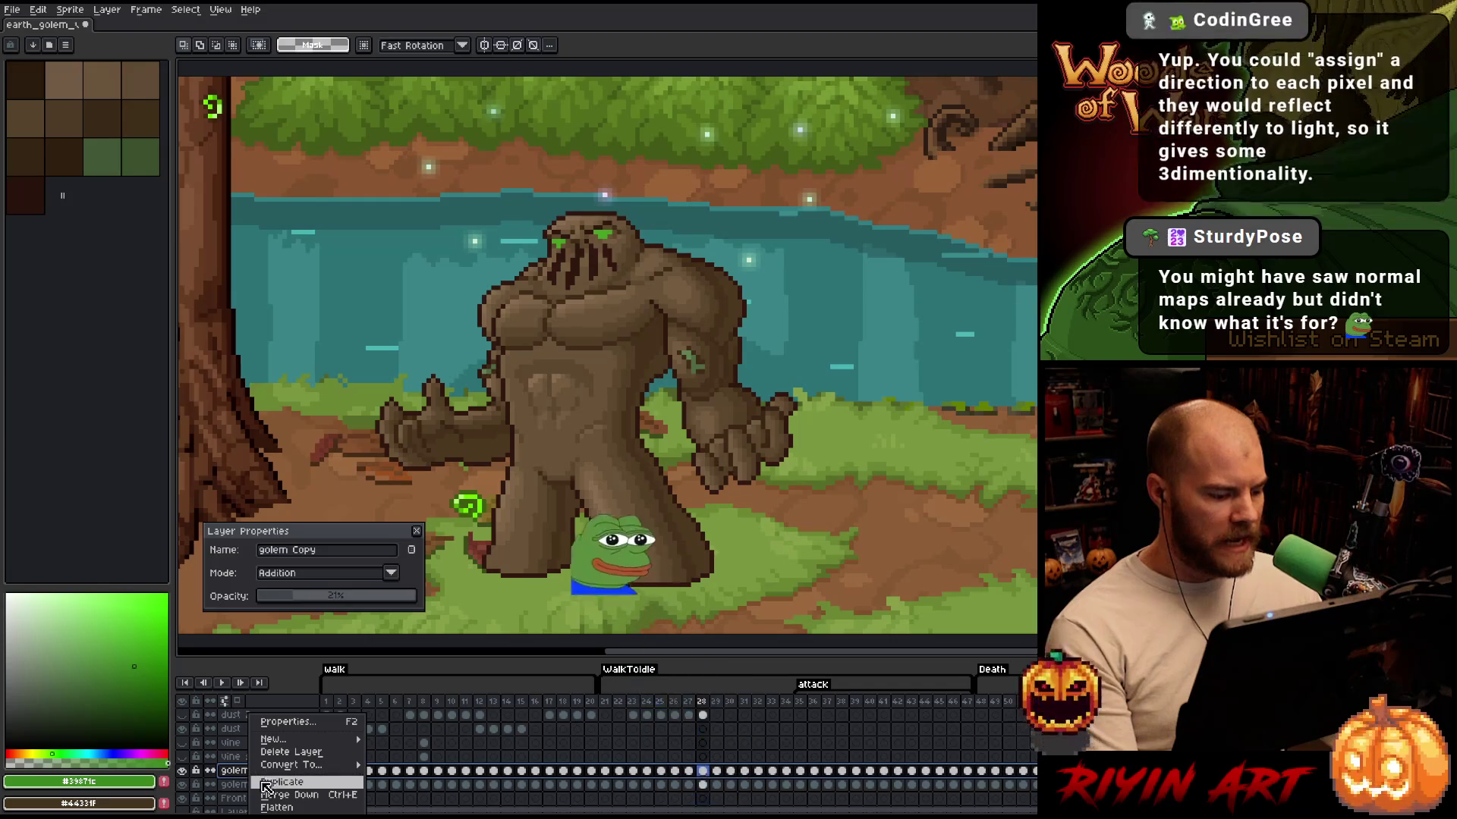
left_click(307, 542)
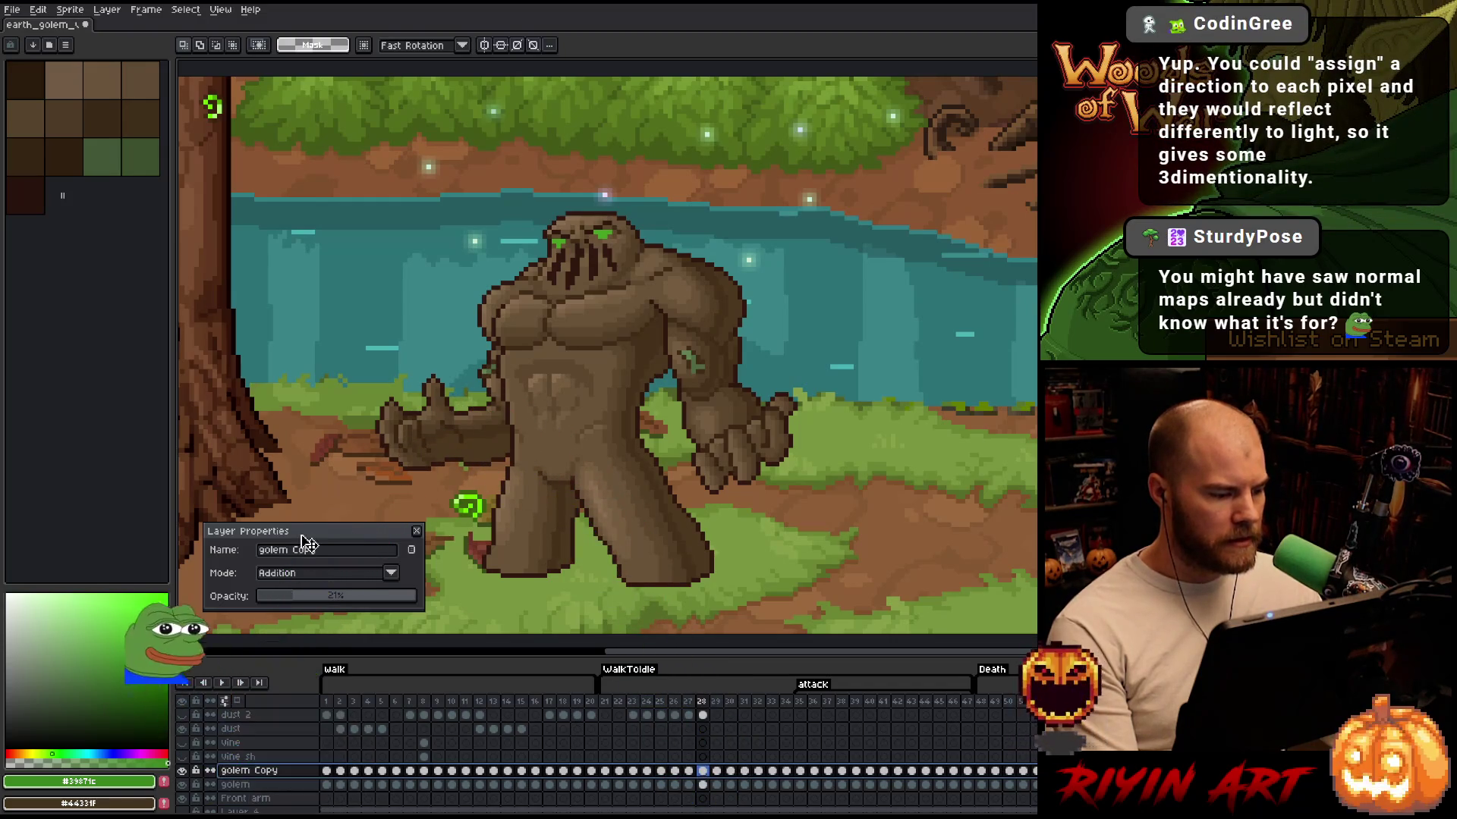
key("i")
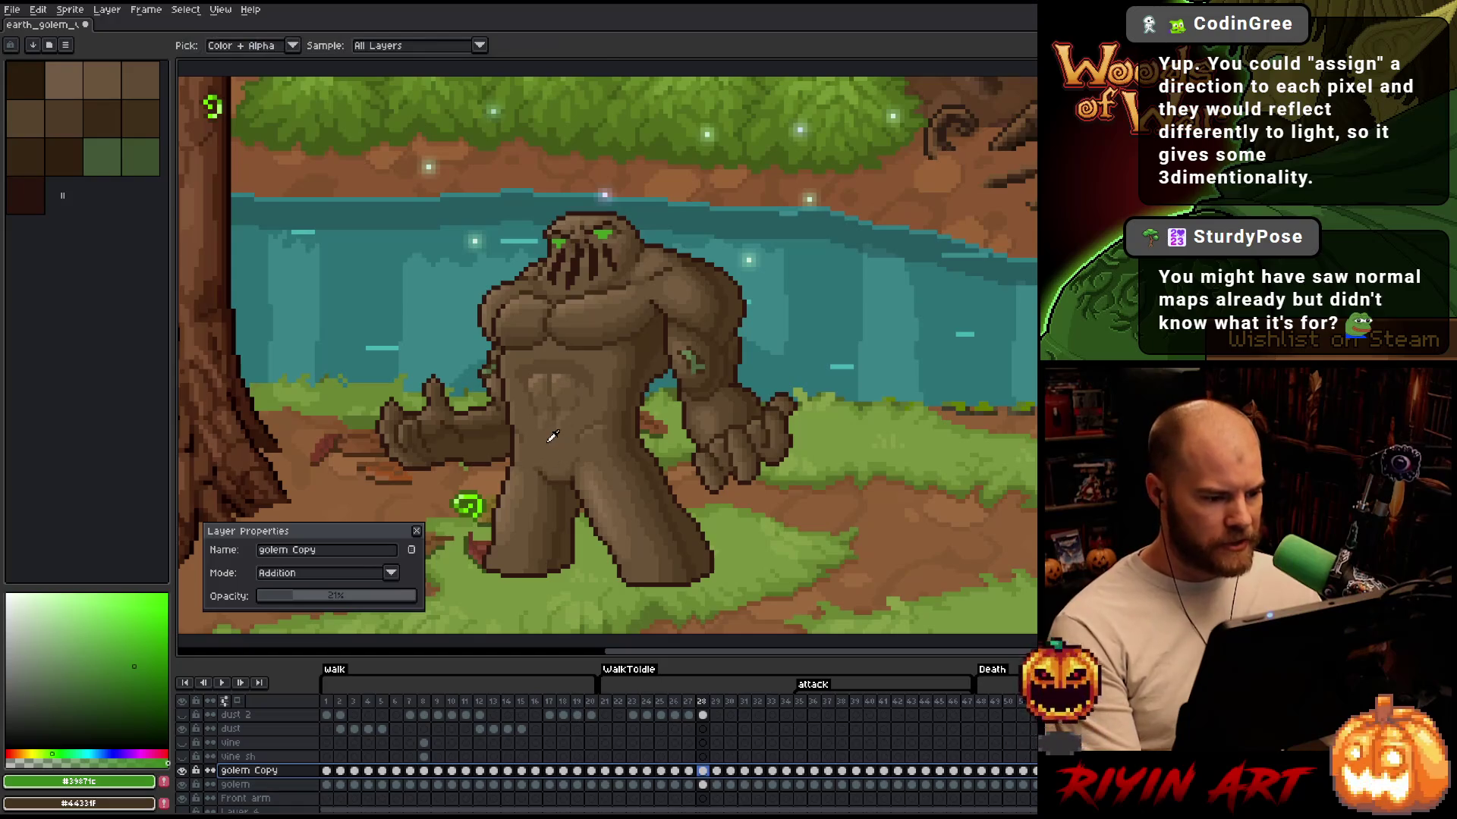
left_click(553, 437)
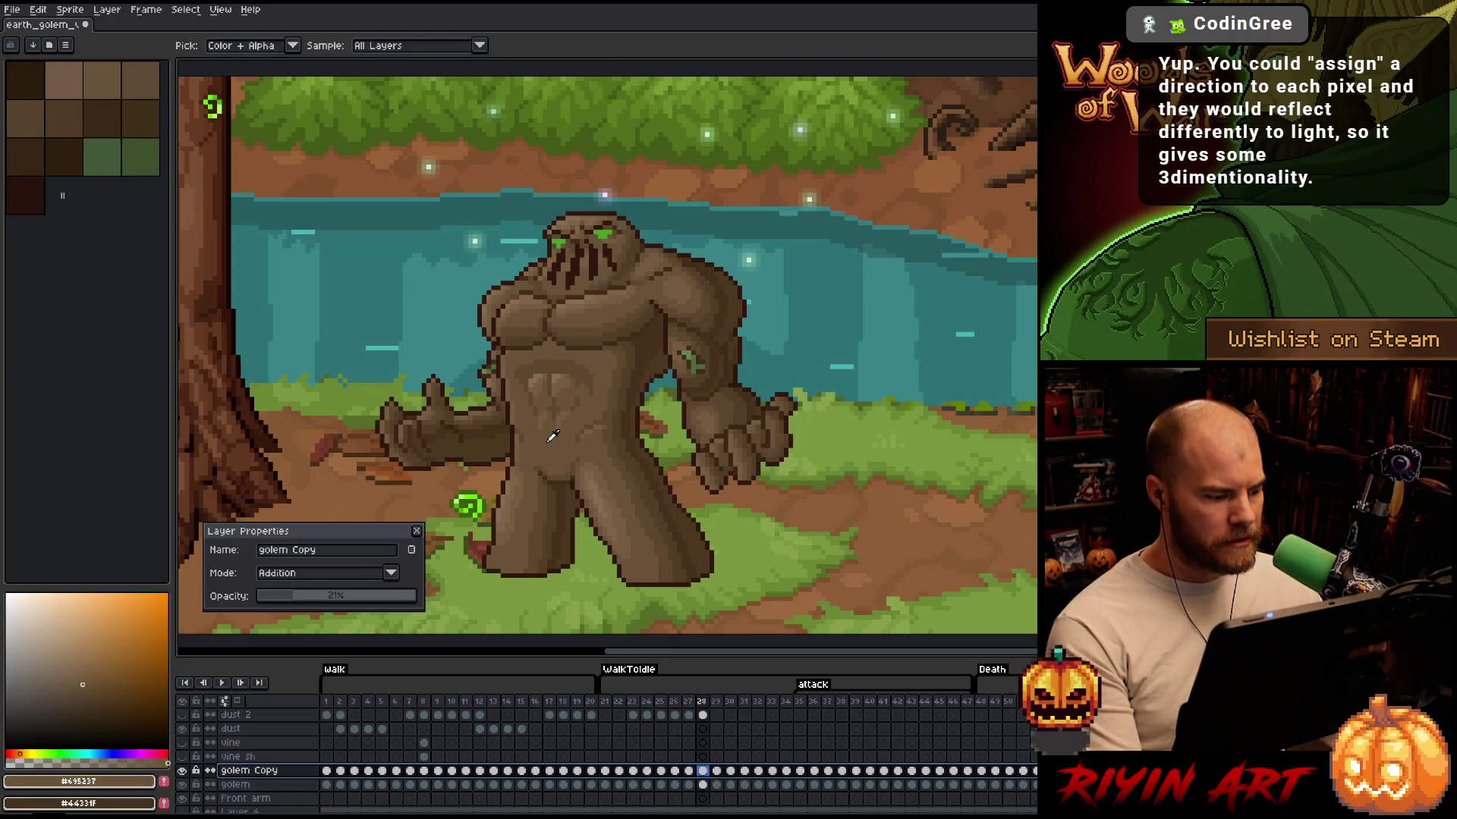
left_click(182, 771)
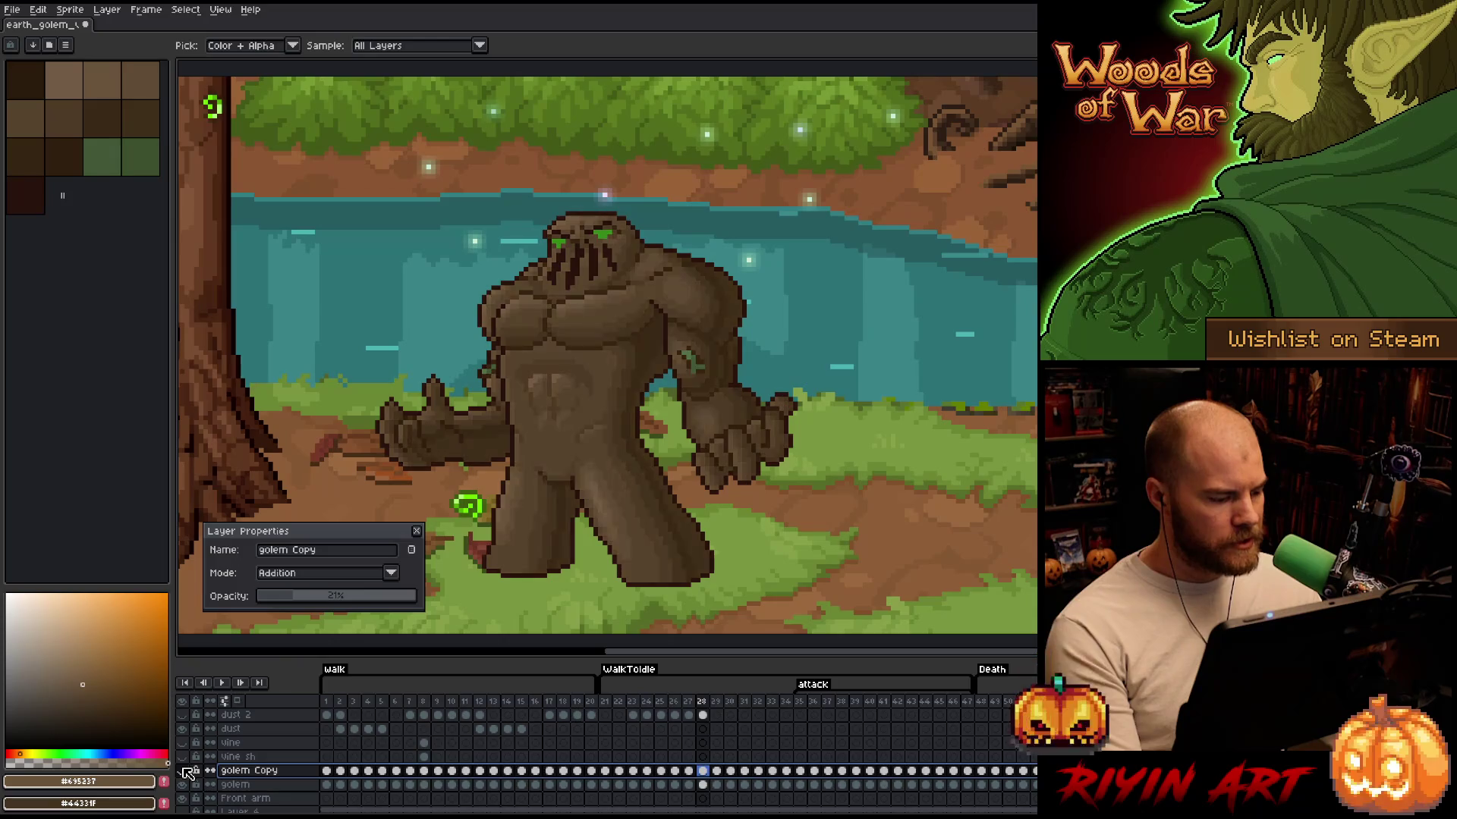
left_click(571, 425)
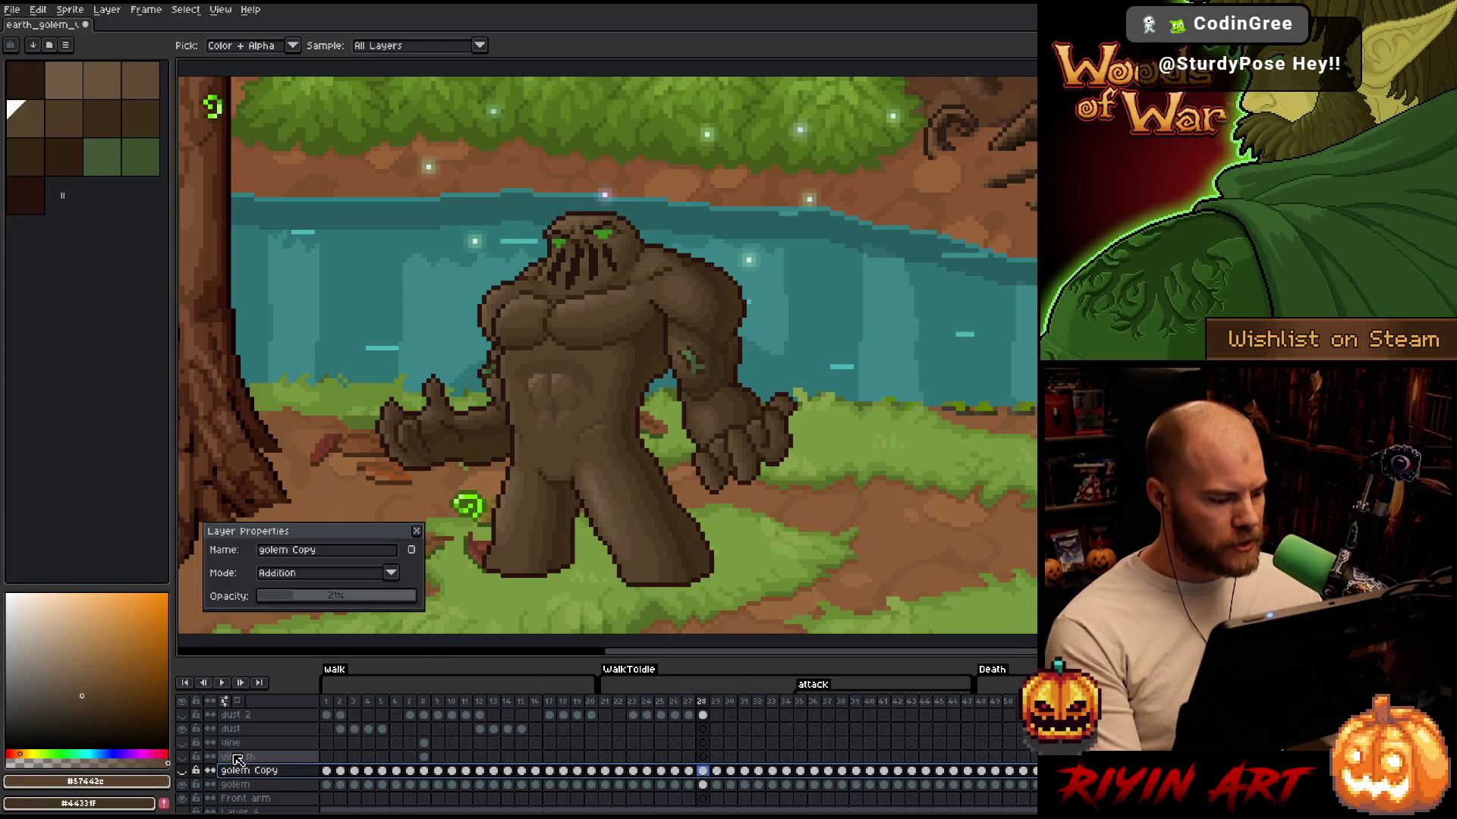
left_click(182, 771)
left_click(546, 447)
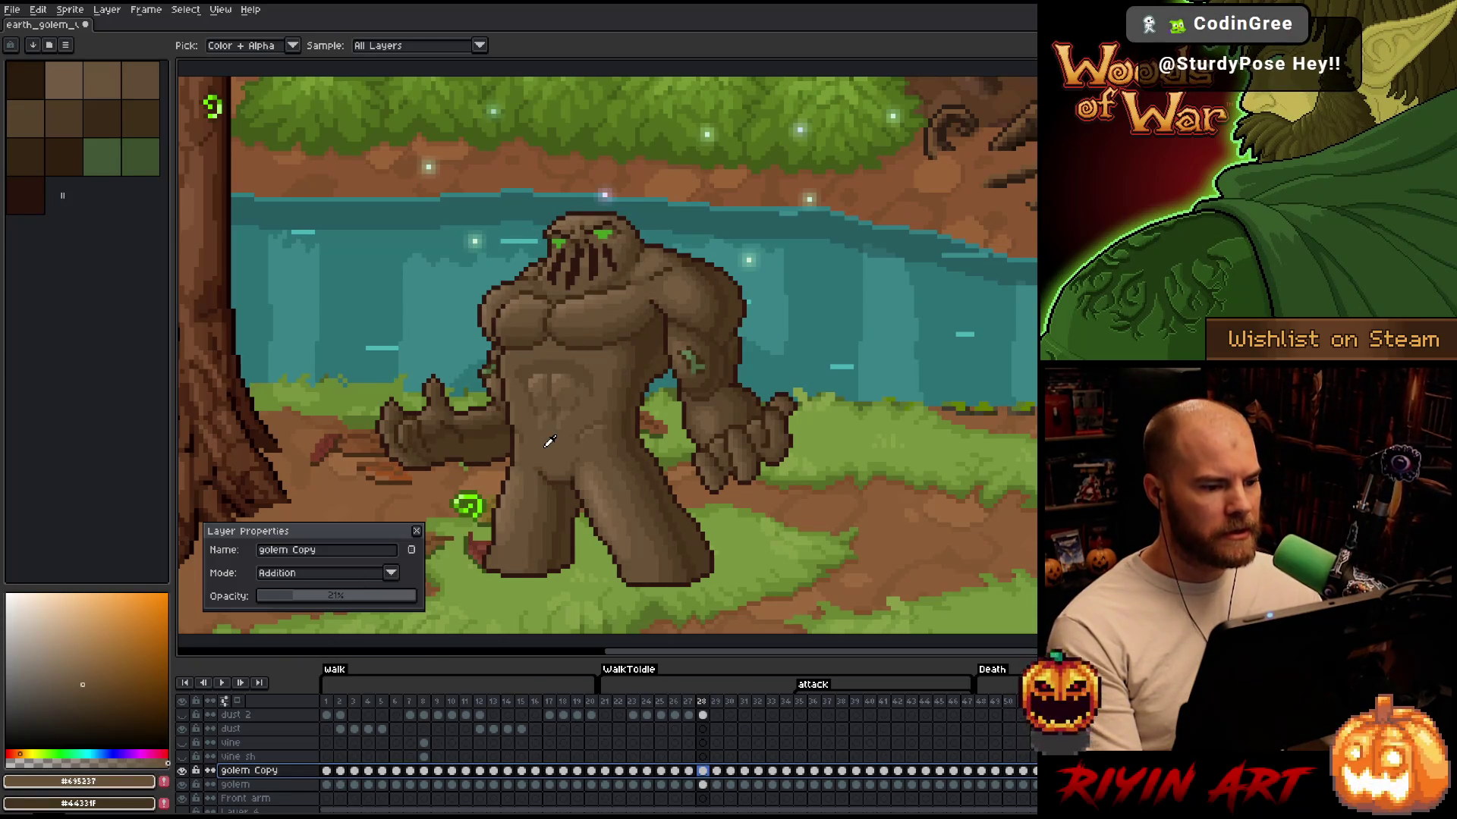
left_click_drag(435, 364, 576, 357)
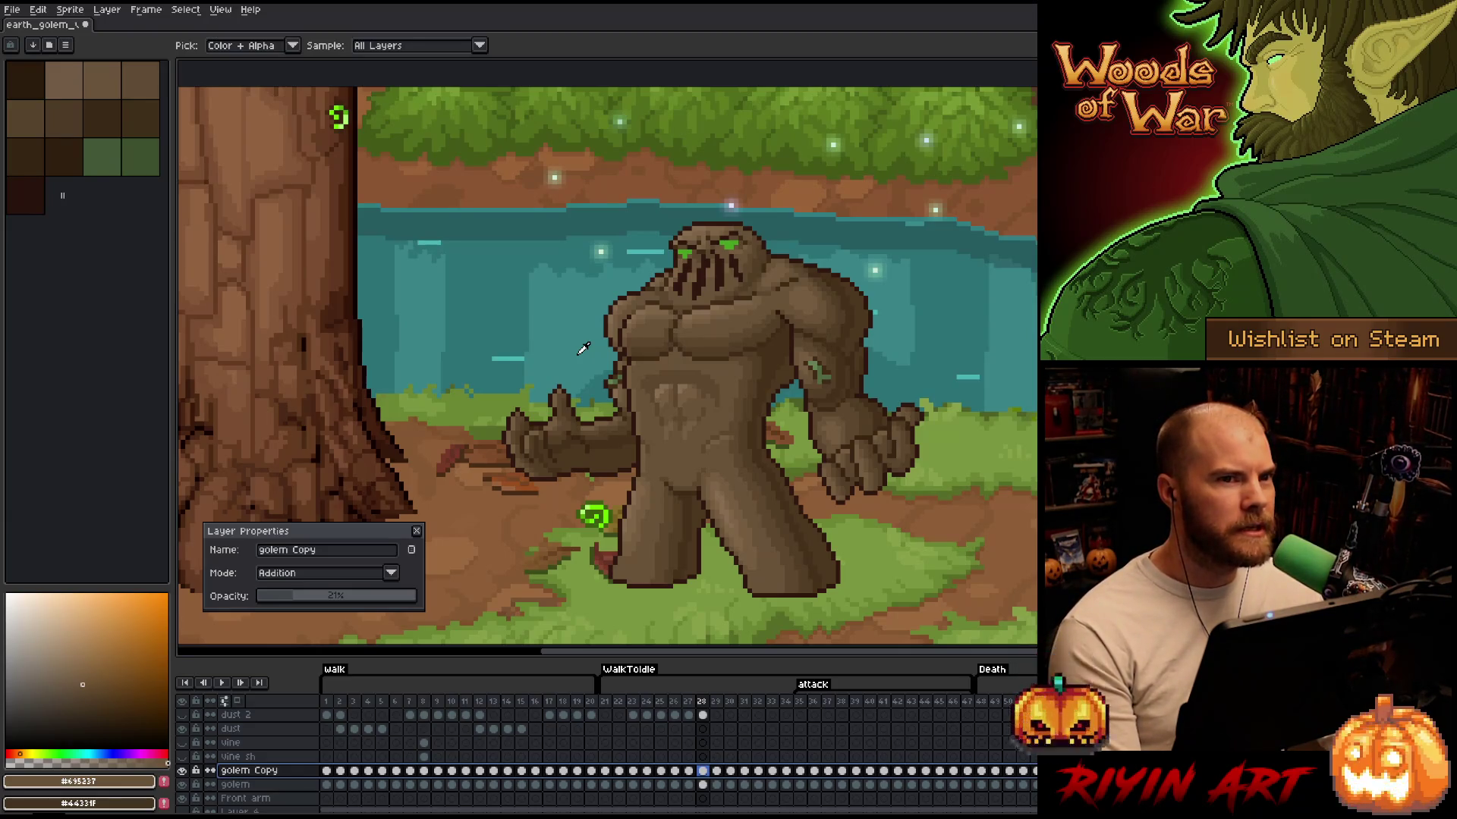
Duplicate golem Copy as an Overlay layer at about 40%, and drop golem Copy to 11%
right_click(278, 772)
left_click(305, 782)
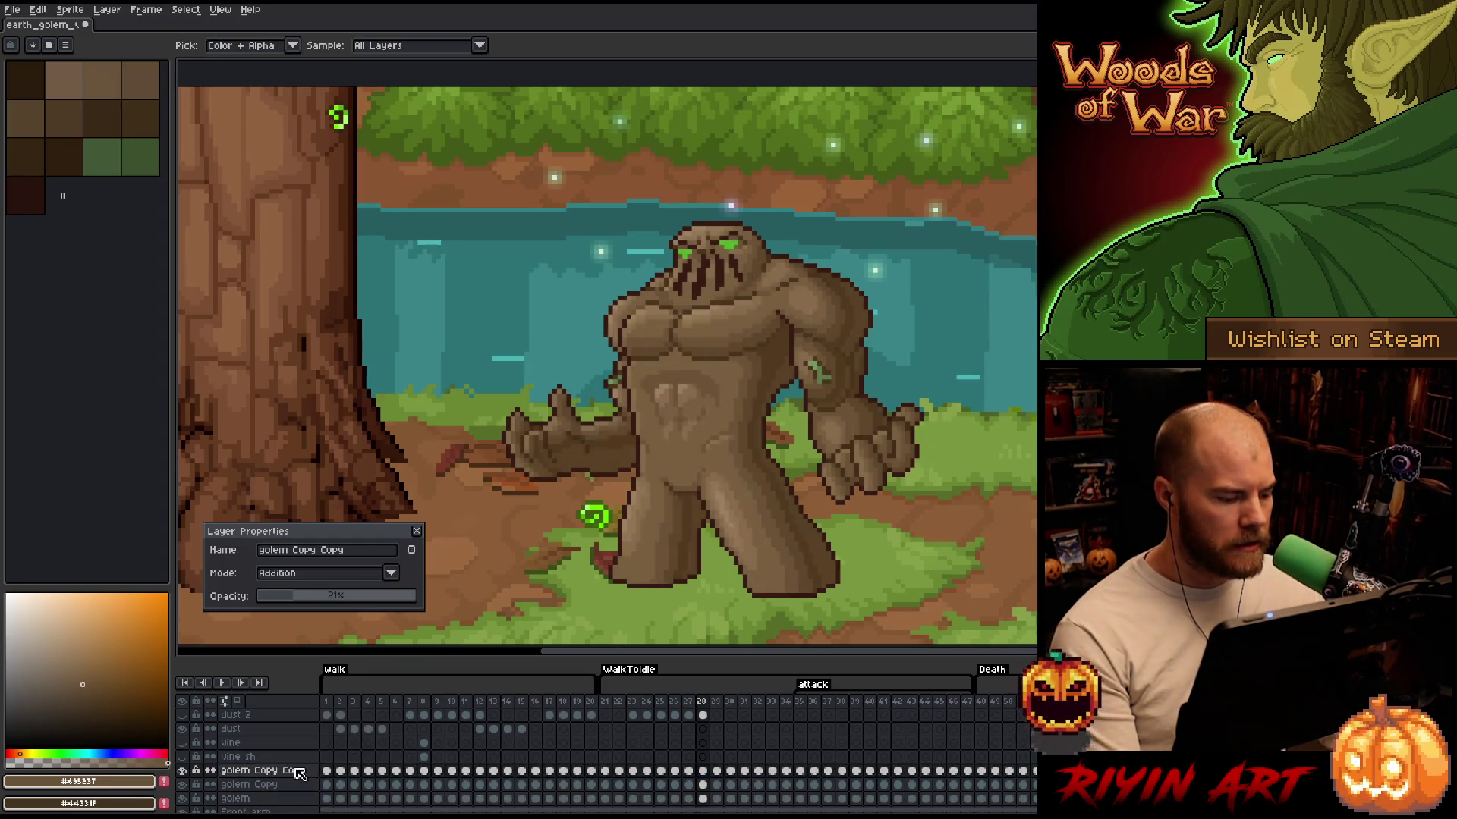
left_click(289, 573)
left_click(288, 431)
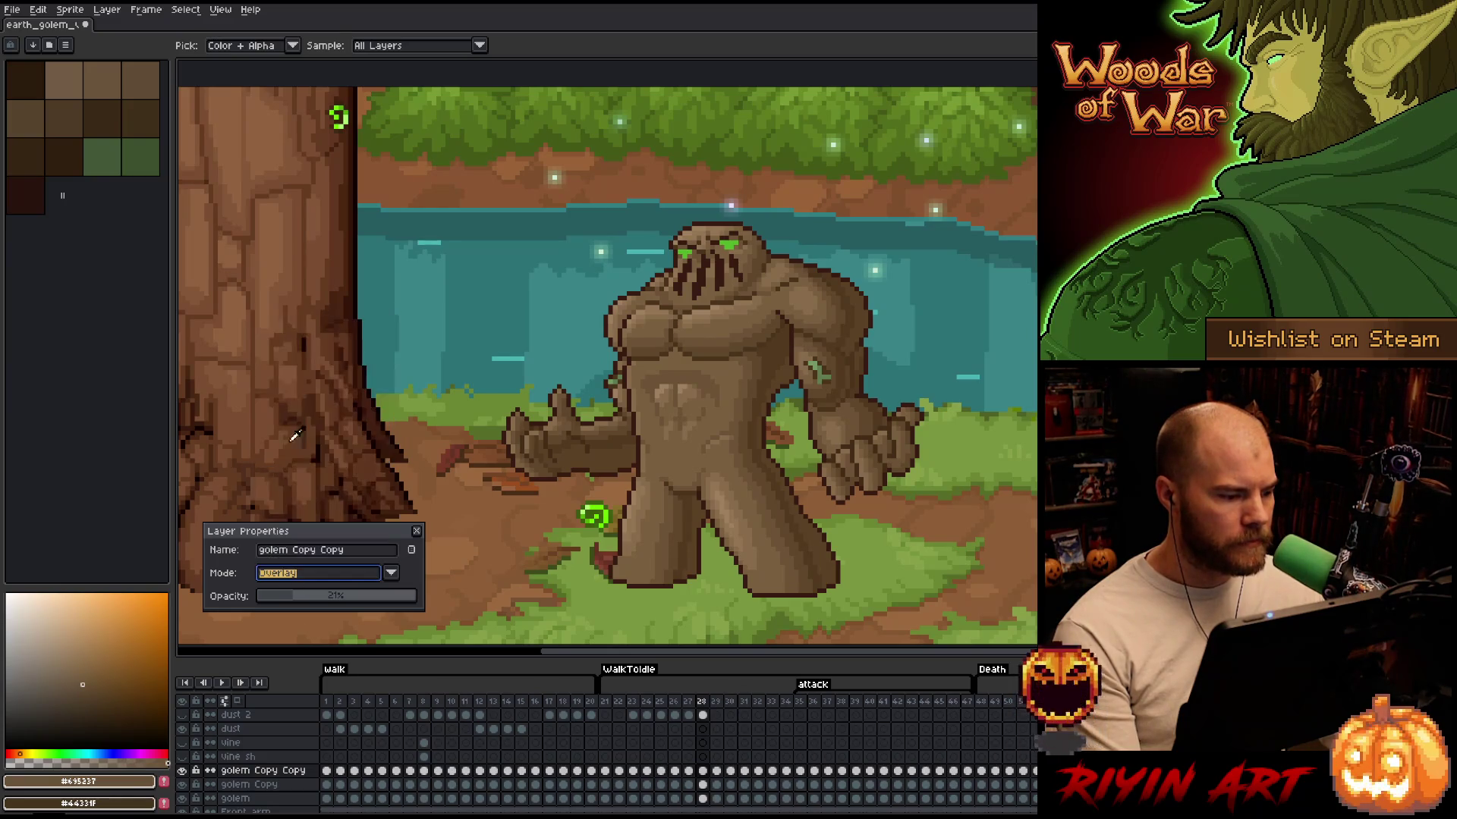
mouse_move(323, 598)
left_mouse_down()
mouse_move(482, 599)
mouse_move(275, 608)
mouse_move(295, 605)
left_mouse_up()
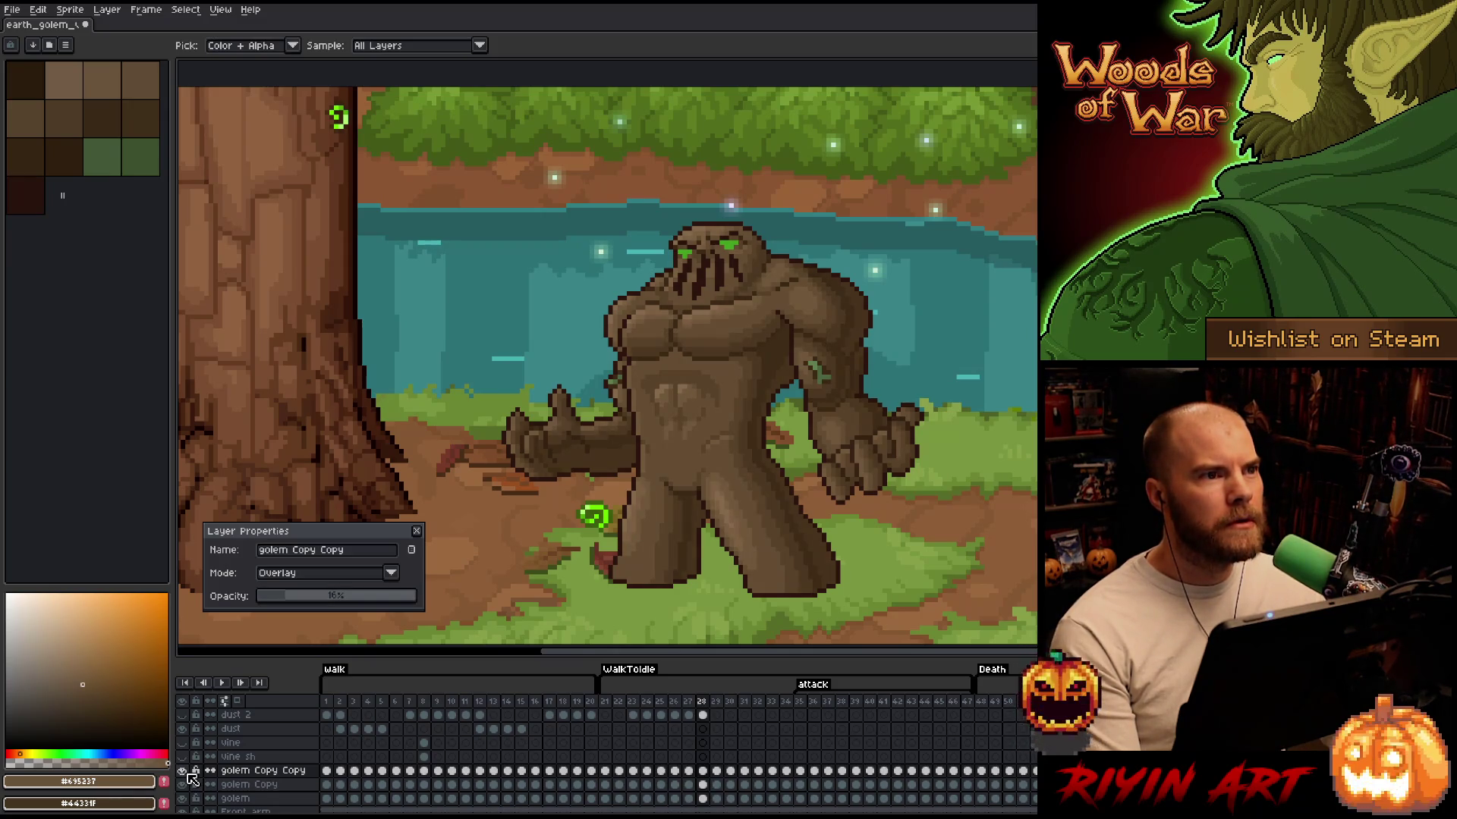
left_click_drag(286, 599, 340, 600)
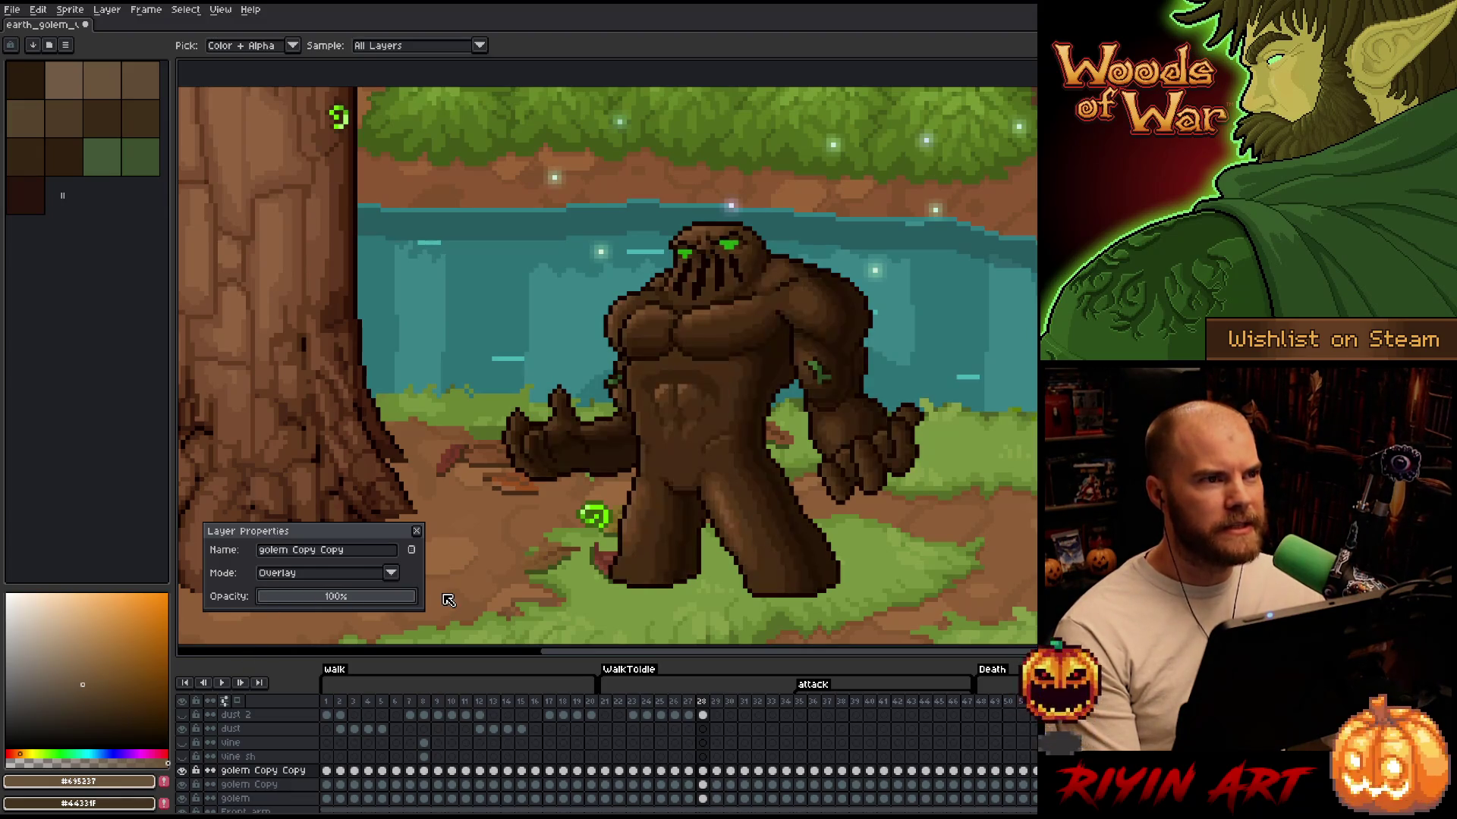
left_click_drag(362, 597, 299, 605)
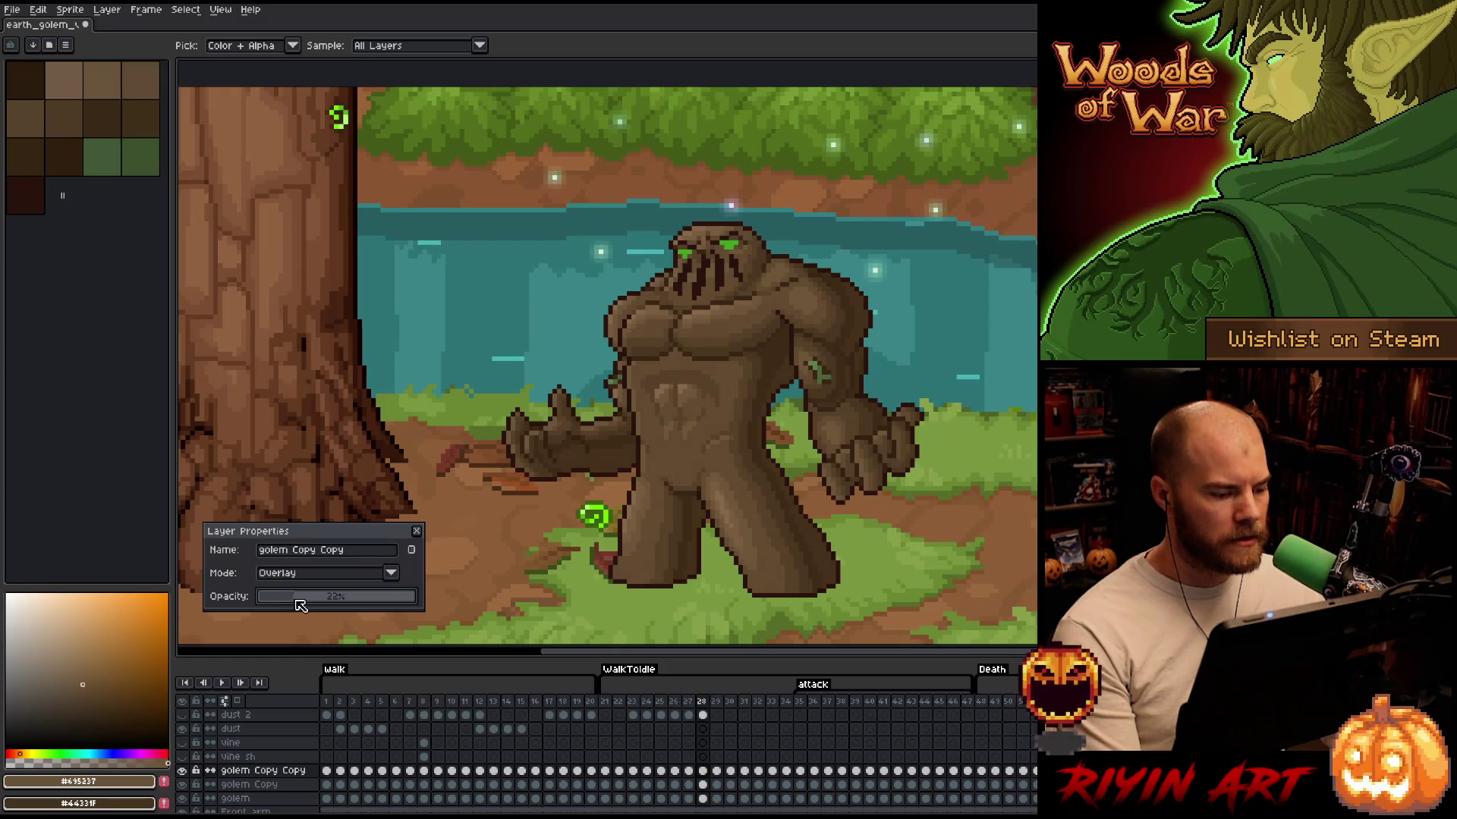
left_click(266, 785)
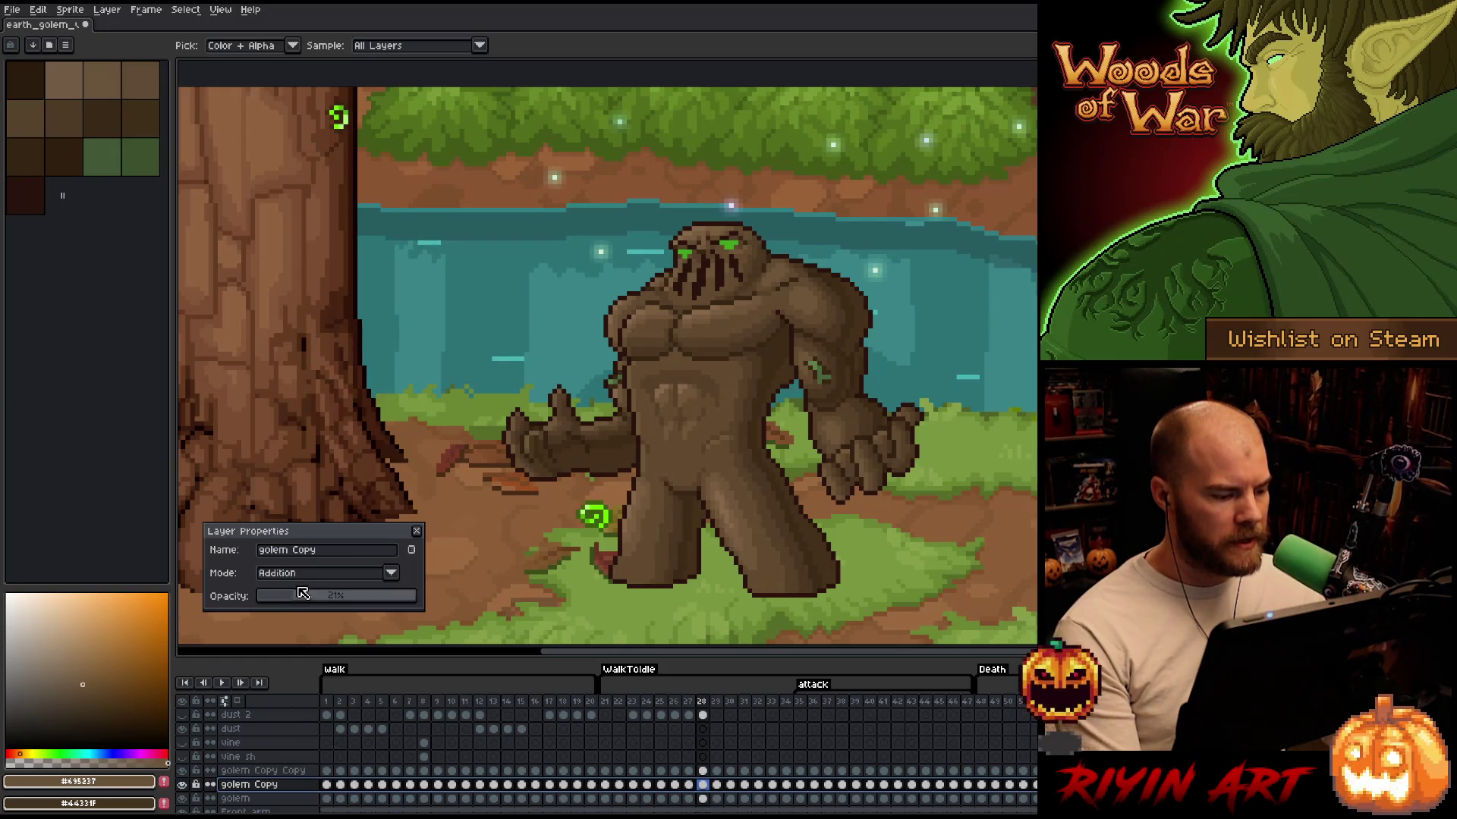
mouse_move(280, 598)
left_mouse_down()
mouse_move(320, 601)
mouse_move(300, 599)
left_mouse_up()
left_click(266, 770)
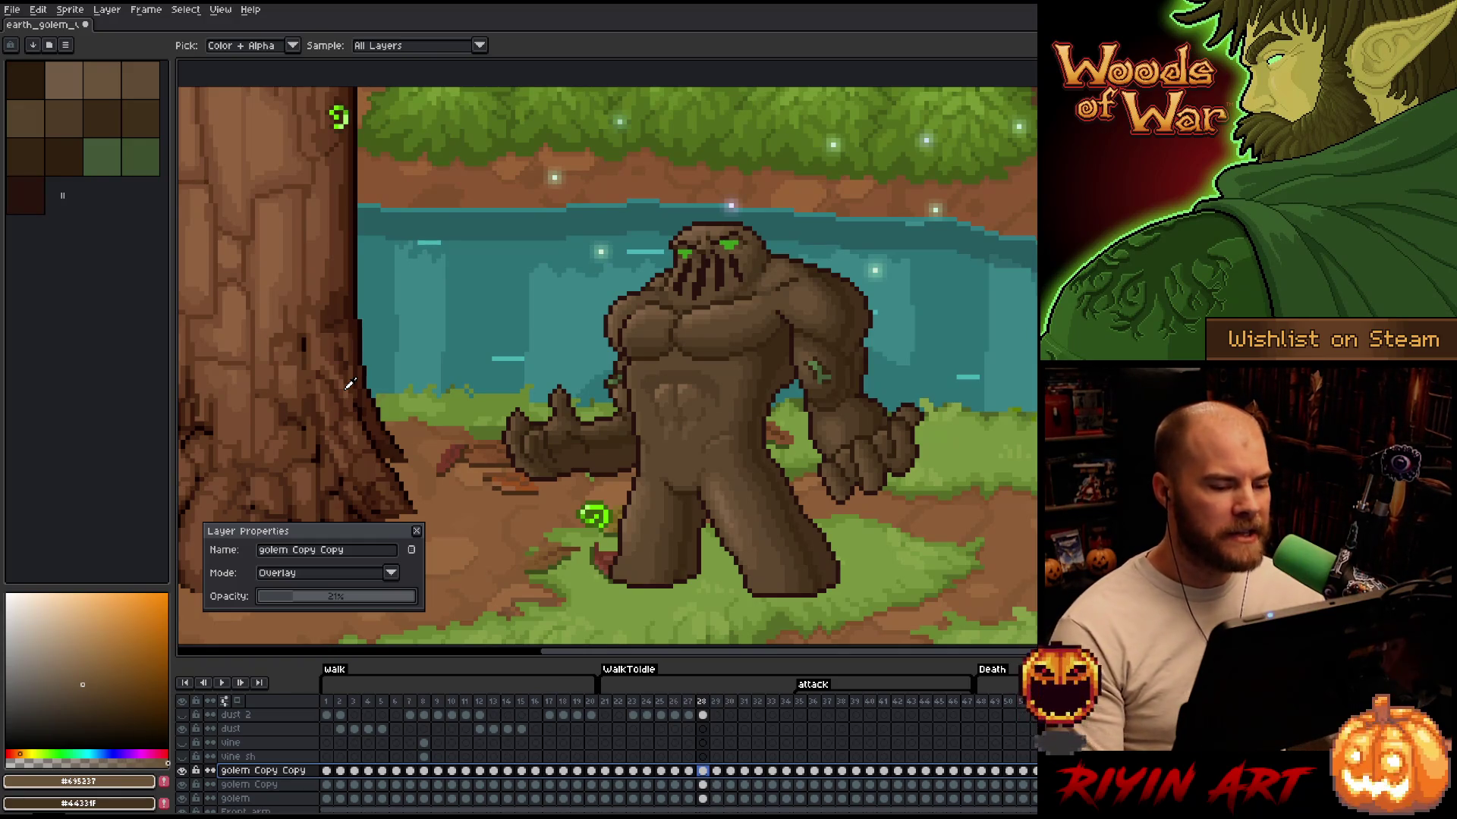
Recentre the golem and lower the Overlay layer's opacity to about 9%
scroll(516, 400, "down", 3)
scroll(516, 401, "up", 2)
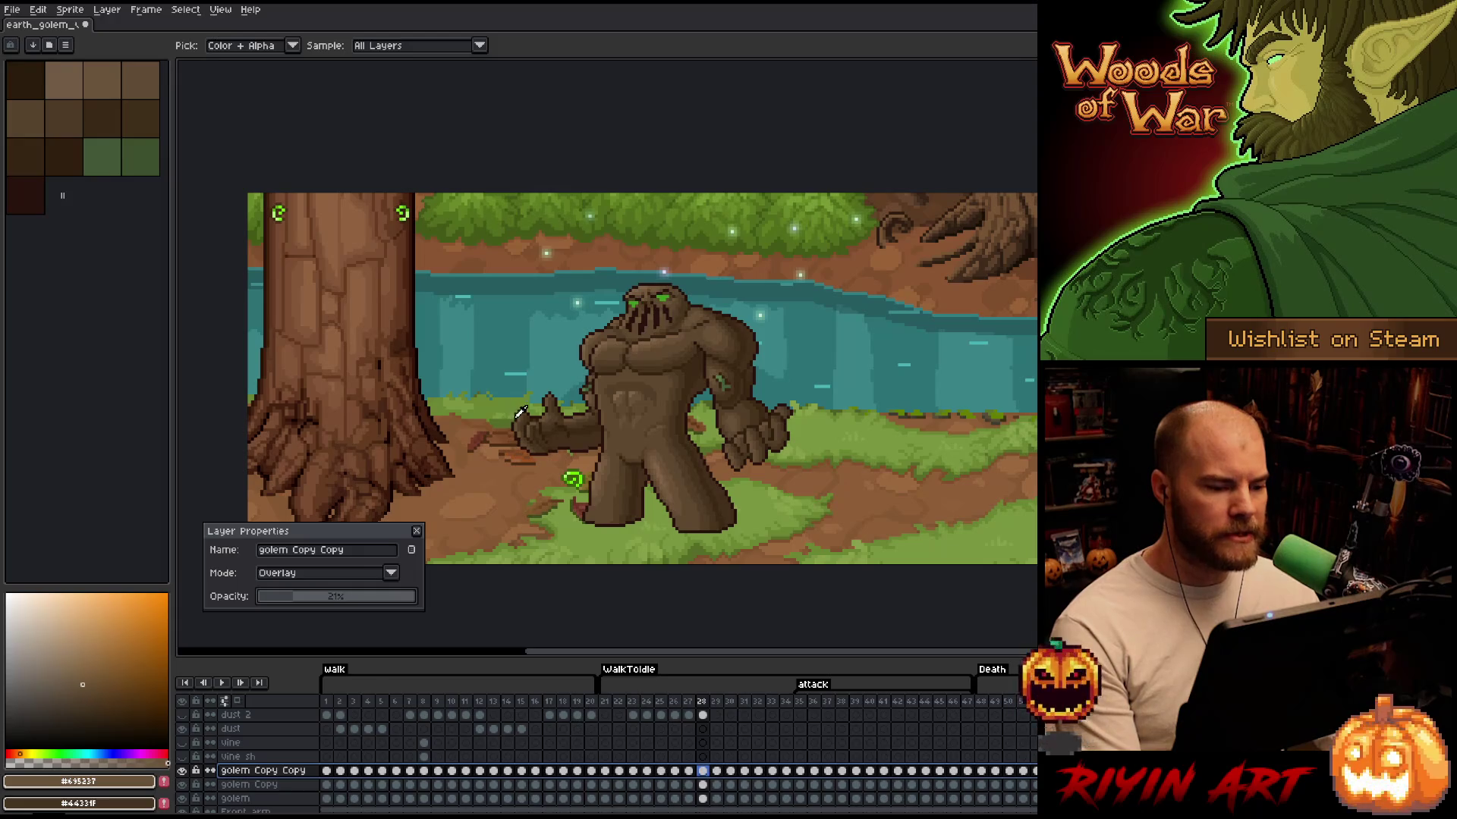
scroll(608, 458, "down", 1)
scroll(608, 458, "up", 1)
scroll(607, 458, "up", 1)
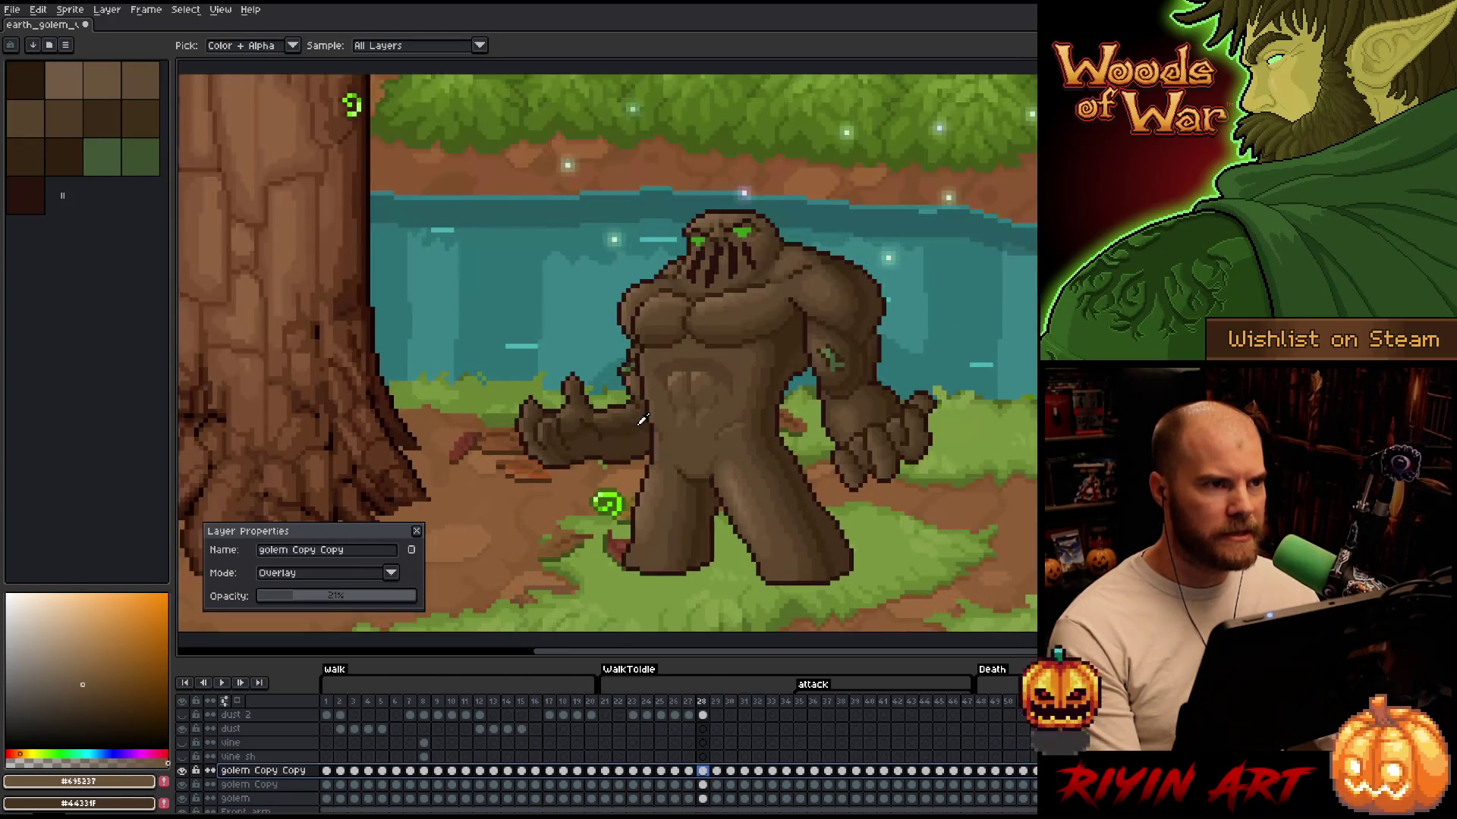
scroll(616, 461, "up", 1)
left_click_drag(616, 462, 584, 461)
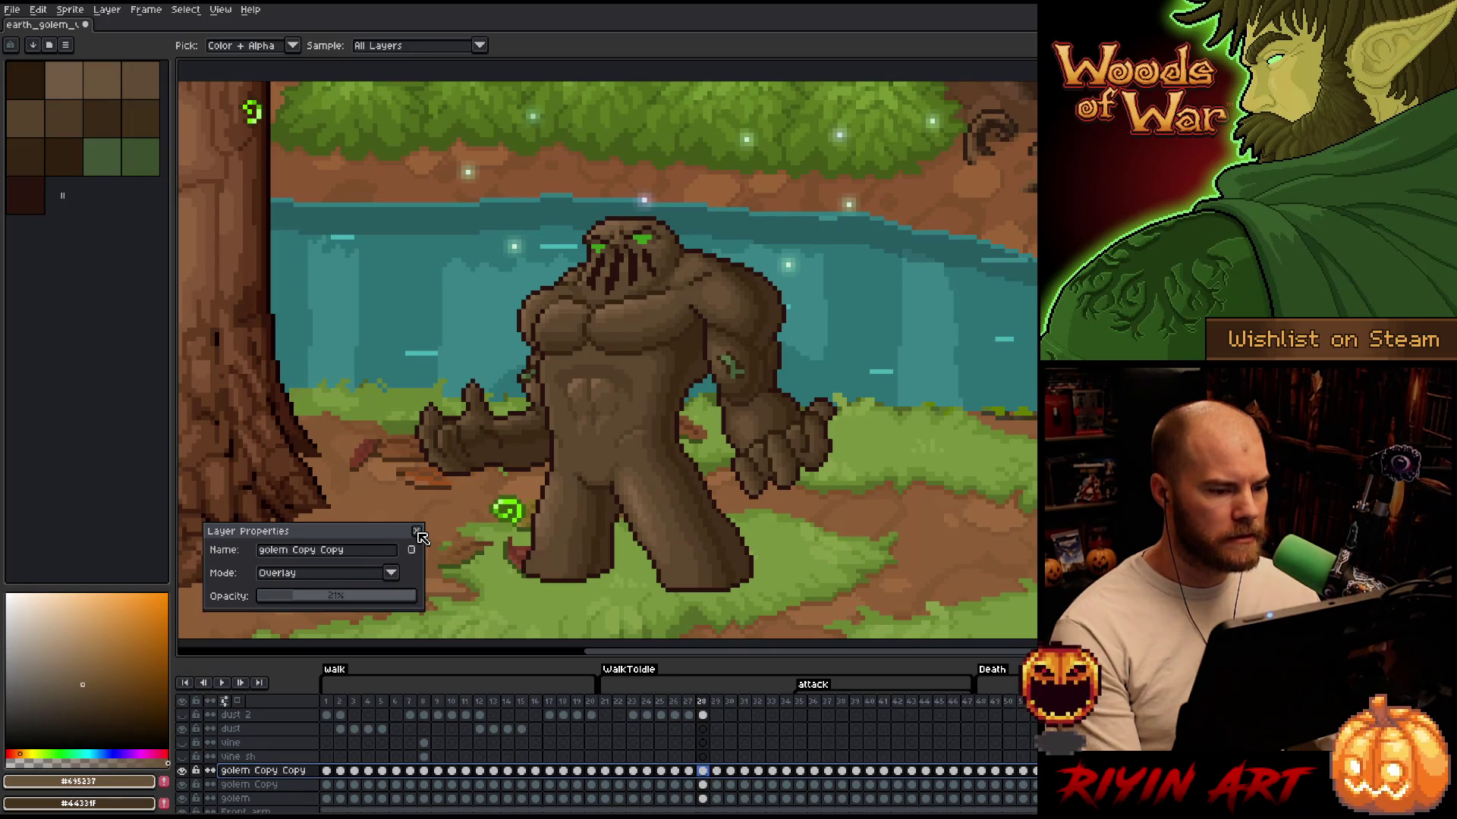
left_click_drag(291, 599, 287, 599)
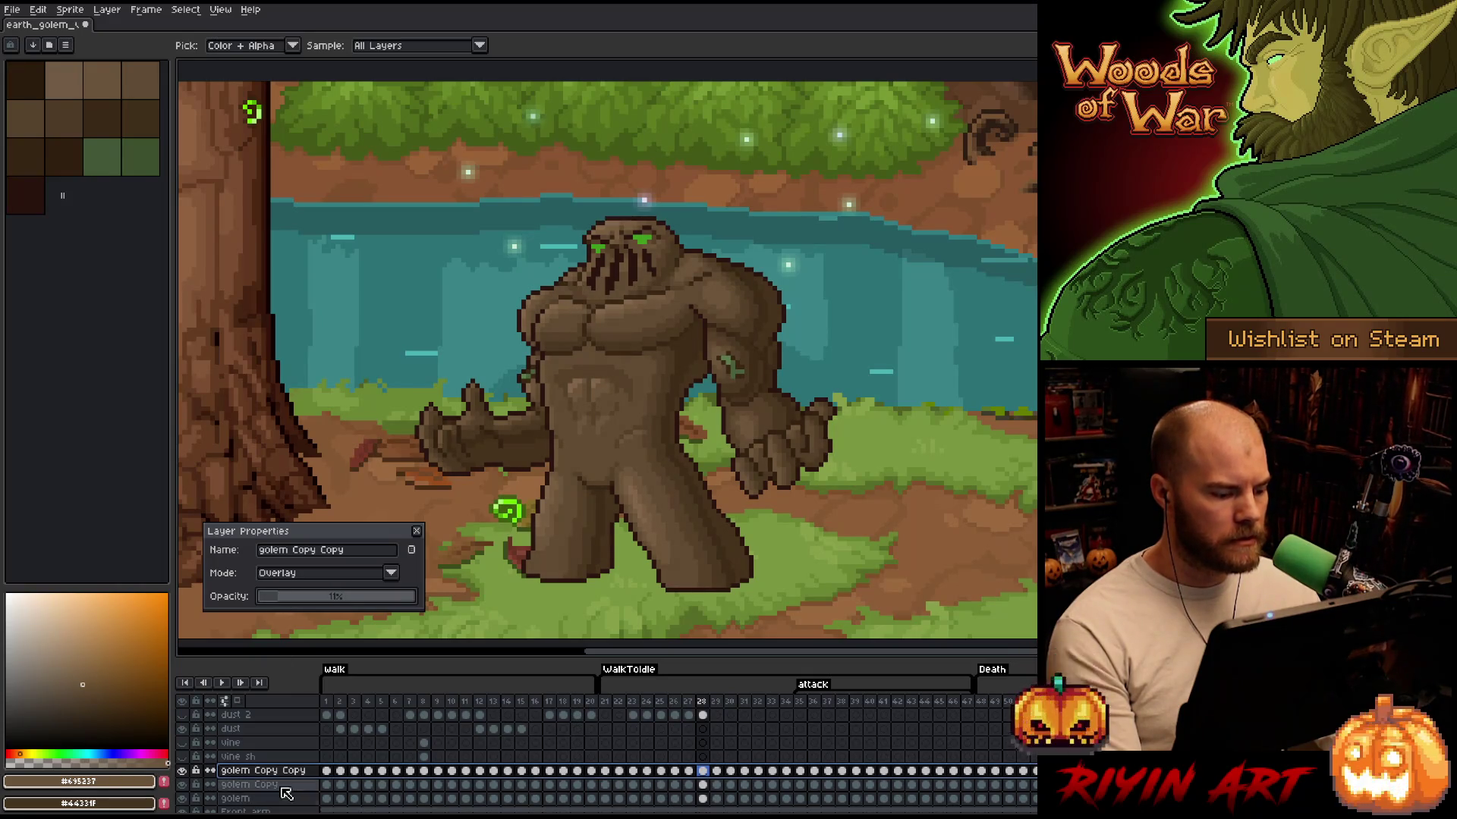
Set golem Copy to about 18% and the Overlay layer to 14% opacity
key("Down")
left_click(302, 599)
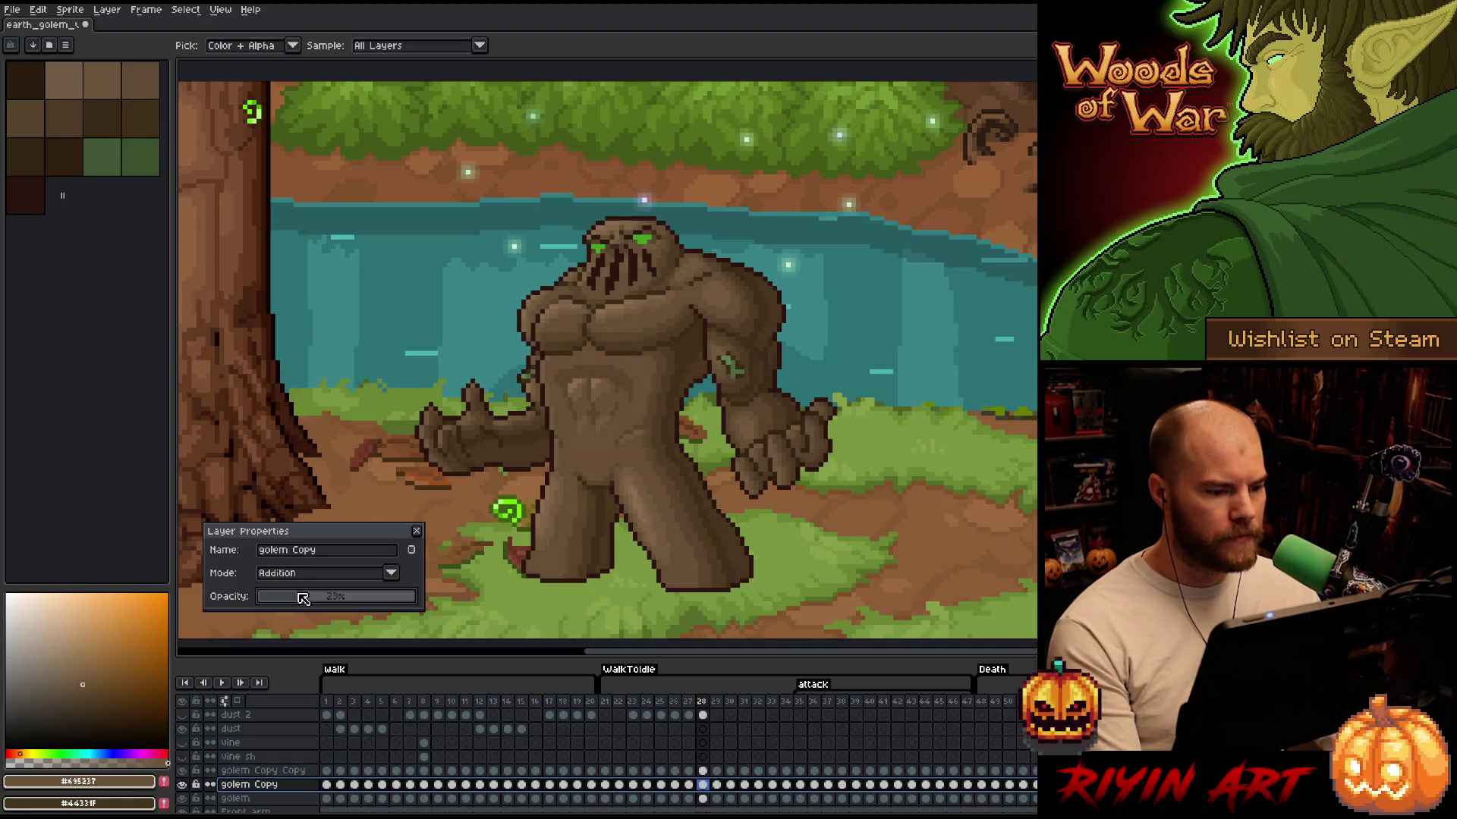
left_click_drag(302, 599, 295, 600)
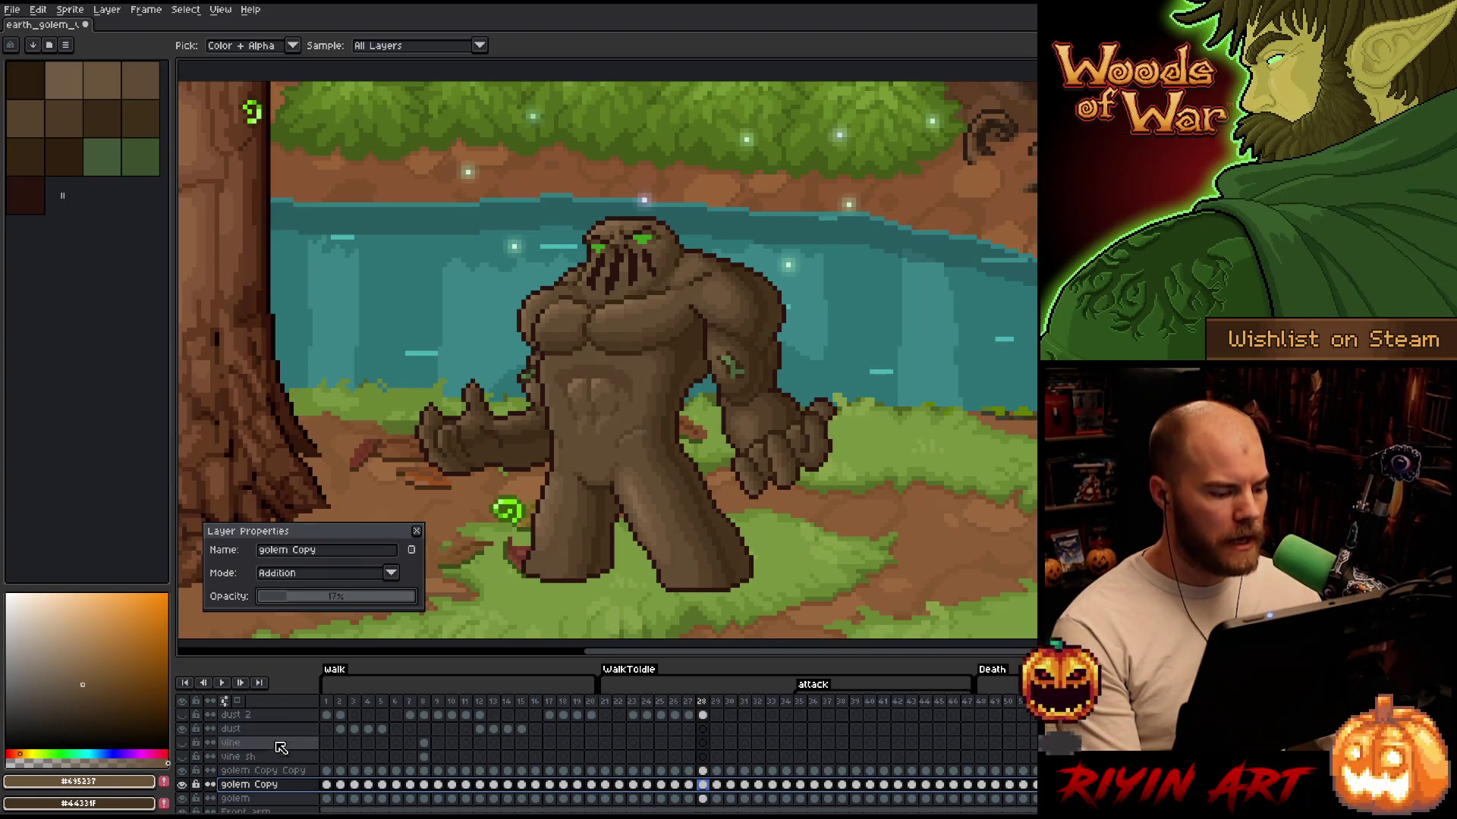
left_click(296, 770)
left_click_drag(289, 597, 289, 598)
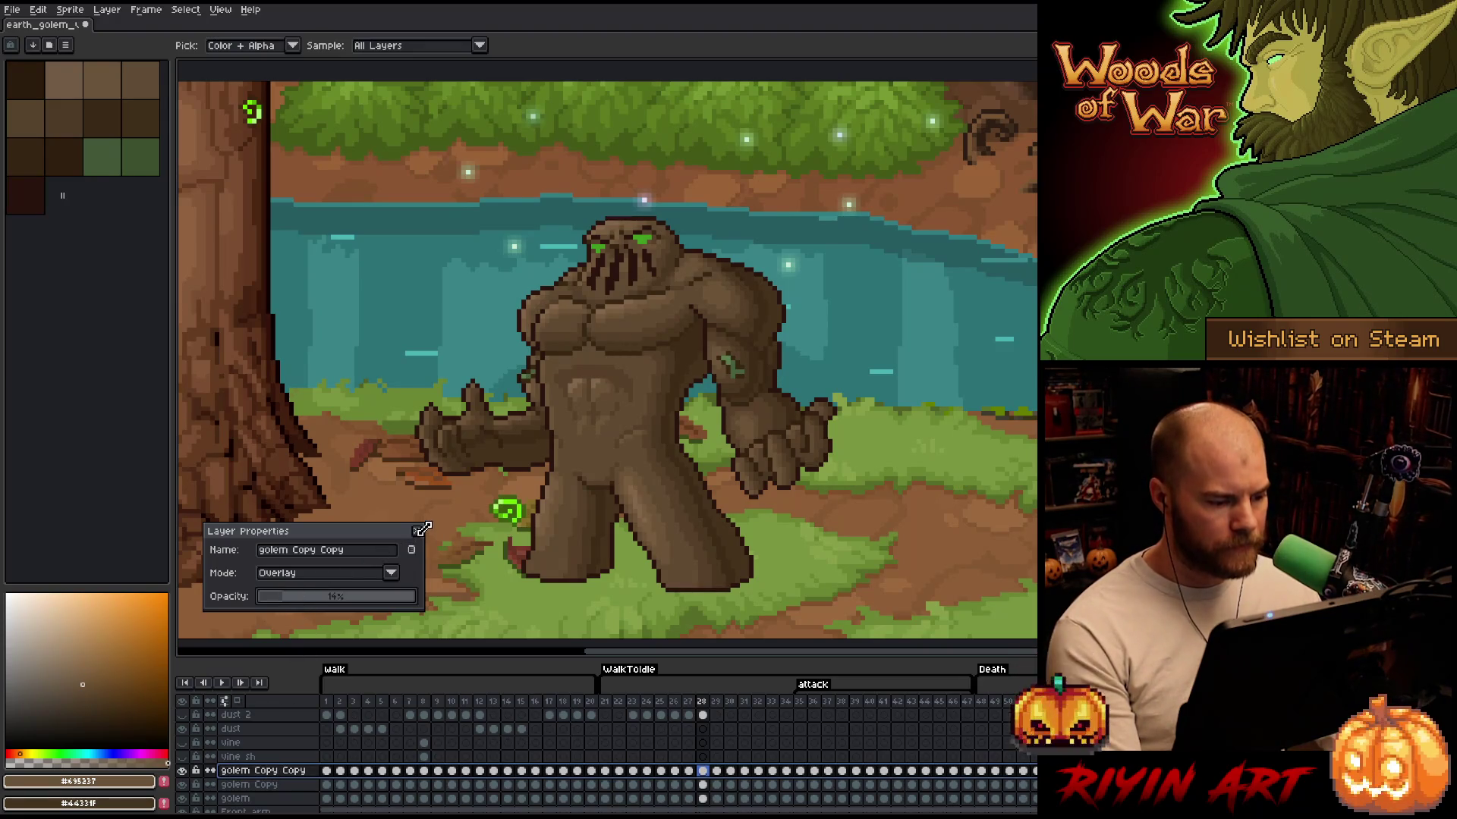
key("Return")
Toggle the Overlay lighting layer off and on to compare the golem's lighting
left_click(182, 771)
left_click(183, 771)
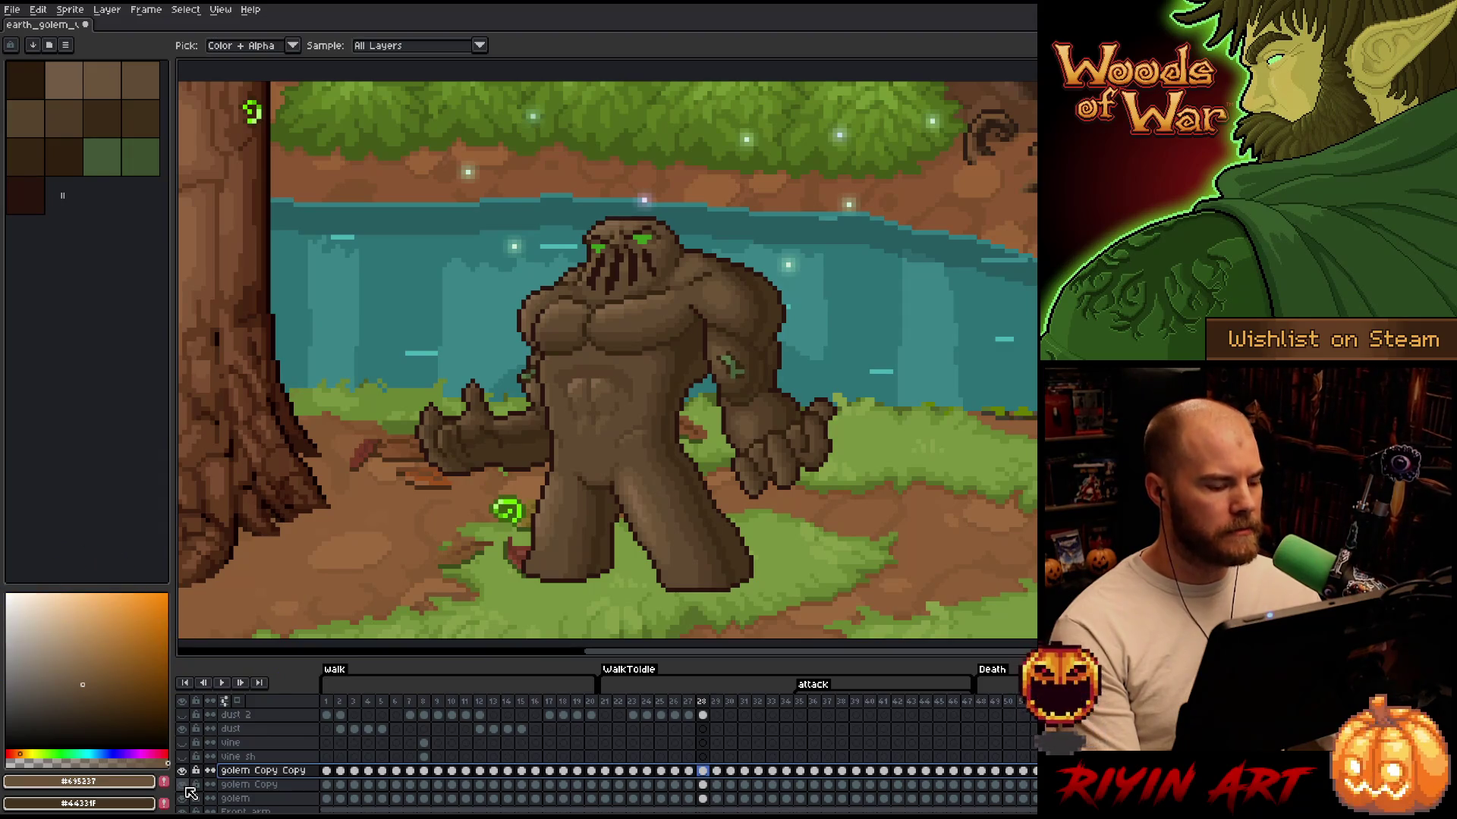
scroll(565, 471, "down", 1)
scroll(566, 475, "up", 2)
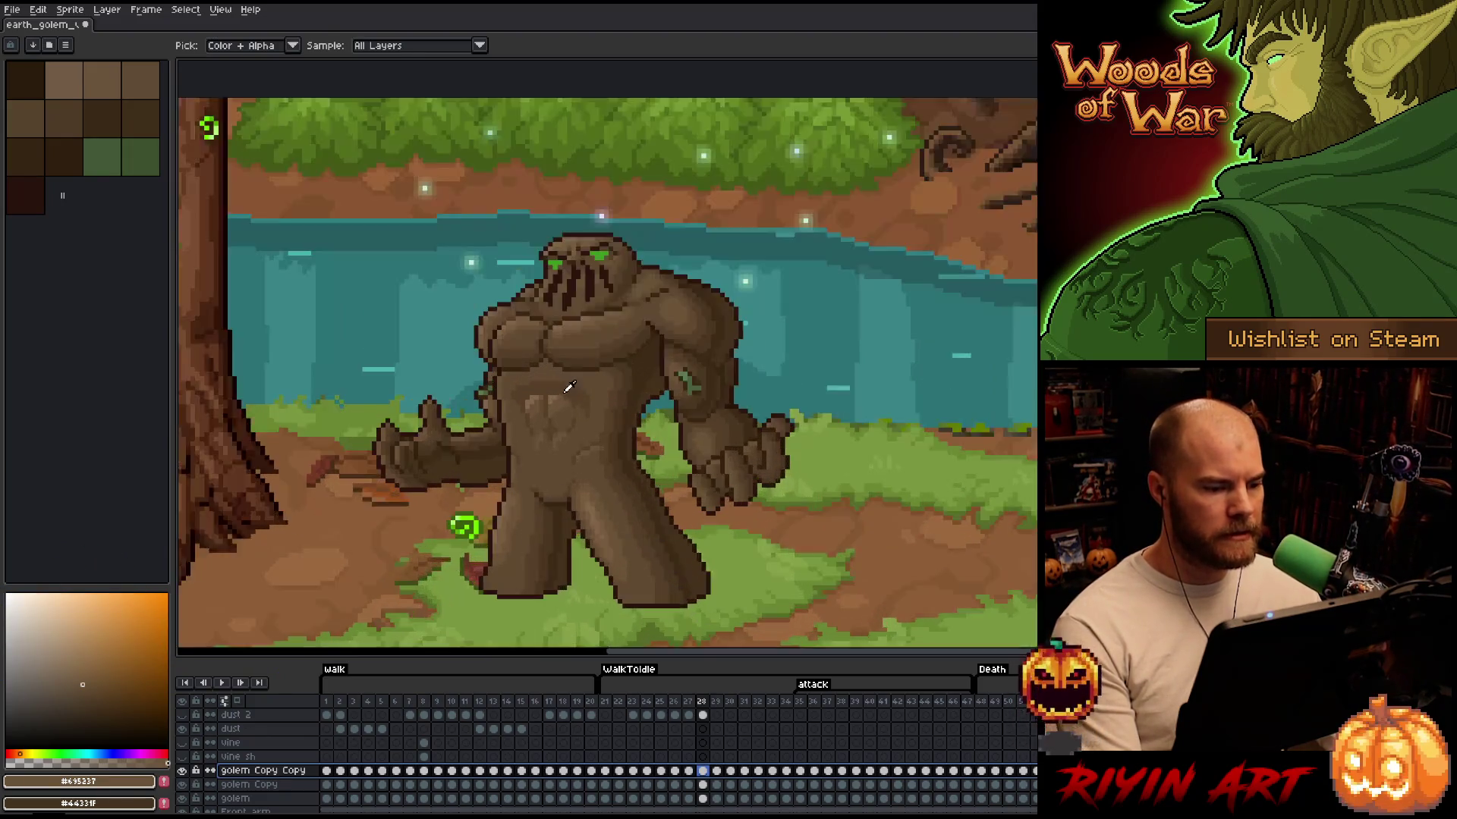
scroll(554, 473, "down", 3)
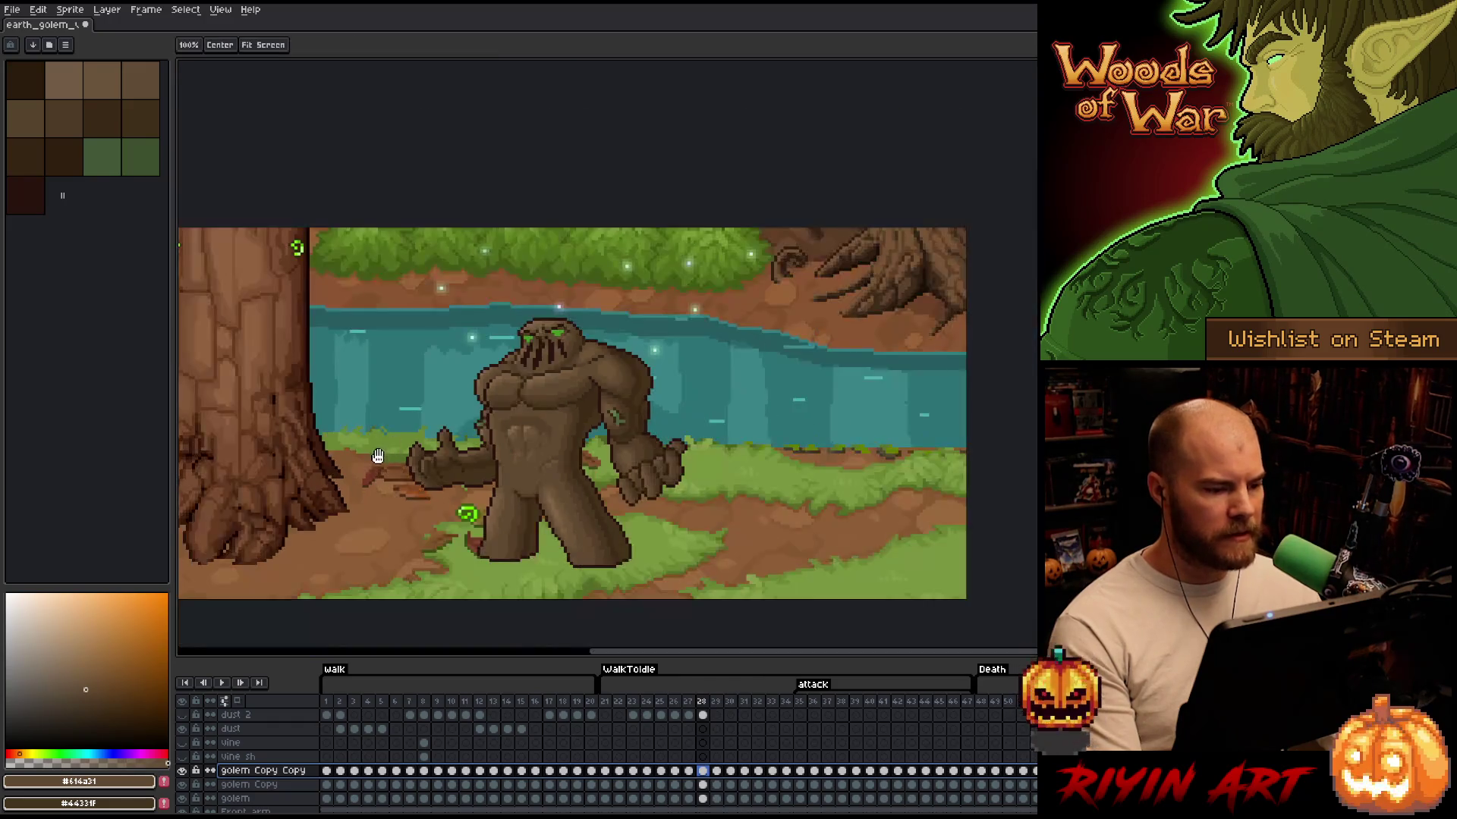
scroll(493, 419, "up", 1)
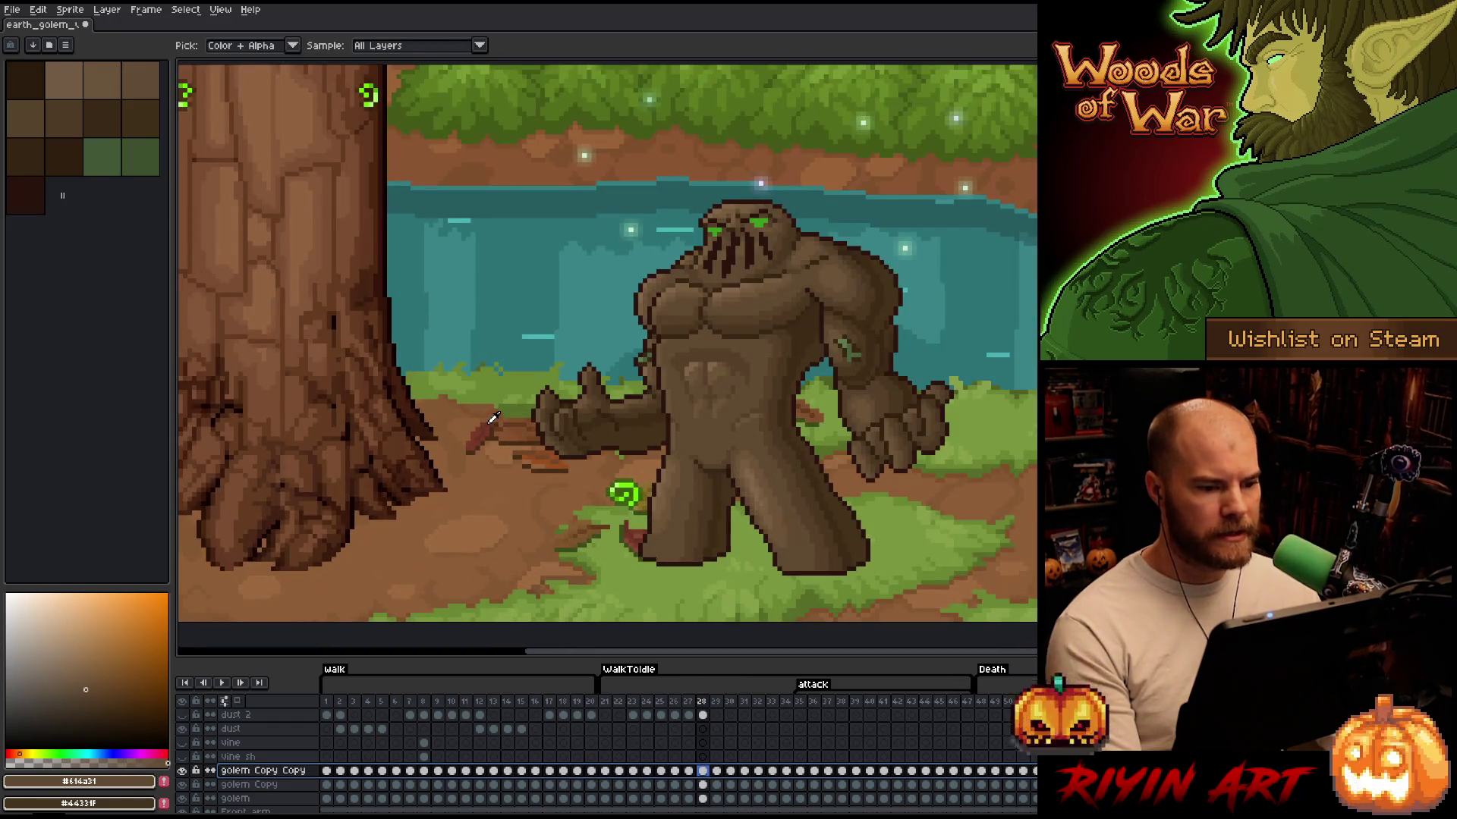
left_click_drag(584, 455, 493, 464)
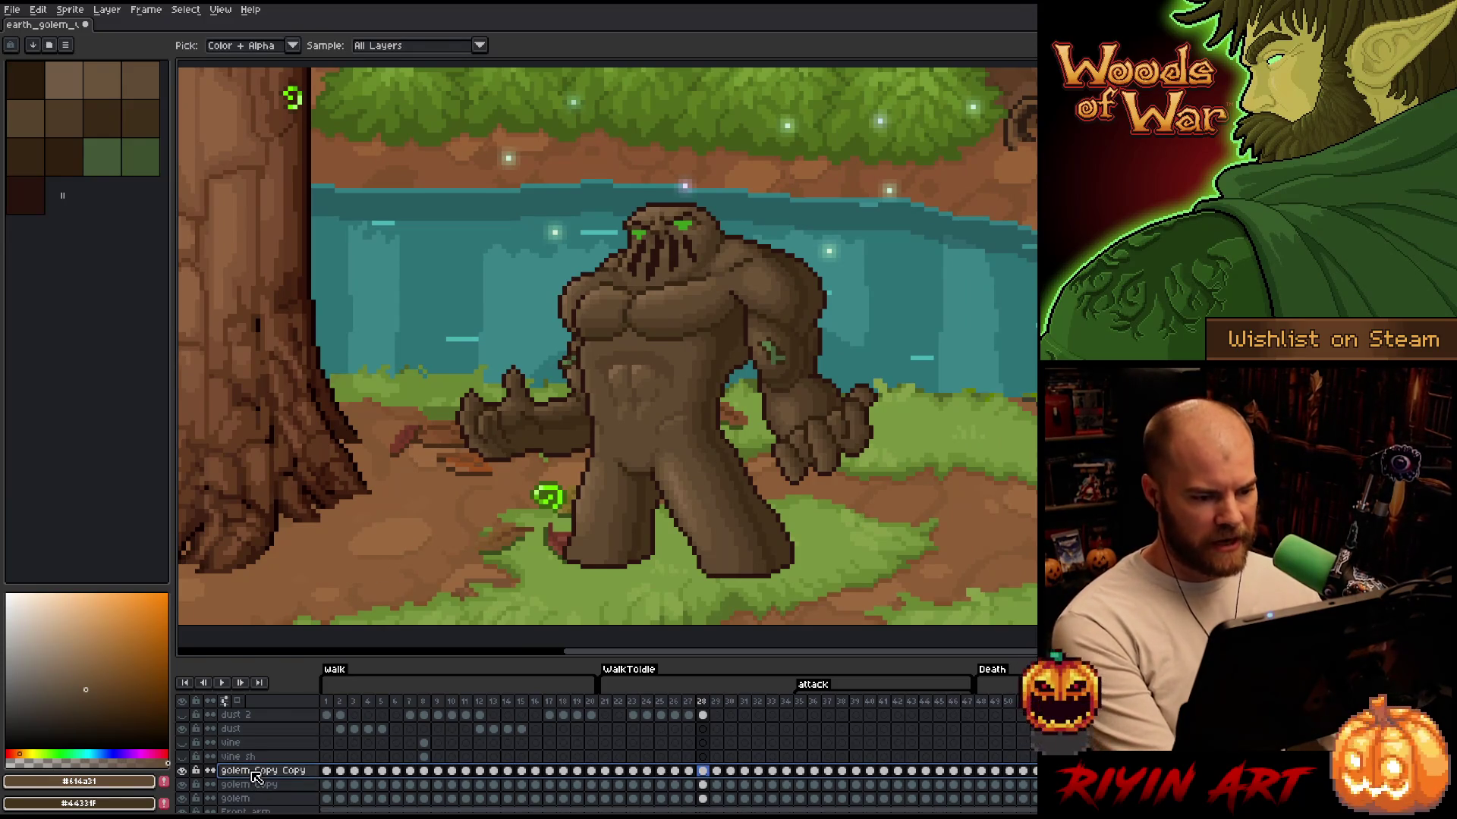
Merge both golem lighting copies into the golem layer
left_click(256, 786)
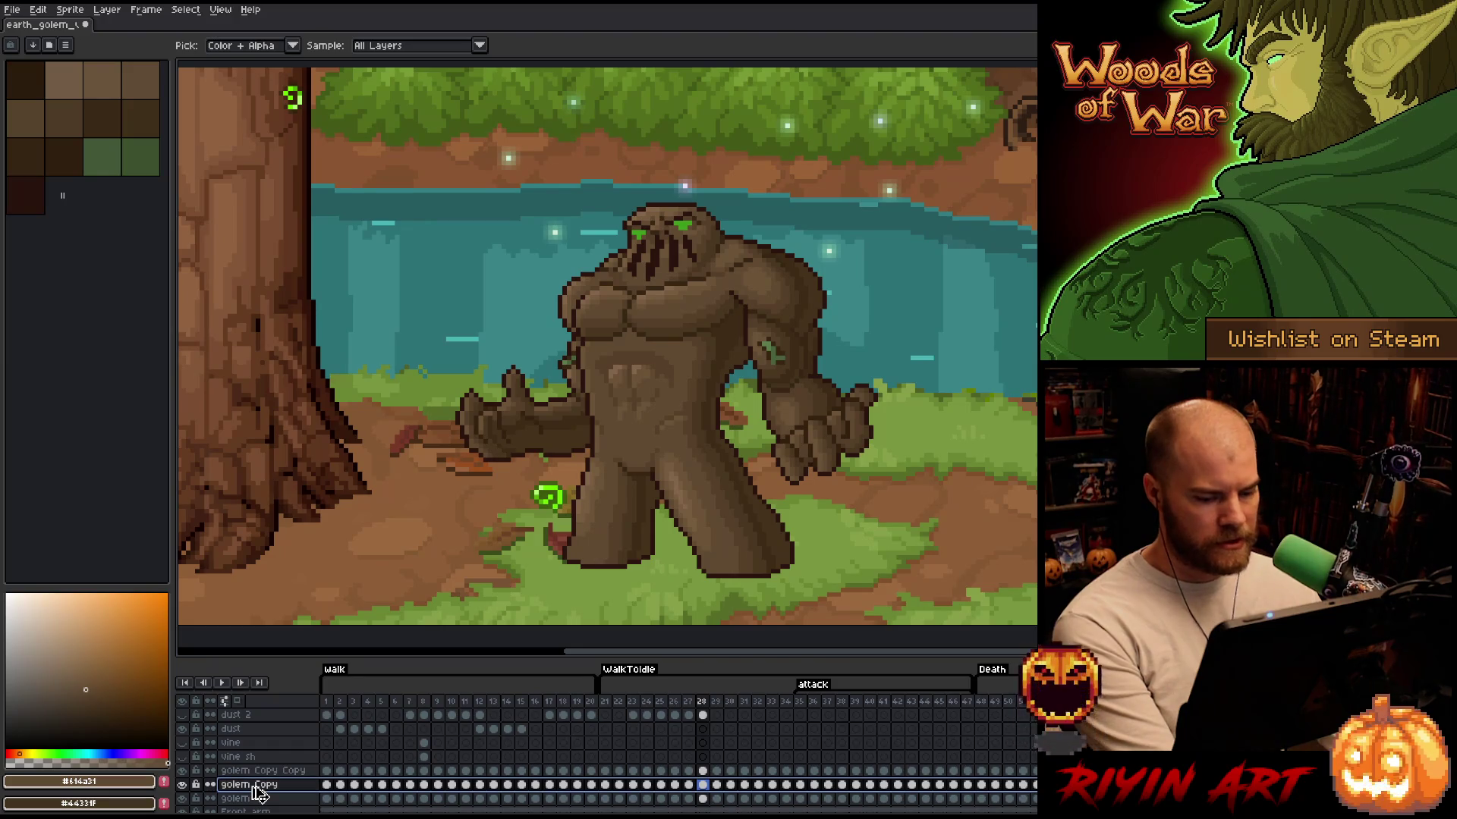
key("Delete")
left_click(254, 771)
key("Delete")
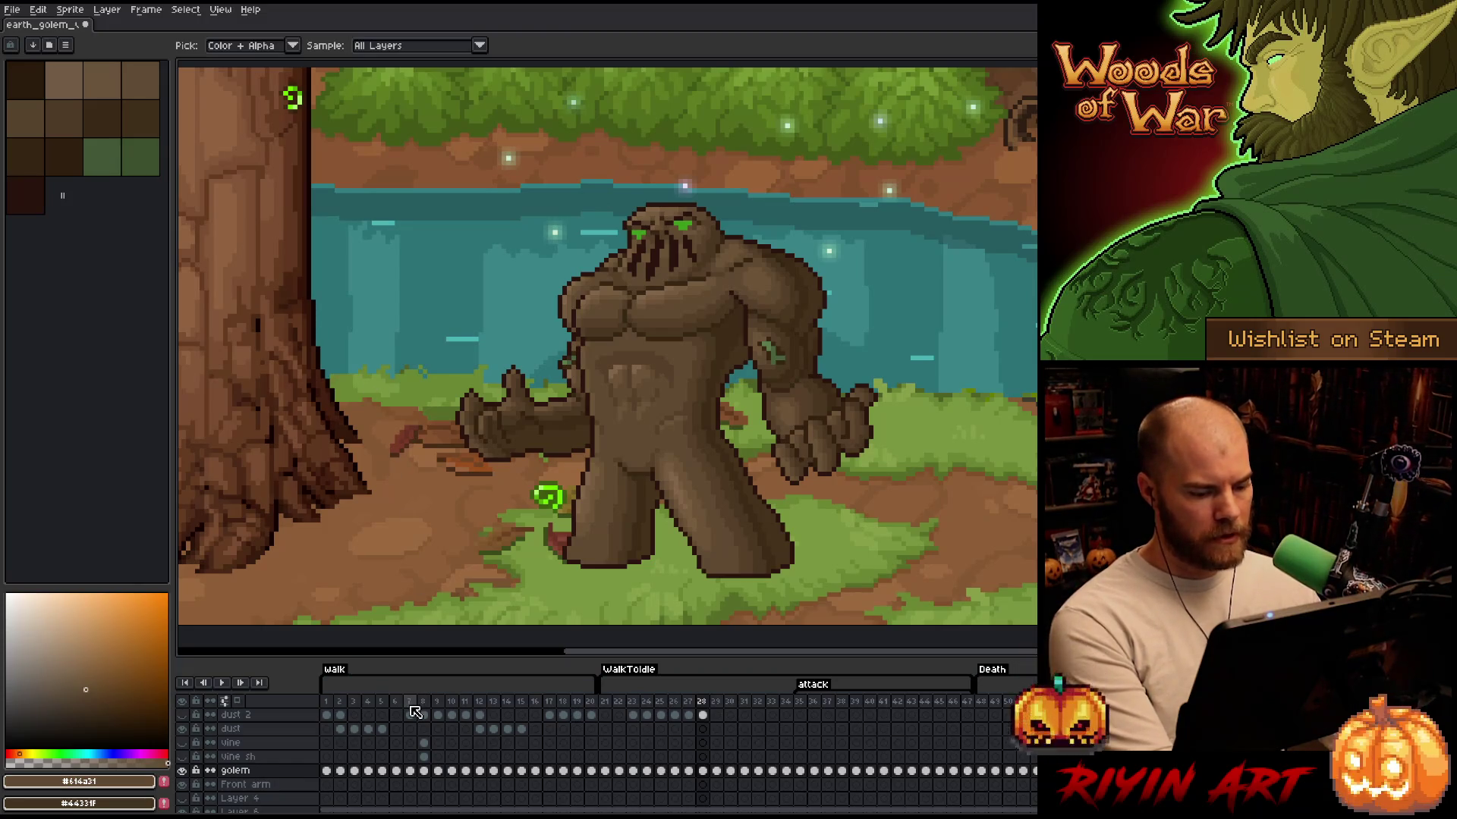
Trial a hue shift of 42 on the golem, cancel it, and start Replace Color
left_click(282, 773)
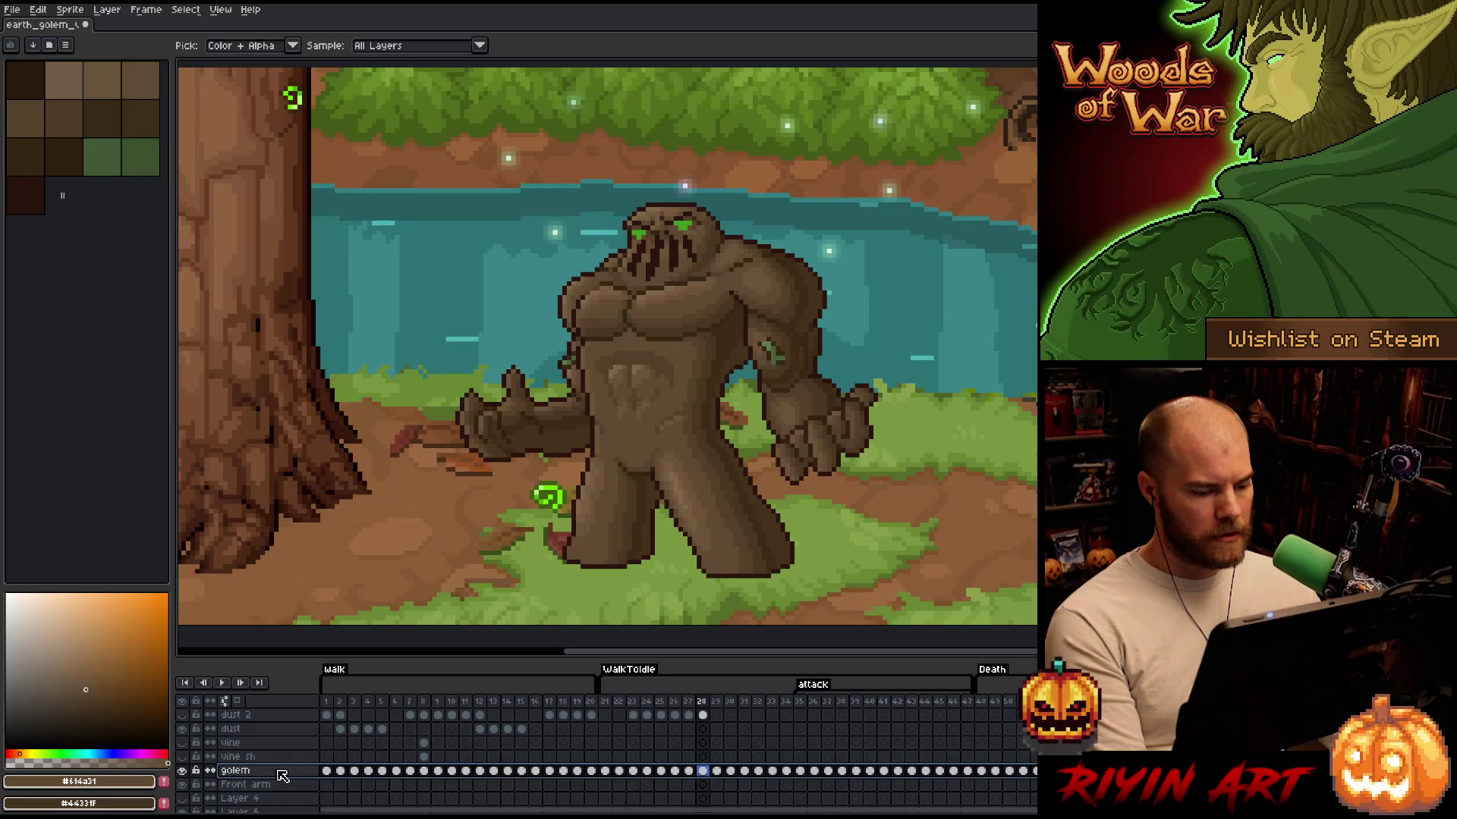
left_click(277, 772)
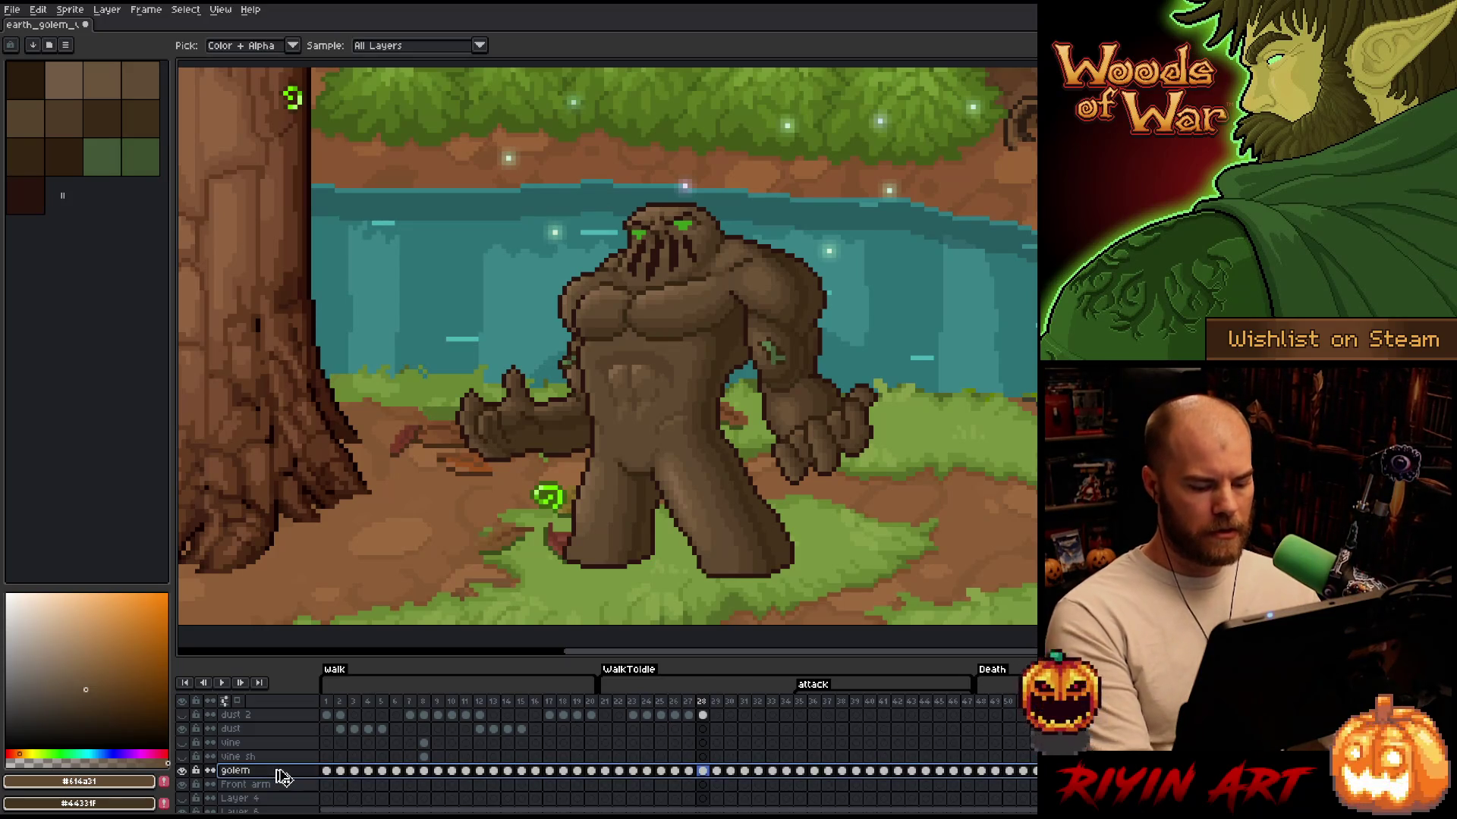
key("ctrl+u")
mouse_move(920, 123)
left_mouse_down()
mouse_move(958, 125)
mouse_move(801, 137)
left_mouse_up()
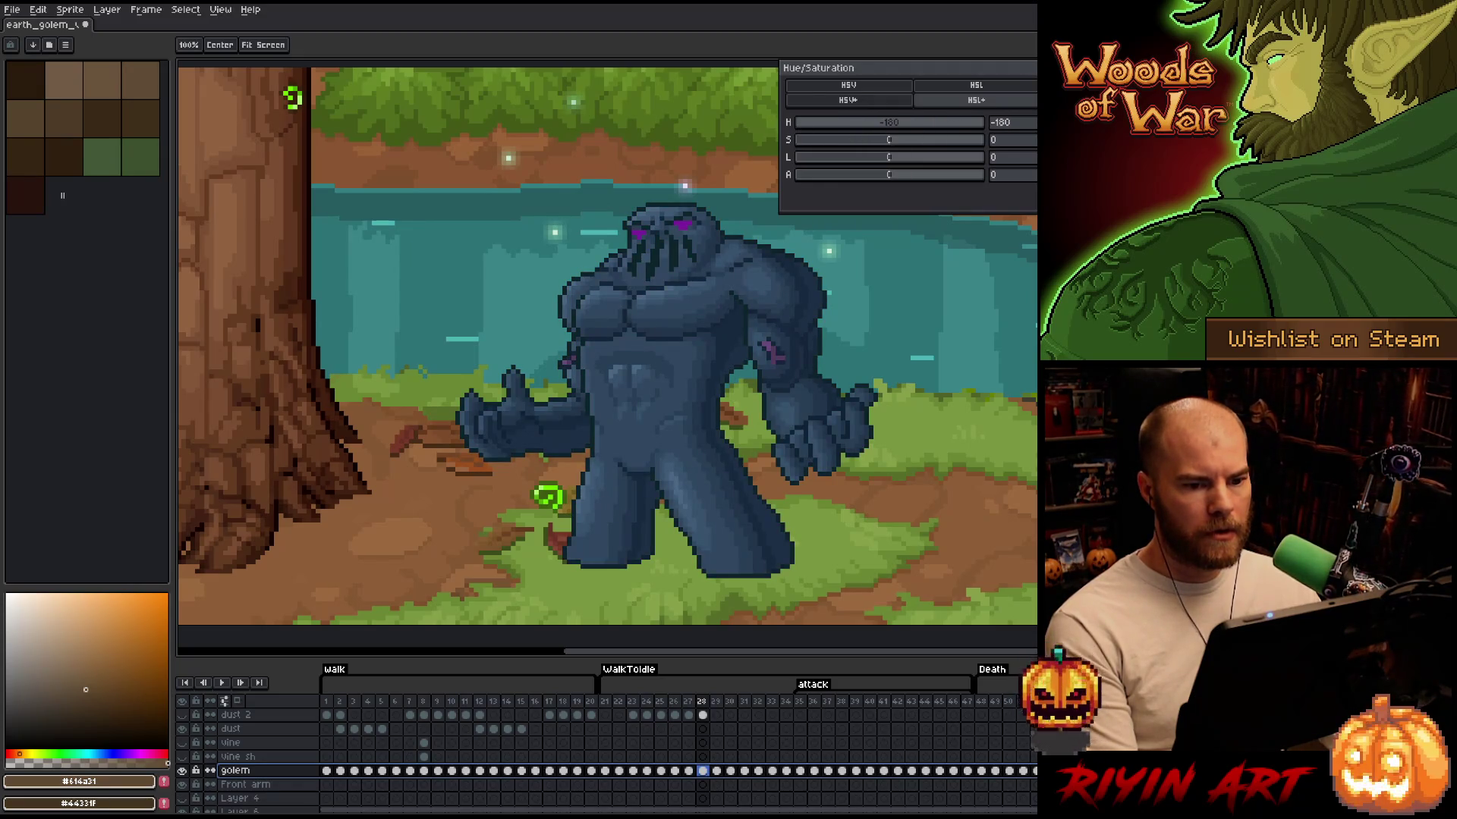
key("Escape")
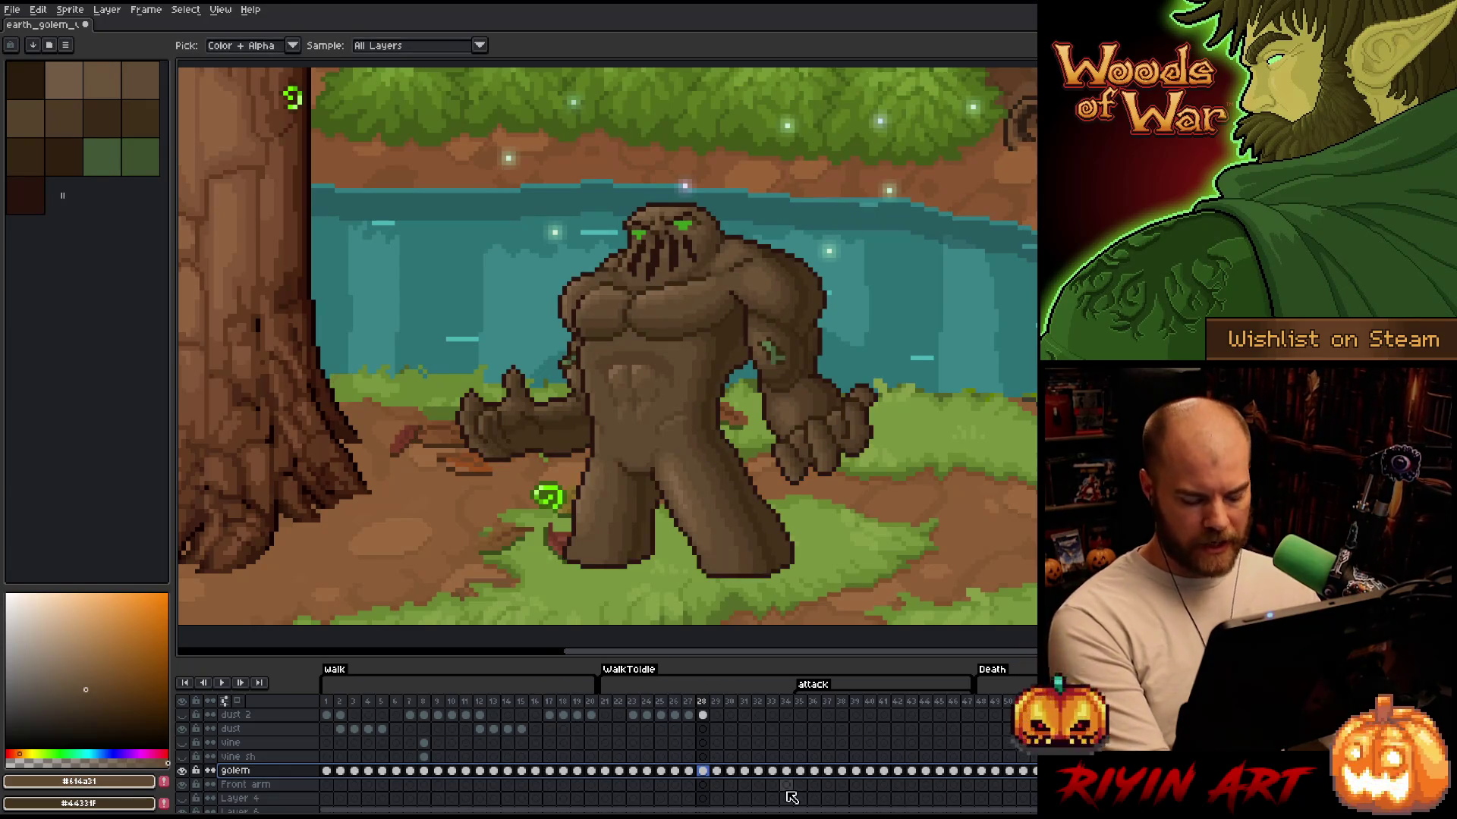
key("shift+r")
left_click(627, 258)
Set Replace Color to swap the eye green for a bright green from the swirl
left_click(639, 235)
left_click(550, 487)
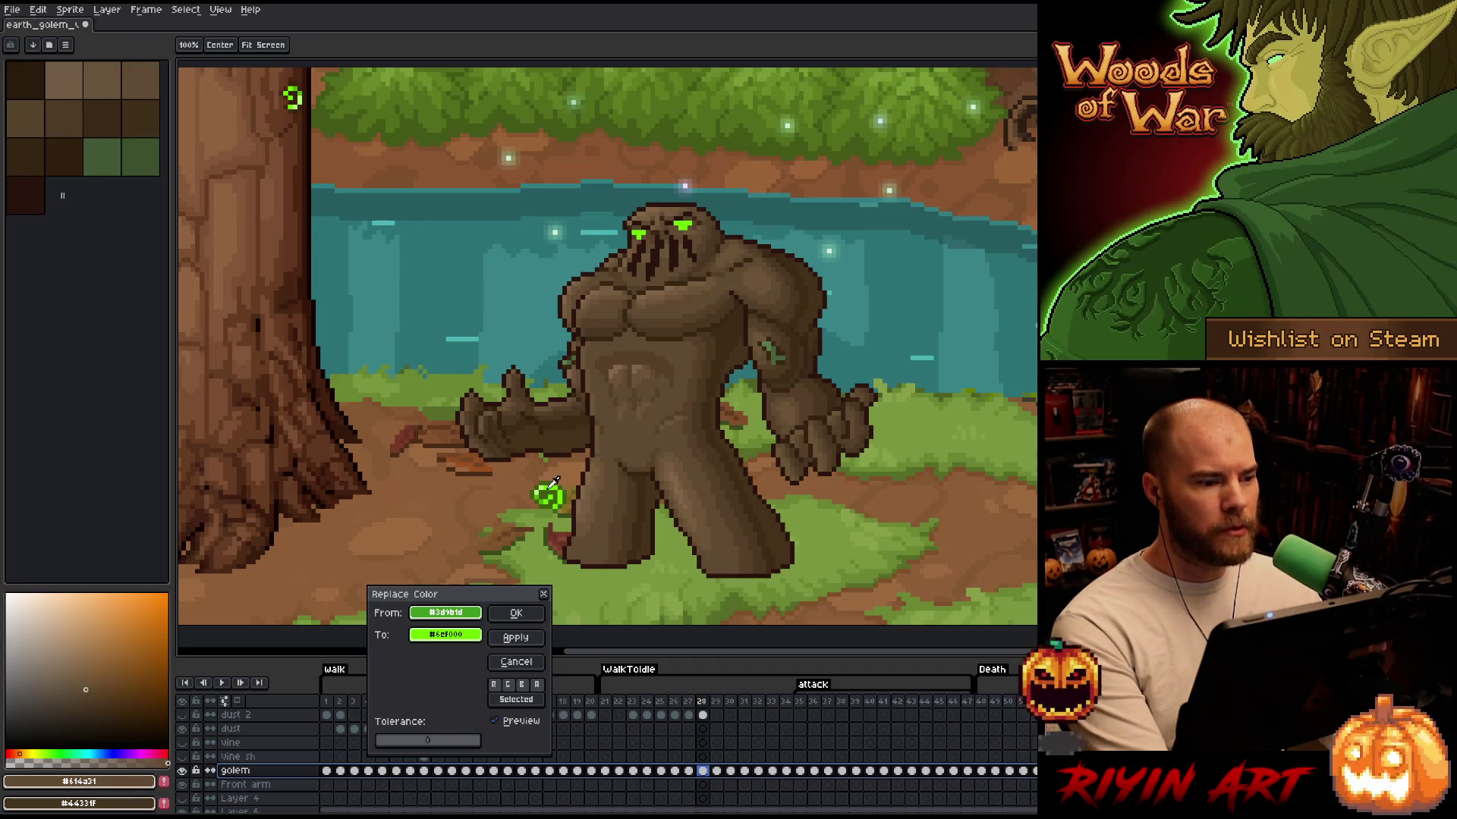
left_click(550, 486)
left_click(543, 491)
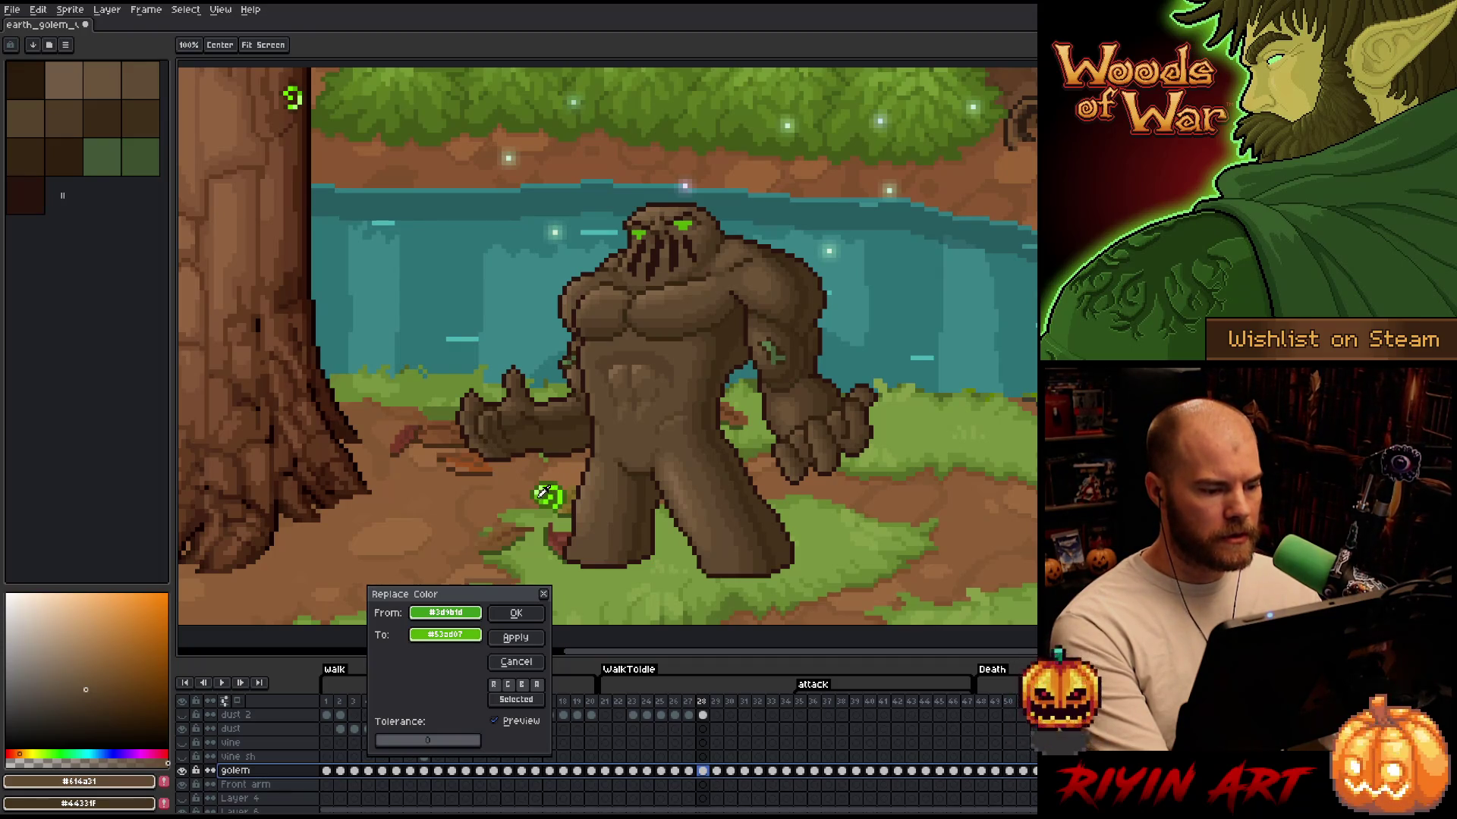
left_click(543, 489)
left_click(550, 486)
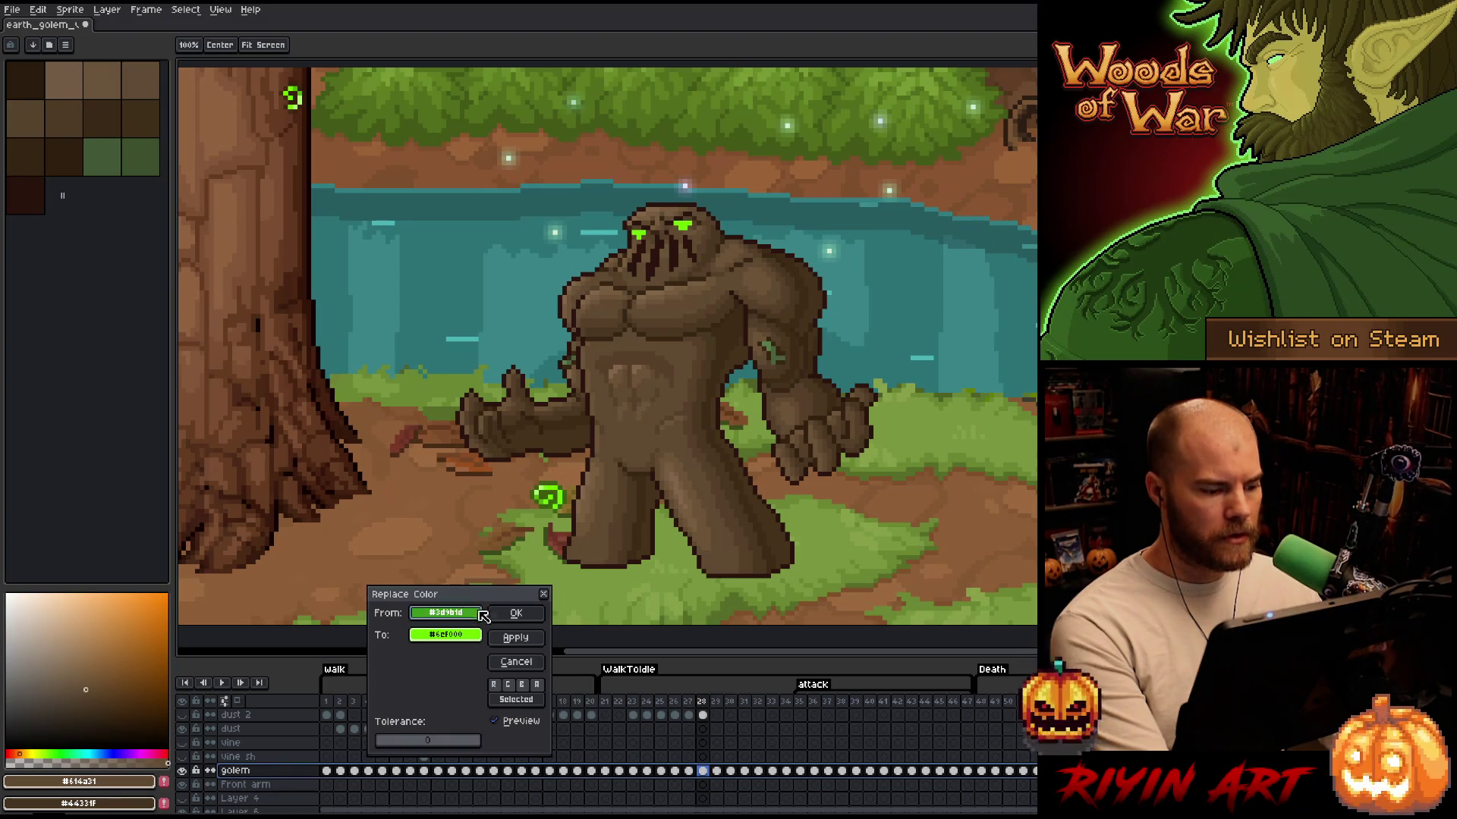
Lower the replacement green's saturation to 70 and apply the recolour
left_click(466, 636)
left_click(494, 657)
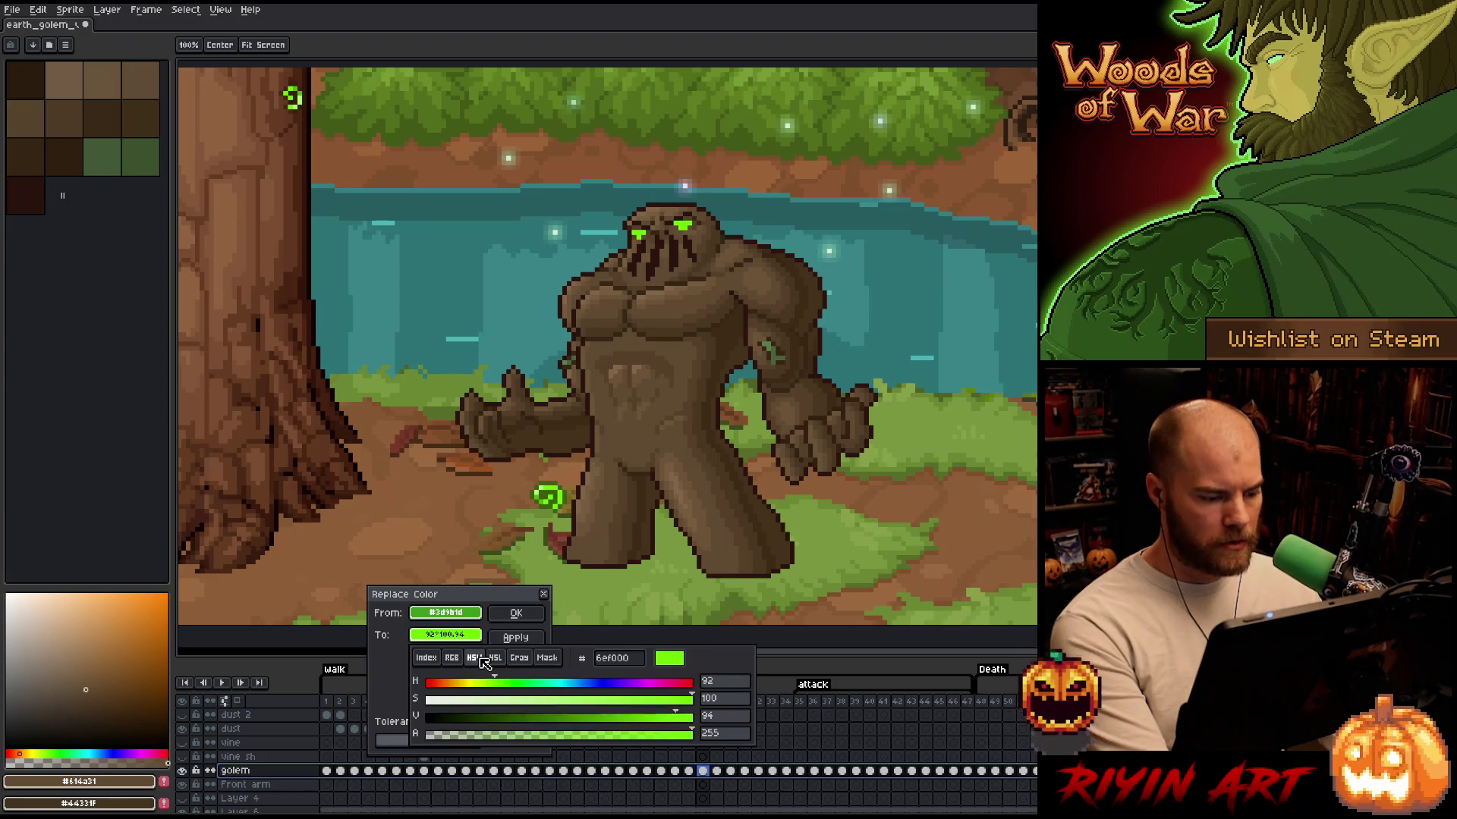
mouse_move(636, 705)
left_mouse_down()
mouse_move(602, 701)
mouse_move(644, 700)
mouse_move(660, 723)
mouse_move(633, 723)
mouse_move(650, 721)
left_mouse_up()
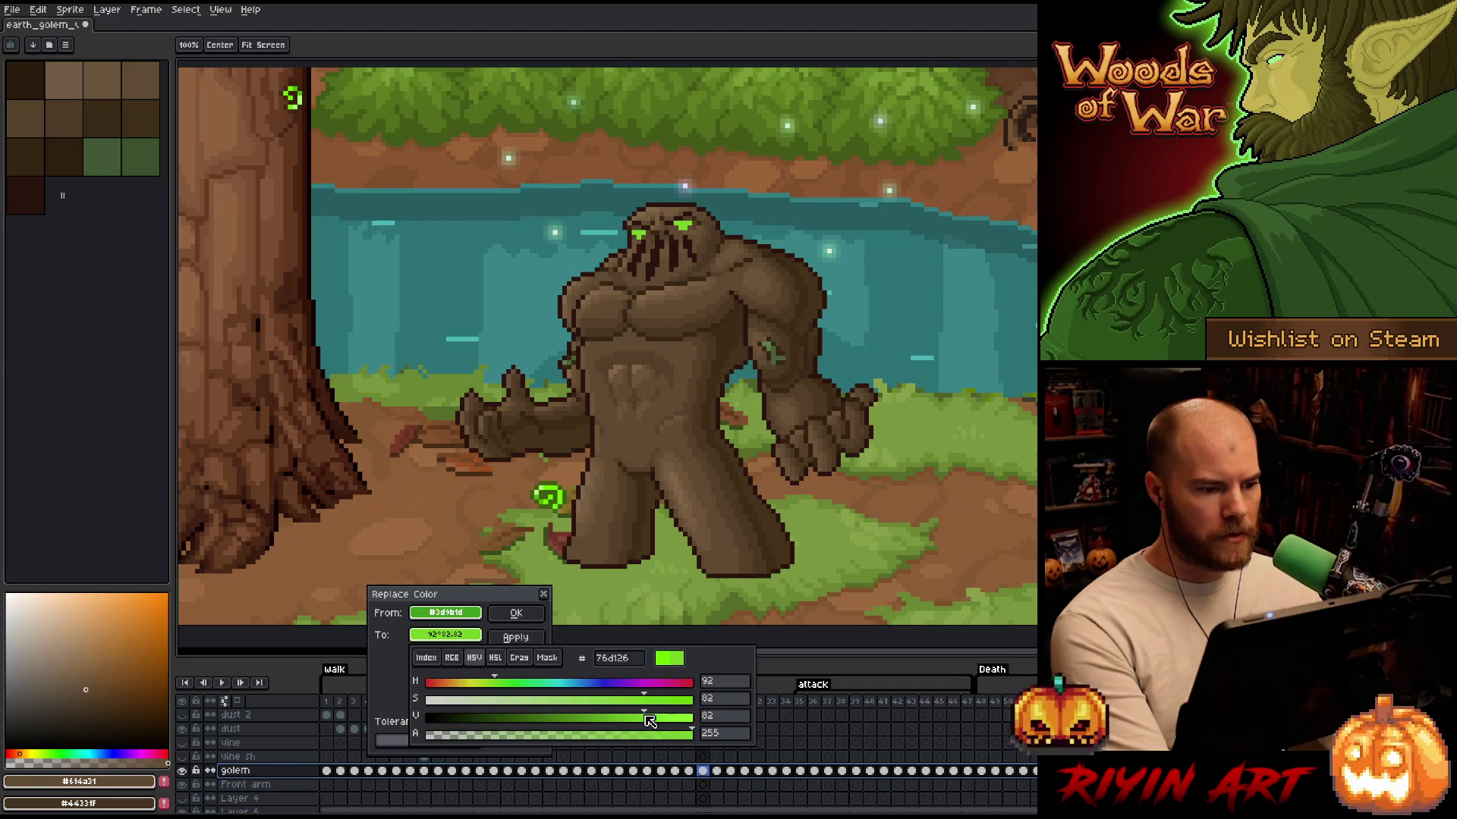
left_click(515, 613)
left_click(354, 703)
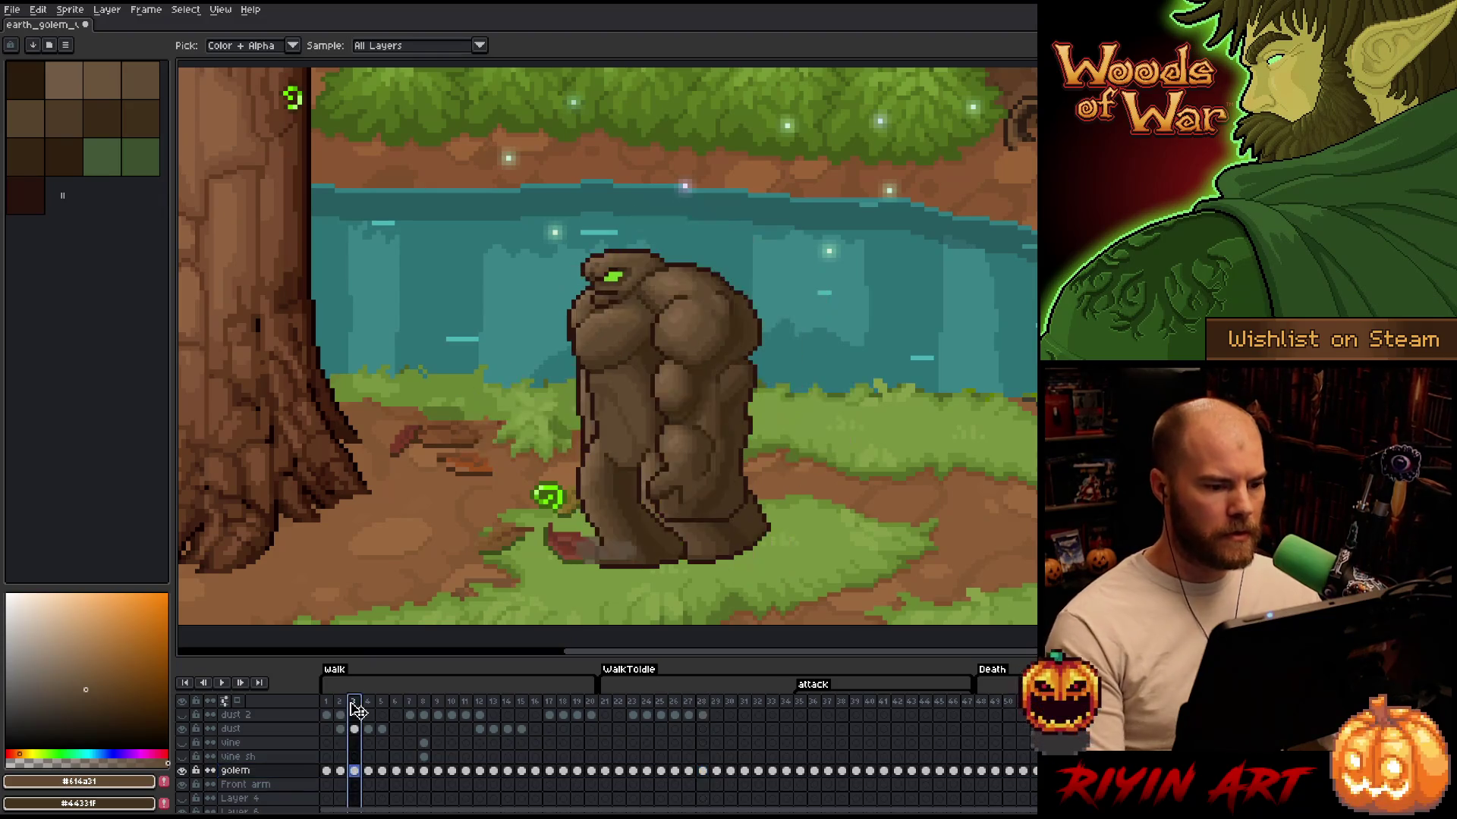
Play the walk animation and zoom to watch the green-eyed golem walking
key("Return")
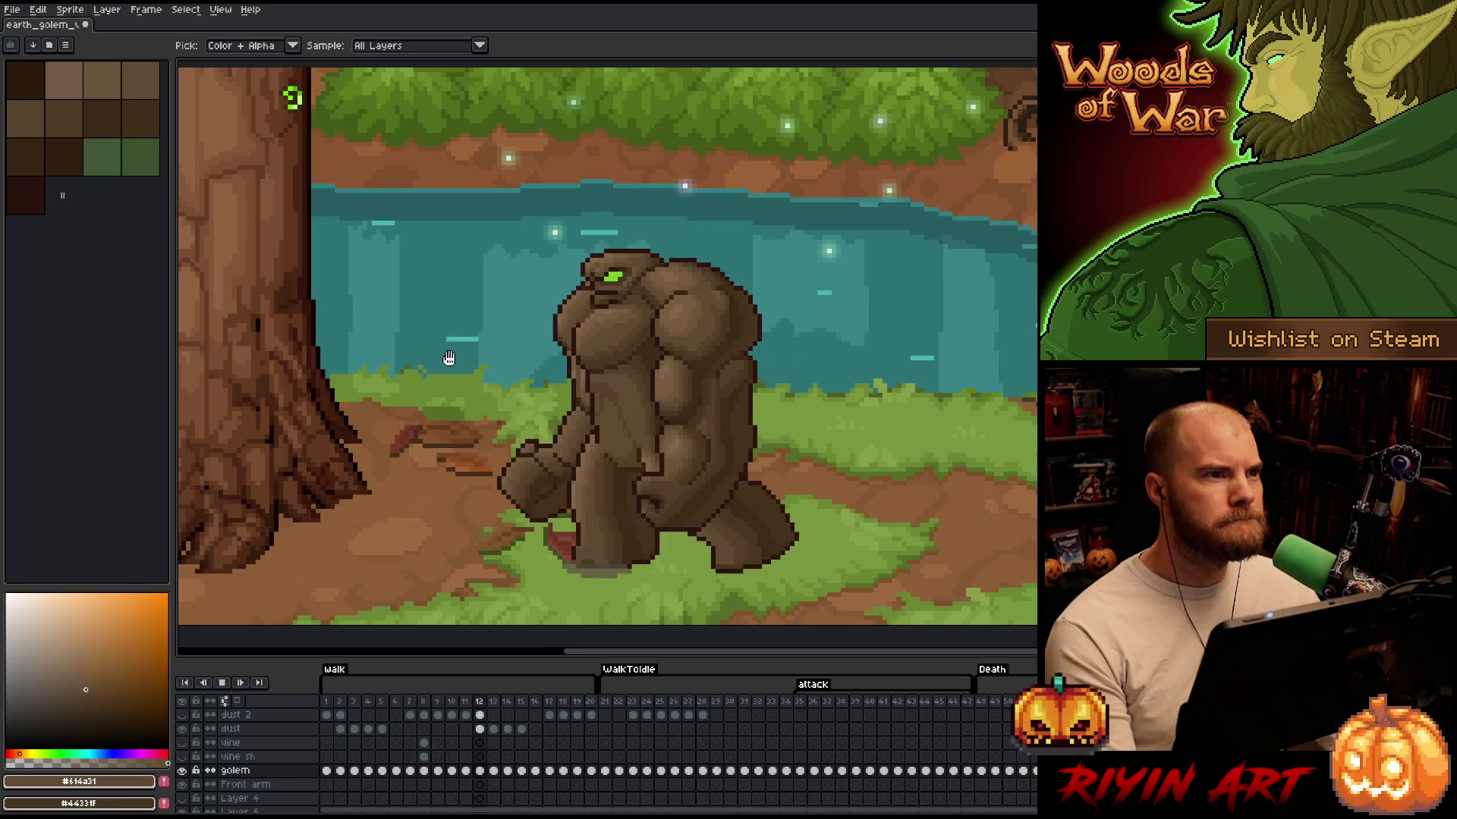
scroll(448, 357, "down", 2)
scroll(547, 425, "up", 2)
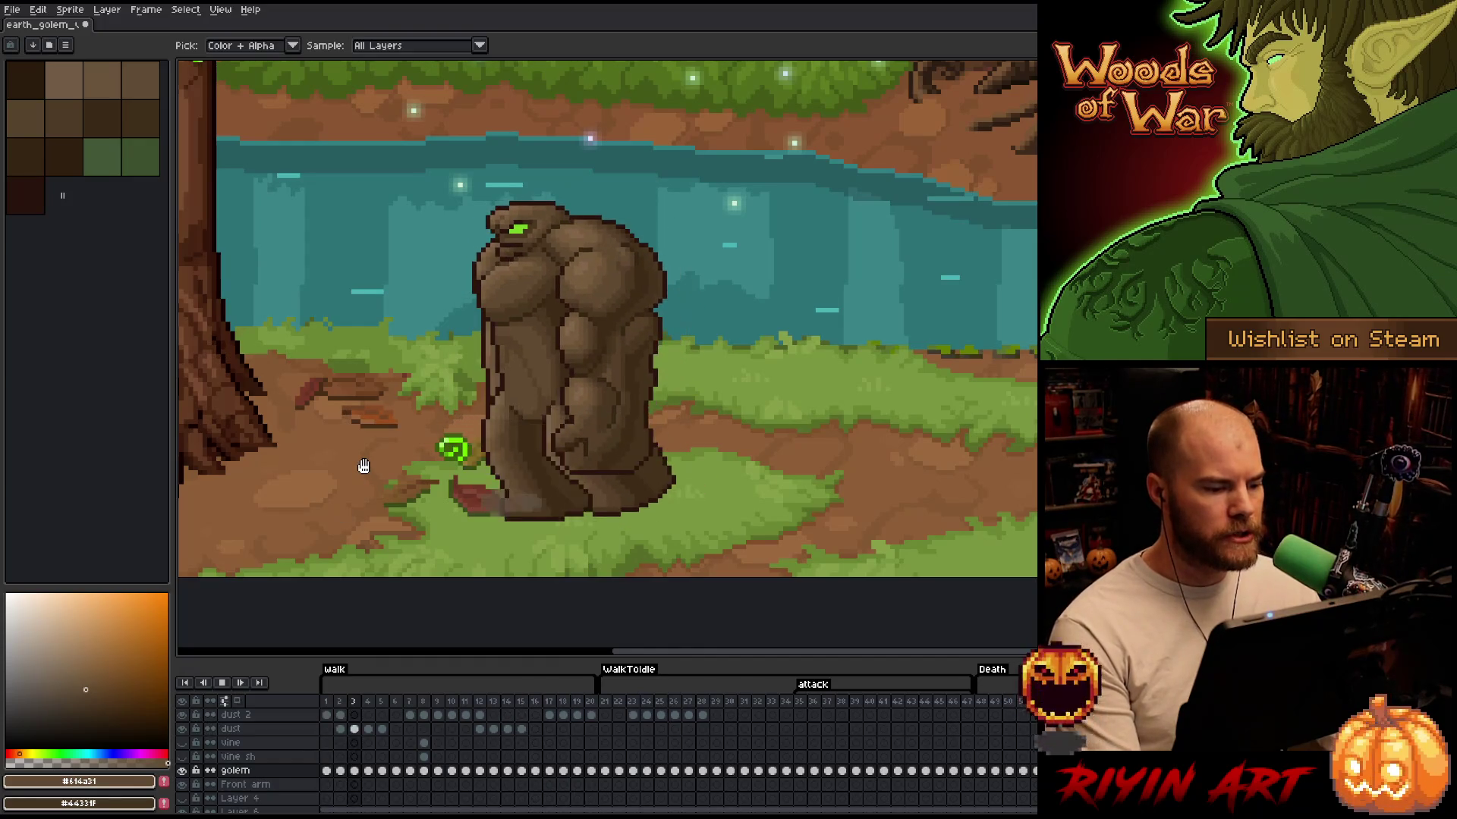
Raise the dust layer's opacity and set dust 2 to 100%
left_click(262, 730)
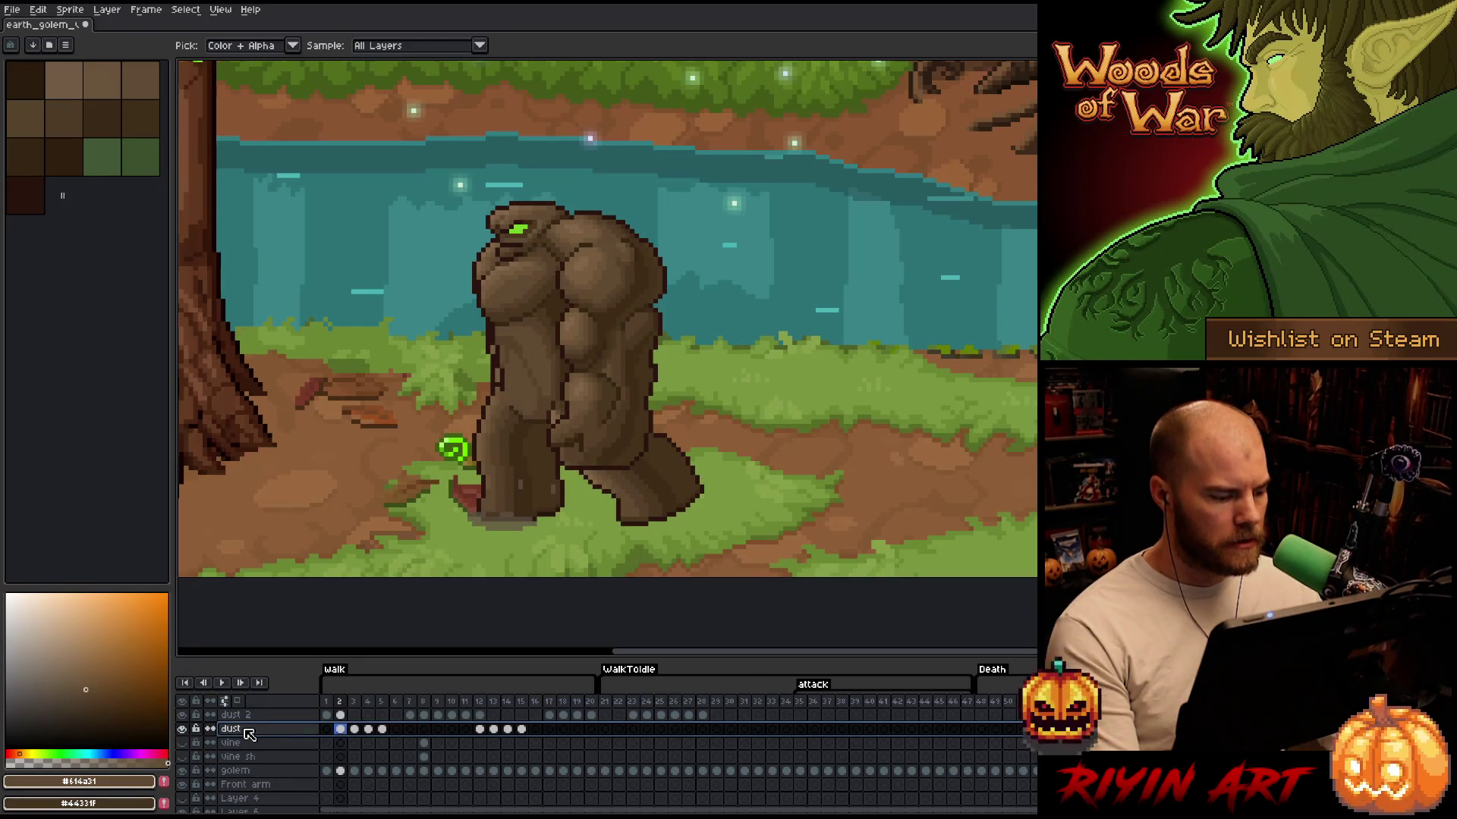
double_click(243, 729)
left_click_drag(333, 599, 611, 595)
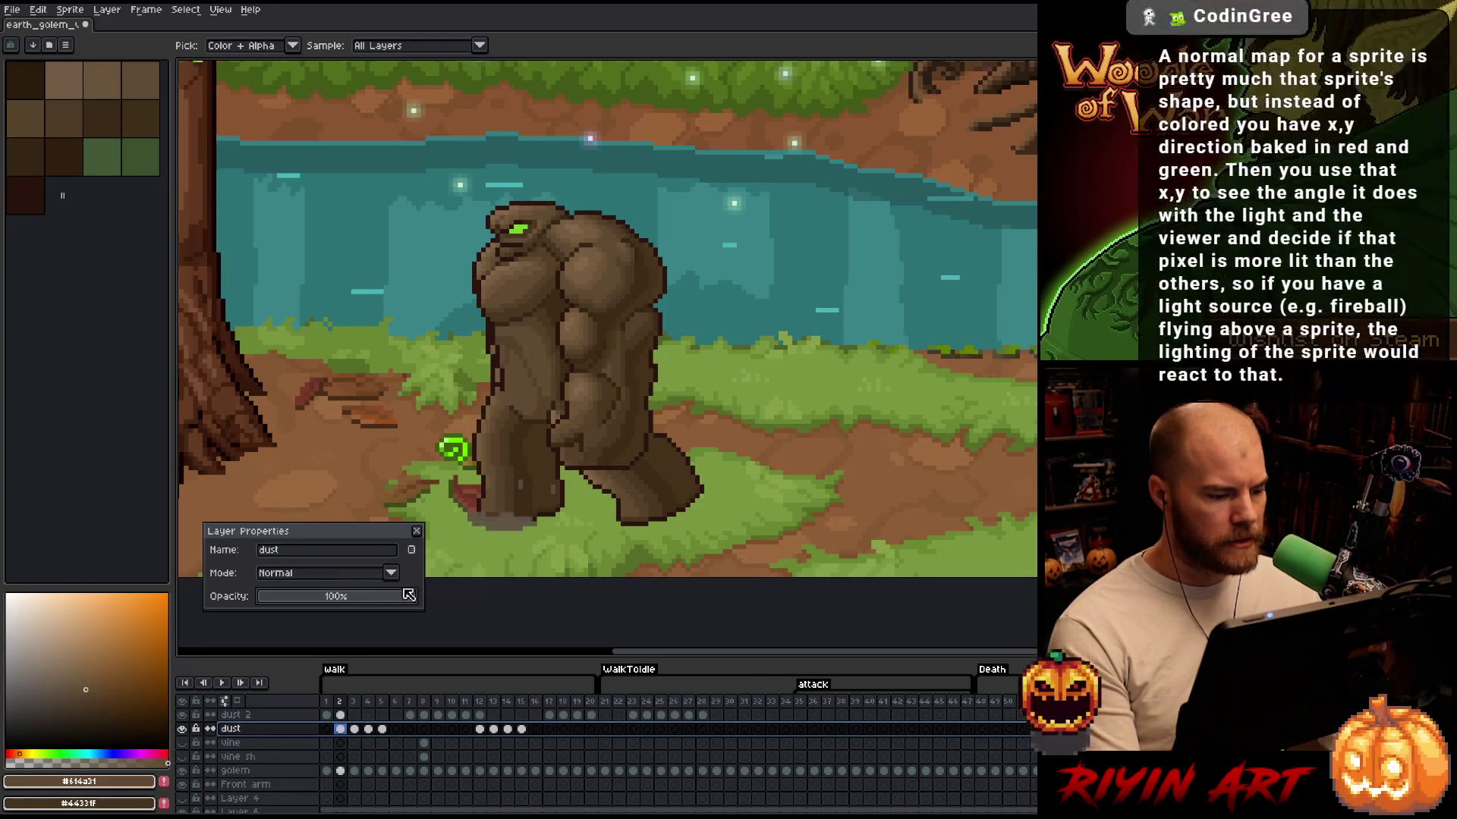
left_click(416, 531)
double_click(236, 715)
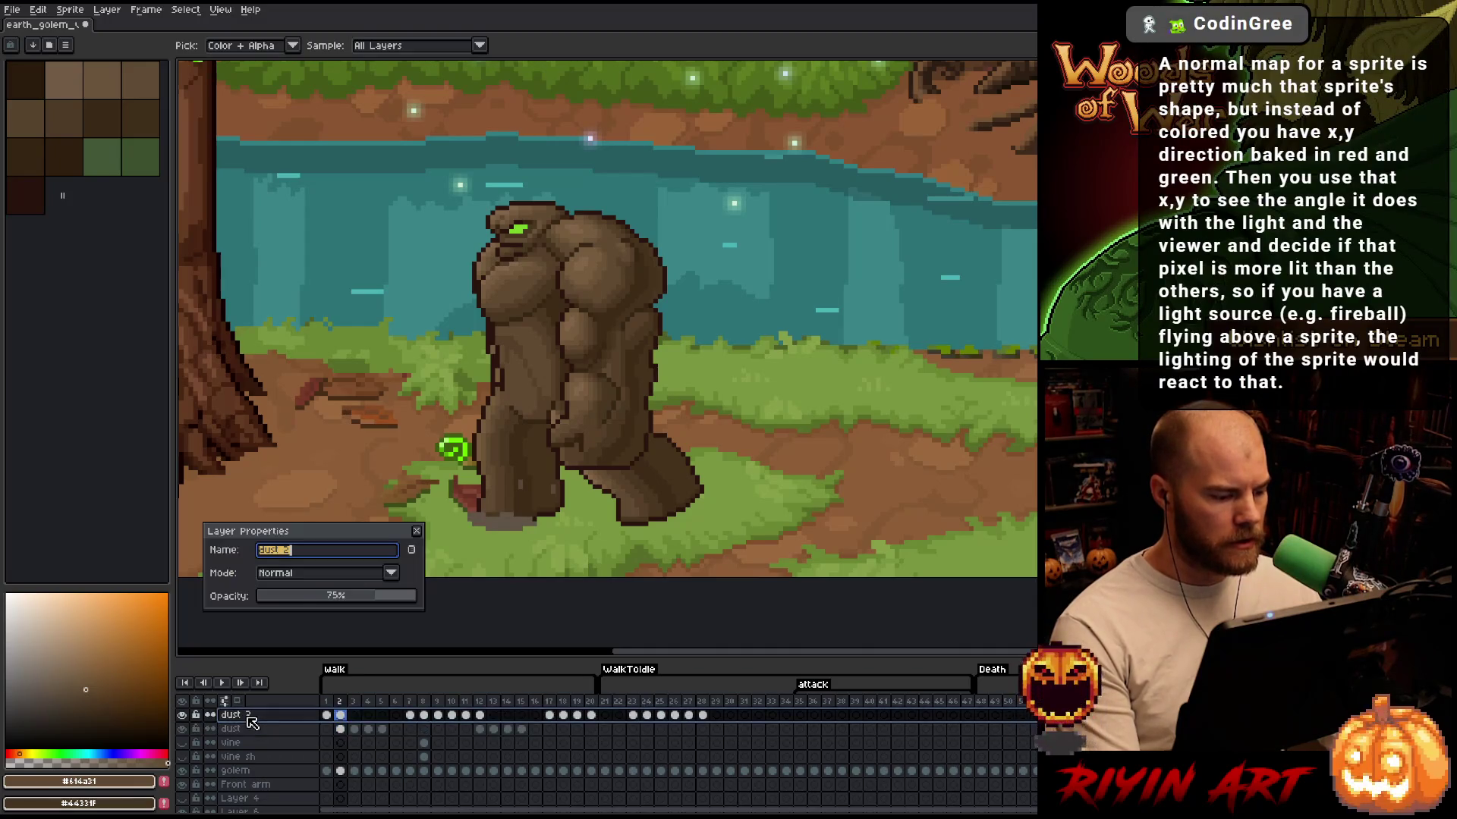
left_click_drag(335, 599, 551, 601)
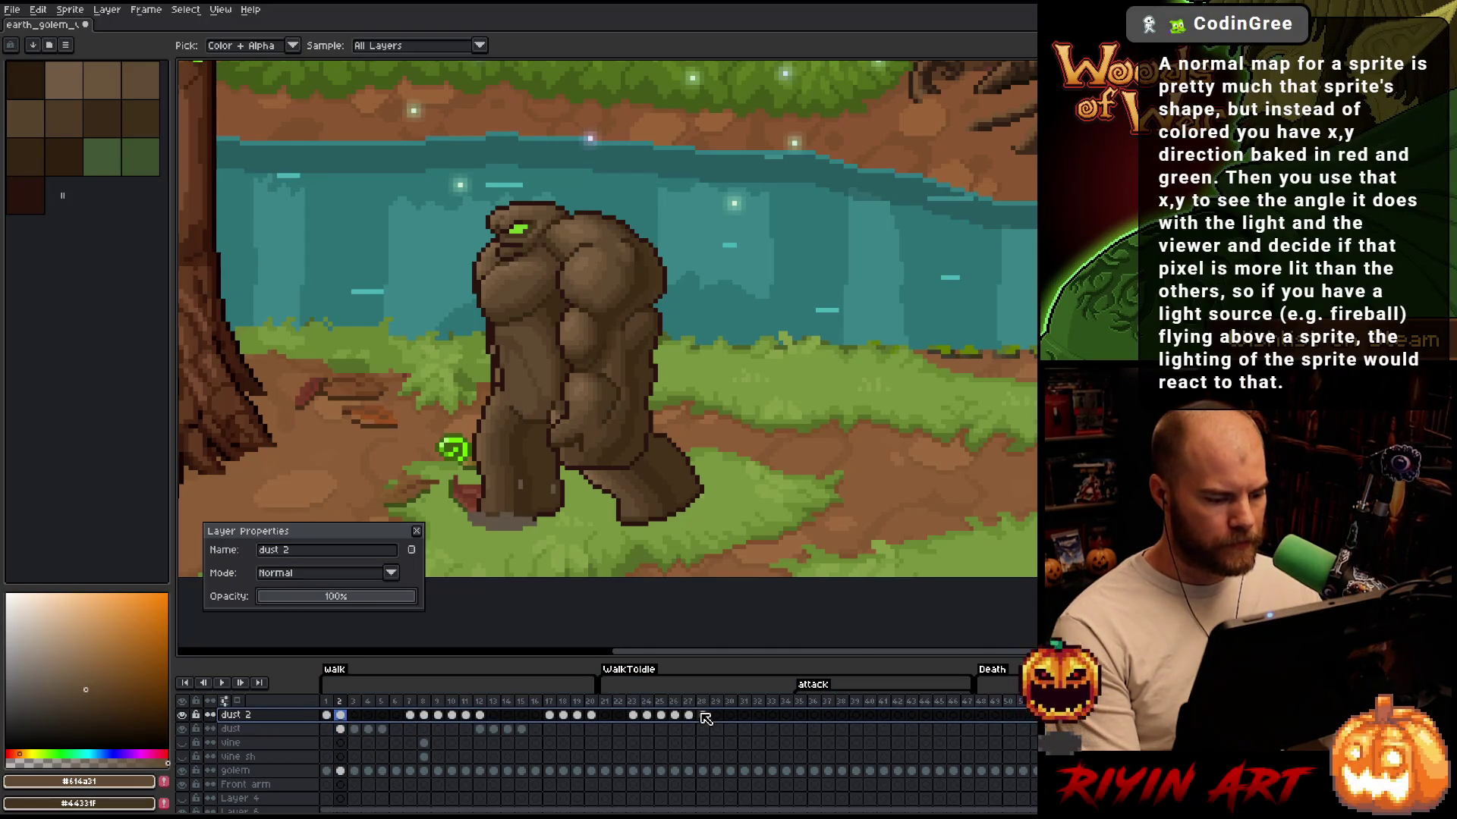
Replace the grey dust with the dirt-path brown across frames 1–28 of both dust layers
left_click_drag(707, 735, 326, 709)
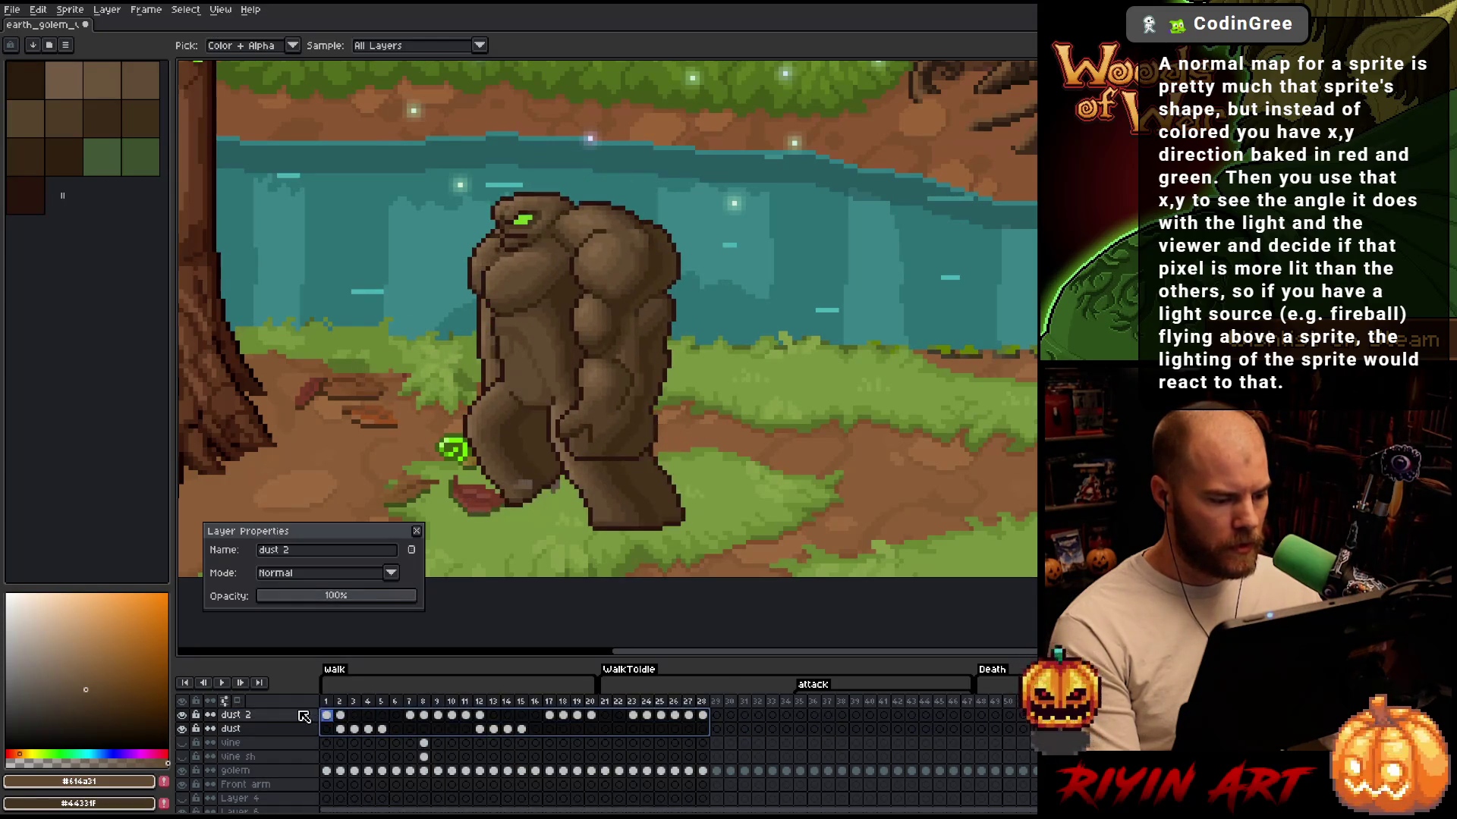
key("shift+r")
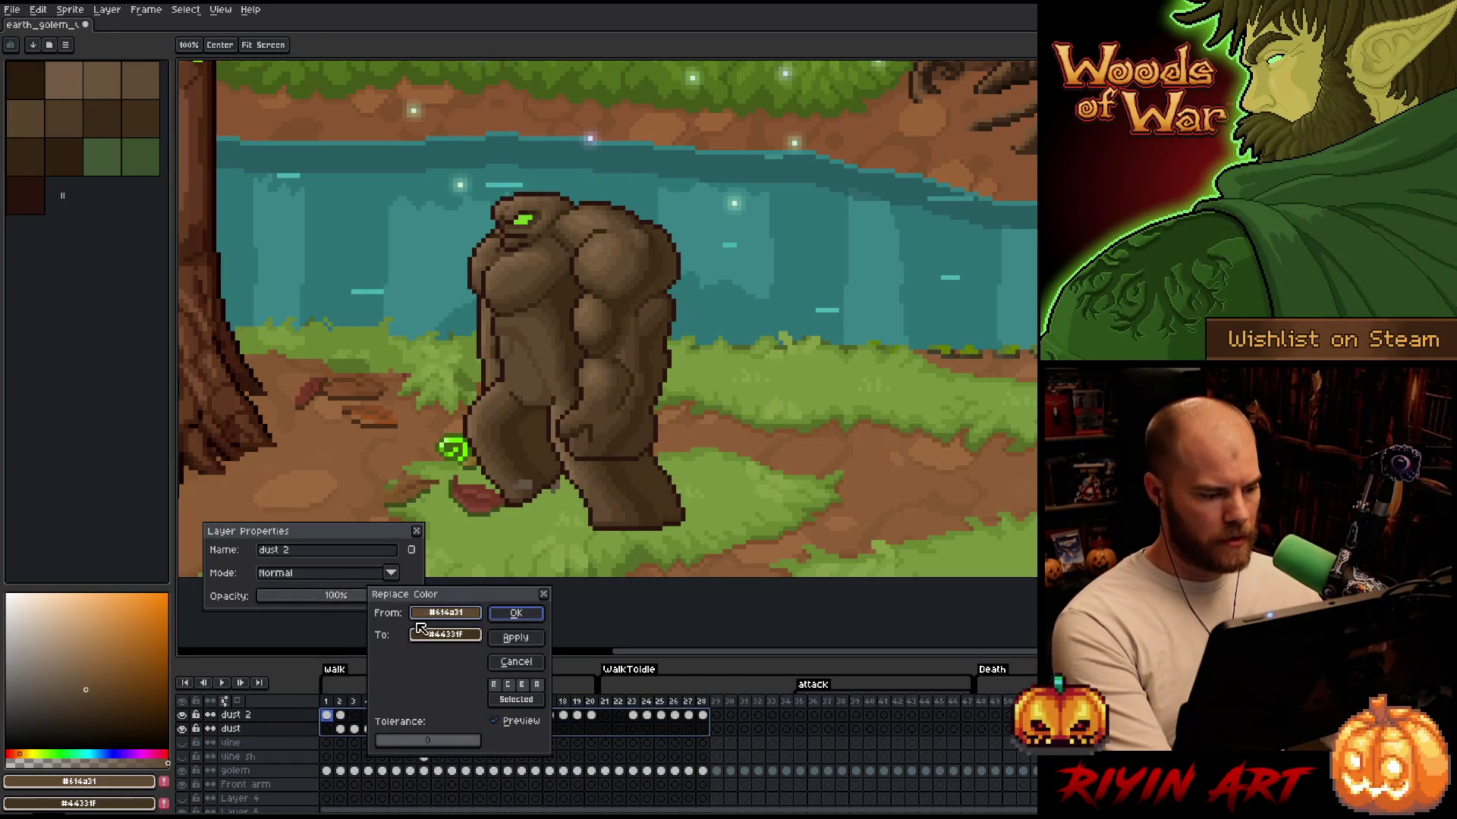
left_click(535, 471)
left_click(535, 472)
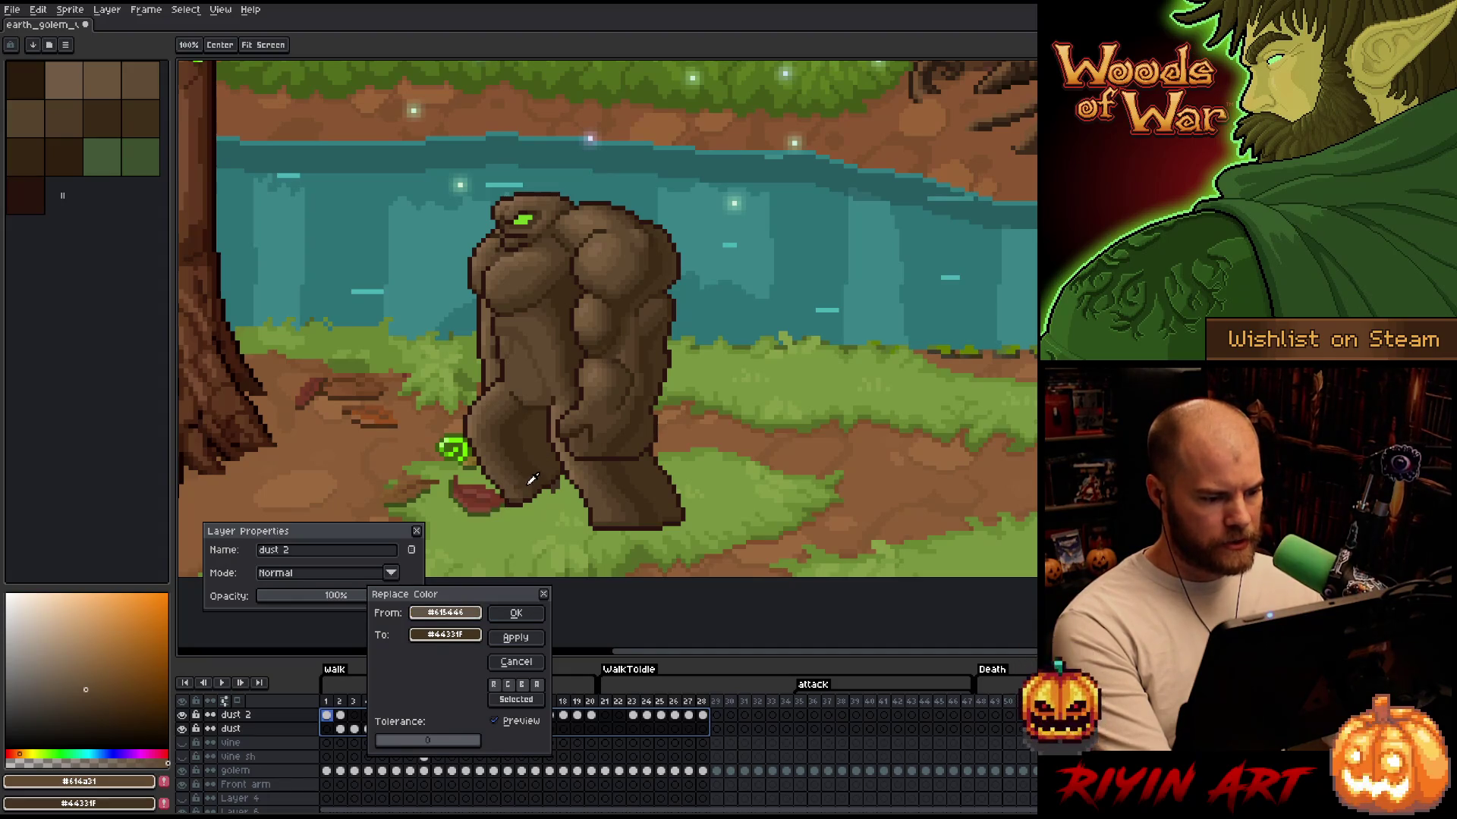
right_click(633, 581)
right_click(898, 475)
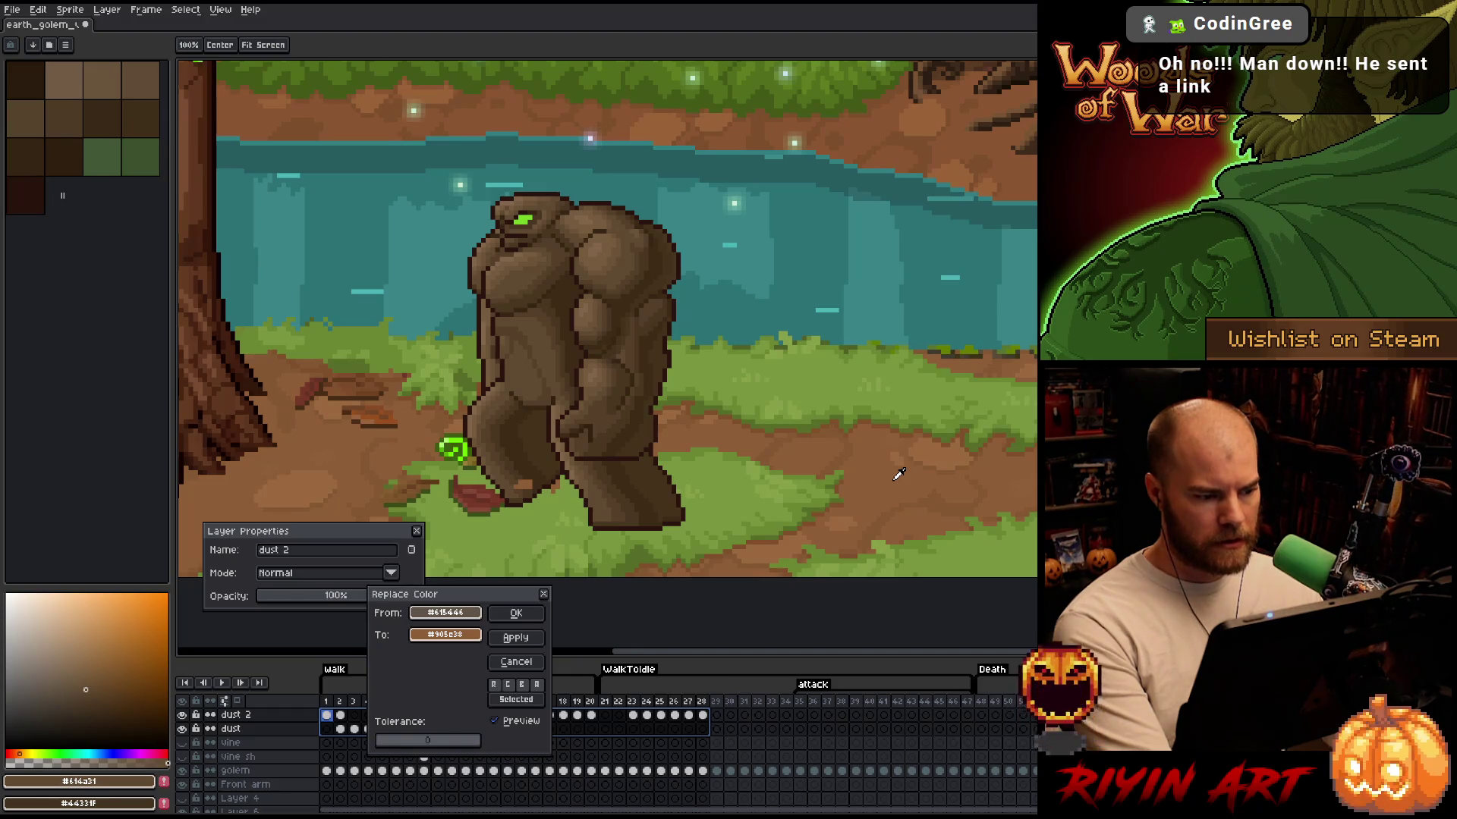
right_click(392, 493)
right_click(386, 493)
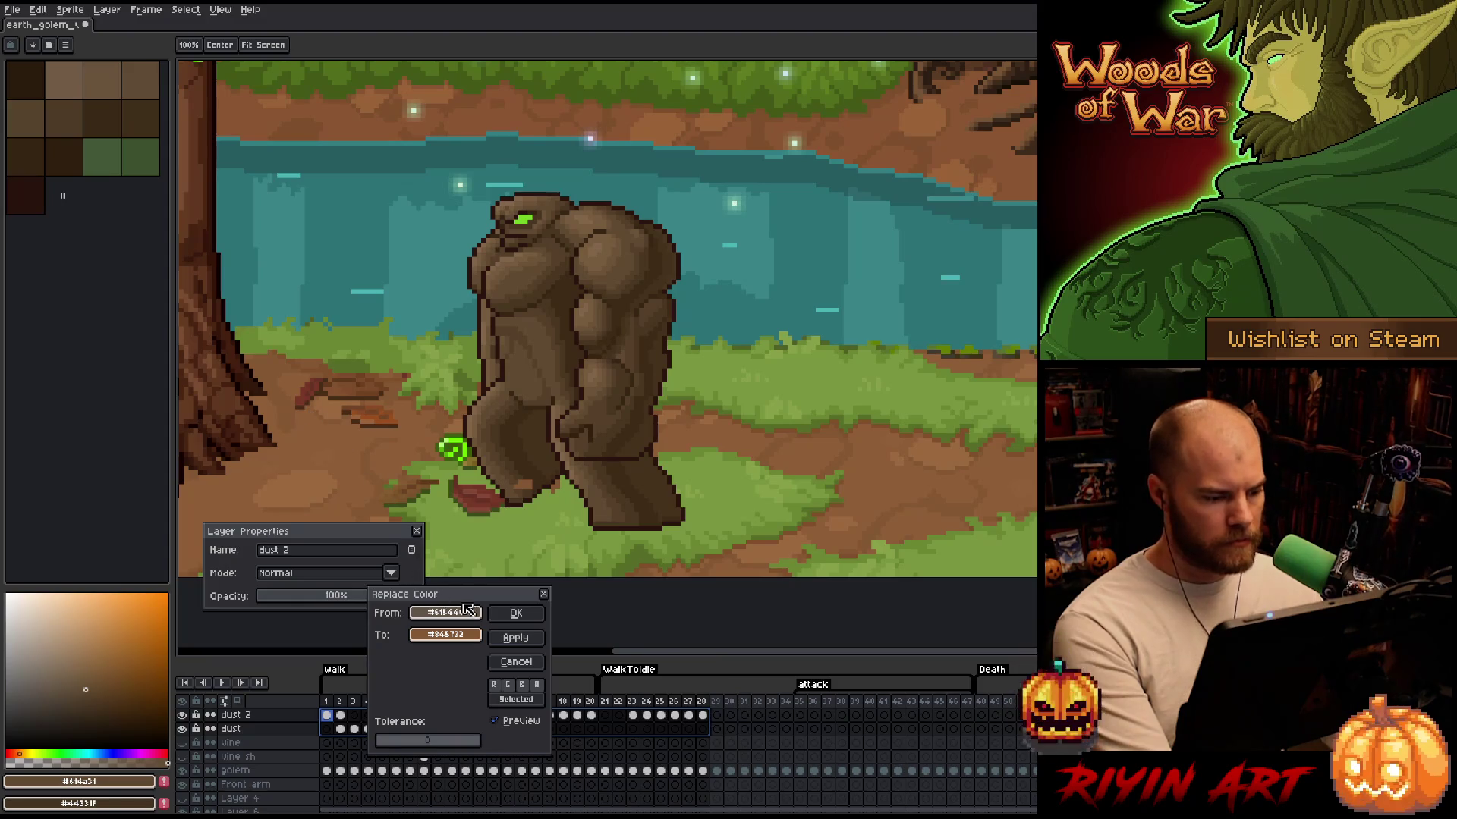
left_click(509, 614)
left_click(417, 531)
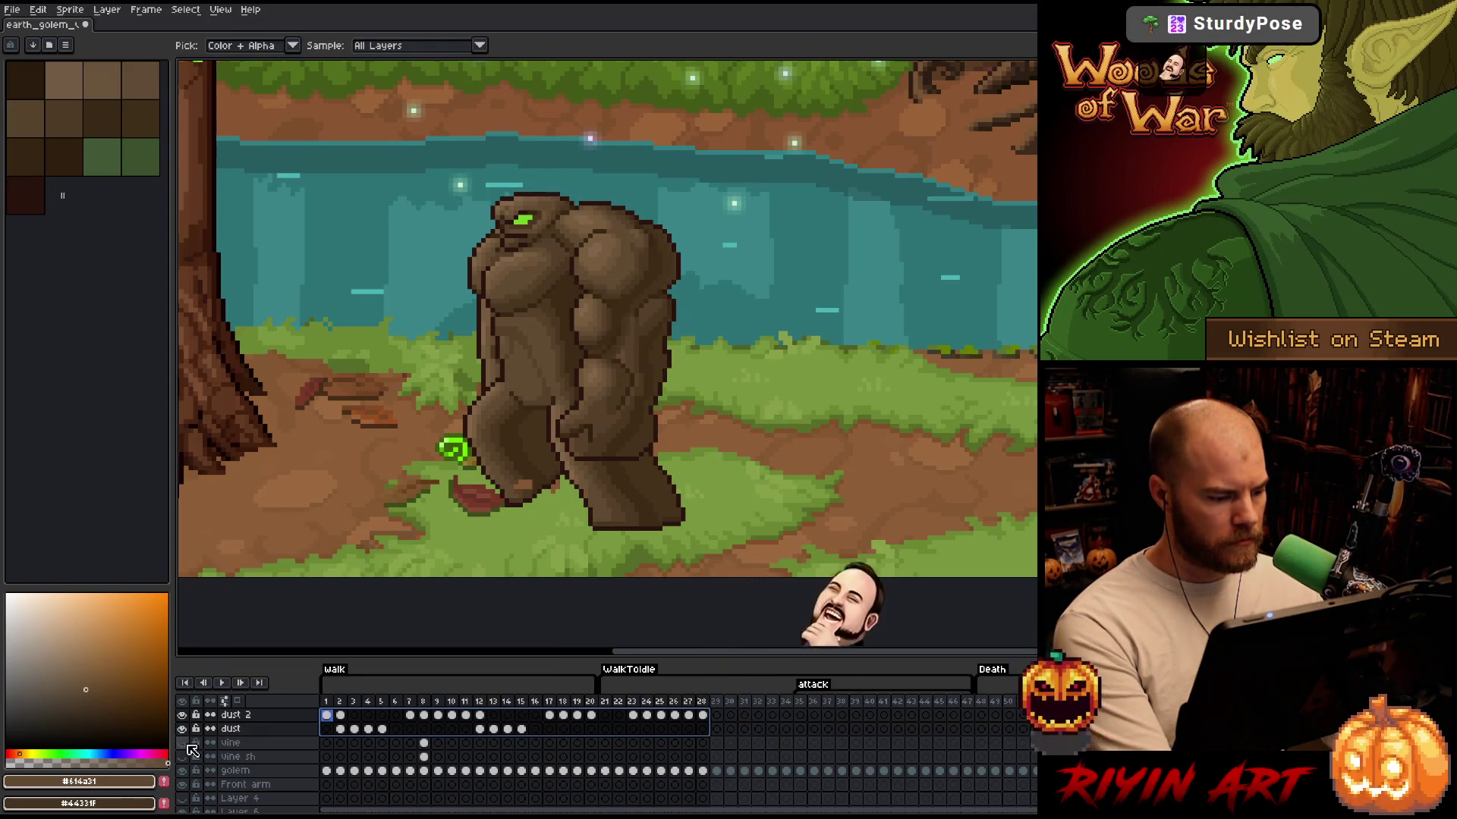
Set both the dust and dust 2 layers to about 75% opacity
double_click(230, 728)
left_click(379, 596)
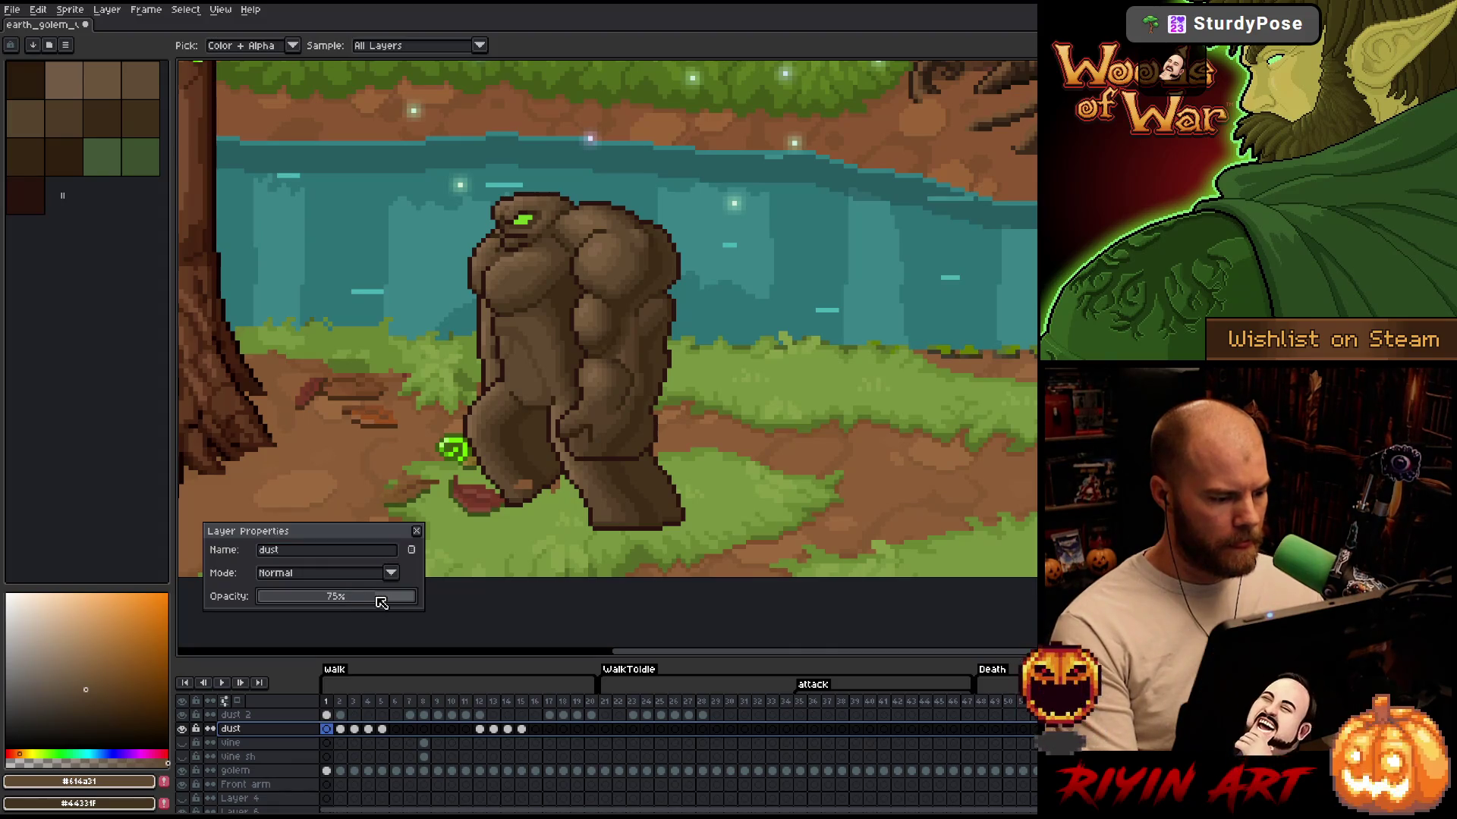
key("Up")
left_click(365, 597)
left_click_drag(365, 599, 383, 598)
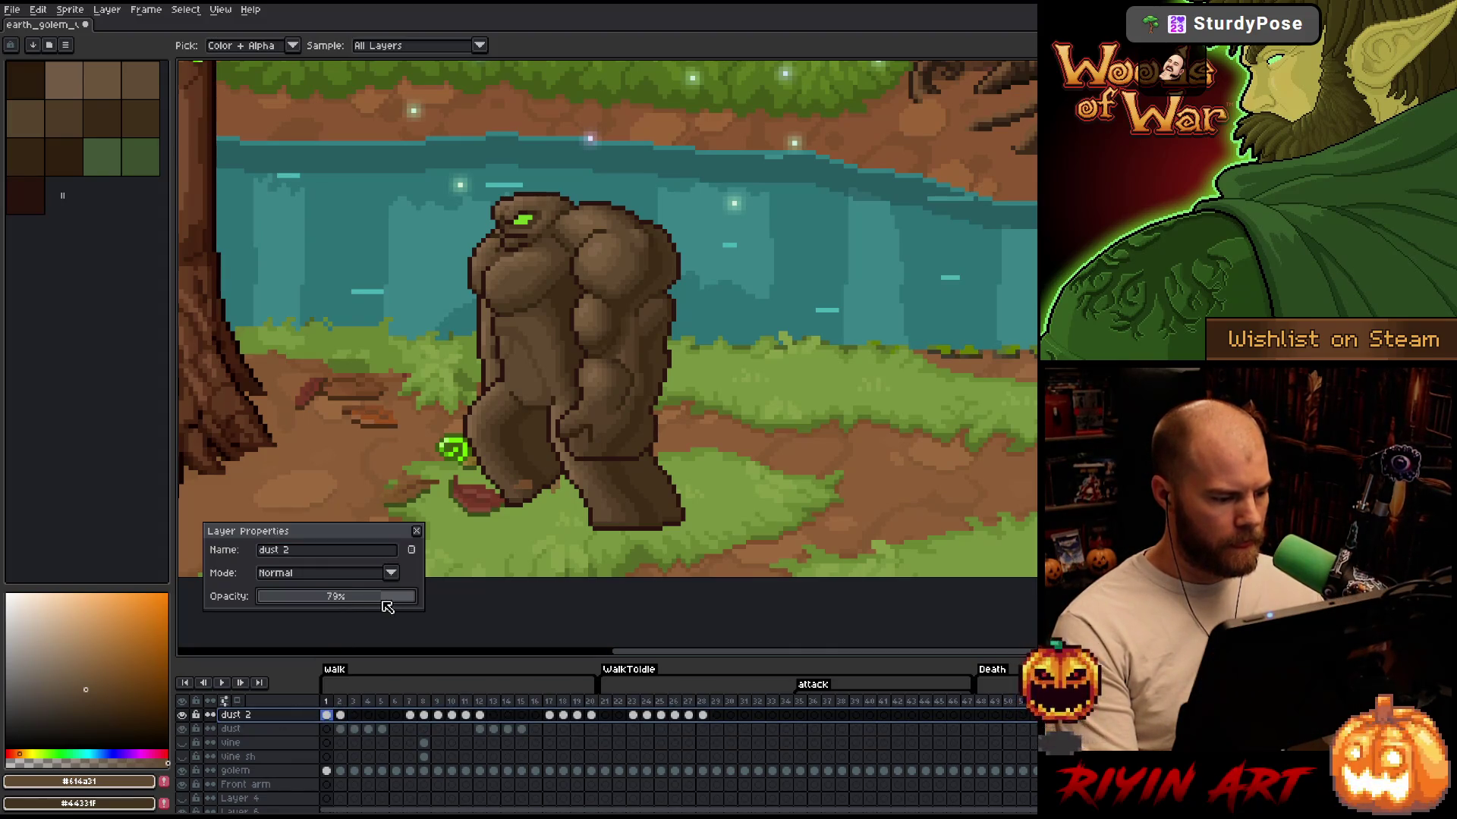
left_click(417, 531)
Play the animation to review the softened dust, then stop playback
key("Return")
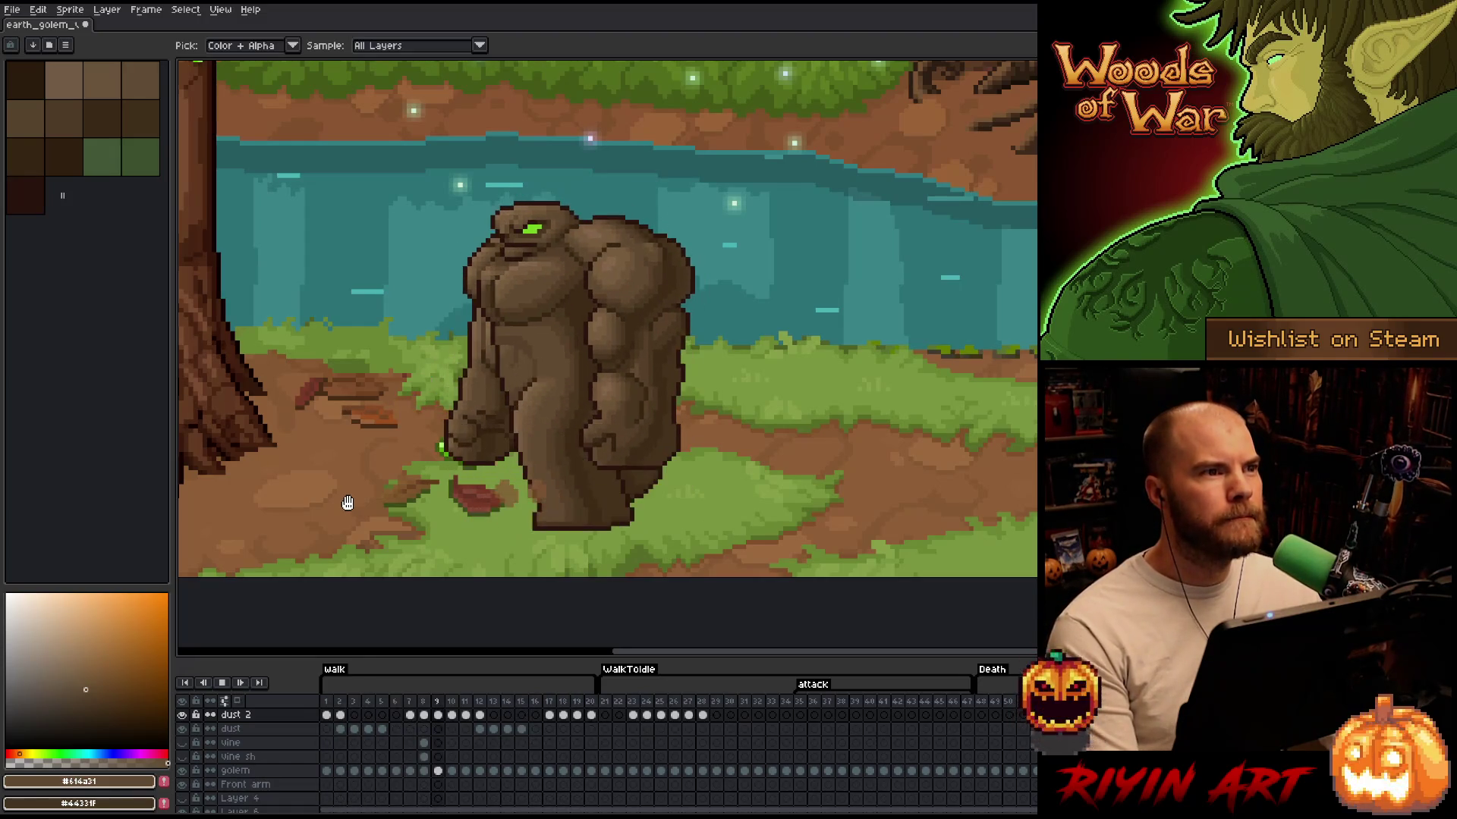
scroll(378, 474, "down", 1)
scroll(394, 471, "up", 1)
left_click_drag(425, 486, 449, 451)
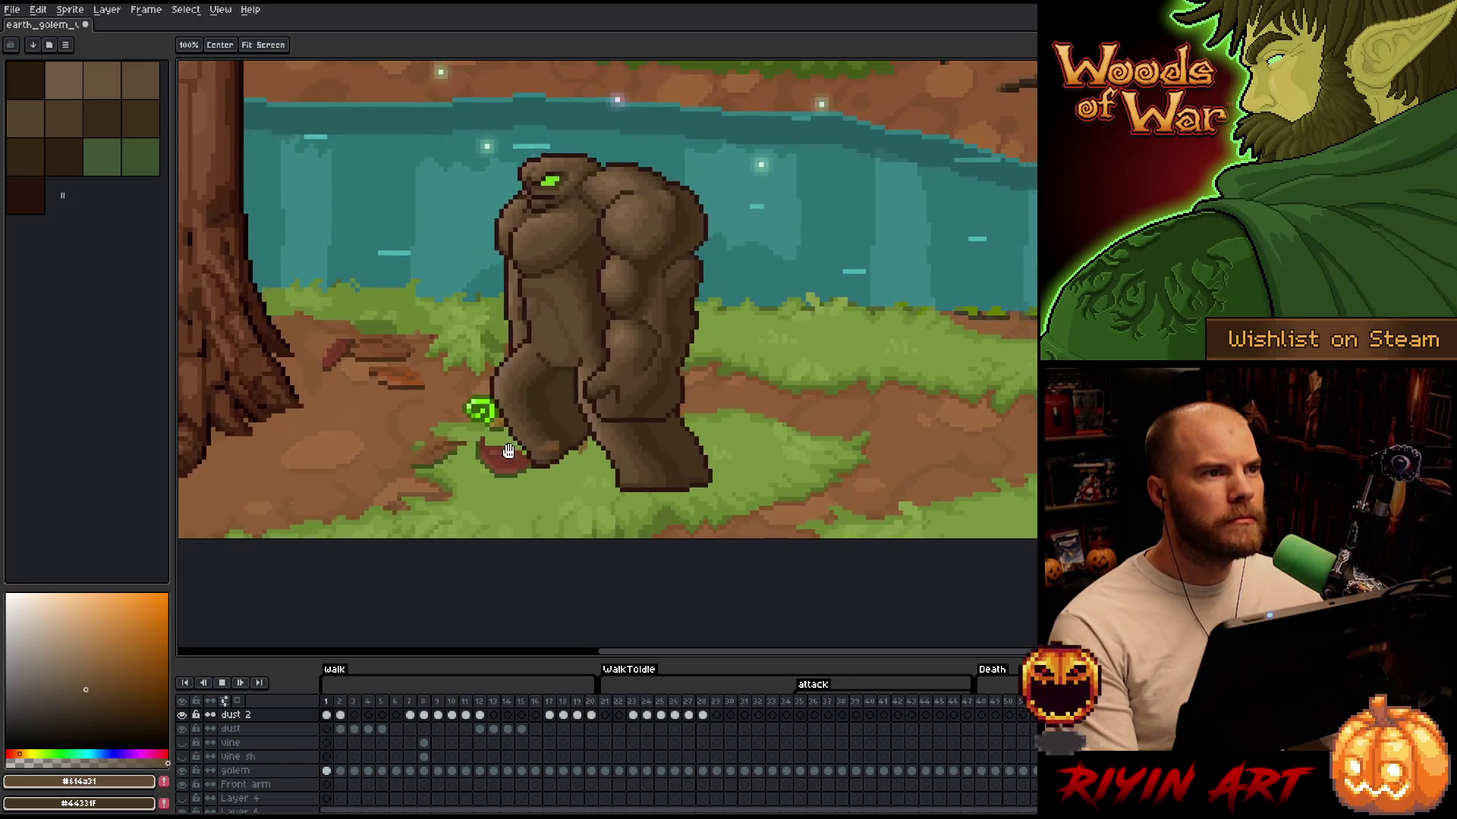
key("Return")
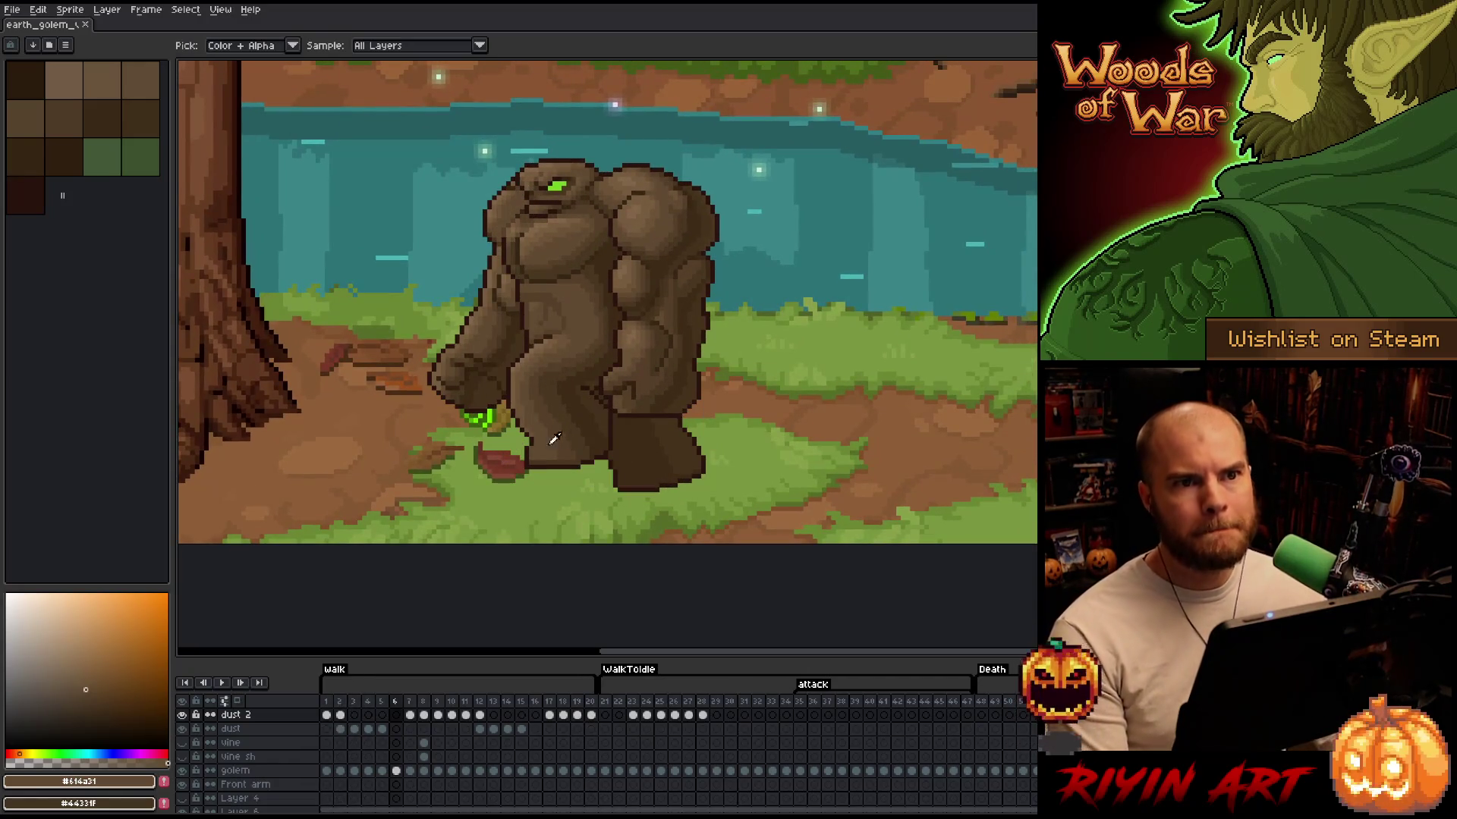
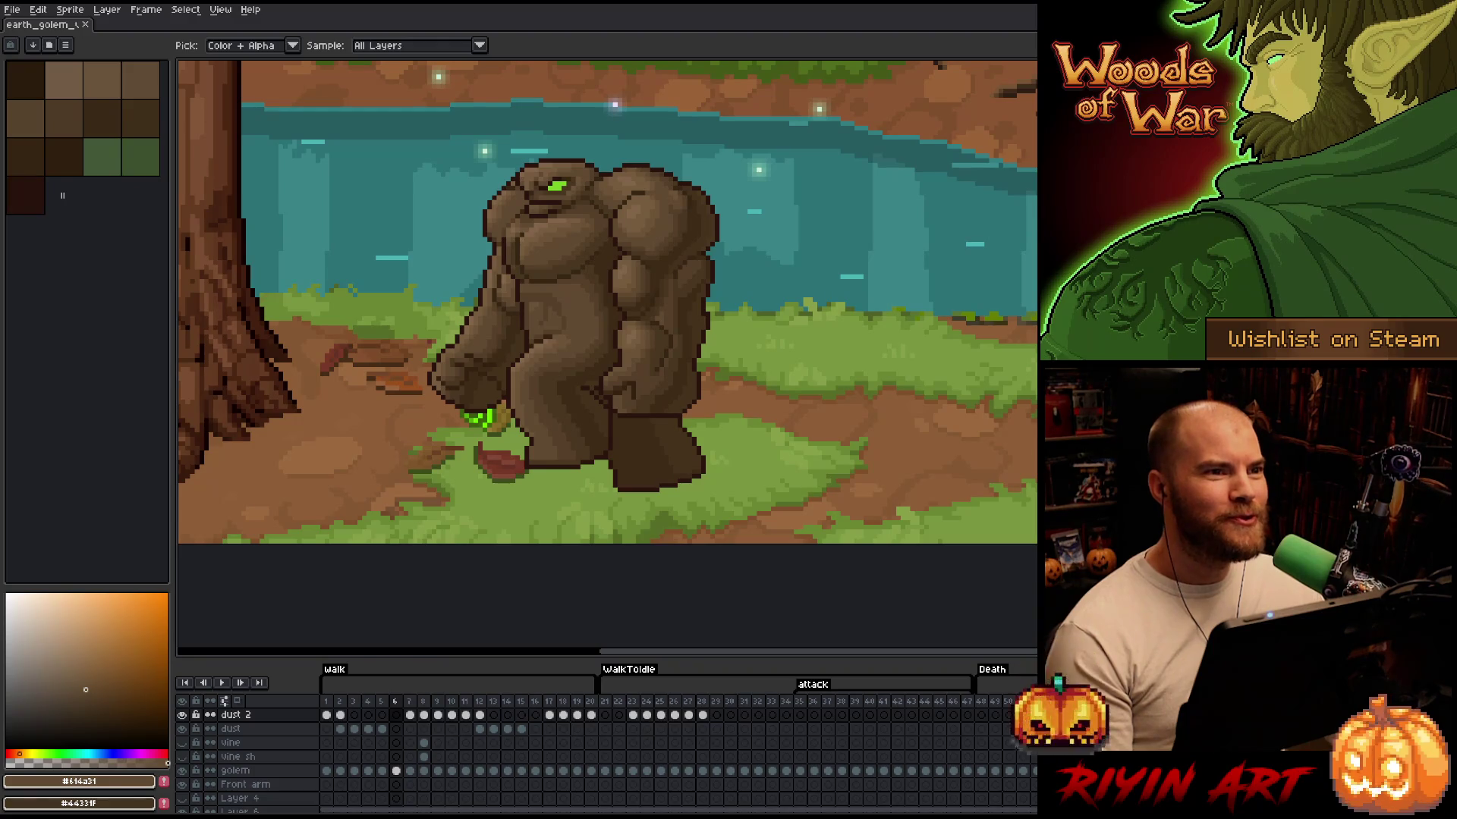
Duplicate the golem layer
scroll(491, 291, "down", 2)
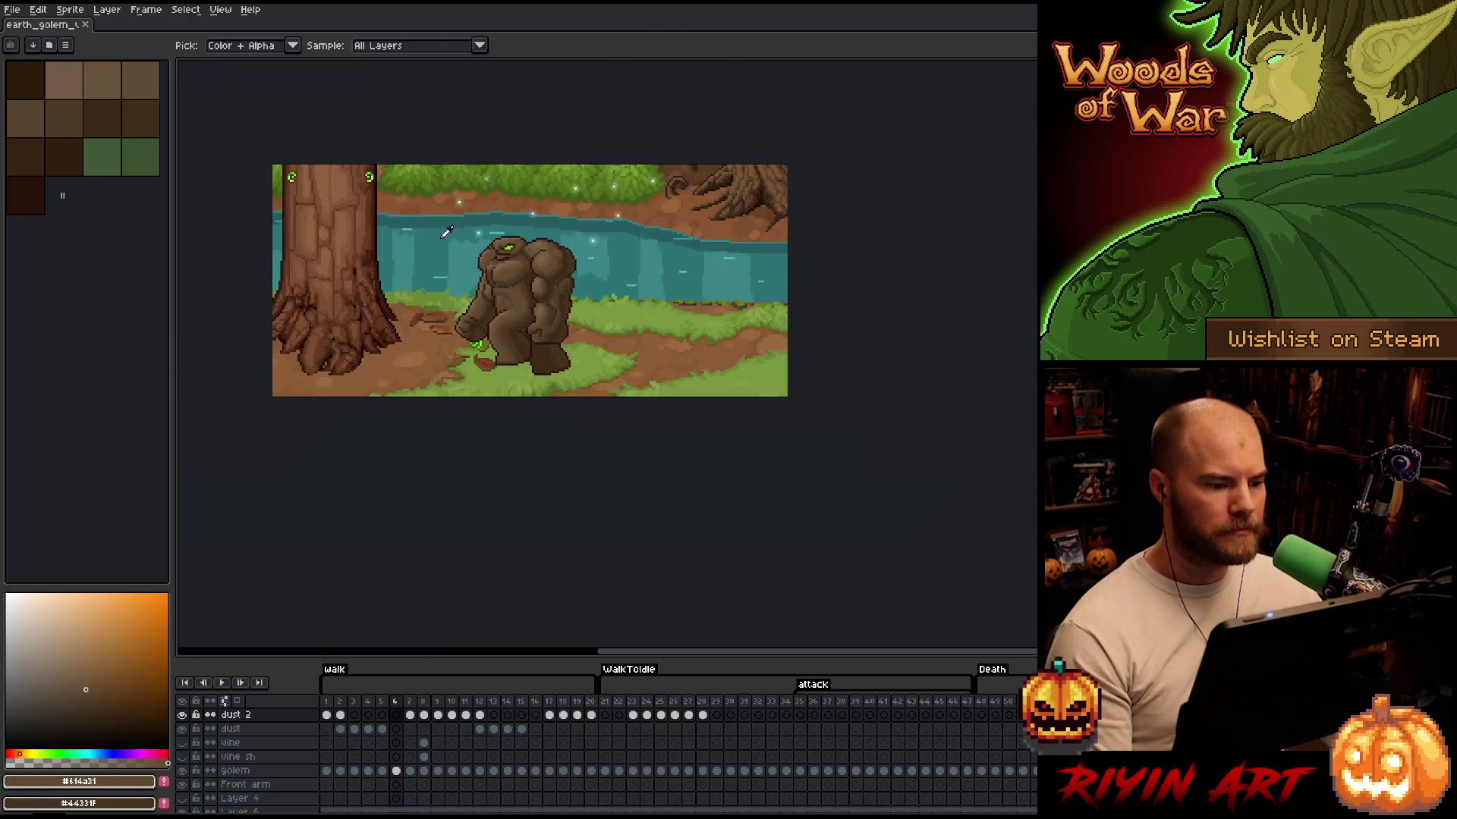
scroll(450, 230, "up", 2)
scroll(450, 230, "down", 1)
scroll(497, 281, "up", 1)
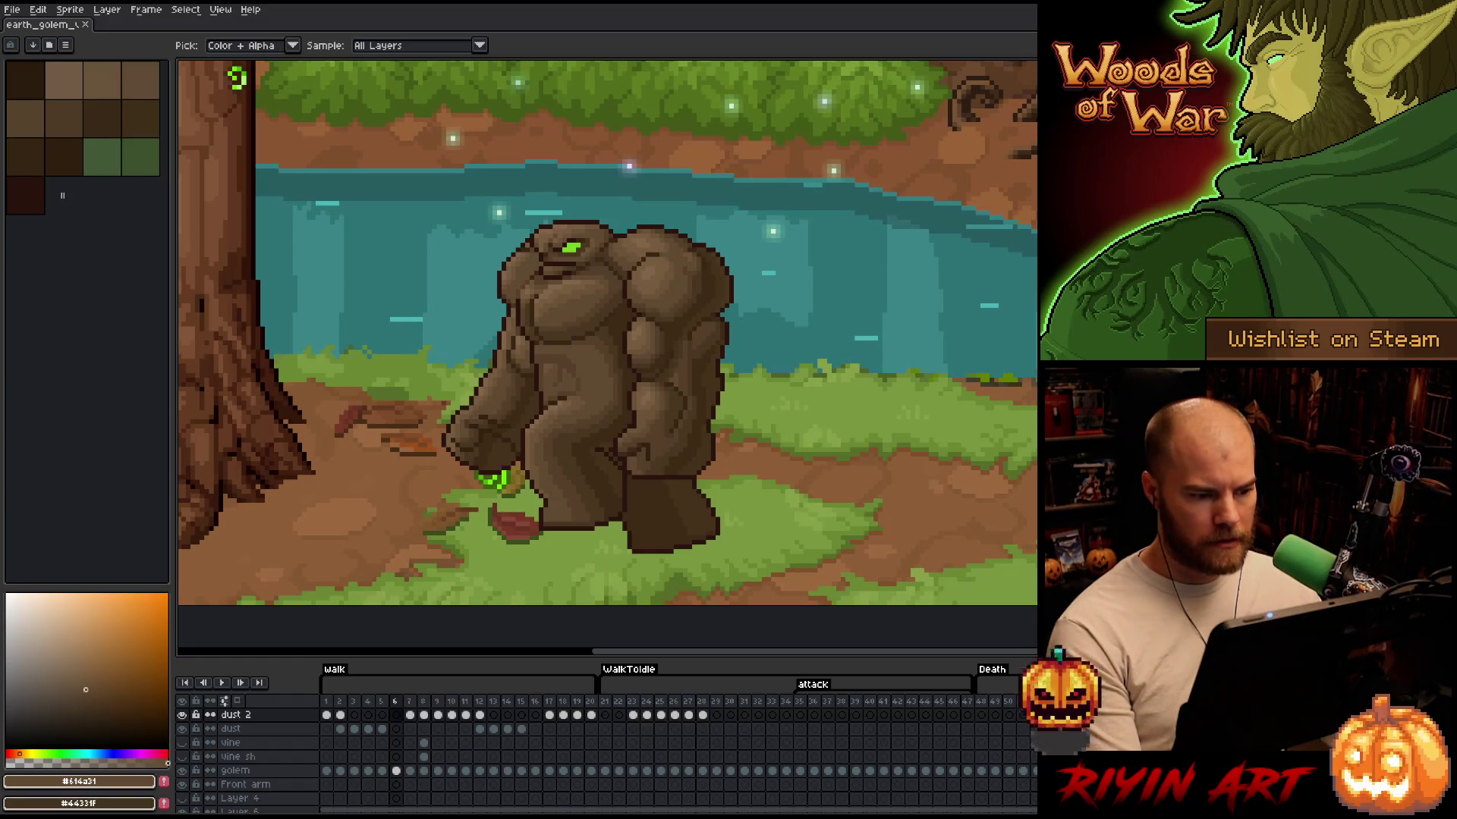
right_click(285, 770)
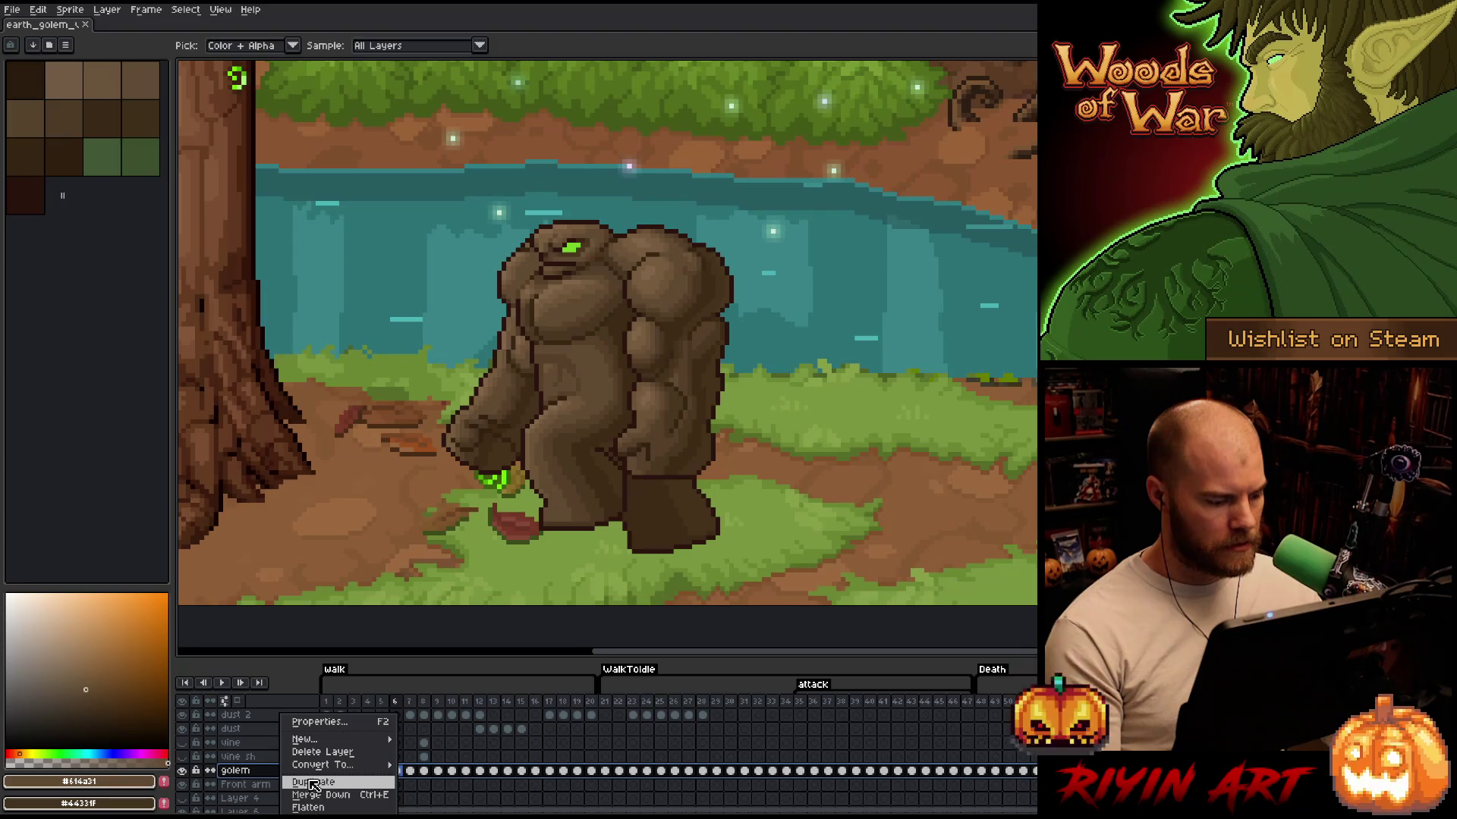
left_click(314, 784)
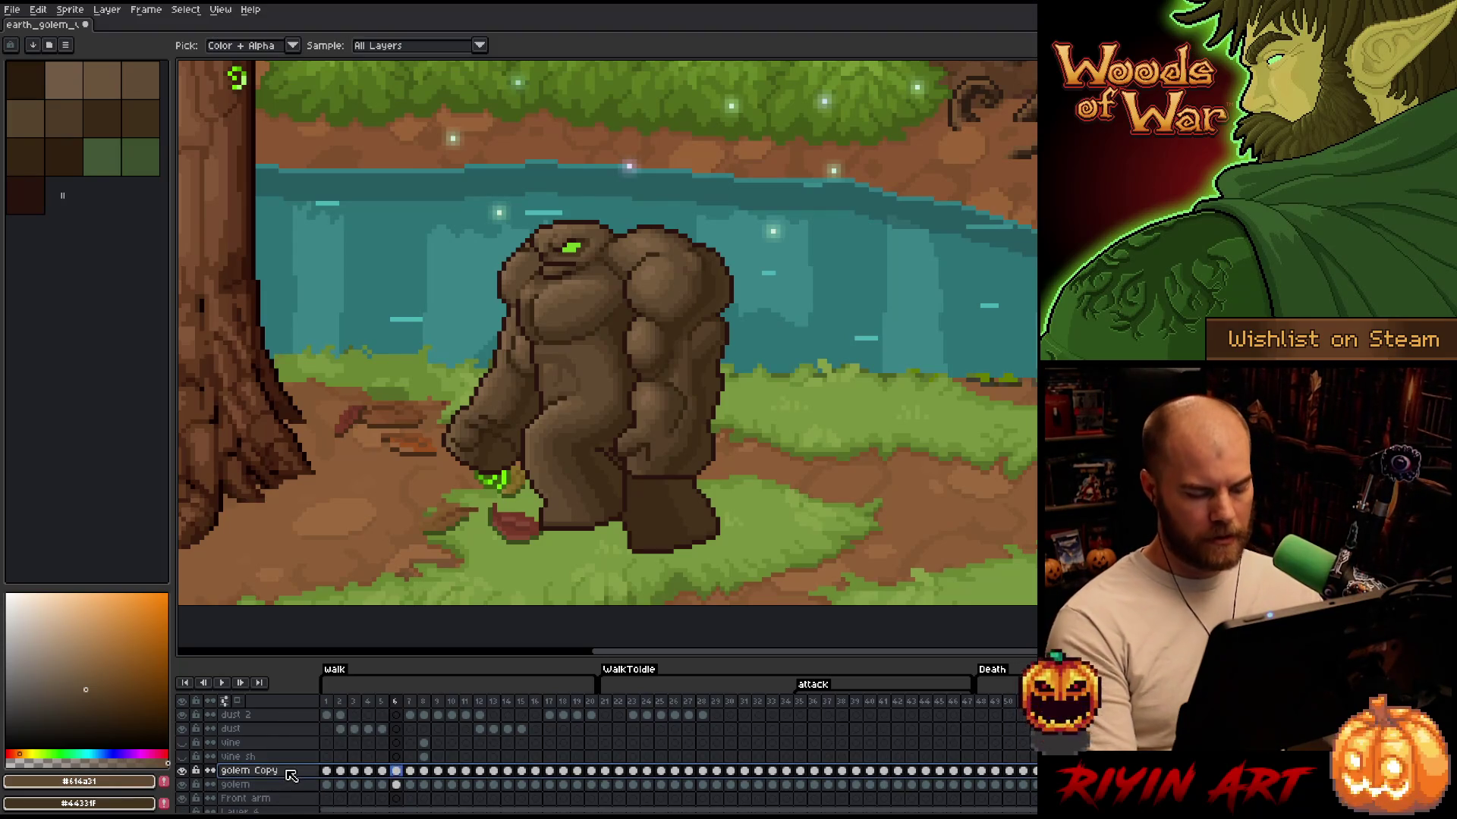
Darken the golem copy to solid black with Hue/Saturation lightness -100
key("ctrl+u")
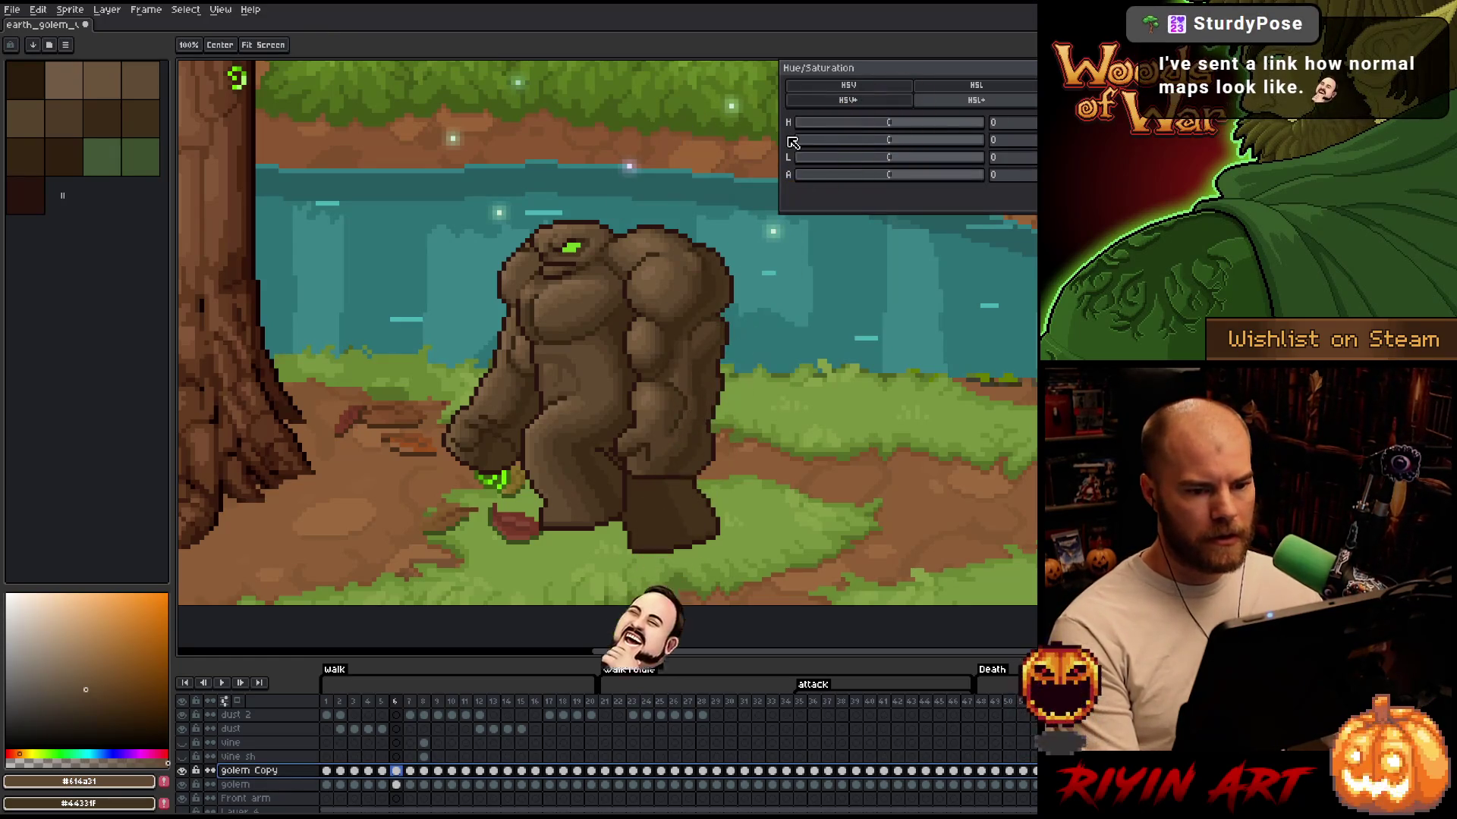
left_click_drag(876, 166, 780, 165)
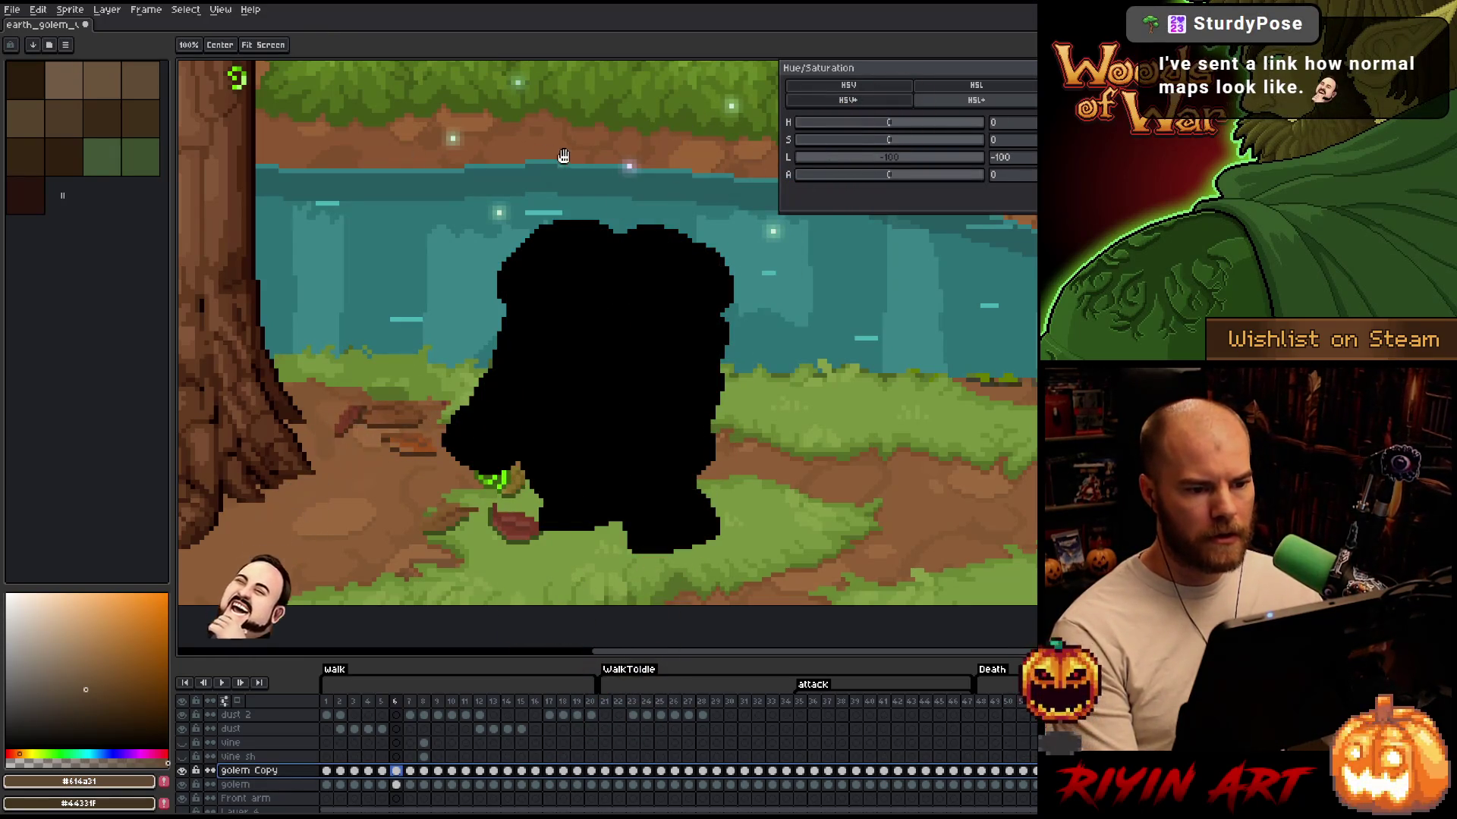
key("Return")
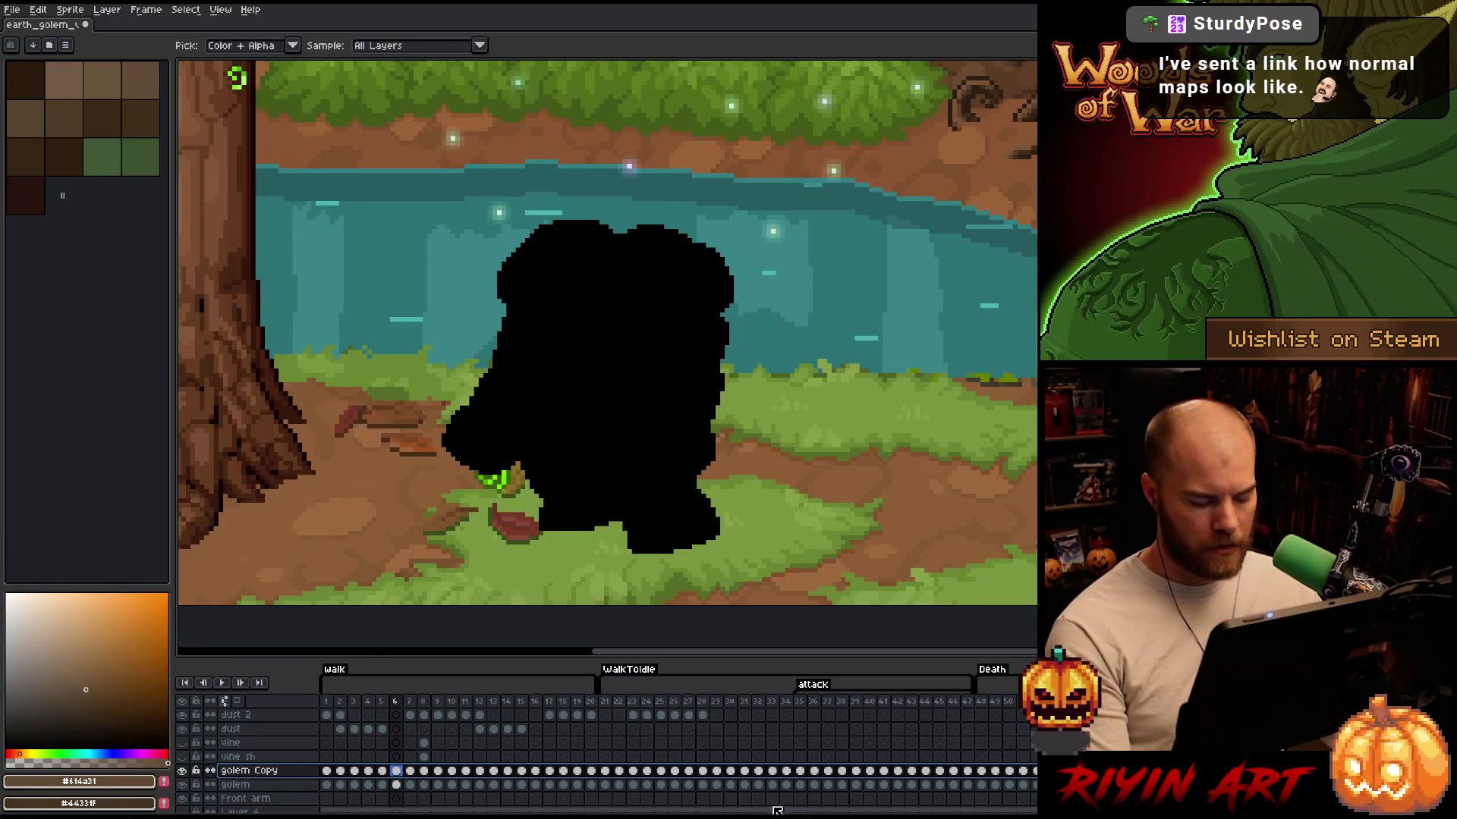
Set up Replace Color to swap the copy's black for an orange-tan
key("shift+r")
left_click_drag(449, 612, 634, 365)
mouse_move(439, 627)
left_mouse_down()
mouse_move(115, 630)
mouse_move(146, 634)
mouse_move(130, 624)
mouse_move(32, 747)
mouse_move(104, 637)
mouse_move(129, 632)
mouse_move(104, 634)
mouse_move(142, 621)
mouse_move(108, 628)
left_mouse_up()
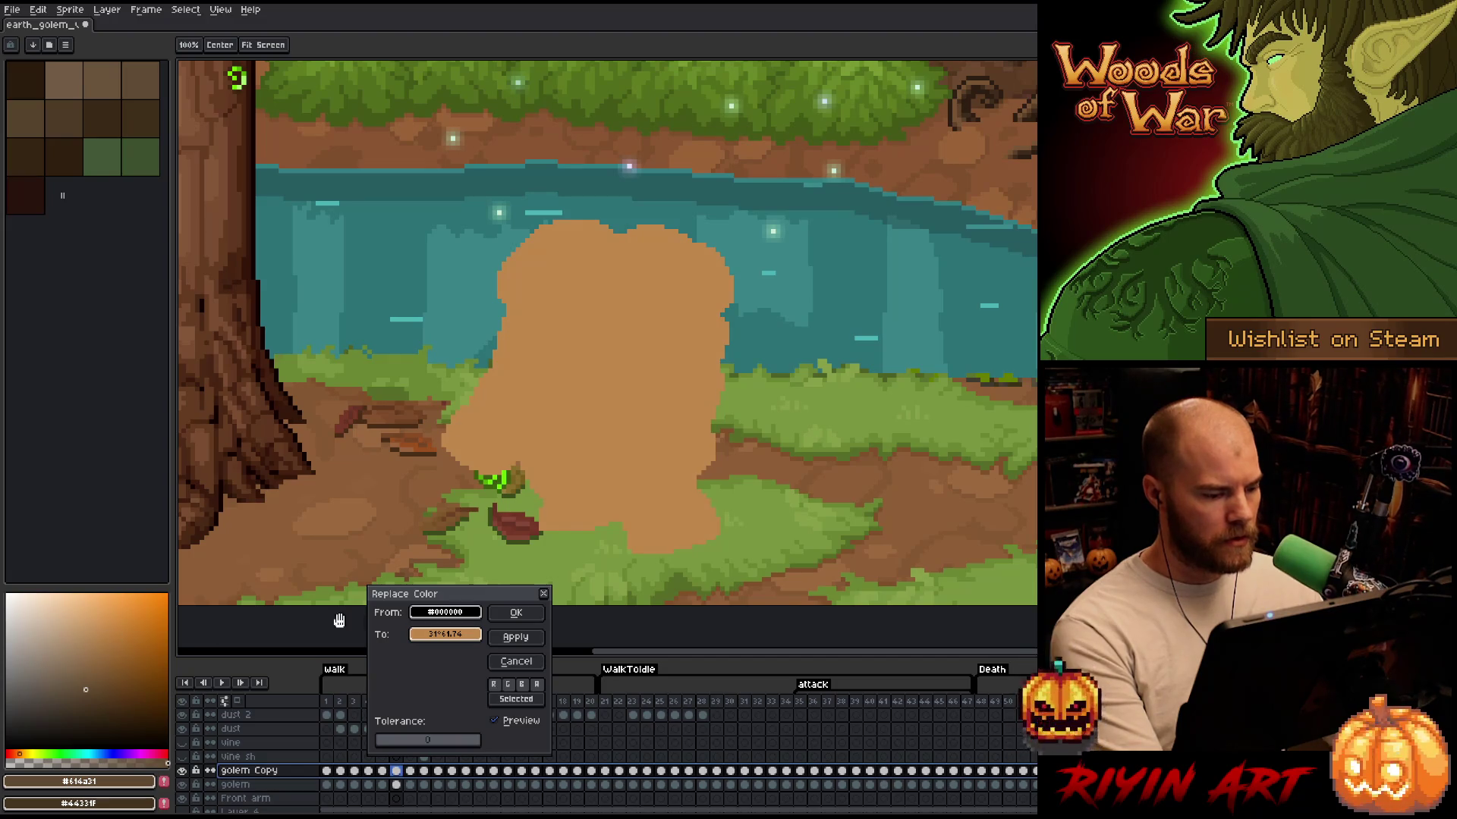
Confirm the tan fill, then shift its hue to about -23 for a rust brown
left_click(516, 612)
key("v")
key("ctrl+u")
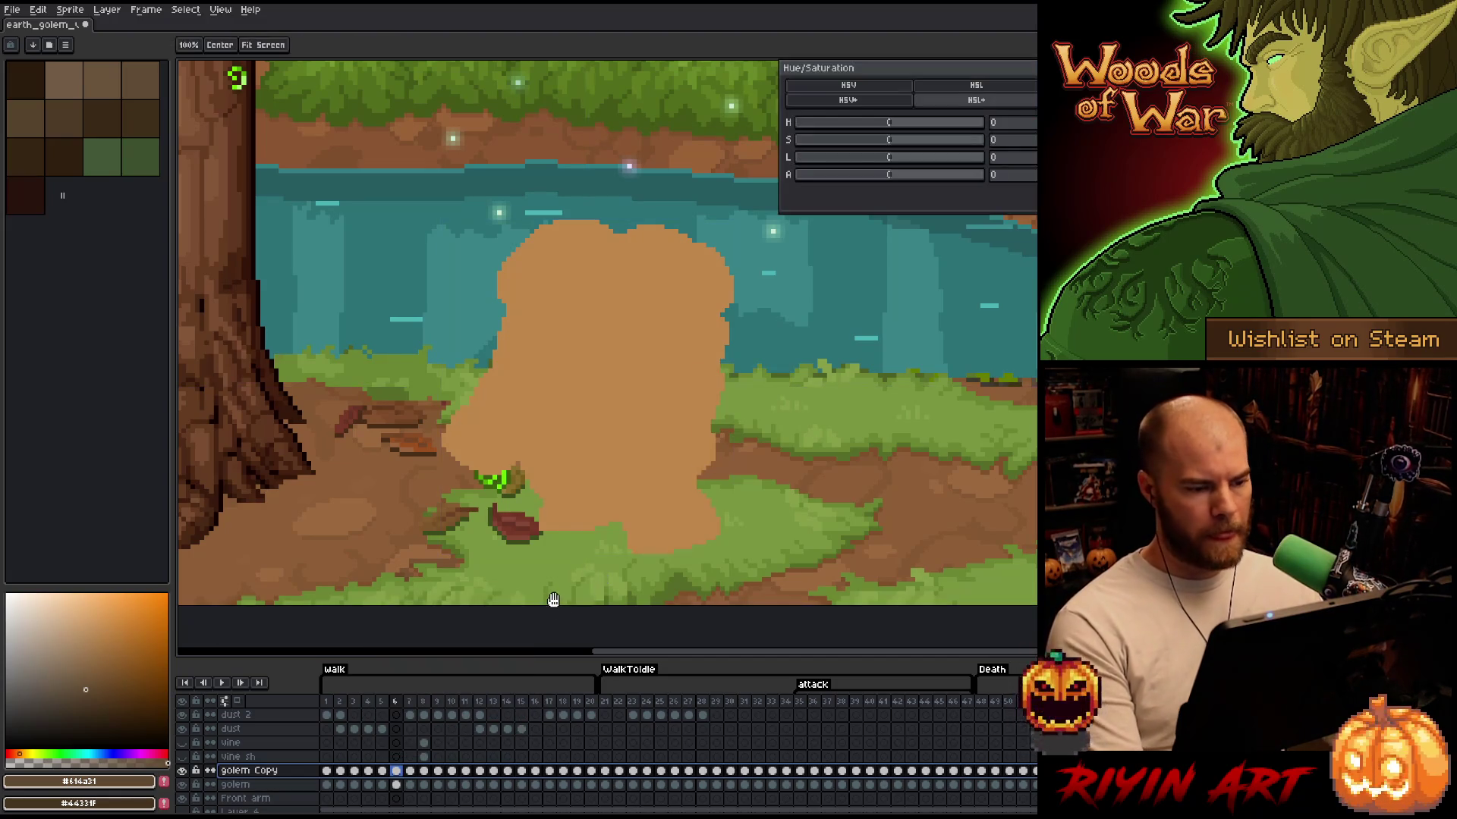
mouse_move(892, 125)
left_mouse_down()
mouse_move(879, 128)
mouse_move(897, 125)
left_mouse_up()
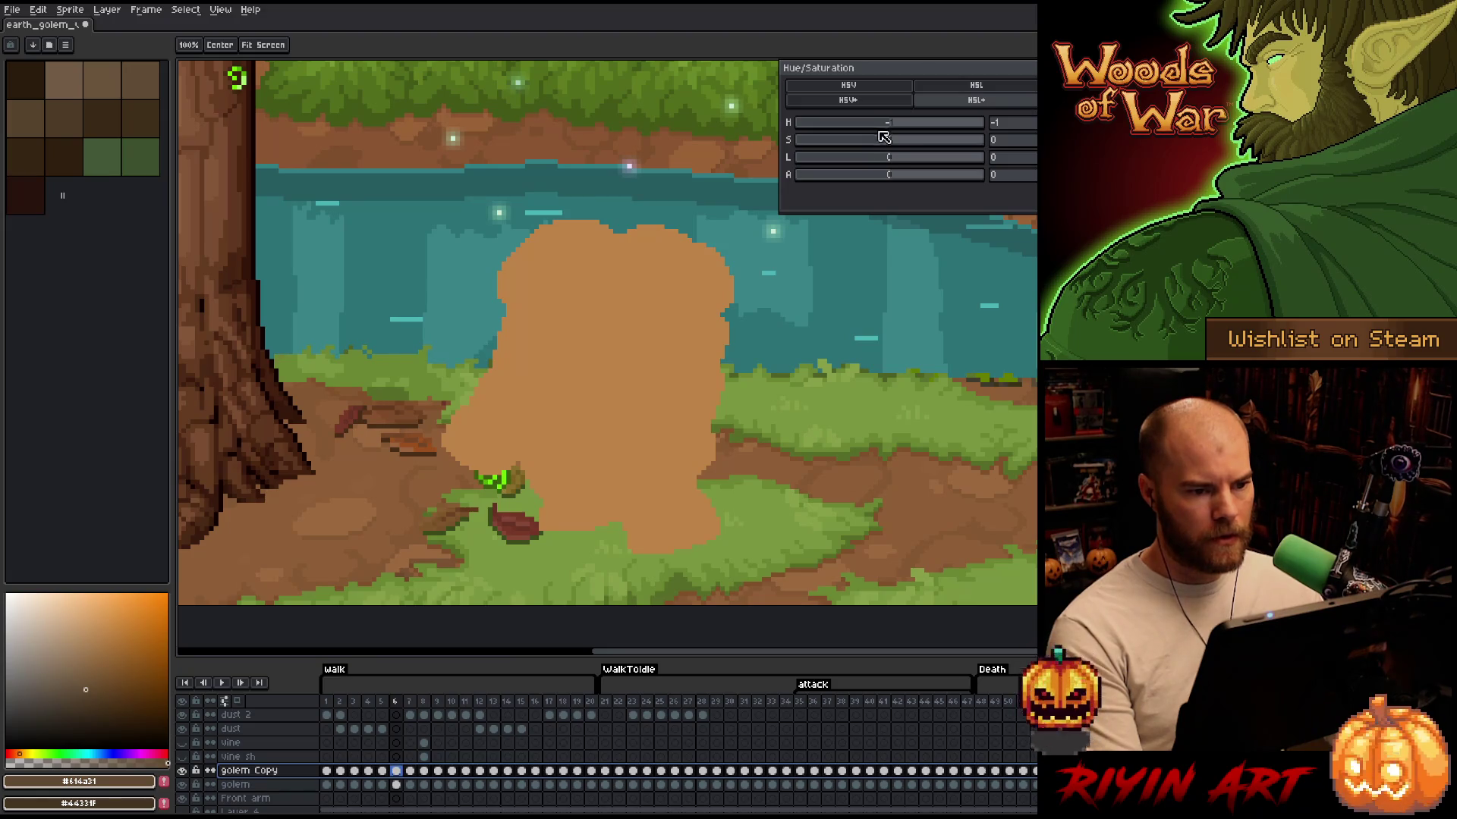
left_click(885, 125)
mouse_move(885, 126)
left_mouse_down()
mouse_move(876, 145)
mouse_move(911, 140)
mouse_move(884, 157)
mouse_move(887, 124)
mouse_move(912, 146)
left_mouse_up()
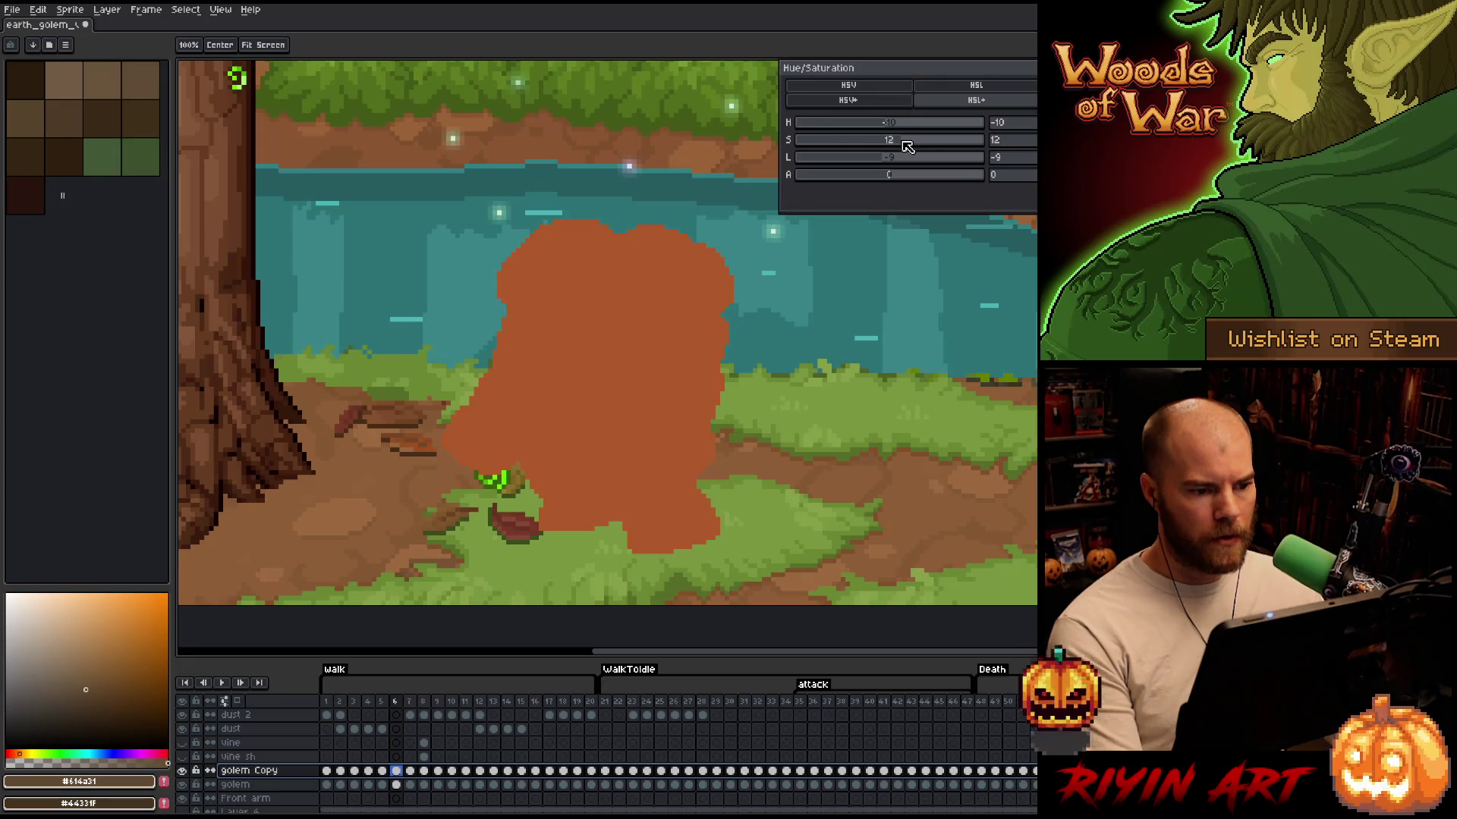
key("Return")
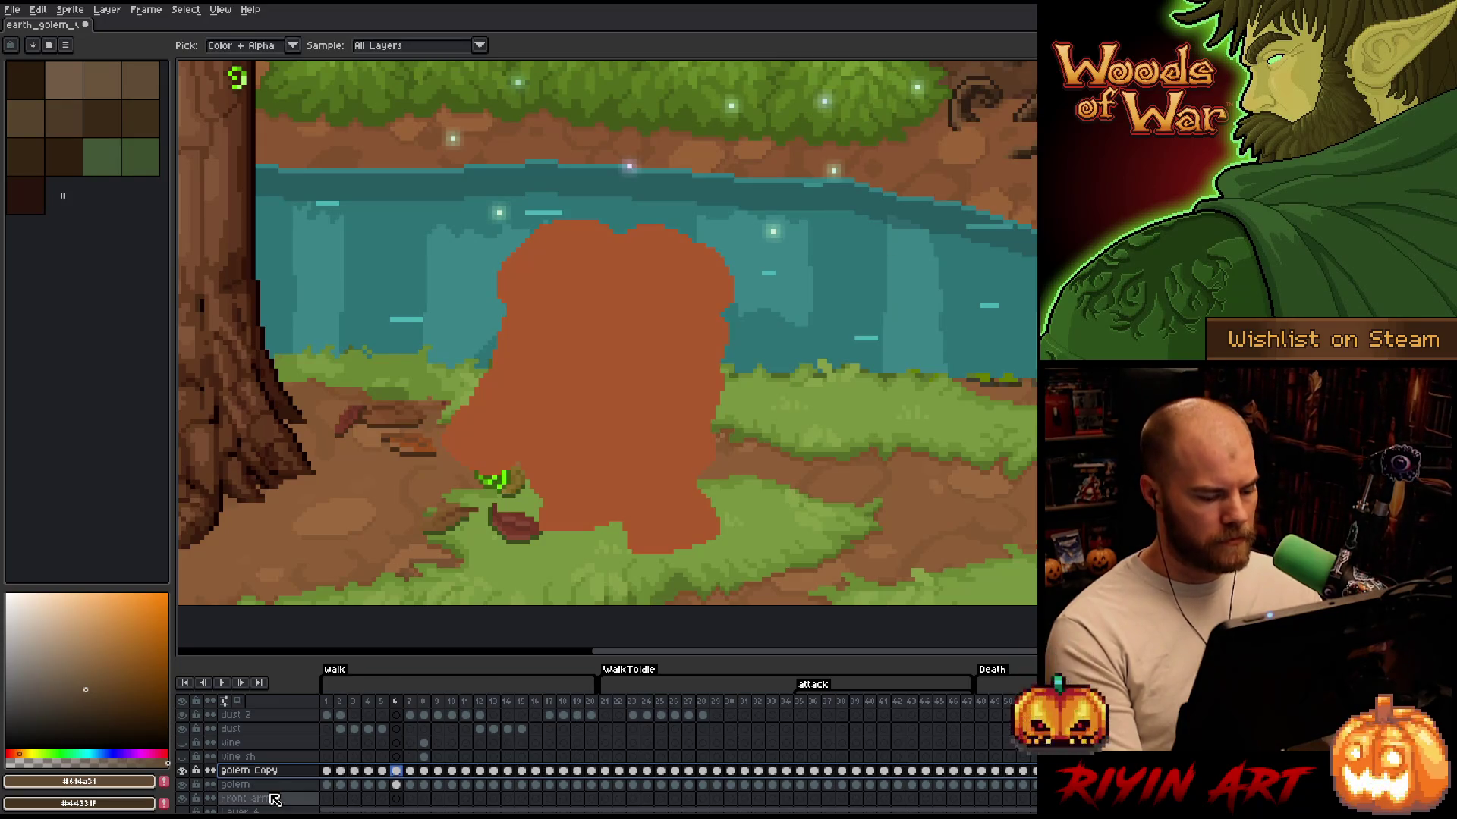
Set the golem Copy layer to Color blend mode and retint its hue to about 10
double_click(272, 774)
left_click(354, 574)
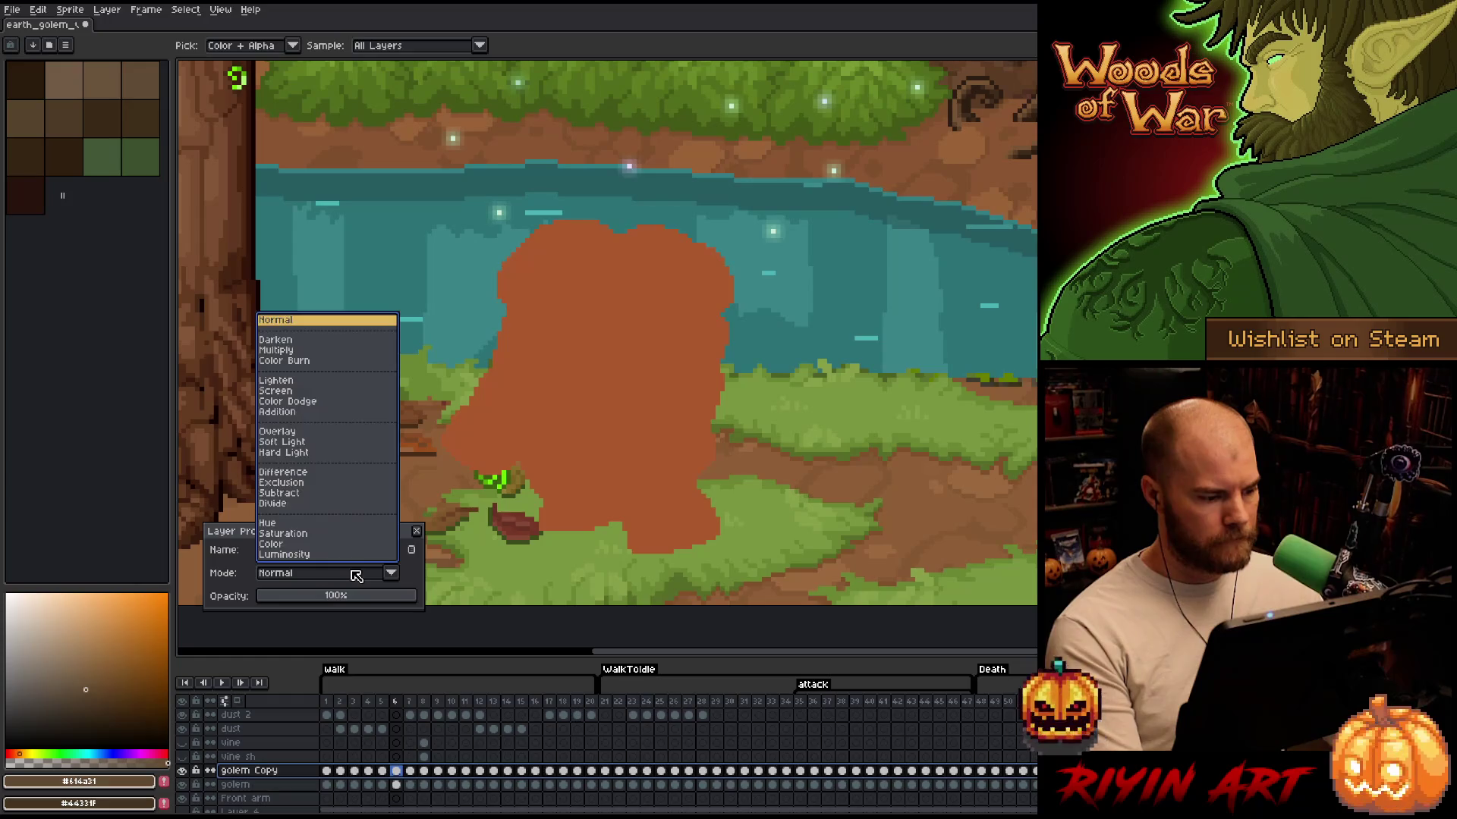
left_click(311, 546)
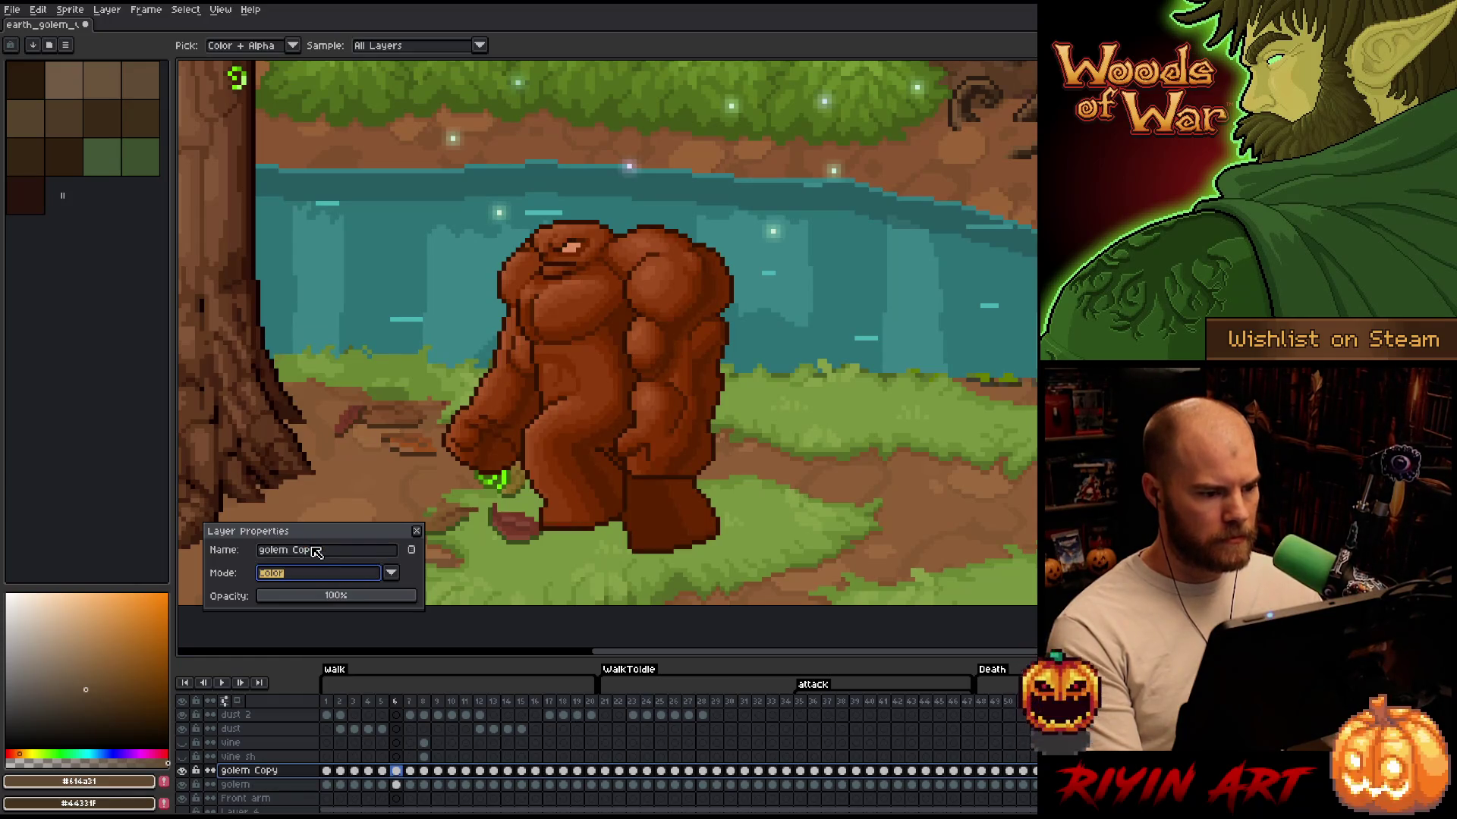
left_click(416, 531)
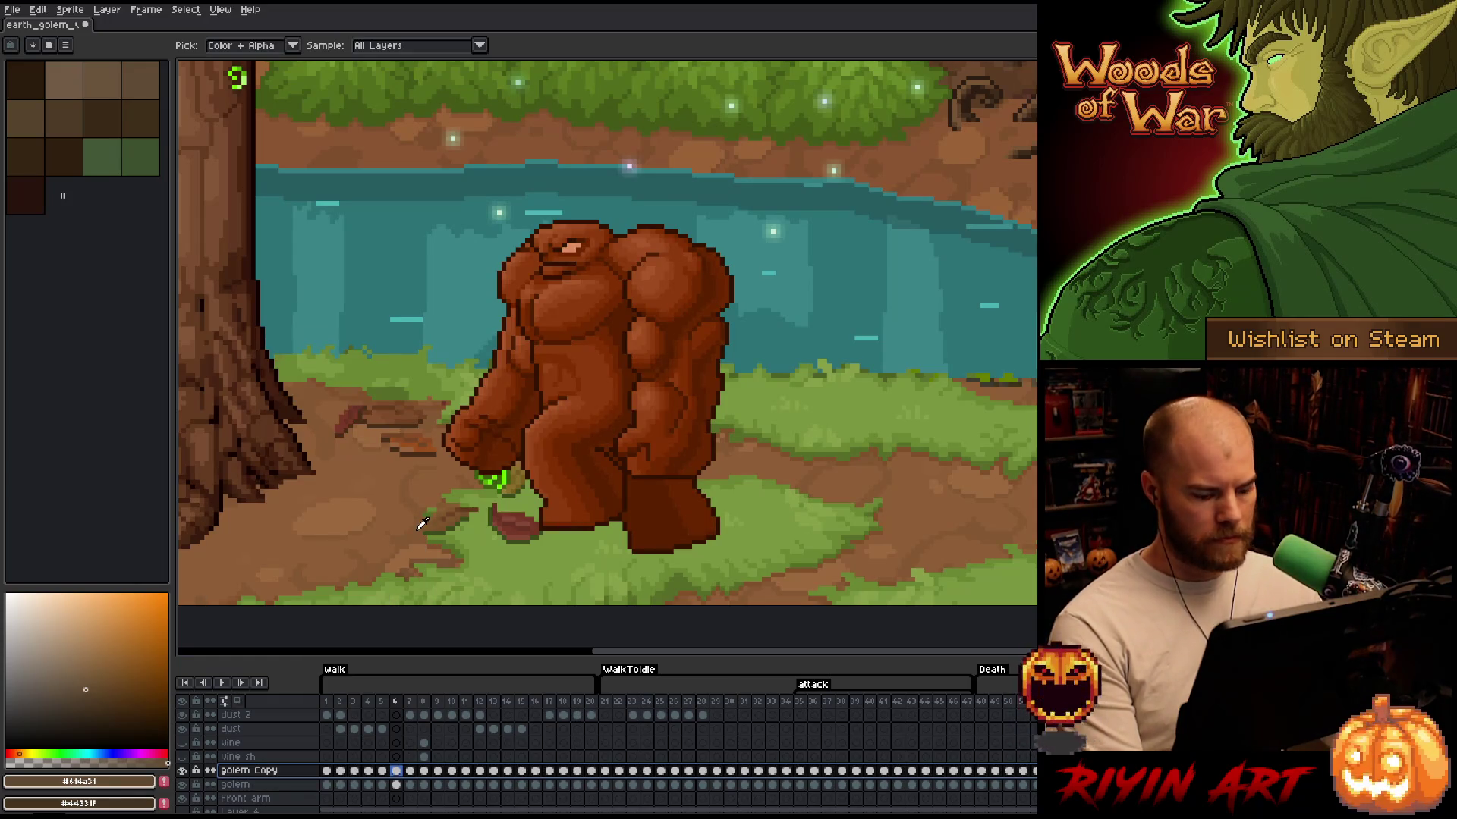
key("ctrl+u")
mouse_move(869, 131)
left_mouse_down()
mouse_move(900, 127)
mouse_move(852, 141)
mouse_move(872, 140)
left_mouse_up()
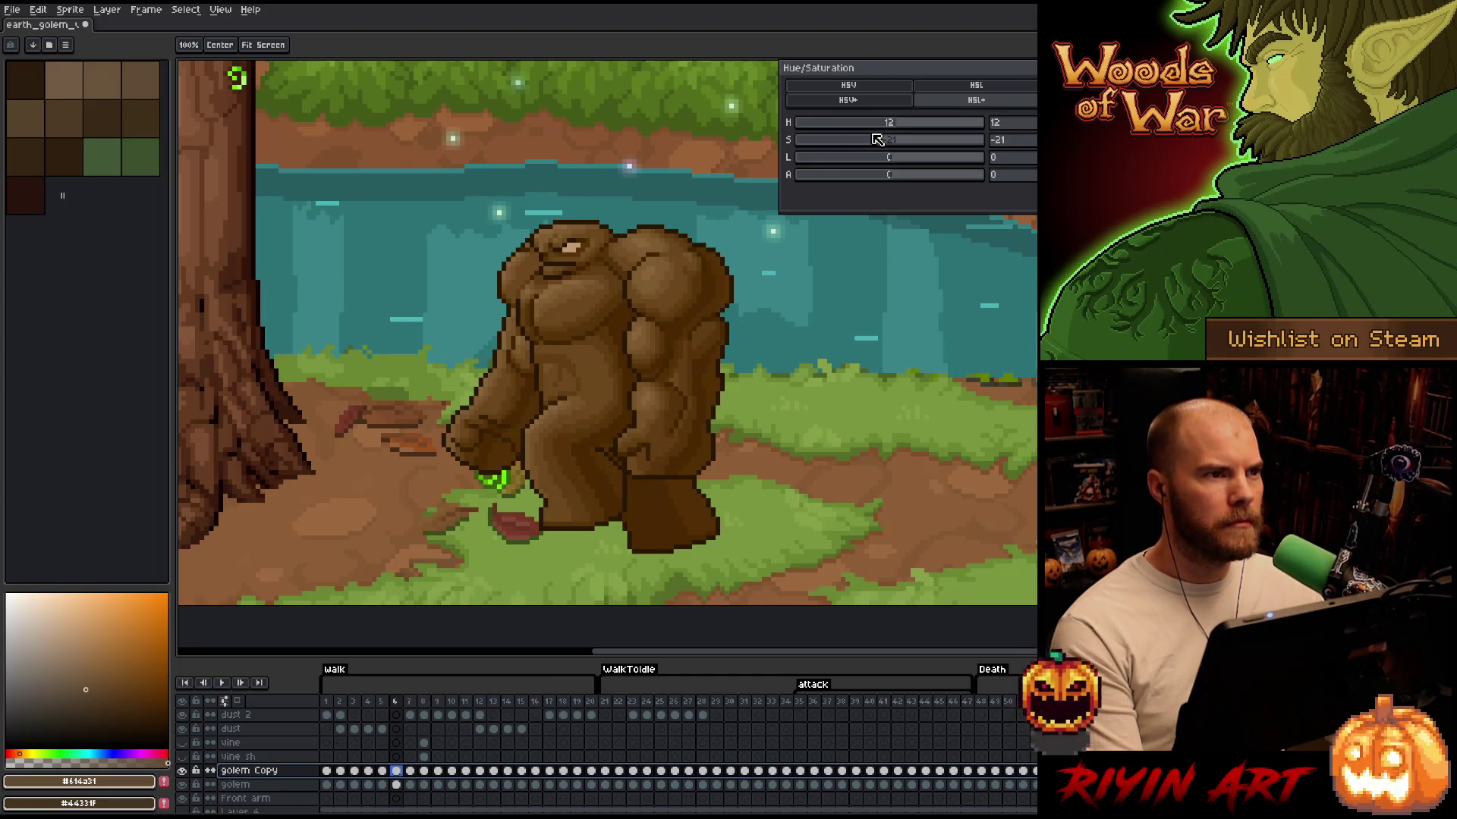
Desaturate the brown tint to about -28 and apply it
left_click_drag(878, 139, 872, 140)
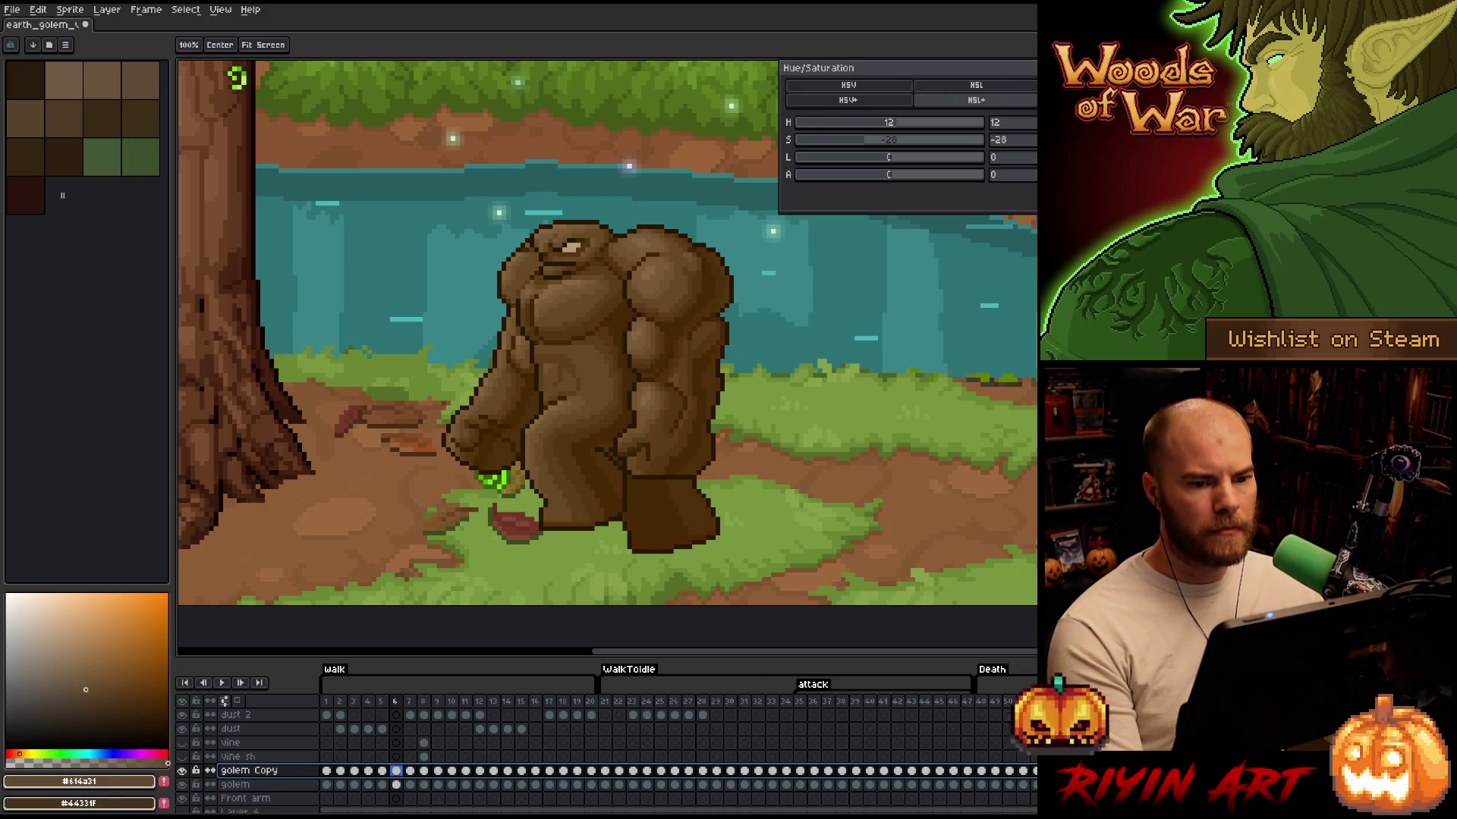
key("Return")
key("i")
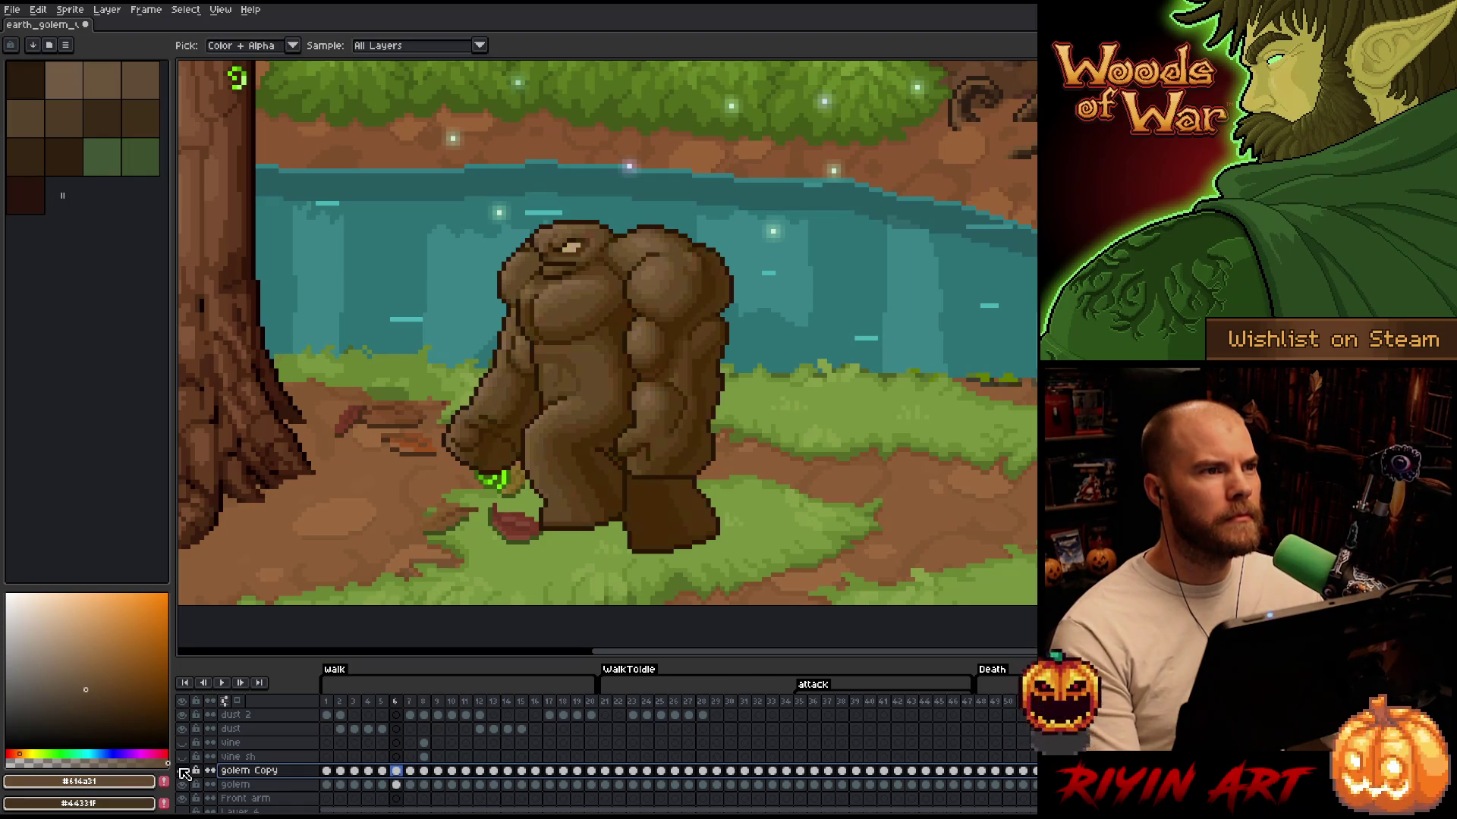
Toggle the tinted golem Copy layer off and on to compare, then play the animation
left_click(183, 772)
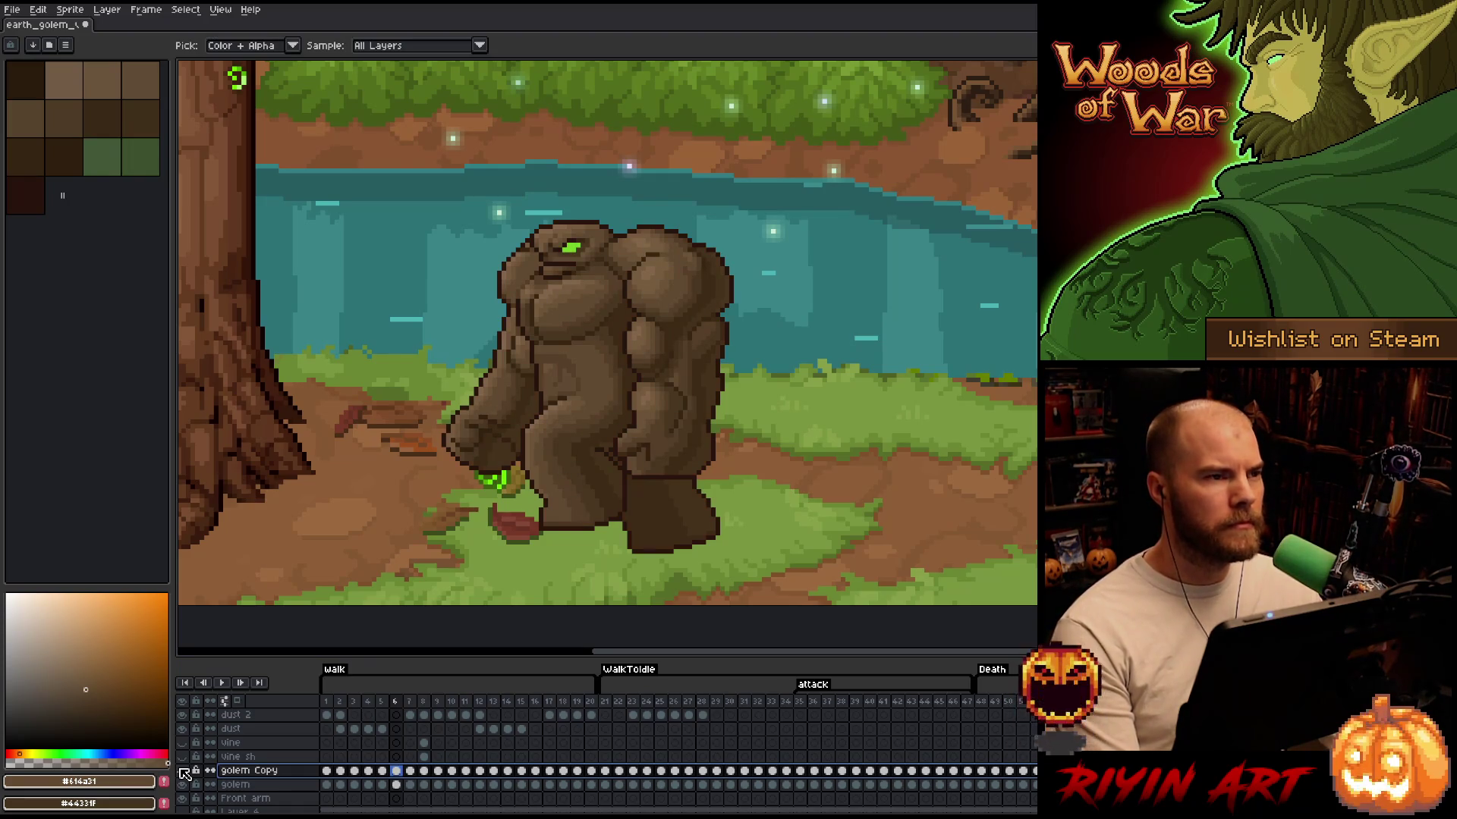
left_click(184, 773)
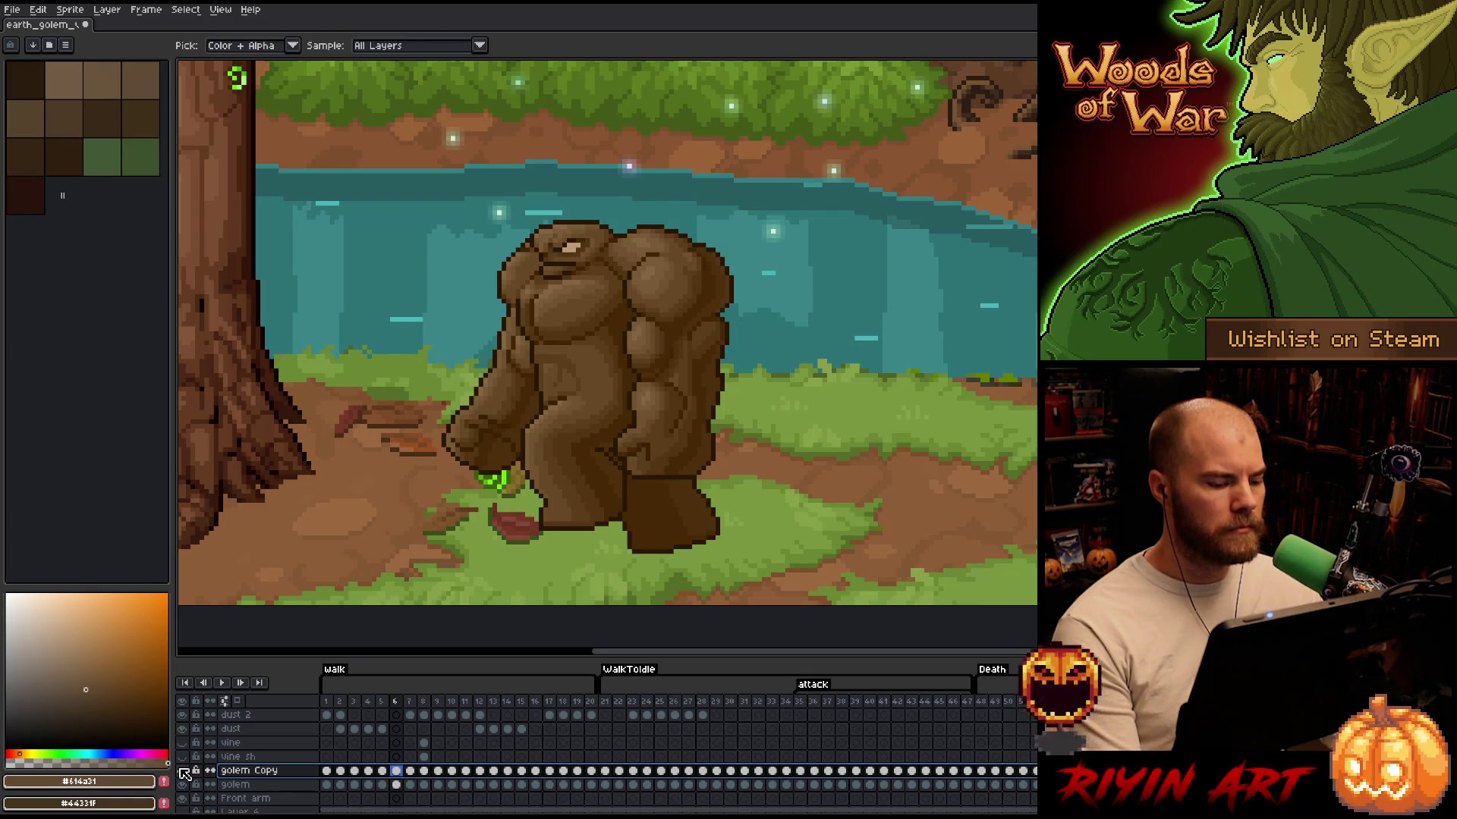
key("Return")
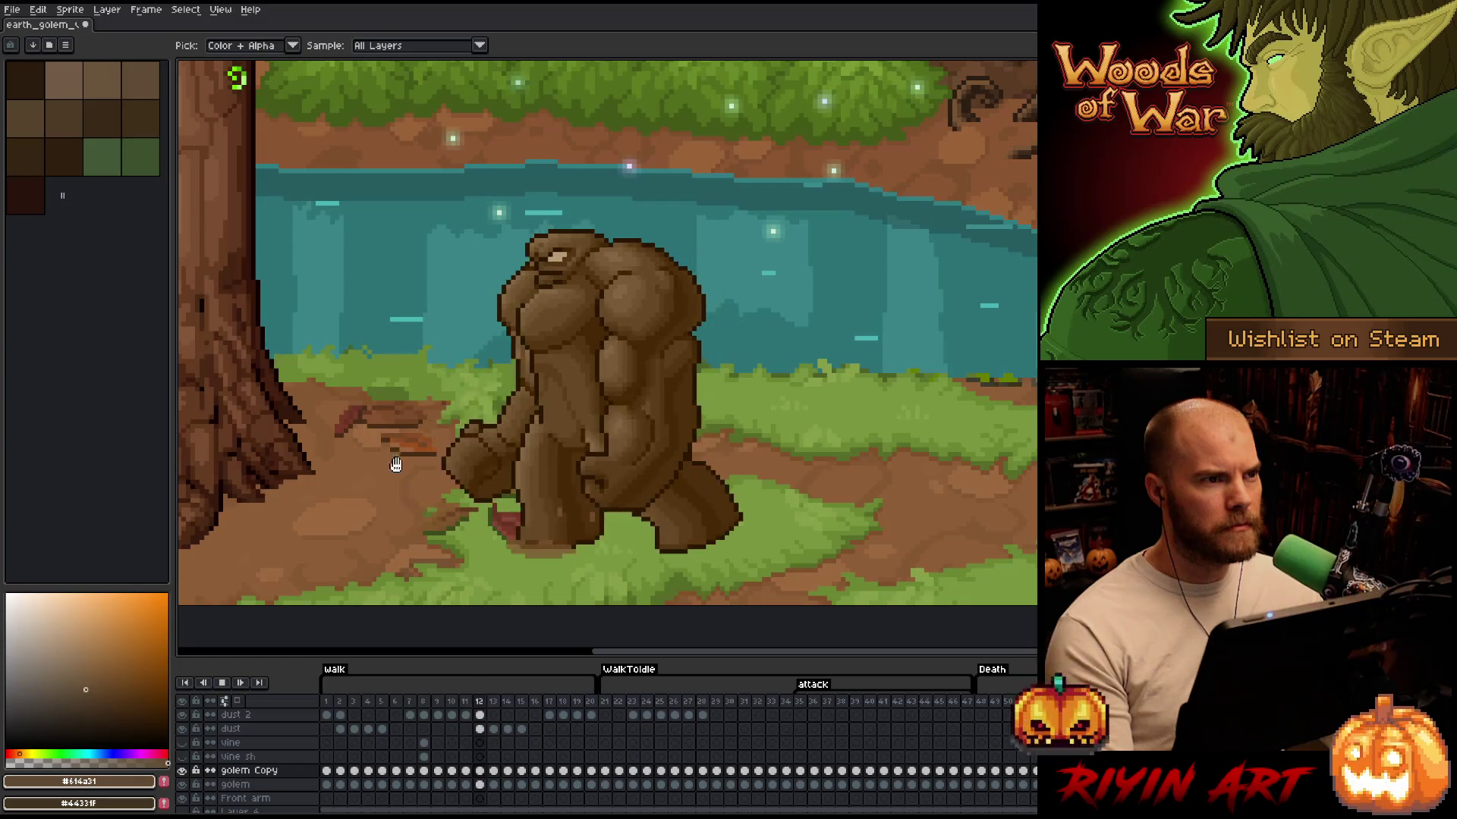
Set the golem Copy layer's opacity to 61% and restart playback
scroll(379, 455, "down", 3)
scroll(289, 440, "up", 1)
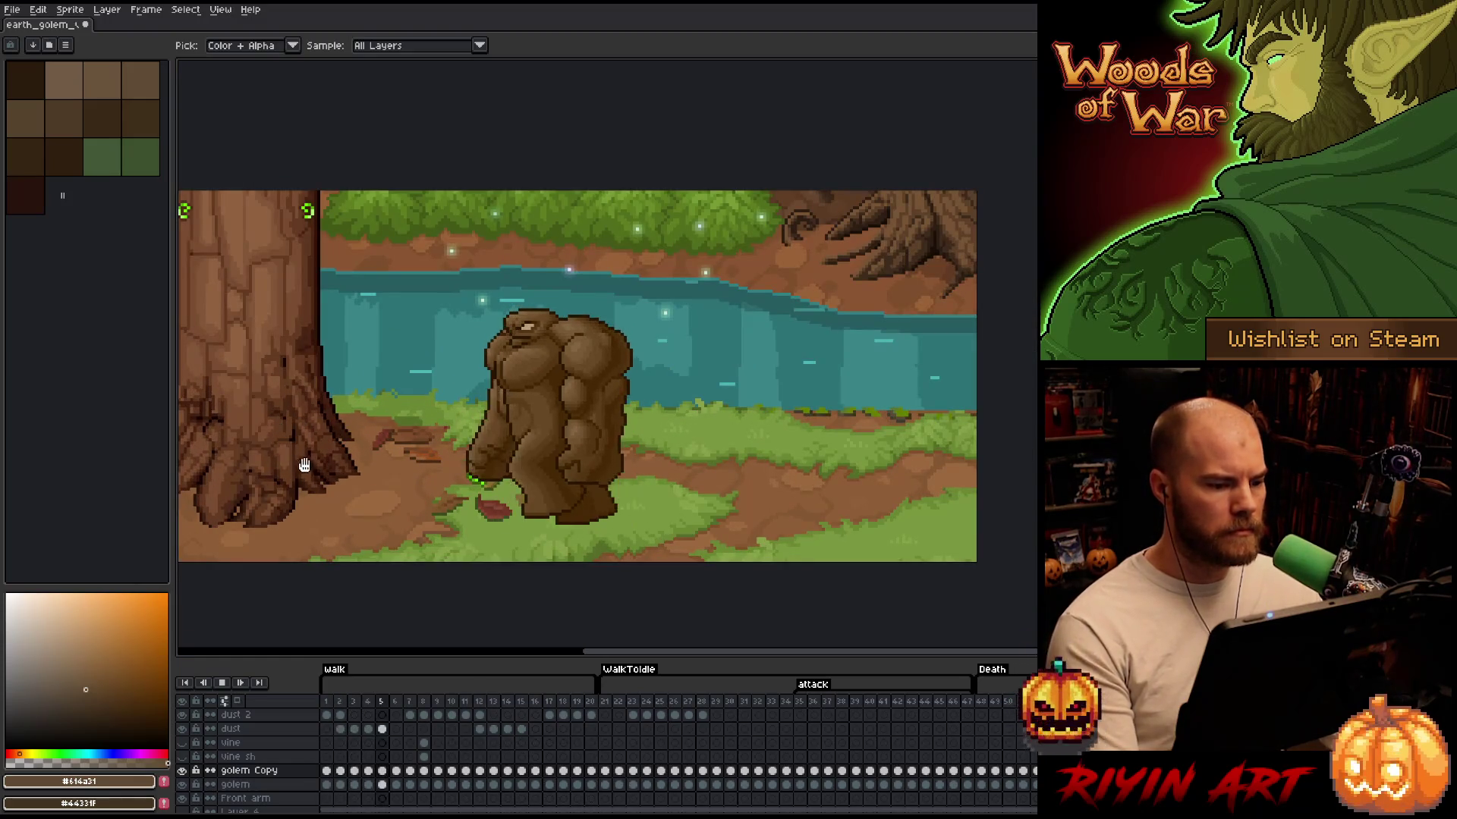
key("Return")
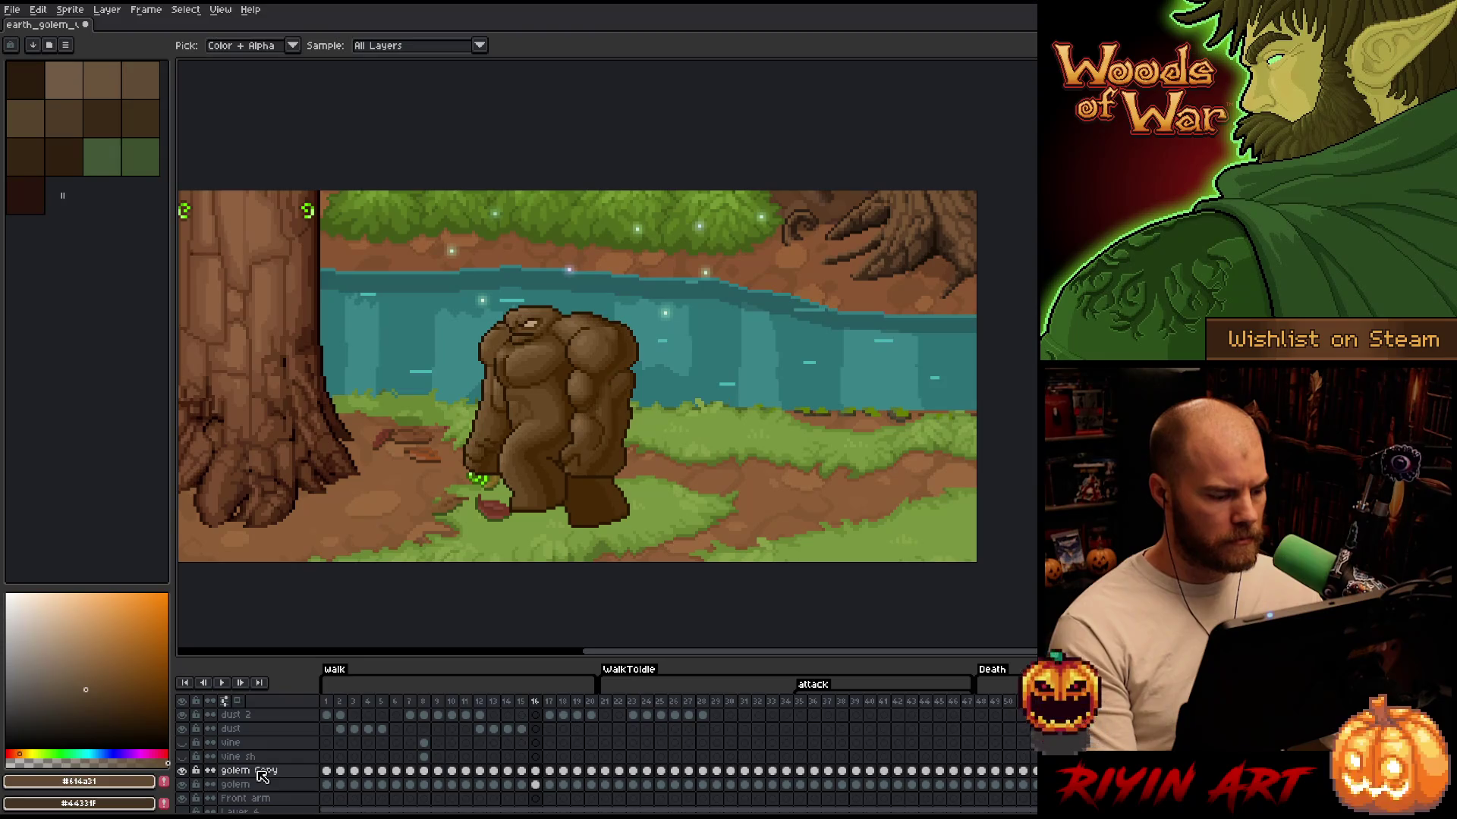
double_click(258, 771)
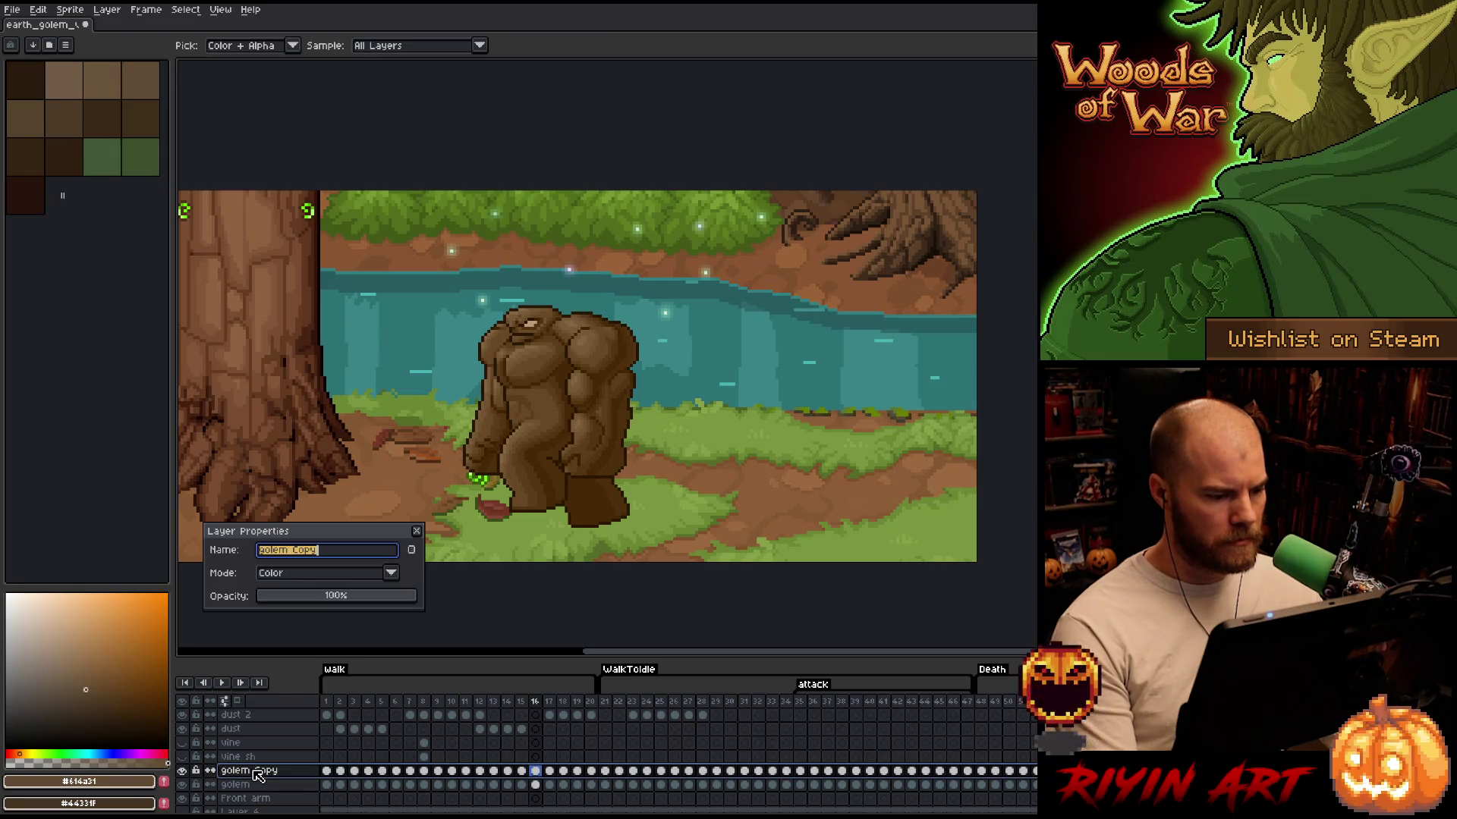
left_click(339, 598)
left_click_drag(340, 600, 356, 599)
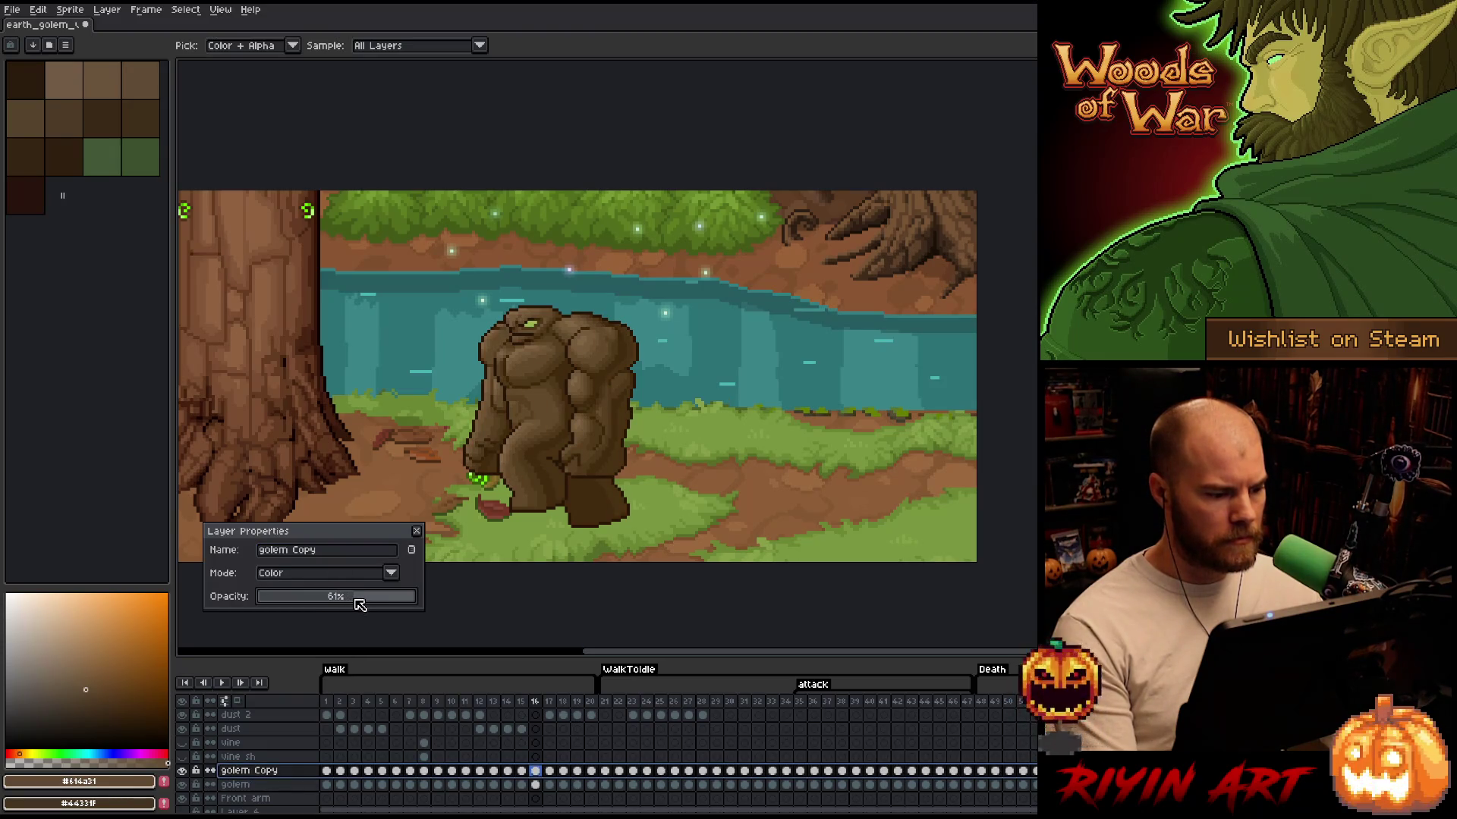
left_click(416, 531)
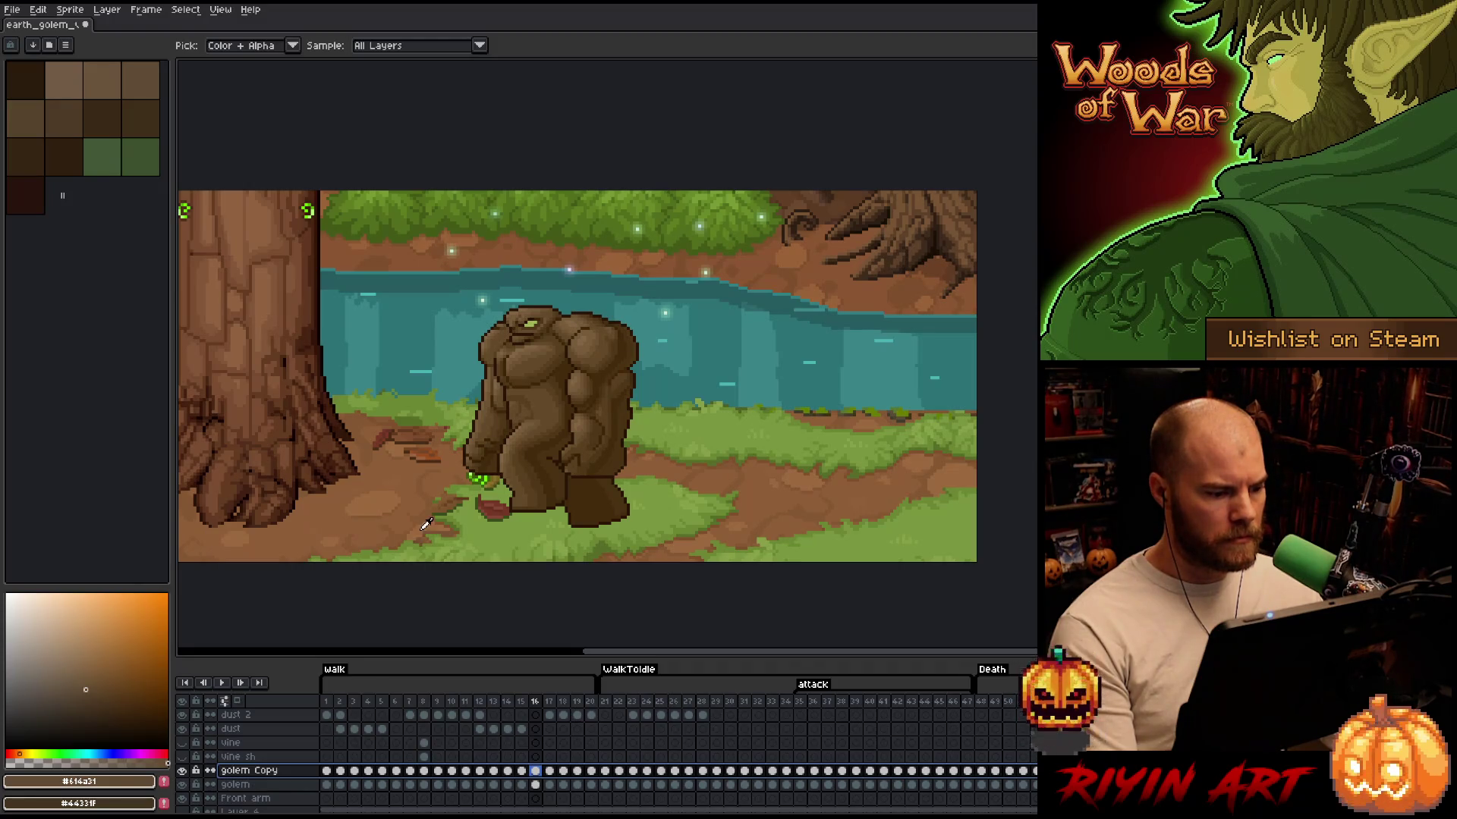
key("Return")
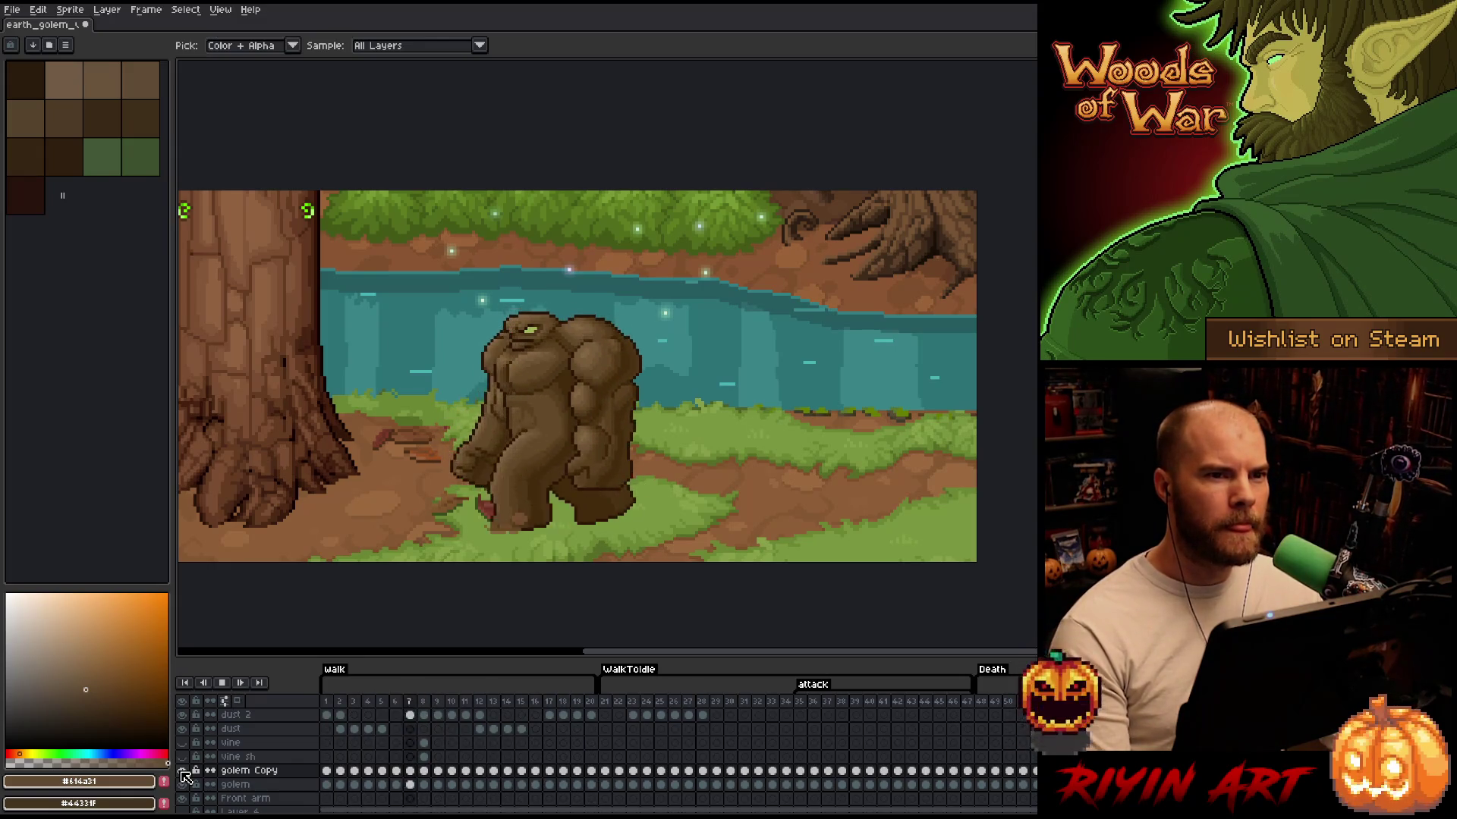
Review the walk frames, then eyedrop the eye's bright green on the golem layer
left_click(183, 771)
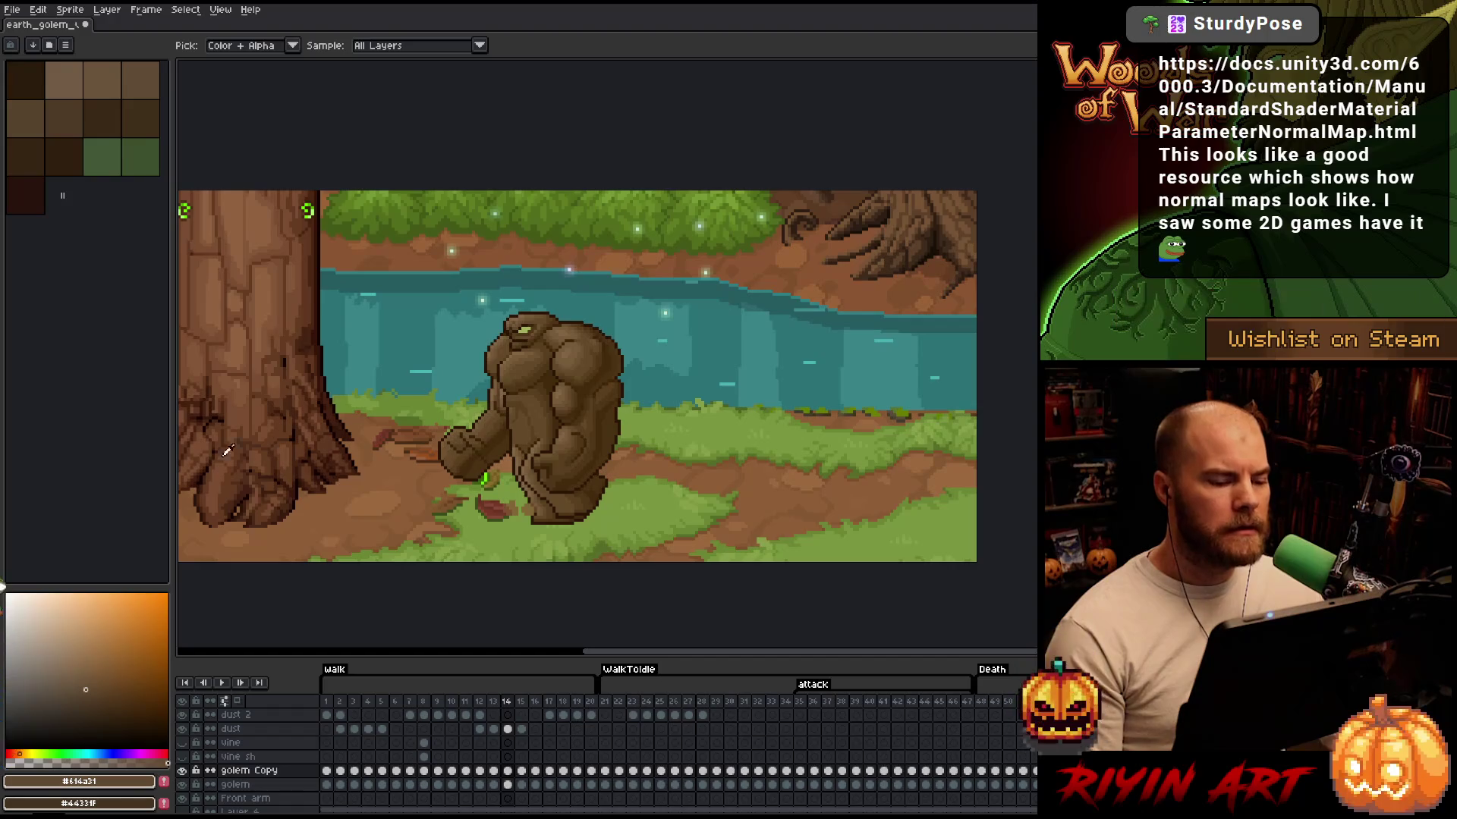
left_click(354, 704)
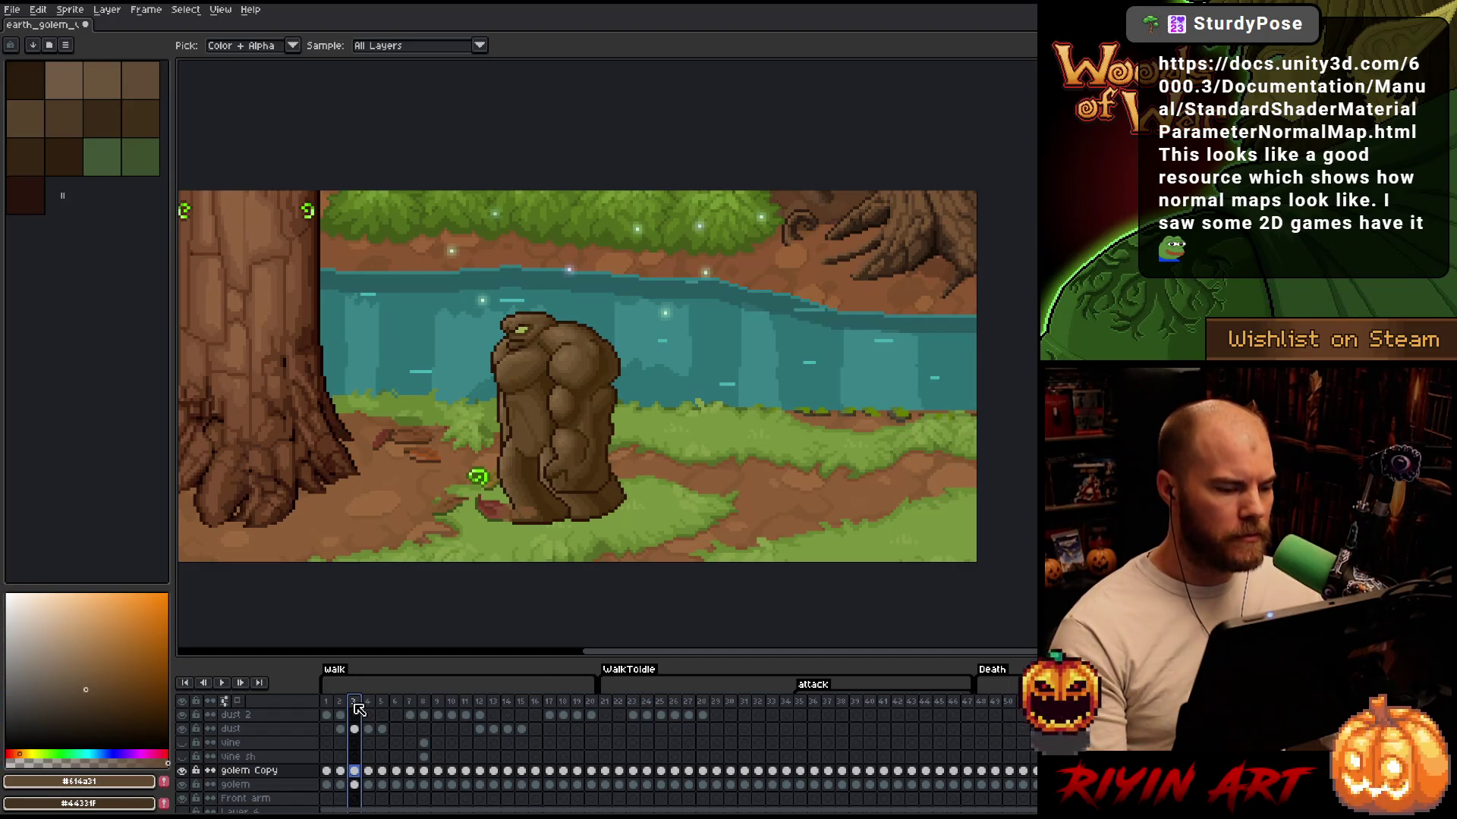
key("Return")
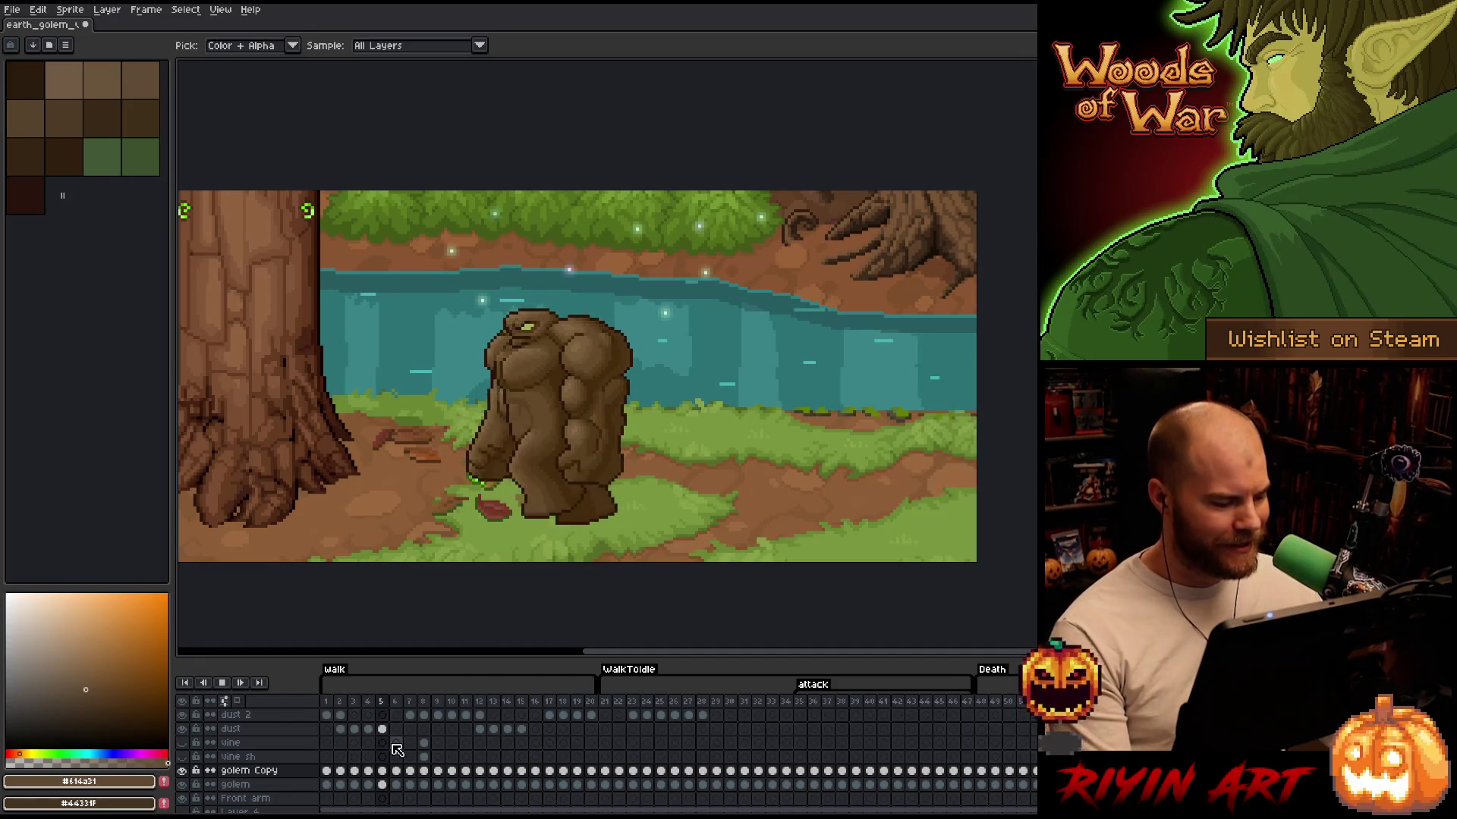
key("Return")
left_click(295, 786)
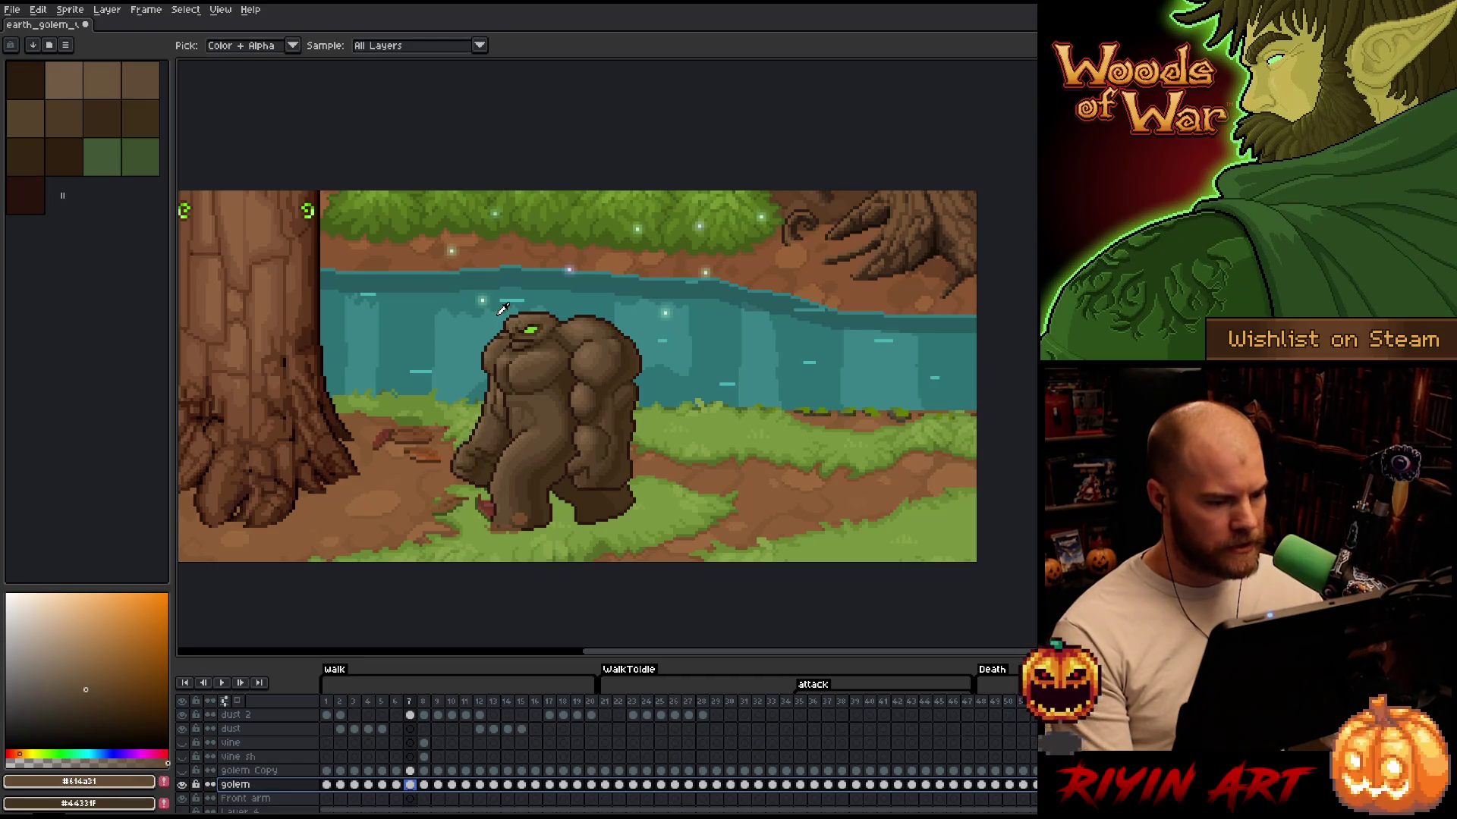
left_click(531, 328)
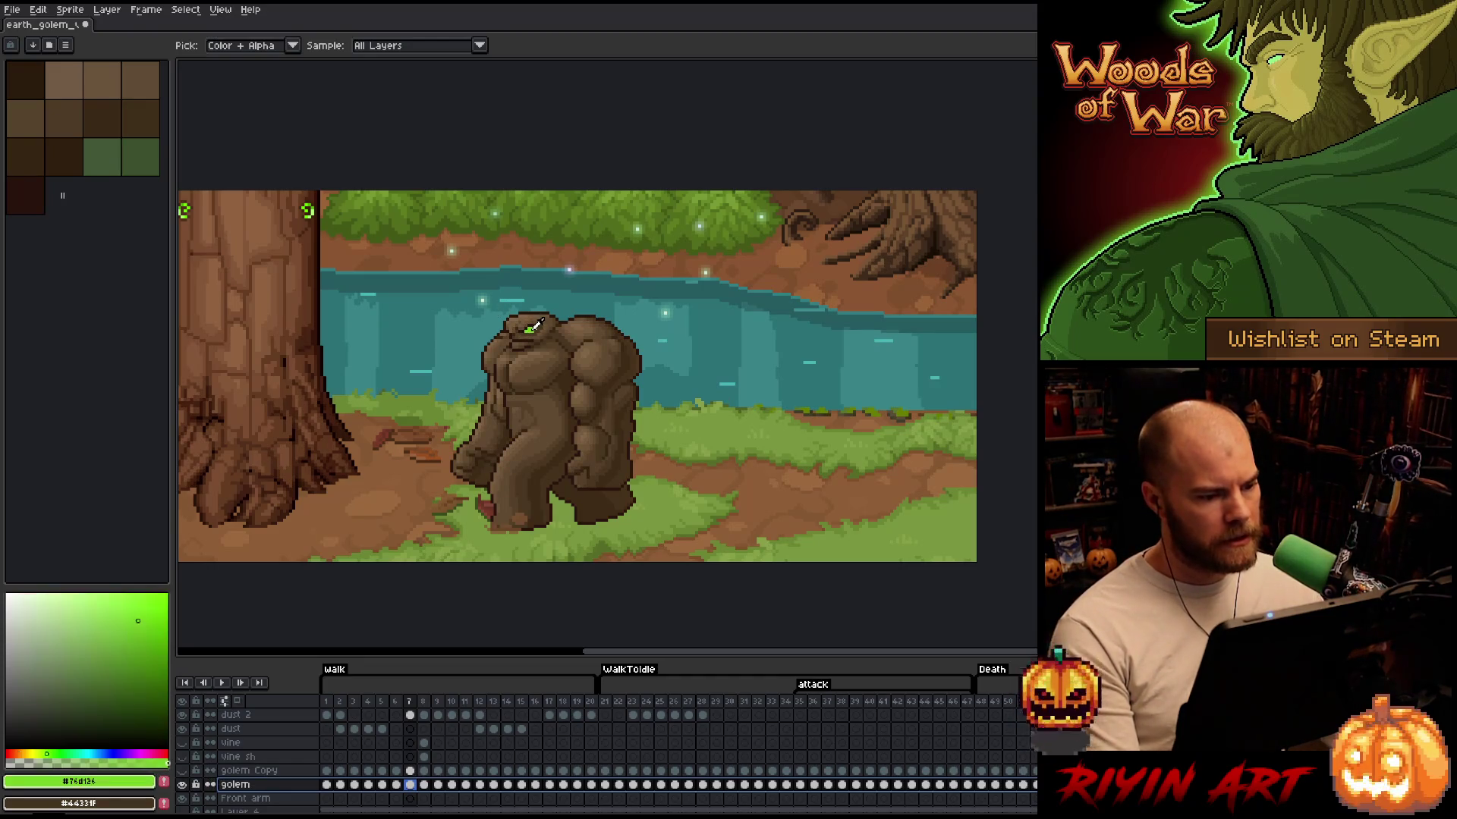
Save the file as earth_golem_v18
left_click(13, 10)
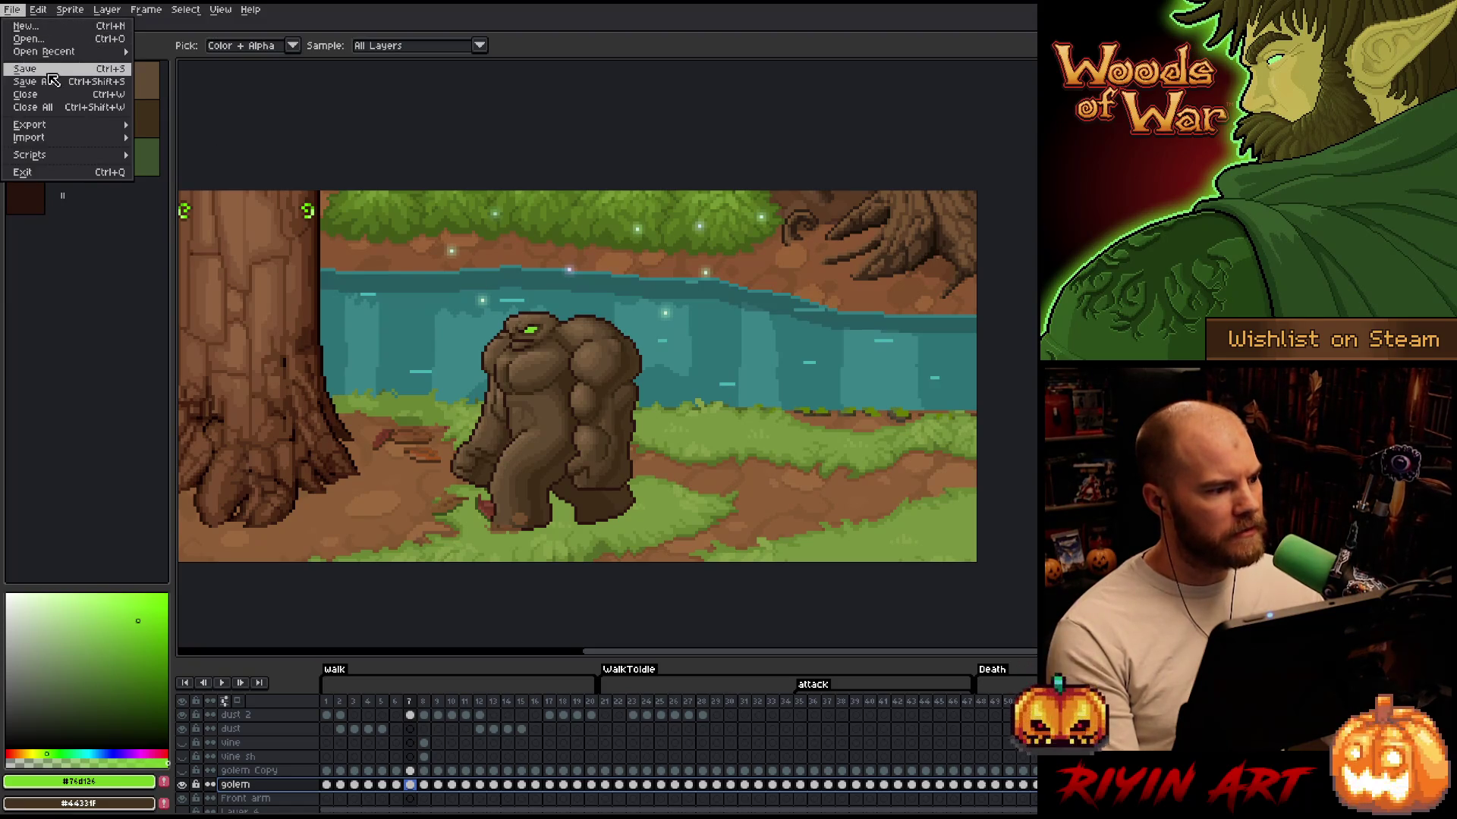
left_click(55, 87)
left_click(443, 591)
key("BackSpace")
key("Return")
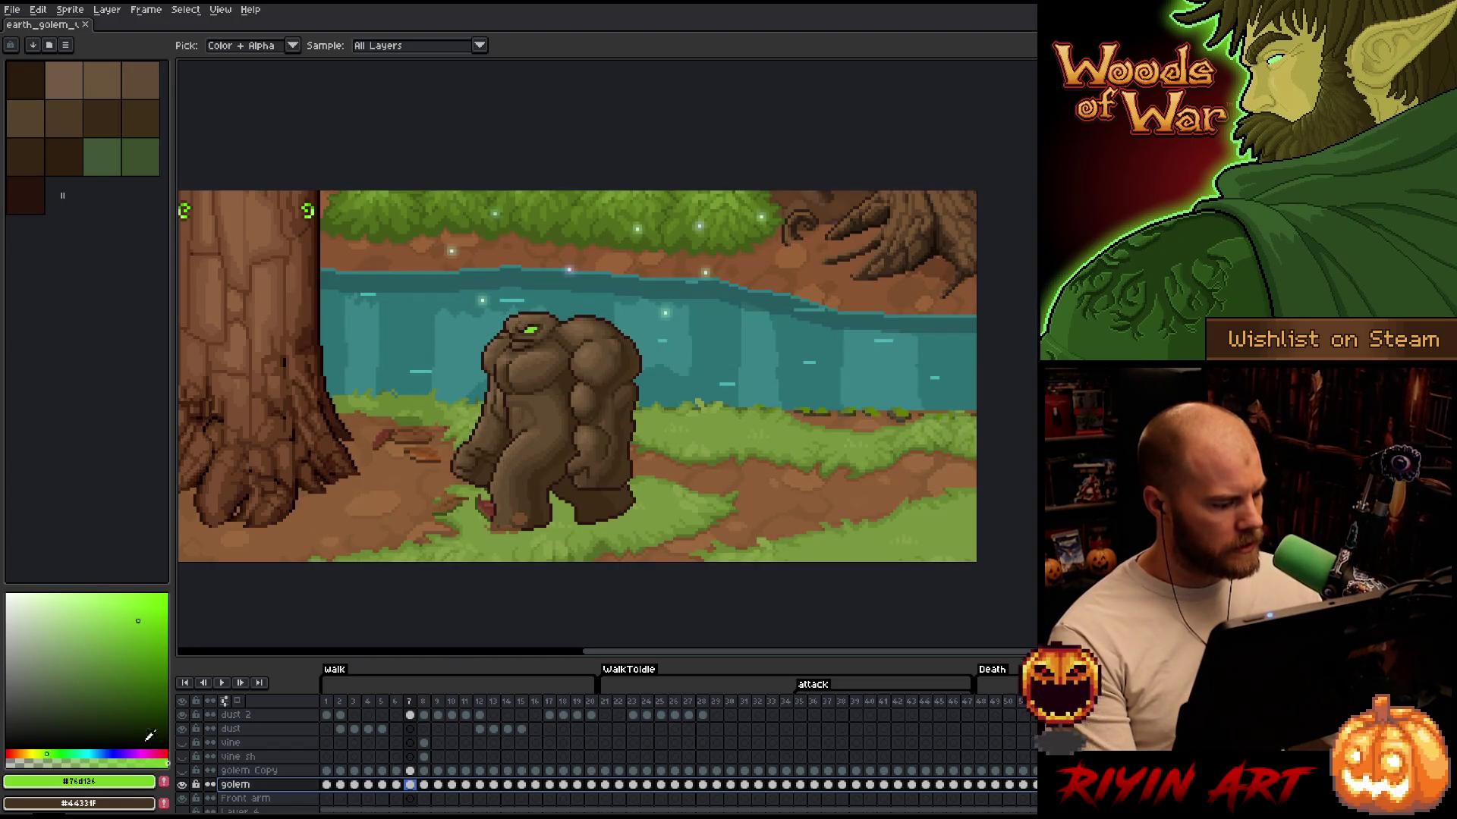
Add the eye green to the palette and delete the golem Copy layer
left_click(164, 782)
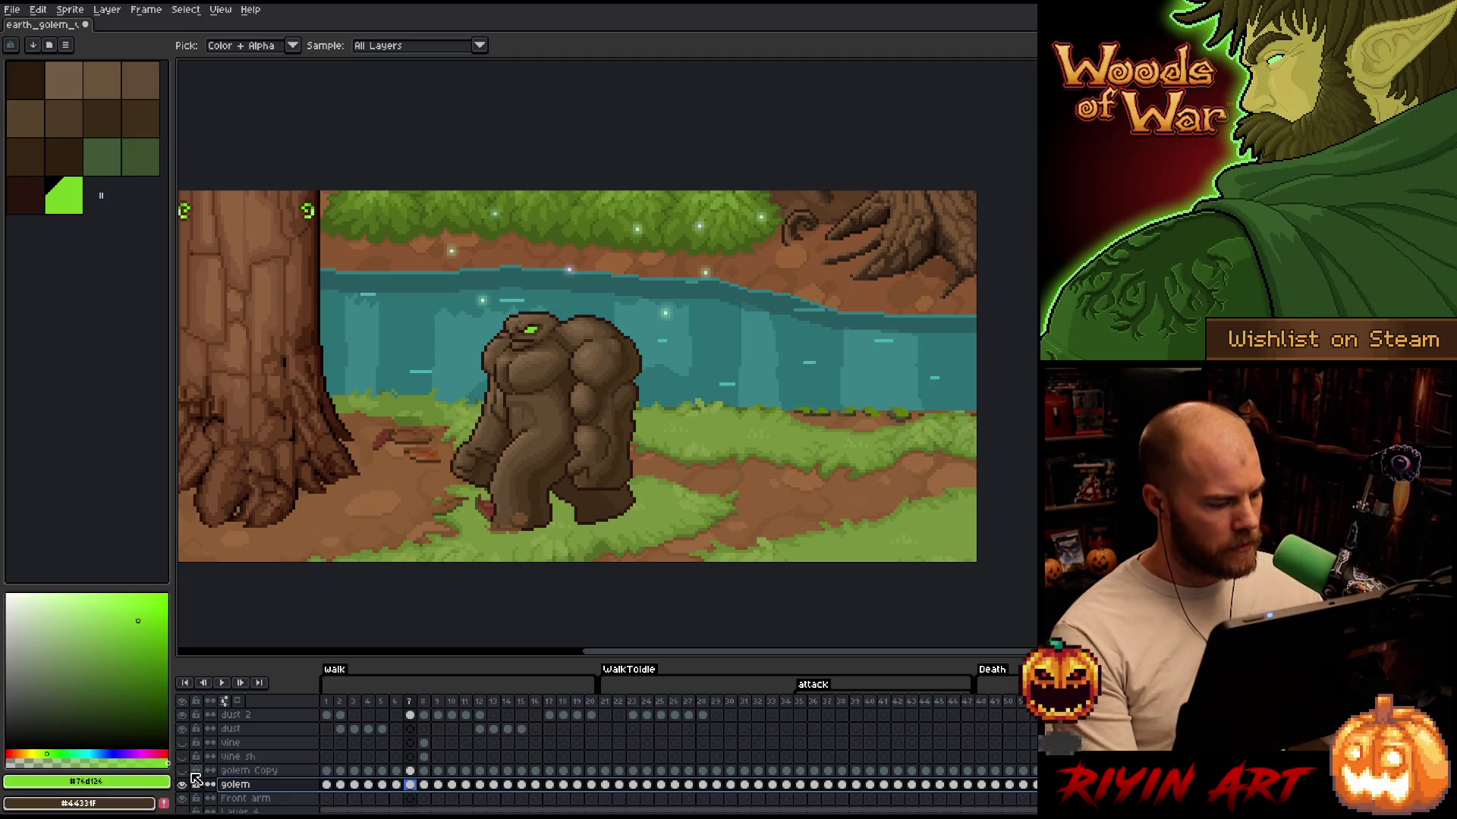
left_click(255, 772)
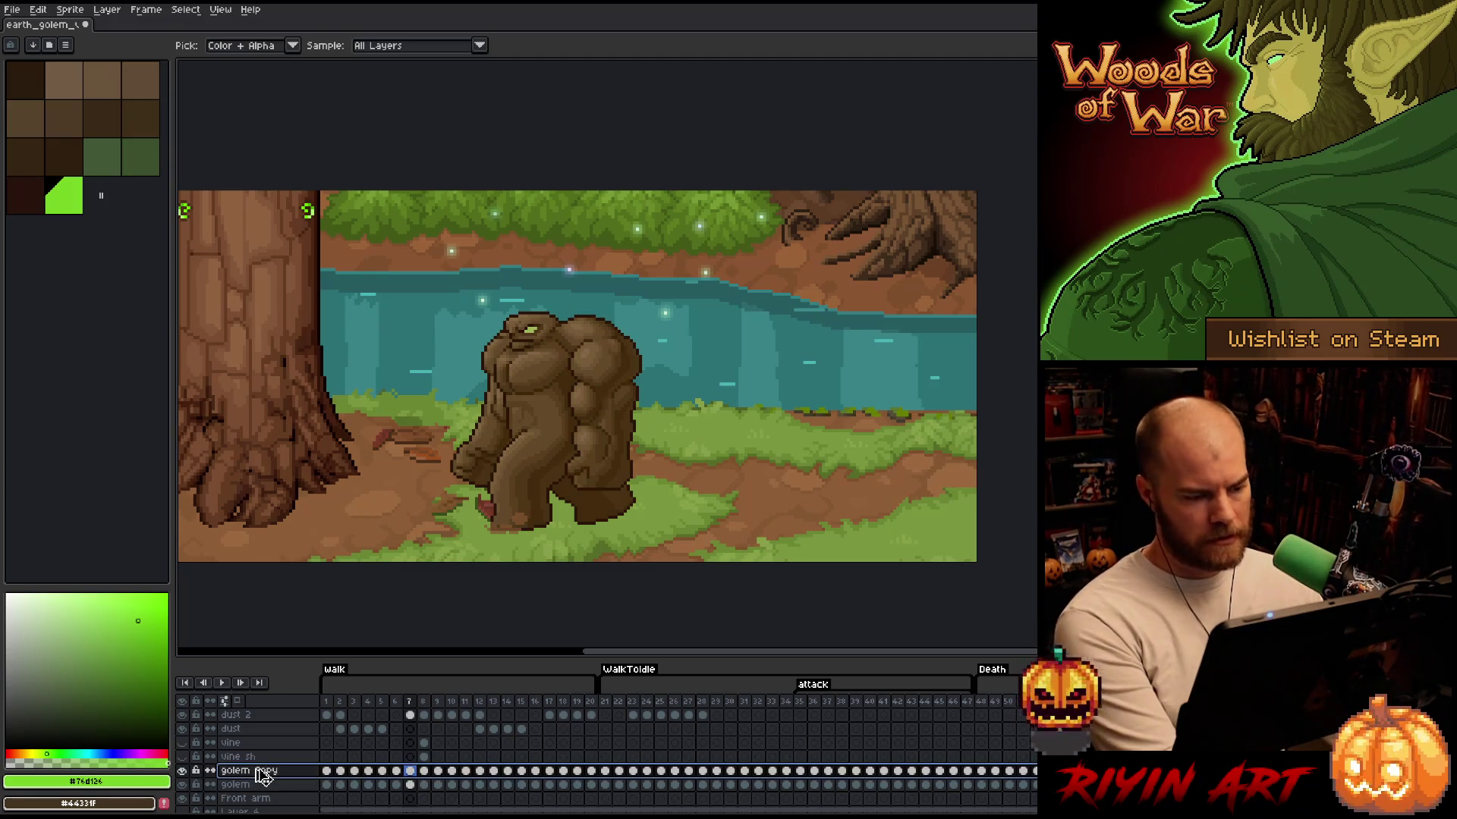
key("ctrl+e")
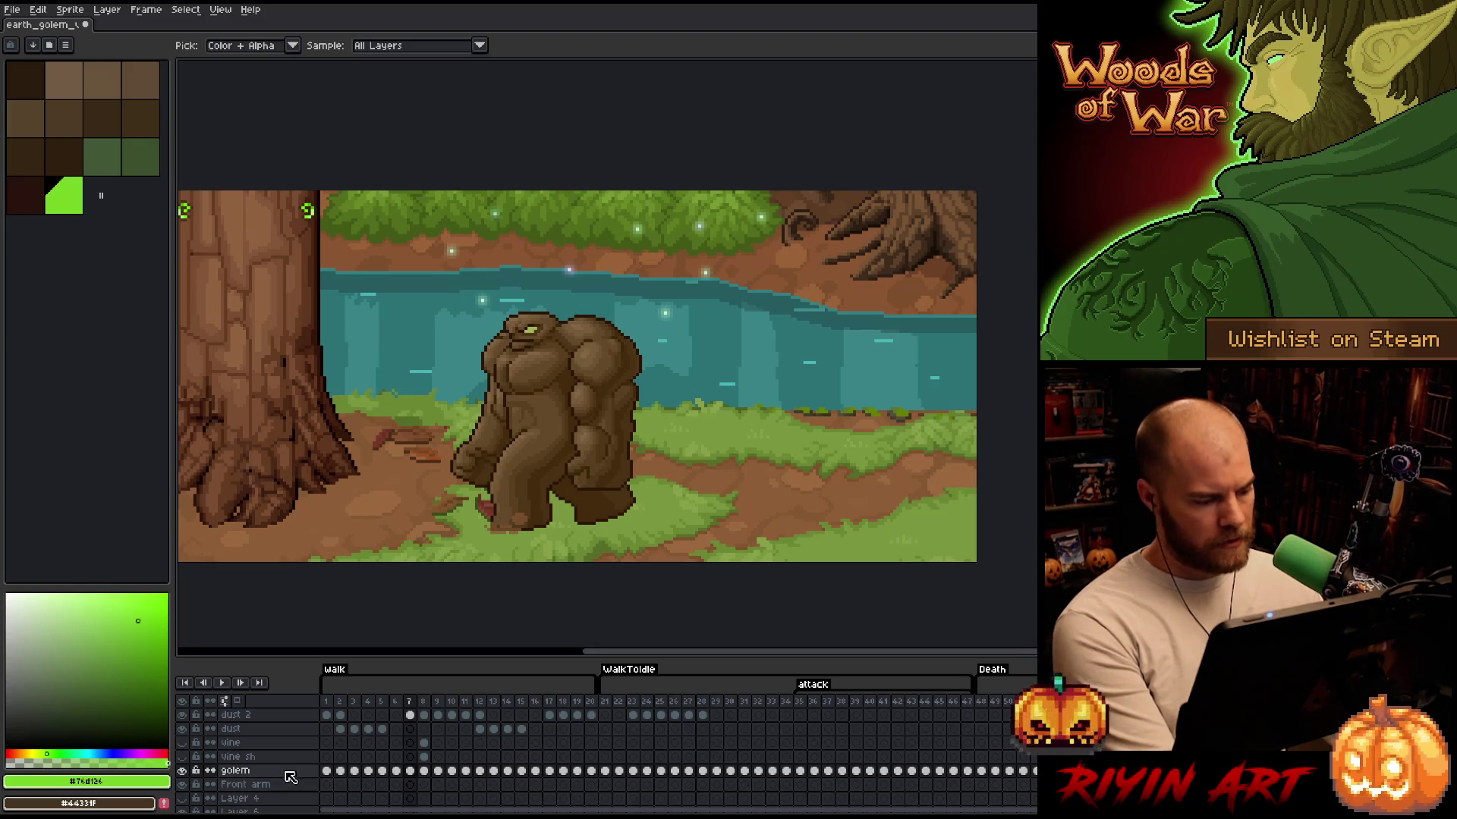
Replace a golem mid-brown with a darker brown tuned via HSV sliders on the golem layer
left_click(294, 771)
key("shift+r")
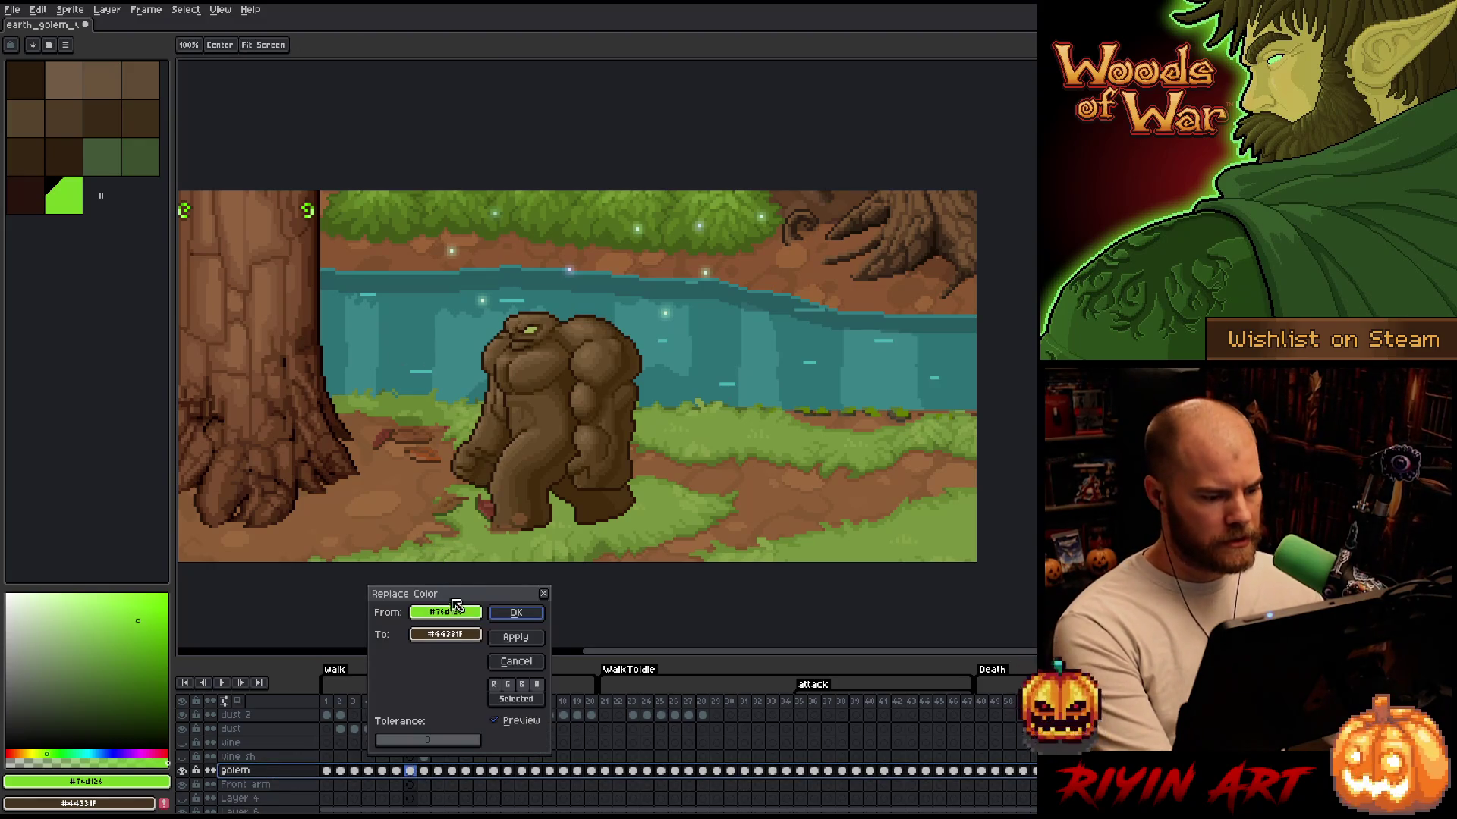
left_click_drag(455, 604, 538, 323)
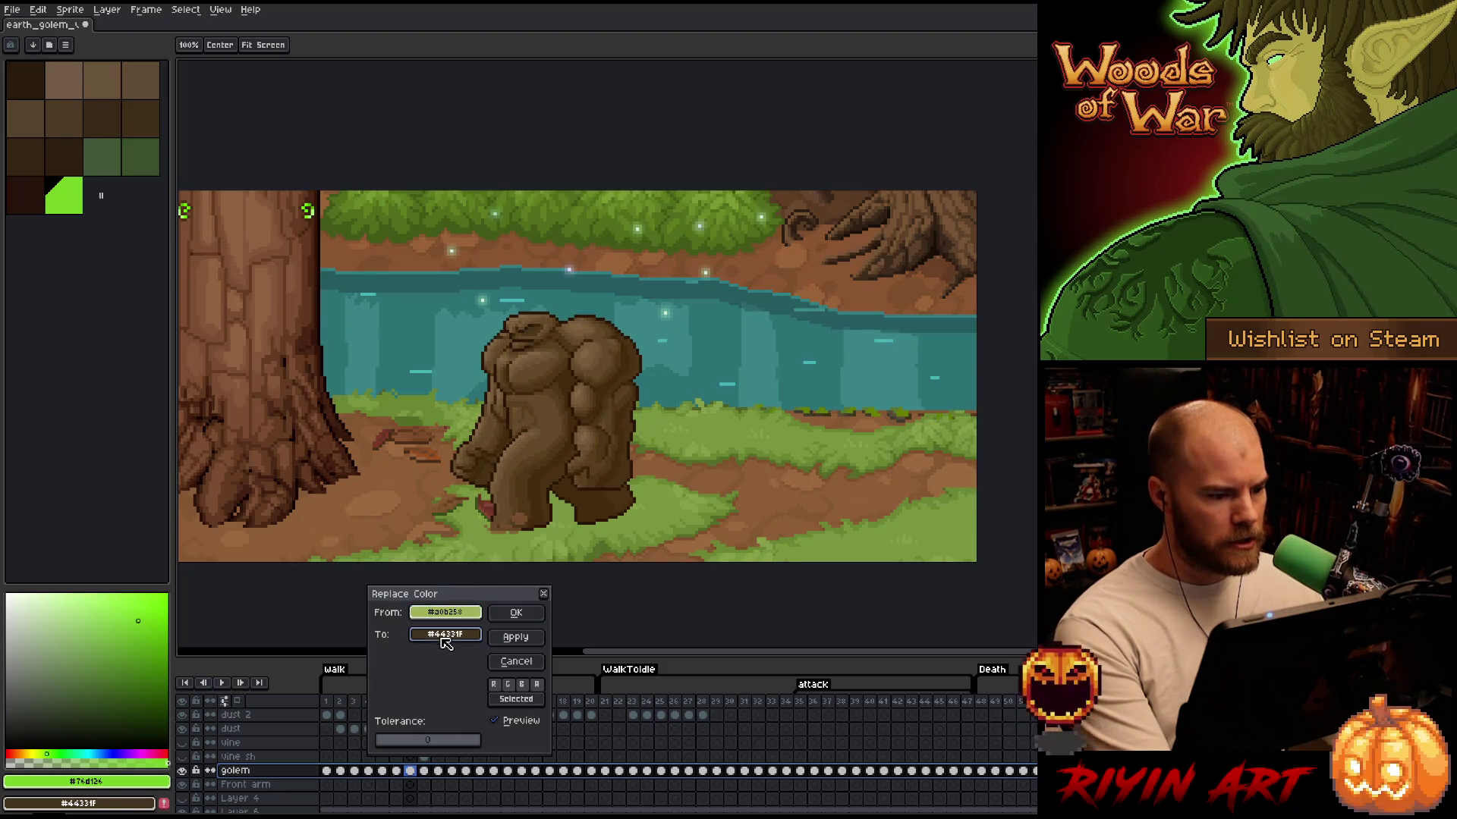
mouse_move(444, 637)
left_mouse_down()
mouse_move(100, 198)
mouse_move(76, 190)
mouse_move(132, 713)
mouse_move(164, 789)
mouse_move(148, 801)
mouse_move(133, 738)
mouse_move(148, 694)
left_mouse_up()
left_click_drag(529, 486, 542, 483)
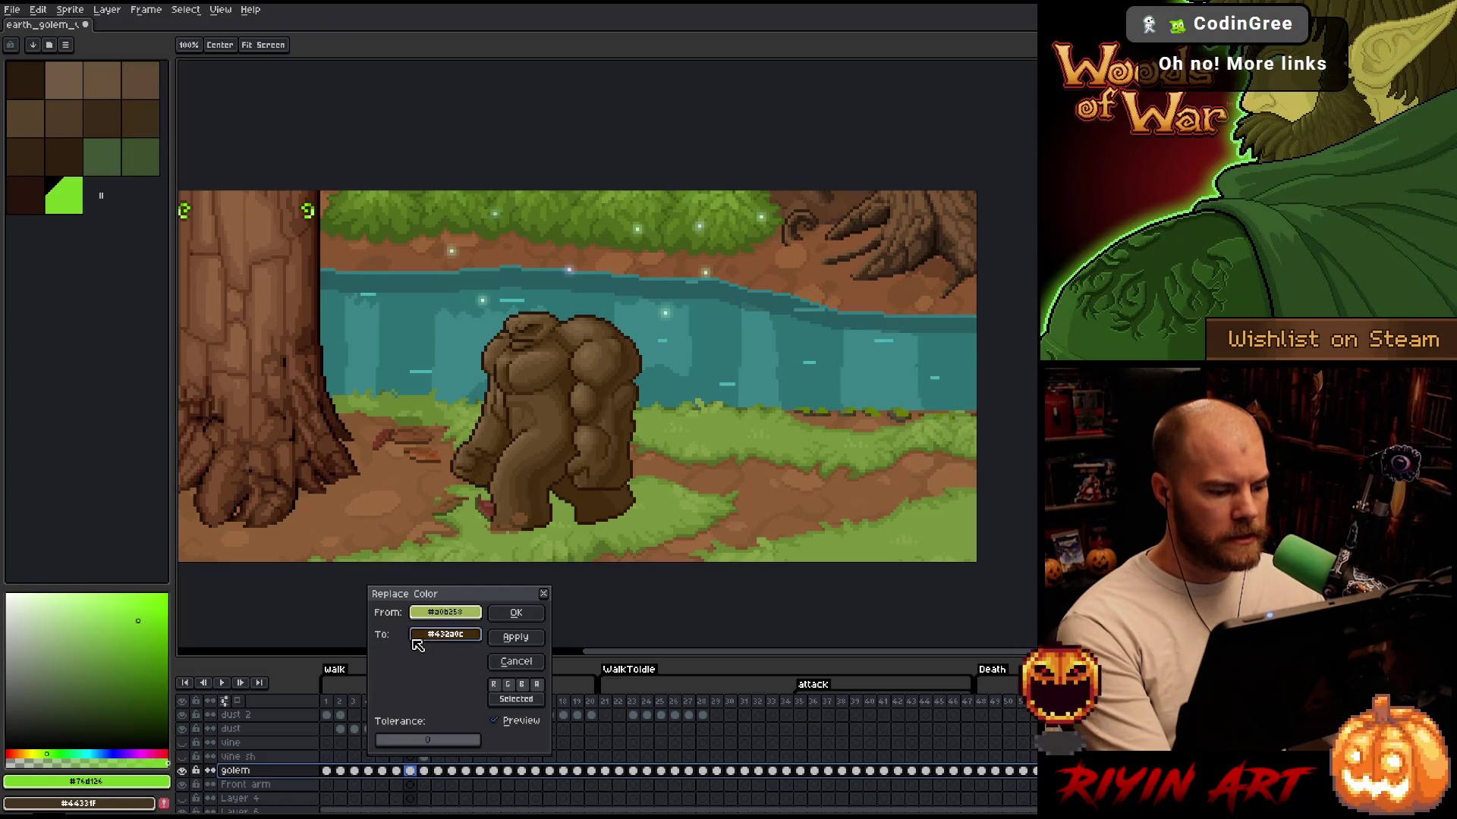
left_click(446, 634)
left_click(478, 657)
left_click_drag(497, 719, 489, 721)
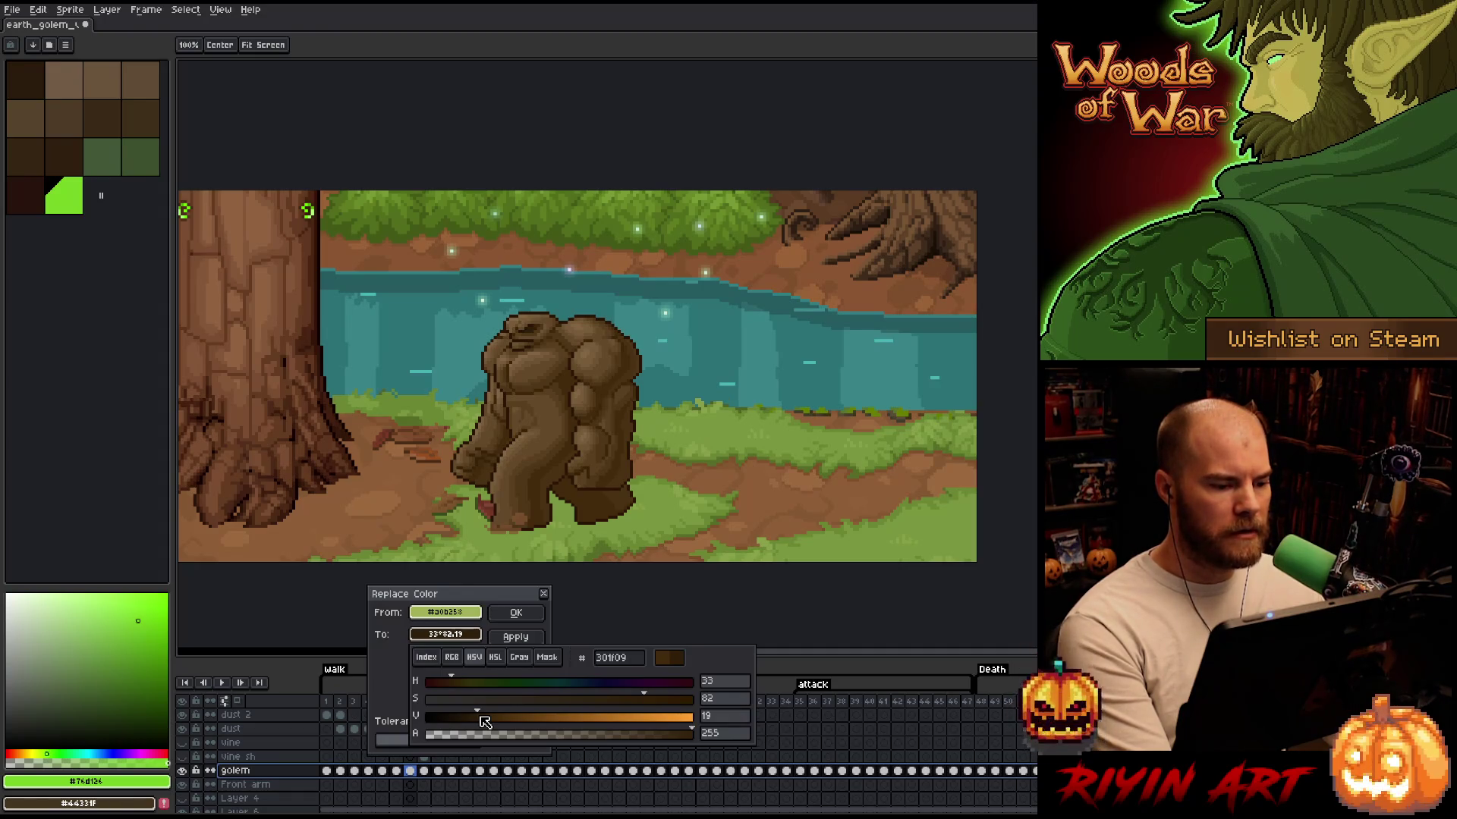
left_click_drag(482, 722, 493, 721)
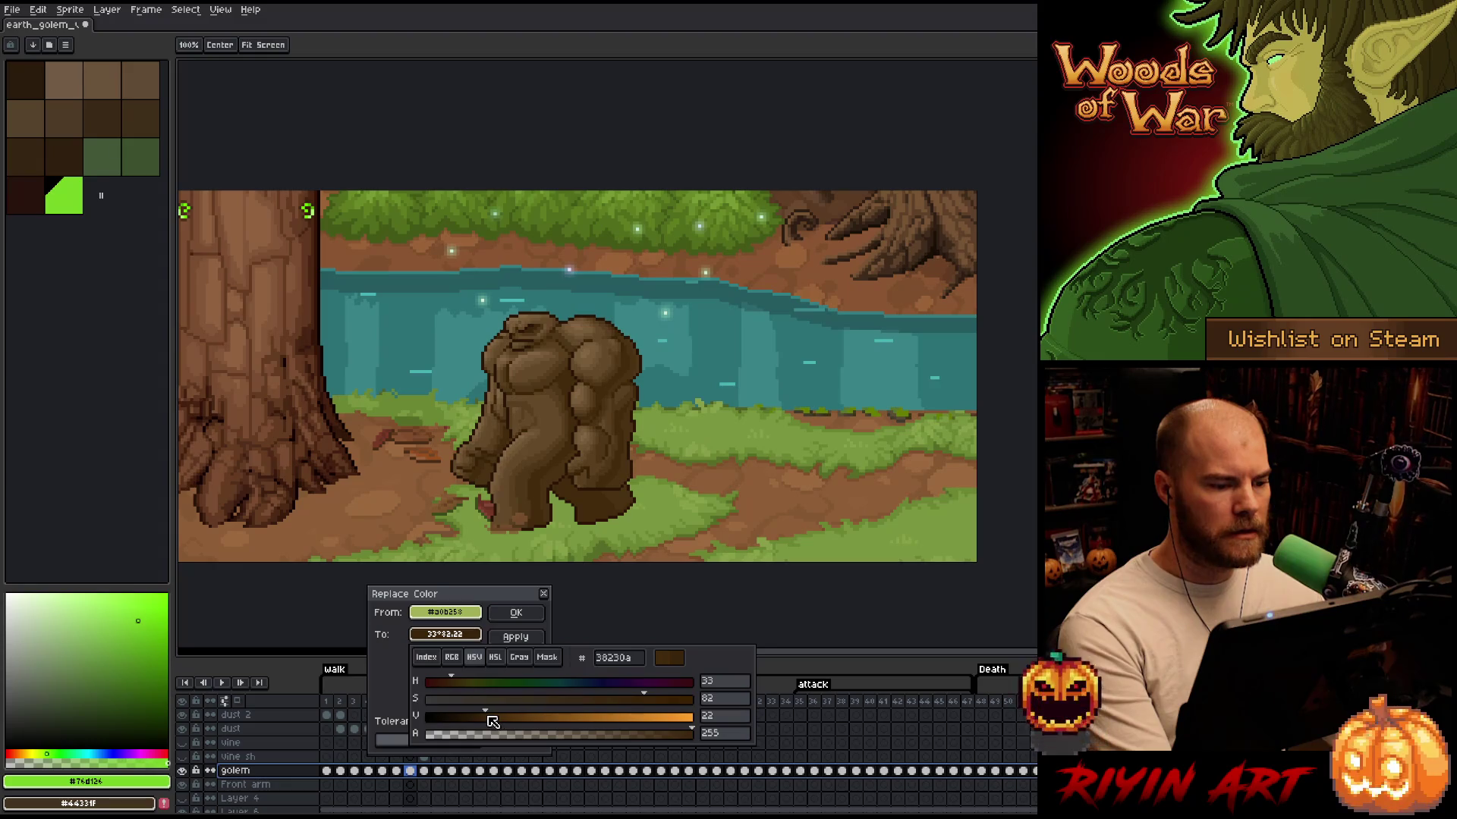
left_click(516, 613)
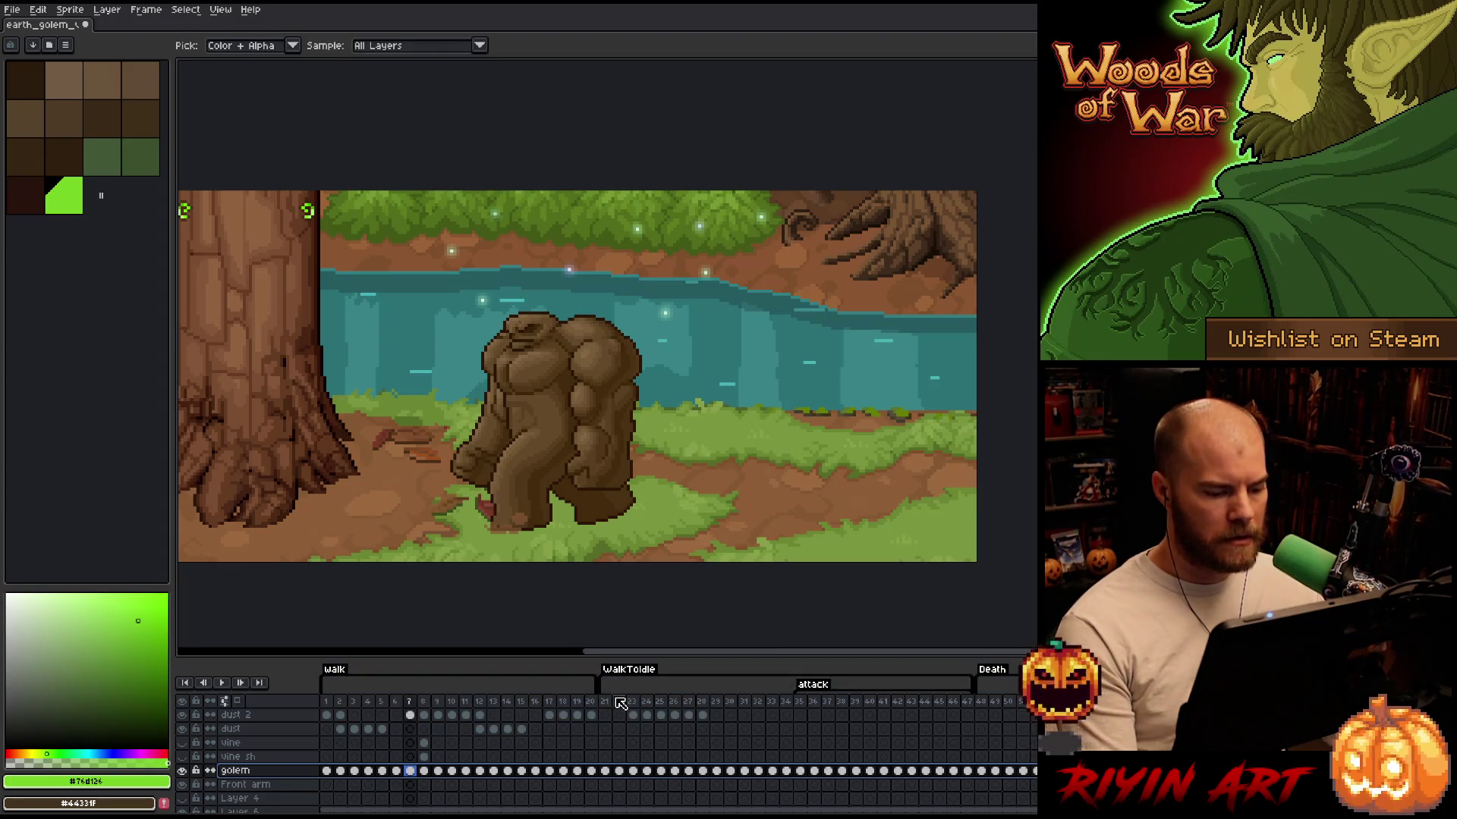
Play the walk frames to review the recoloured browns
key("Return")
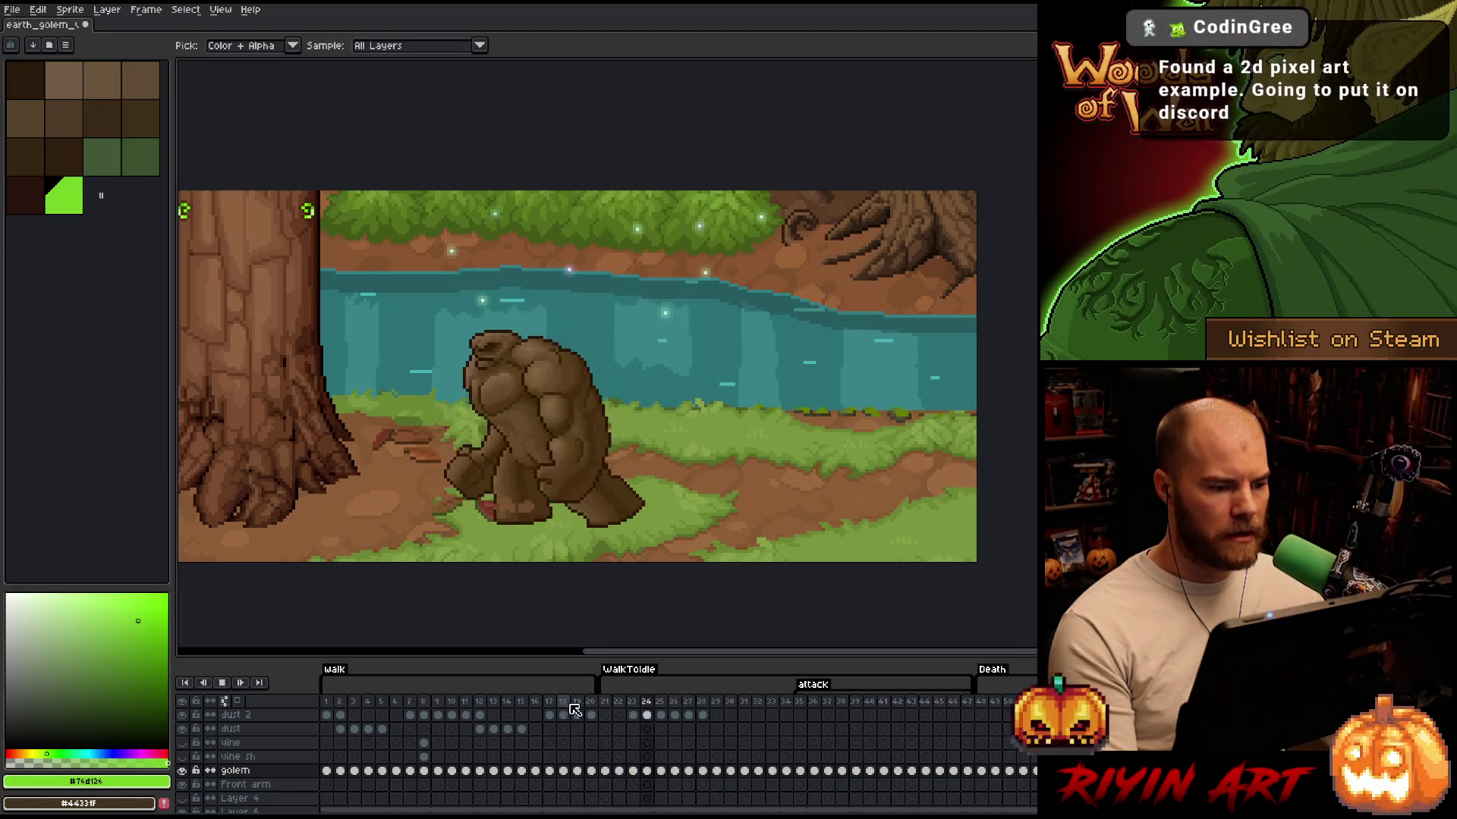
left_click(981, 703)
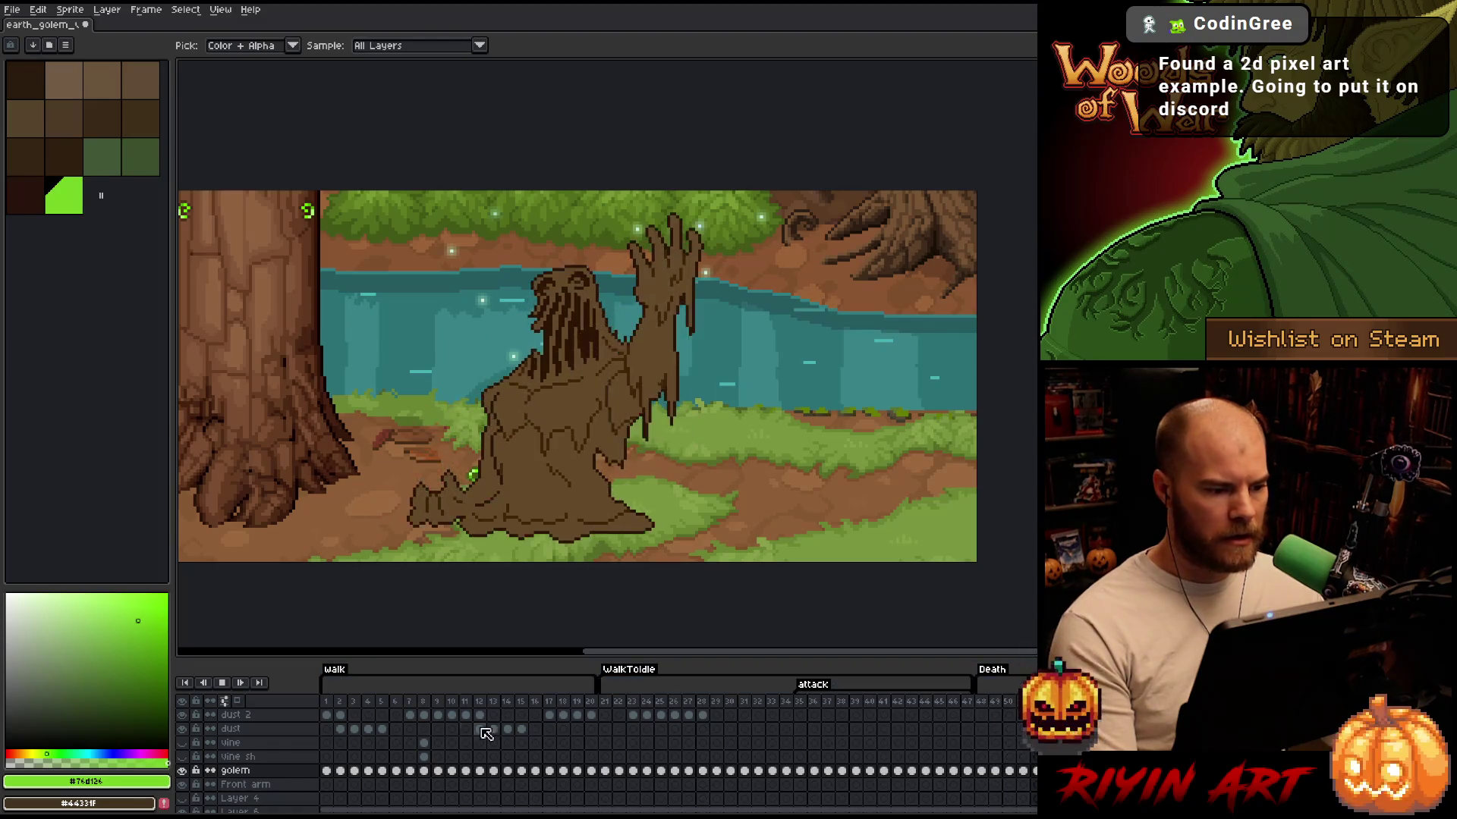
left_click(366, 701)
key("Return")
key("Return")
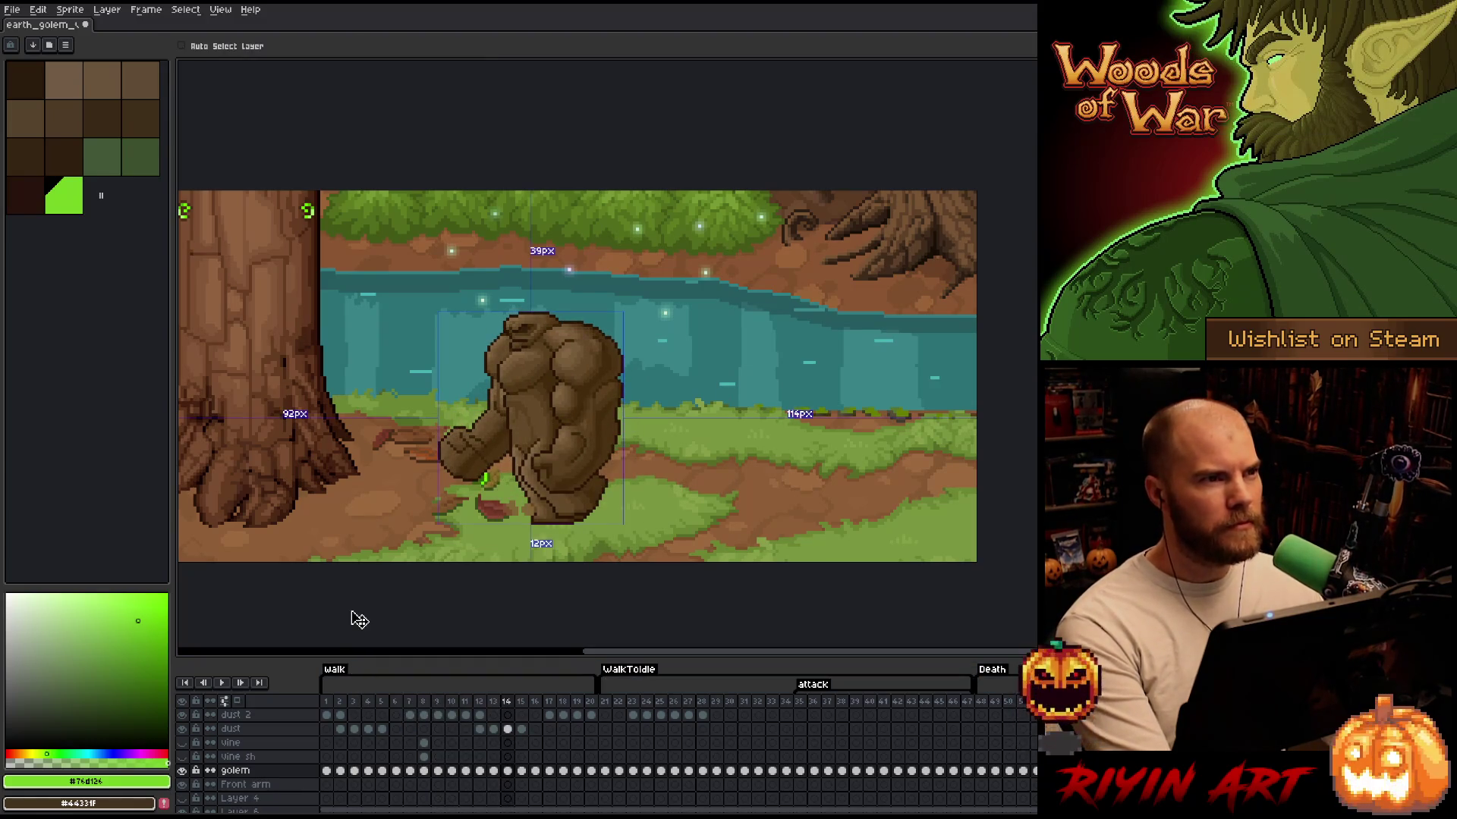
key("Left")
key("Left")
key("Left")
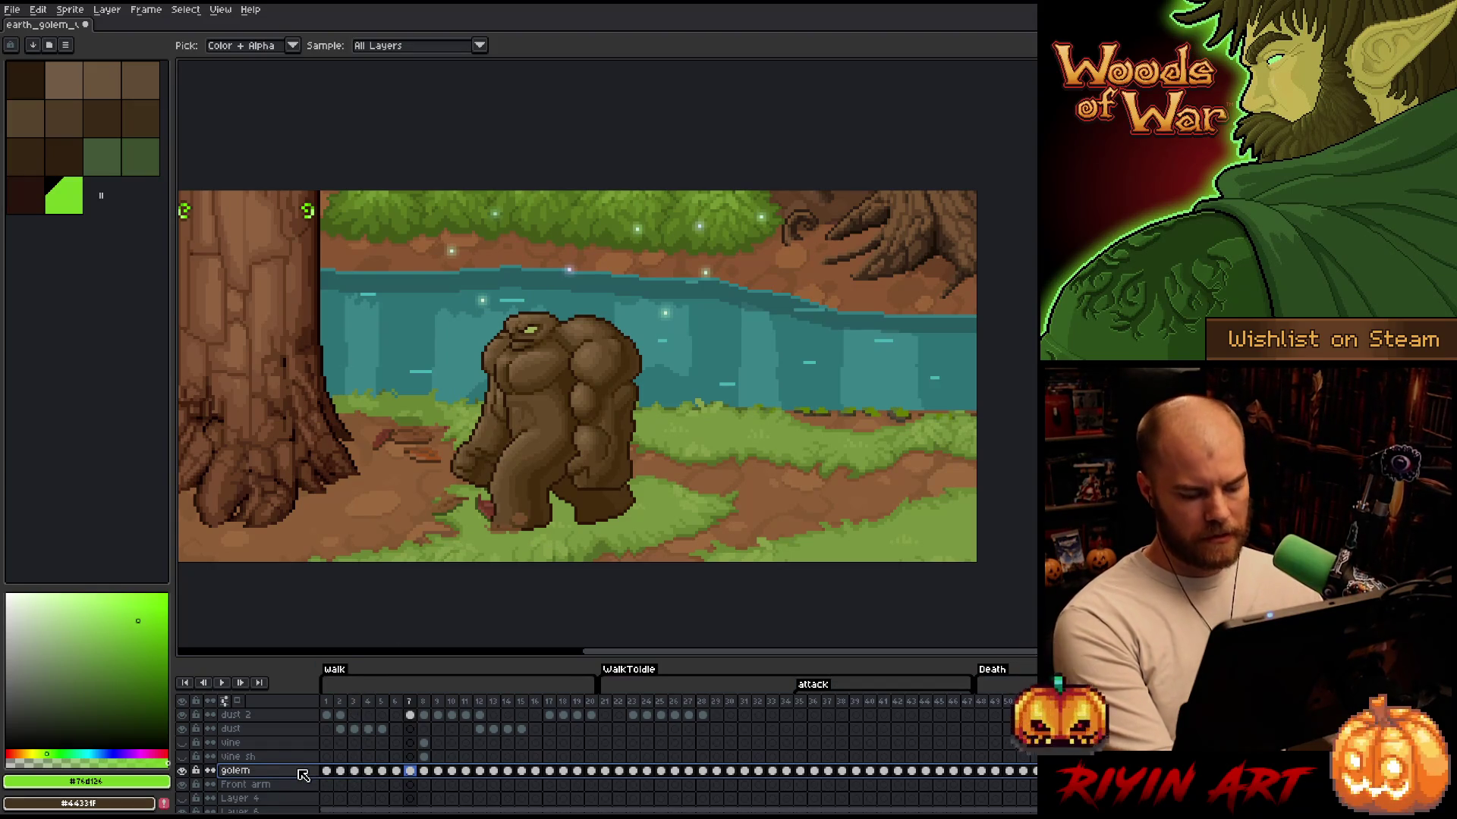
Try Replace Color on a dark golem brown, close it, and replay from frame 1
key("shift+r")
mouse_move(459, 616)
left_mouse_down()
mouse_move(523, 425)
mouse_move(536, 320)
mouse_move(516, 425)
left_mouse_up()
mouse_move(455, 634)
left_mouse_down()
mouse_move(156, 267)
mouse_move(76, 195)
left_mouse_up()
left_click(516, 612)
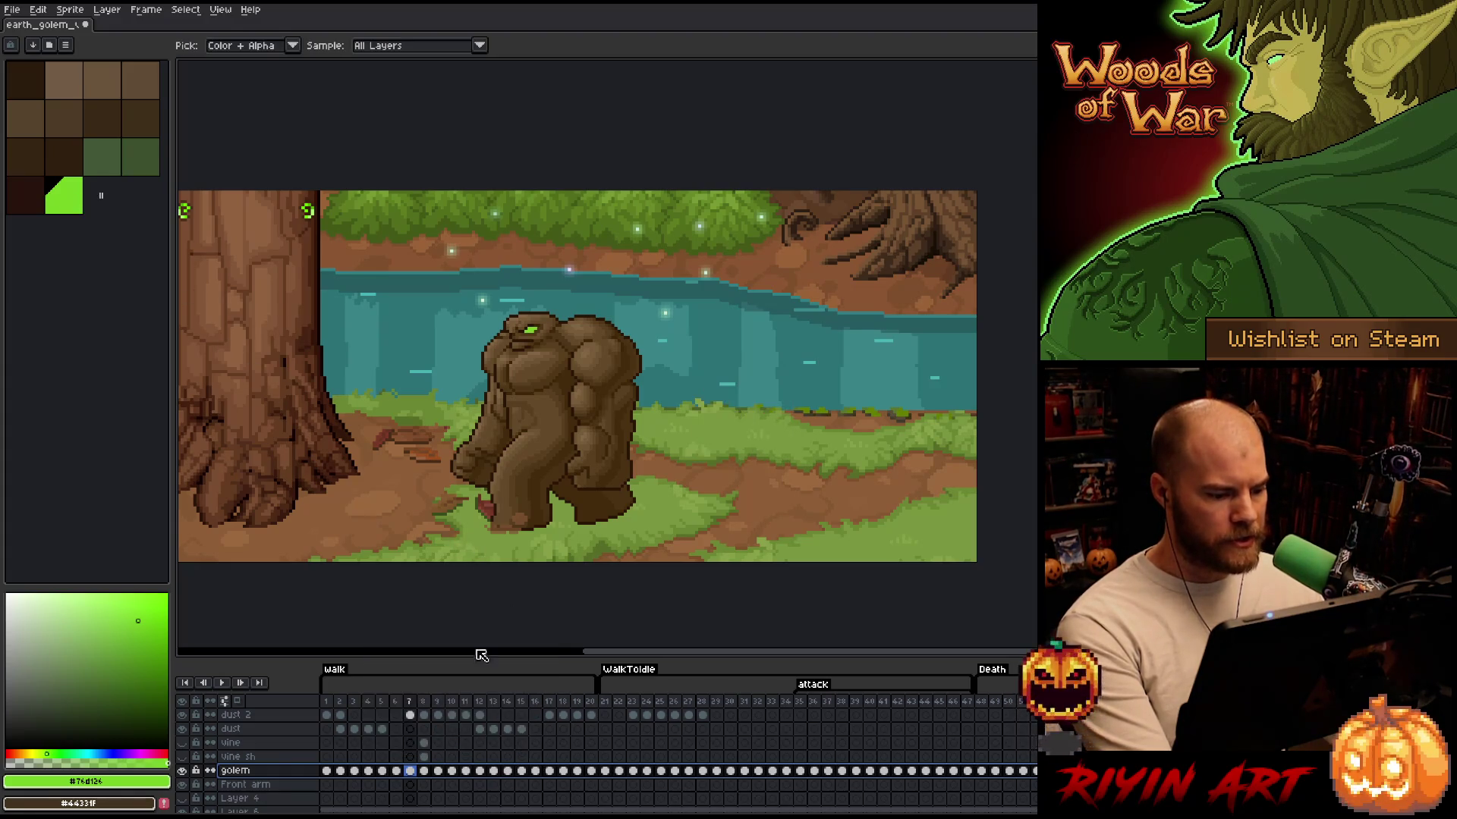
left_click(326, 703)
key("Return")
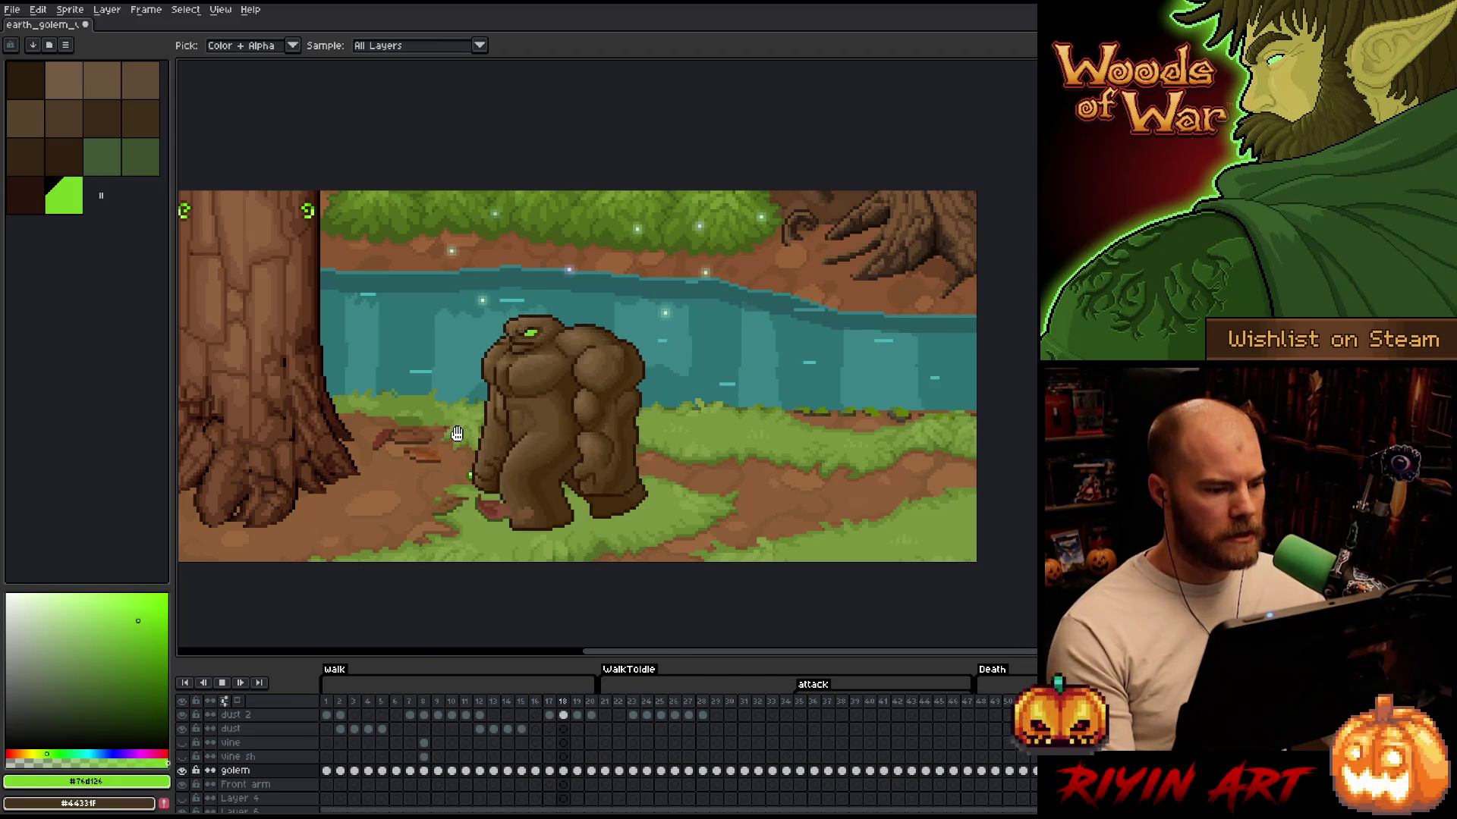
scroll(448, 447, "up", 1)
Eyedrop the golem's body browns and the tree's dark brown edge to compare
mouse_move(442, 450)
left_mouse_down()
mouse_move(590, 509)
mouse_move(596, 472)
left_mouse_up()
key("i")
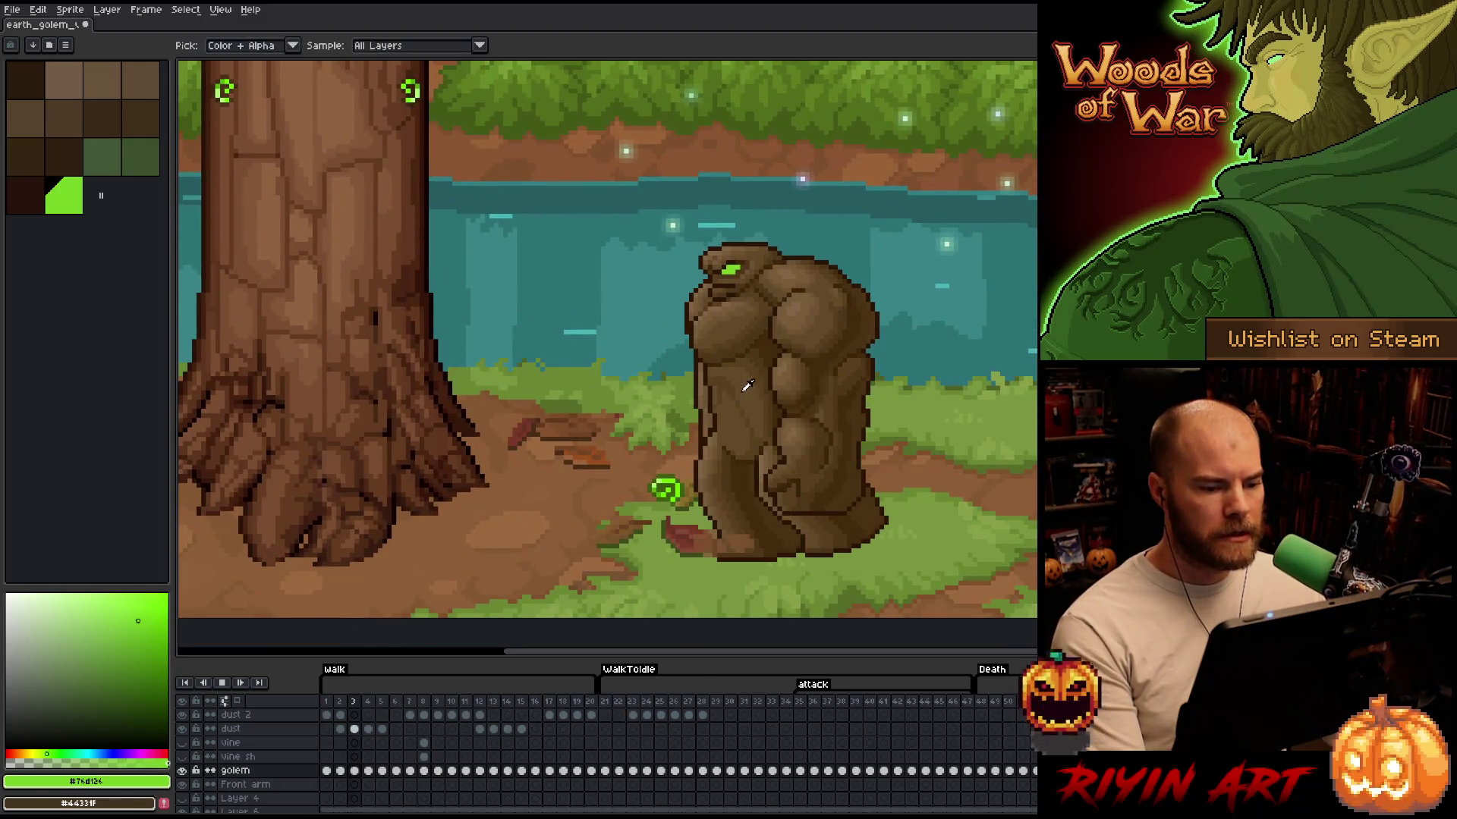
left_click(755, 385)
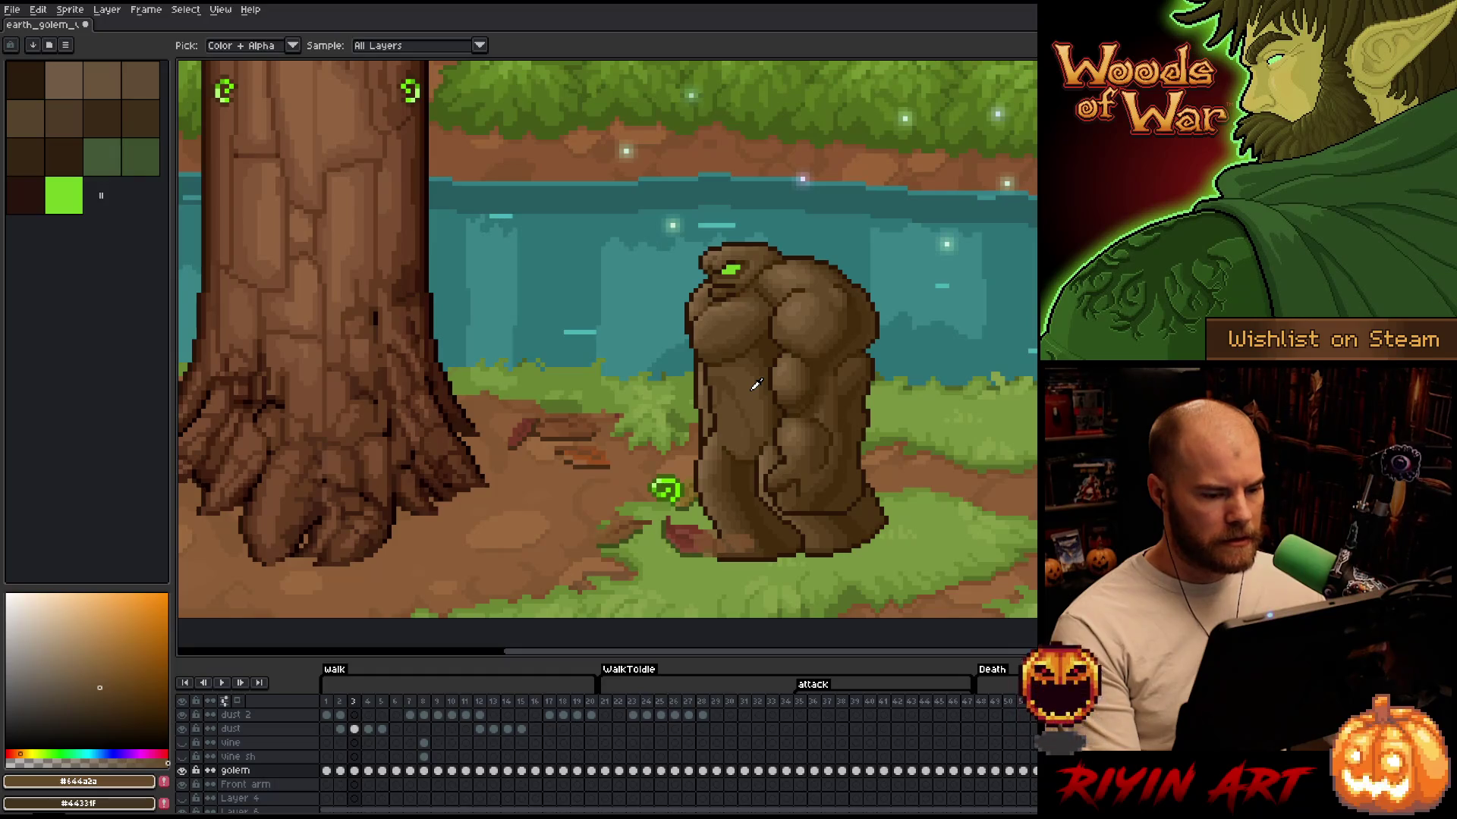
left_click(756, 363)
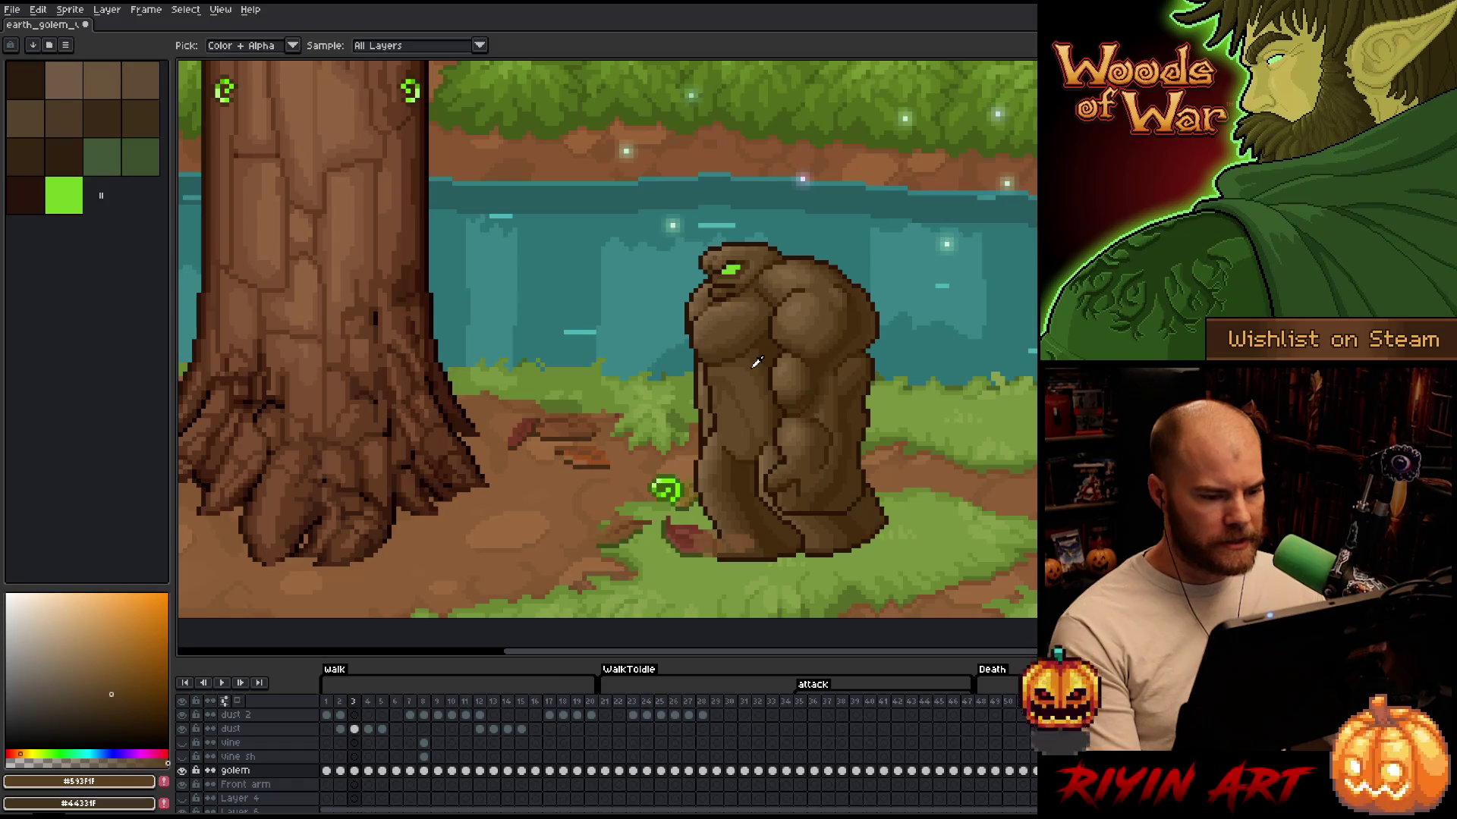
left_click(775, 342)
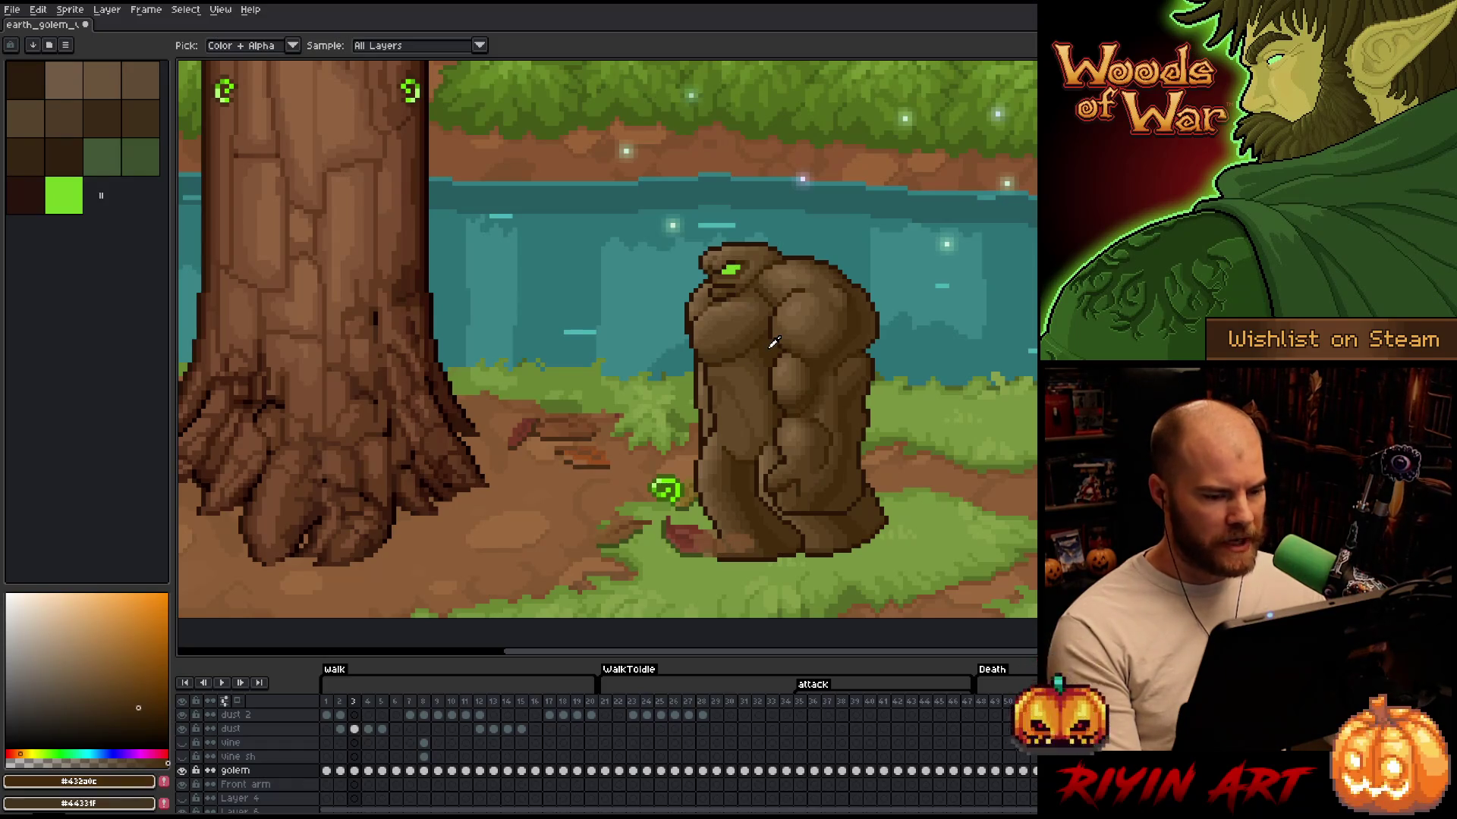
left_click(448, 381)
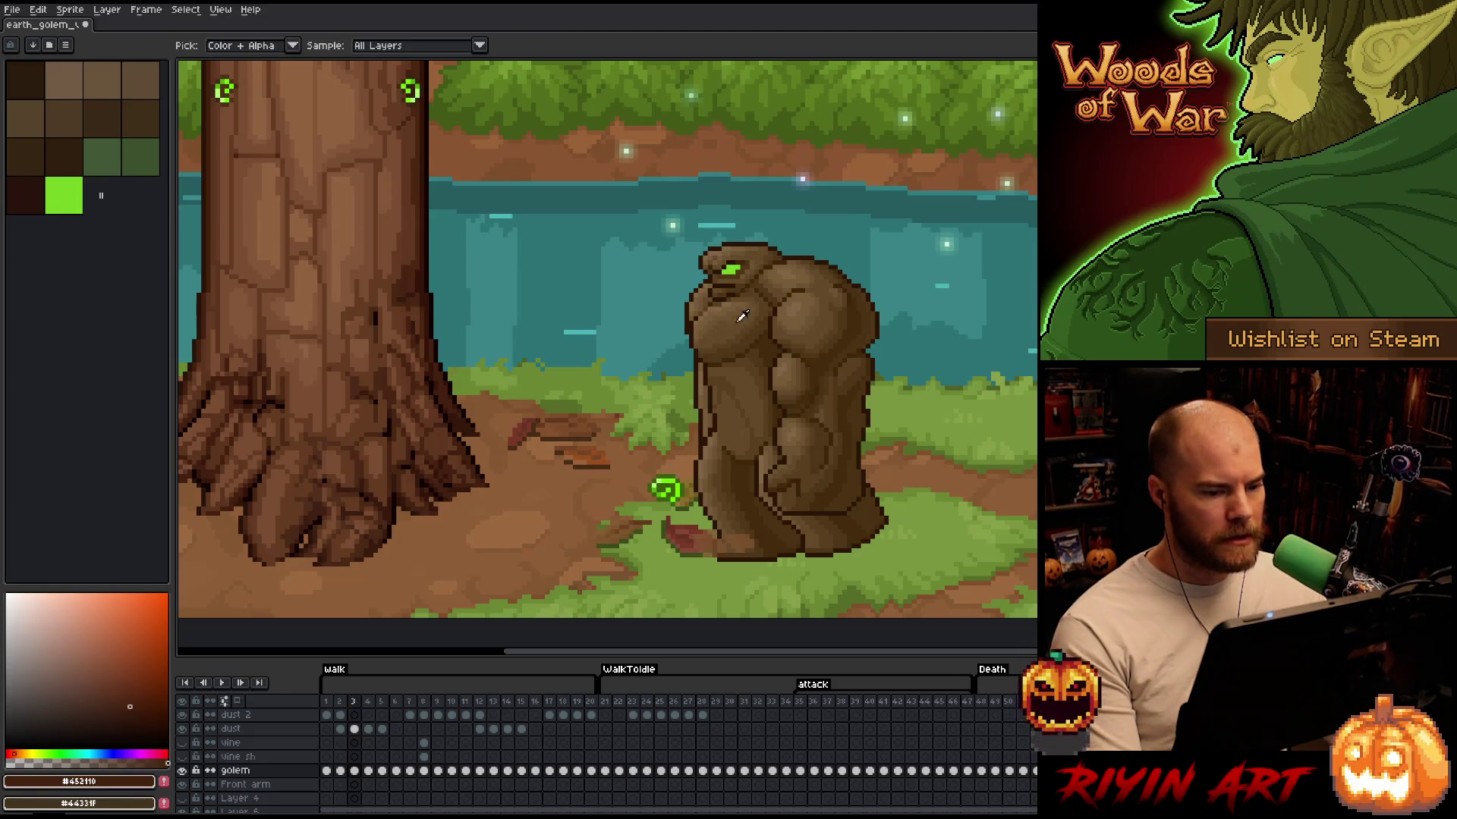
left_click(774, 342)
Sample the golem's lighter brown, ending on #644a2a, then replay the animation
scroll(774, 342, "down", 1)
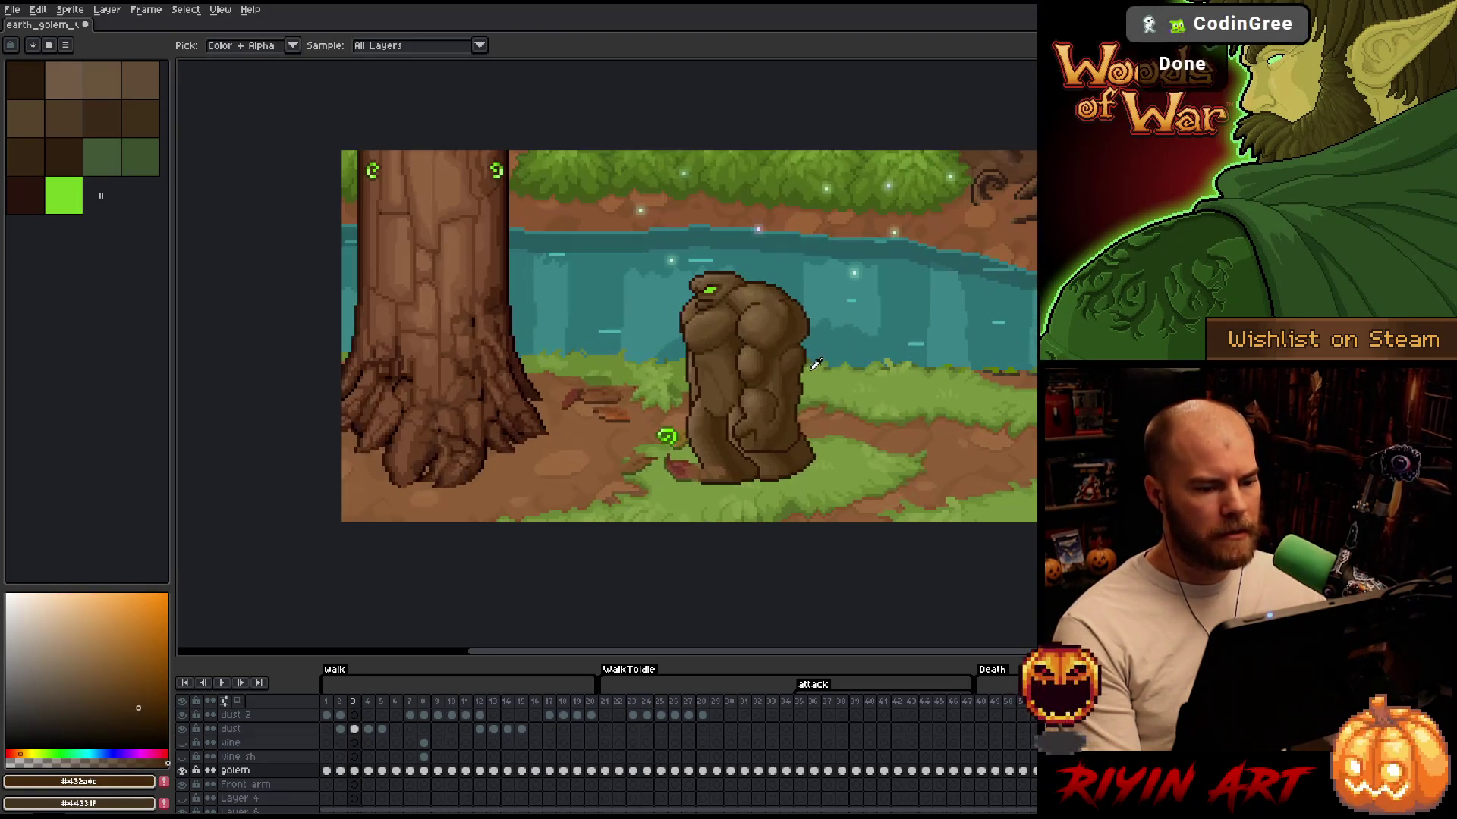
scroll(777, 367, "up", 1)
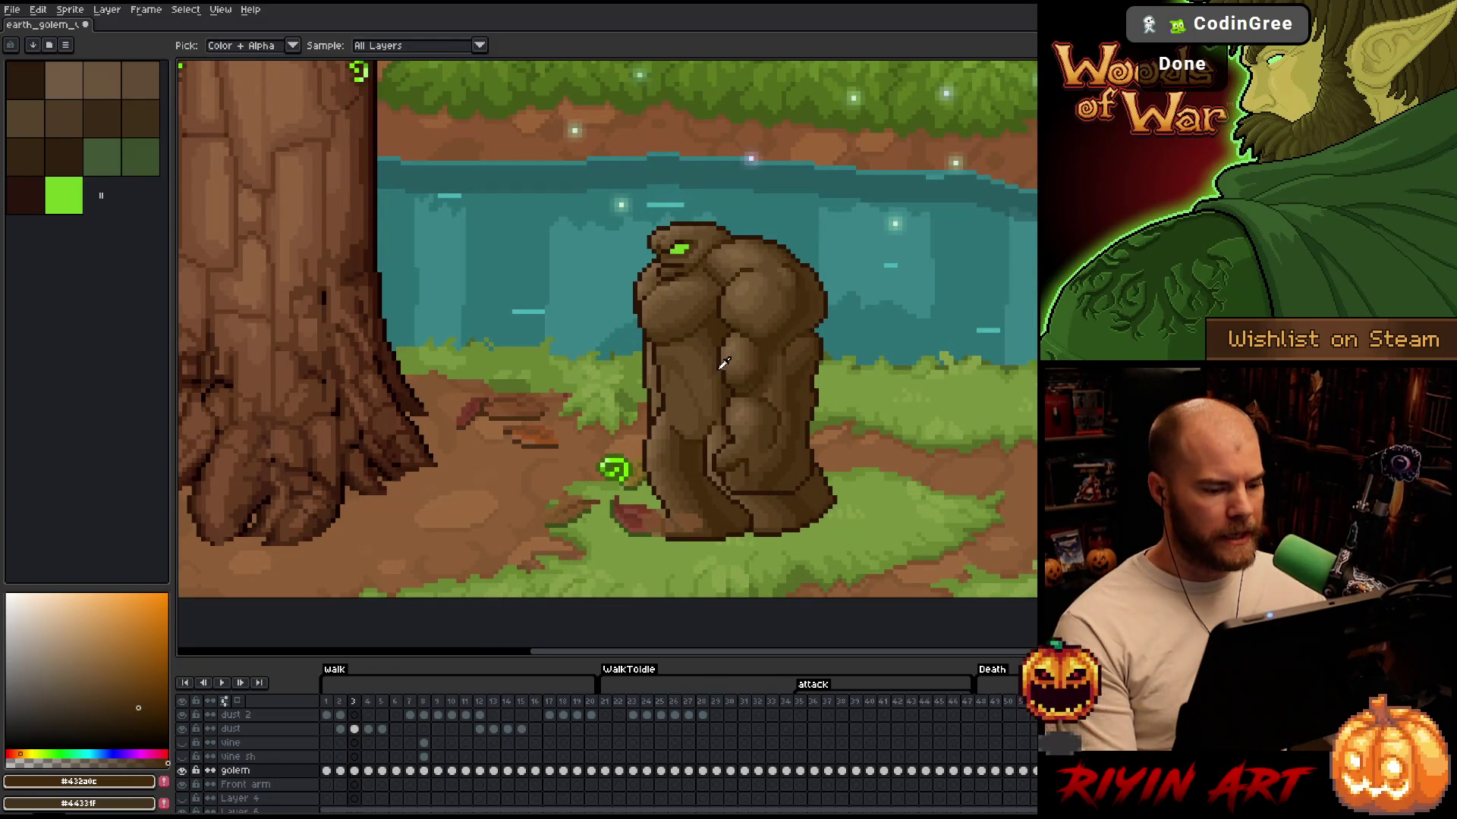
left_click(709, 327)
left_click(706, 334)
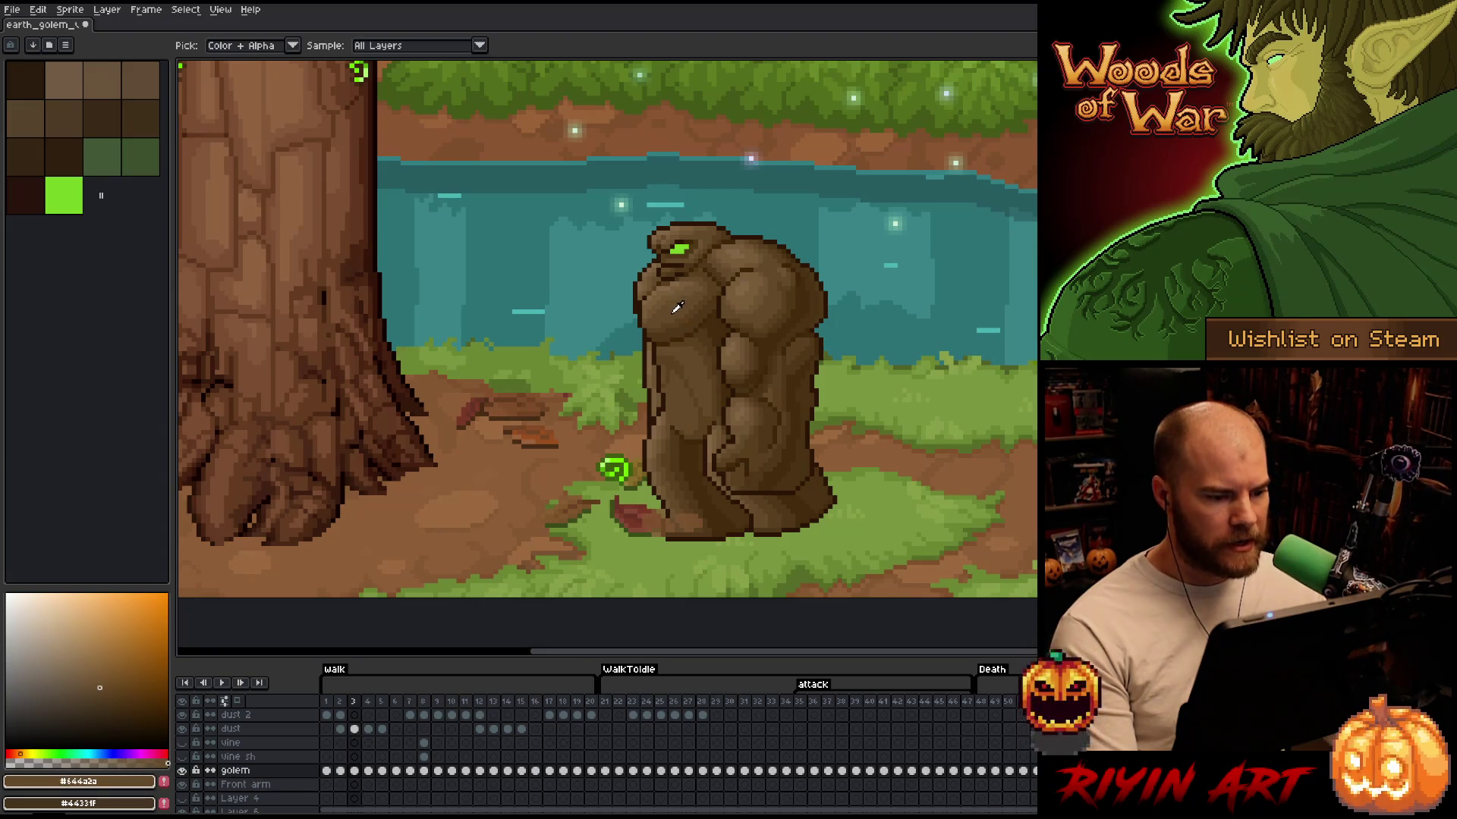
key("Return")
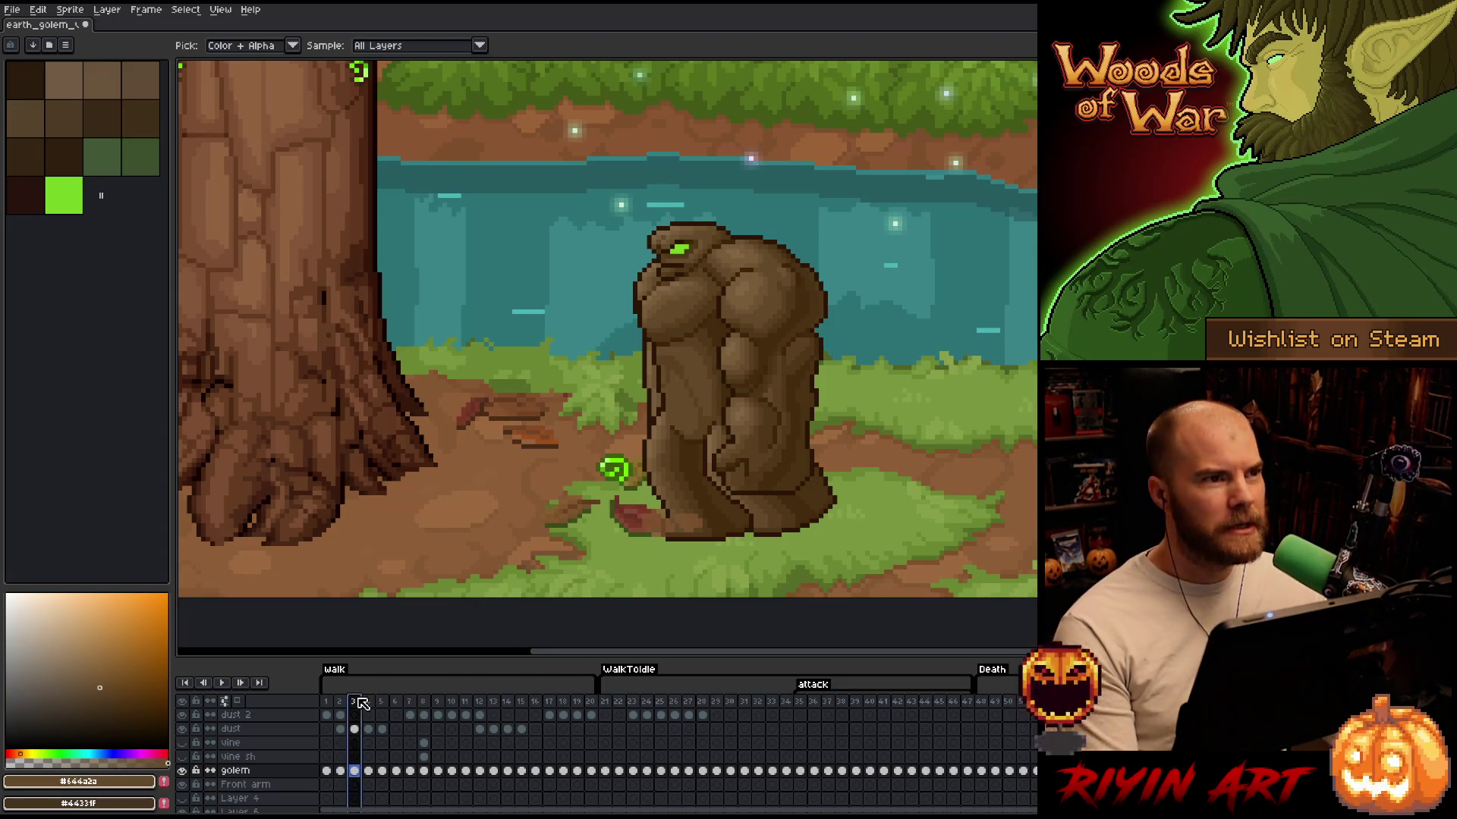
left_click_drag(674, 462, 522, 451)
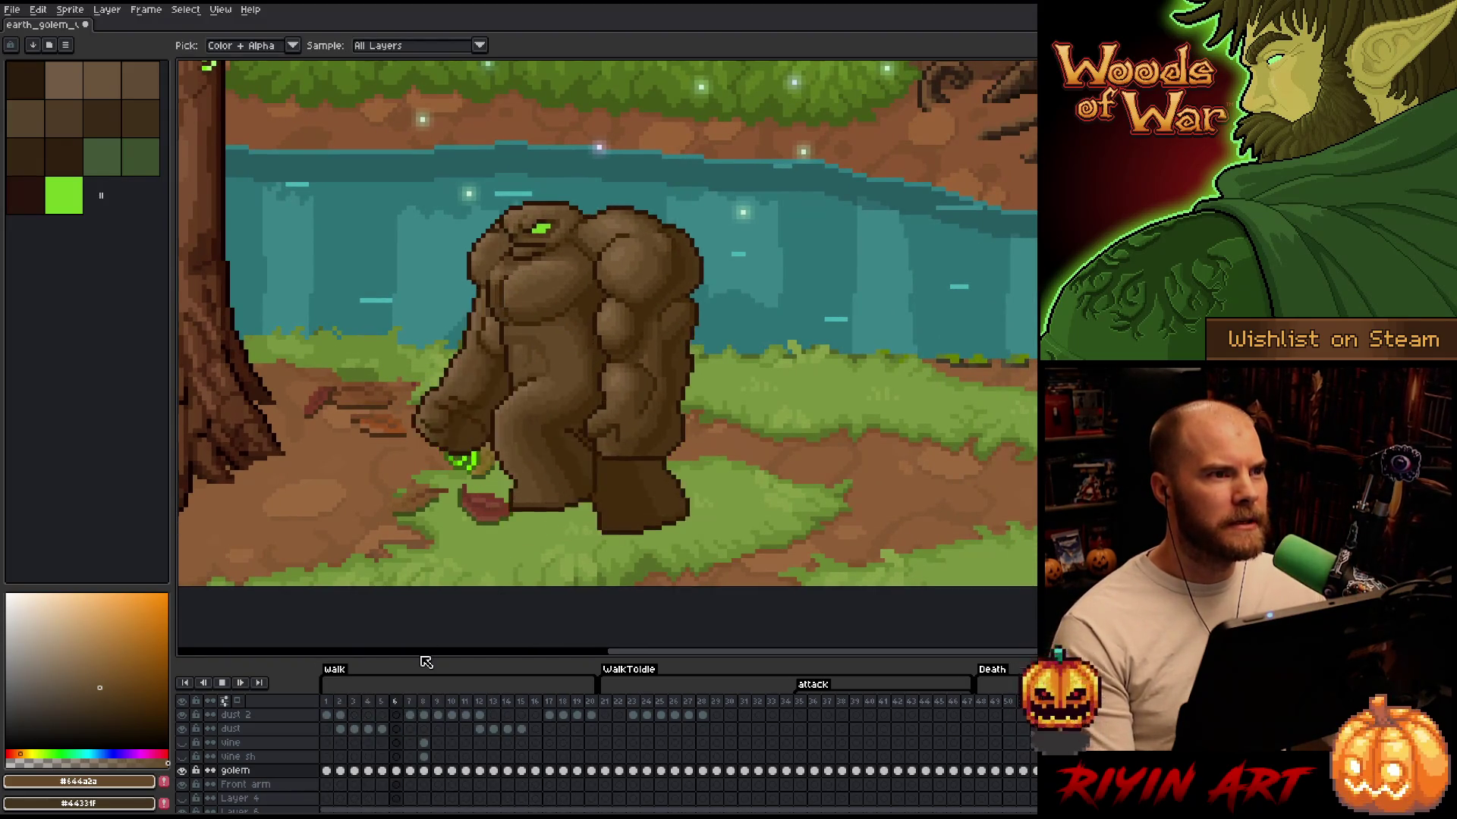
key("Return")
Select the golem cels across several frames from frame 21 and open Replace Color
left_click(608, 702)
key("Return")
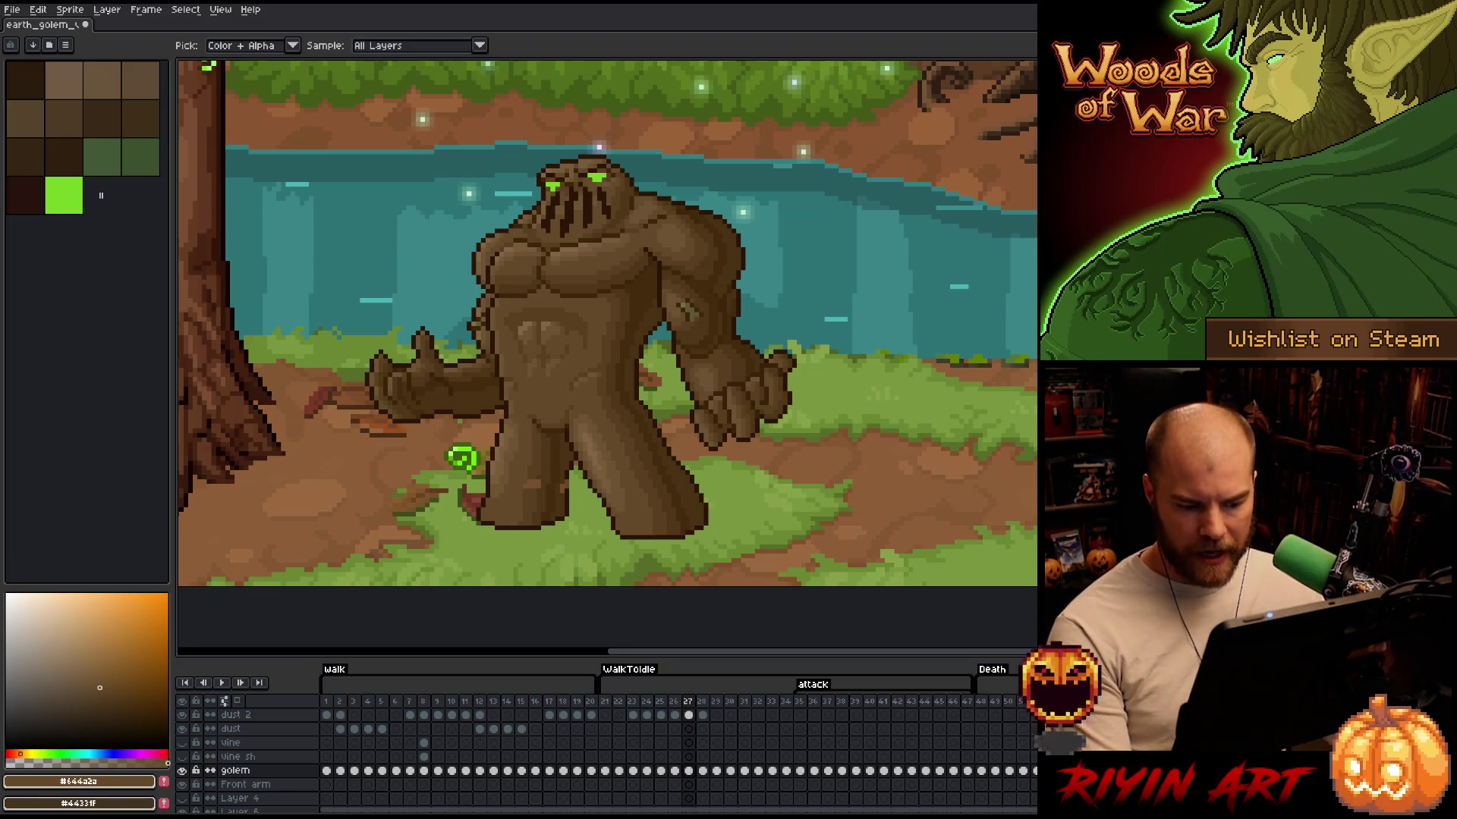
mouse_move(688, 774)
left_mouse_down()
mouse_move(861, 785)
mouse_move(609, 789)
mouse_move(681, 771)
left_mouse_up()
key("shift+r")
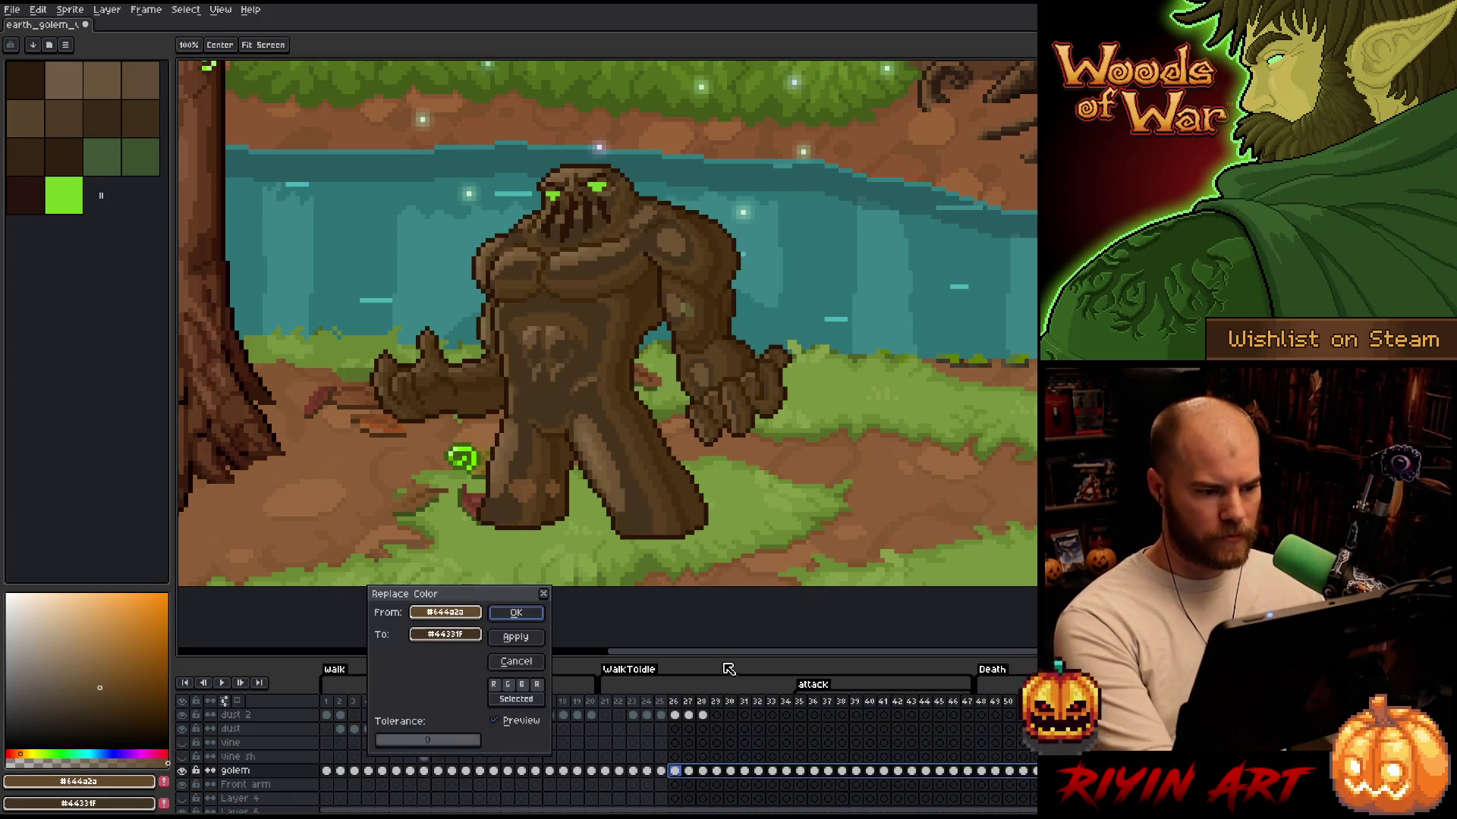
Replace the golem's sampled arm colour with a palette green across the selected frames
left_click(694, 304)
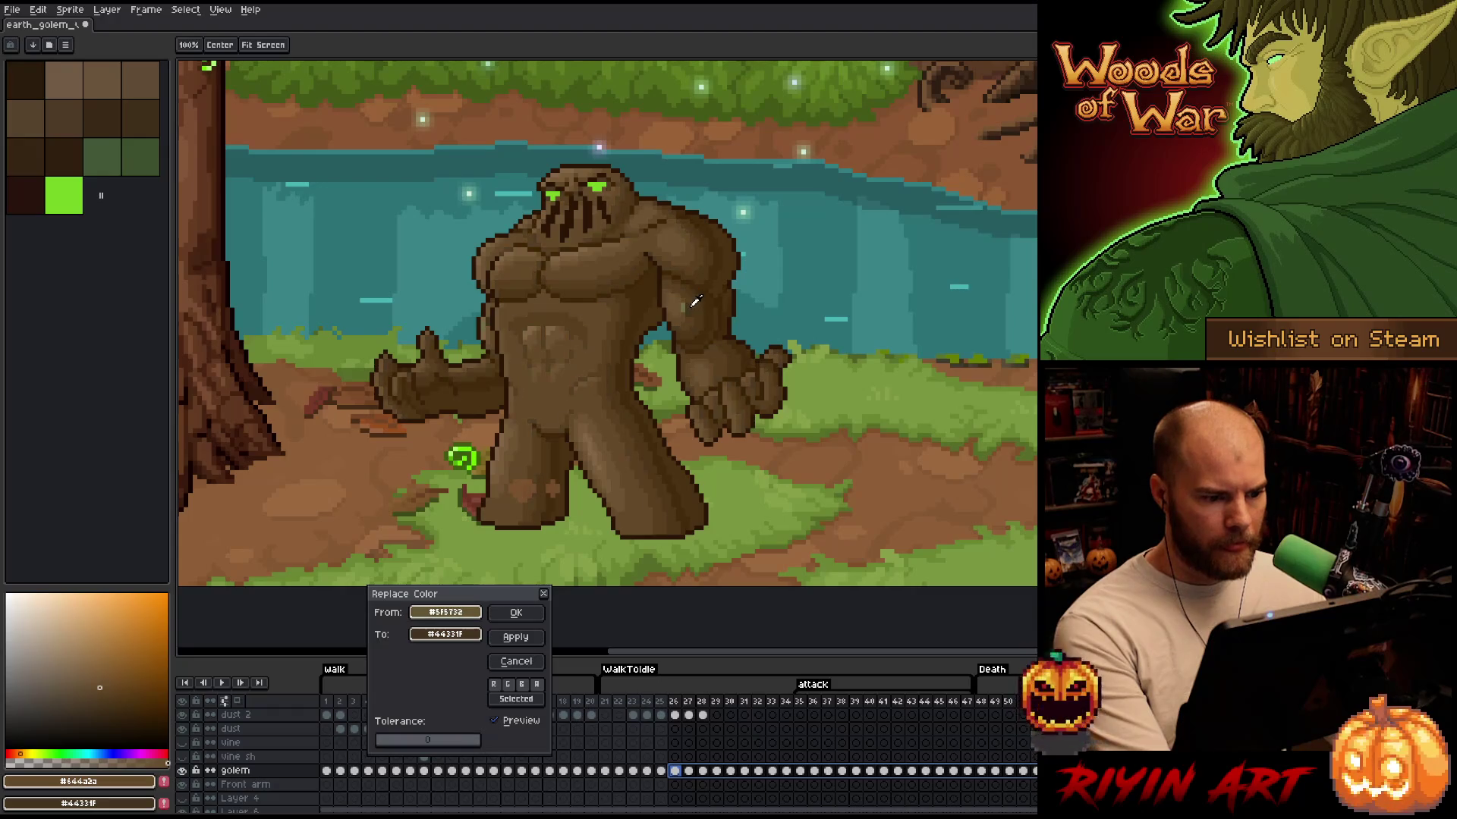
left_click(114, 142)
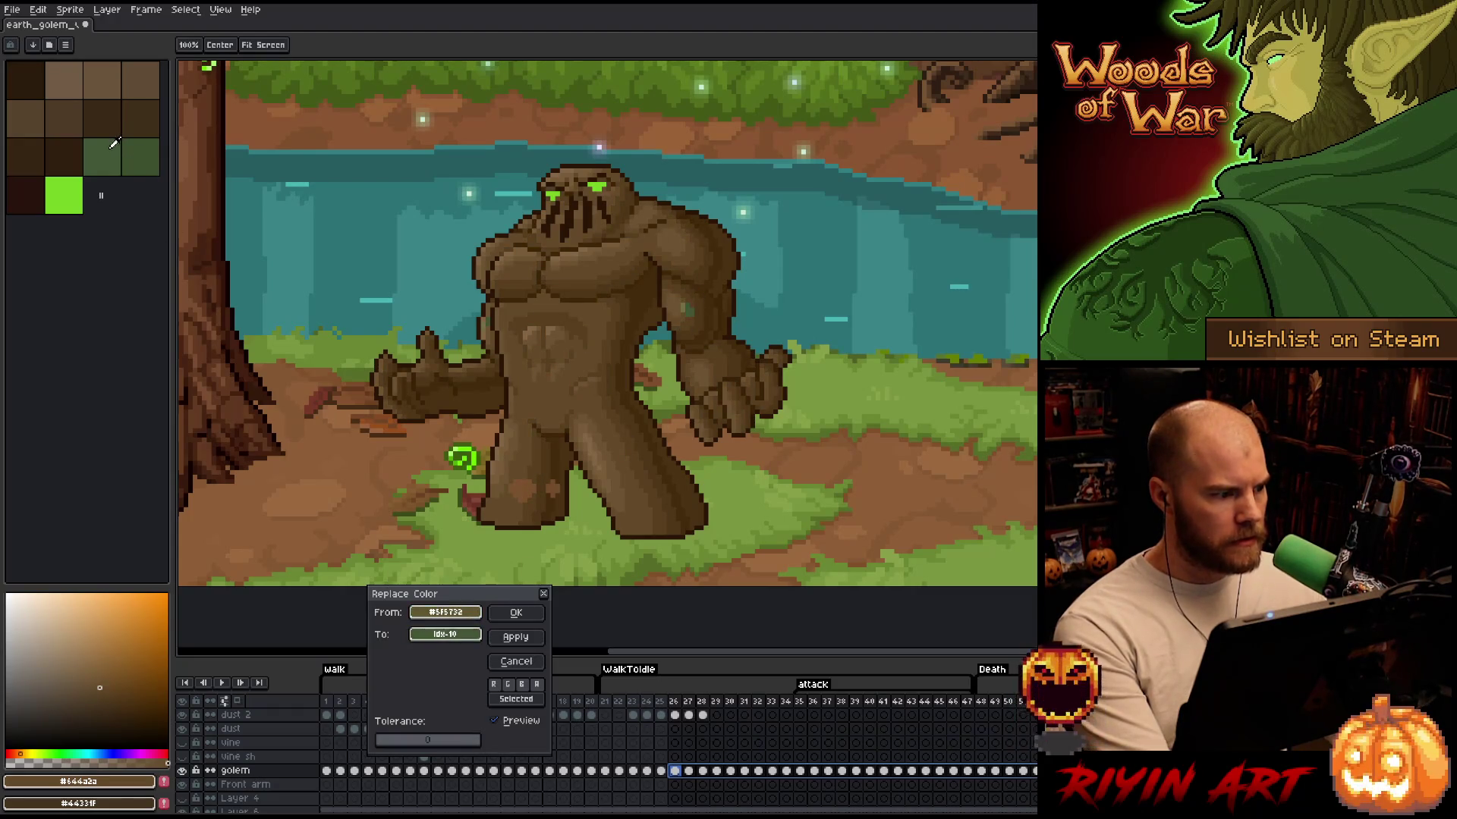
left_click(516, 612)
Replace the olive arm tone with a palette green lightened to L 37 in HSL, then step to frame 27
key("shift+r")
left_click(687, 304)
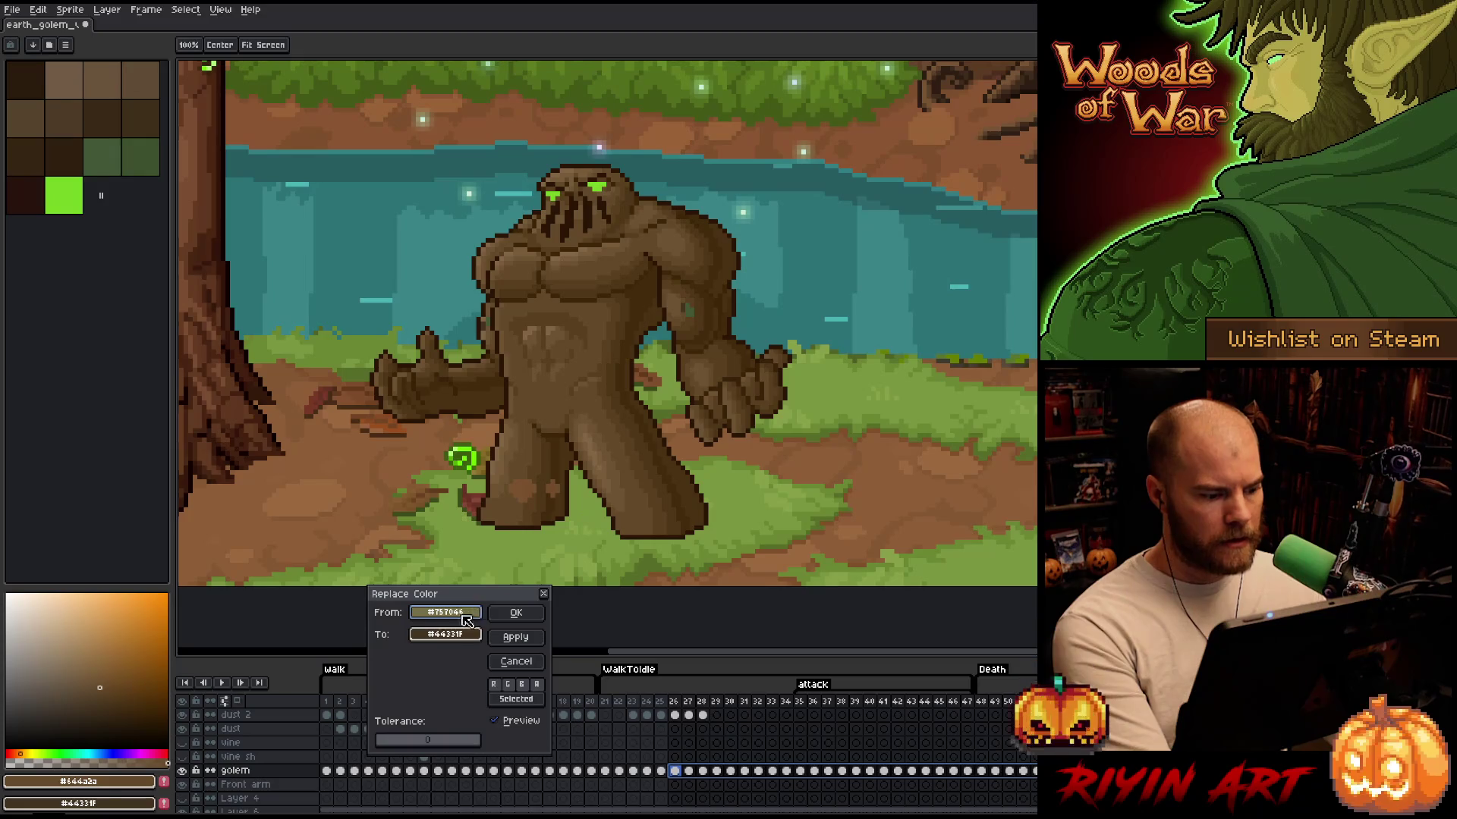
left_click(114, 142)
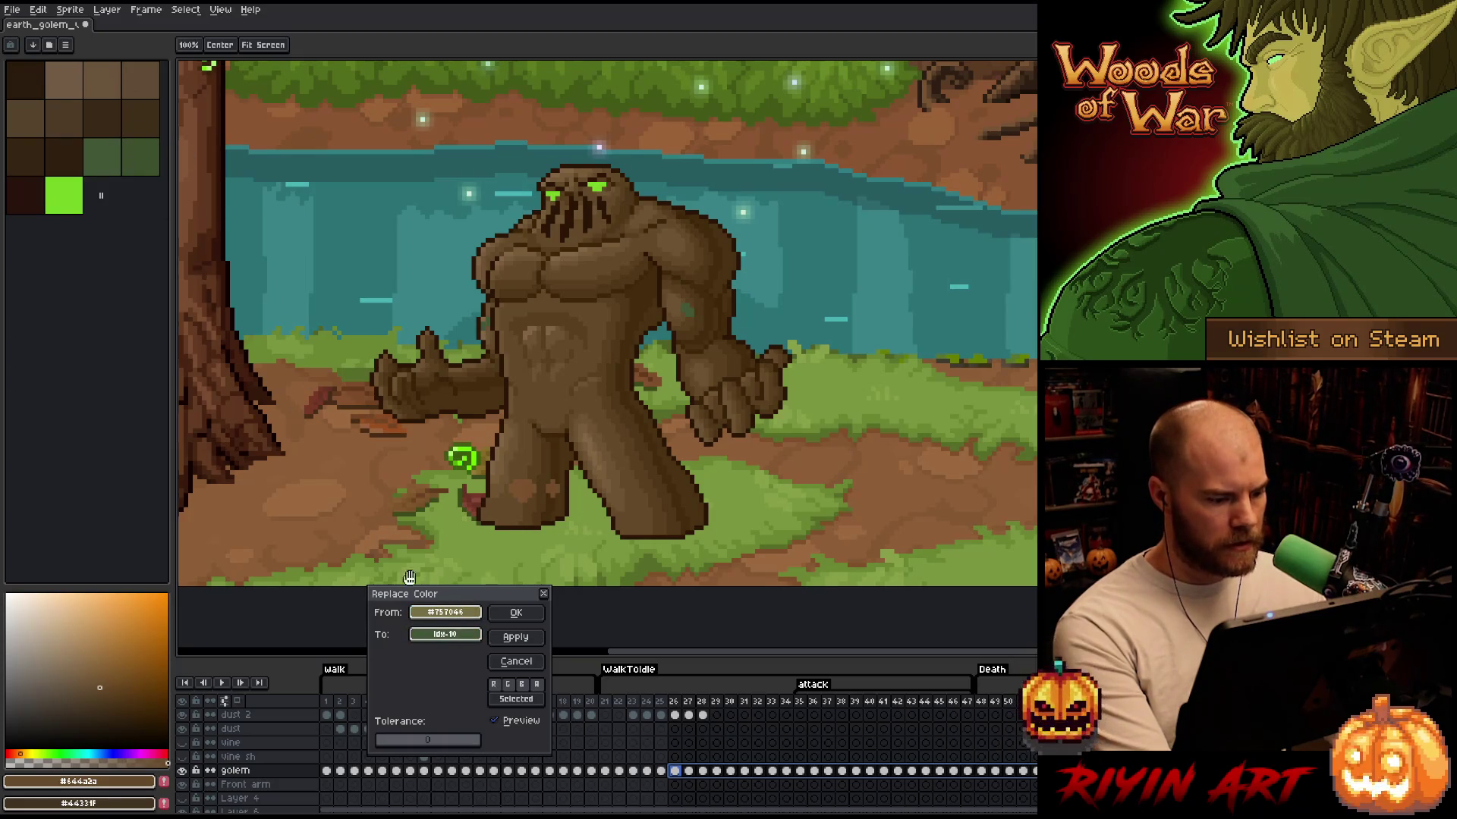
left_click(455, 635)
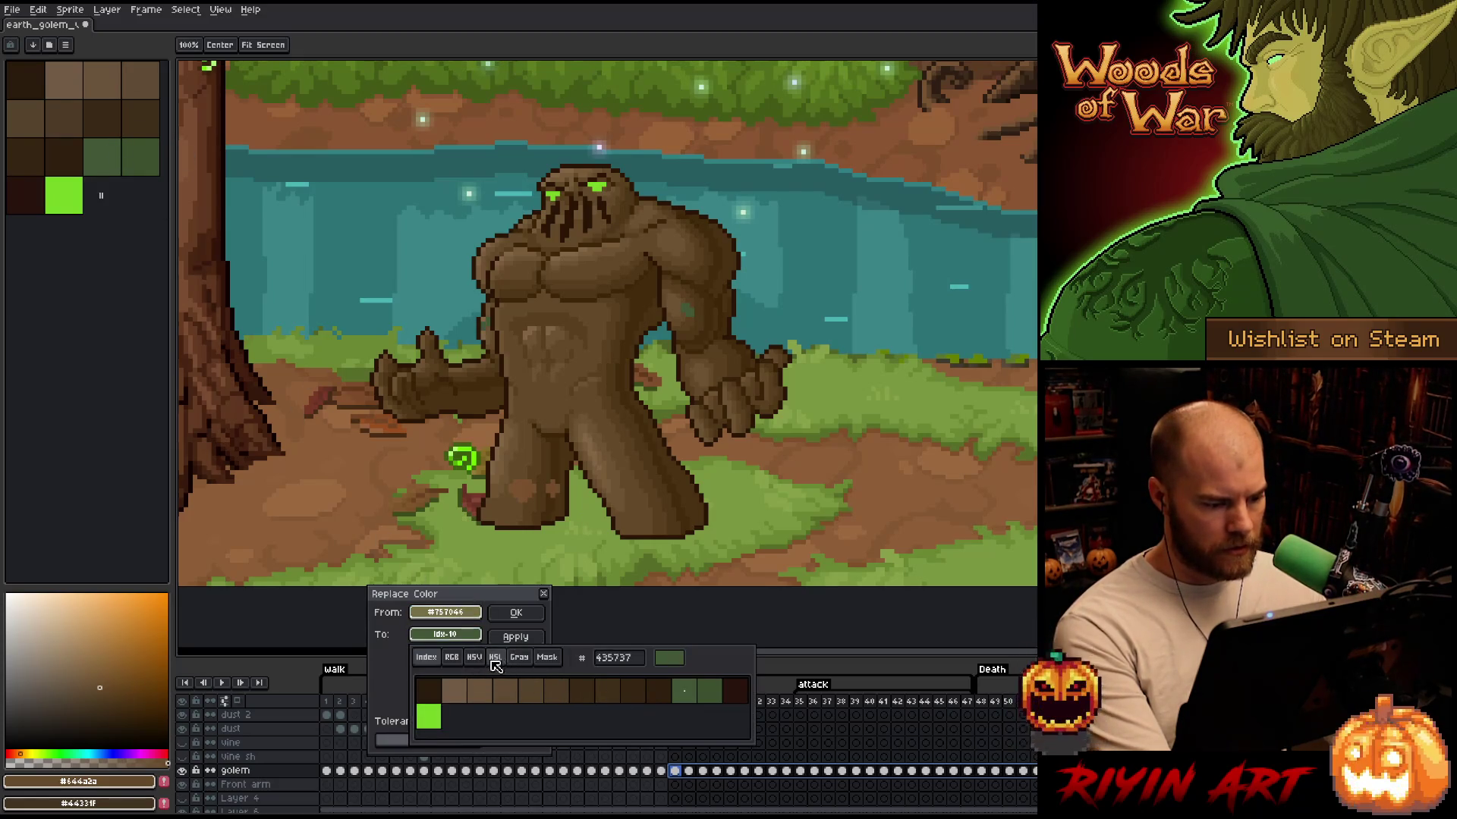
left_click(494, 658)
left_click(516, 716)
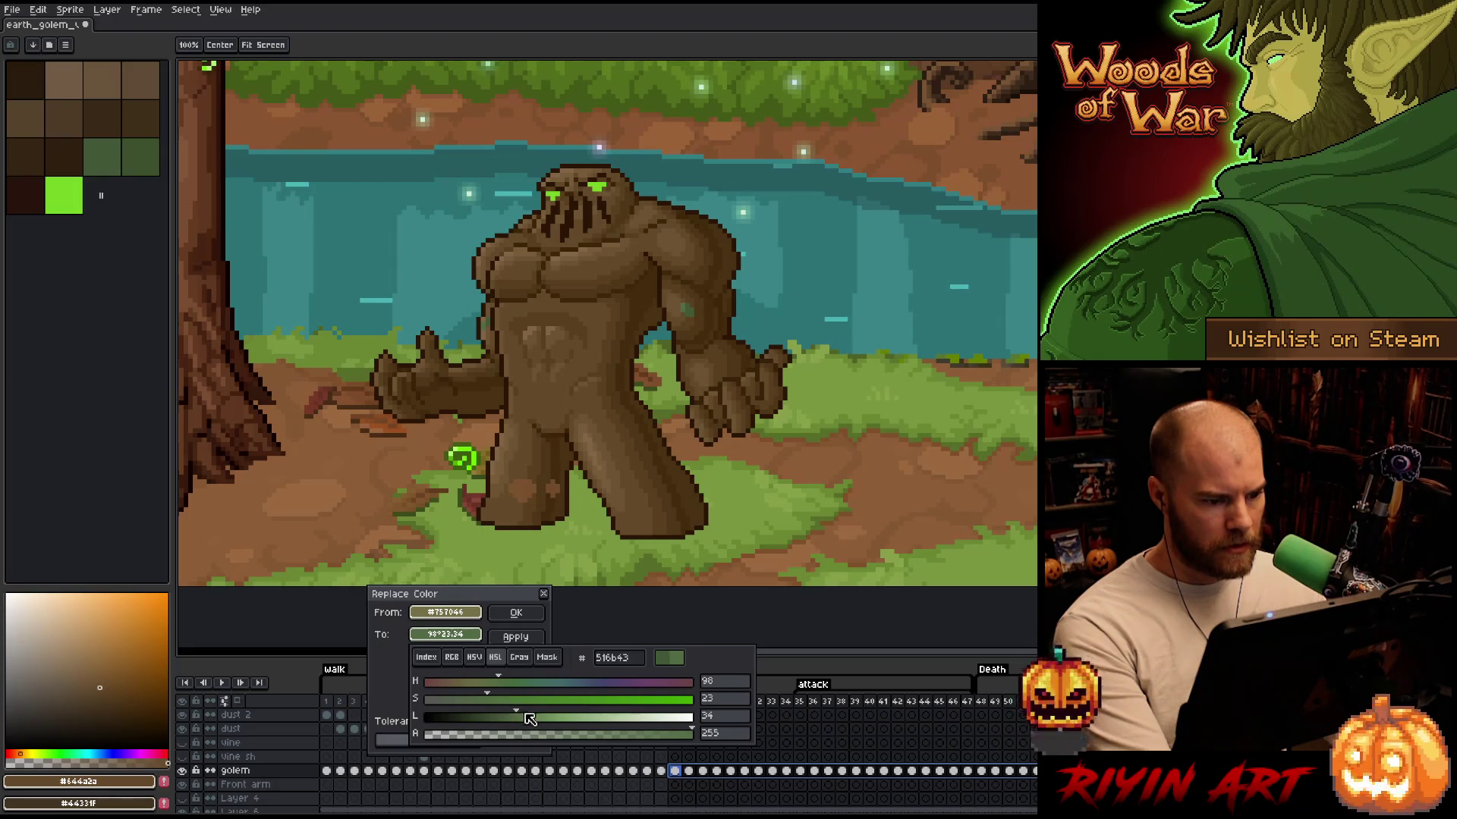
left_click_drag(529, 716, 525, 716)
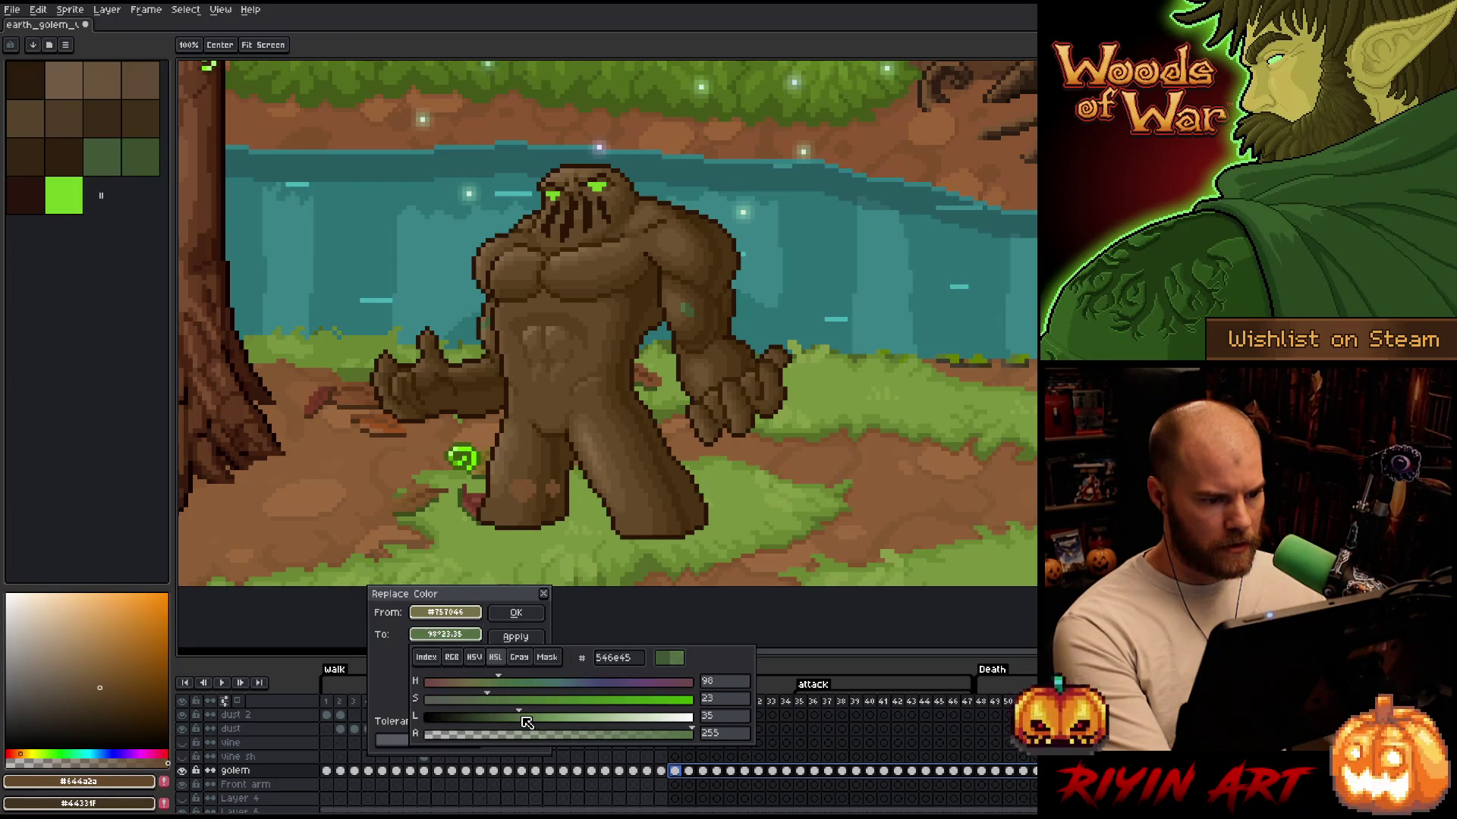
left_click(516, 613)
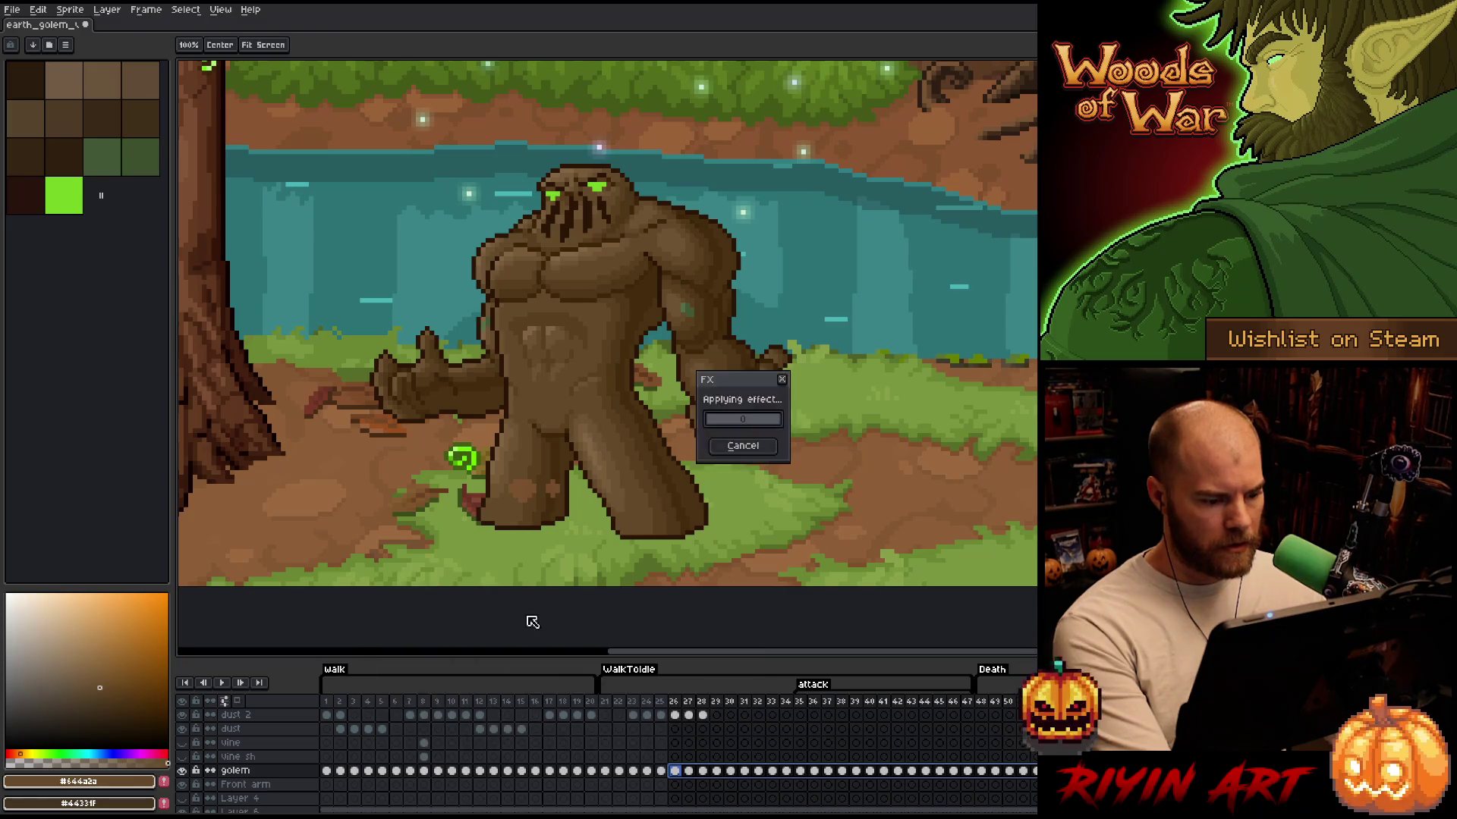
left_click(688, 705)
Scrub frames 26–42 to preview the recolour, return to frame 26, and reopen Replace Color
left_click_drag(693, 704, 897, 674)
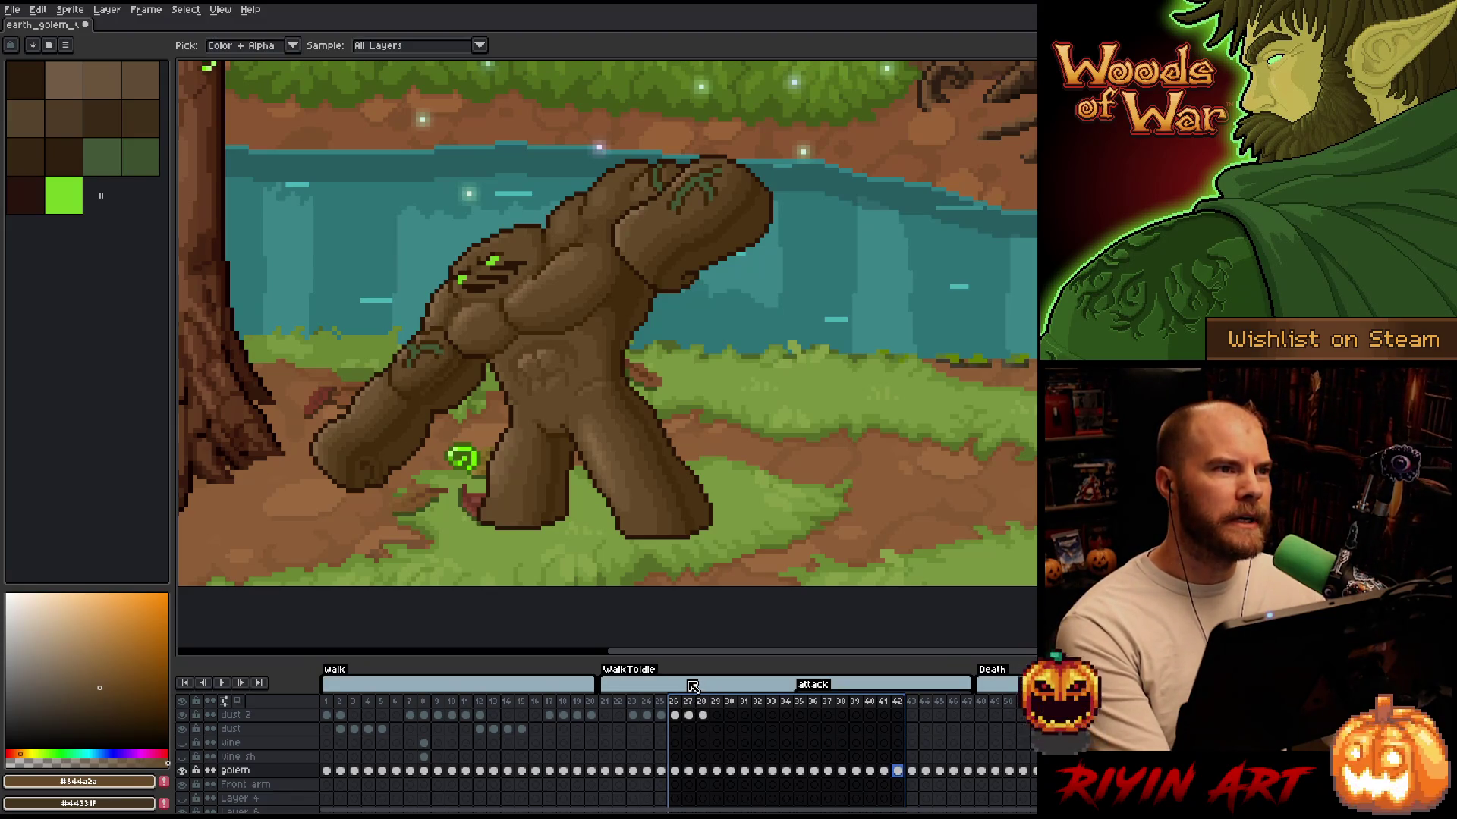
left_click(678, 703)
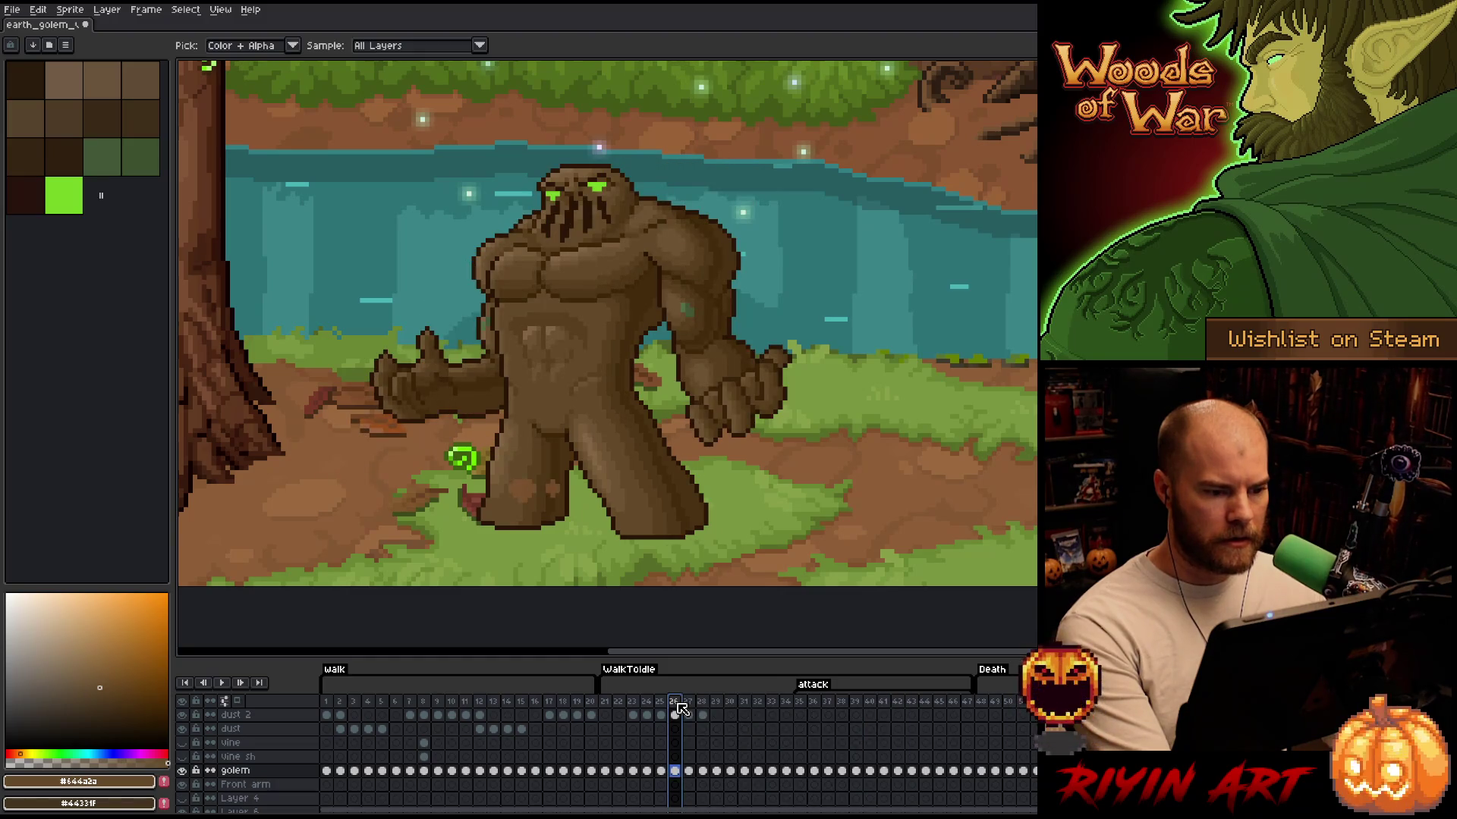
left_click(822, 771)
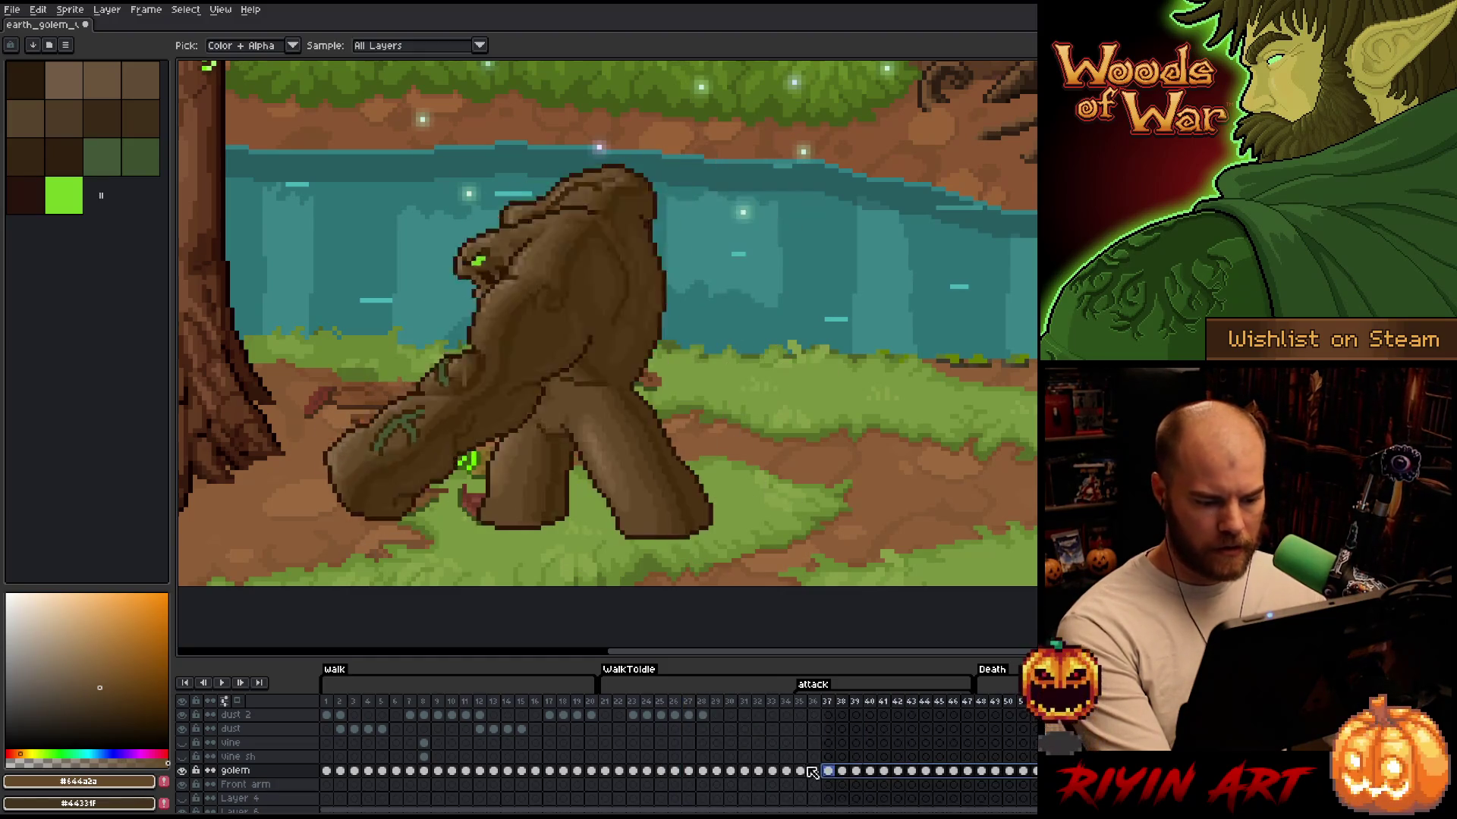
left_click(673, 771)
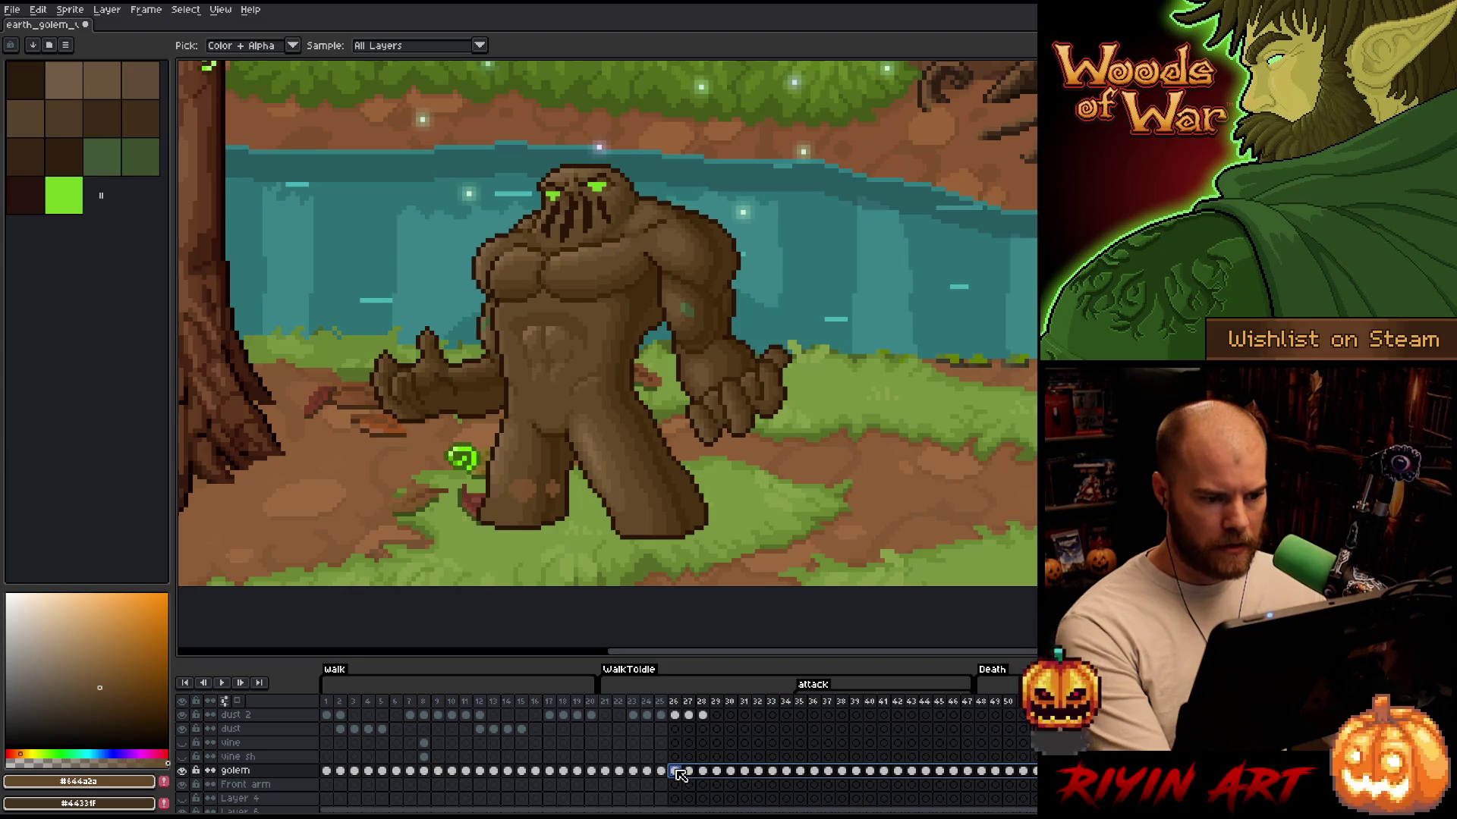
key("shift+r")
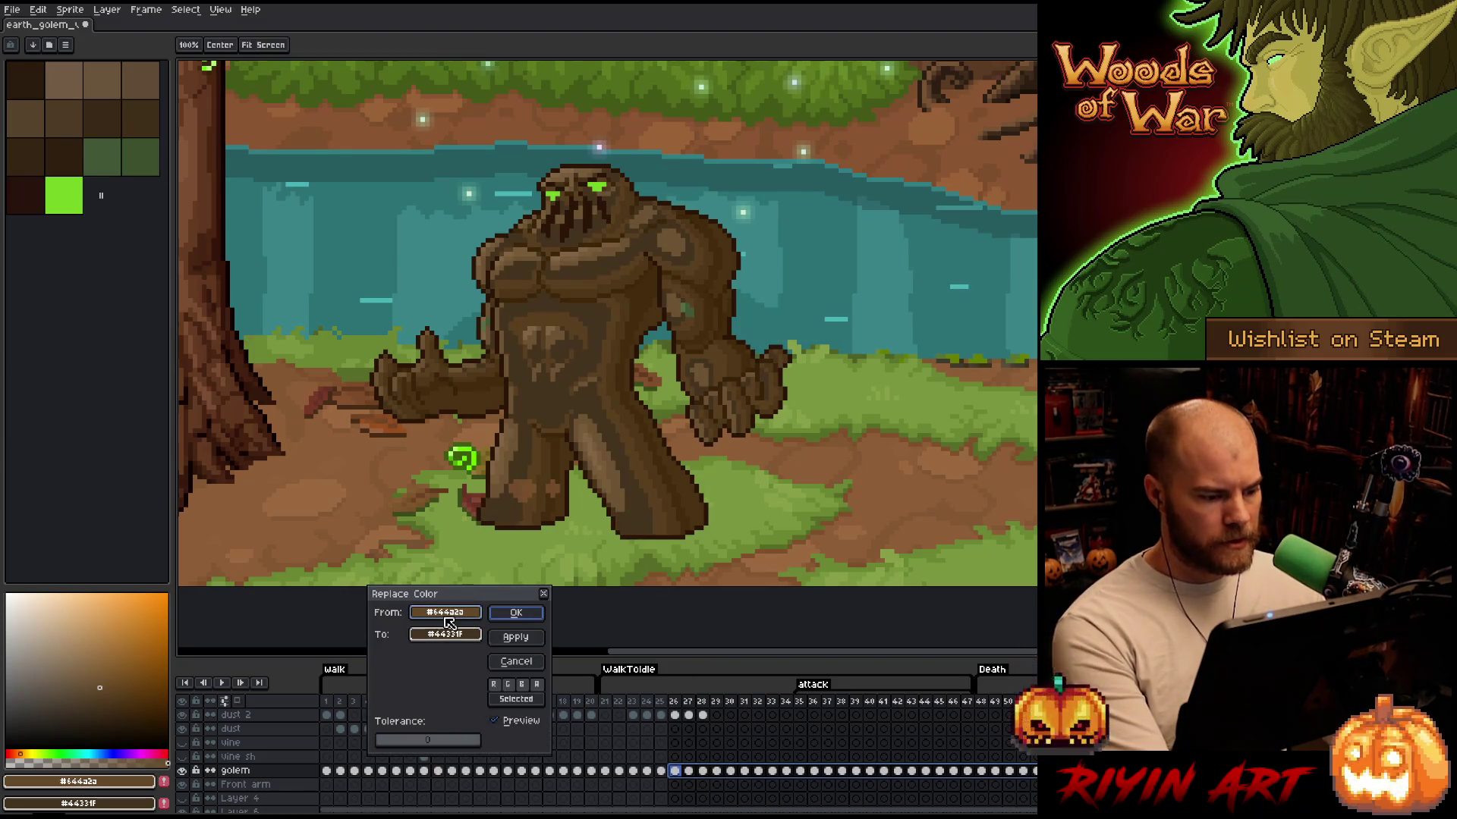
Replace dark green #435737 with a version set to hue 90 and saturation 43 in HSV, with preview on
left_click(491, 580)
right_click(492, 585)
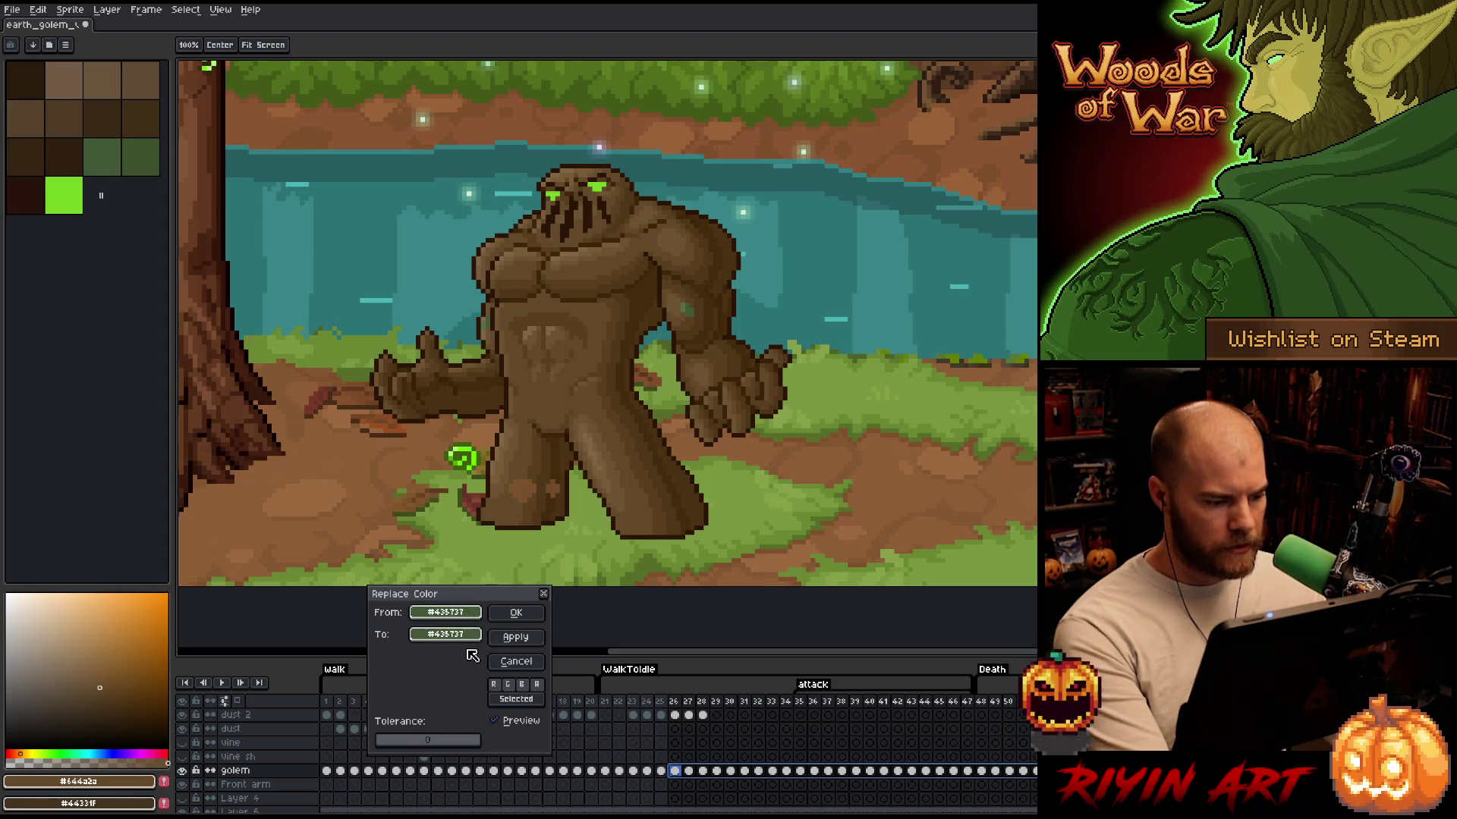
left_click(469, 636)
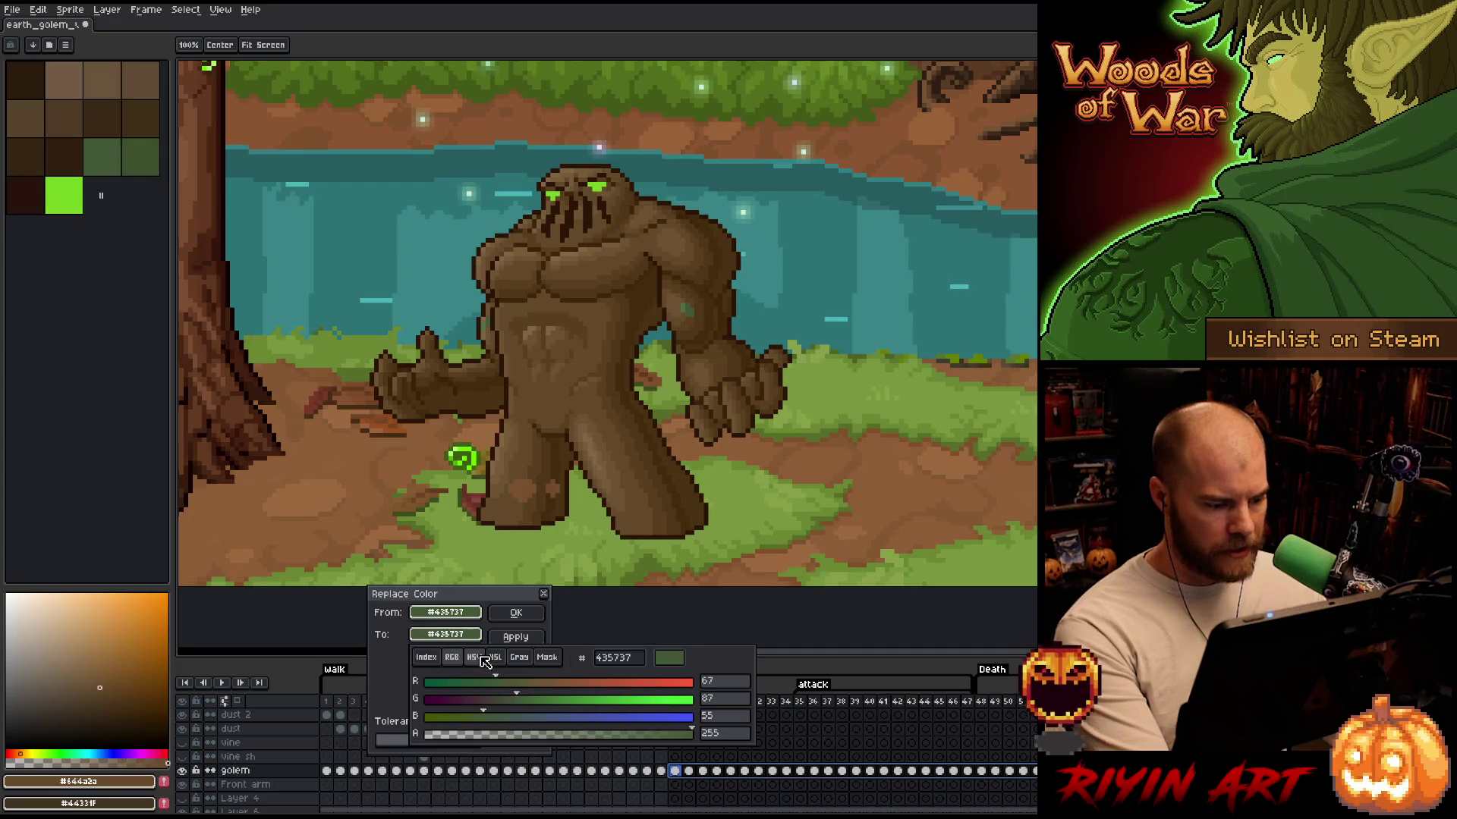
left_click(476, 657)
left_click_drag(505, 689, 499, 686)
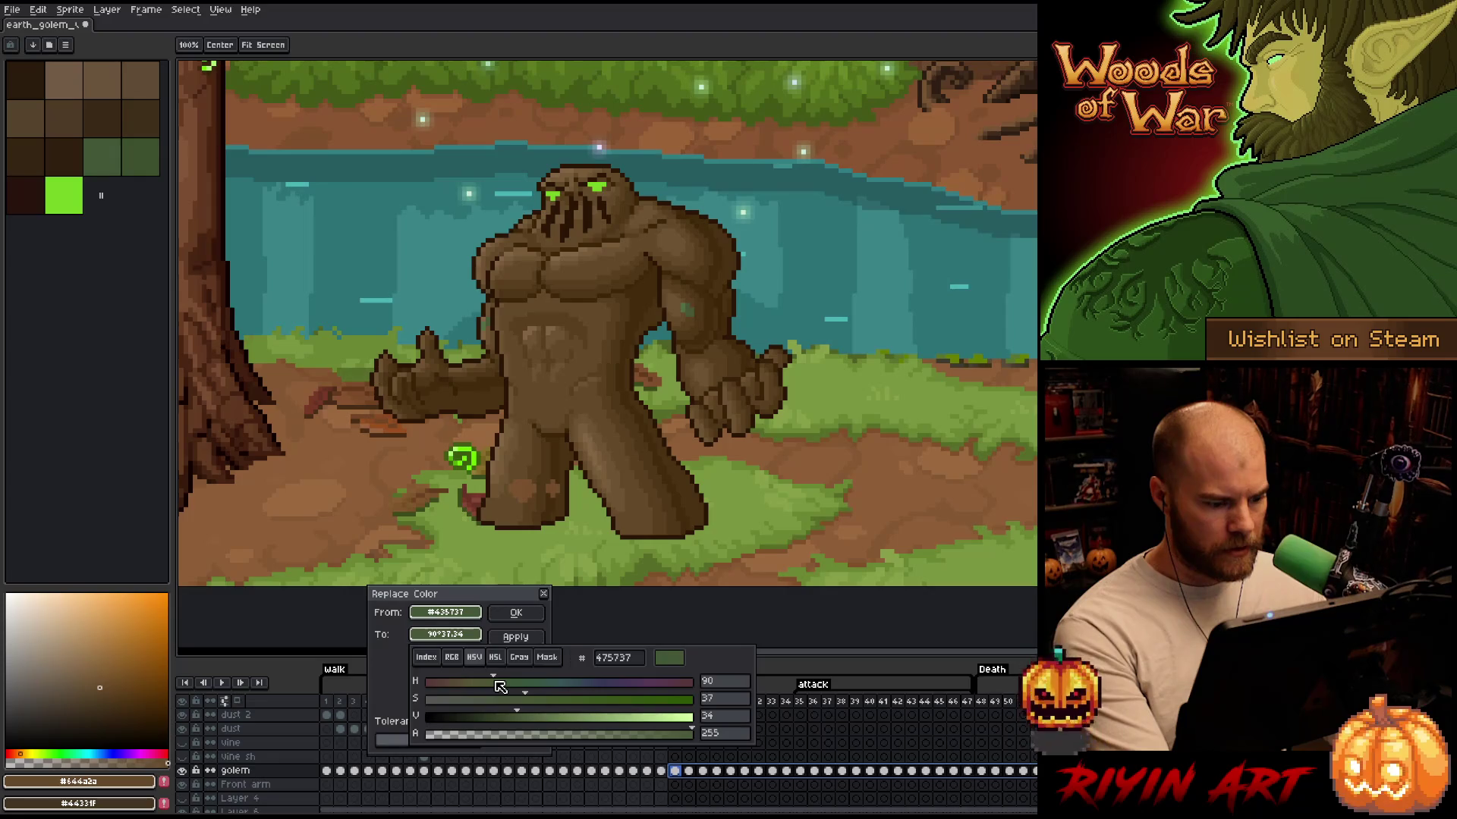
left_click(500, 604)
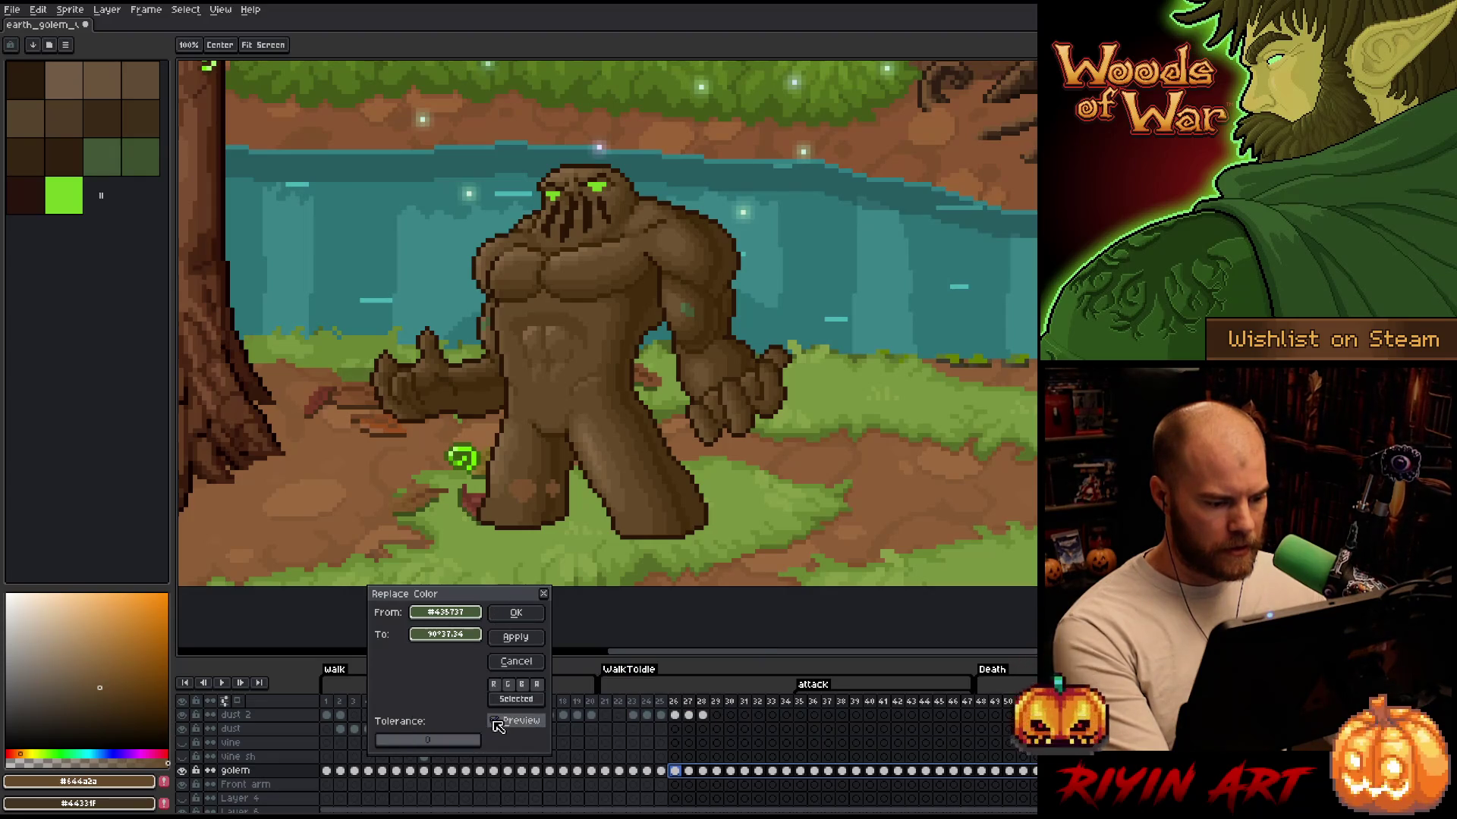
left_click(445, 635)
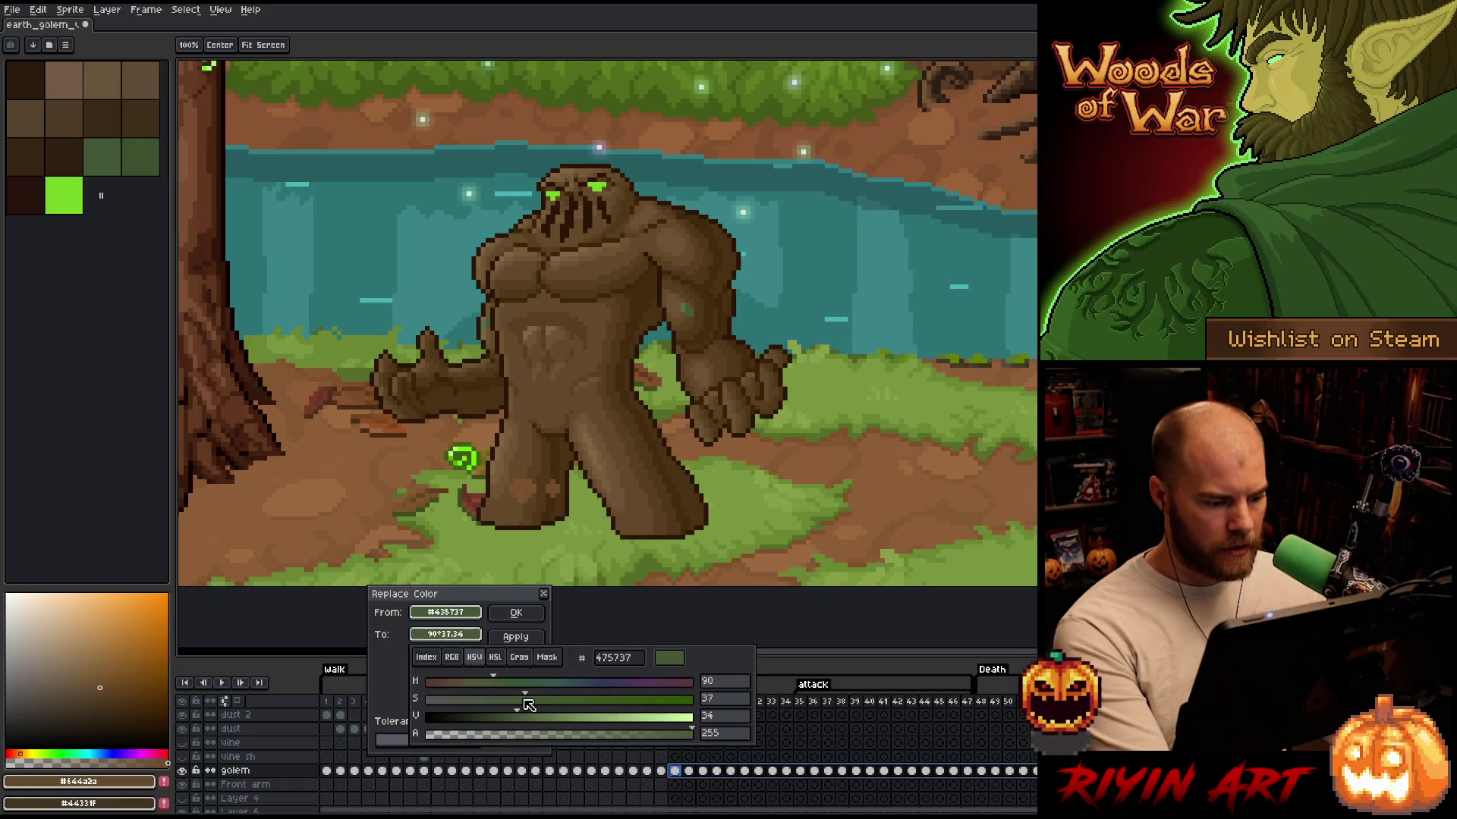
mouse_move(528, 701)
left_mouse_down()
mouse_move(547, 705)
mouse_move(485, 688)
mouse_move(501, 690)
left_mouse_up()
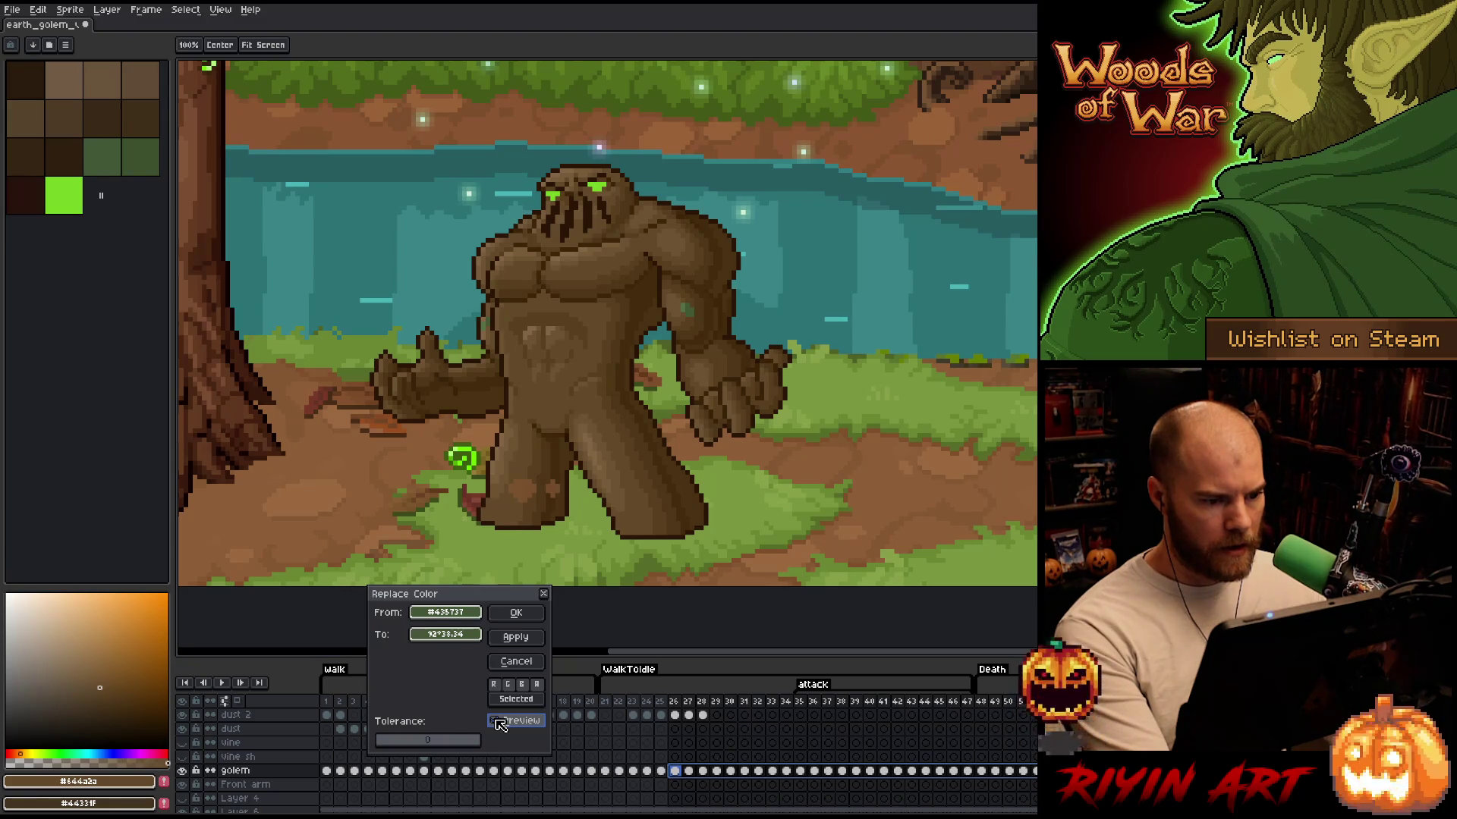
left_click(501, 725)
scroll(663, 324, "up", 3)
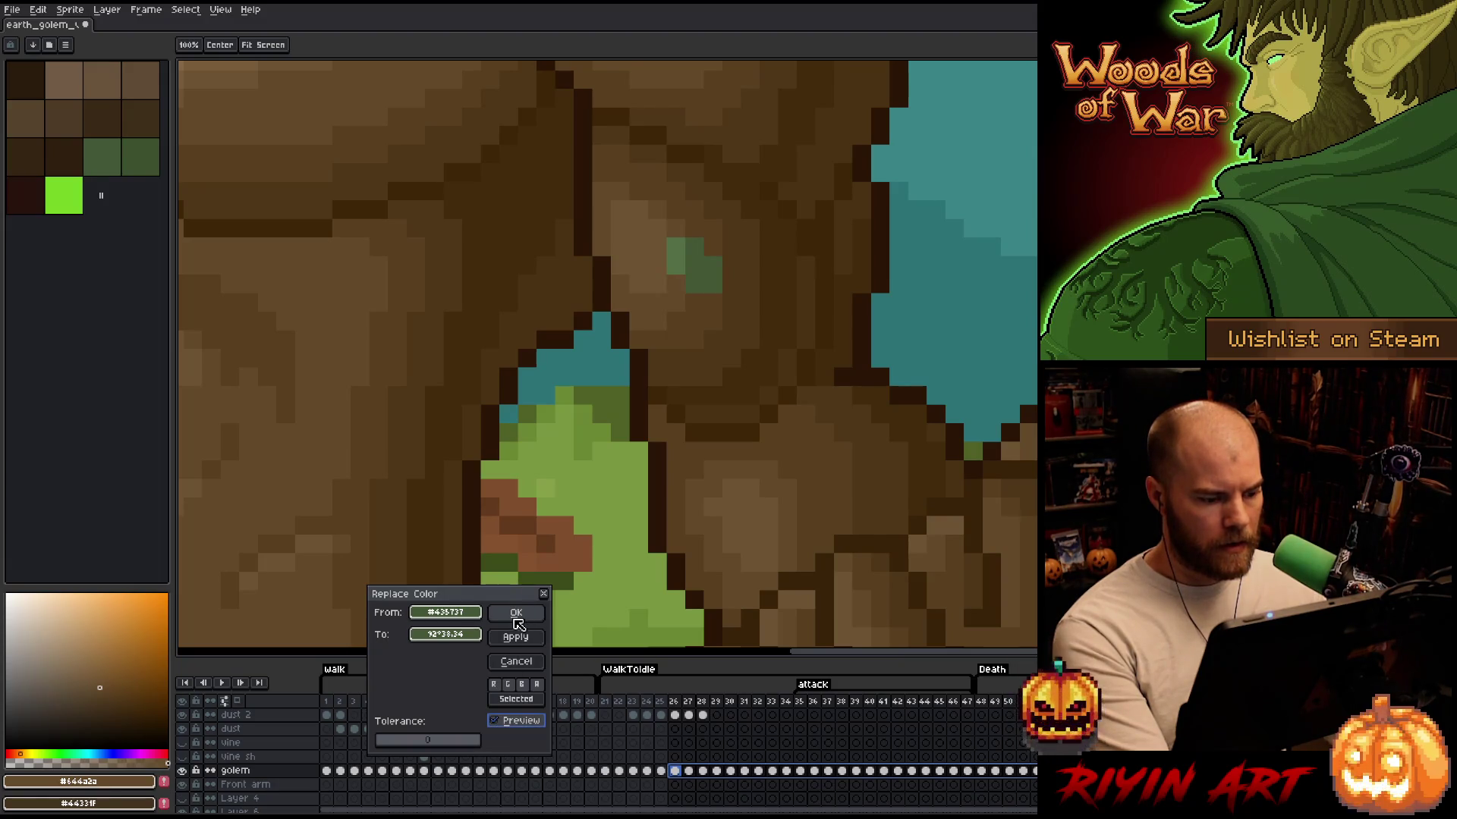
left_click(515, 615)
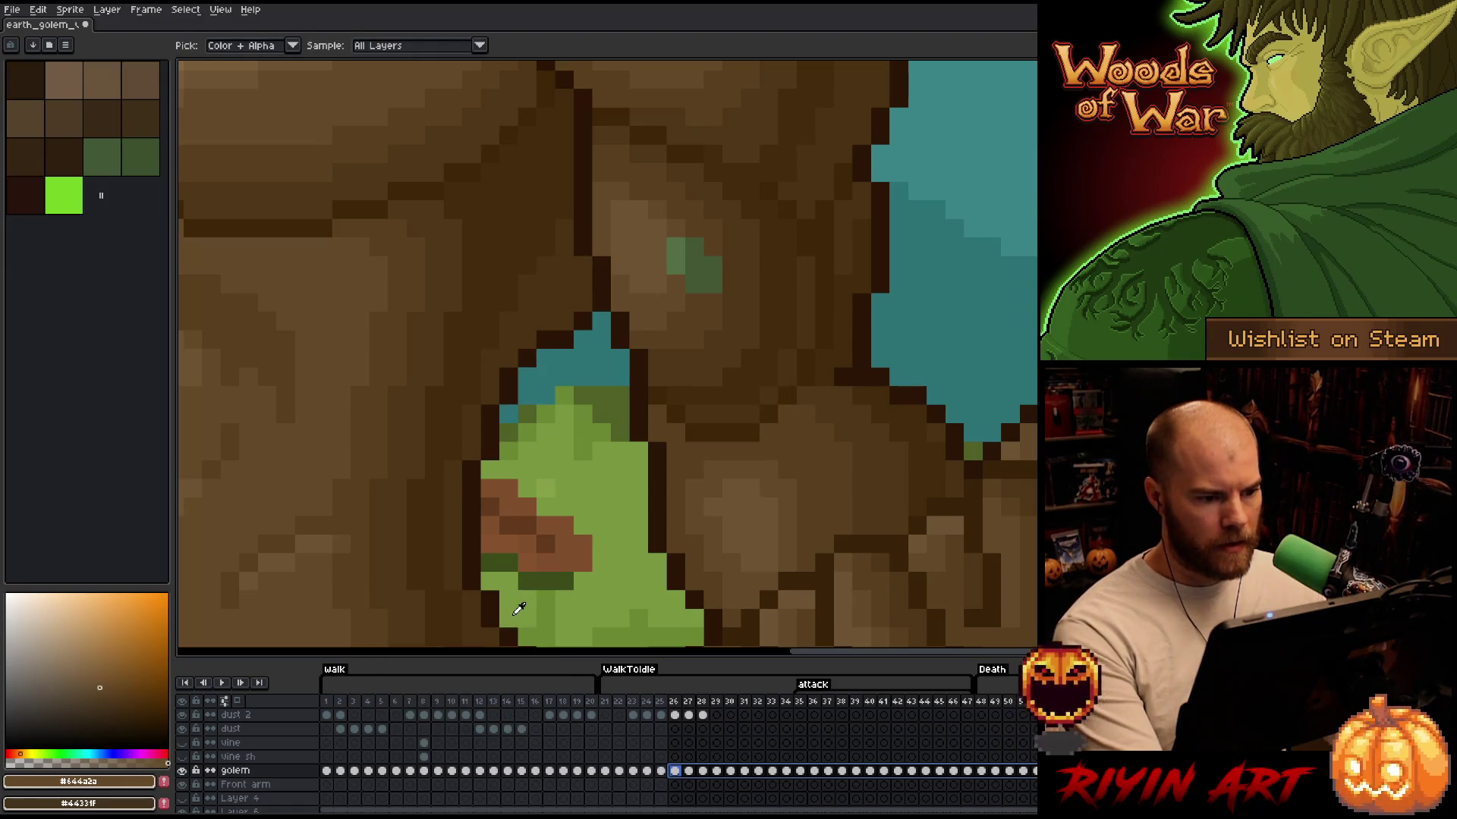
Select frames 26–33, eyedrop vine green #546c45, and pencil a pixel on frame 32's arm
scroll(529, 545, "down", 3)
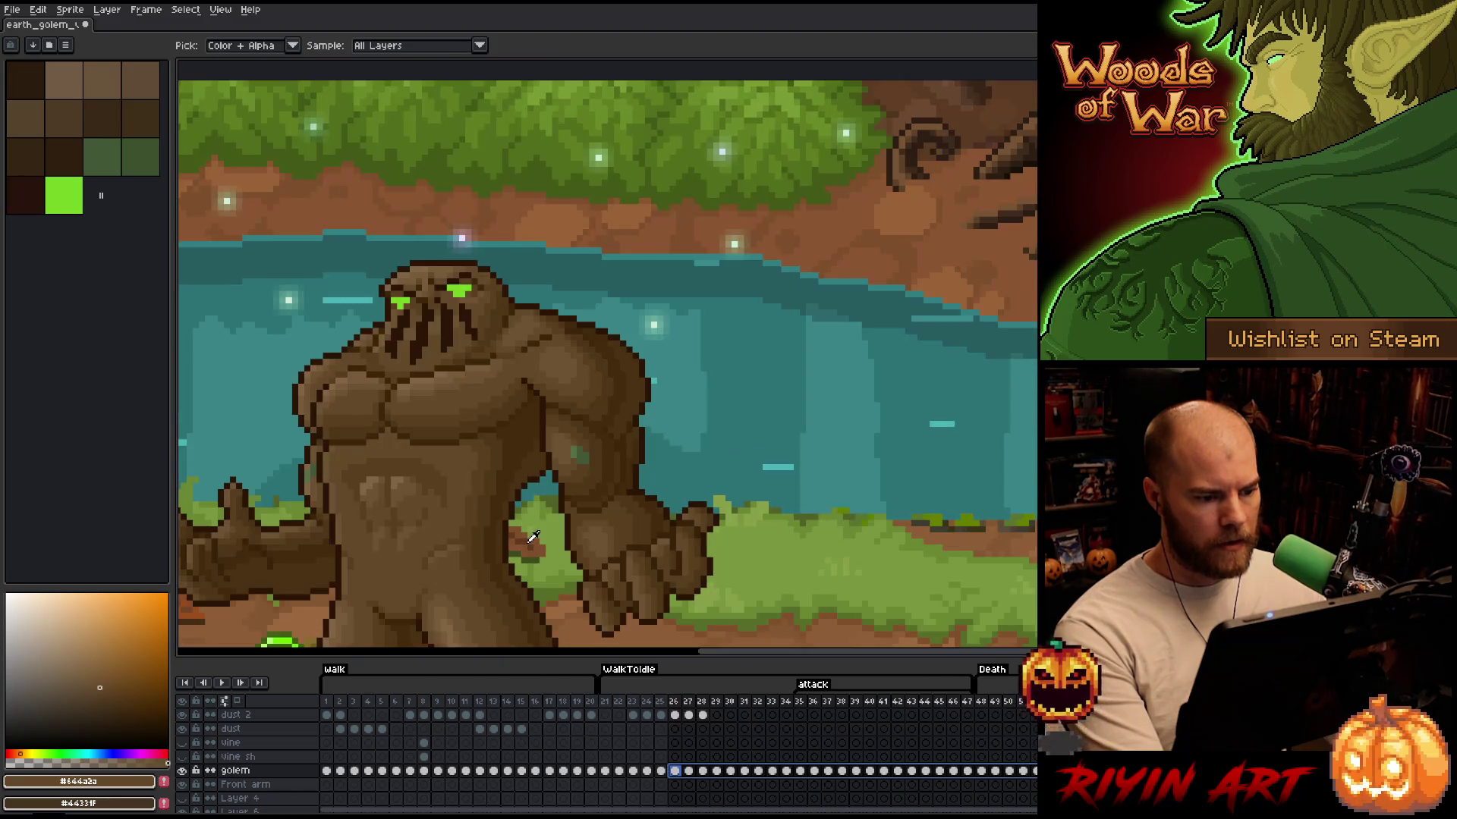
mouse_move(681, 712)
left_mouse_down()
mouse_move(783, 694)
mouse_move(736, 699)
mouse_move(766, 695)
mouse_move(750, 698)
left_mouse_up()
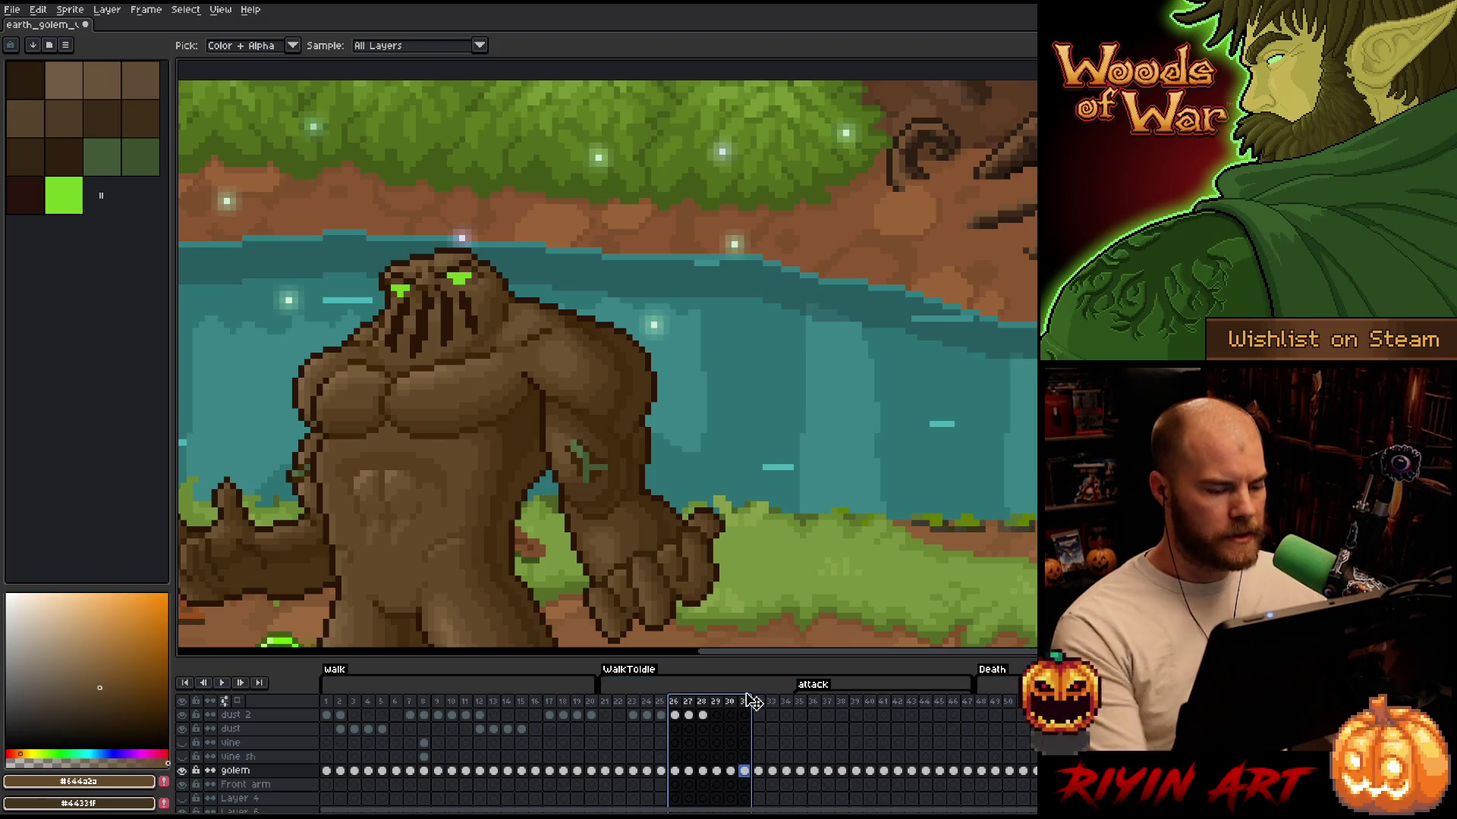
left_click(578, 450)
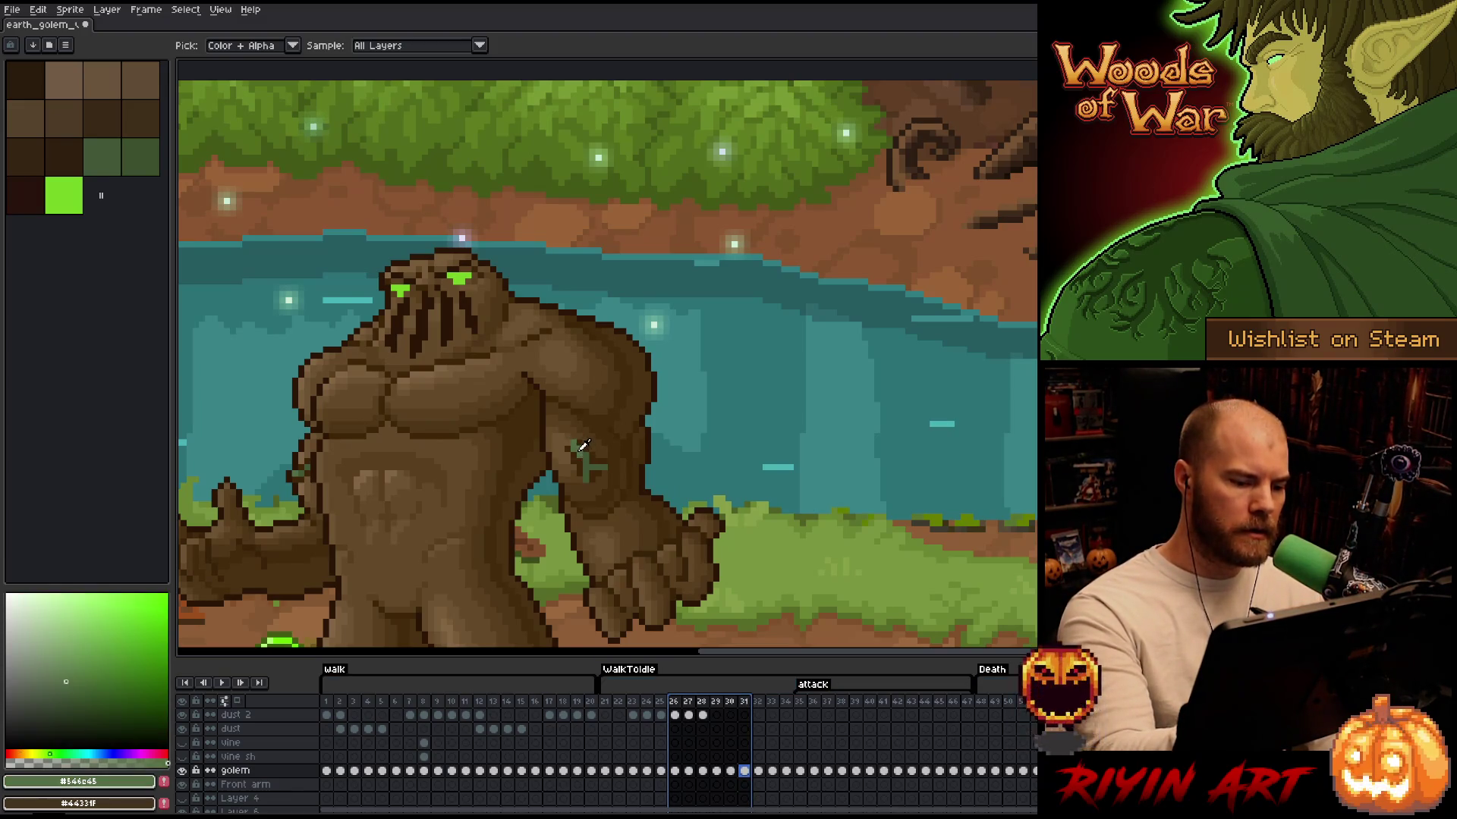
left_click(759, 771)
key("b")
left_click(586, 396)
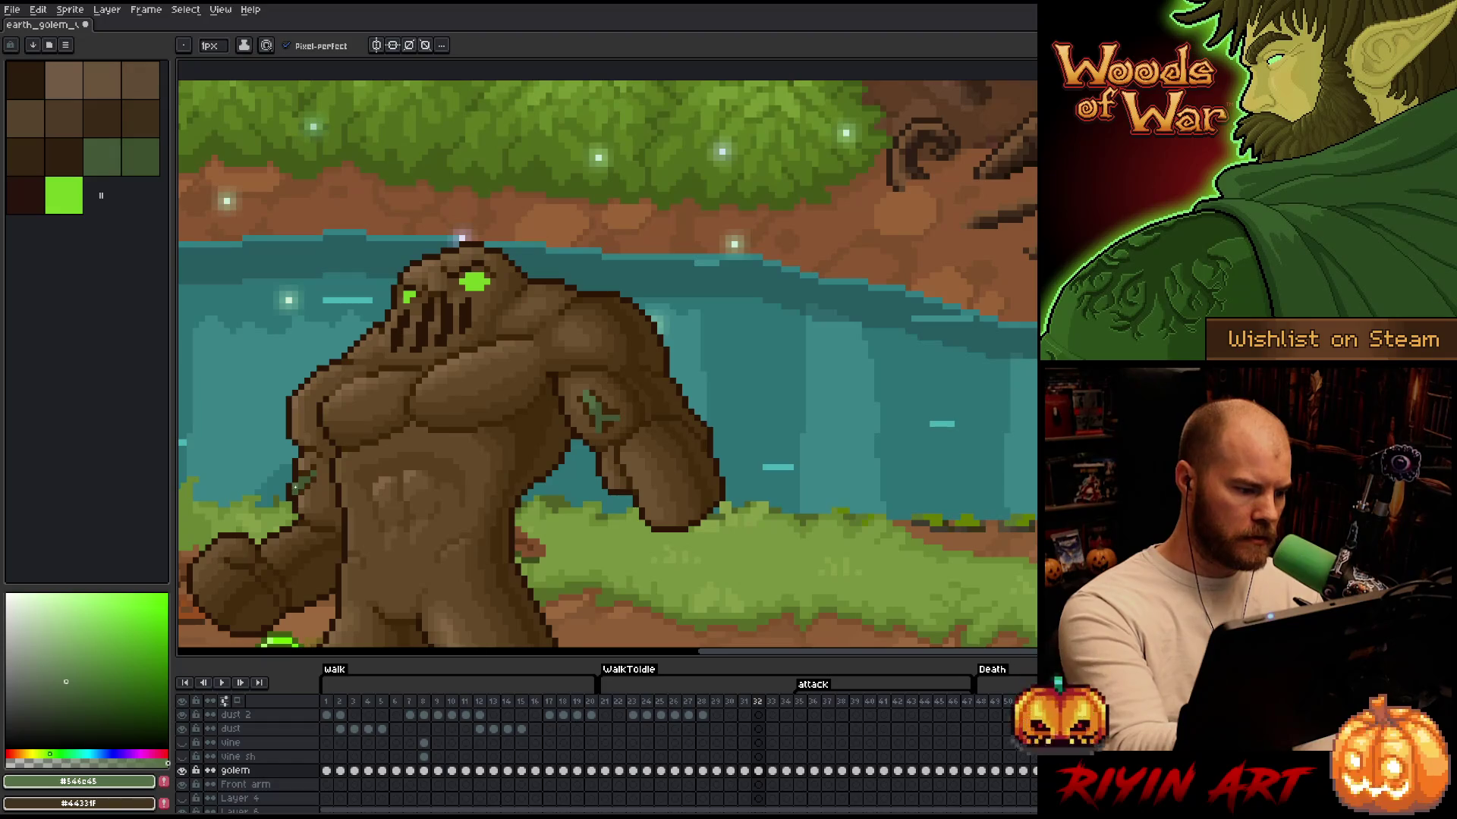
Advance through the closing attack frames and pan to frame the golem's raised arm
key("Right")
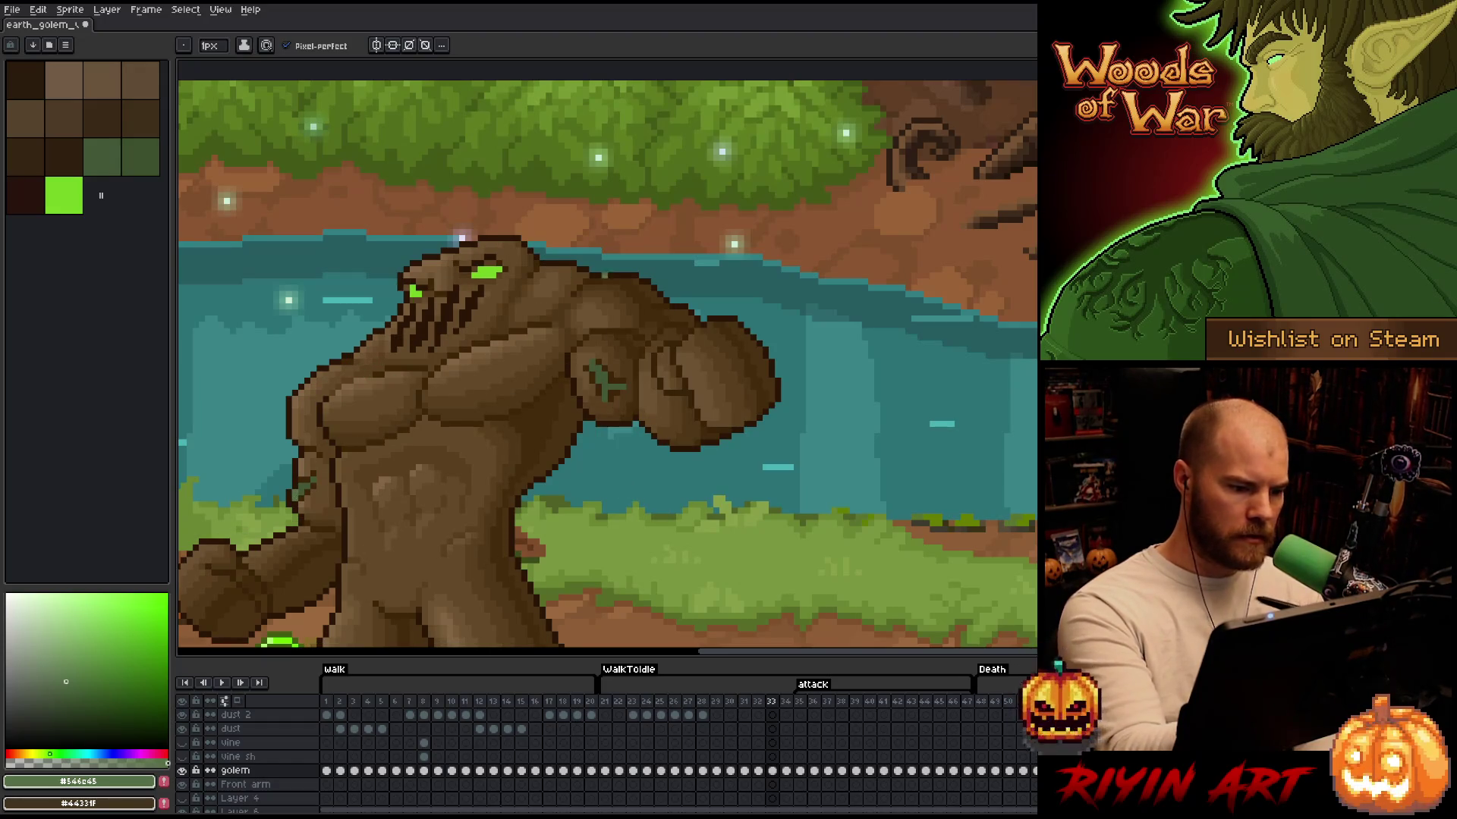
key("Right")
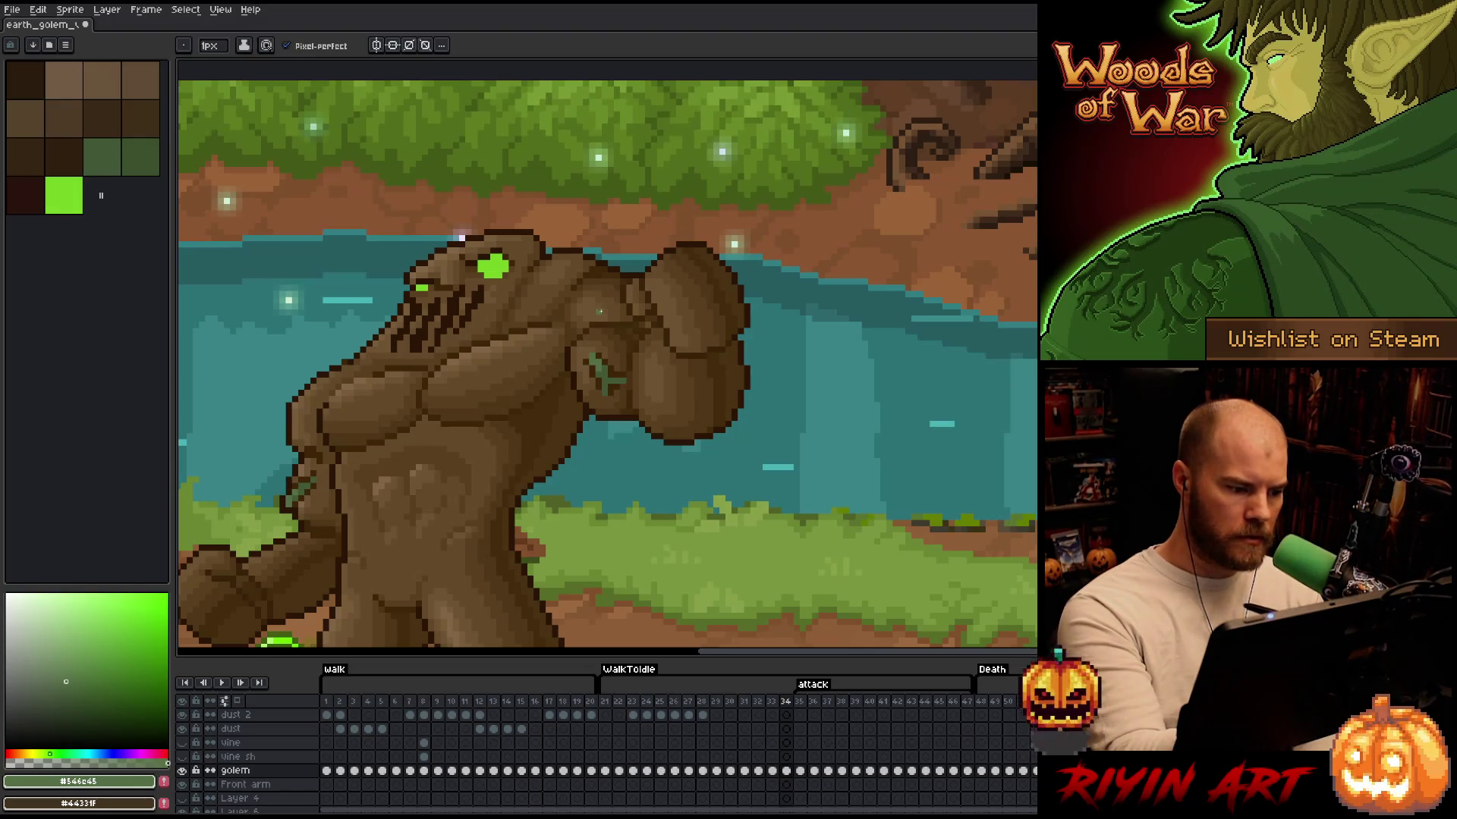
key("Right")
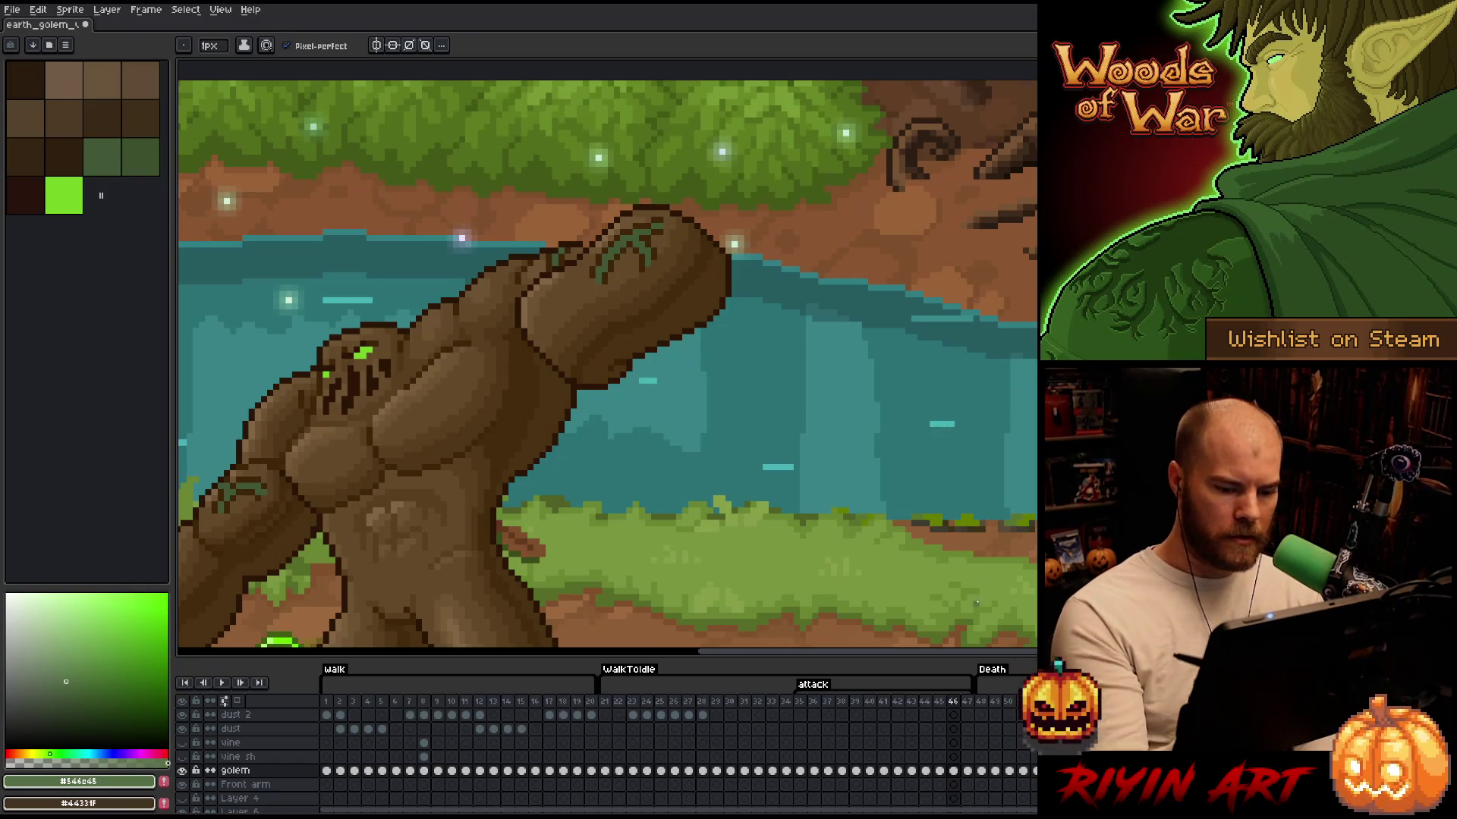
key("space")
left_click_drag(608, 491, 875, 434)
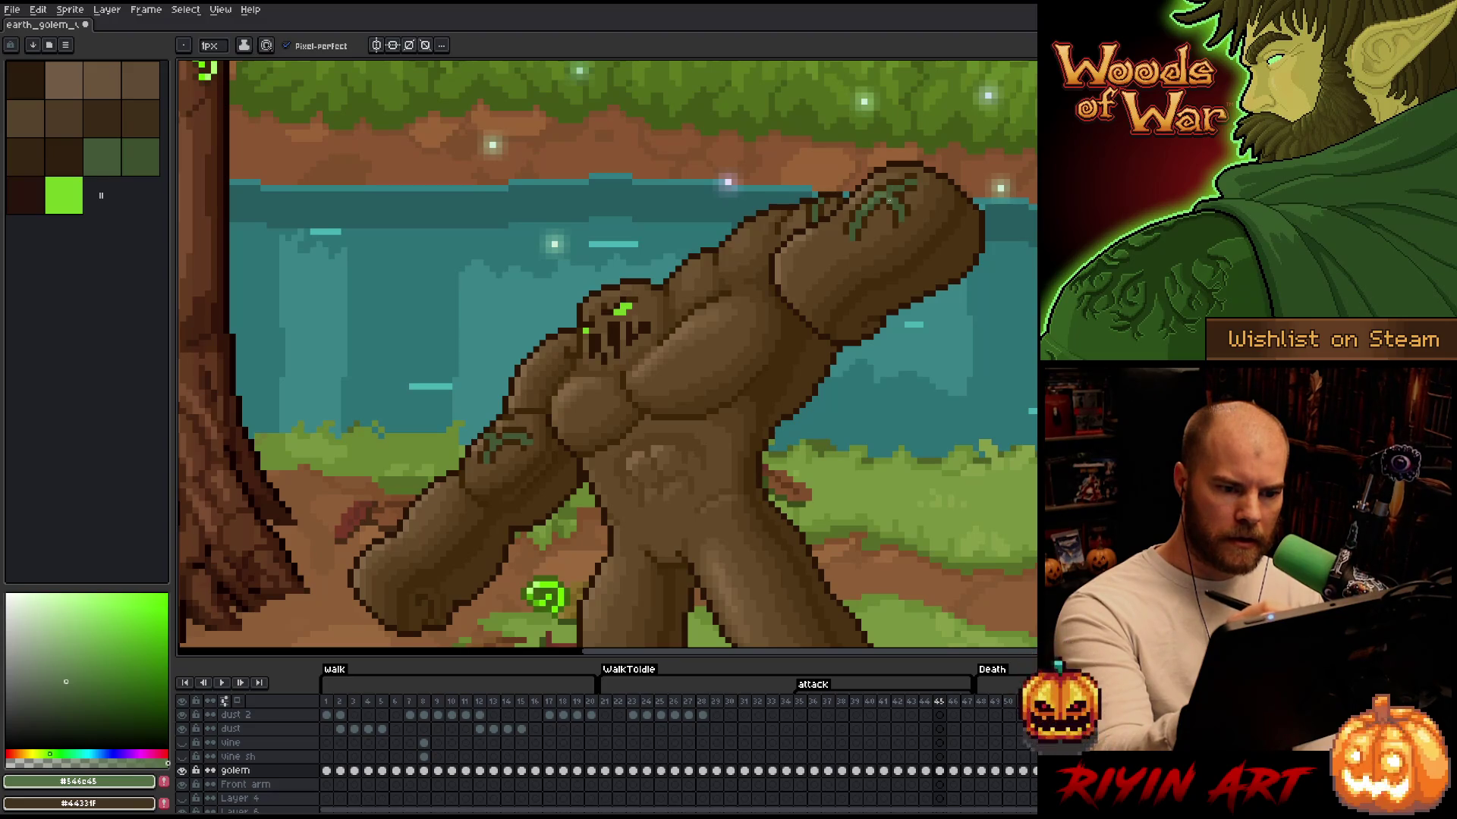
Flip between attack frames 45 and 46 to compare poses, ending on frame 47
key("Left")
key("Right")
key("Left")
key("Right")
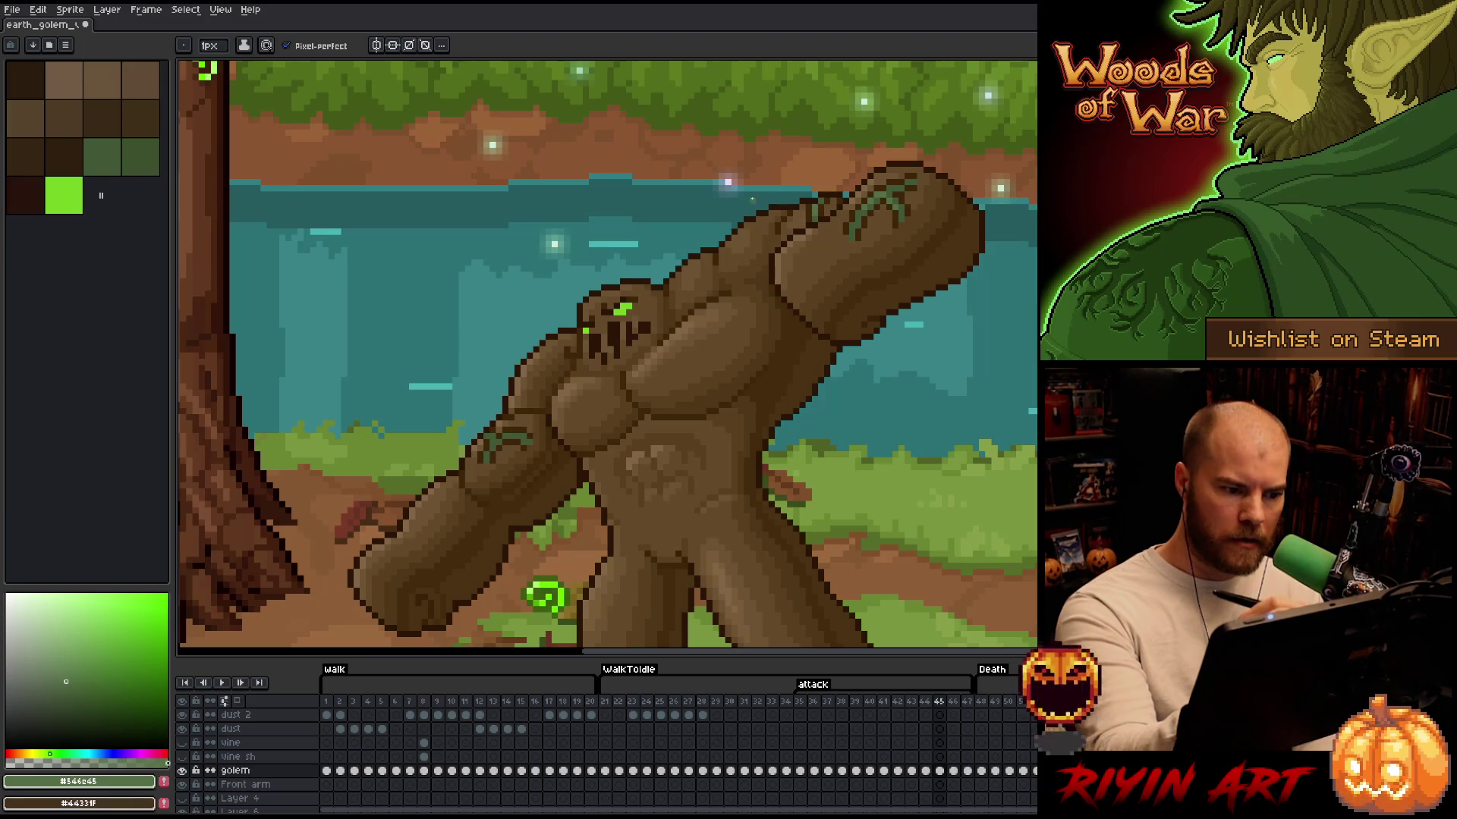
key("Left")
key("Right")
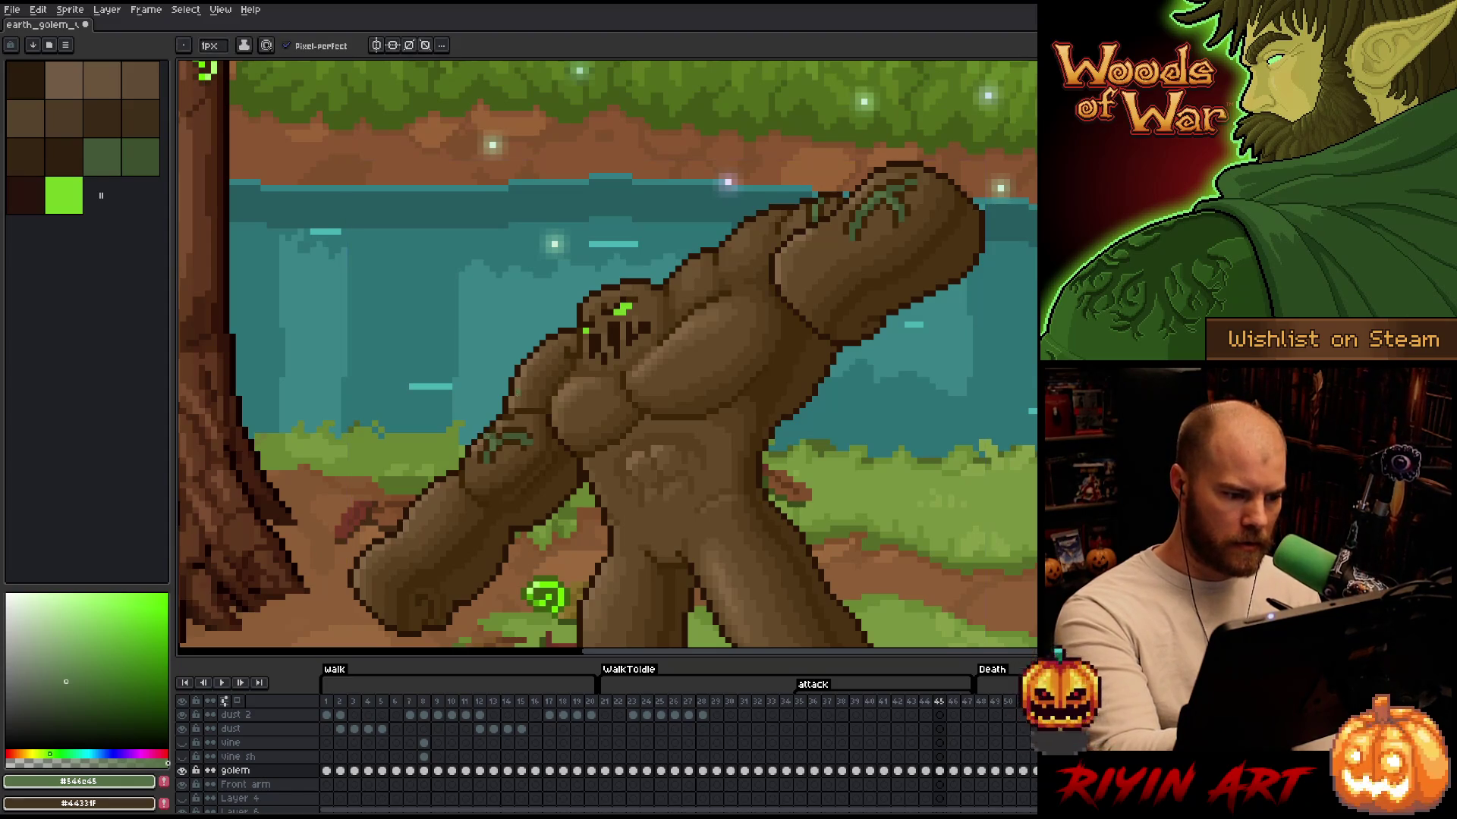
key("Right")
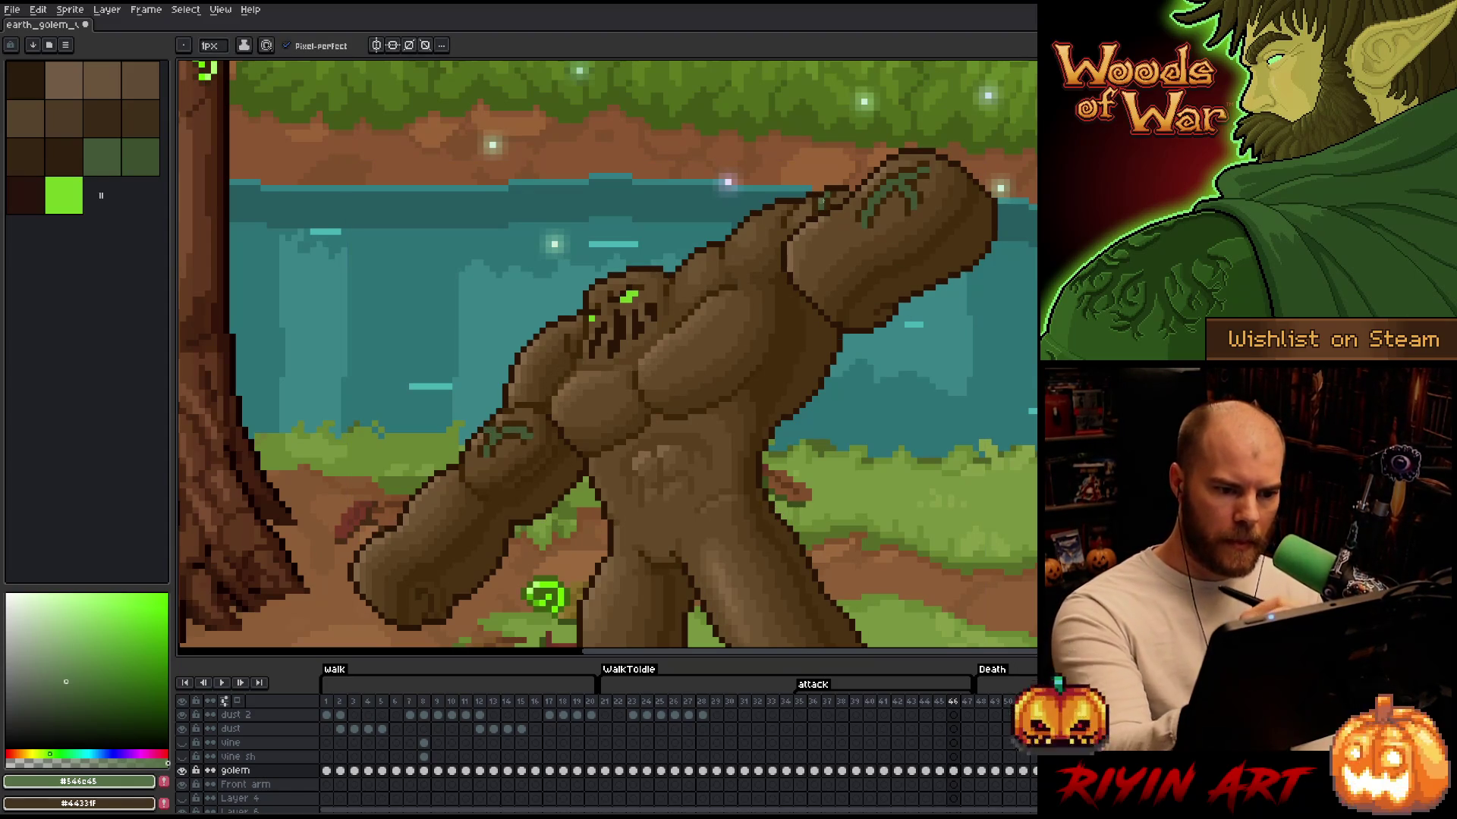
key("Left")
key("Right")
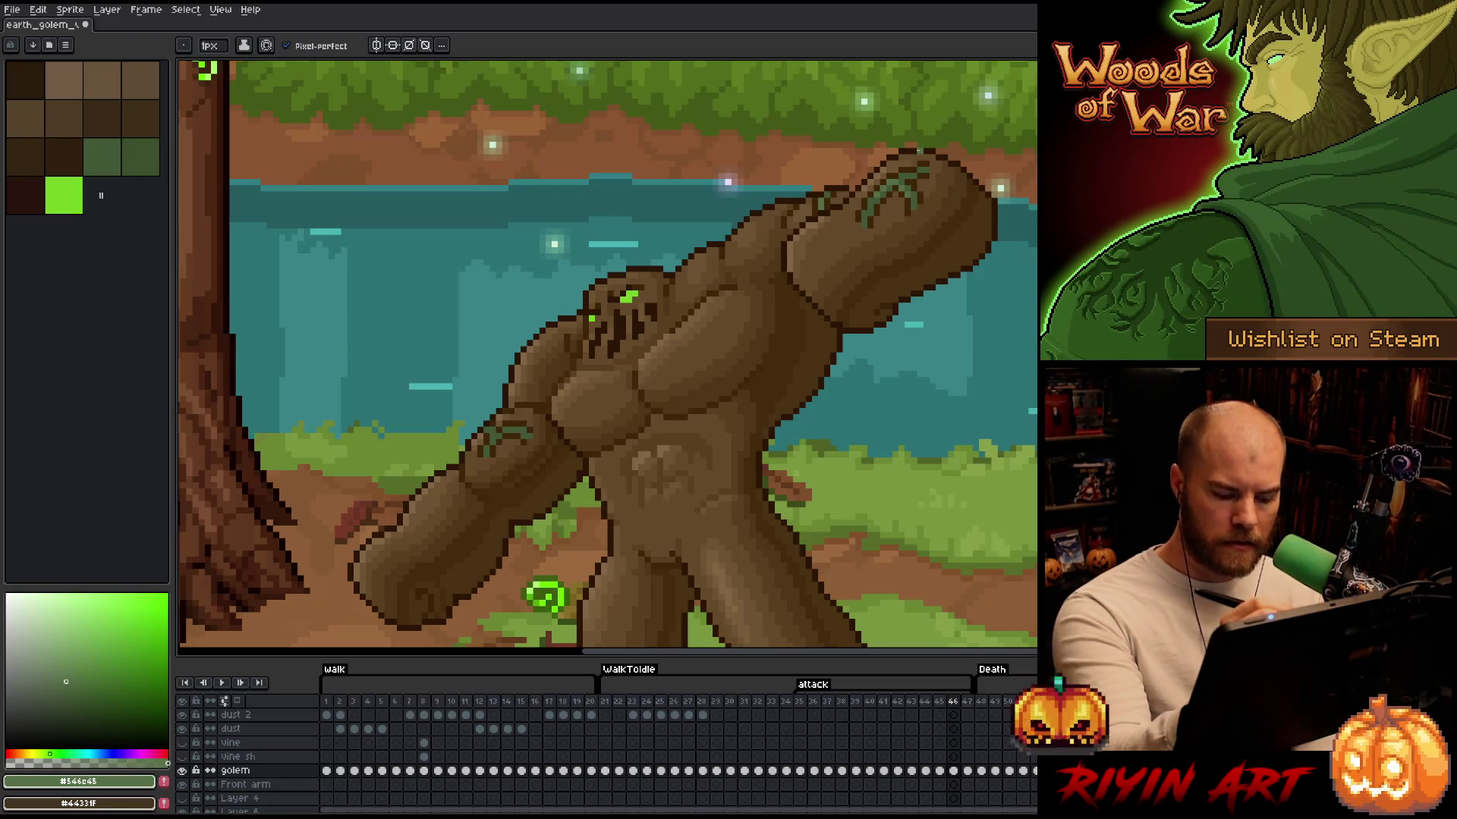
key("Left")
key("Right")
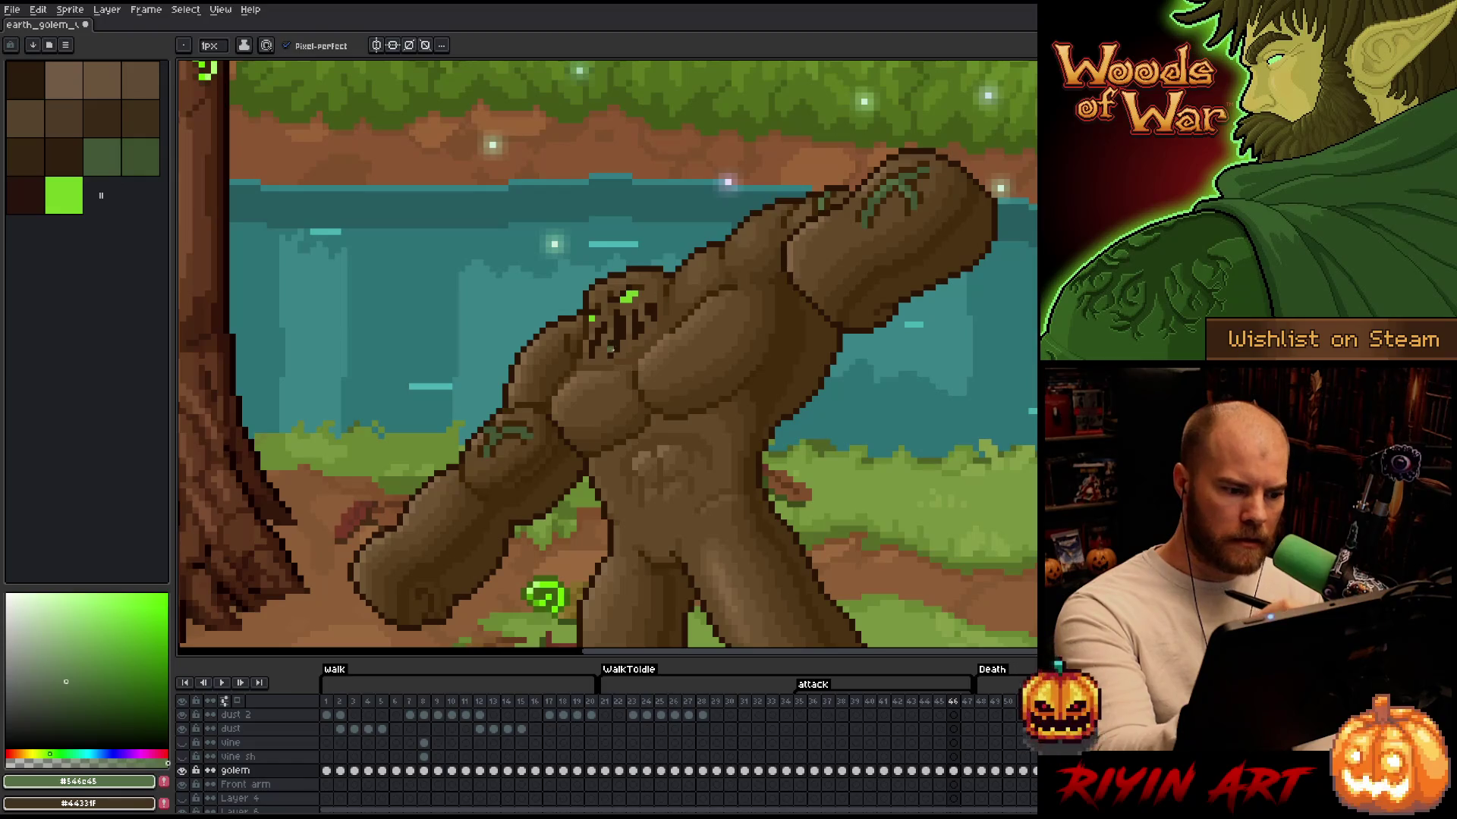
key("Left")
key("Right")
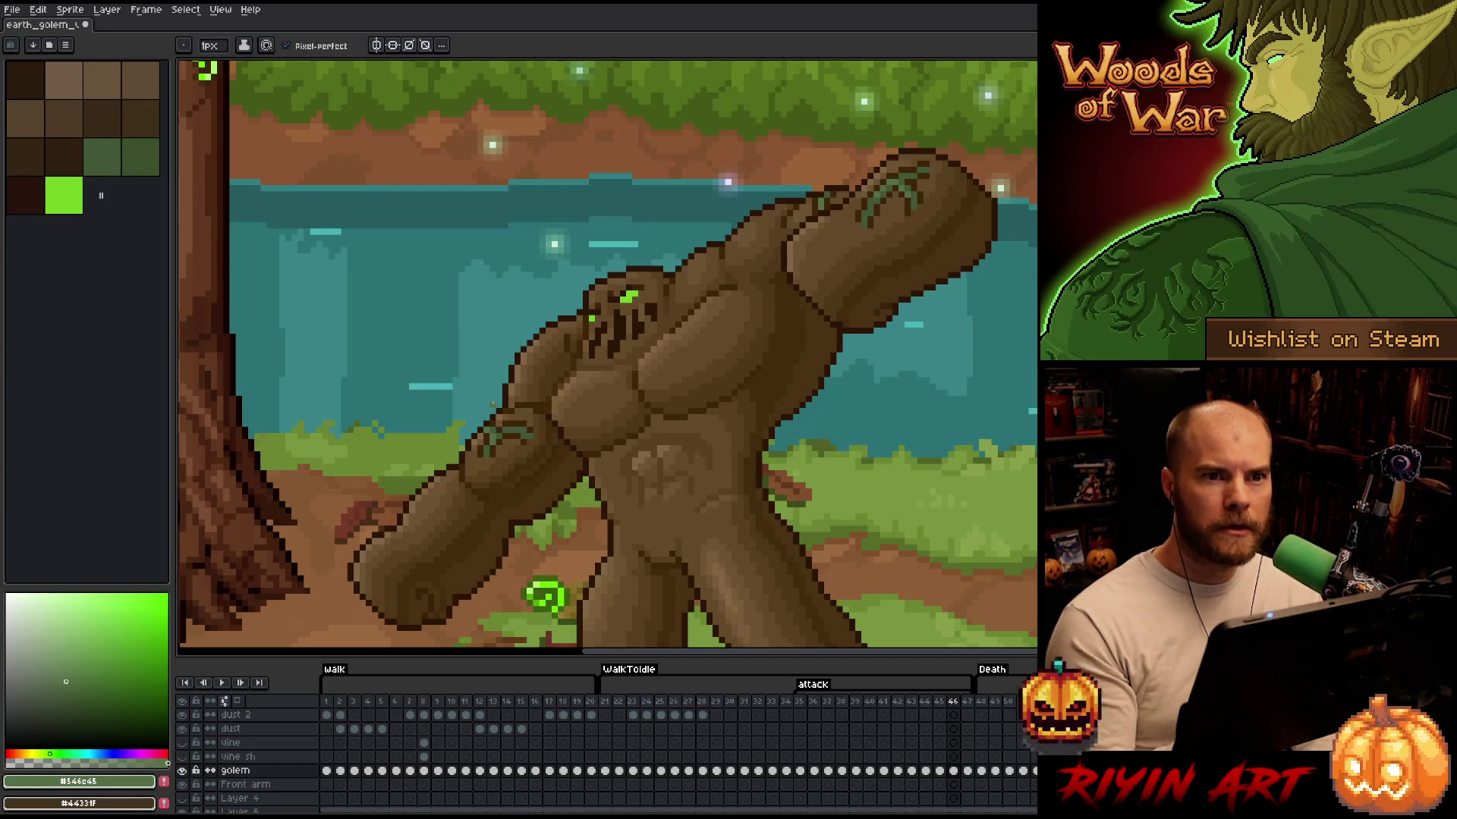
key("Right")
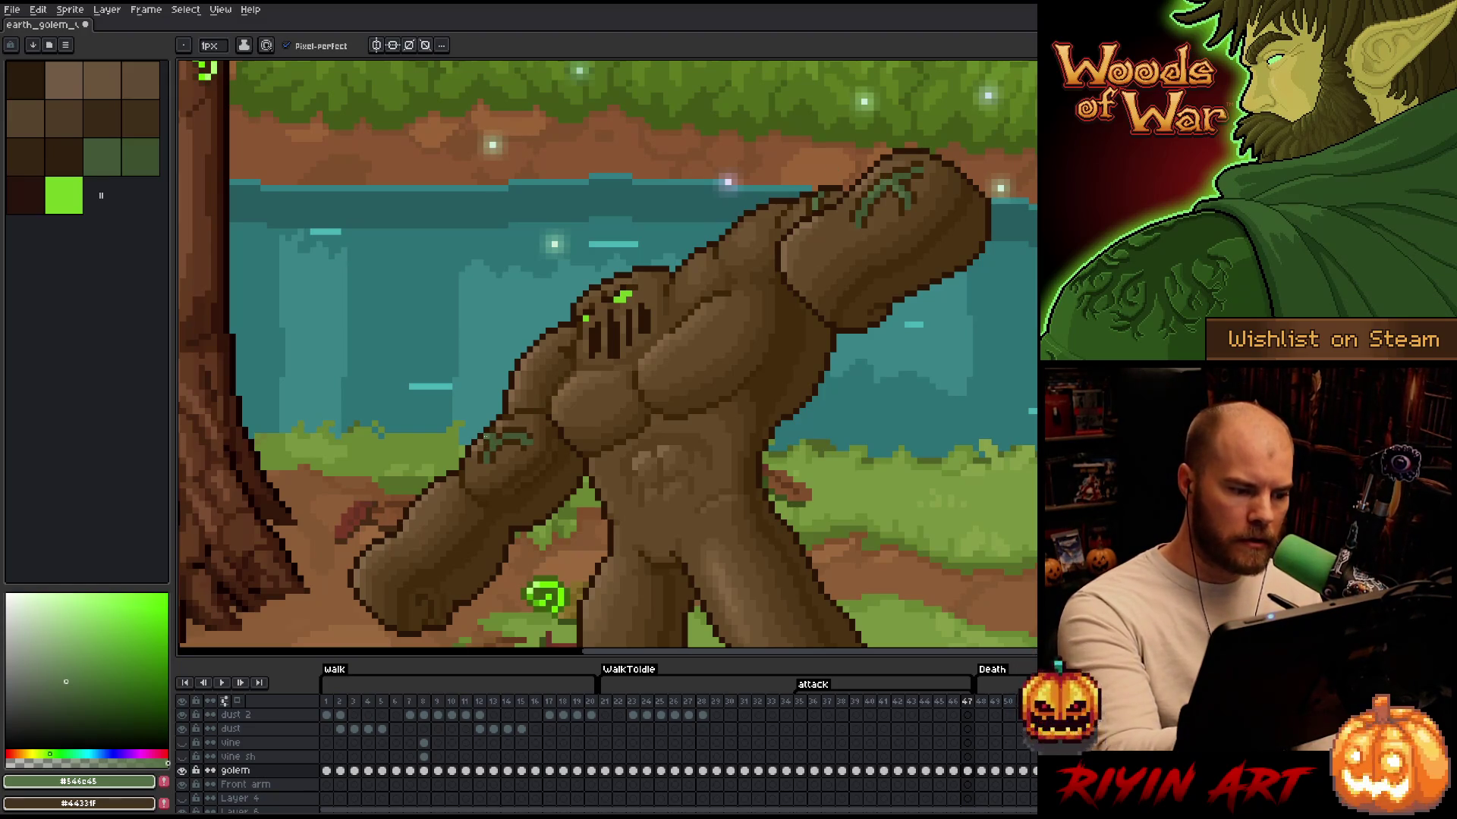
Jump to attack frame 35 and flick between frames 36–38 comparing poses
left_click(798, 701)
key("Right")
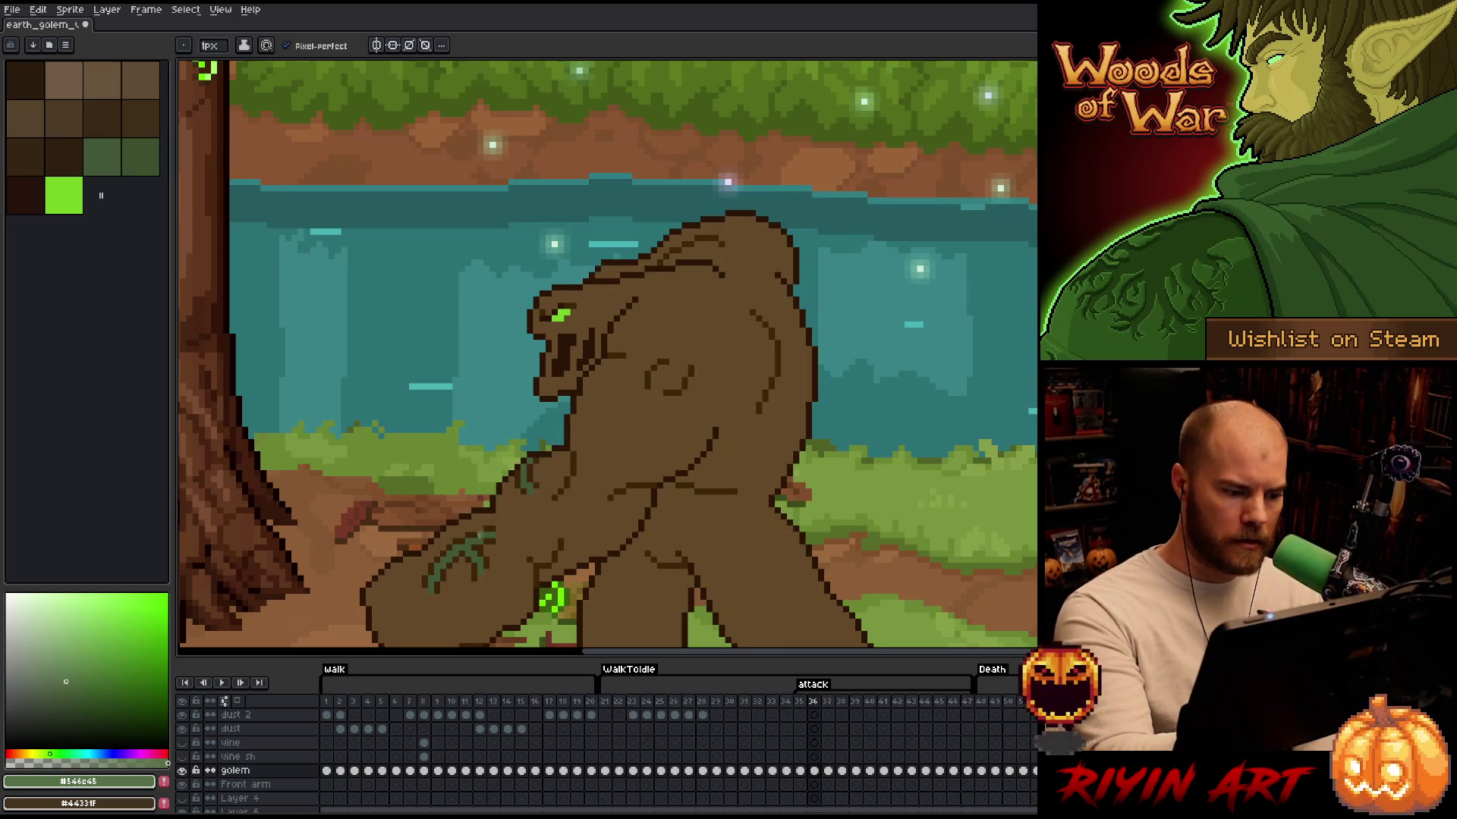
key("Right")
key("Right")
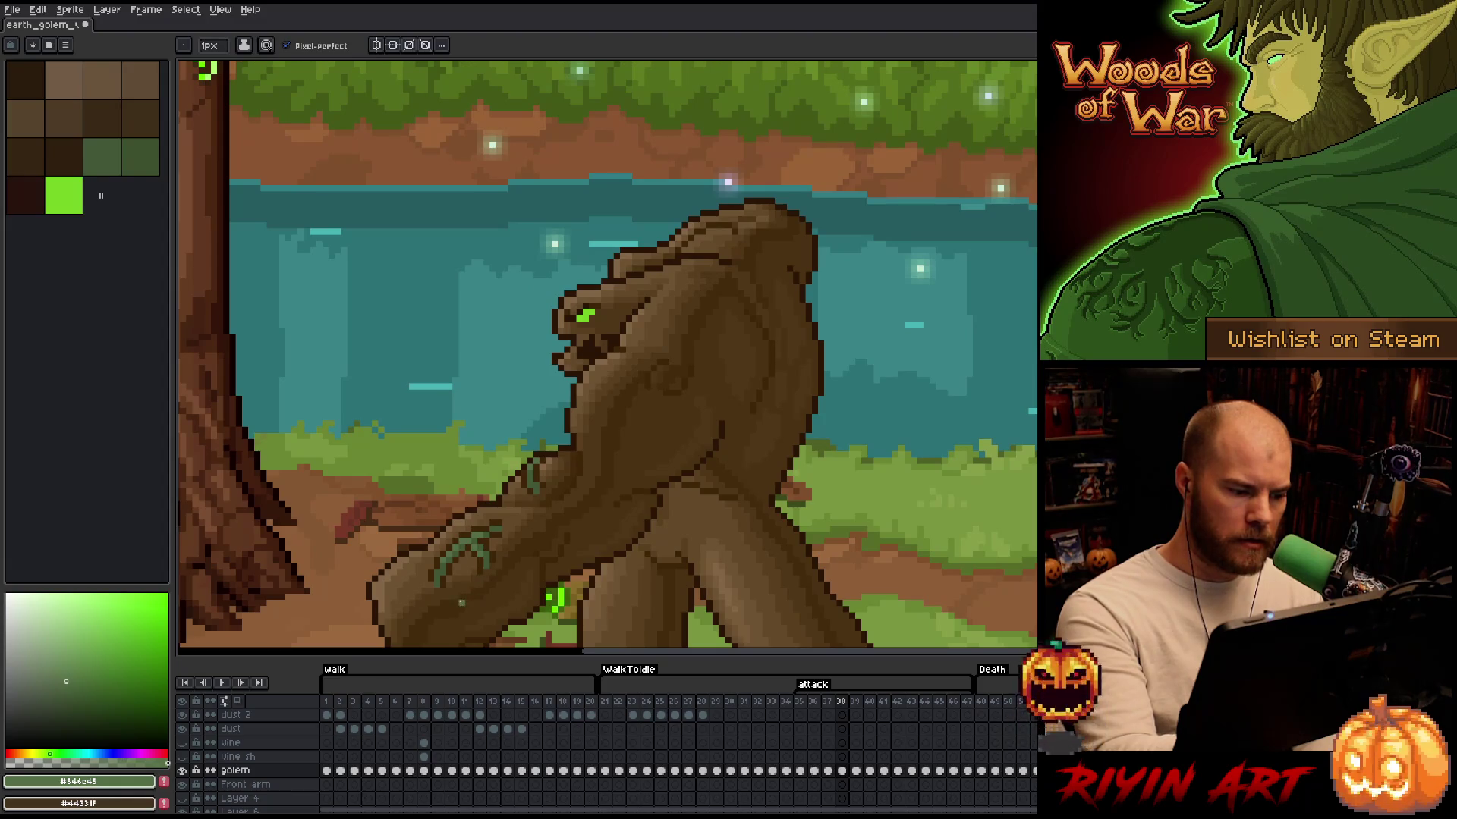
key("Left")
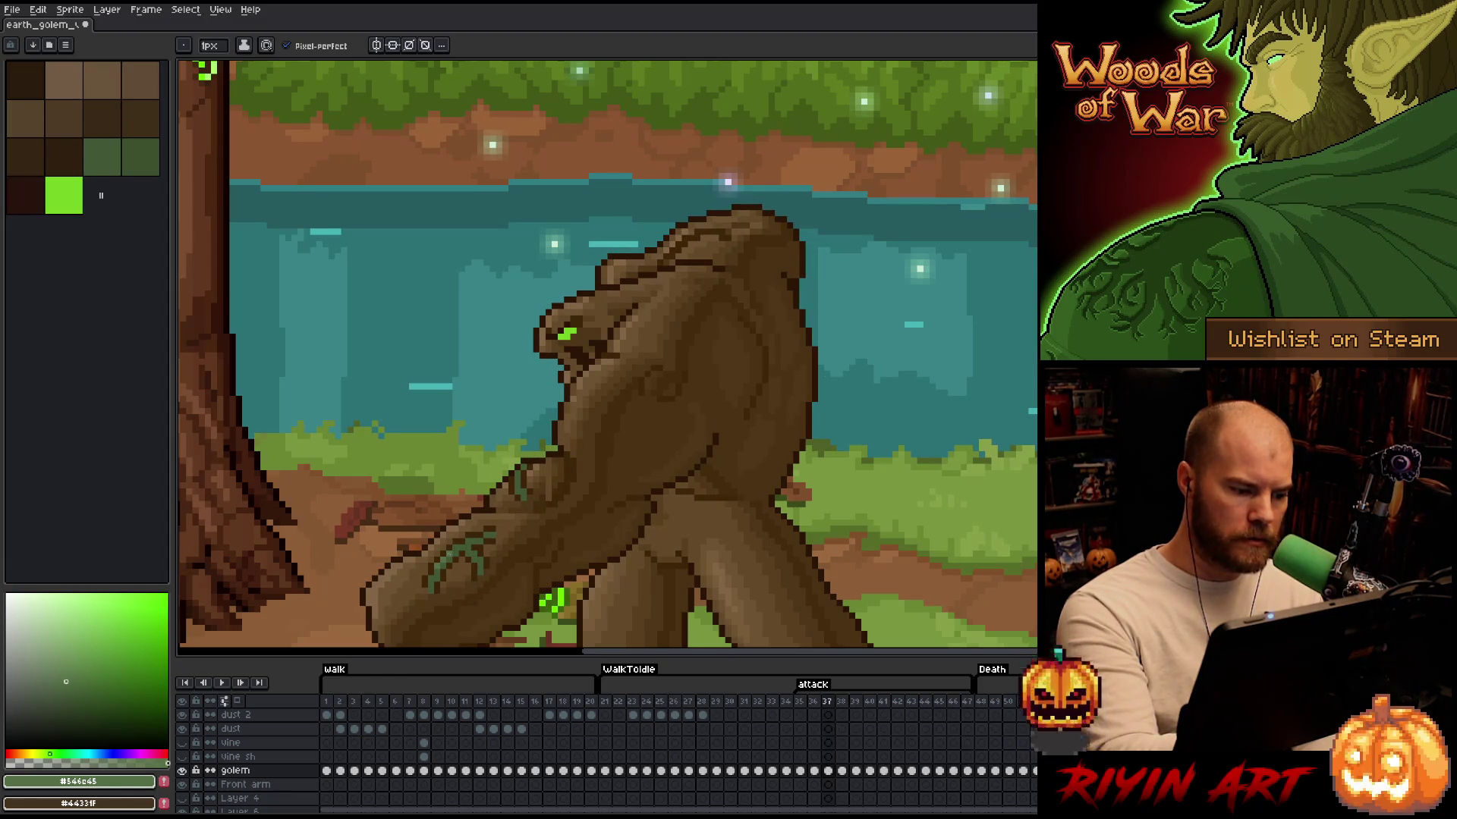
key("Right")
key("Left")
key("Left")
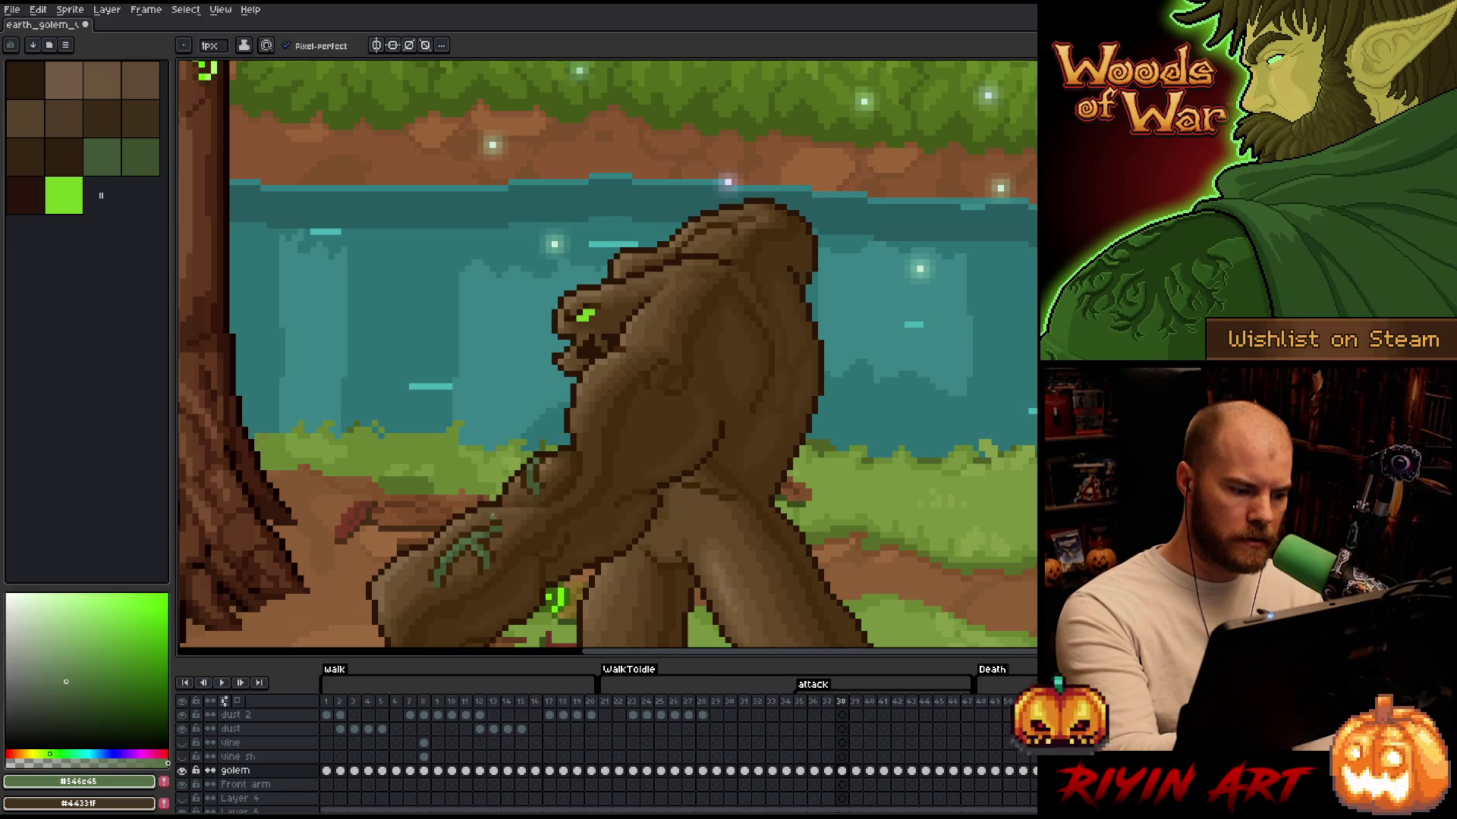
key("Right")
key("Right")
key("Left")
key("Right")
key("Left")
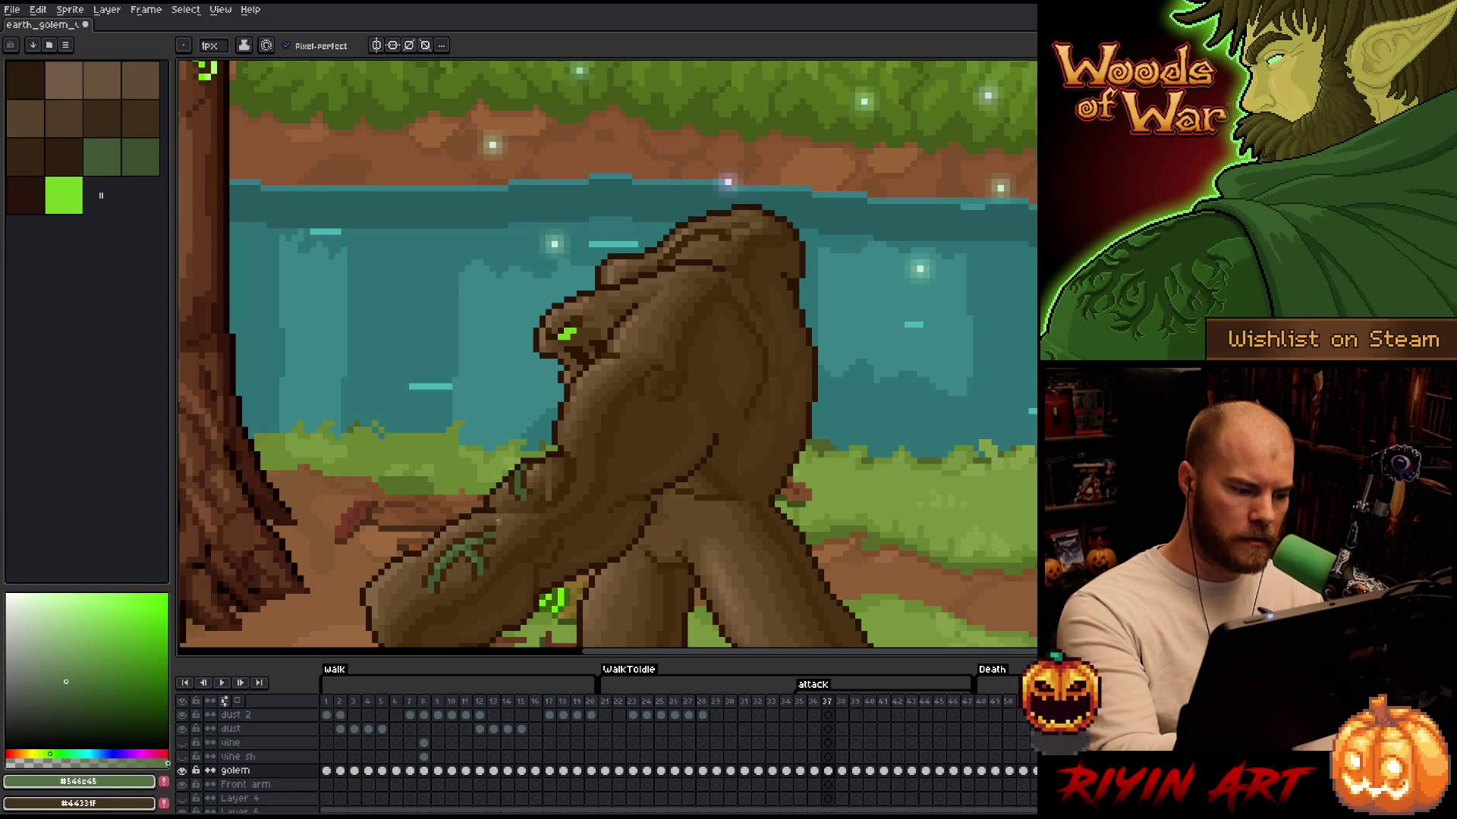
key("Right")
key("Left")
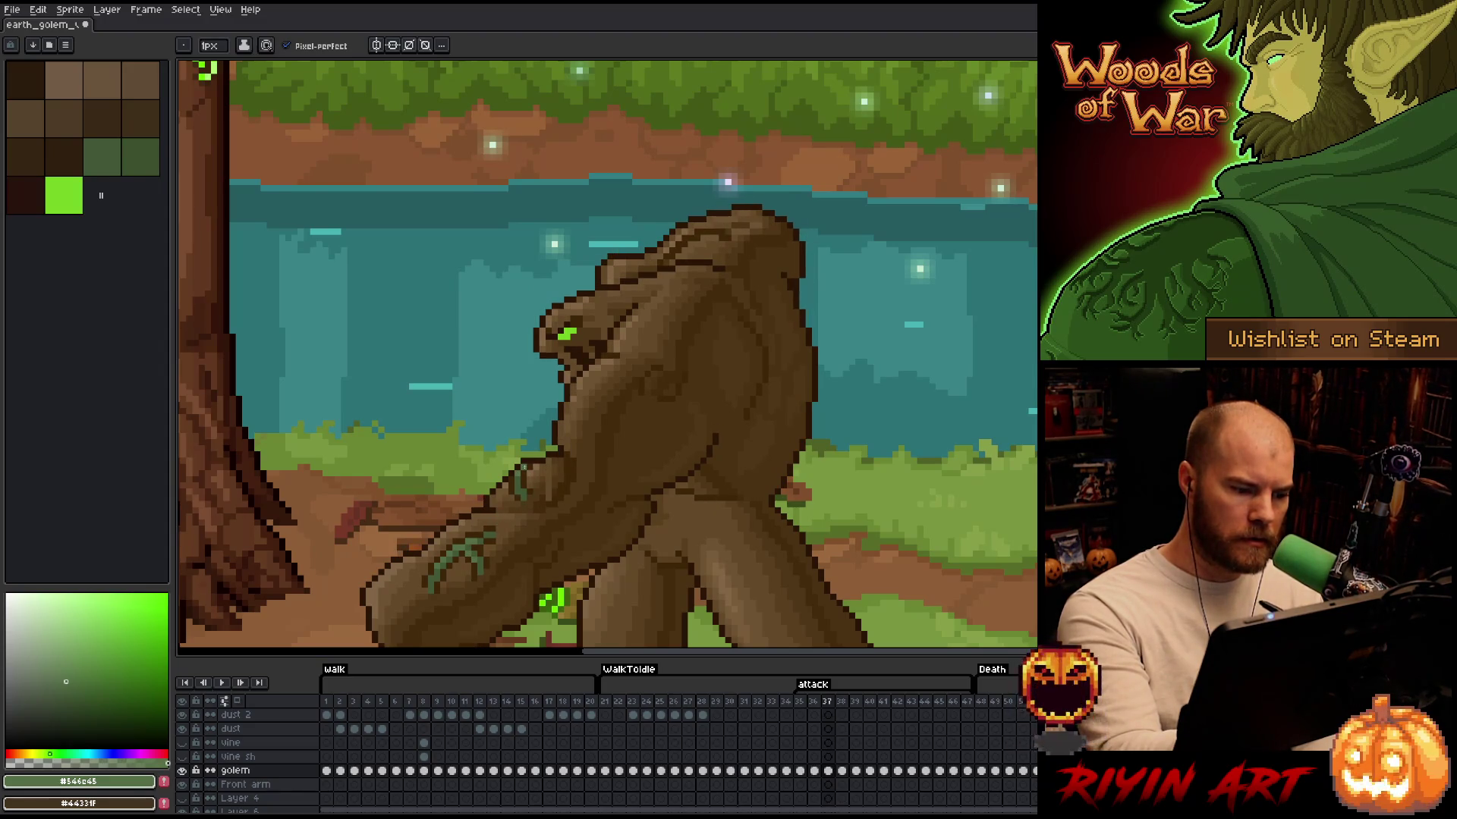
key("Left")
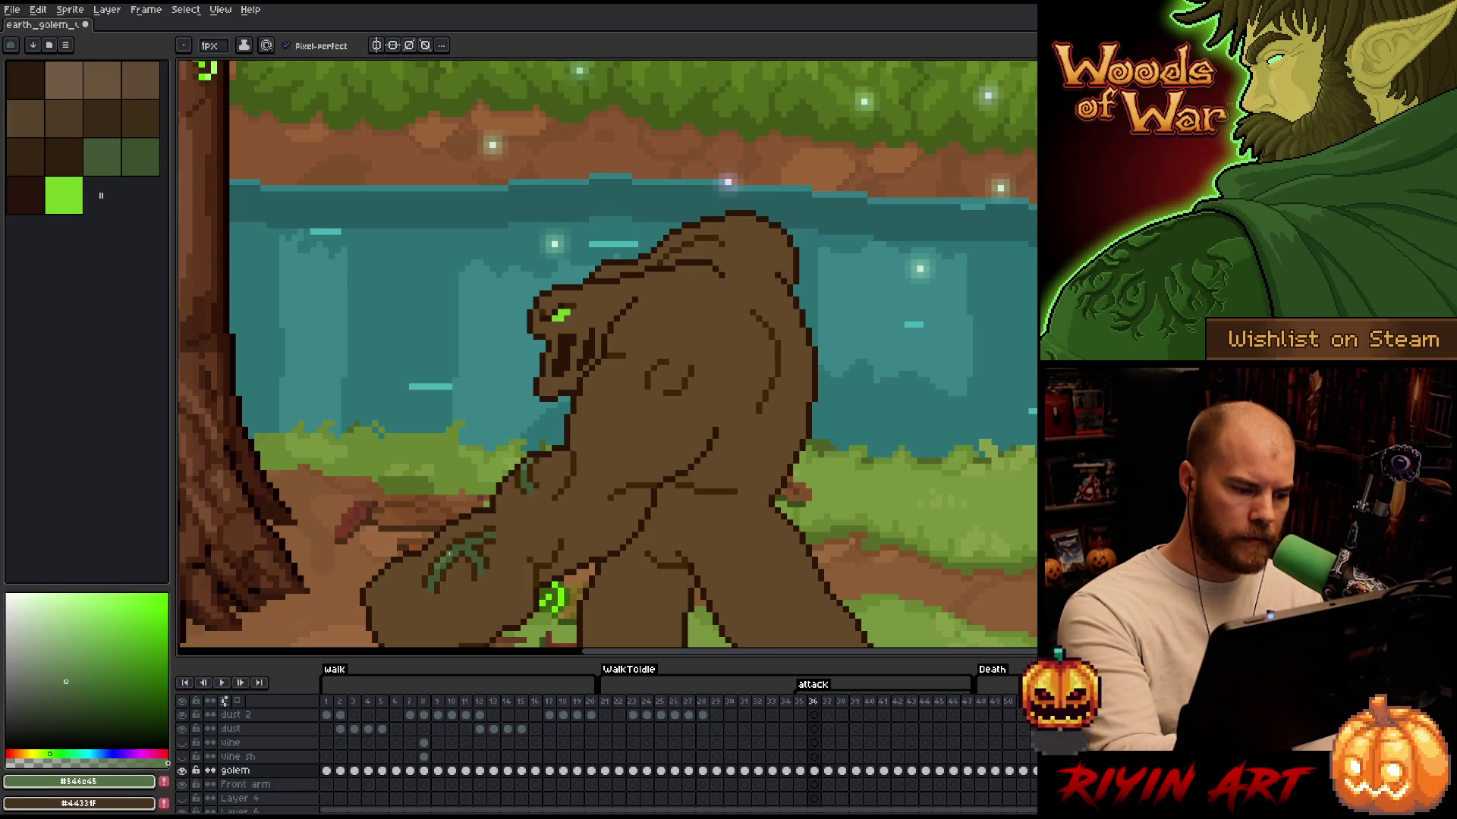
key("Right")
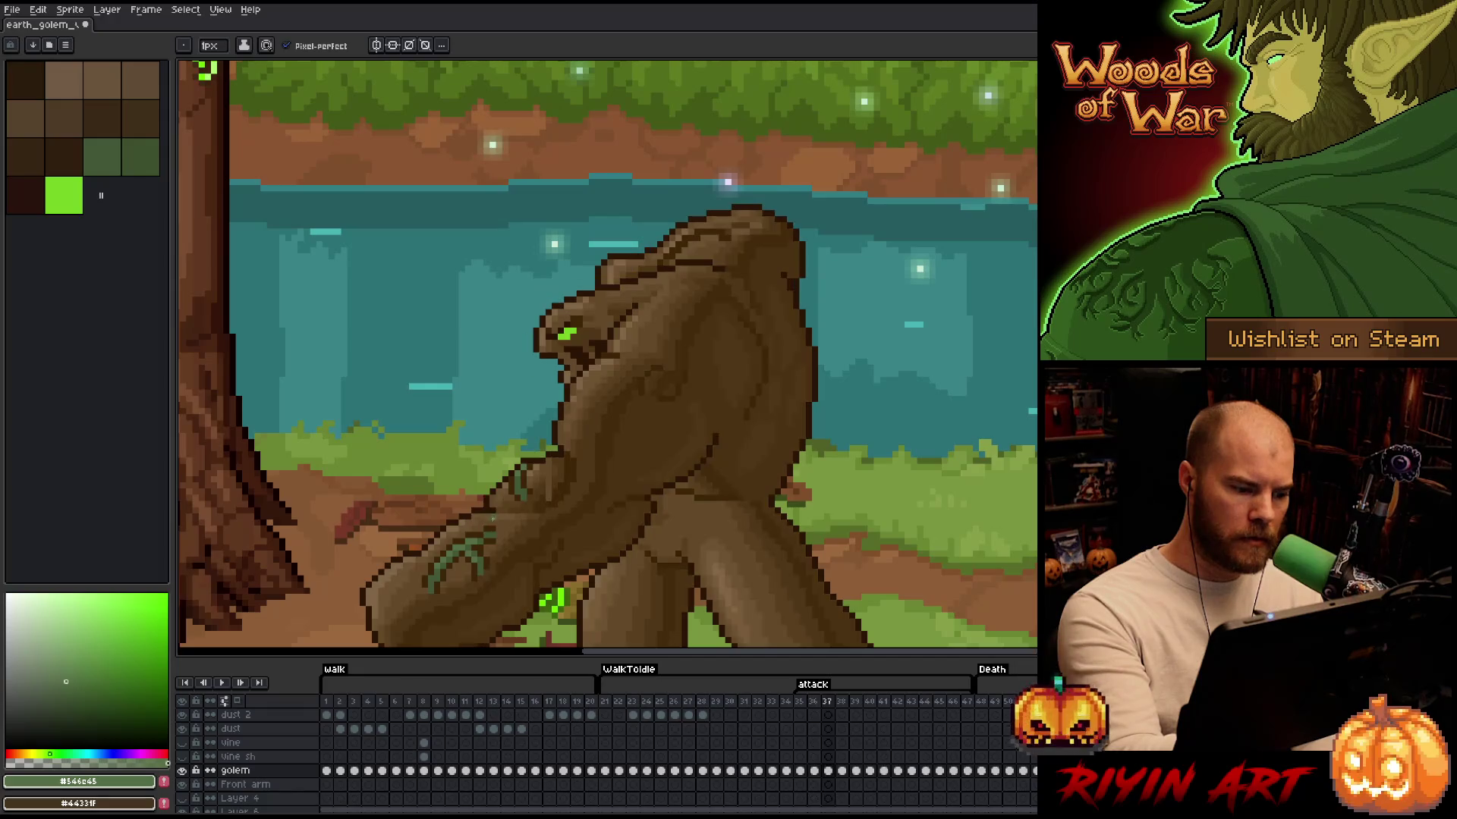
key("Left")
key("Left")
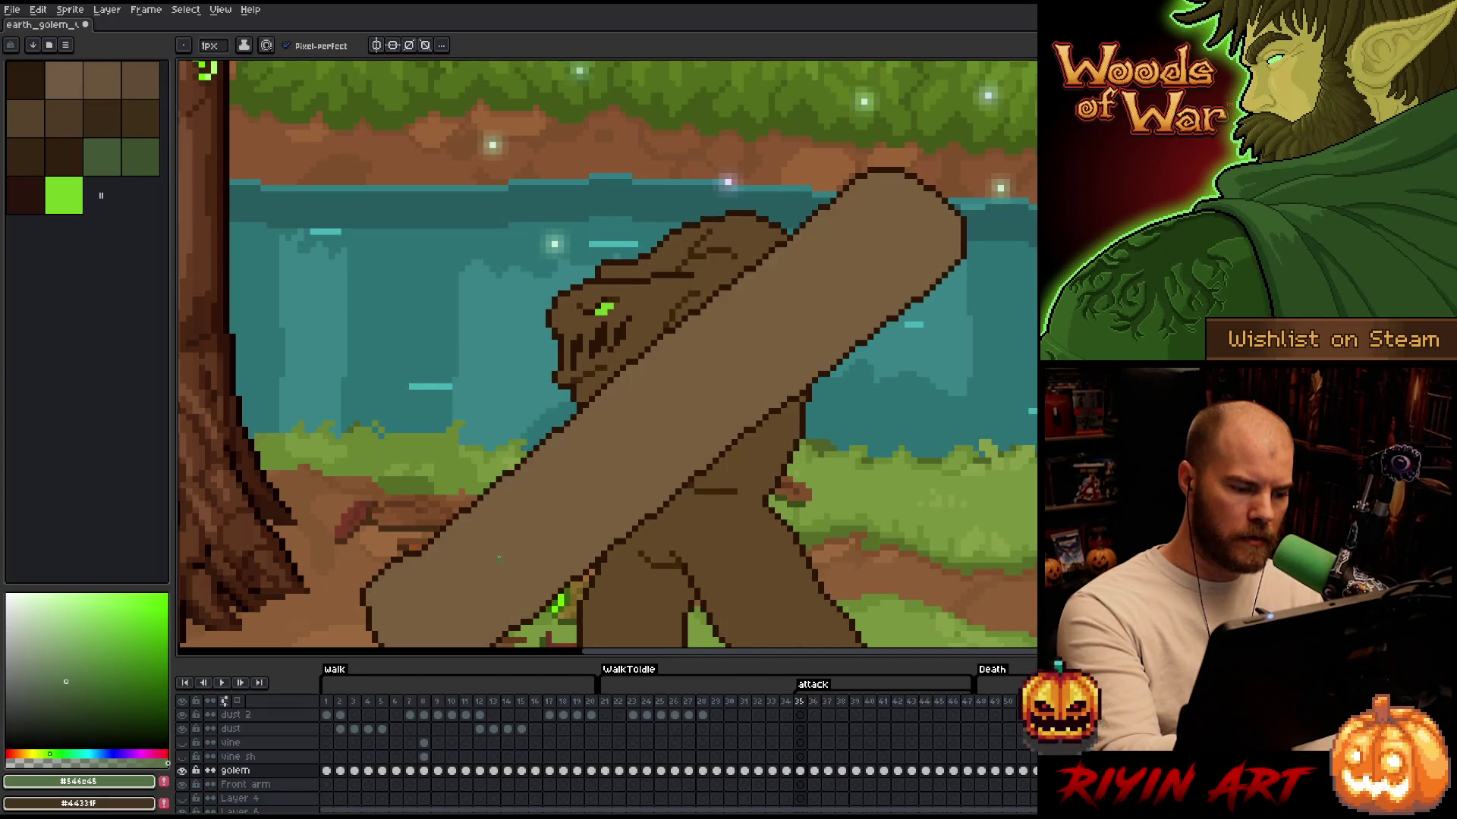
Advance through the swing and flip between frames 41–43, settling on frame 42
key("Right")
key("Right")
key("Right")
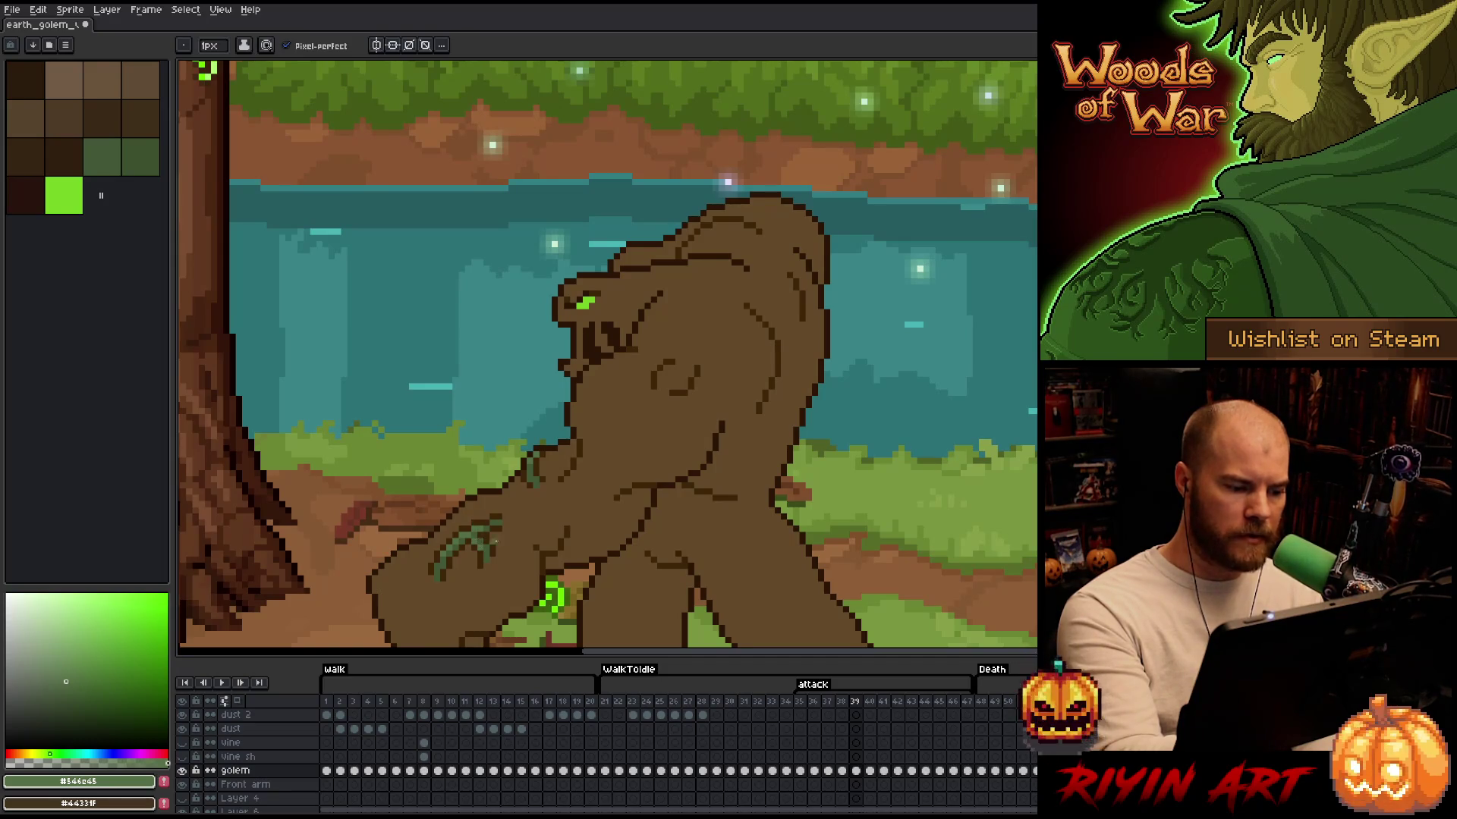
key("Right")
key("Right")
key("Right")
key("Right")
key("Left")
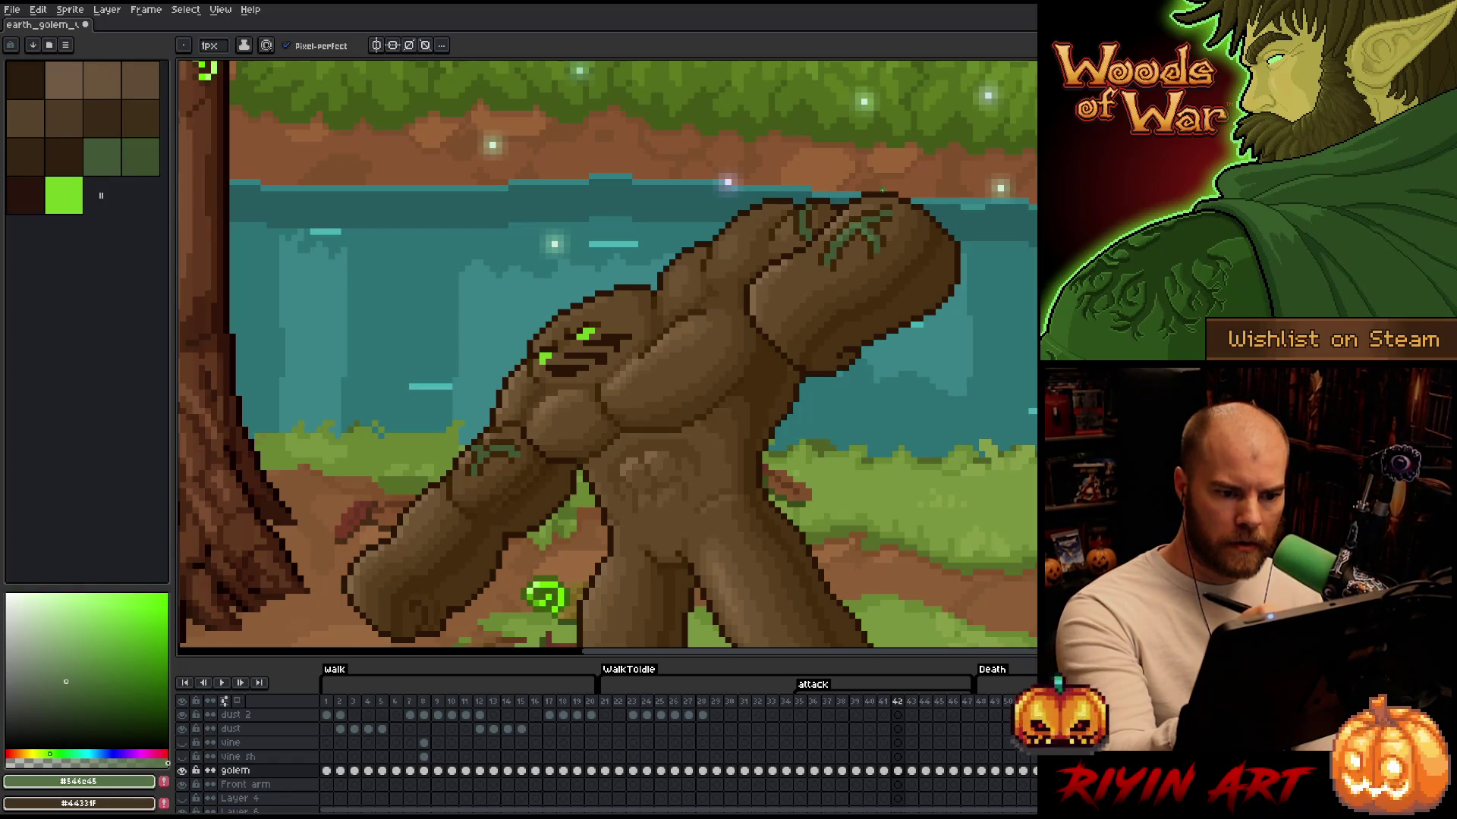
key("Left")
key("Right")
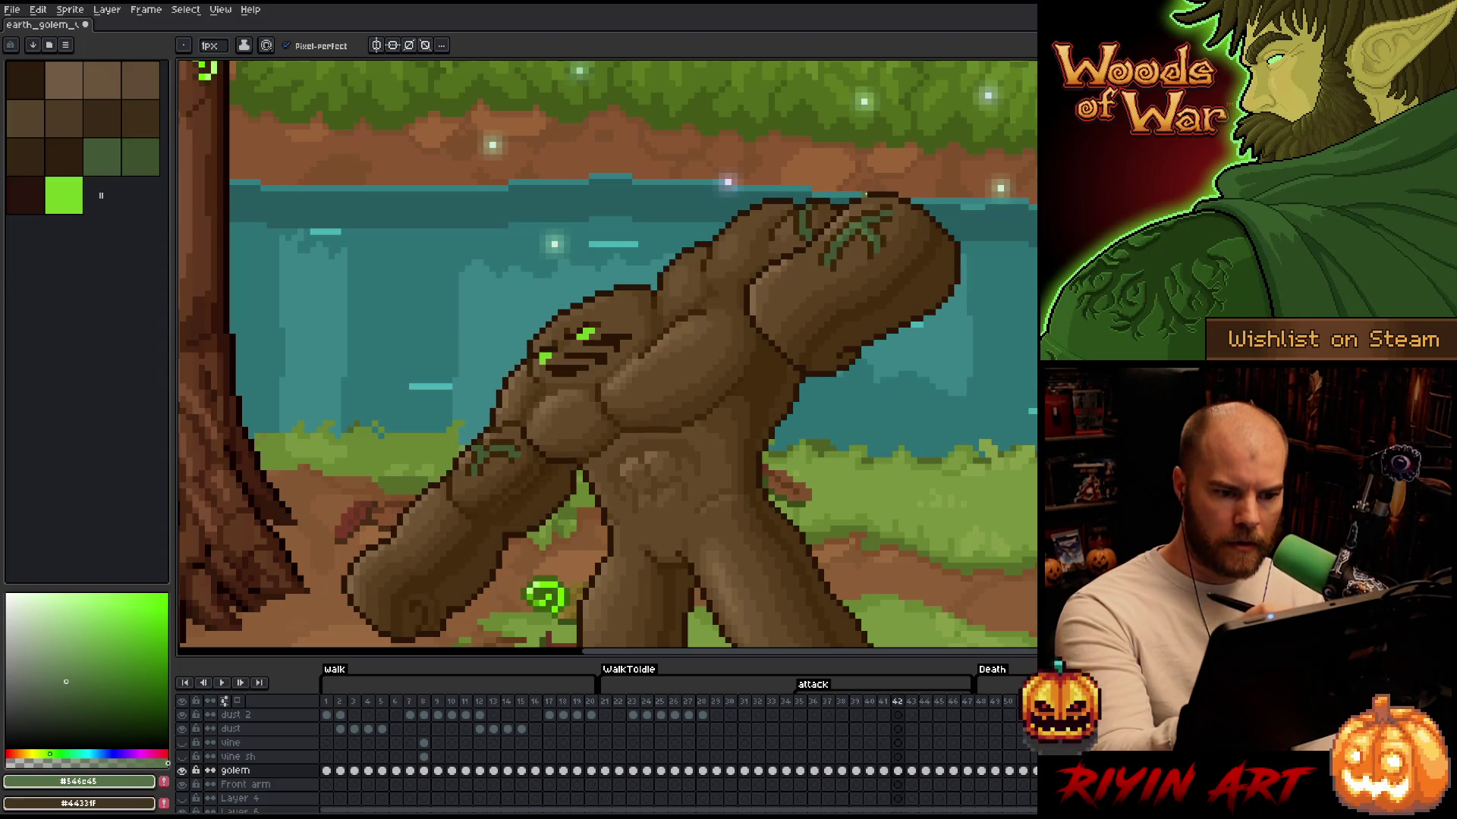
key("Left")
key("Right")
key("Right")
key("Left")
key("Left")
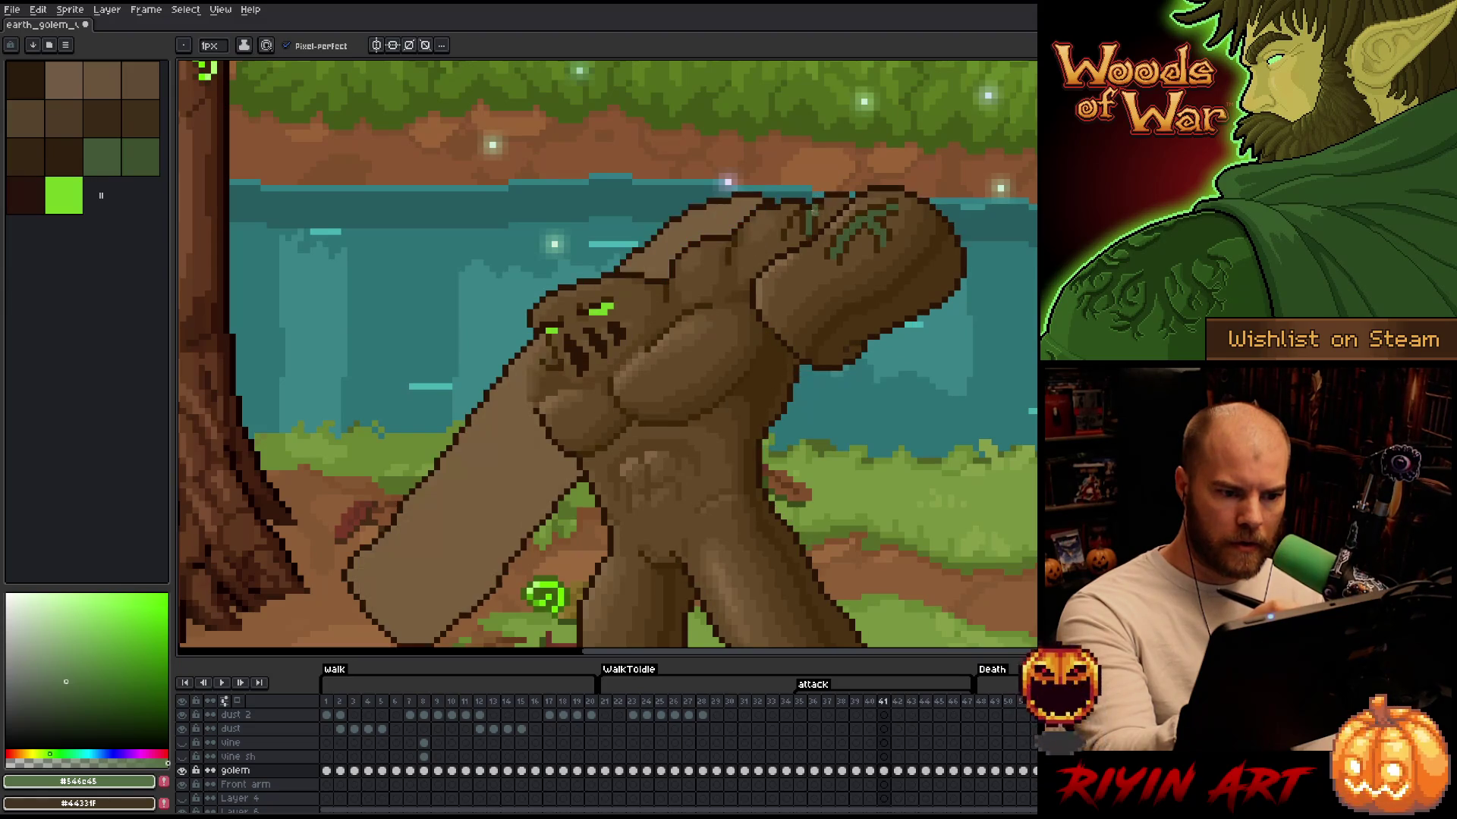
key("Left")
key("Right")
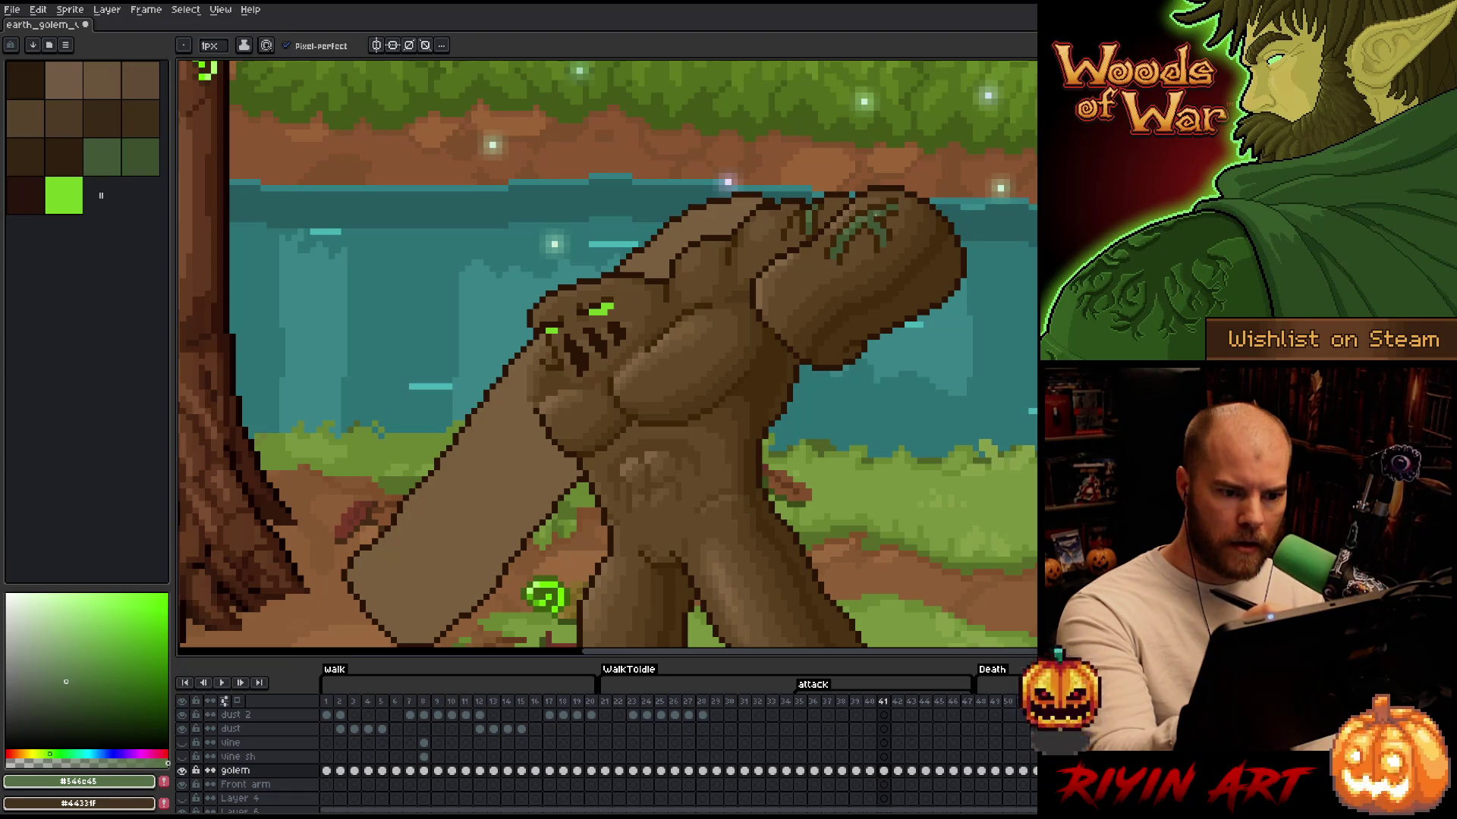
key("Right")
key("Left")
key("Left")
key("Right")
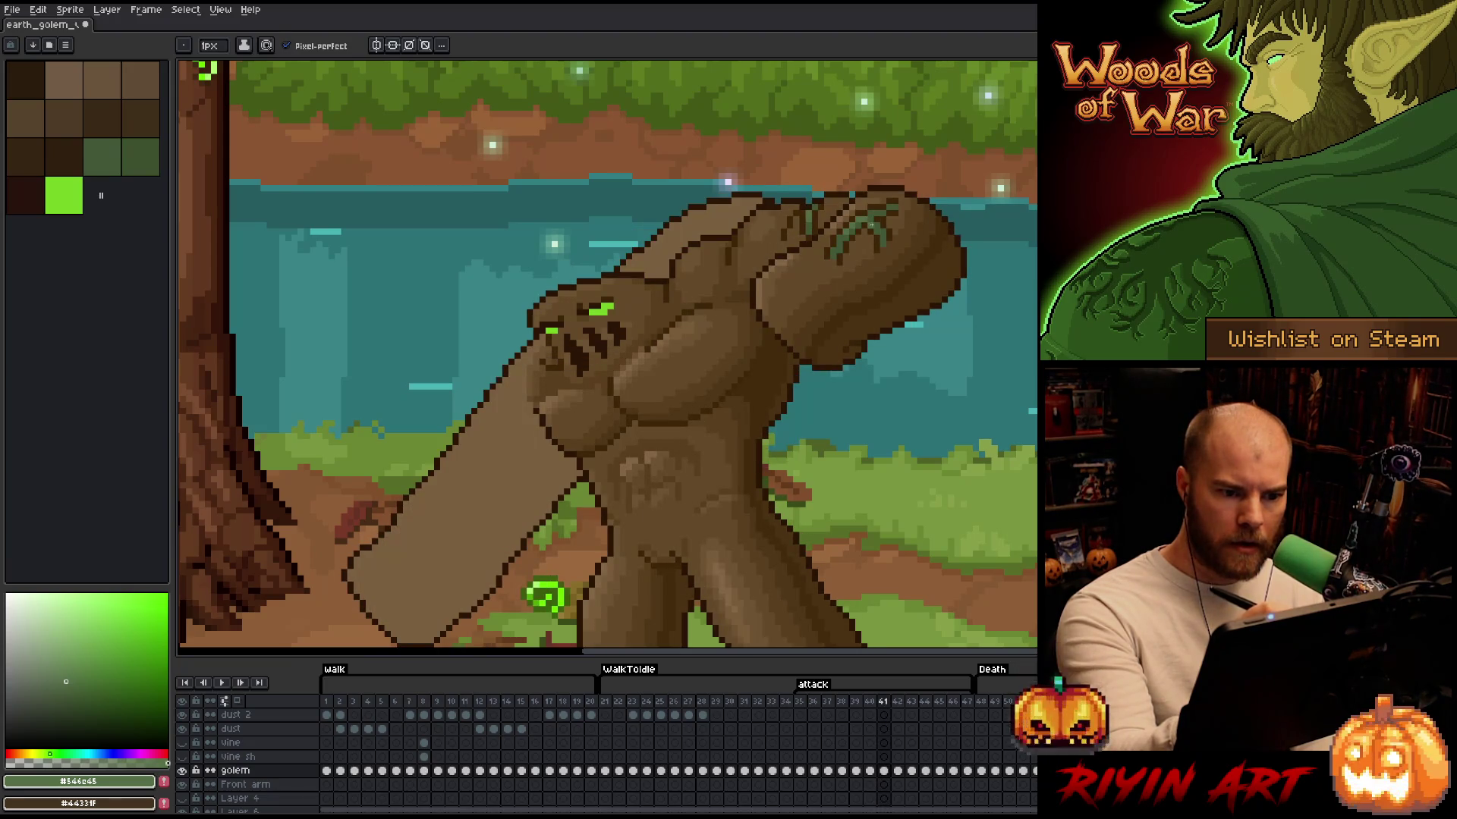
key("Left")
key("Right")
key("Right")
key("Left")
key("Right")
Return to frame 35 and play back the attack animation
key("Left")
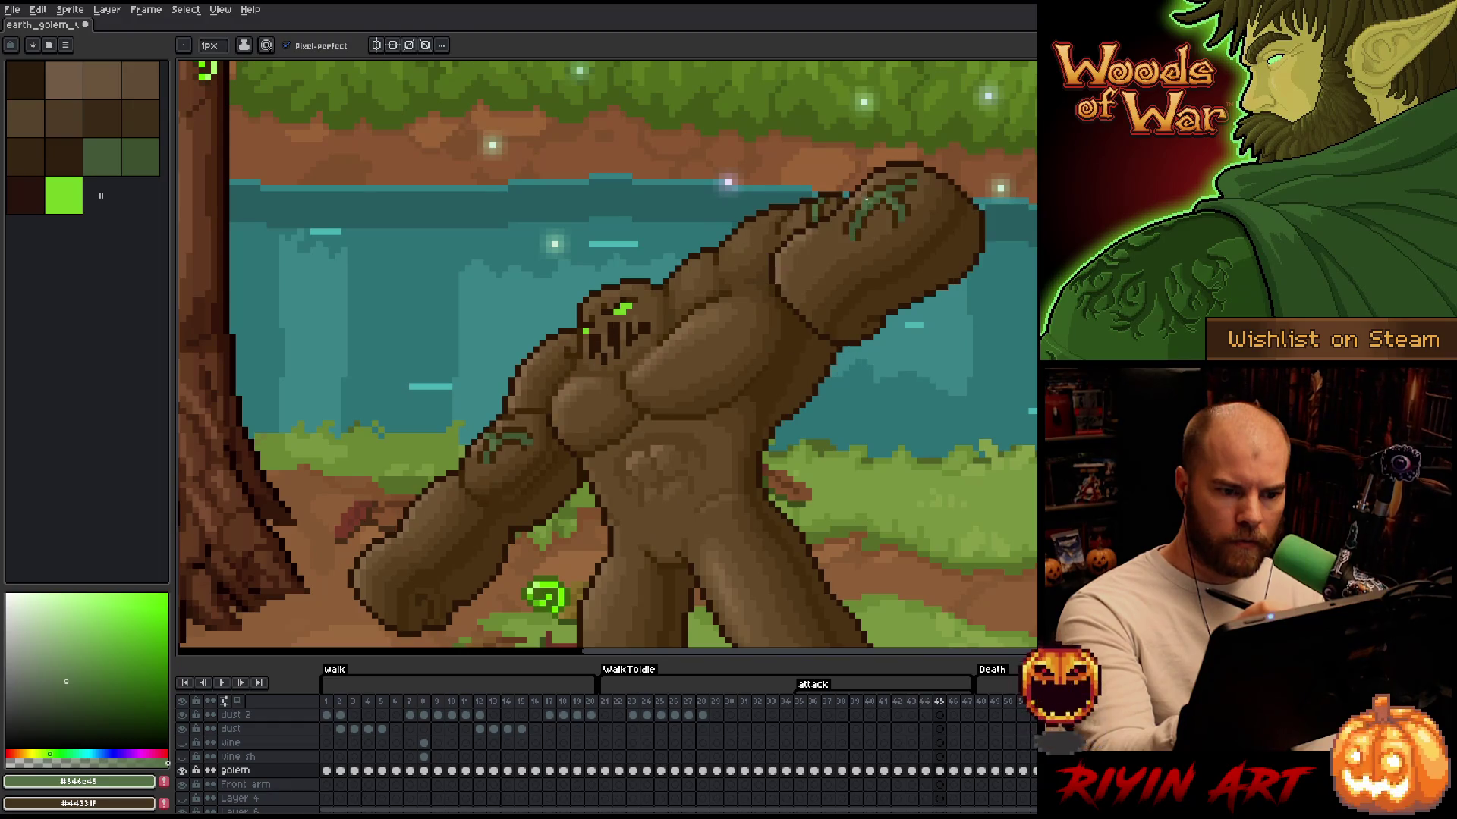
key("Left")
key("Left")
key("Left")
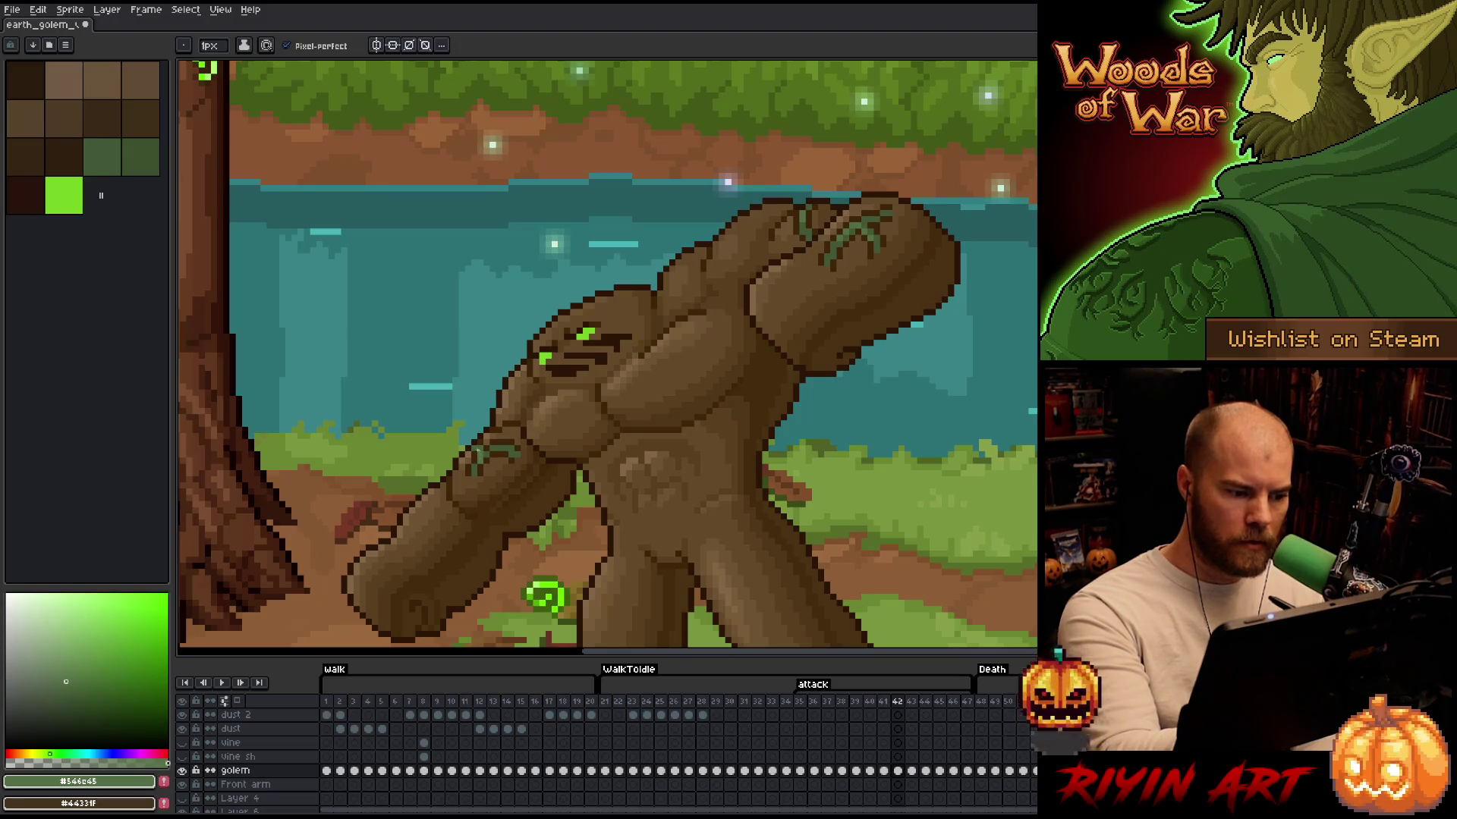
key("Right")
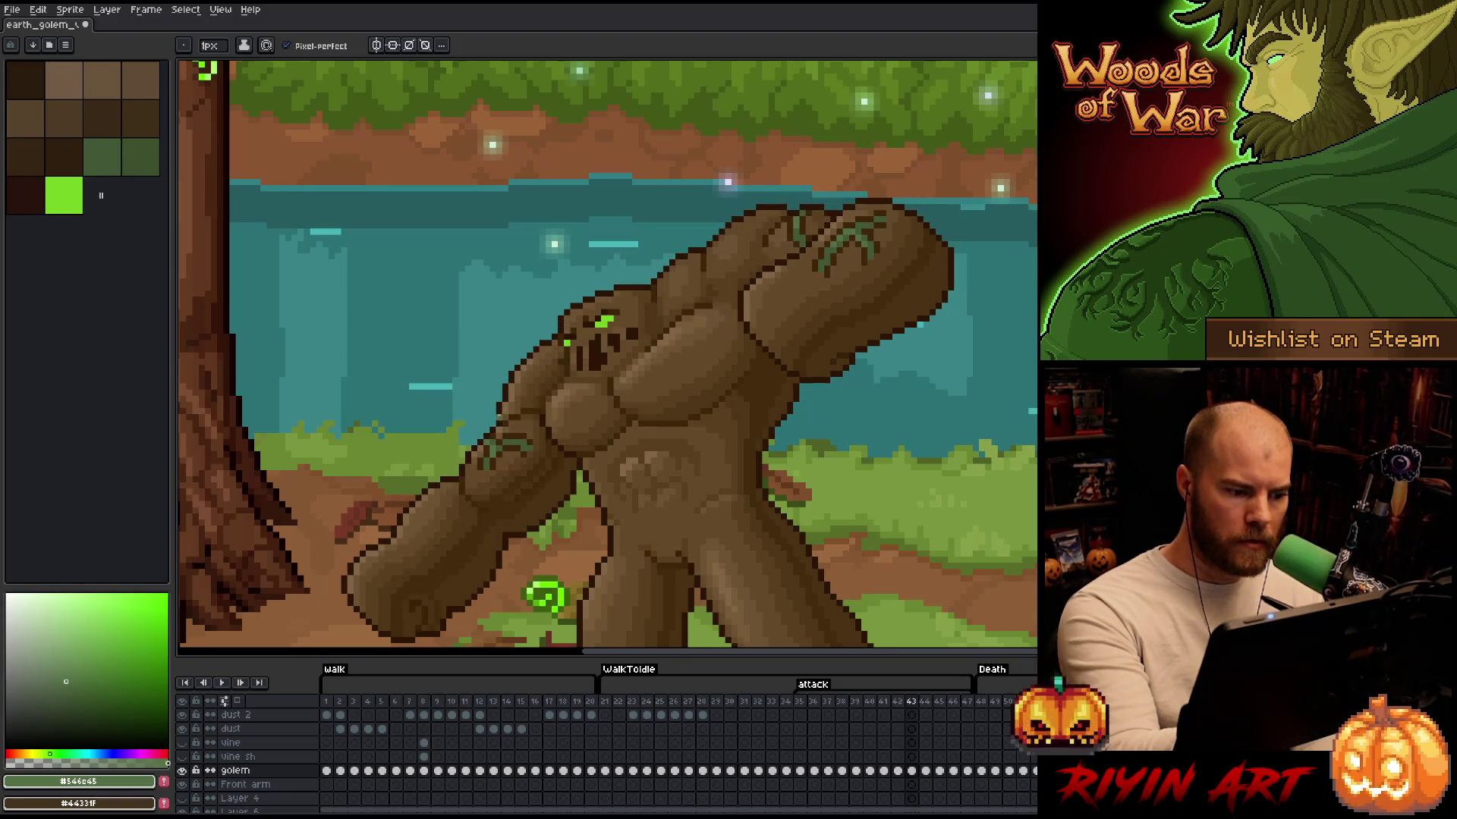
key("Left")
key("Left")
key("Left")
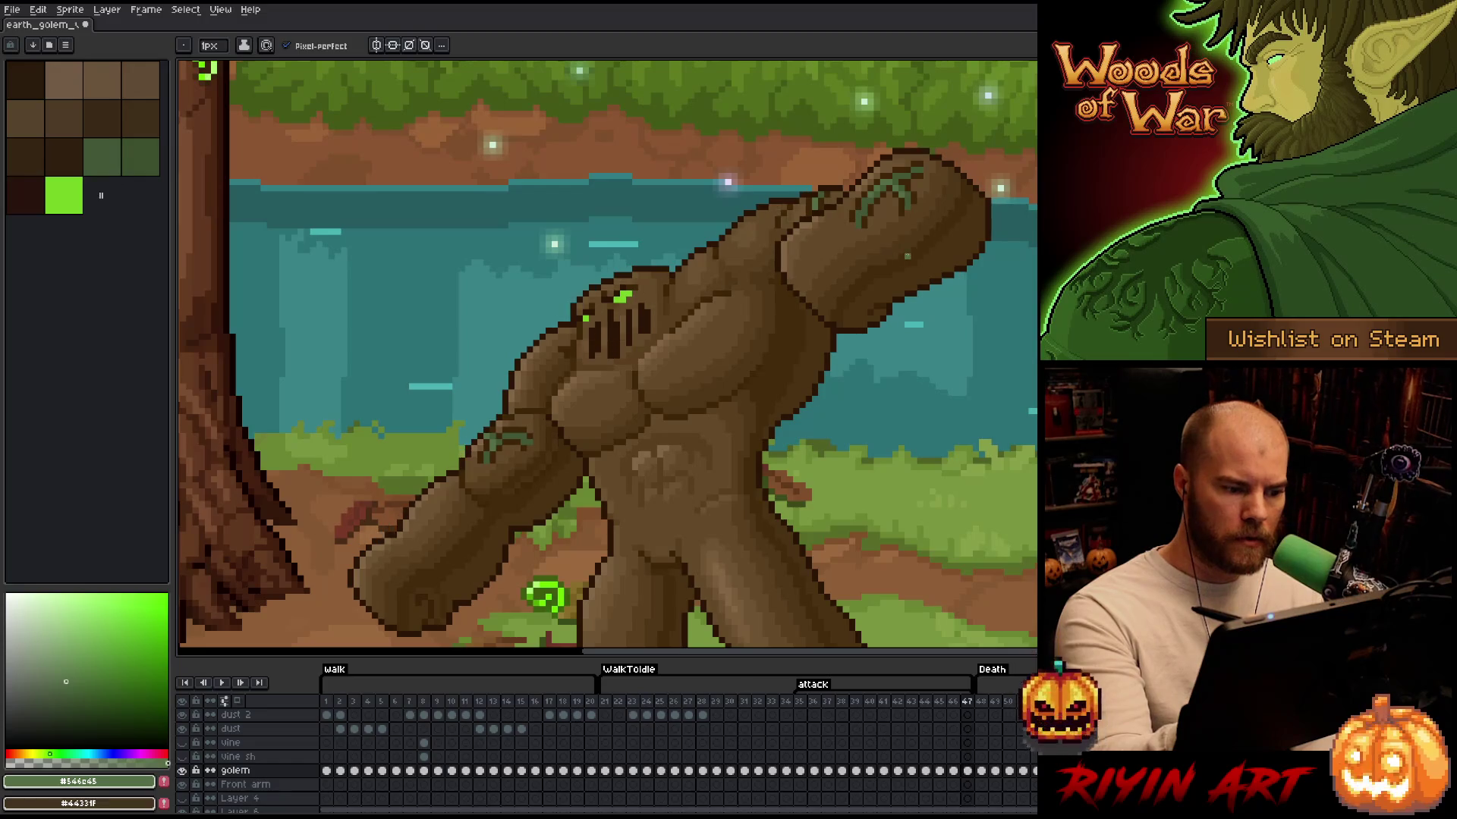
key("Return")
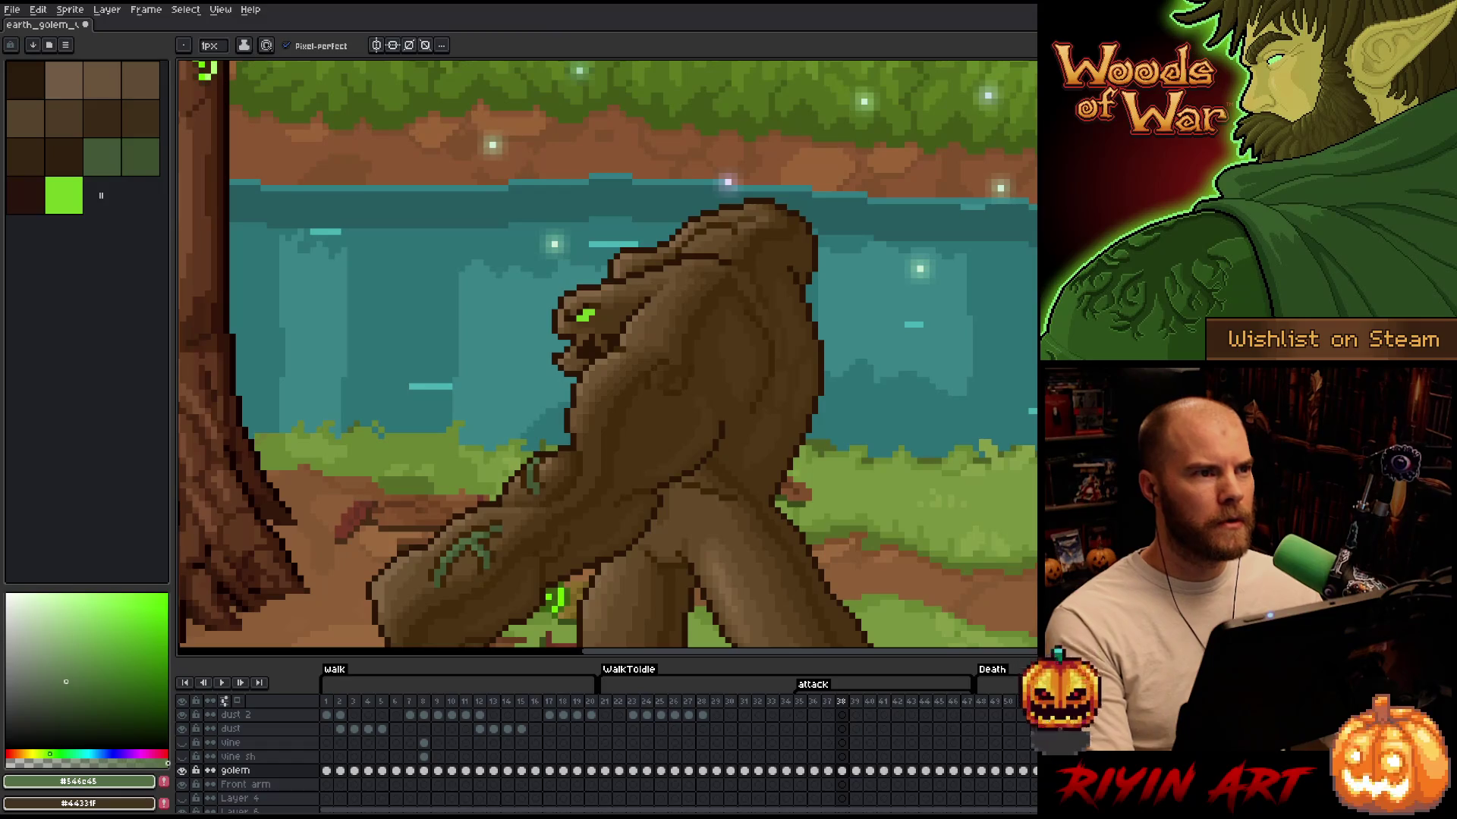
scroll(511, 300, "down", 2)
Save the golem sprite file and return to the pencil tool
key("v")
scroll(560, 380, "left", 2)
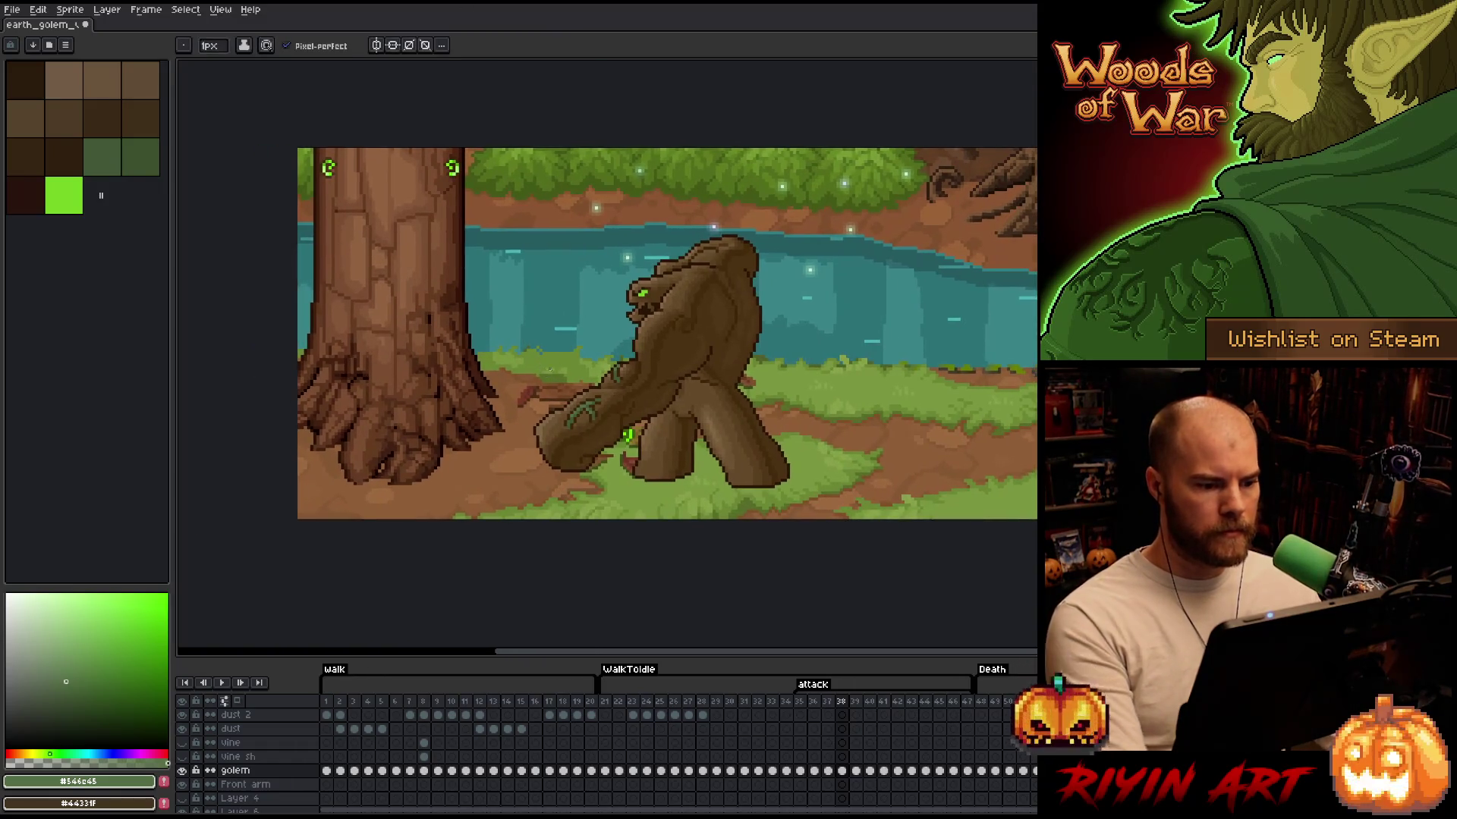
key("ctrl+s")
key("b")
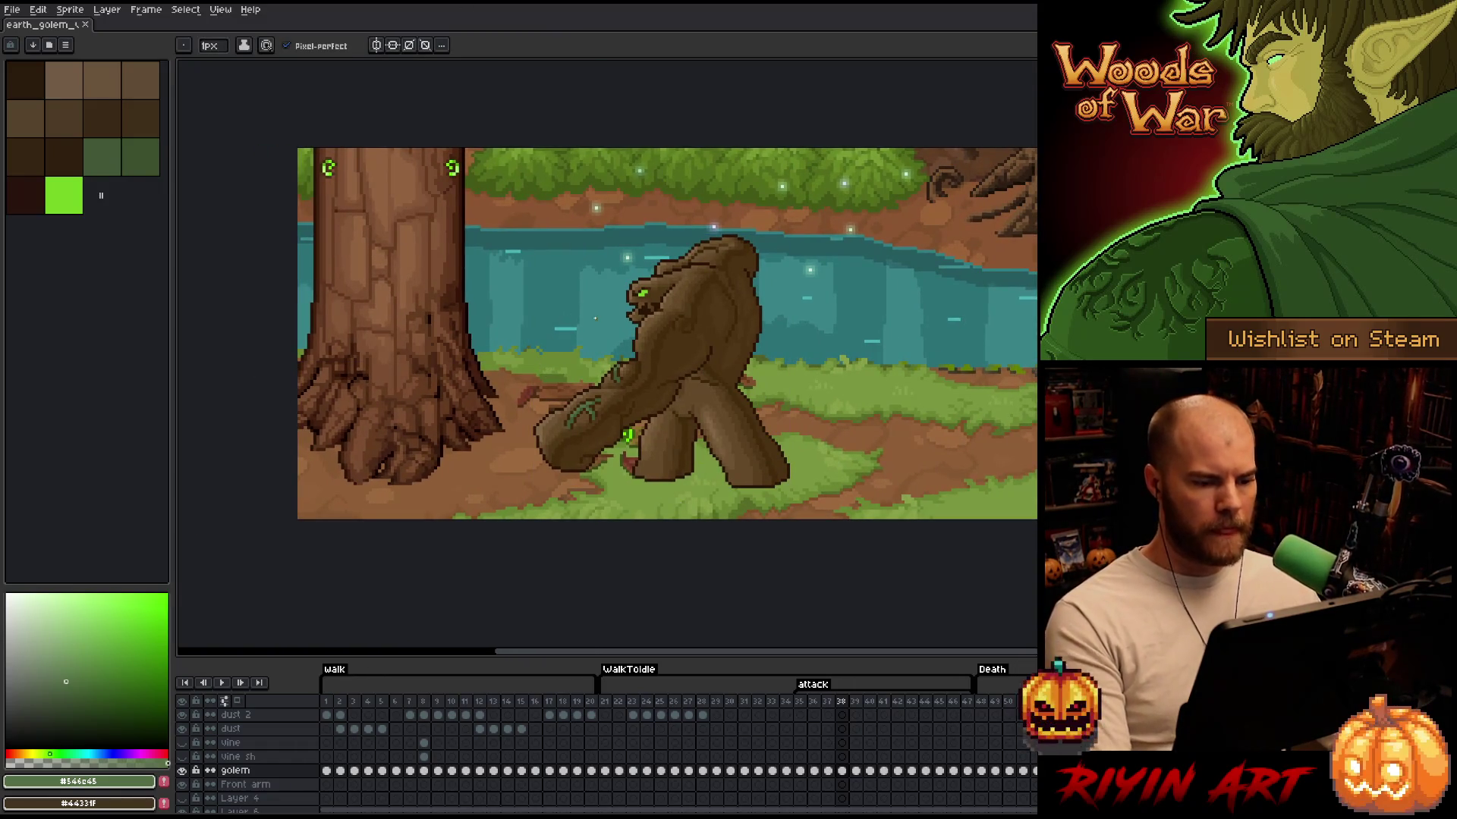
Play the attack animation, stop it, and step through frames 28 to 33 and back to 32
scroll(595, 318, "up", 2)
scroll(599, 319, "down", 1)
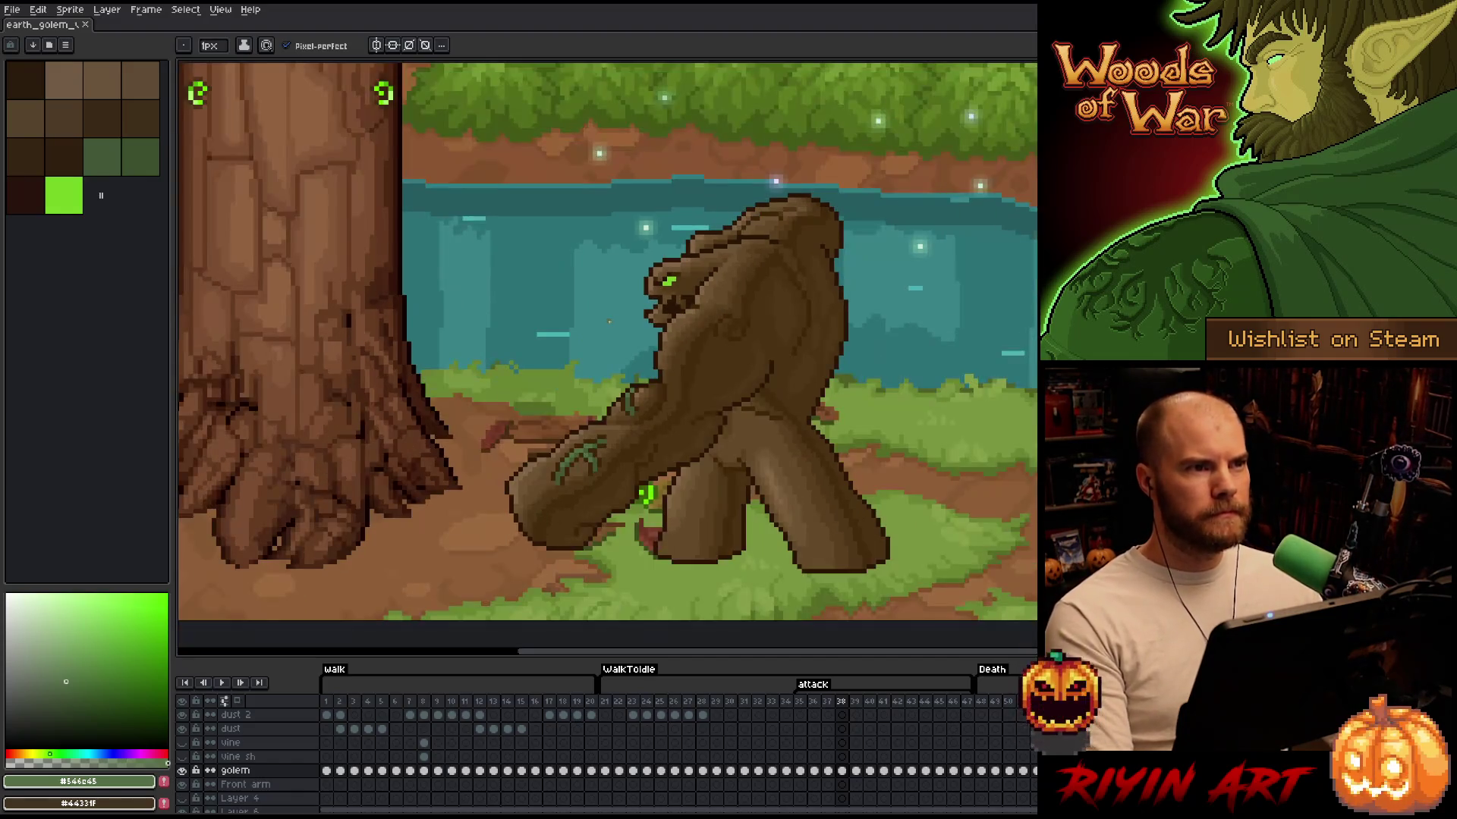
key("Return")
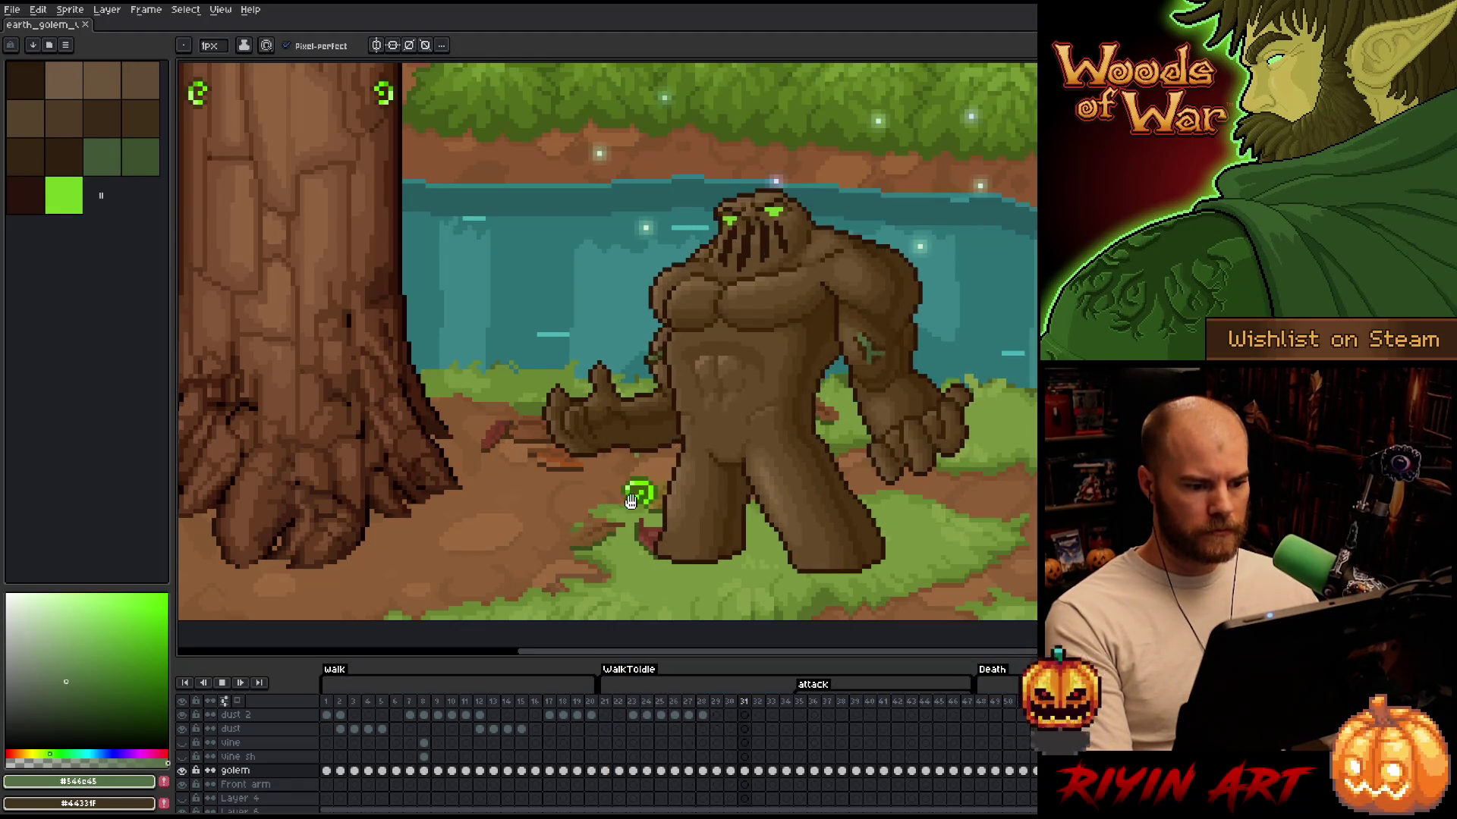
scroll(649, 496, "down", 2)
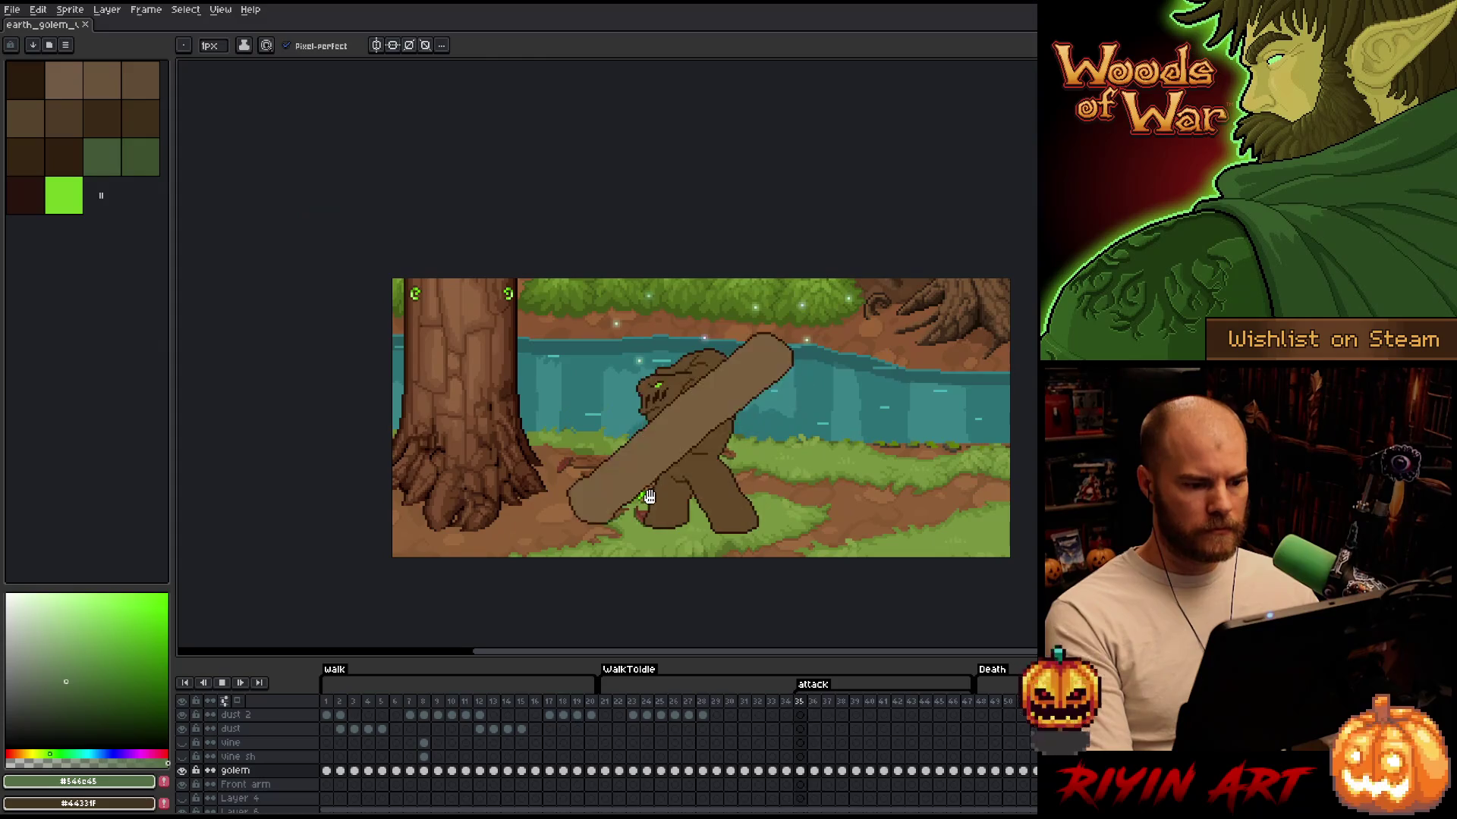
left_click(606, 702)
scroll(629, 527, "up", 3)
key("Right")
key("Right")
key("Right")
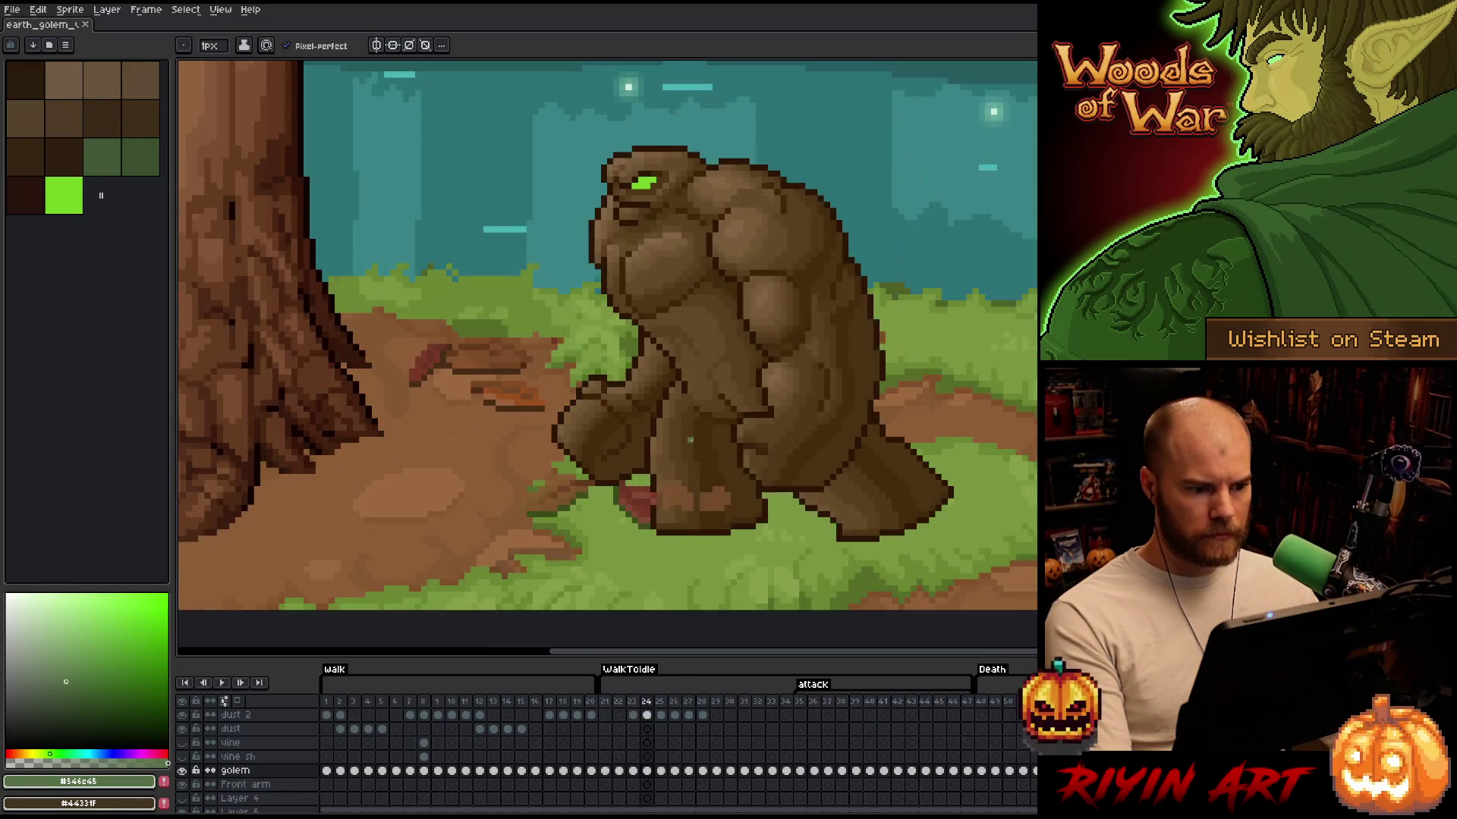
key("Right")
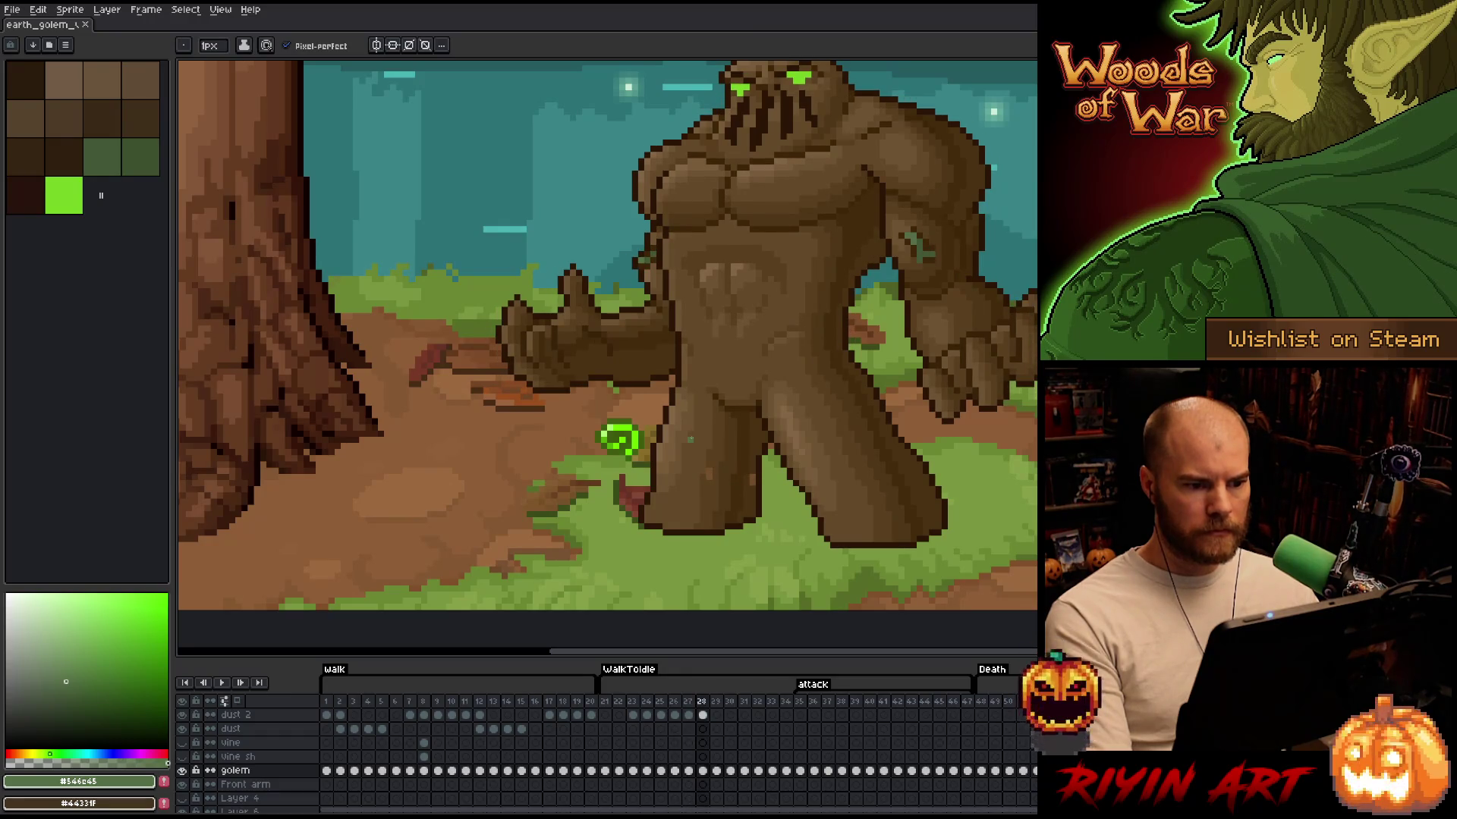
key("Right")
key("Right")
key("Right")
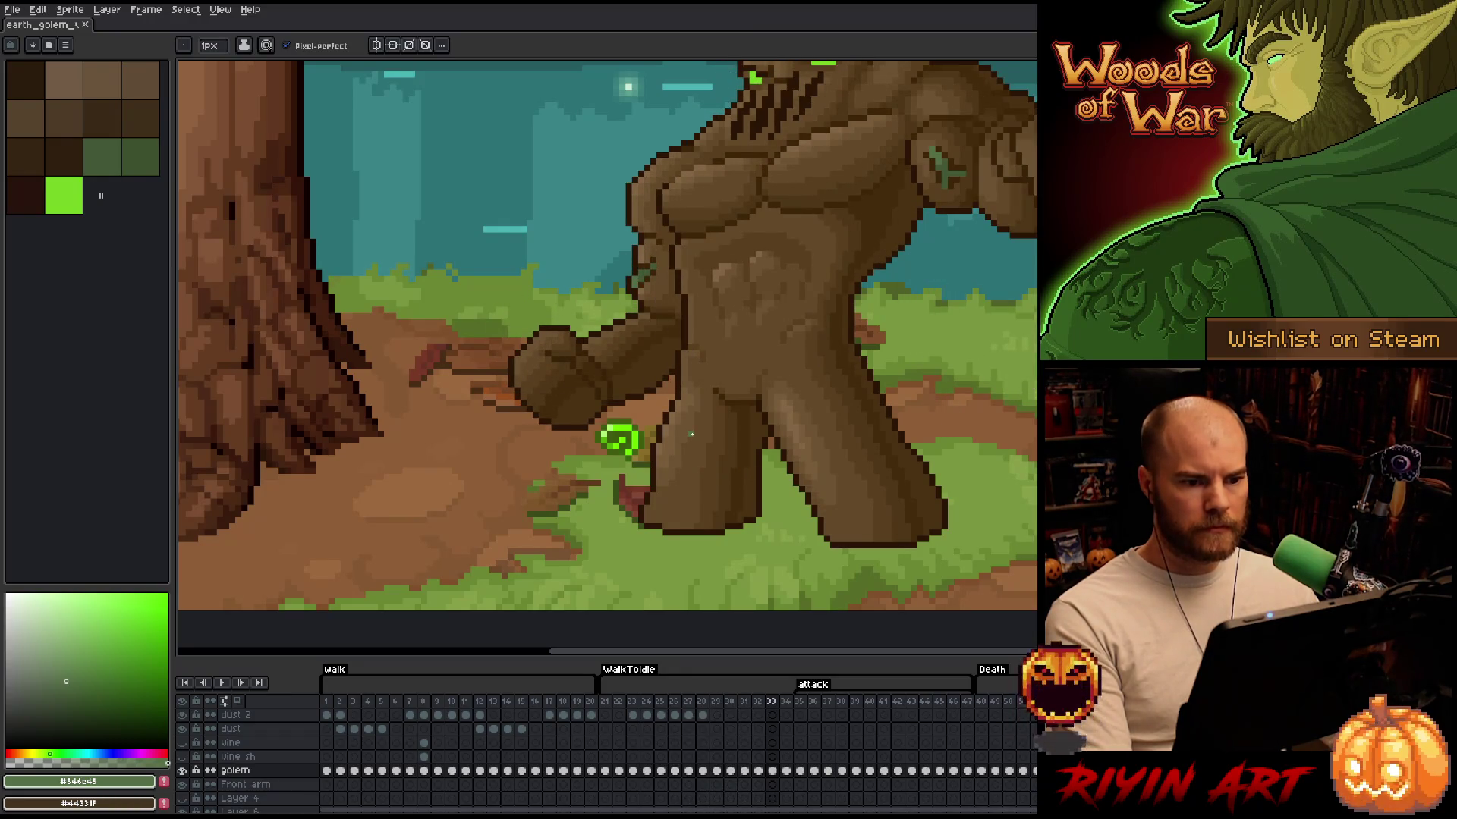
key("Left")
scroll(683, 417, "down", 3)
scroll(680, 407, "up", 1)
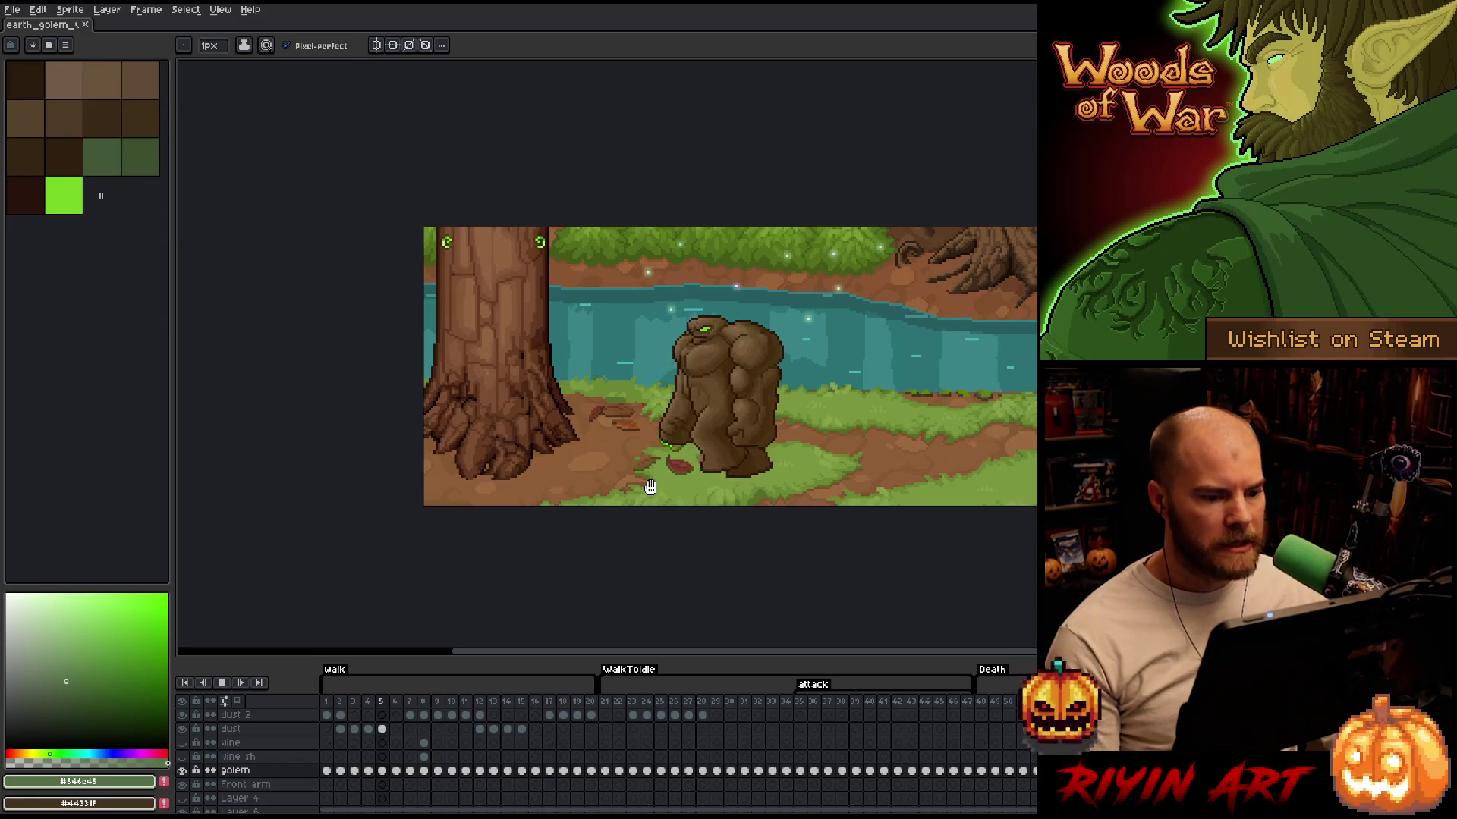
Recentre the golem in the view and jump to attack frame 35
scroll(750, 424, "up", 1)
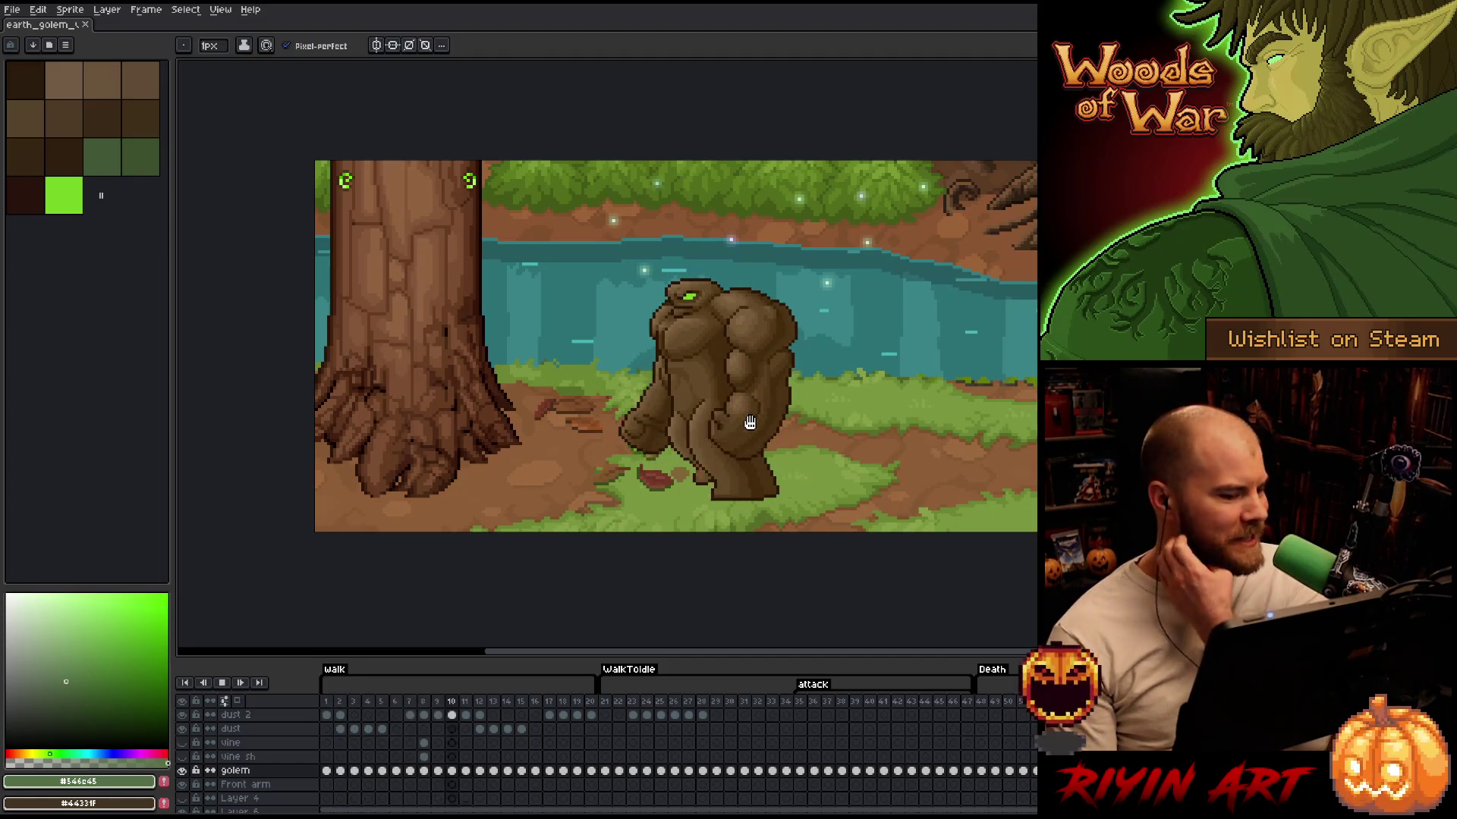
scroll(732, 403, "up", 1)
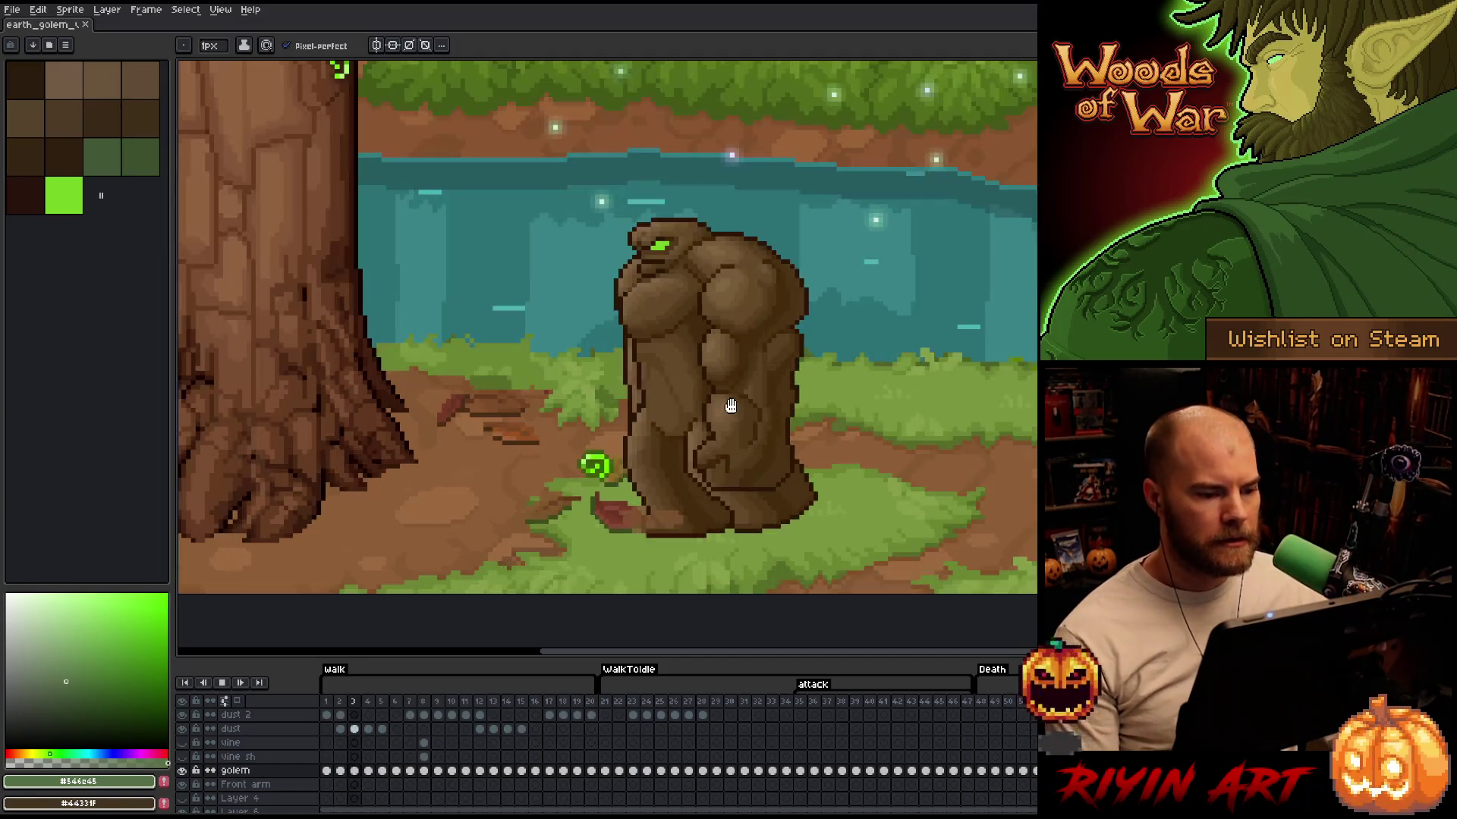
scroll(656, 322, "down", 1)
scroll(656, 322, "up", 1)
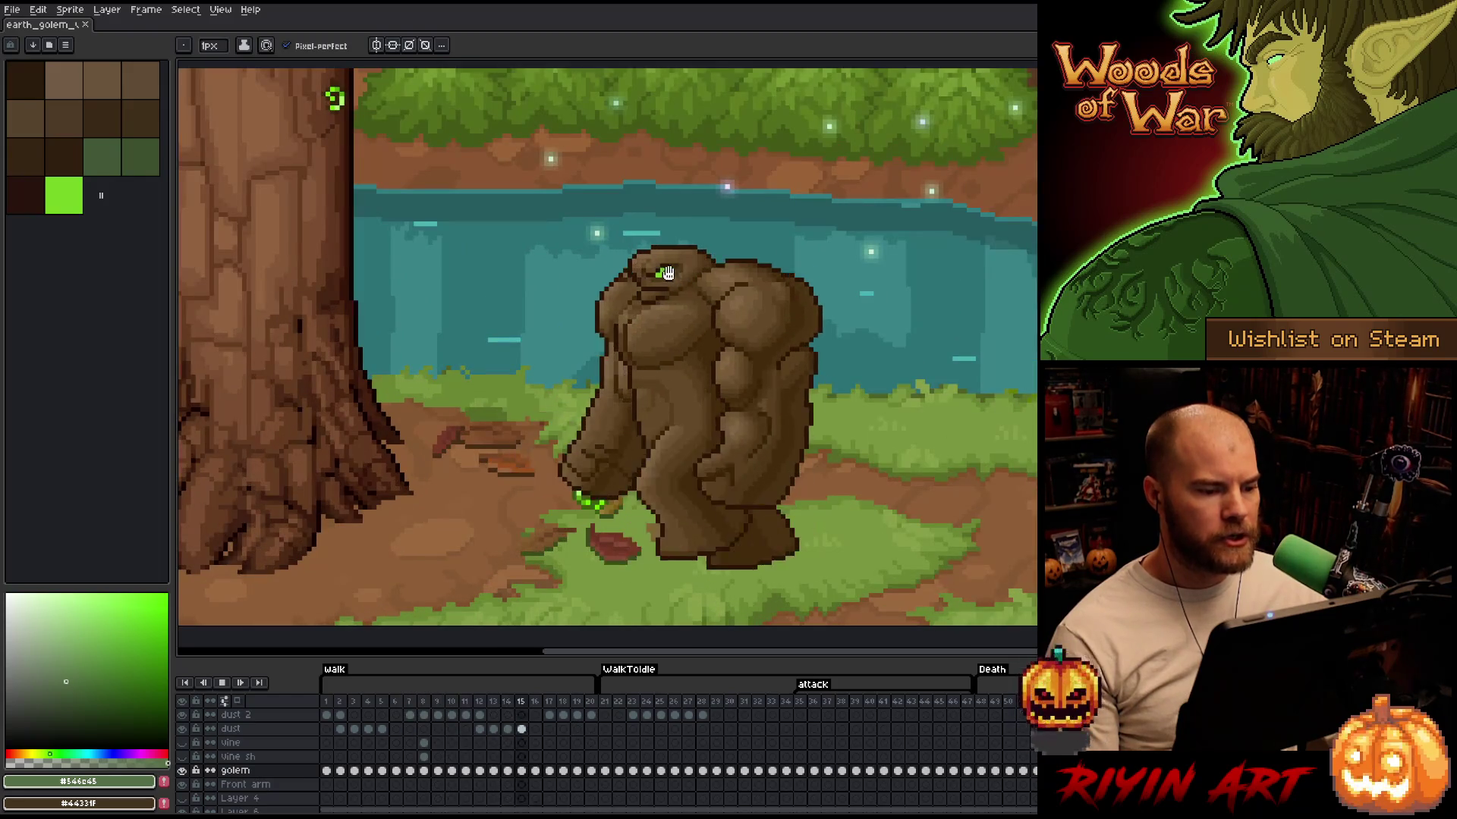
scroll(632, 303, "down", 1)
left_click_drag(610, 270, 605, 323)
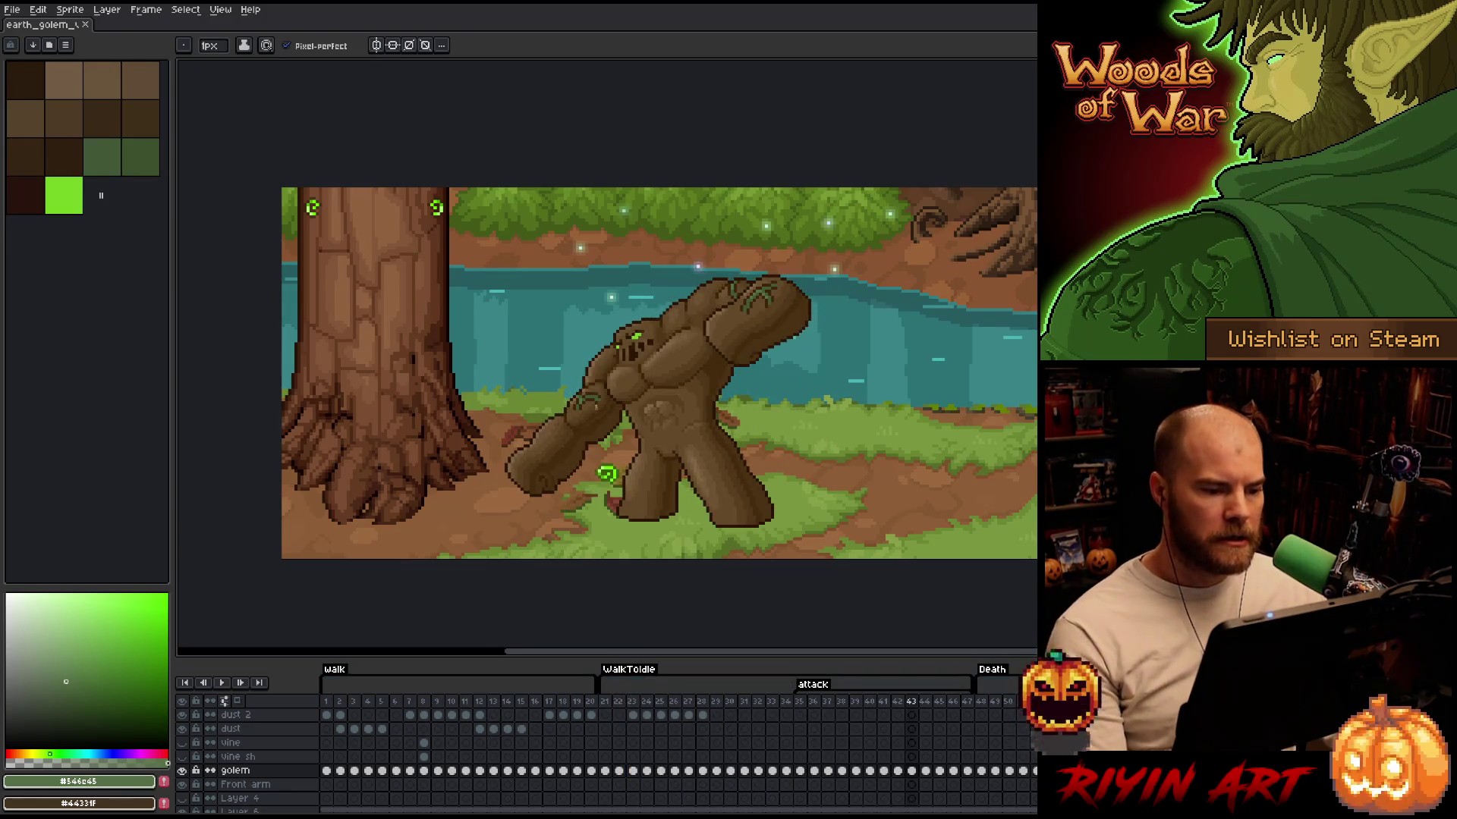
scroll(622, 374, "up", 1)
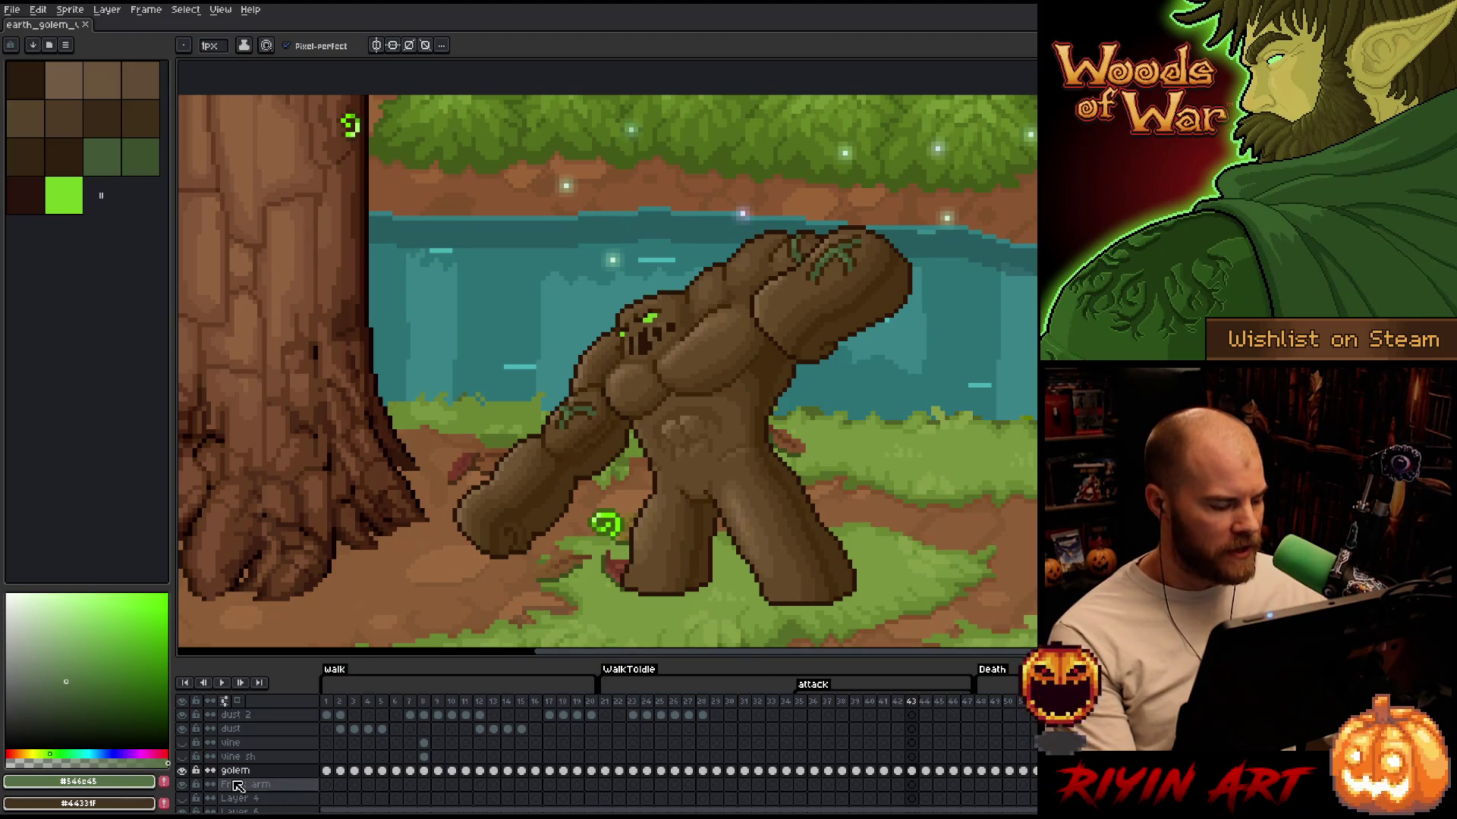
left_click(800, 771)
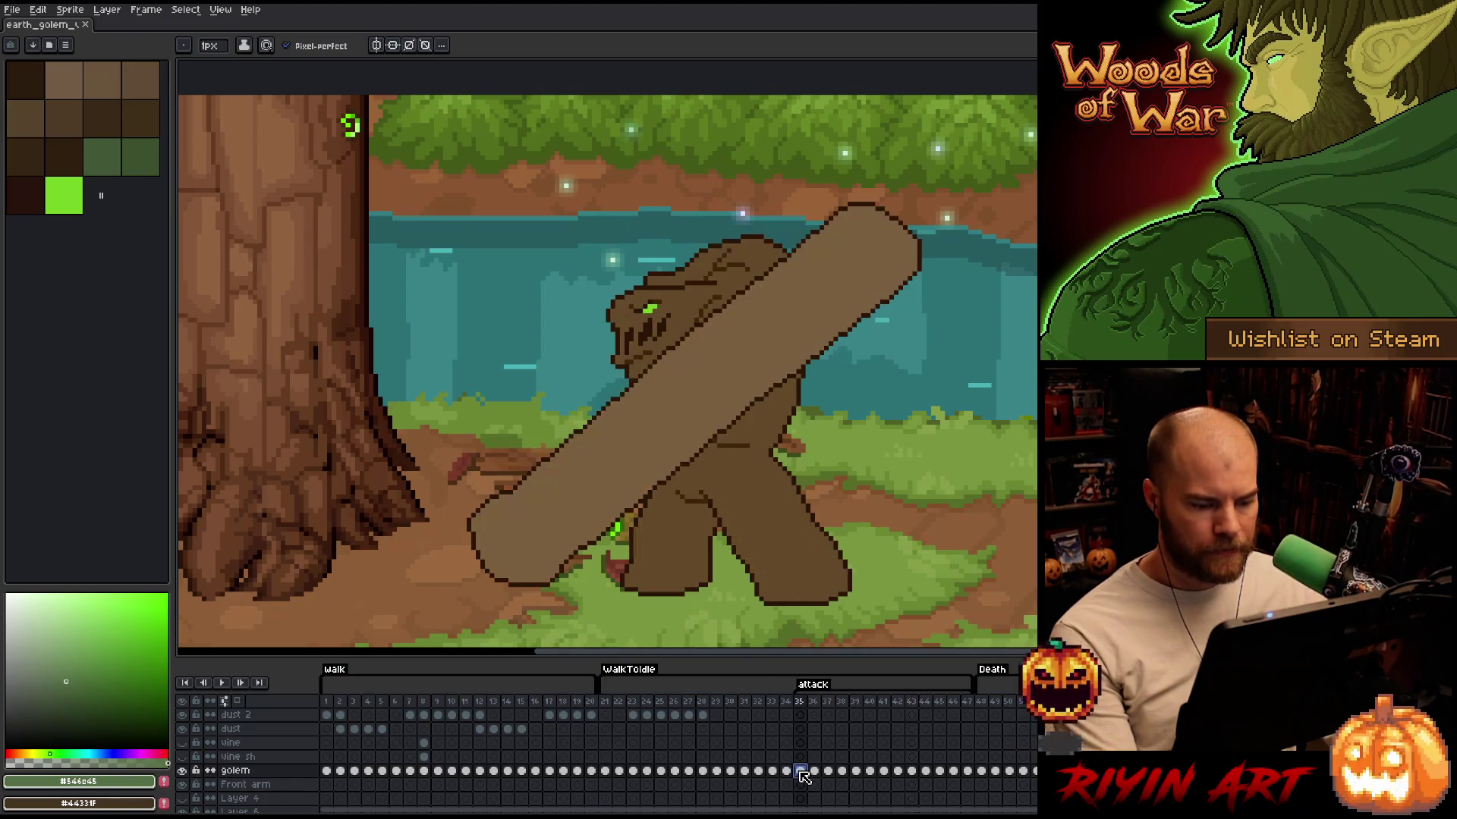
Zoom in on the golem and bring up attack frame 37 with the pencil tool
left_click_drag(673, 379, 615, 368)
scroll(645, 373, "up", 2)
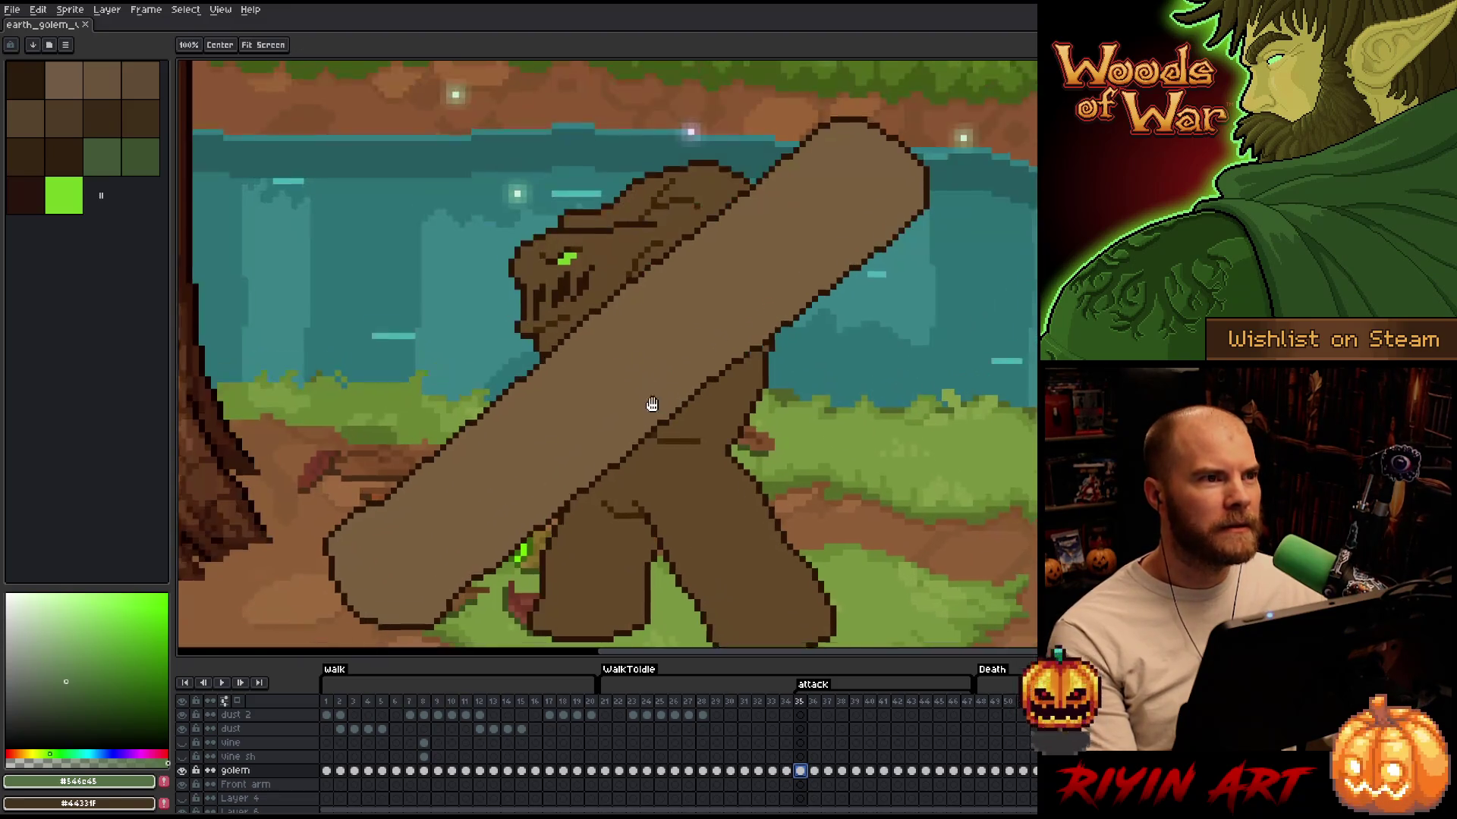
key("b")
key("Left")
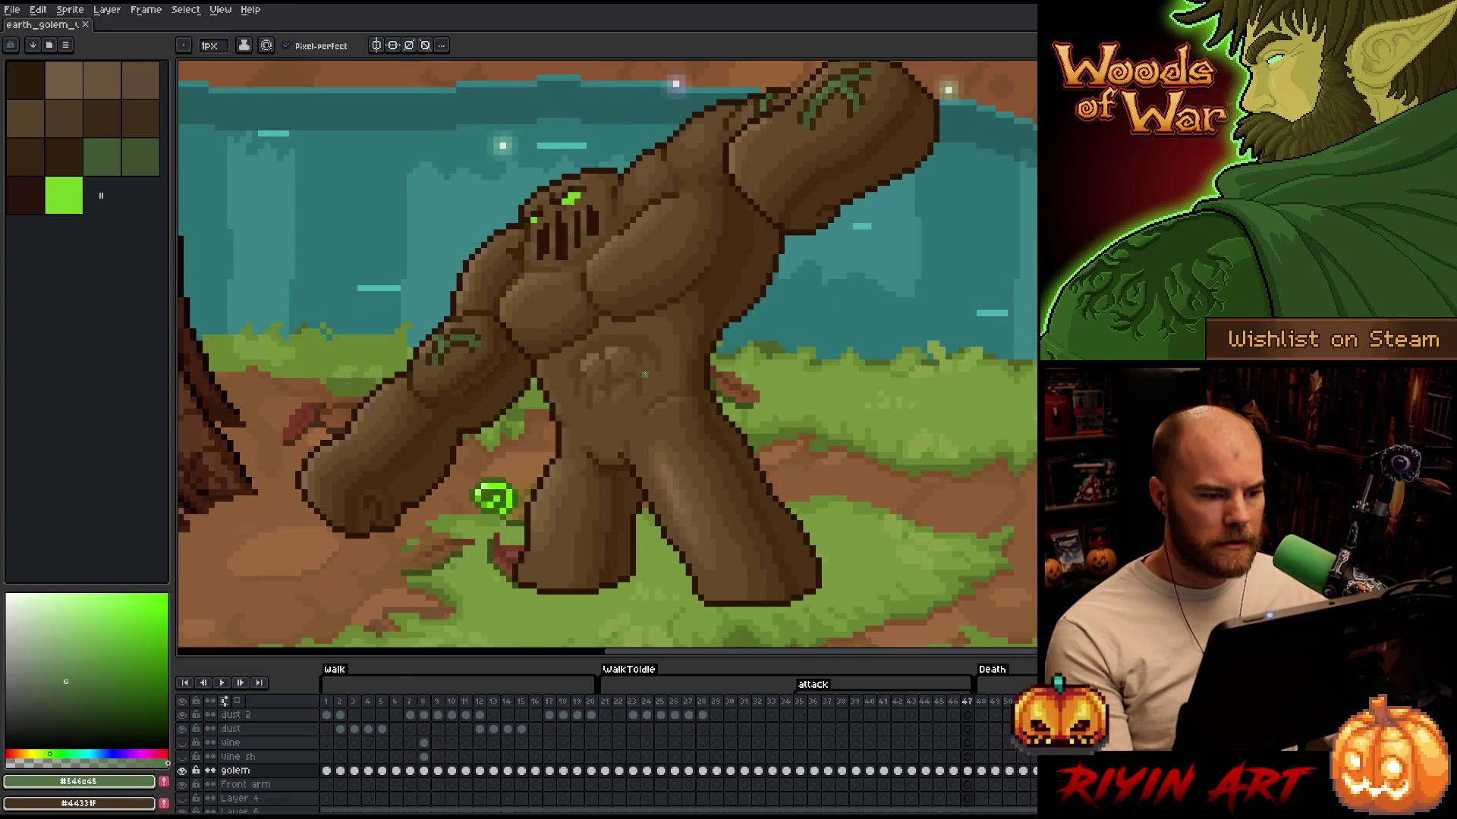
key("Right")
key("Right")
key("Right")
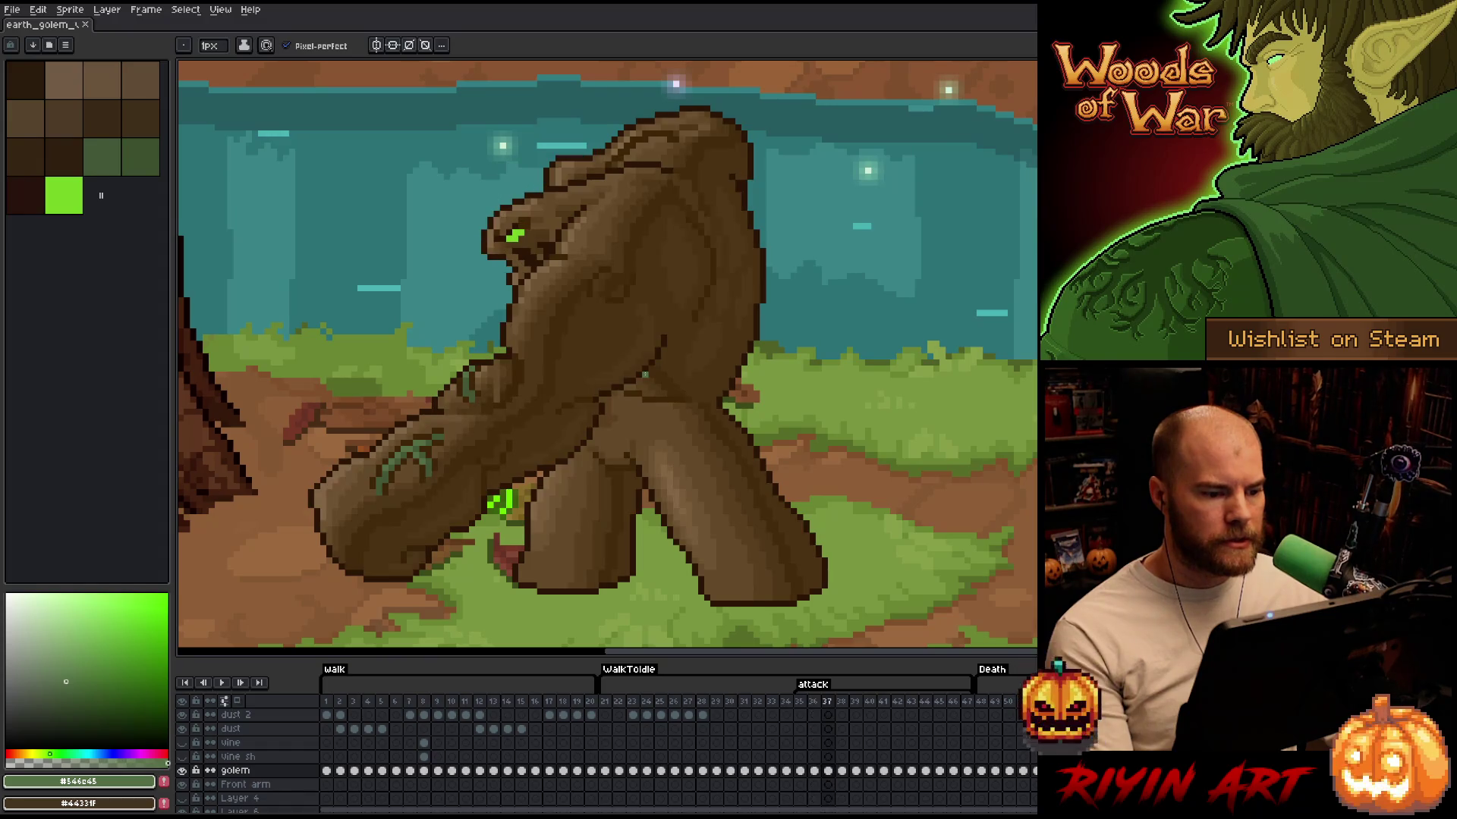
key("Right")
key("Left")
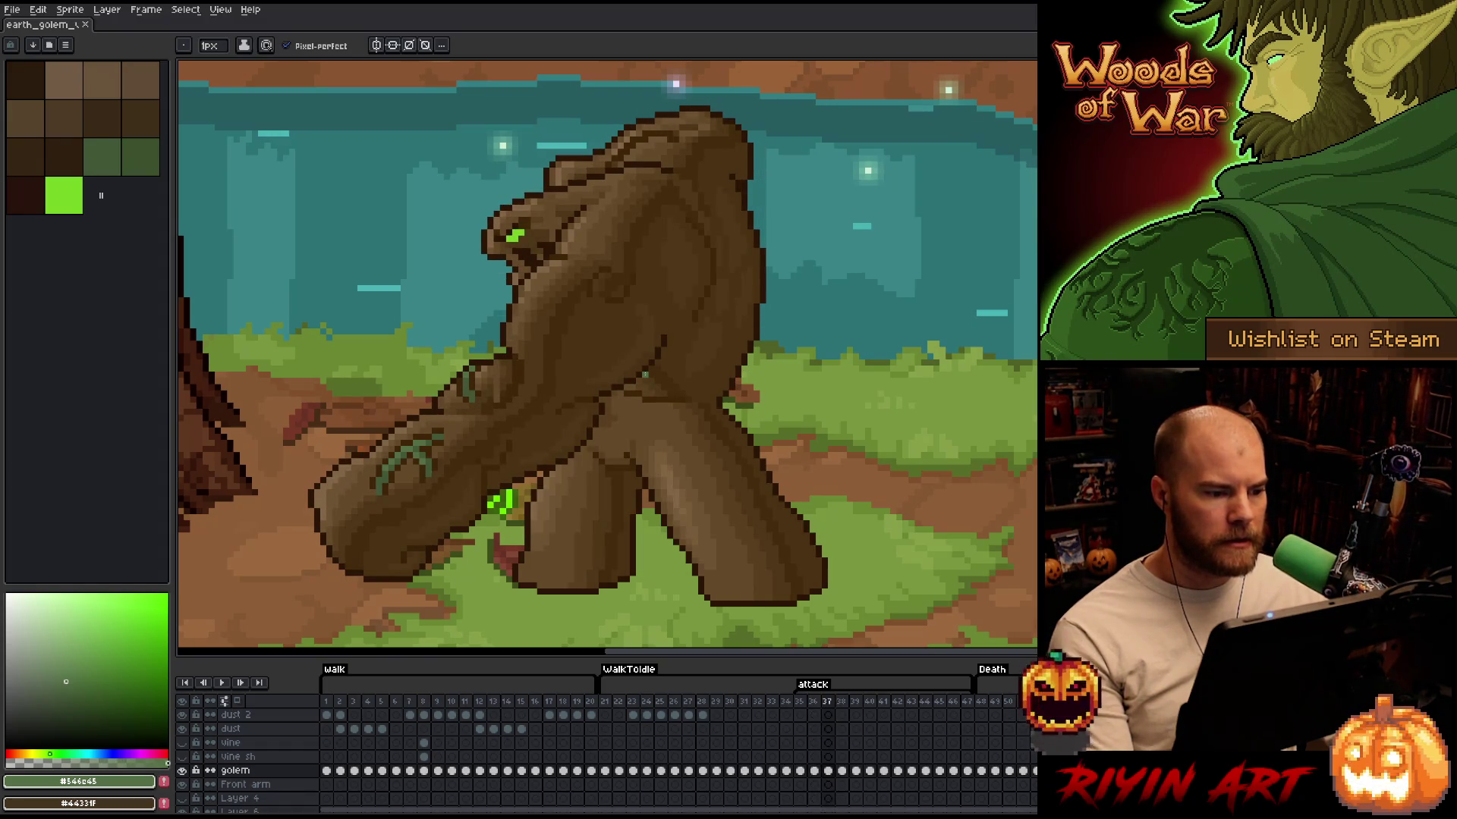
Sample the golem's mid and darker browns while comparing frame 37 against frame 38
scroll(468, 123, "up", 3)
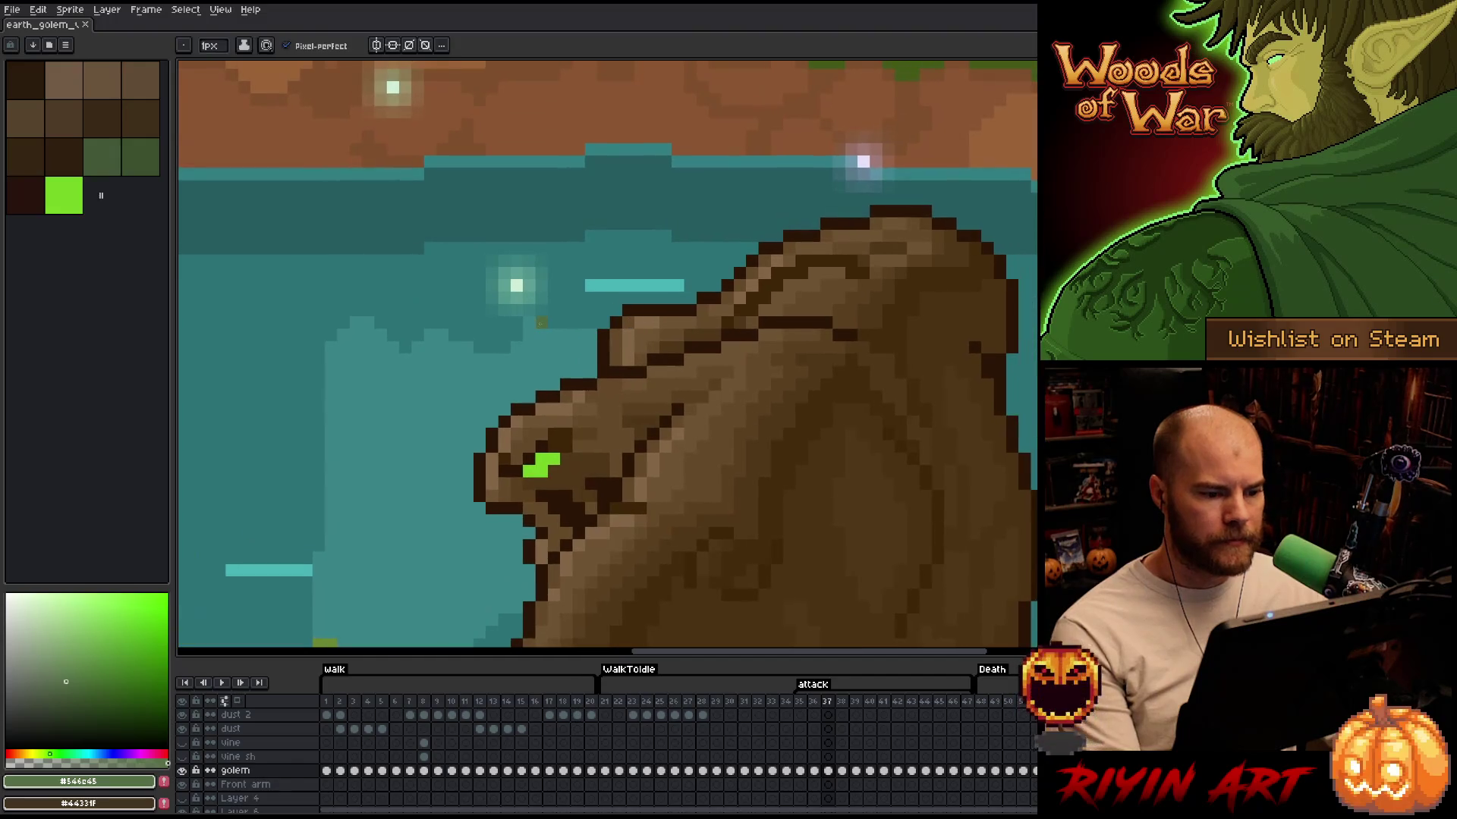
left_click(613, 338, "alt")
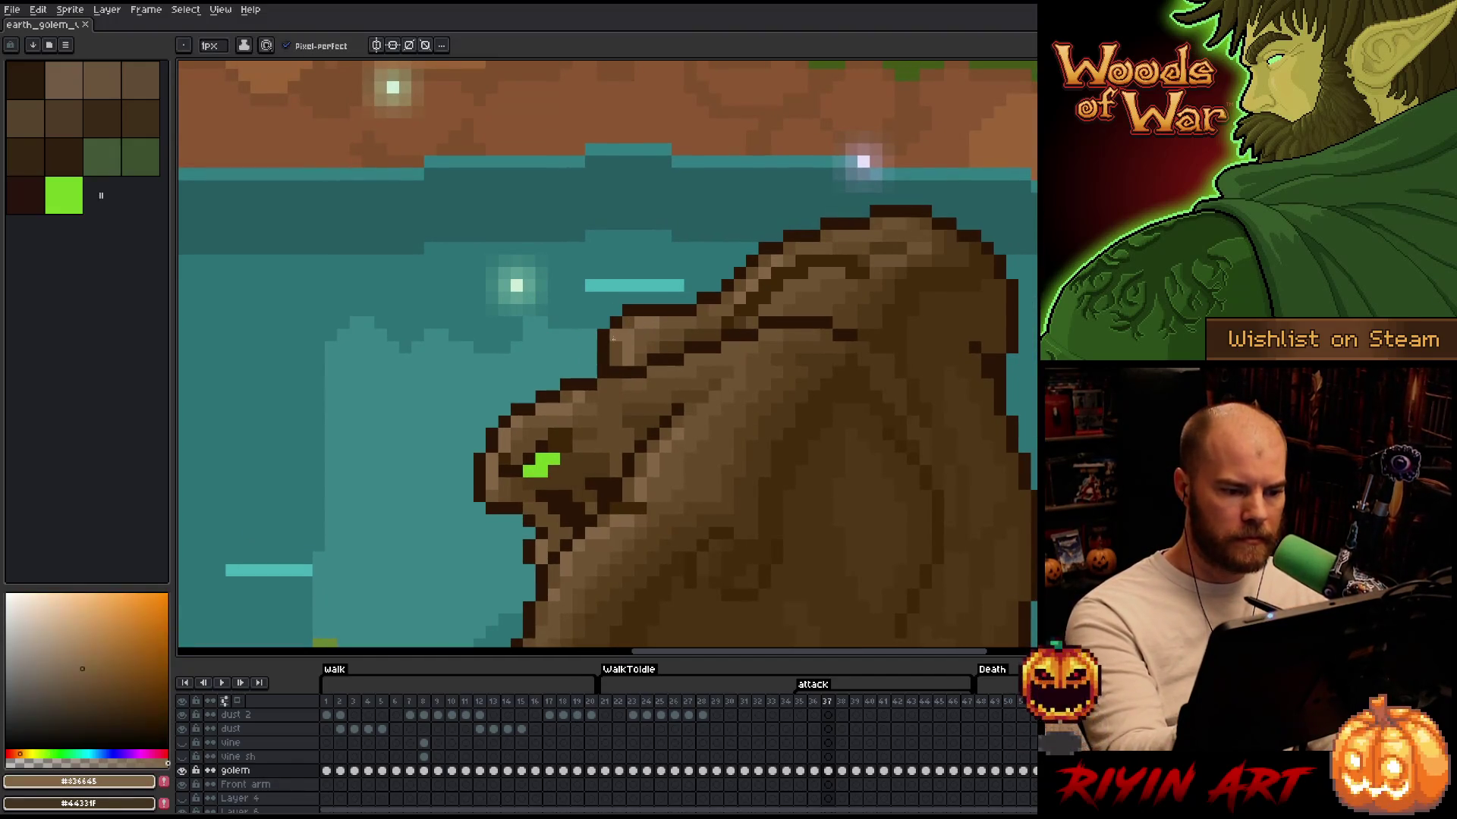
left_click(631, 350, "alt")
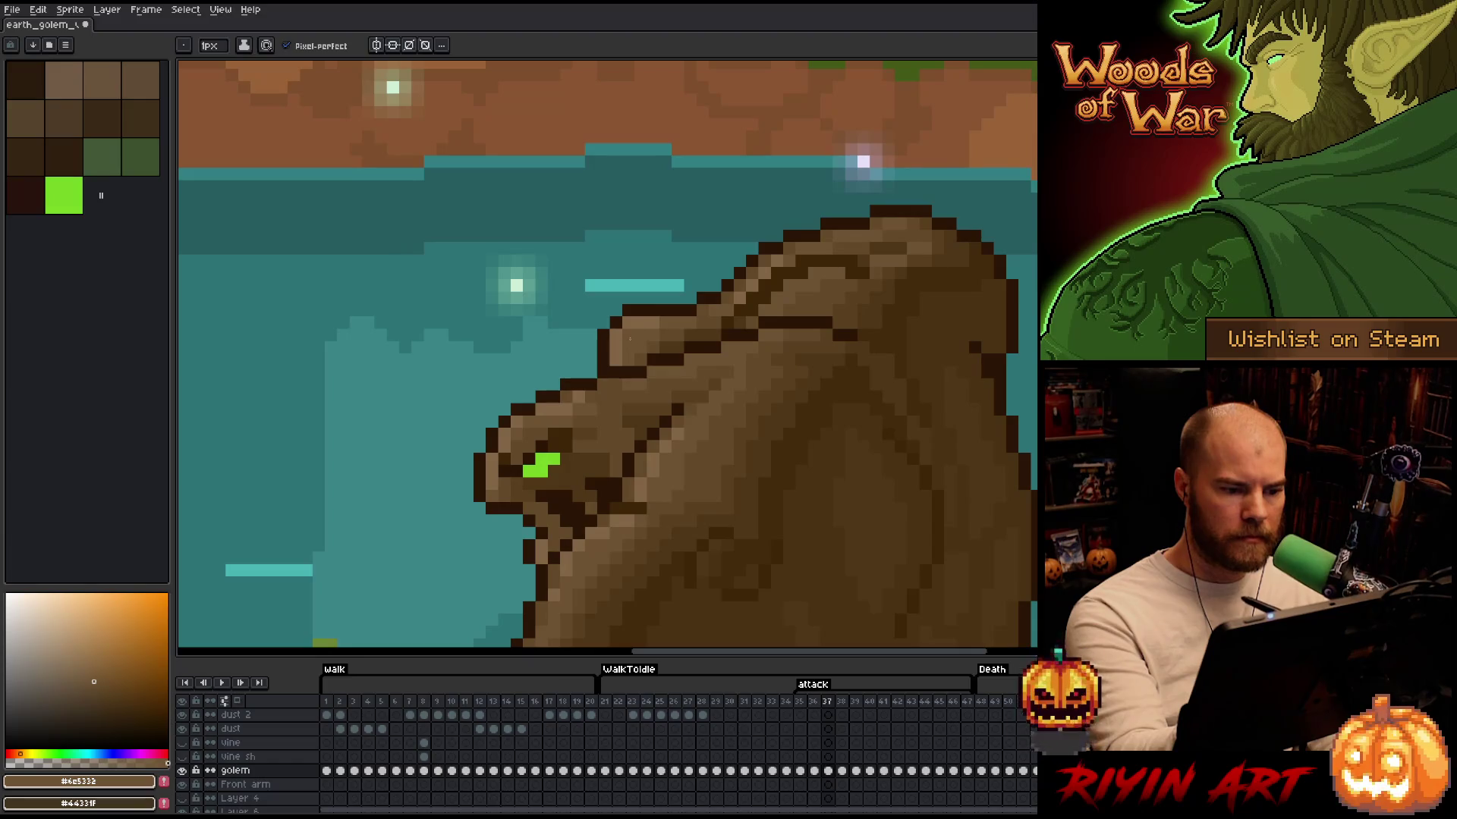
key("Right")
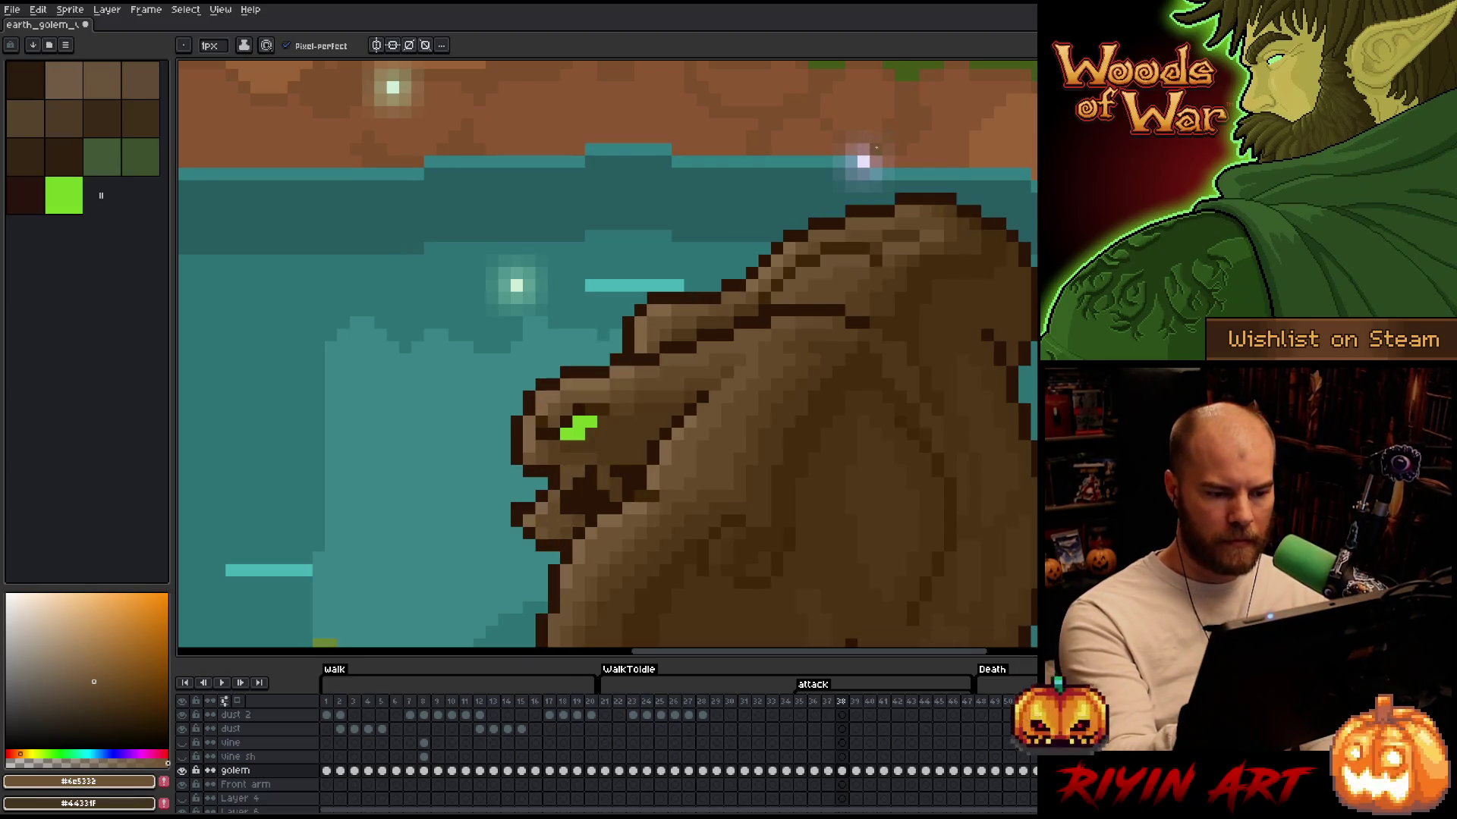
key("Left")
key("Right")
key("Left")
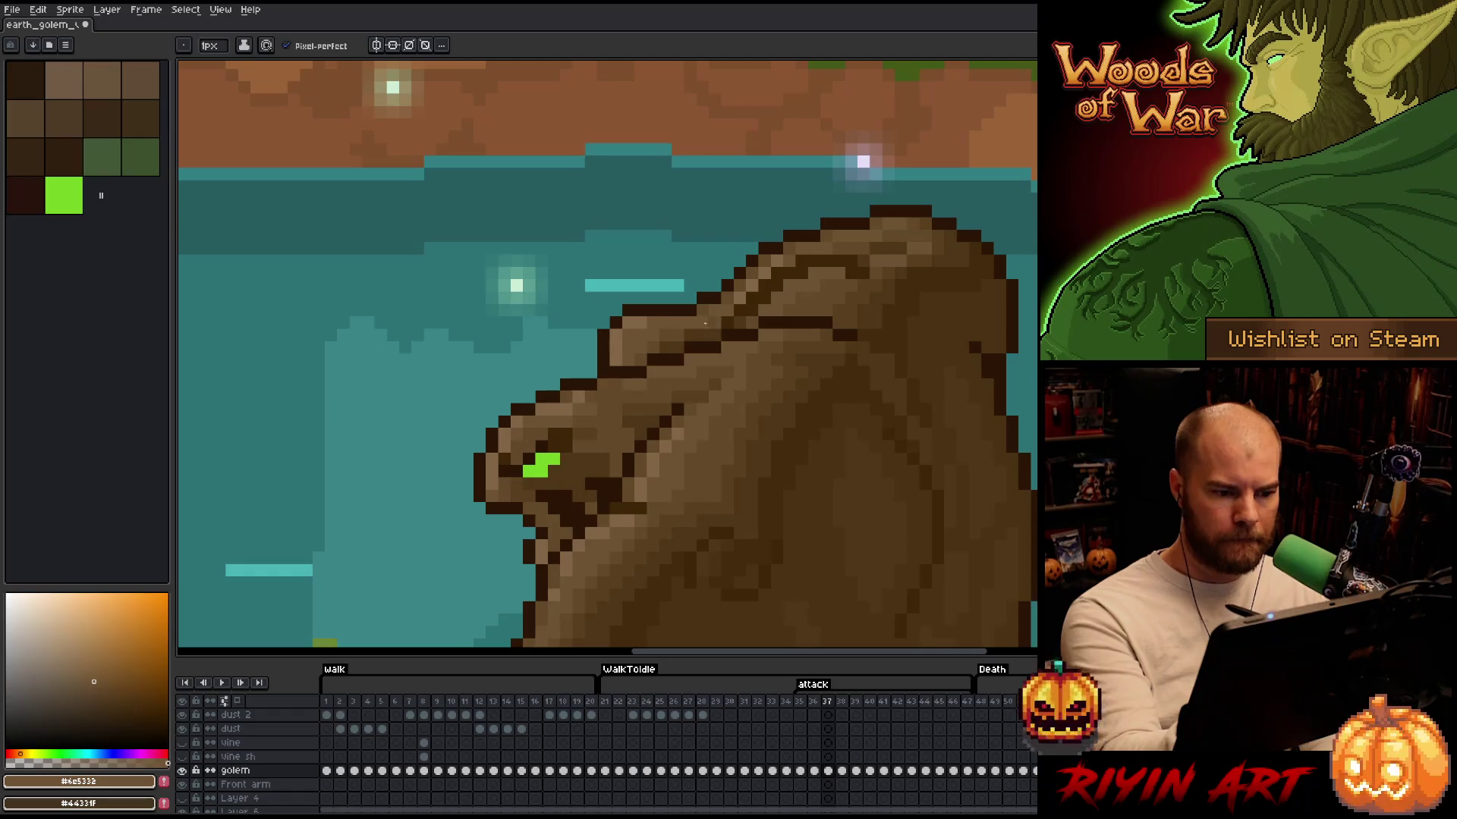
key("Right")
key("Left")
Resample browns #836645 and #6e5332, then fill the top outline gap with #644a2a
left_click(727, 297, "alt")
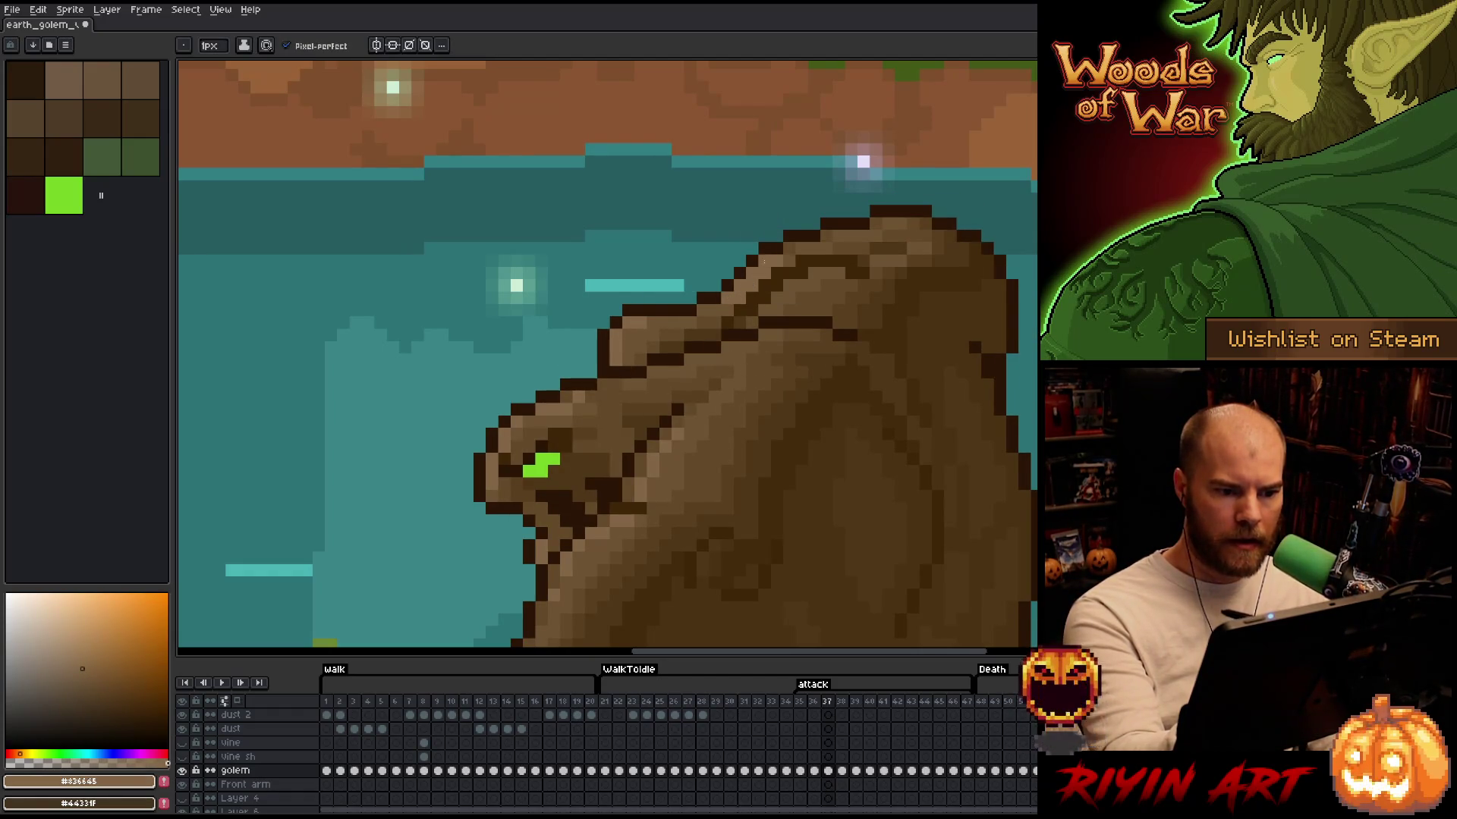
left_click(751, 285, "alt")
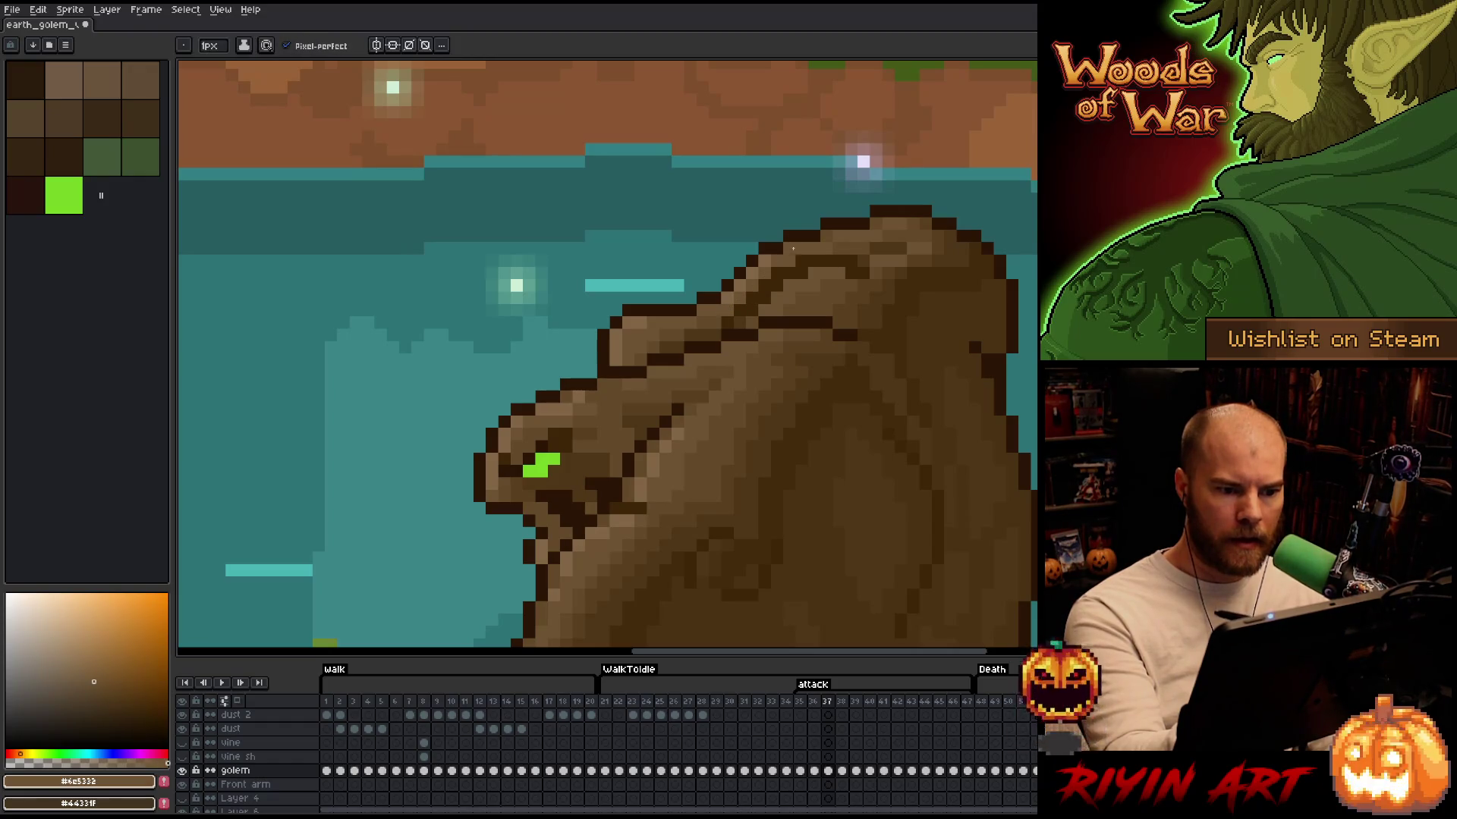
right_click(887, 212)
left_click(904, 225, "alt")
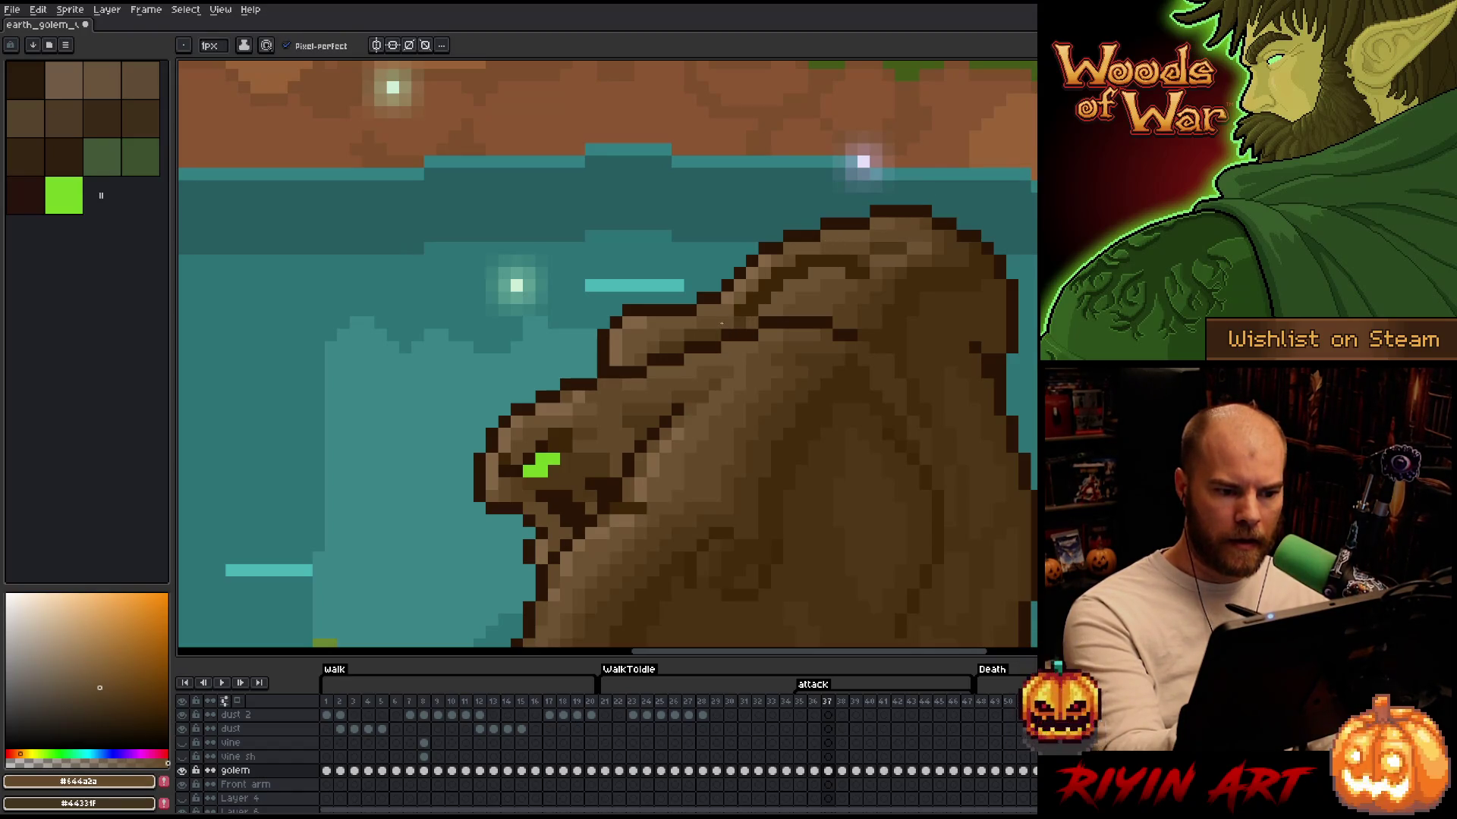
Check frame 37 against frame 38 and resample the darker brown from the head
key("period")
key("comma")
key("period")
key("comma")
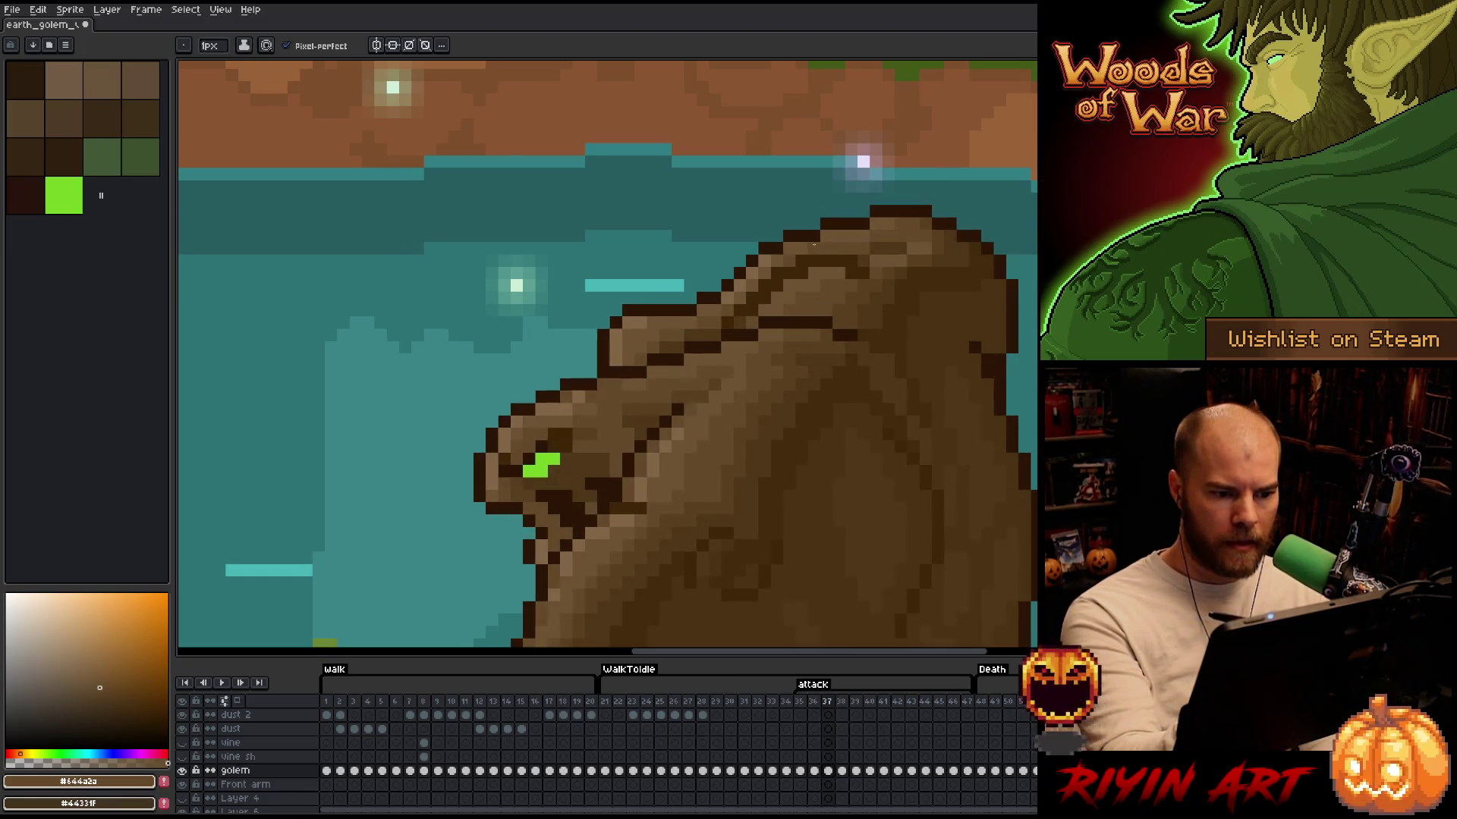
key("period")
left_click(706, 305, "alt")
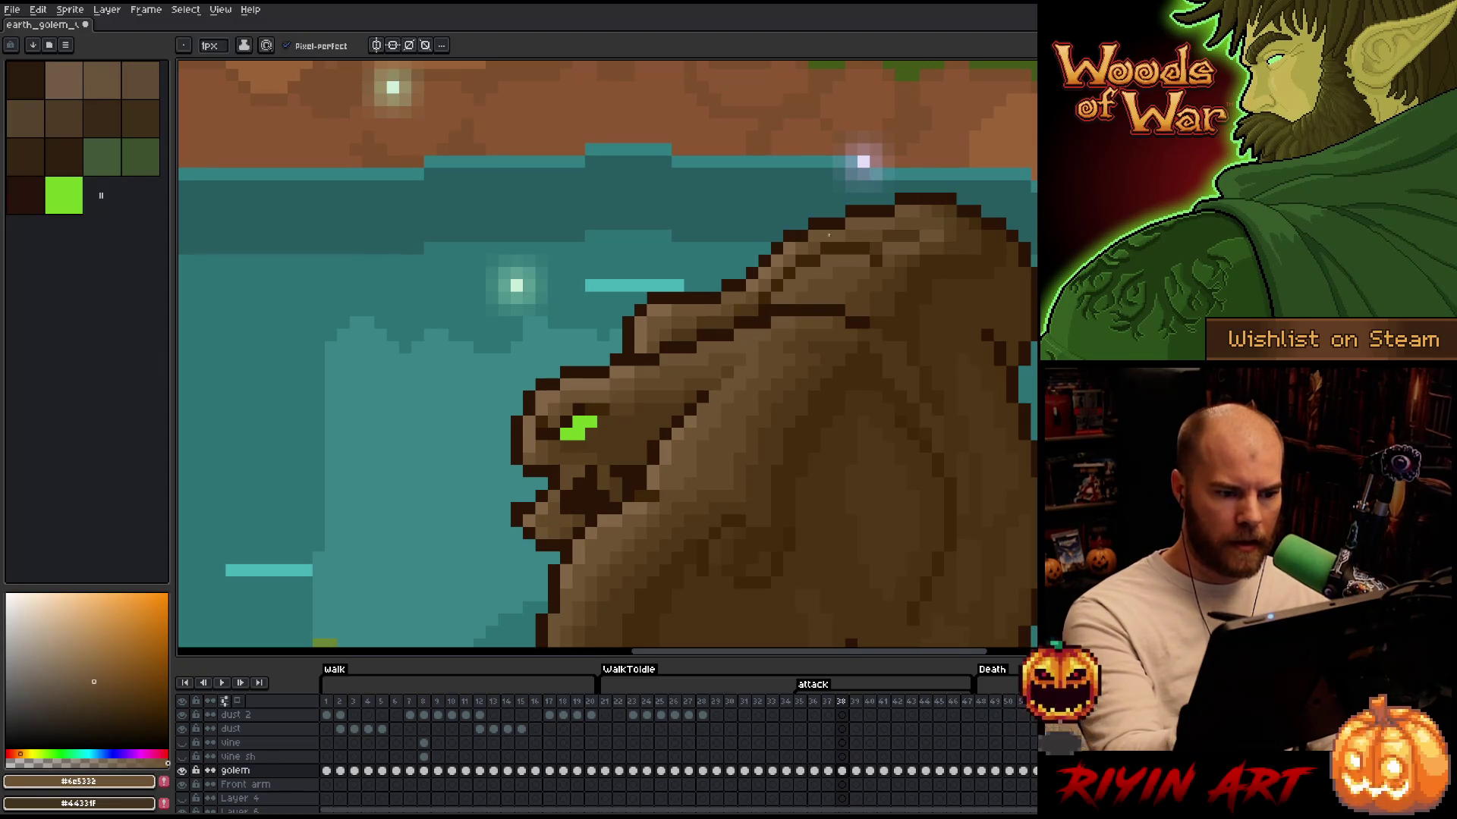
key("comma")
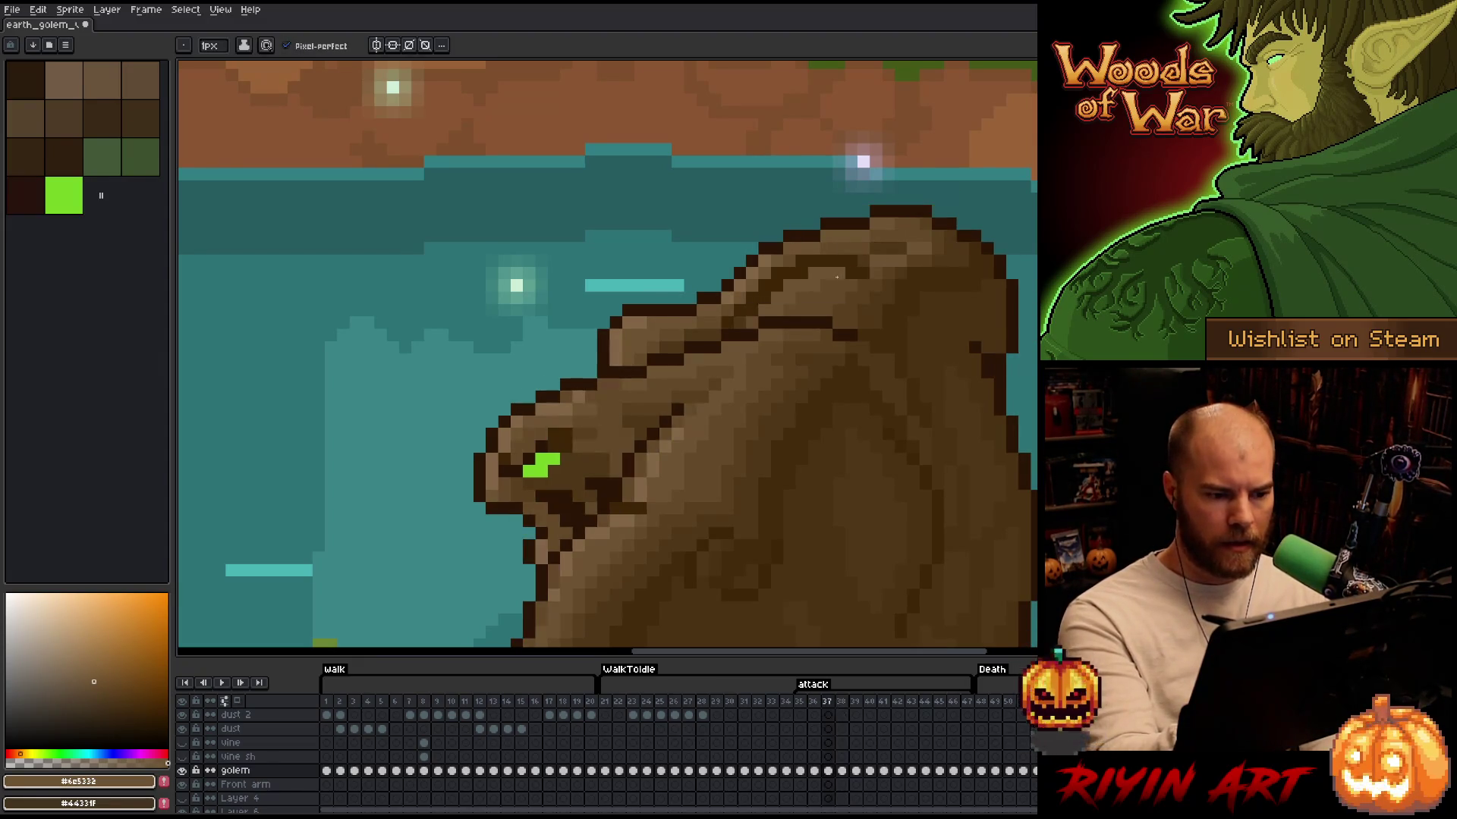